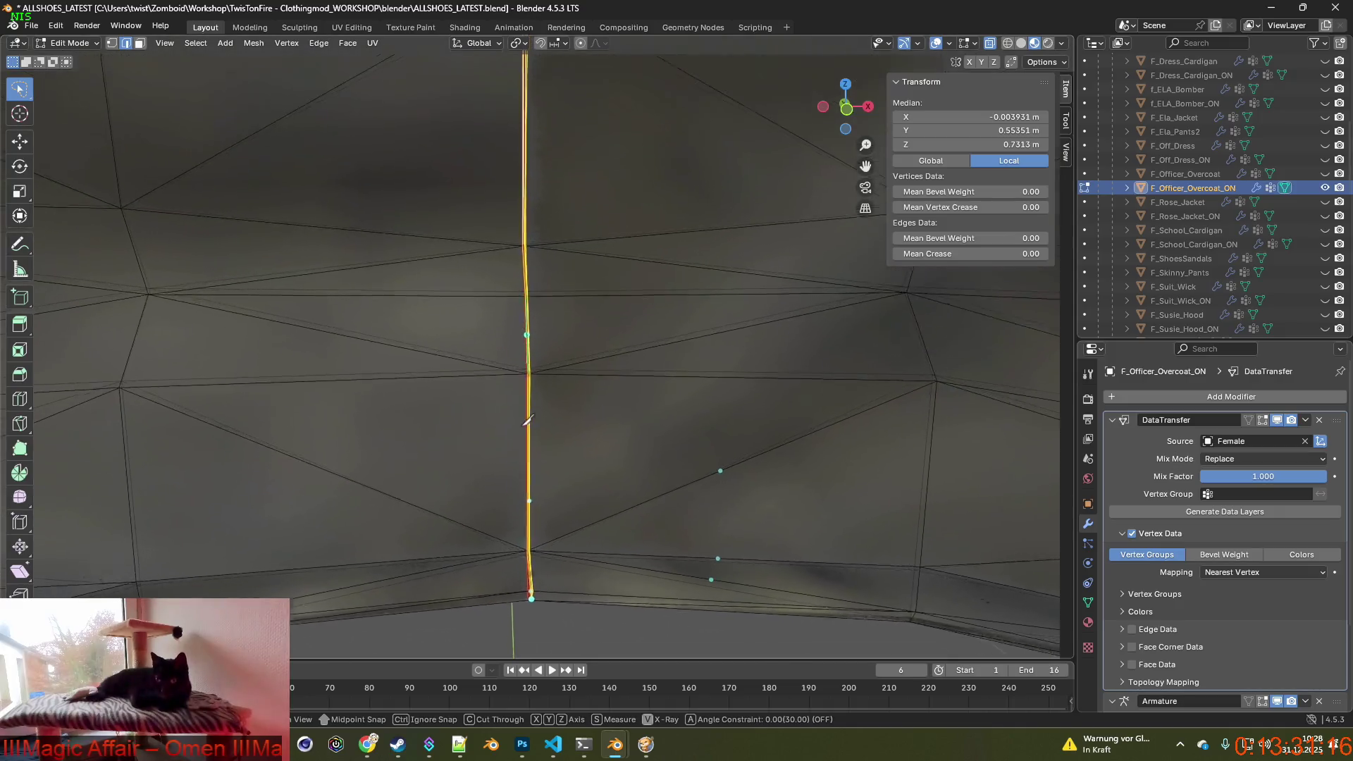
scroll(518, 232, "up", 2)
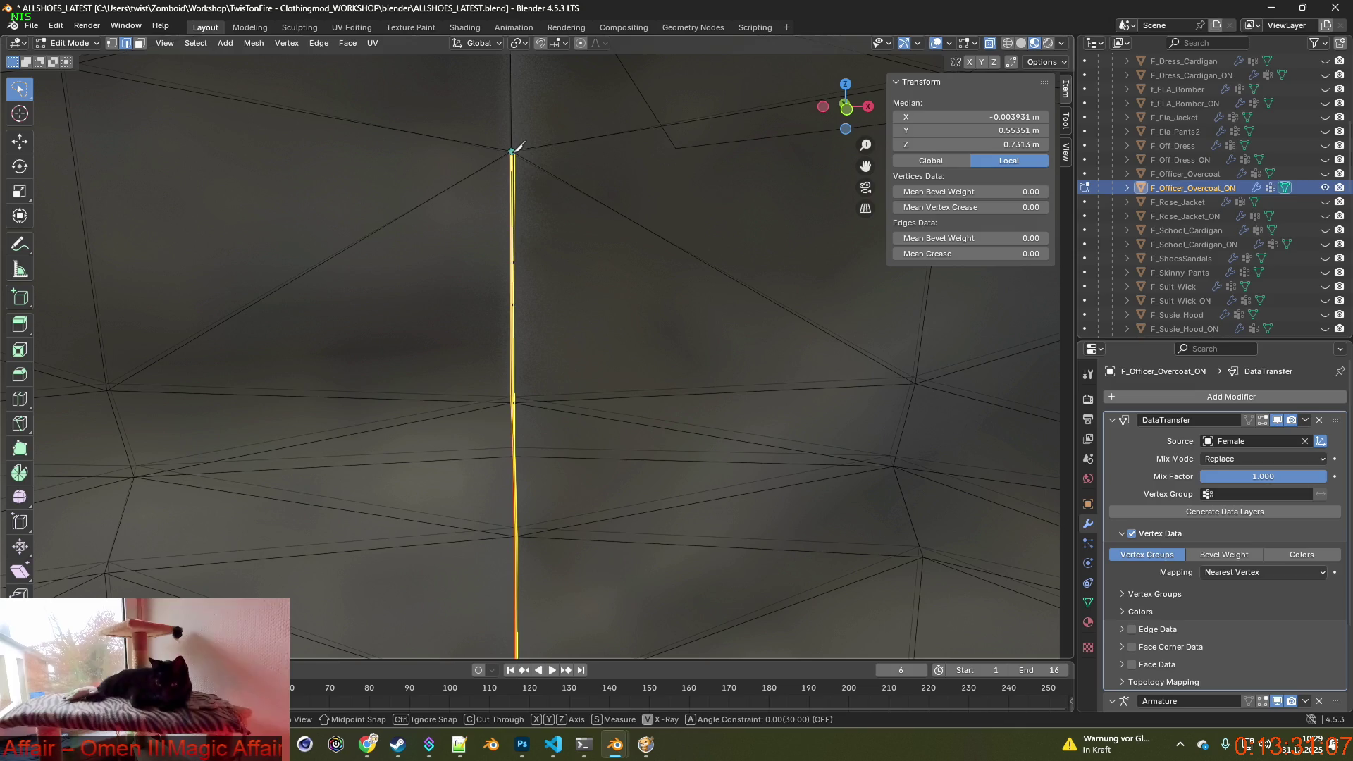
End the current cut and consult the ChatGPT rip instructions before returning to the coat
key("Return")
mouse_move(517, 148)
middle_mouse_down()
mouse_move(573, 243)
mouse_move(472, 271)
mouse_move(698, 278)
middle_mouse_up()
scroll(670, 305, "down", 3)
scroll(662, 274, "down", 3)
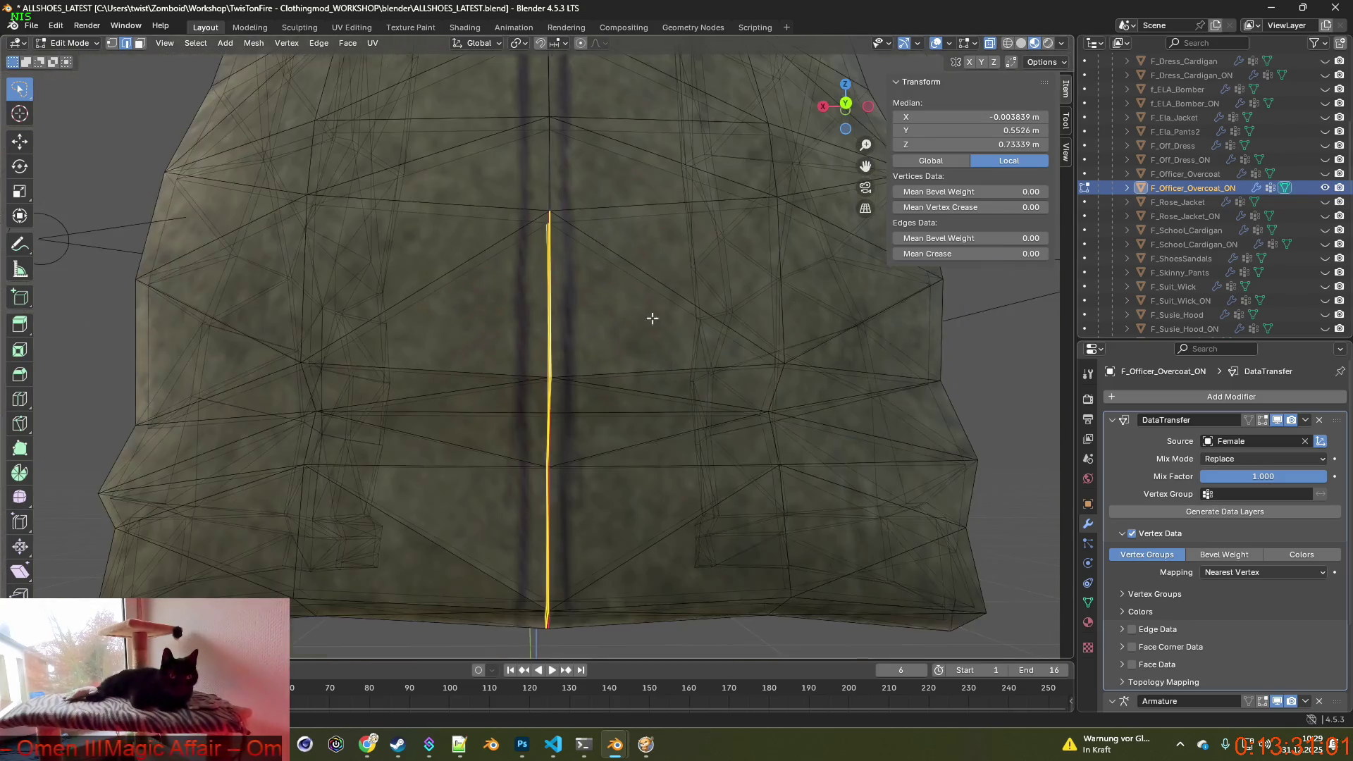
scroll(649, 313, "down", 1)
key("alt+Tab")
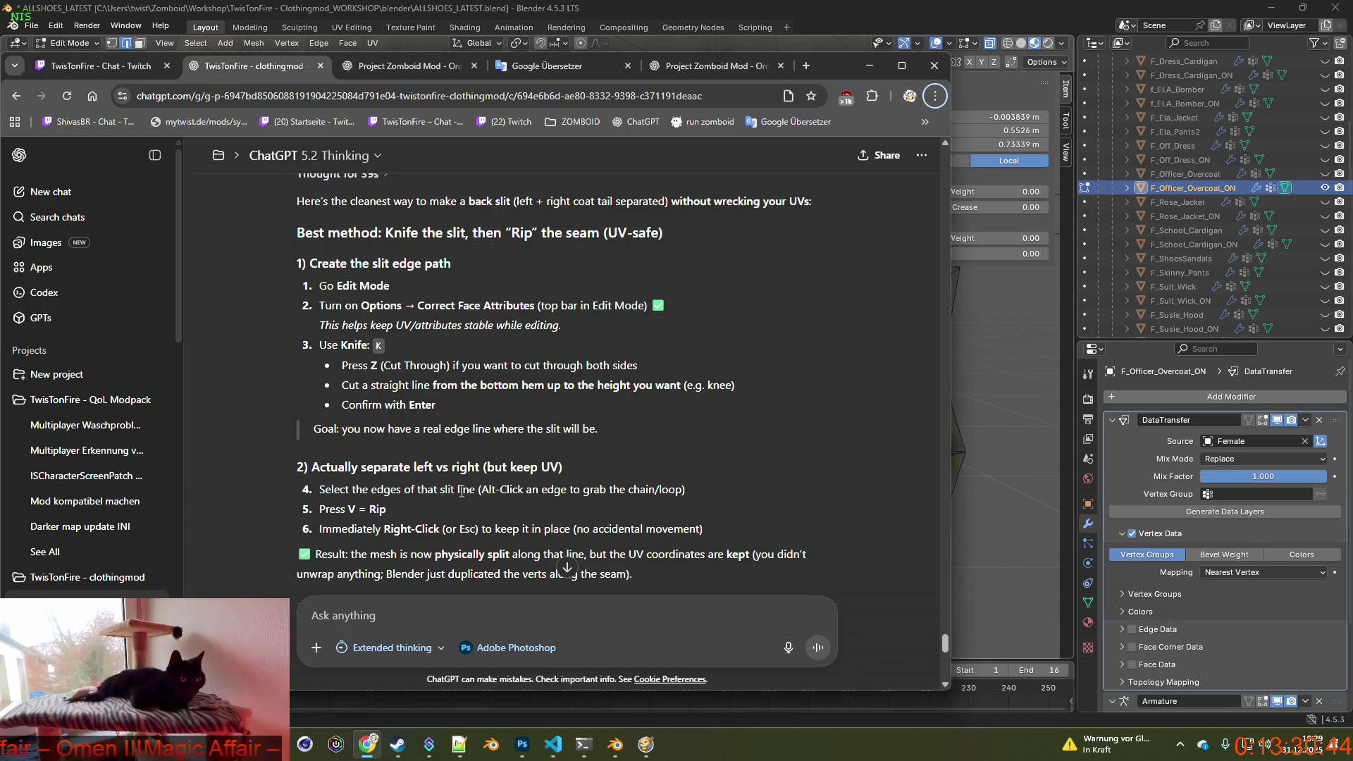
key("alt+Tab")
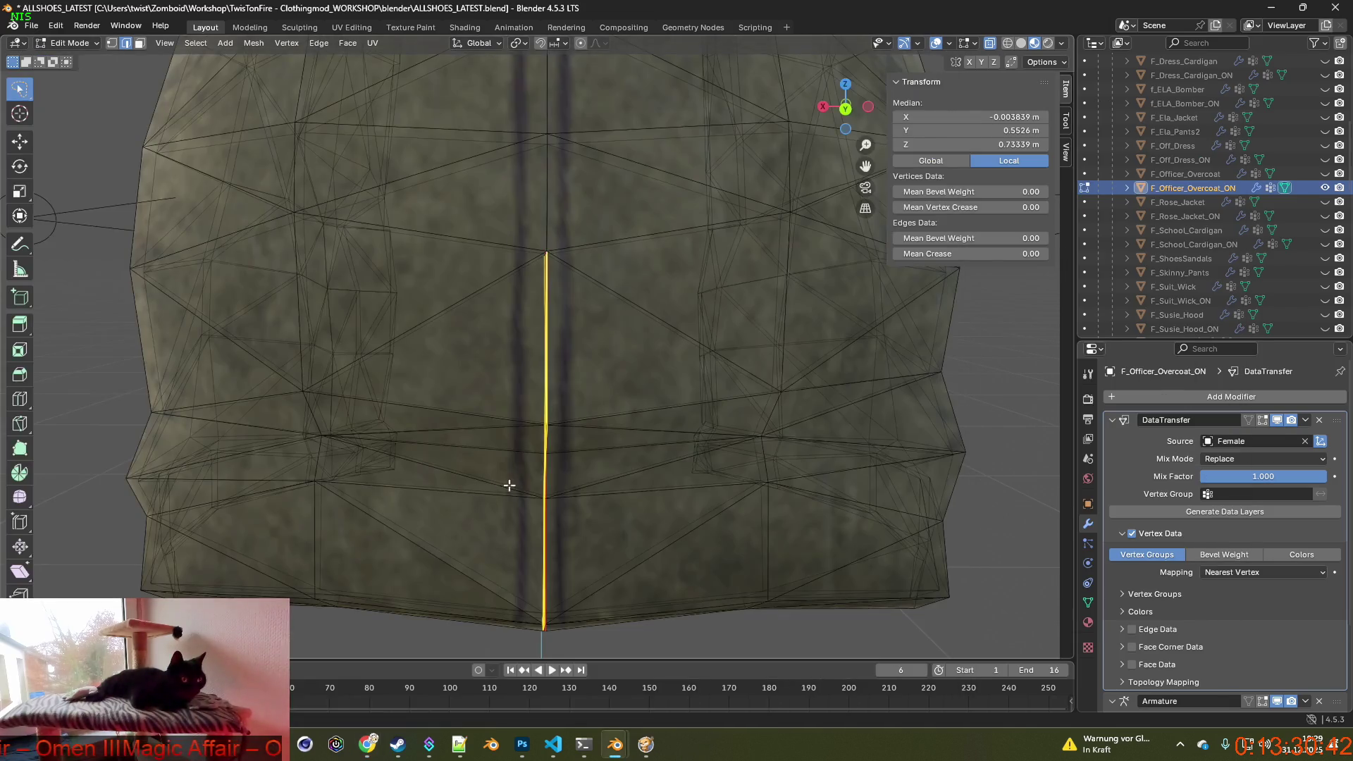
Select the slit strip from the hem upward and try ripping it with V, hitting the cannot-rip-faces error, then recheck ChatGPT
middle_click_drag(507, 483, 537, 508)
mouse_move(438, 302)
middle_mouse_down()
mouse_move(537, 392)
mouse_move(542, 488)
middle_mouse_up()
middle_click_drag(536, 582, 539, 579)
mouse_move(540, 579)
right_mouse_down("ctrl")
mouse_move(553, 339)
mouse_move(550, 579)
right_mouse_up("ctrl")
mouse_move(549, 579)
middle_mouse_down()
mouse_move(569, 501)
mouse_move(501, 467)
middle_mouse_up()
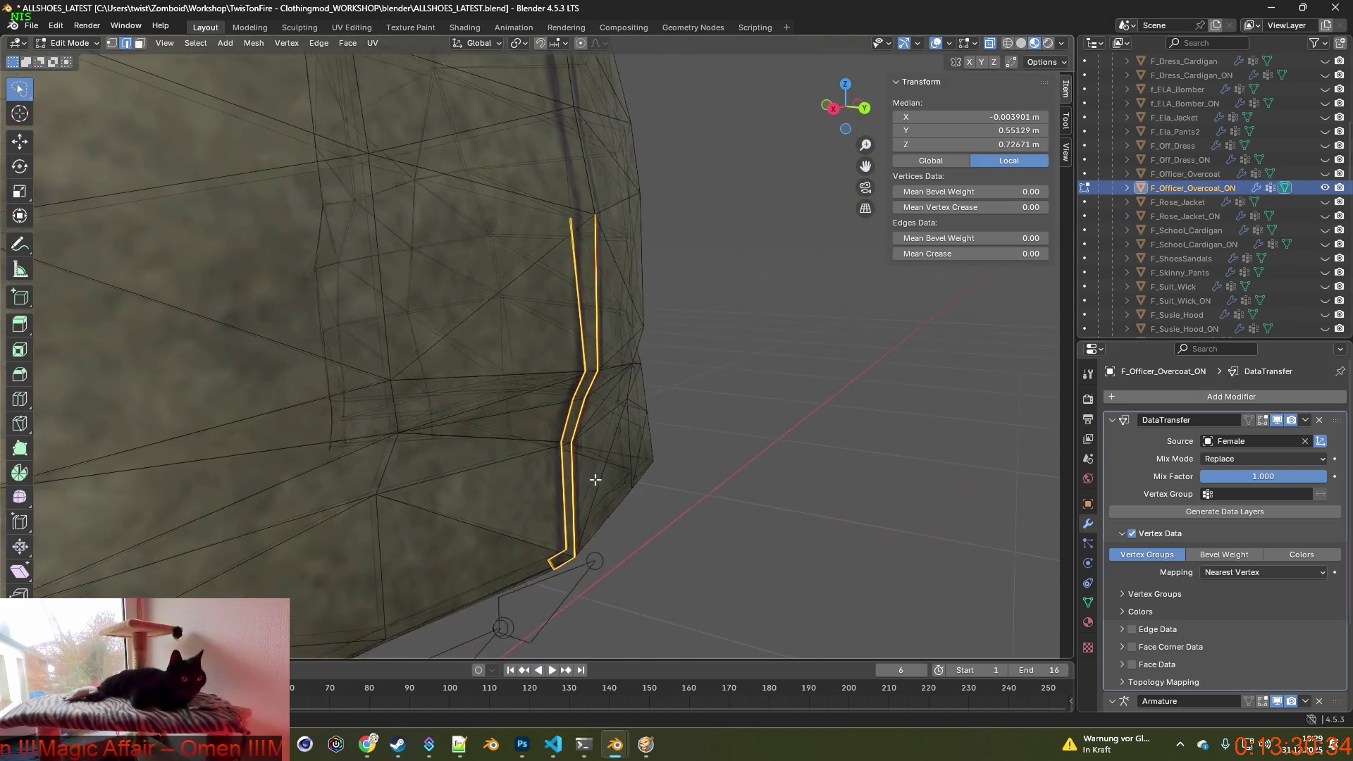
key("v")
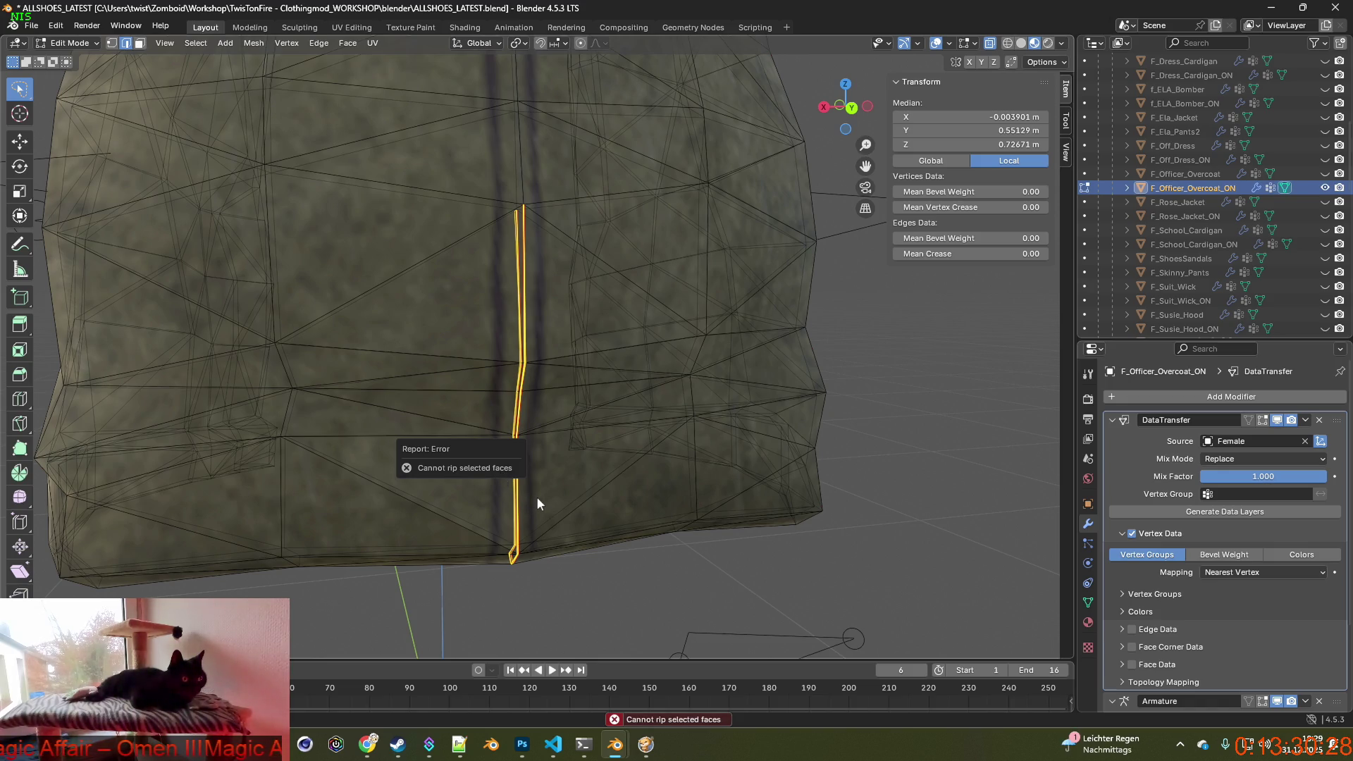
mouse_move(549, 489)
middle_mouse_down()
mouse_move(451, 486)
mouse_move(628, 483)
mouse_move(545, 481)
middle_mouse_up()
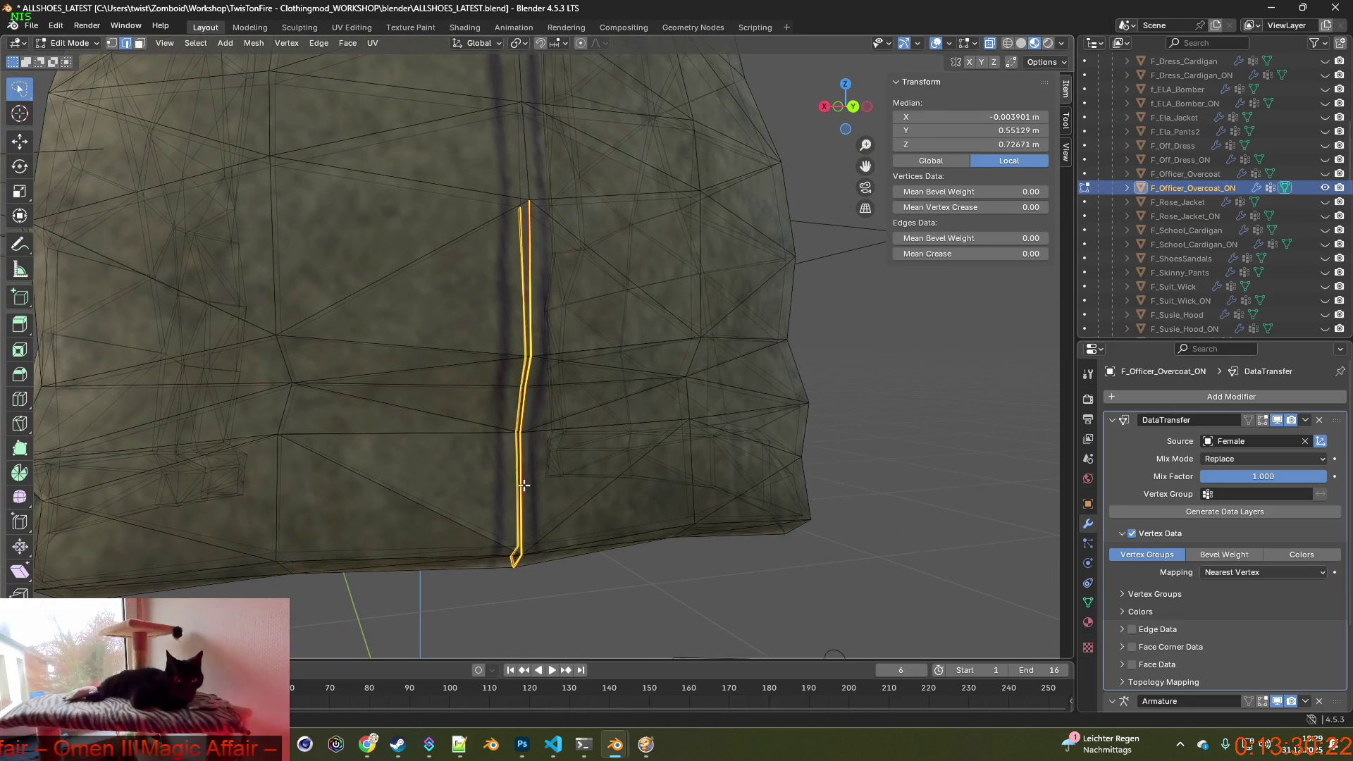
key("v")
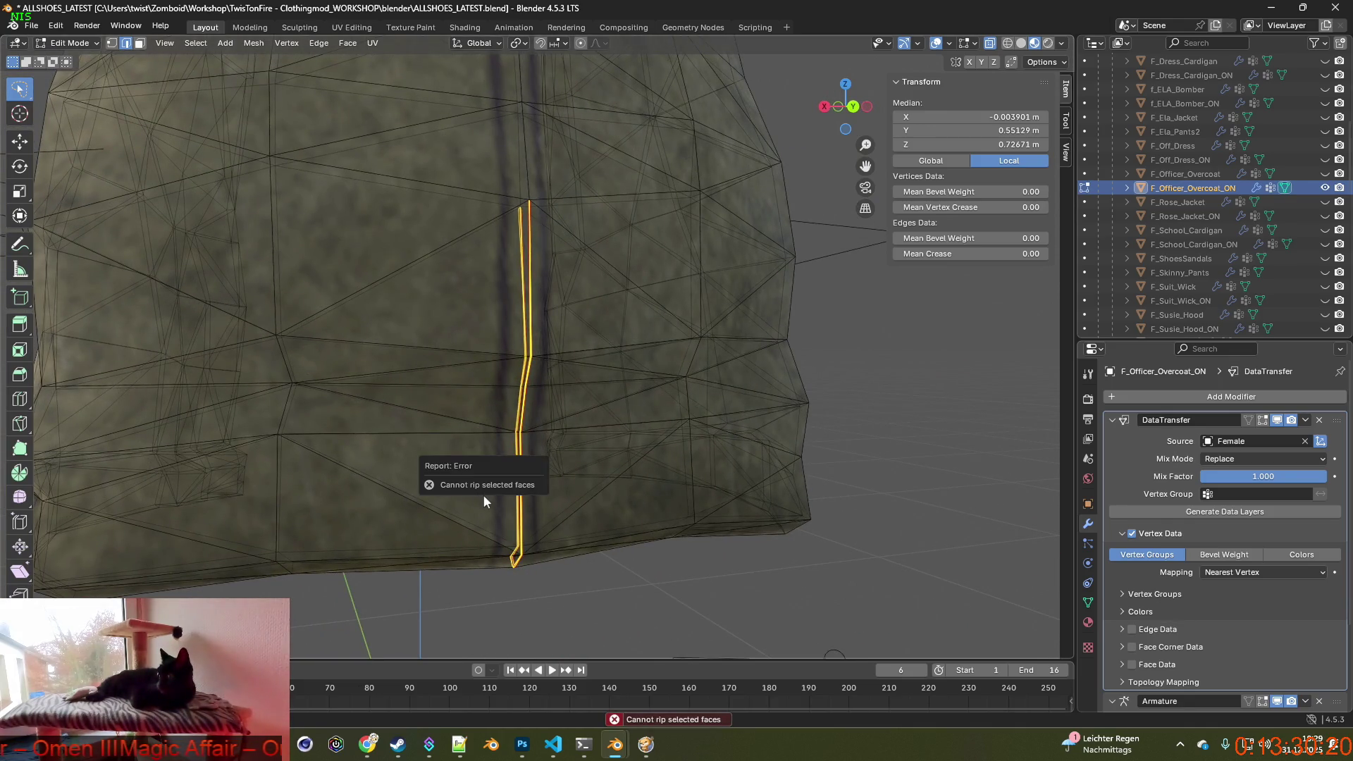
key("alt+Tab")
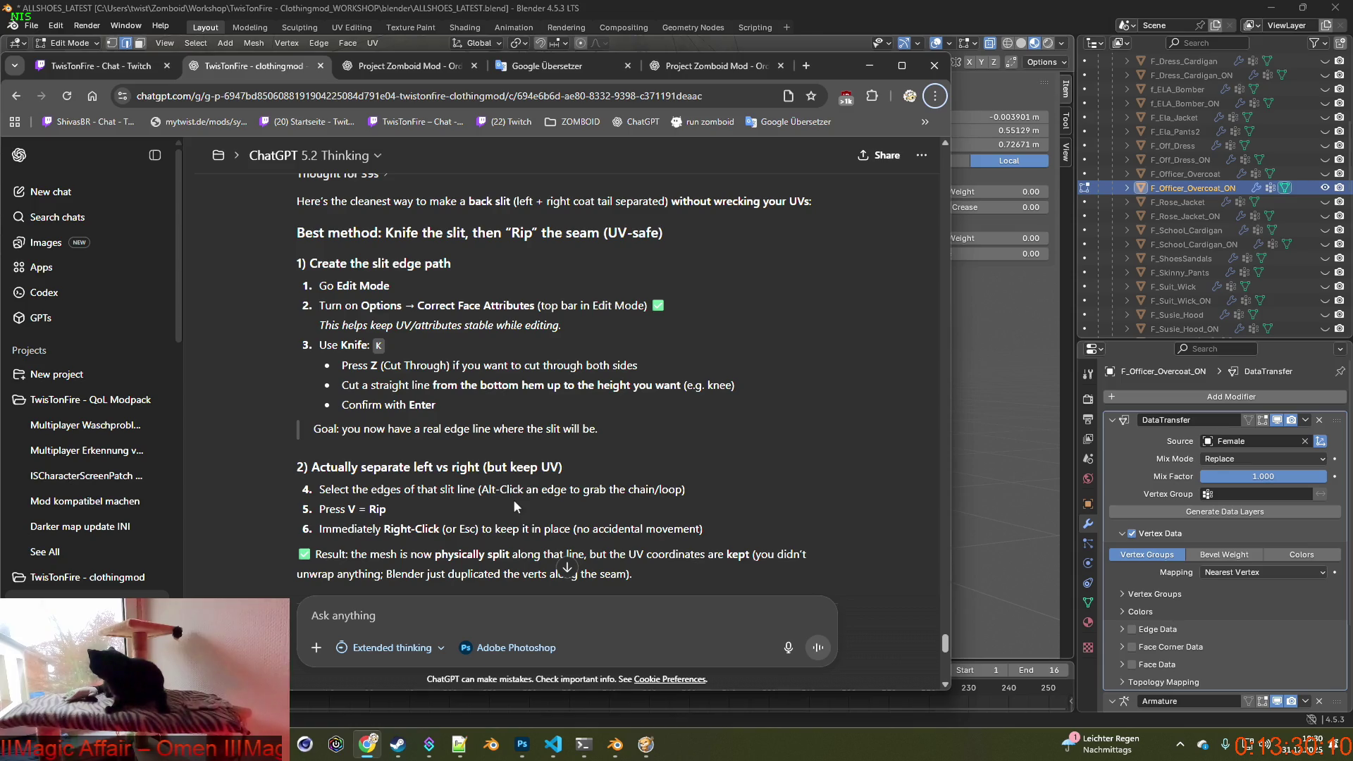
key("alt+Tab")
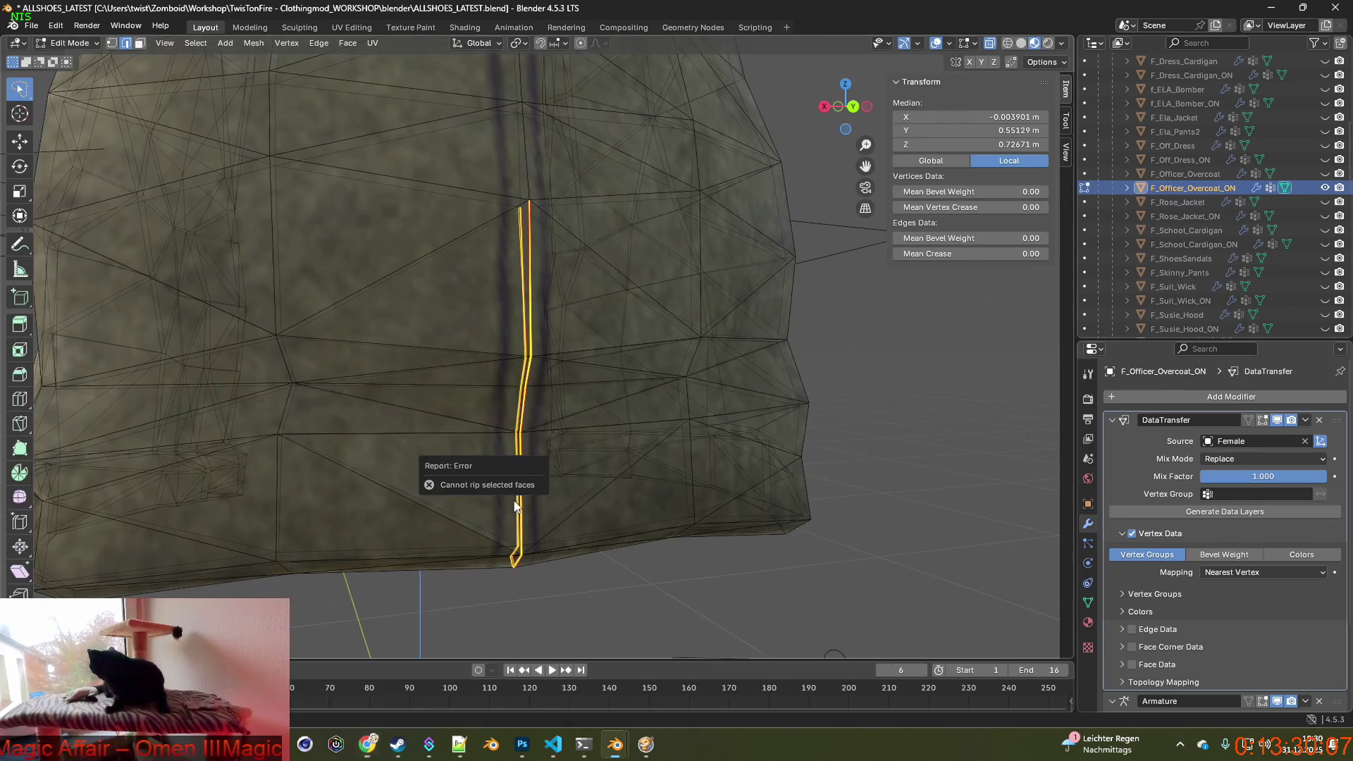
Select two upper slit edges on the coat's back and pull them aside so the vent opens
left_click(529, 303)
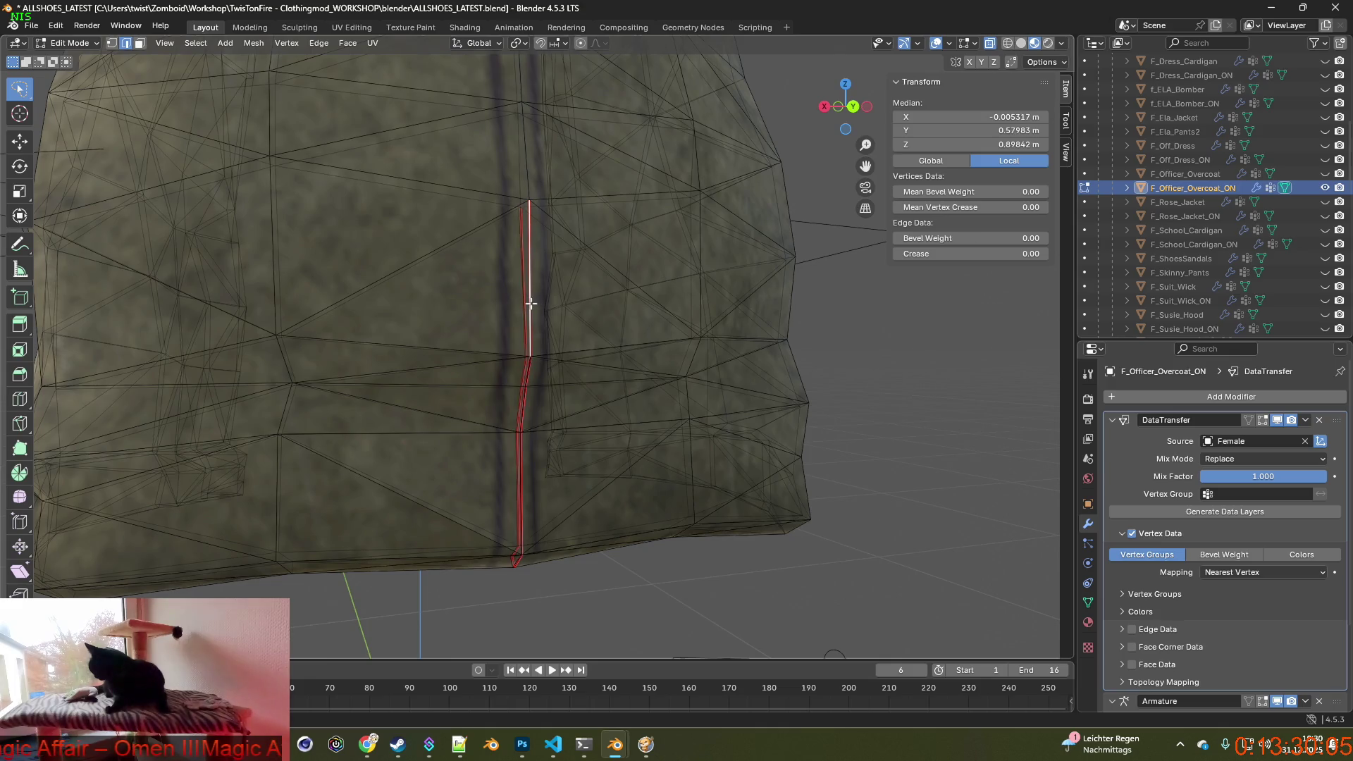
left_click(530, 309, "shift")
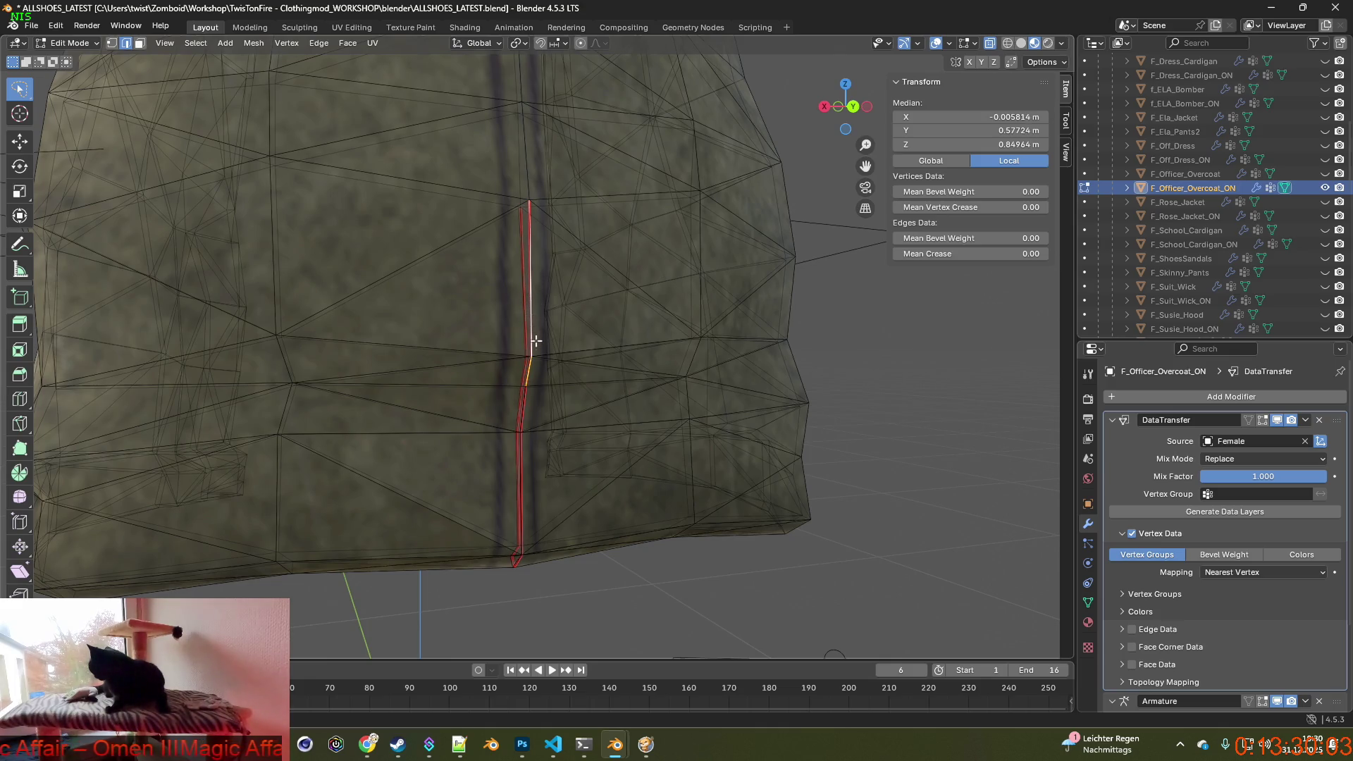
middle_click_drag(538, 341, 585, 380)
left_click(553, 317)
mouse_move(553, 317)
middle_mouse_down()
mouse_move(482, 319)
mouse_move(514, 318)
mouse_move(482, 338)
middle_mouse_up()
left_click(511, 324)
left_click(515, 317, "shift")
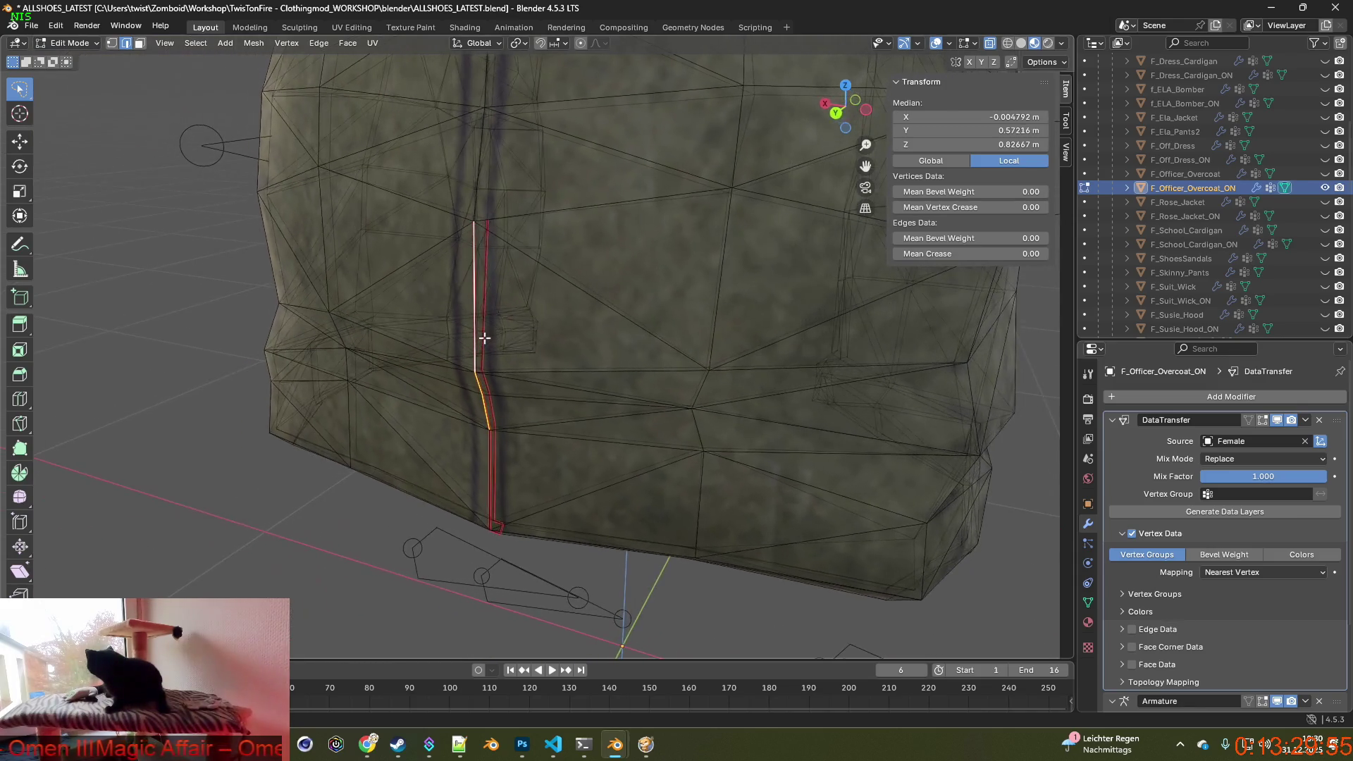
key("g")
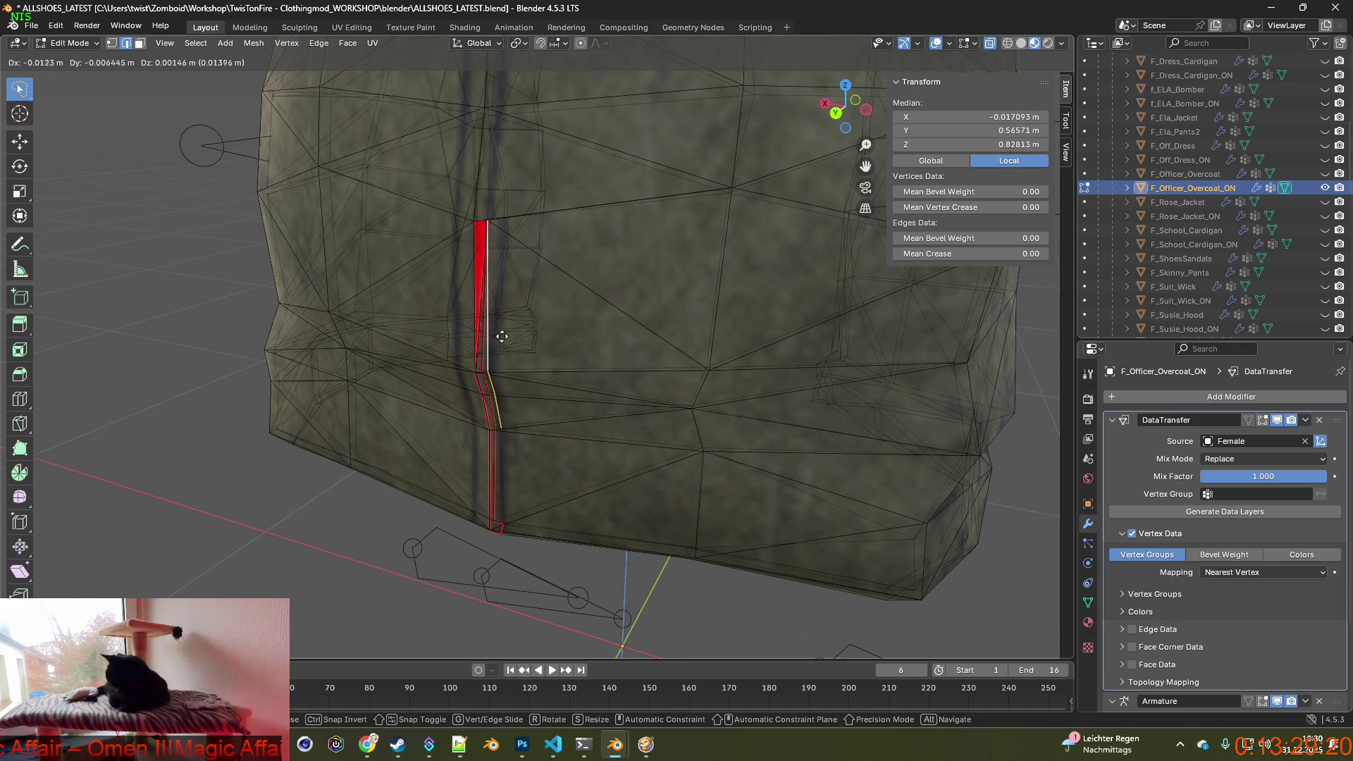
Cancel the edge move and revert the mesh to an earlier step through Undo History
key("Escape")
middle_click_drag(498, 342, 600, 406)
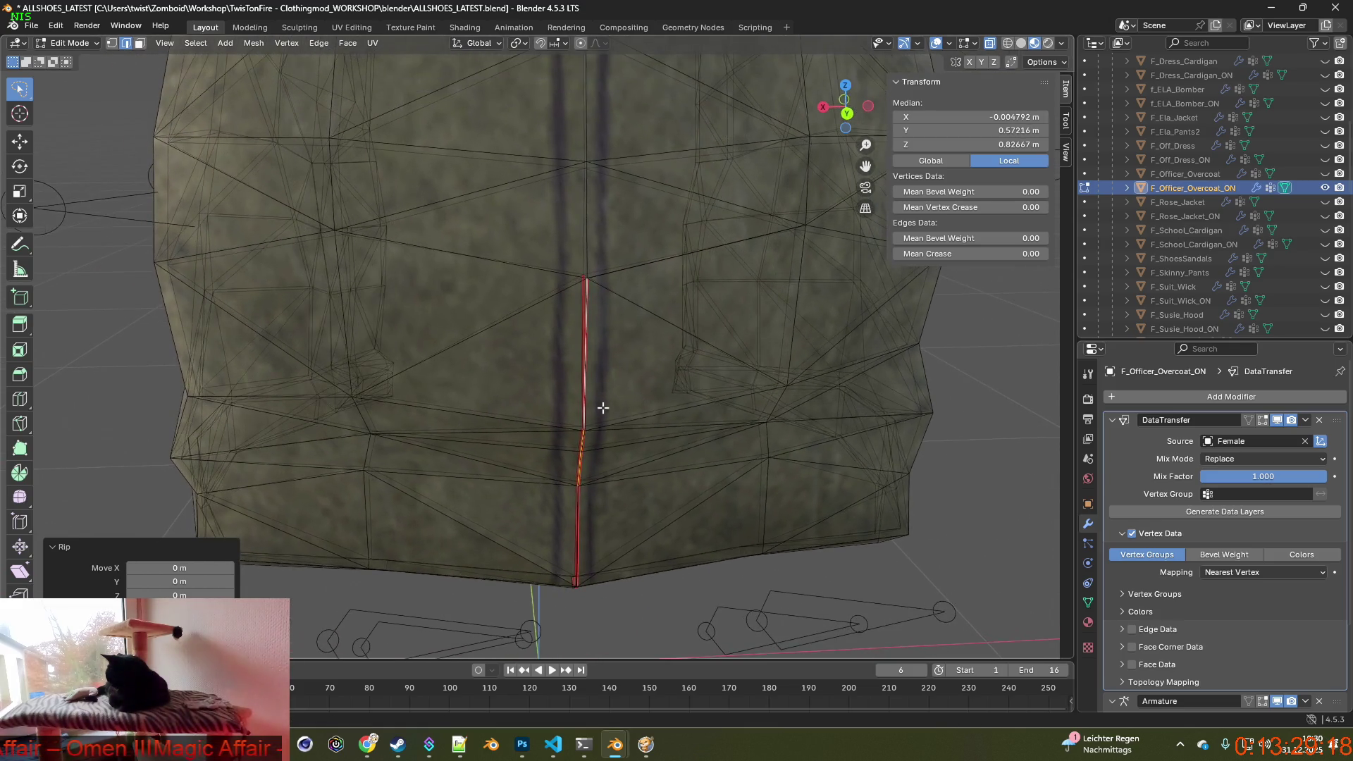
left_click(55, 24)
mouse_move(91, 70)
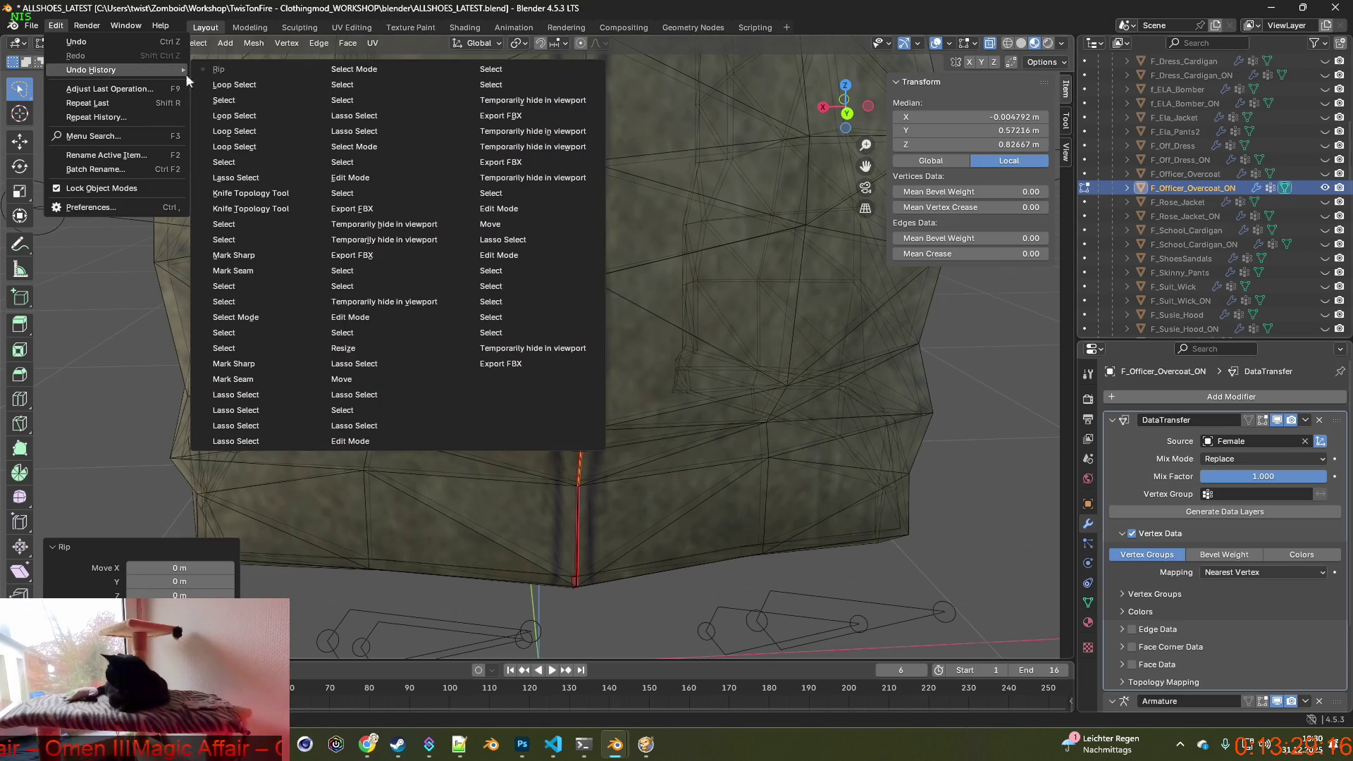
left_click(237, 218)
mouse_move(514, 323)
middle_mouse_down()
mouse_move(637, 333)
mouse_move(587, 322)
mouse_move(641, 317)
middle_mouse_up()
scroll(587, 323, "up", 2)
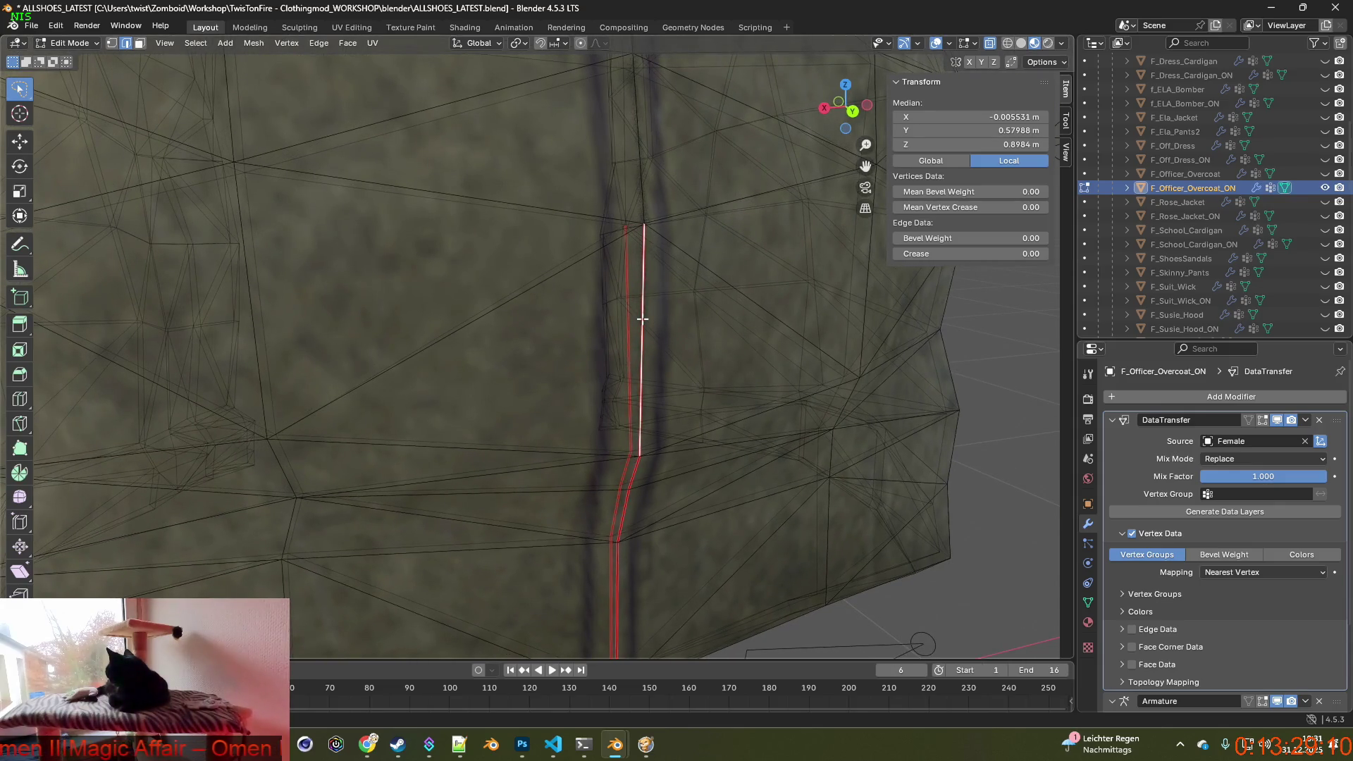
middle_click_drag(634, 312, 641, 303)
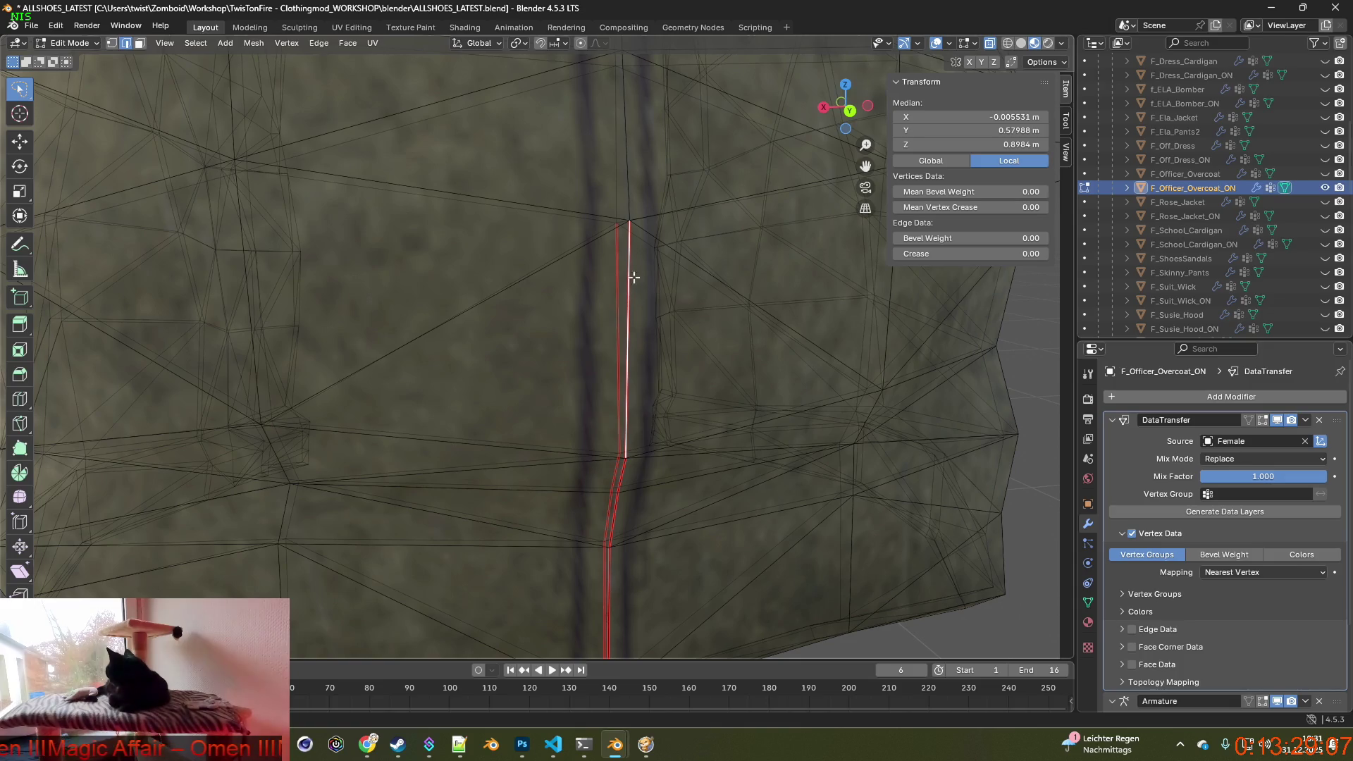
Knife-cut a new line from the slit's top vertex down to its lower vertex
key("k")
left_click(630, 221)
left_click(627, 456)
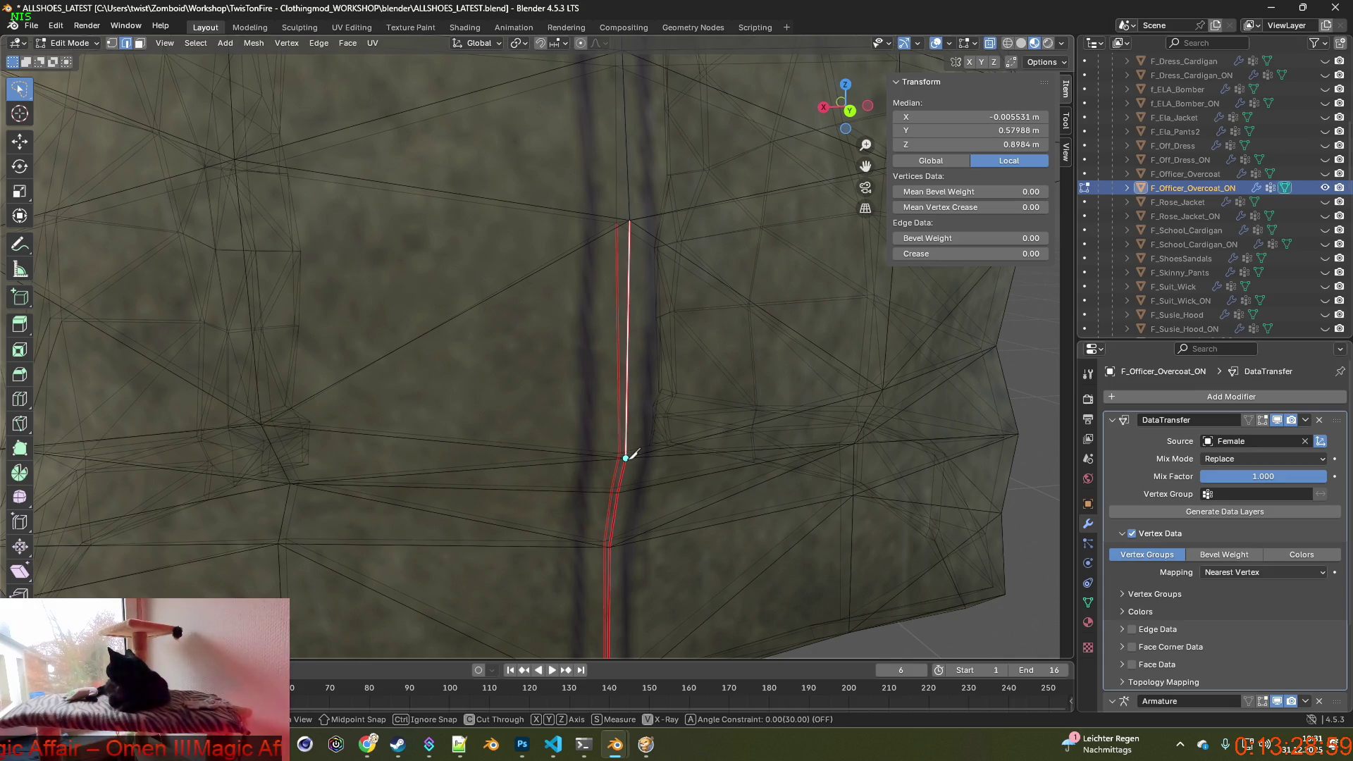
Apply the cut, then knife-cut from its lower end further down the slit and apply that too
key("Return")
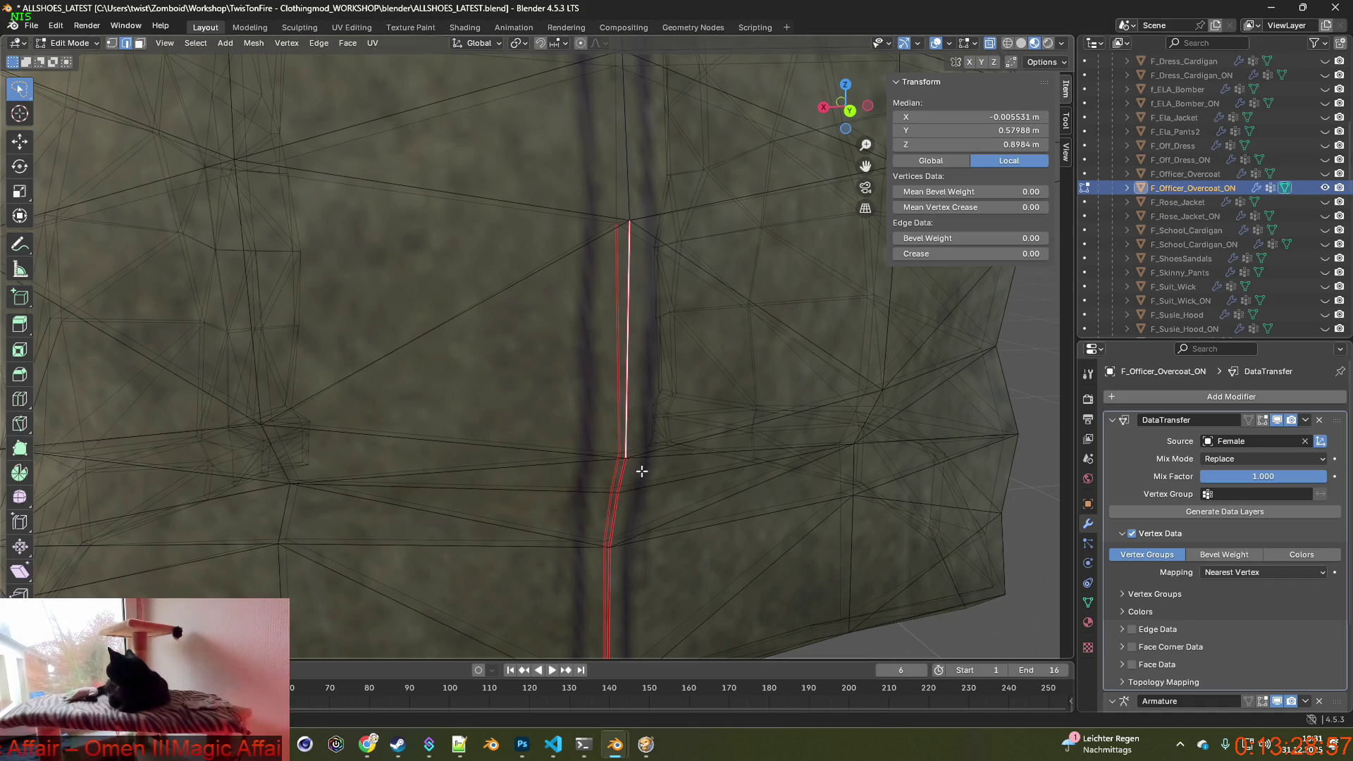
scroll(640, 460, "up", 2)
scroll(648, 444, "up", 2)
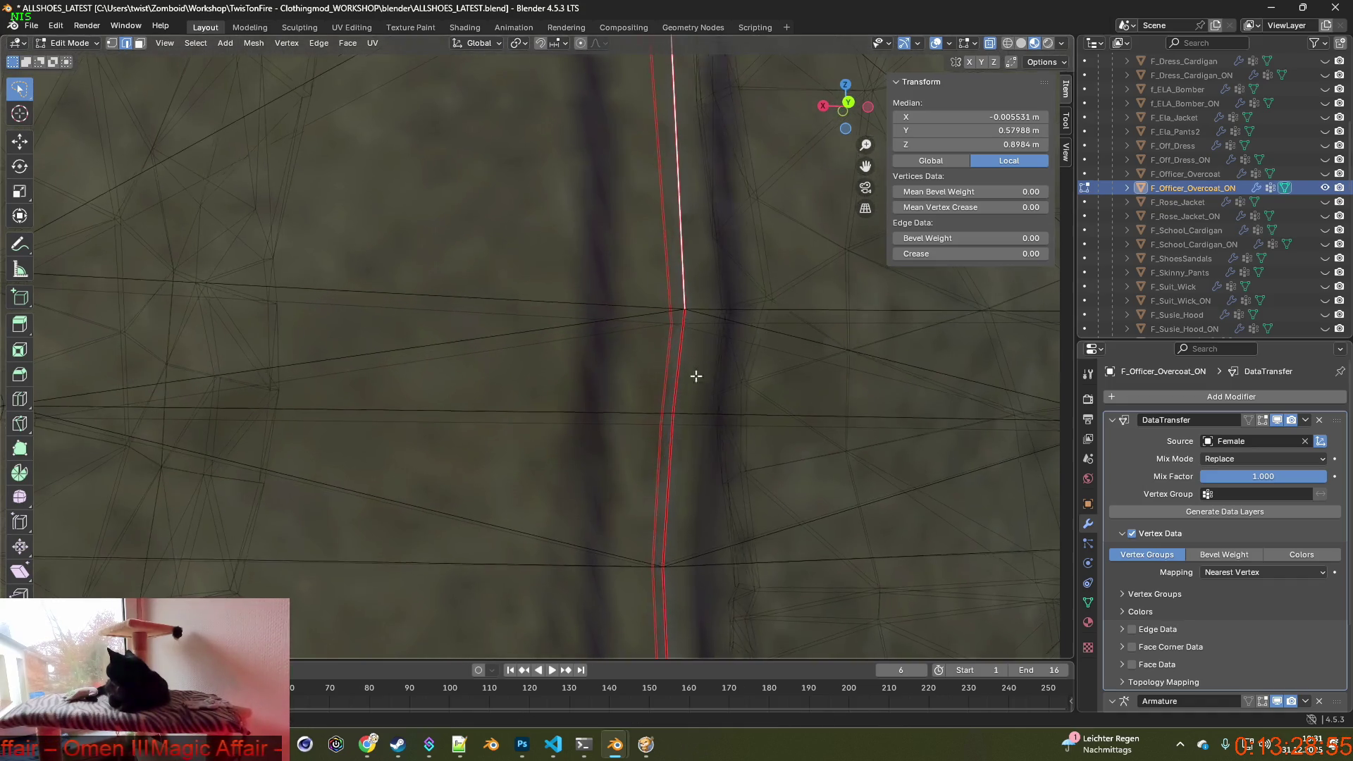
middle_click_drag(695, 374, 637, 306, "shift")
key("k")
left_click(634, 288)
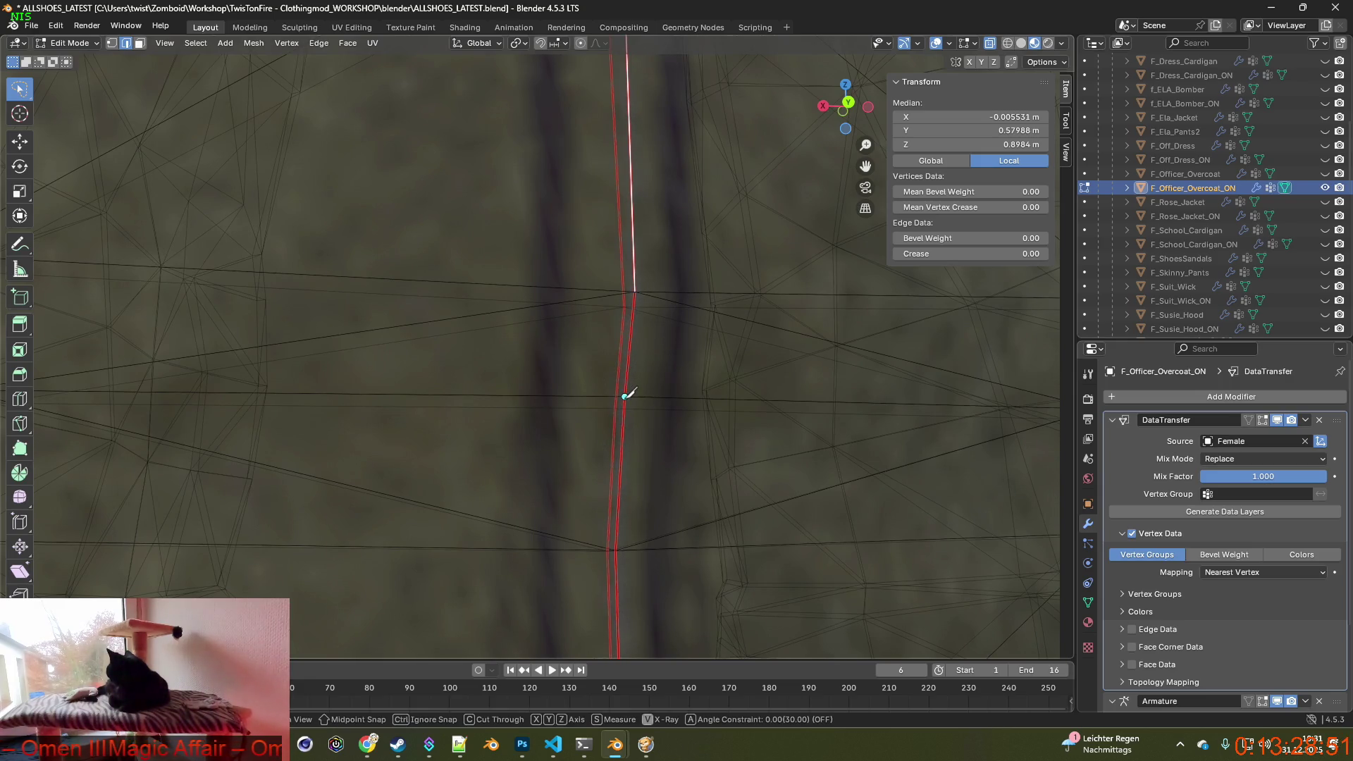
left_click(634, 291)
left_click(626, 393)
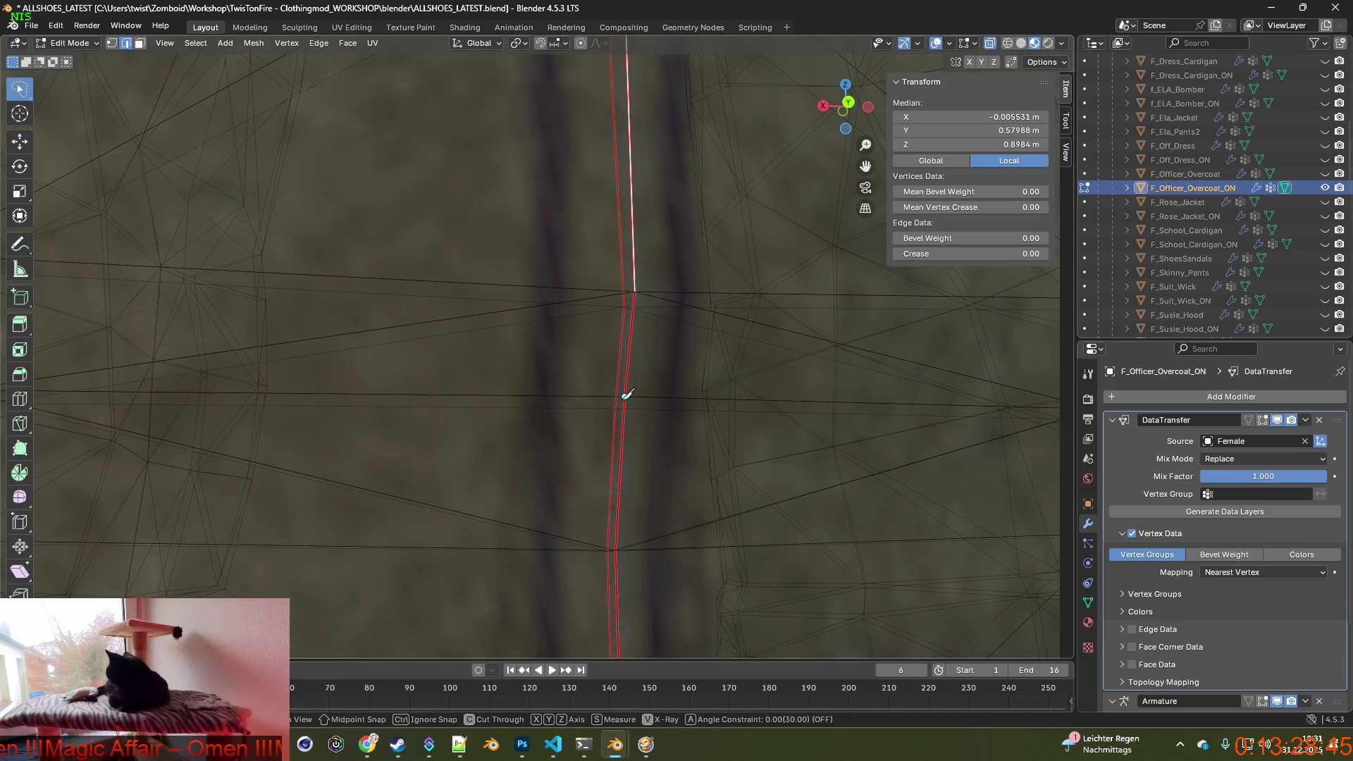
key("Return")
Knife-cut another segment from the lower vertex up along the slit, redoing a misplaced point
middle_click_drag(626, 391, 662, 350)
key("k")
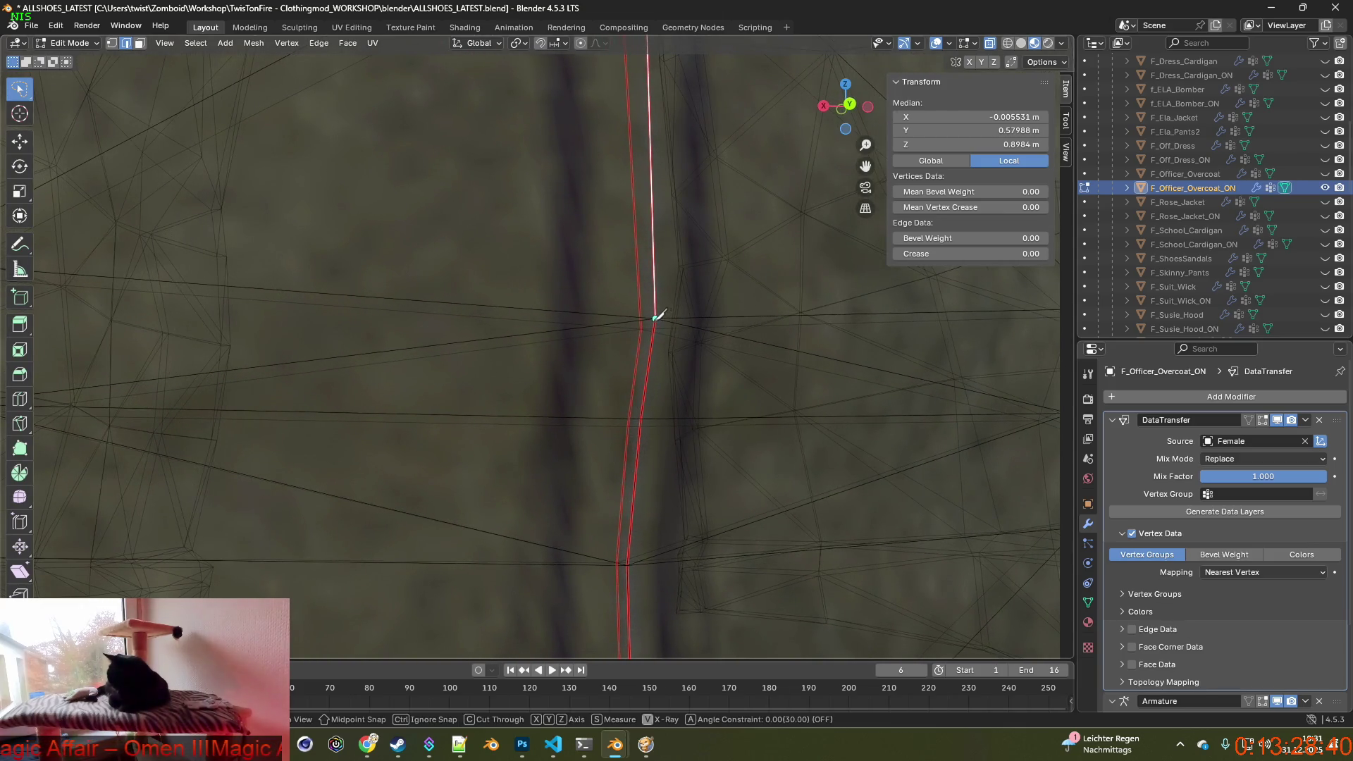
left_click(642, 419)
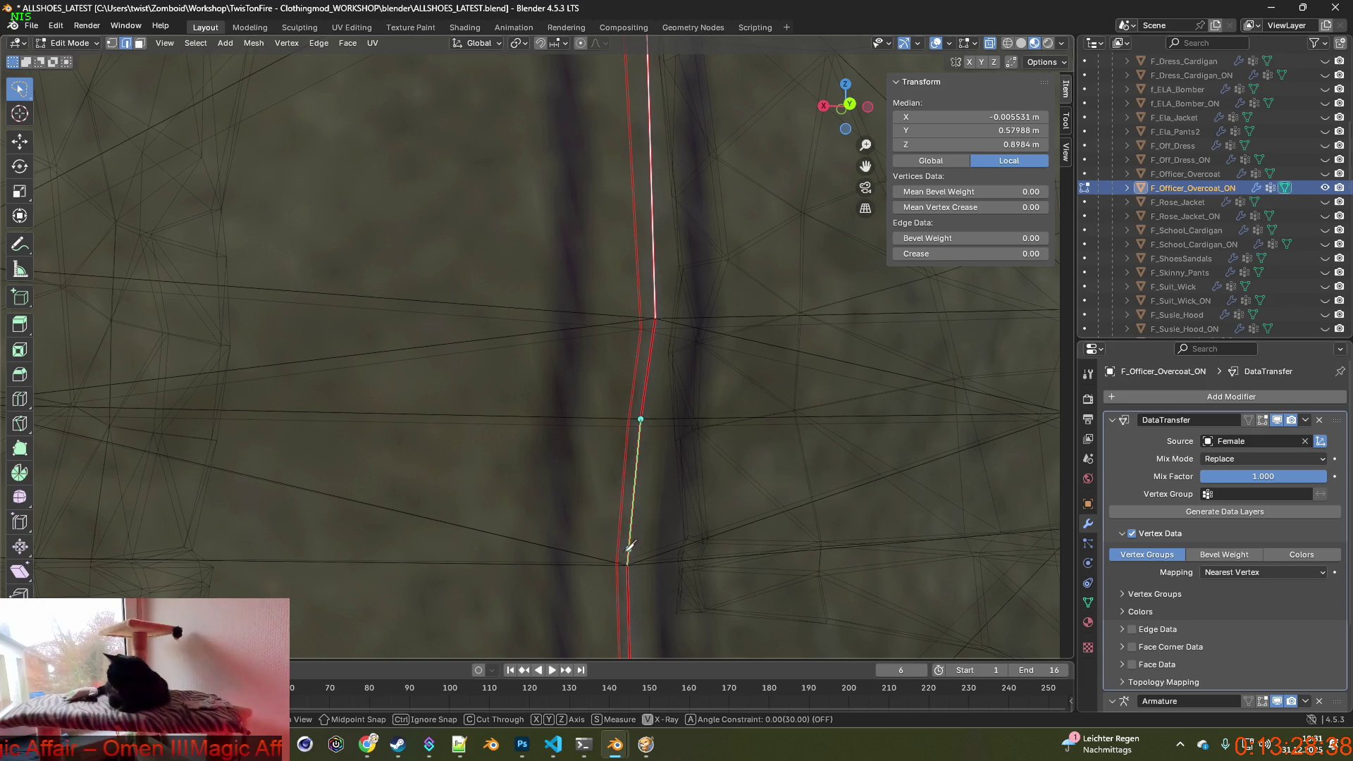
right_click(629, 564)
left_click(628, 564)
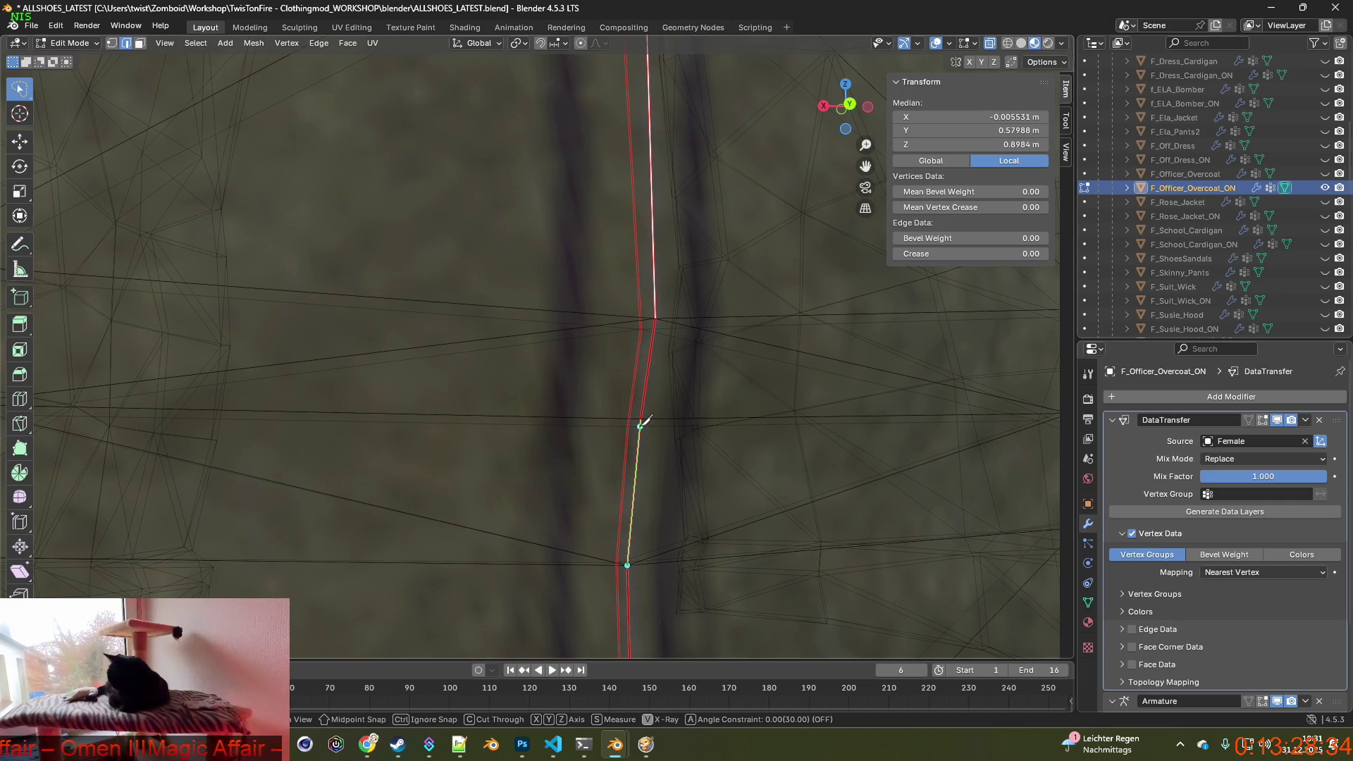
left_click(642, 420)
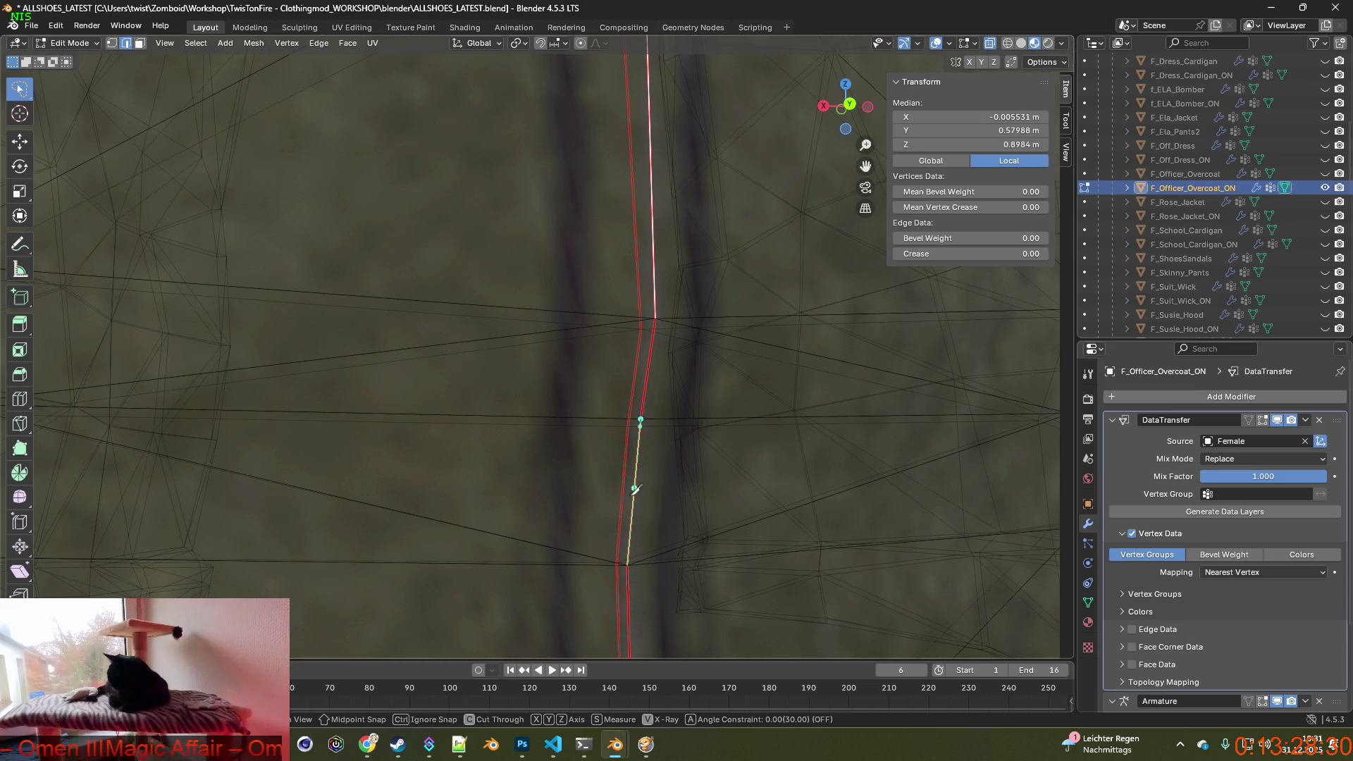
left_click(627, 564)
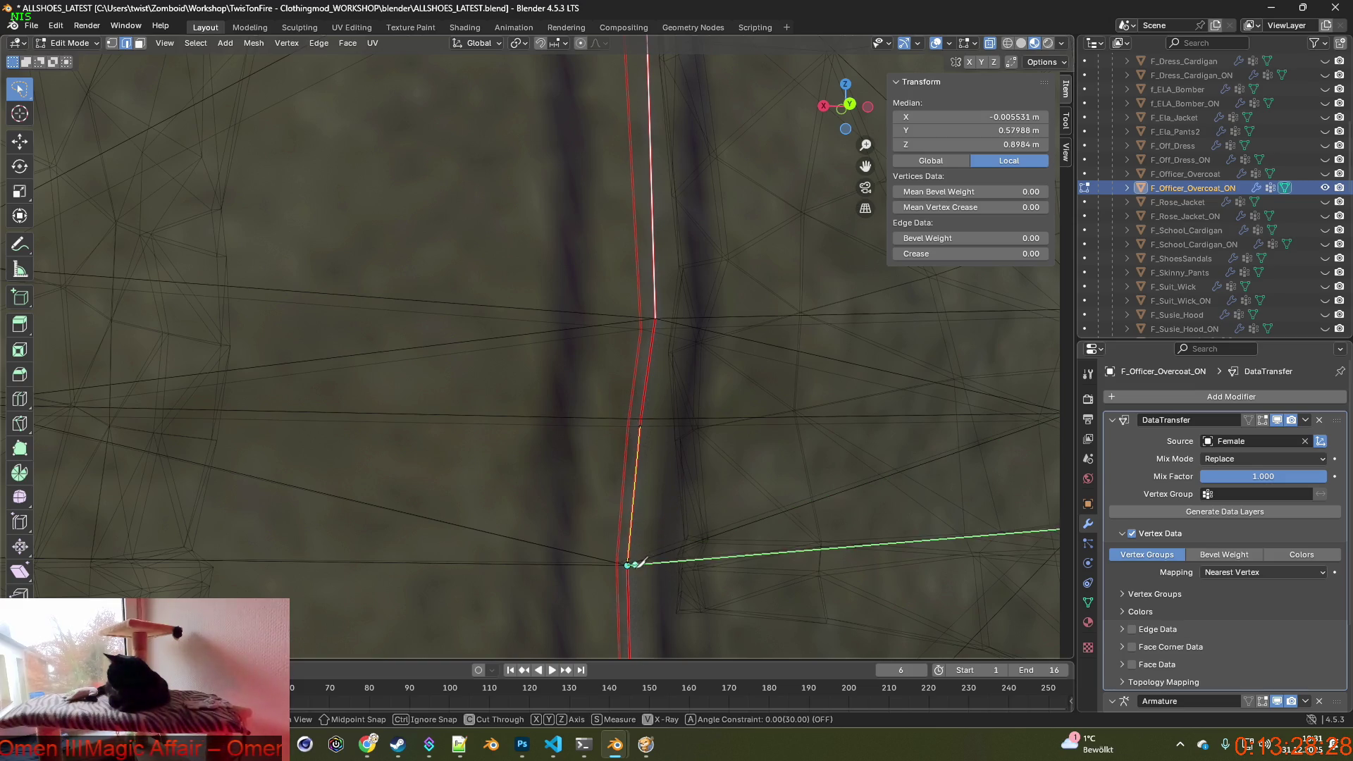
scroll(629, 577, "down", 3)
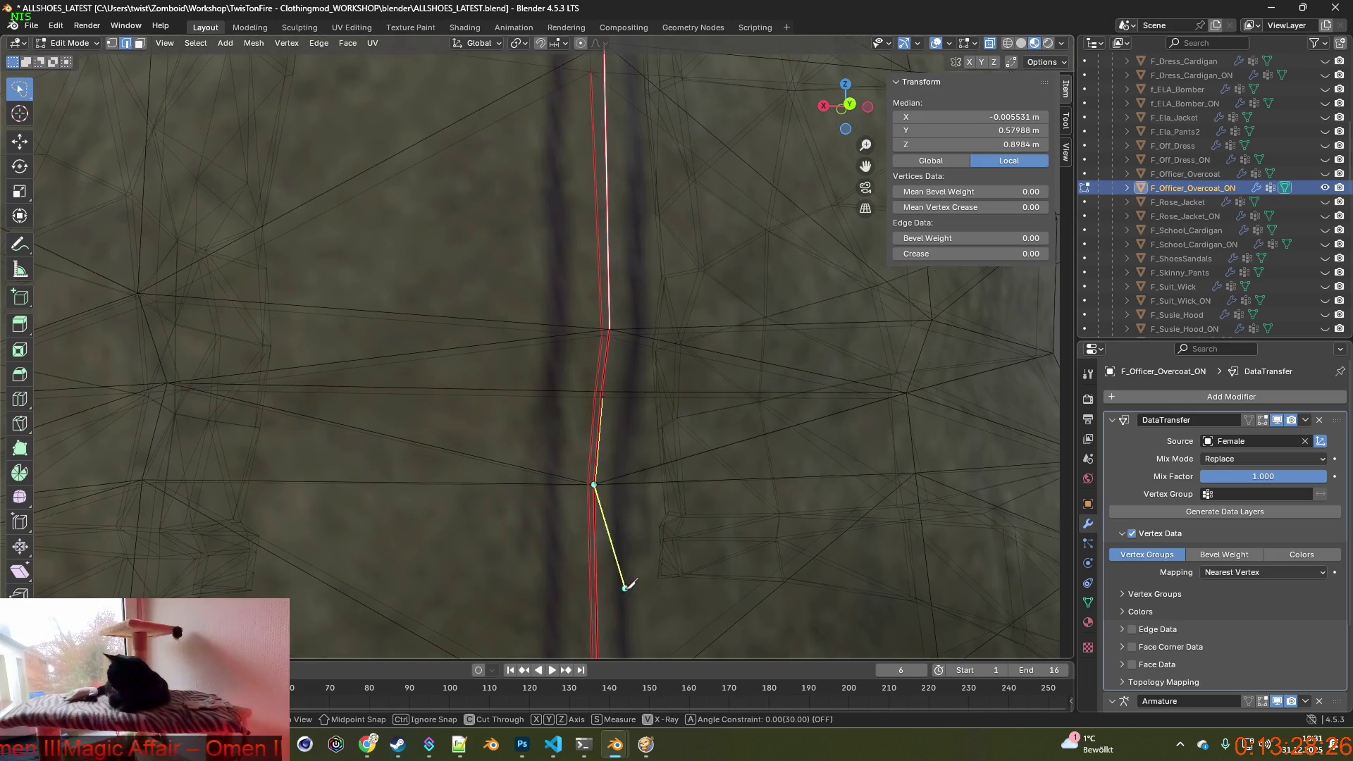
middle_click_drag(608, 603, 649, 425)
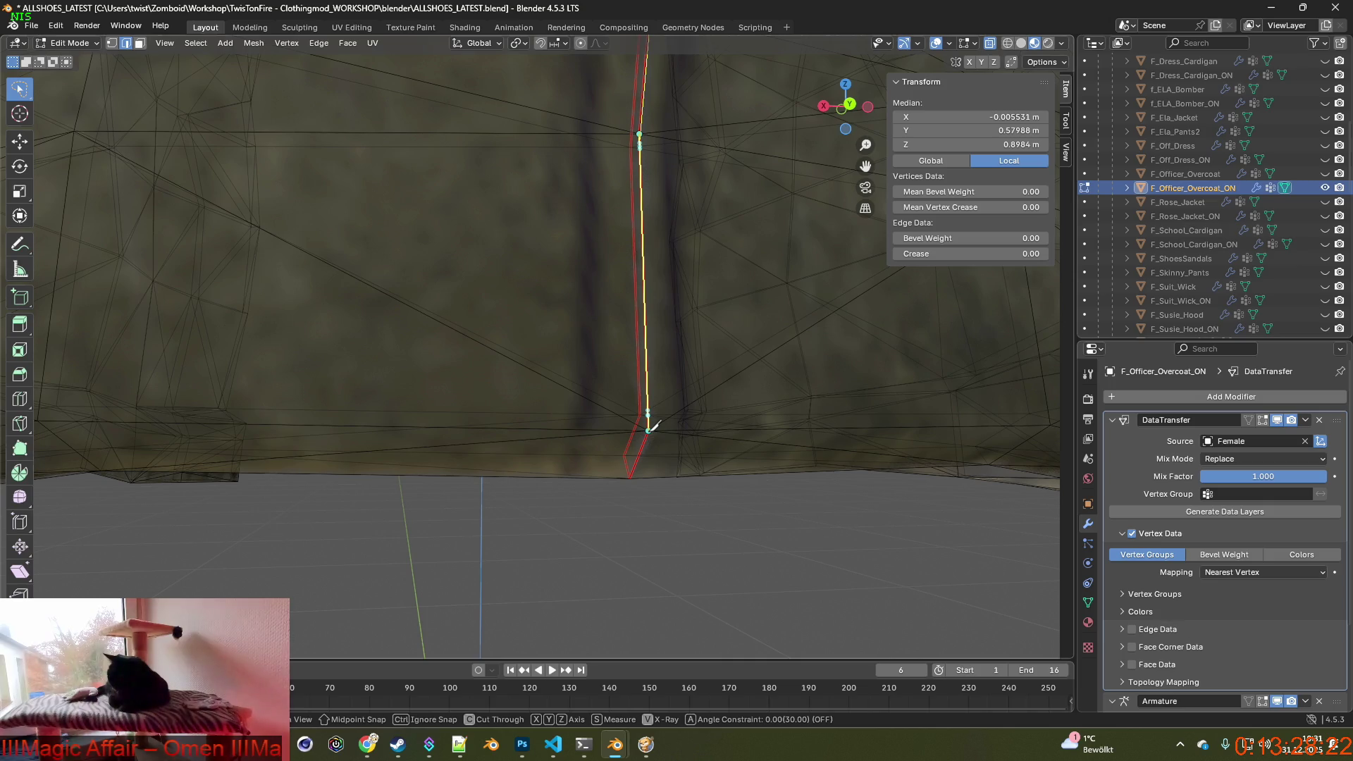
Knife-cut from the hem vertex up to the upper seam vertex beside the back seam and apply it
left_click(650, 422)
mouse_move(649, 468)
middle_mouse_down()
mouse_move(695, 477)
mouse_move(671, 458)
mouse_move(601, 468)
mouse_move(562, 427)
middle_mouse_up()
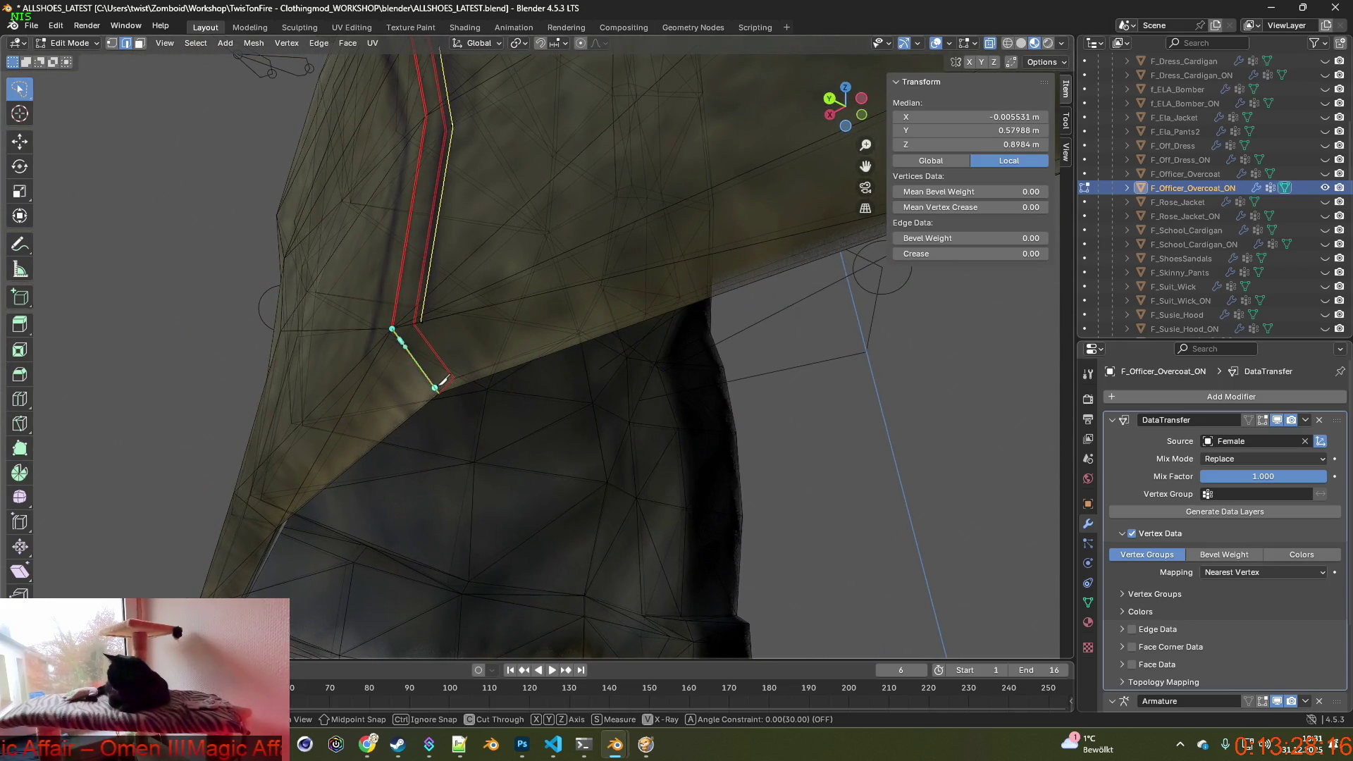
left_click(452, 422)
mouse_move(452, 423)
middle_mouse_down()
mouse_move(388, 413)
mouse_move(378, 438)
mouse_move(331, 455)
mouse_move(392, 447)
middle_mouse_up()
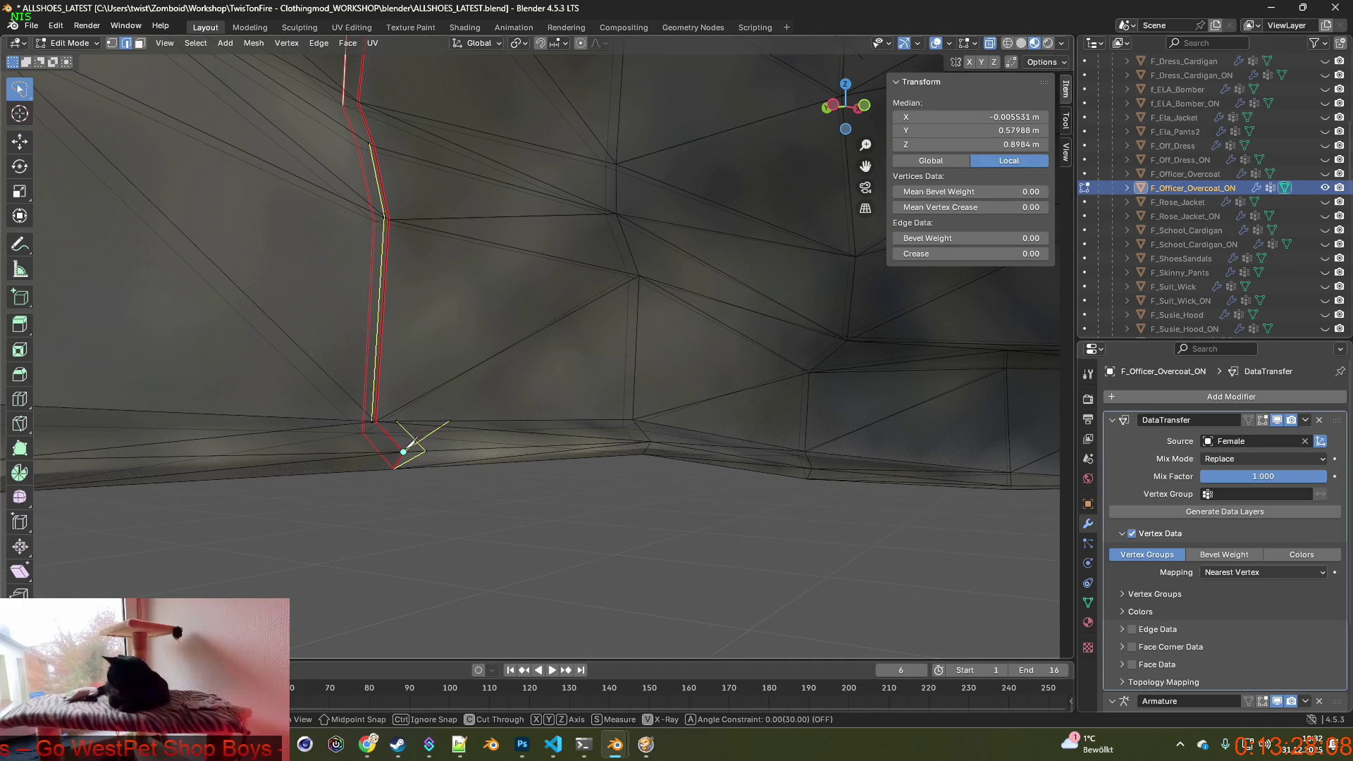
mouse_move(388, 431)
middle_mouse_down()
mouse_move(464, 436)
mouse_move(181, 477)
middle_mouse_up()
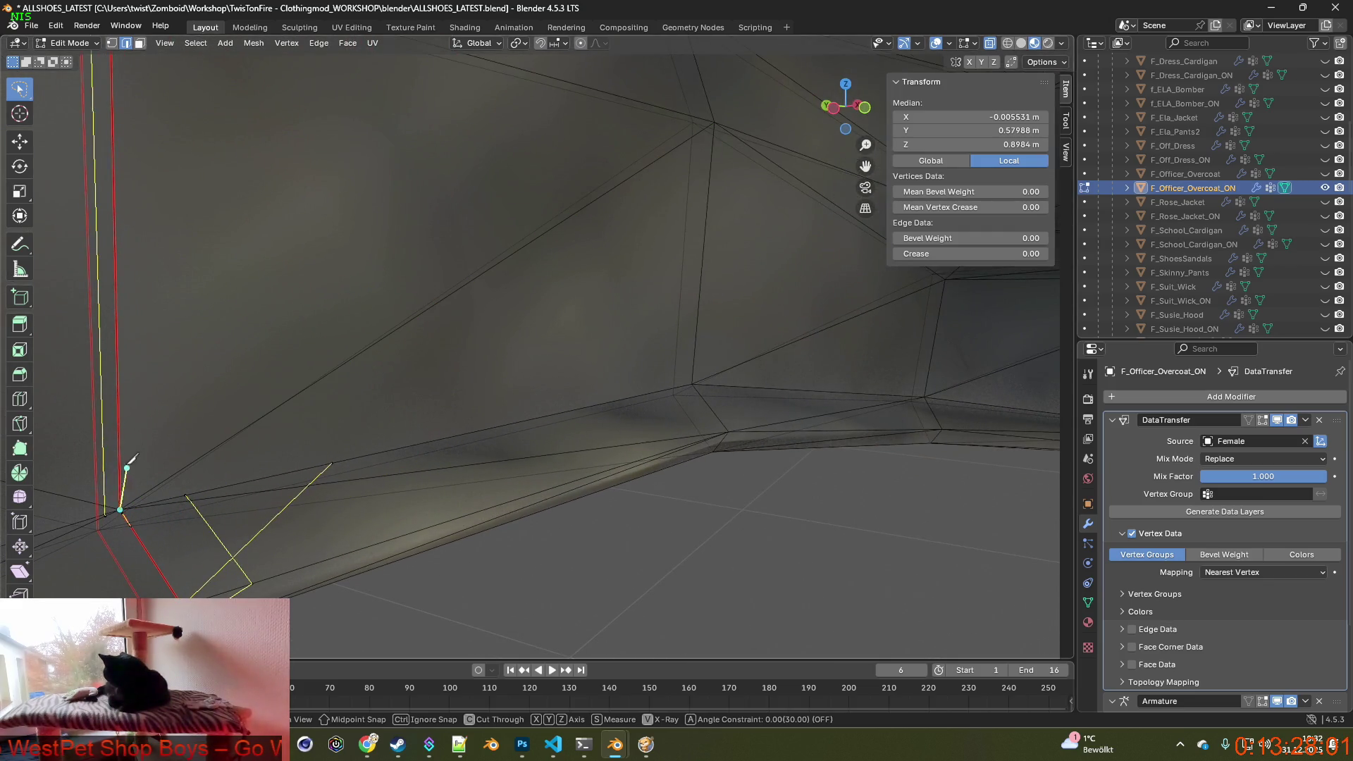
middle_click_drag(120, 392, 230, 233)
left_click(276, 109)
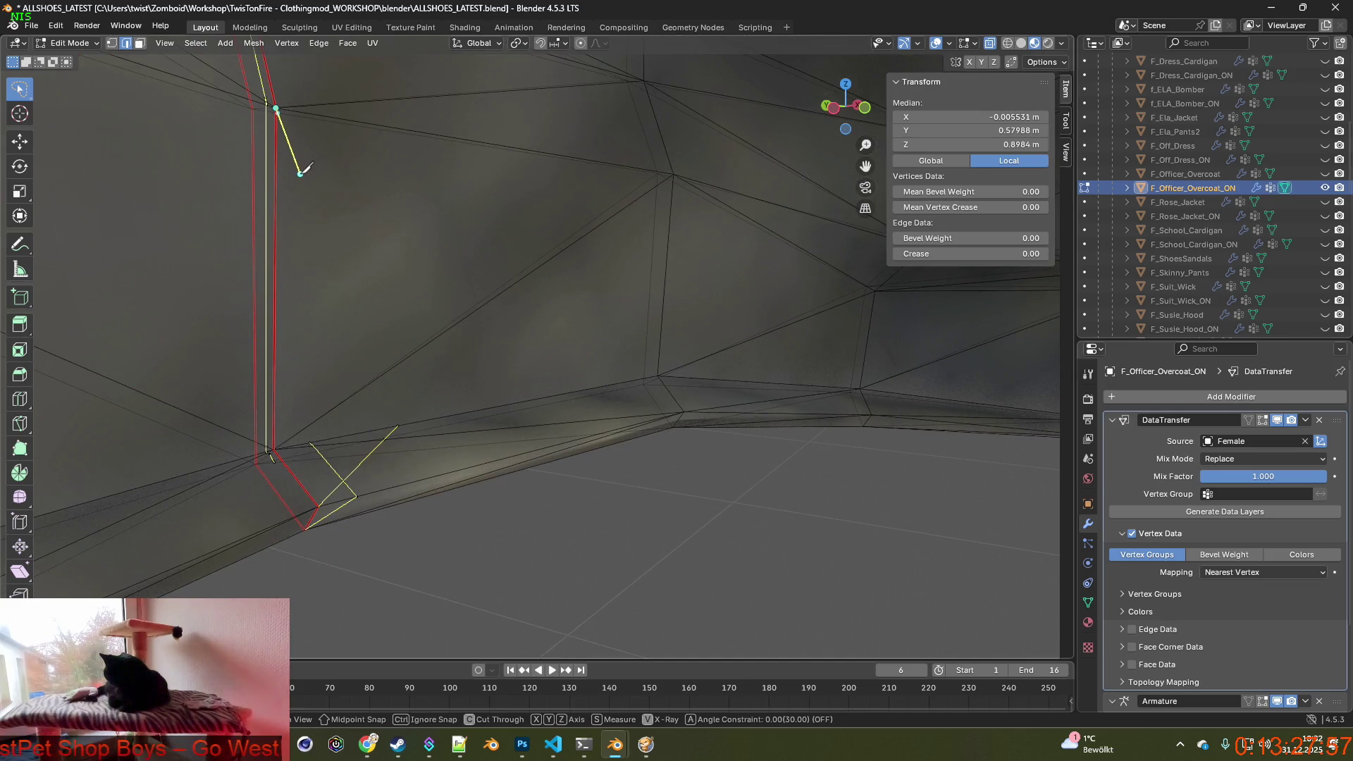
key("Return")
Inspect the new cut at the bottom of the seam and clear the edge selection
mouse_move(240, 300)
middle_mouse_down()
mouse_move(289, 349)
mouse_move(547, 432)
mouse_move(733, 420)
mouse_move(608, 419)
middle_mouse_up()
scroll(550, 419, "down", 3)
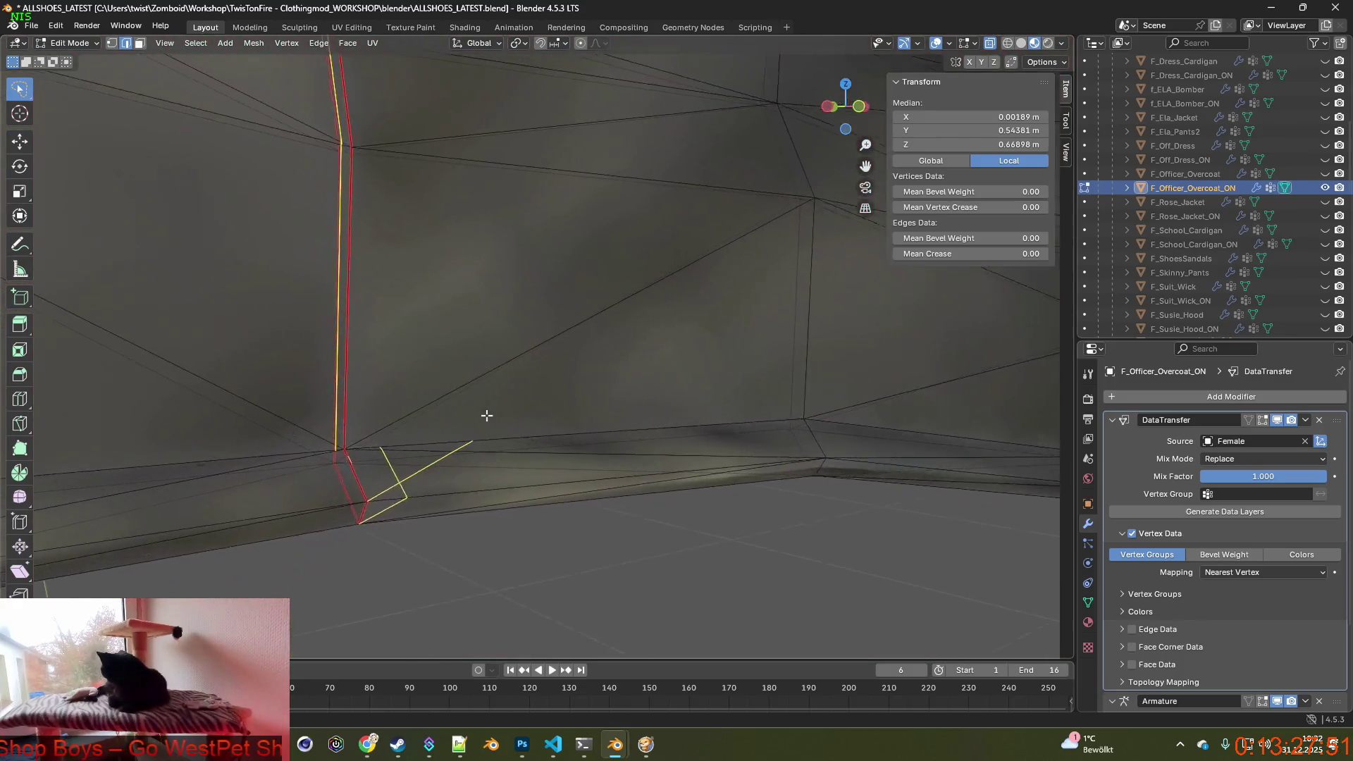
scroll(470, 414, "down", 2)
mouse_move(431, 528)
middle_mouse_down()
mouse_move(413, 365)
mouse_move(519, 532)
mouse_move(545, 531)
mouse_move(498, 517)
mouse_move(497, 471)
middle_mouse_up()
key("alt+a")
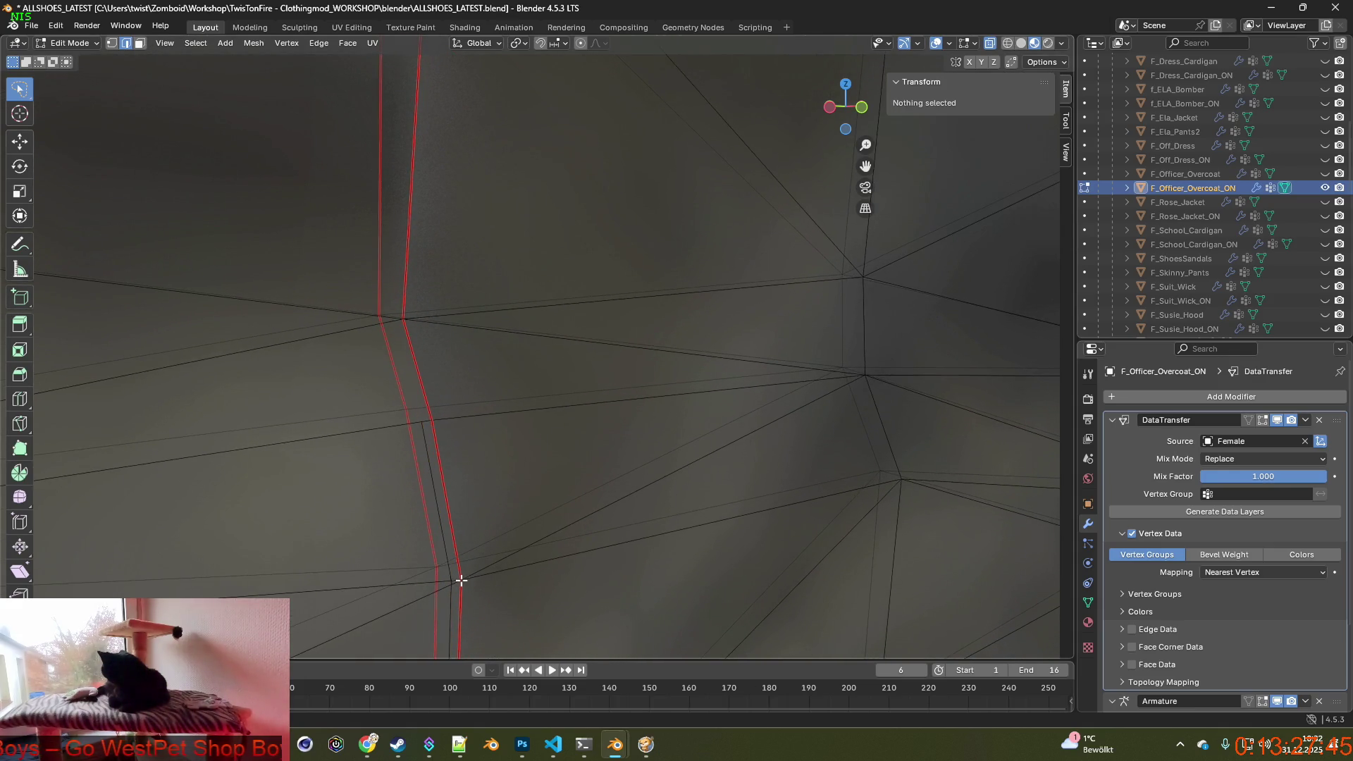
Start a knife cut from the lower seam vertex and cancel it
key("k")
left_click(460, 578)
left_click(403, 318)
middle_click_drag(447, 353, 504, 353)
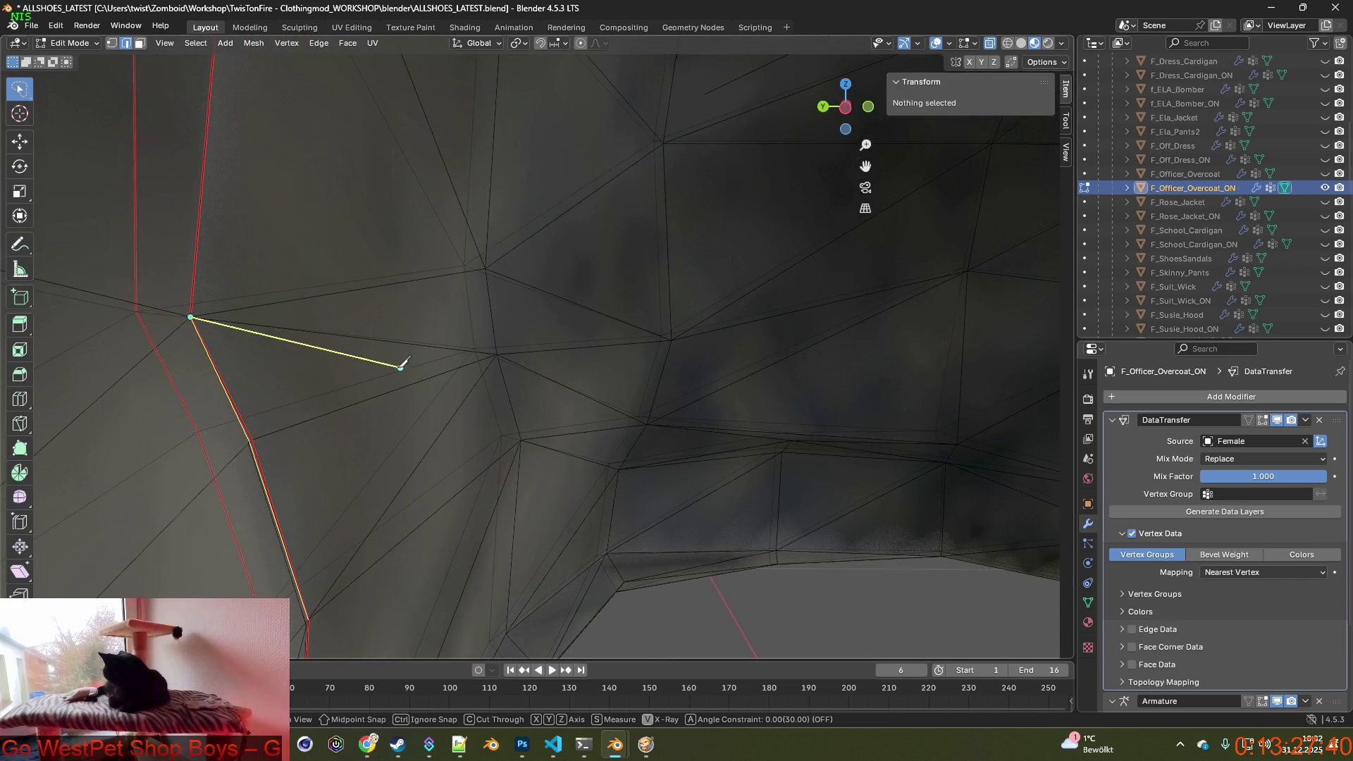
right_click(272, 384)
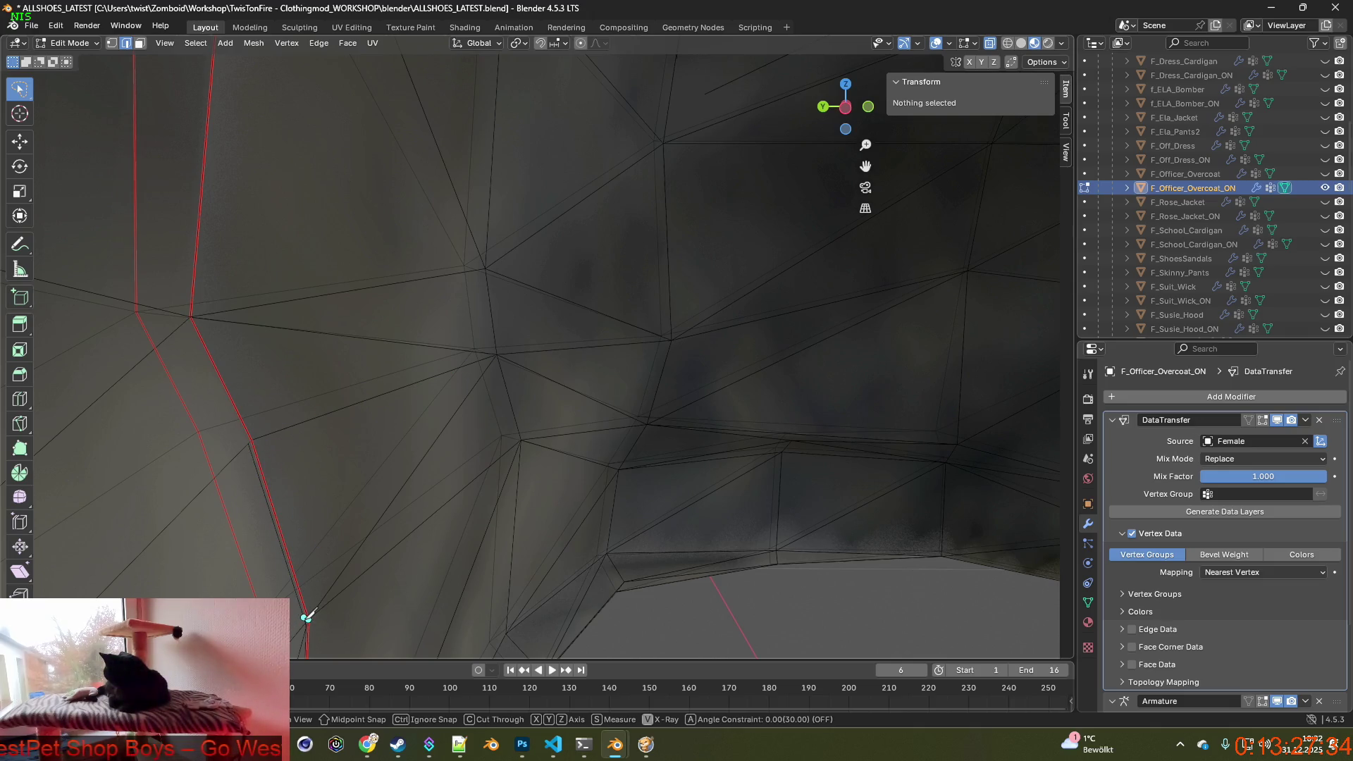
Knife-cut from the lower seam vertex up the seam to the top vertex and apply it
left_click(307, 618)
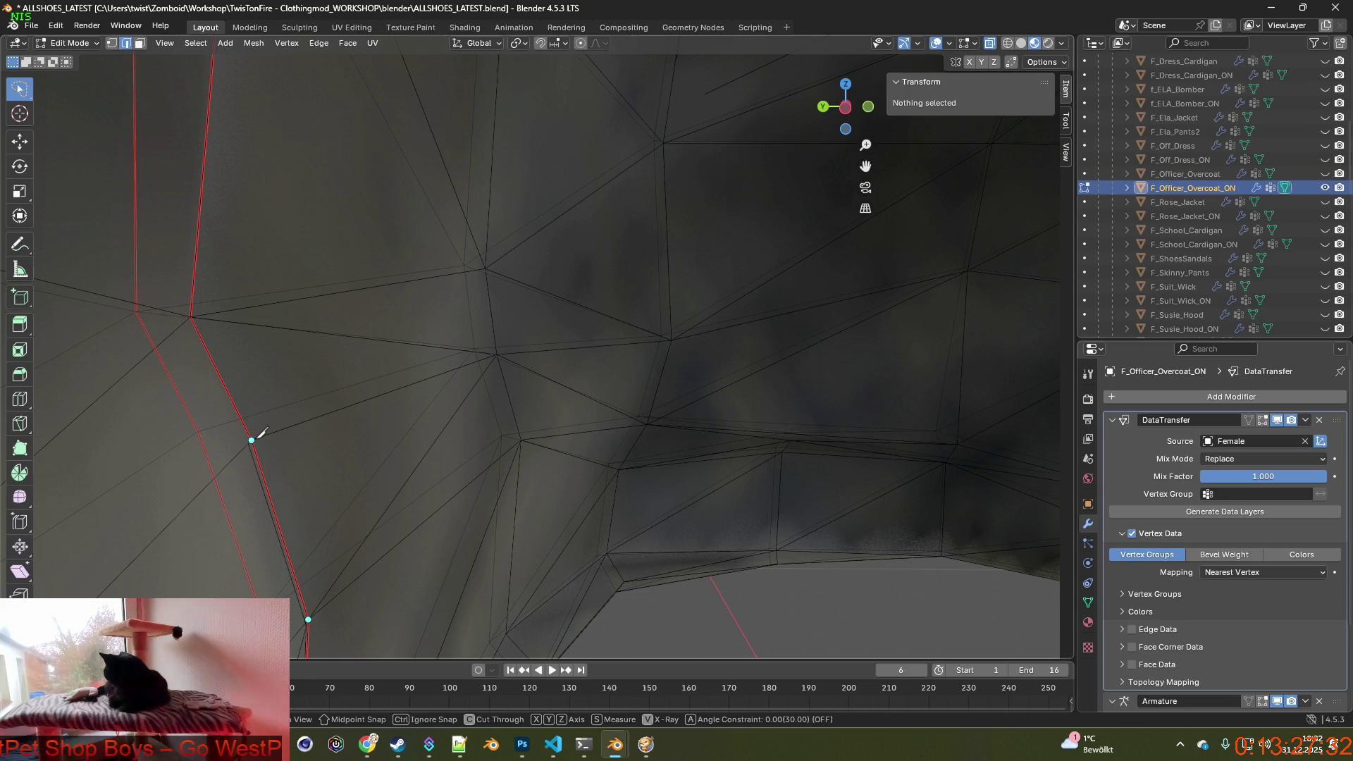
scroll(254, 436, "up", 5)
scroll(303, 445, "down", 4)
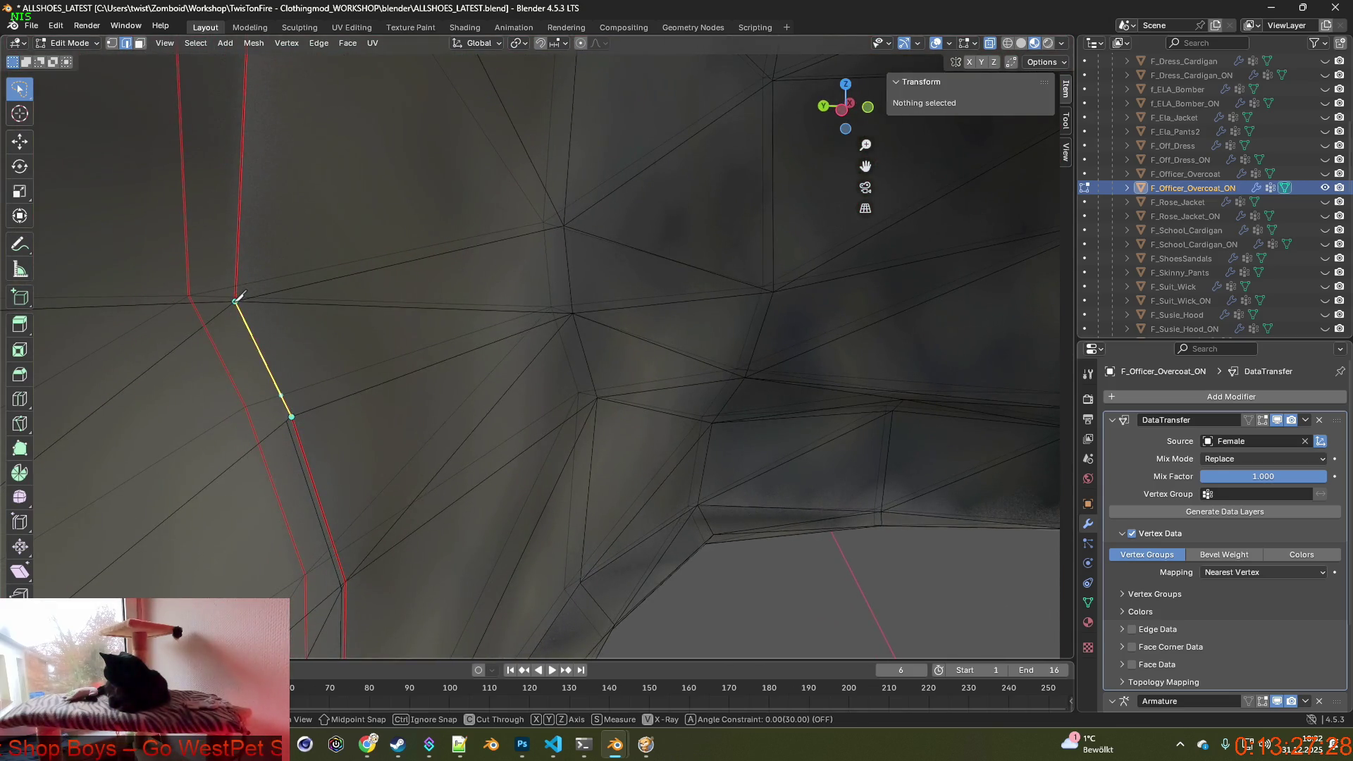
left_click(235, 301)
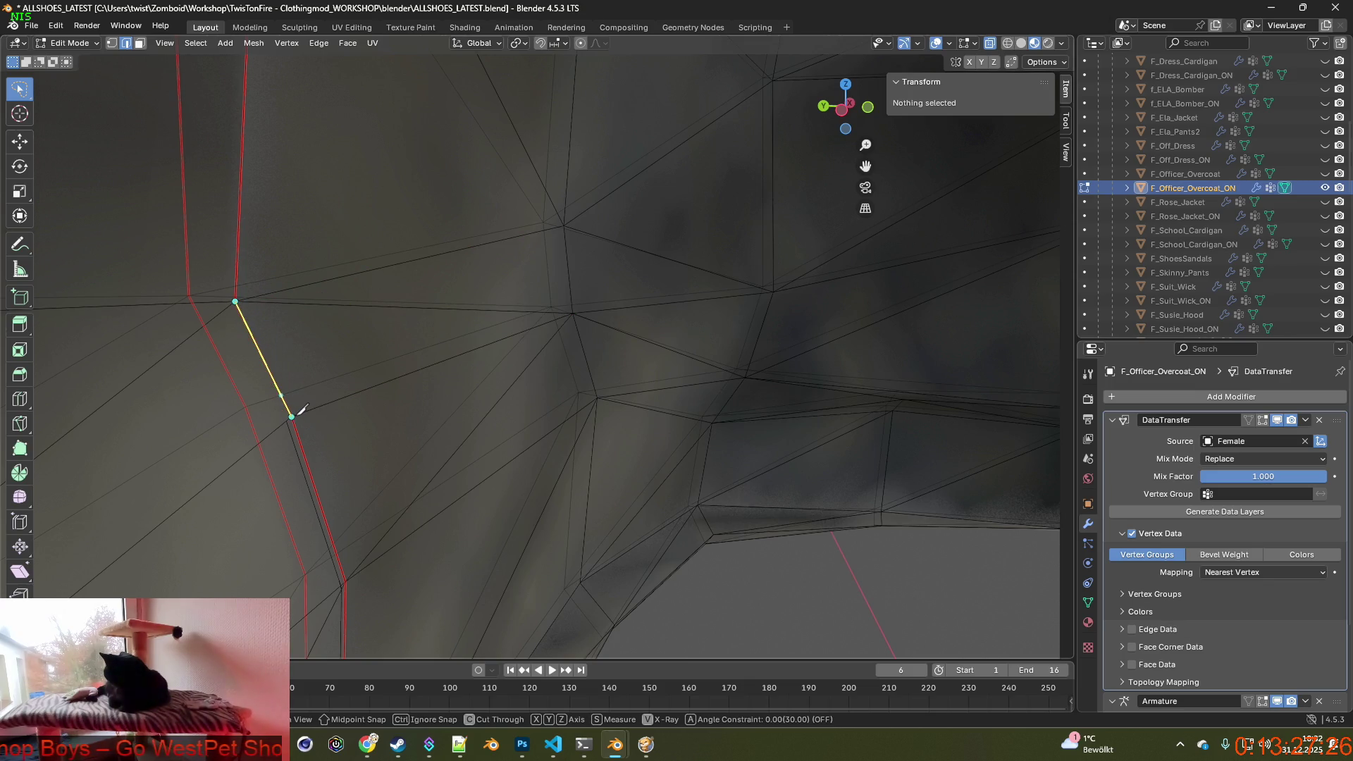
scroll(318, 543, "down", 2)
scroll(368, 514, "up", 1)
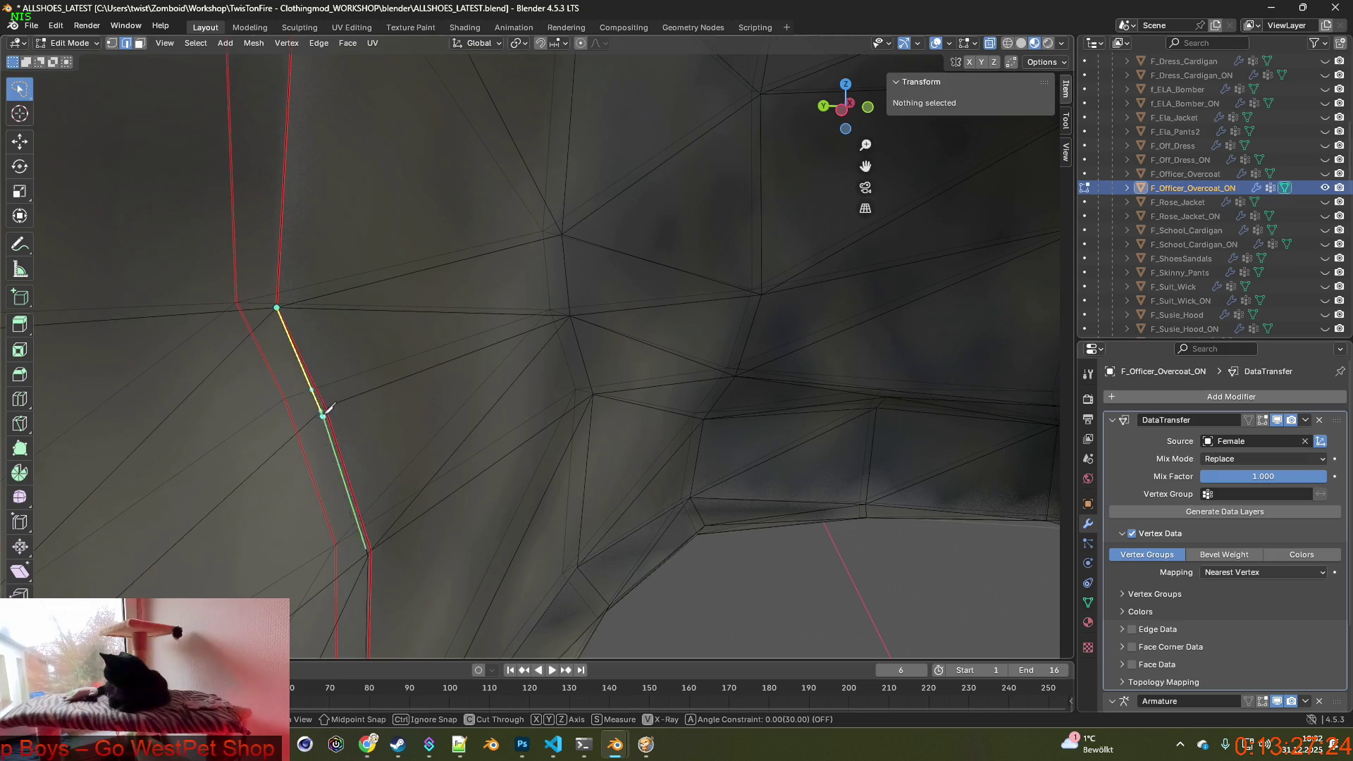
scroll(275, 264, "down", 1)
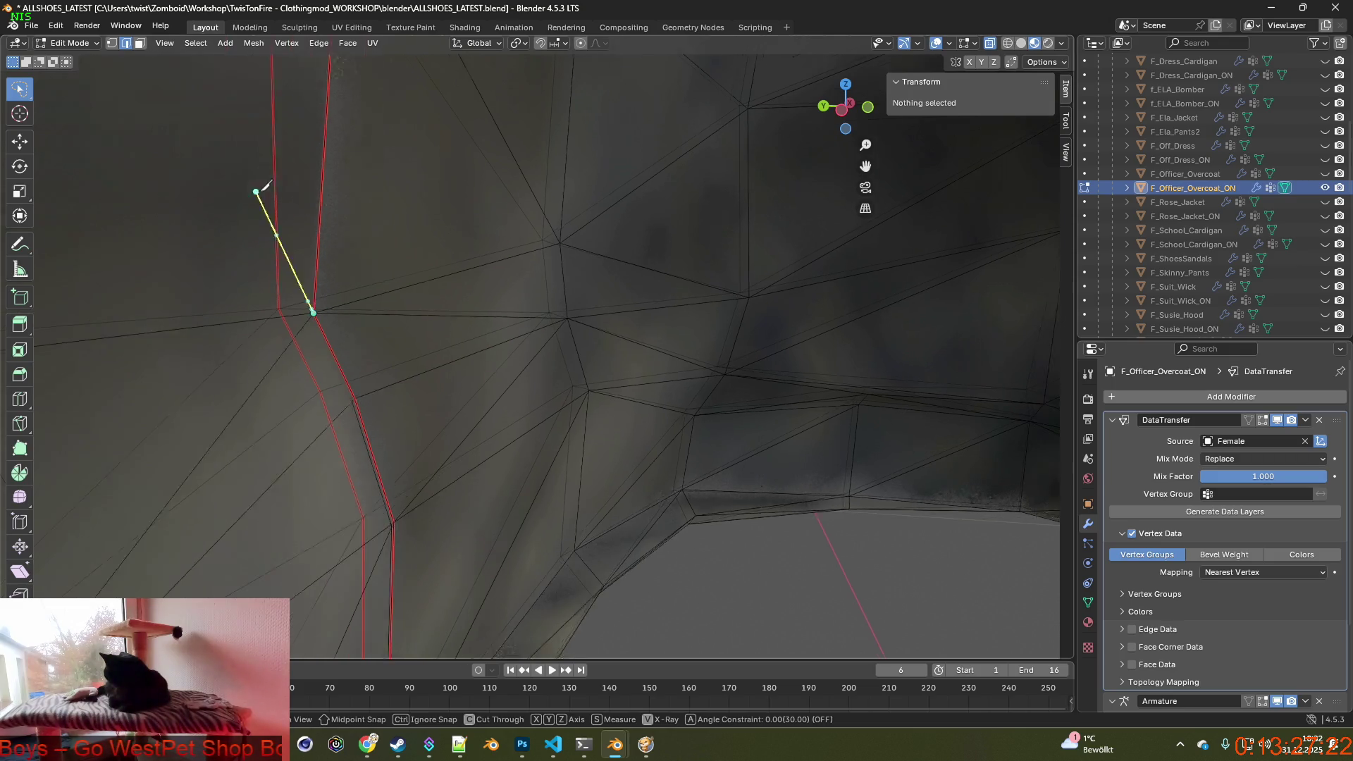
scroll(296, 207, "down", 1)
scroll(359, 243, "up", 1)
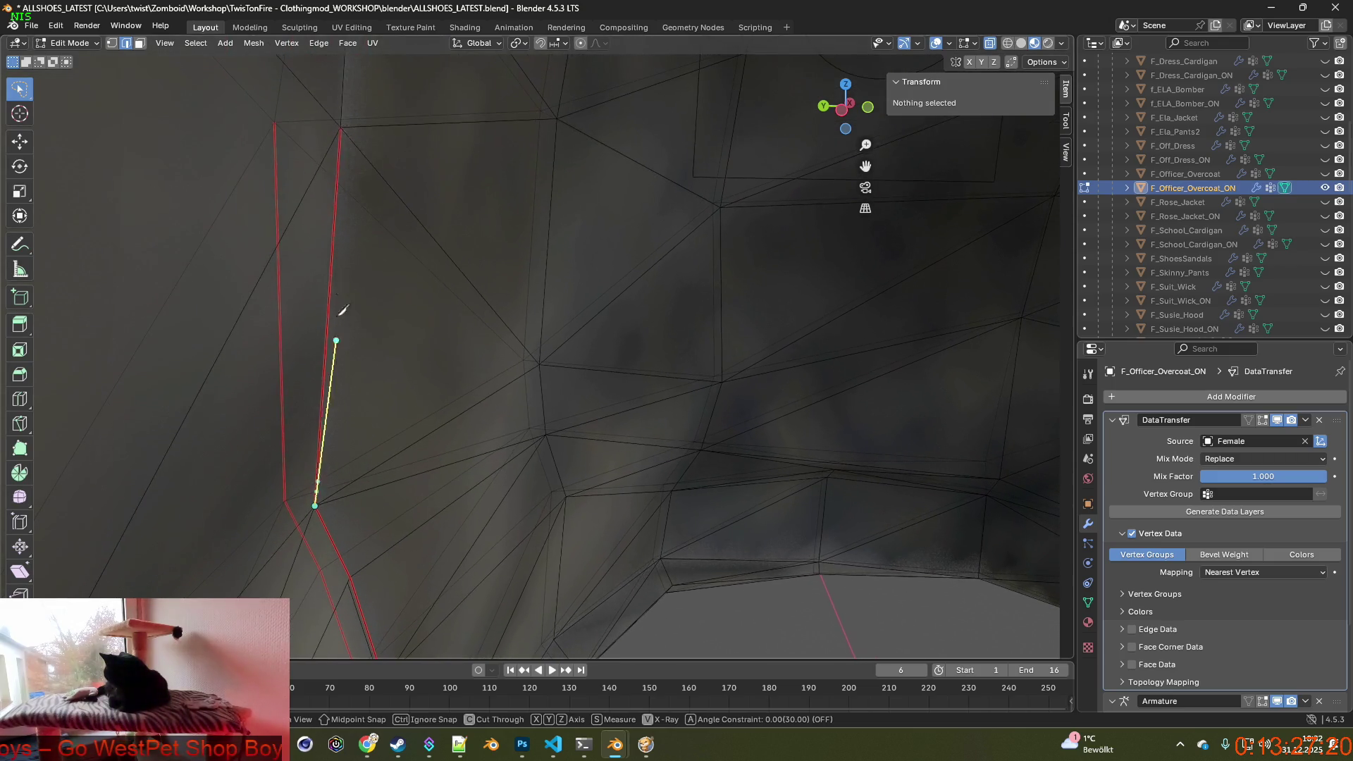
left_click(340, 125)
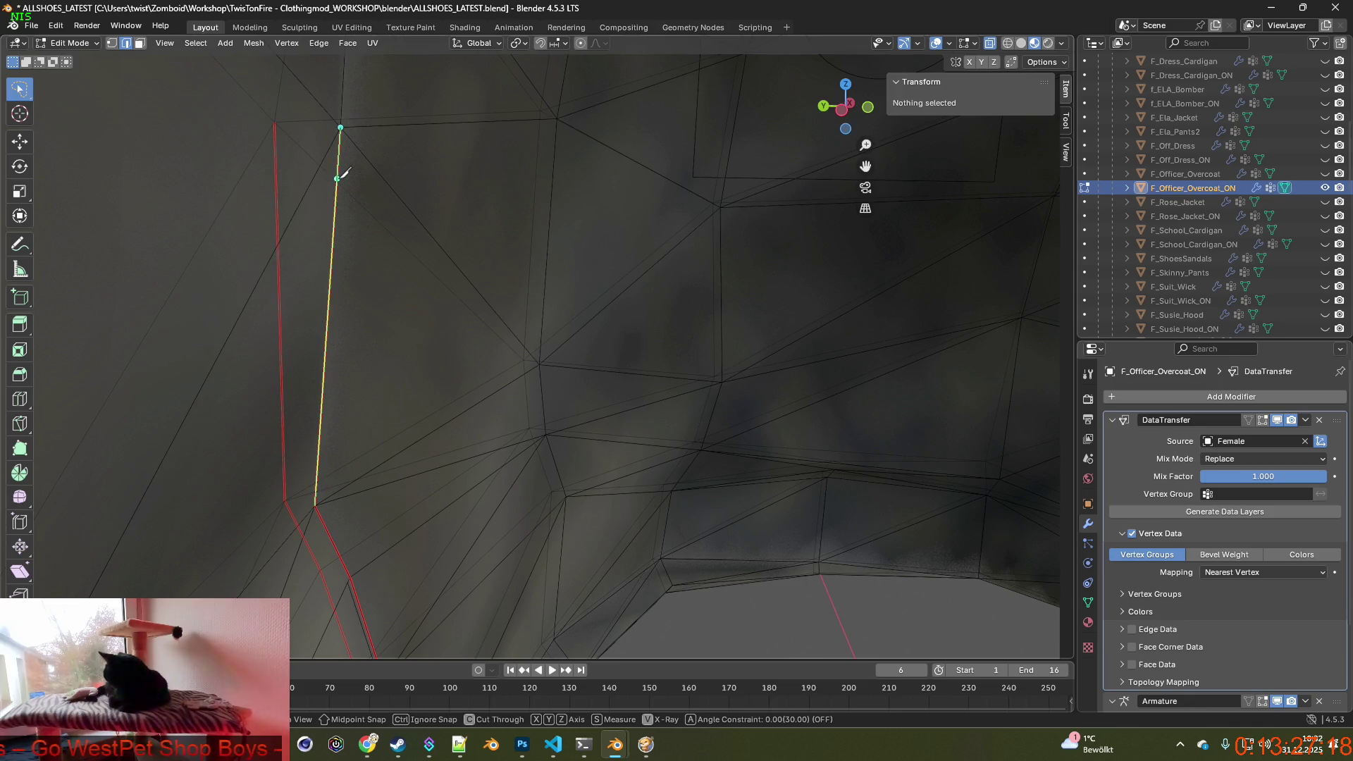
key("Return")
Inspect the new edge, then roll the mesh back to an earlier step via Undo History
mouse_move(360, 269)
middle_mouse_down()
mouse_move(272, 265)
mouse_move(418, 278)
mouse_move(676, 264)
mouse_move(522, 263)
mouse_move(596, 320)
mouse_move(490, 274)
mouse_move(464, 209)
mouse_move(477, 282)
middle_mouse_up()
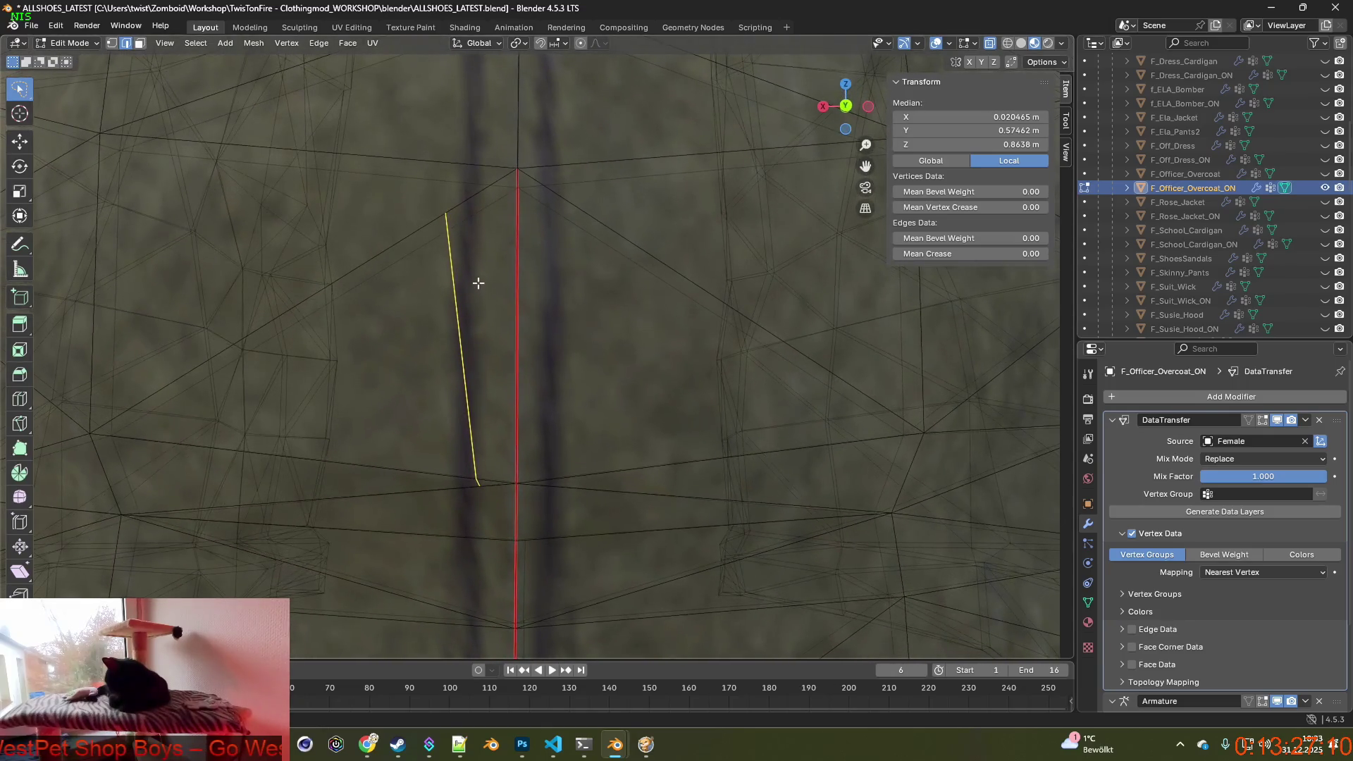
left_click(56, 24)
mouse_move(91, 71)
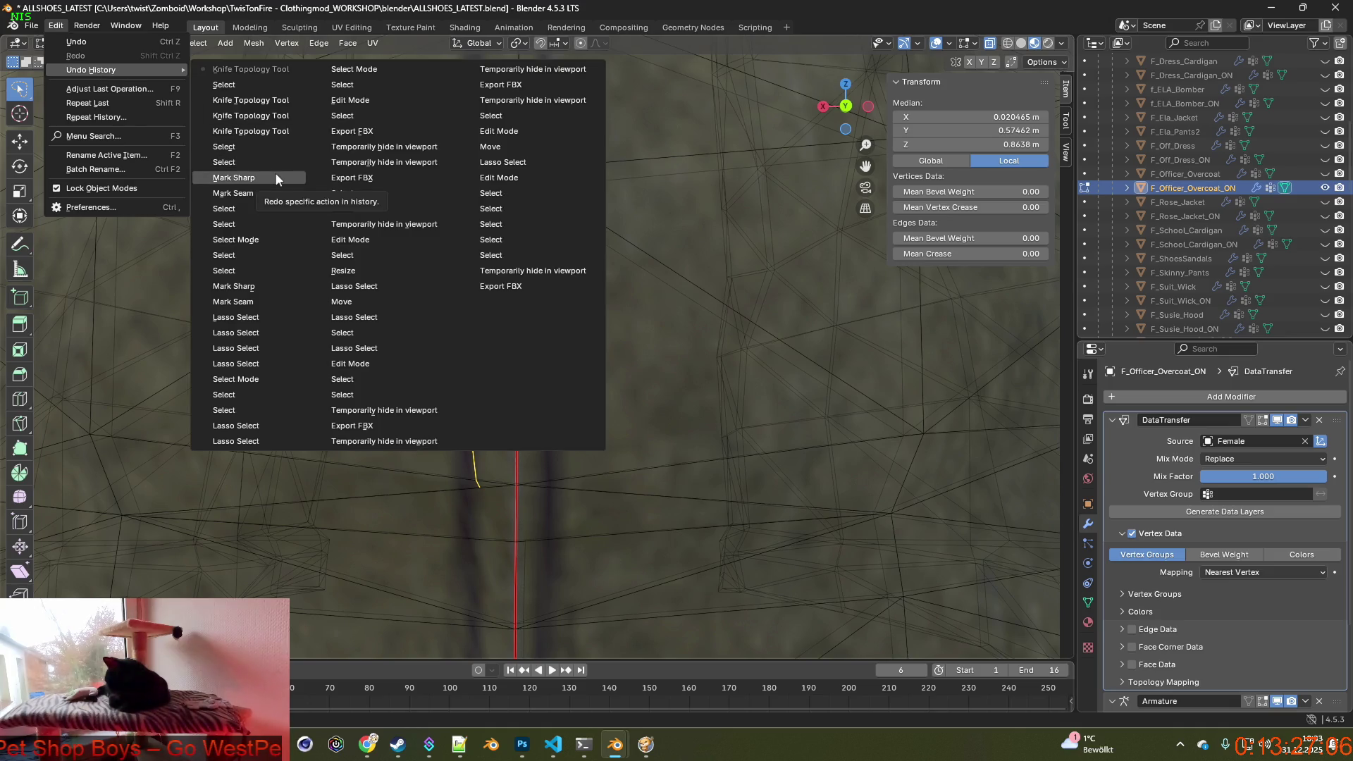
left_click(242, 147)
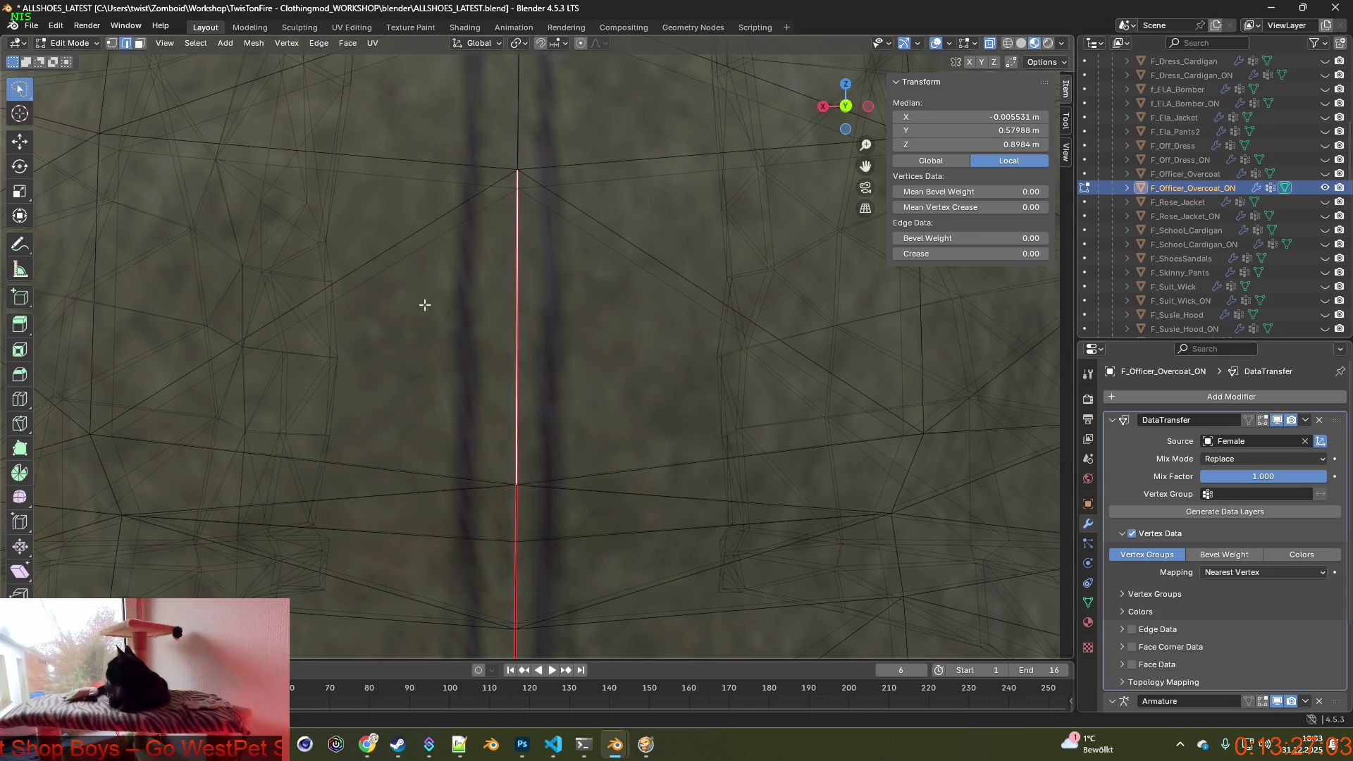
scroll(559, 332, "up", 2)
scroll(580, 339, "up", 2)
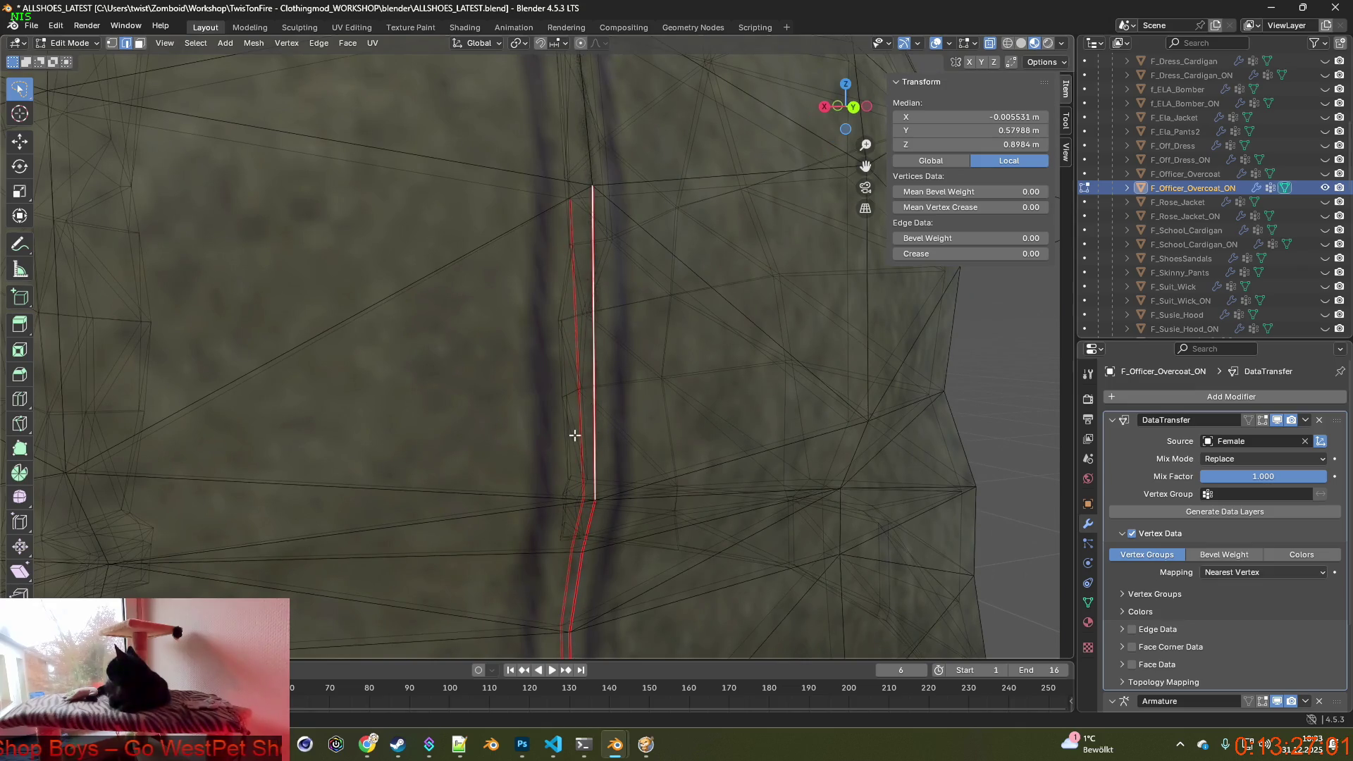
Undo once, then knife-cut from the top seam vertex to the lower seam vertex and apply it
key("ctrl+z")
key("k")
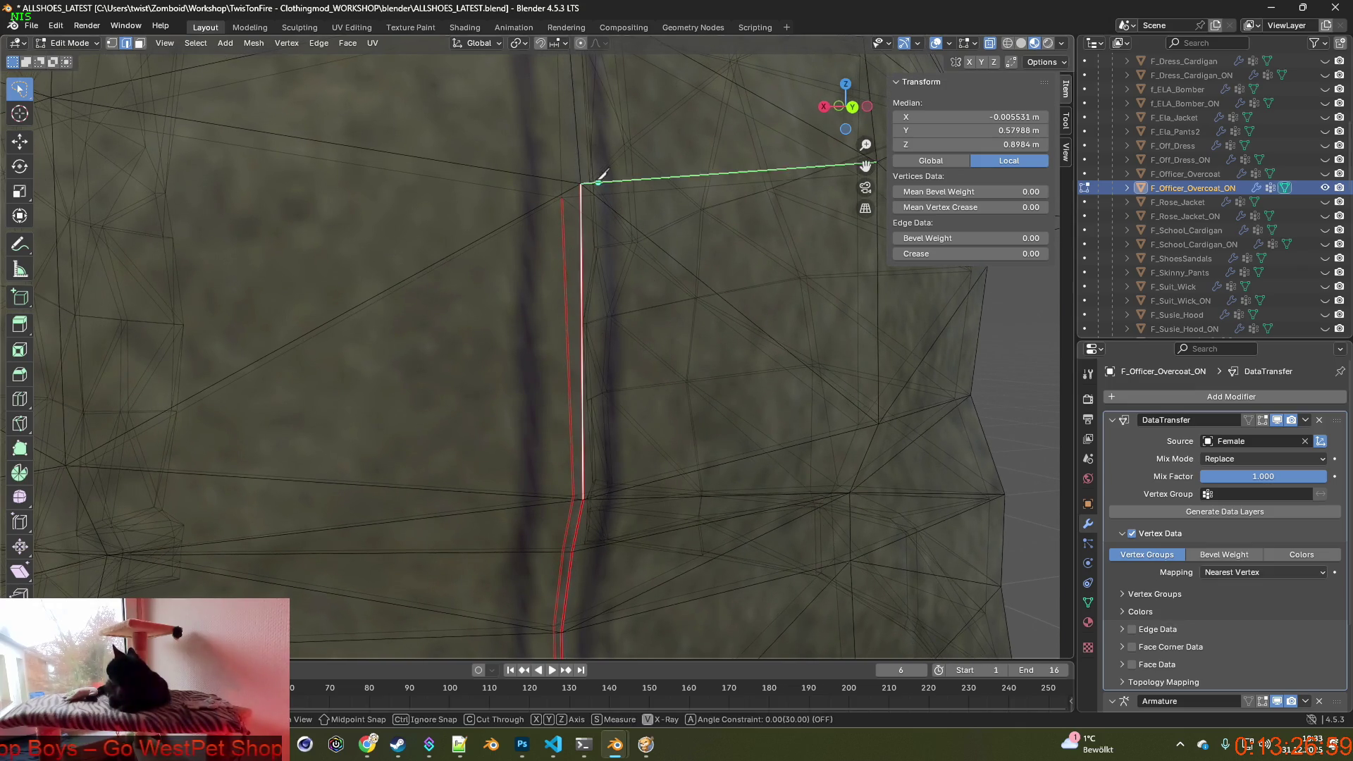
left_click(581, 184)
mouse_move(586, 444)
middle_mouse_down()
mouse_move(565, 459)
mouse_move(534, 450)
mouse_move(550, 444)
middle_mouse_up()
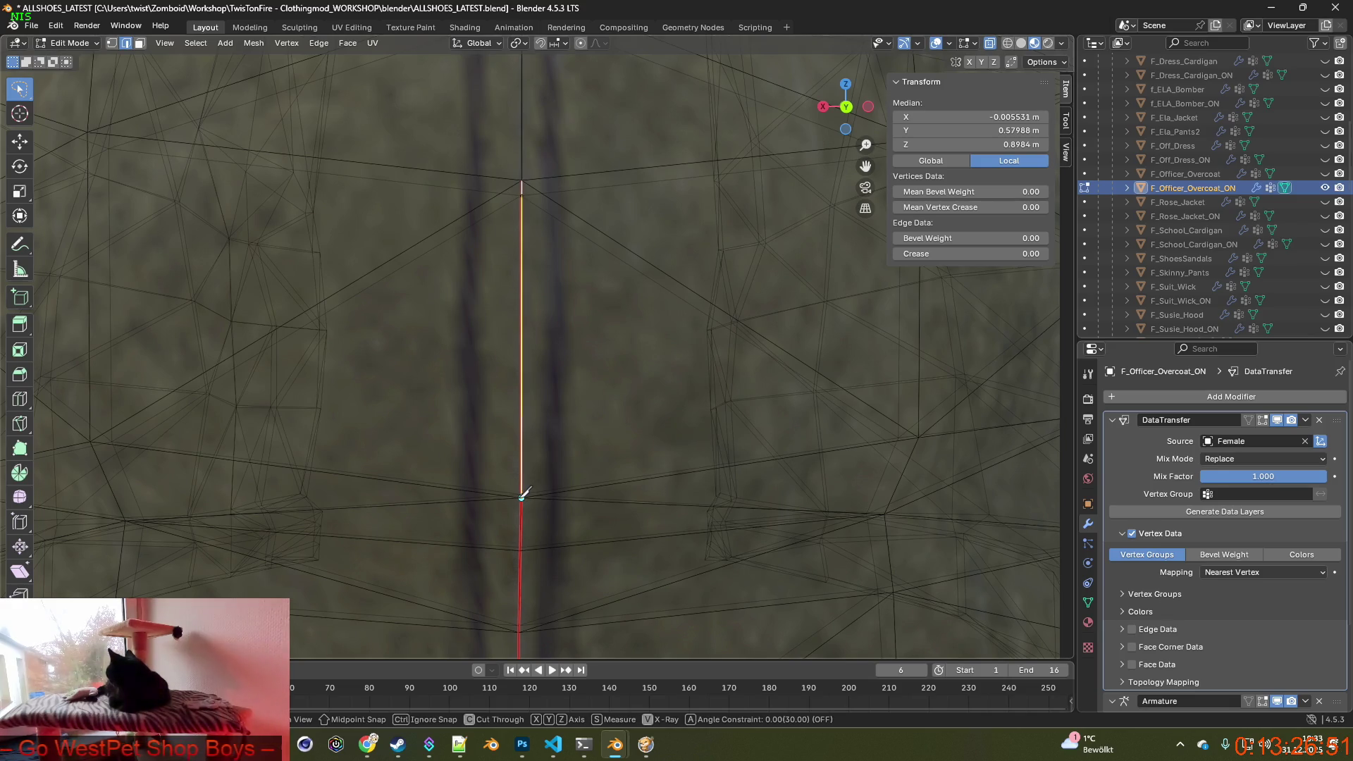
left_click(522, 496)
key("Return")
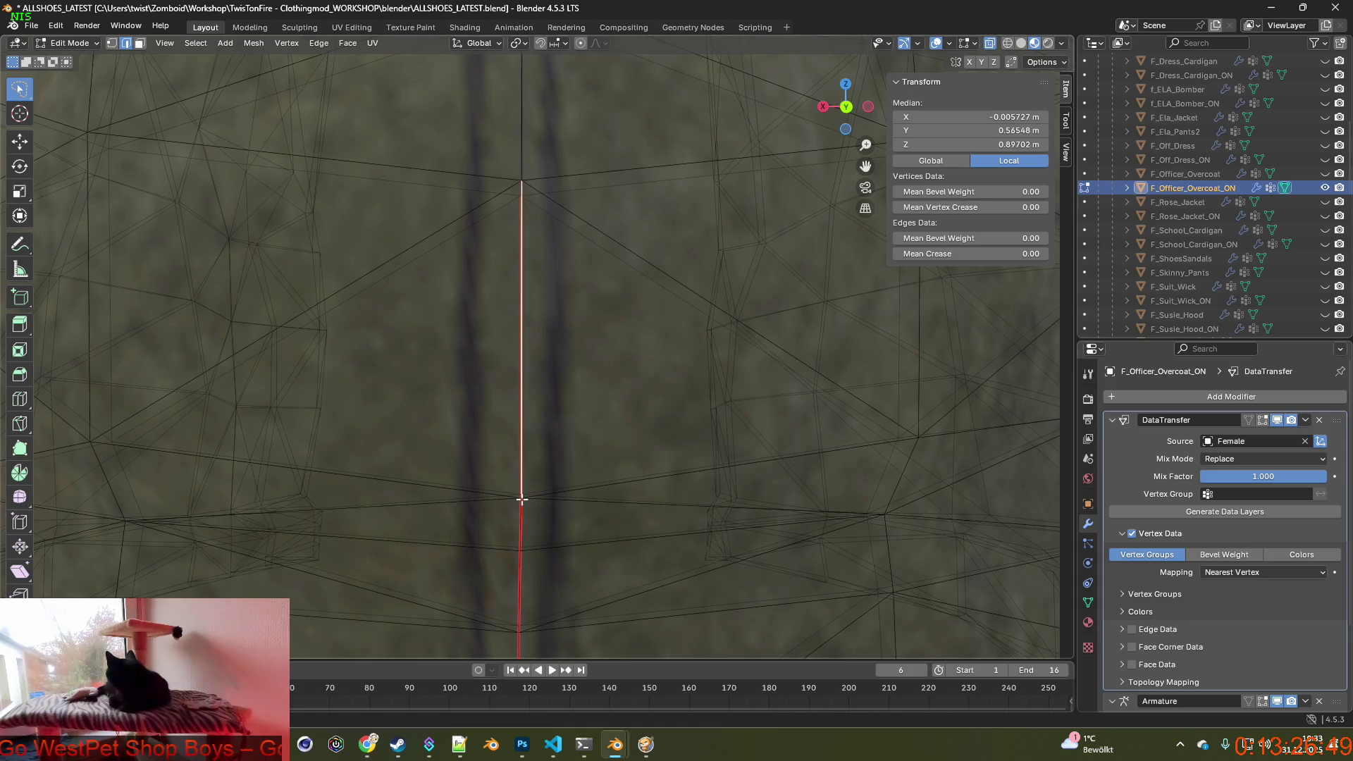
middle_click_drag(521, 502, 537, 281, "shift")
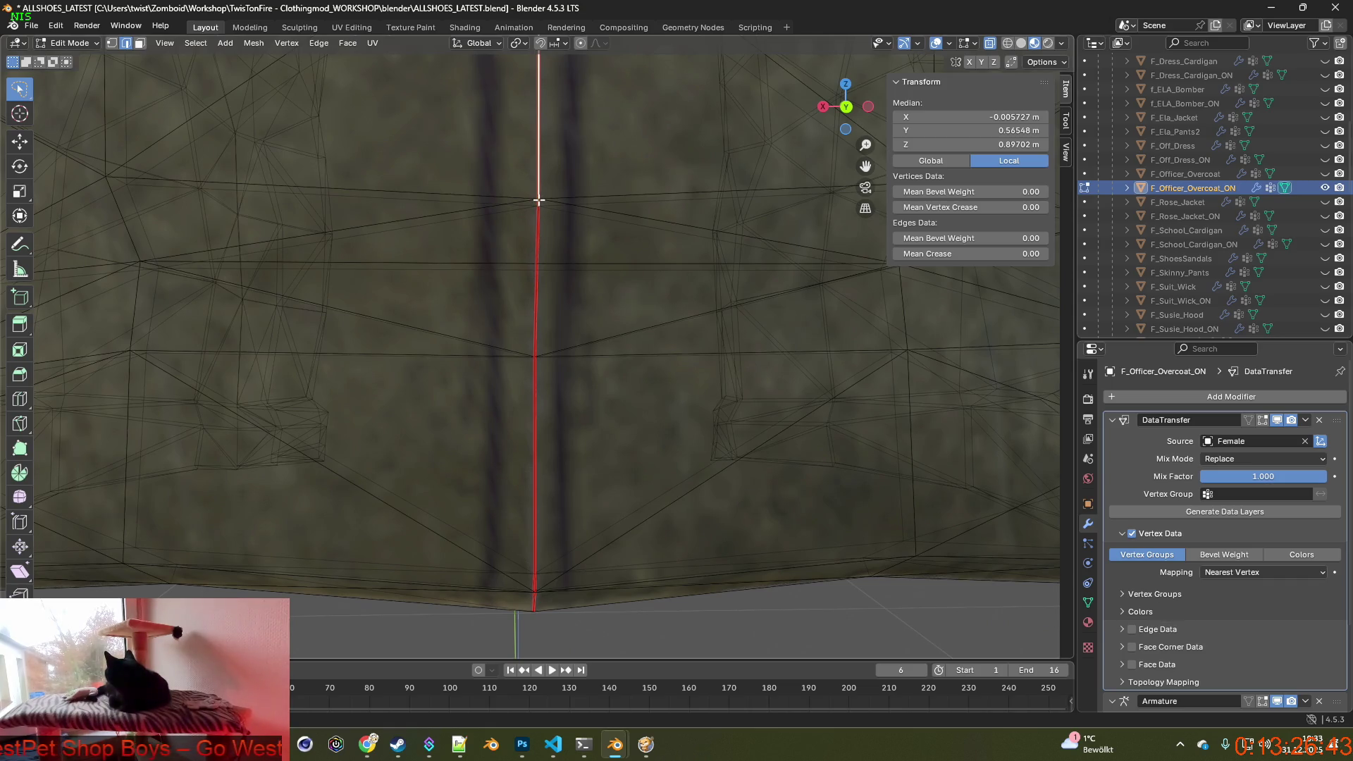
Abandon one cut, then knife-cut from the upper seam vertex to a point lower on the seam
key("k")
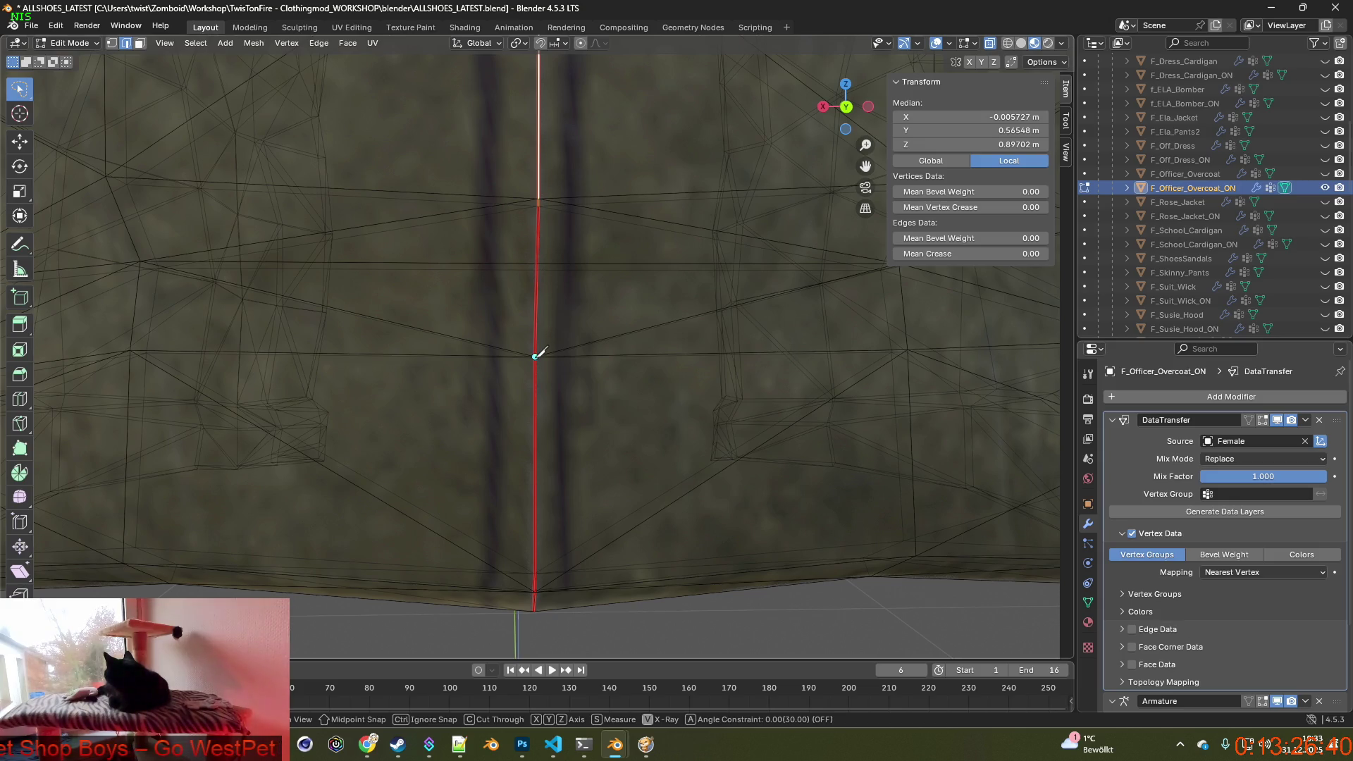
key("Escape")
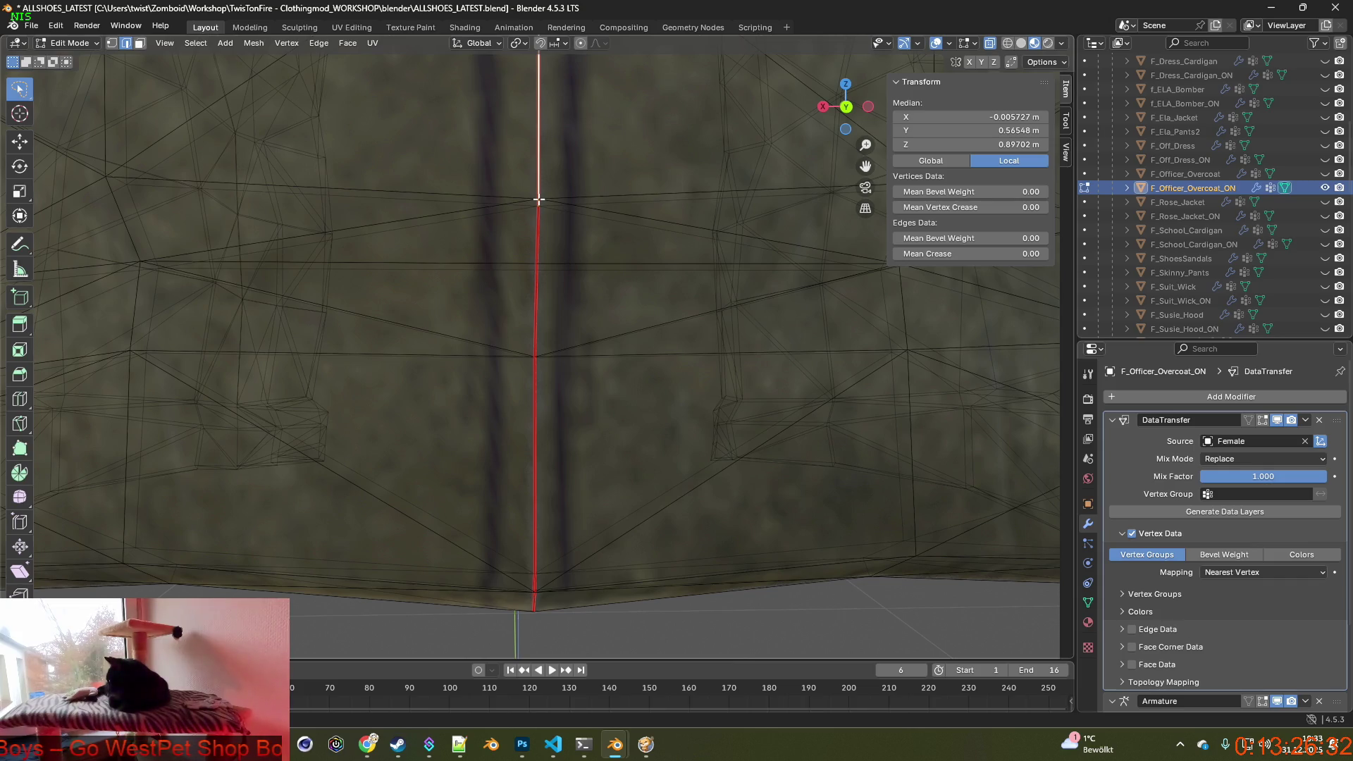
key("k")
left_click(538, 200)
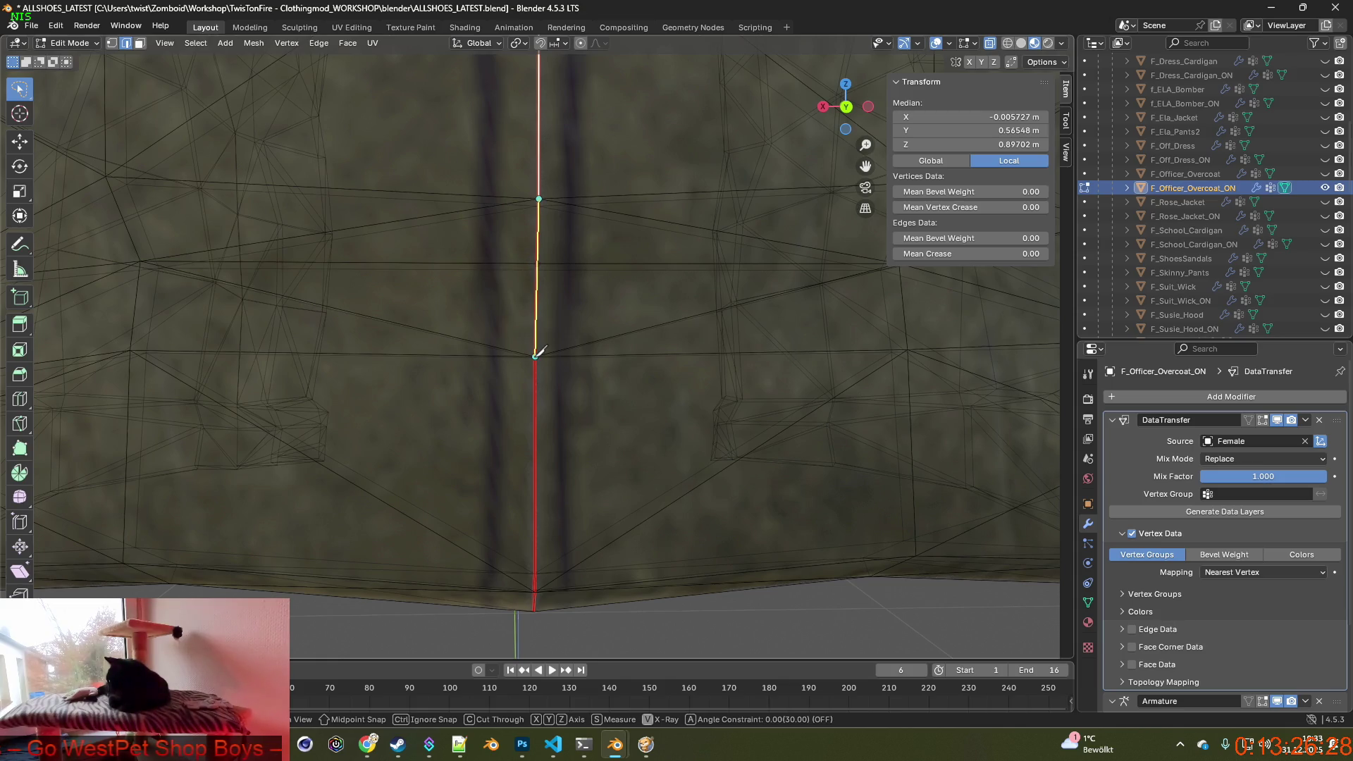
left_click(535, 354)
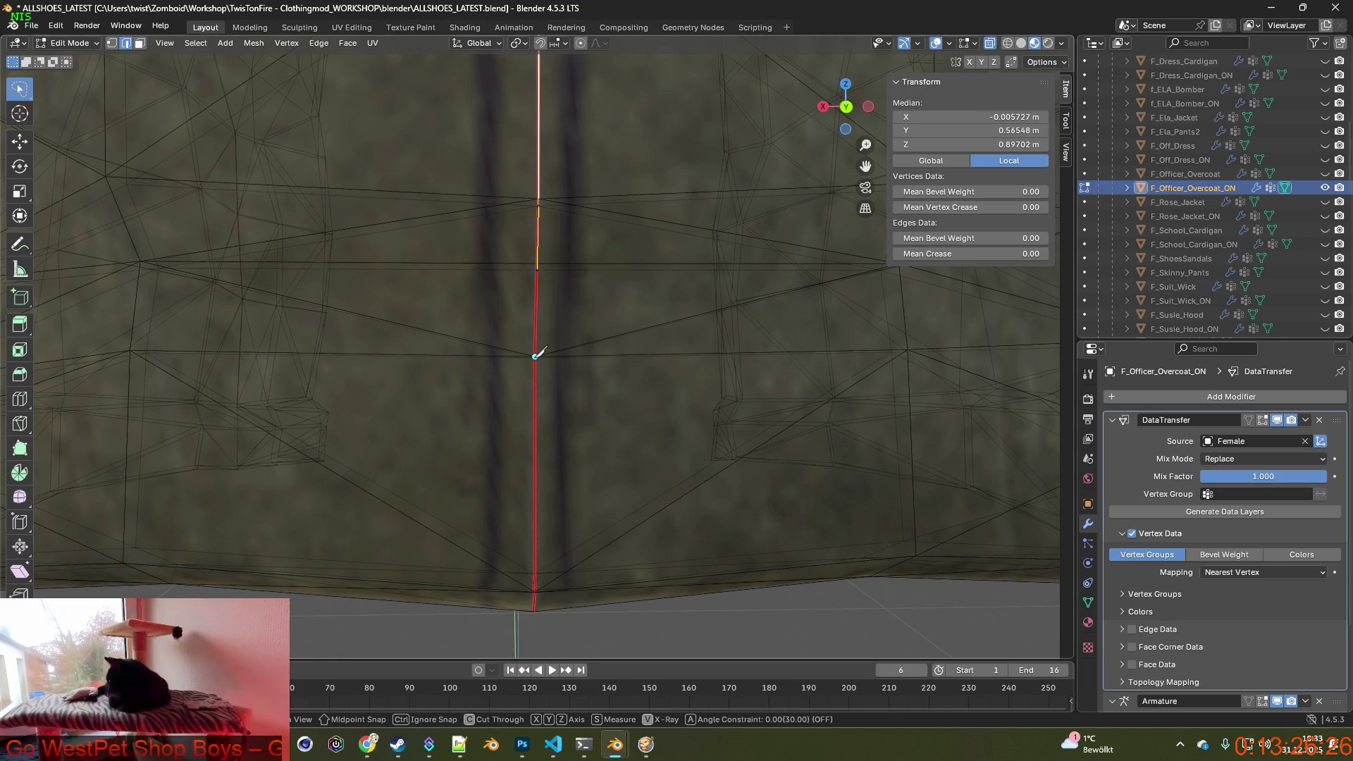
key("Return")
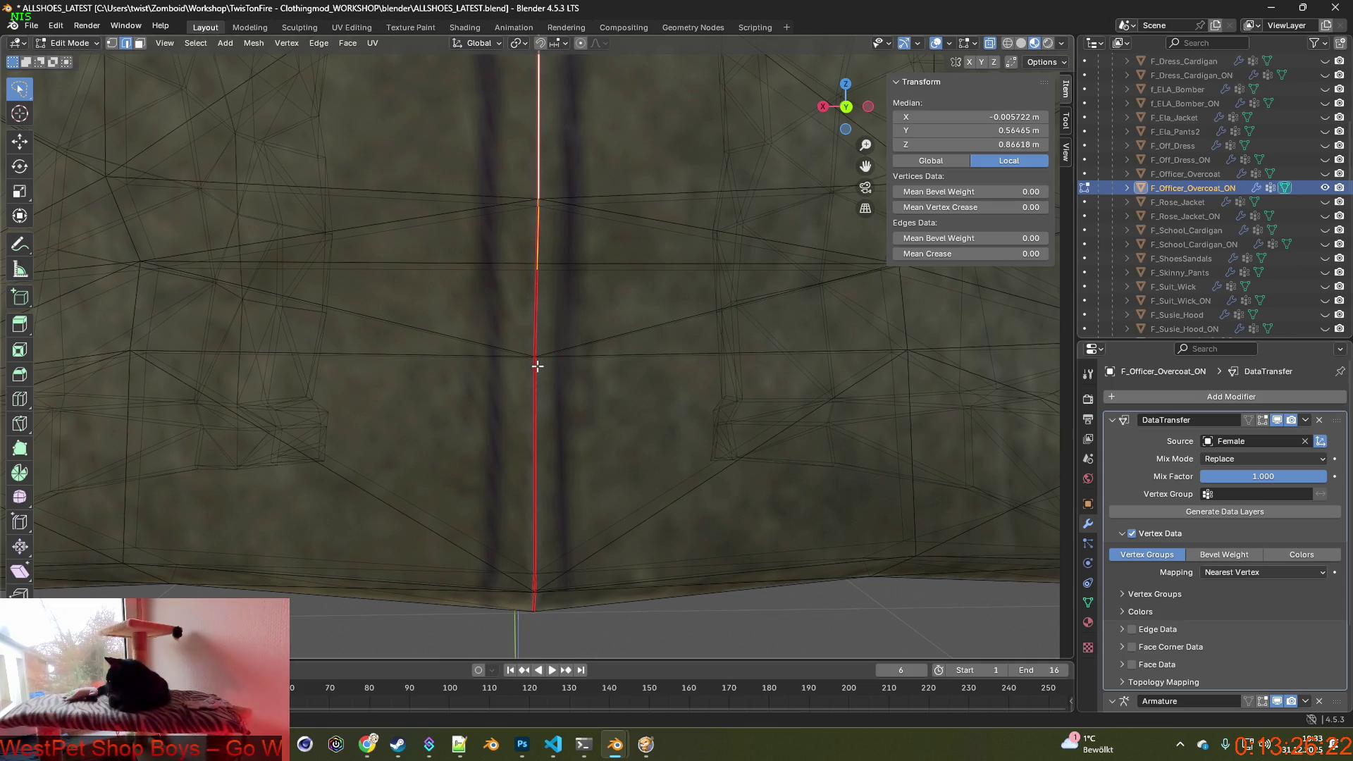
Knife-cut from the middle seam vertex down to the hem and apply it
key("k")
left_click(535, 358)
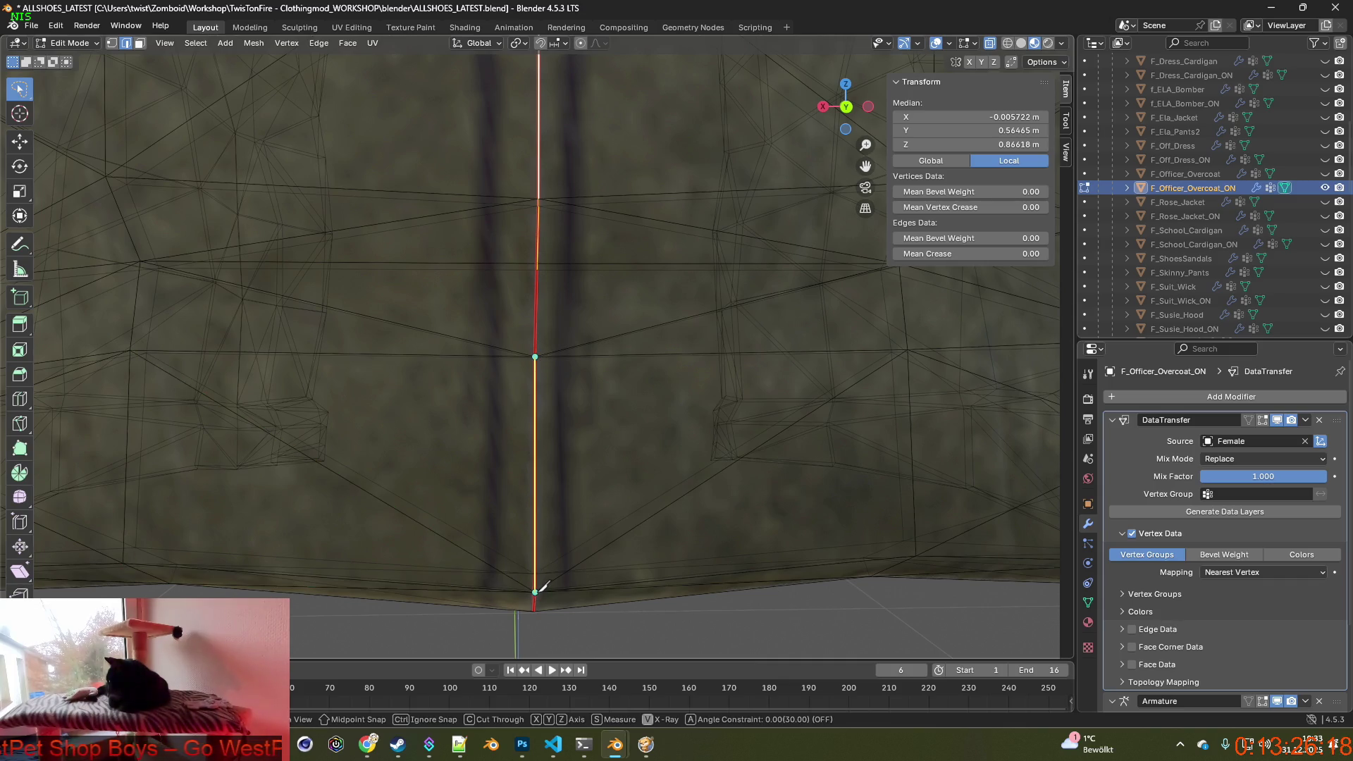
left_click(535, 590)
key("Return")
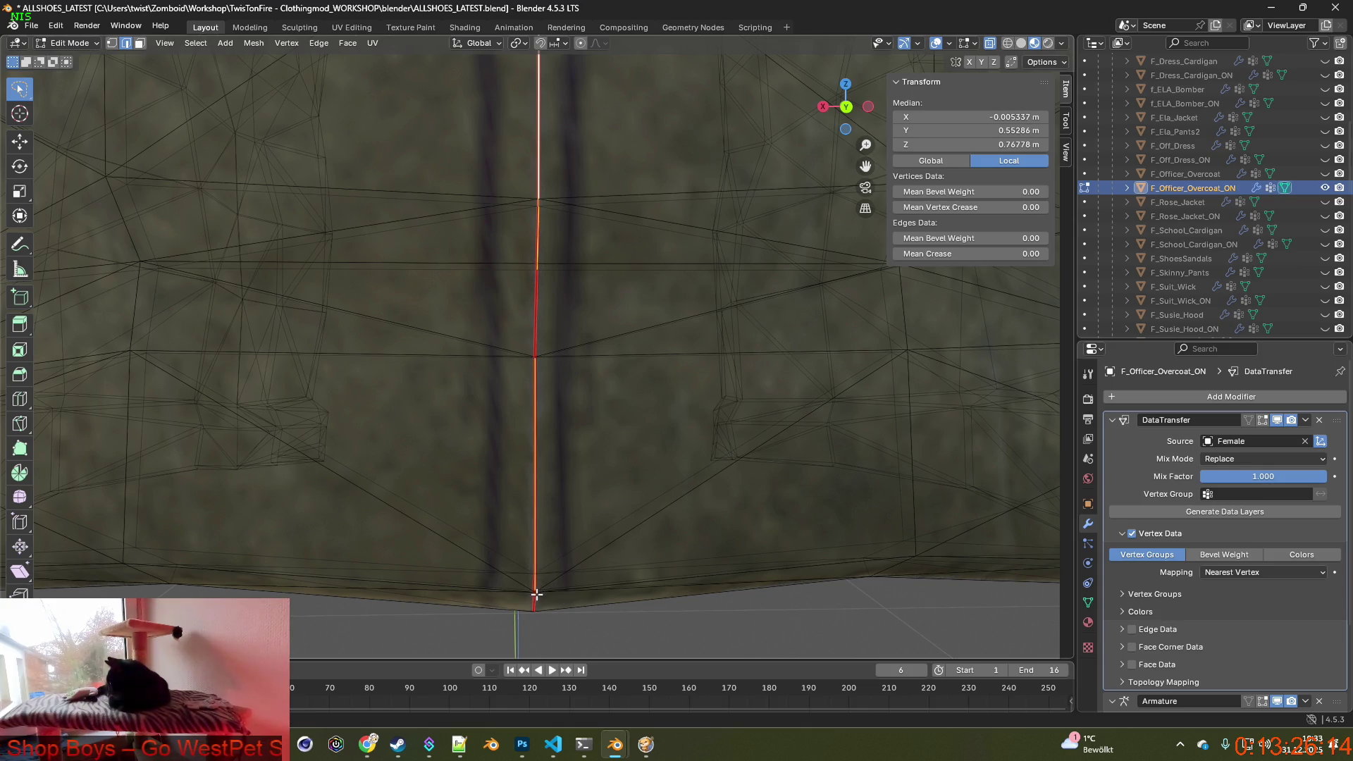
middle_click_drag(535, 595, 540, 483, "shift")
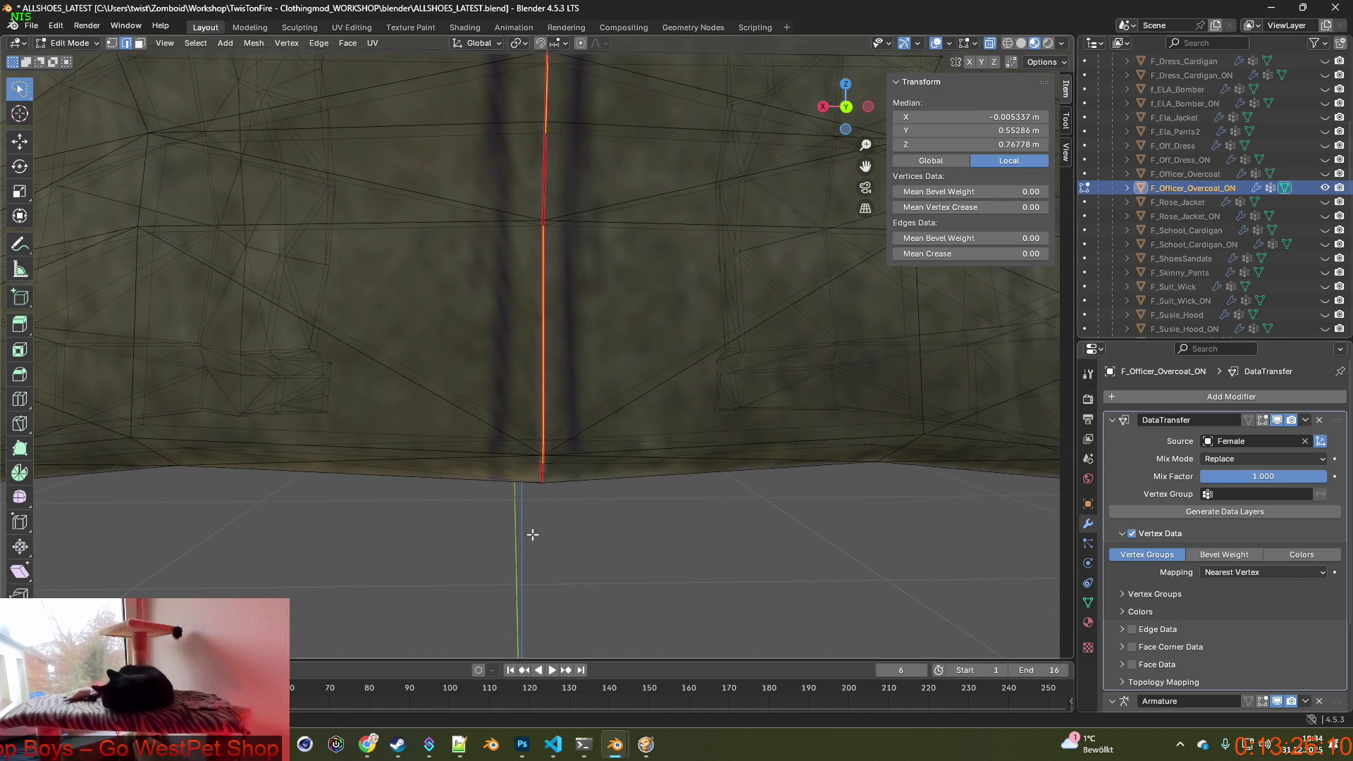
Make two more knife cuts along the upper back slit so a doubled edge line runs to the hem
key("k")
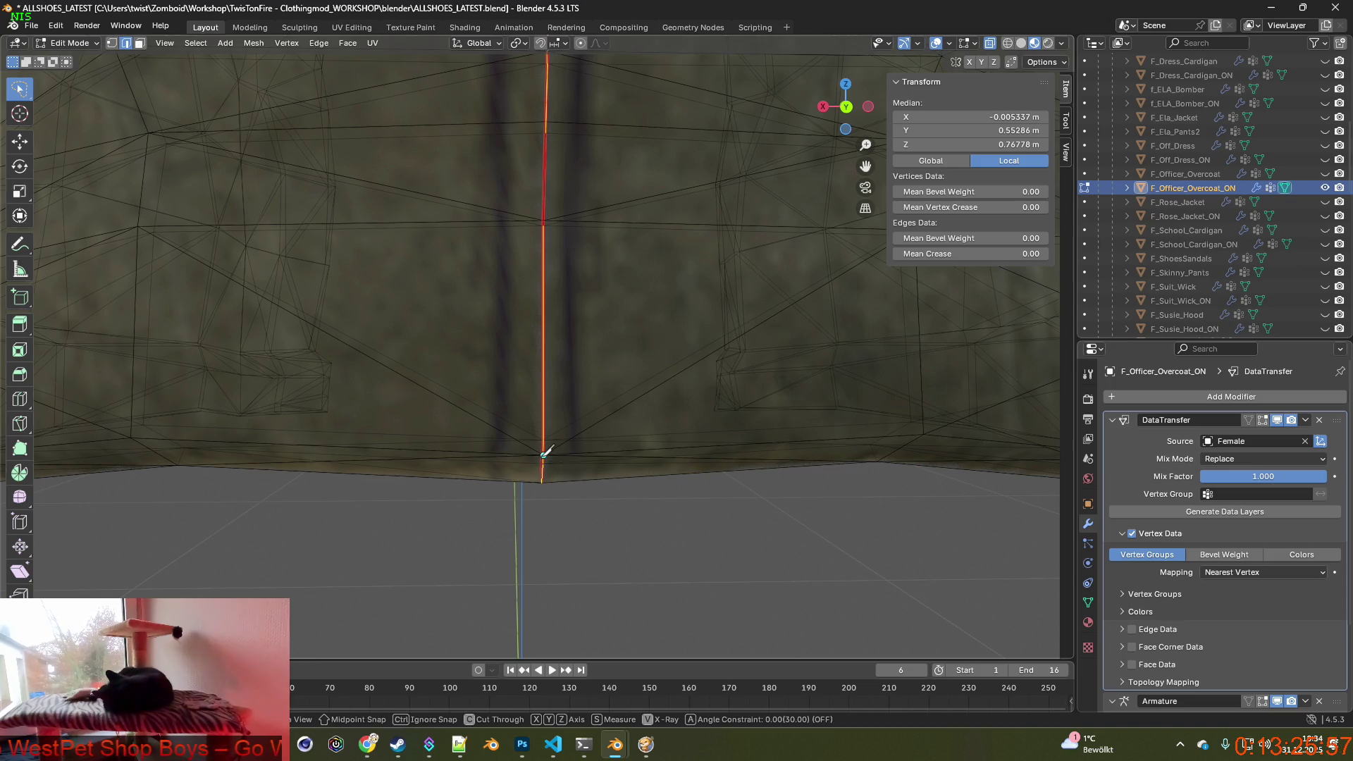
key("Return")
mouse_move(549, 506)
middle_mouse_down()
mouse_move(670, 468)
mouse_move(815, 482)
mouse_move(650, 432)
mouse_move(704, 469)
mouse_move(546, 387)
middle_mouse_up()
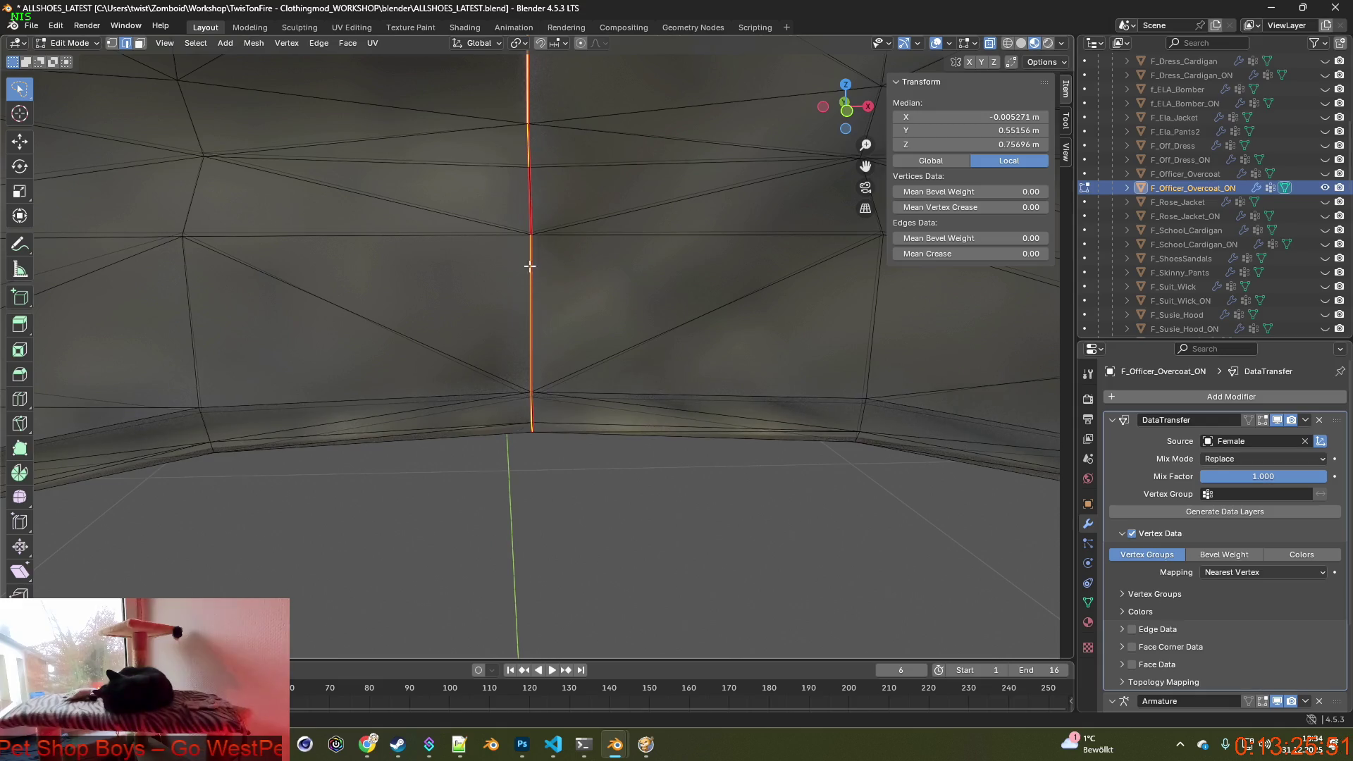
key("k")
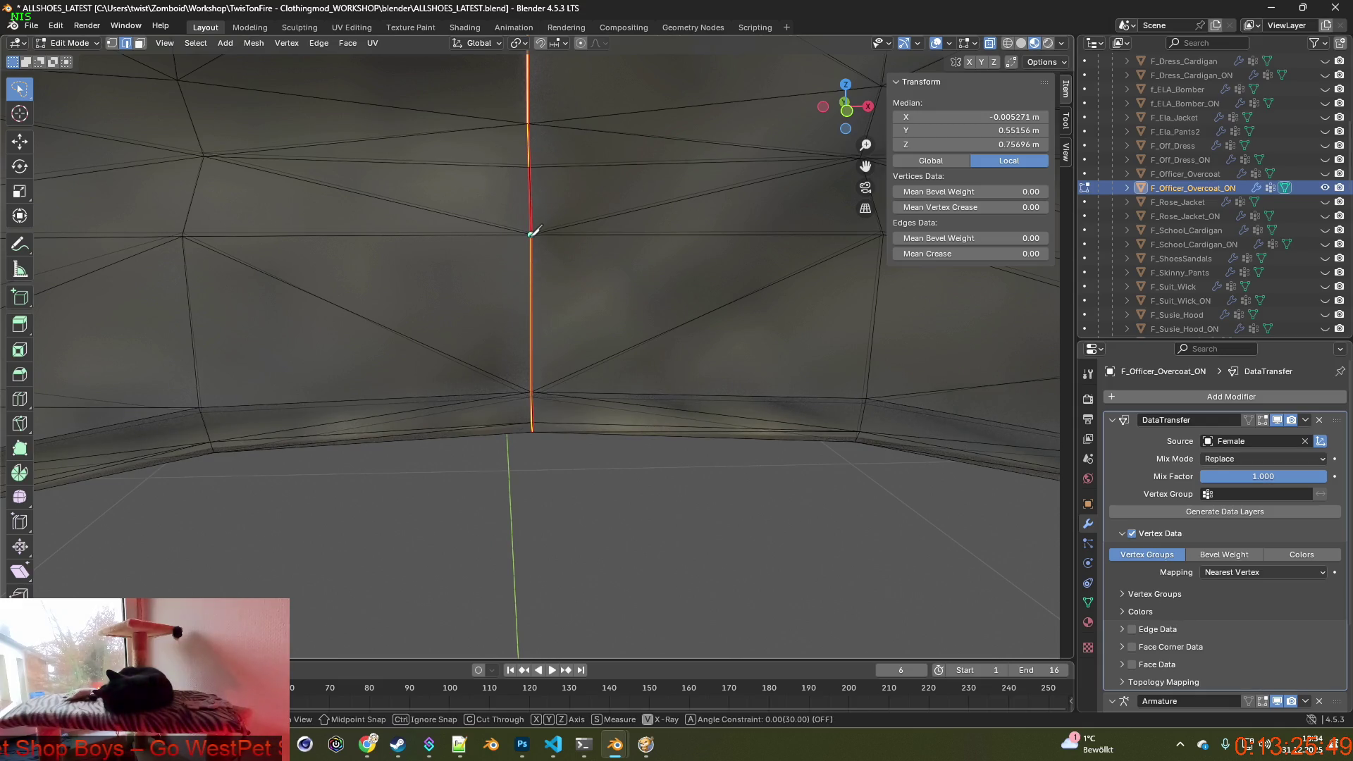
left_click(532, 233)
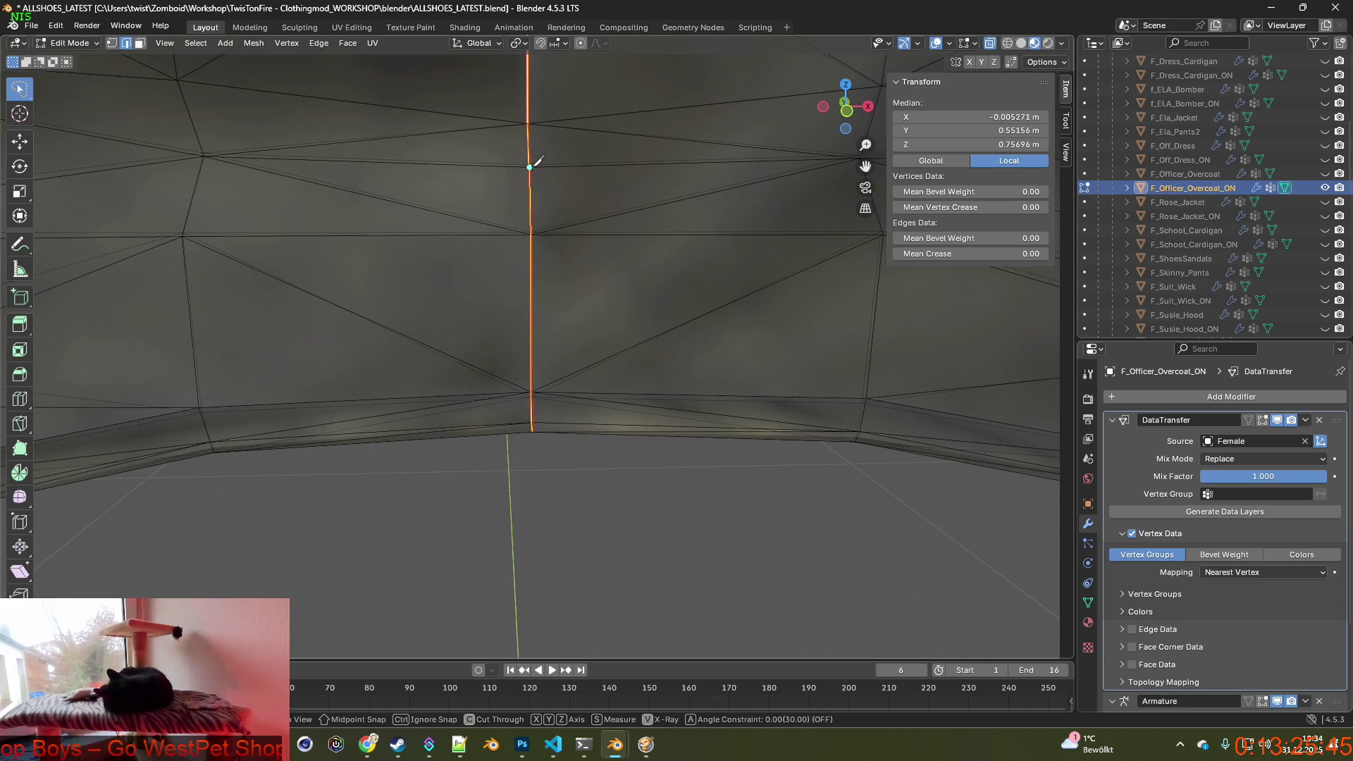
key("Return")
mouse_move(547, 254)
middle_mouse_down()
mouse_move(642, 279)
mouse_move(469, 294)
middle_mouse_up()
scroll(469, 294, "down", 5)
mouse_move(613, 289)
middle_mouse_down()
mouse_move(589, 342)
mouse_move(603, 348)
mouse_move(605, 381)
mouse_move(589, 432)
mouse_move(638, 420)
mouse_move(540, 400)
middle_mouse_up()
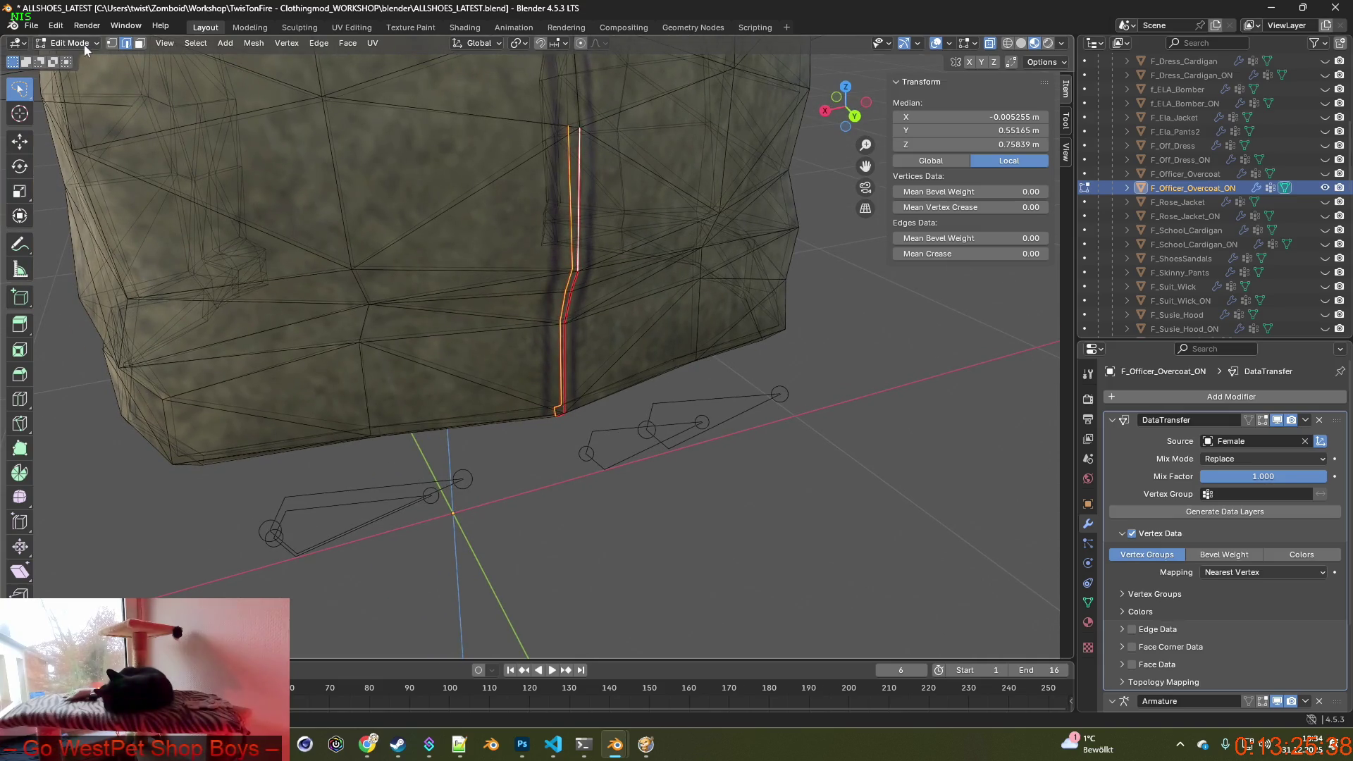
left_click(112, 44)
mouse_move(531, 251)
middle_mouse_down()
mouse_move(493, 247)
mouse_move(543, 280)
mouse_move(543, 303)
mouse_move(543, 286)
middle_mouse_up()
right_click_drag(540, 251, 560, 429, "ctrl")
mouse_move(560, 428)
middle_mouse_down()
mouse_move(546, 372)
mouse_move(556, 334)
middle_mouse_up()
key("v")
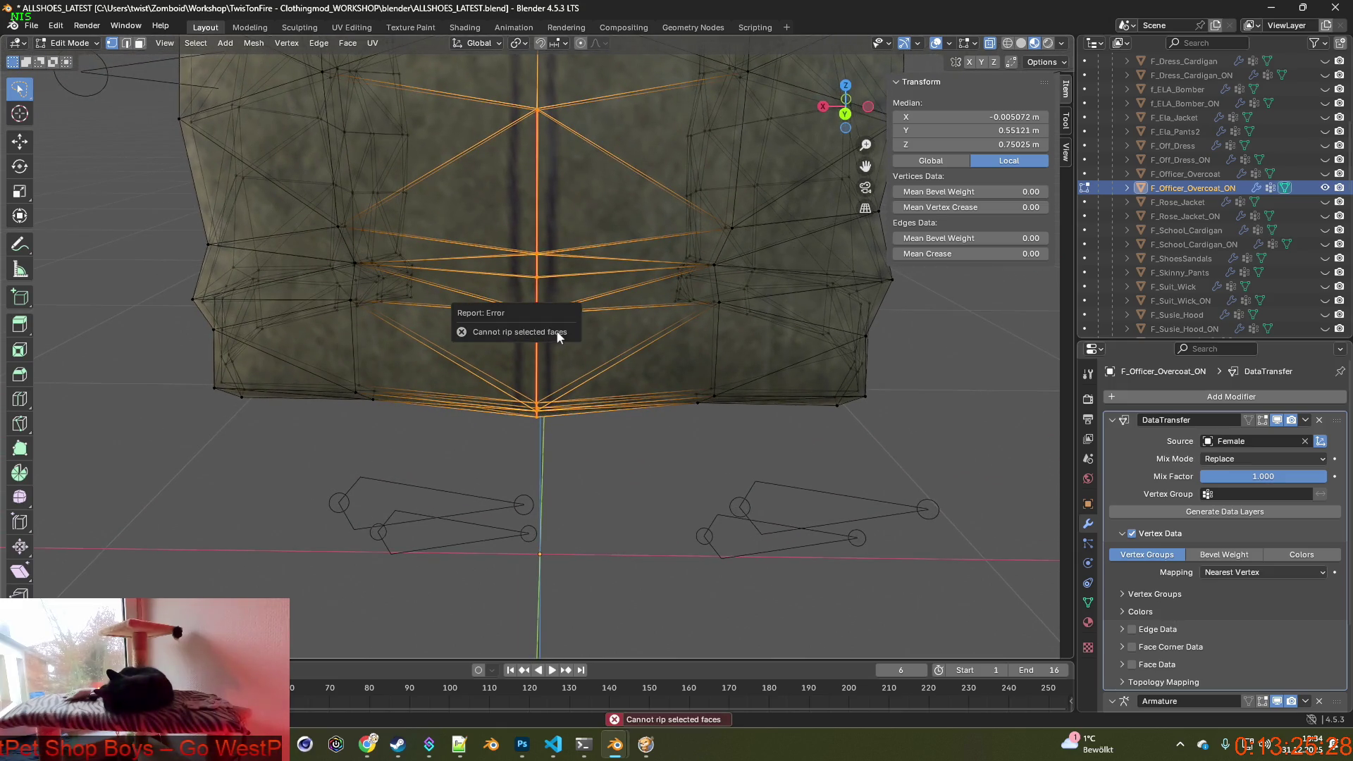
scroll(555, 454, "up", 2)
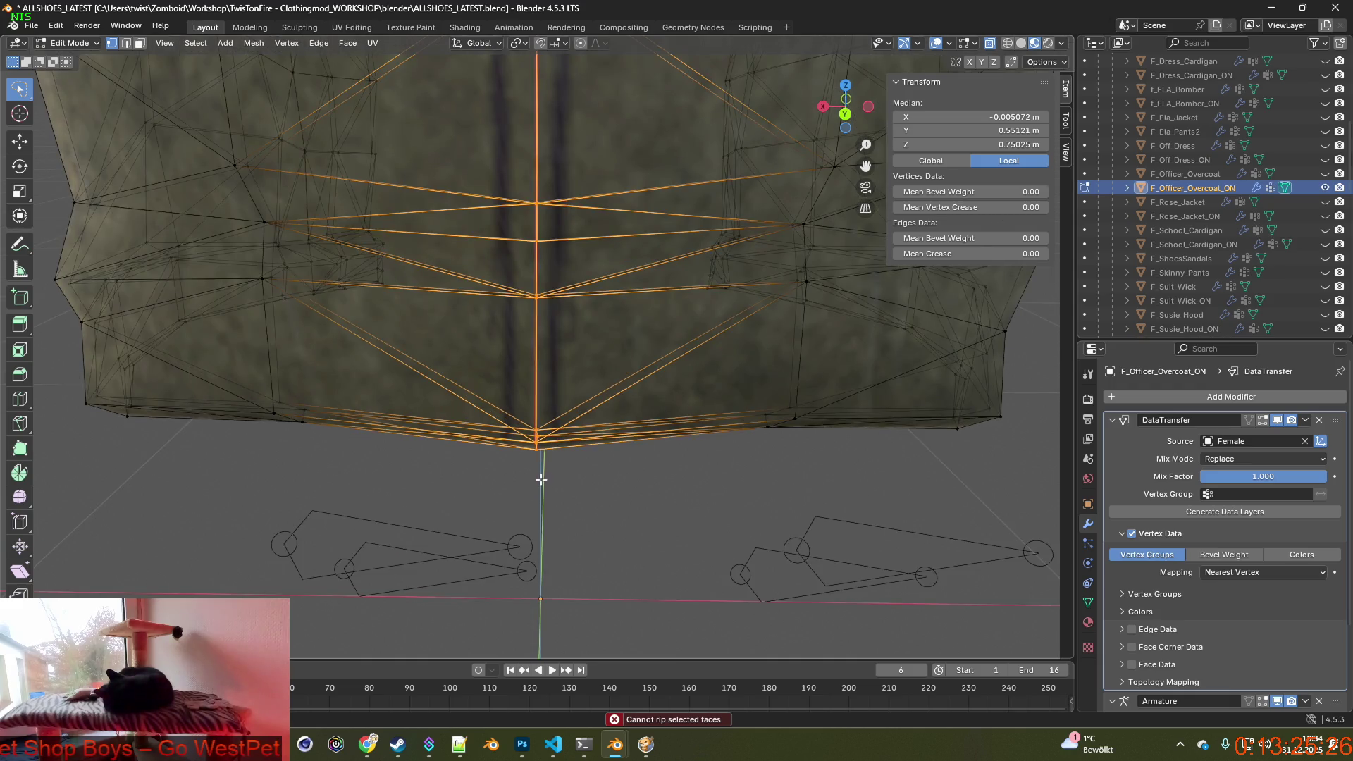
left_click(540, 479)
right_click_drag(526, 284, 568, 295, "ctrl")
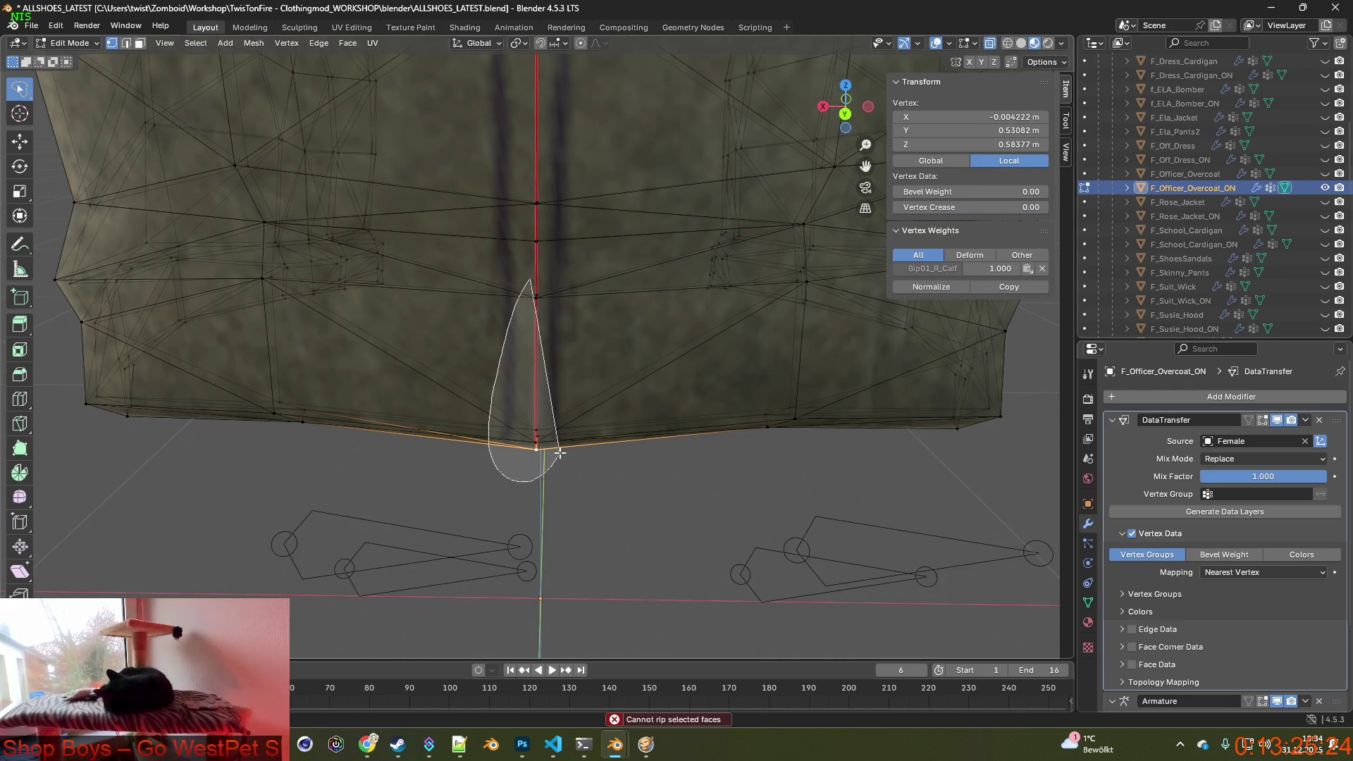
key("v")
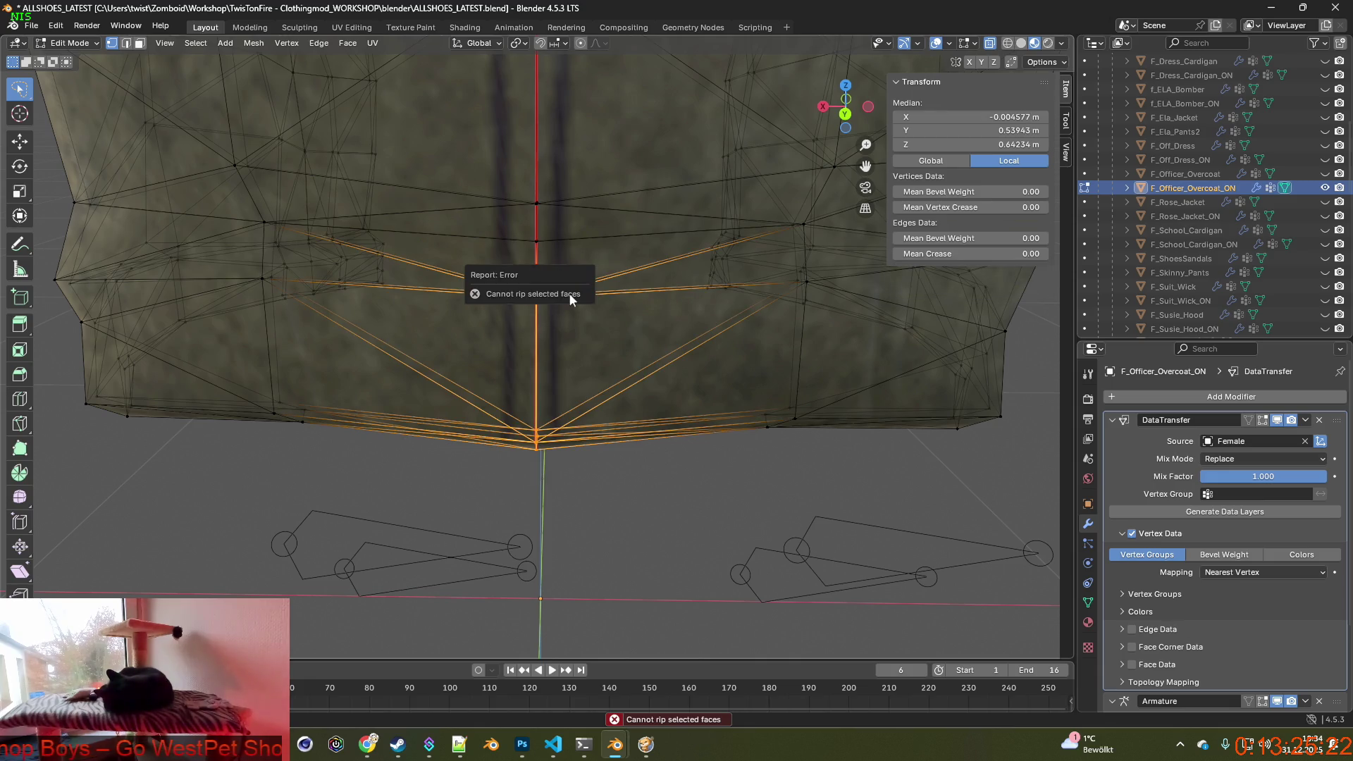
left_click(546, 477)
right_click_drag(549, 484, 536, 446, "ctrl")
key("v")
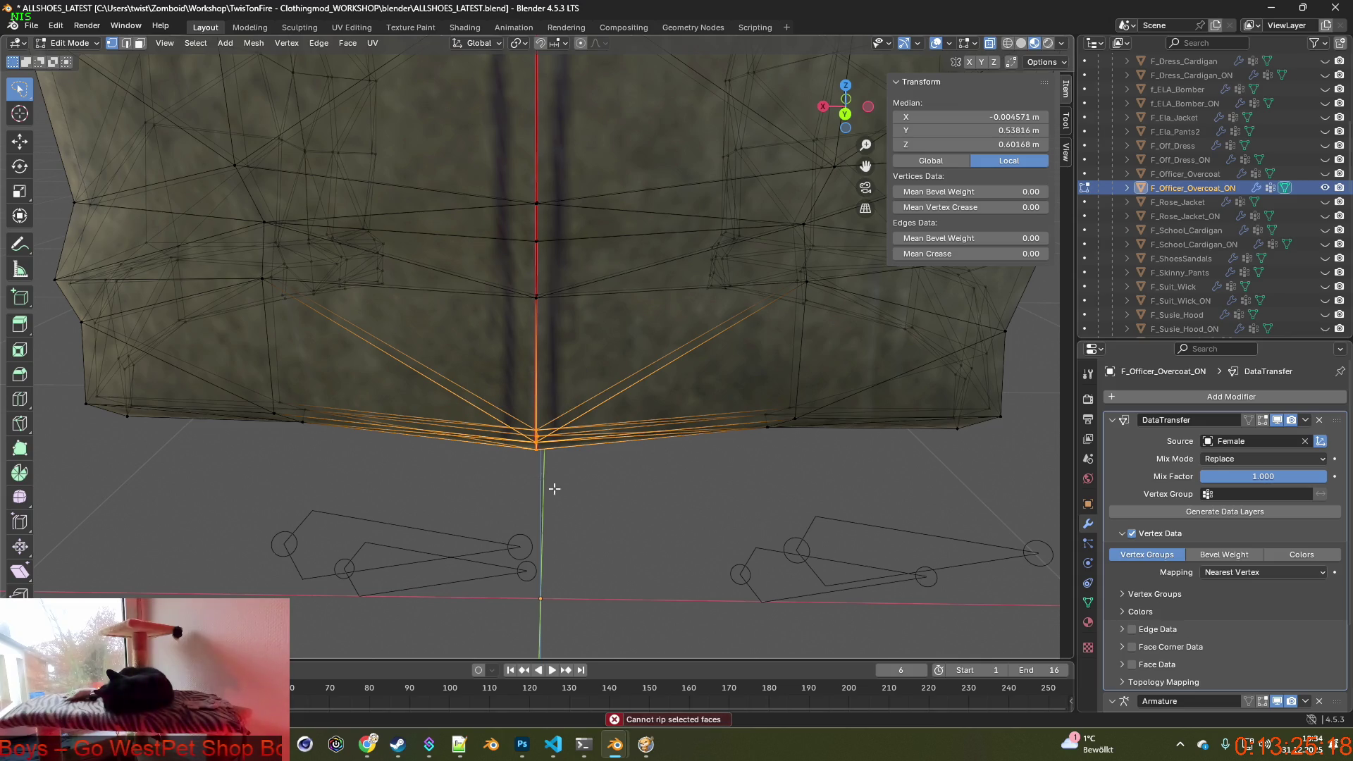
left_click(552, 486)
scroll(552, 488, "up", 2)
scroll(562, 473, "up", 1)
scroll(564, 445, "up", 1)
scroll(565, 430, "up", 2)
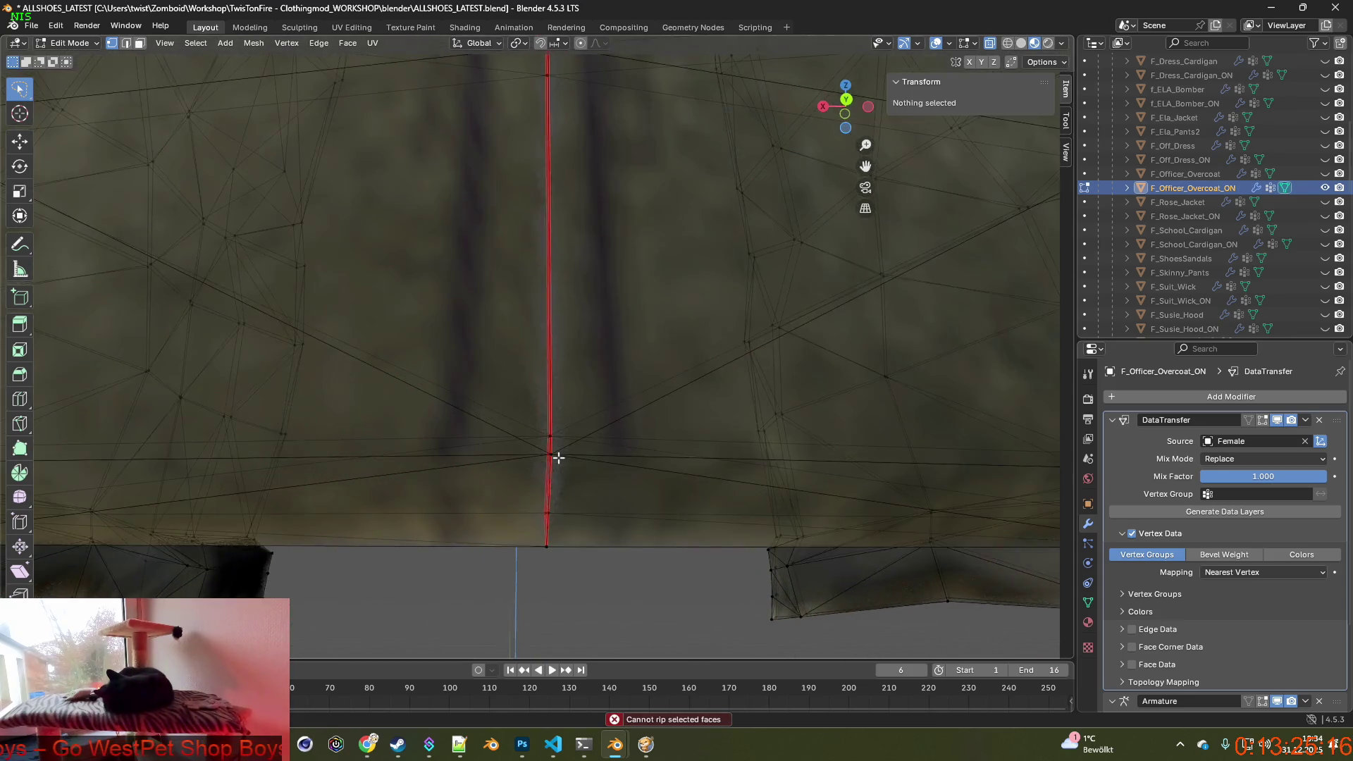
scroll(553, 453, "up", 1)
scroll(561, 453, "down", 1)
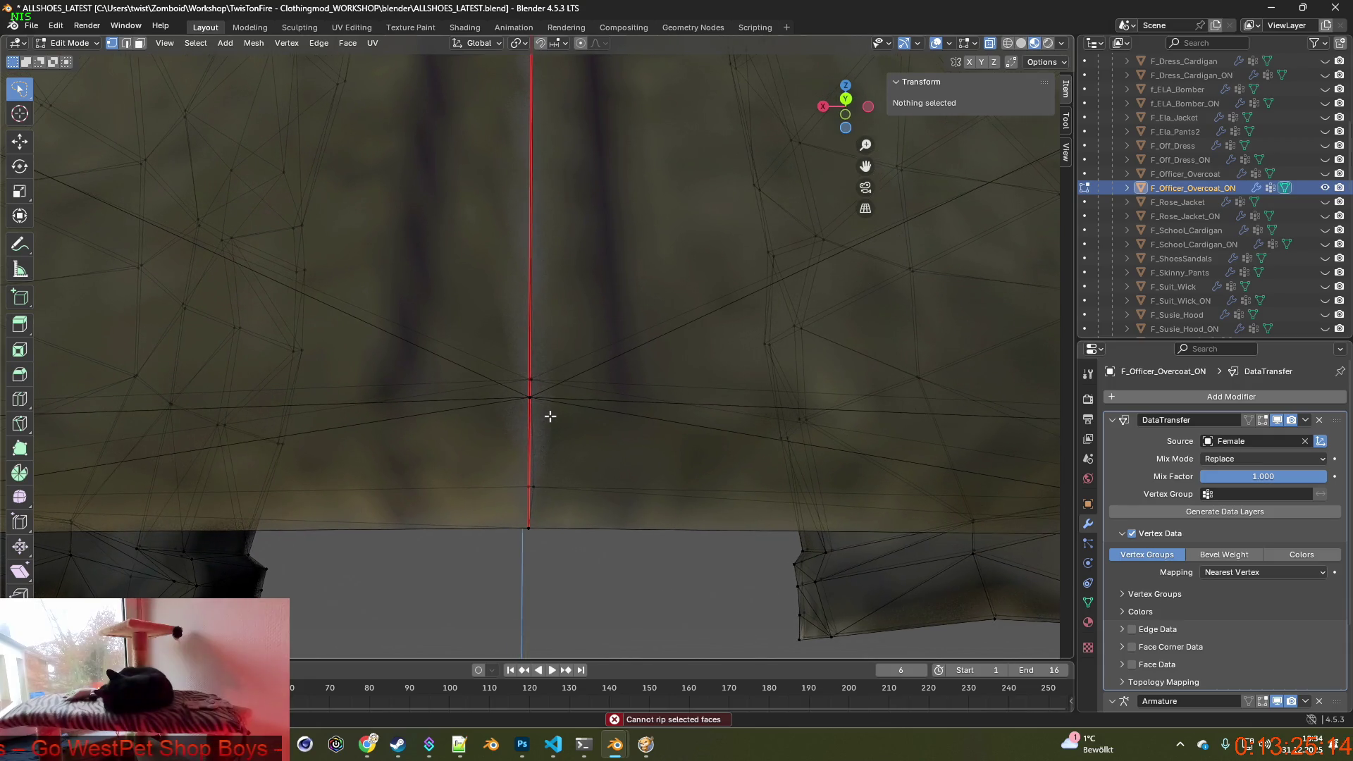
Knife-cut from the hem vertex up beside the centre back seam and commit it
key("k")
left_click(538, 377)
middle_click_drag(553, 396, 574, 447)
left_click(607, 541)
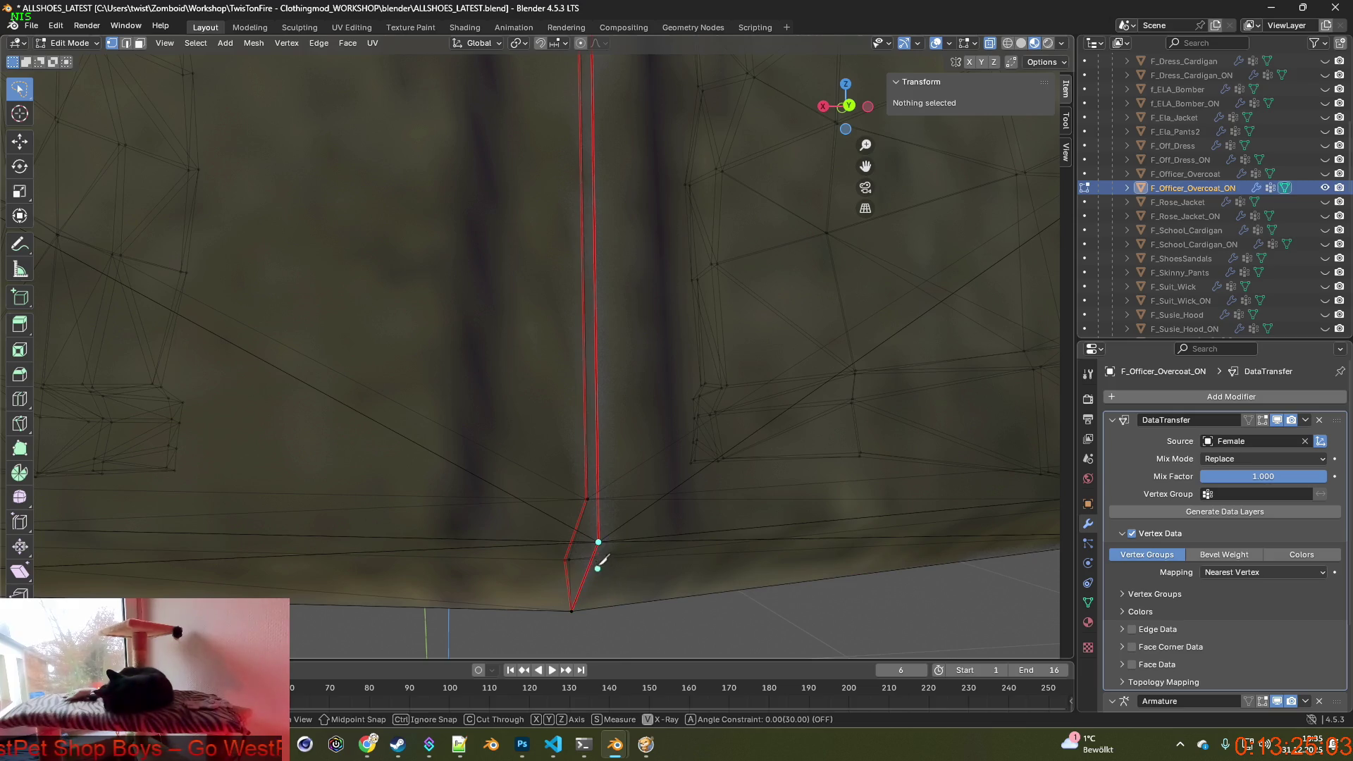
left_click(574, 608)
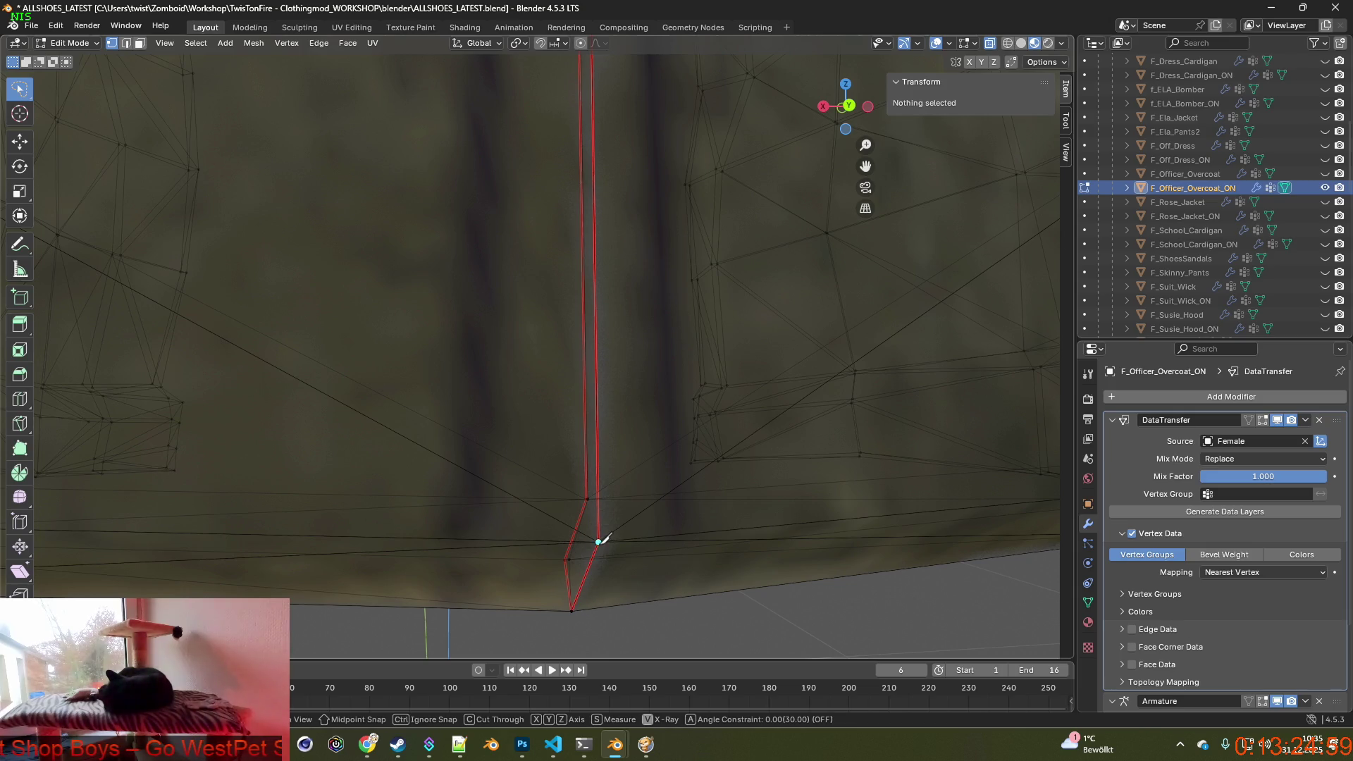
key("Return")
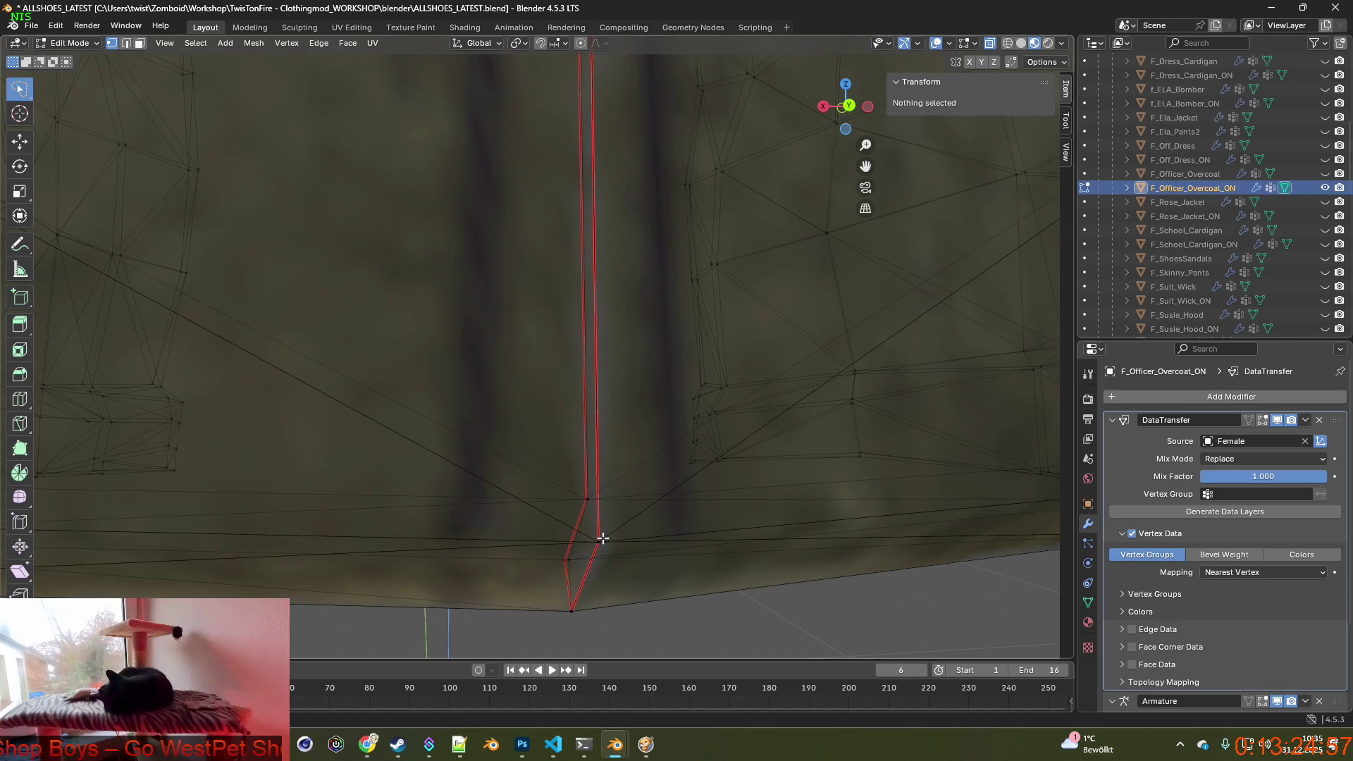
Begin a second knife cut beside the seam near the hem
key("k")
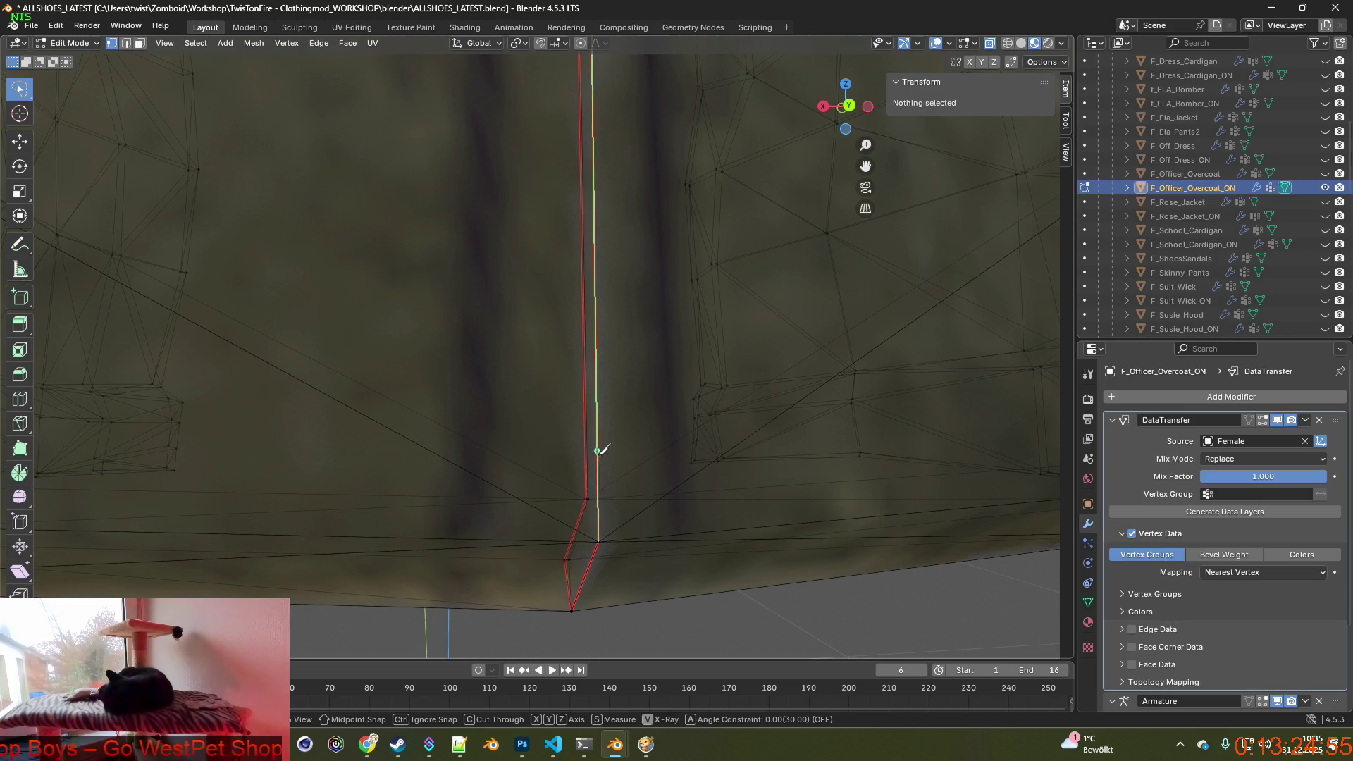
left_click(599, 537)
mouse_move(614, 414)
middle_mouse_down()
mouse_move(597, 606)
mouse_move(582, 413)
middle_mouse_up()
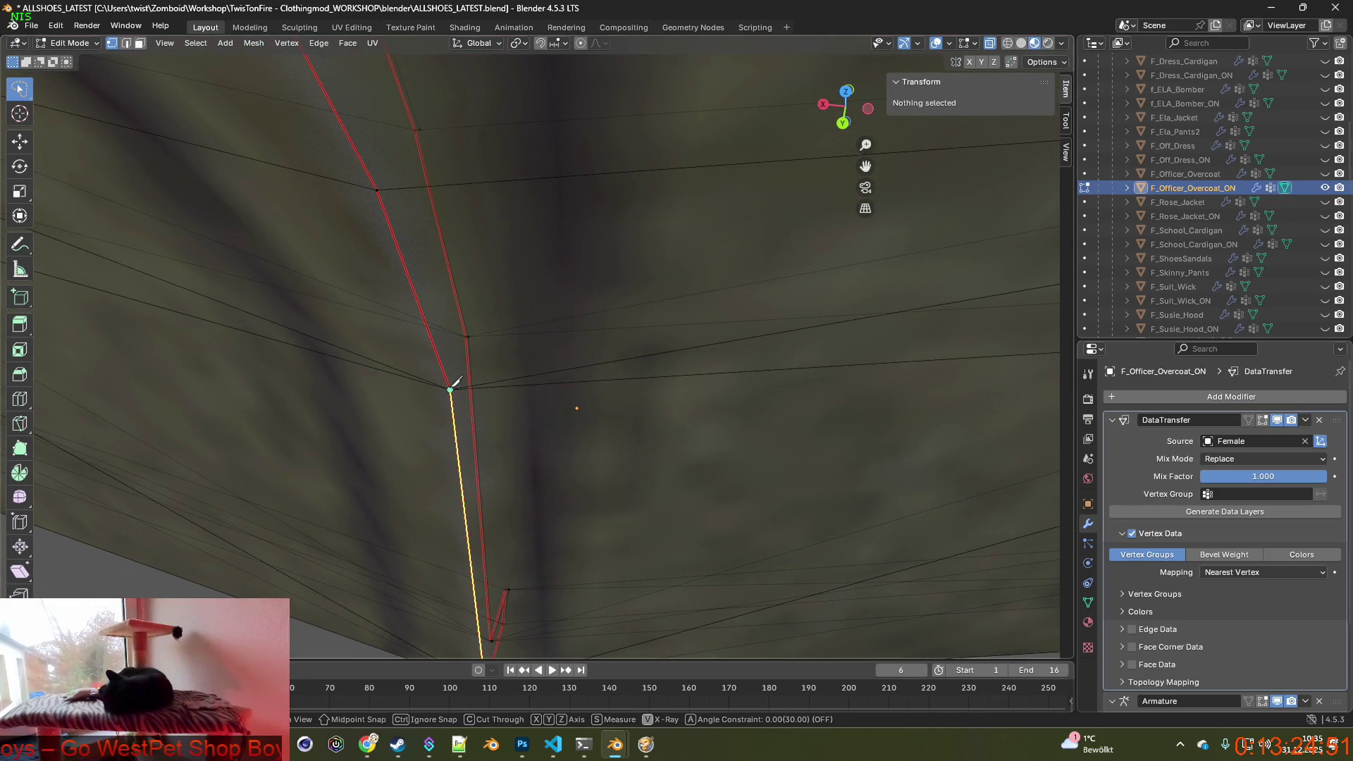
Finish the cut, then knife-cut from the seam vertex up to the upper vertex and confirm
left_click(454, 394)
key("Return")
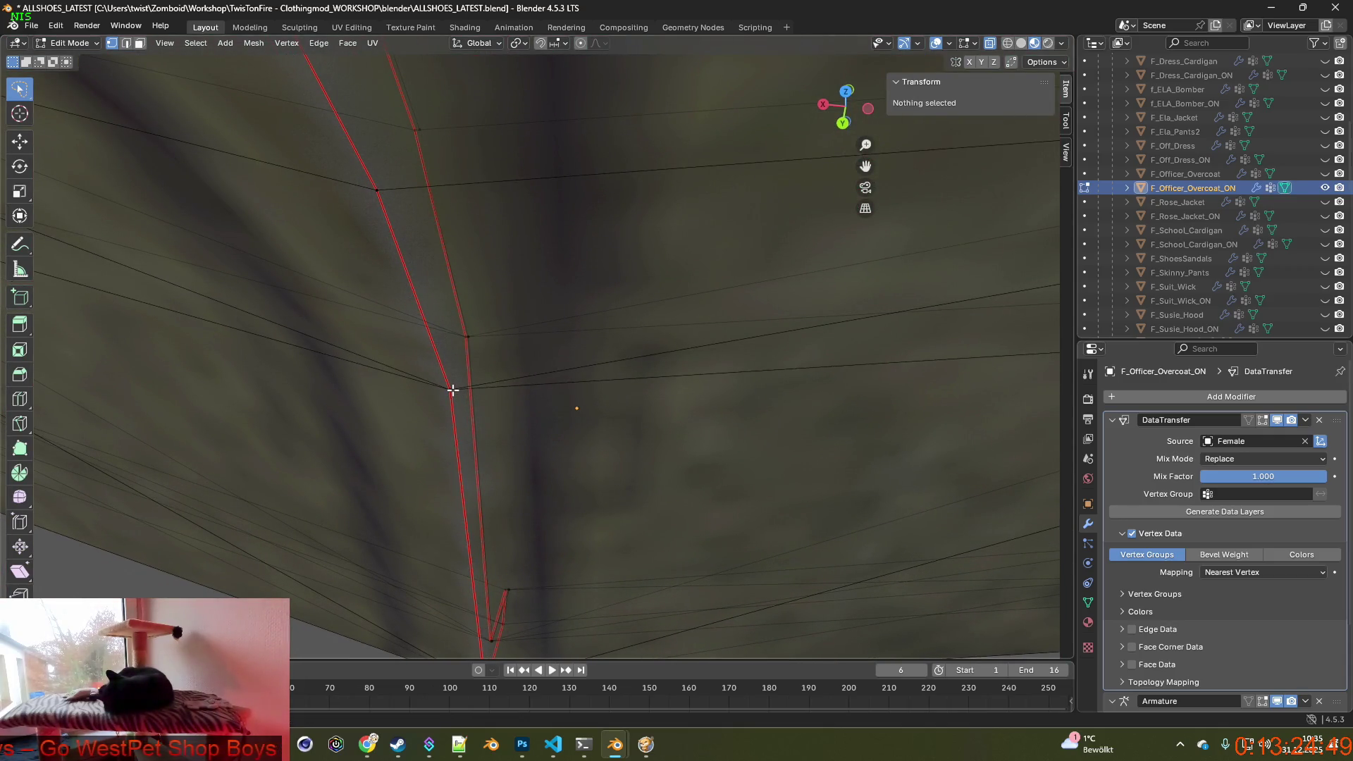
key("k")
left_click(451, 390)
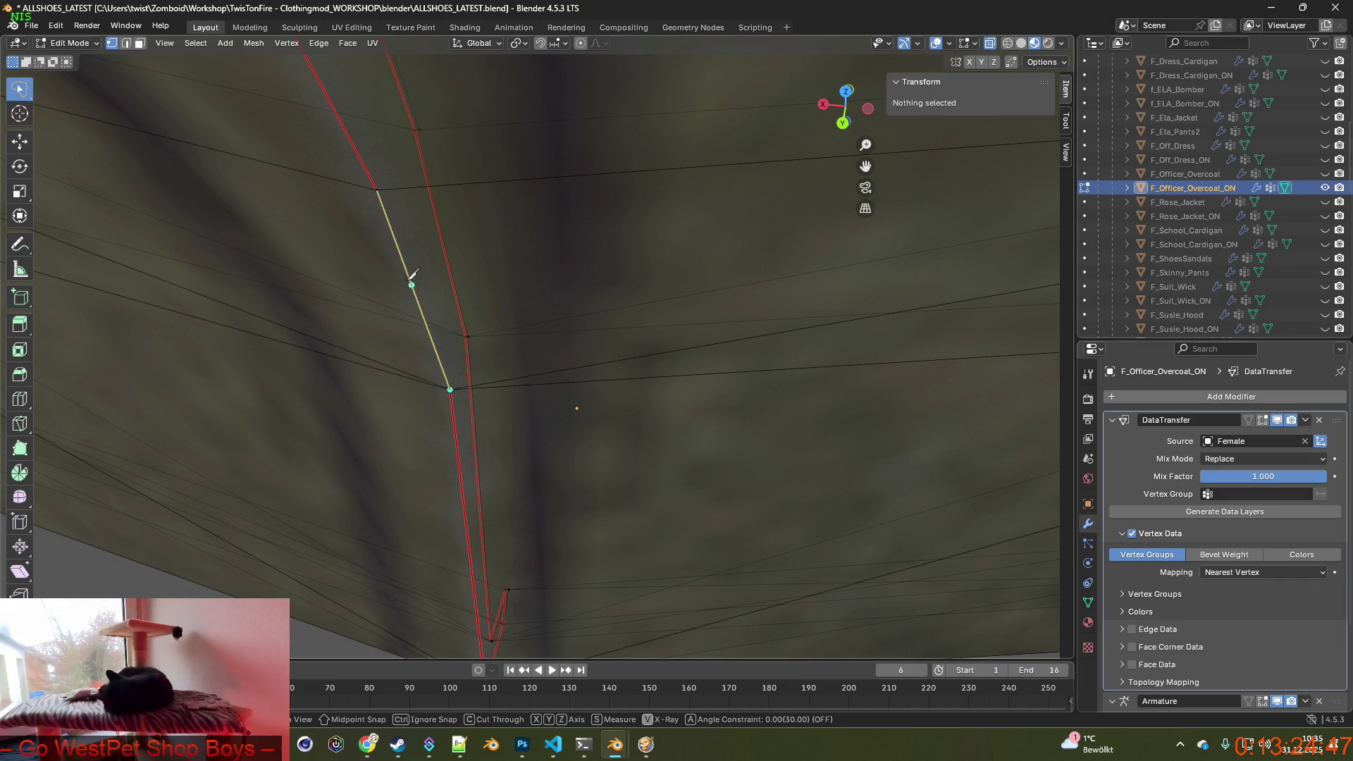
left_click(379, 189)
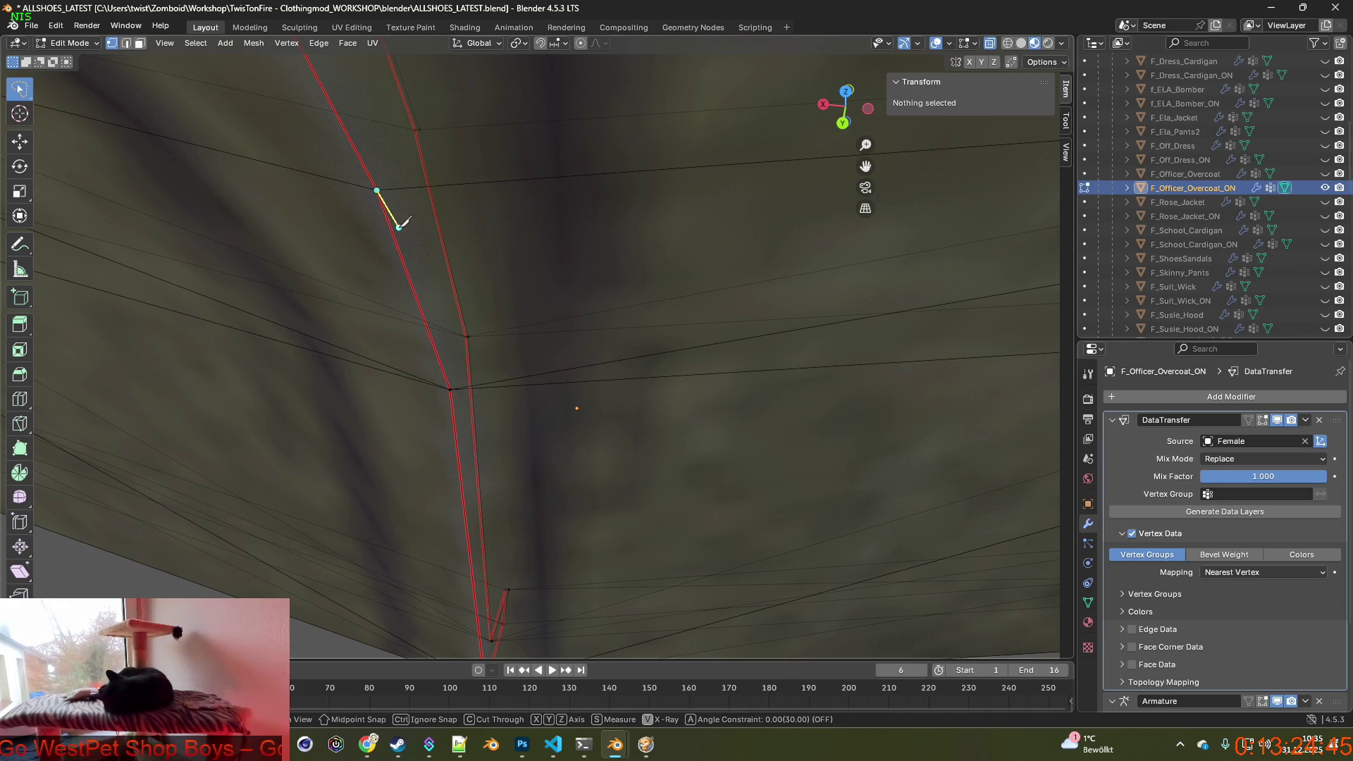
key("Return")
Knife-cut another short segment between two seam vertices and confirm it
mouse_move(397, 233)
middle_mouse_down()
mouse_move(469, 324)
mouse_move(463, 303)
middle_mouse_up()
scroll(463, 303, "up", 3)
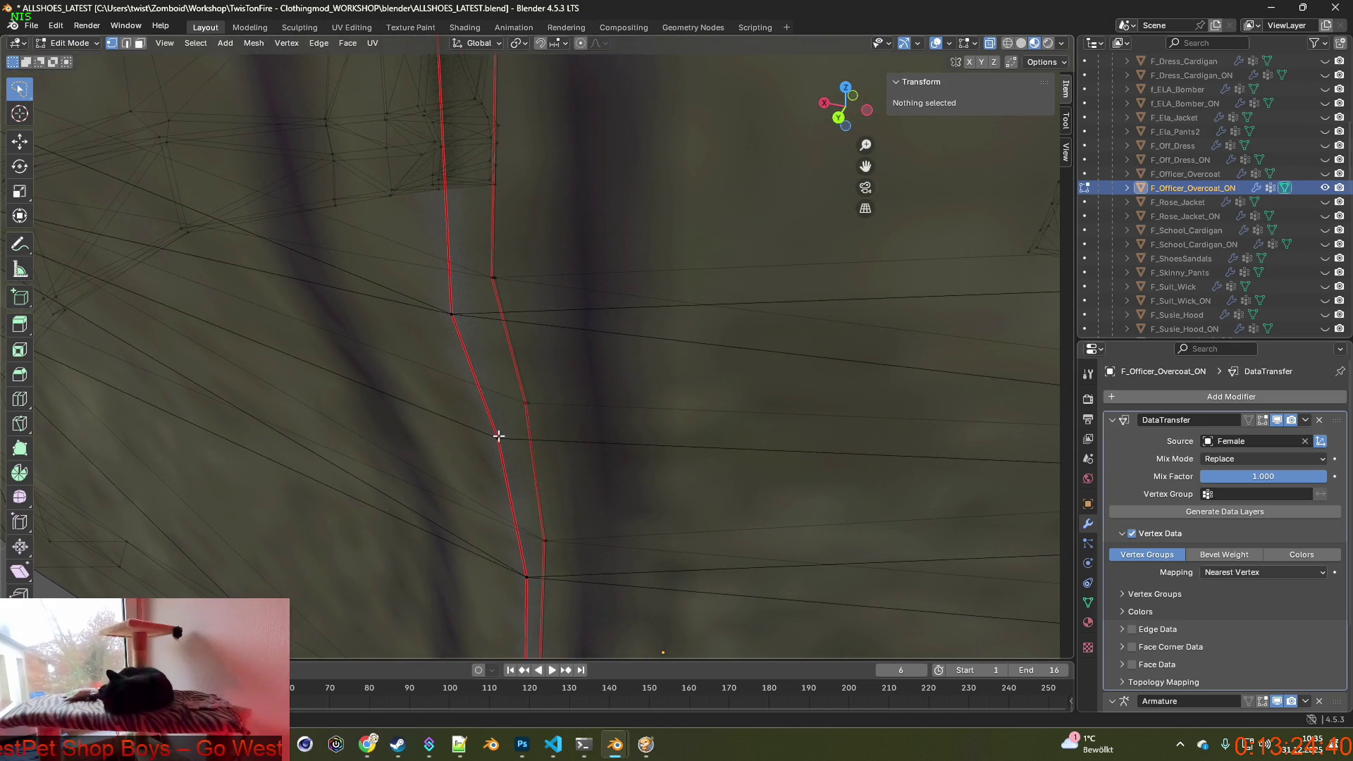
key("k")
left_click(498, 436)
left_click(455, 313)
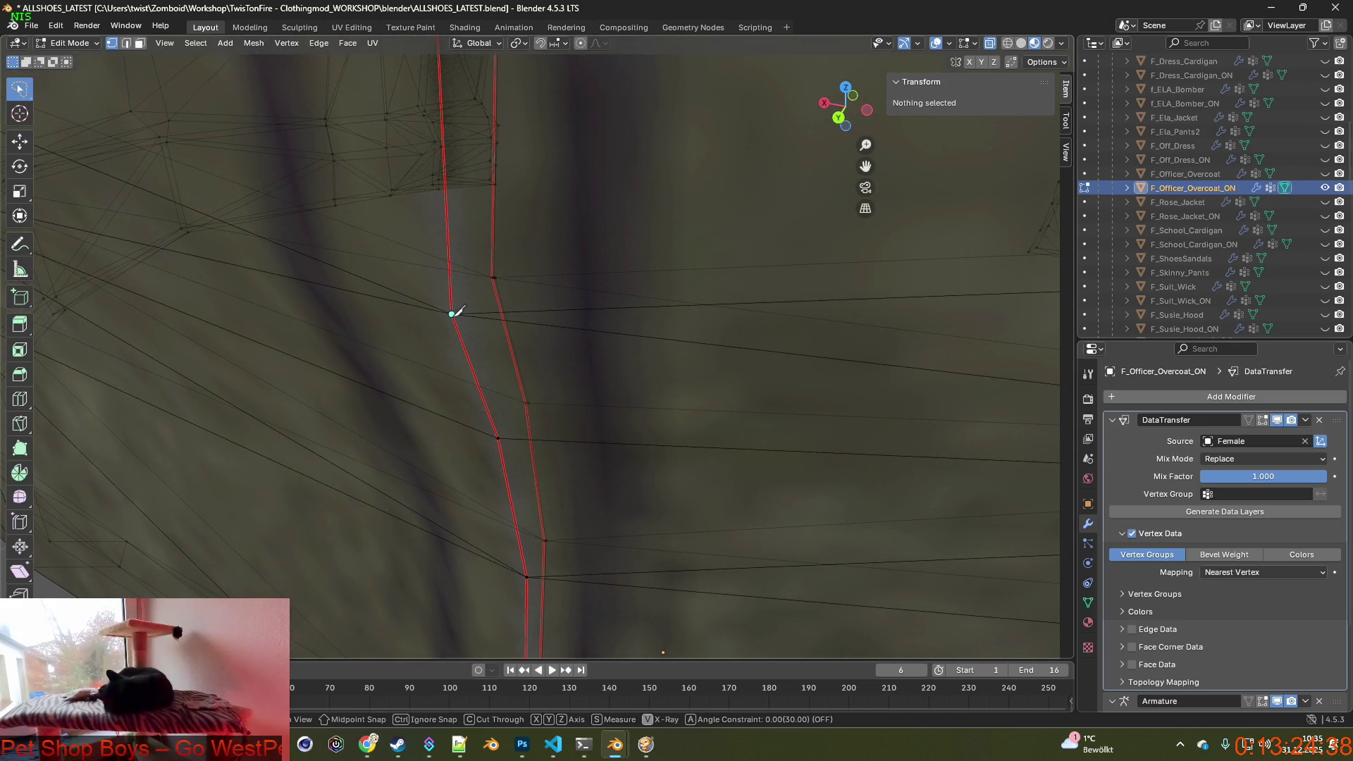
key("Return")
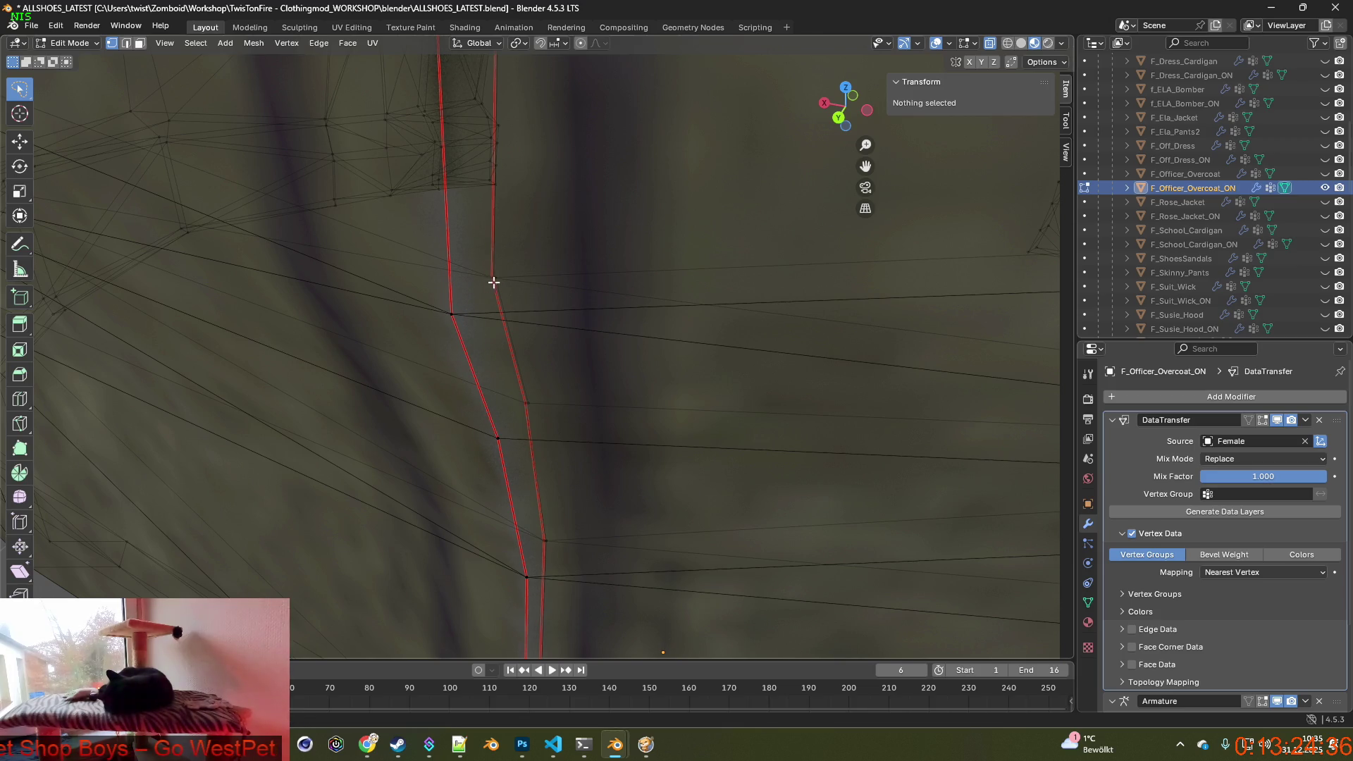
Start a cut from a seam vertex toward the upper vertex, then cancel it unfinished
mouse_move(497, 269)
middle_mouse_down()
mouse_move(484, 404)
mouse_move(529, 493)
mouse_move(543, 416)
middle_mouse_up()
scroll(544, 420, "down", 3)
scroll(544, 420, "up", 3)
left_click(518, 492)
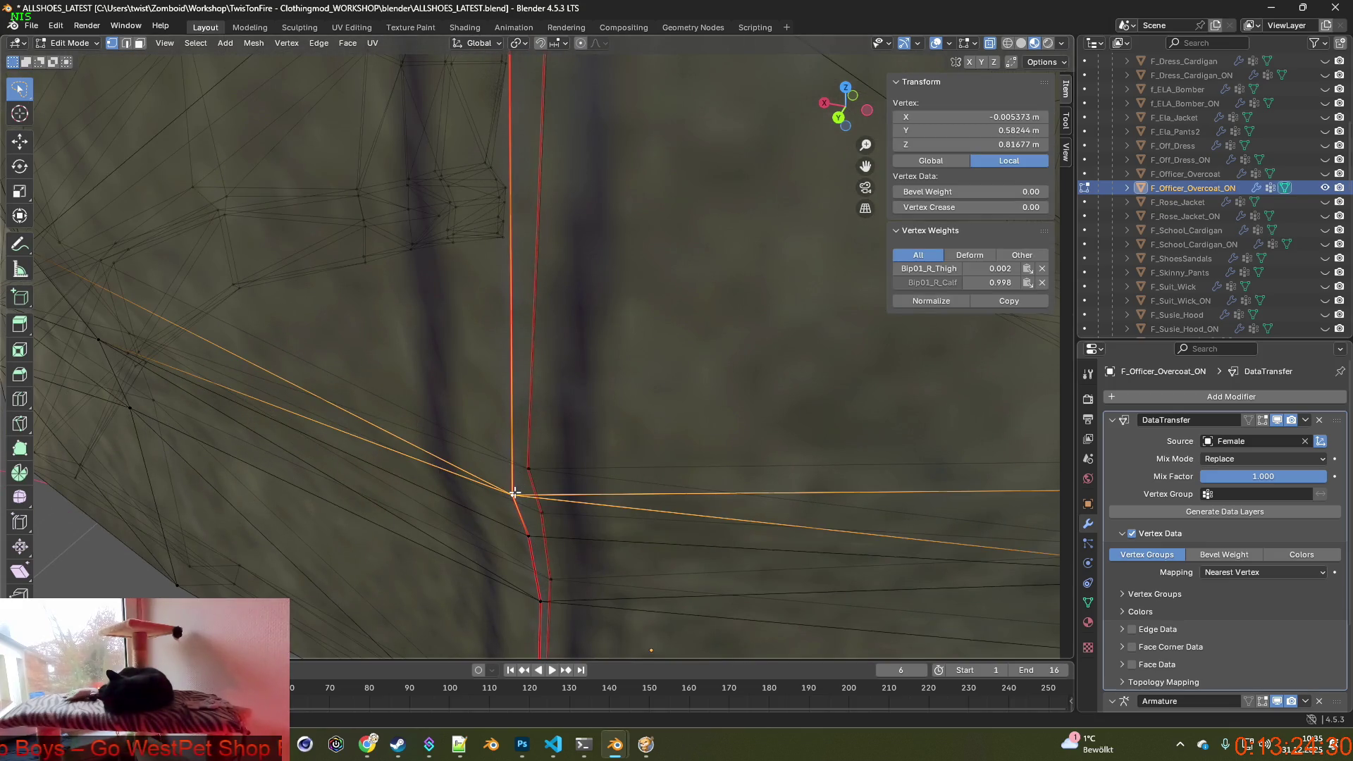
key("k")
left_click(513, 493)
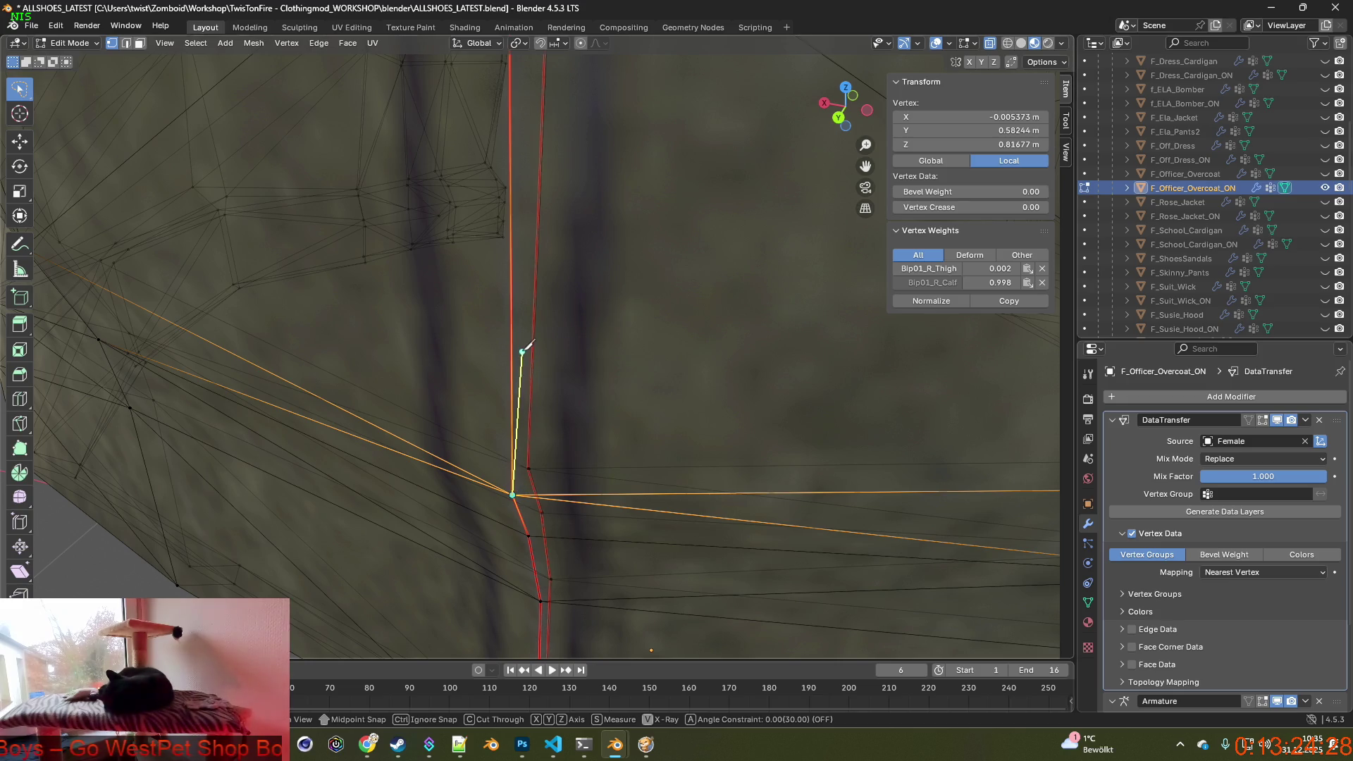
middle_click_drag(526, 347, 517, 497)
left_click(472, 286)
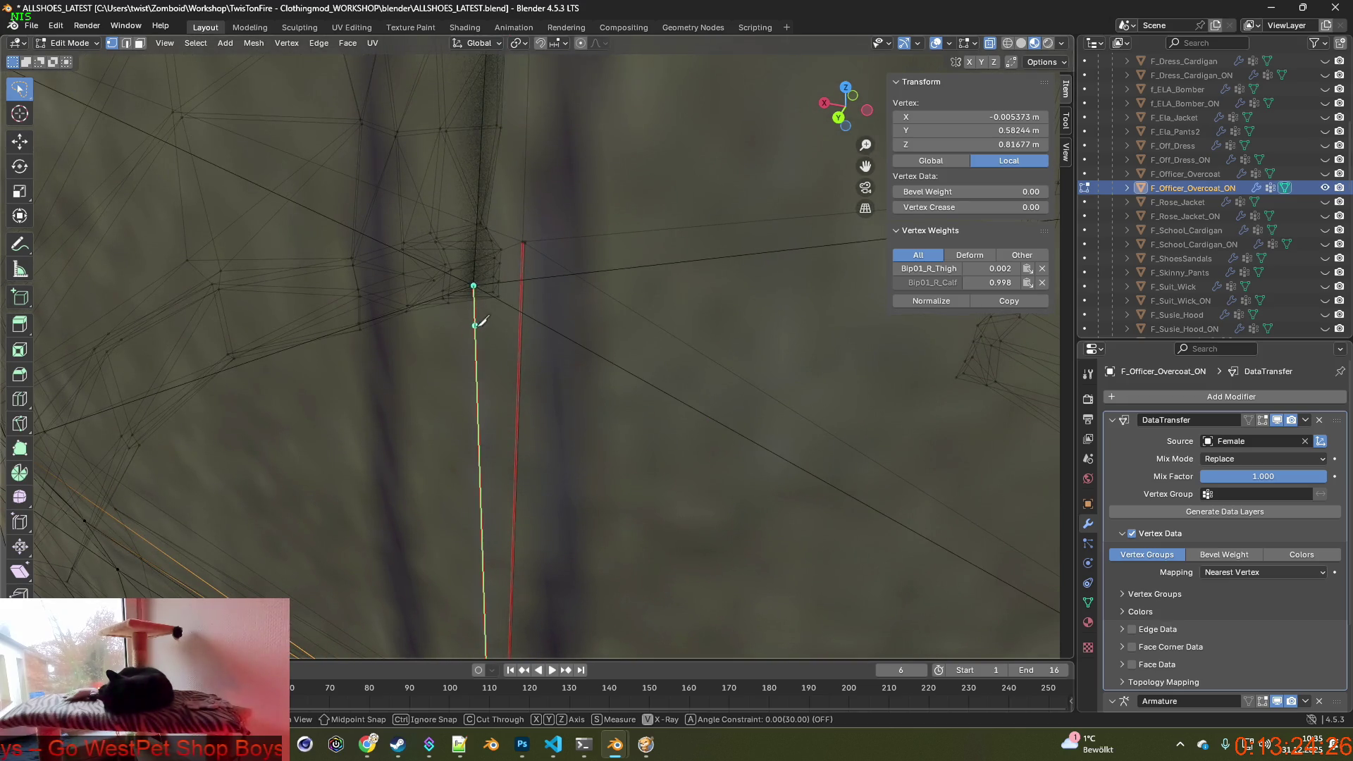
right_click(491, 360)
Line up the seam's lower end and start a fresh knife cut at the hem vertex
mouse_move(493, 398)
middle_mouse_down()
mouse_move(563, 477)
mouse_move(570, 394)
middle_mouse_up()
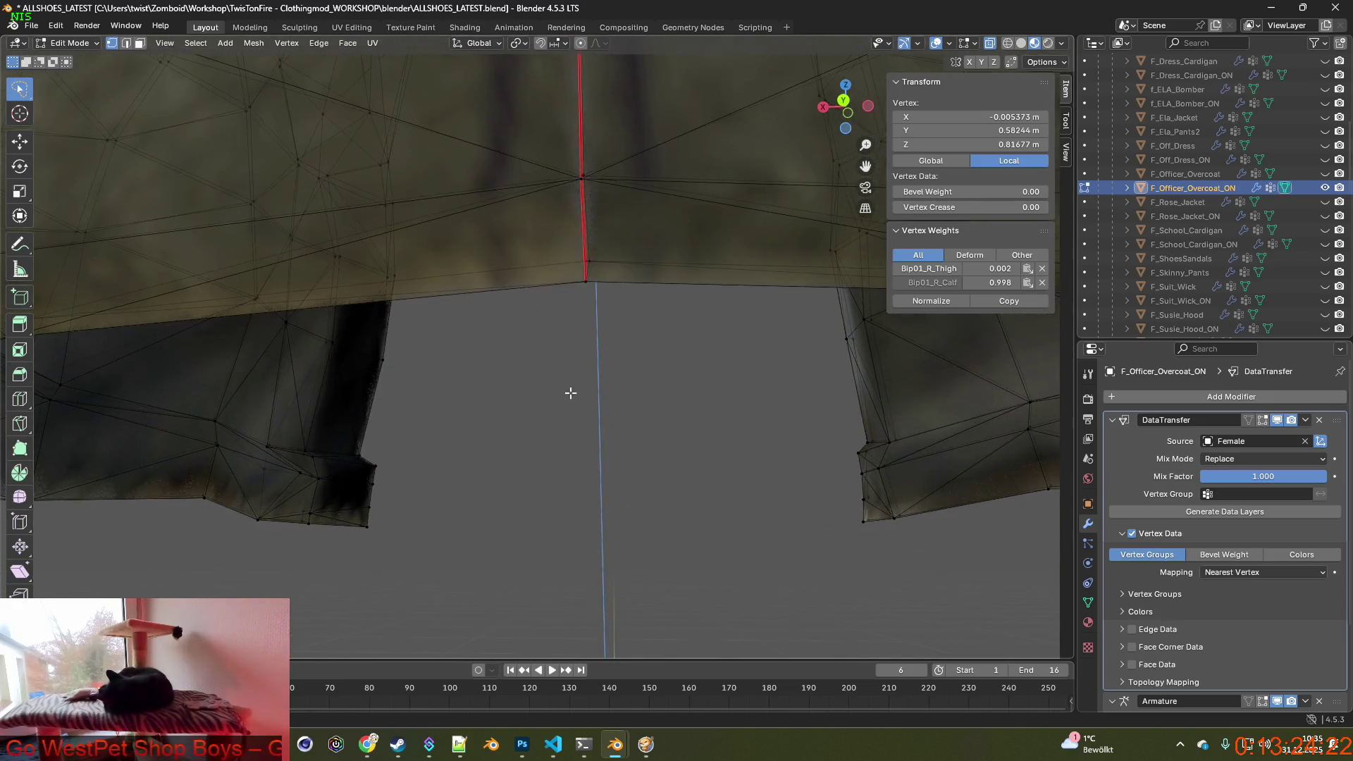
middle_click_drag(596, 365, 595, 384)
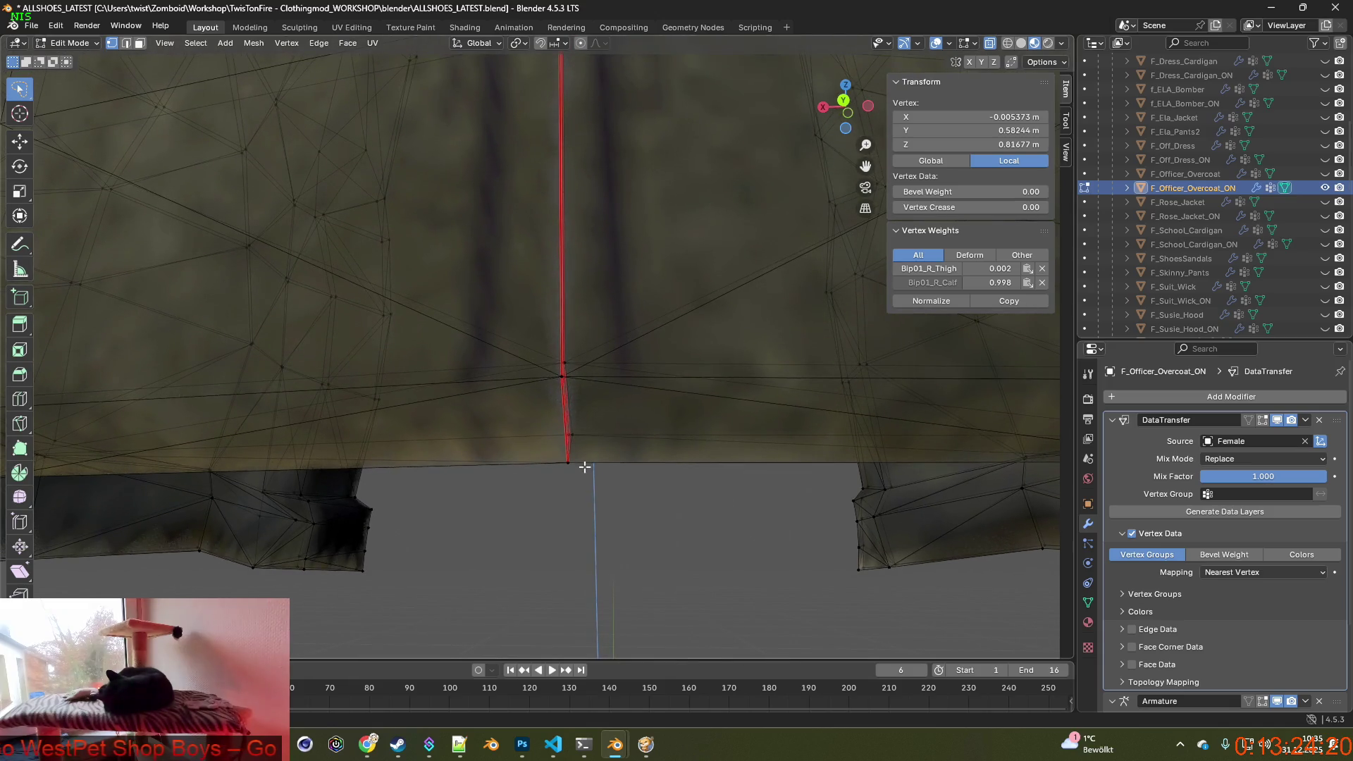
key("k")
middle_click_drag(578, 461, 472, 383)
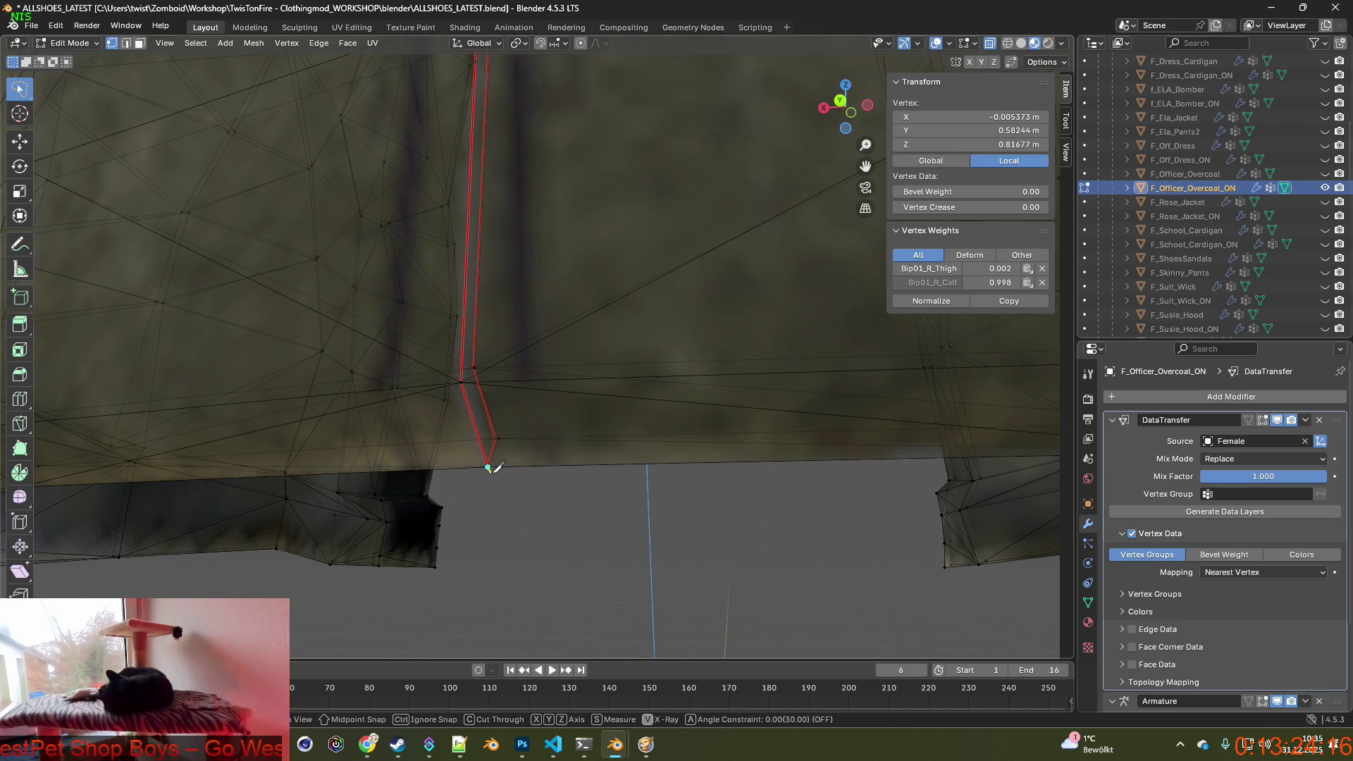
mouse_move(491, 468)
middle_mouse_down()
mouse_move(236, 511)
mouse_move(656, 525)
mouse_move(540, 409)
mouse_move(658, 514)
mouse_move(628, 329)
mouse_move(648, 441)
mouse_move(700, 205)
mouse_move(656, 418)
mouse_move(618, 510)
middle_mouse_up()
key("k")
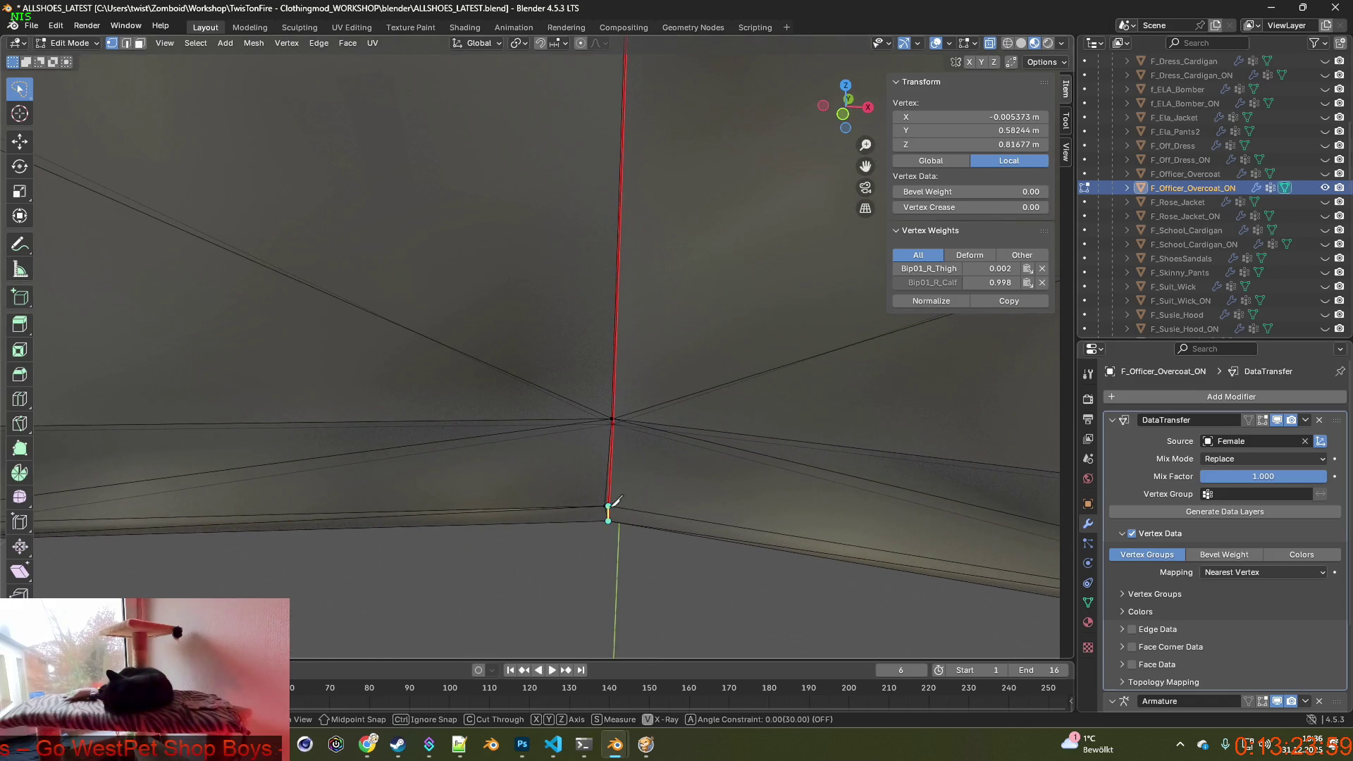
Redo the cancelled knife cut, then line the view up on the seam vertex to cut from
key("Escape")
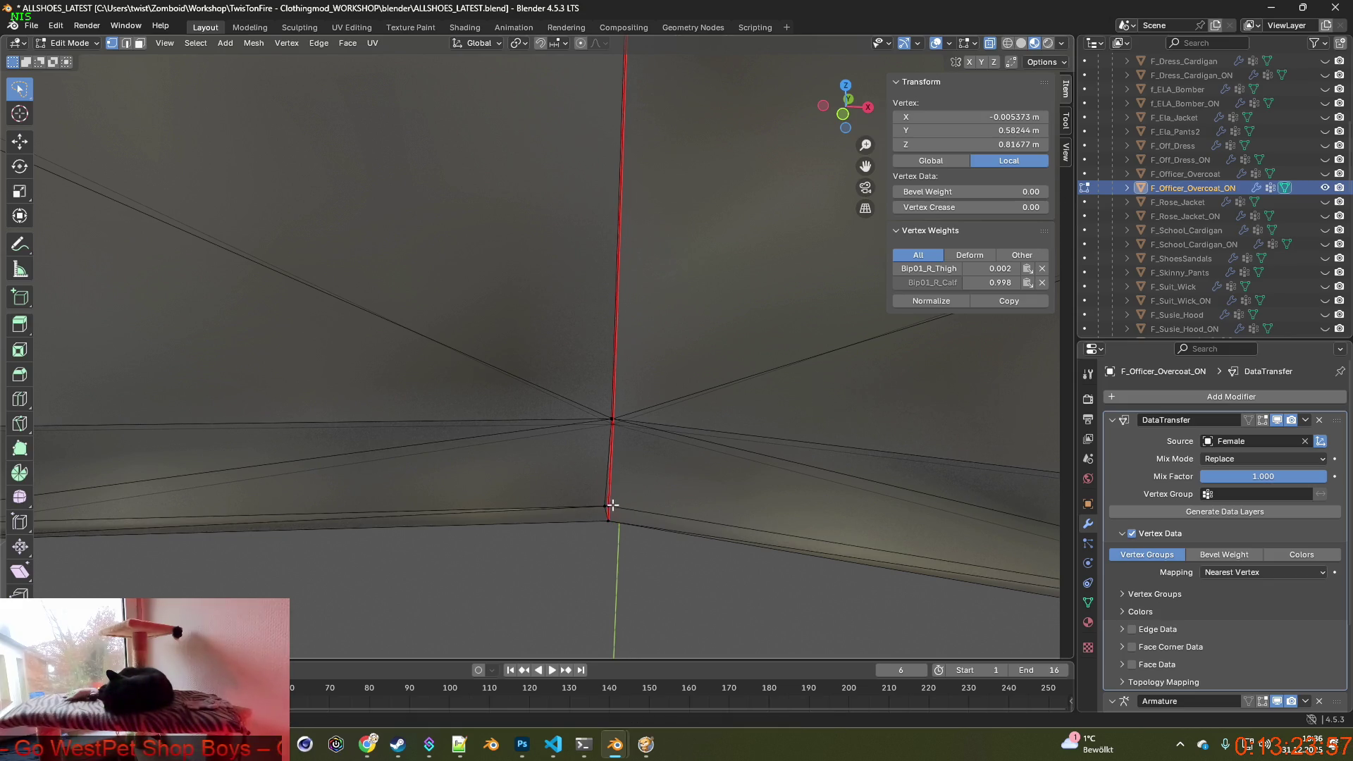
key("k")
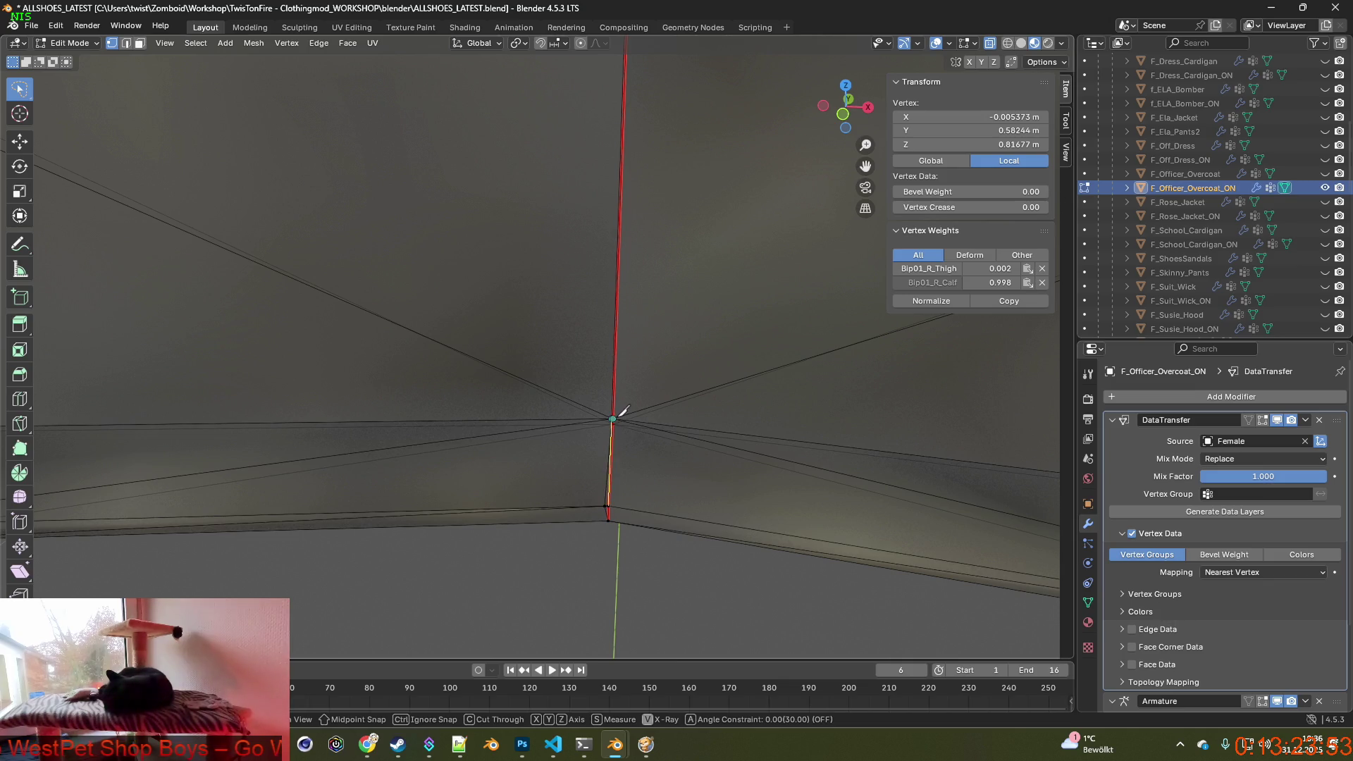
key("Return")
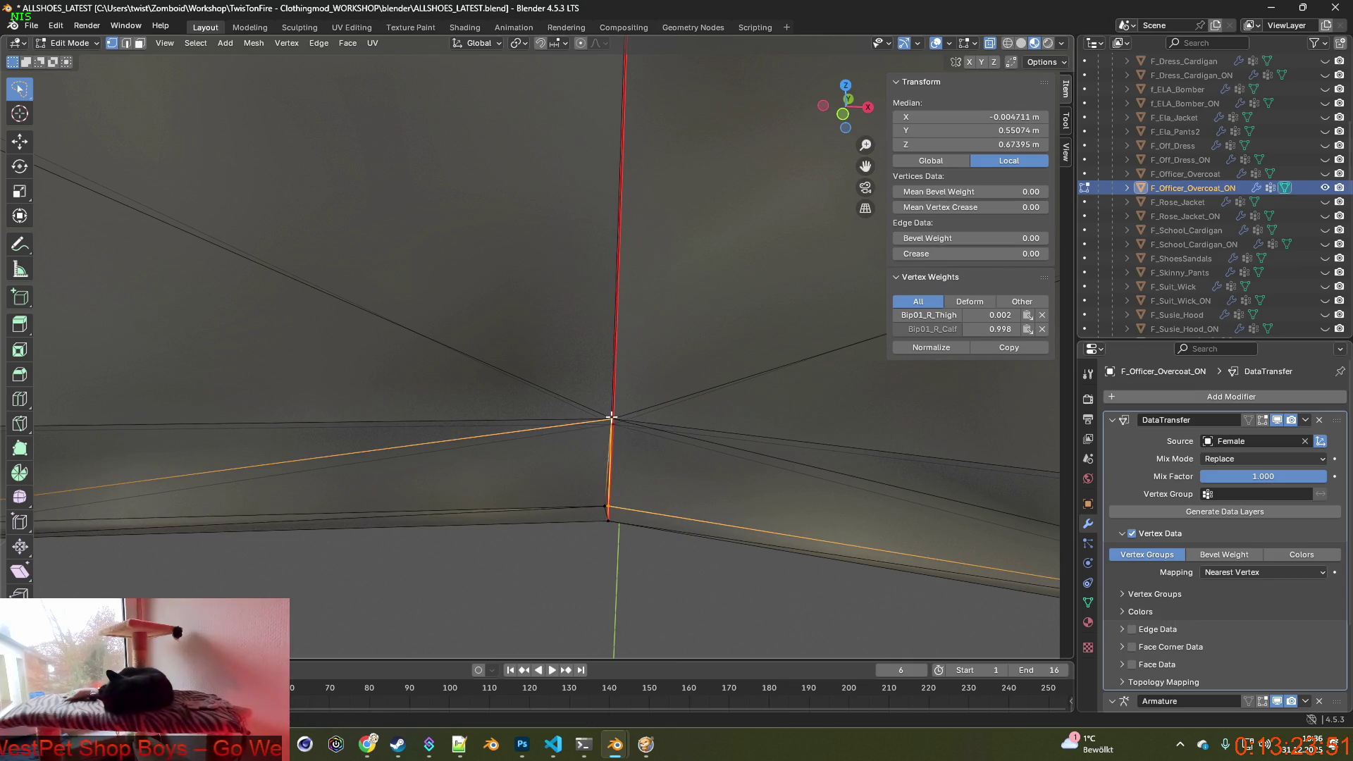
middle_click_drag(622, 452, 600, 498)
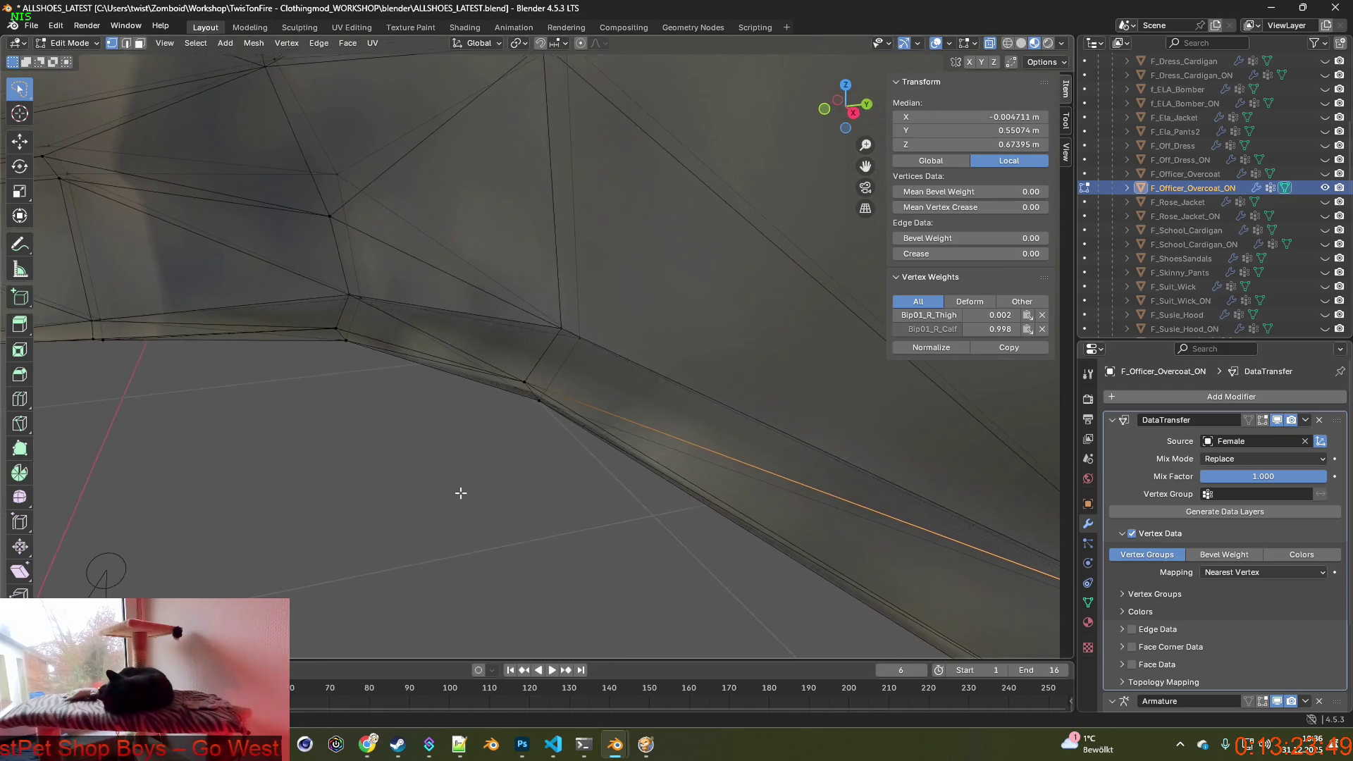
left_click(415, 405)
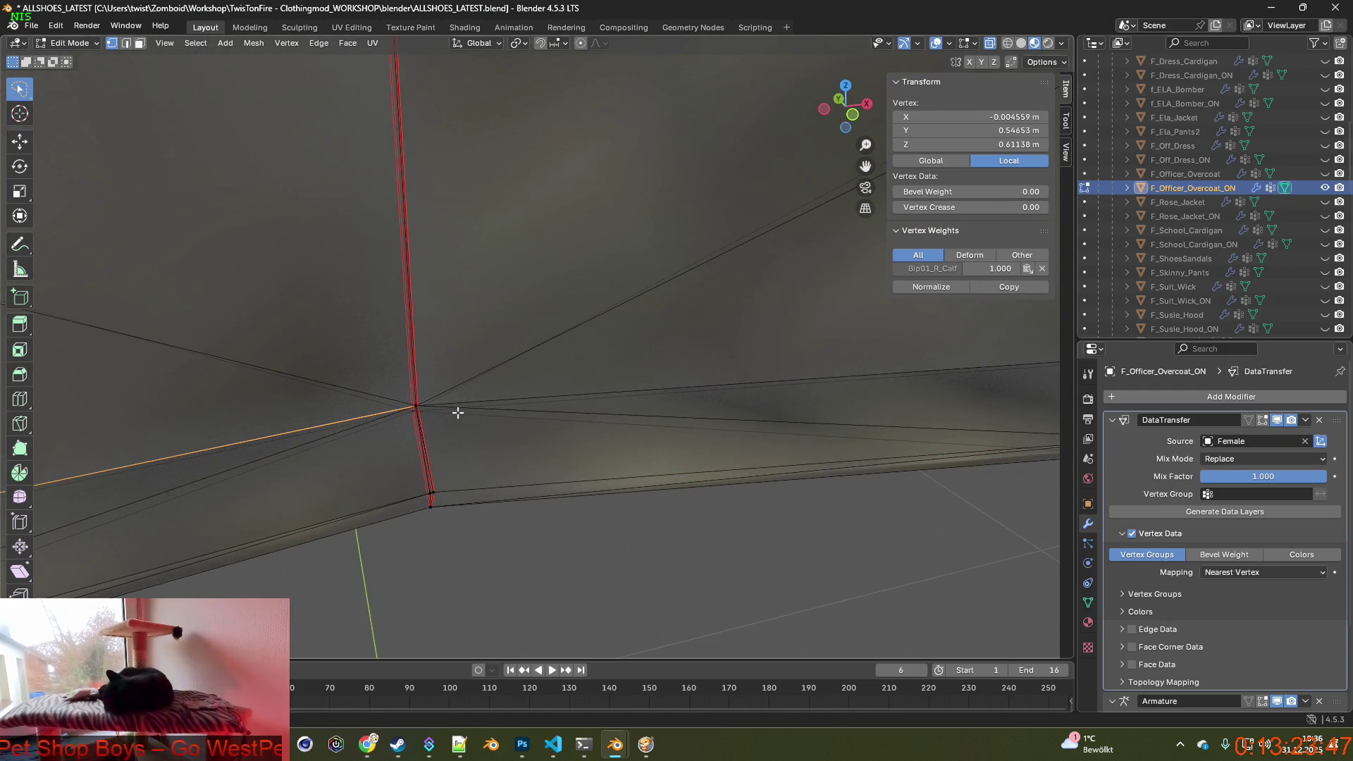
middle_click_drag(415, 405, 509, 416)
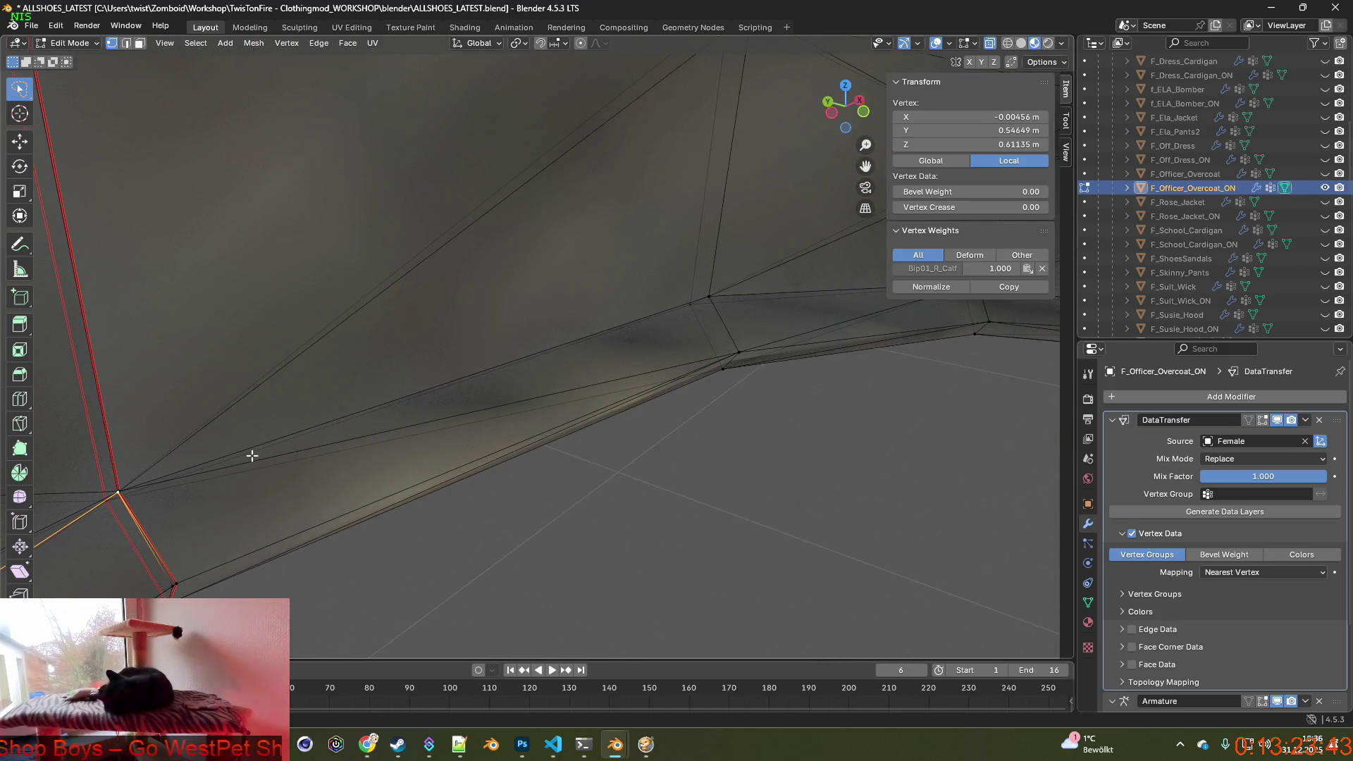
middle_click_drag(173, 465, 364, 326)
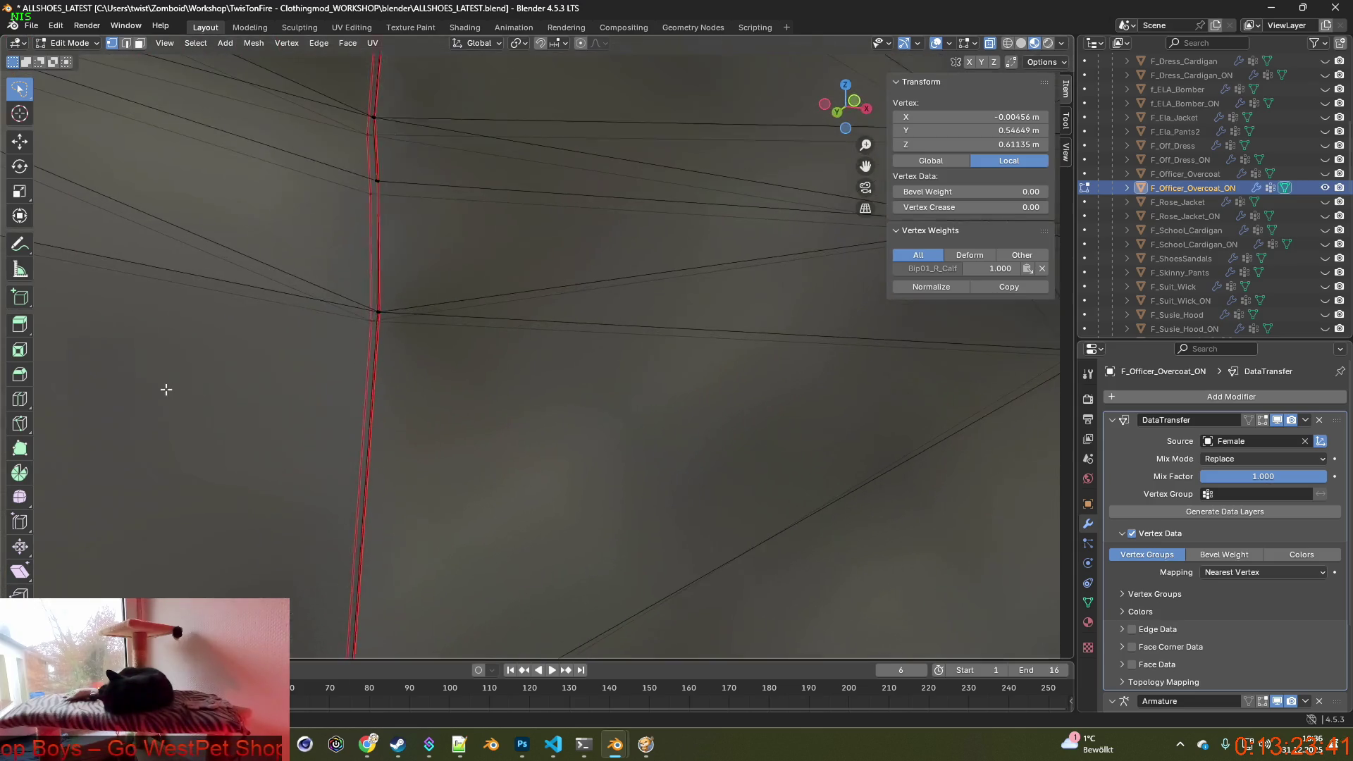
left_click(379, 313)
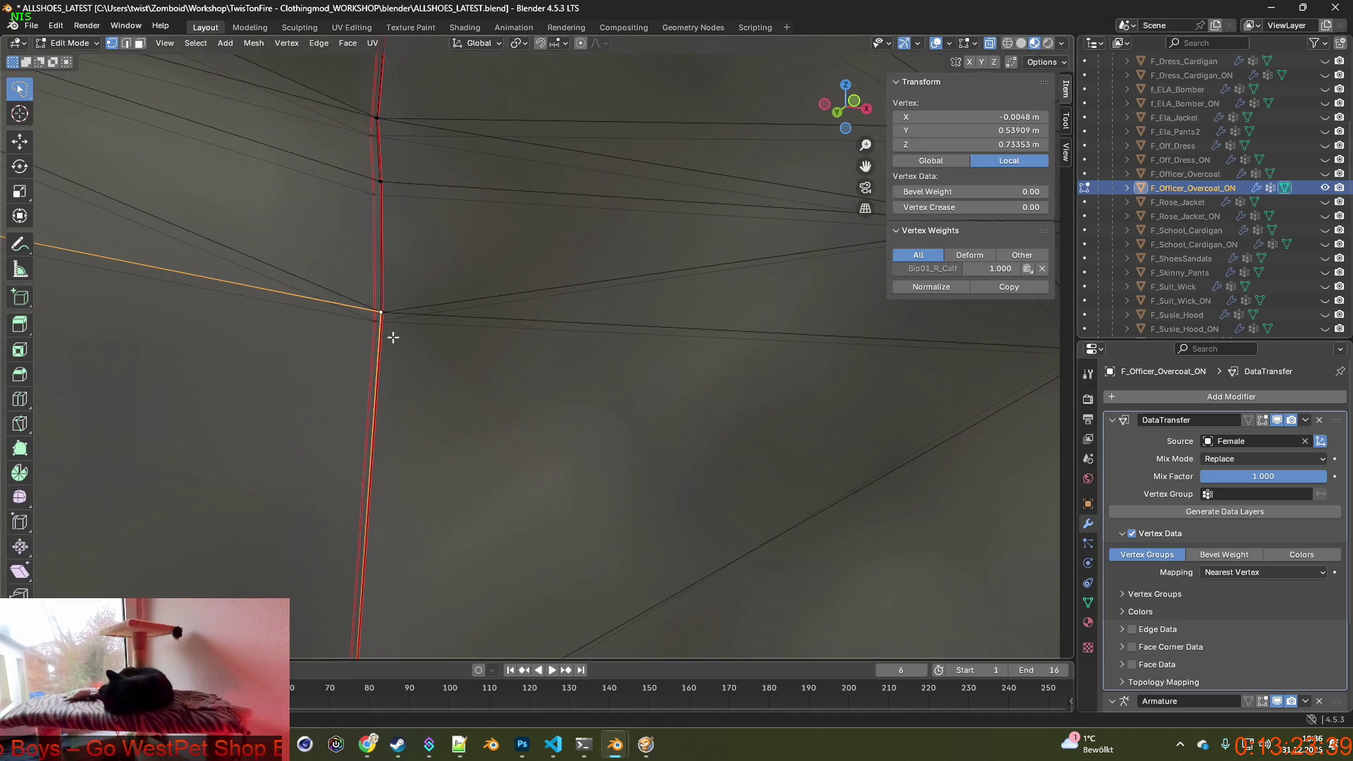
Knife-cut new edges from the selected seam vertex down to the lower seam vertex and confirm
key("k")
left_click(383, 310)
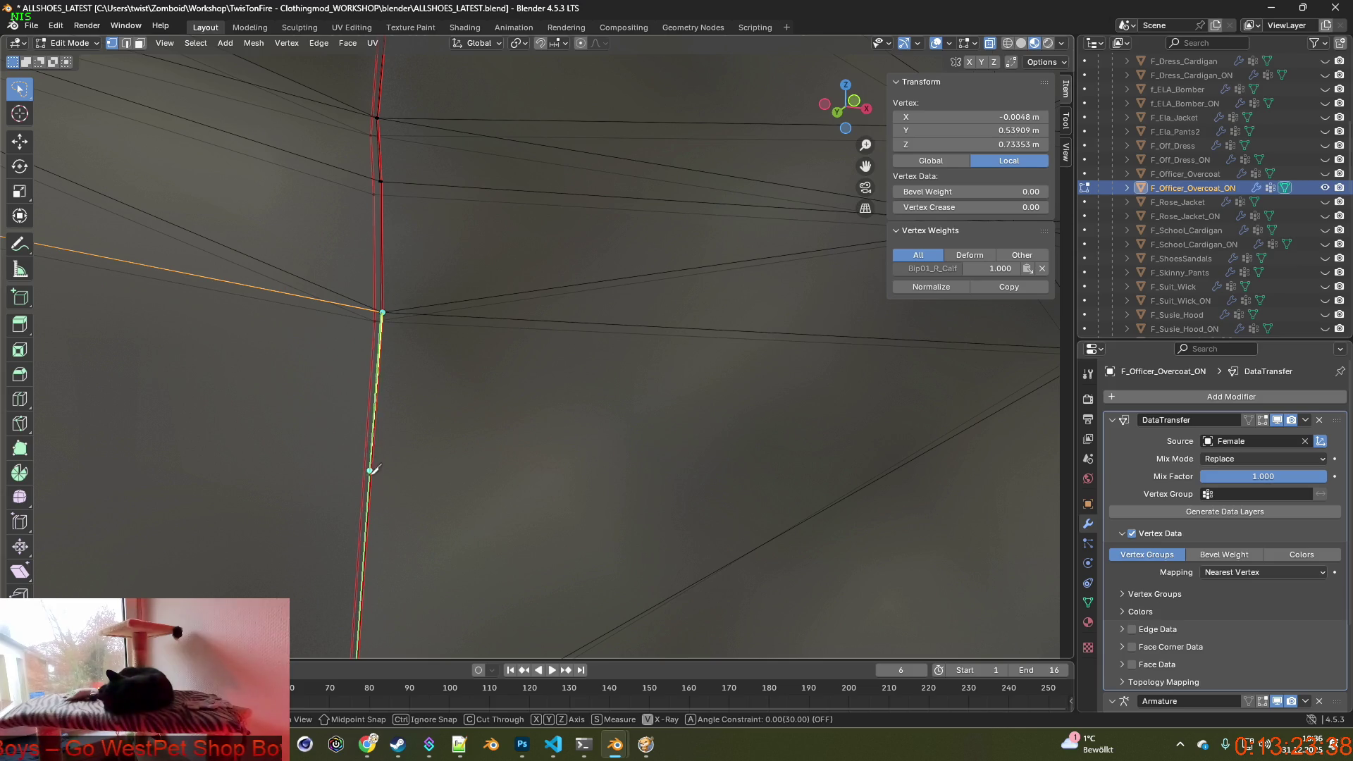
middle_click_drag(372, 468, 388, 585)
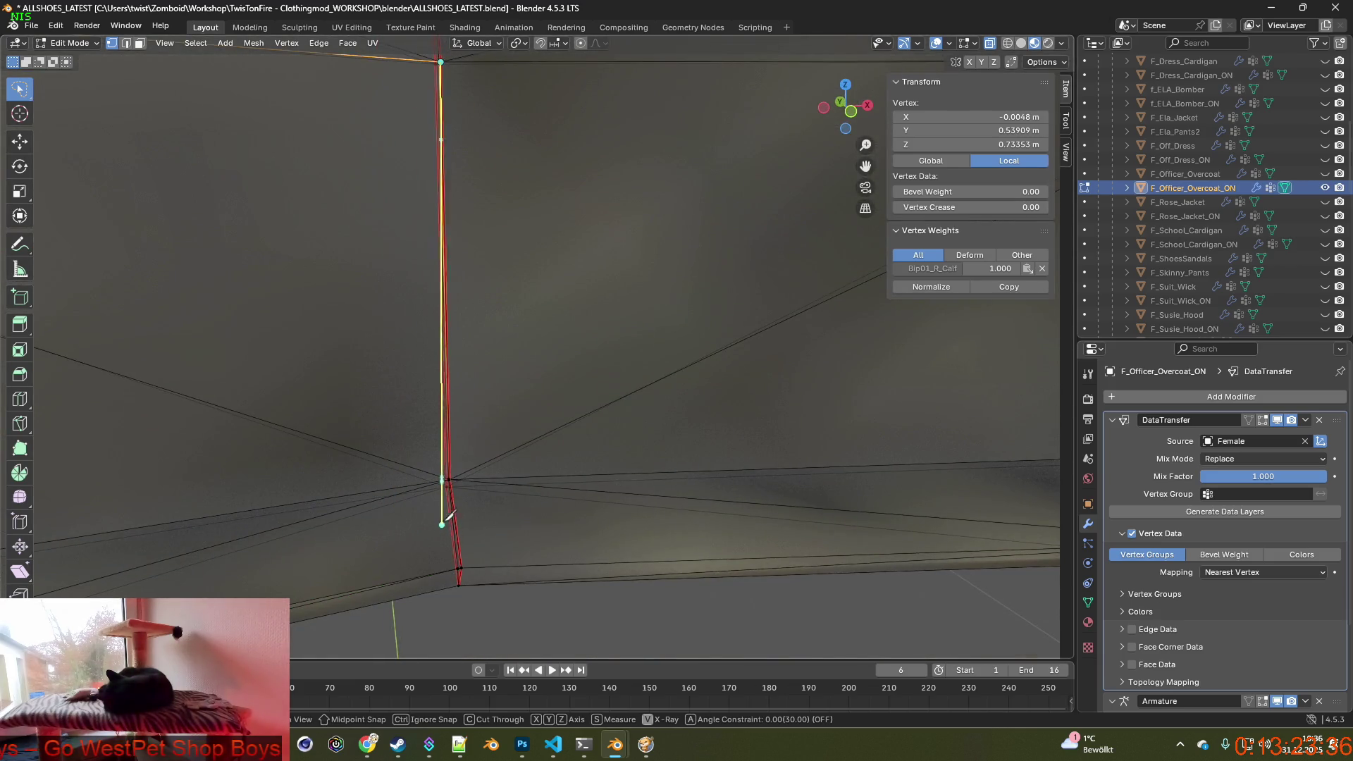
left_click(452, 478)
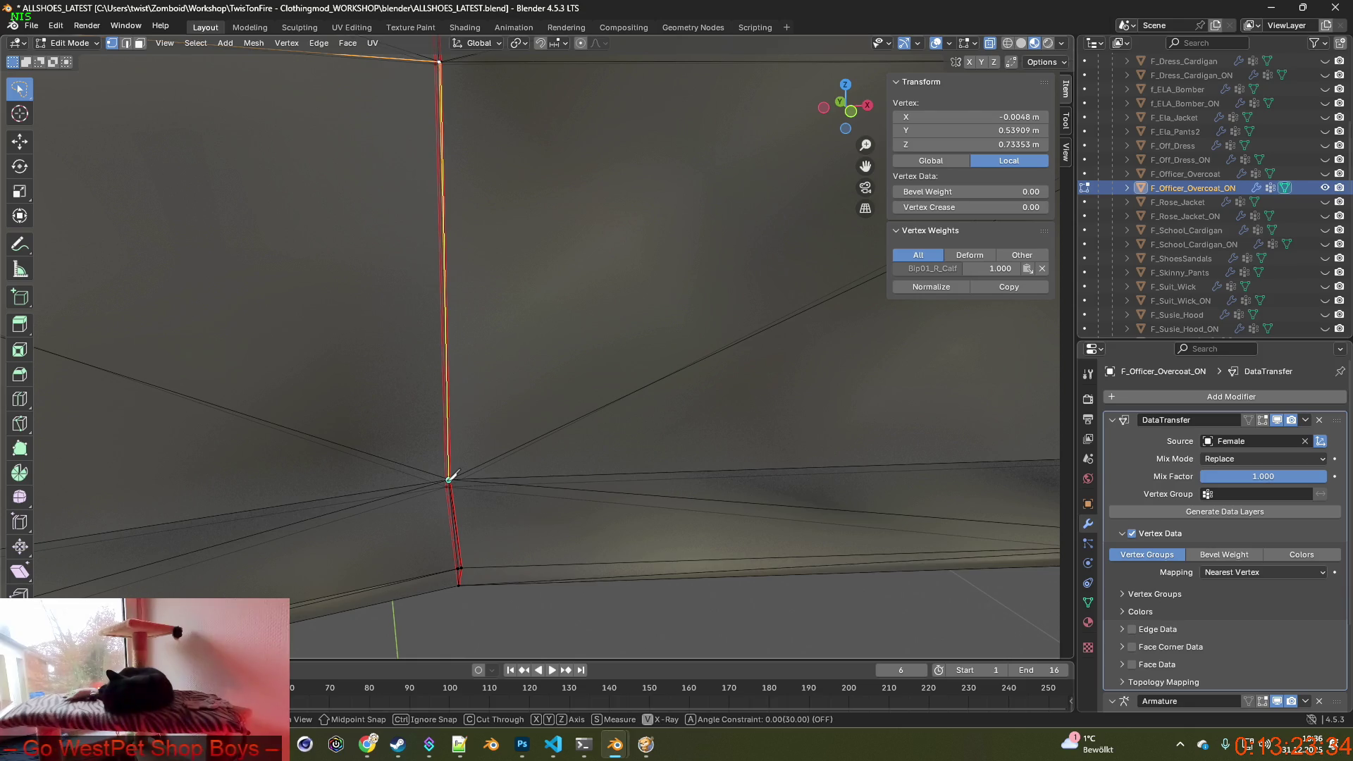
key("Return")
middle_click_drag(498, 390, 446, 473)
key("k")
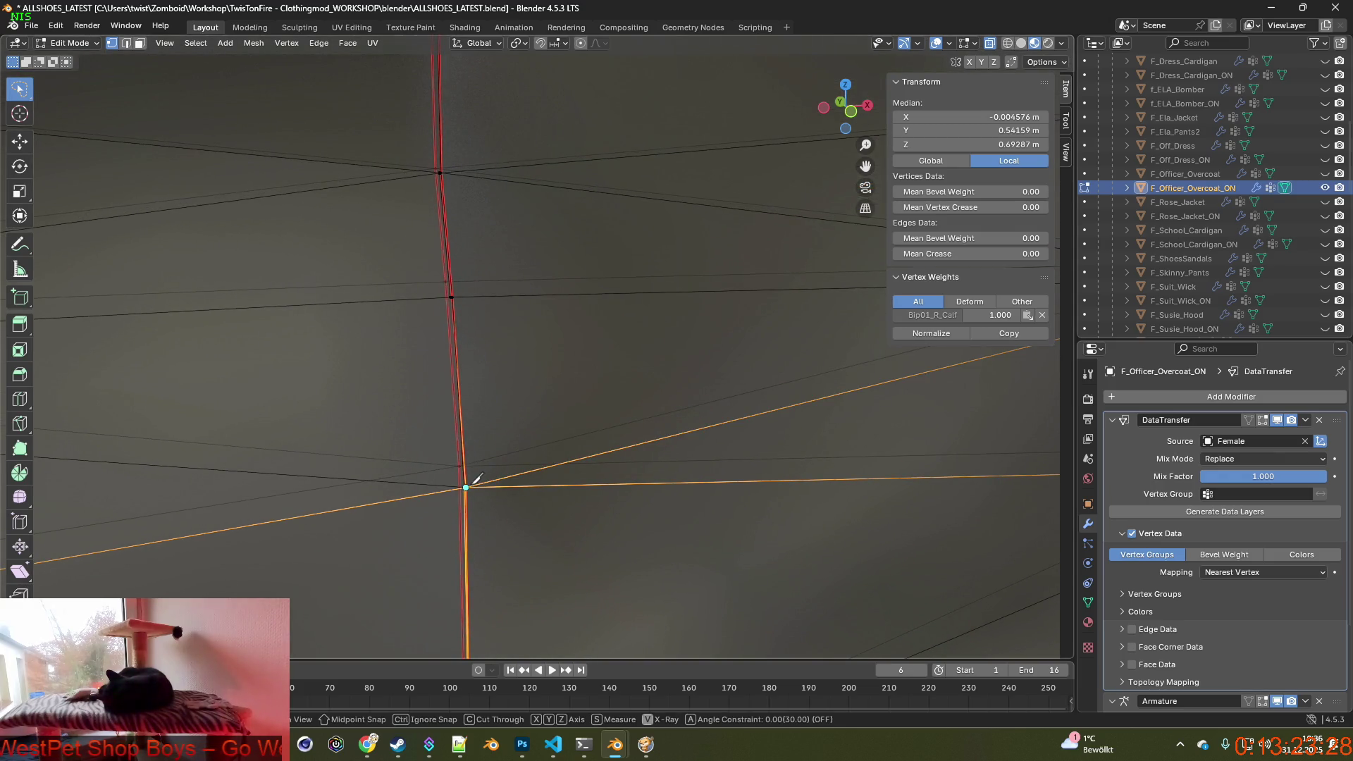
left_click(465, 487)
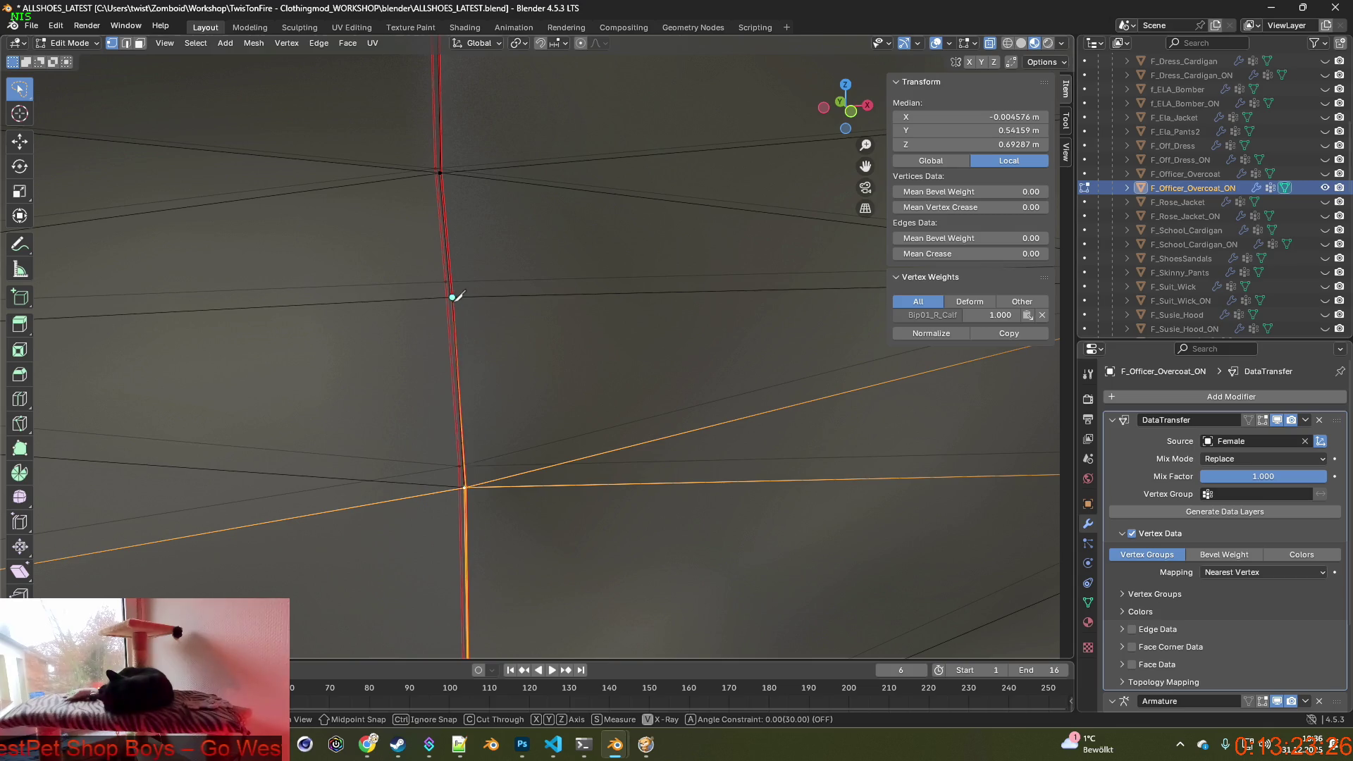
key("Return")
Continue the knife cuts further down the back seam to the hem, bottom vertex to top
middle_click_drag(477, 306, 473, 494)
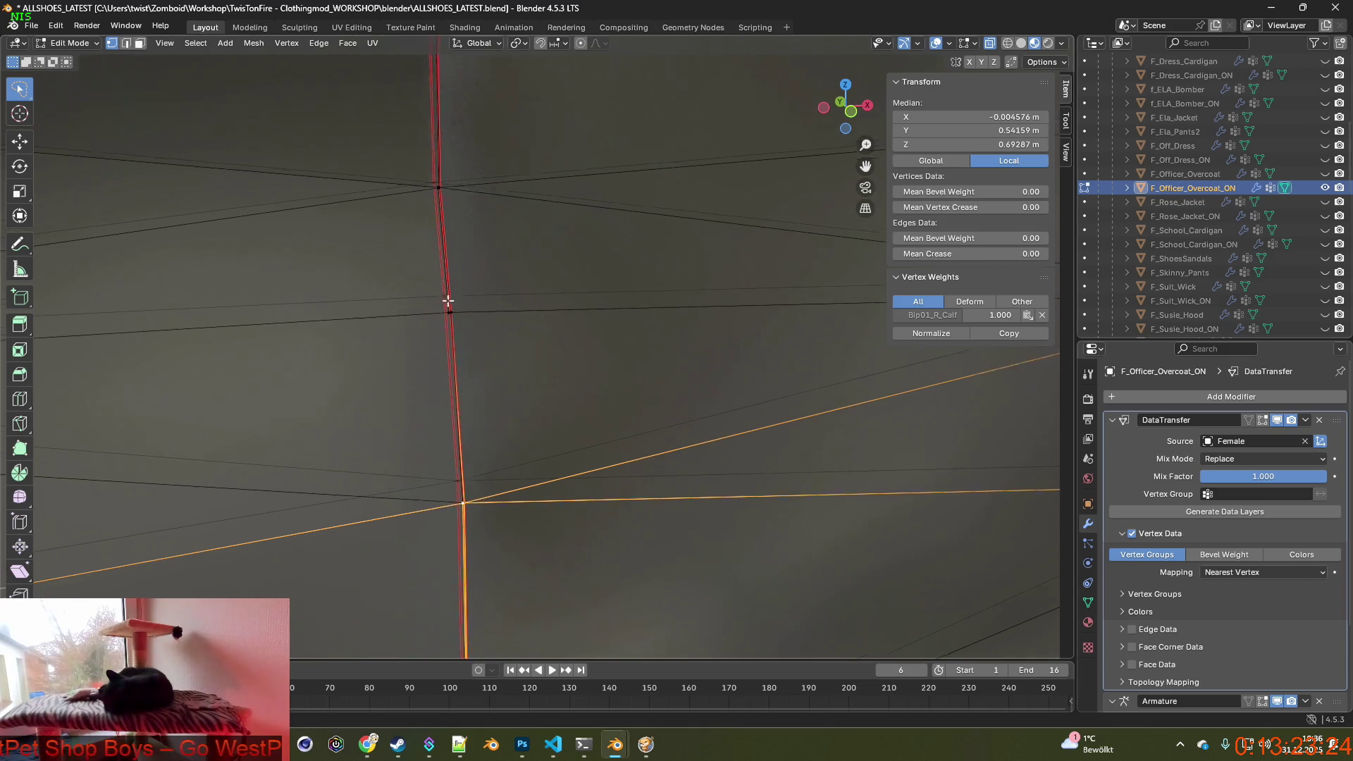
key("k")
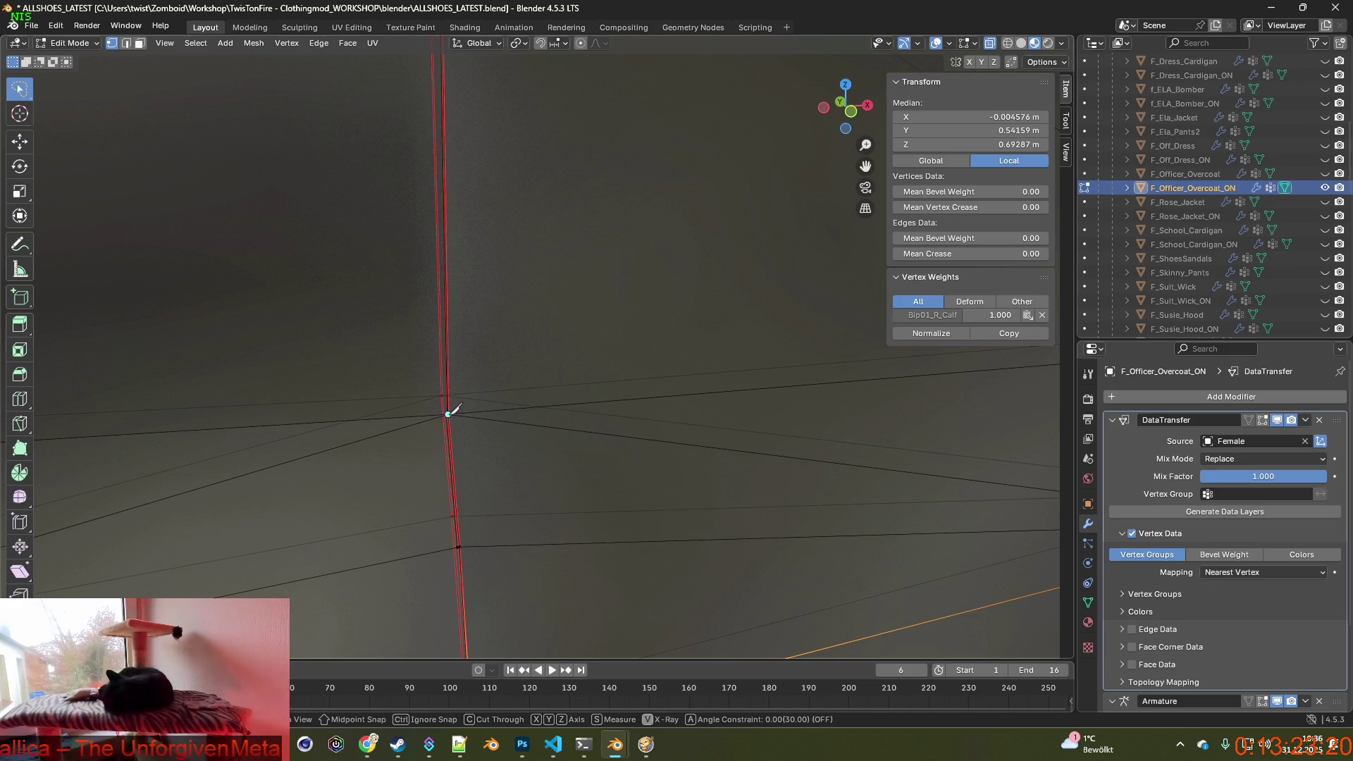
mouse_move(454, 303)
middle_mouse_down()
mouse_move(453, 525)
mouse_move(469, 608)
middle_mouse_up()
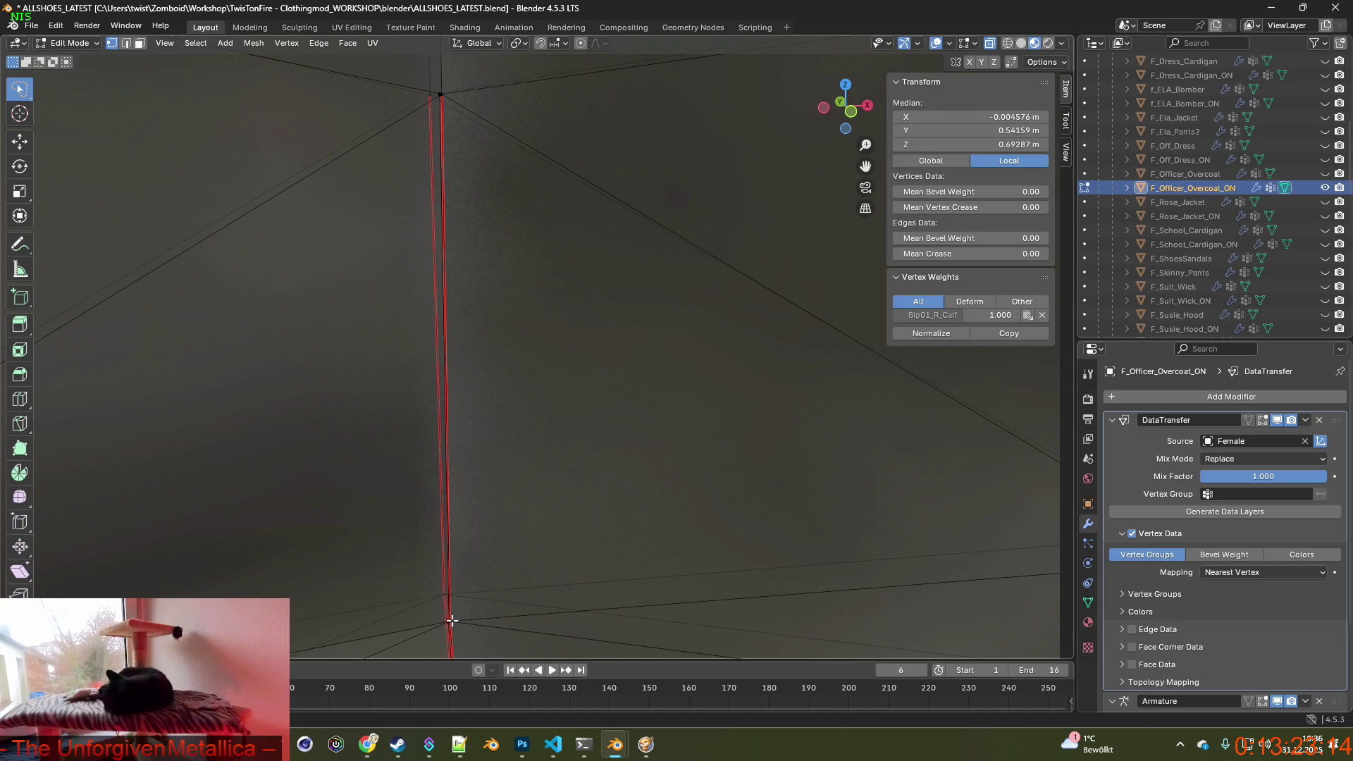
key("k")
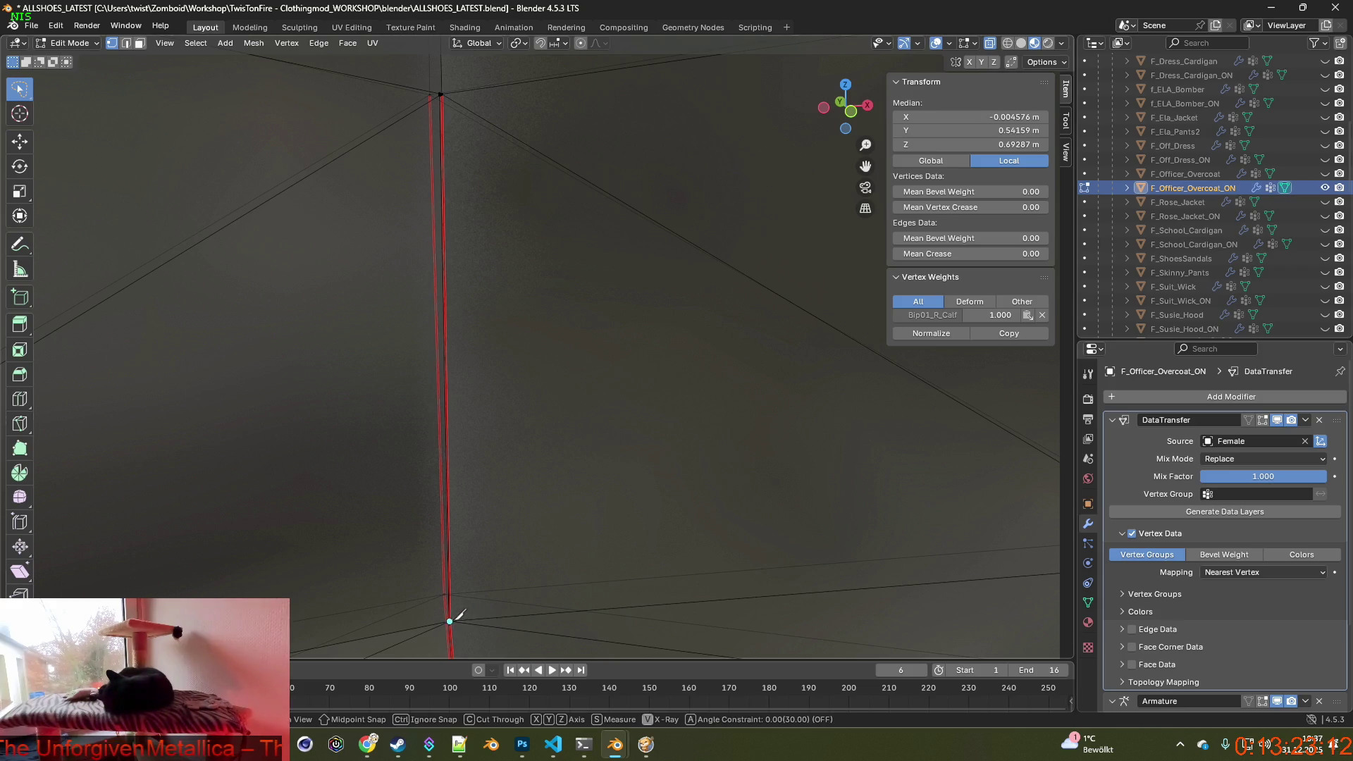
left_click(448, 622)
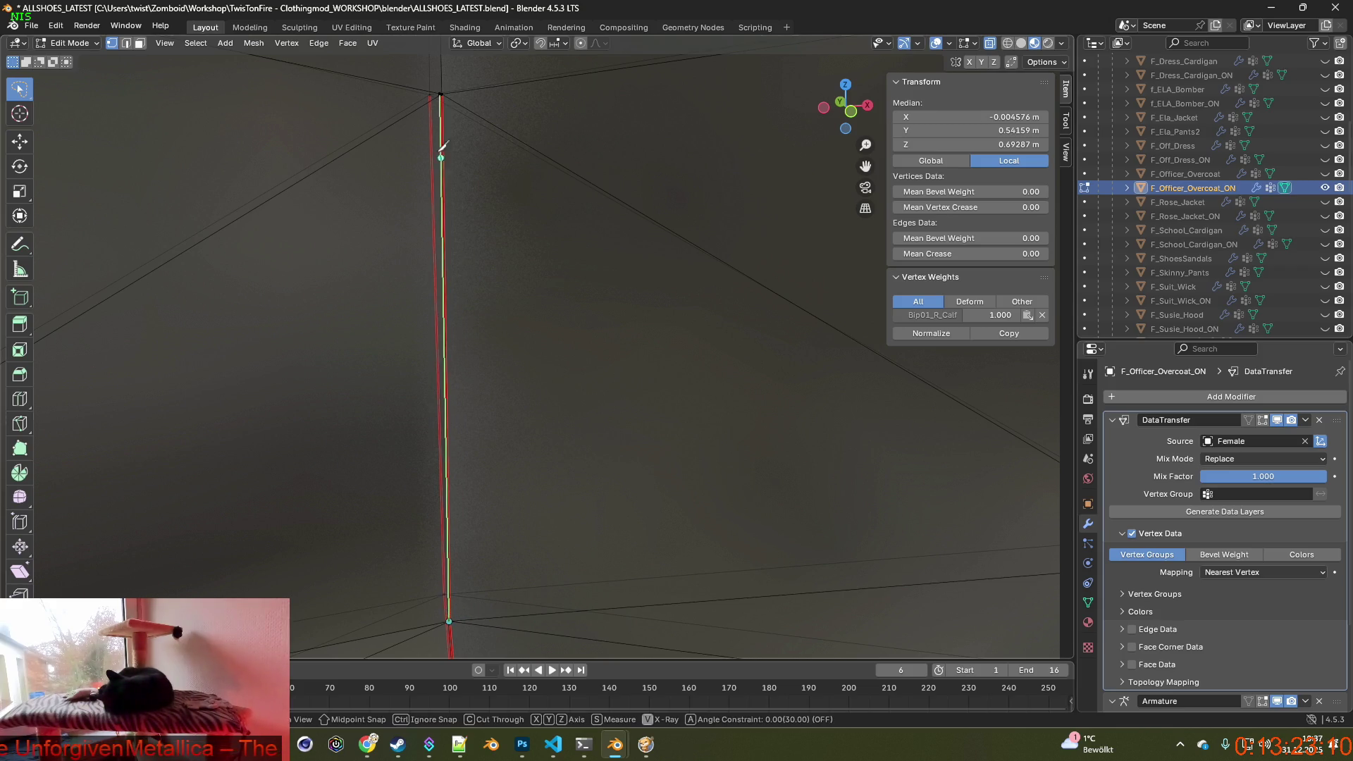
left_click(441, 92)
key("Return")
middle_click_drag(442, 95, 451, 330)
scroll(451, 330, "down", 4)
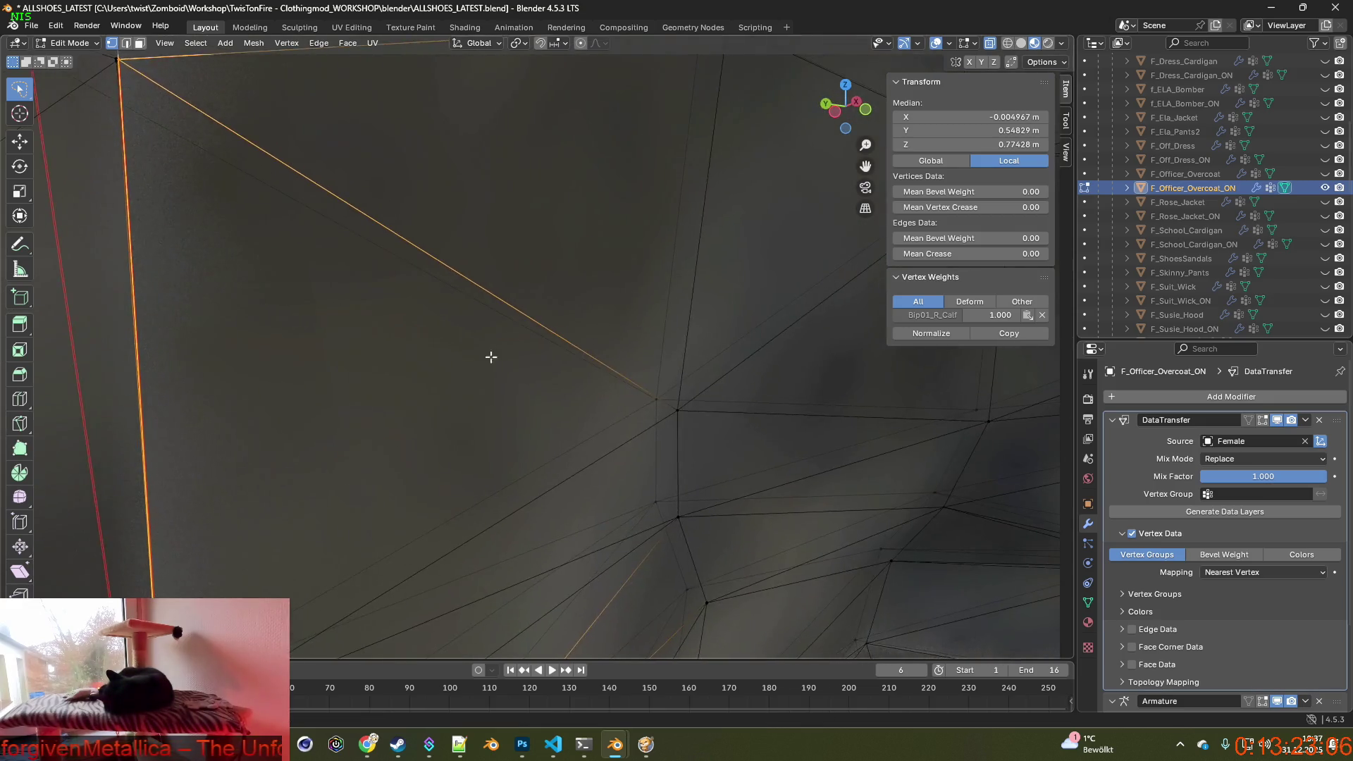
In edge select mode pick the seam edges near the hem and rip with V; Blender reports it cannot rip
middle_click_drag(396, 431, 613, 477)
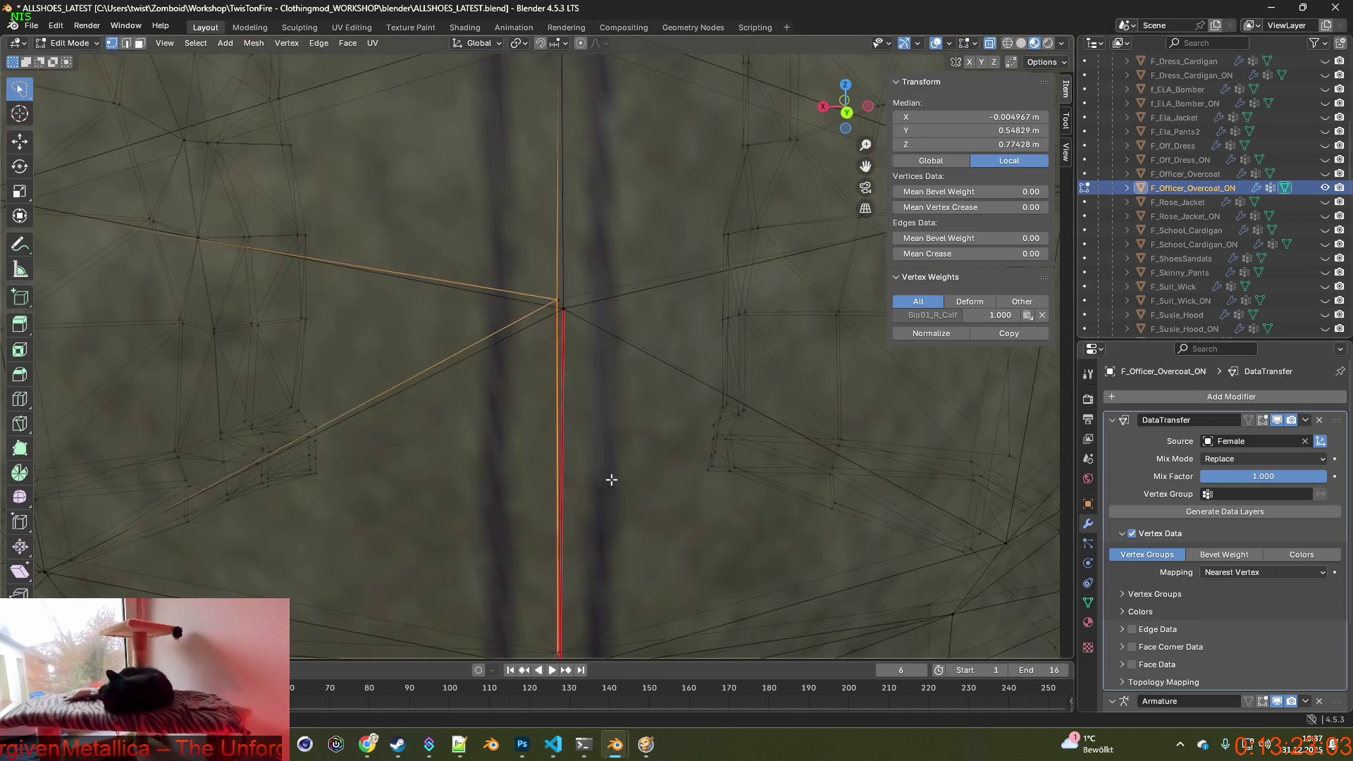
left_click(126, 42)
middle_click_drag(490, 407, 541, 513)
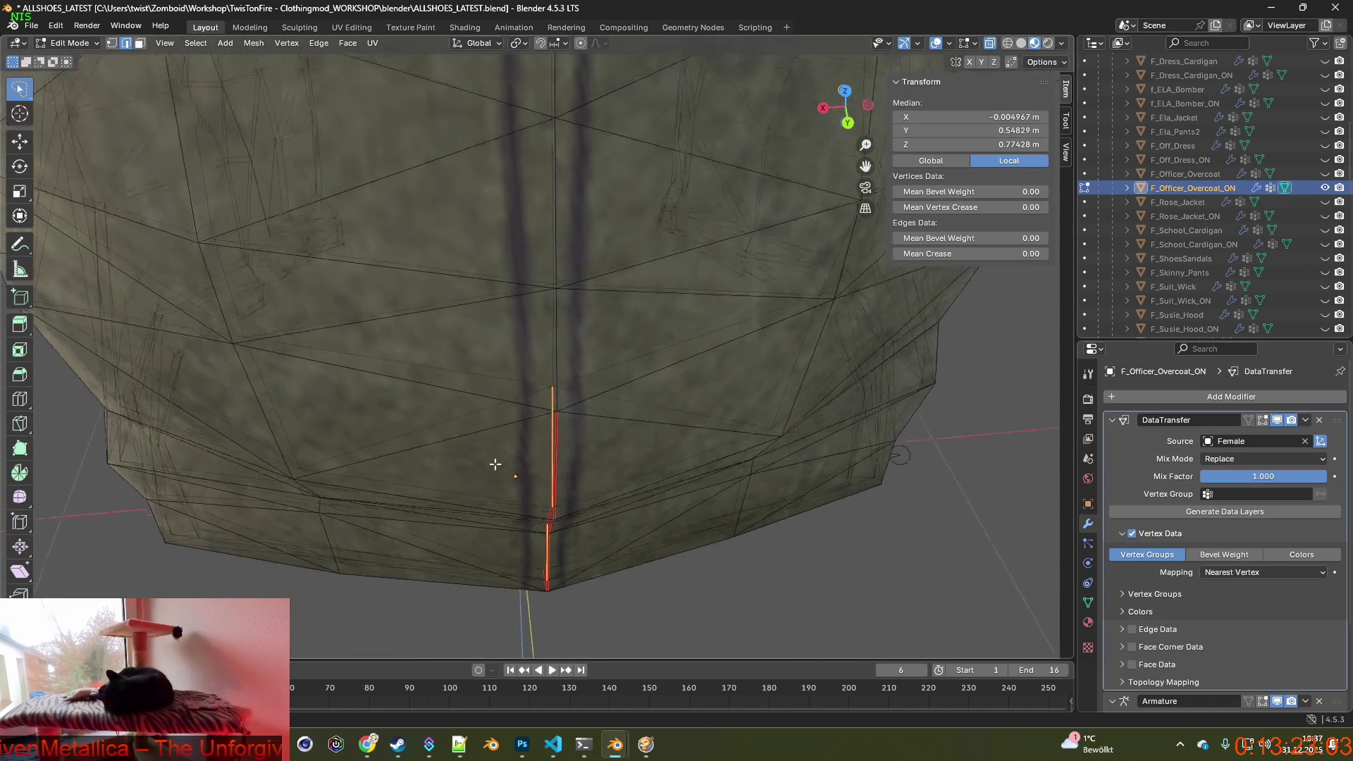
left_click(535, 559, "shift")
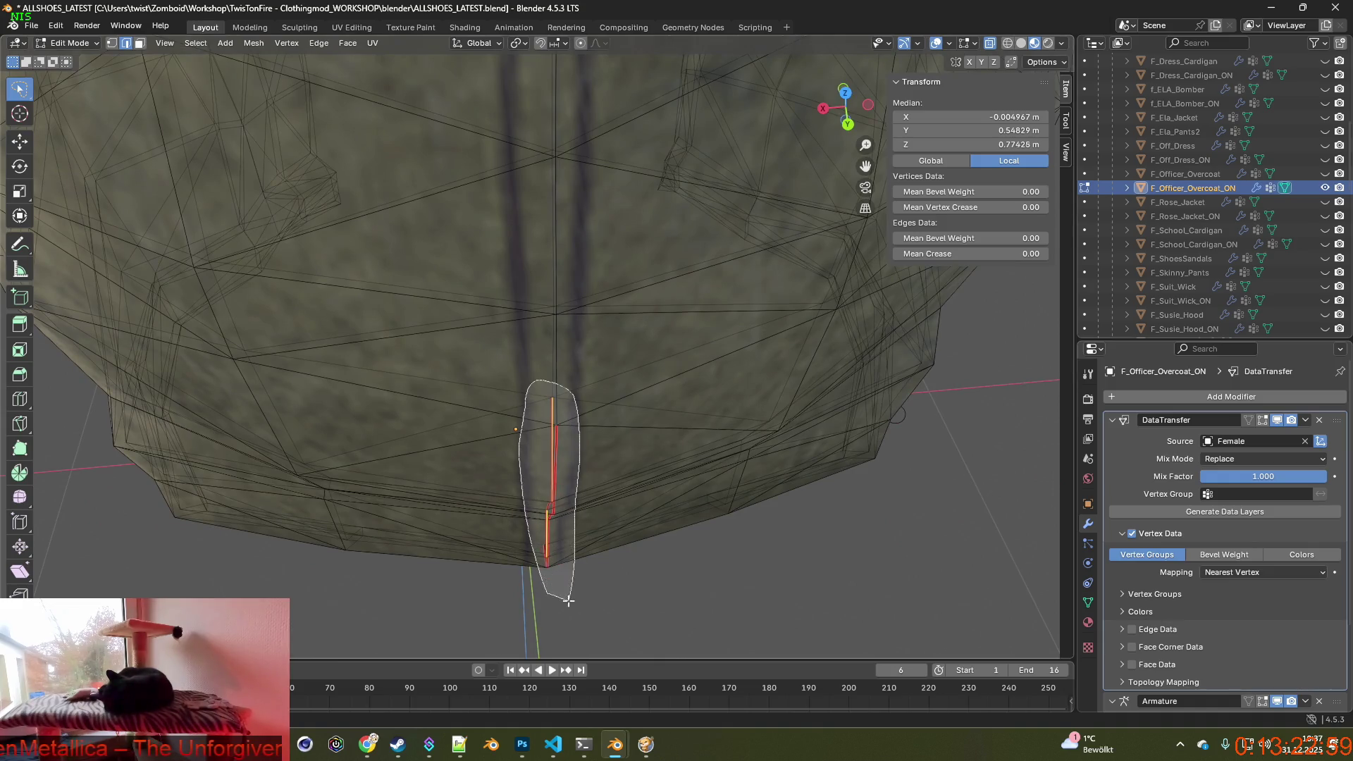
middle_click_drag(539, 560, 572, 537)
key("v")
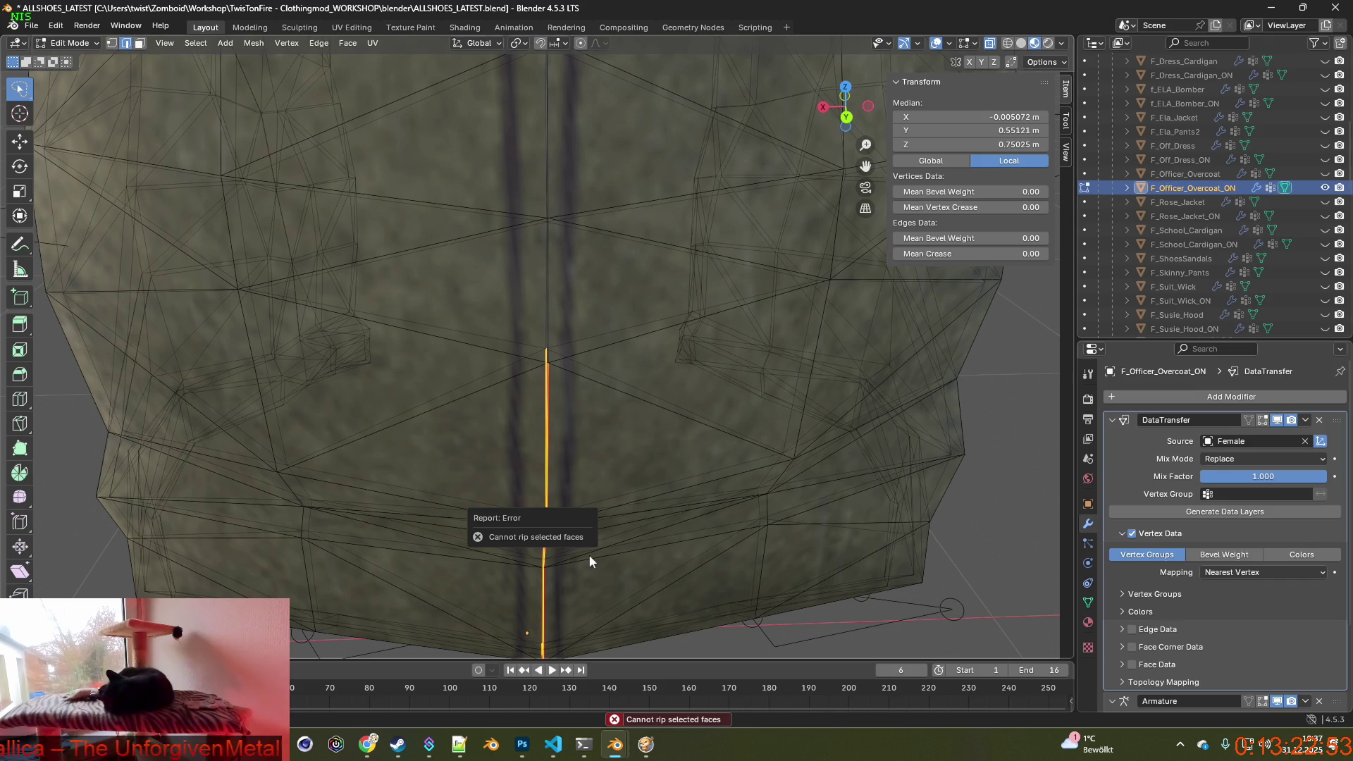
mouse_move(589, 569)
middle_mouse_down()
mouse_move(557, 444)
mouse_move(614, 467)
mouse_move(541, 485)
mouse_move(580, 484)
middle_mouse_up()
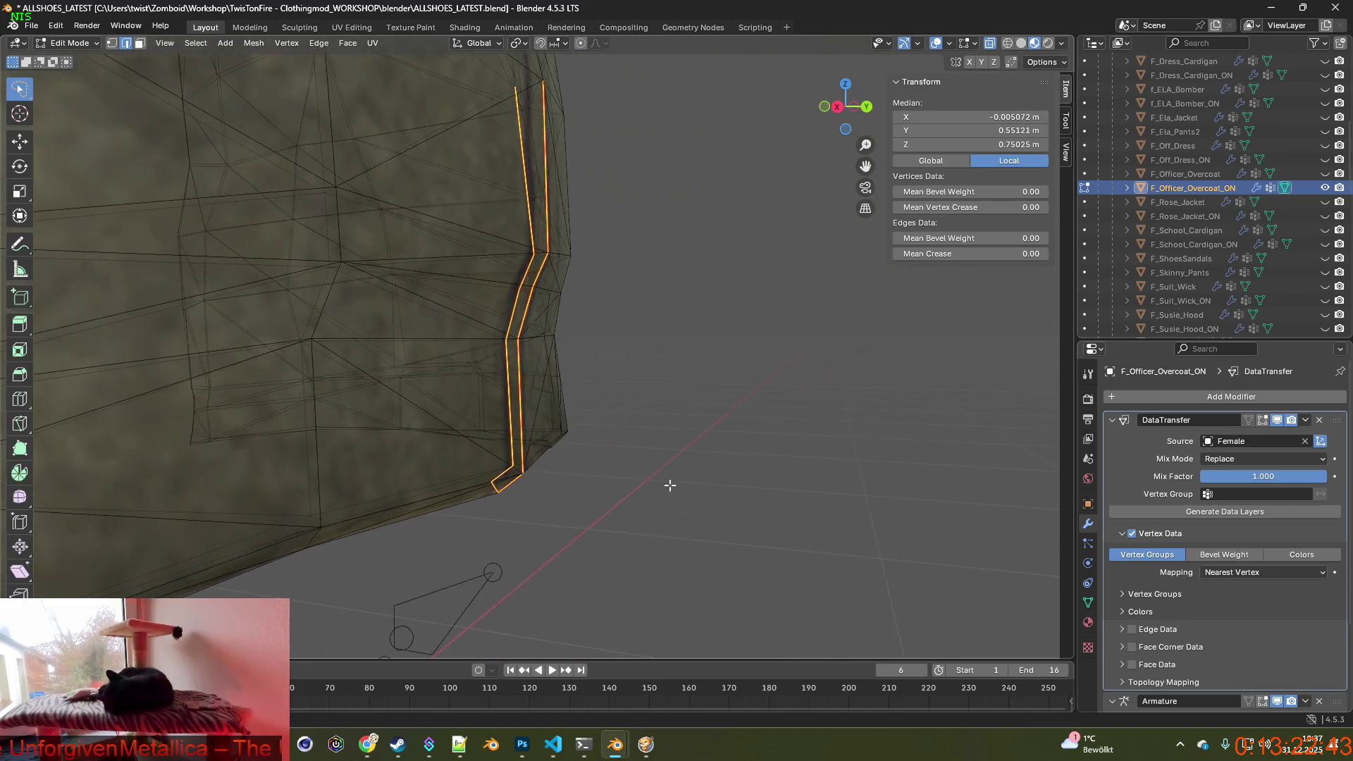
scroll(550, 431, "up", 2)
Switch to vertex select and grab-move one seam vertex slightly sideways
left_click(512, 323)
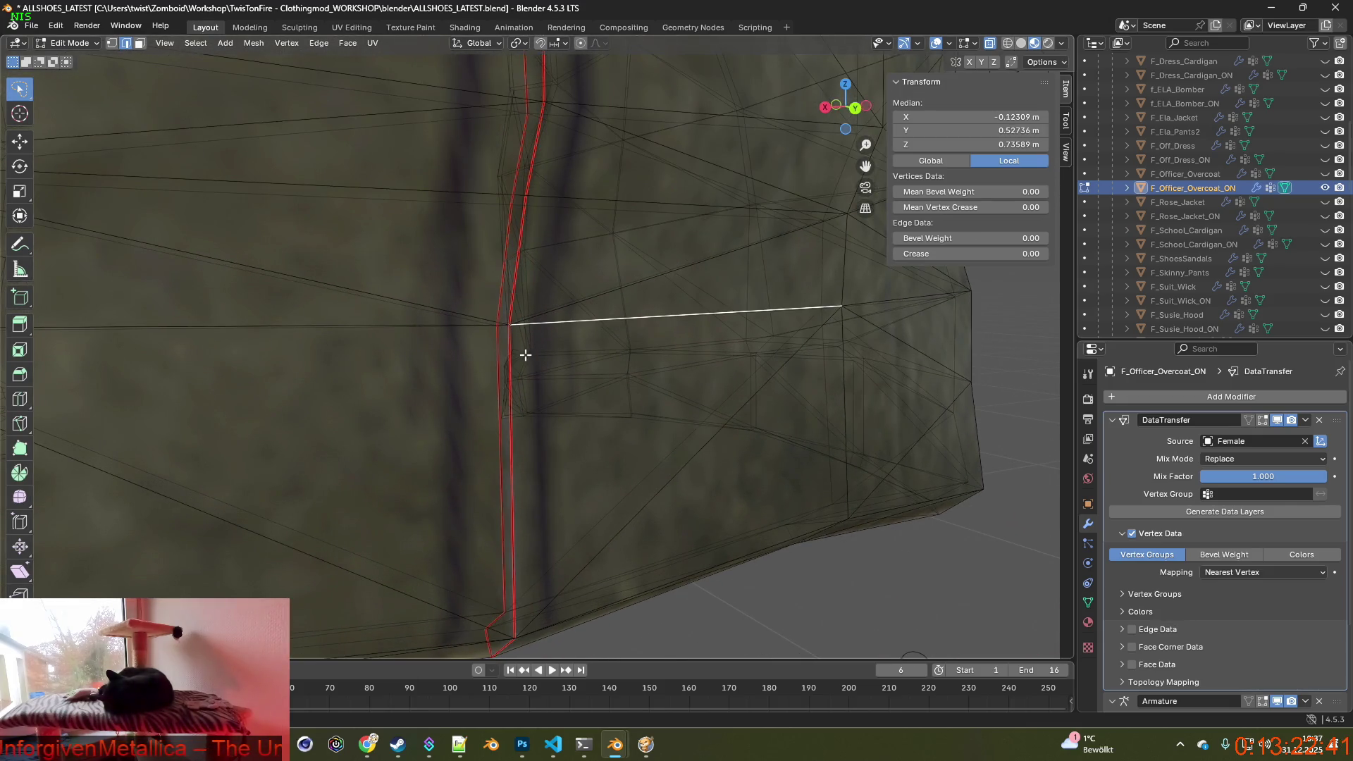
middle_click_drag(522, 353, 574, 378)
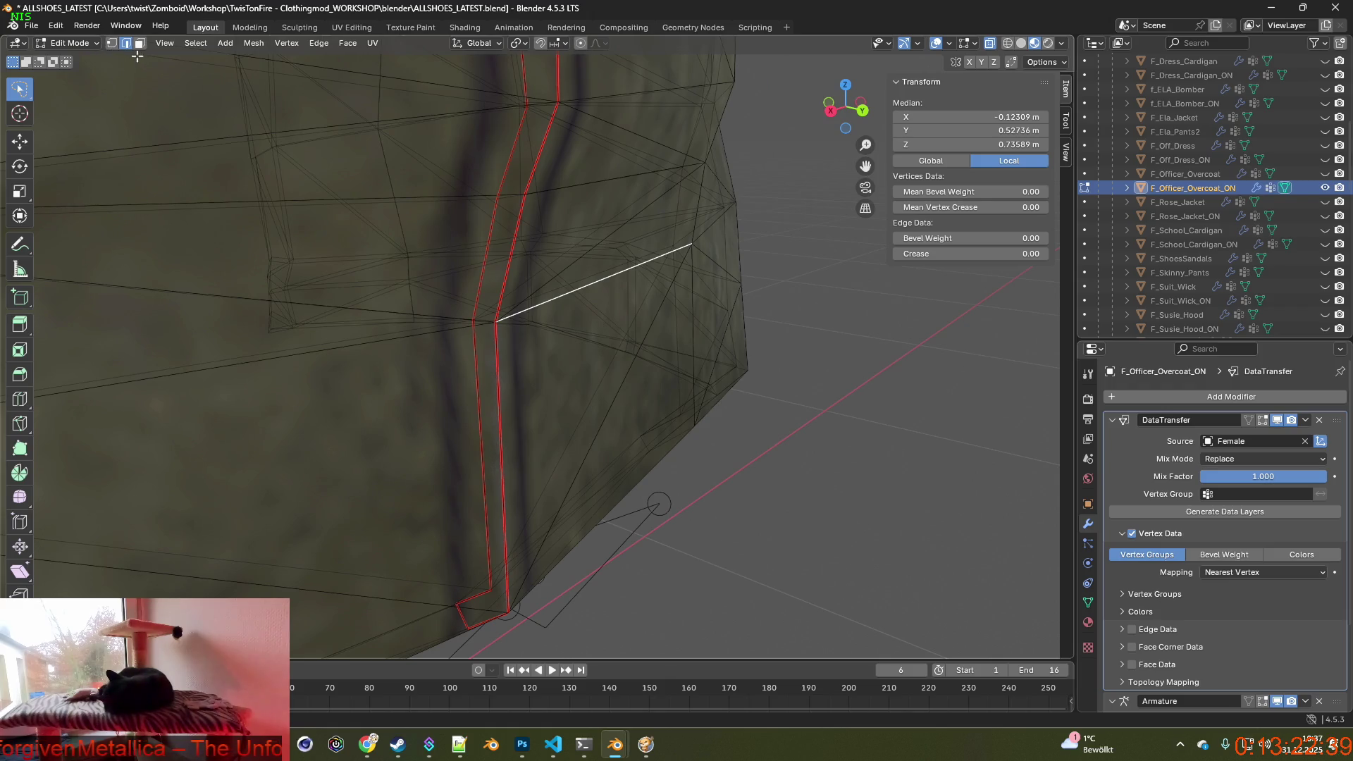
left_click(111, 43)
left_click(497, 320)
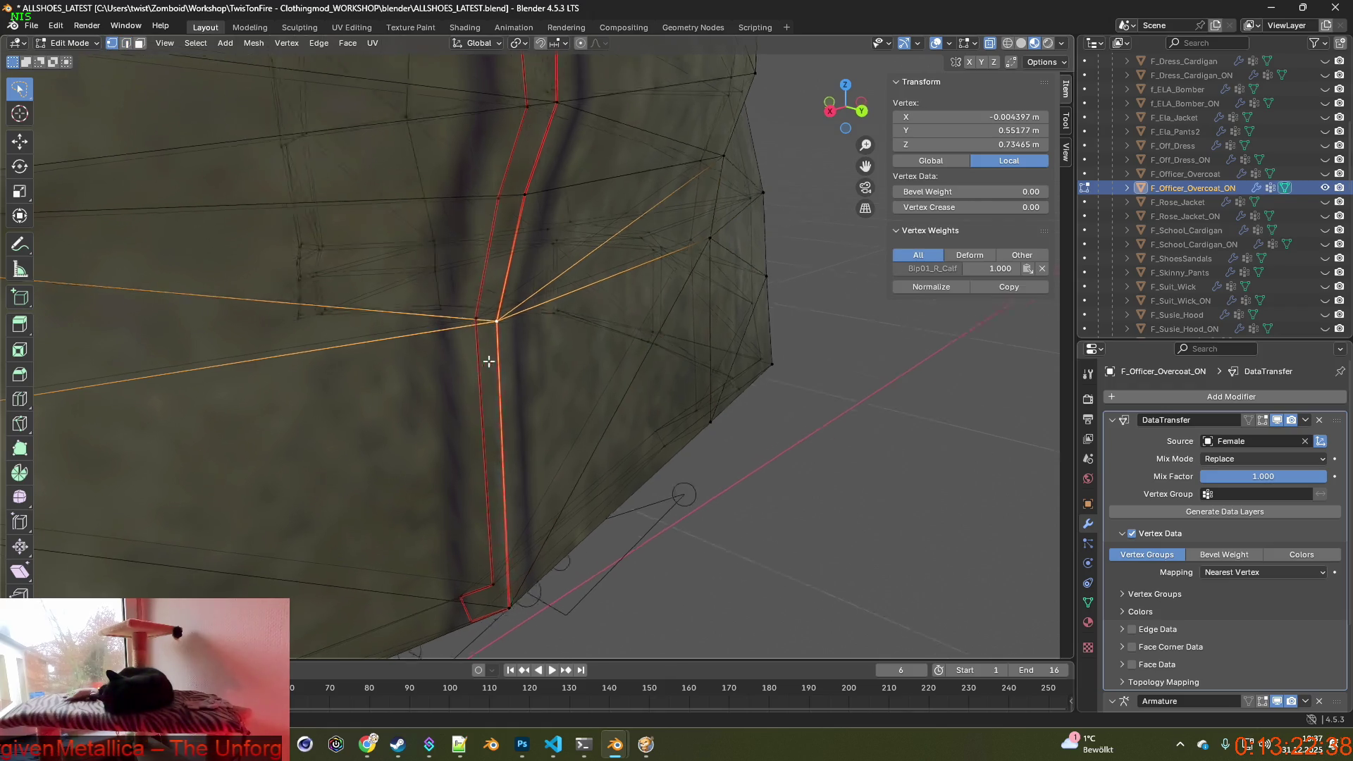
middle_click_drag(497, 320, 489, 363)
key("g")
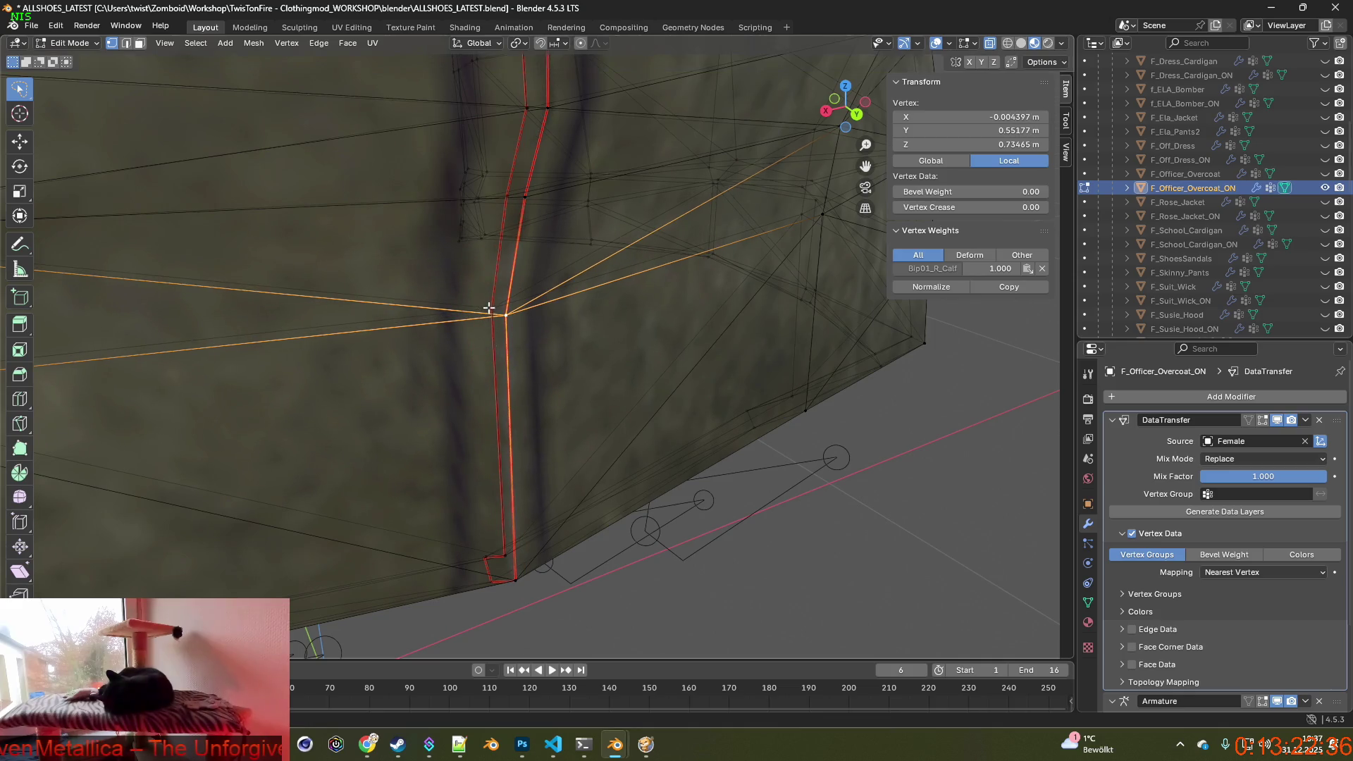
left_click(465, 319)
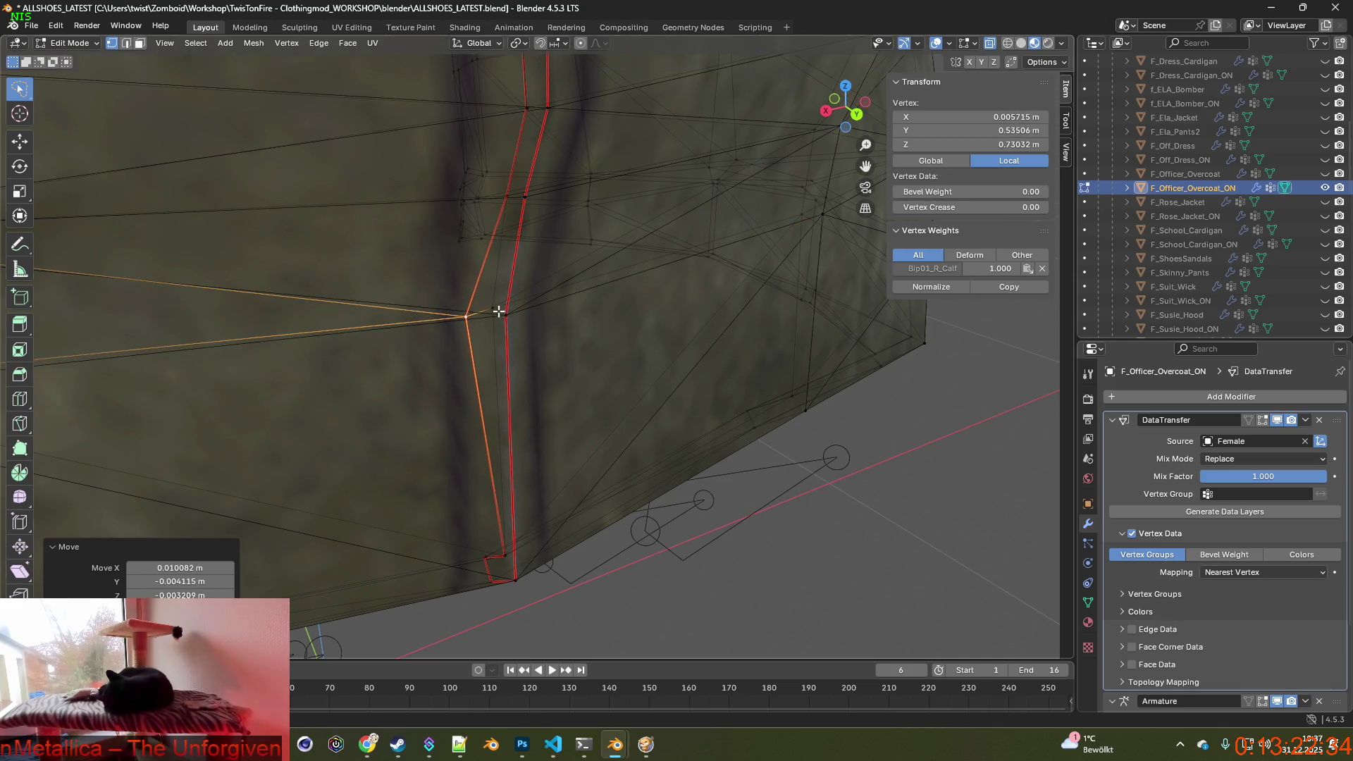
middle_click_drag(502, 312, 620, 383)
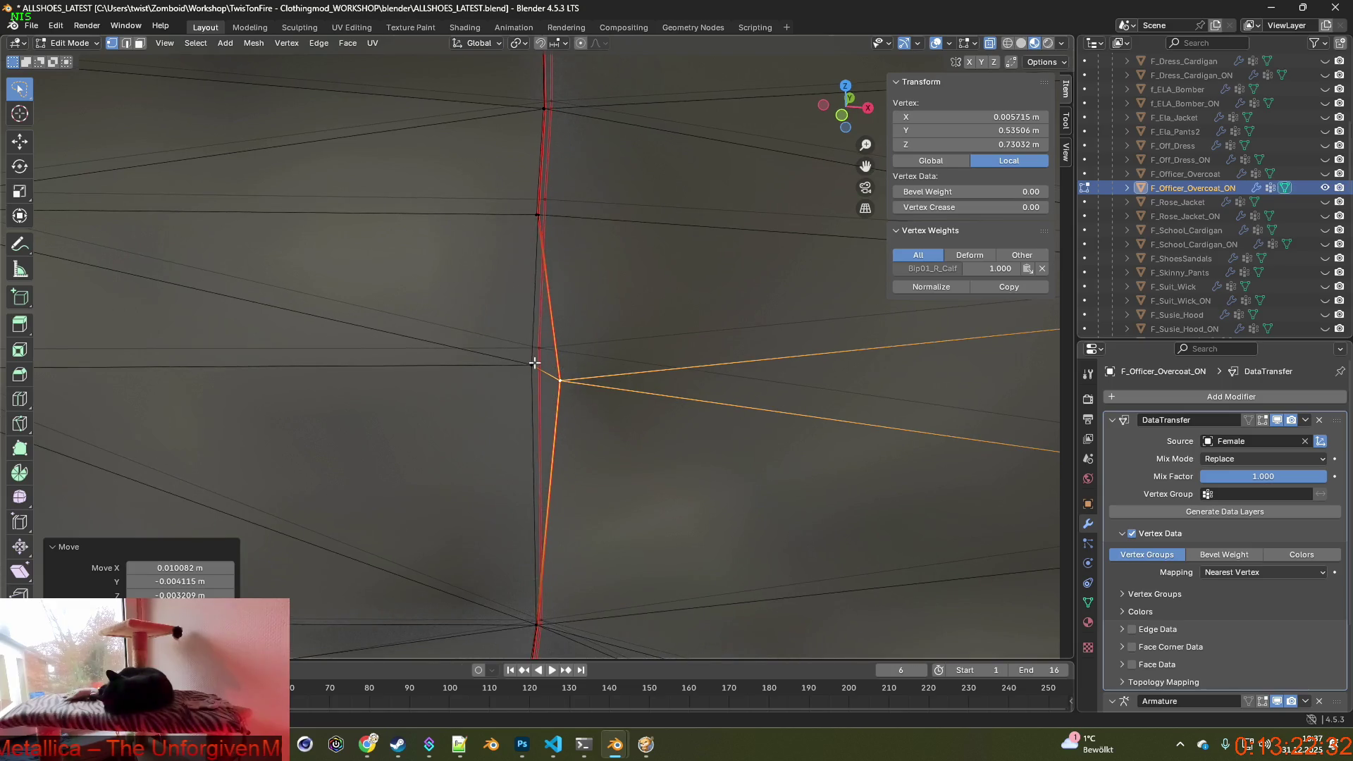
Move the neighbouring seam vertex twice, ending further down-left, and inspect the kinked slit
left_click(527, 365)
key("g")
left_click(534, 334)
key("g")
left_click(500, 413)
mouse_move(500, 414)
middle_mouse_down()
mouse_move(539, 329)
mouse_move(519, 338)
middle_mouse_up()
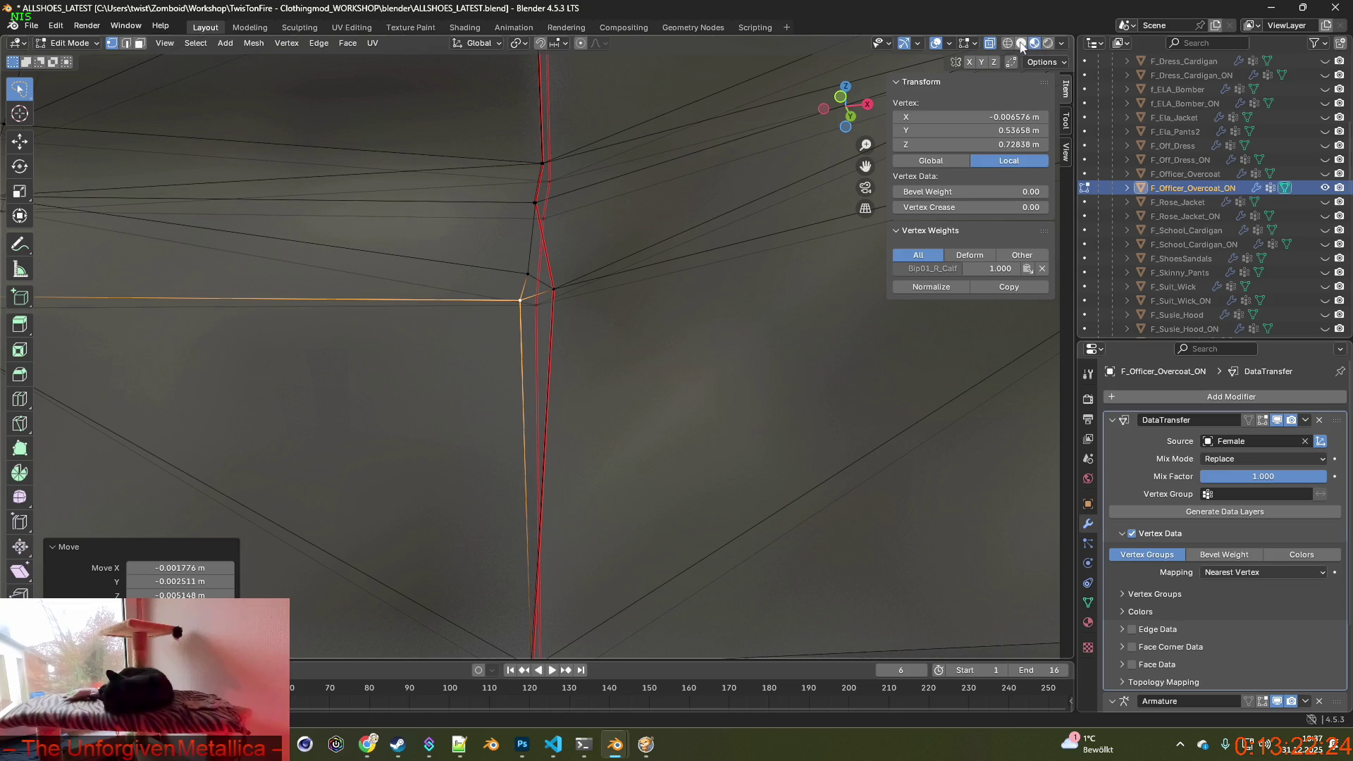
mouse_move(1000, 48)
middle_mouse_down()
mouse_move(595, 350)
mouse_move(550, 413)
mouse_move(622, 433)
mouse_move(713, 402)
mouse_move(634, 434)
mouse_move(620, 420)
mouse_move(694, 369)
mouse_move(698, 338)
mouse_move(630, 353)
middle_mouse_up()
scroll(643, 428, "down", 3)
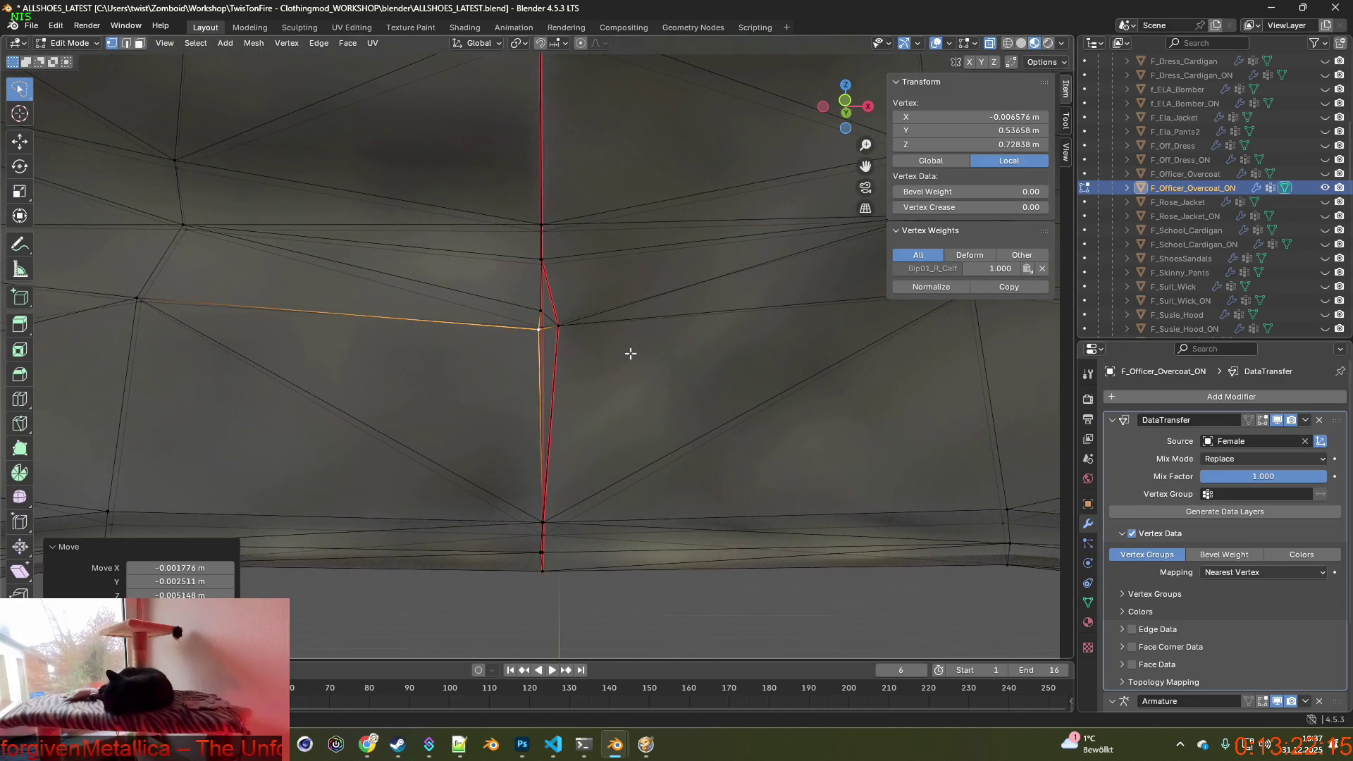
Attempt V rips on hem vertices and a higher seam vertex, each failing with an error
left_click(574, 537)
key("v")
left_click(557, 598)
left_click(544, 558)
key("v")
left_click(541, 567)
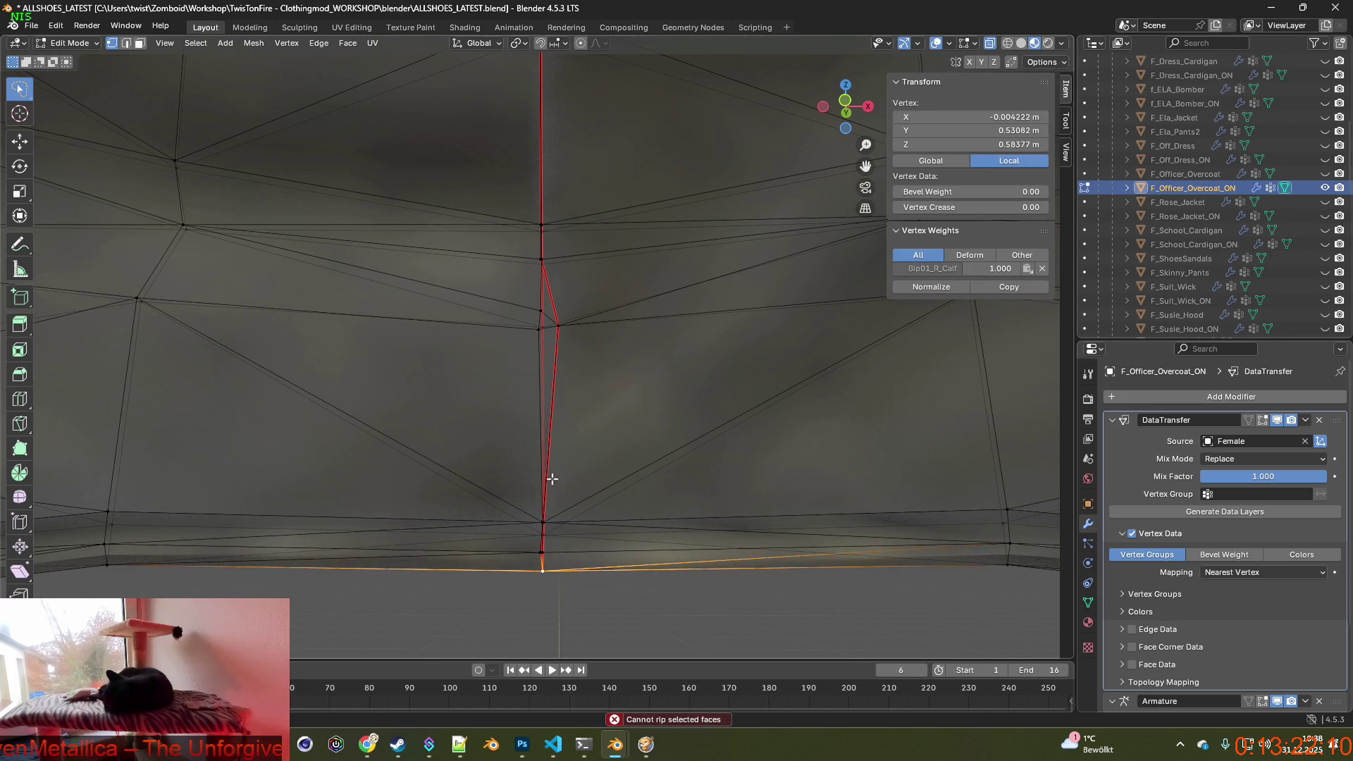
left_click(529, 228)
key("v")
mouse_move(582, 236)
middle_mouse_down()
mouse_move(553, 317)
mouse_move(513, 289)
middle_mouse_up()
Rip the seam open at one vertex and place the freed vertex apart along the slit
left_click(517, 254)
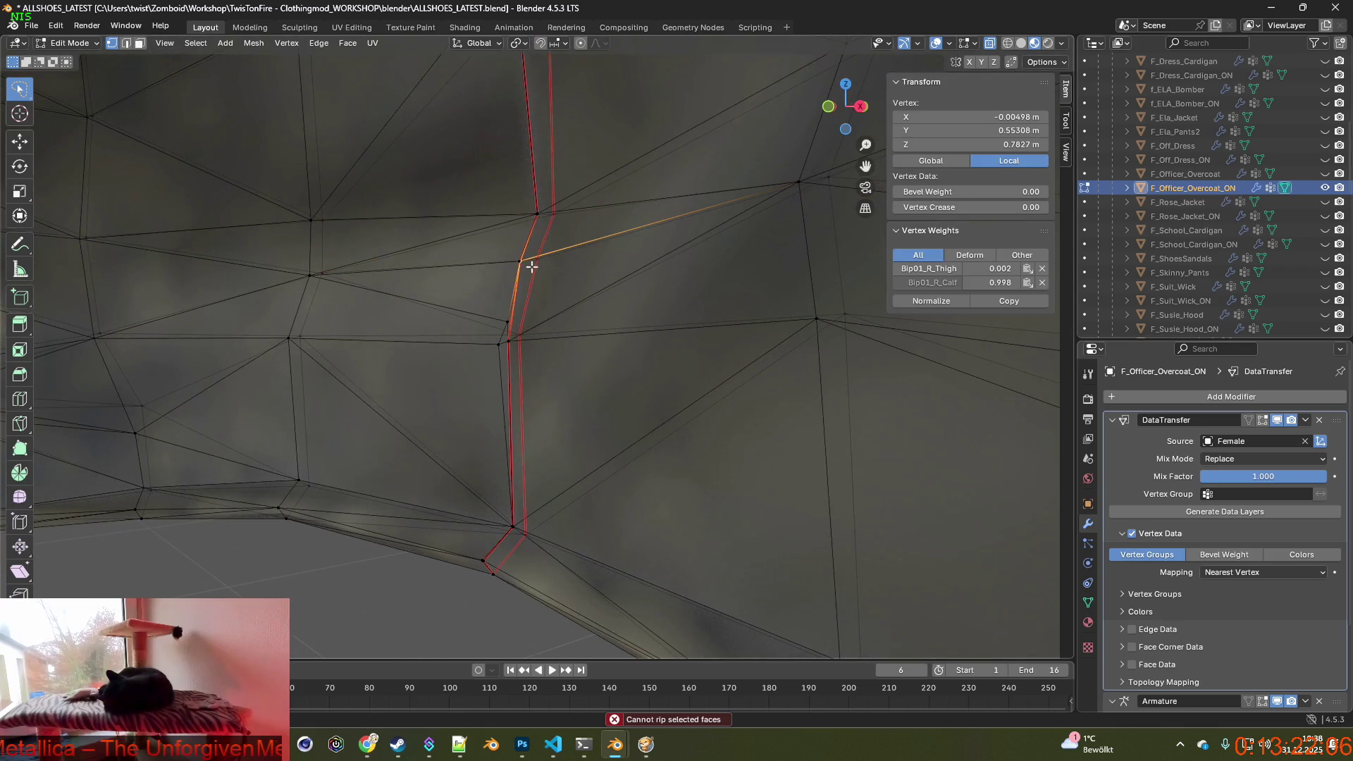
key("g")
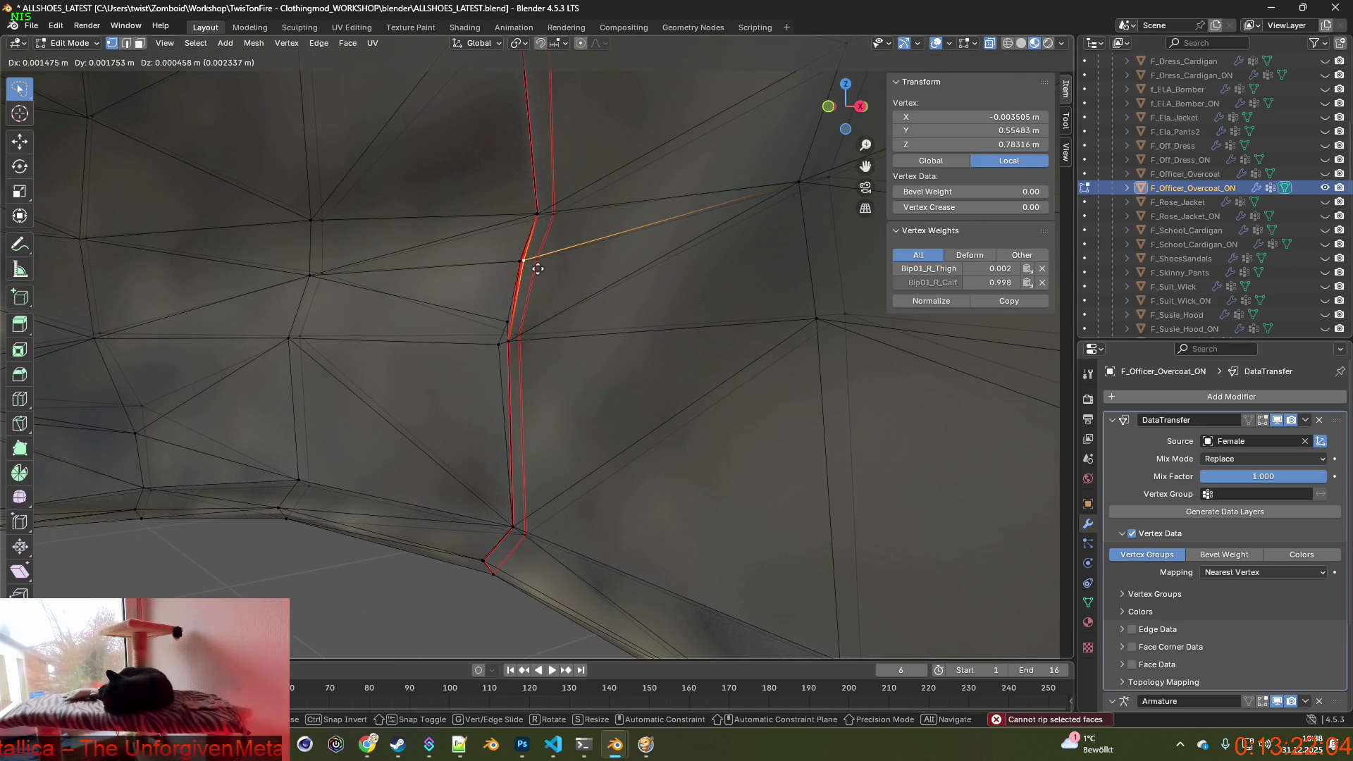
left_click(541, 268)
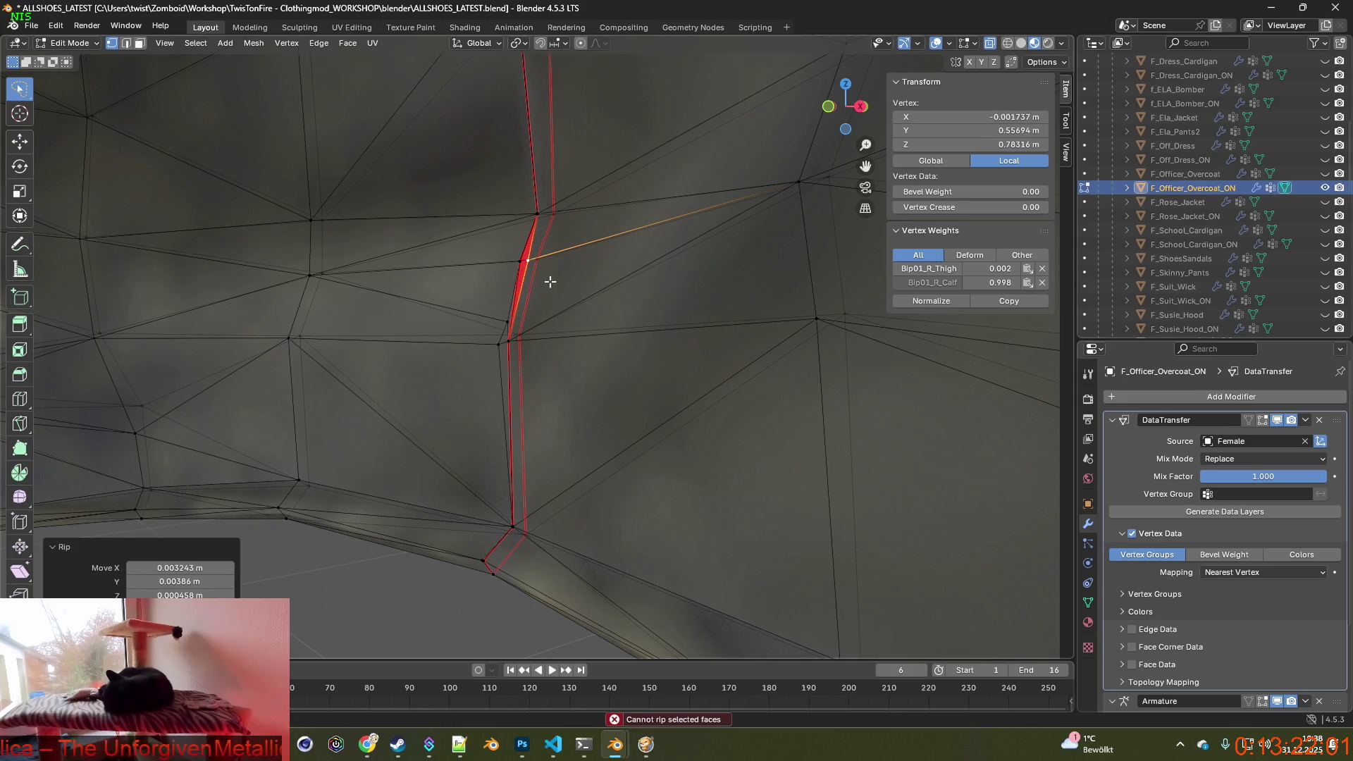
middle_click_drag(542, 268, 615, 301)
key("v")
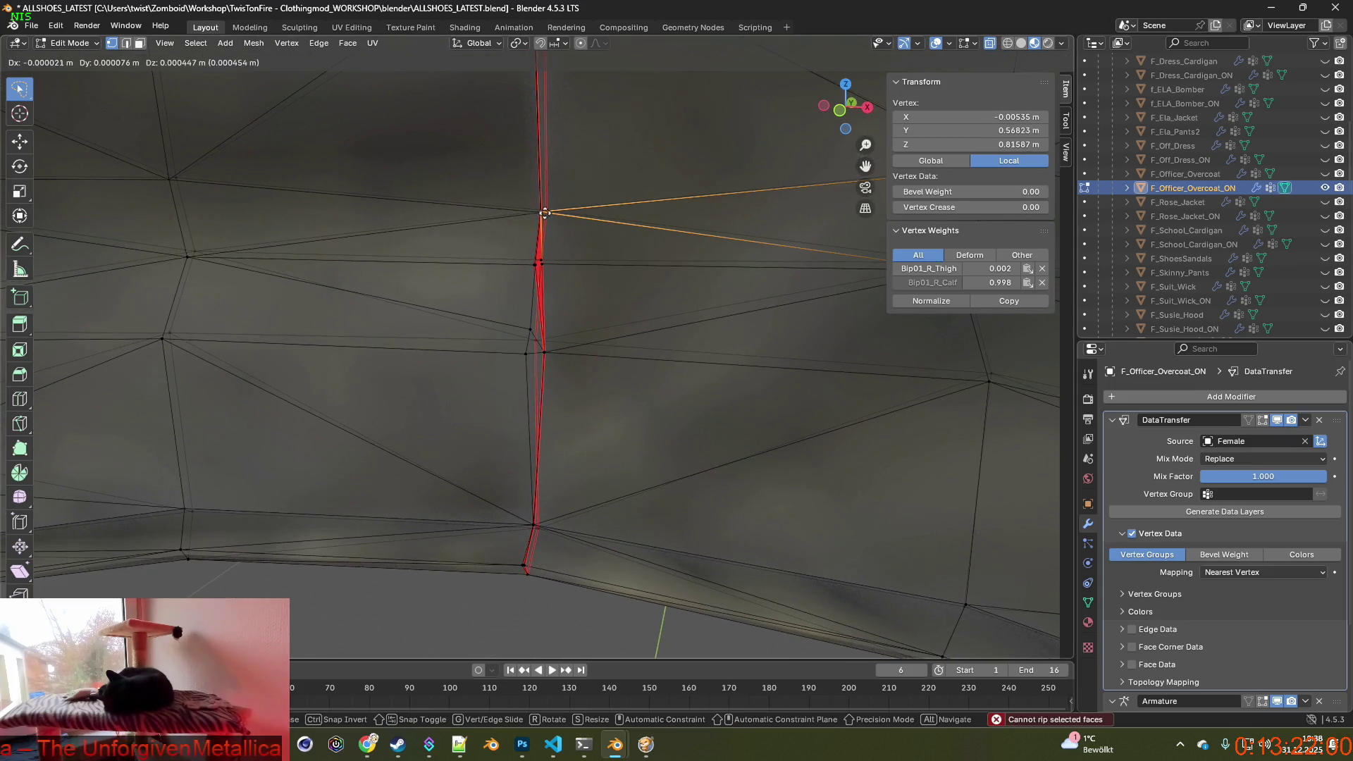
left_click(549, 213)
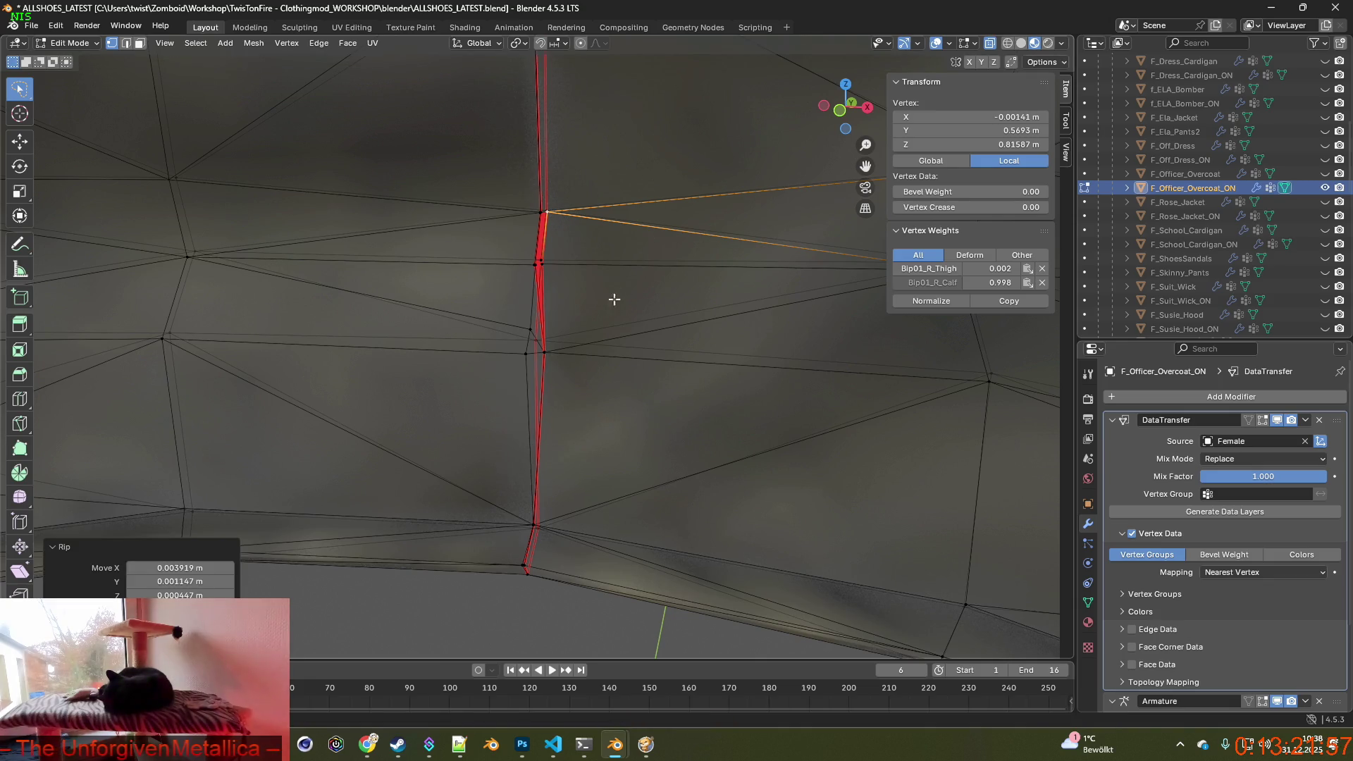
scroll(536, 366, "up", 5)
Rip the slit's corner vertex, move it to widen the opening, then bring up Undo History
middle_click_drag(546, 375, 629, 362)
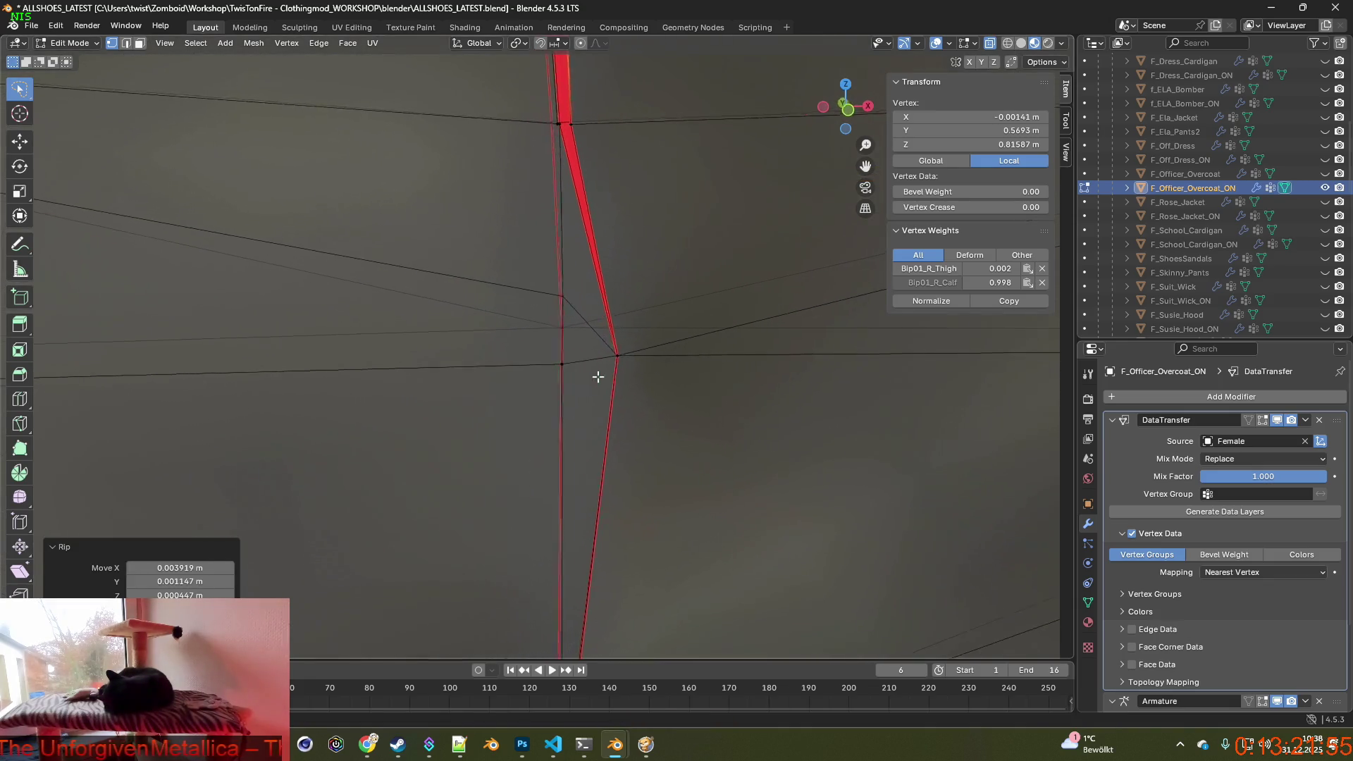
left_click(629, 362)
left_click(572, 371)
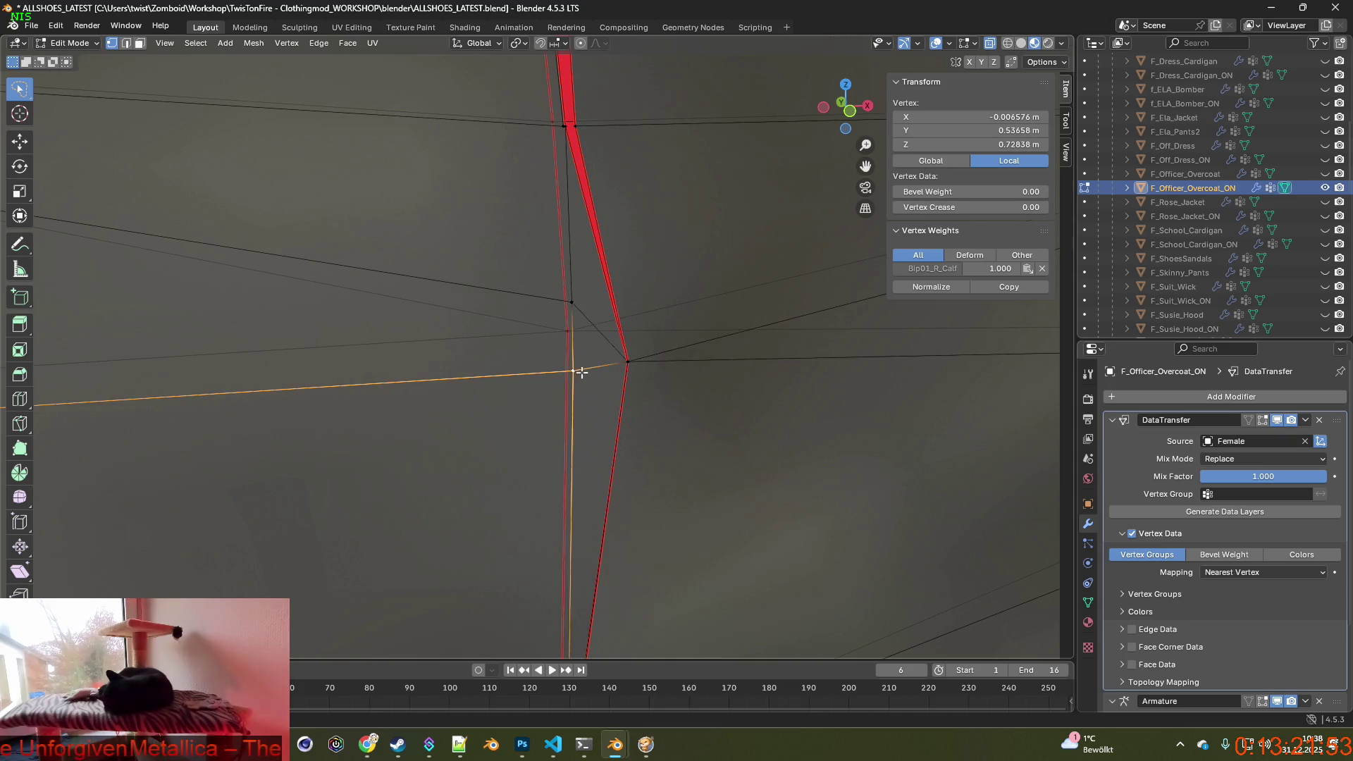
key("v")
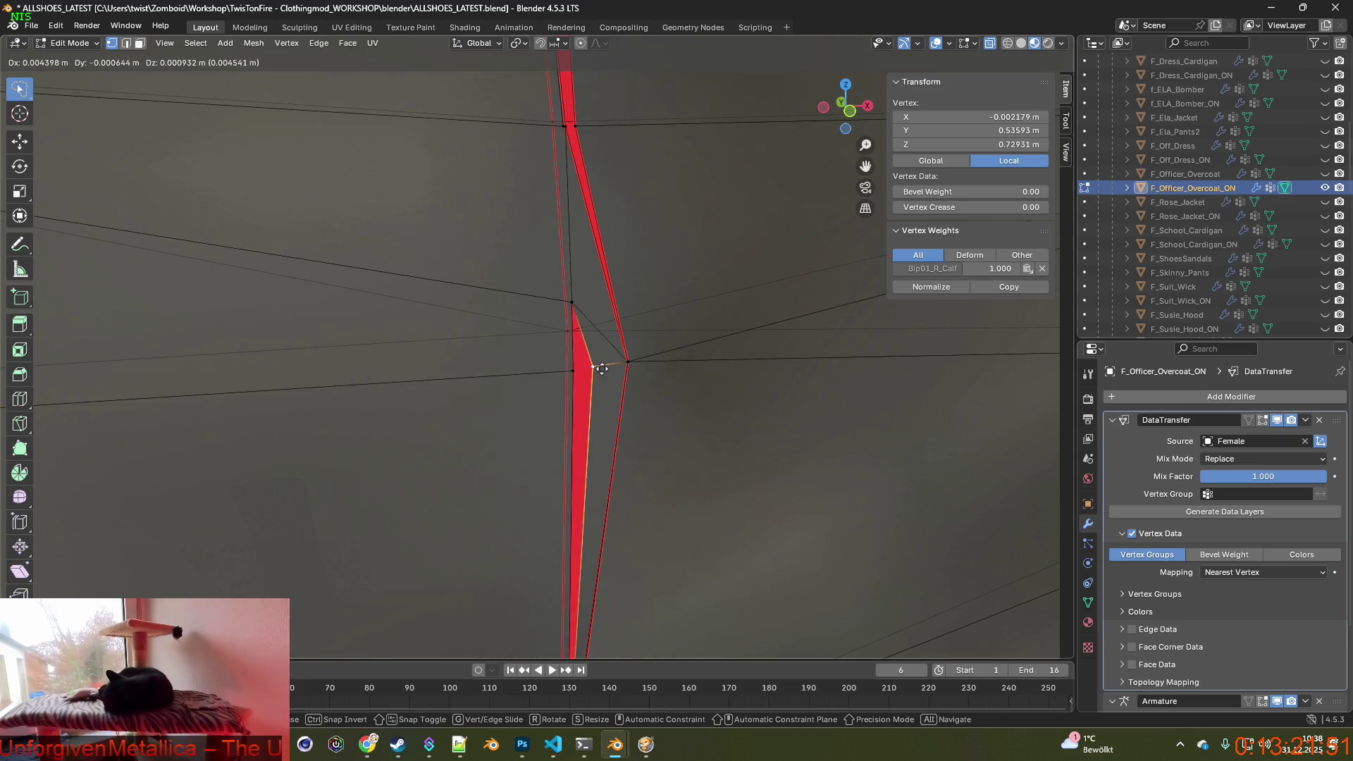
left_click(587, 369)
left_click(571, 302)
key("g")
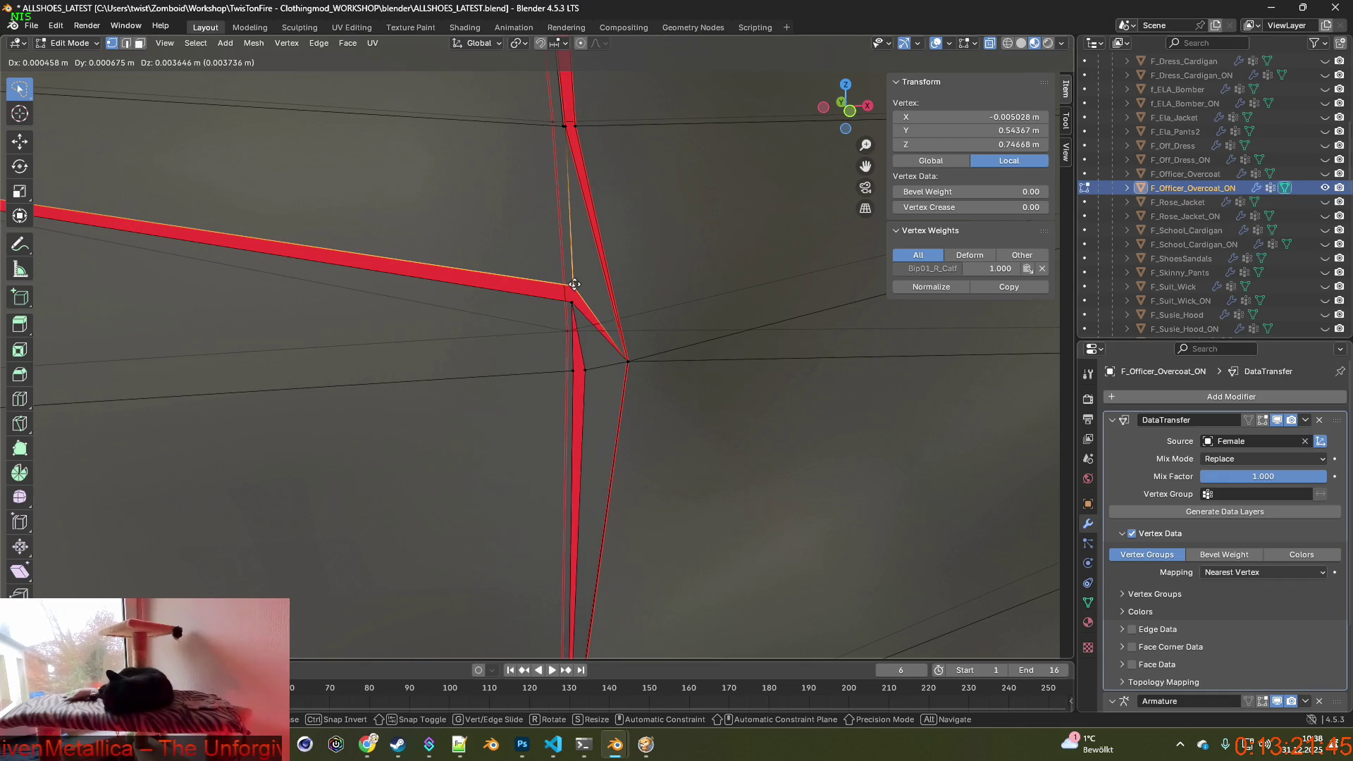
left_click(573, 284)
mouse_move(573, 287)
middle_mouse_down()
mouse_move(538, 356)
mouse_move(587, 340)
mouse_move(619, 290)
mouse_move(498, 317)
mouse_move(498, 303)
mouse_move(583, 292)
mouse_move(560, 290)
mouse_move(543, 303)
mouse_move(565, 311)
mouse_move(553, 317)
mouse_move(597, 317)
middle_mouse_up()
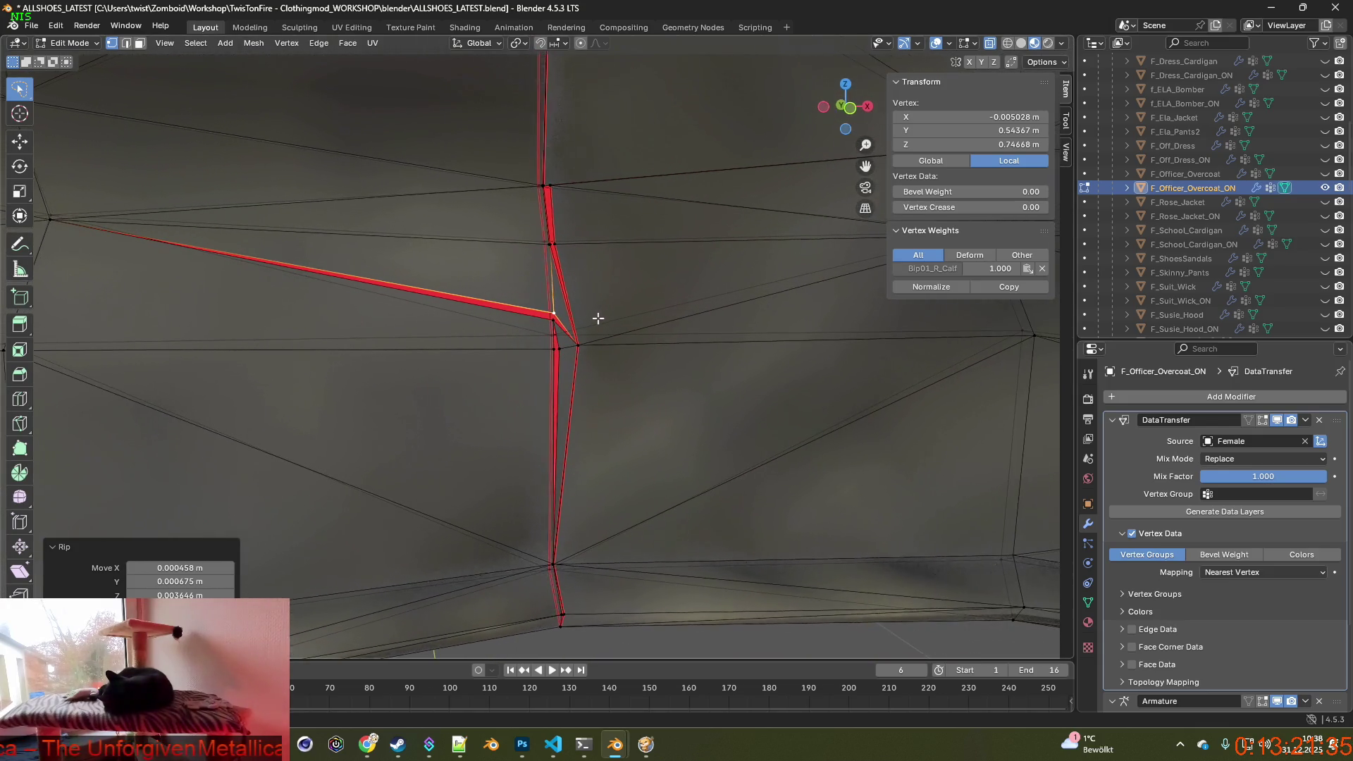
left_click(55, 25)
mouse_move(92, 79)
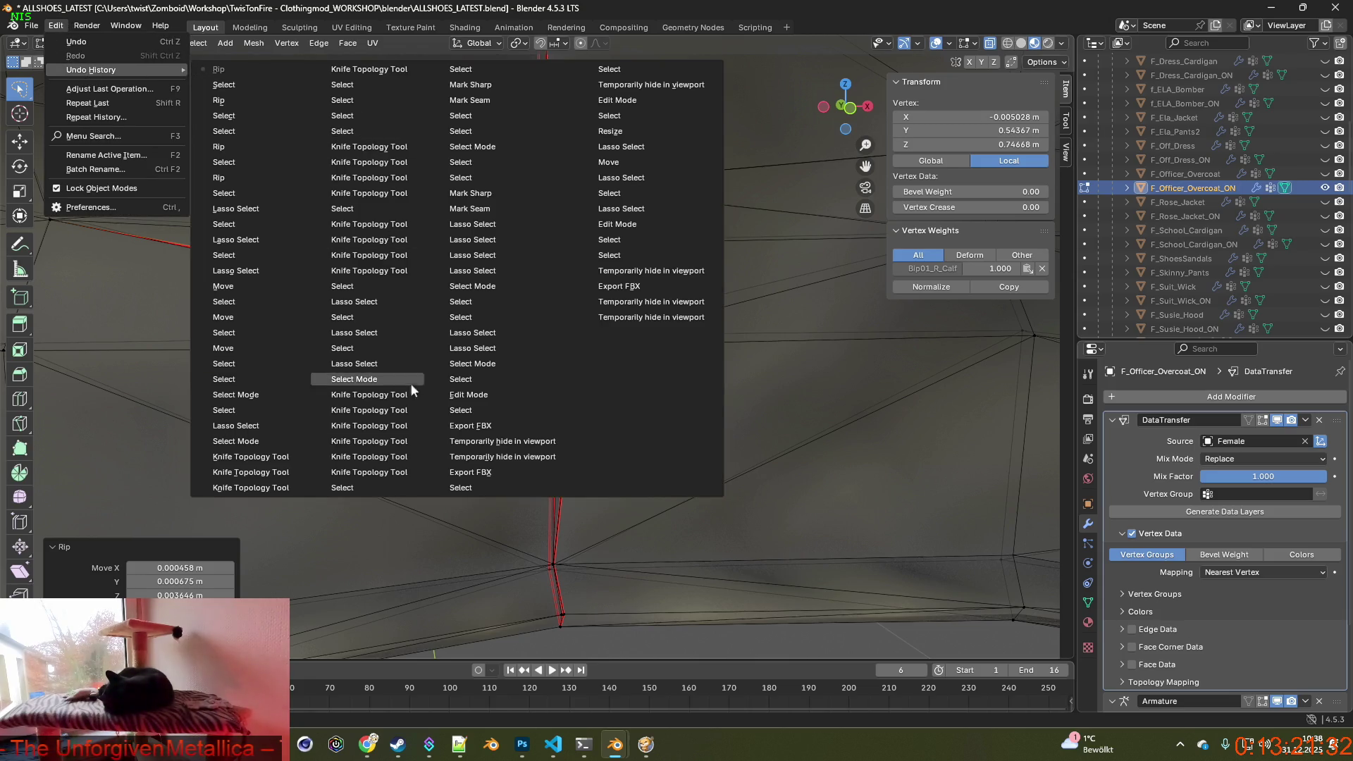
Revert to an earlier Undo History entry and abandon a knife cut on the slit edge
left_click(350, 488)
scroll(282, 387, "down", 3)
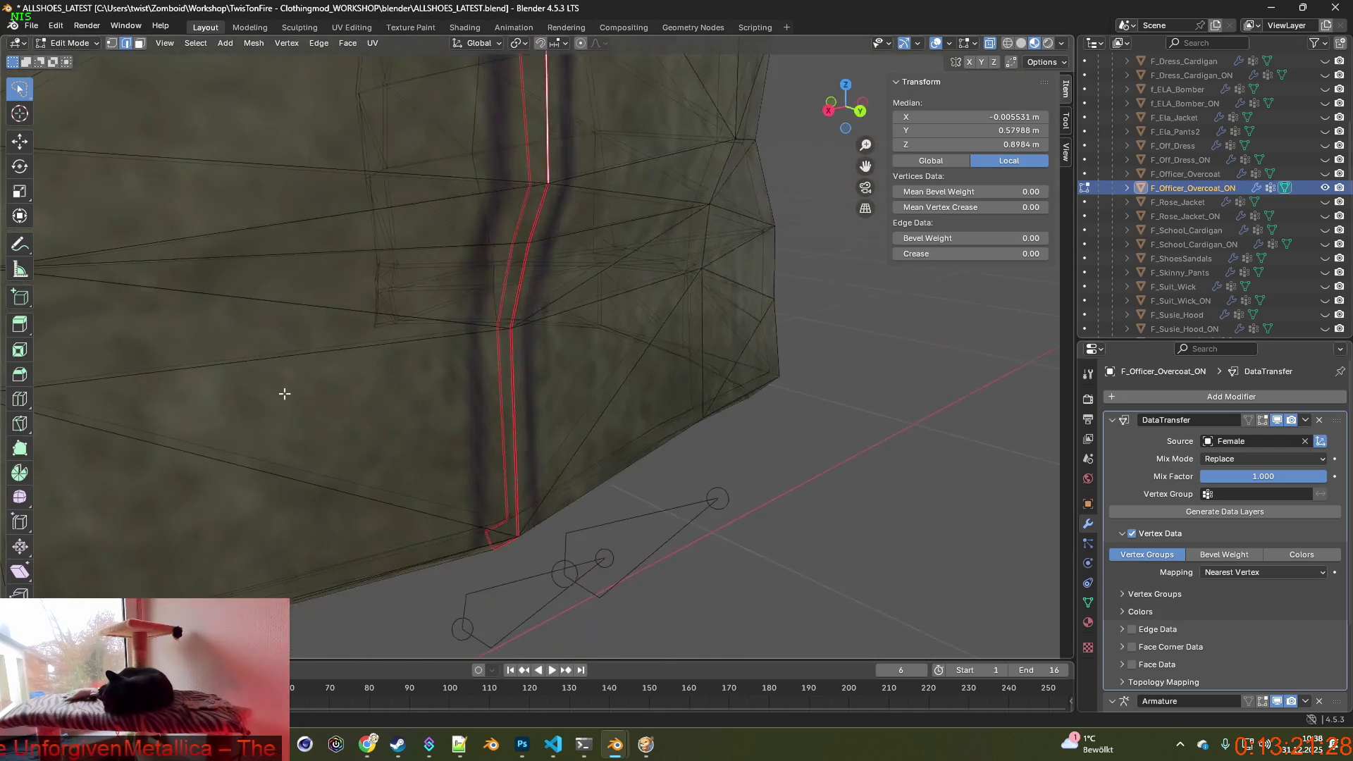
scroll(419, 301, "up", 1)
scroll(422, 462, "up", 2)
scroll(437, 454, "up", 2)
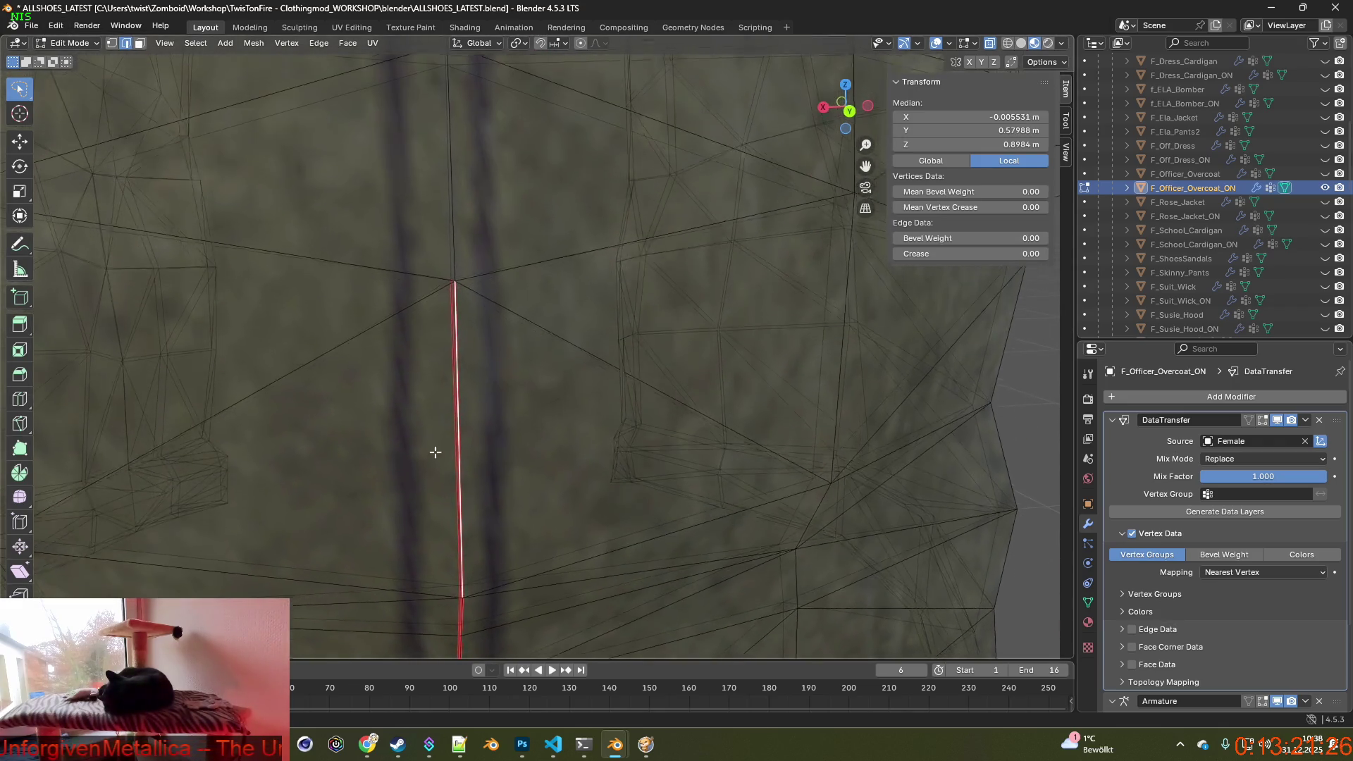
scroll(411, 423, "up", 1)
scroll(471, 406, "up", 1)
mouse_move(470, 407)
middle_mouse_down()
mouse_move(482, 372)
mouse_move(518, 379)
middle_mouse_up()
left_click(523, 369)
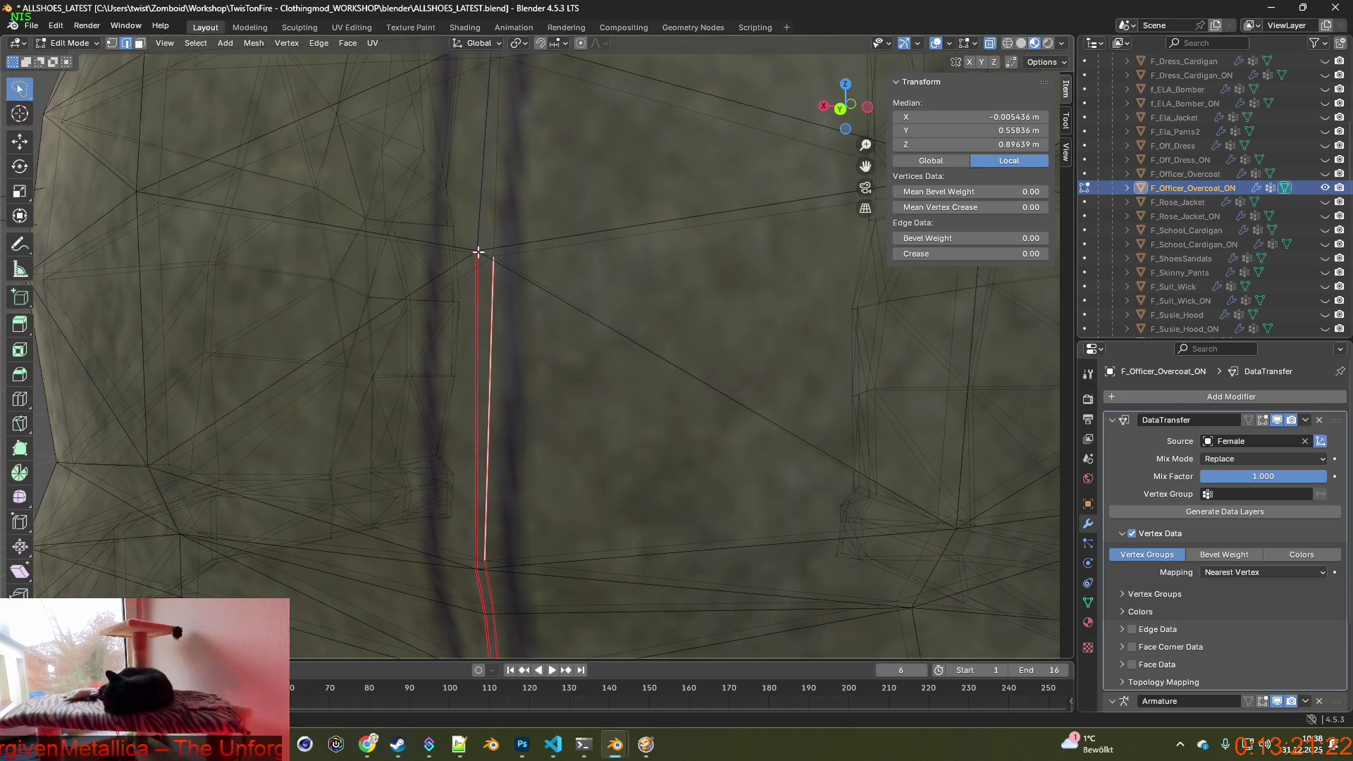
key("k")
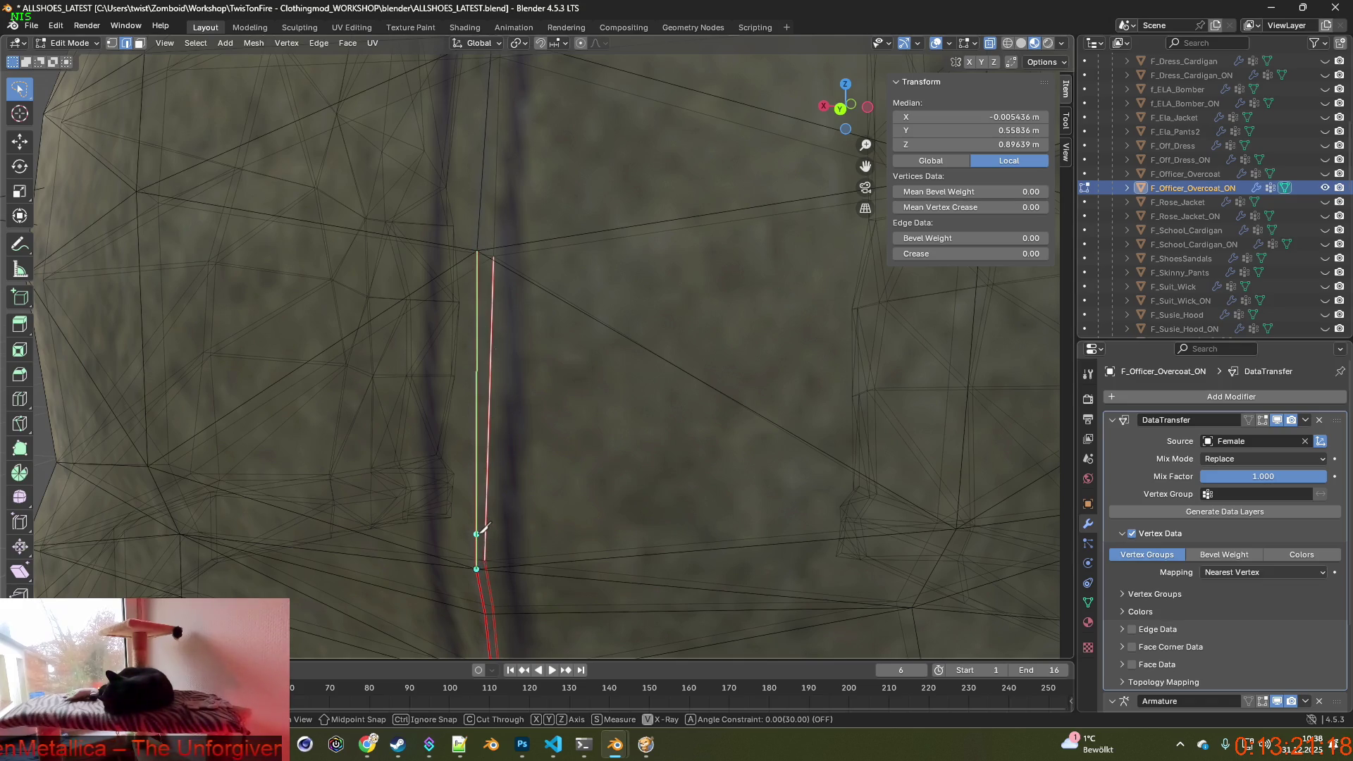
key("Return")
middle_click_drag(492, 438, 508, 363)
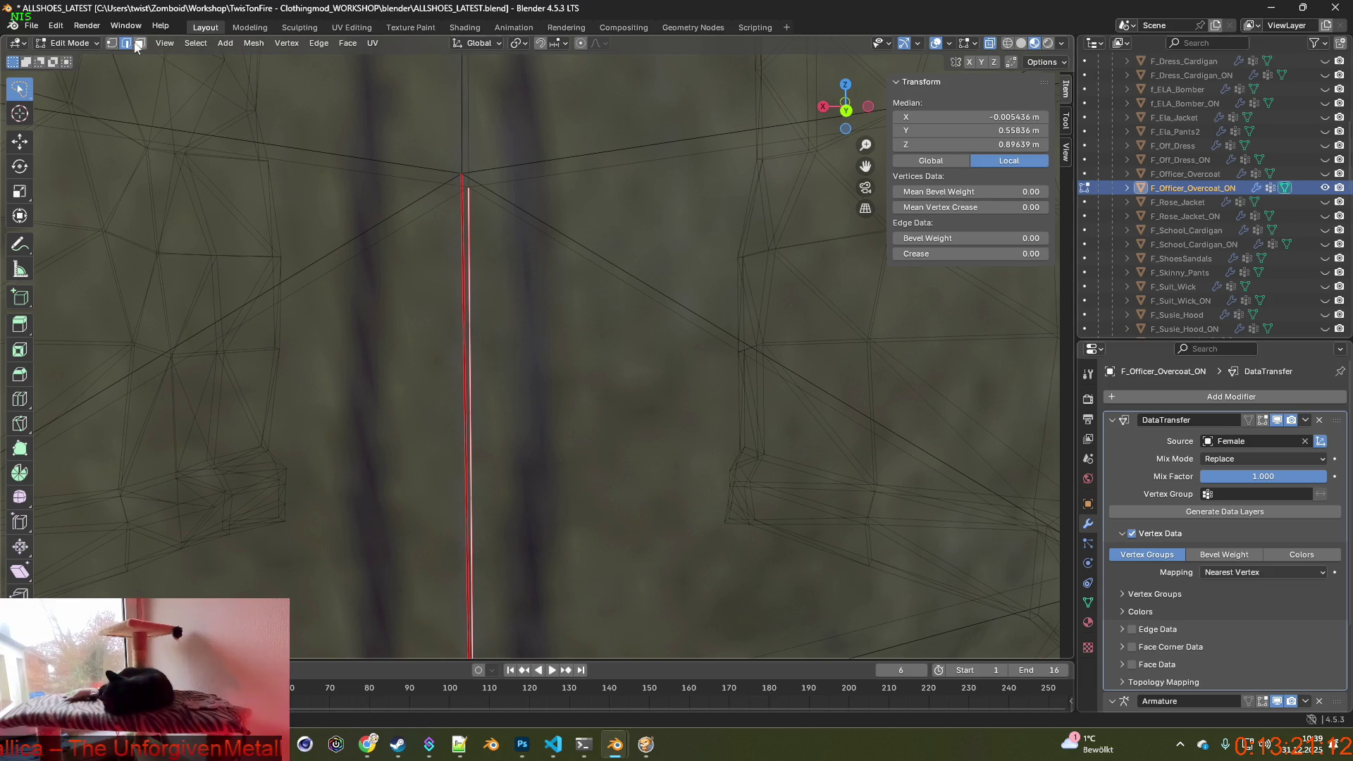
Rip the selected slit edge into two and place it, leaving a narrow gap
key("g")
left_click(452, 388)
key("g")
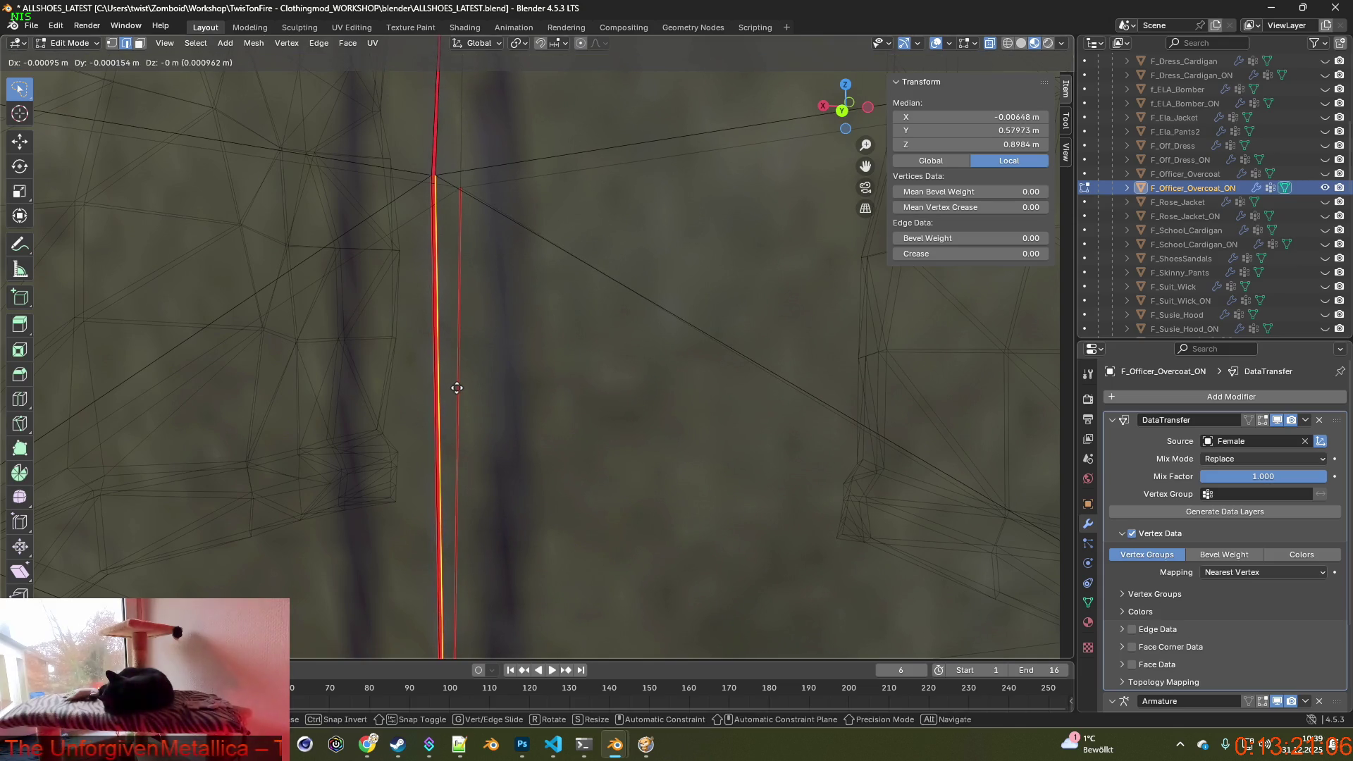
left_click(457, 389)
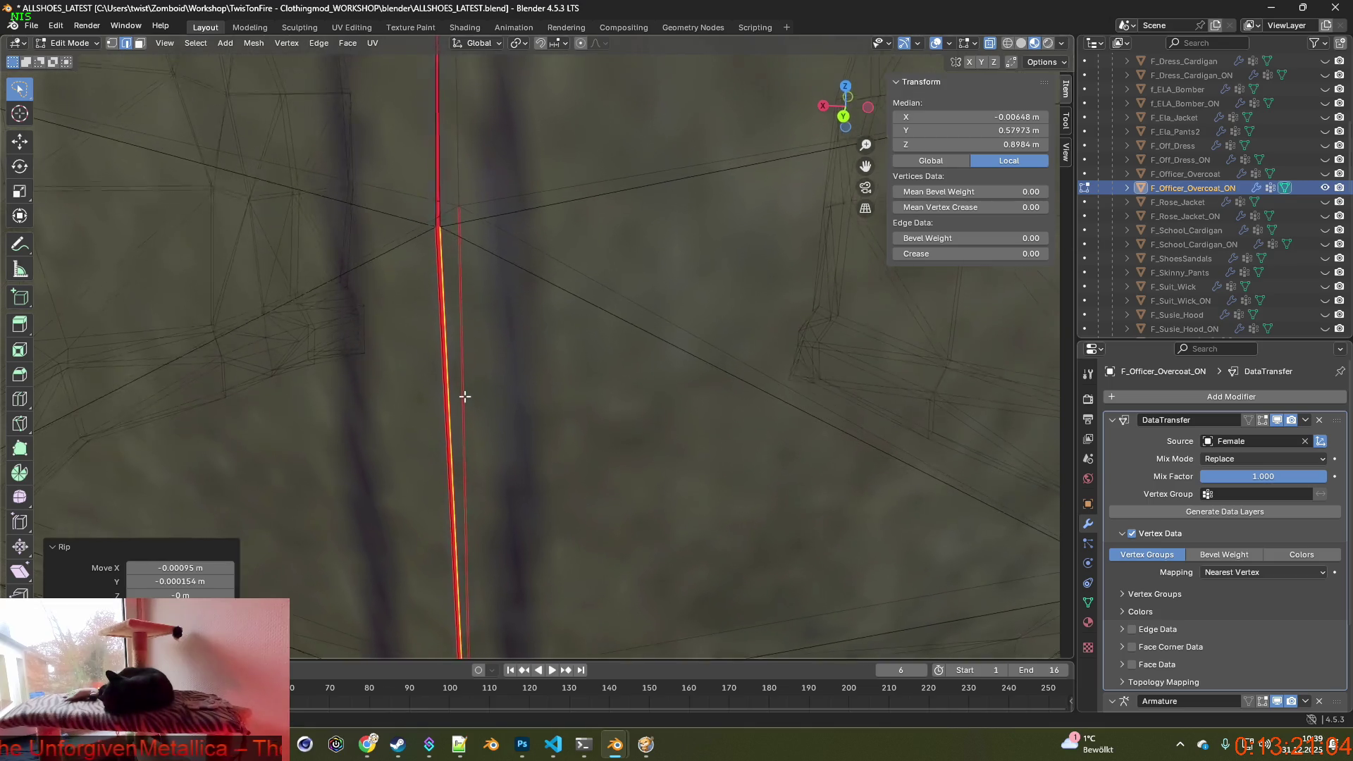
middle_click_drag(456, 372, 444, 378)
scroll(434, 354, "down", 2)
scroll(469, 369, "up", 1)
scroll(496, 377, "up", 2)
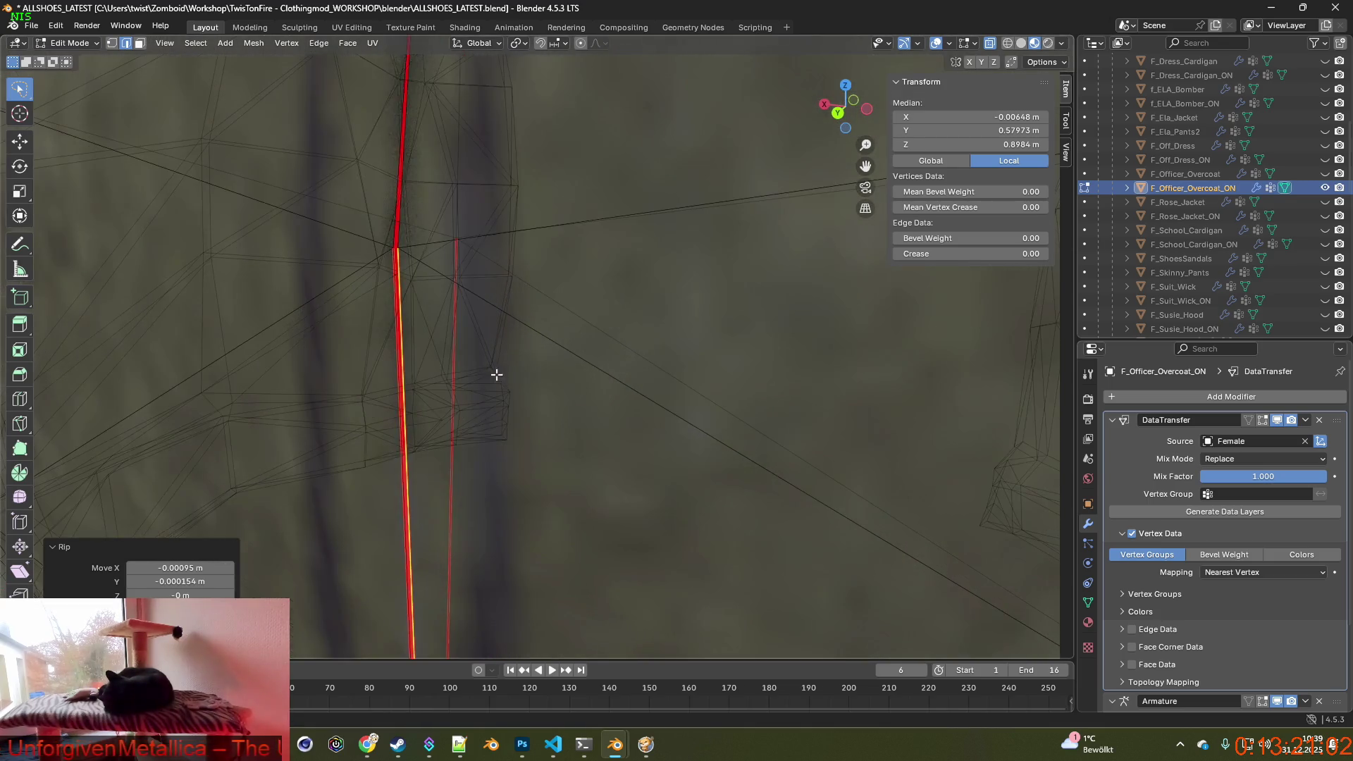
scroll(515, 374, "up", 2)
mouse_move(515, 375)
middle_mouse_down()
mouse_move(476, 370)
mouse_move(547, 369)
middle_mouse_up()
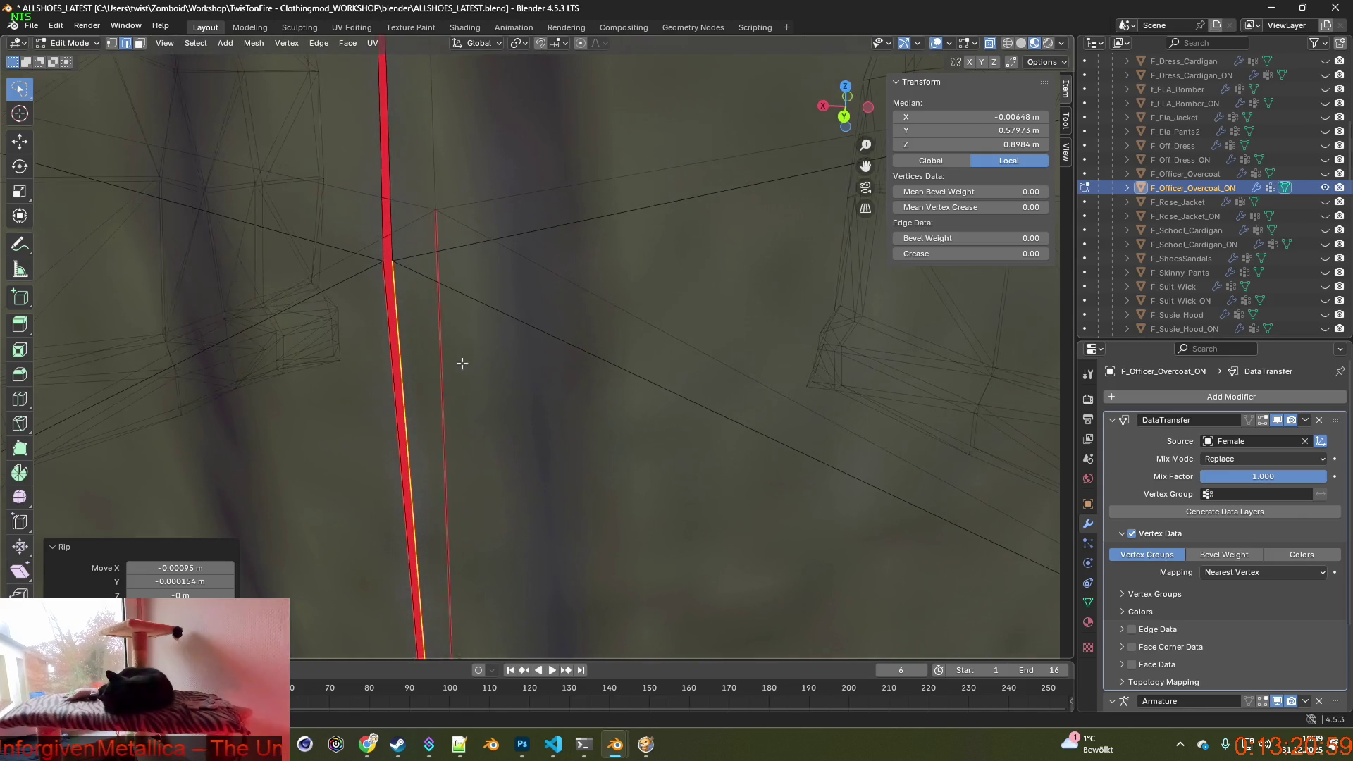
In vertex mode select two vertices on the split edge and call up the Merge menu
left_click(110, 45)
mouse_move(363, 296)
middle_mouse_down()
mouse_move(350, 293)
mouse_move(355, 346)
mouse_move(405, 358)
middle_mouse_up()
left_click(341, 360)
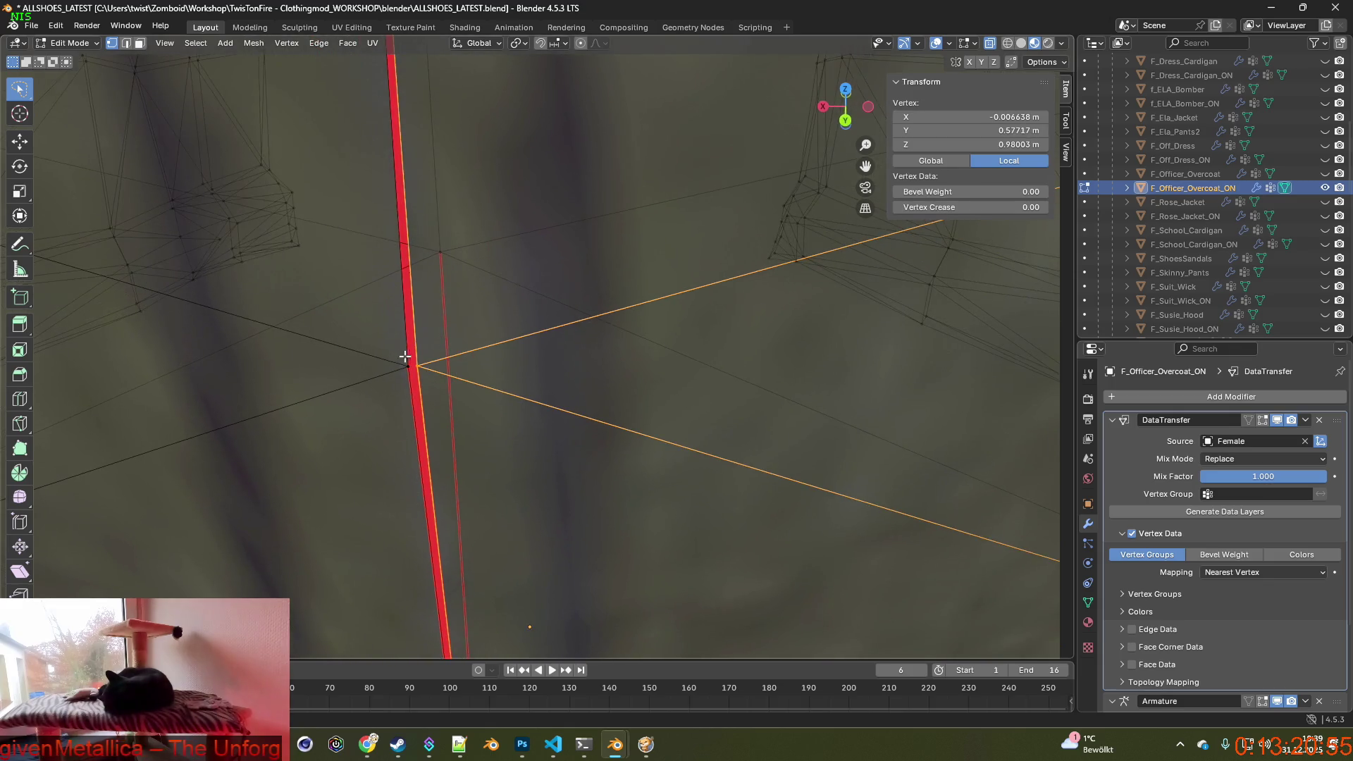
left_click(407, 366, "shift")
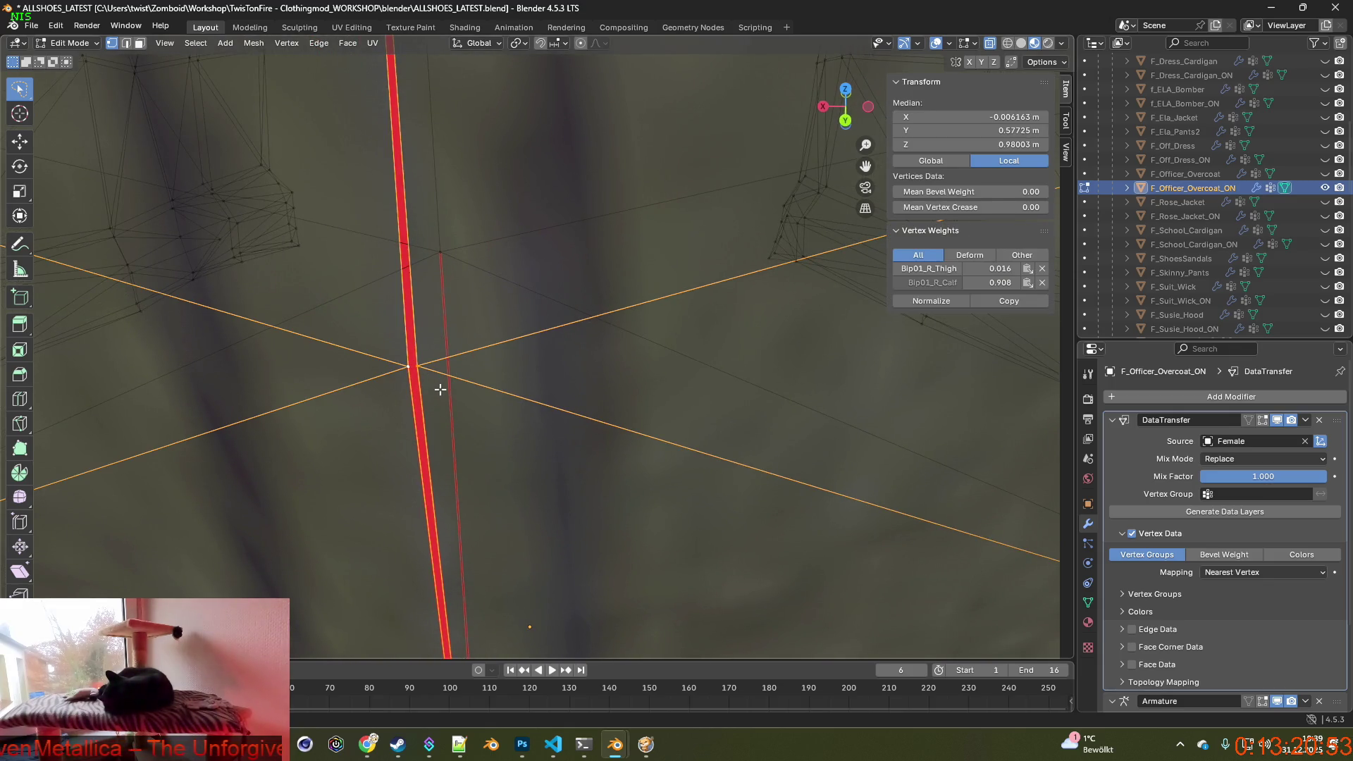
key("m")
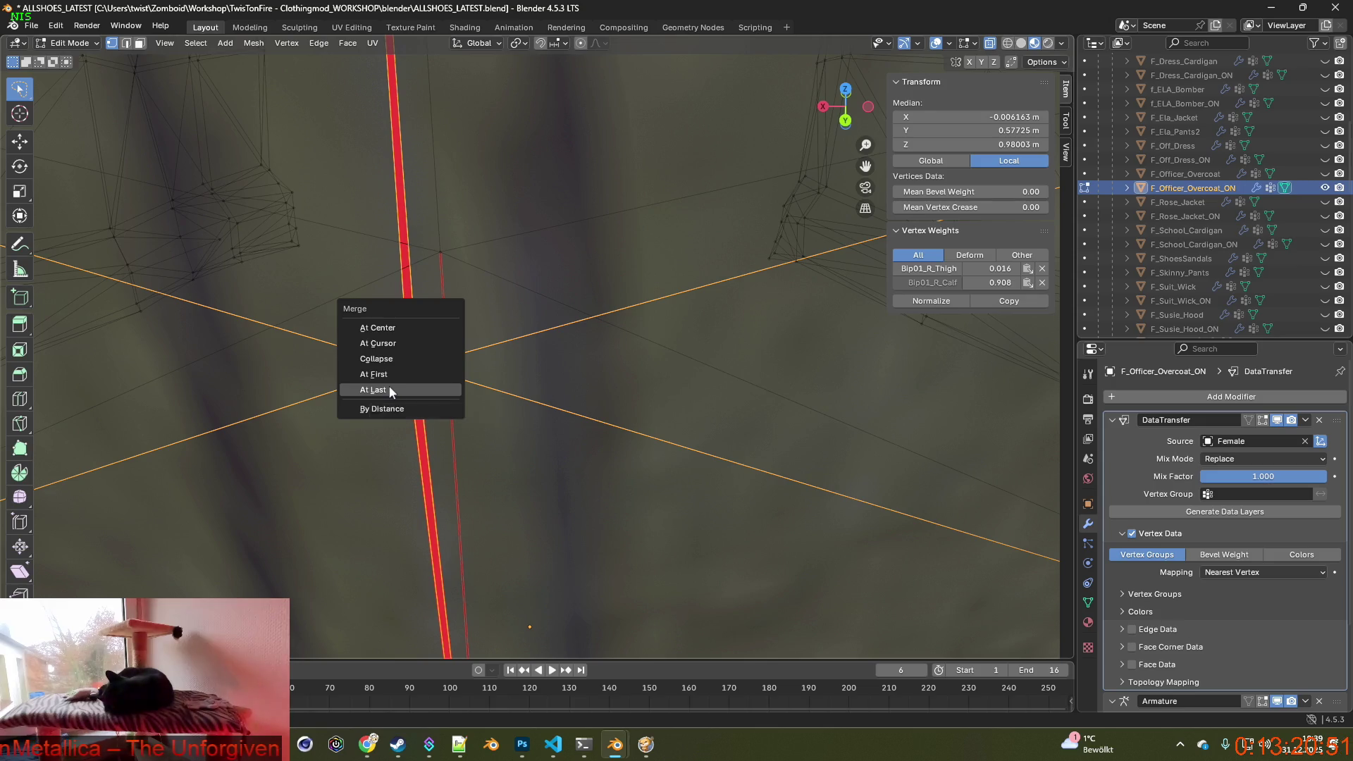
Merge the two vertices At Last, then check individual vertices along the slit
left_click(389, 391)
mouse_move(391, 394)
middle_mouse_down()
mouse_move(489, 325)
mouse_move(482, 422)
mouse_move(460, 379)
middle_mouse_up()
mouse_move(448, 437)
middle_mouse_down()
mouse_move(455, 338)
mouse_move(456, 417)
mouse_move(483, 502)
mouse_move(481, 352)
mouse_move(553, 369)
mouse_move(459, 351)
mouse_move(483, 487)
mouse_move(477, 402)
mouse_move(475, 447)
mouse_move(522, 429)
mouse_move(477, 411)
mouse_move(477, 273)
mouse_move(498, 278)
middle_mouse_up()
scroll(477, 350, "up", 3)
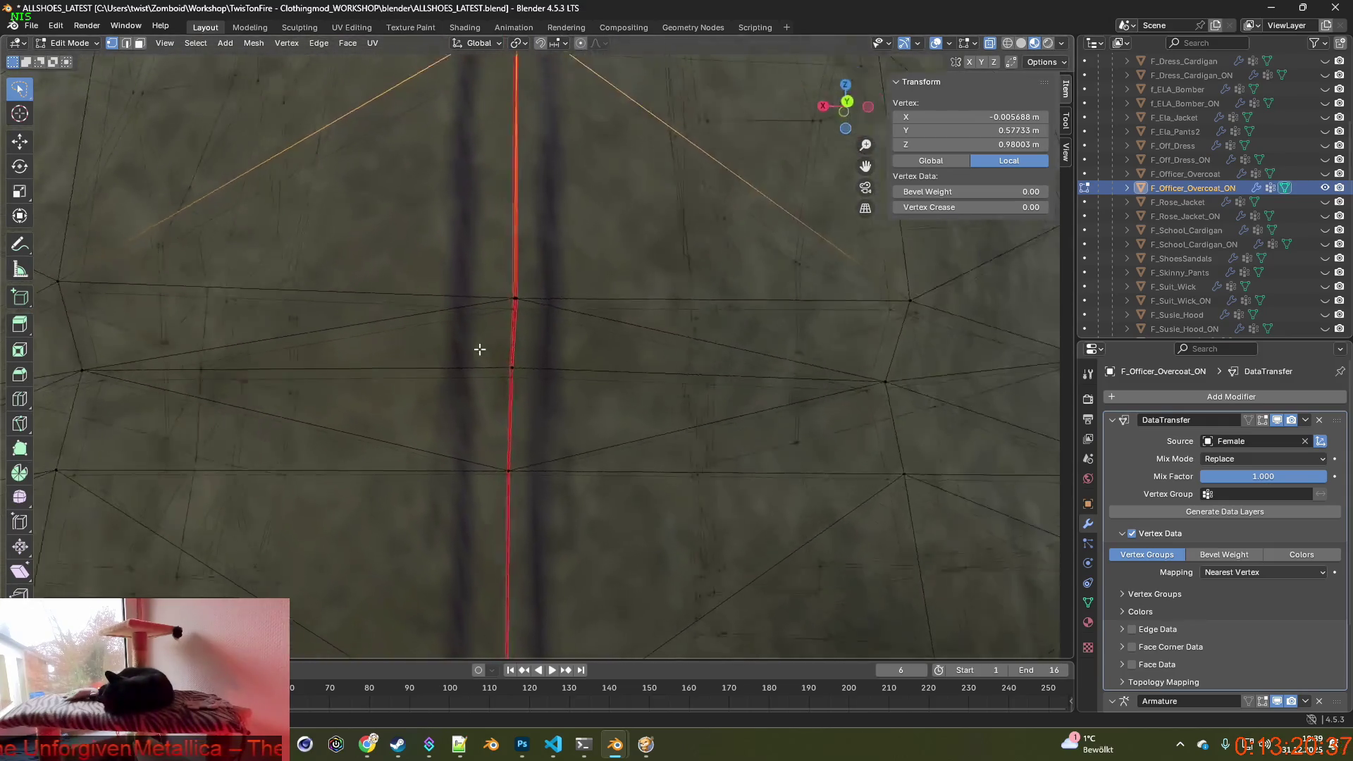
scroll(492, 381, "up", 2)
mouse_move(493, 380)
middle_mouse_down()
mouse_move(483, 341)
mouse_move(495, 370)
mouse_move(496, 342)
mouse_move(490, 396)
mouse_move(426, 390)
mouse_move(441, 363)
mouse_move(427, 426)
middle_mouse_up()
left_click(483, 342)
left_click(427, 425)
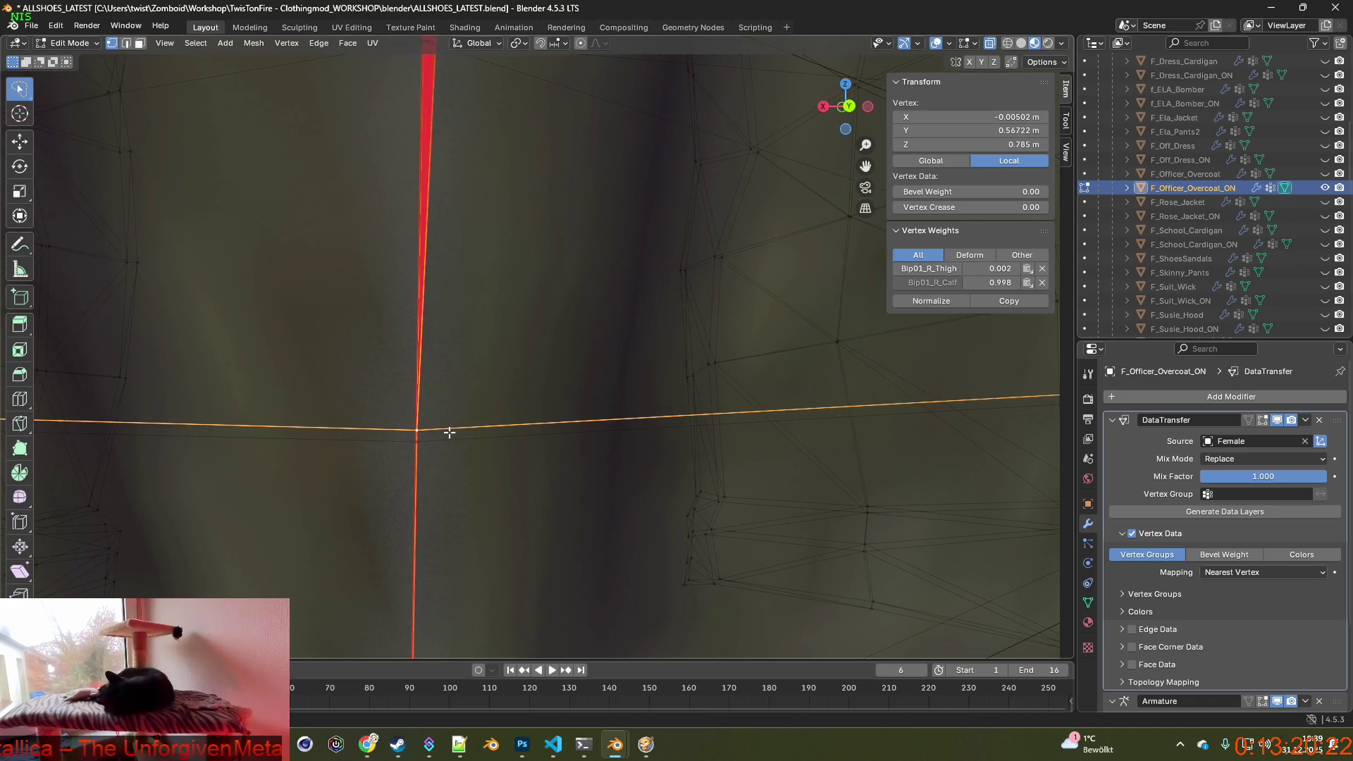
Slide the selected vertex along X, then start and cancel a knife cut
key("g")
key("x")
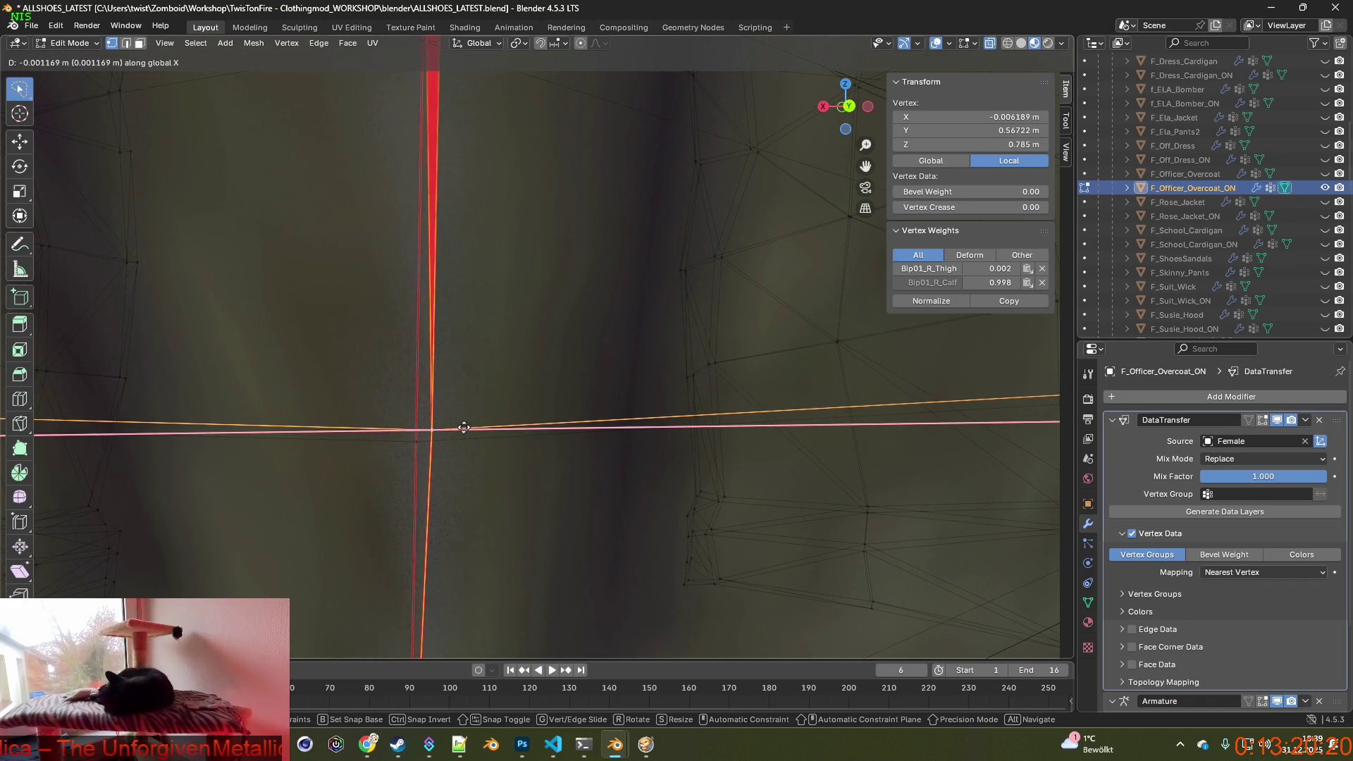
left_click(441, 432)
mouse_move(435, 432)
middle_mouse_down()
mouse_move(468, 439)
mouse_move(469, 503)
mouse_move(471, 338)
middle_mouse_up()
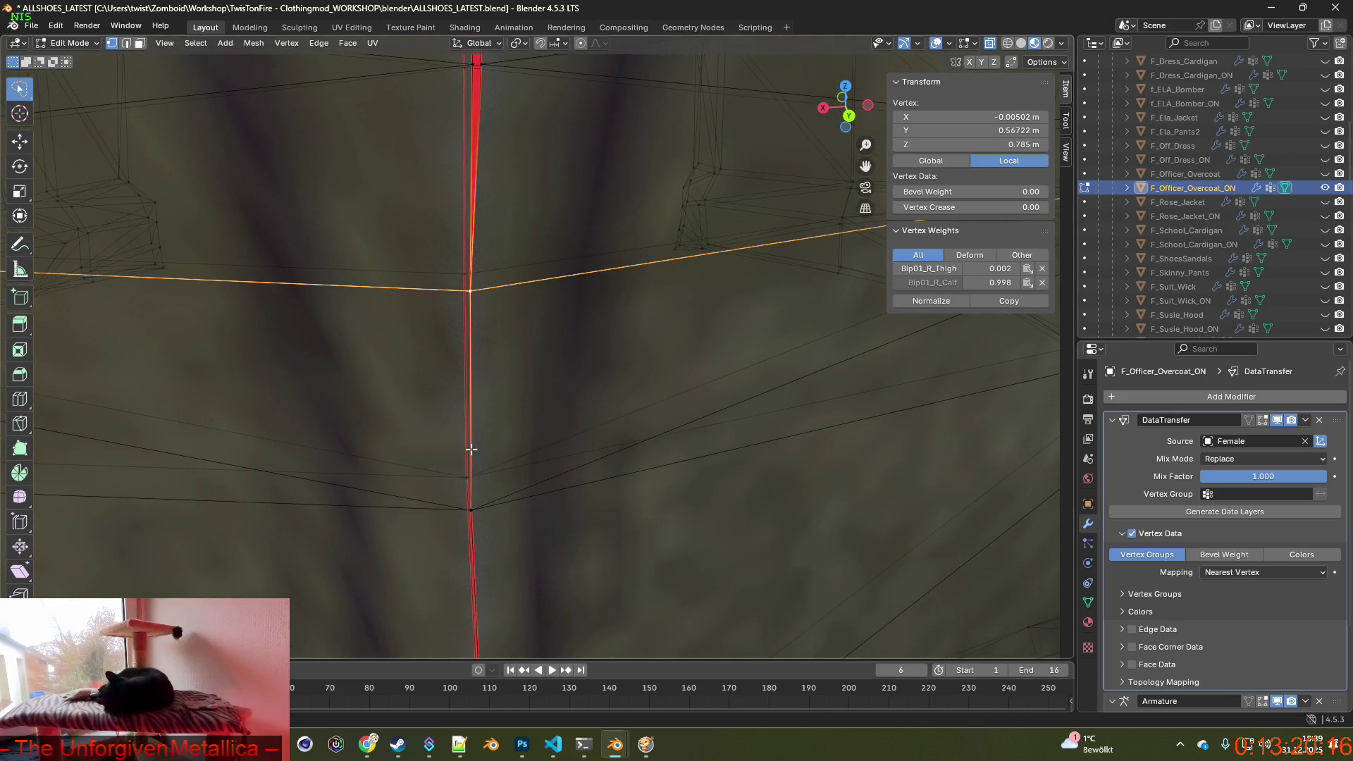
middle_click_drag(470, 448, 480, 429)
key("k")
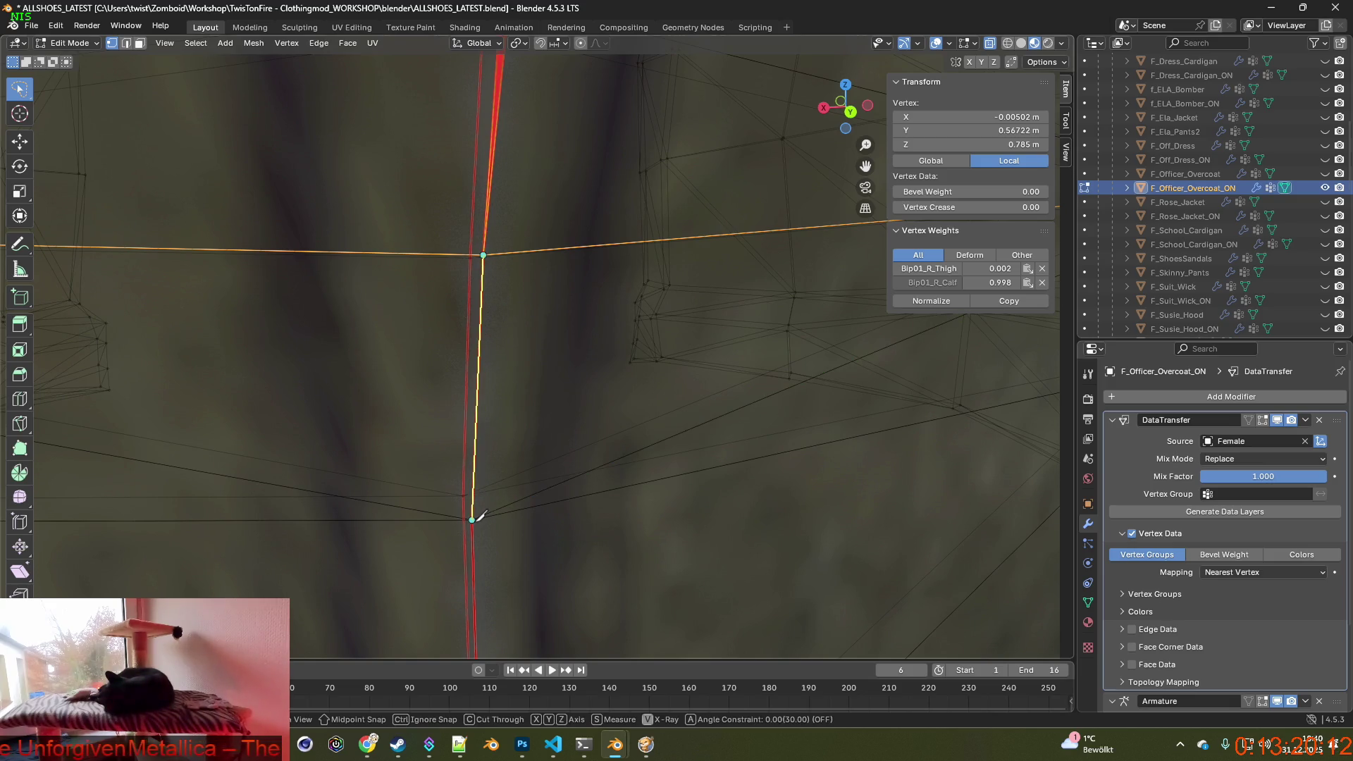
key("Escape")
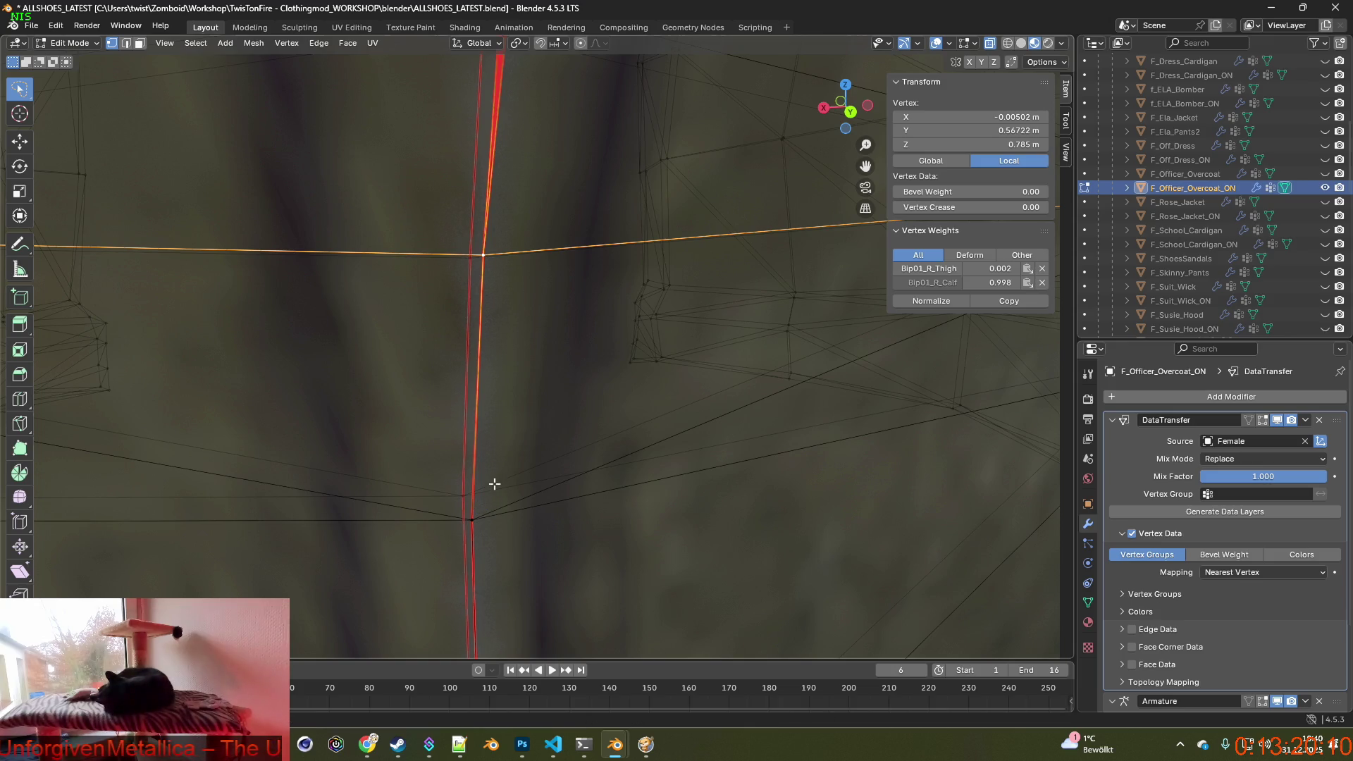
mouse_move(491, 477)
middle_mouse_down()
mouse_move(476, 448)
mouse_move(486, 505)
mouse_move(443, 375)
middle_mouse_up()
middle_click_drag(413, 331, 475, 387)
Rip the top slit vertex, move the vertex where the edges meet, then undo the rip
key("g")
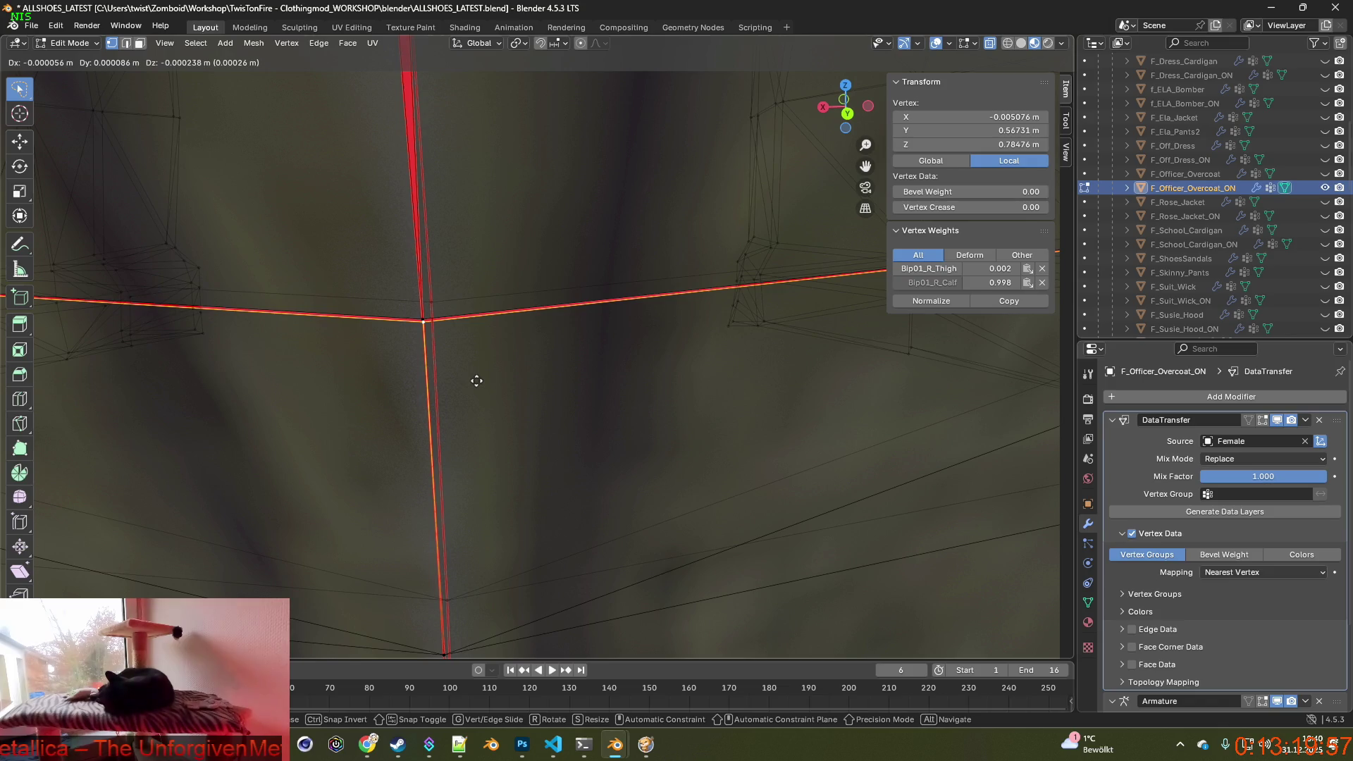
left_click(476, 381)
mouse_move(468, 387)
middle_mouse_down()
mouse_move(431, 387)
mouse_move(498, 388)
mouse_move(441, 356)
middle_mouse_up()
left_click(465, 291)
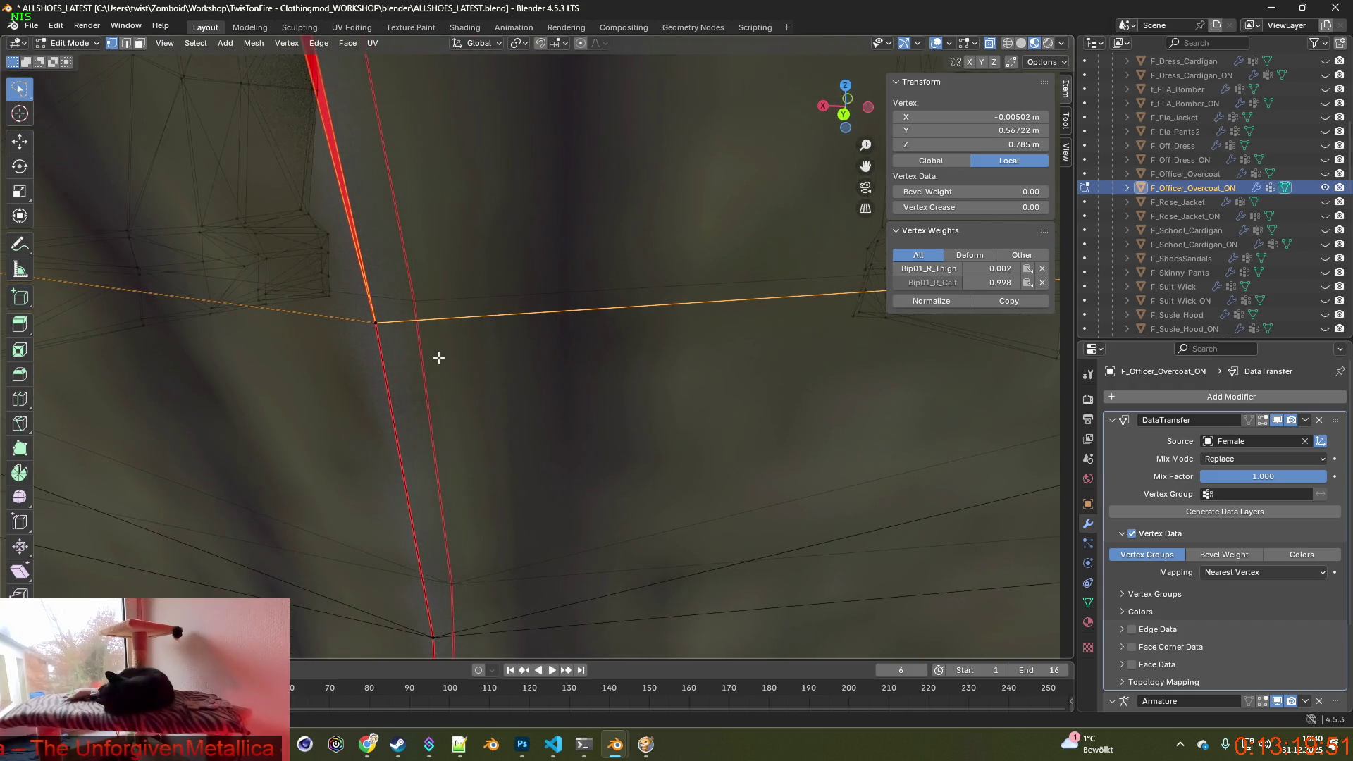
key("g")
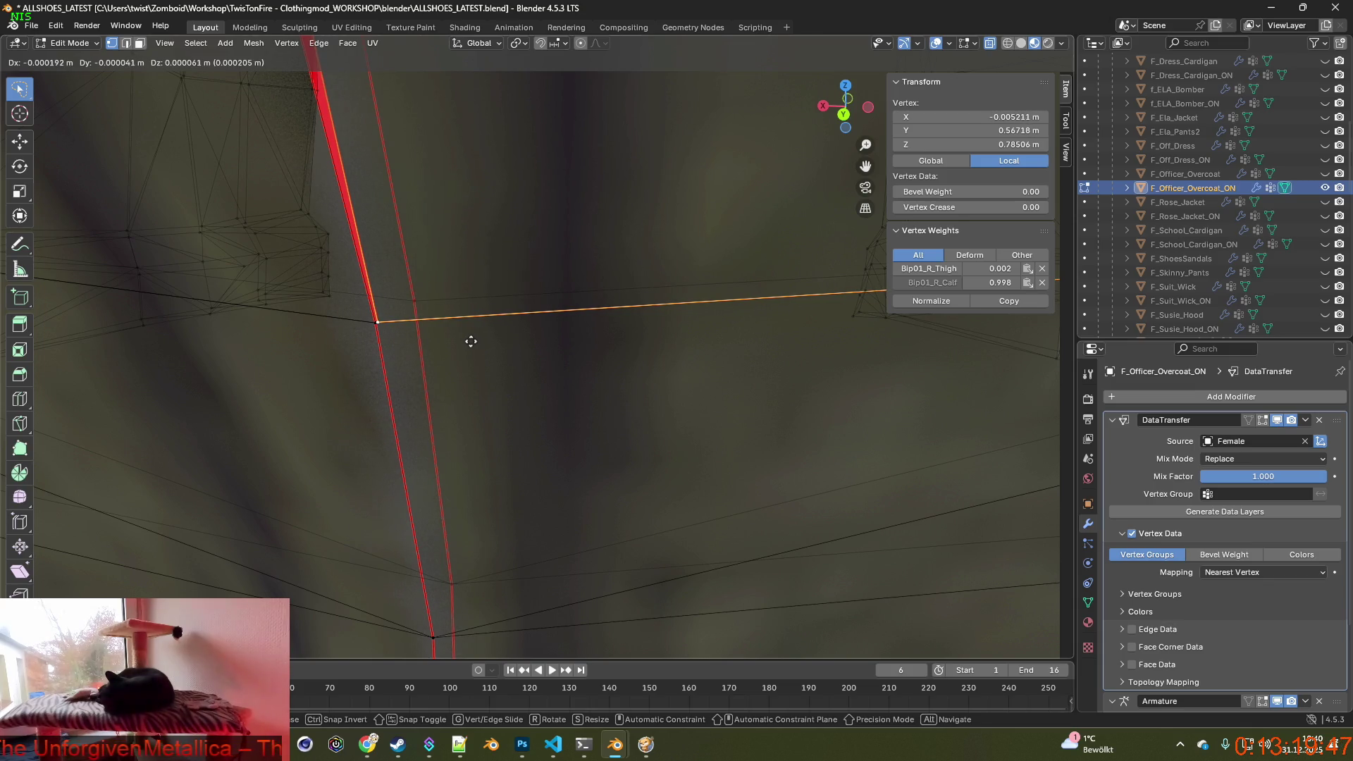
left_click(470, 341)
mouse_move(463, 354)
middle_mouse_down()
mouse_move(477, 408)
mouse_move(498, 408)
mouse_move(498, 296)
mouse_move(470, 239)
mouse_move(498, 242)
mouse_move(513, 265)
mouse_move(493, 296)
mouse_move(513, 414)
mouse_move(553, 424)
mouse_move(504, 427)
mouse_move(541, 409)
mouse_move(483, 253)
middle_mouse_up()
key("ctrl+z")
Slide the vertex and then the slit's corner vertex along X, undoing the last nudge
mouse_move(498, 317)
middle_mouse_down()
mouse_move(513, 326)
mouse_move(510, 350)
middle_mouse_up()
key("g")
key("x")
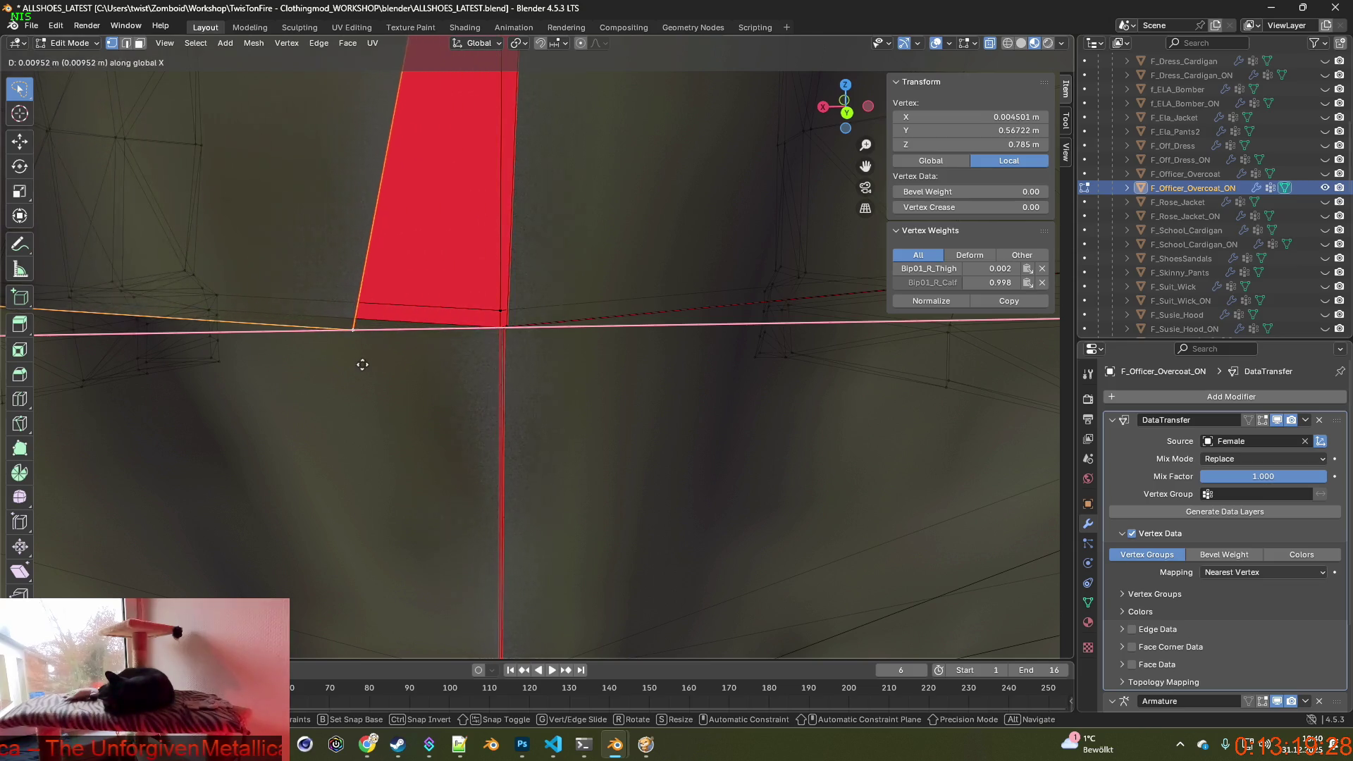
left_click(508, 326)
mouse_move(504, 350)
middle_mouse_down()
mouse_move(498, 377)
mouse_move(468, 377)
mouse_move(453, 444)
mouse_move(425, 463)
mouse_move(451, 430)
mouse_move(441, 421)
middle_mouse_up()
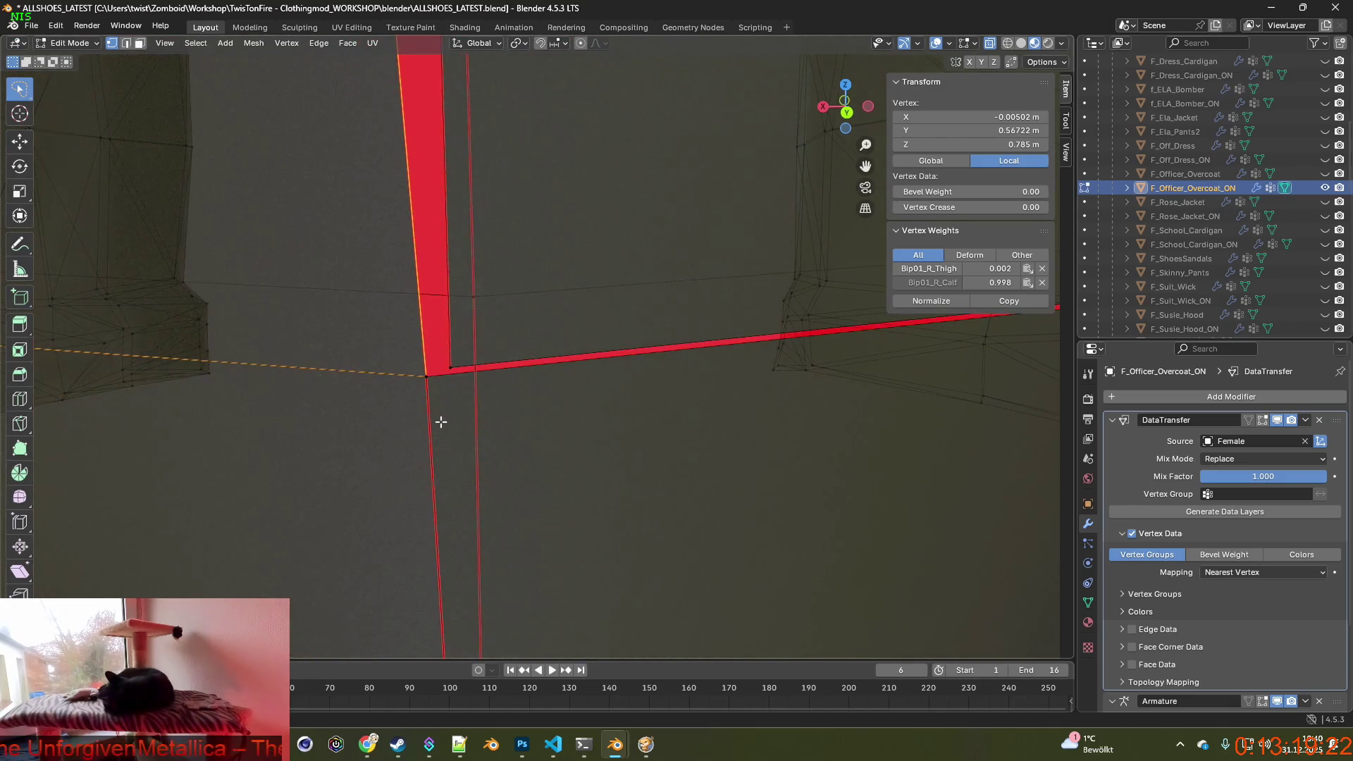
left_click(431, 383)
key("g")
key("x")
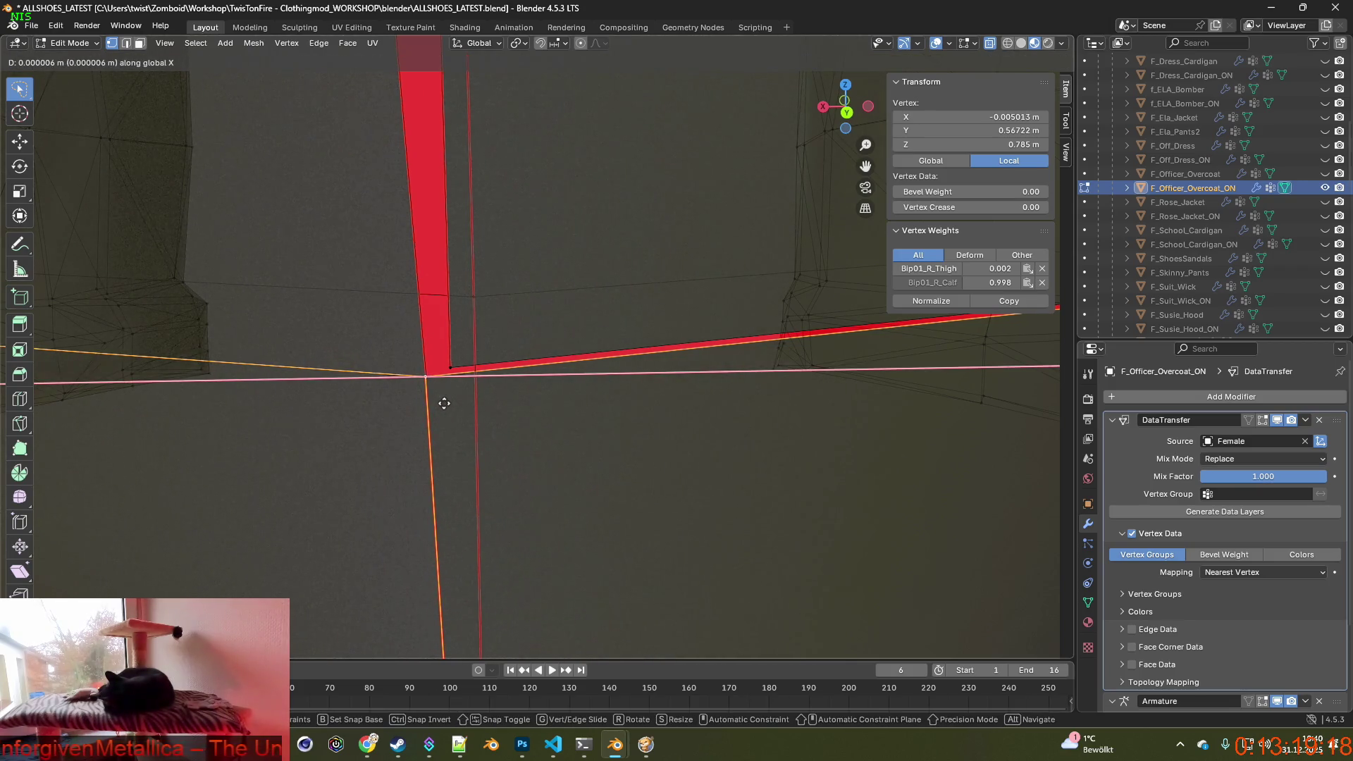
left_click(445, 403)
left_click(82, 30)
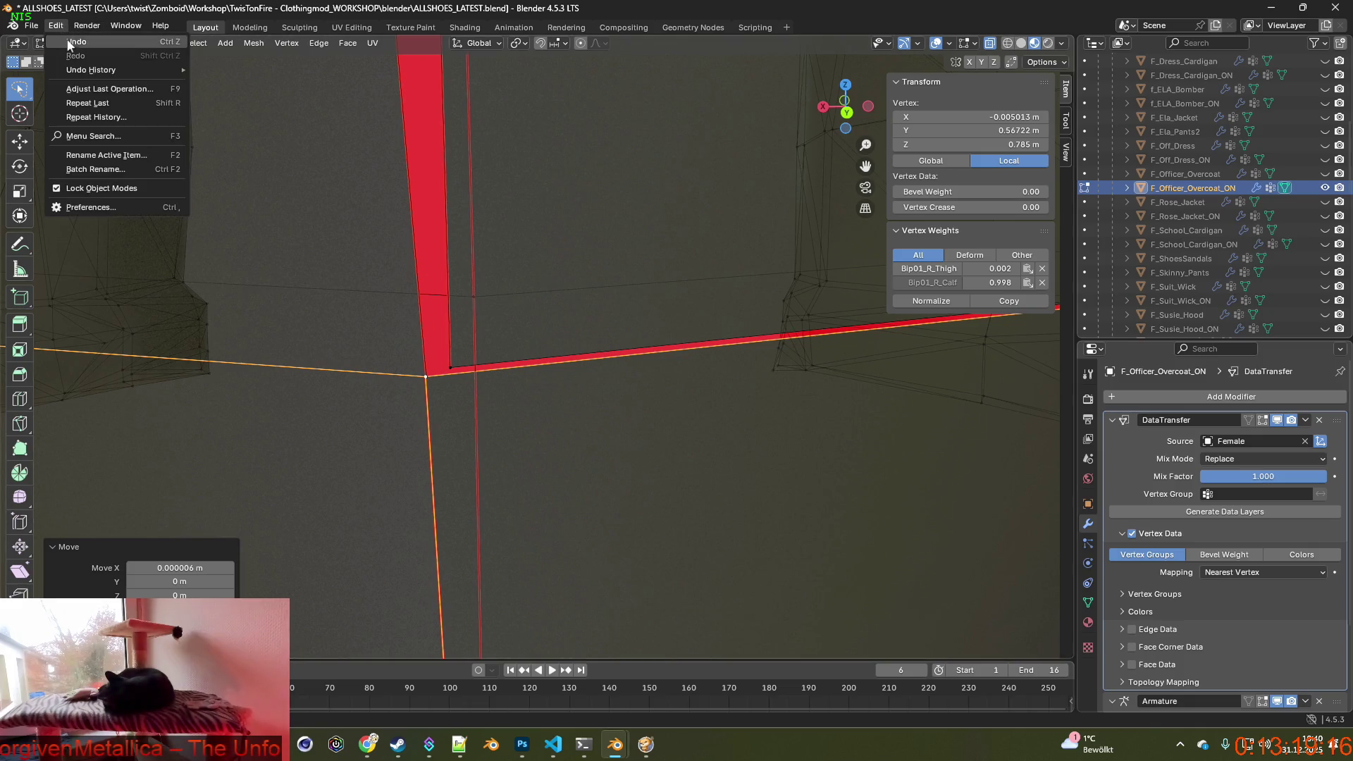
Line up the vertical edge, try a knife cut downward and discard it
mouse_move(446, 375)
middle_mouse_down()
mouse_move(454, 402)
mouse_move(498, 439)
mouse_move(481, 431)
mouse_move(574, 416)
mouse_move(529, 407)
mouse_move(571, 412)
middle_mouse_up()
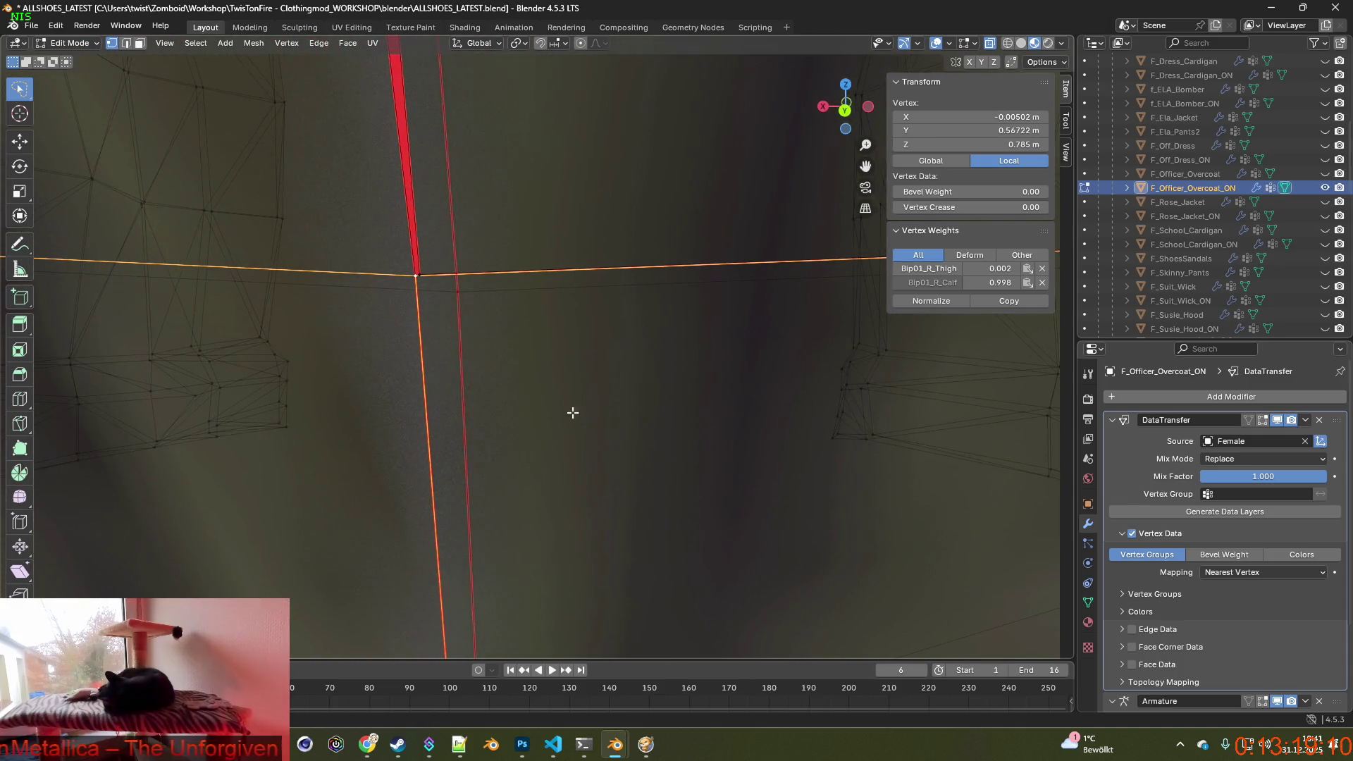
middle_click_drag(498, 384, 503, 383)
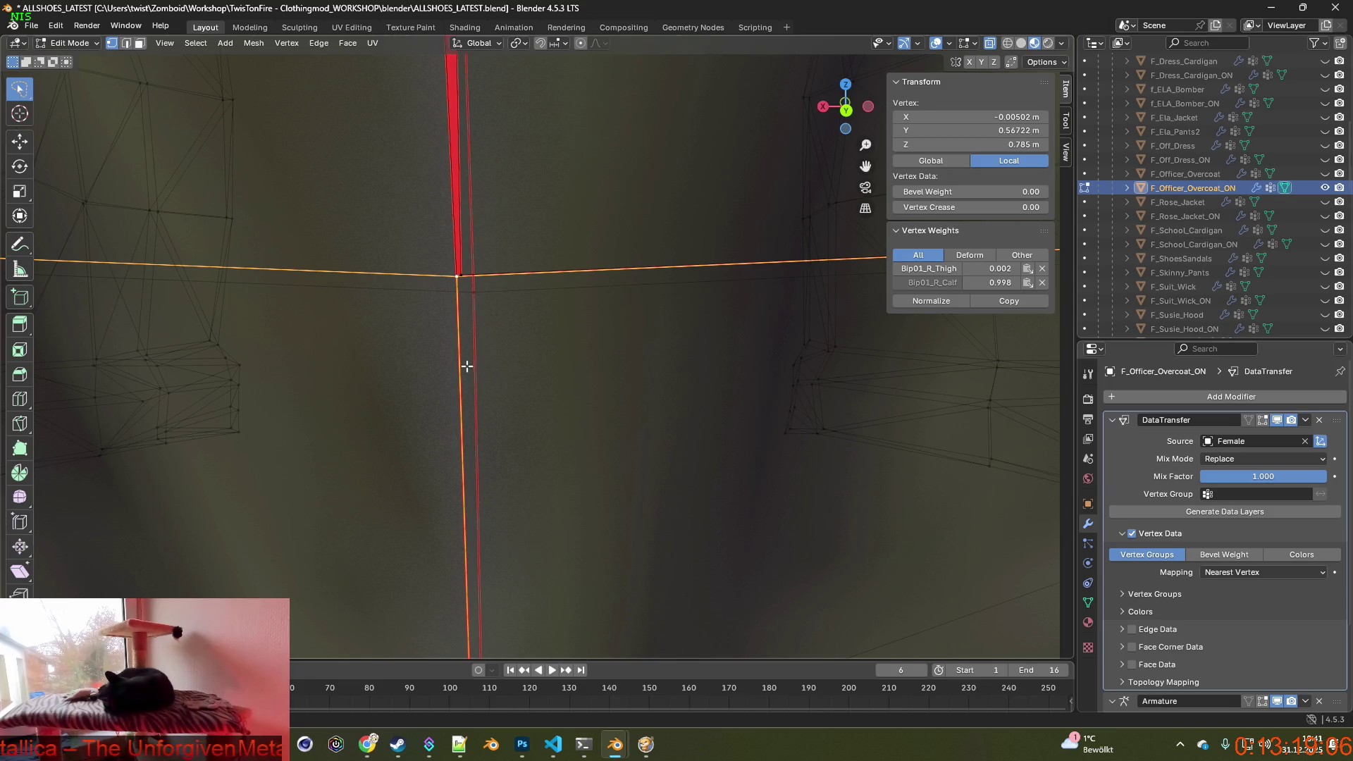
key("k")
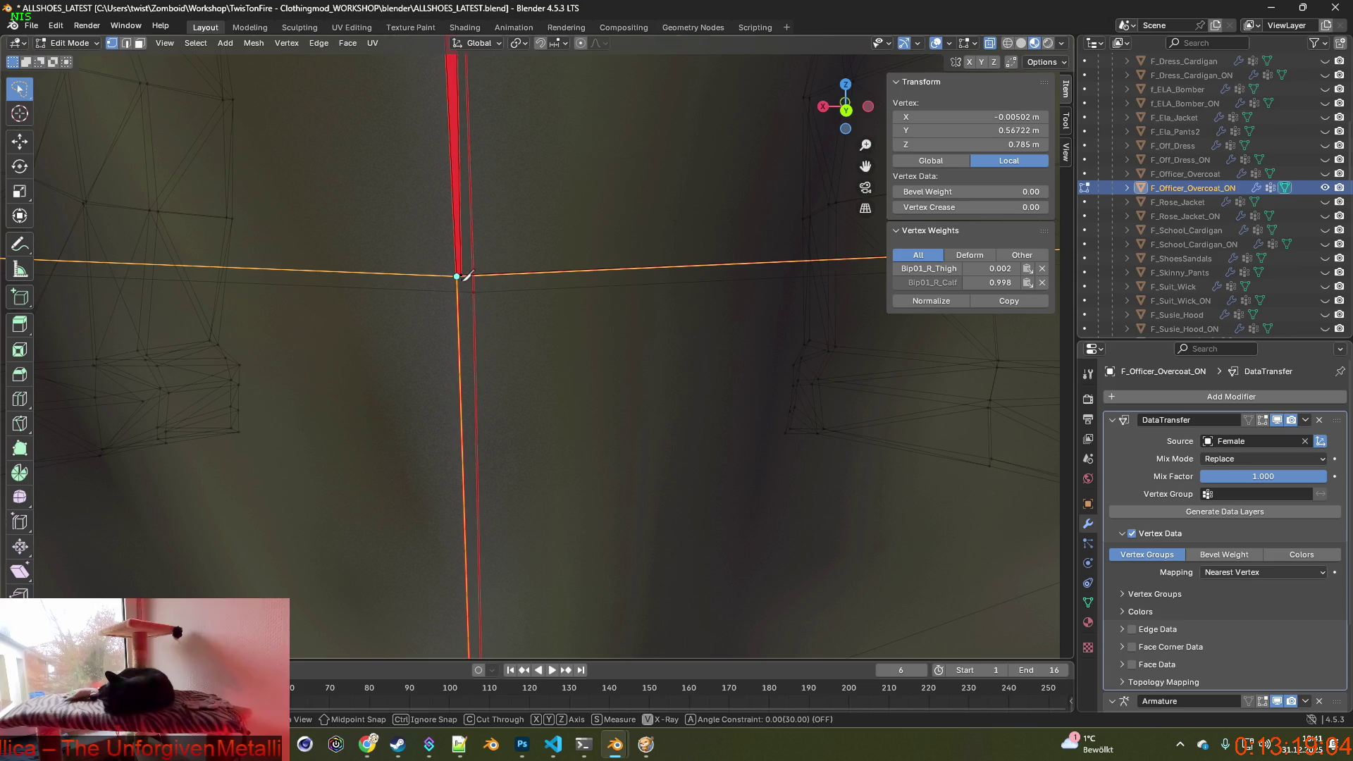
mouse_move(473, 515)
middle_mouse_down()
mouse_move(487, 363)
mouse_move(468, 498)
mouse_move(476, 458)
mouse_move(508, 583)
middle_mouse_up()
right_click(508, 584)
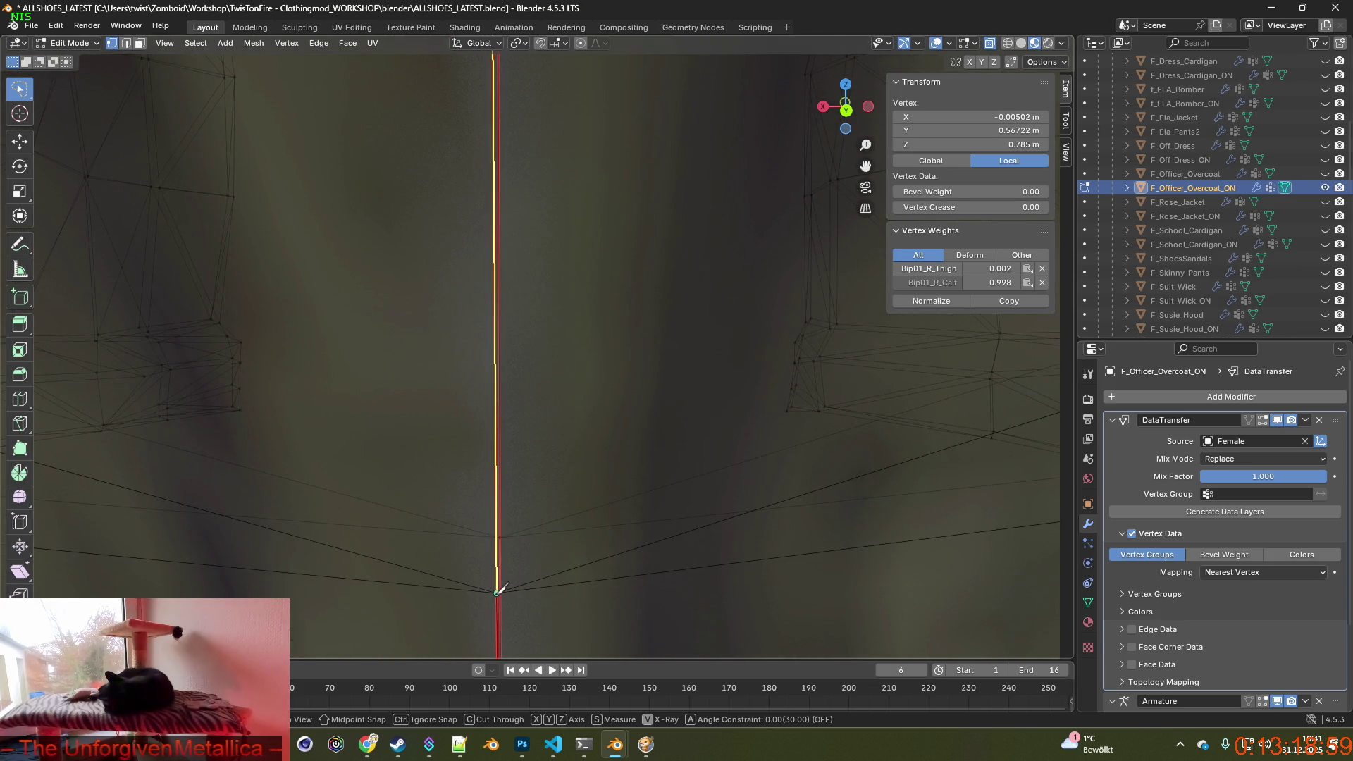
key("Escape")
mouse_move(541, 396)
middle_mouse_down()
mouse_move(554, 574)
mouse_move(519, 469)
mouse_move(528, 538)
mouse_move(535, 468)
mouse_move(477, 484)
middle_mouse_up()
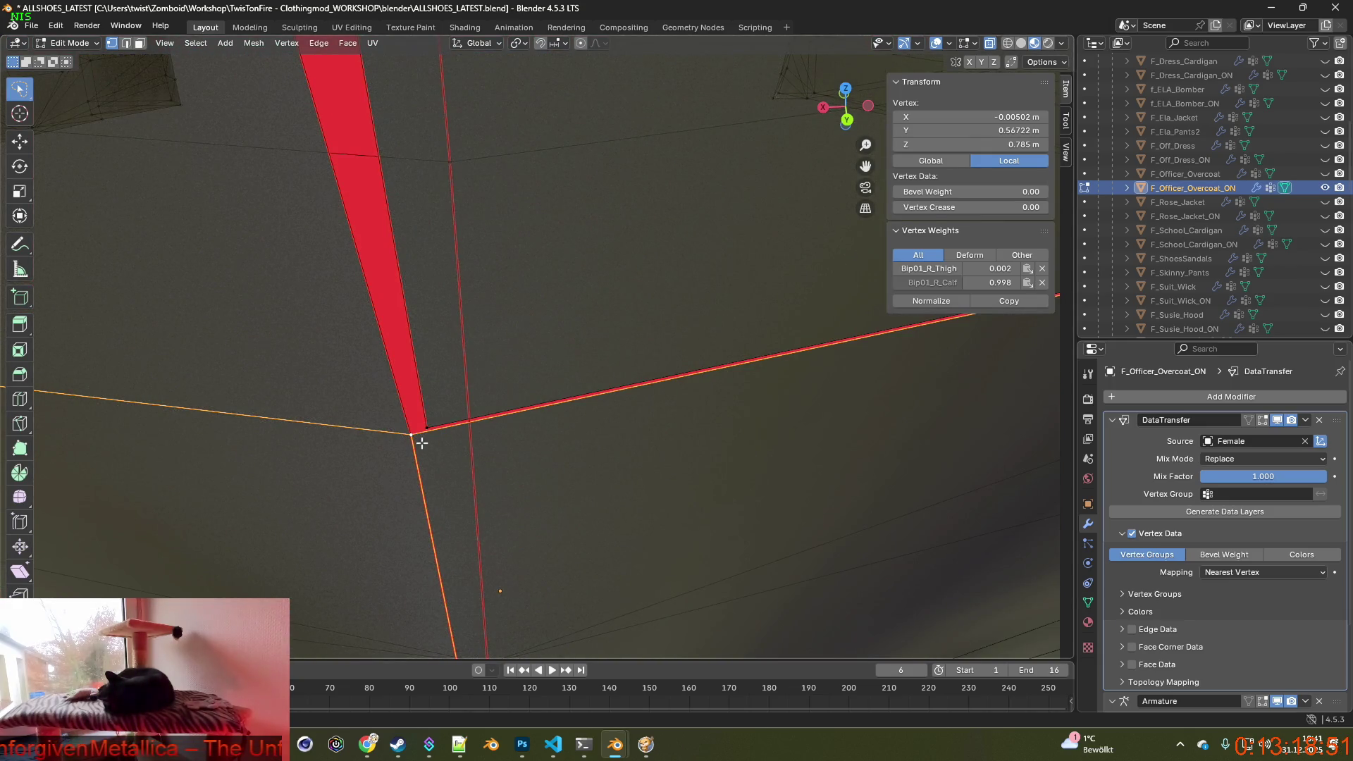
Rip the vent corner vertex, box-select the clustered vertices and call up the Merge menu
key("g")
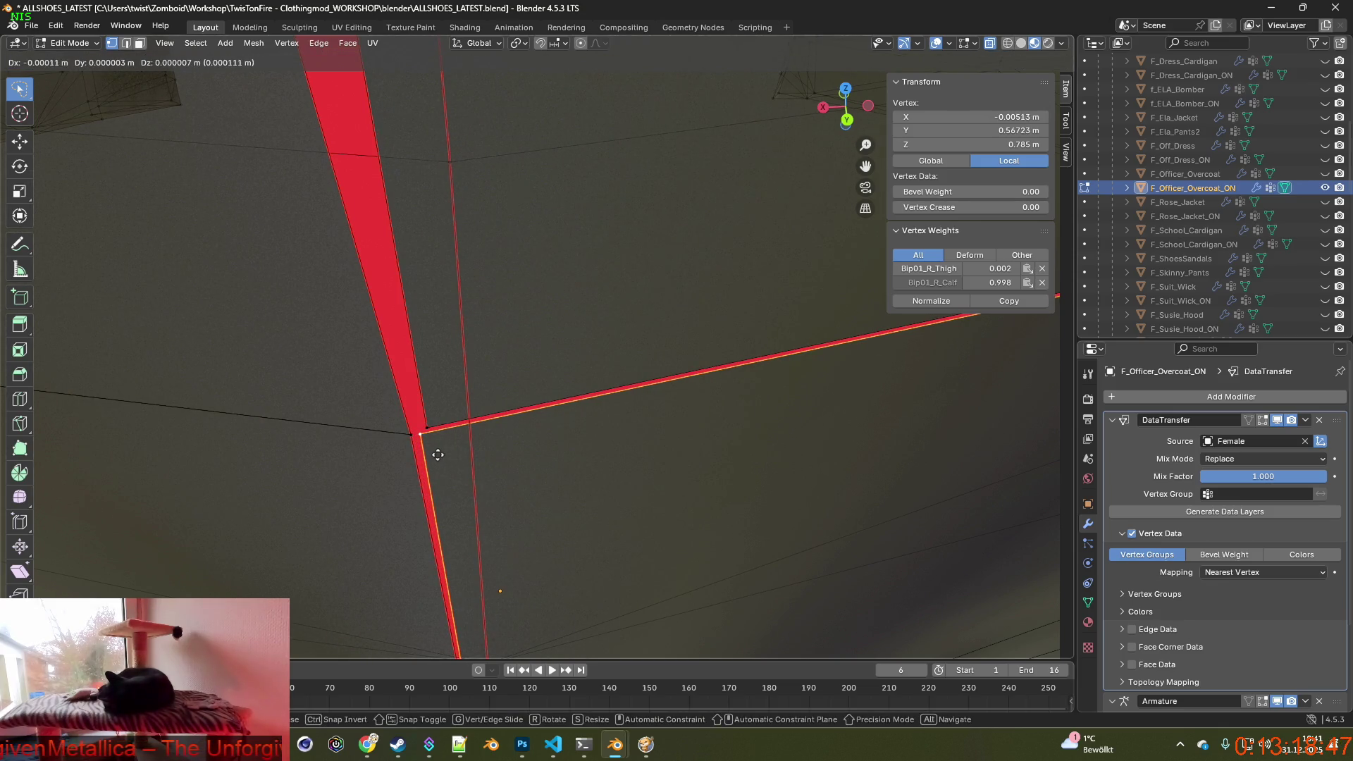
left_click(431, 454)
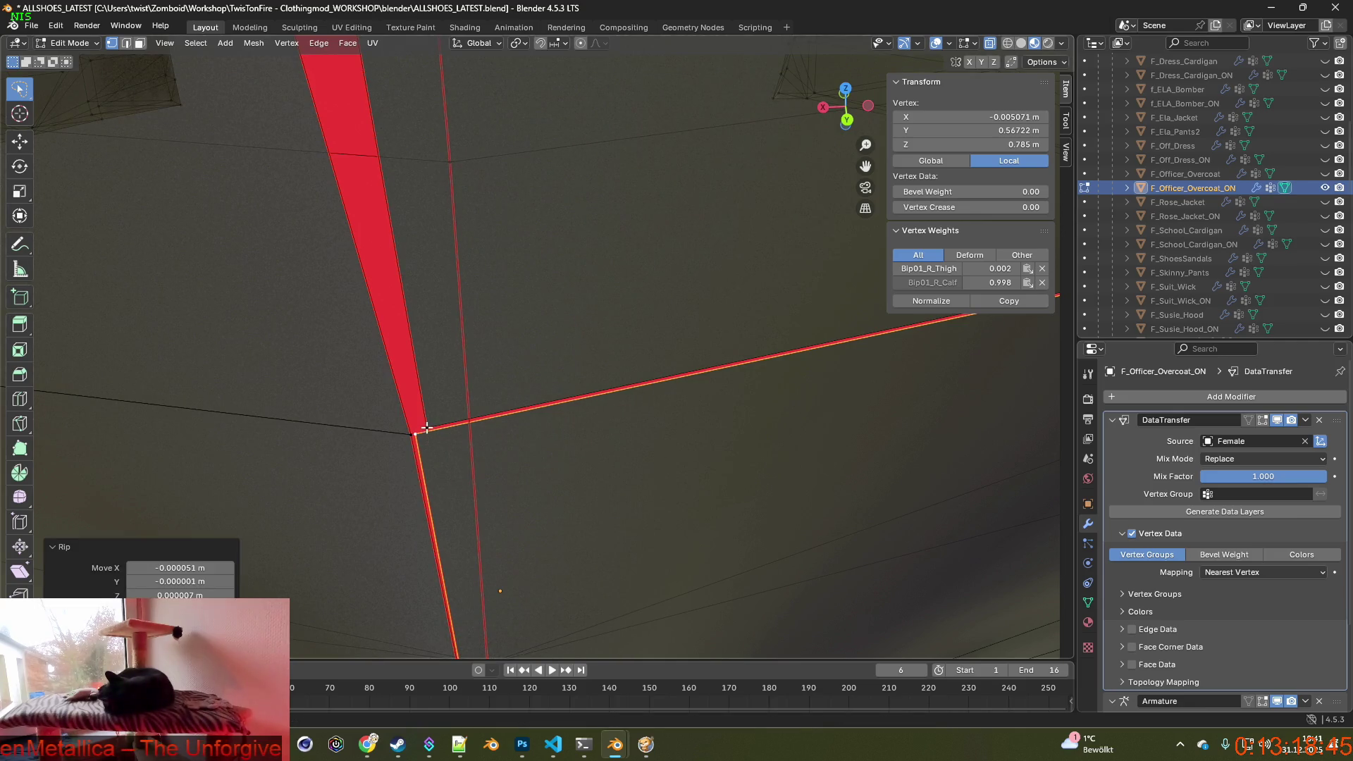
key("ctrl+z")
left_click_drag(415, 433, 421, 438)
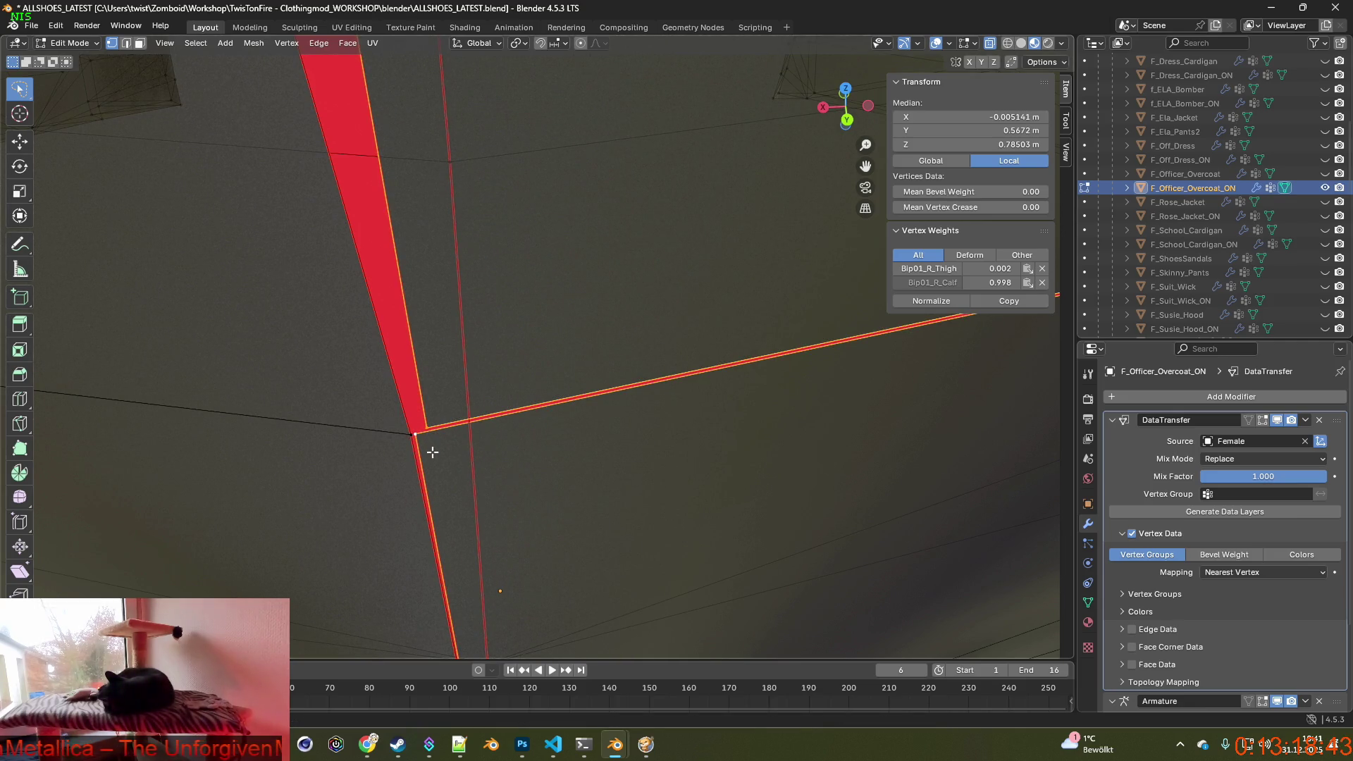
key("m")
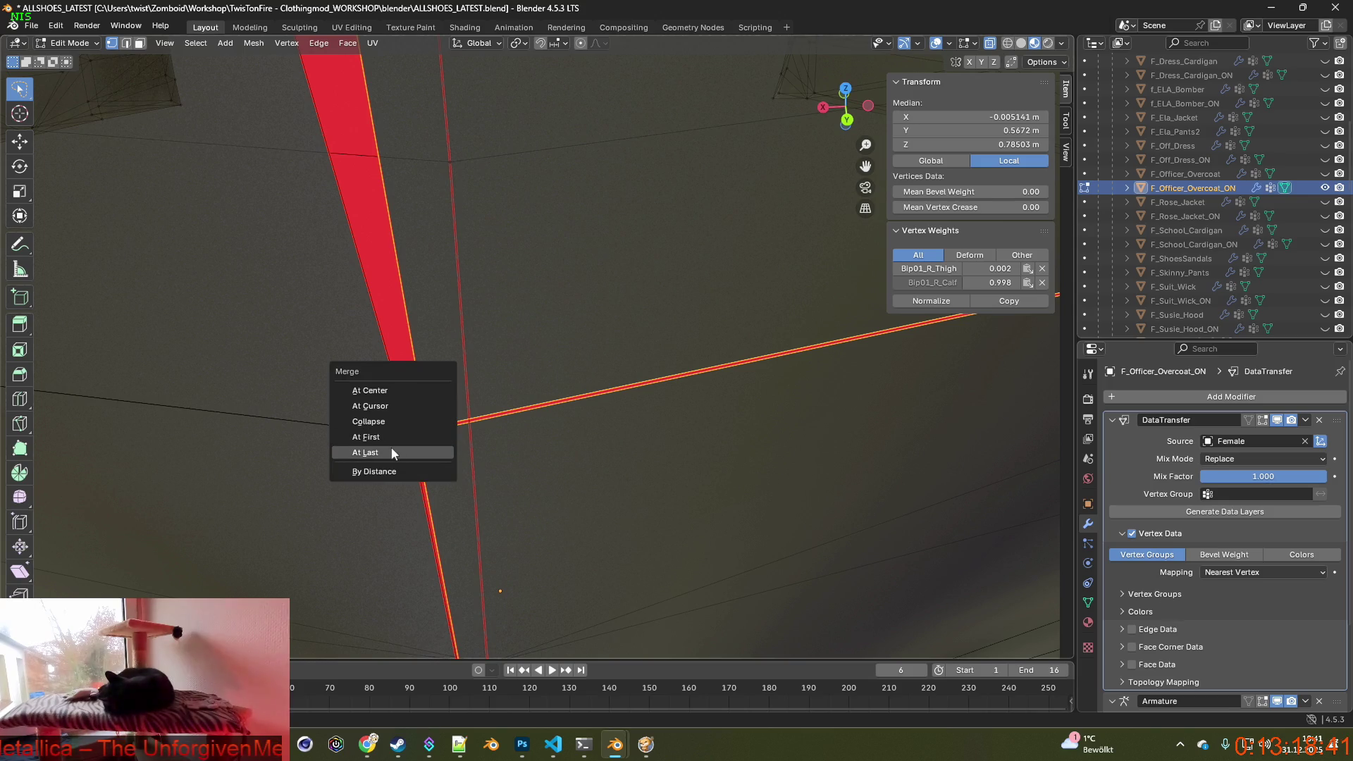
Merge the vent corner vertices At Last and slide the merged vertex along X
left_click(391, 452)
mouse_move(391, 453)
middle_mouse_down()
mouse_move(438, 401)
mouse_move(444, 498)
mouse_move(497, 387)
mouse_move(477, 492)
mouse_move(475, 454)
mouse_move(486, 422)
mouse_move(474, 463)
mouse_move(493, 525)
mouse_move(549, 474)
mouse_move(514, 454)
mouse_move(500, 402)
mouse_move(513, 561)
mouse_move(524, 456)
mouse_move(498, 462)
mouse_move(526, 461)
mouse_move(507, 470)
middle_mouse_up()
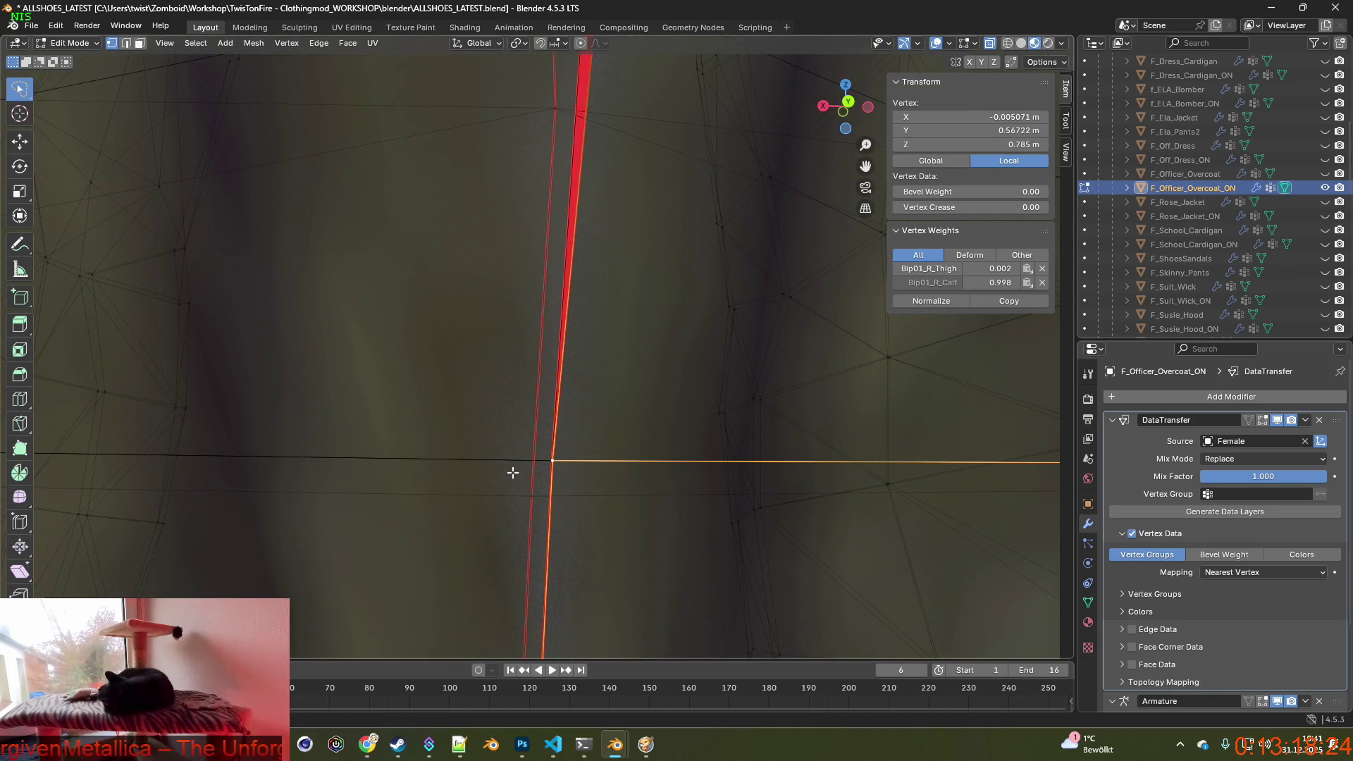
key("g")
key("x")
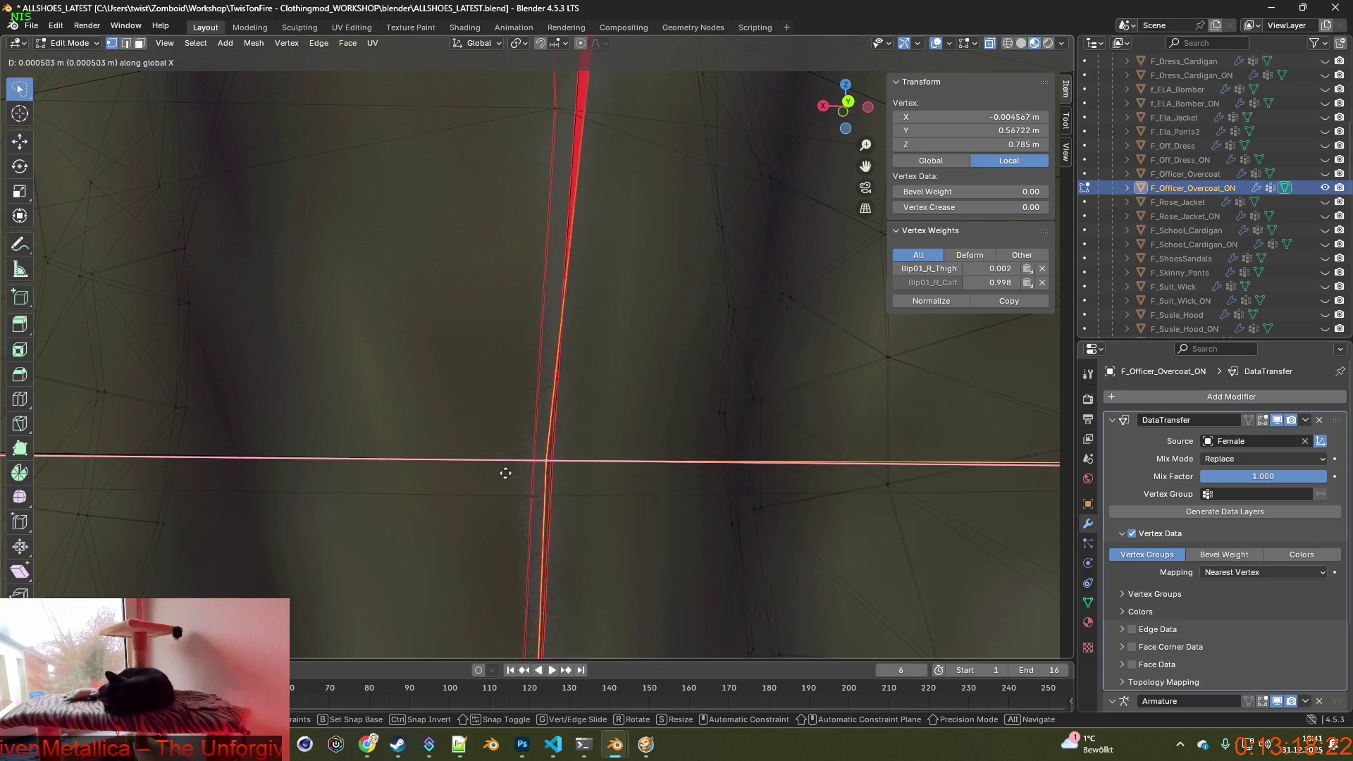
left_click(567, 426)
Slide the vertex sideways along X a second time to straighten the vent line
mouse_move(568, 425)
middle_mouse_down()
mouse_move(567, 444)
mouse_move(547, 437)
middle_mouse_up()
middle_click_drag(520, 332, 529, 411)
key("g")
key("x")
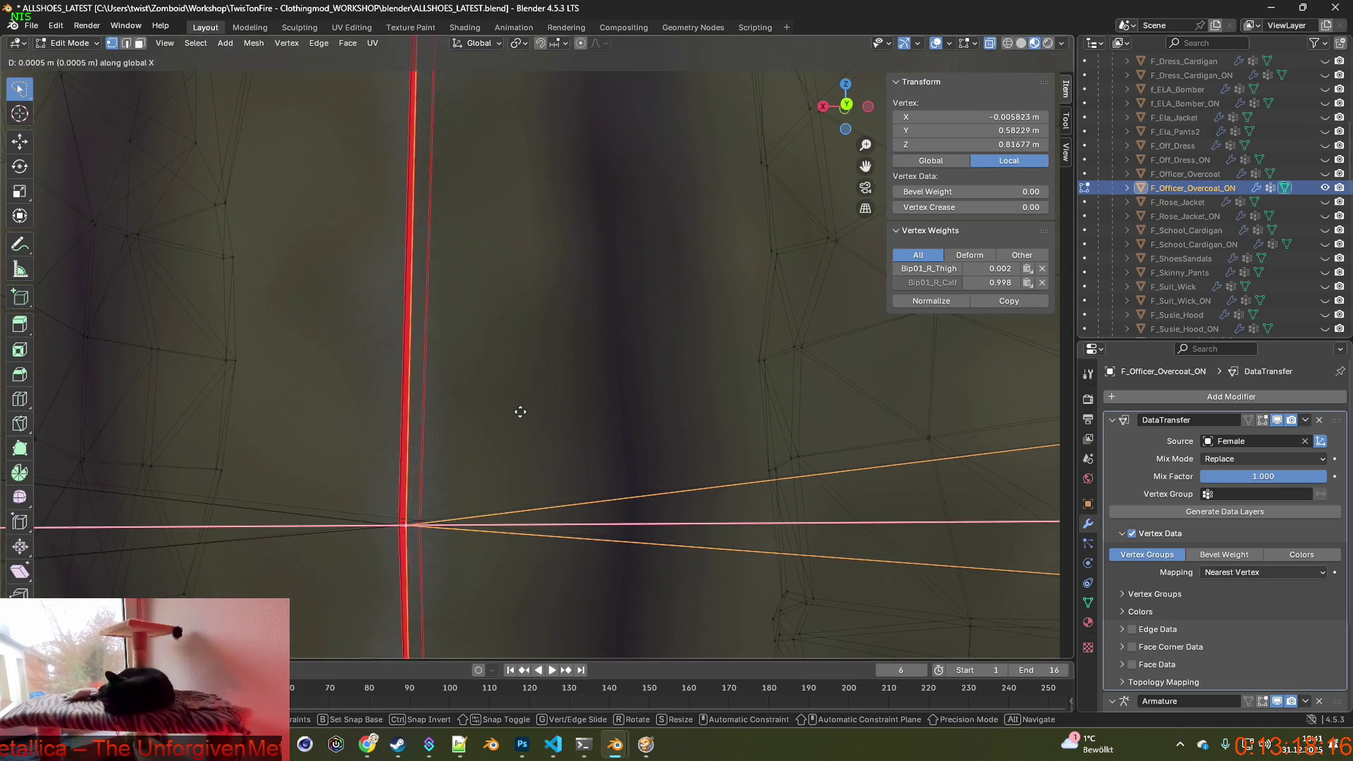
left_click(515, 413)
middle_click_drag(515, 419, 512, 476)
scroll(513, 476, "down", 1)
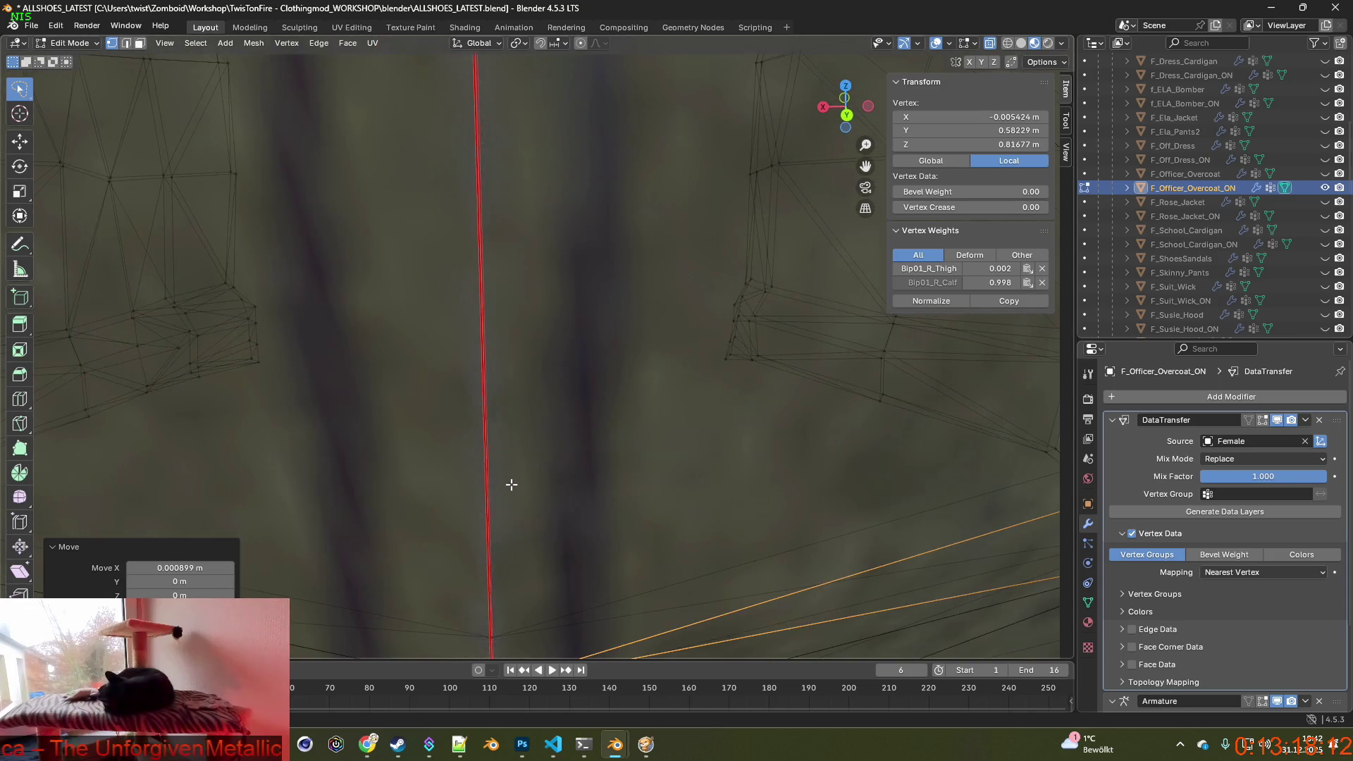
scroll(510, 483, "down", 1)
scroll(507, 477, "down", 1)
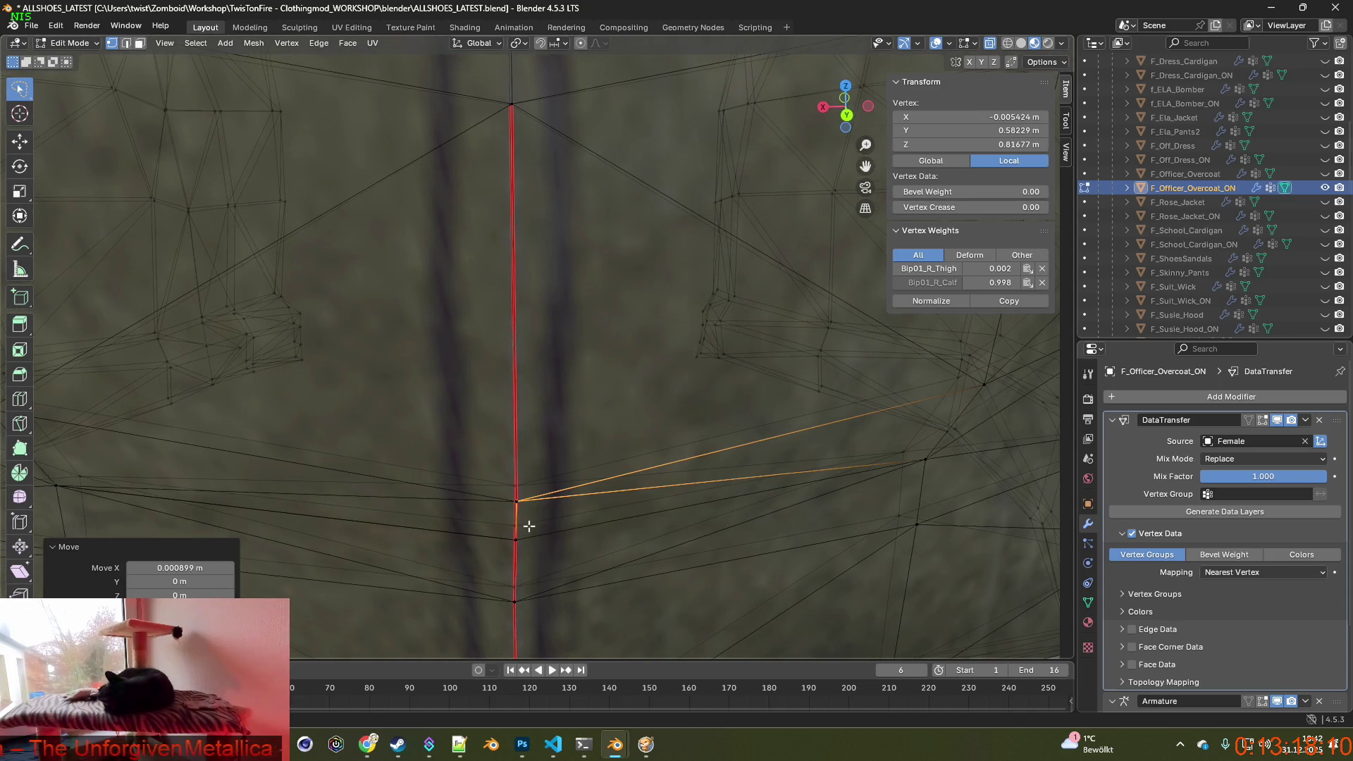
Select the slit's top vertex, try an X slide and cancel it, keeping its position
mouse_move(532, 457)
middle_mouse_down()
mouse_move(528, 558)
mouse_move(514, 433)
middle_mouse_up()
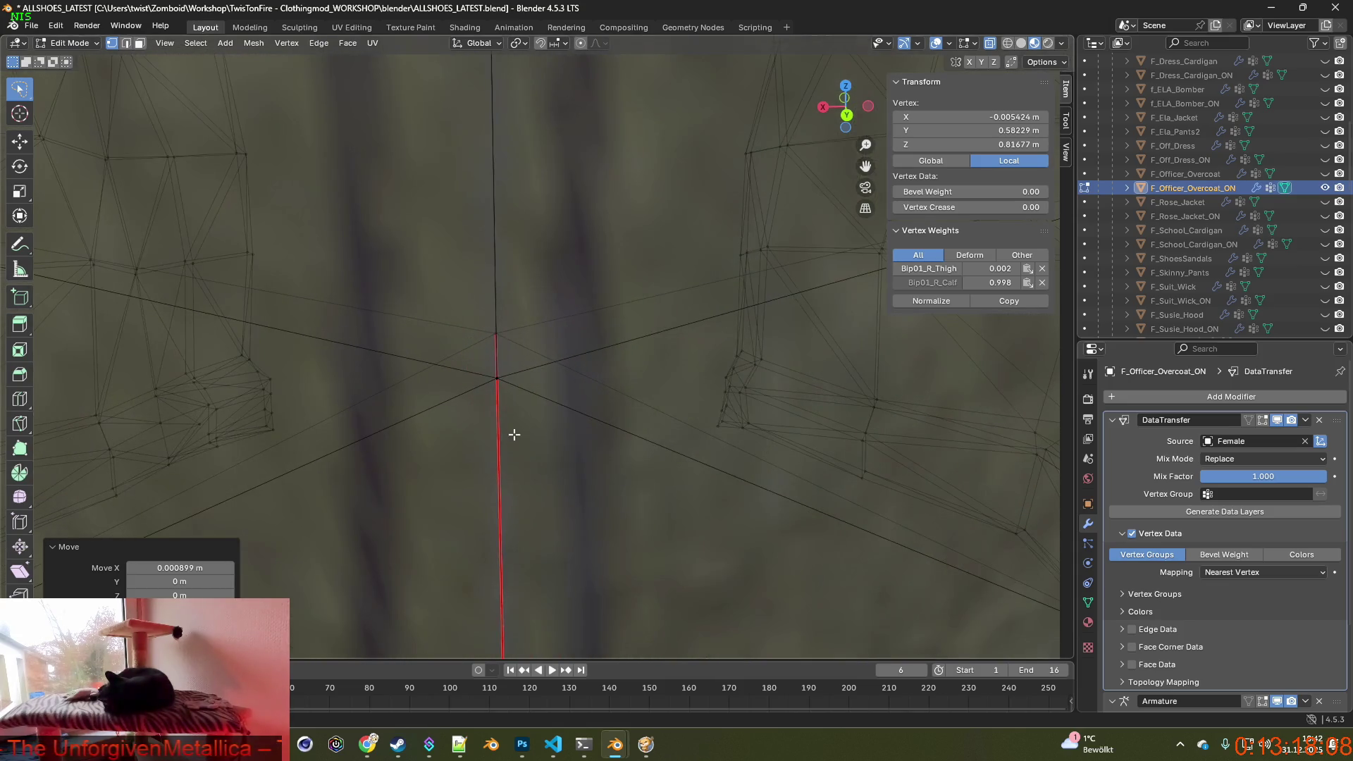
left_click(497, 382)
mouse_move(539, 530)
middle_mouse_down()
mouse_move(546, 471)
mouse_move(543, 553)
mouse_move(520, 450)
mouse_move(519, 519)
mouse_move(477, 489)
mouse_move(501, 498)
mouse_move(470, 386)
mouse_move(493, 395)
mouse_move(507, 459)
mouse_move(526, 422)
mouse_move(514, 417)
middle_mouse_up()
left_click(471, 385)
key("g")
key("x")
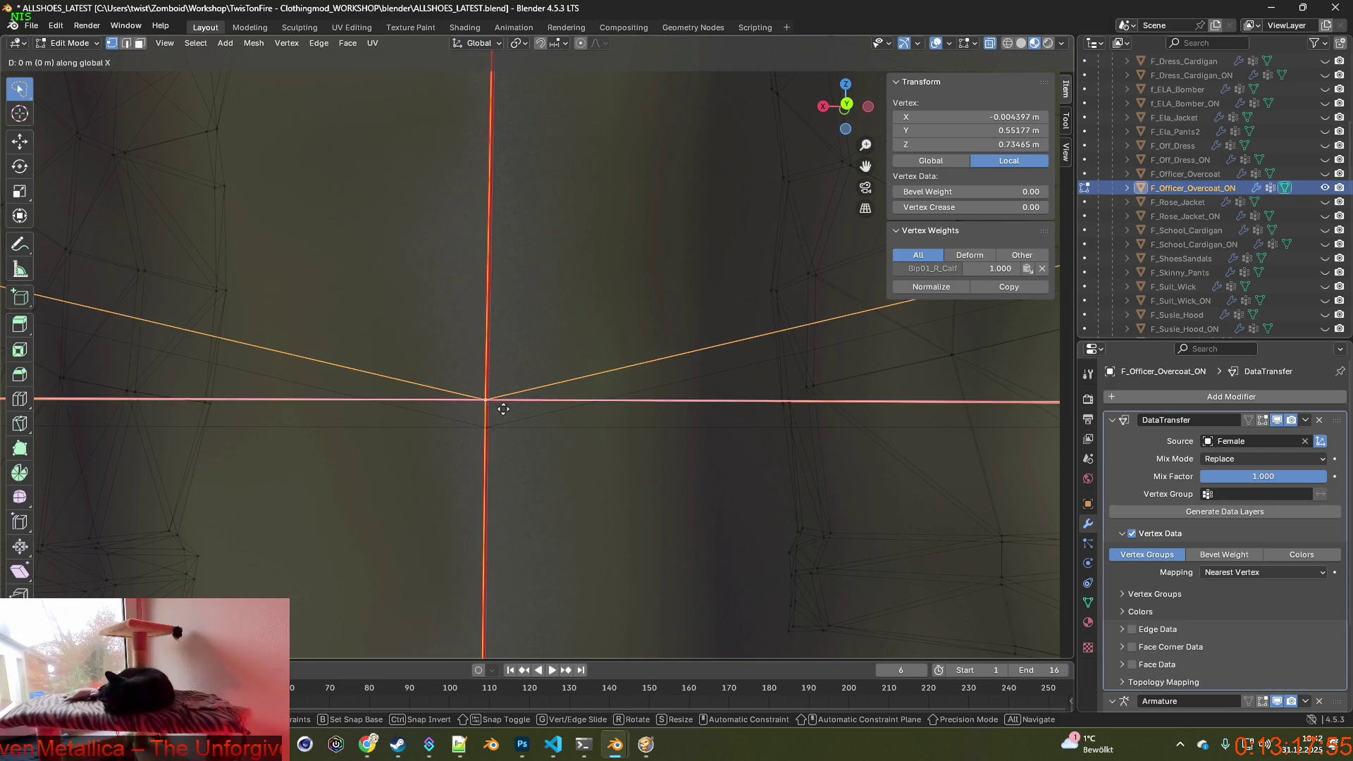
right_click(535, 447)
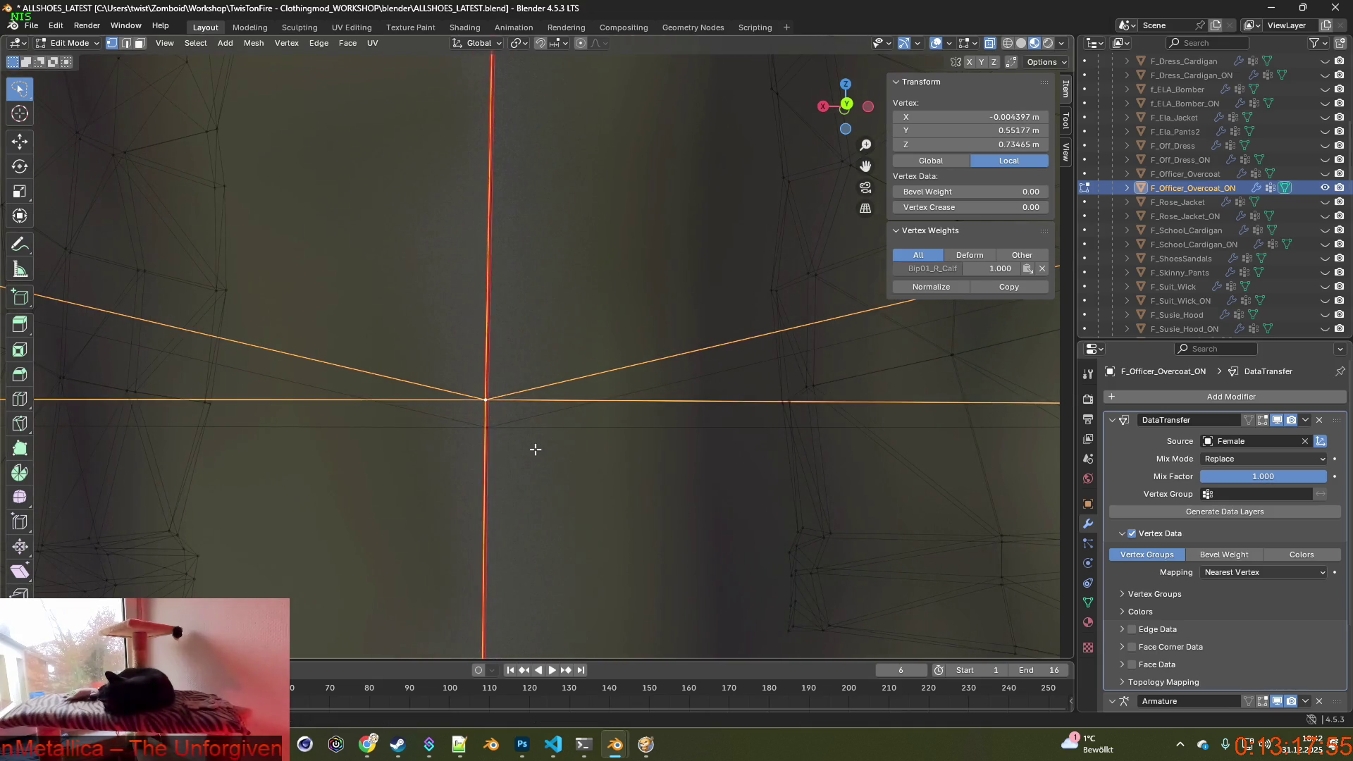
scroll(533, 468, "down", 2)
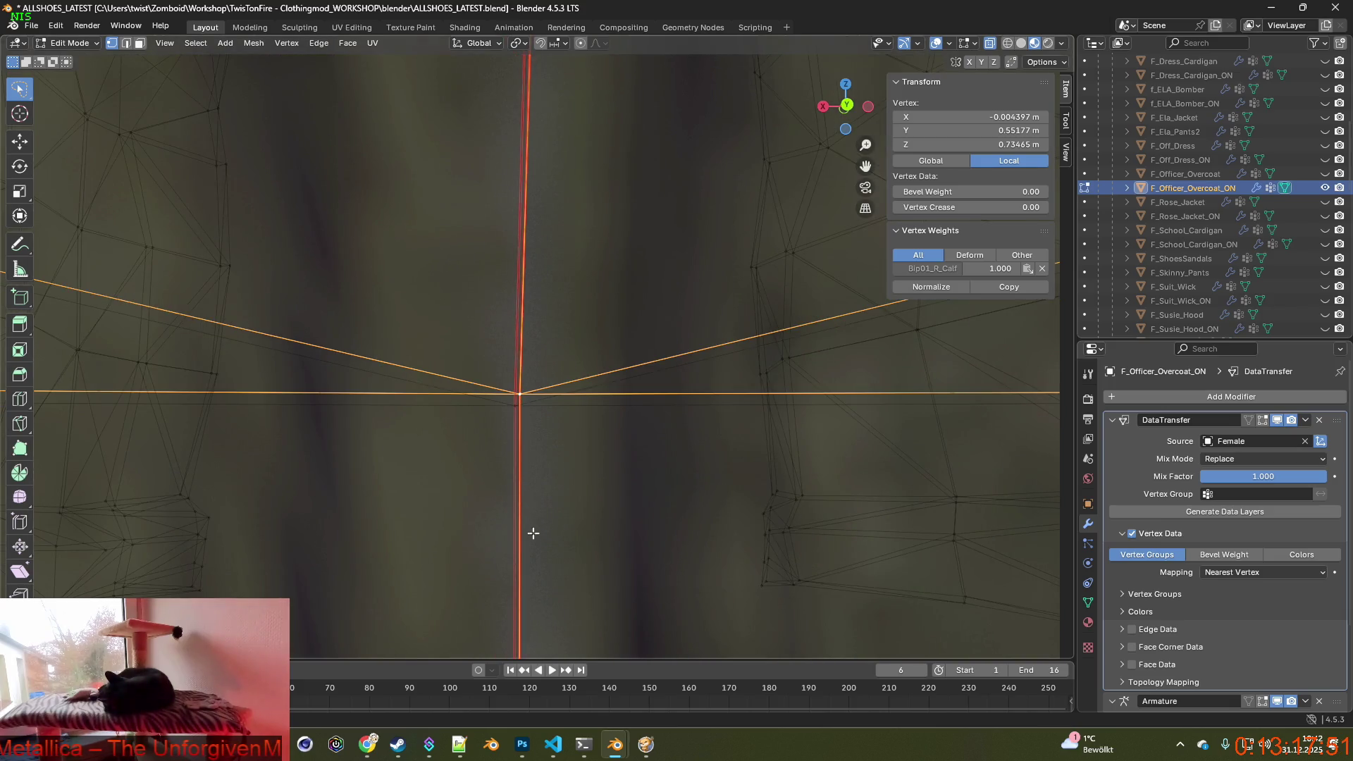
middle_click_drag(532, 533, 527, 394, "shift")
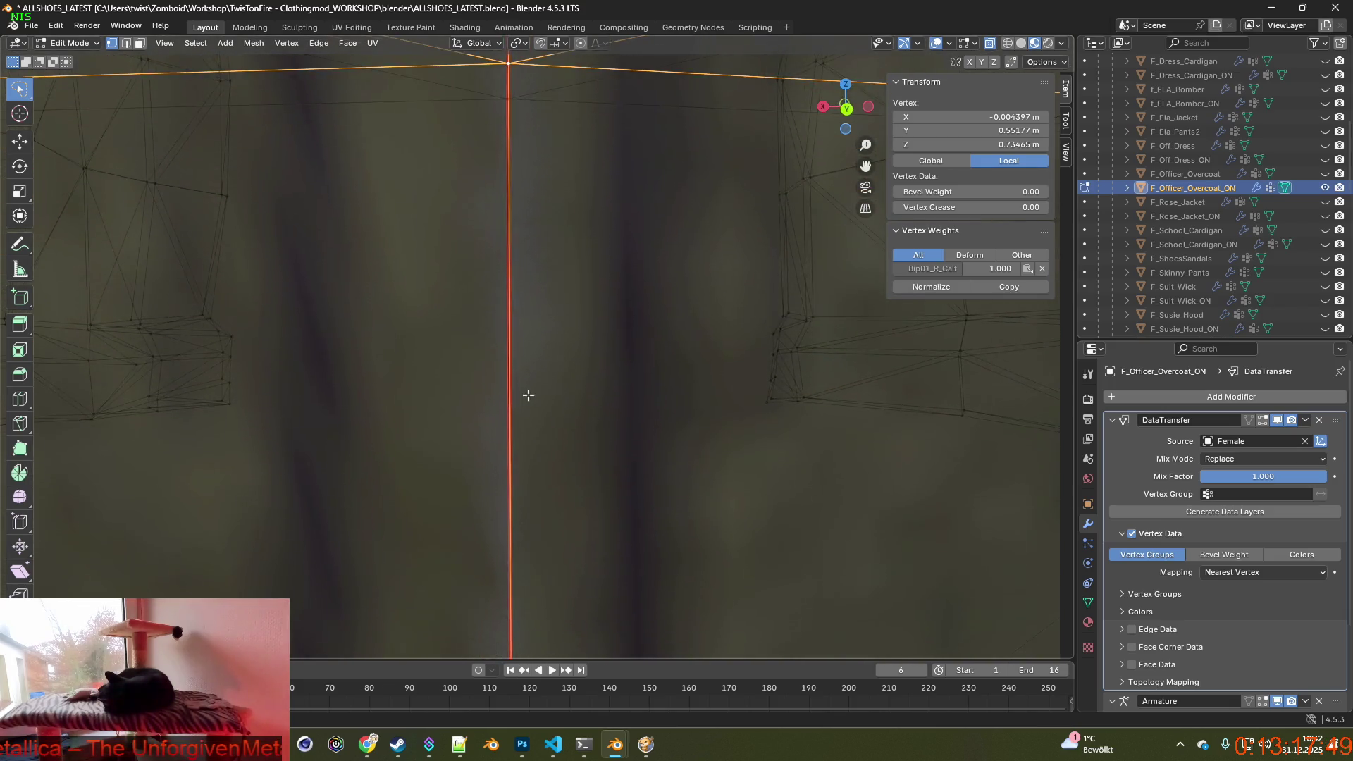
middle_click_drag(526, 393, 534, 470, "shift")
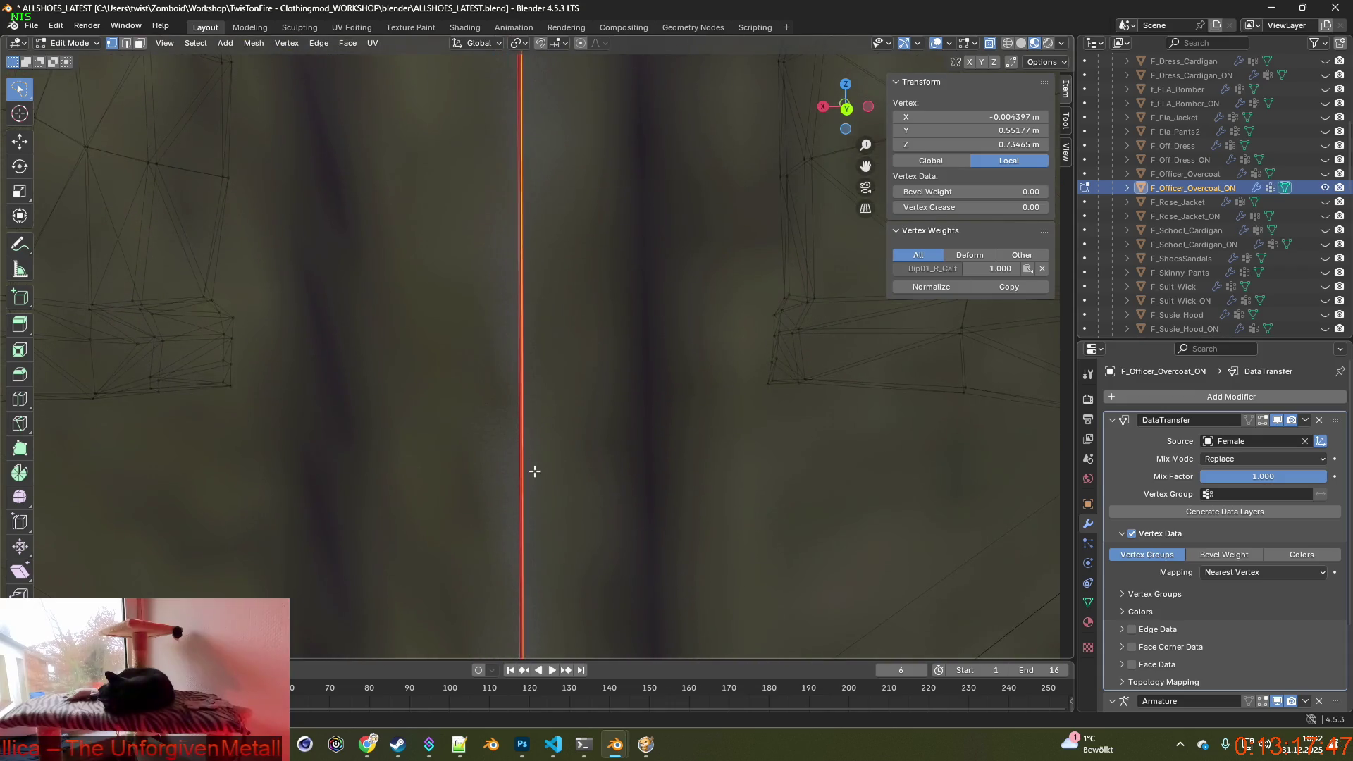
scroll(533, 470, "down", 2)
scroll(536, 519, "down", 2)
scroll(538, 499, "down", 1)
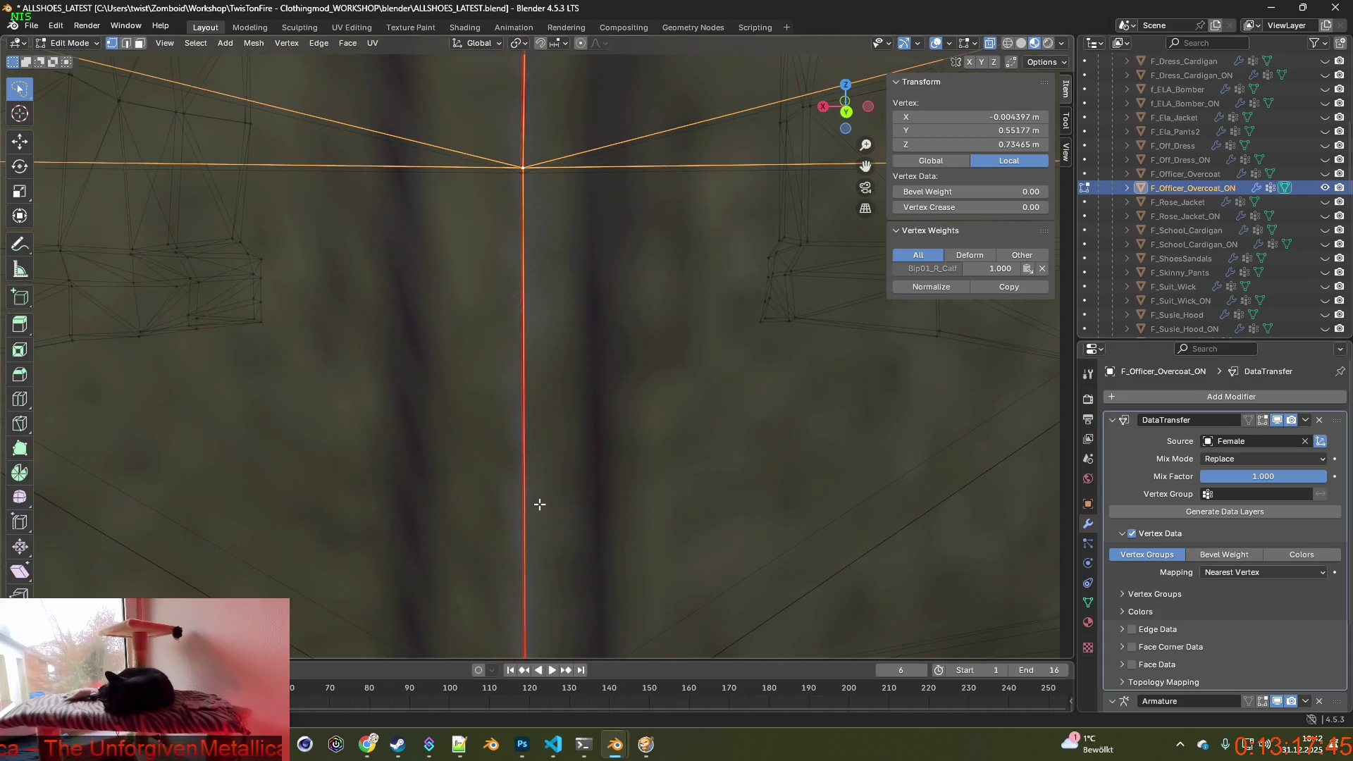
scroll(539, 504, "down", 1)
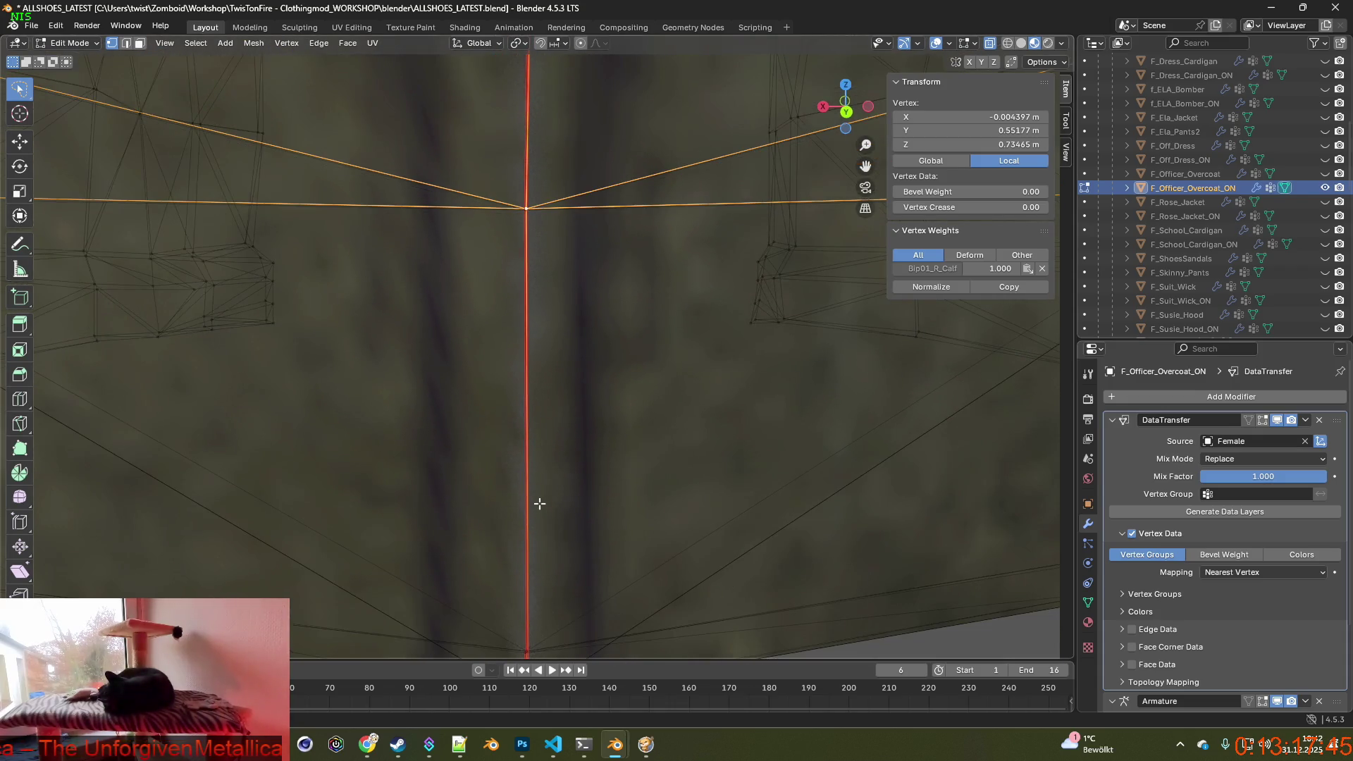
left_click(558, 408)
key("k")
Knife-cut a new edge from the slit's top vertex down to the hem corner and apply it
left_click(527, 209)
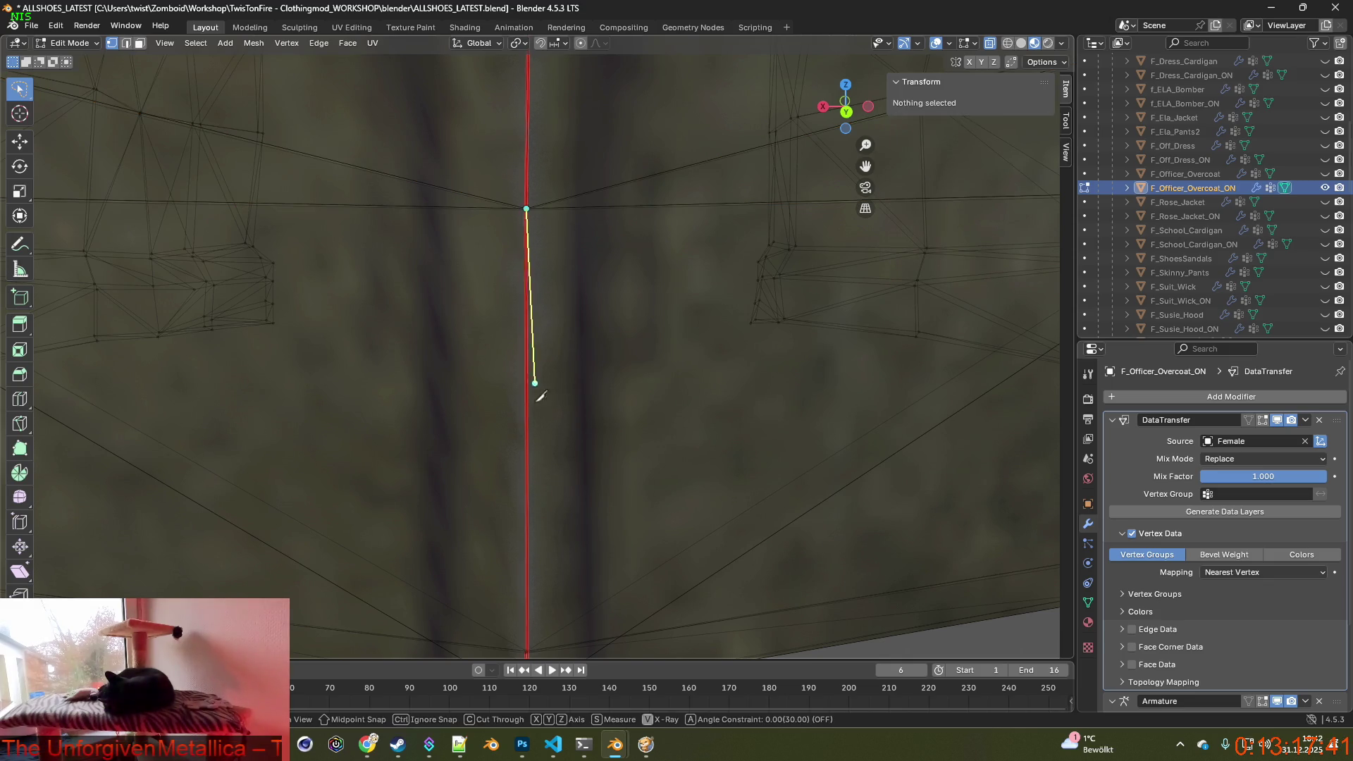
mouse_move(538, 620)
middle_mouse_down("shift")
mouse_move(543, 493)
mouse_move(430, 489)
middle_mouse_up("shift")
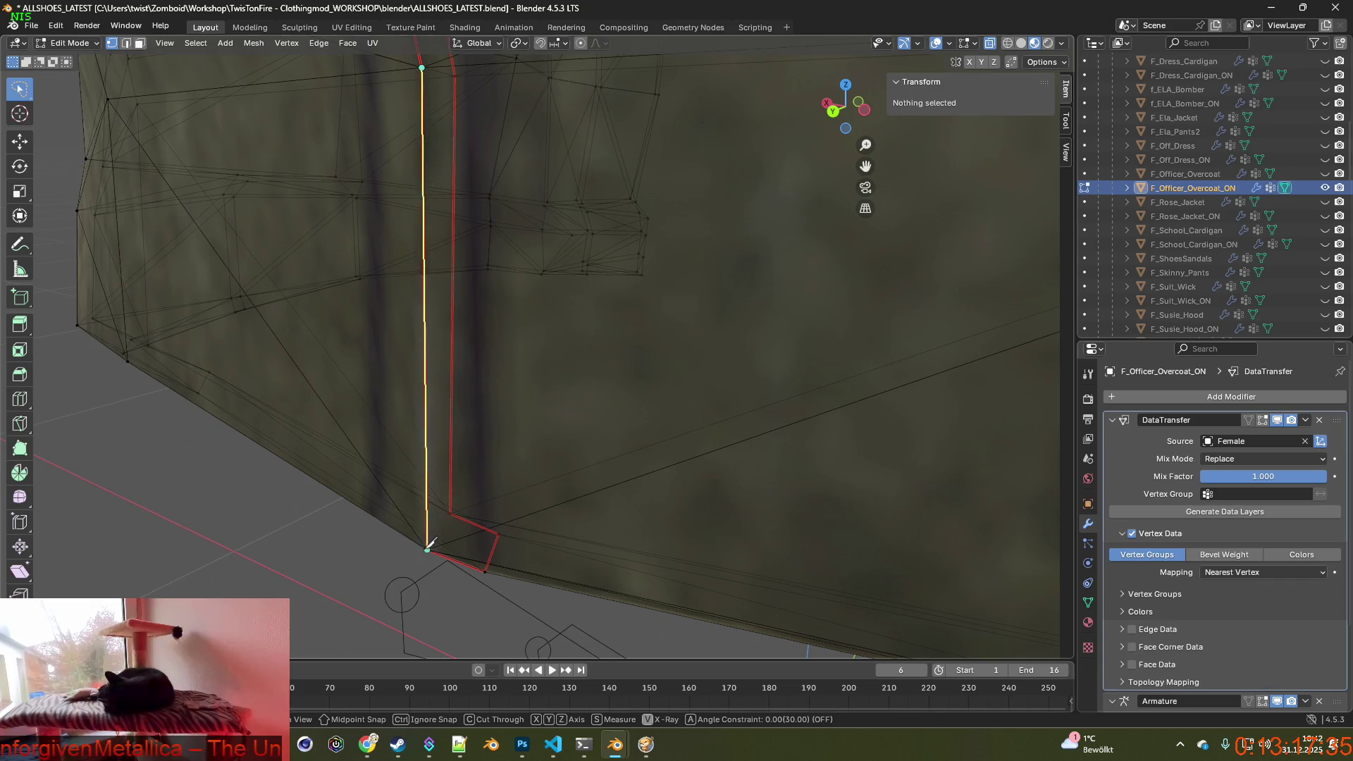
middle_click_drag(432, 551, 501, 563)
left_click(501, 563)
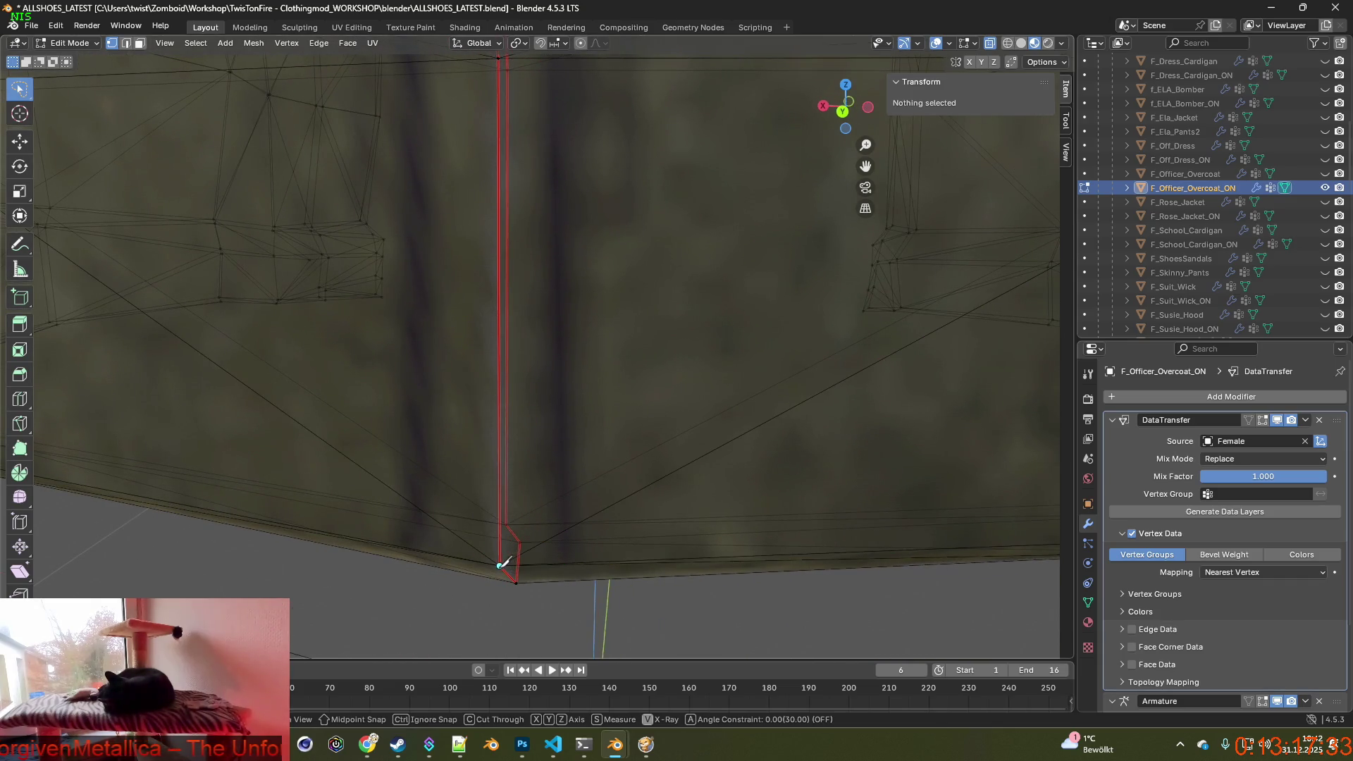
key("Return")
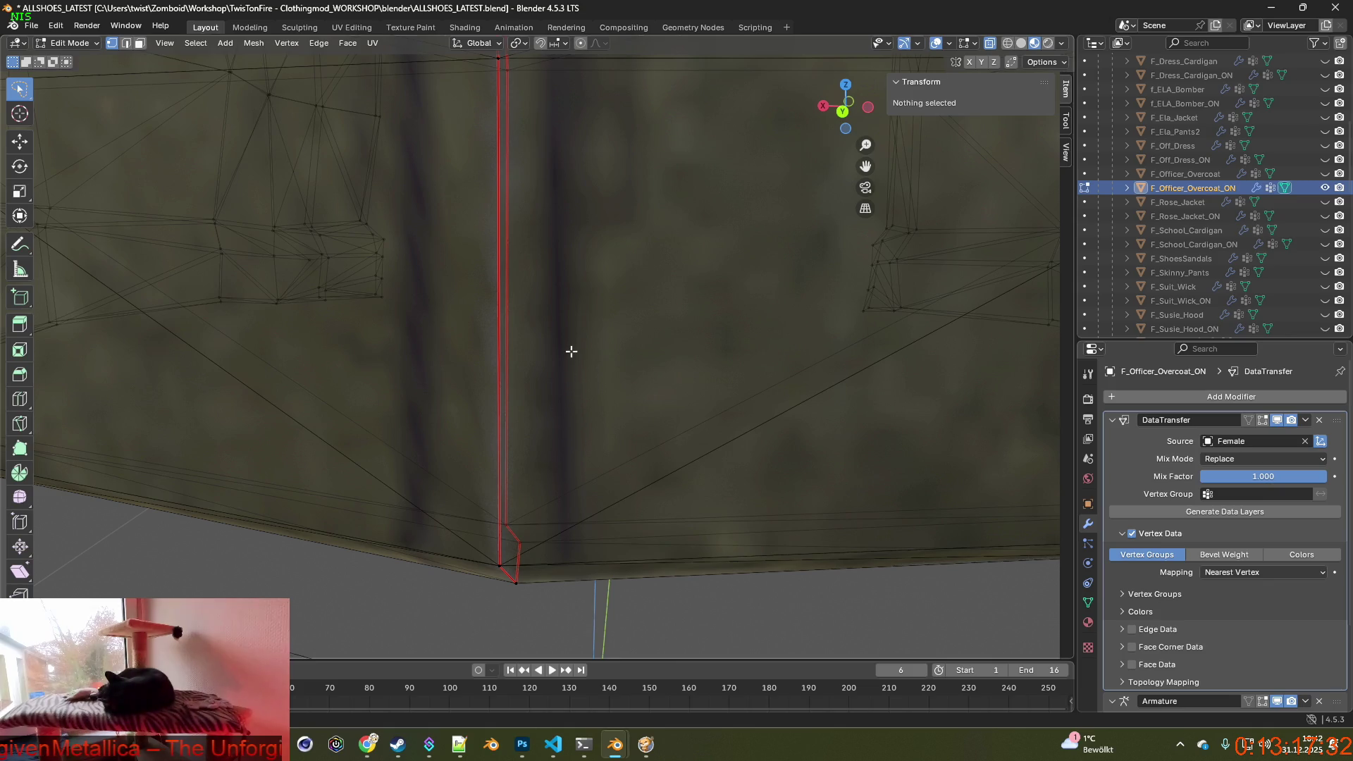
scroll(570, 351, "up", 2)
scroll(529, 469, "up", 2)
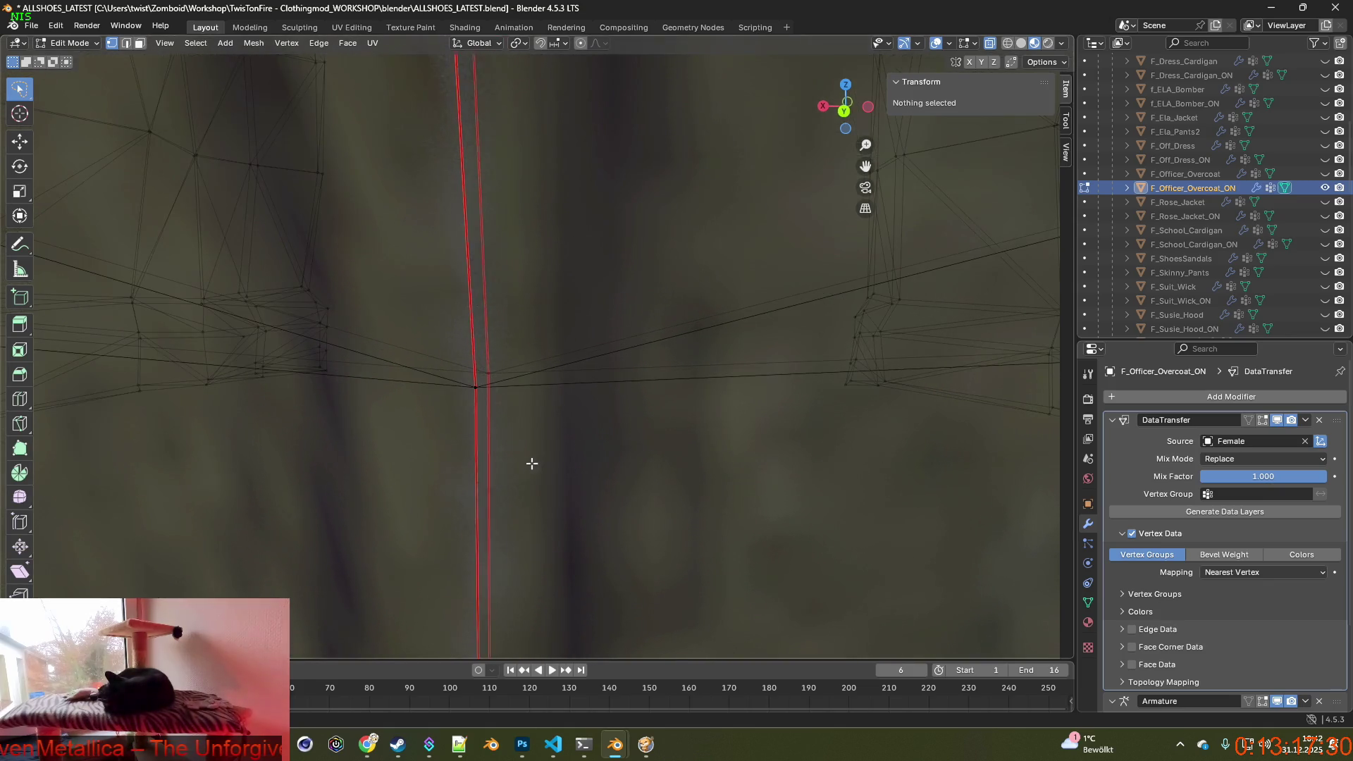
left_click(475, 386)
Try moving the slit-top vertex twice, cancelling and undoing each attempt
middle_click_drag(522, 454, 527, 452)
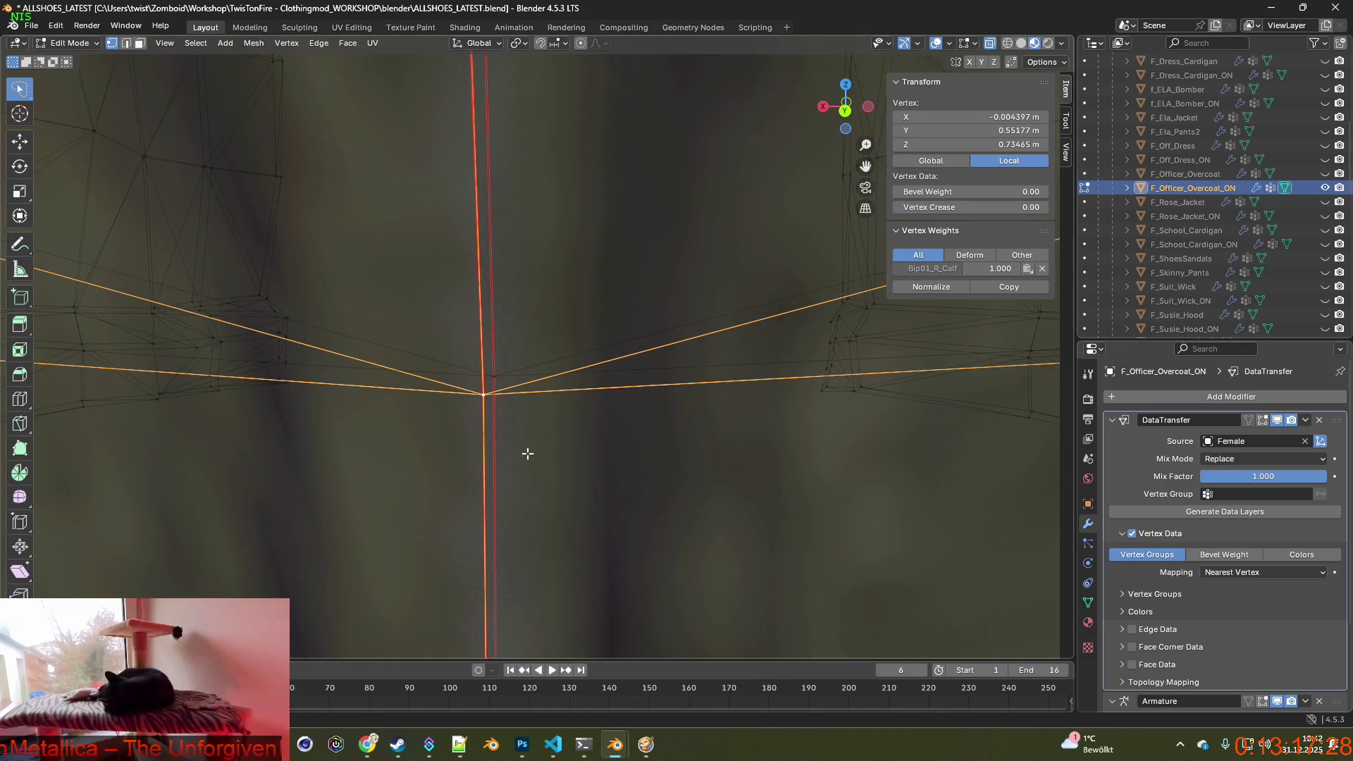
key("g")
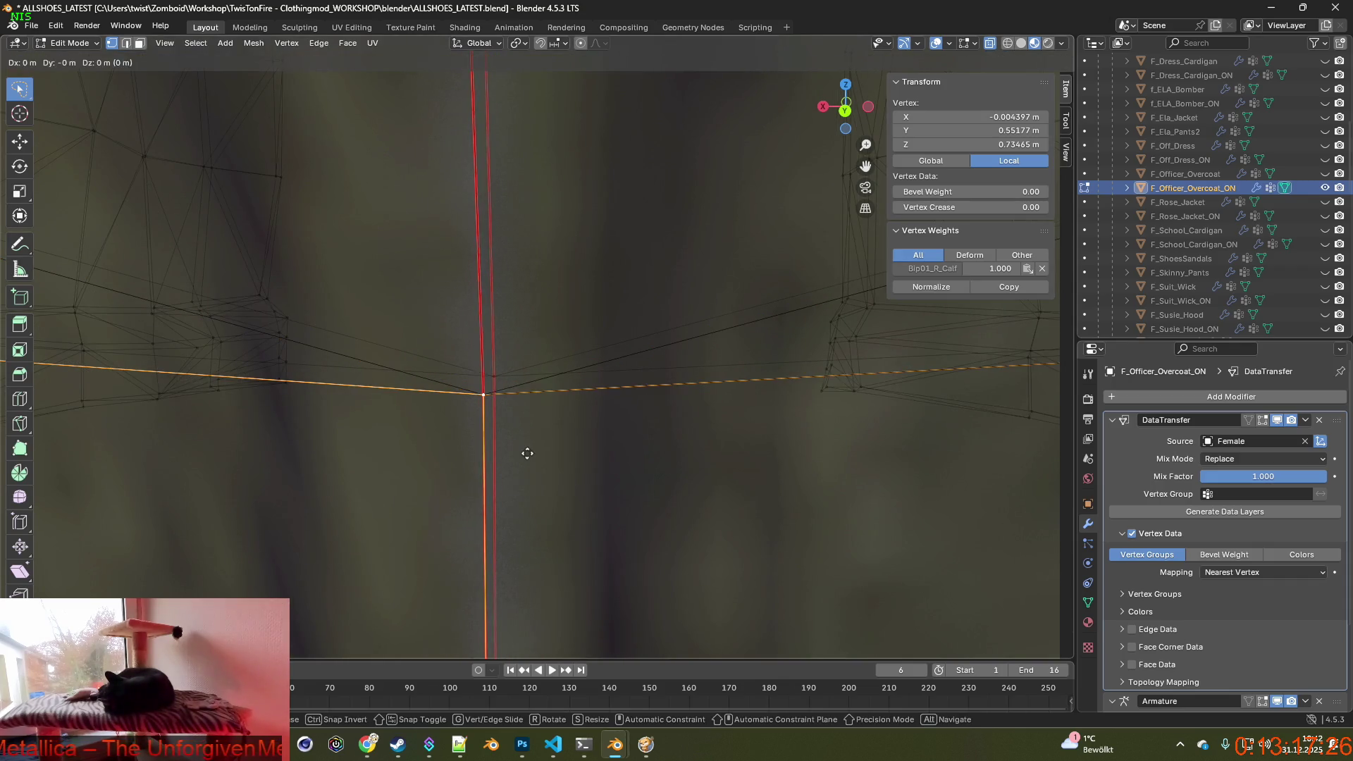
right_click(522, 457)
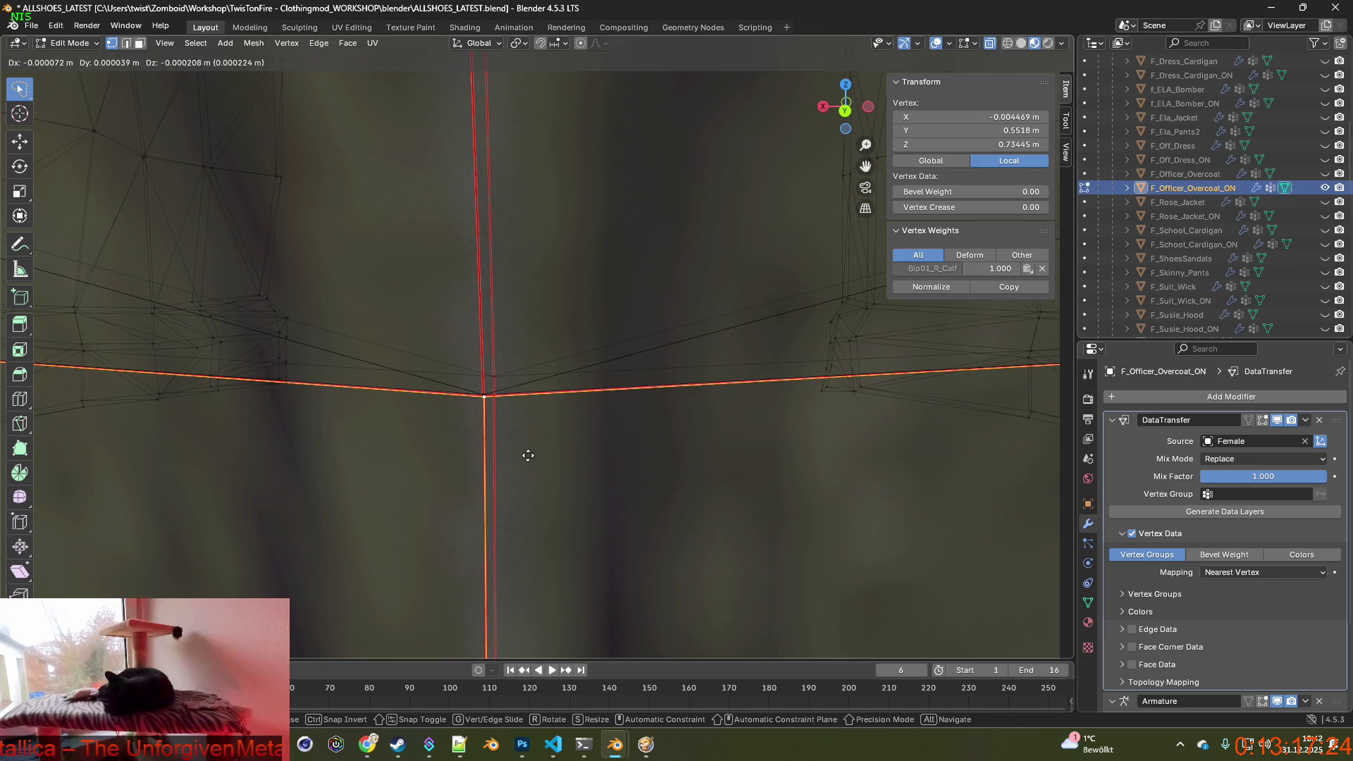
key("ctrl+z")
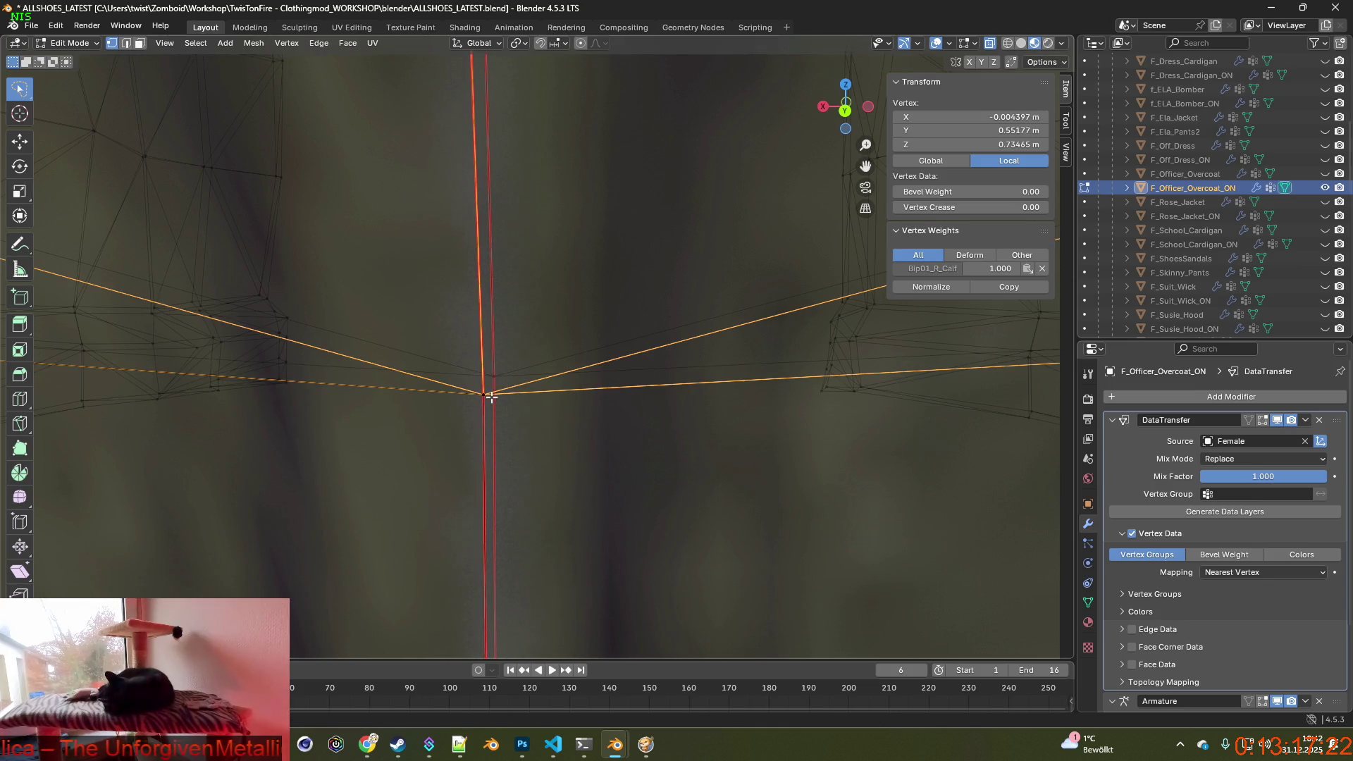
key("g")
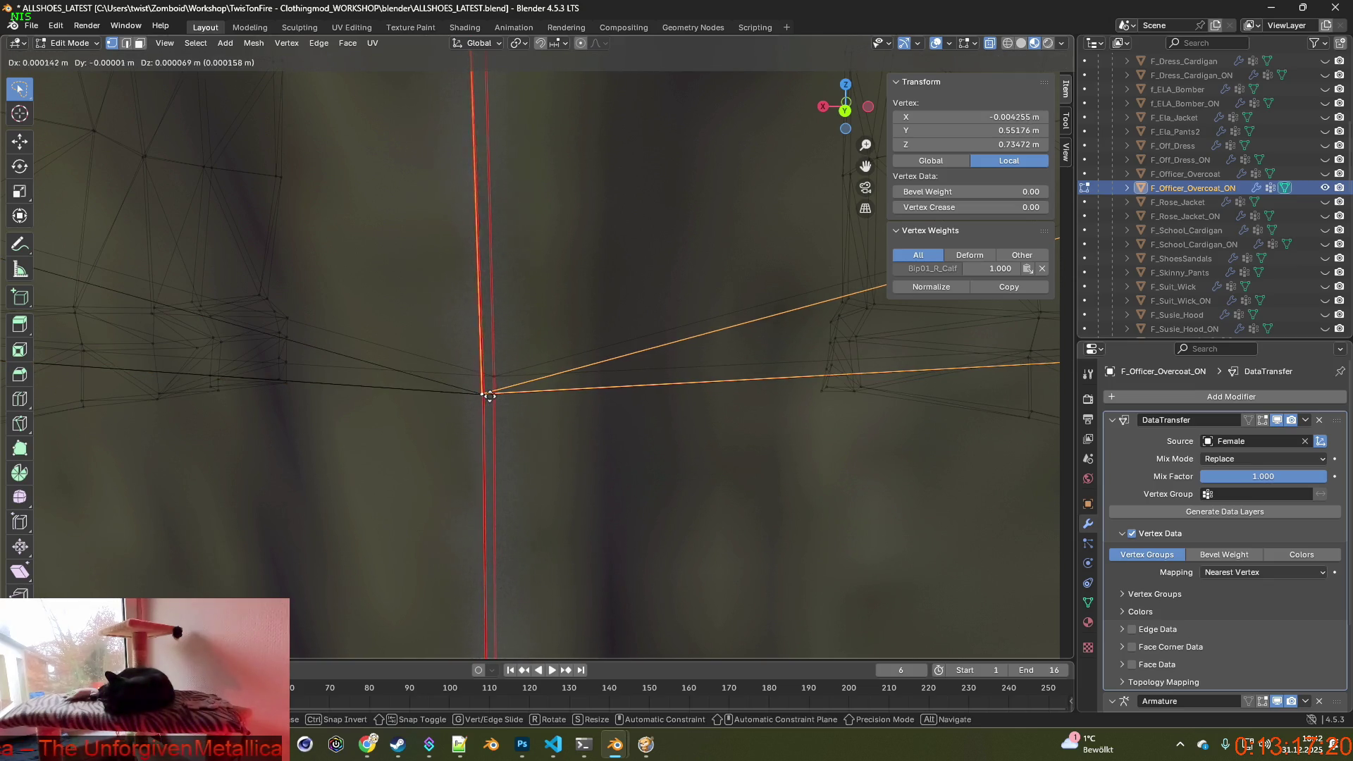
right_click(487, 395)
key("ctrl+z")
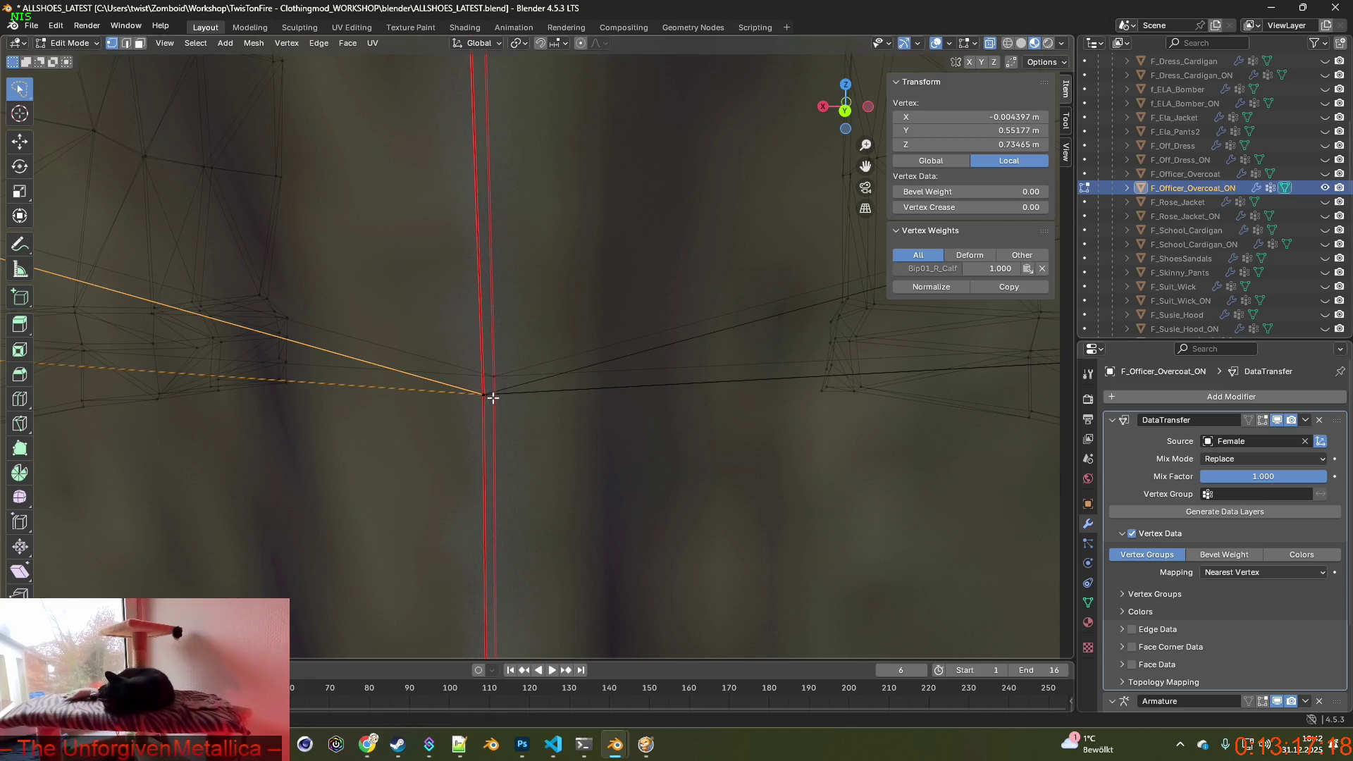
scroll(506, 436, "up", 5)
Rip the seam vertex at the vent top with V and start pulling it apart
middle_click_drag(475, 469, 514, 390)
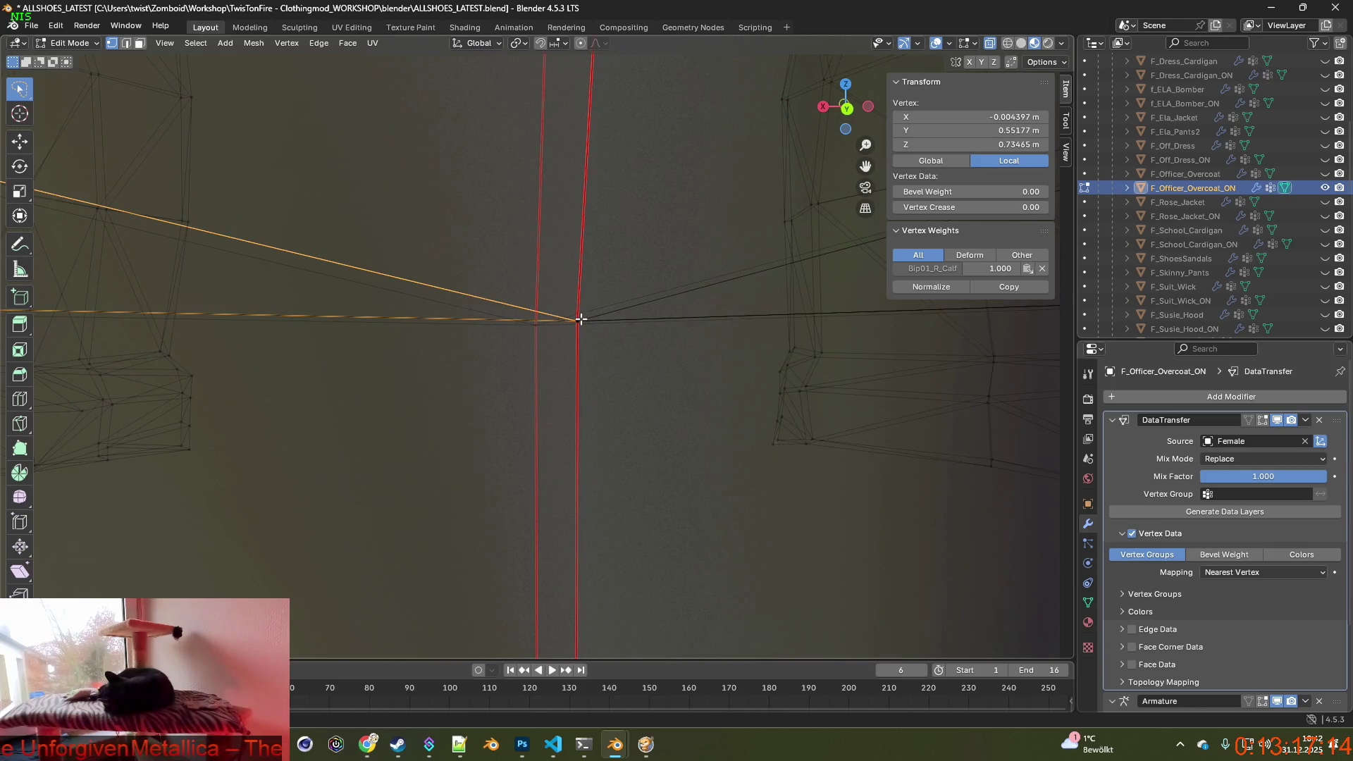
middle_click_drag(581, 316, 584, 385)
left_click(405, 382)
left_click(391, 381)
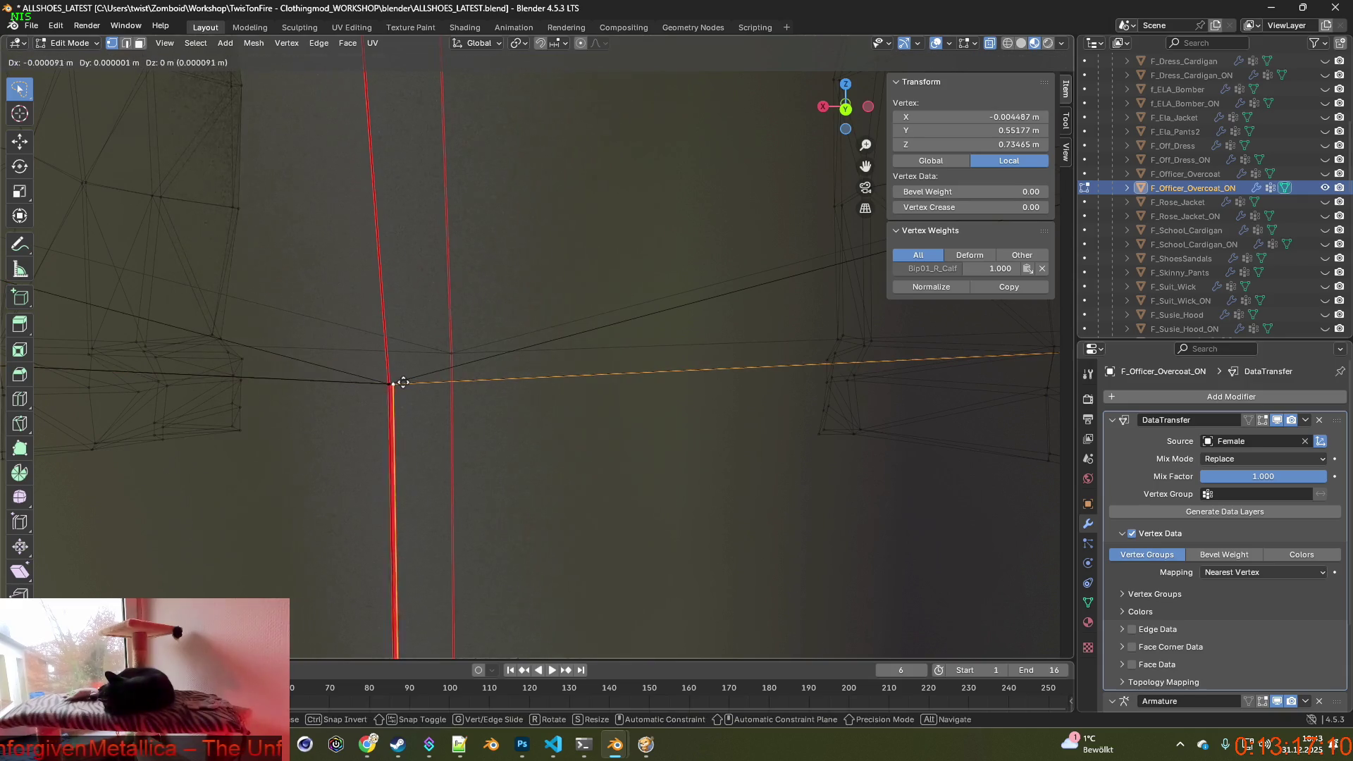
key("v")
left_click(401, 383)
left_click(391, 382)
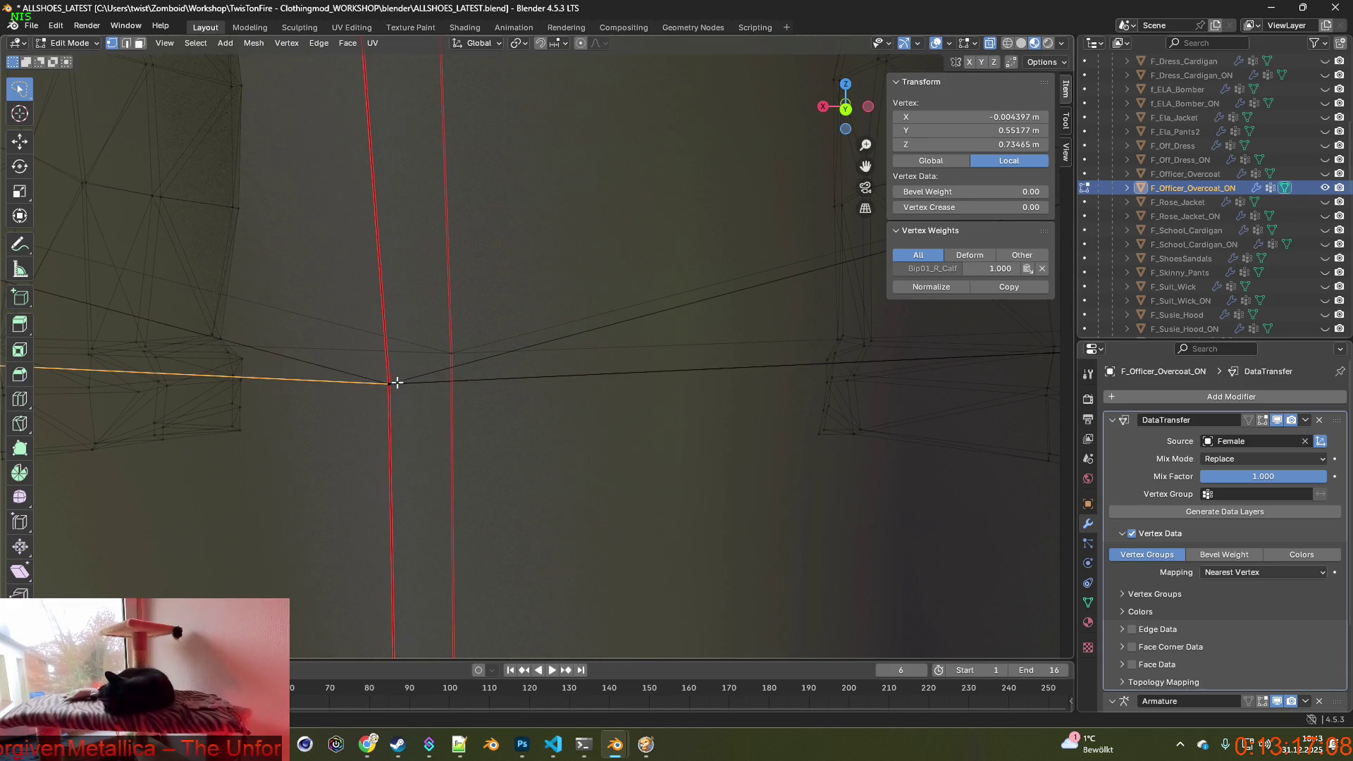
left_click(391, 384)
left_click(397, 384)
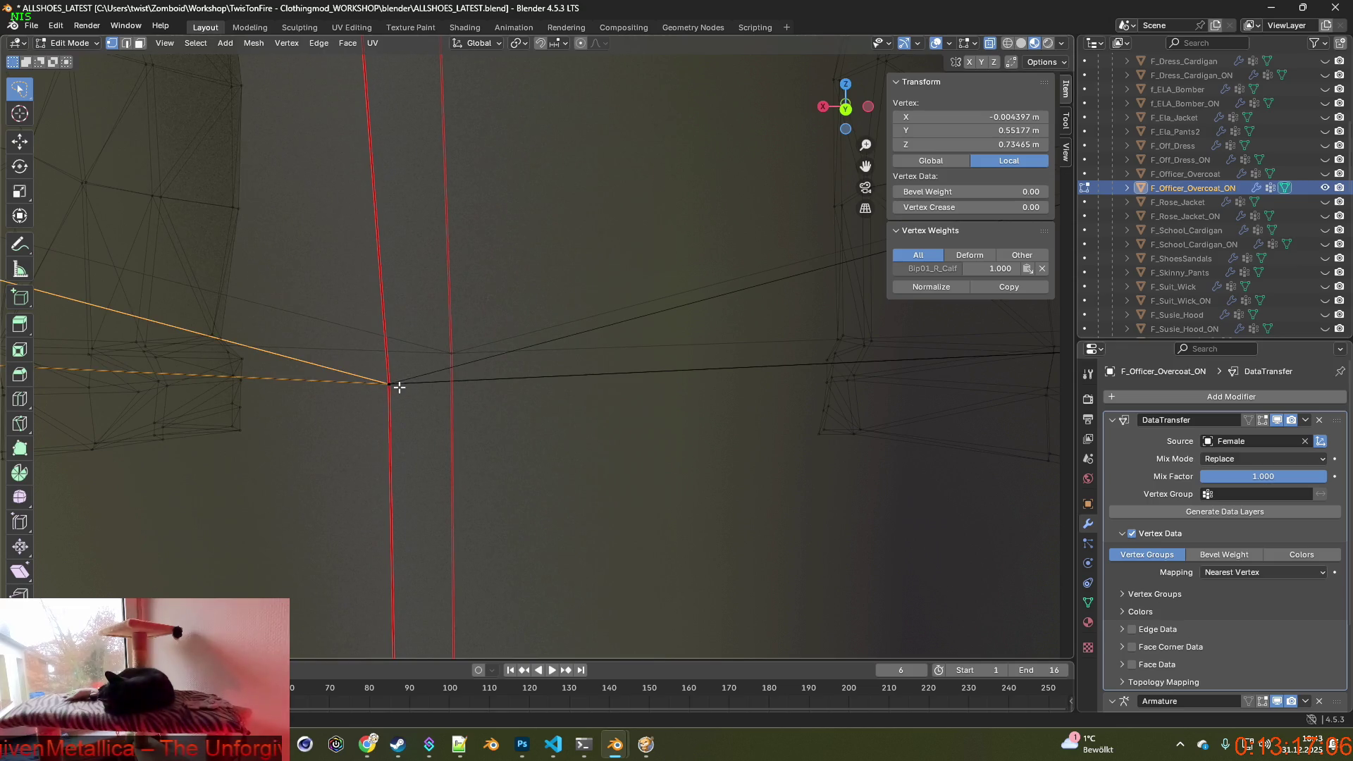
left_click(393, 386)
key("g")
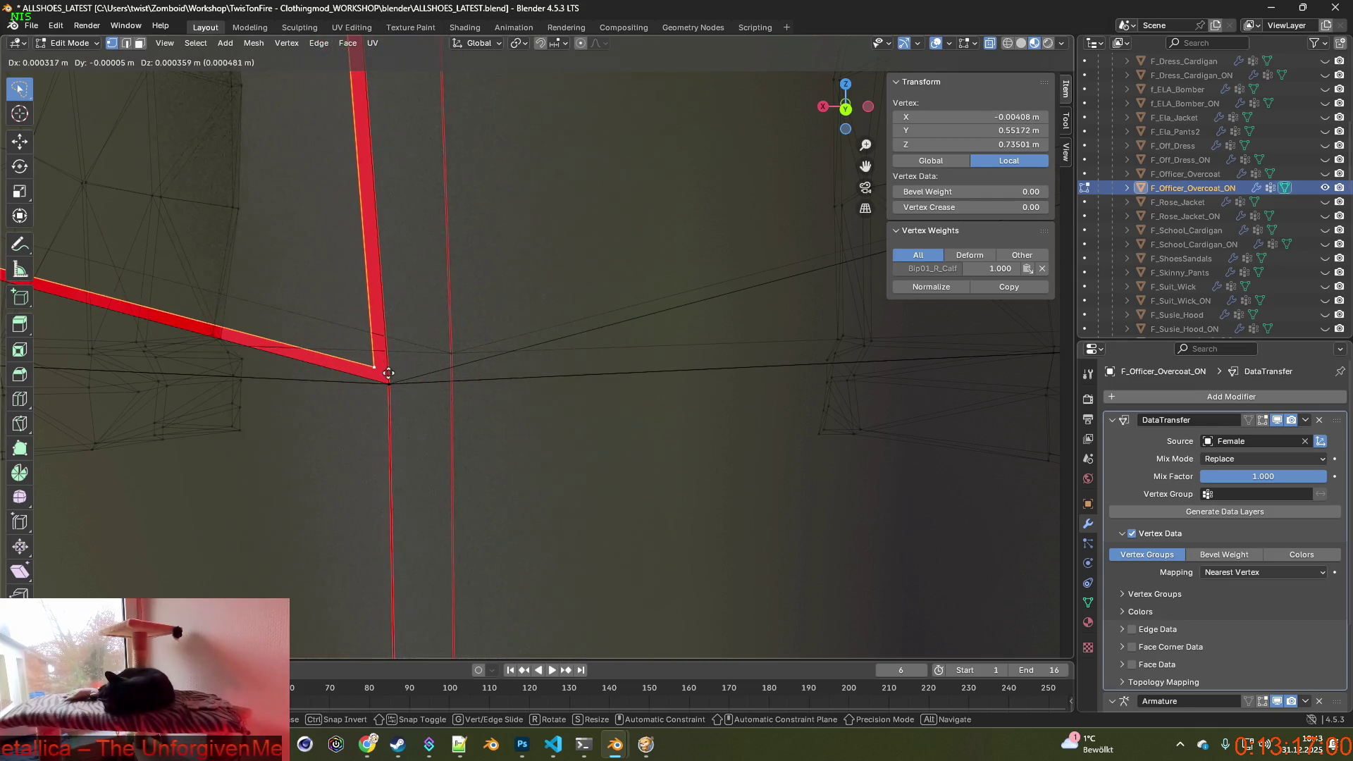
right_click(398, 380)
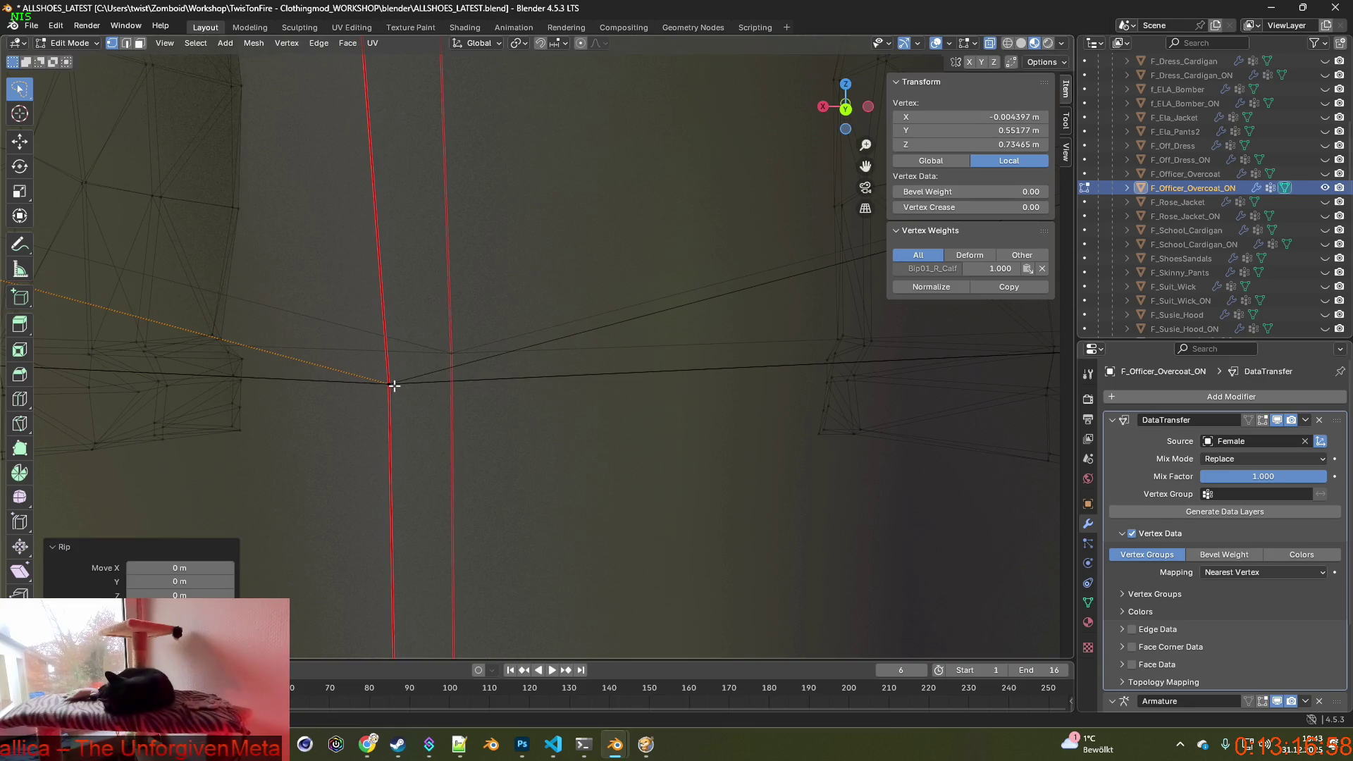
key("ctrl+z")
key("v")
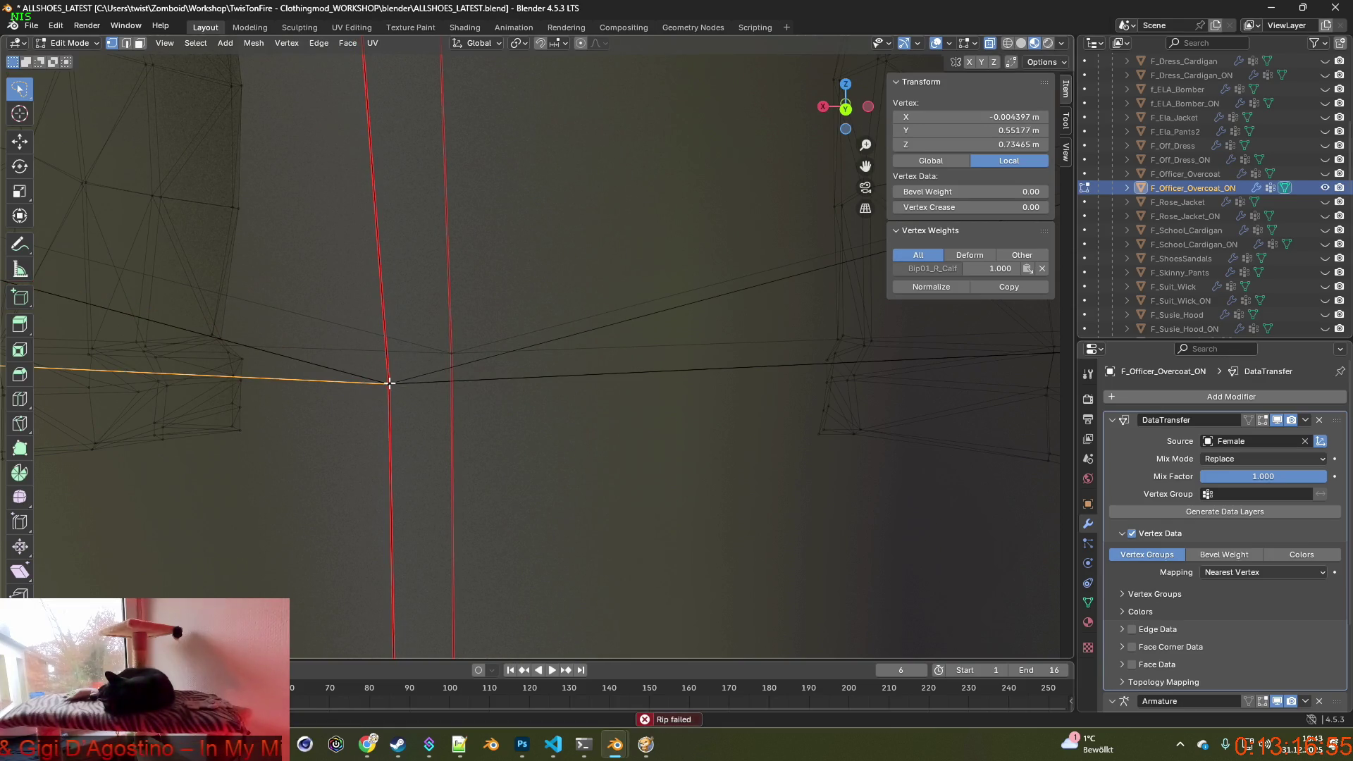
key("v")
left_click(522, 432)
middle_click_drag(522, 431, 539, 456)
left_click(473, 509)
key("v")
left_click(475, 509)
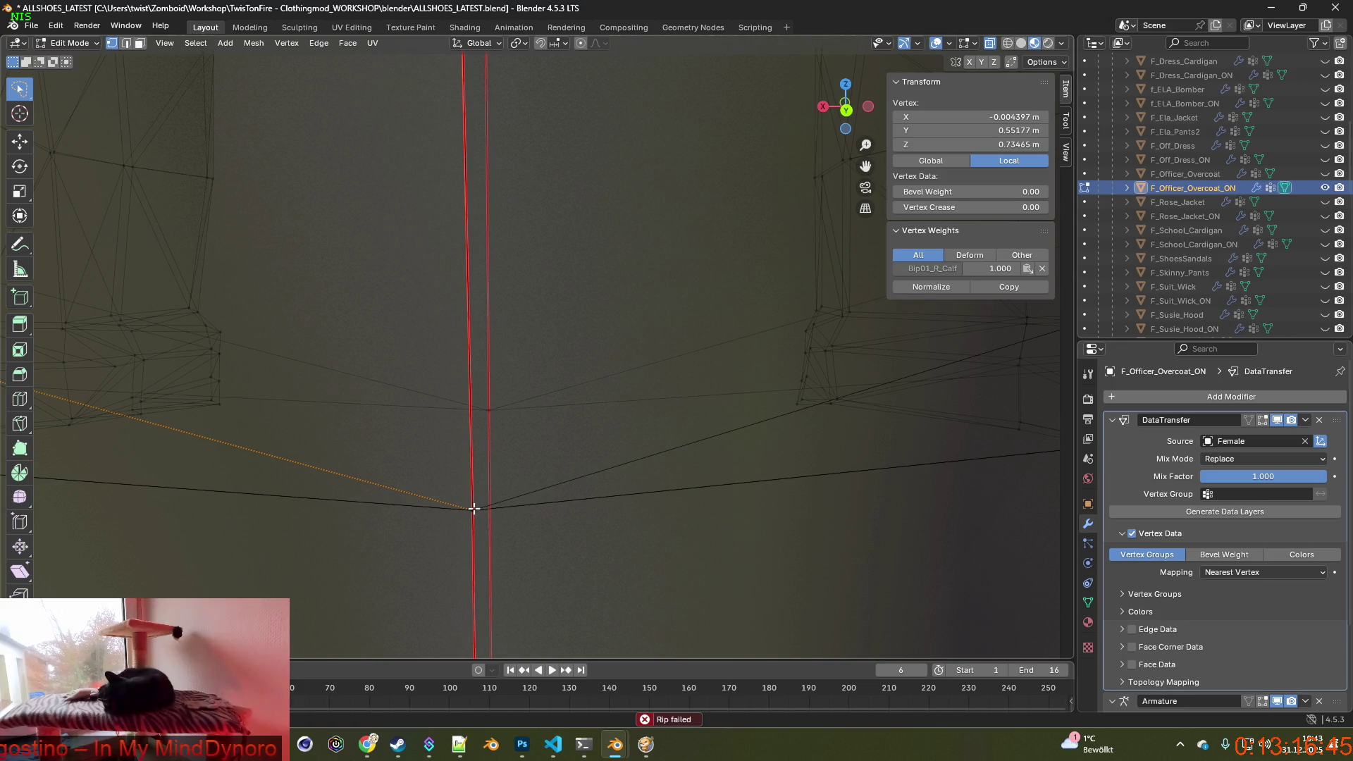
left_click(477, 510)
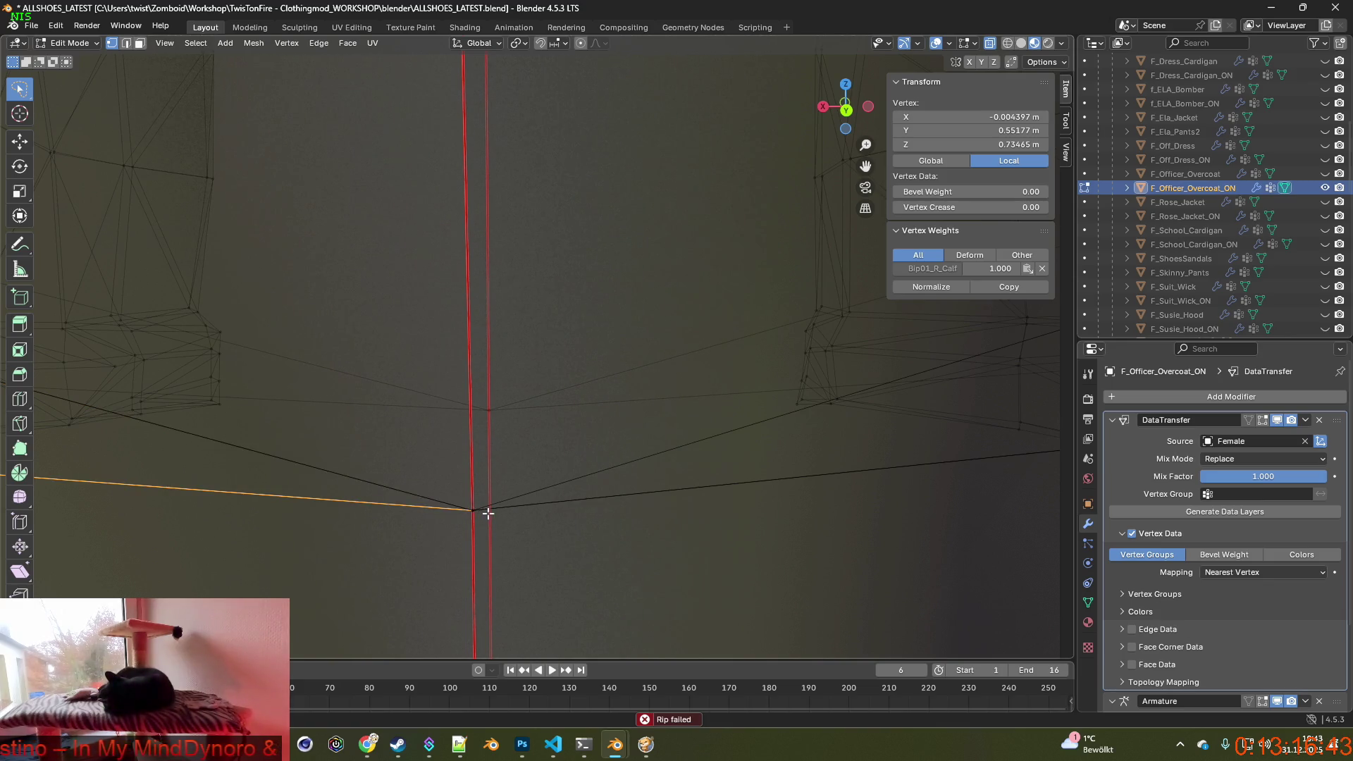
mouse_move(493, 510)
middle_mouse_down()
mouse_move(505, 531)
mouse_move(480, 536)
mouse_move(525, 503)
middle_mouse_up()
key("v")
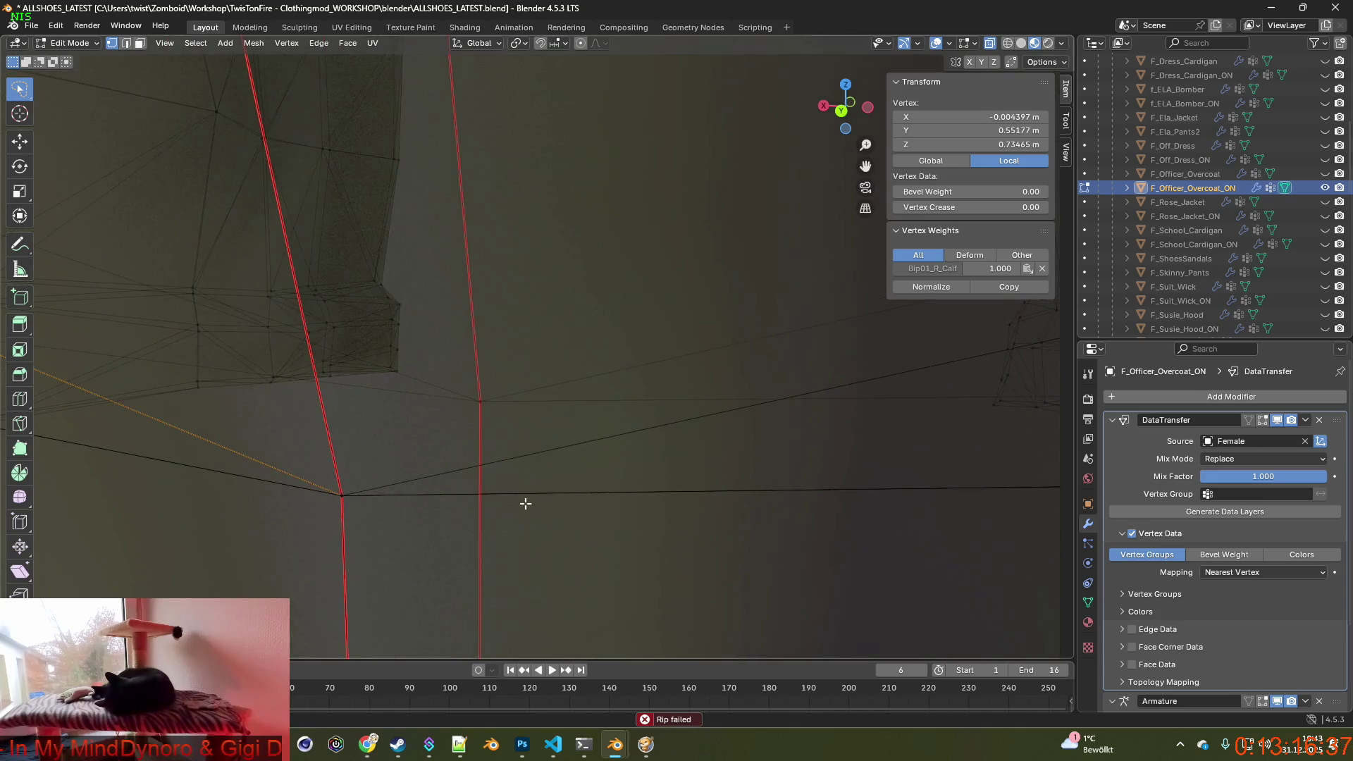
left_click(357, 475, "shift")
key("v")
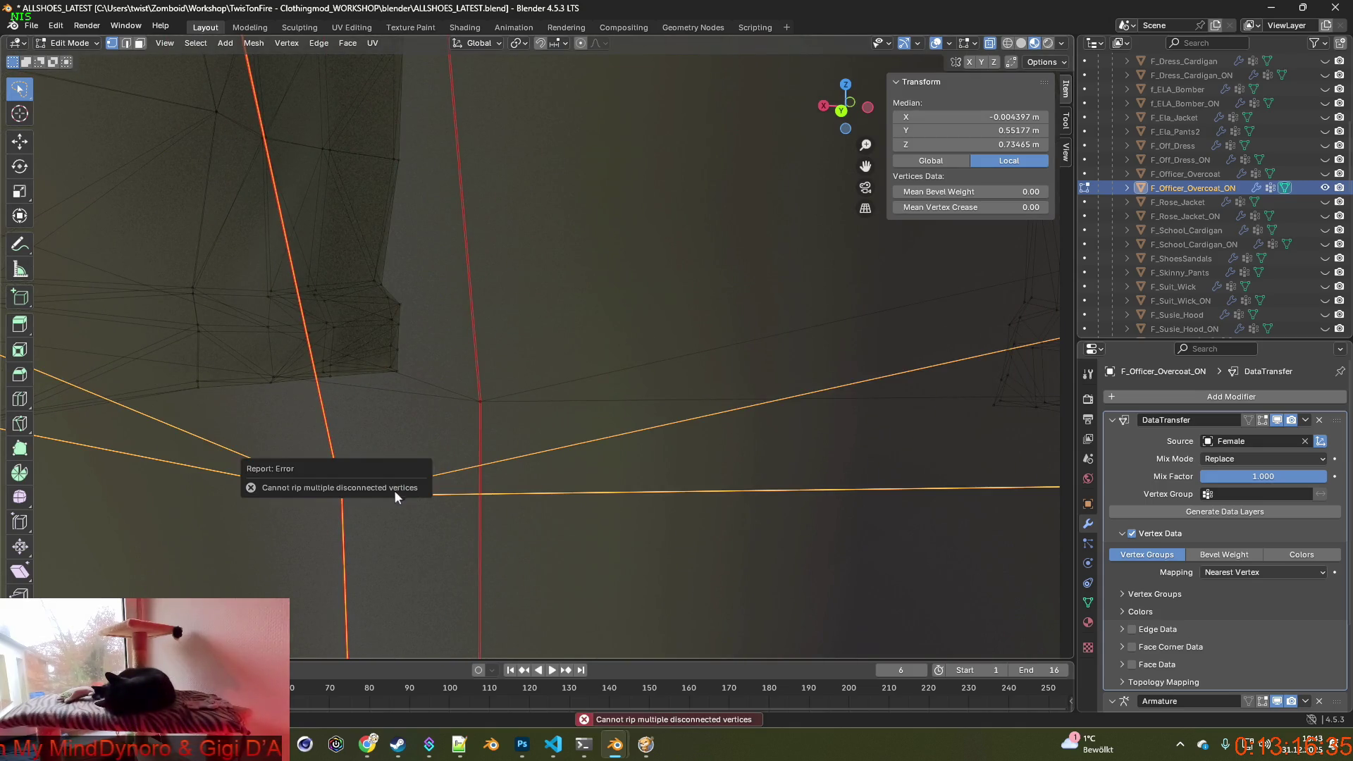
mouse_move(384, 537)
middle_mouse_down("shift")
mouse_move(400, 520)
mouse_move(482, 502)
mouse_move(572, 516)
mouse_move(571, 498)
mouse_move(518, 475)
middle_mouse_up("shift")
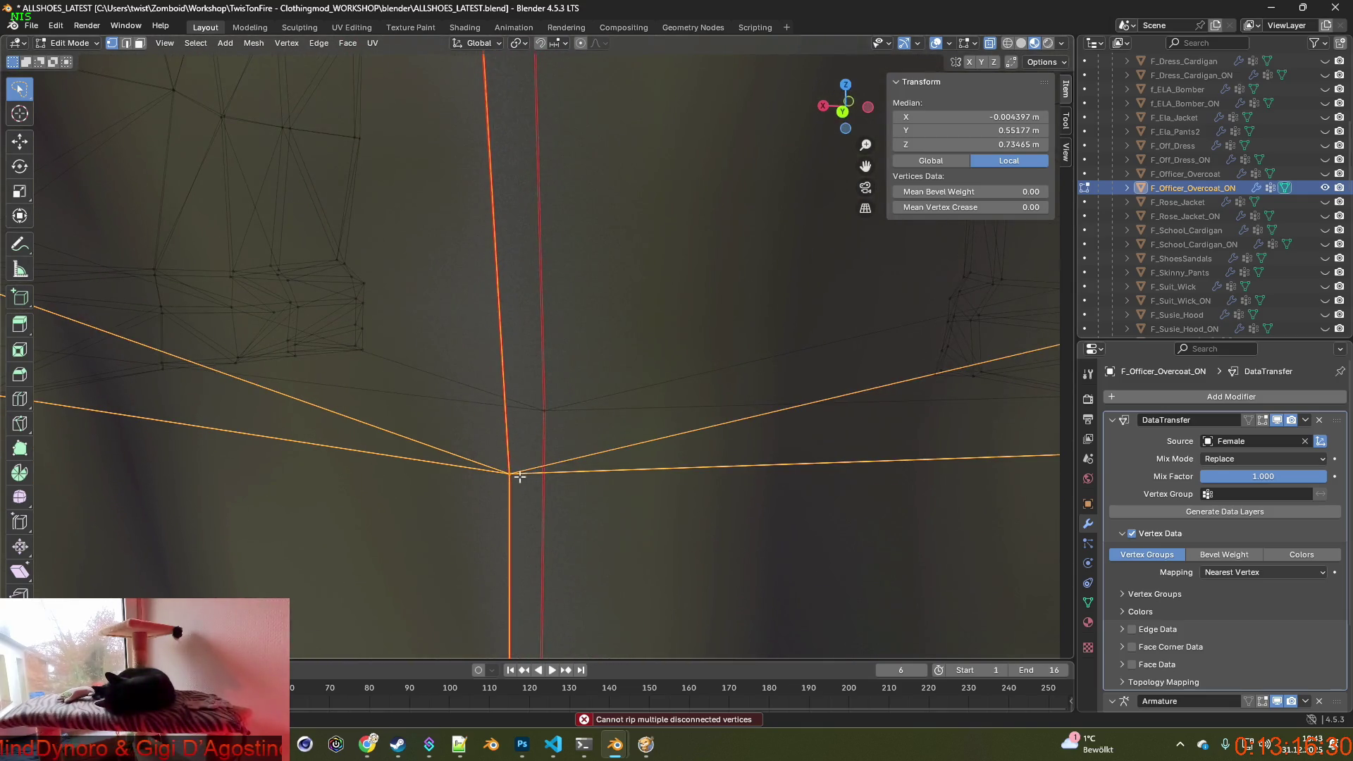
left_click(528, 477)
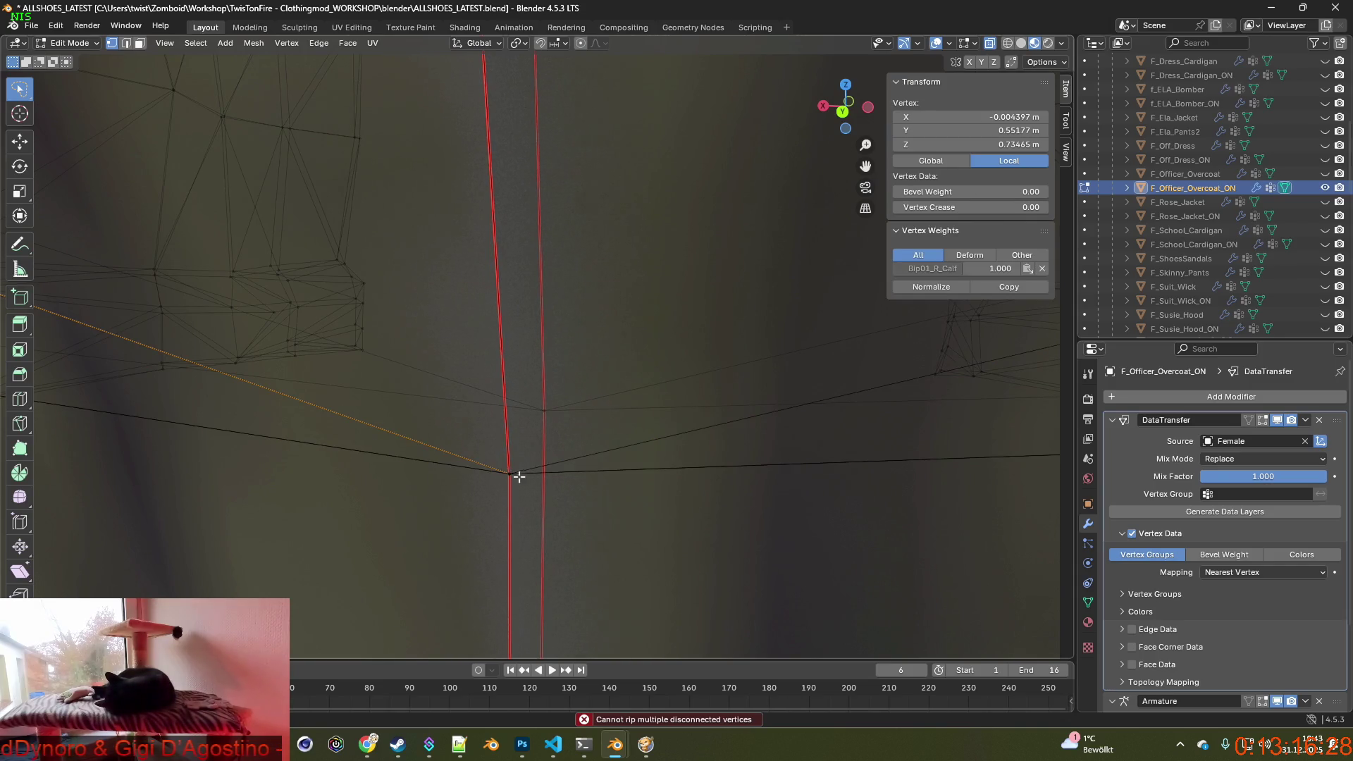
mouse_move(519, 490)
middle_mouse_down()
mouse_move(523, 514)
mouse_move(540, 503)
mouse_move(522, 528)
middle_mouse_up()
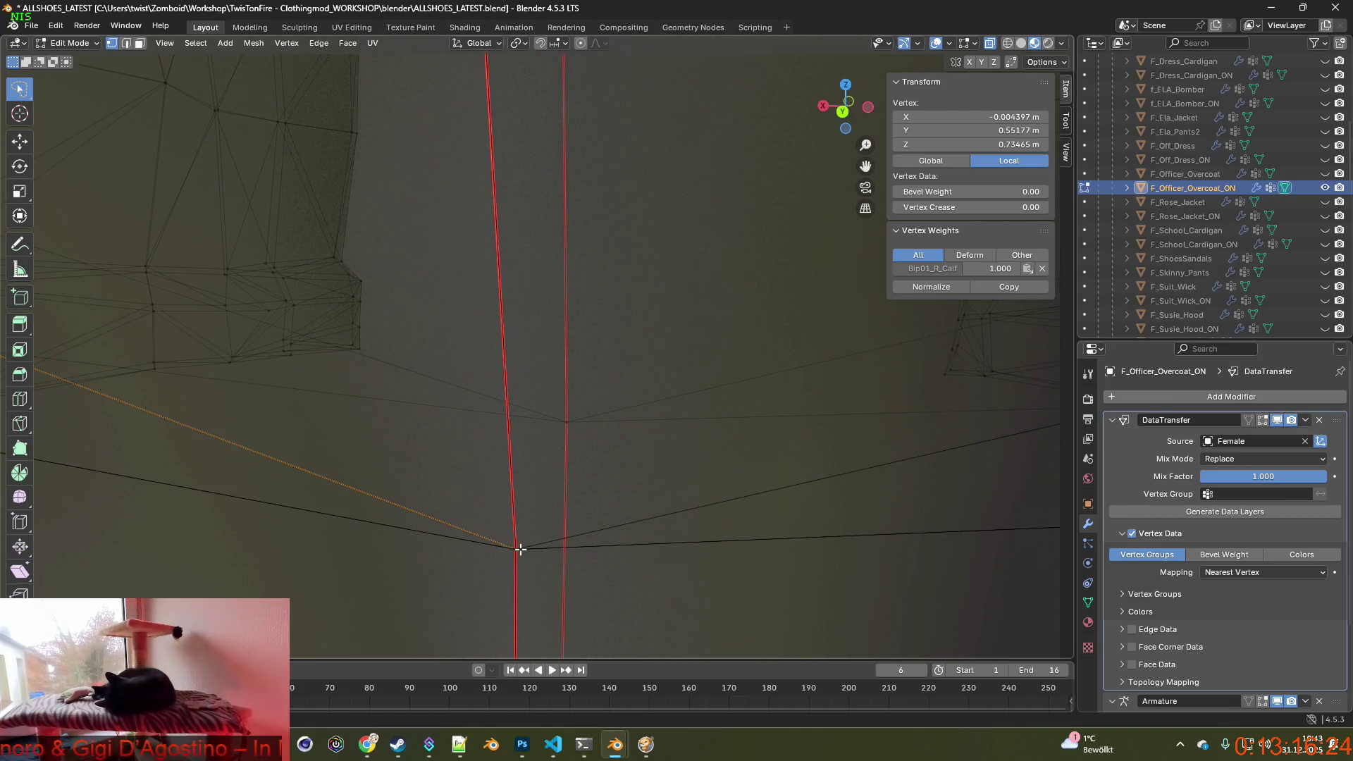
key("v")
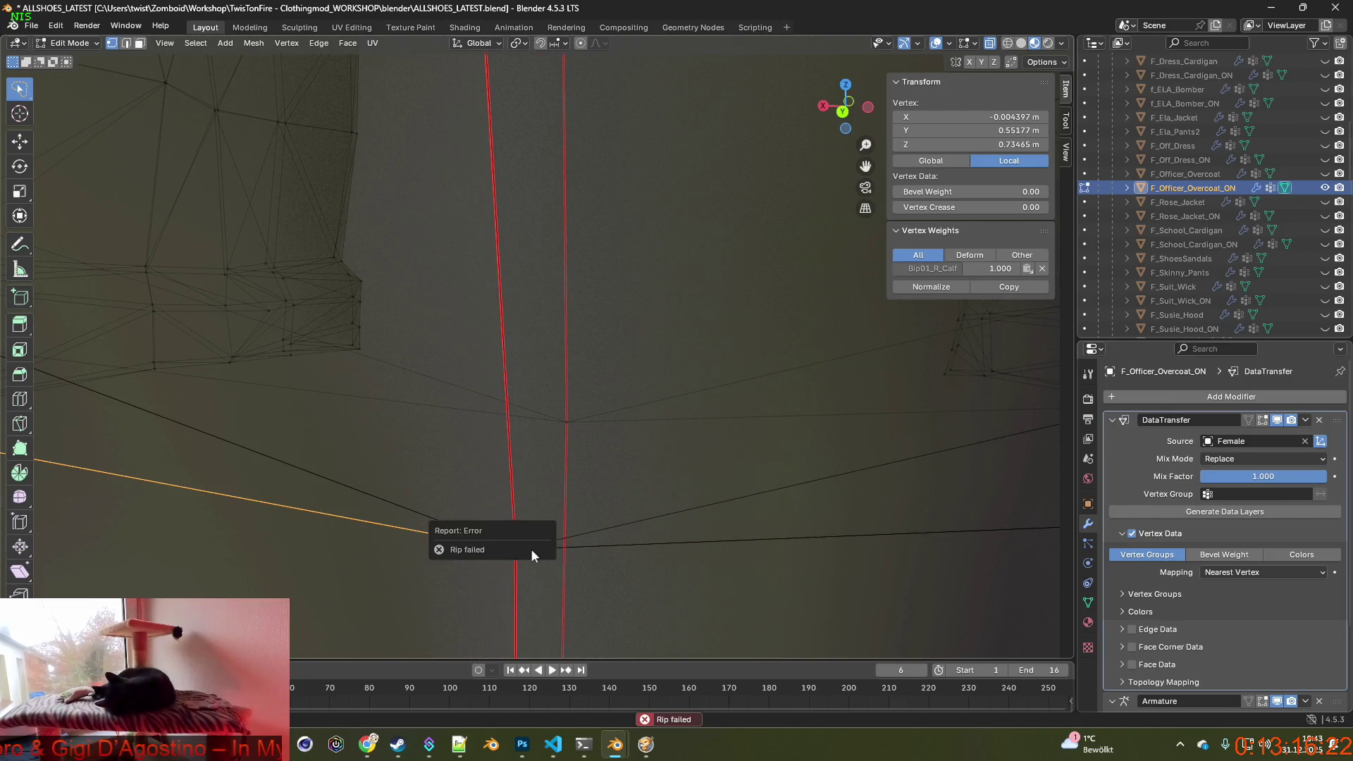
mouse_move(423, 528)
middle_mouse_down()
mouse_move(543, 453)
mouse_move(487, 298)
mouse_move(555, 323)
mouse_move(563, 280)
middle_mouse_up()
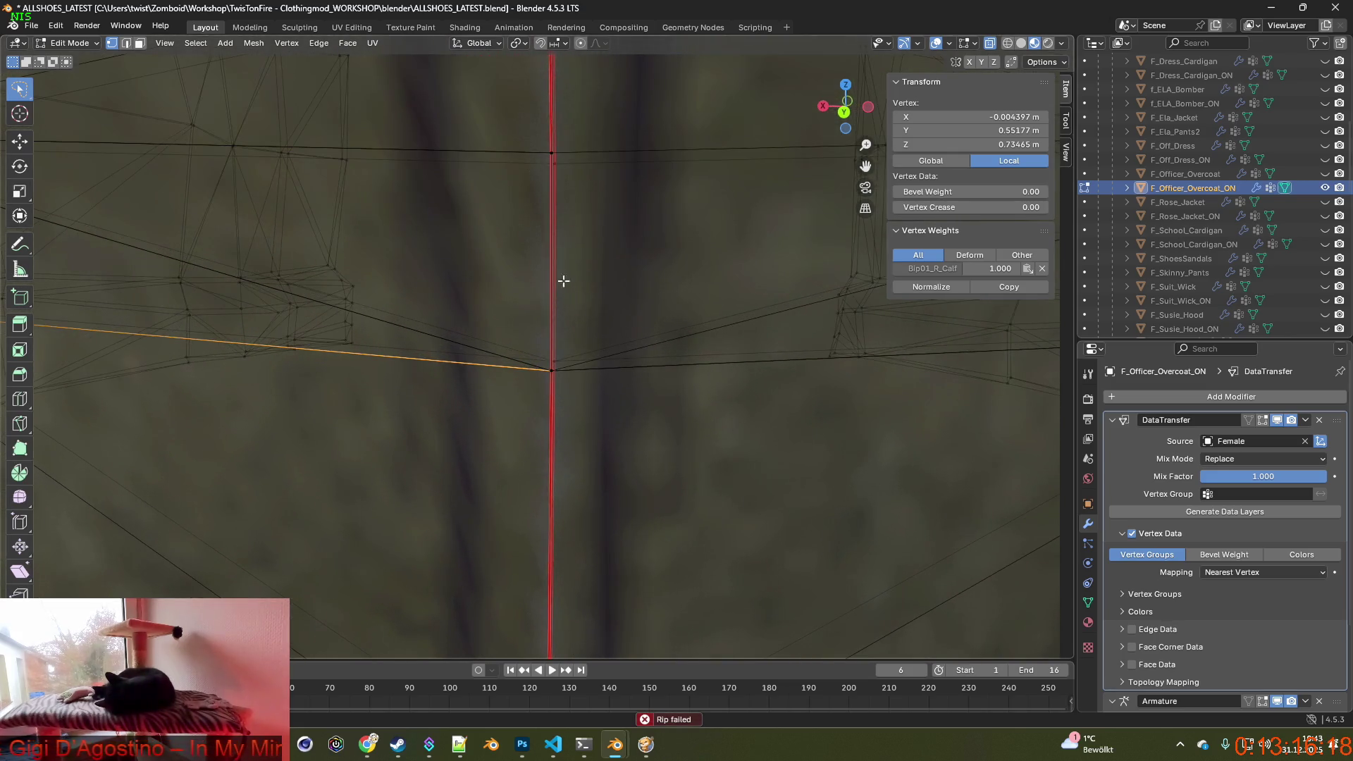
Rip and move the higher seam vertex, then rip the next one down, cancelling its move
left_click(554, 152)
mouse_move(555, 153)
middle_mouse_down()
mouse_move(594, 242)
mouse_move(581, 296)
middle_mouse_up()
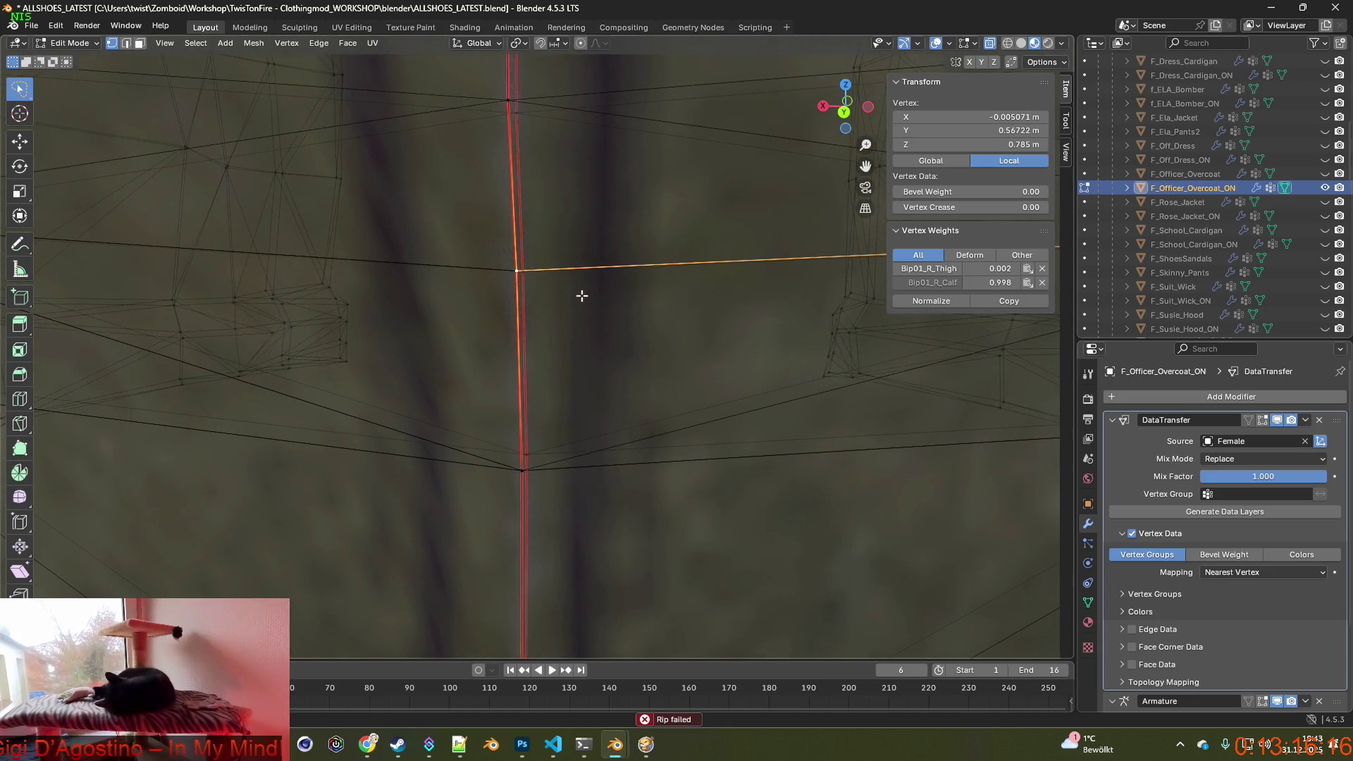
key("g")
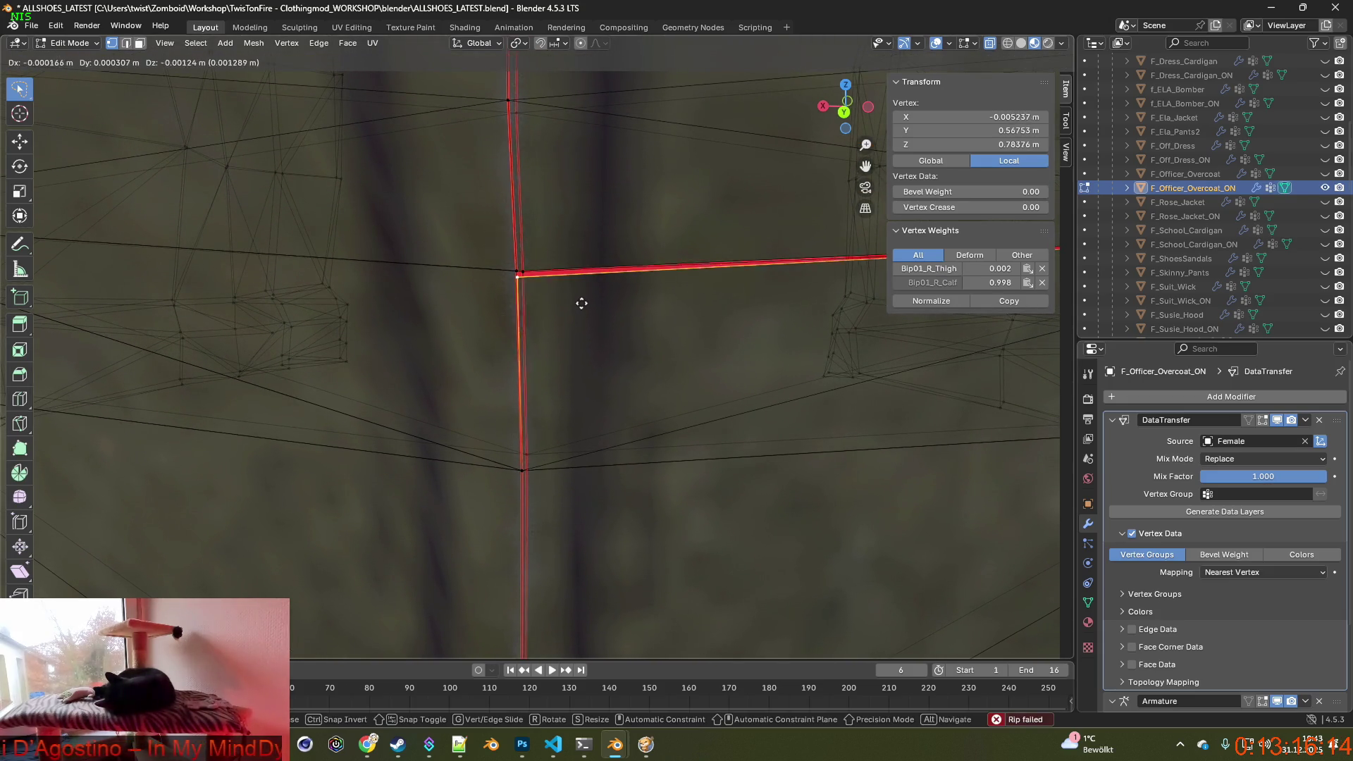
left_click(587, 300)
middle_click_drag(555, 390, 585, 277)
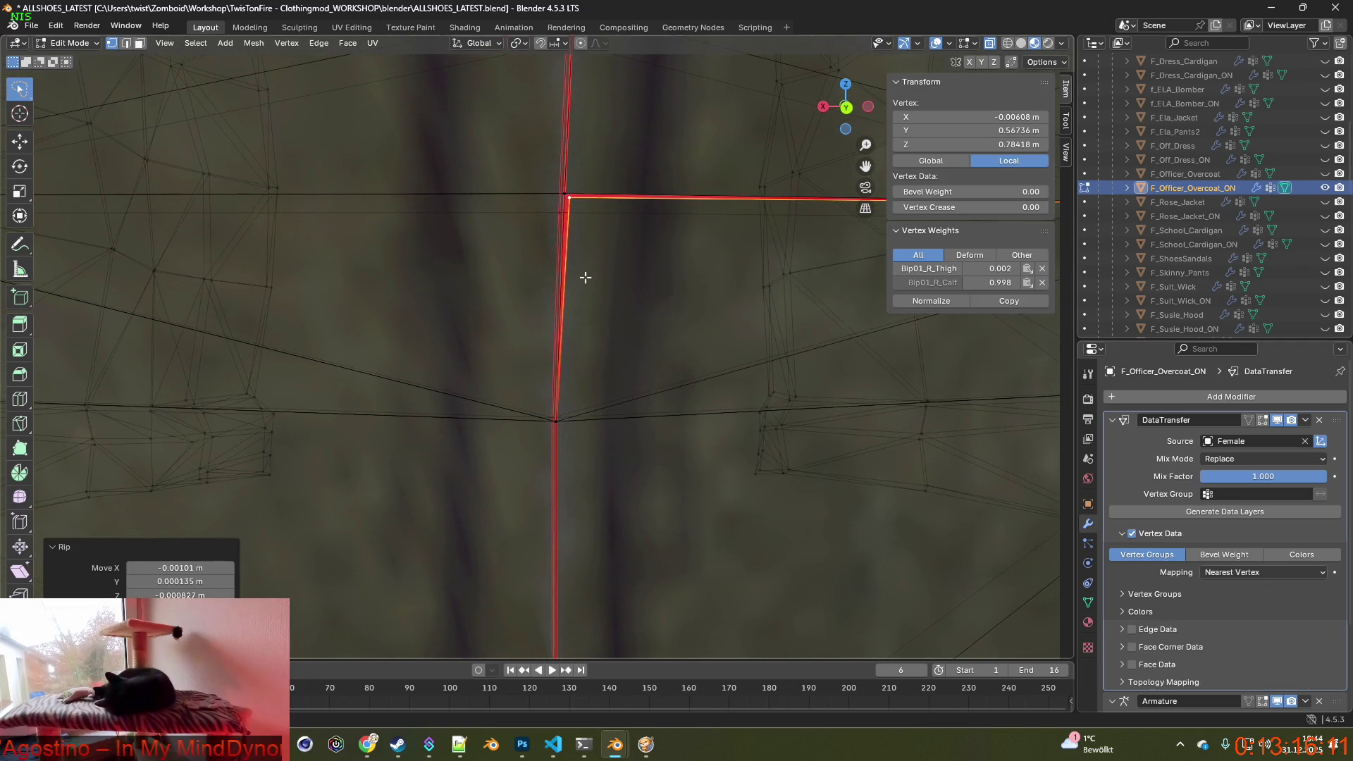
left_click(566, 421)
key("g")
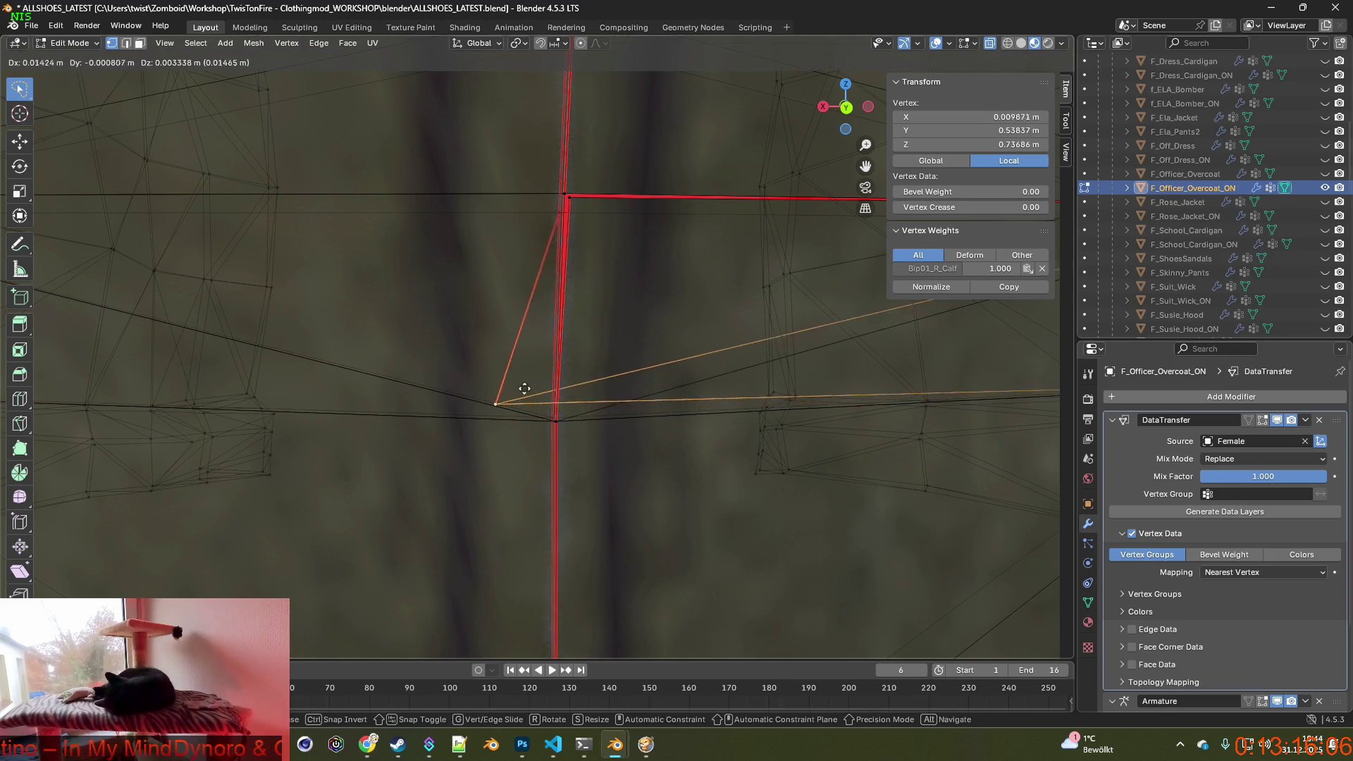
key("Escape")
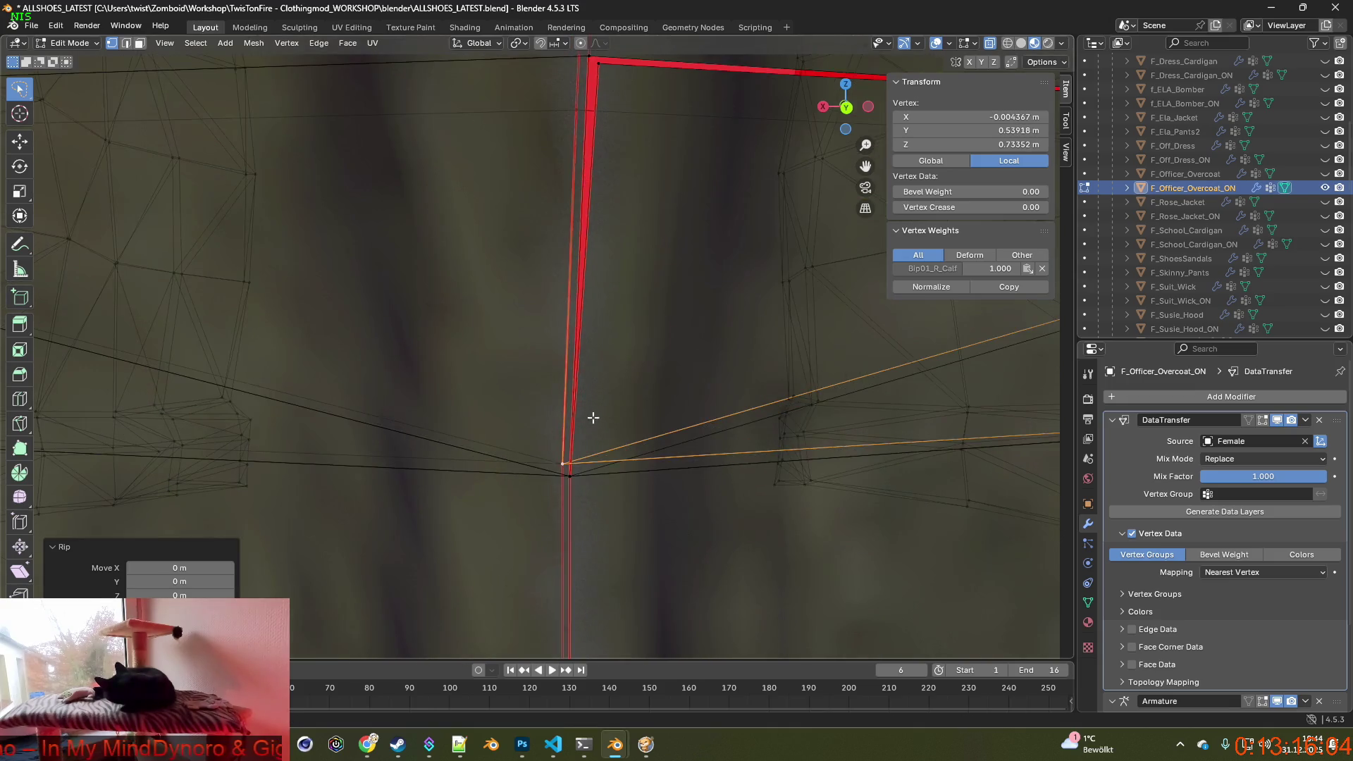
Select the lower seam vertex with its seam edges and rip along them after retries
middle_click_drag(603, 377, 627, 417)
left_click(675, 464)
left_click(675, 468)
left_click(670, 461)
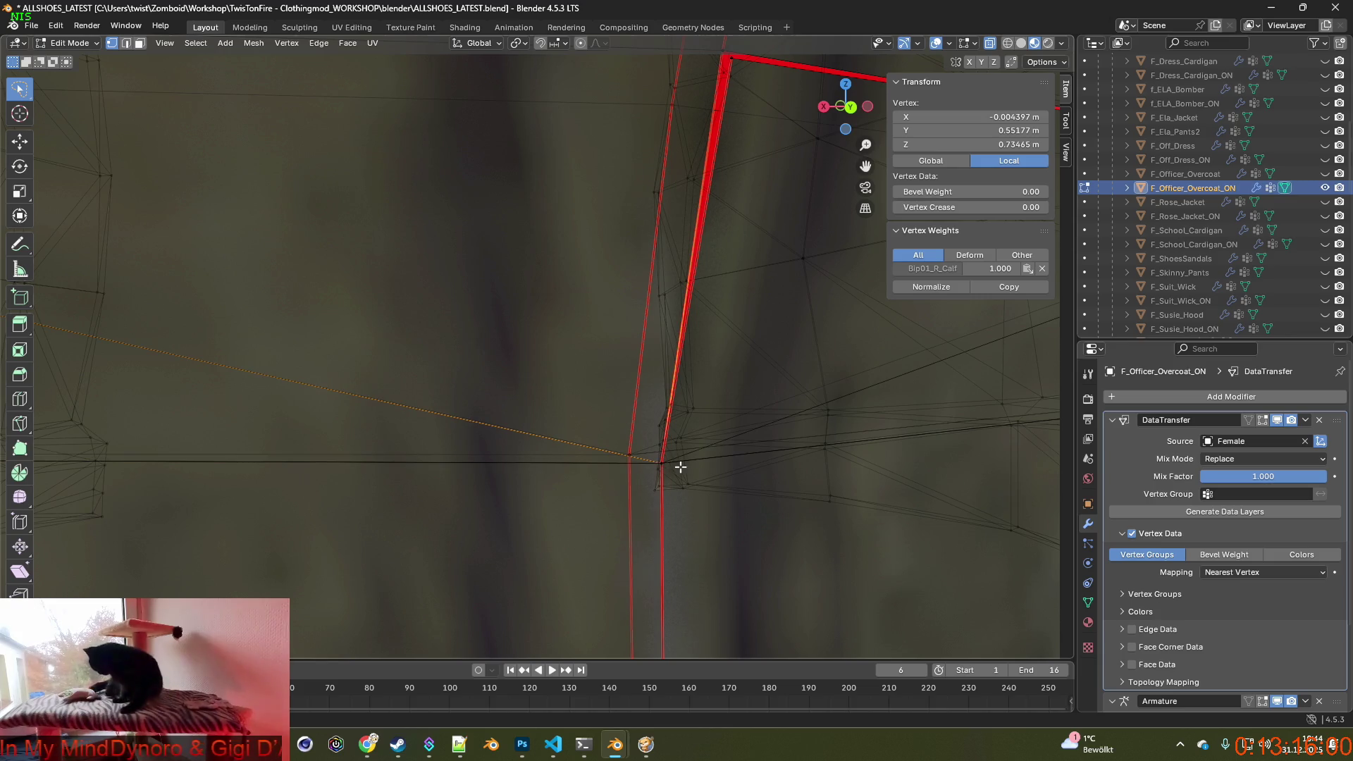
middle_click_drag(680, 469, 625, 475)
left_click(589, 475, "shift")
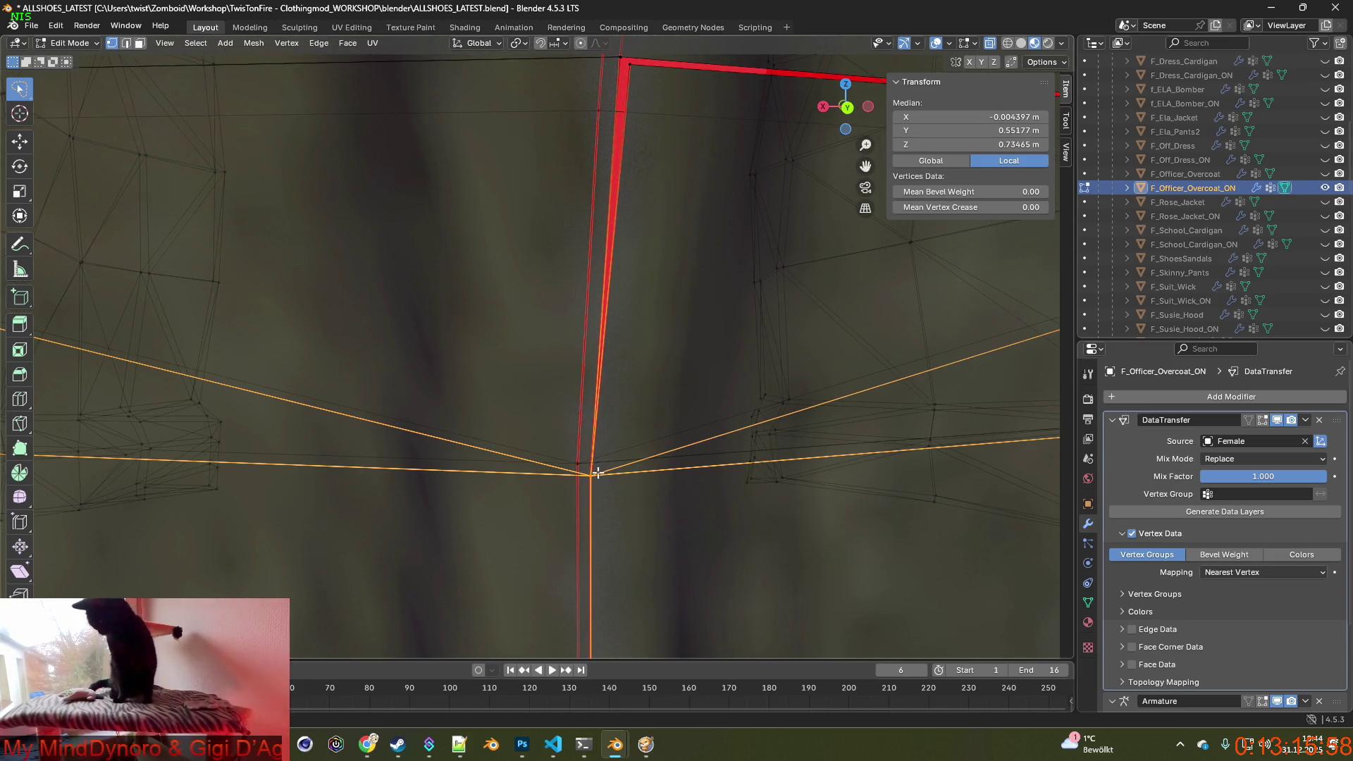
key("v")
key("ctrl+z")
left_click(591, 472)
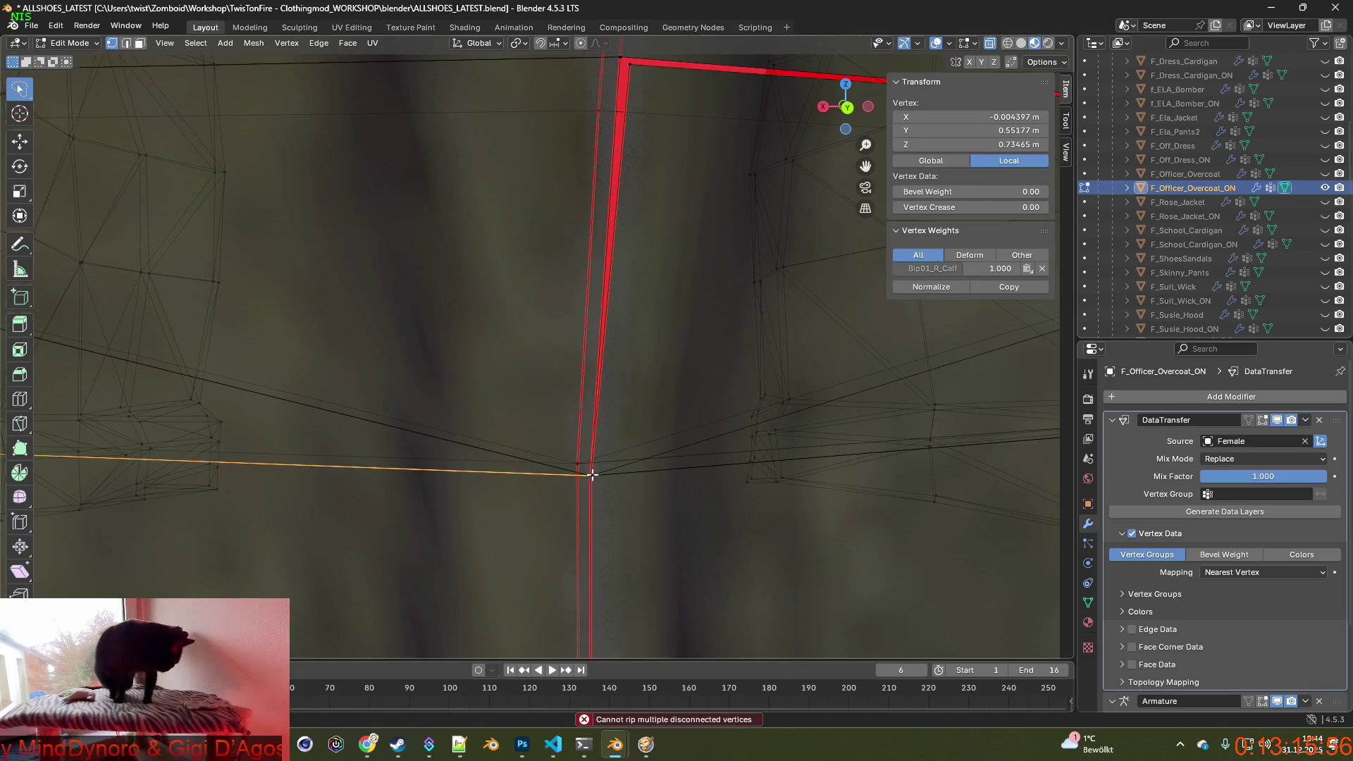
key("v")
left_click(580, 474, "shift")
key("v")
Inspect the torn seam and review the rips in the Undo History list
mouse_move(620, 475)
middle_mouse_down()
mouse_move(836, 486)
mouse_move(761, 453)
middle_mouse_up()
mouse_move(697, 415)
middle_mouse_down()
mouse_move(747, 413)
mouse_move(588, 390)
mouse_move(728, 394)
middle_mouse_up()
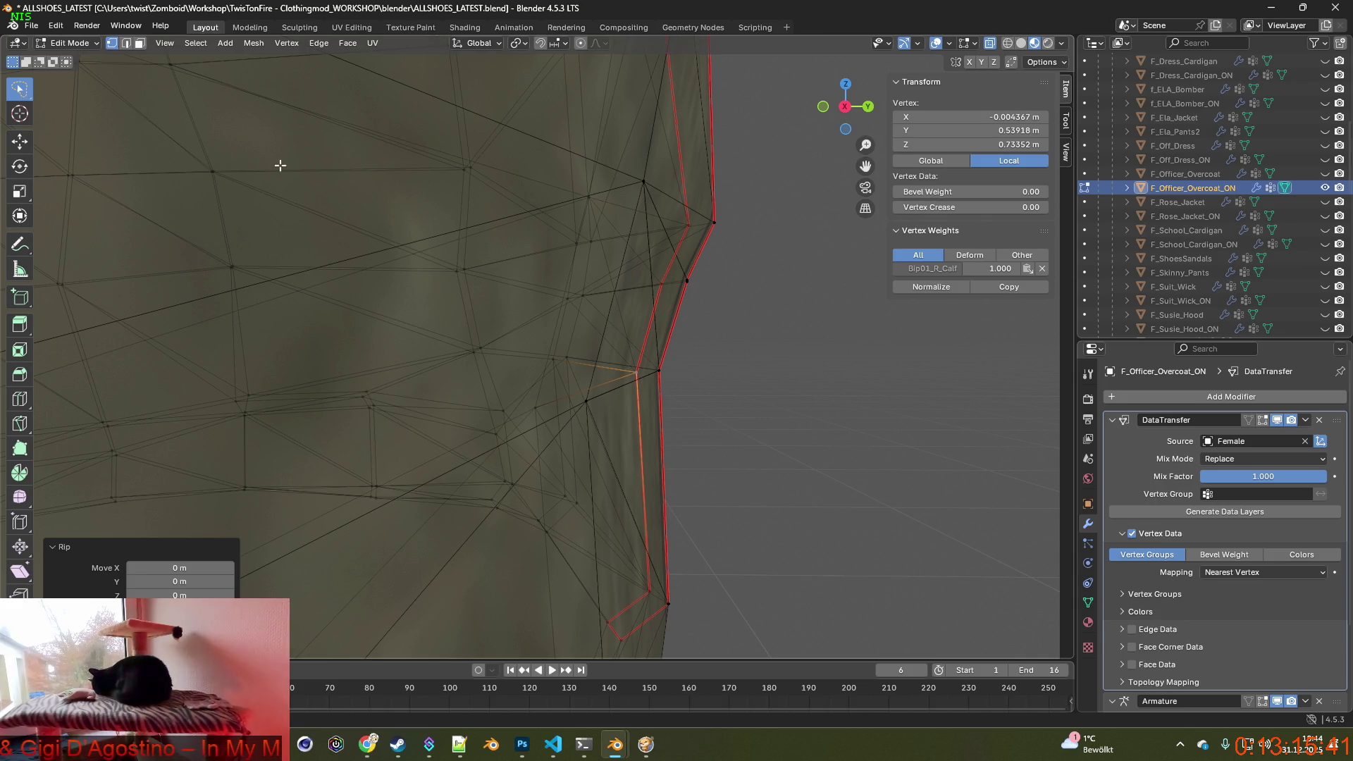
left_click(56, 25)
mouse_move(92, 70)
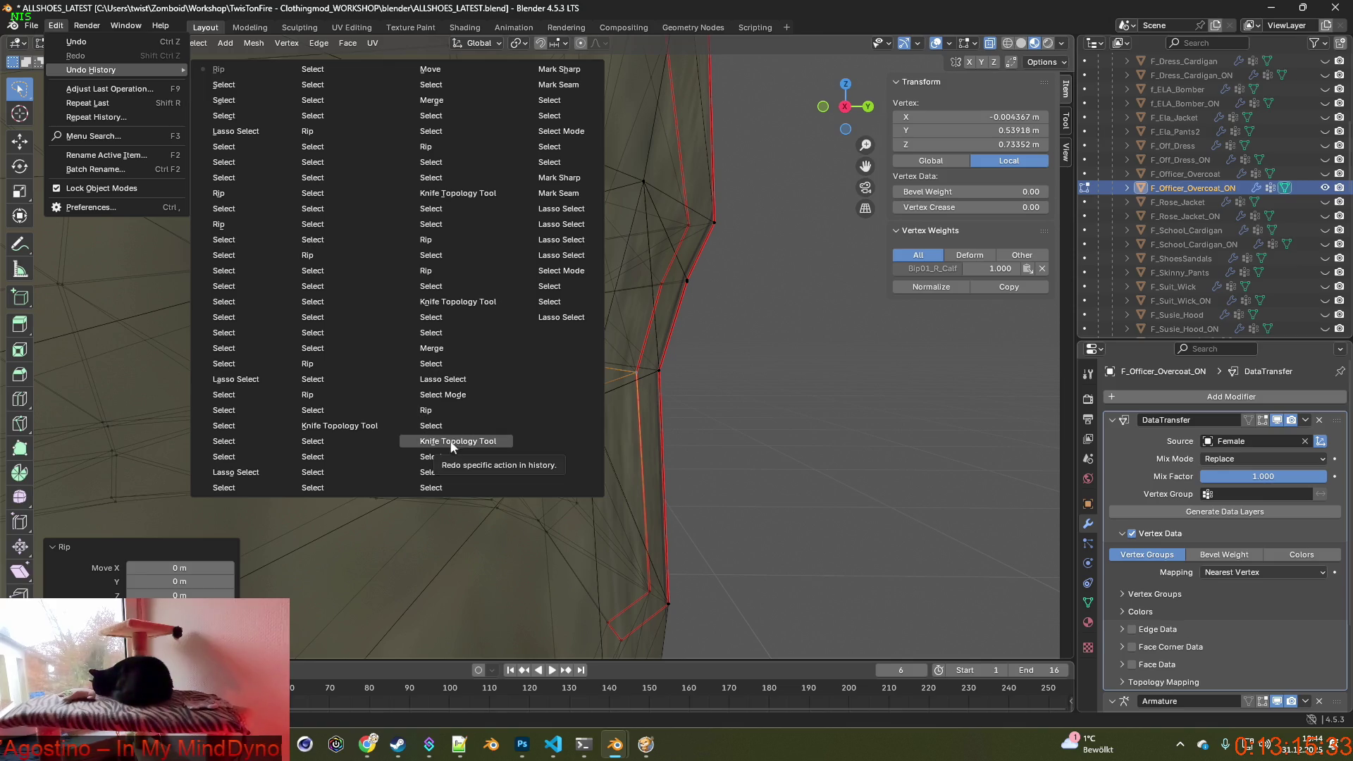
left_click(441, 461)
scroll(581, 447, "down", 3)
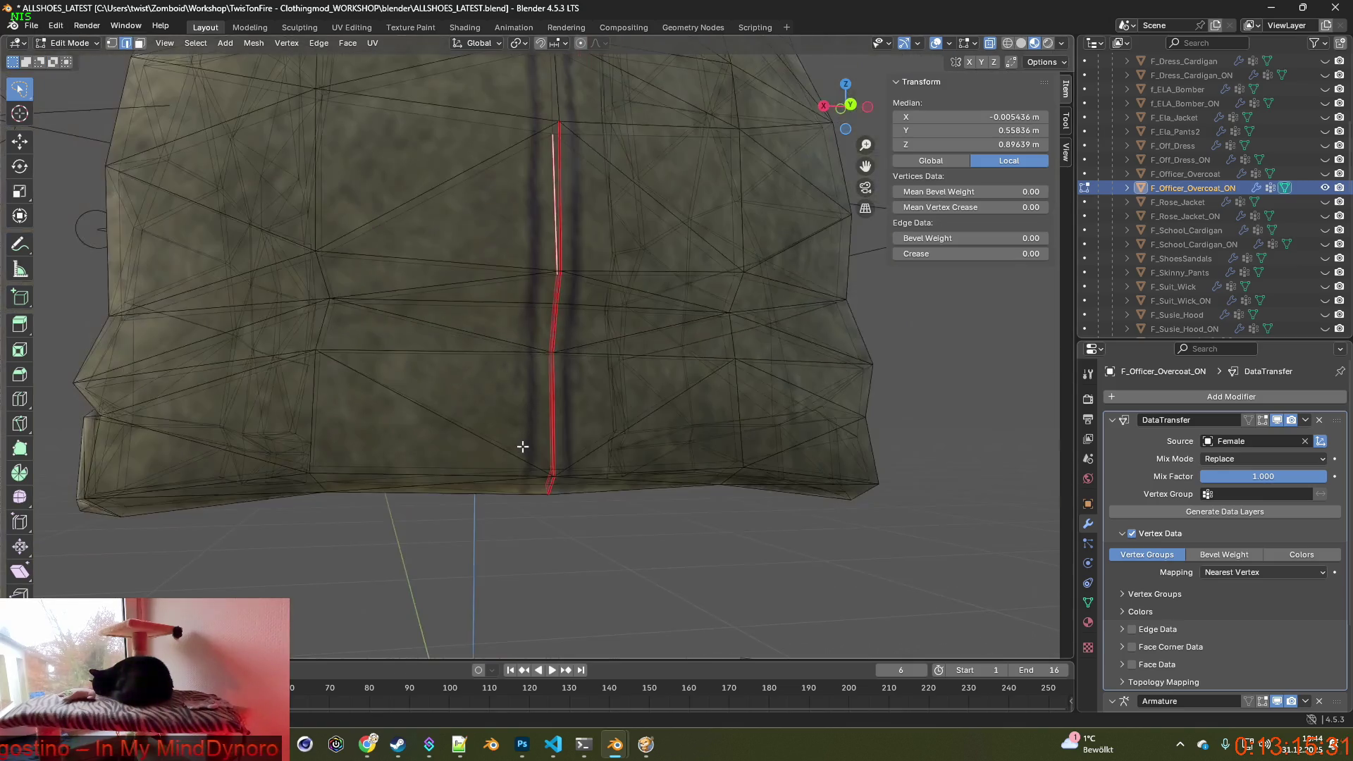
Switch to Project Zomboid and walk the character around to show the coat's front and back
key("alt+Tab")
key("space")
key("w")
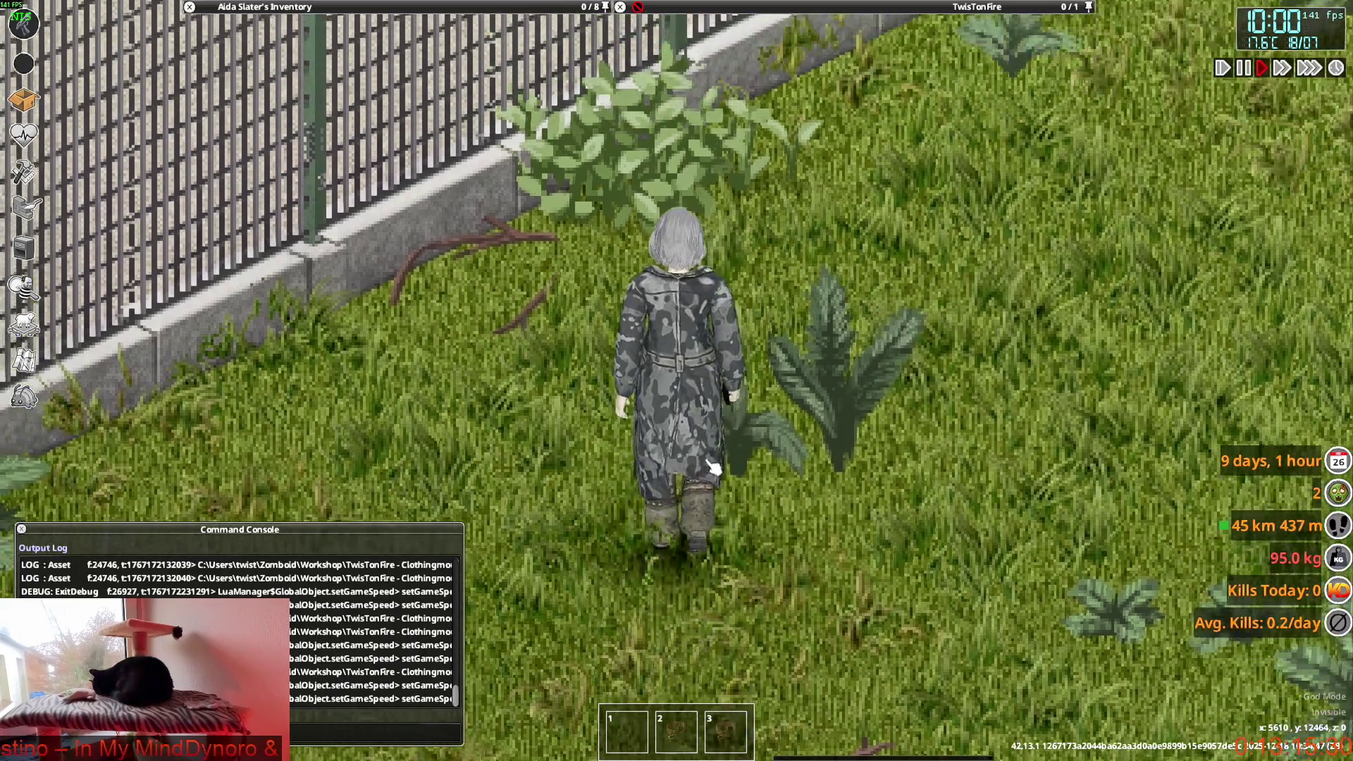
scroll(731, 488, "down", 2)
key("s")
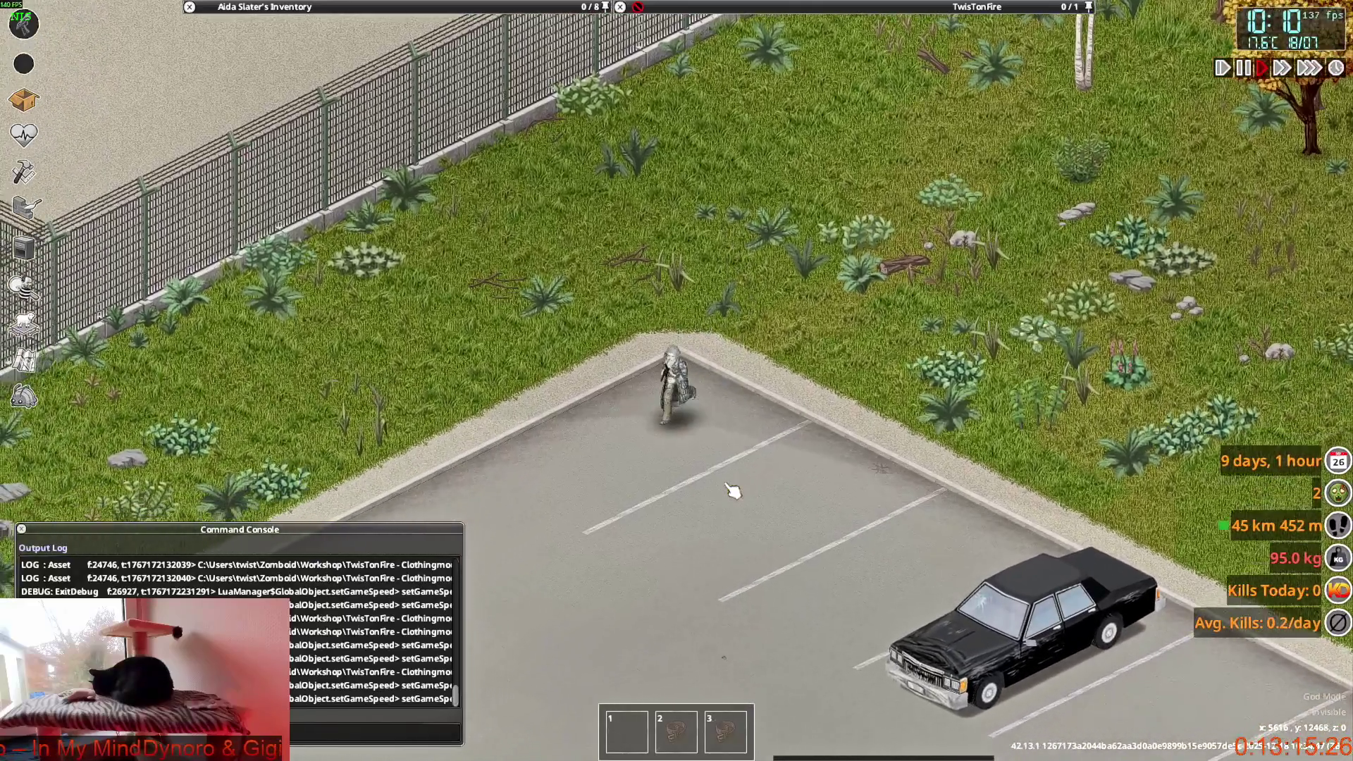
scroll(732, 489, "up", 2)
scroll(732, 490, "up", 2)
key("w")
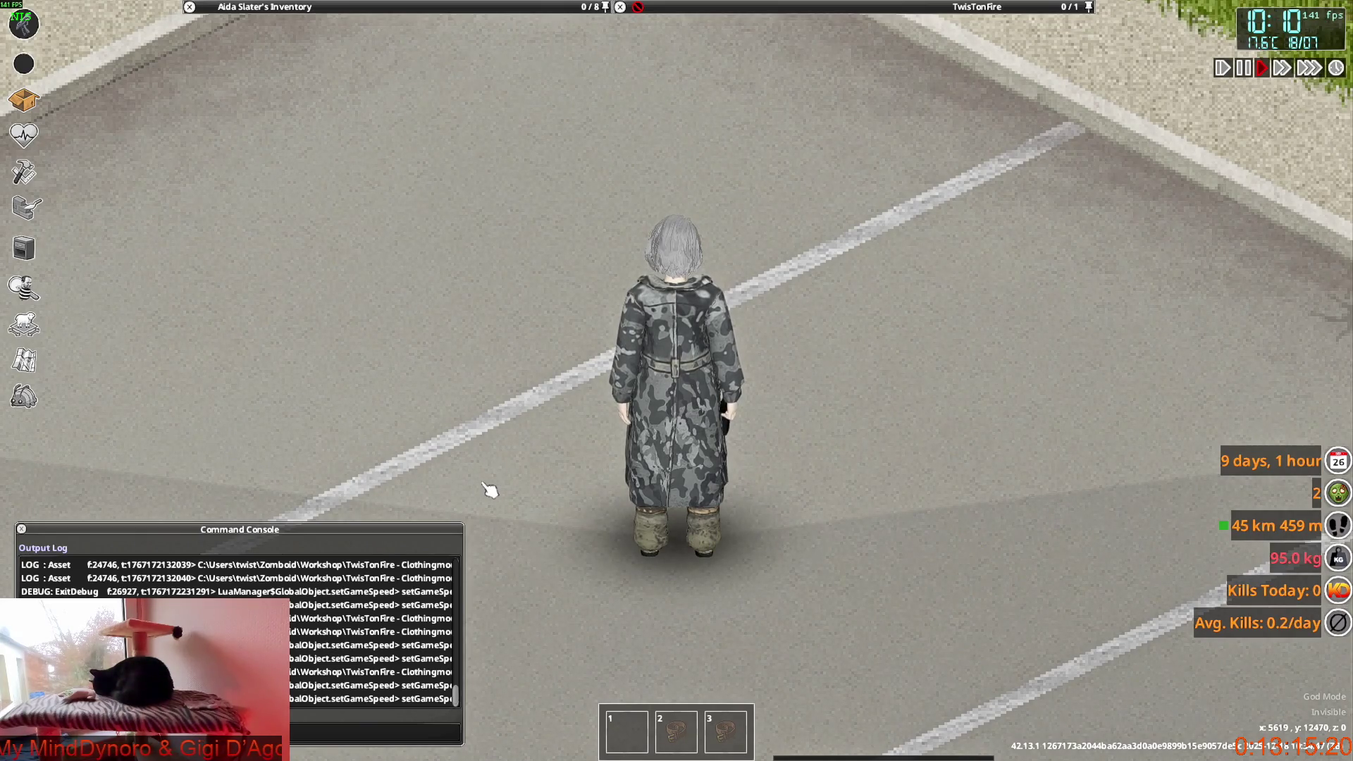
key("w")
key("s")
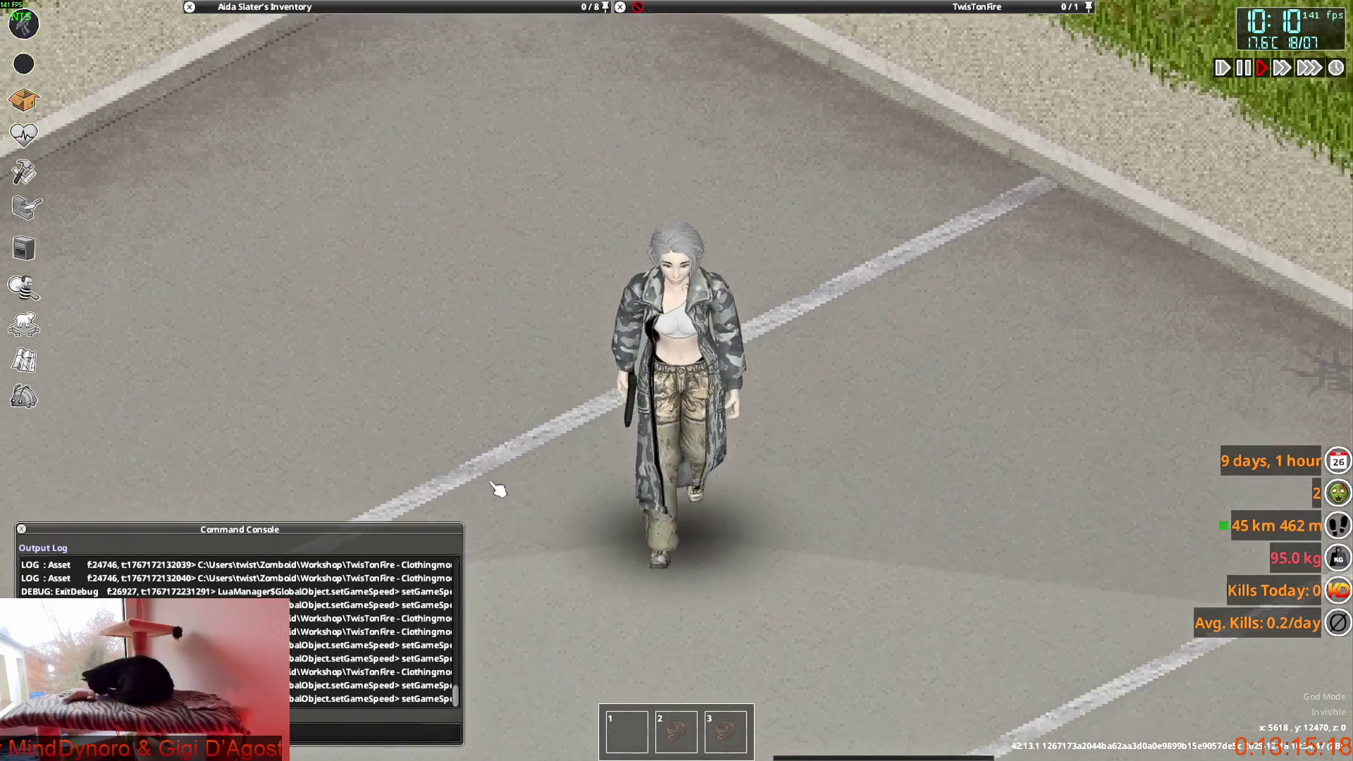
key("w")
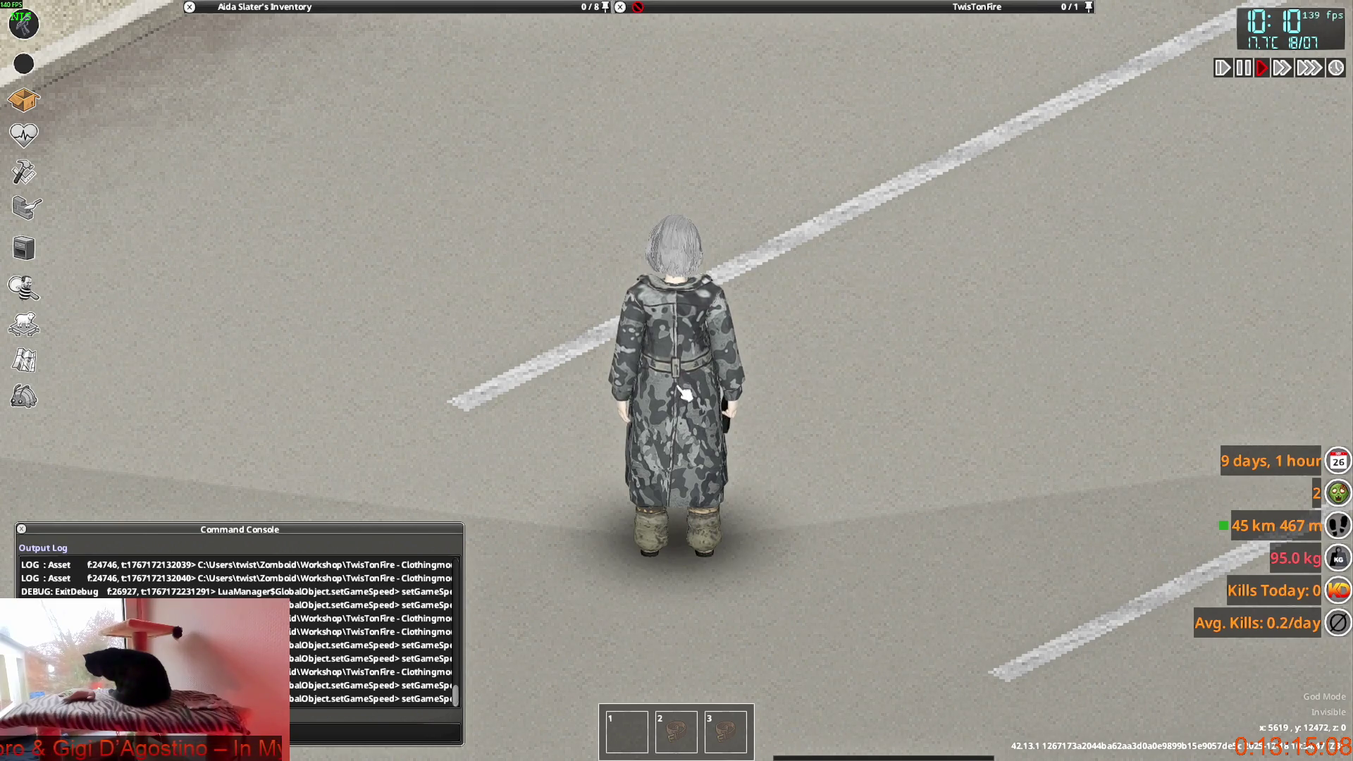
Walk the character up and down the road viewing the coat's back, then return to Blender
key("w")
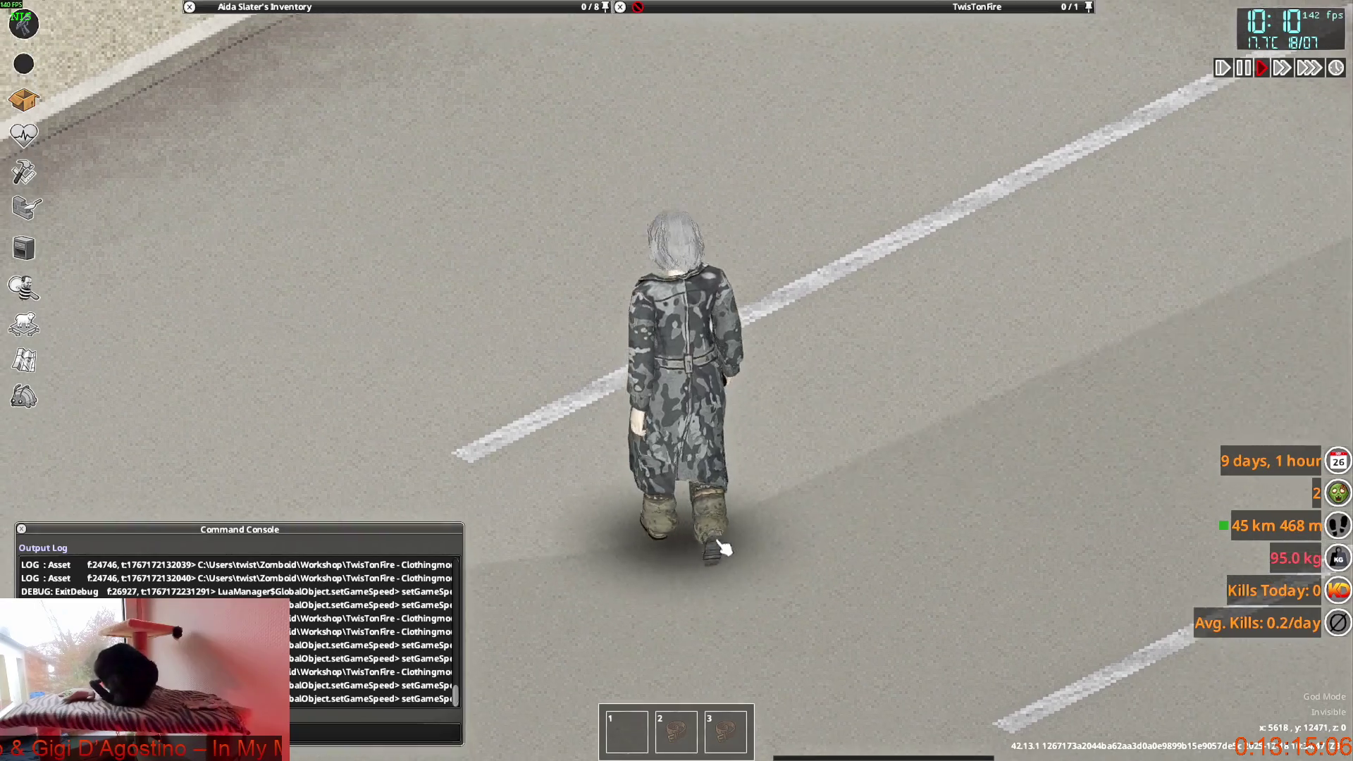
key("s")
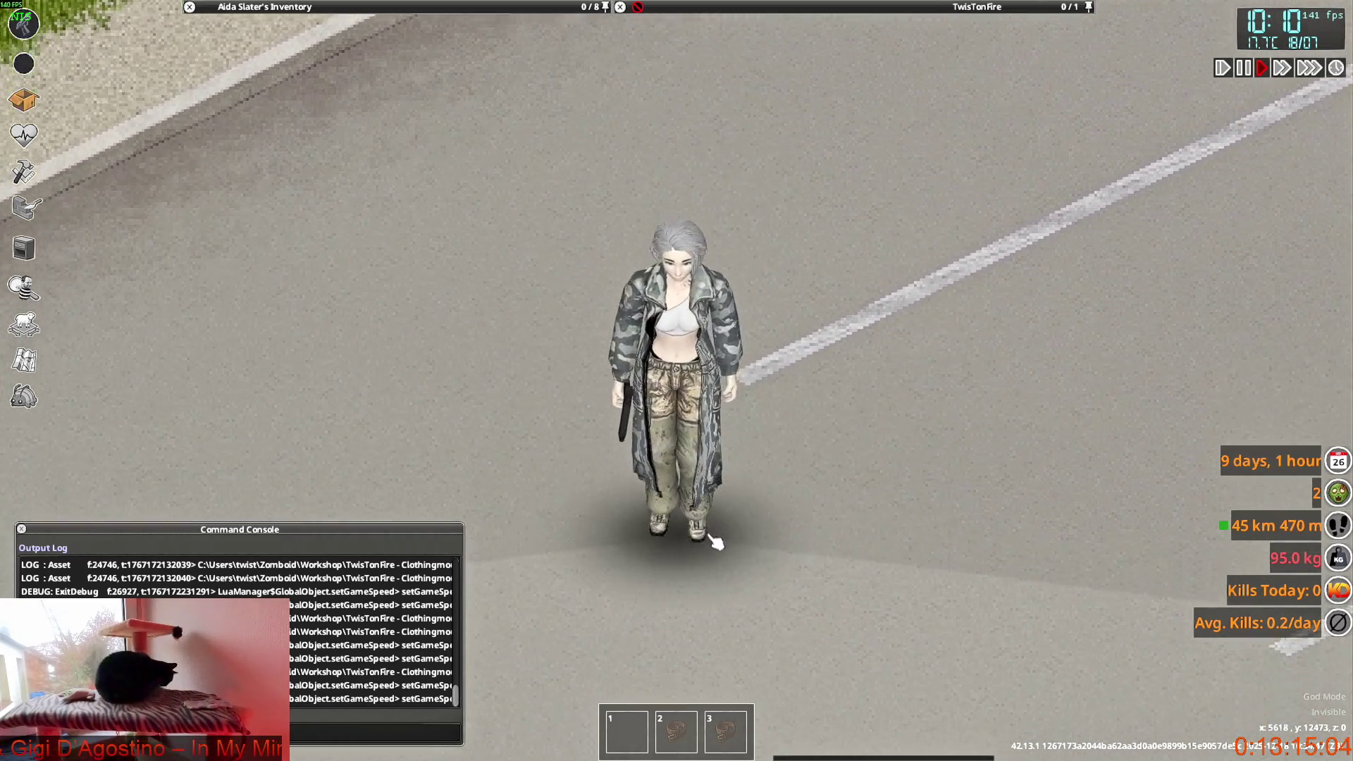
key("w")
key("w")
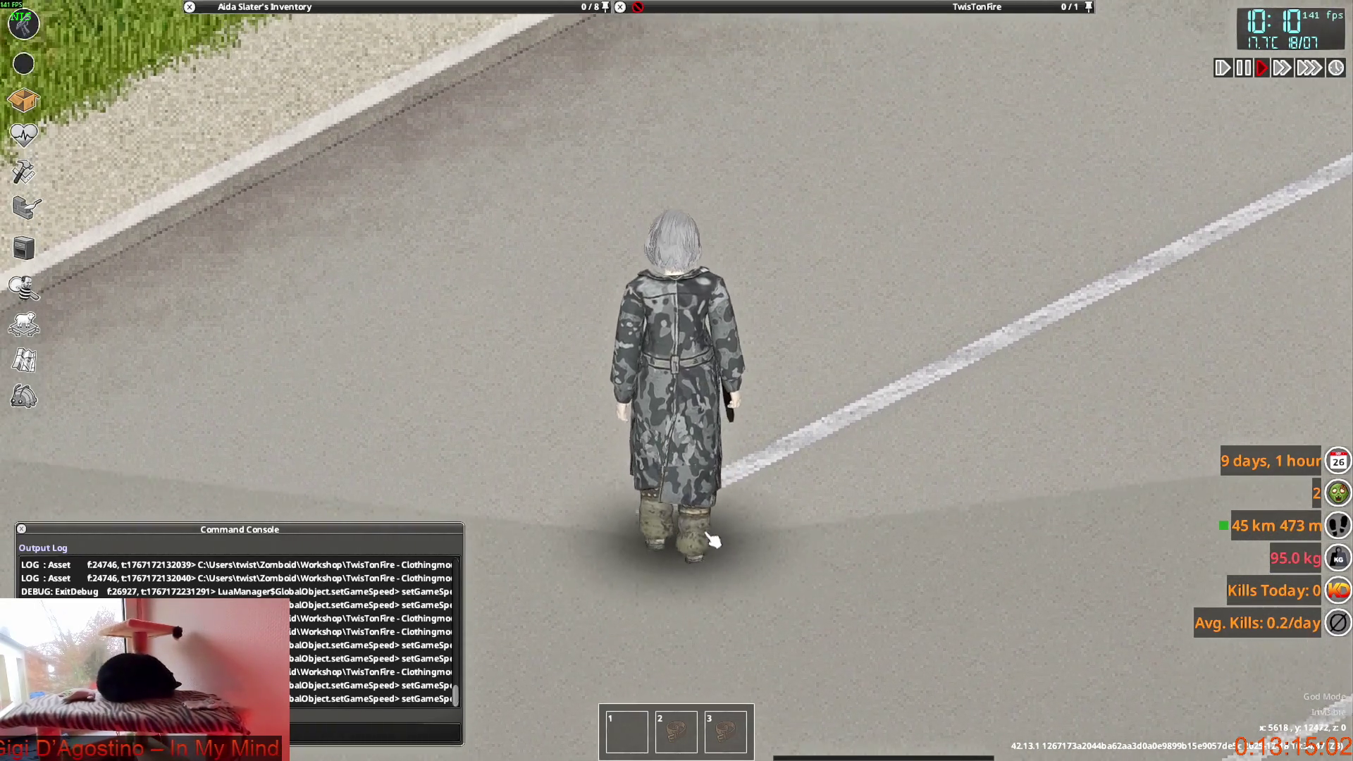
key("w")
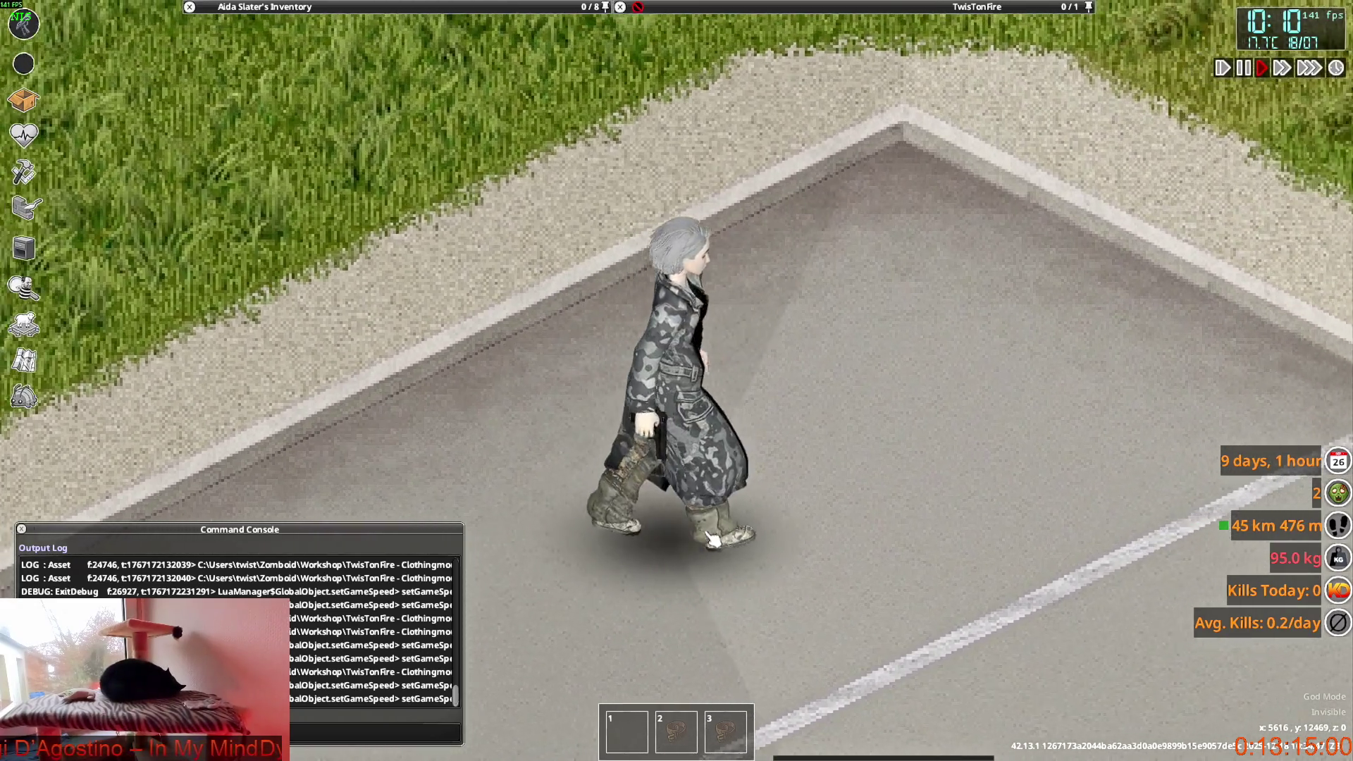
key("s")
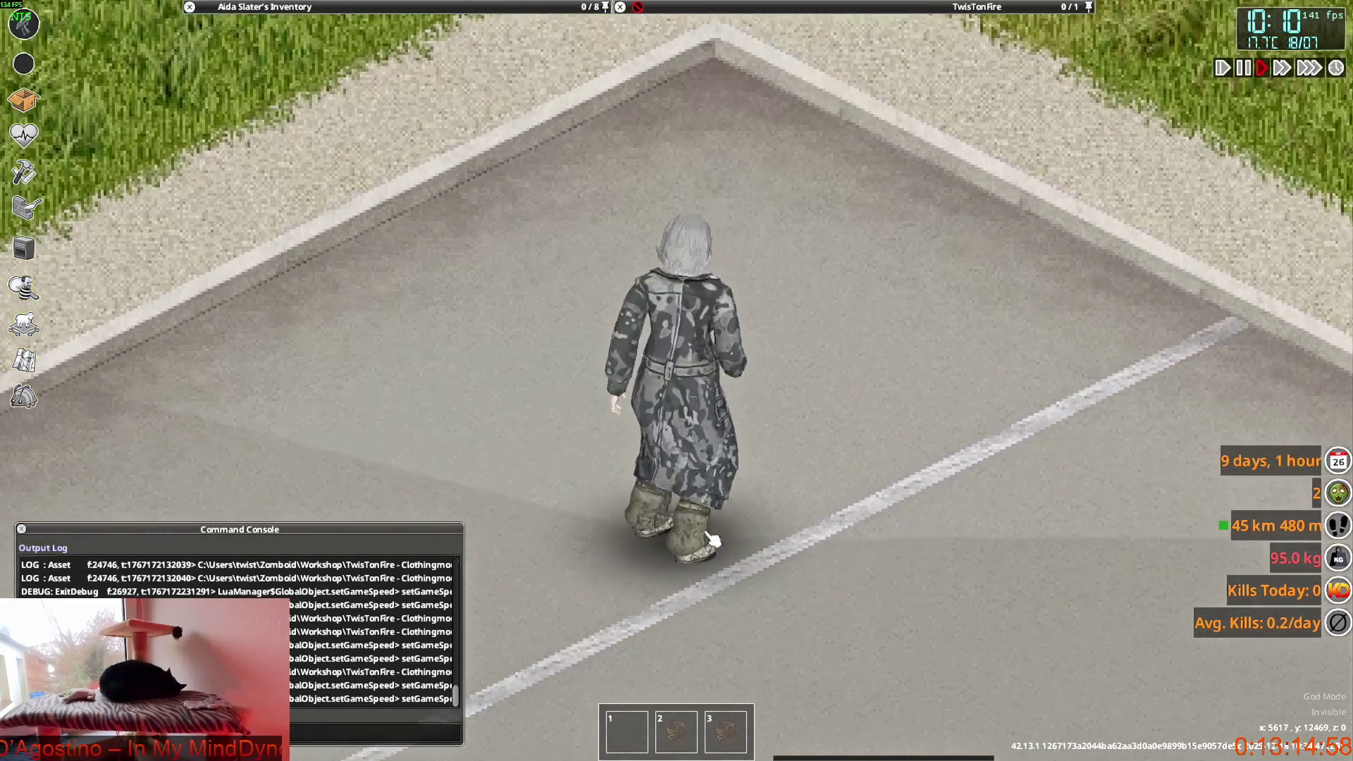
key("alt+Tab")
middle_click_drag(634, 456, 533, 448)
scroll(534, 448, "down", 2)
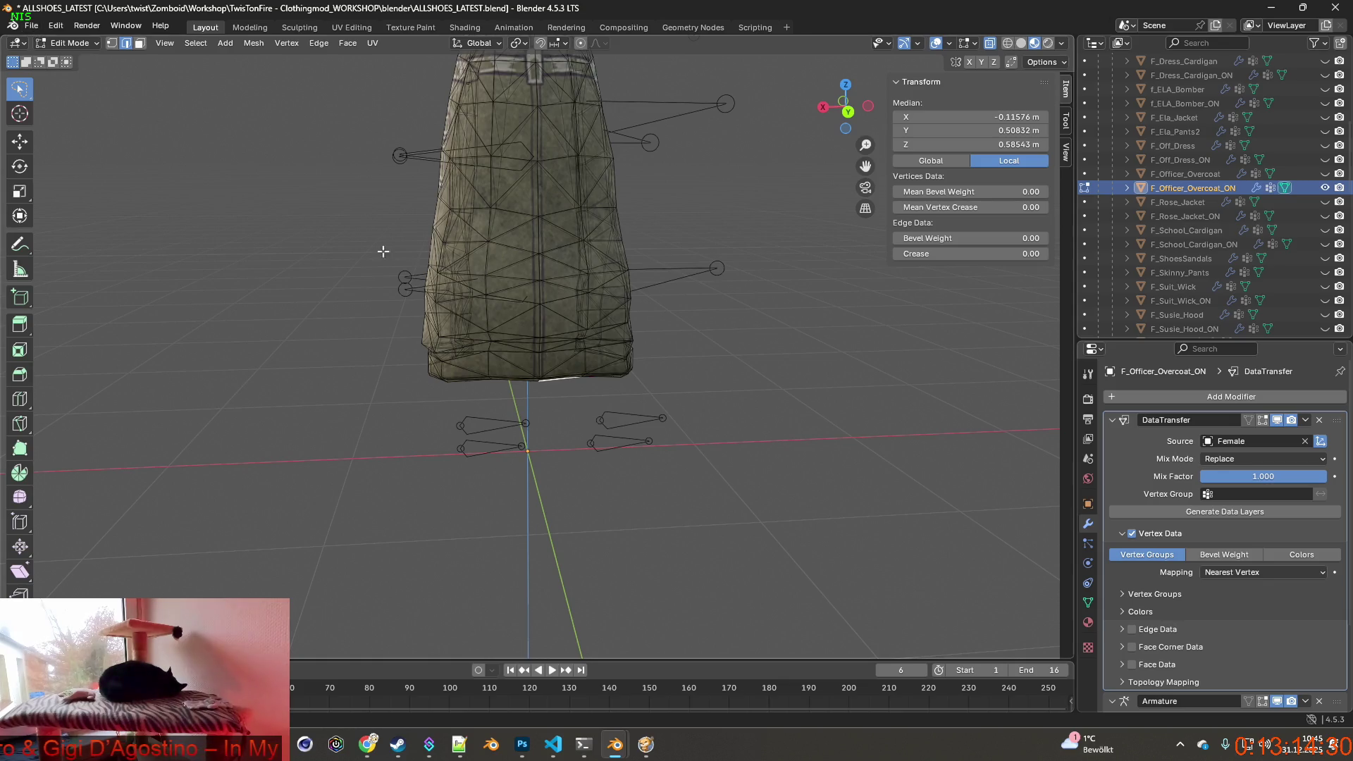
Revert to the earlier Lasso Select history step and switch the coat to Object Mode
middle_click_drag(549, 254, 353, 201)
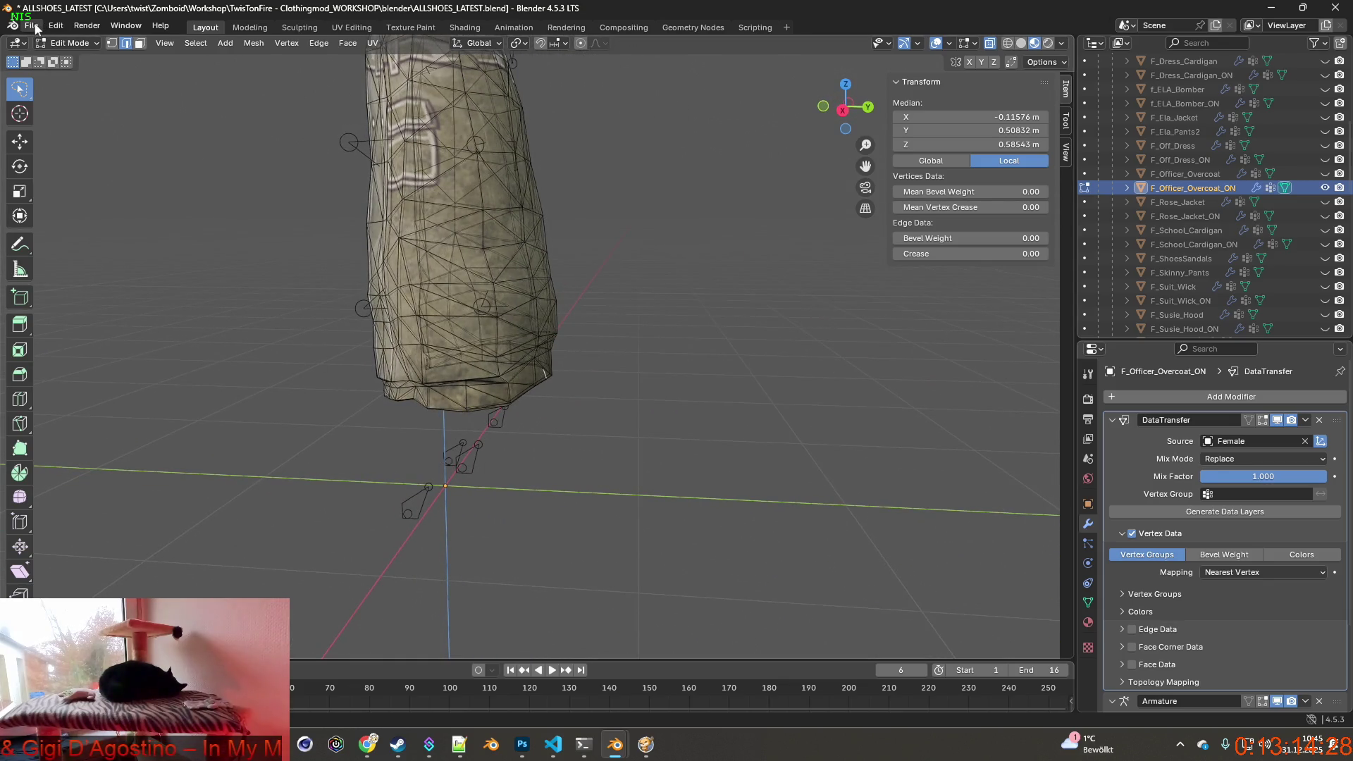
left_click(55, 26)
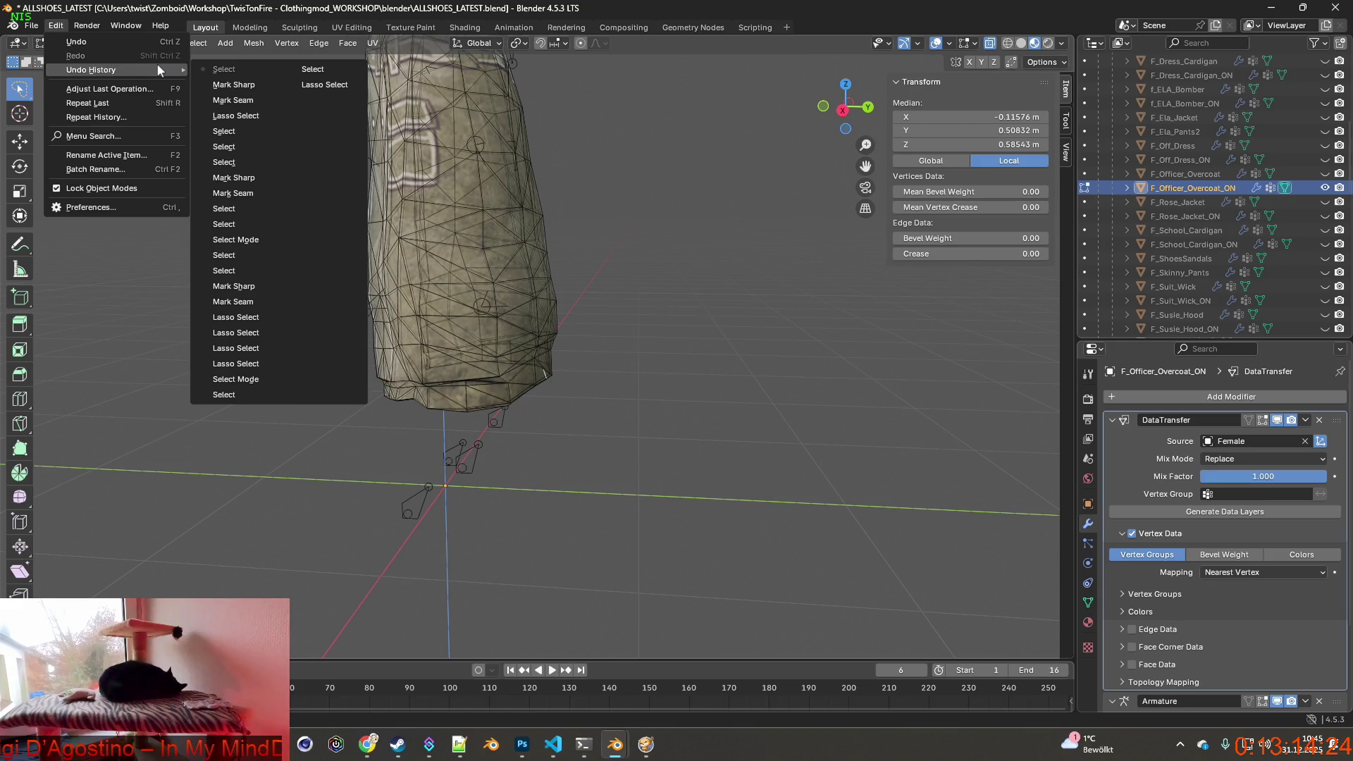
left_click(324, 84)
mouse_move(324, 85)
middle_mouse_down()
mouse_move(500, 258)
mouse_move(483, 272)
mouse_move(491, 261)
middle_mouse_up()
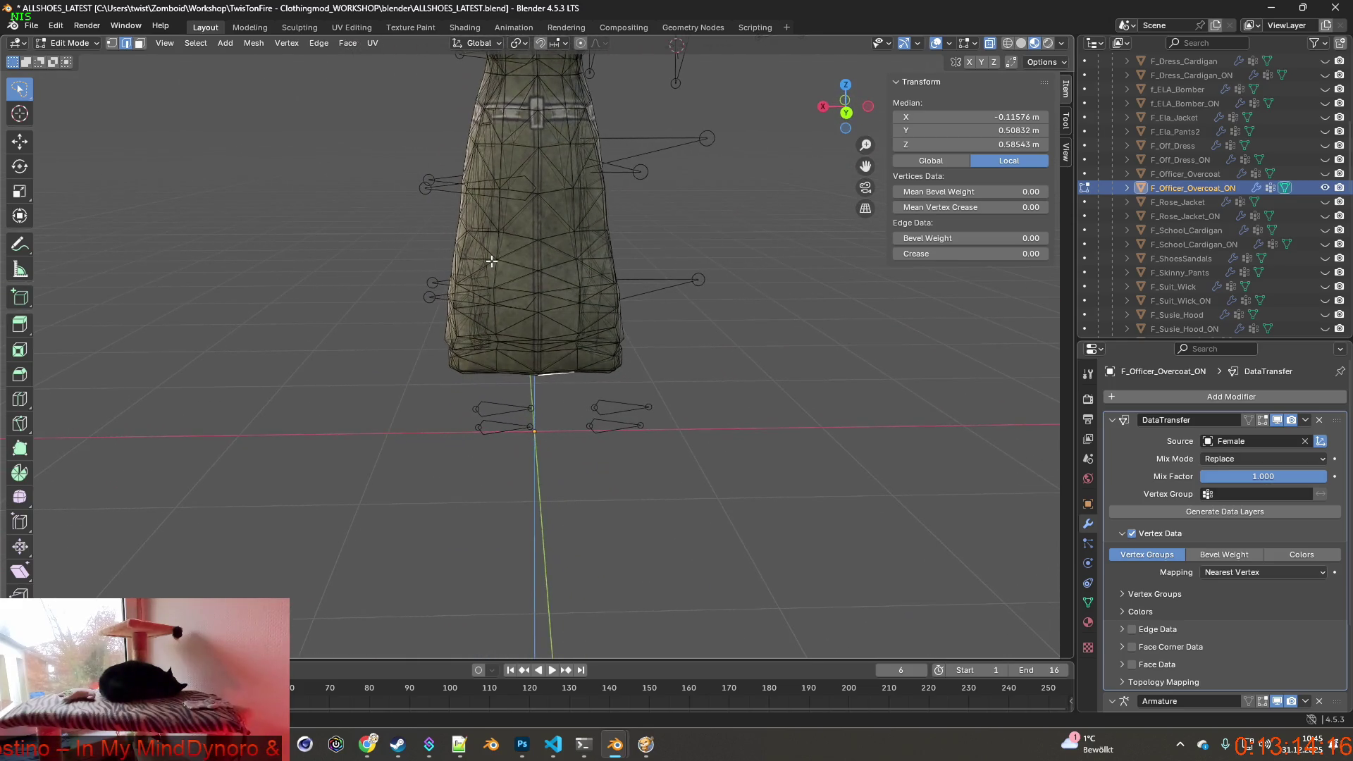
mouse_move(491, 255)
middle_mouse_down()
mouse_move(564, 251)
mouse_move(408, 254)
mouse_move(589, 254)
mouse_move(425, 260)
middle_mouse_up()
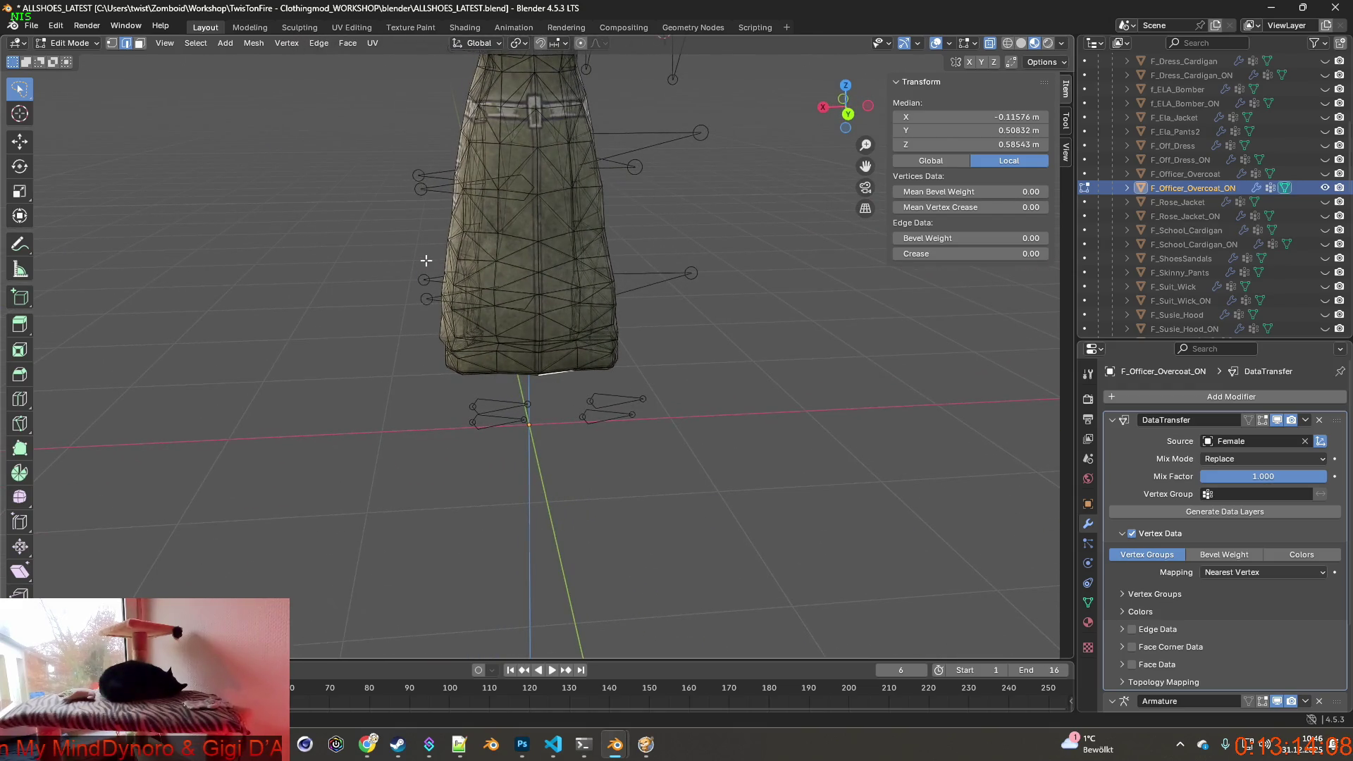
left_click(68, 42)
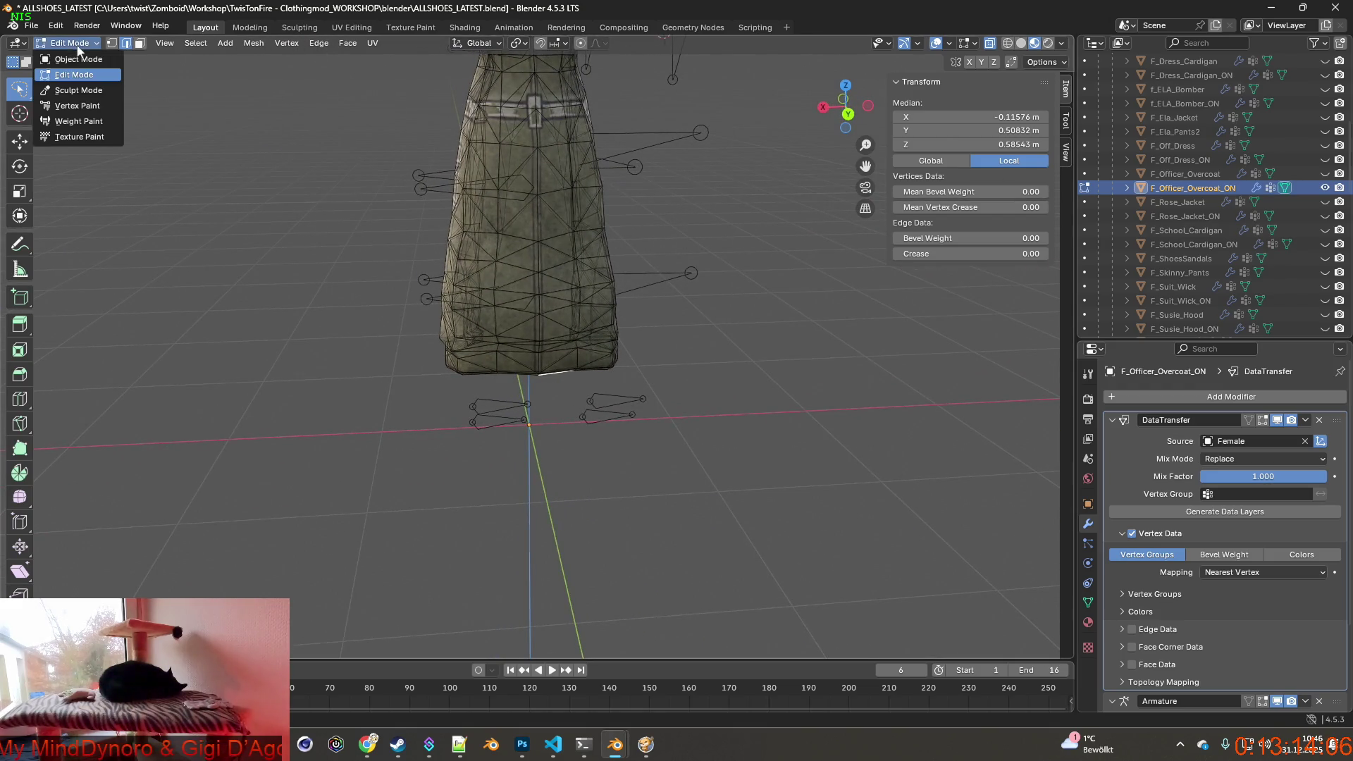
Expand the overcoats in the Outliner, unhide F_Officer_Overcoat and make it active
left_click(1127, 187)
left_click(1128, 174)
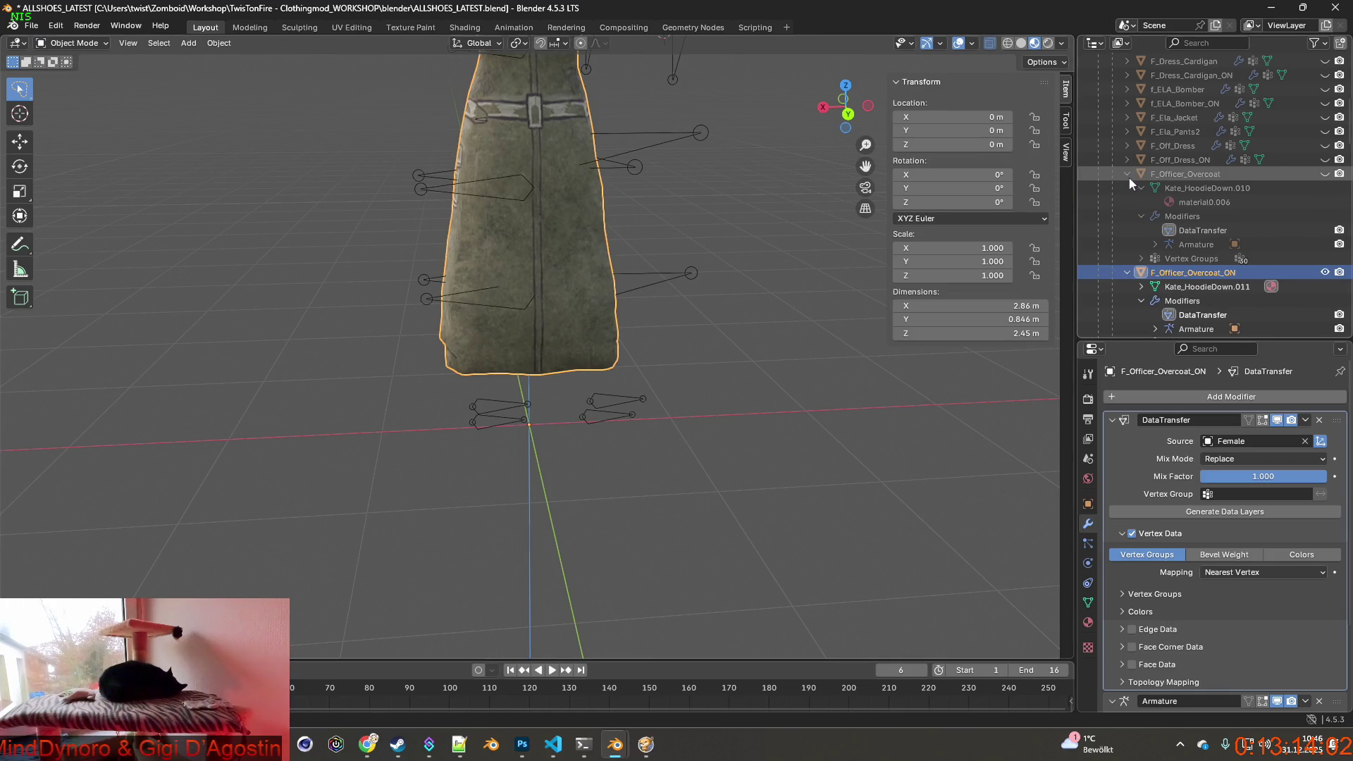
mouse_move(807, 251)
middle_mouse_down()
mouse_move(643, 263)
mouse_move(740, 264)
middle_mouse_up()
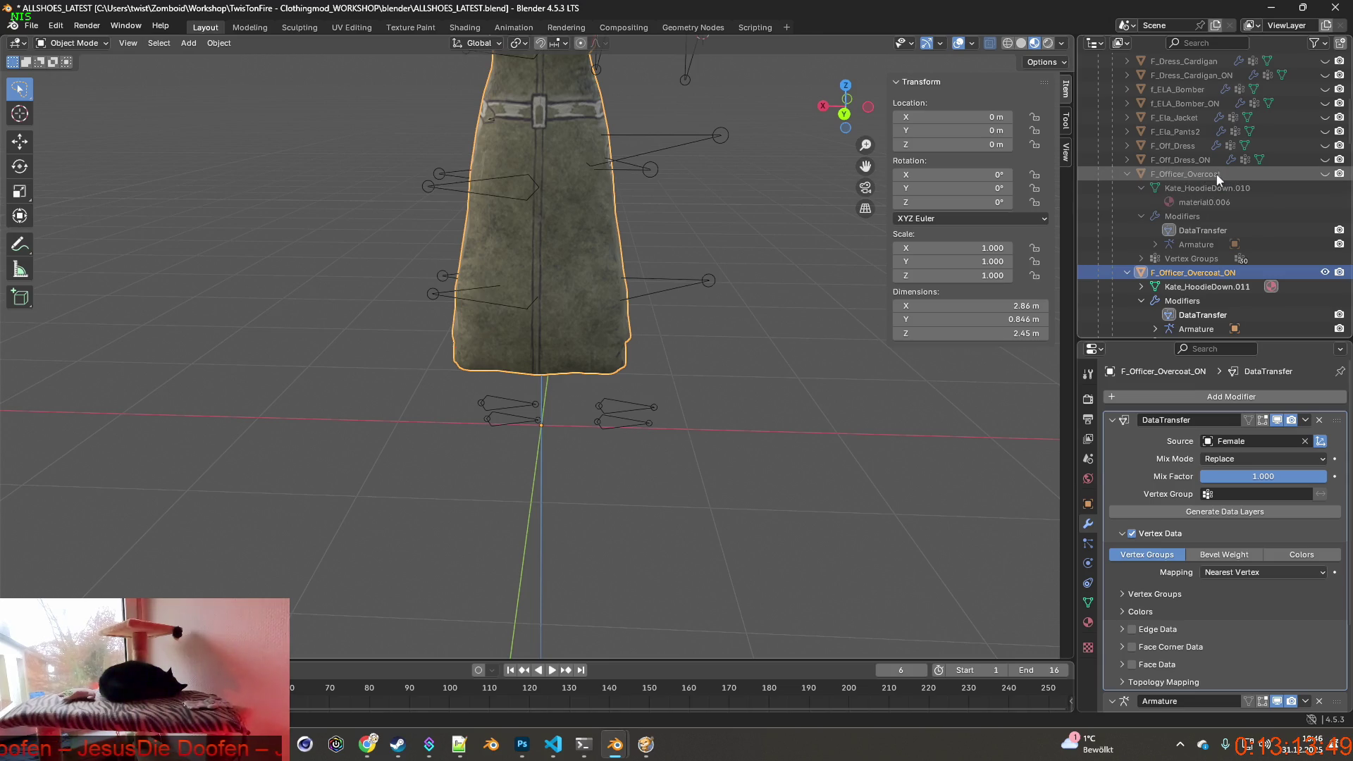
left_click(1323, 175)
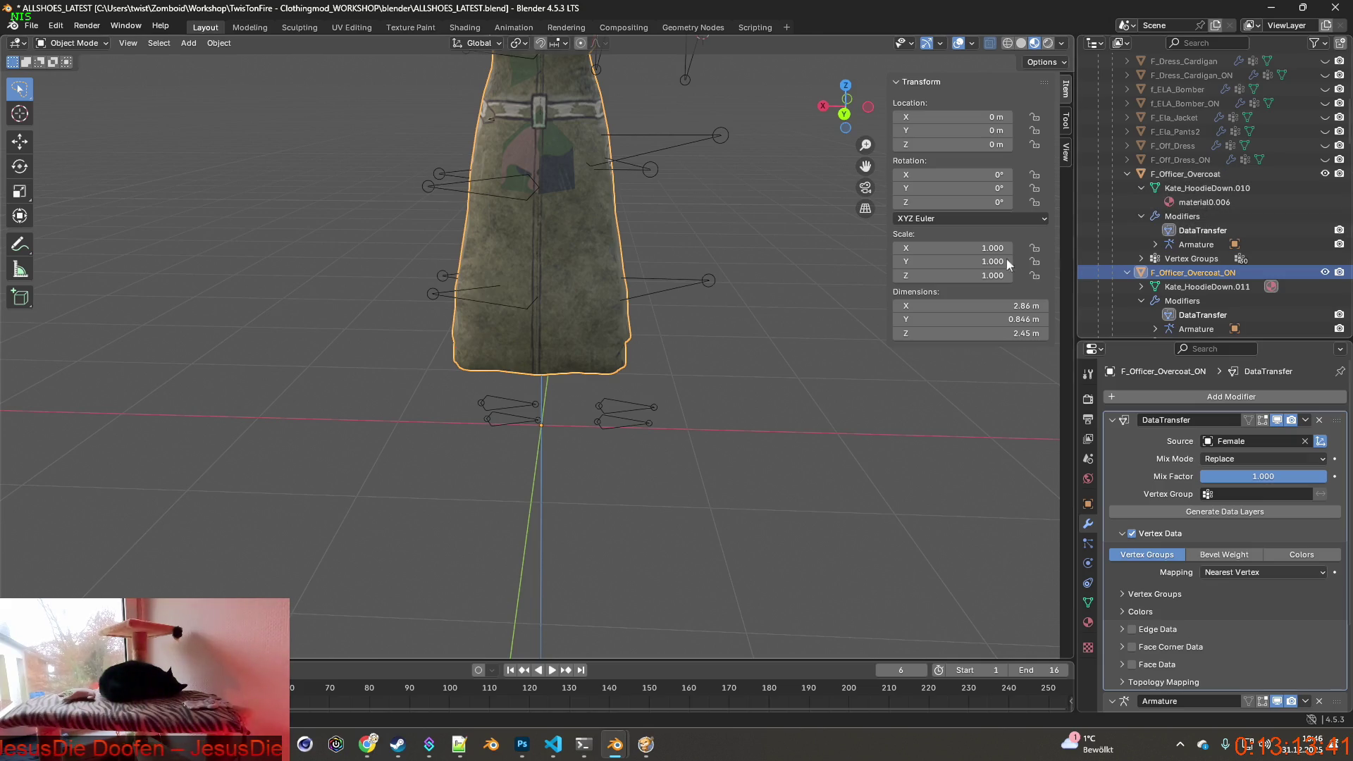
left_click(1126, 173)
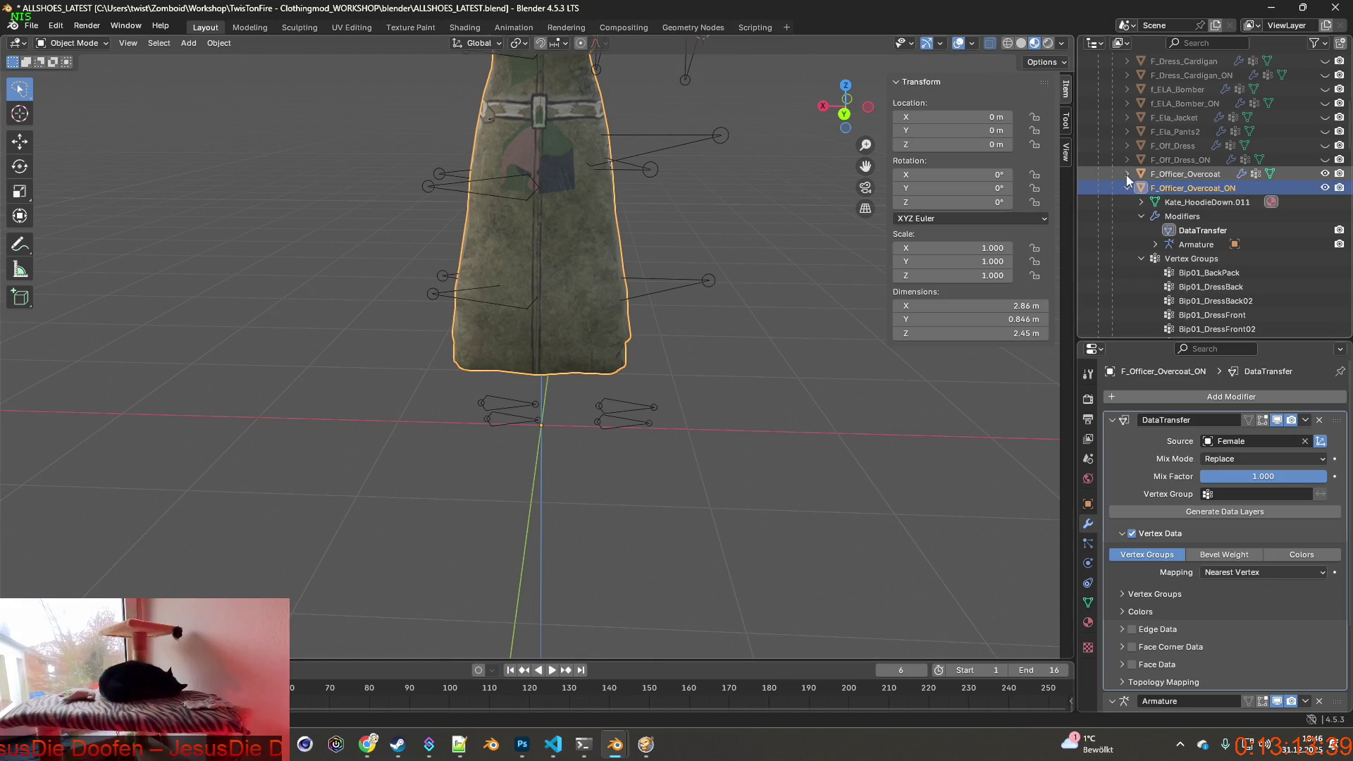
left_click(1176, 175)
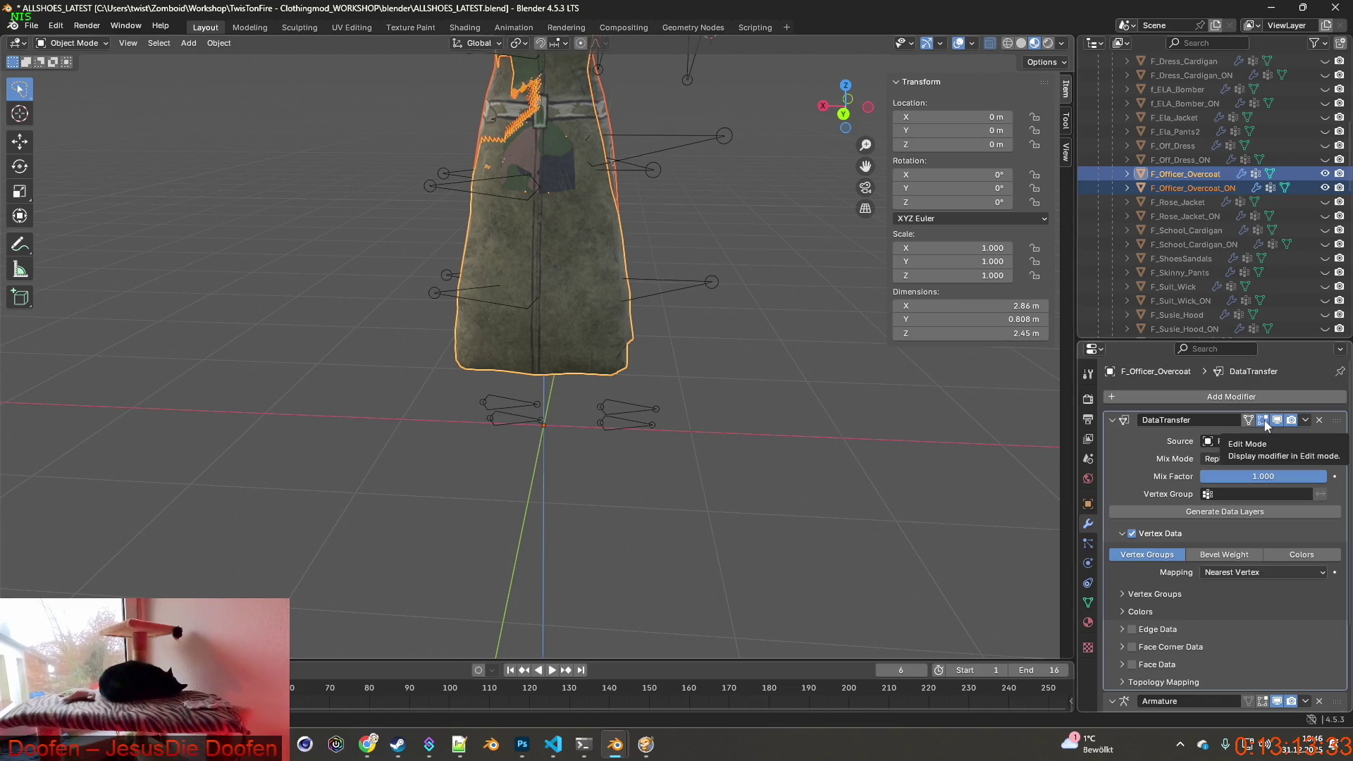
Compare the DataTransfer and Armature modifiers on F_Officer_Overcoat and F_Officer_Overcoat_ON
left_click(1111, 421)
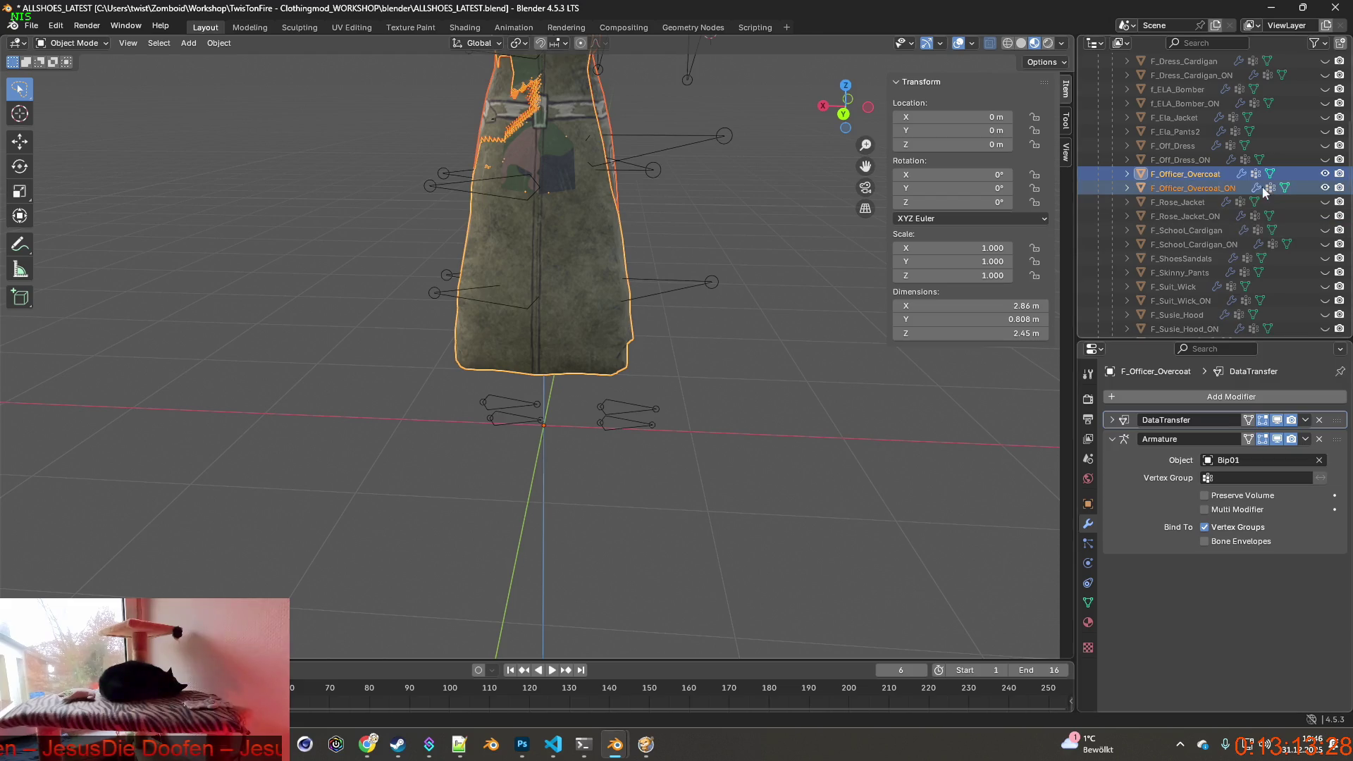
left_click(1174, 189)
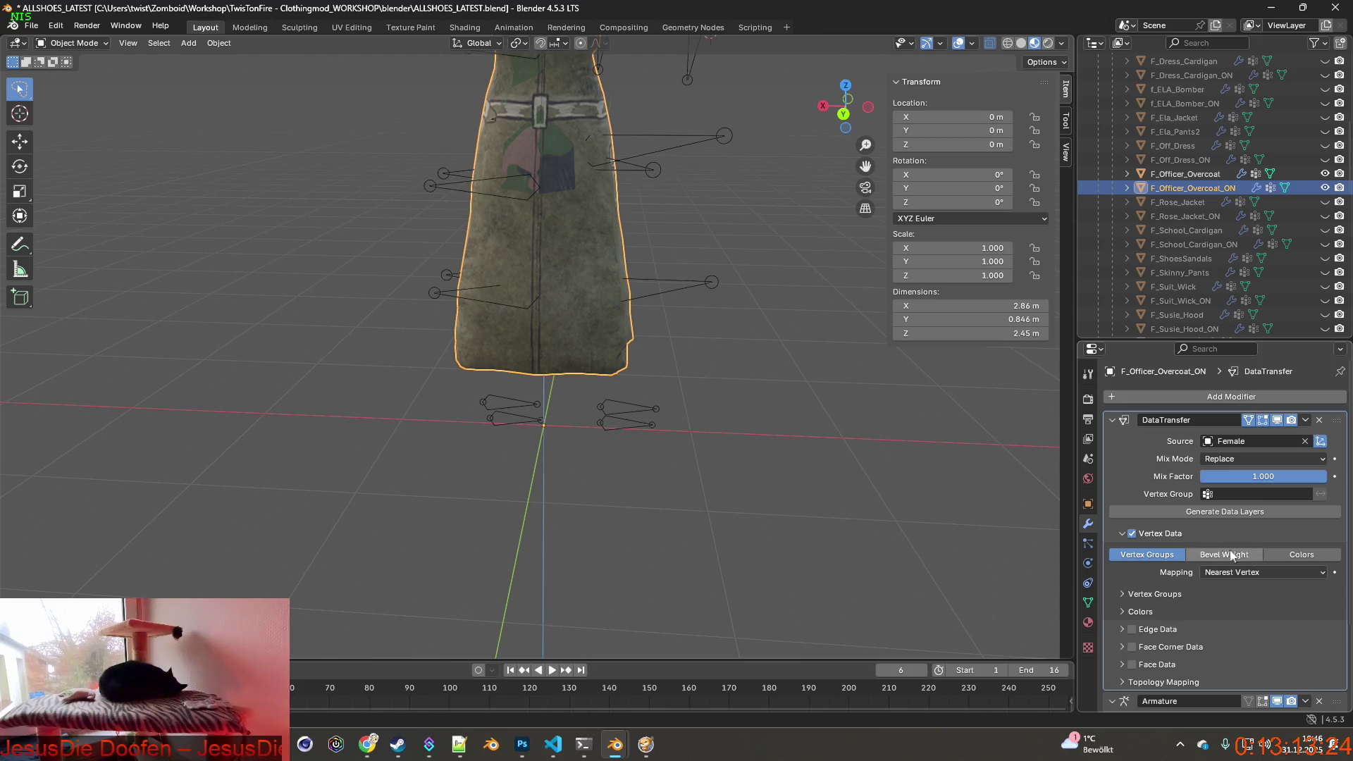
left_click(1111, 421)
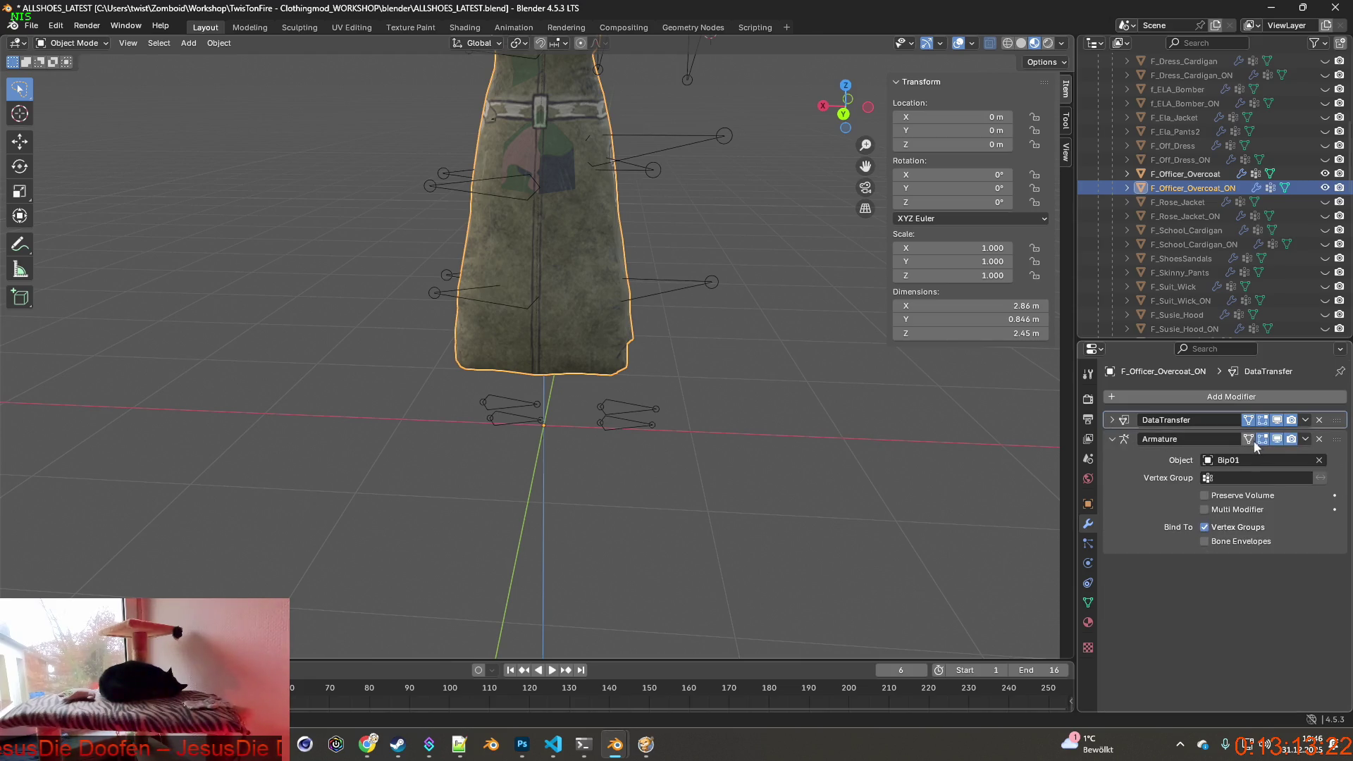
left_click(1109, 439)
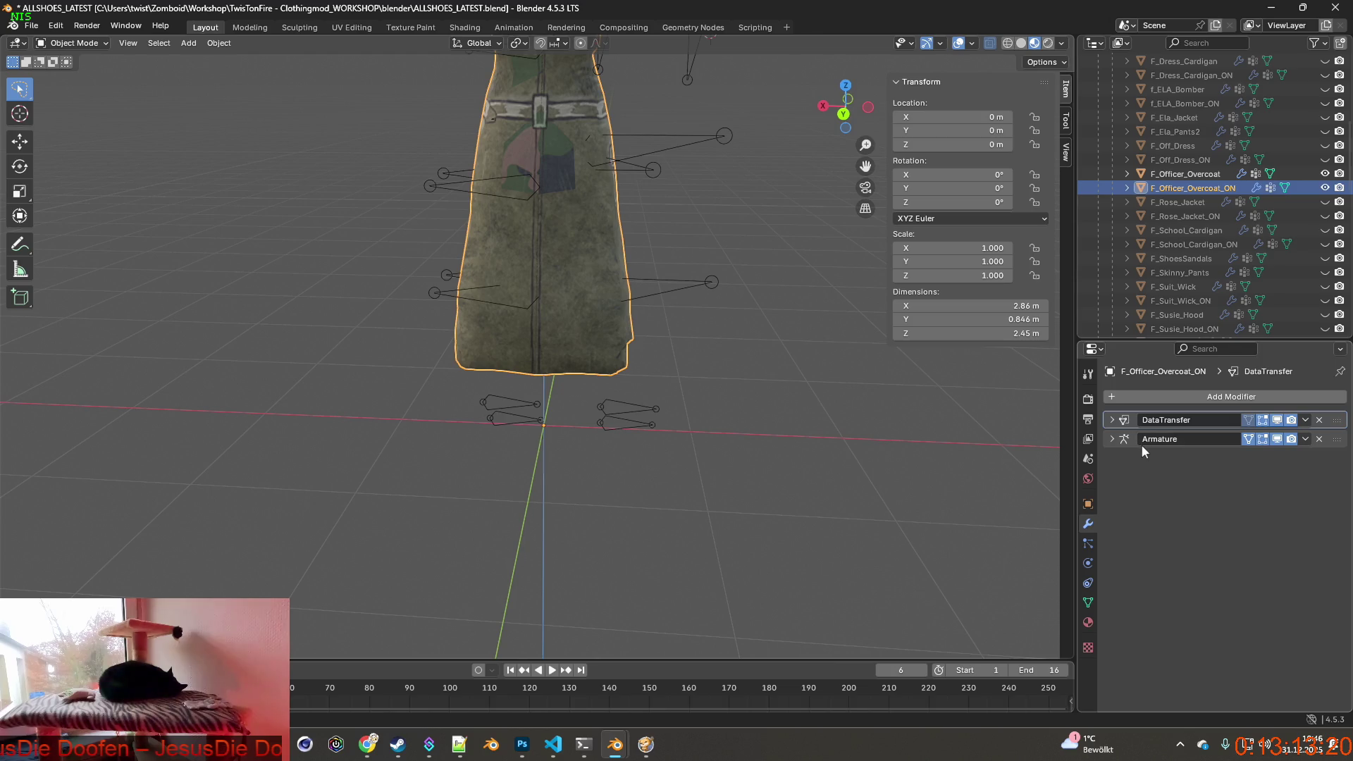
mouse_move(675, 348)
middle_mouse_down()
mouse_move(772, 331)
mouse_move(744, 297)
mouse_move(676, 318)
mouse_move(680, 329)
middle_mouse_up()
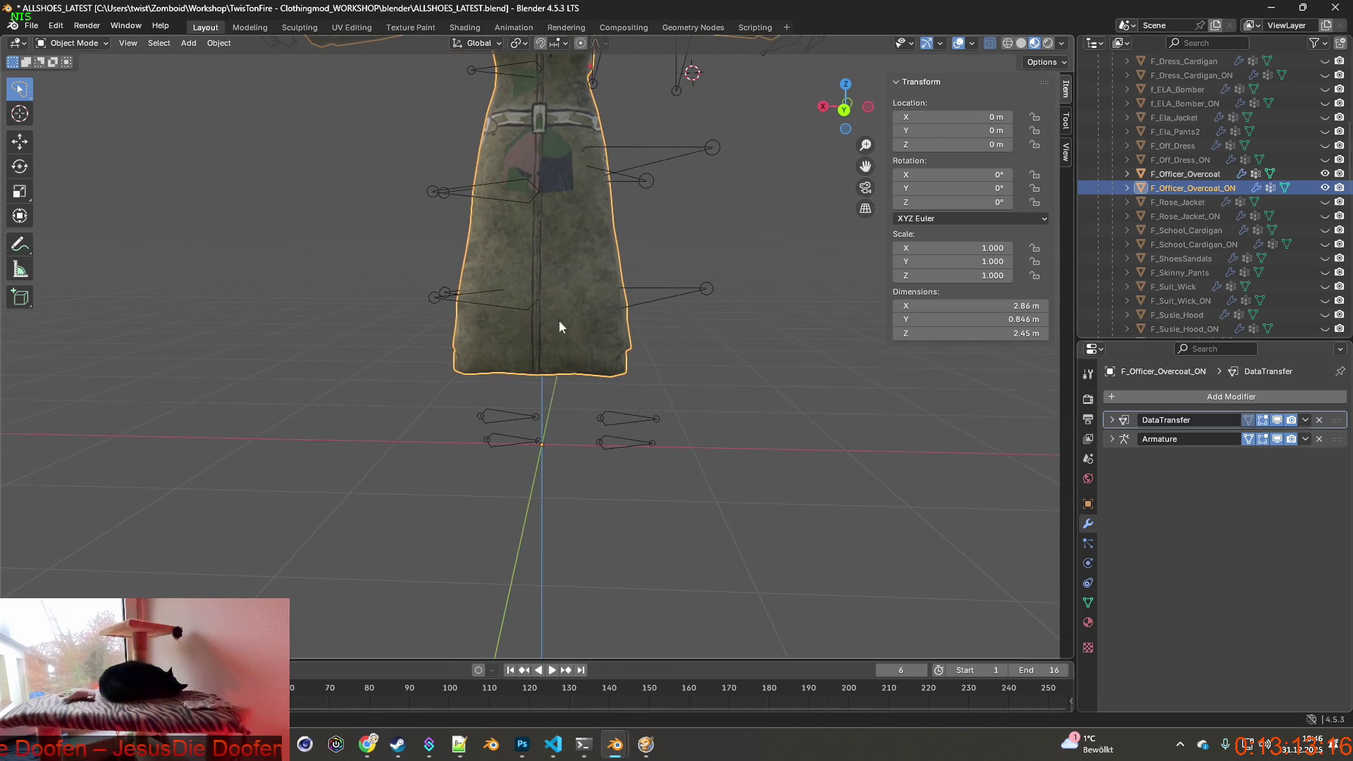
mouse_move(460, 308)
middle_mouse_down()
mouse_move(718, 348)
mouse_move(828, 341)
mouse_move(622, 349)
mouse_move(695, 347)
mouse_move(606, 335)
middle_mouse_up()
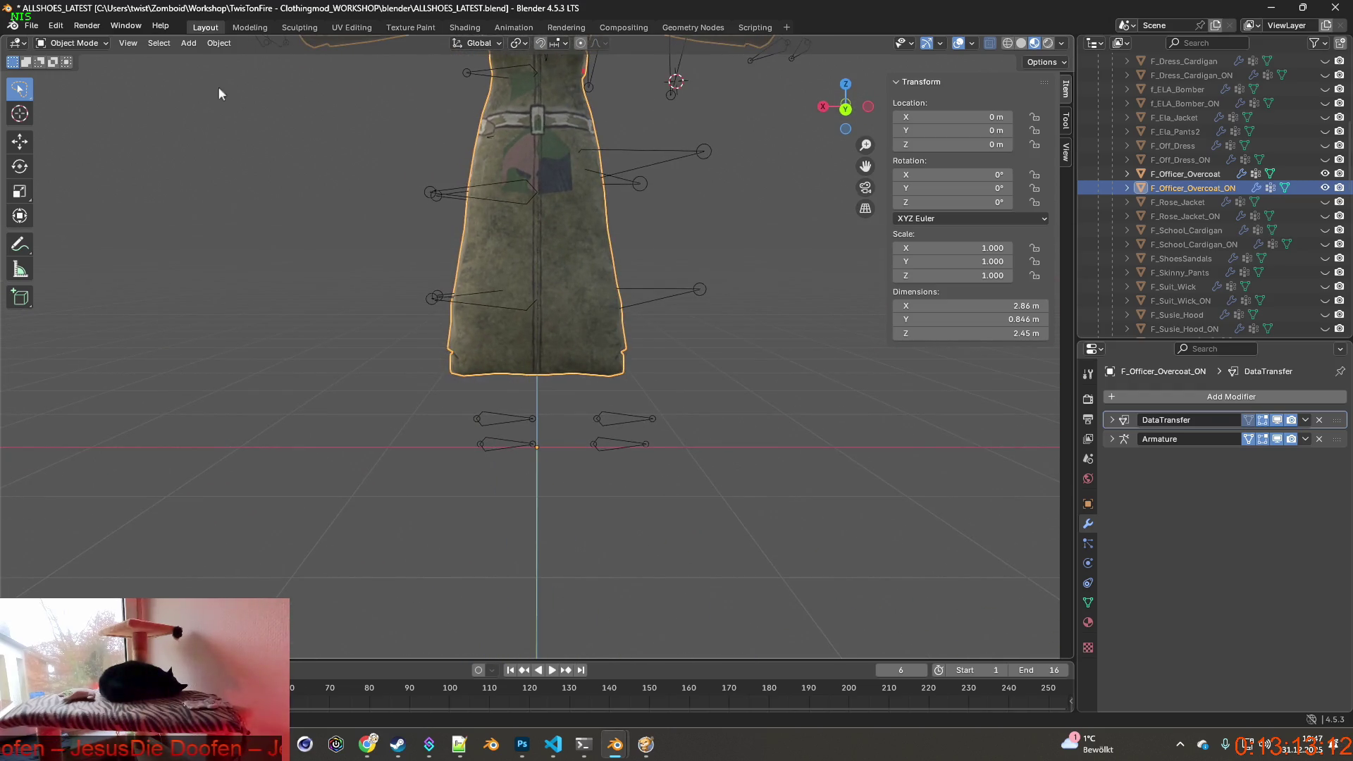
Select the Bip01 armature and put it into Pose Mode
left_click(636, 155)
left_click(74, 42)
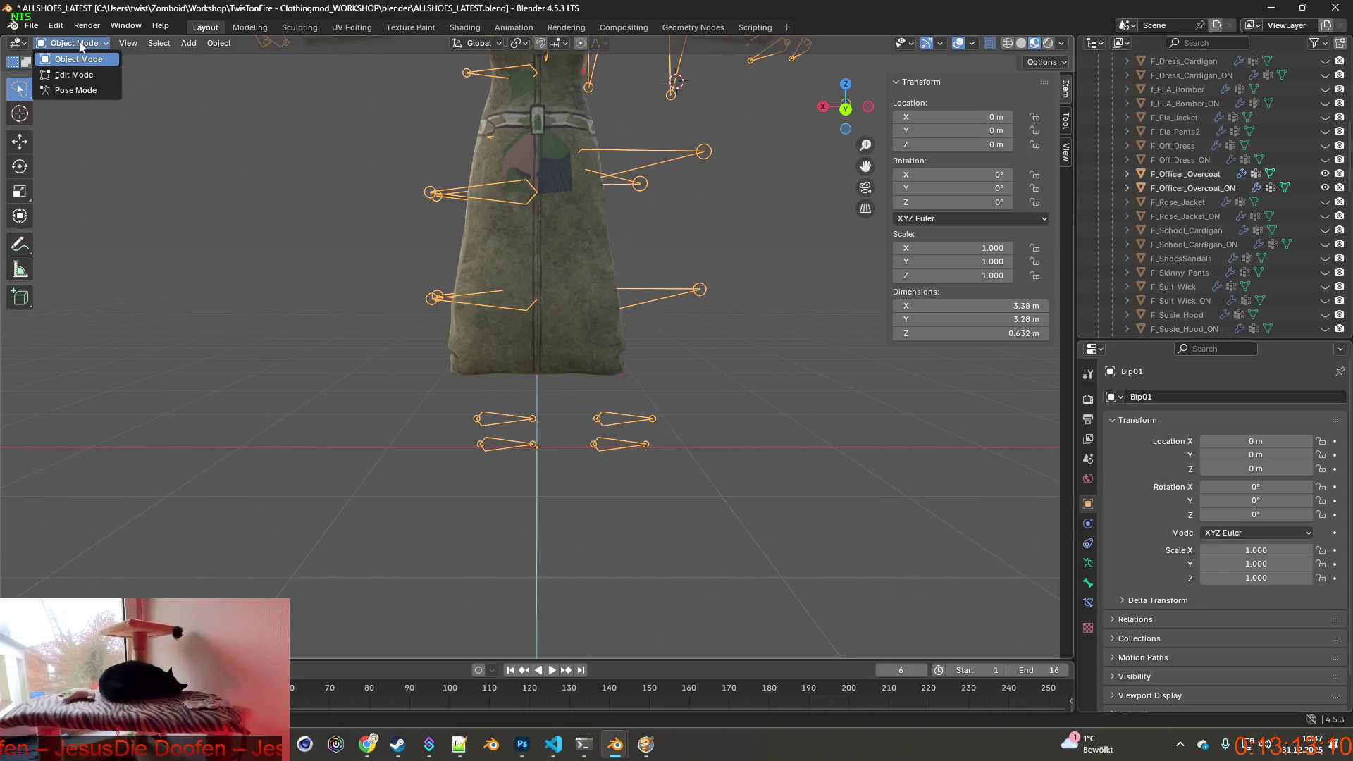
left_click(85, 91)
mouse_move(557, 181)
middle_mouse_down()
mouse_move(543, 192)
mouse_move(639, 200)
mouse_move(619, 184)
mouse_move(687, 179)
mouse_move(548, 183)
mouse_move(542, 196)
middle_mouse_up()
Select a left-side bone, try an X rotation and cancel, then view its bone properties
left_click(508, 188)
key("r")
key("x")
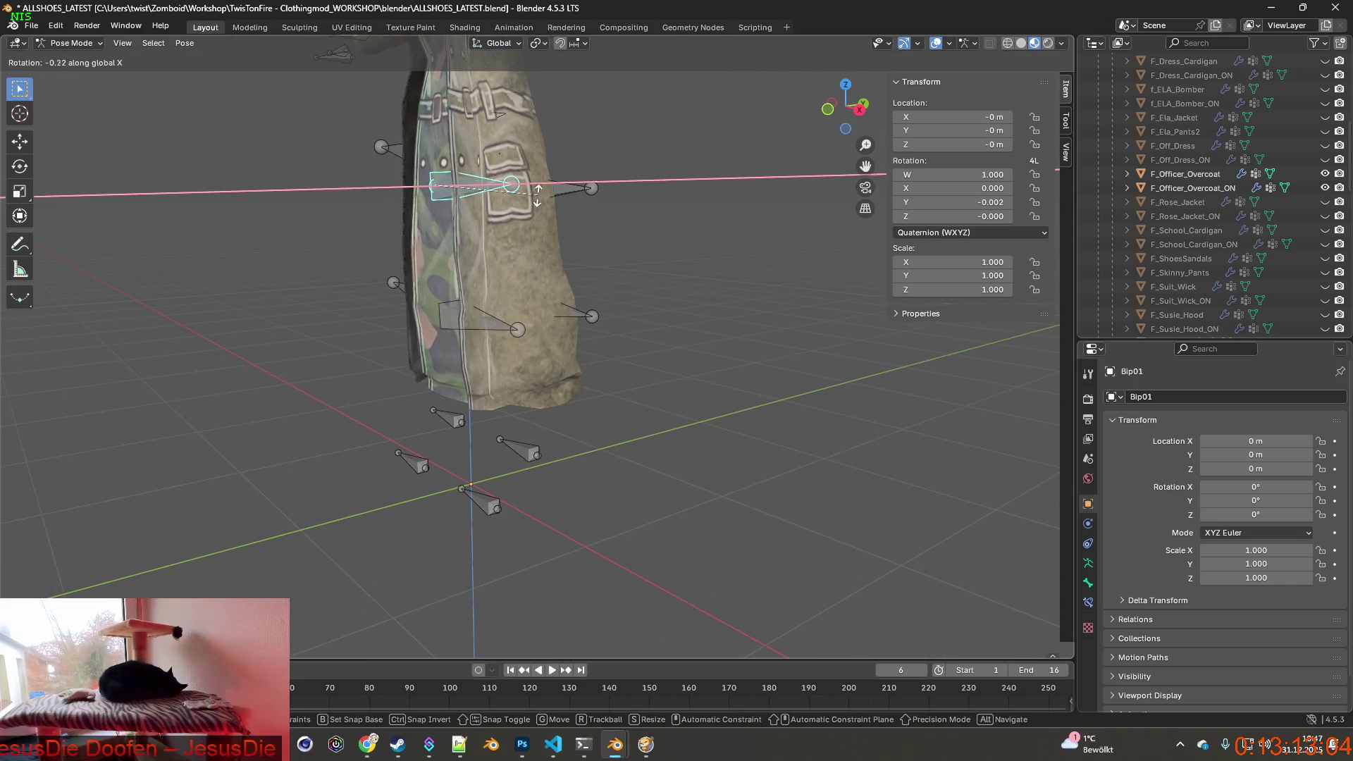
key("Escape")
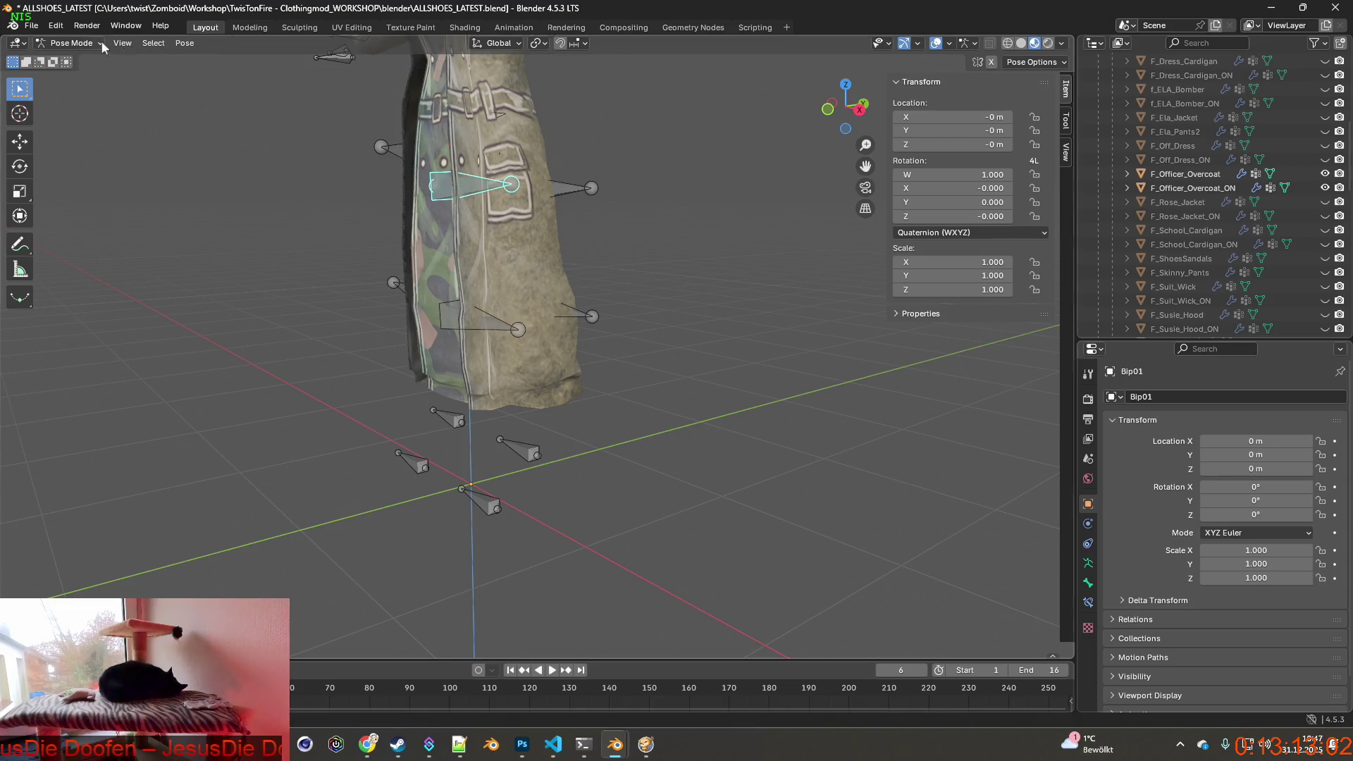
left_click(1088, 583)
left_click(1087, 563)
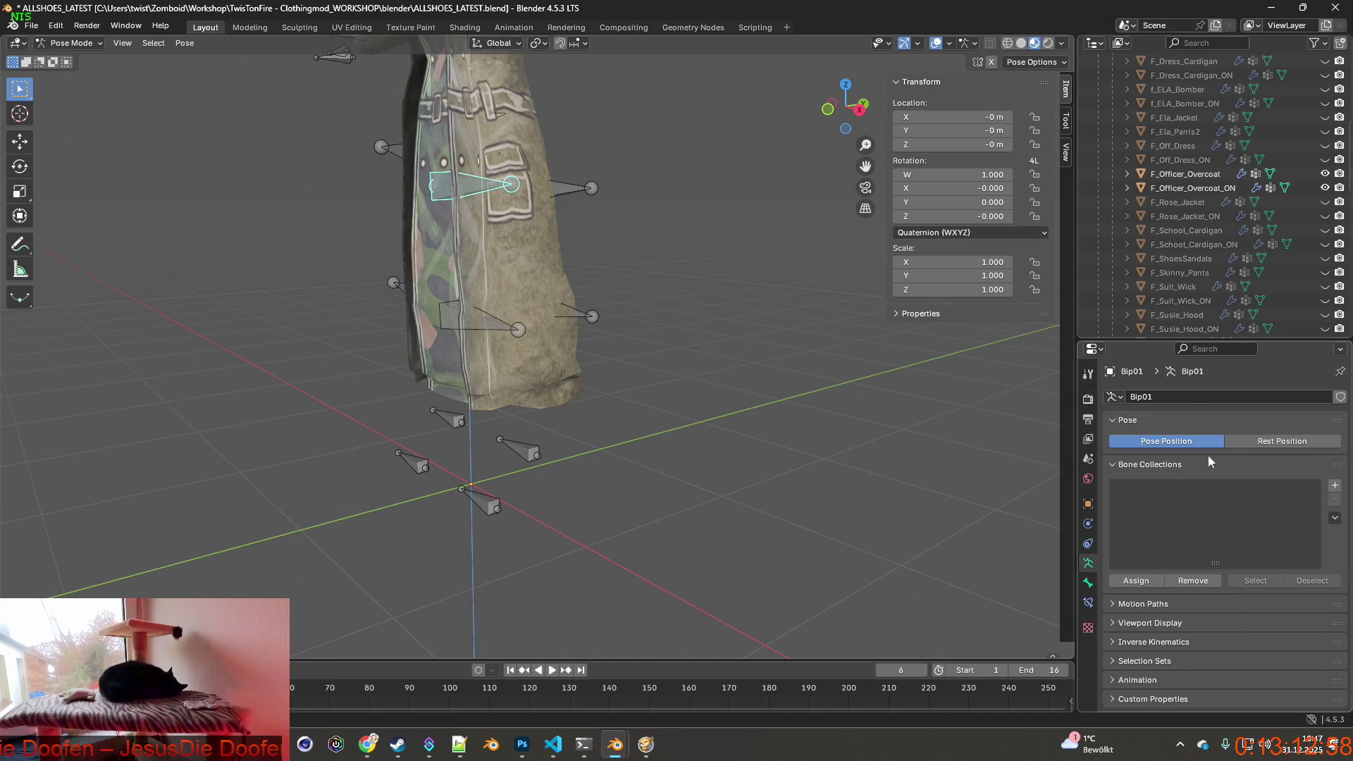
mouse_move(1018, 430)
middle_mouse_down()
mouse_move(724, 367)
mouse_move(758, 370)
middle_mouse_up()
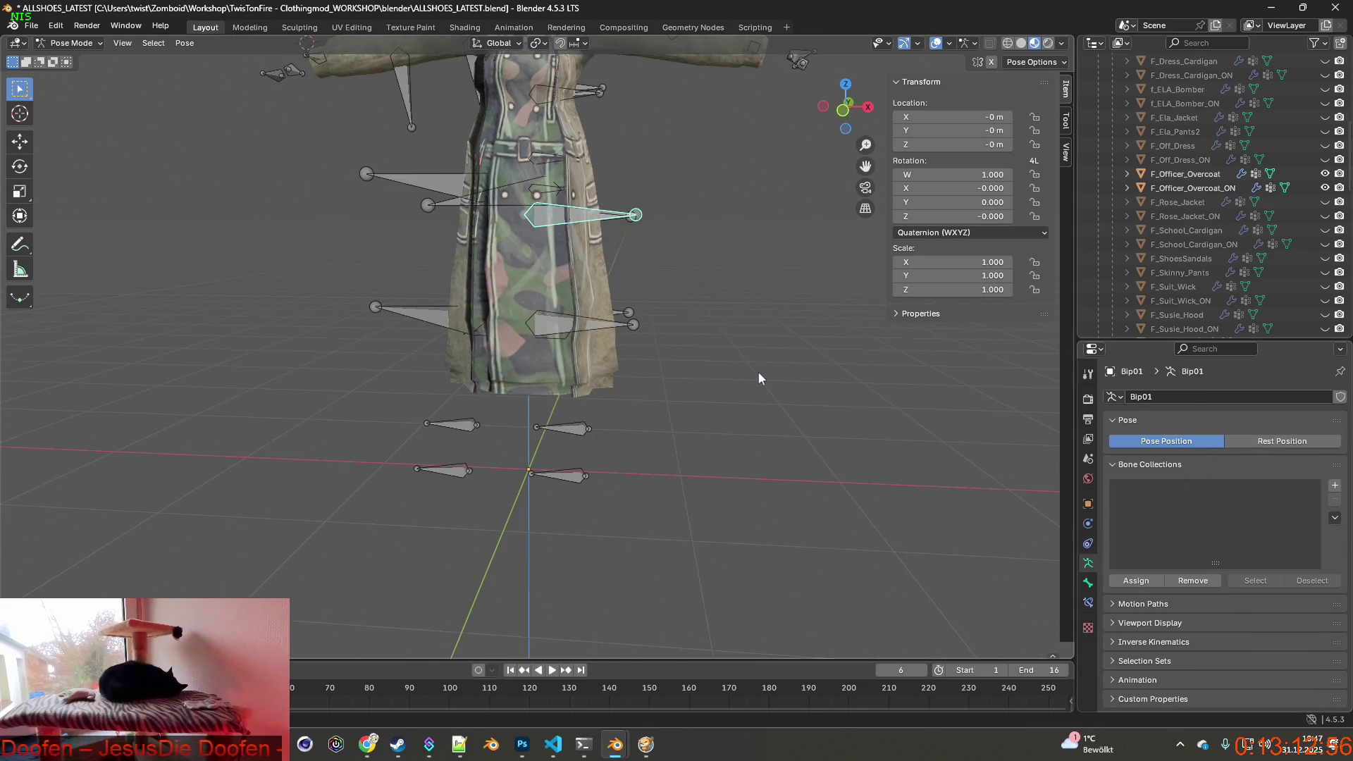
Revert the bones via Undo History and rotate a hip-level bone about X to deform the coat
left_click(55, 25)
mouse_move(91, 70)
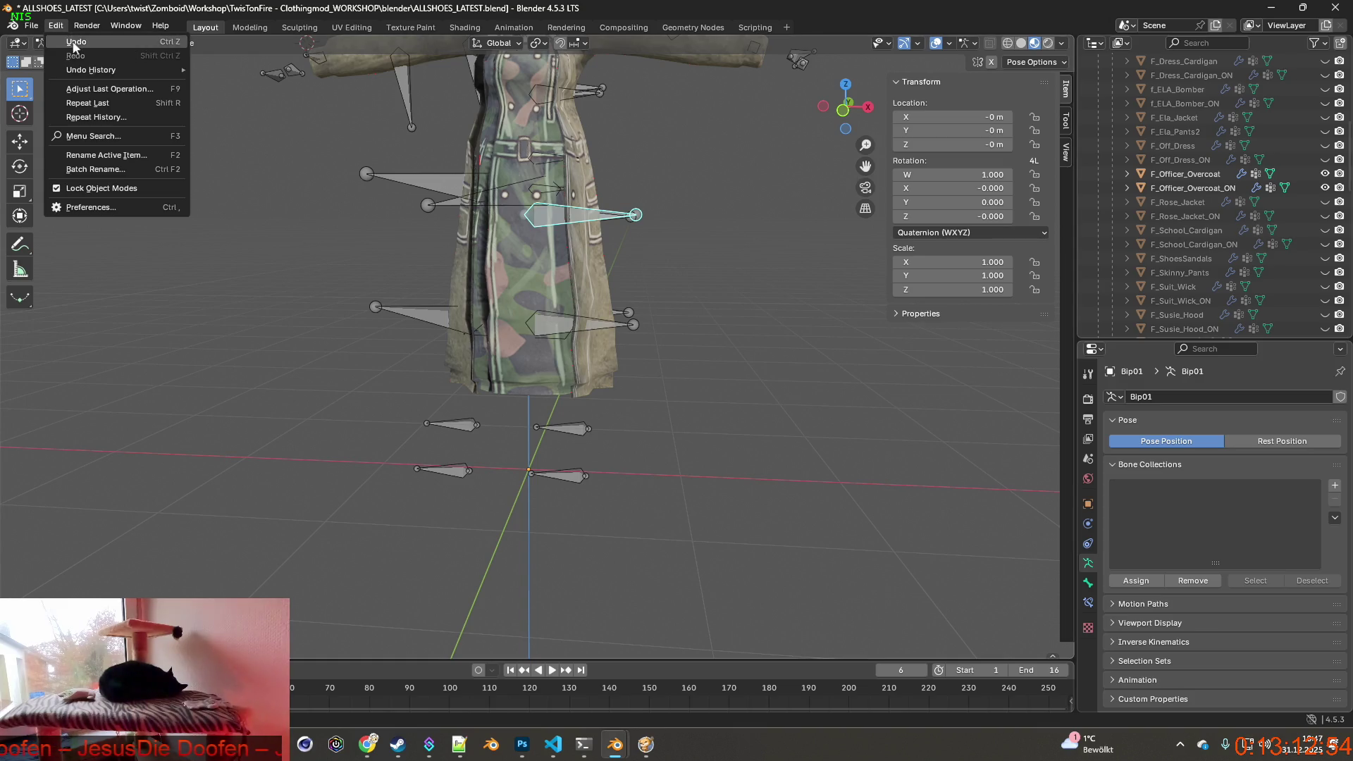
left_click(248, 101)
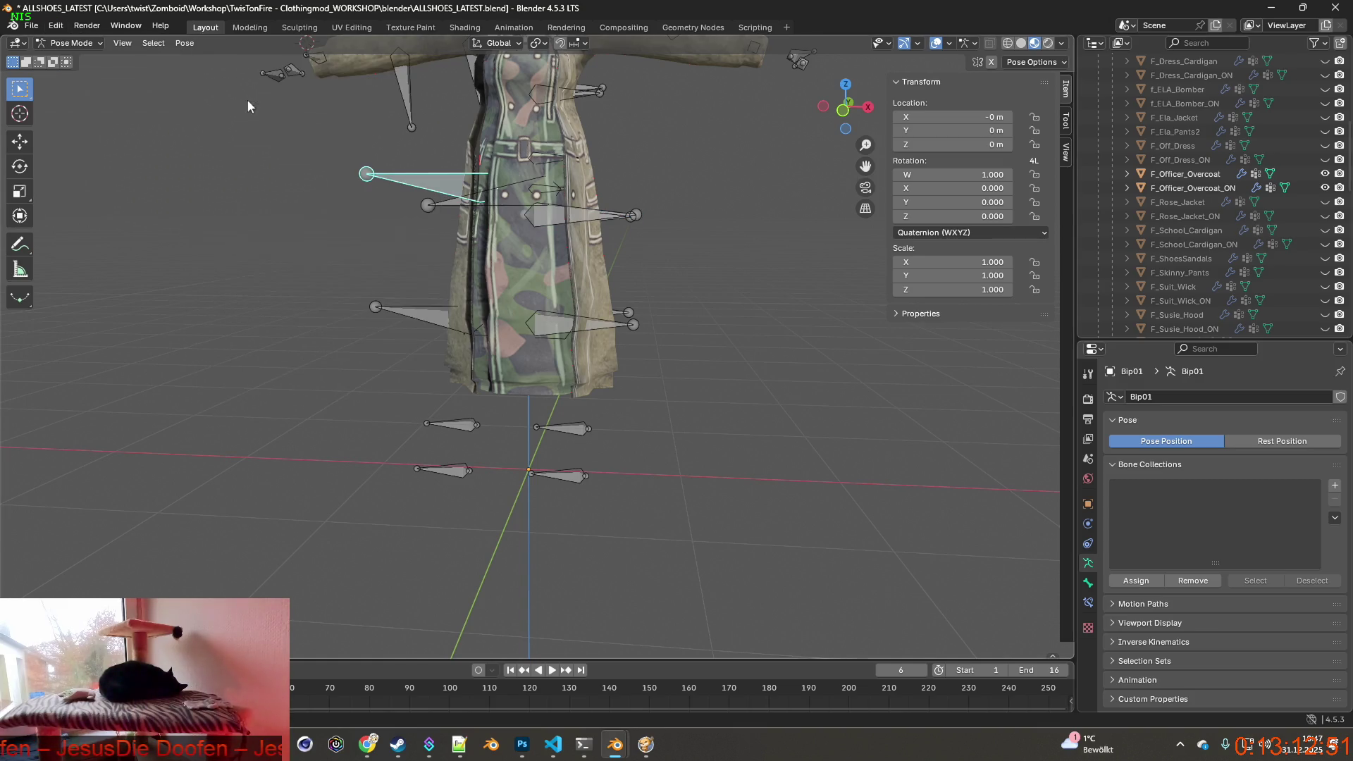
mouse_move(449, 187)
middle_mouse_down()
mouse_move(528, 211)
mouse_move(500, 210)
mouse_move(570, 211)
middle_mouse_up()
scroll(528, 211, "down", 3)
scroll(500, 210, "up", 3)
scroll(514, 235, "up", 2)
key("r")
key("x")
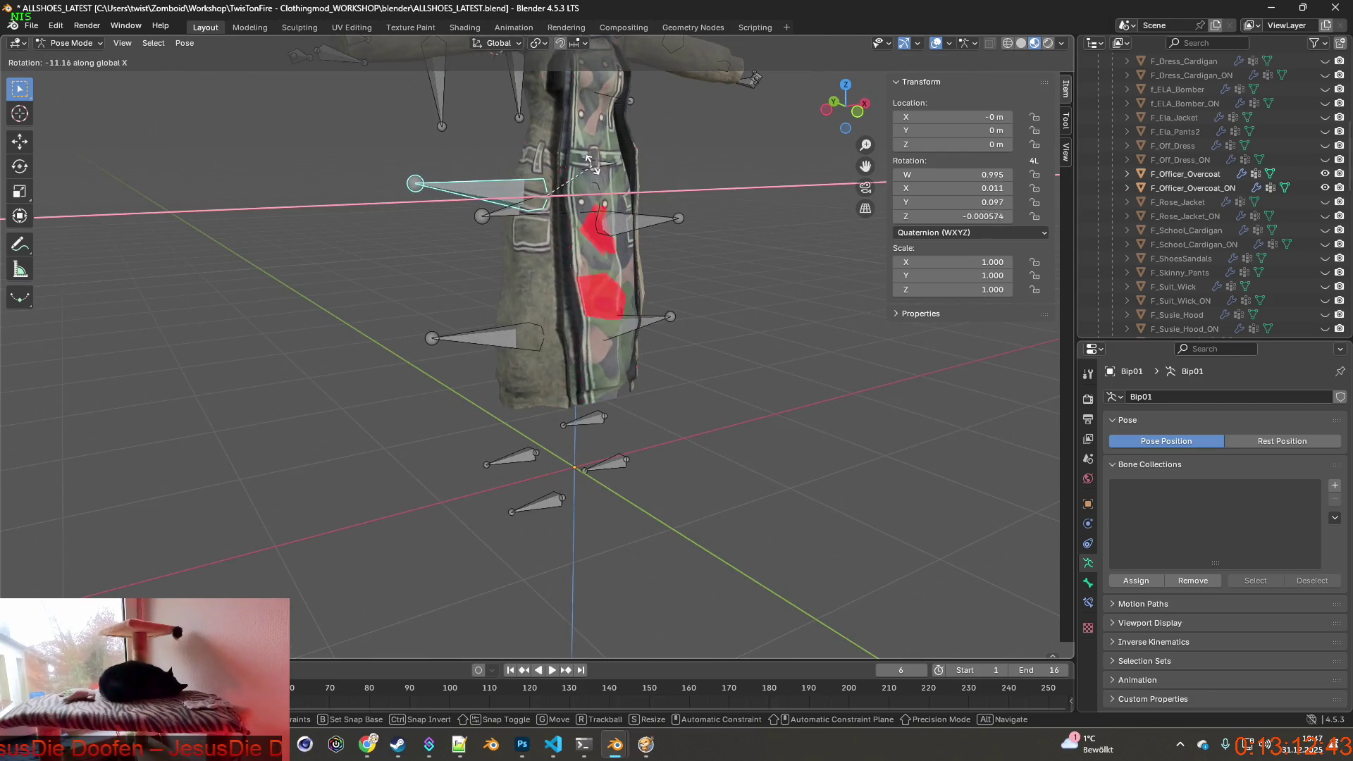
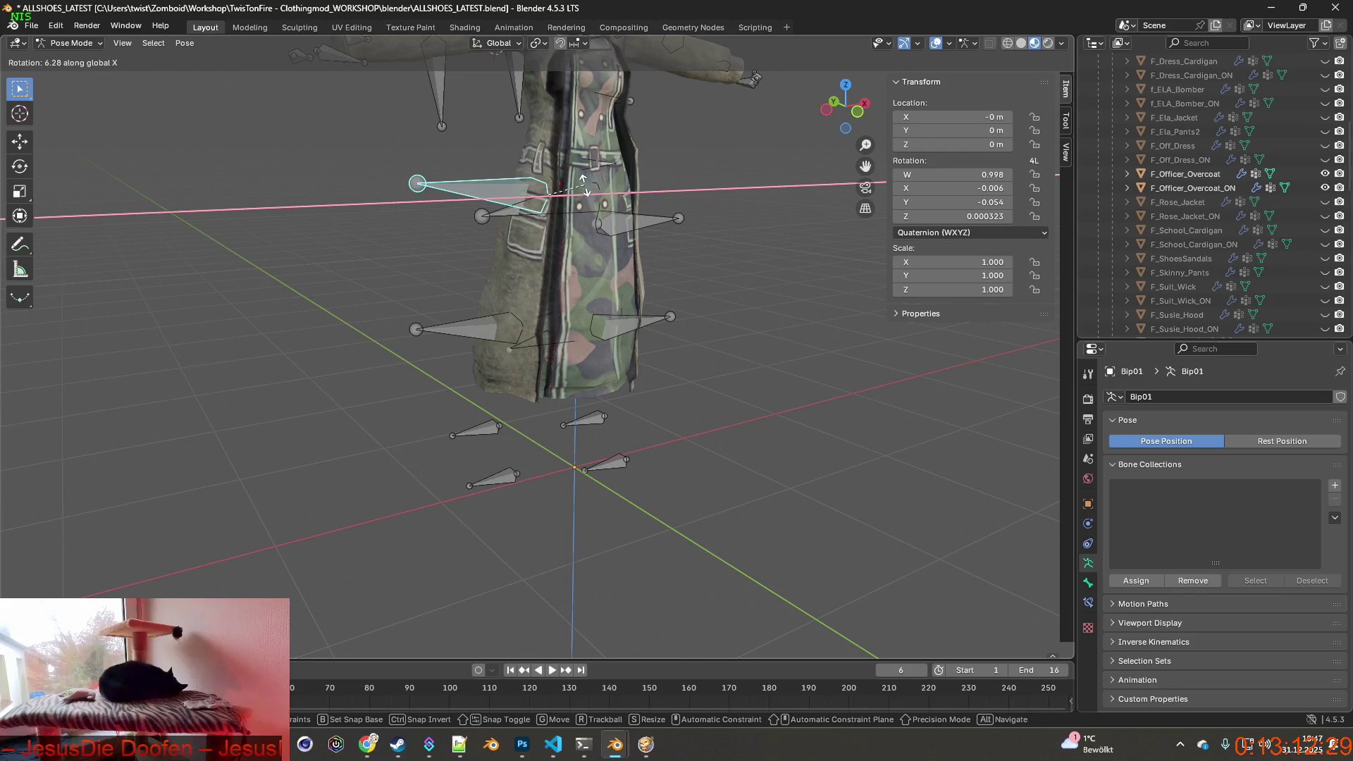
Test-rotate the bone around global X and Y, cancelling each time to keep the rest pose
key("Escape")
mouse_move(582, 182)
middle_mouse_down()
mouse_move(558, 217)
mouse_move(358, 206)
mouse_move(760, 223)
middle_mouse_up()
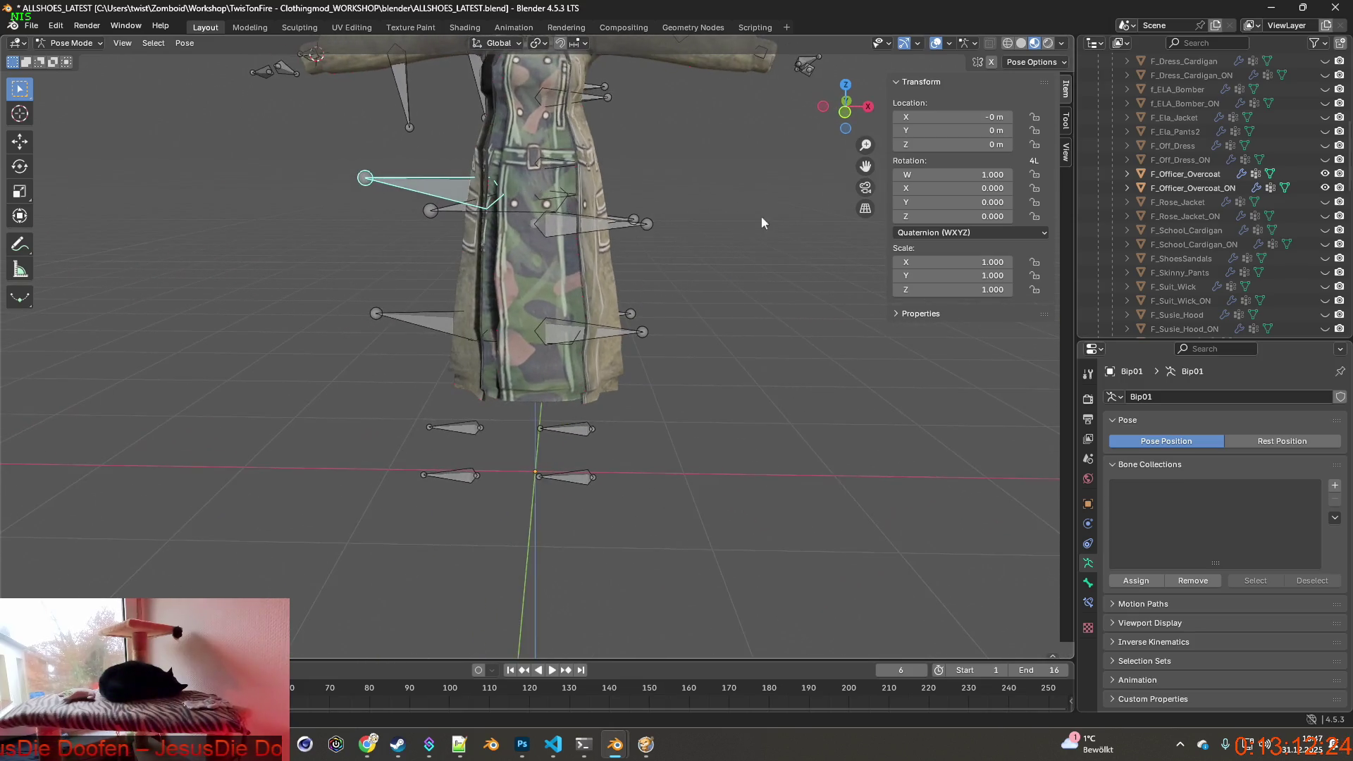
middle_click_drag(481, 214, 551, 215)
key("r")
key("x")
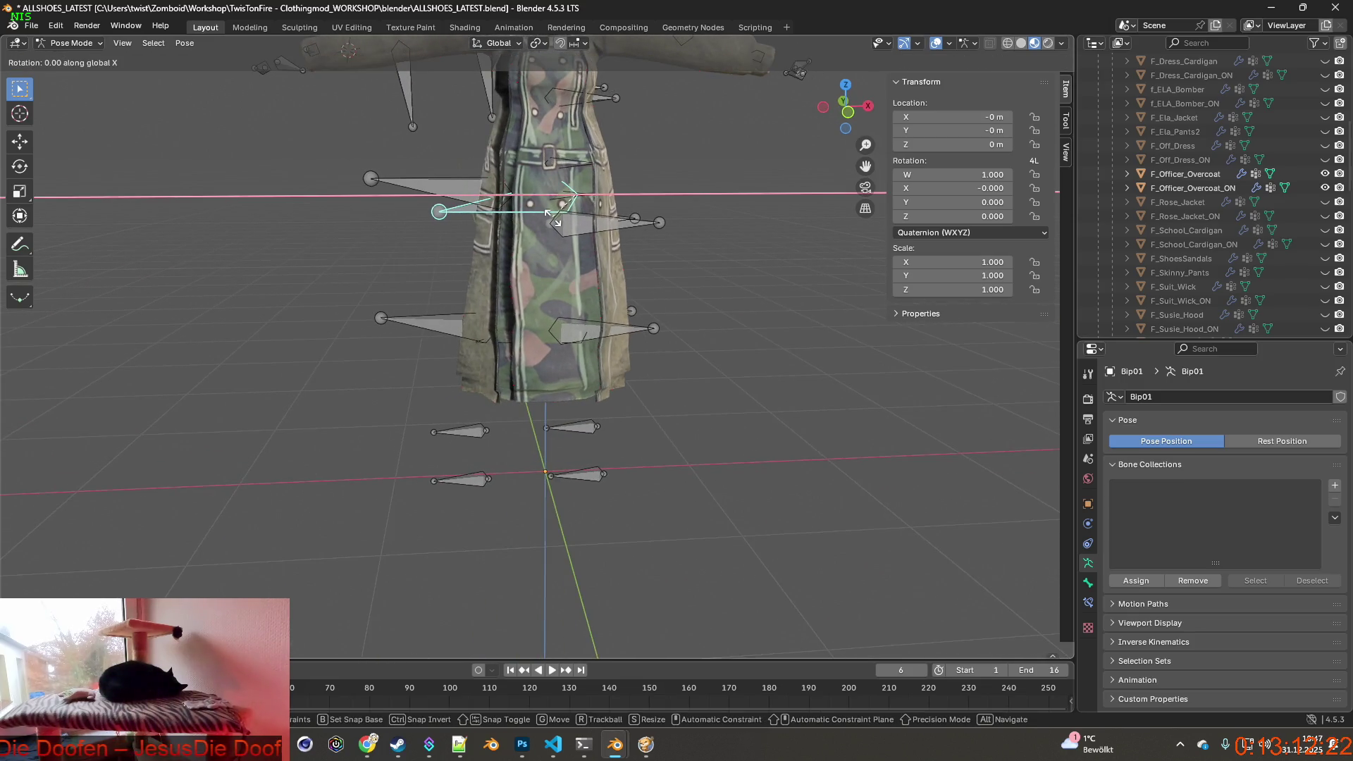
key("y")
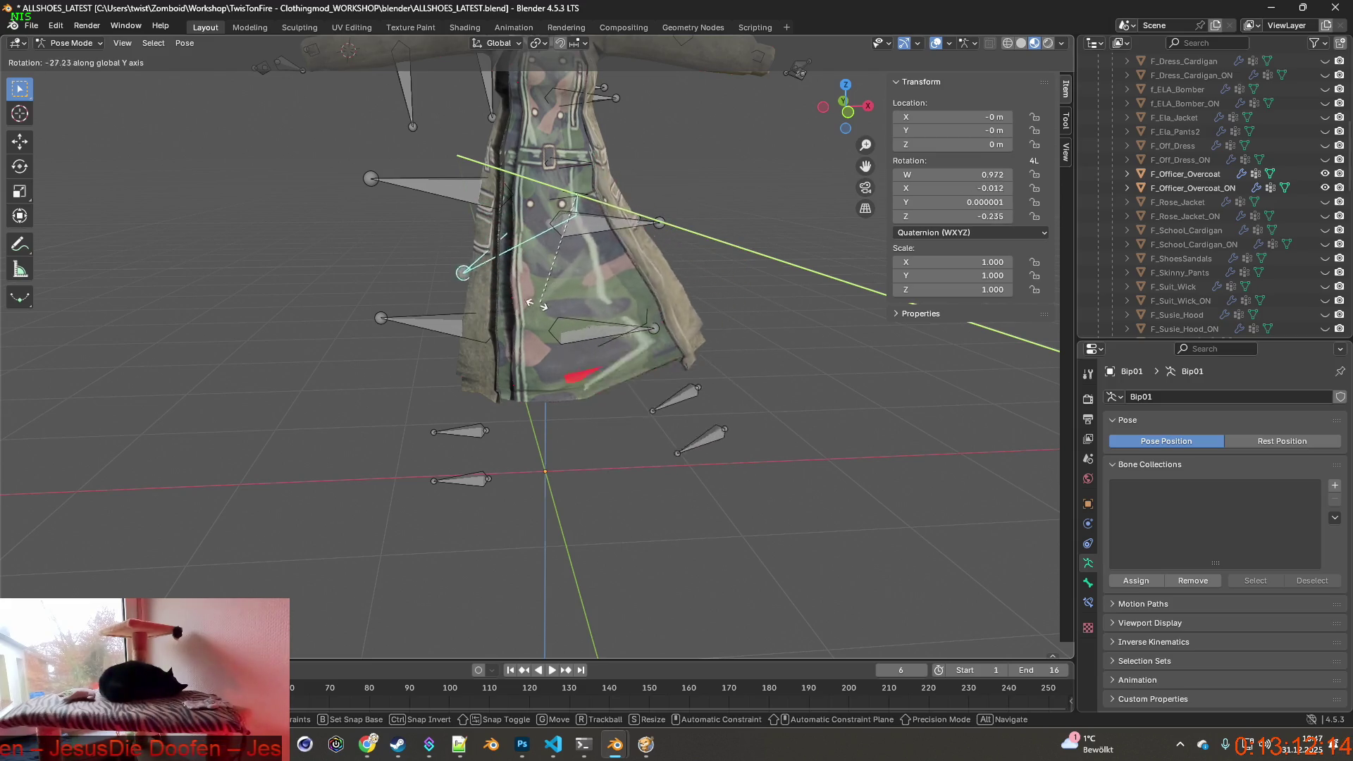
key("Escape")
middle_click_drag(524, 277, 635, 227)
key("r")
key("x")
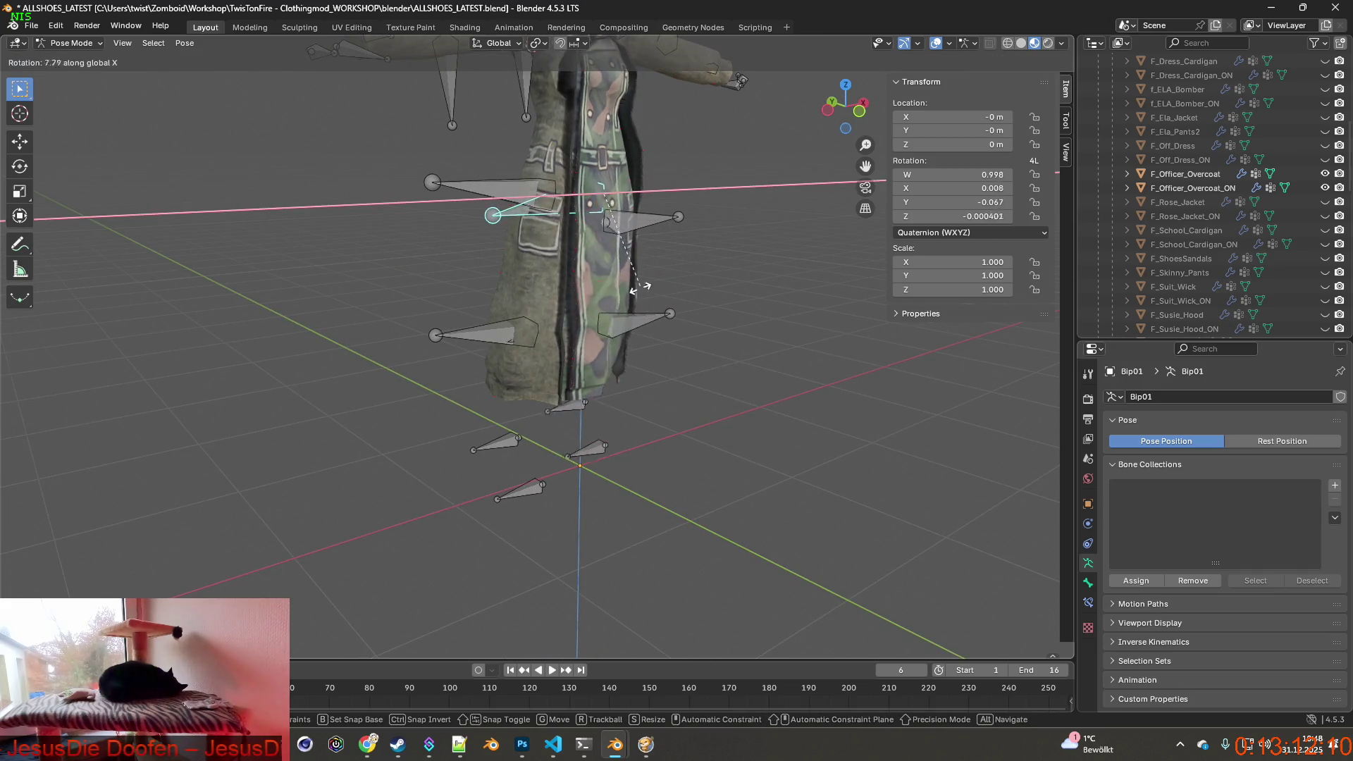
key("Escape")
scroll(647, 265, "down", 5)
scroll(646, 257, "down", 2)
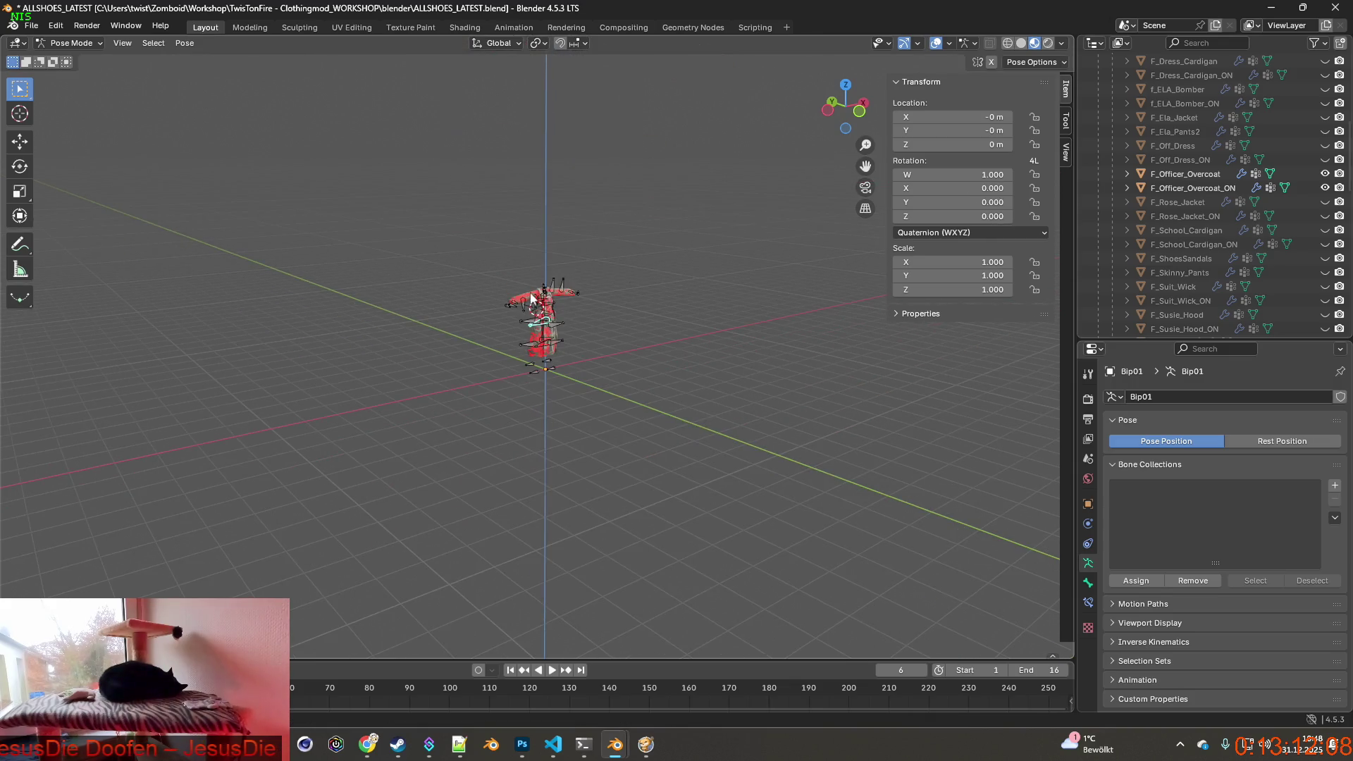
Select F_Officer_Overcoat in the Outliner and expand it and the F_Officer_Overcoat_ON entry
middle_click_drag(606, 308, 625, 324)
scroll(550, 305, "up", 3)
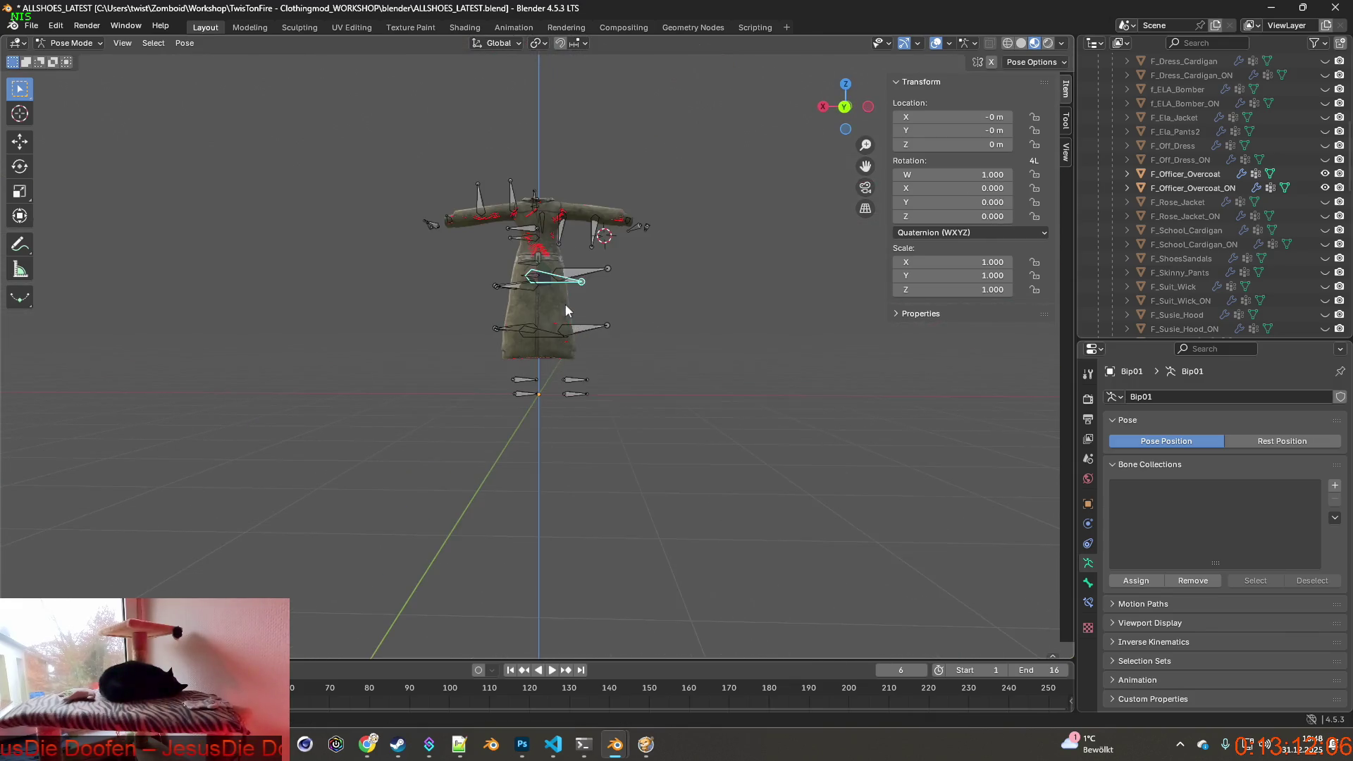
scroll(565, 297, "up", 2)
scroll(568, 275, "up", 3)
scroll(565, 285, "up", 2)
mouse_move(567, 287)
middle_mouse_down()
mouse_move(526, 232)
mouse_move(406, 202)
mouse_move(479, 250)
mouse_move(381, 262)
middle_mouse_up()
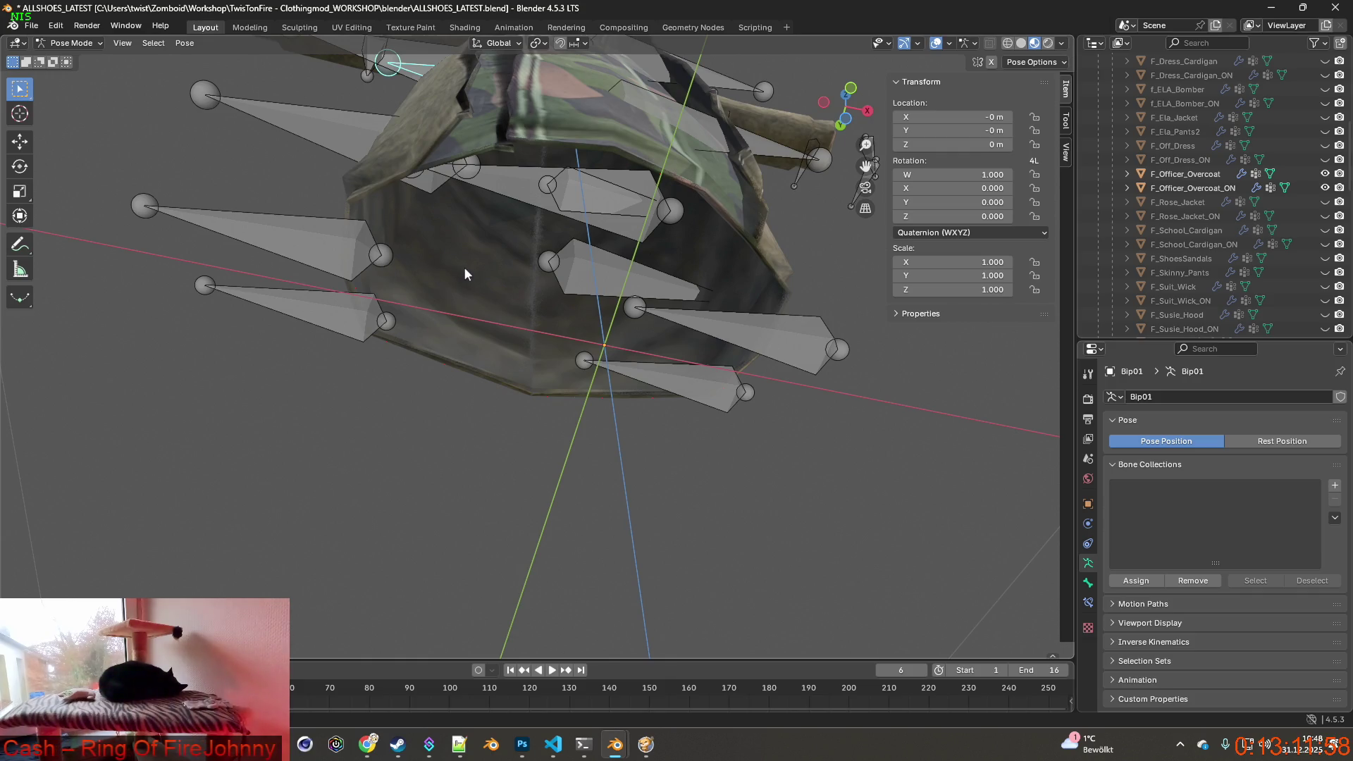
mouse_move(473, 260)
middle_mouse_down()
mouse_move(599, 290)
mouse_move(541, 249)
mouse_move(647, 280)
middle_mouse_up()
scroll(508, 176, "down", 3)
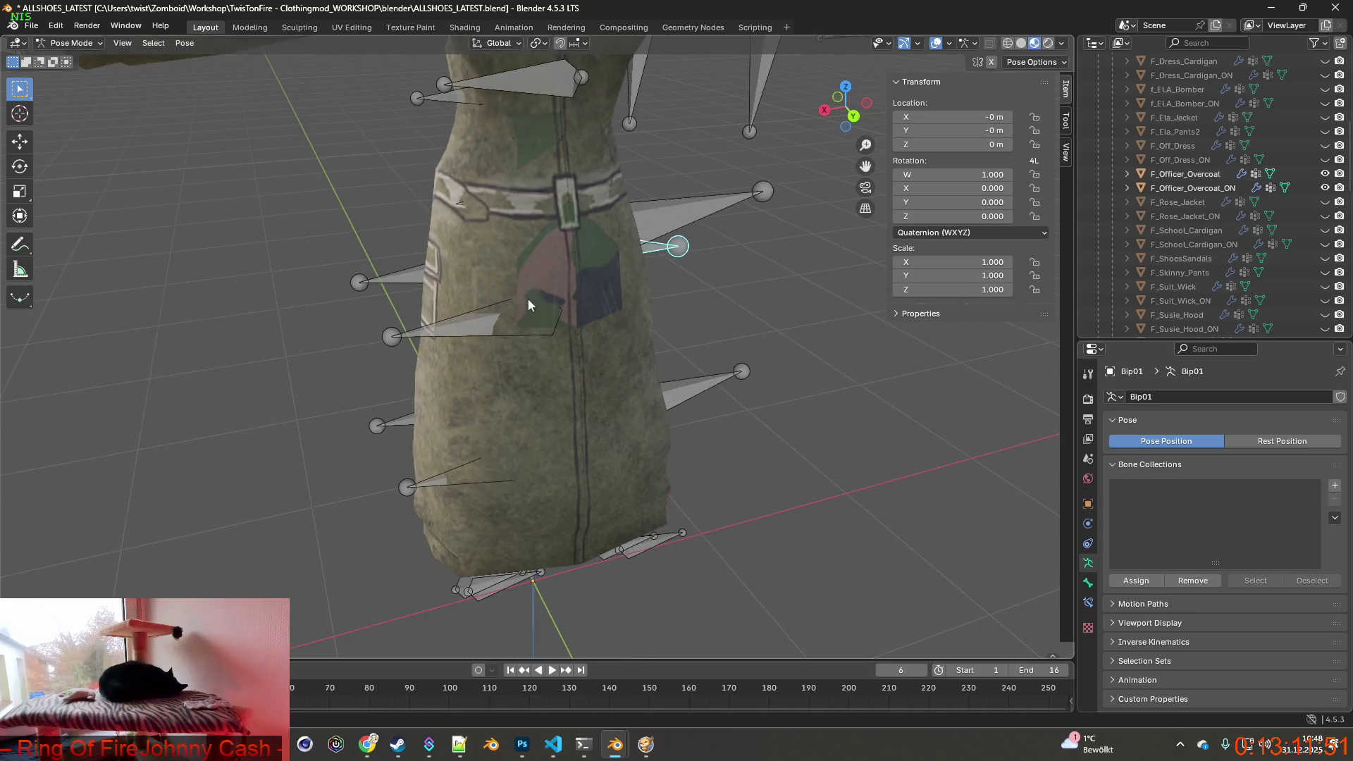
scroll(527, 298, "down", 3)
scroll(537, 255, "down", 1)
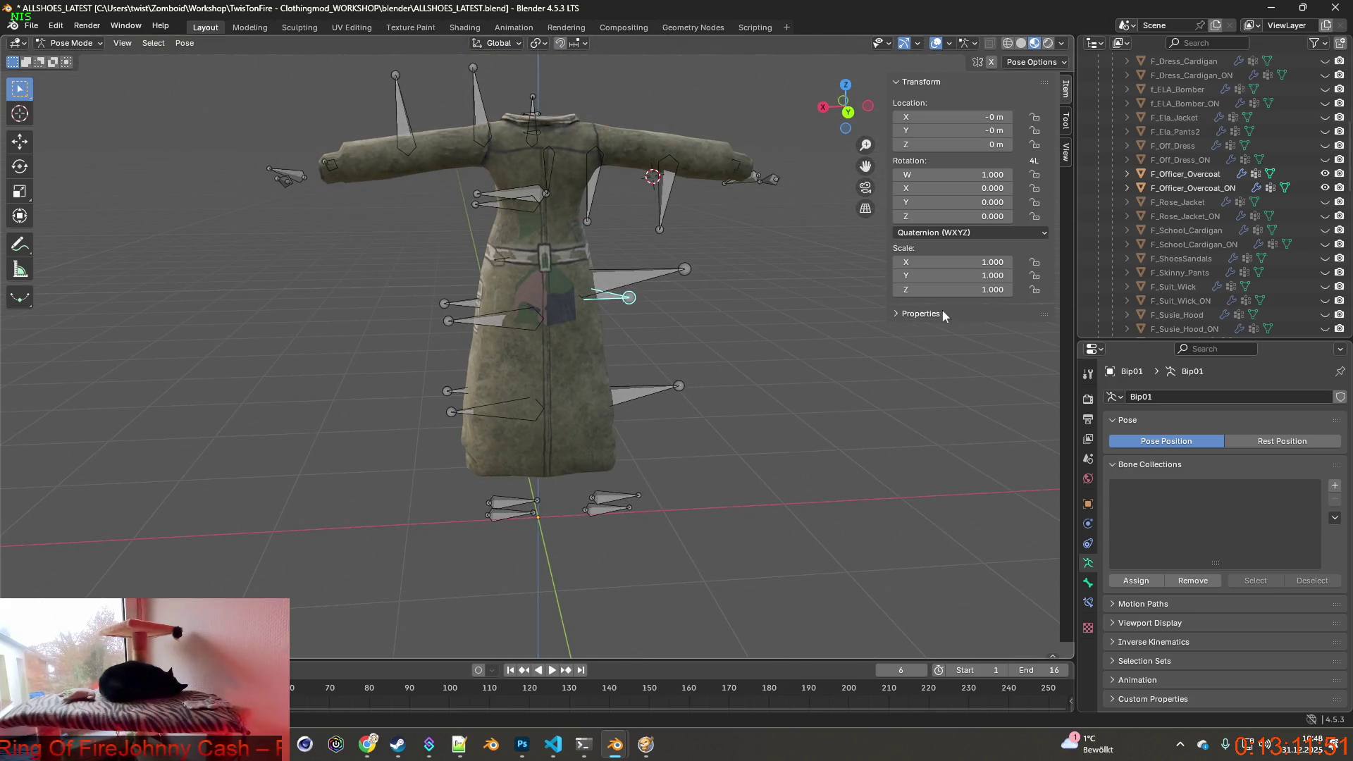
left_click(1184, 175)
key("Down")
left_click(1176, 177)
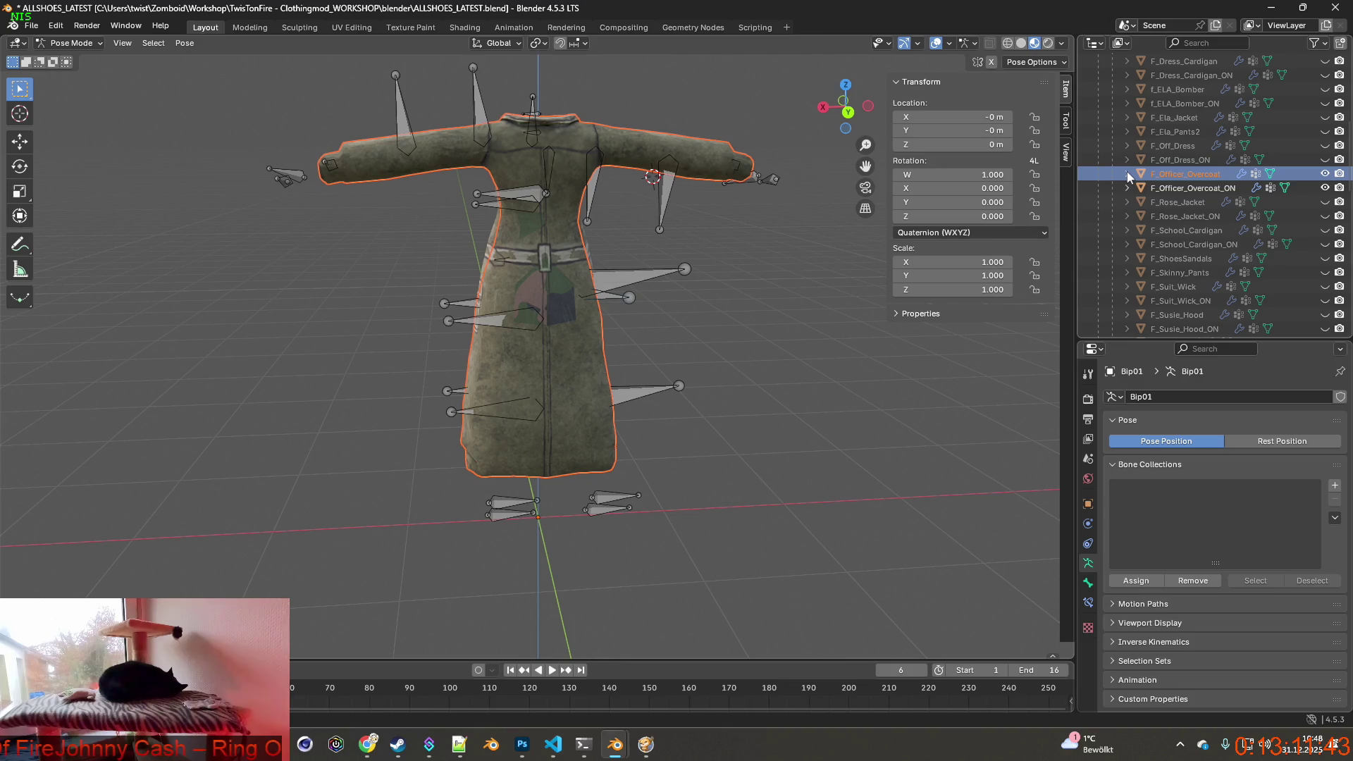
left_click(1129, 172)
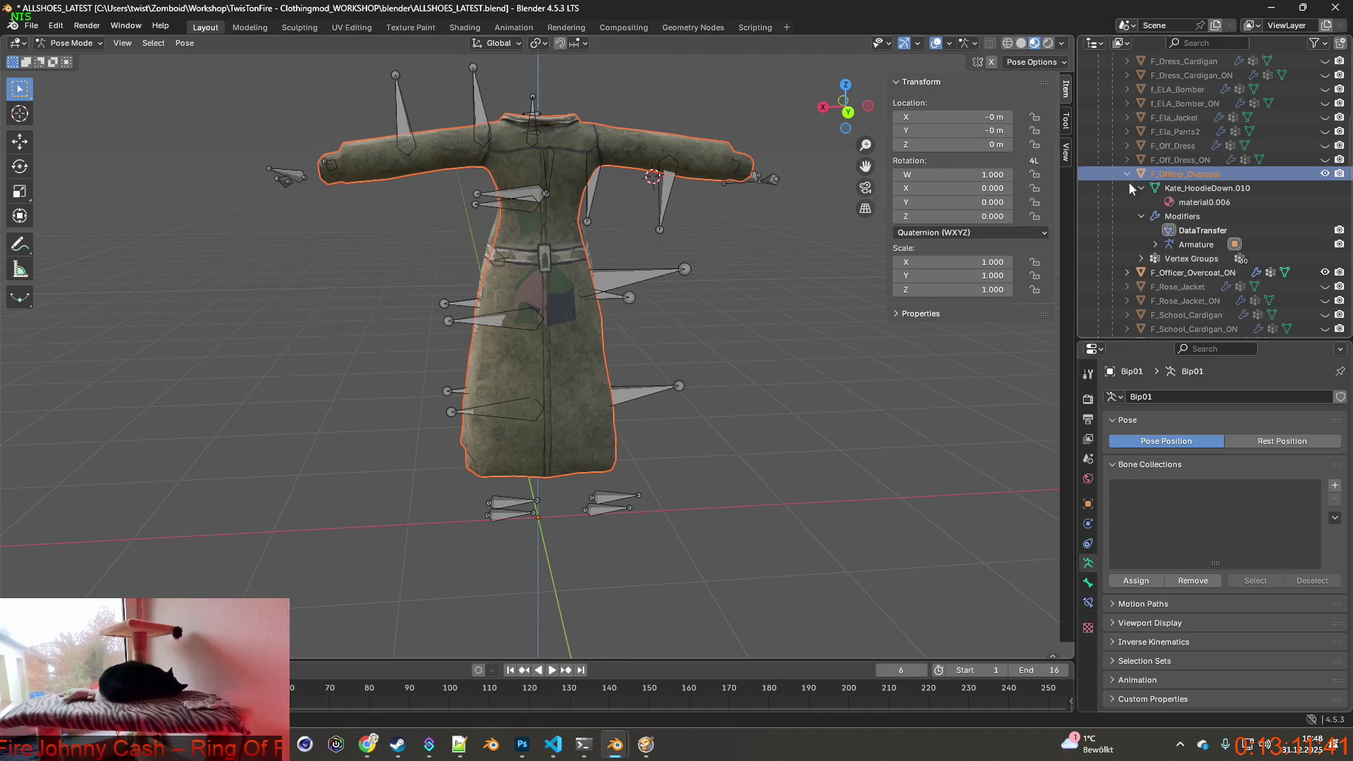
left_click(1127, 272)
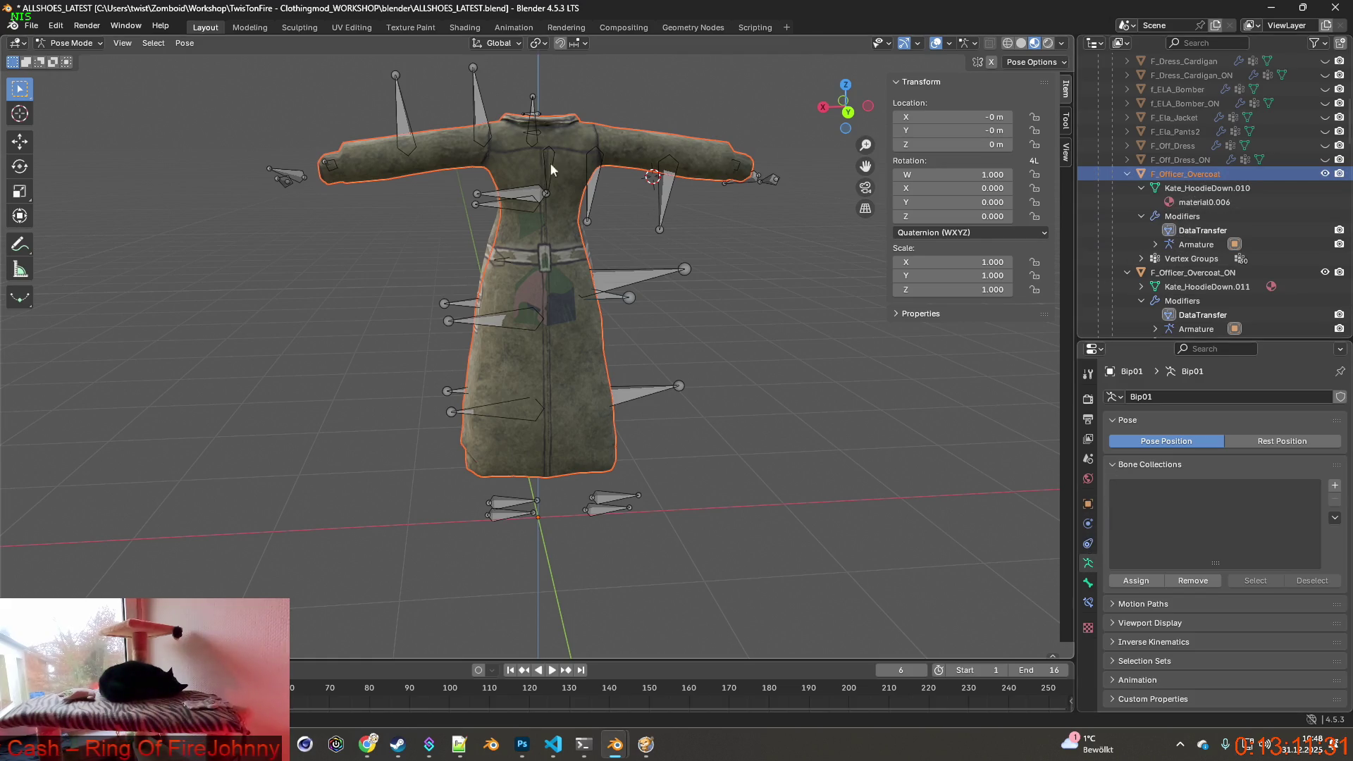
Return to Object Mode, make the coat mesh active and show its modifier stack
left_click(71, 43)
left_click(74, 58)
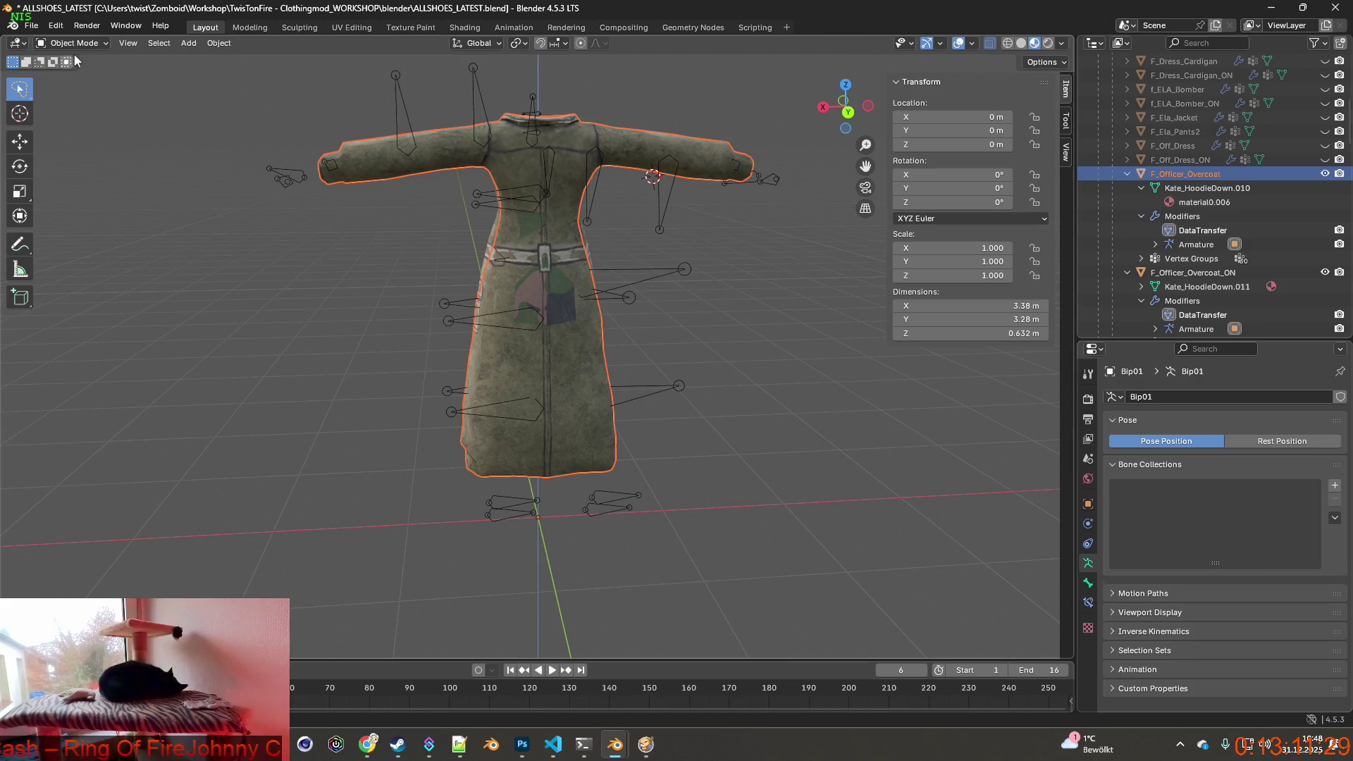
middle_click_drag(473, 204, 588, 188)
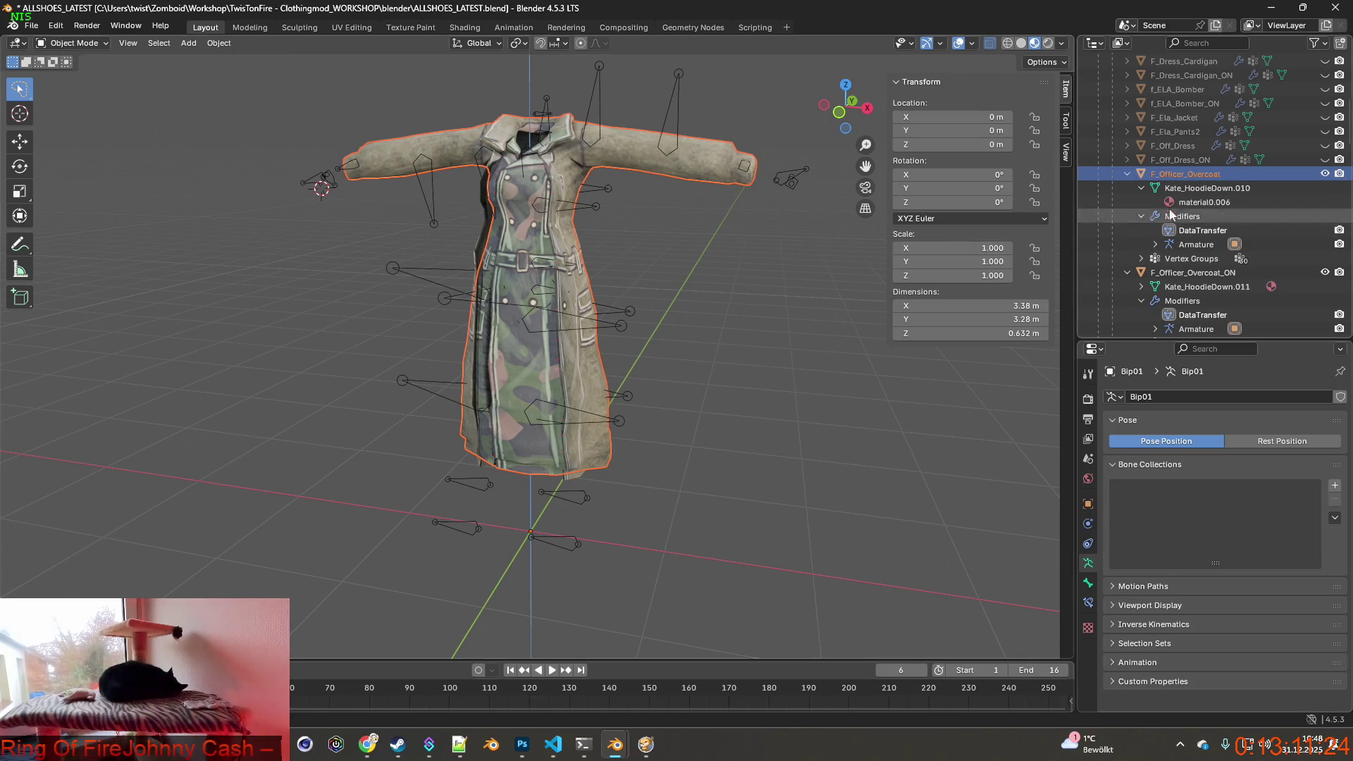
left_click(1206, 187)
left_click(1088, 522)
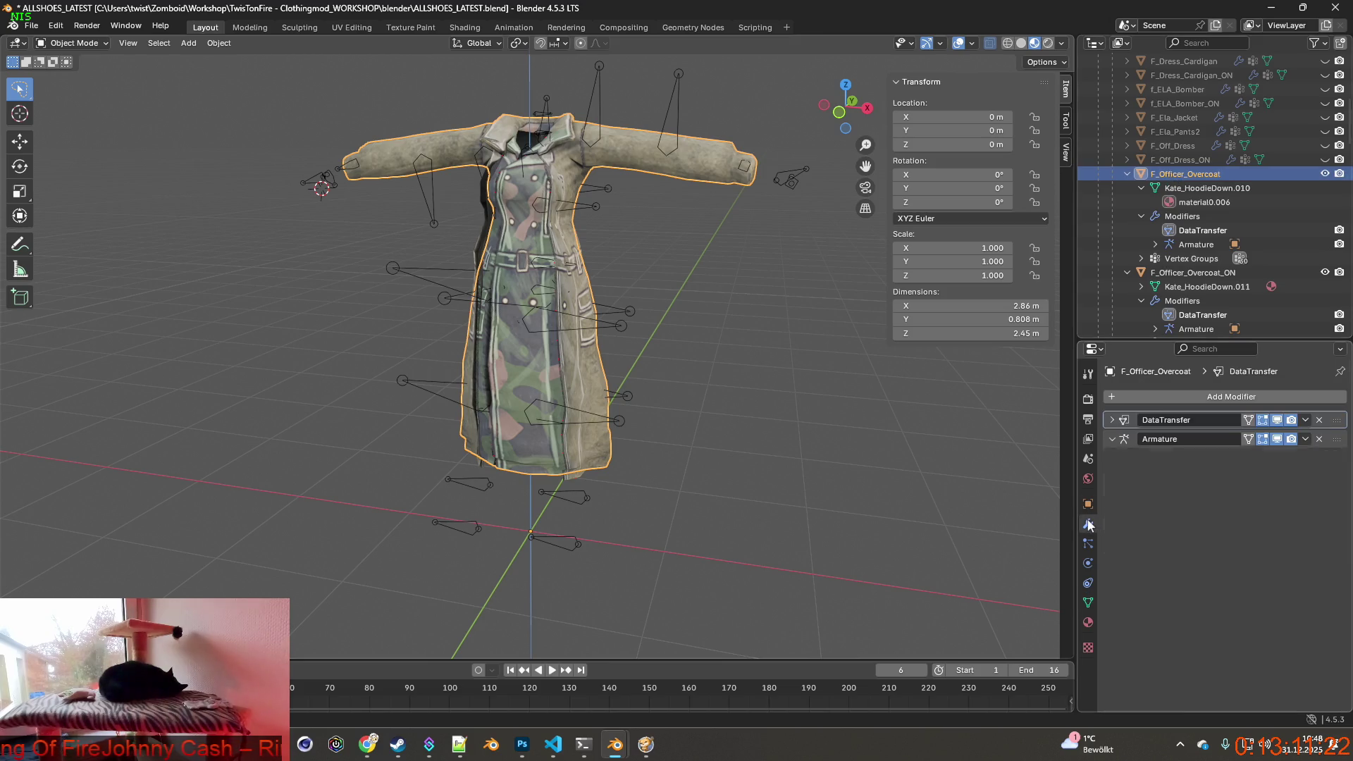
Add a Solidify modifier to F_Officer_Overcoat and move it above DataTransfer and Armature
left_click(1244, 402)
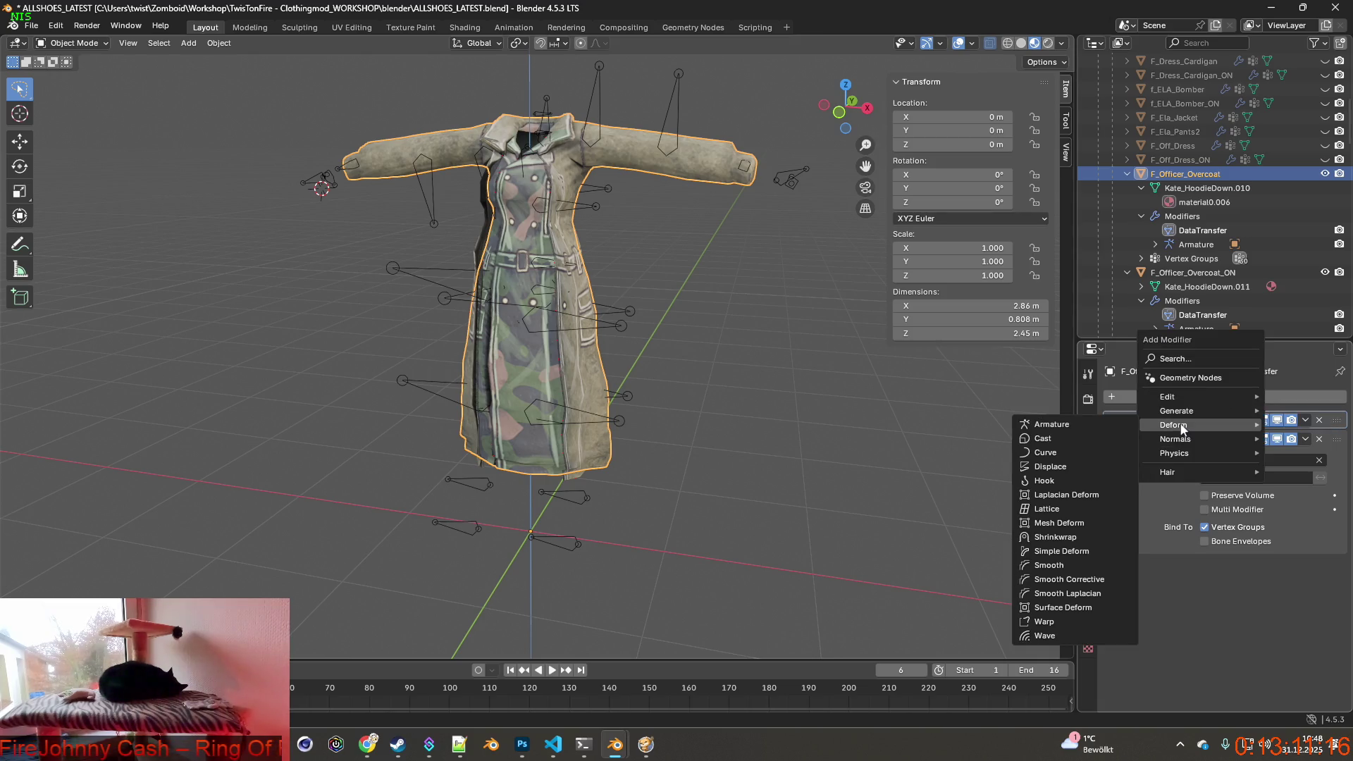
mouse_move(1176, 410)
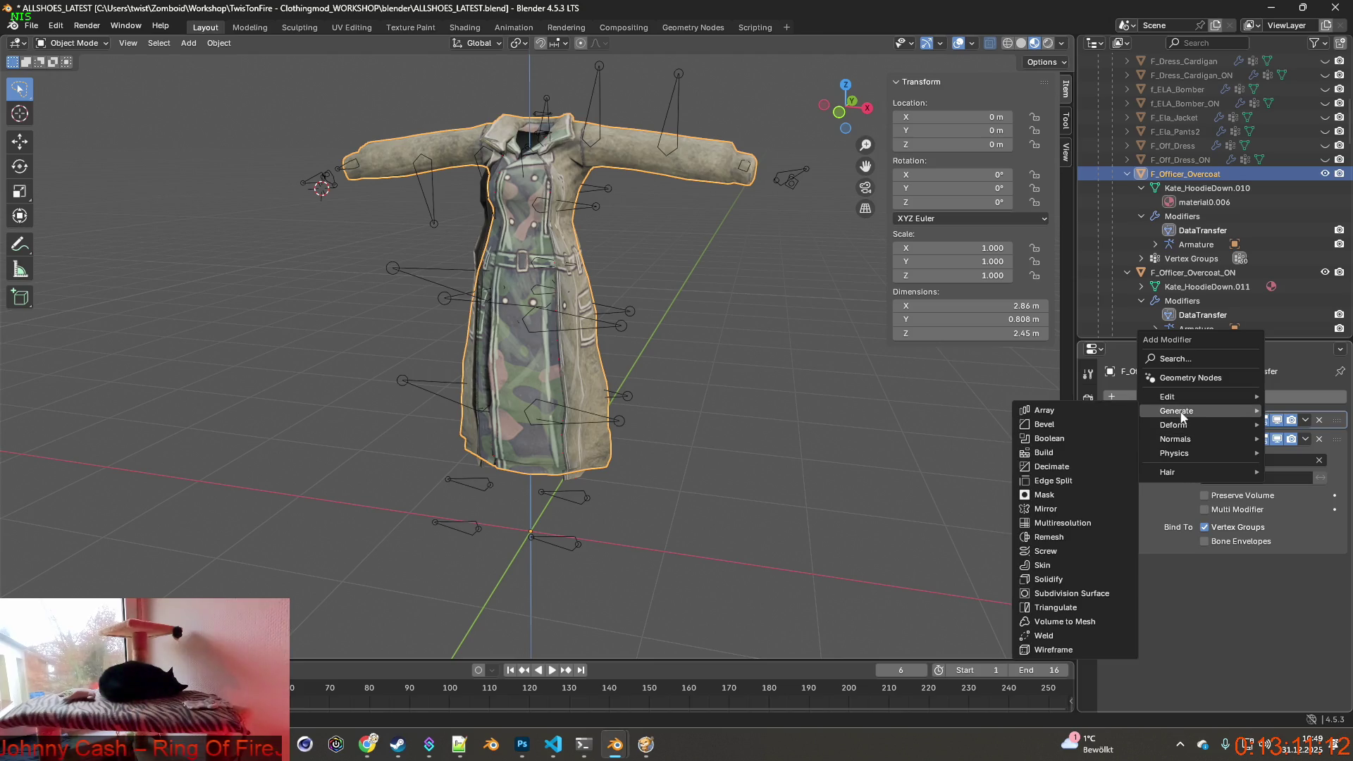
left_click(1046, 579)
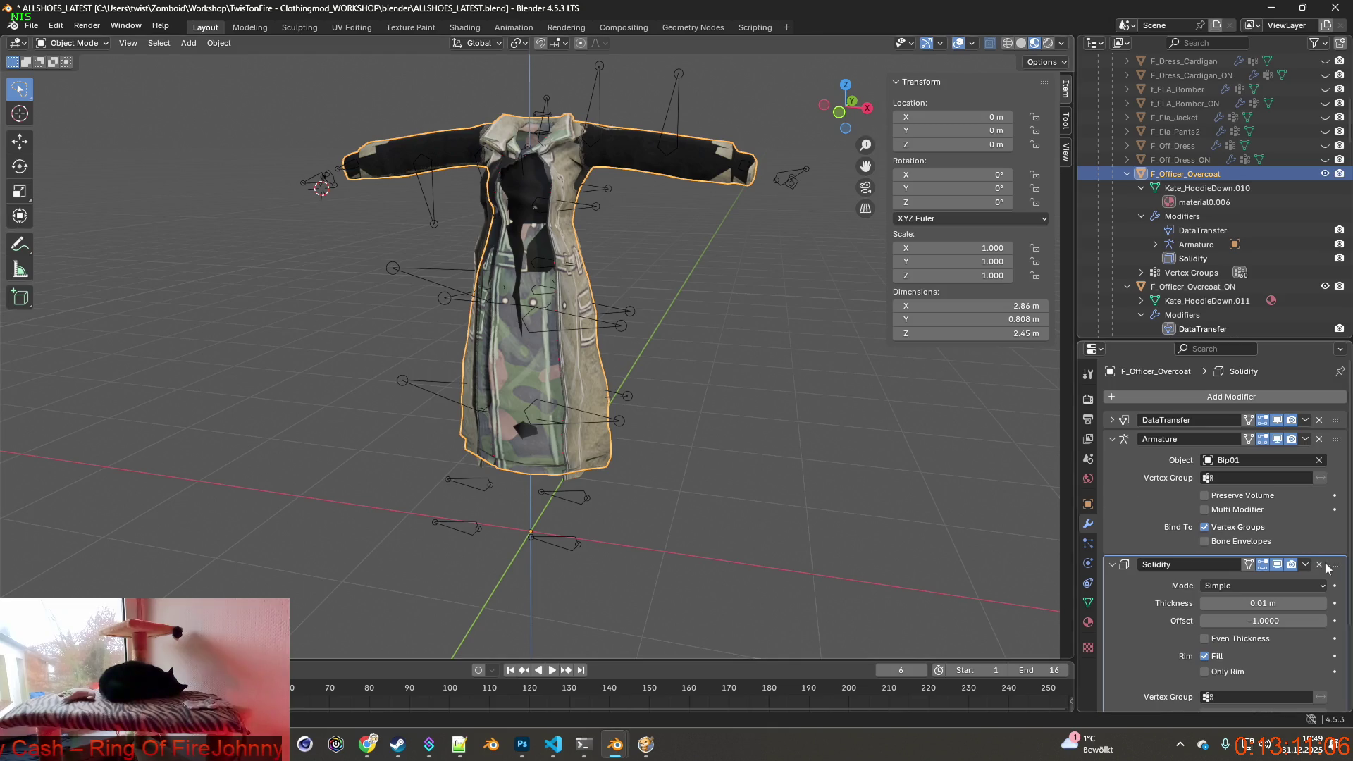
left_click_drag(1338, 570, 1338, 420)
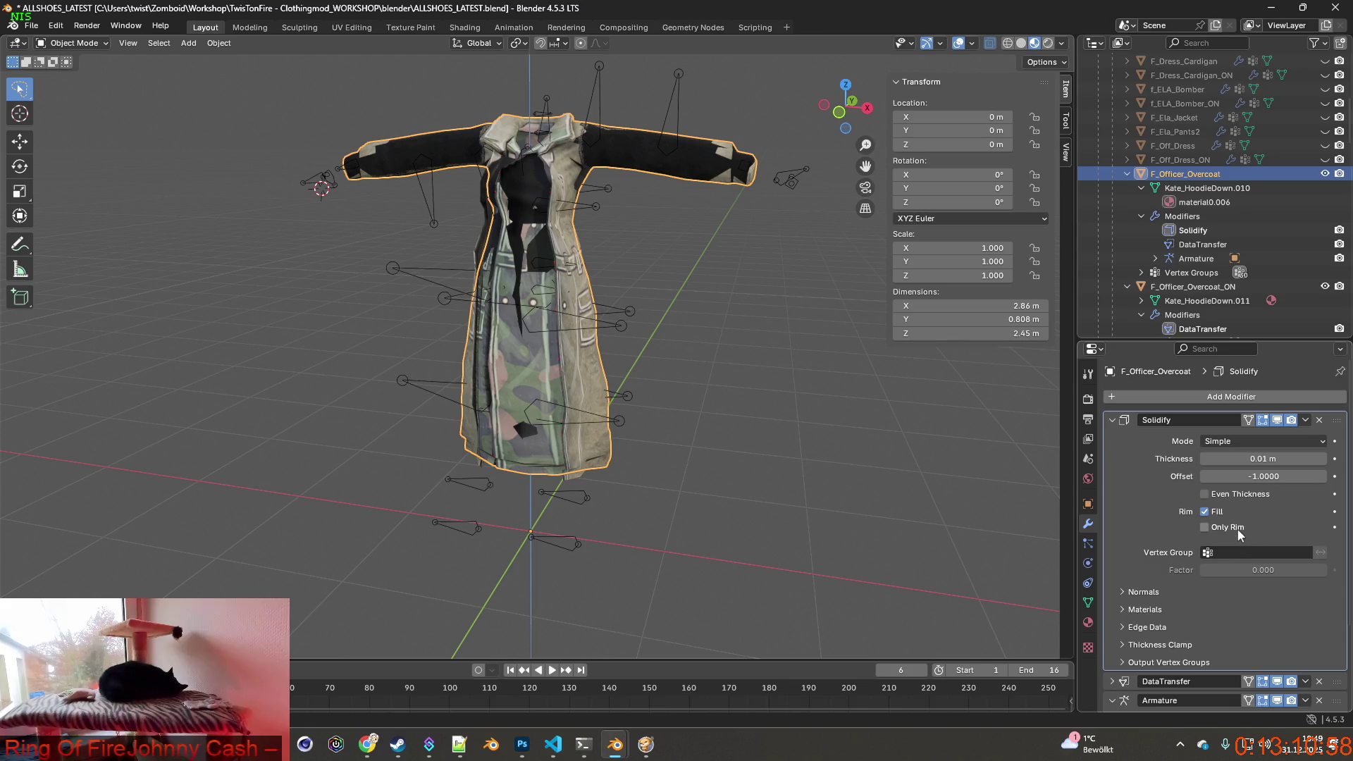
middle_click_drag(930, 428, 666, 372)
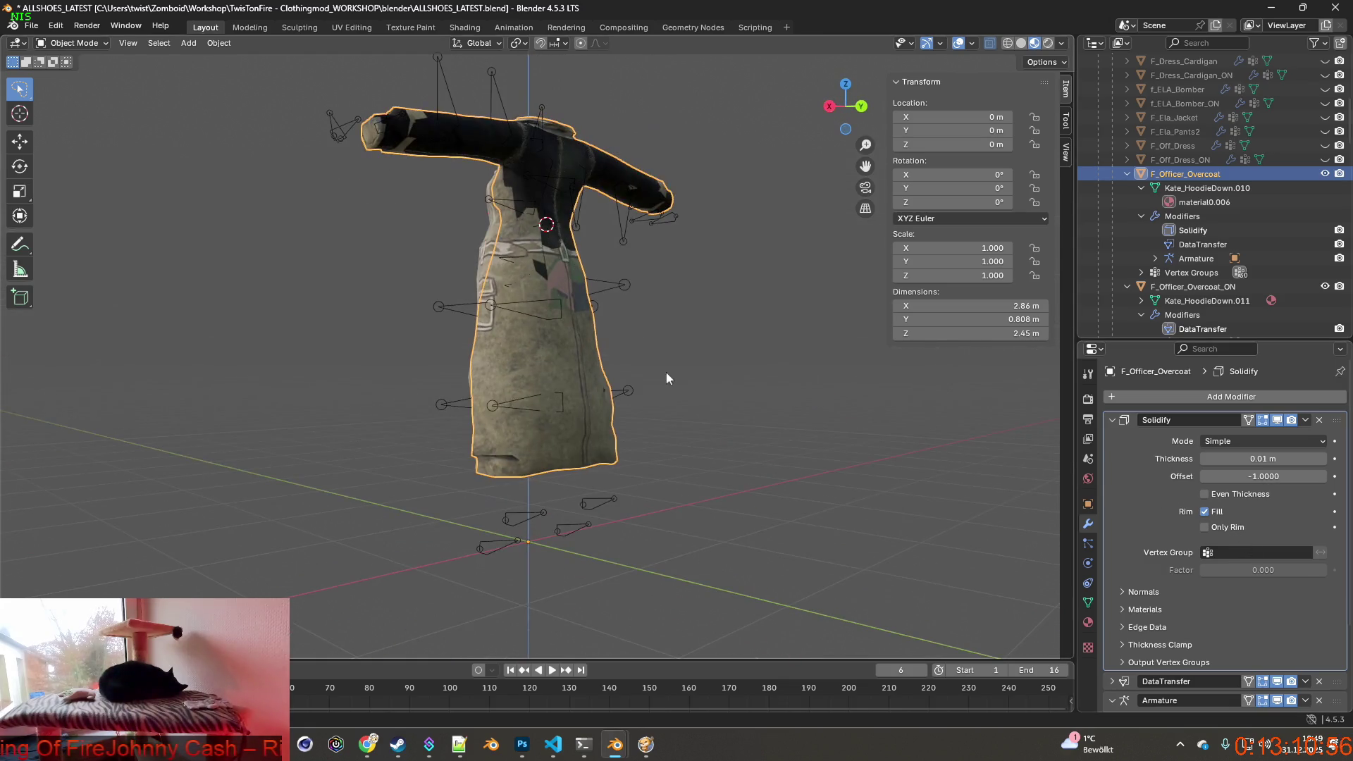
Hide F_Officer_Overcoat_ON, enable Even Thickness and try Solidify thicknesses between 0.01 and -0.02 m
left_click(1325, 287)
mouse_move(720, 265)
middle_mouse_down()
mouse_move(581, 274)
mouse_move(640, 259)
mouse_move(596, 254)
mouse_move(687, 273)
mouse_move(683, 293)
mouse_move(804, 343)
mouse_move(775, 332)
mouse_move(922, 355)
middle_mouse_up()
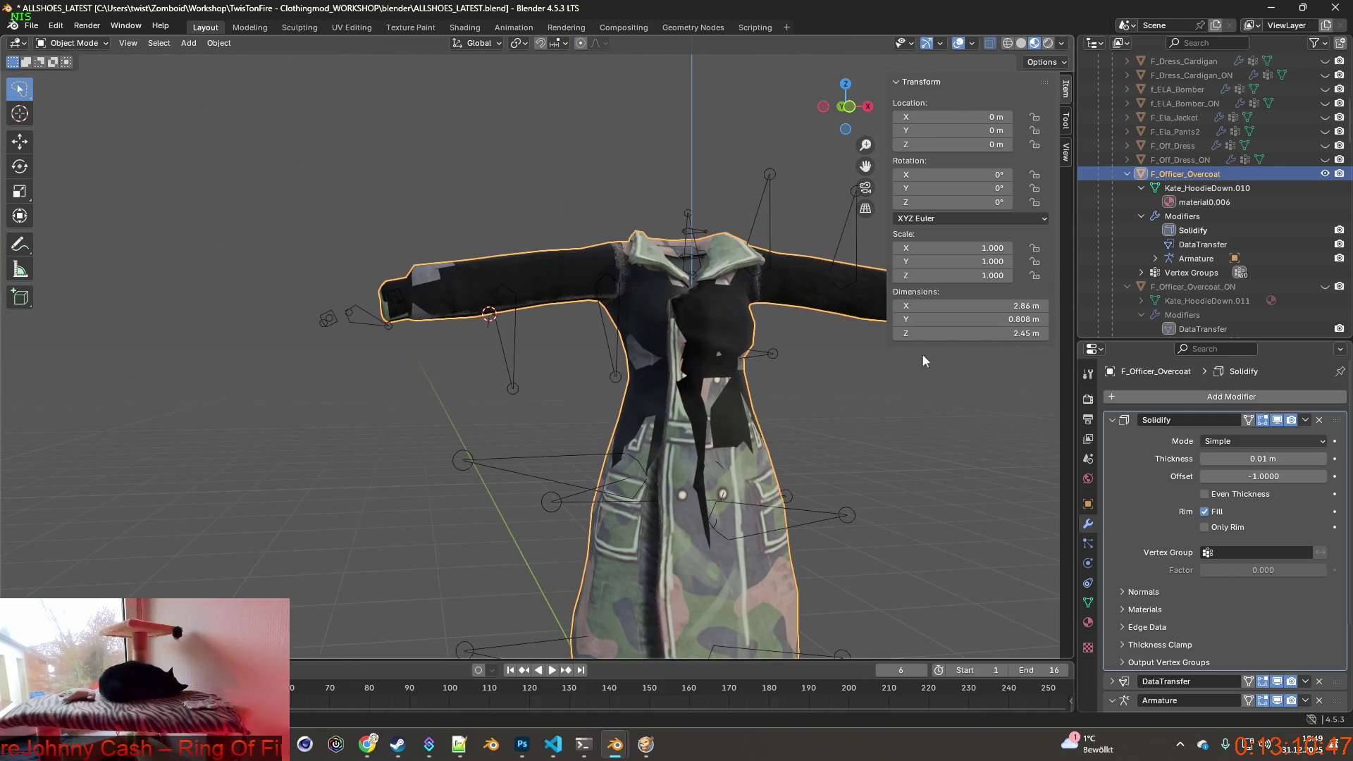
left_click(1227, 494)
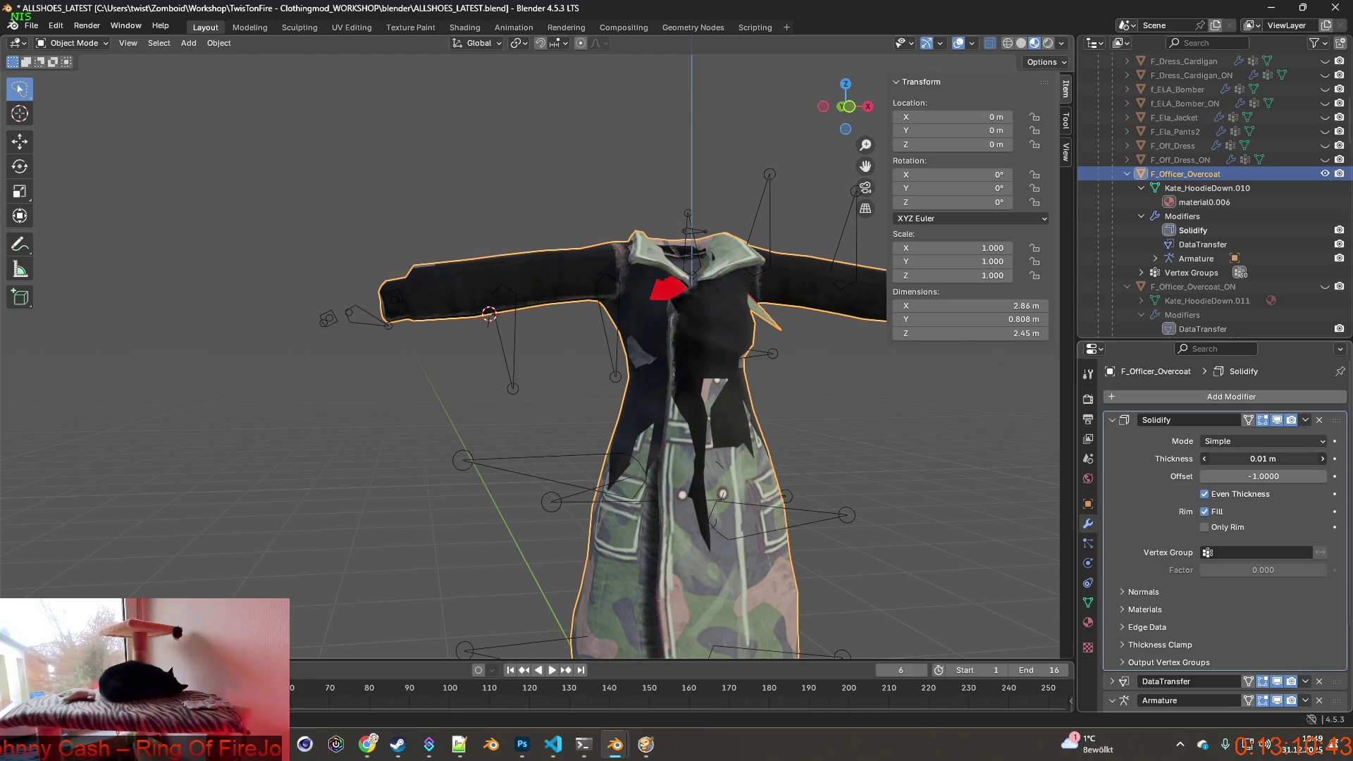
key("BackSpace")
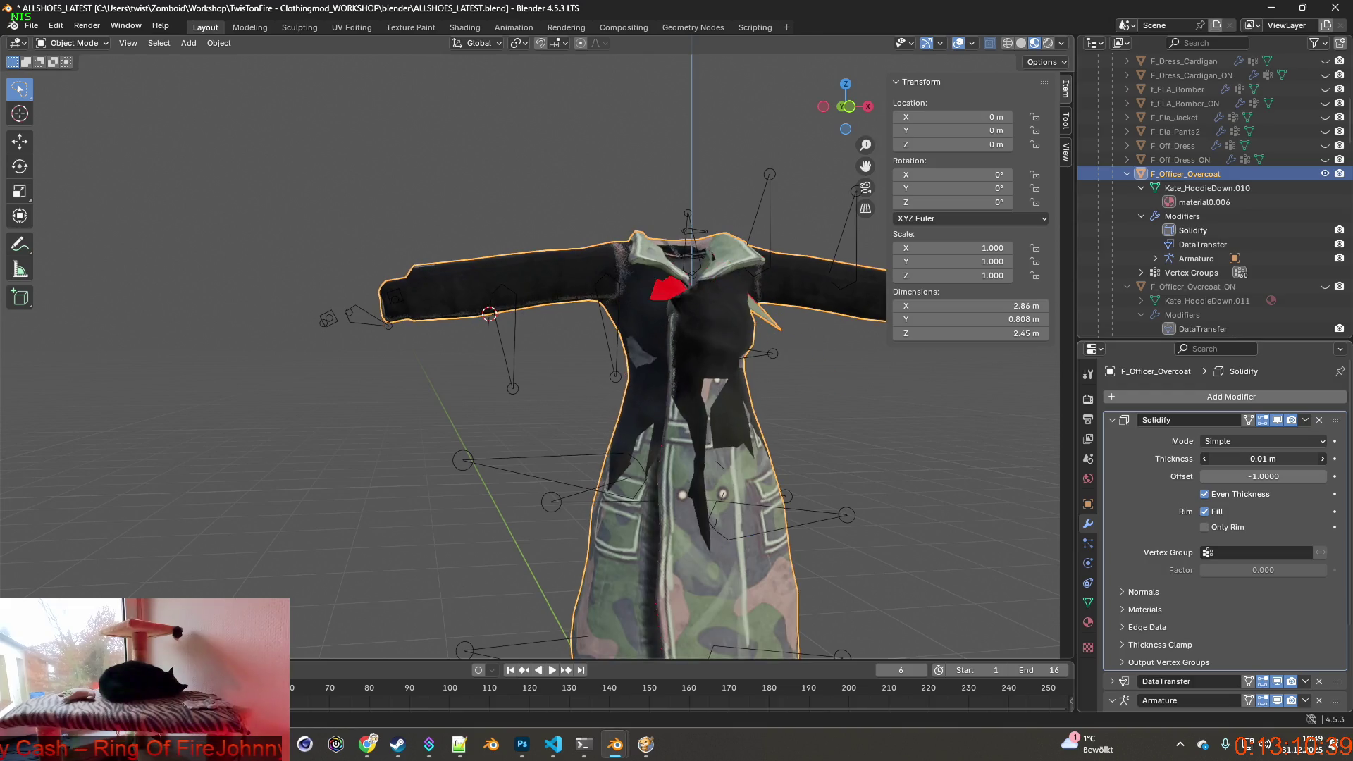
key("ctrl+z")
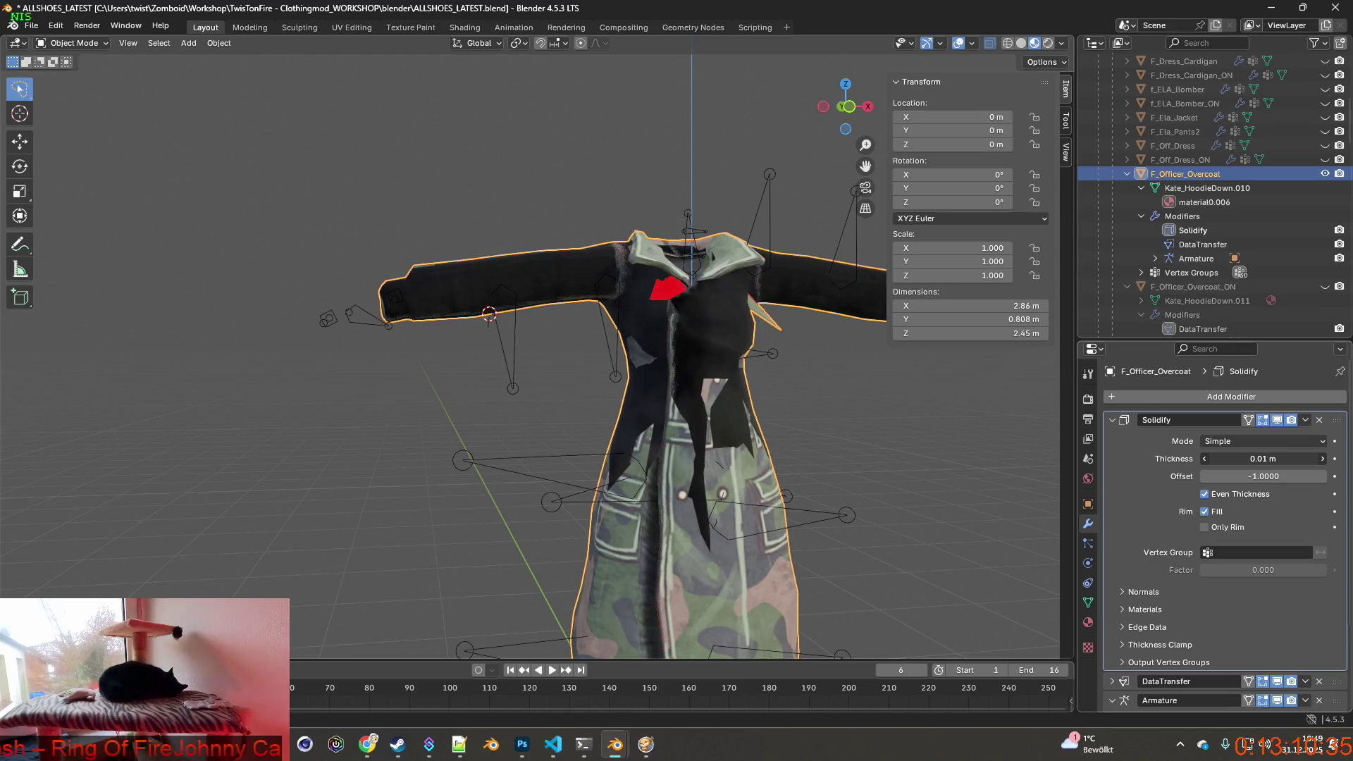
key("ctrl+z")
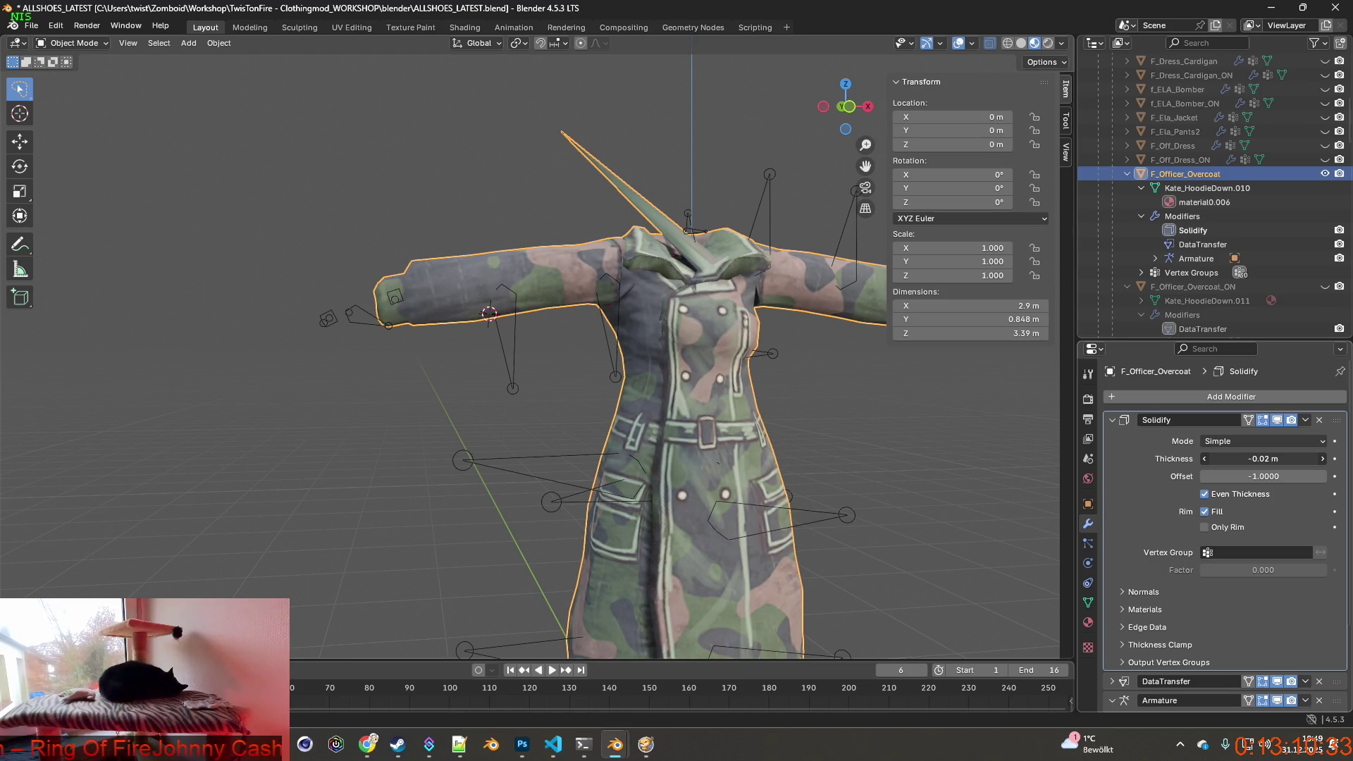
left_click(1321, 458)
left_click(1321, 458)
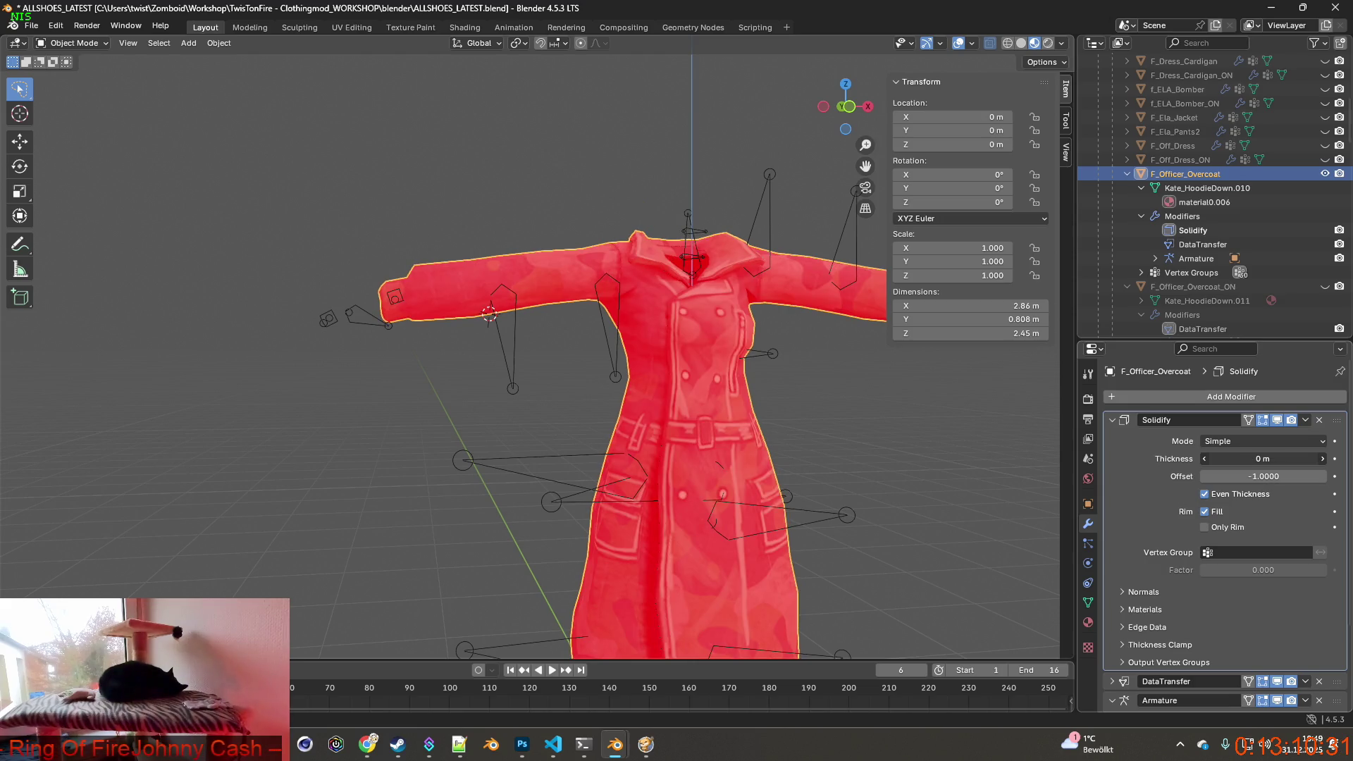
key("ctrl+z")
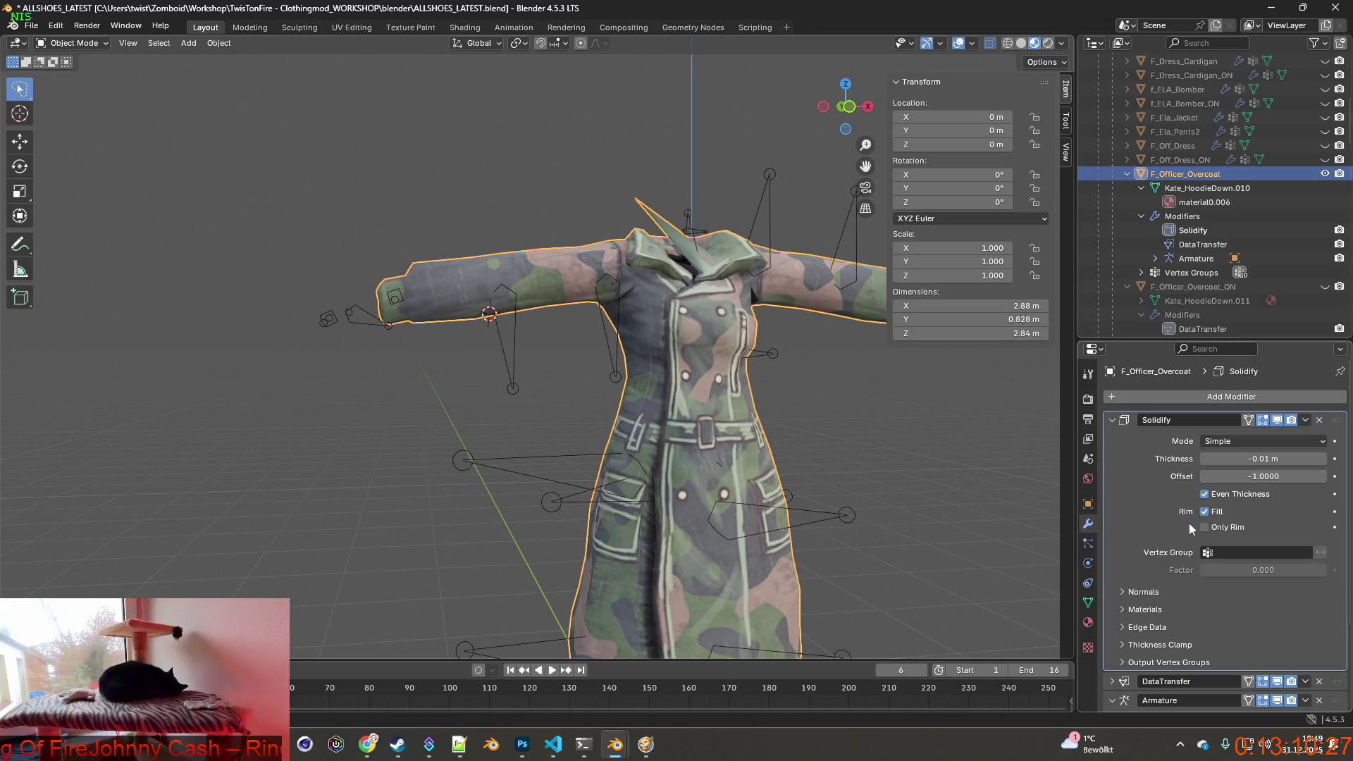
Check the Normals options, turn Even Thickness off and drag the thickness to -0.02 m
left_click(1126, 592)
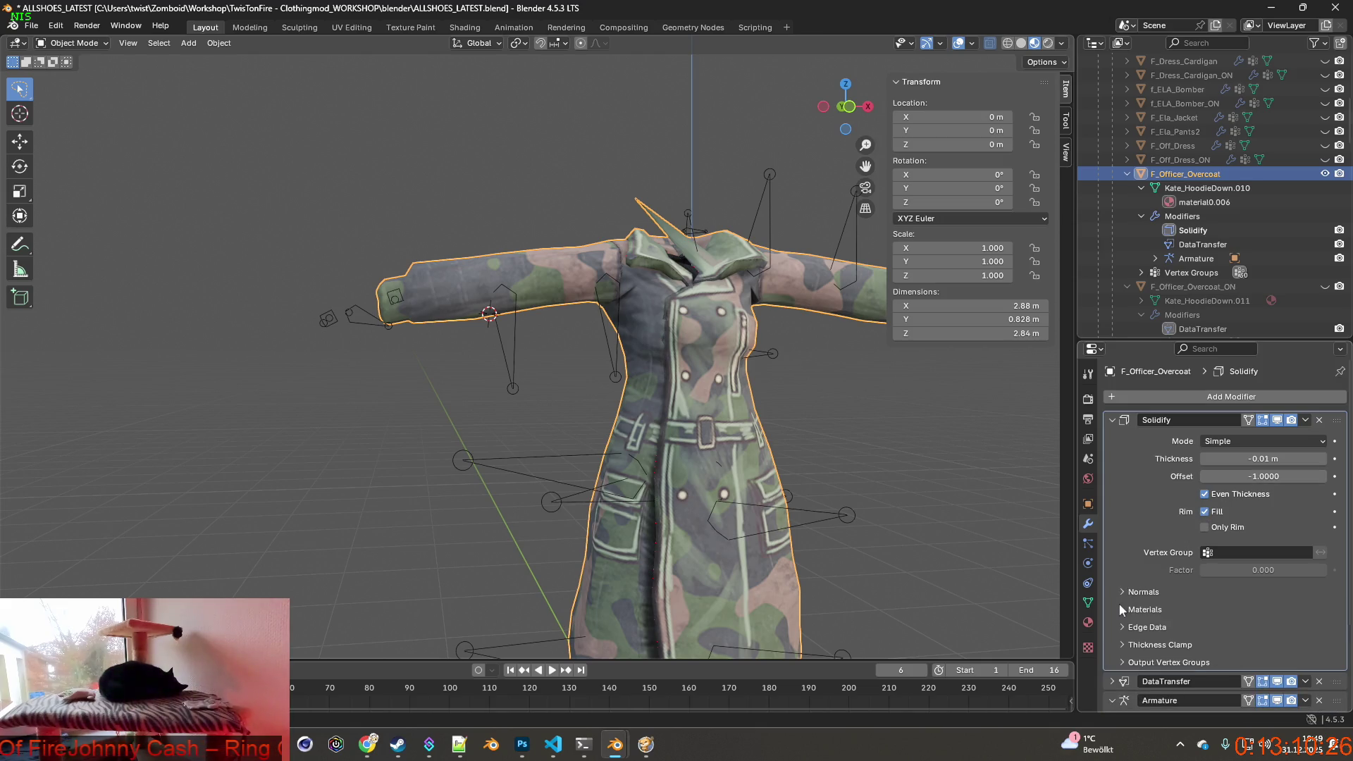
left_click(1120, 595)
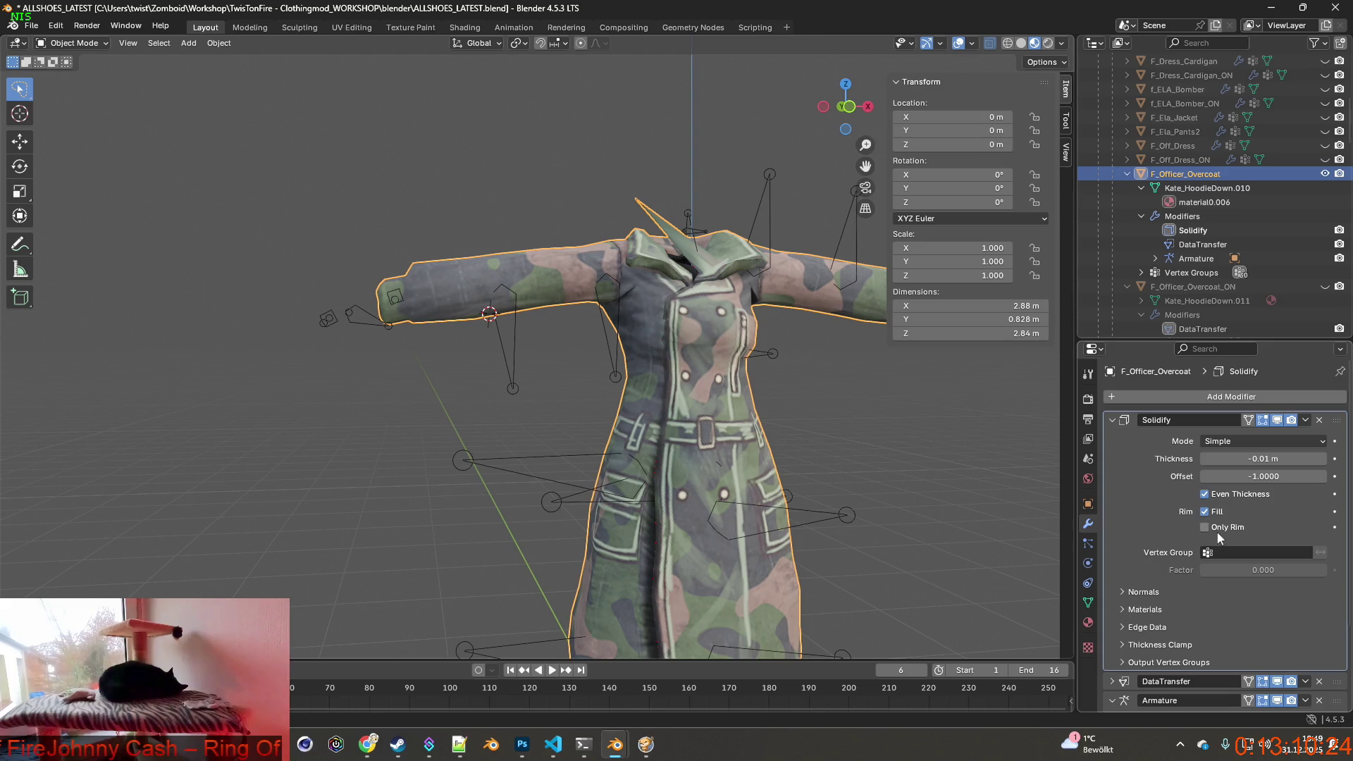
left_click(1205, 493)
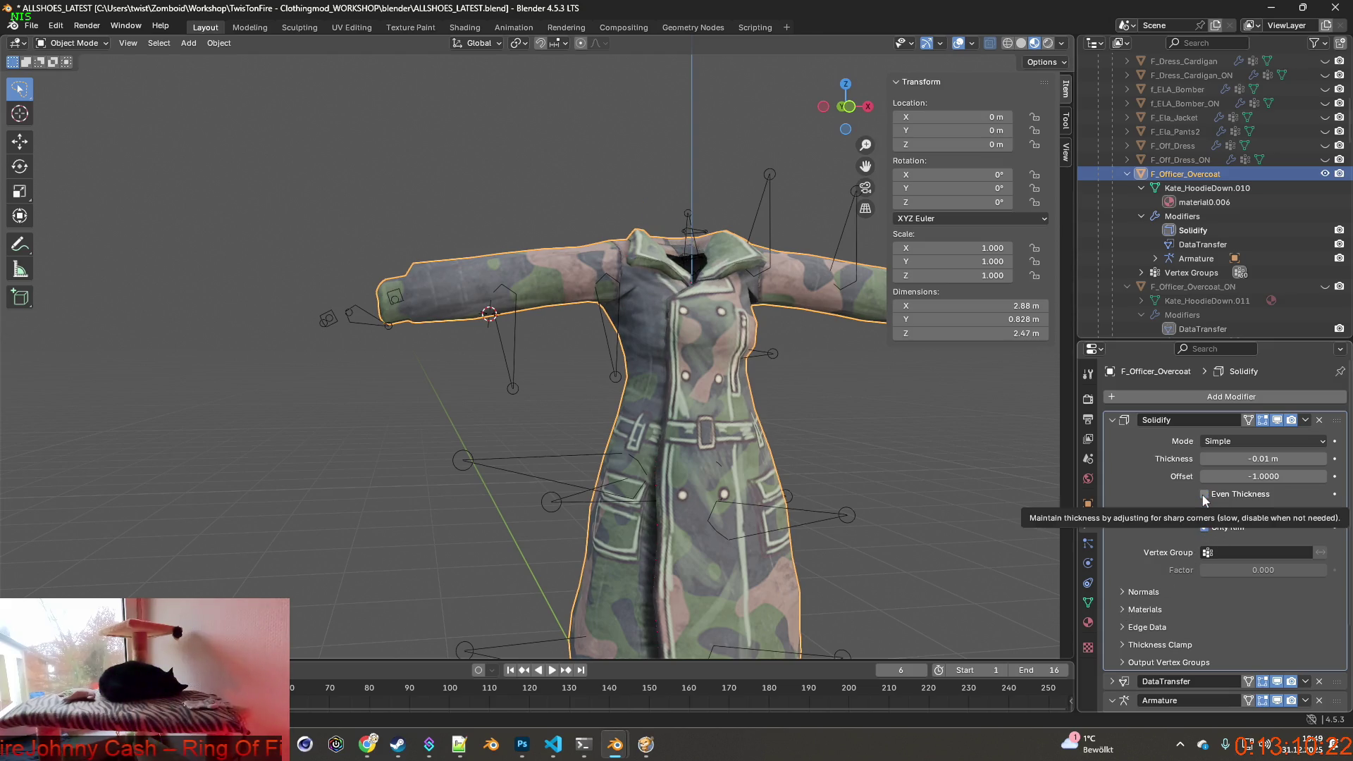
mouse_move(1260, 457)
left_mouse_down()
mouse_move(1236, 458)
mouse_move(1290, 458)
left_mouse_up()
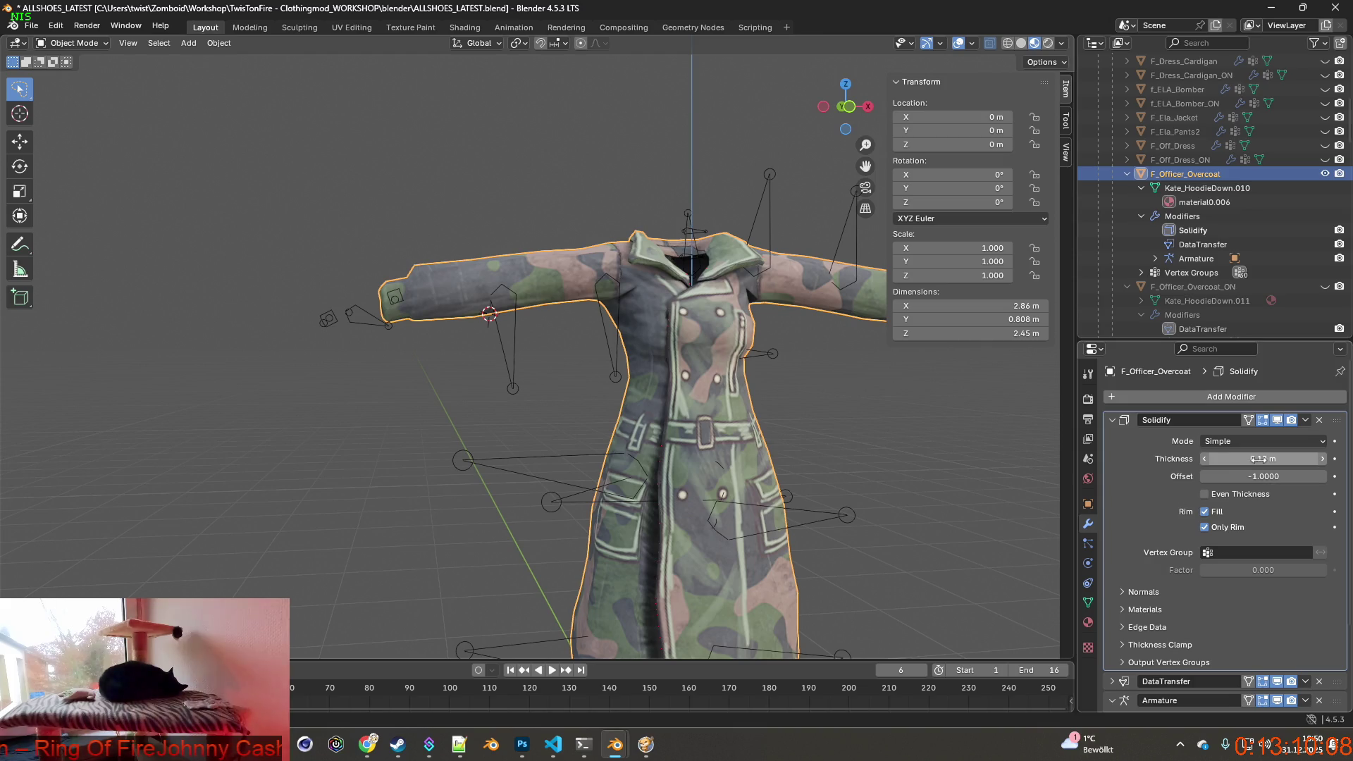
Enter a Solidify thickness of -0.005 m for the camo overcoat and review it up close
left_click_drag(1264, 458, 1260, 457)
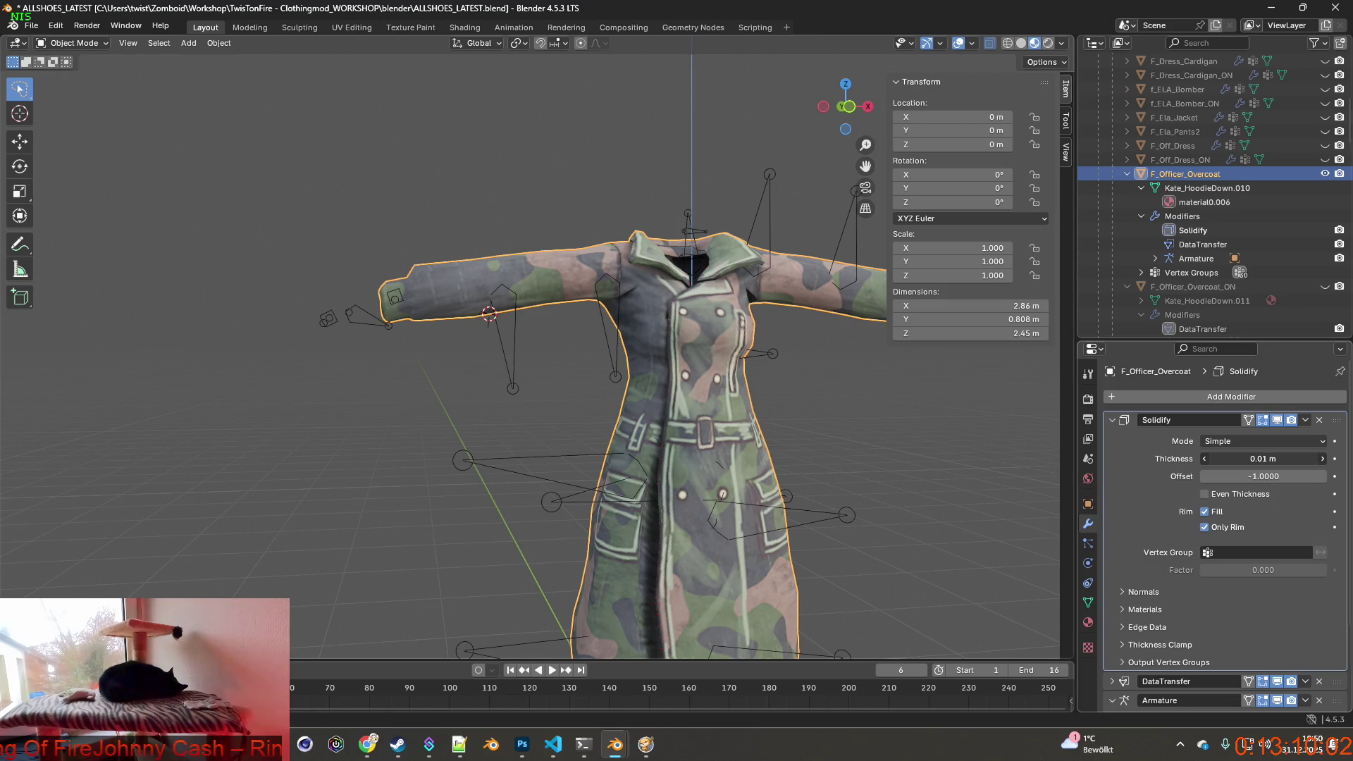
left_click_drag(1260, 458, 1260, 457)
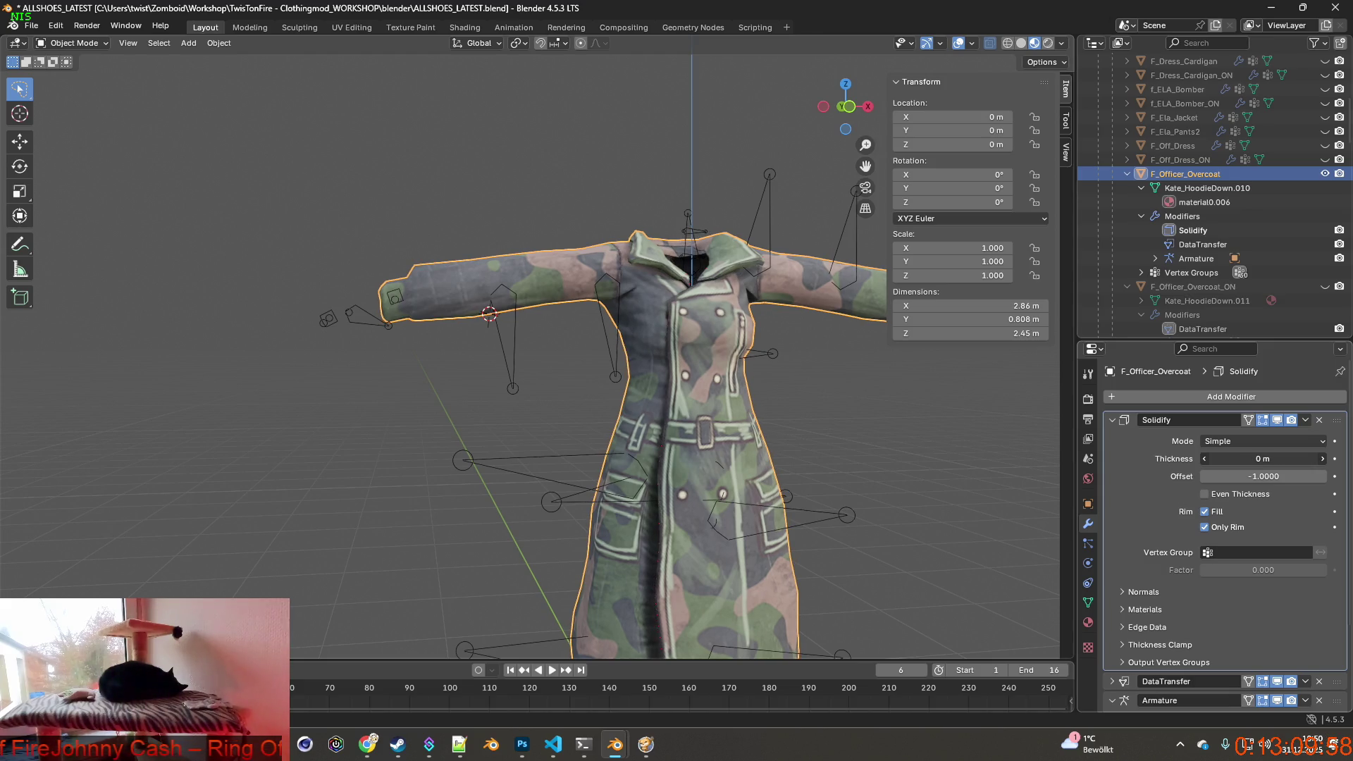
left_click_drag(1260, 458, 1252, 458)
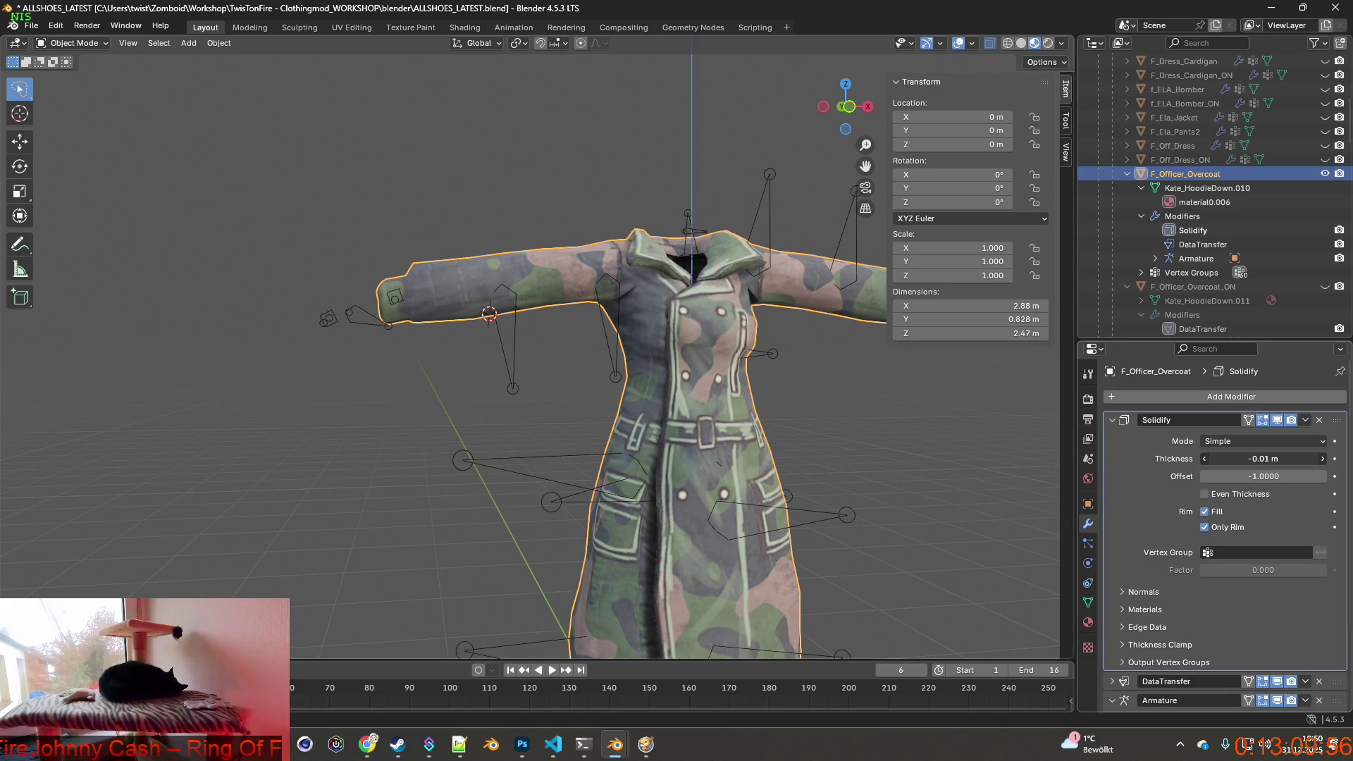
double_click(1259, 458)
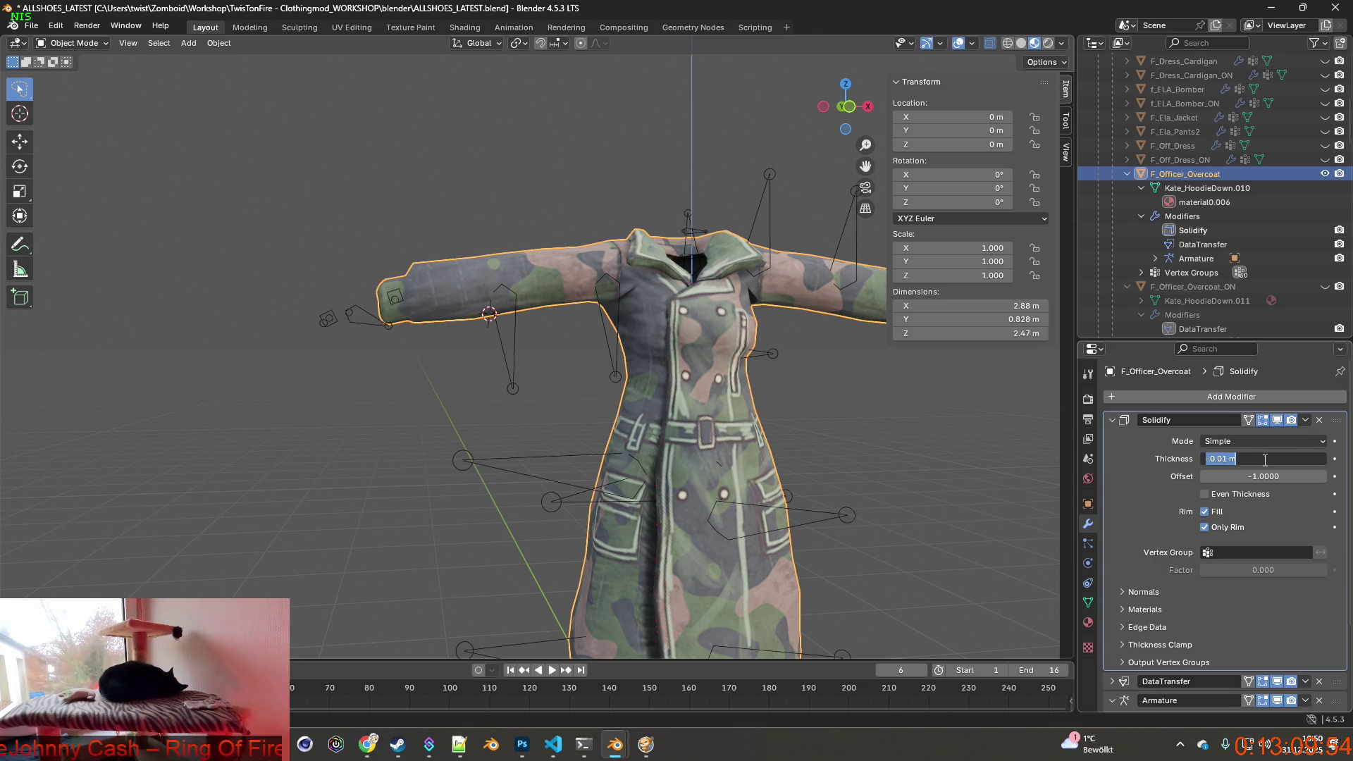
left_click(1221, 458)
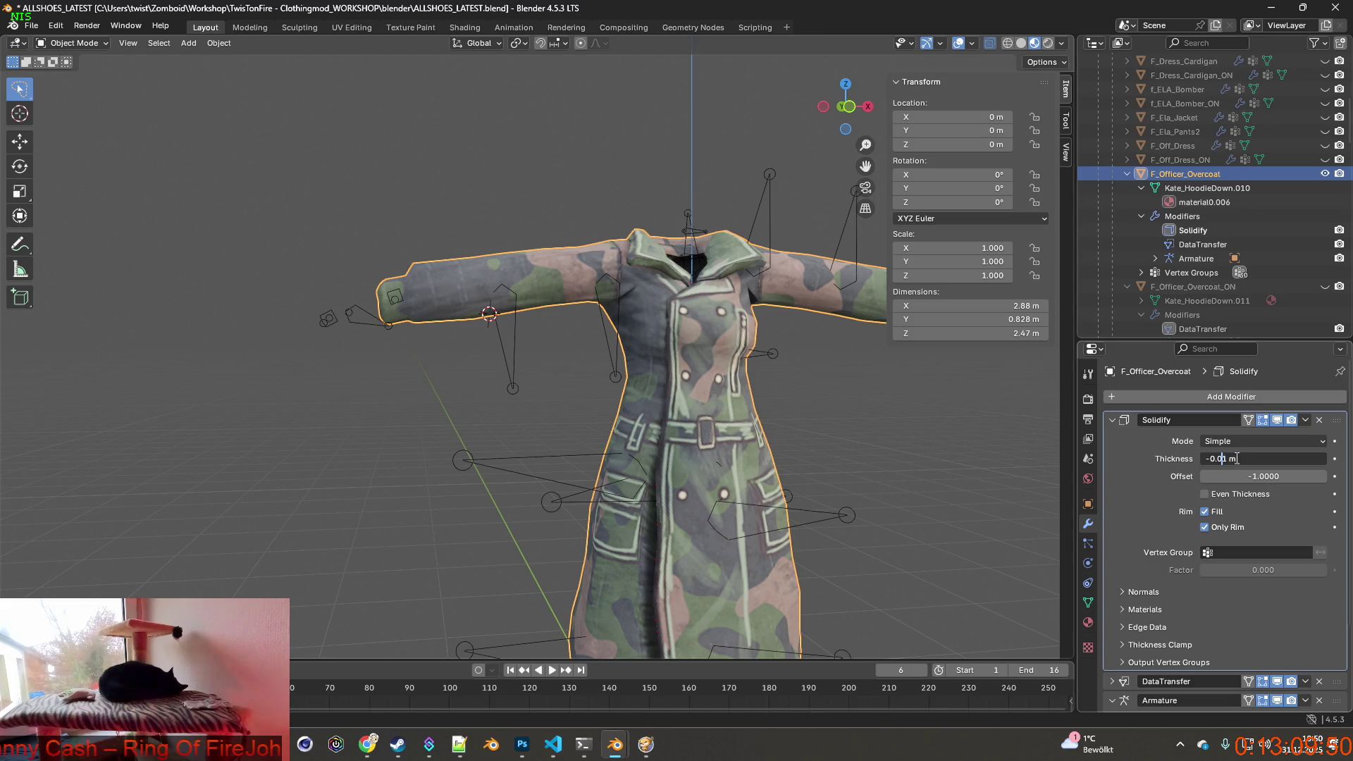
type("05")
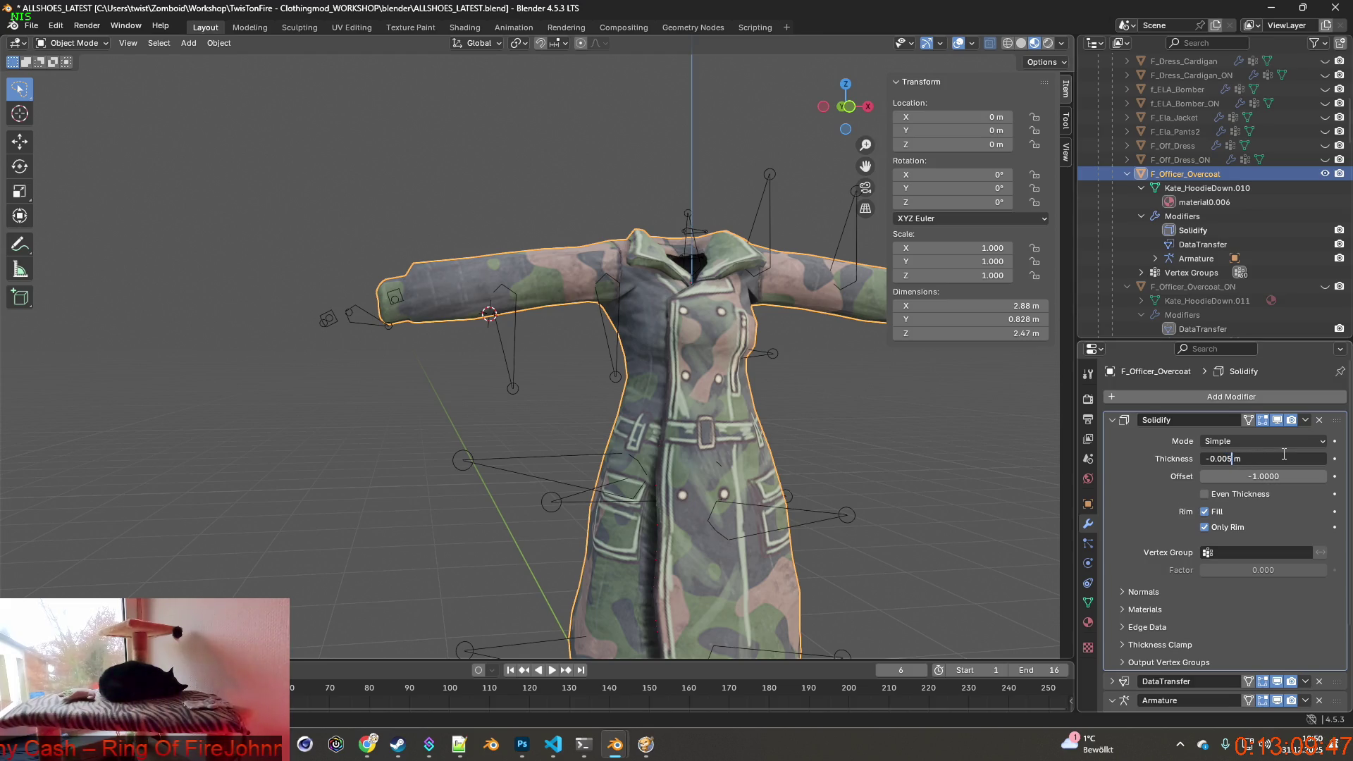
key("Return")
mouse_move(740, 422)
middle_mouse_down()
mouse_move(913, 430)
mouse_move(758, 437)
mouse_move(824, 429)
mouse_move(597, 416)
mouse_move(691, 412)
middle_mouse_up()
scroll(912, 431, "down", 5)
scroll(600, 415, "up", 4)
scroll(671, 419, "up", 4)
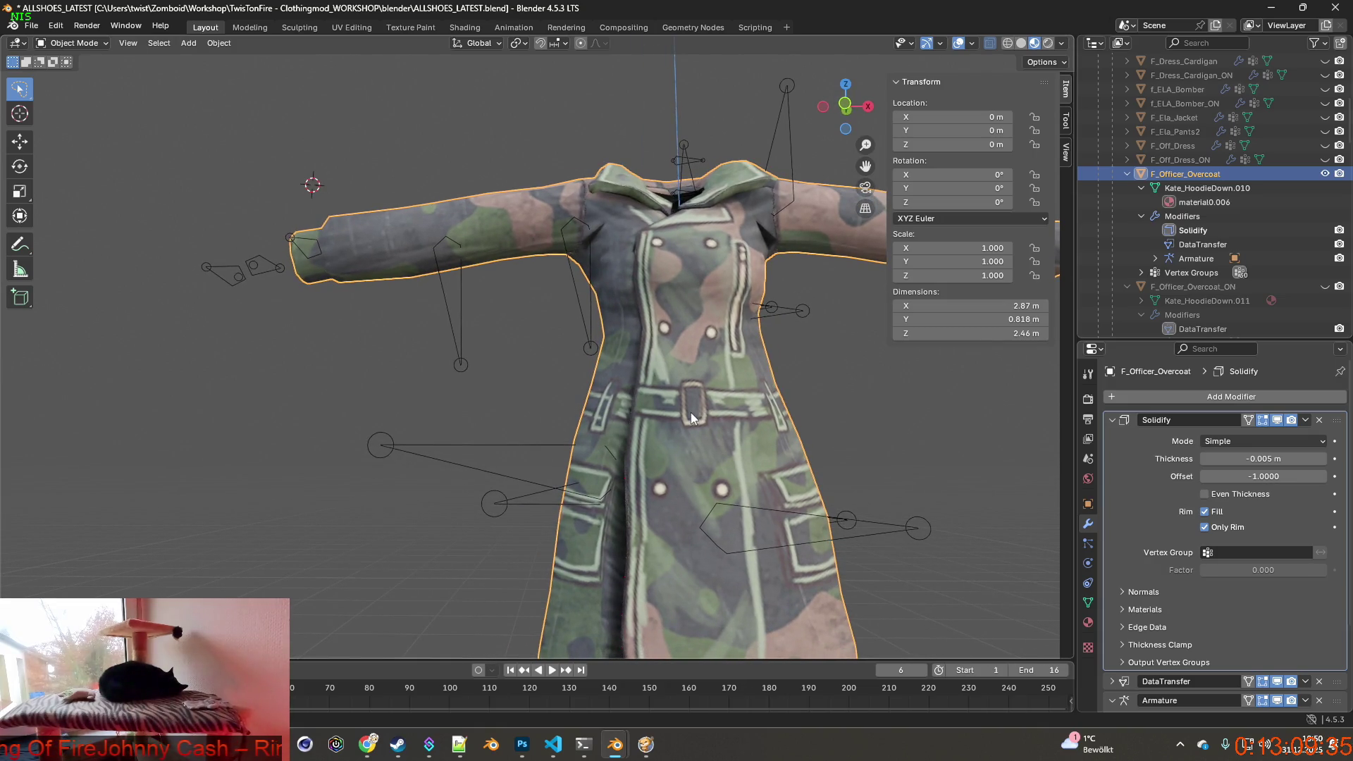
Enable Fill and Only Rim on the camo coat's Solidify and inspect the hem from below
middle_click_drag(690, 412, 691, 412)
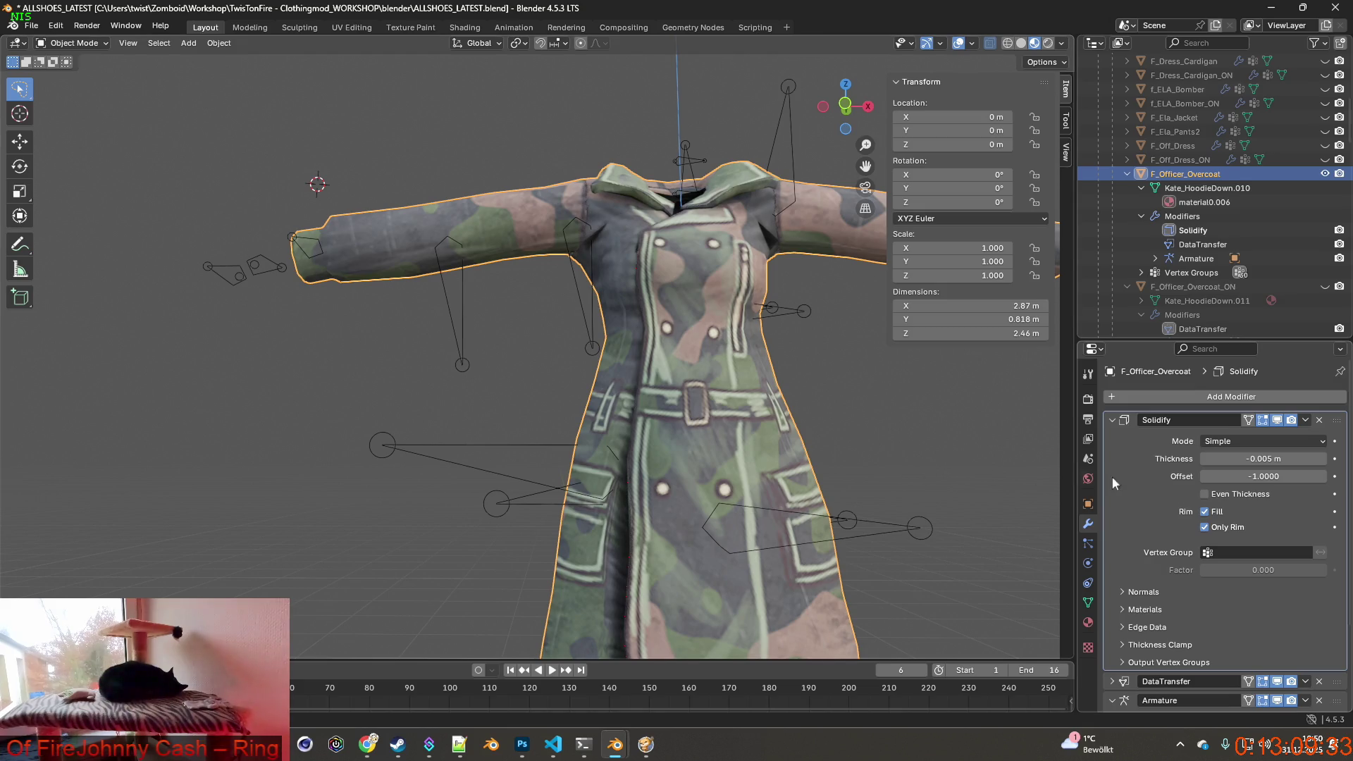
mouse_move(1263, 476)
left_mouse_down()
mouse_move(1301, 477)
mouse_move(1200, 476)
mouse_move(1327, 476)
mouse_move(1200, 477)
left_mouse_up()
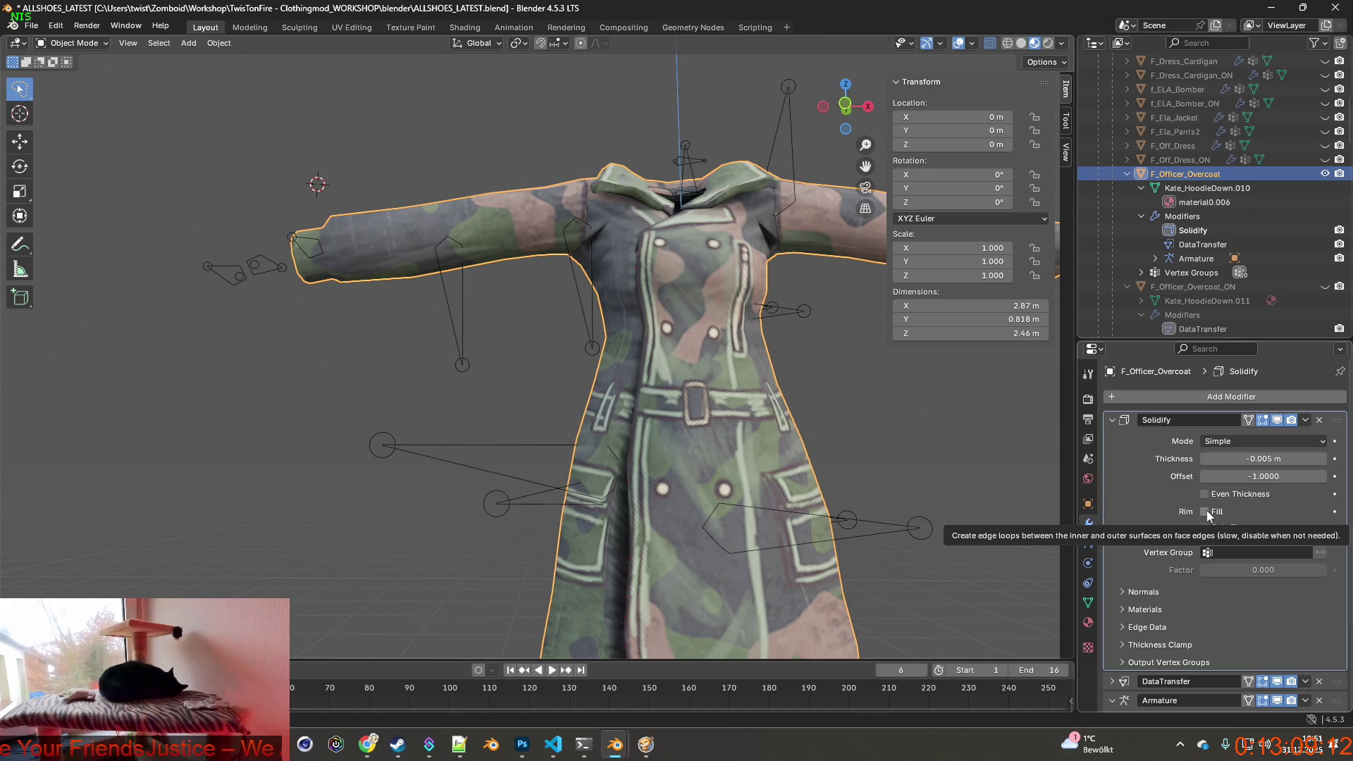
left_click(1206, 510)
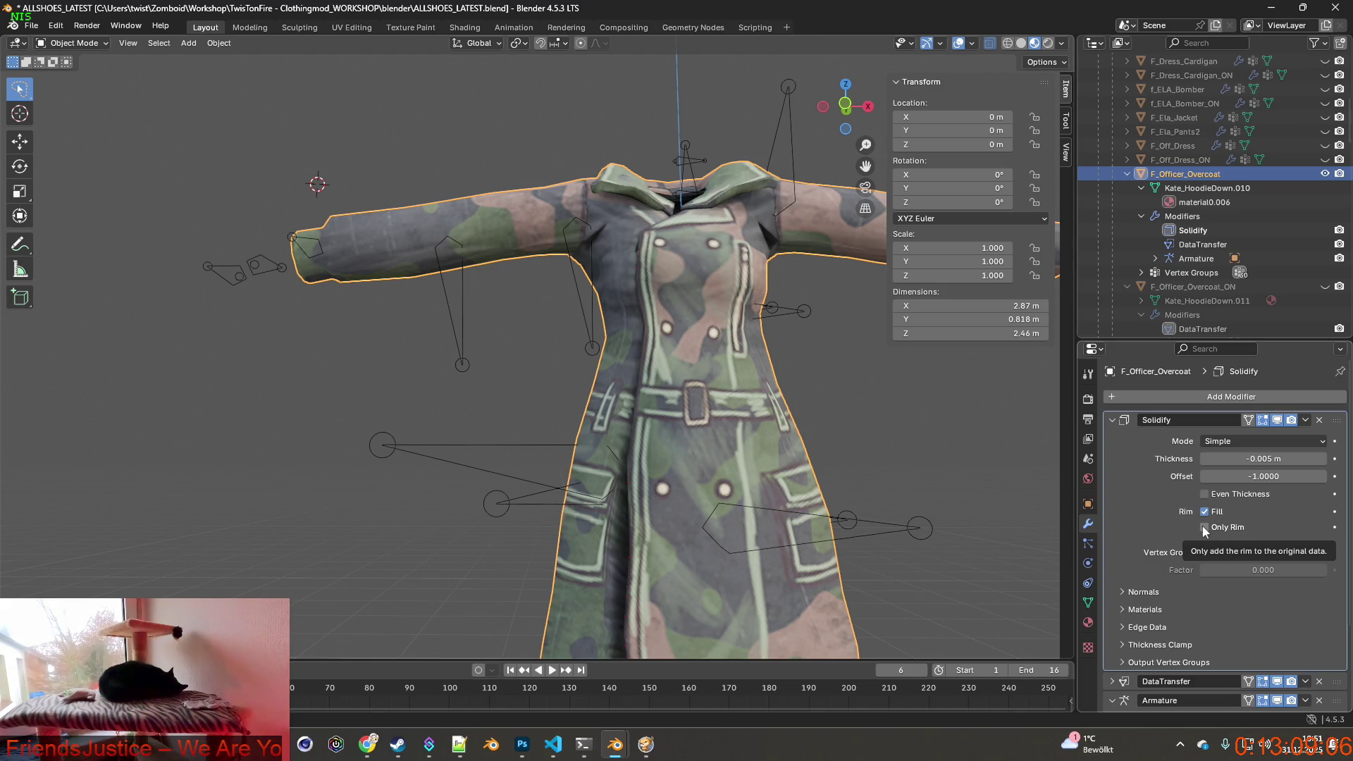
left_click(1206, 528)
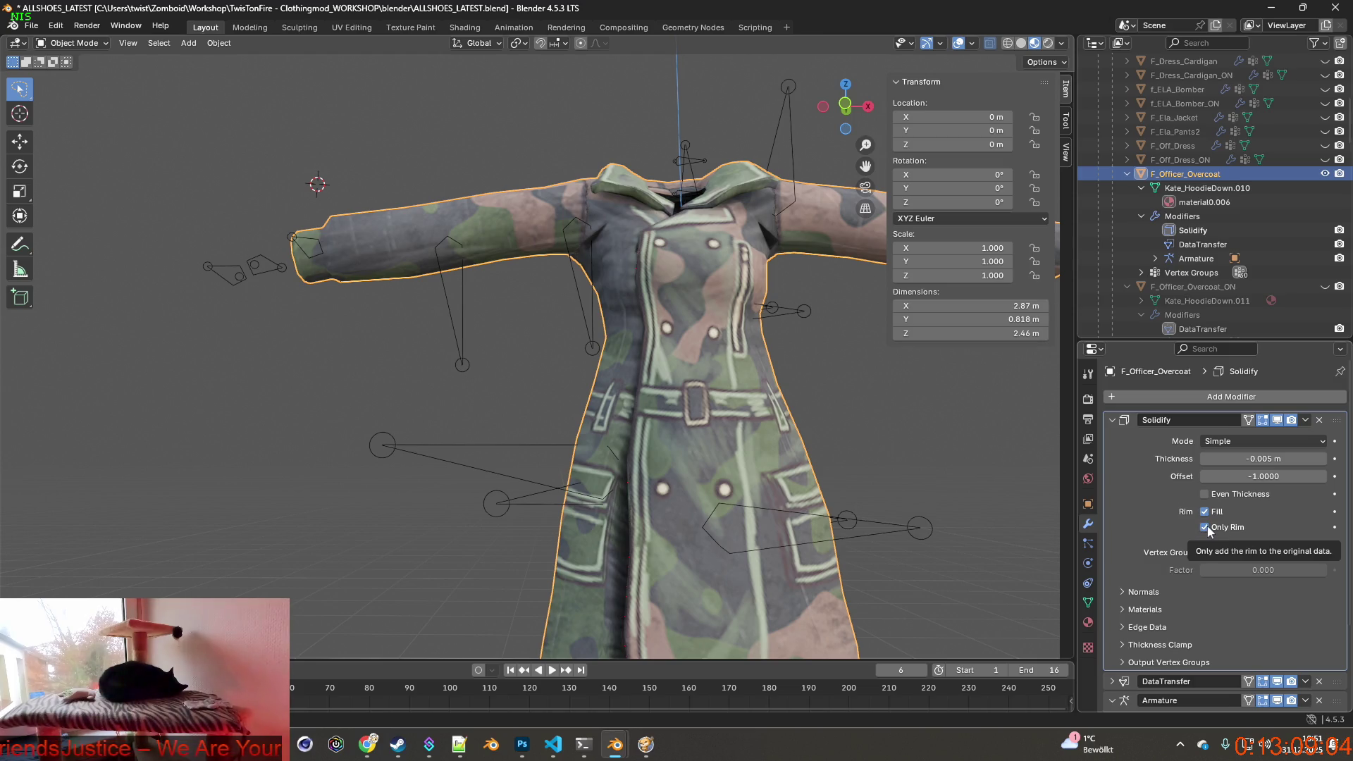
mouse_move(860, 462)
middle_mouse_down()
mouse_move(604, 497)
mouse_move(862, 521)
middle_mouse_up()
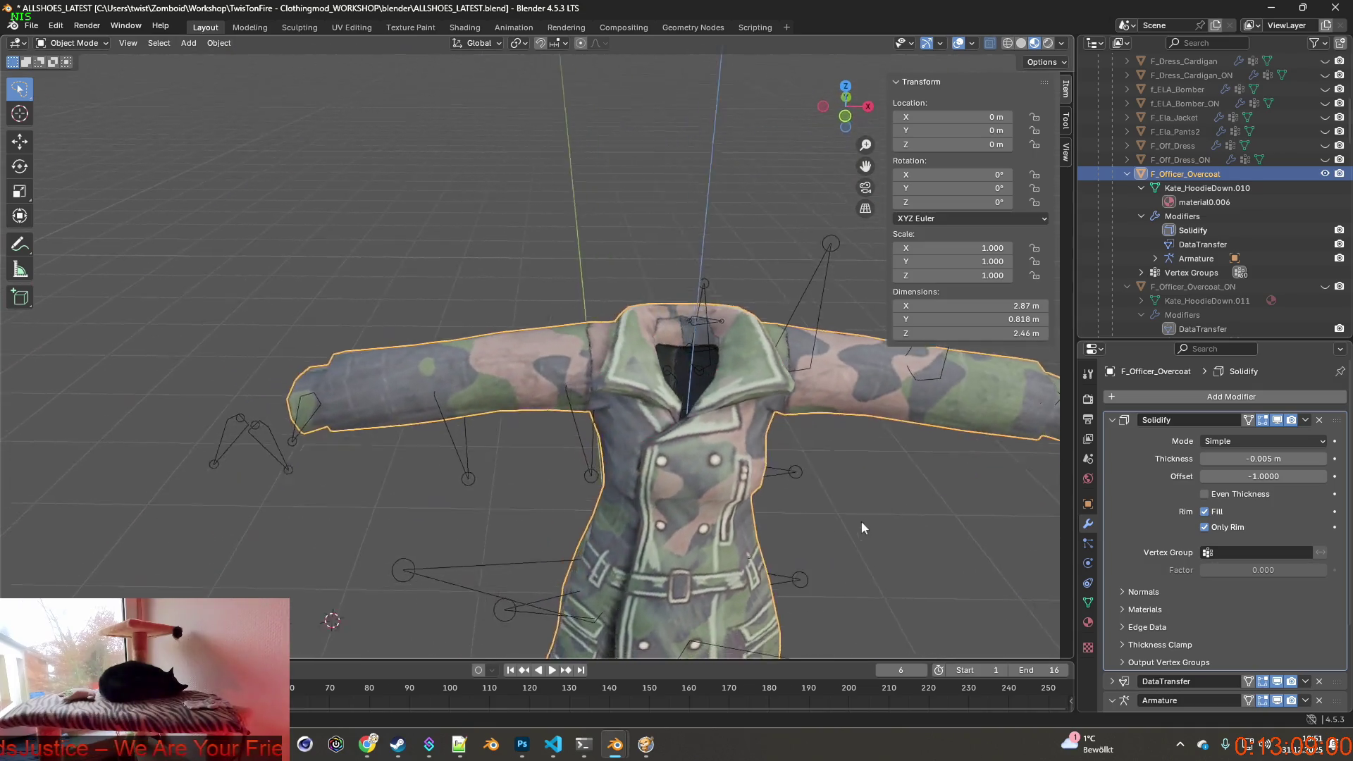
scroll(863, 408, "up", 3)
mouse_move(863, 409)
middle_mouse_down()
mouse_move(775, 364)
mouse_move(813, 486)
middle_mouse_up()
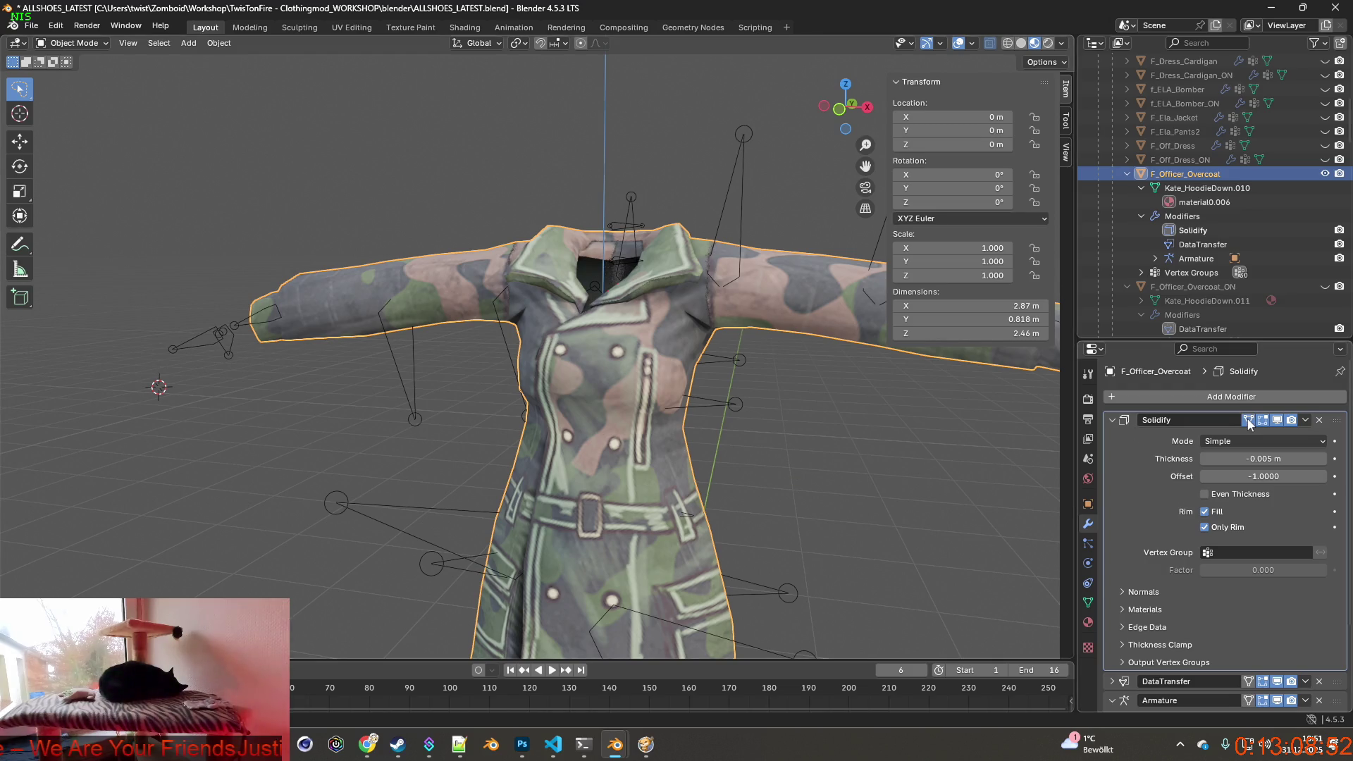
middle_click_drag(1057, 444, 464, 479)
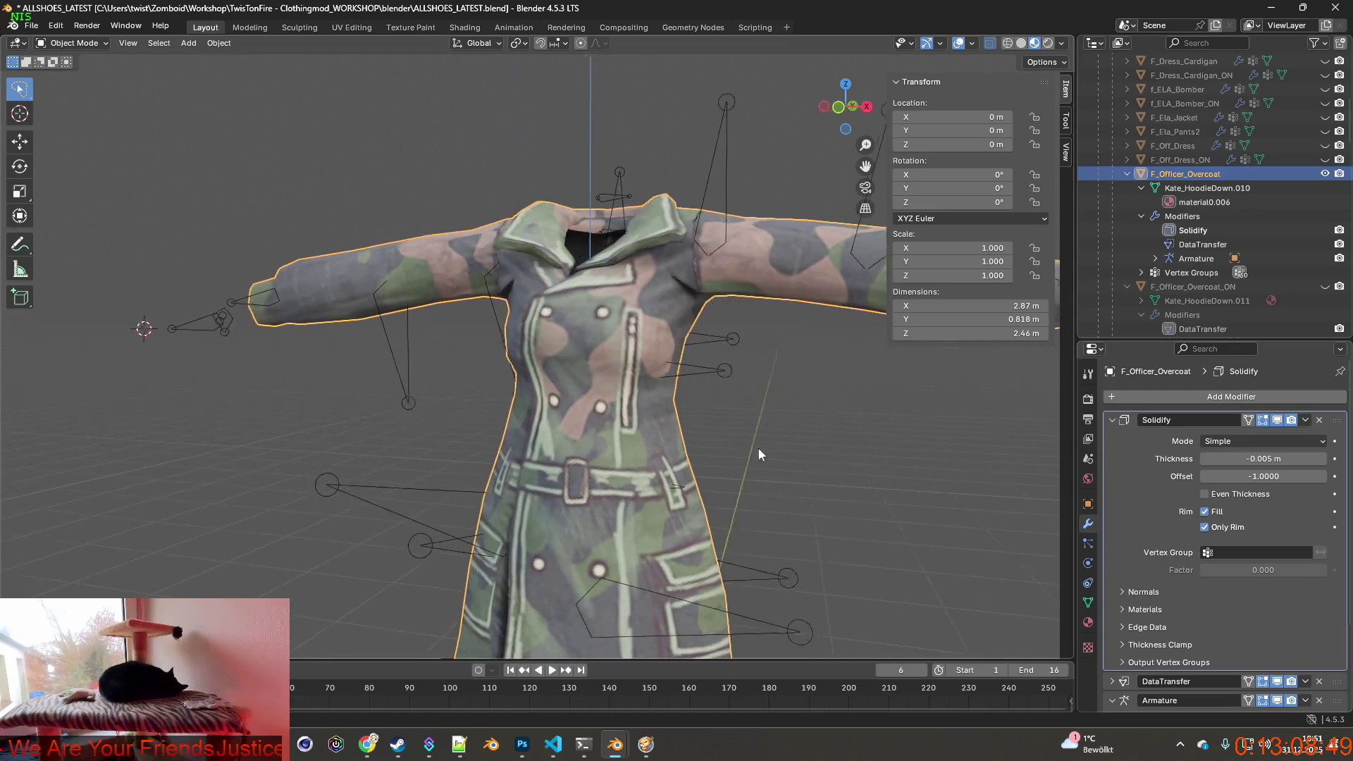
scroll(464, 479, "up", 3)
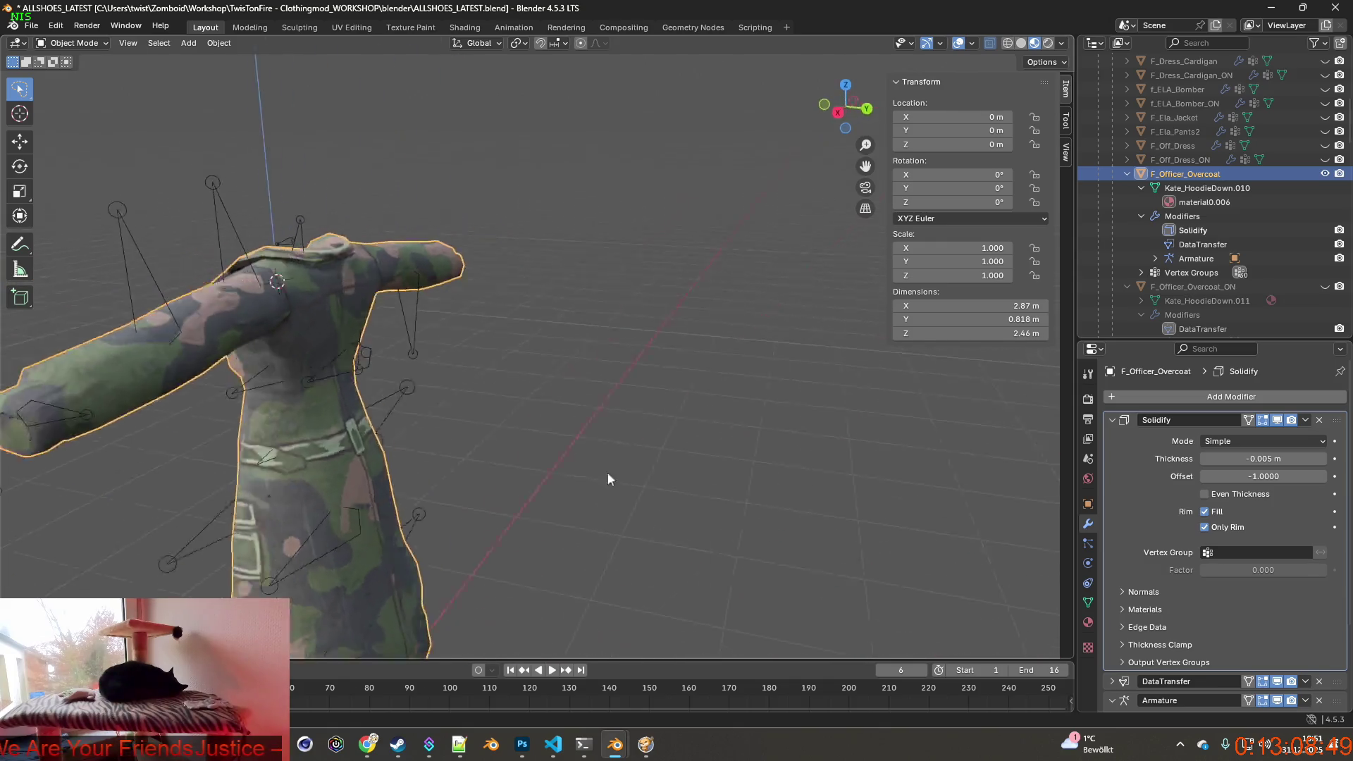
mouse_move(464, 479)
middle_mouse_down()
mouse_move(807, 427)
mouse_move(809, 440)
middle_mouse_up()
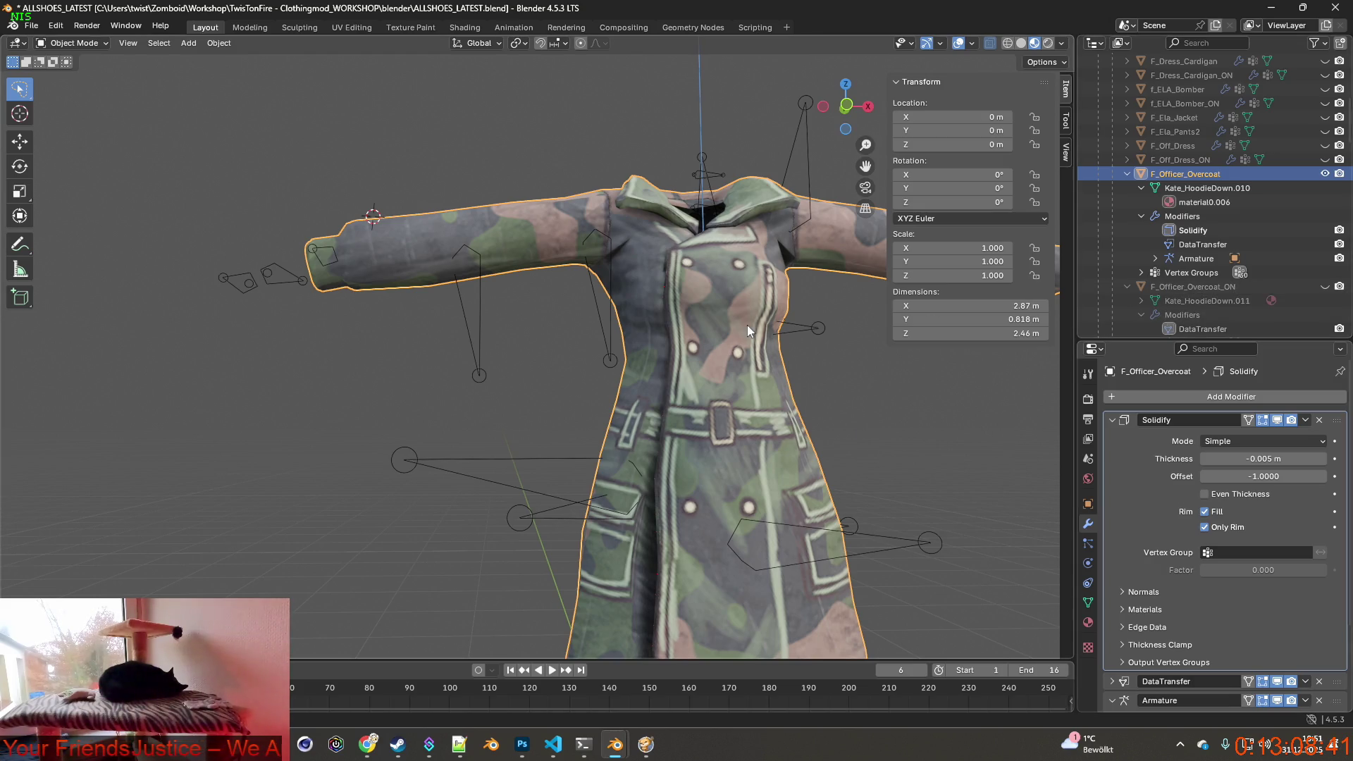
middle_click_drag(748, 328, 734, 336)
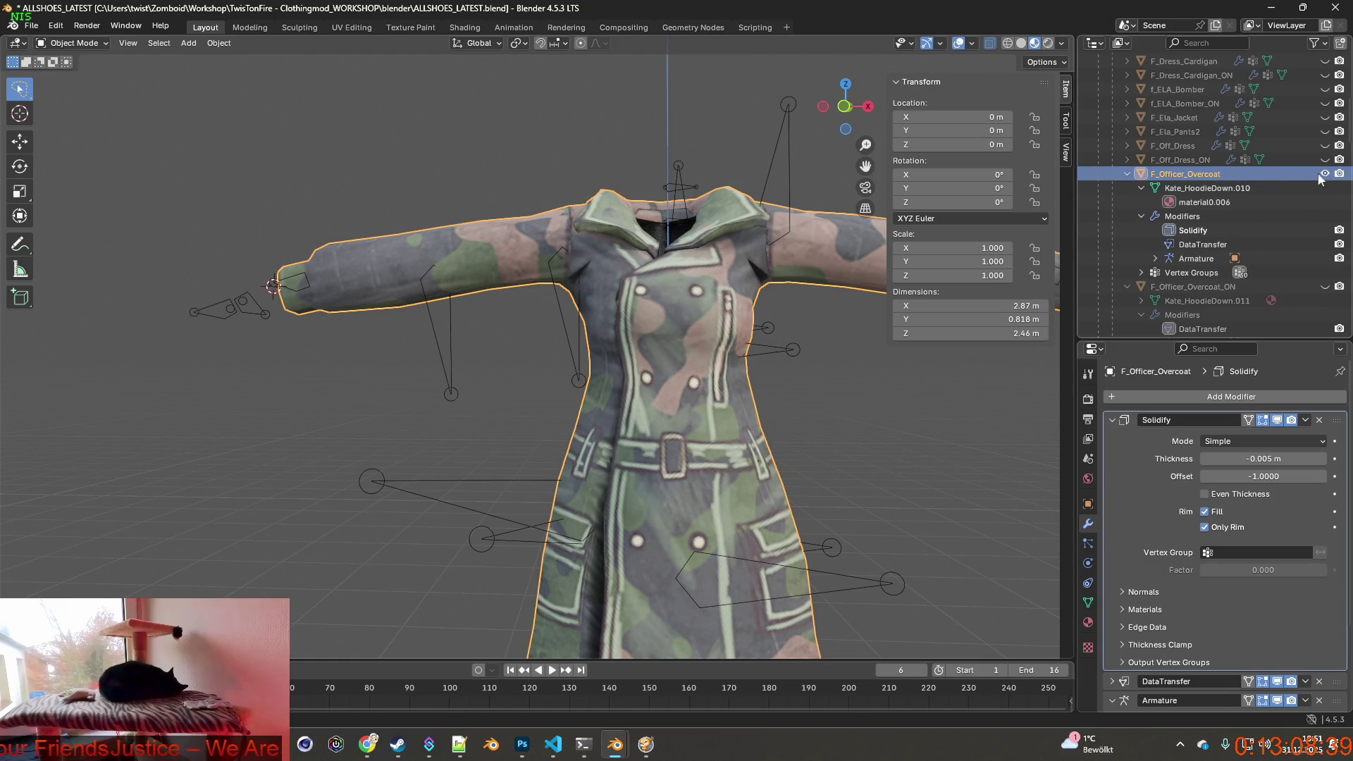
Toggle both overcoats' visibility to compare them, then make F_Officer_Overcoat_ON active
left_click(1325, 287)
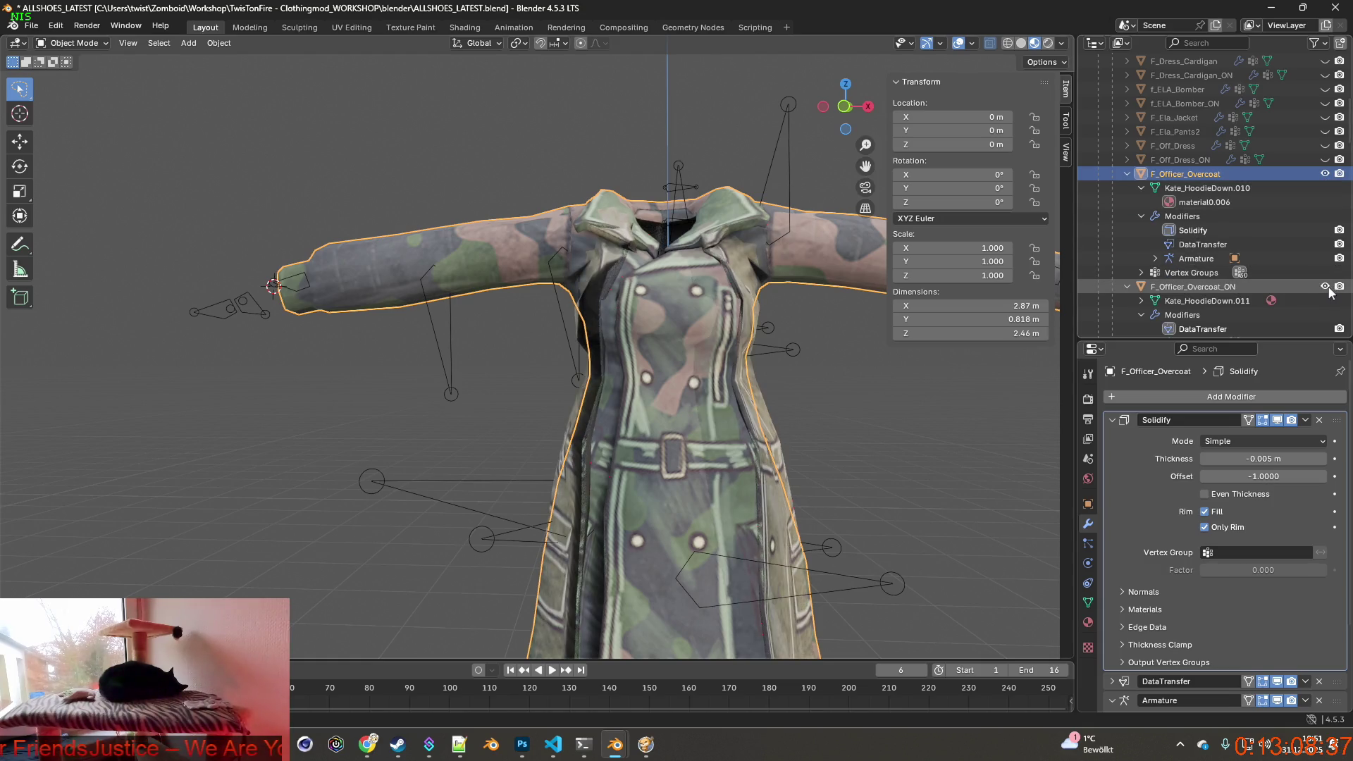
left_click(1326, 286)
left_click(1325, 174)
left_click(1325, 173)
left_click(1326, 173)
left_click(1325, 173)
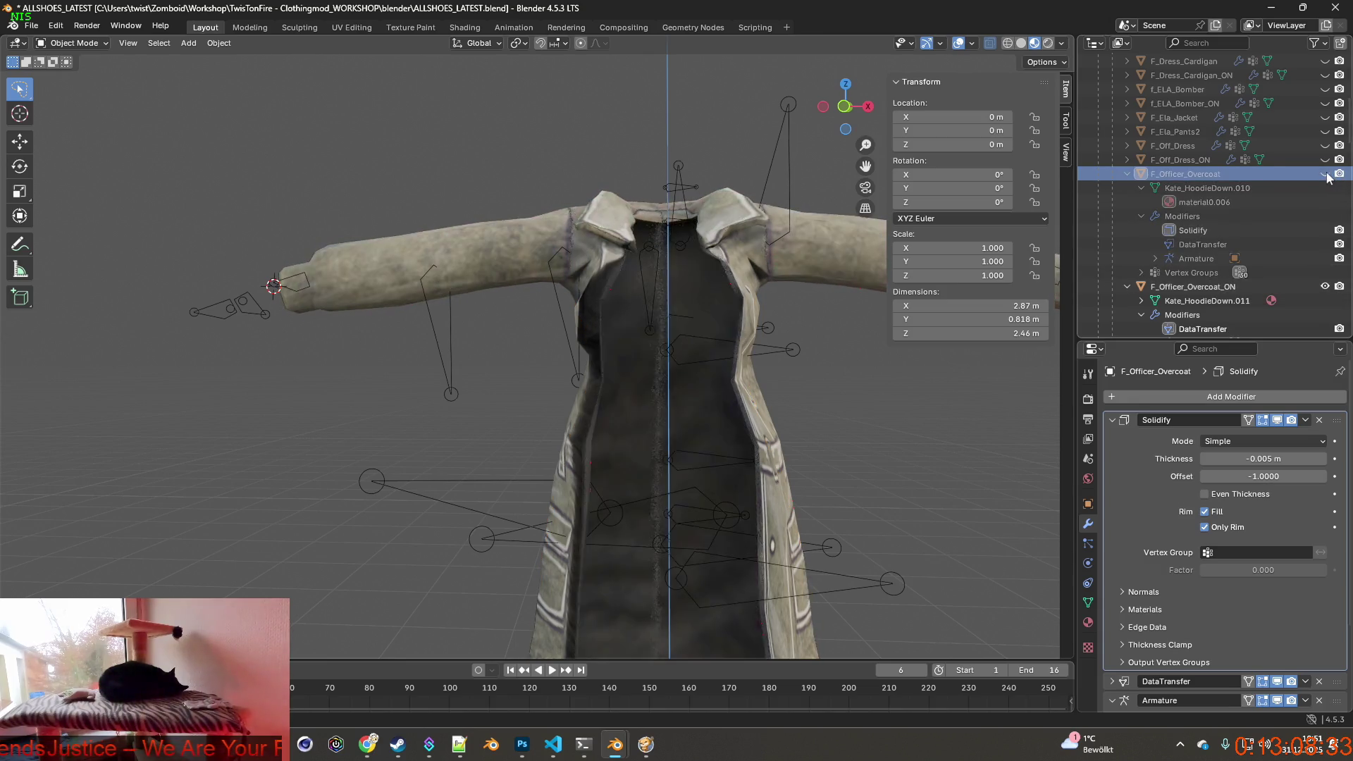
left_click(1327, 175)
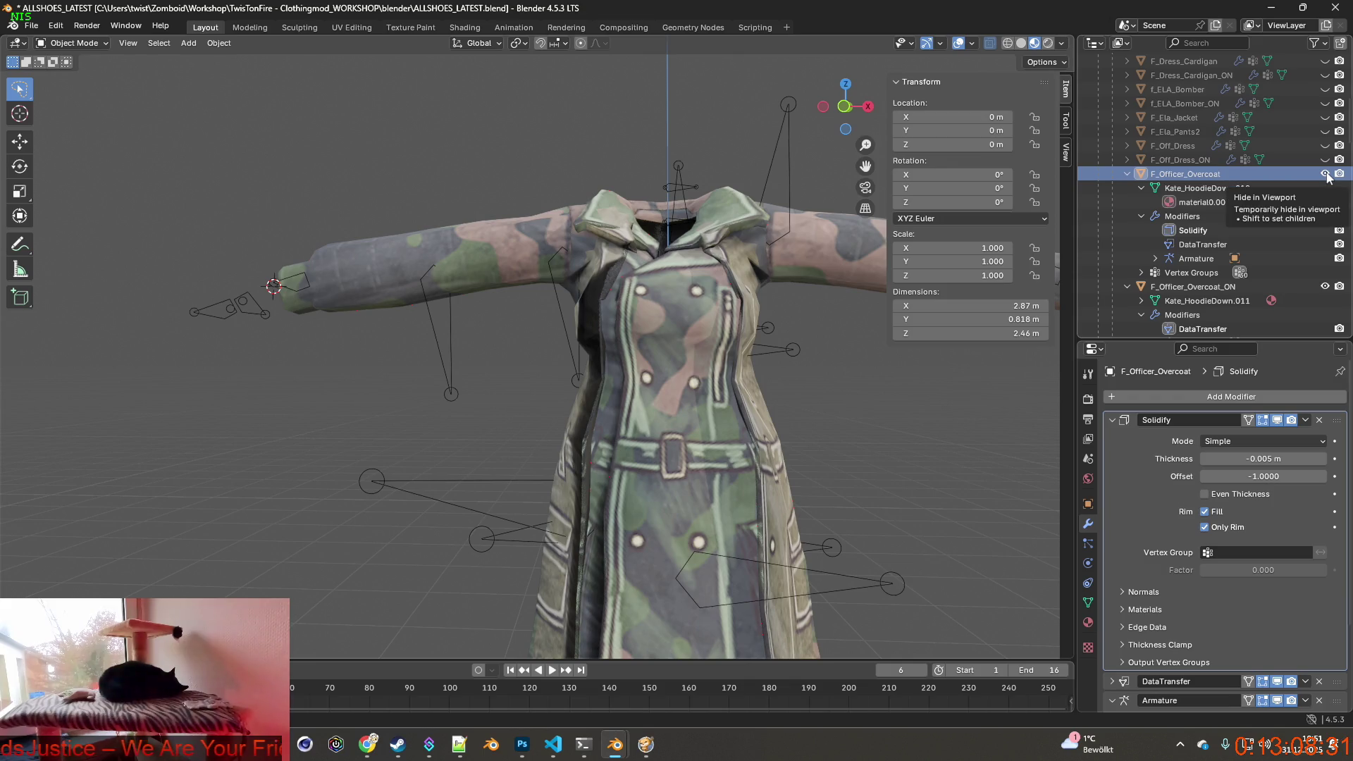
left_click(1215, 291)
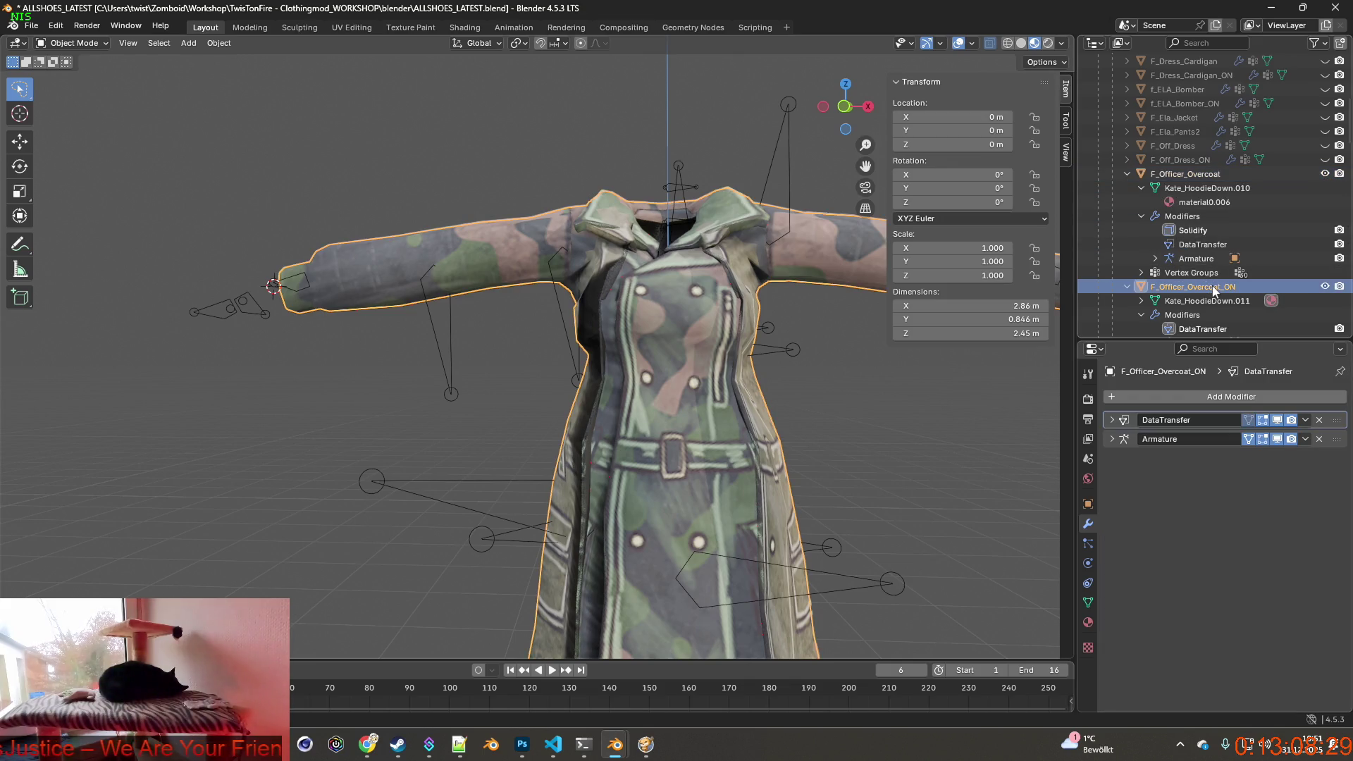
Give F_Officer_Overcoat_ON a first-in-stack Solidify at -0.005 m with Only Rim enabled
left_click(1220, 398)
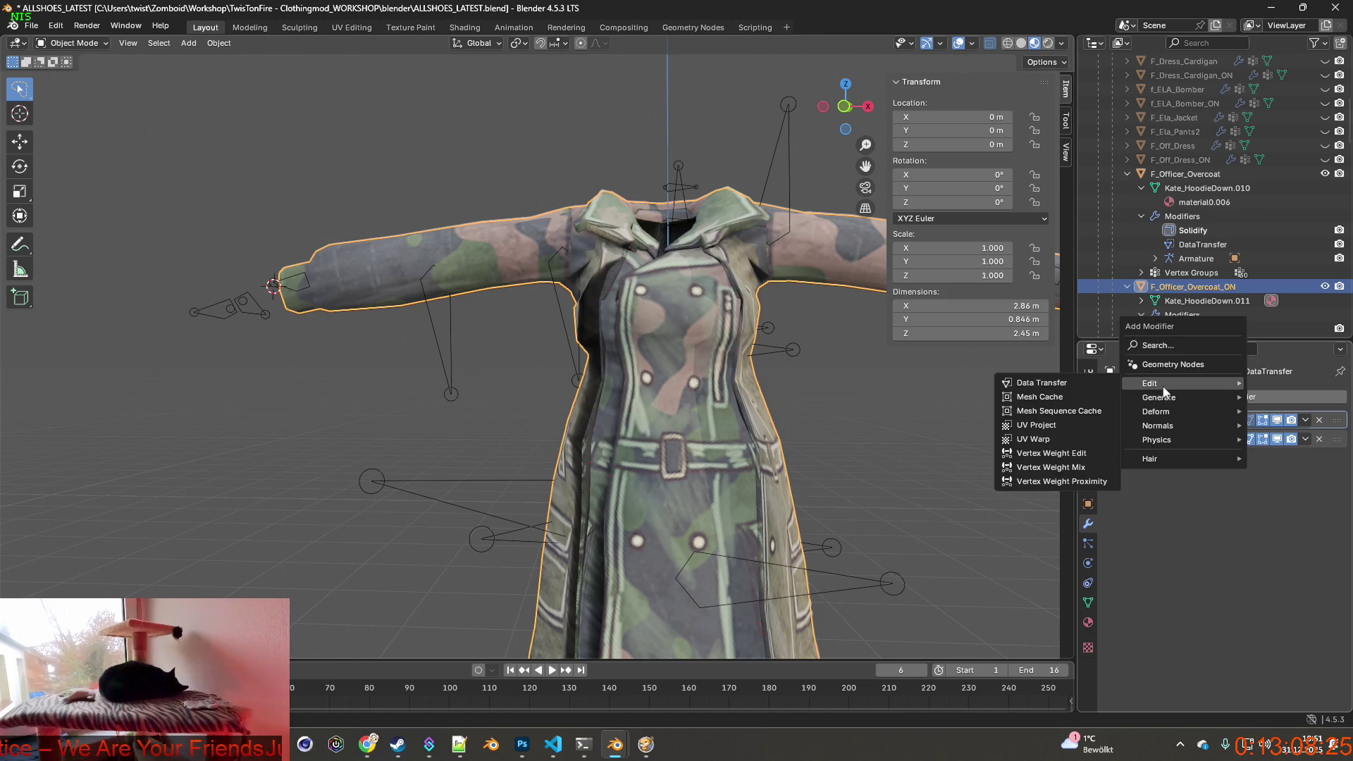
mouse_move(1160, 398)
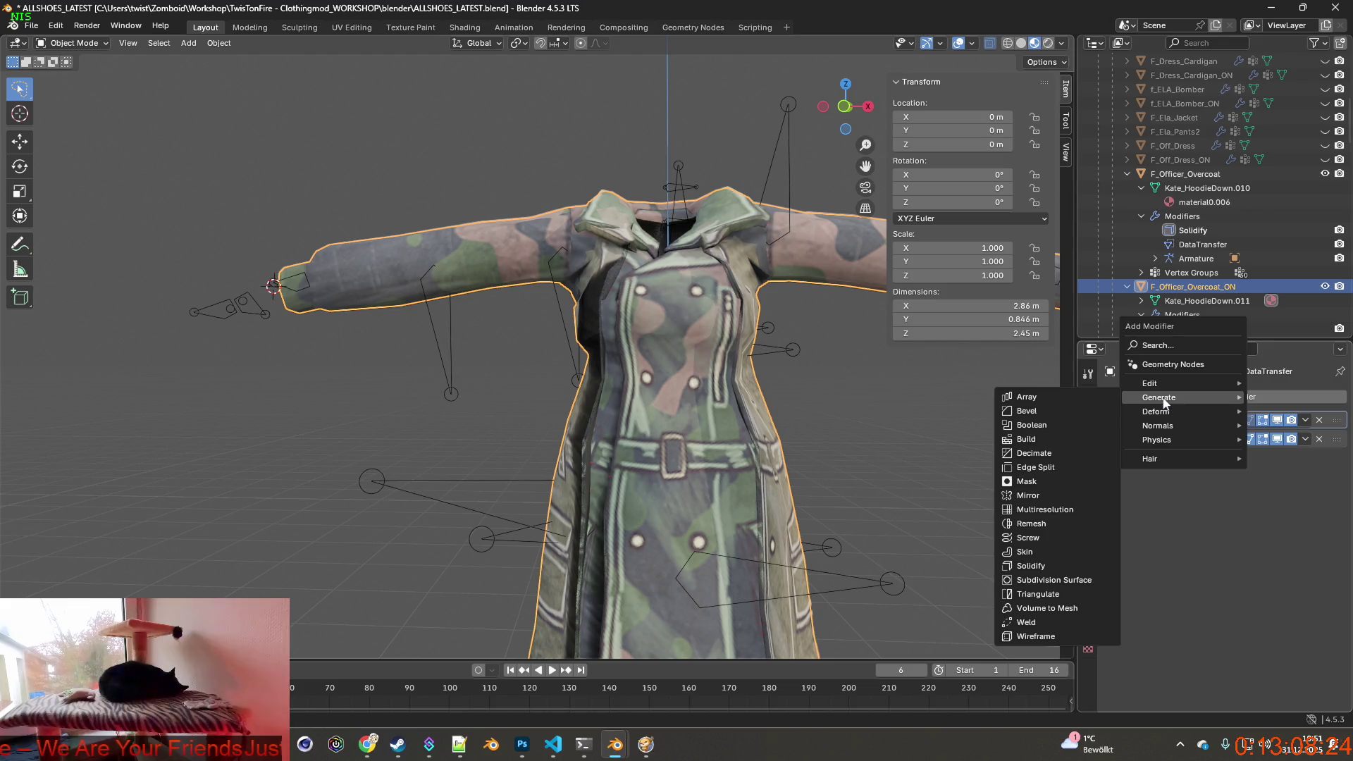
left_click(1031, 565)
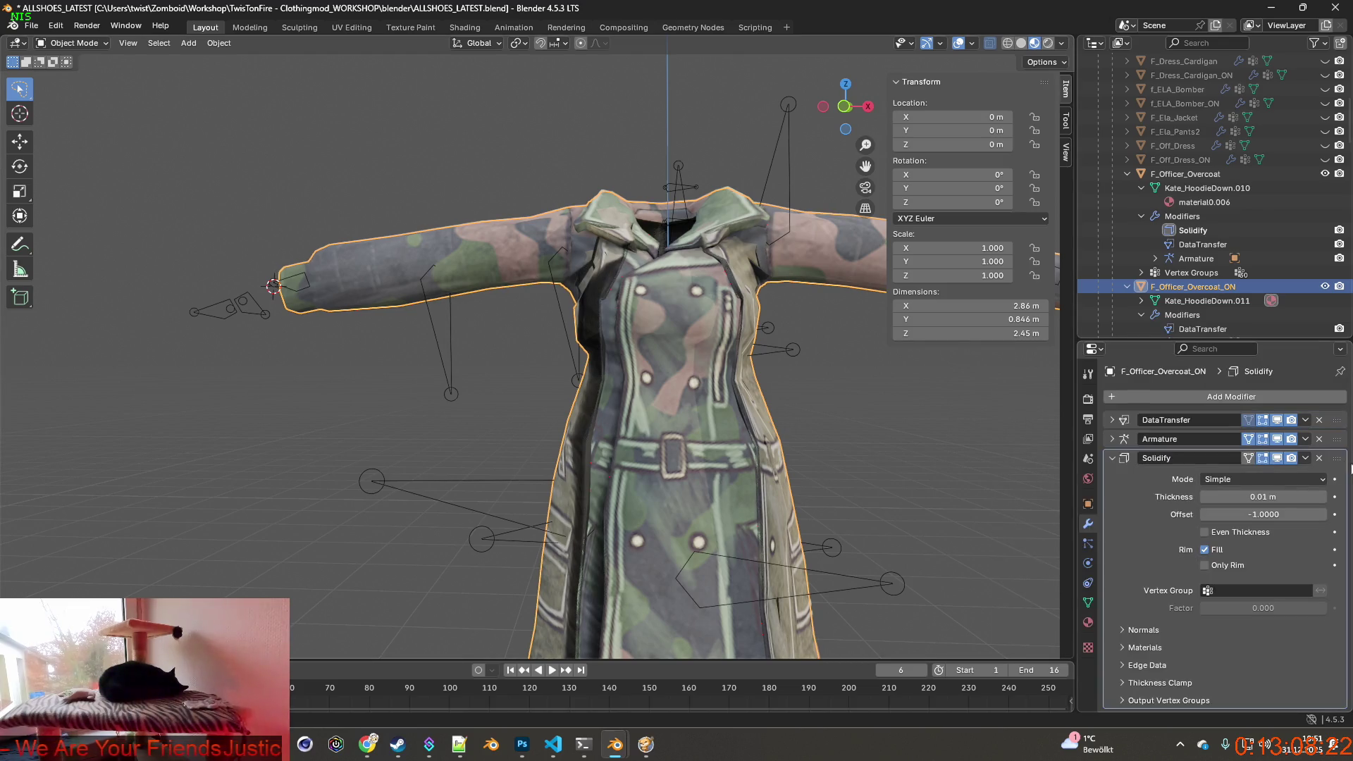
scroll(1338, 409, "down", 2)
left_click_drag(1338, 408, 1319, 441)
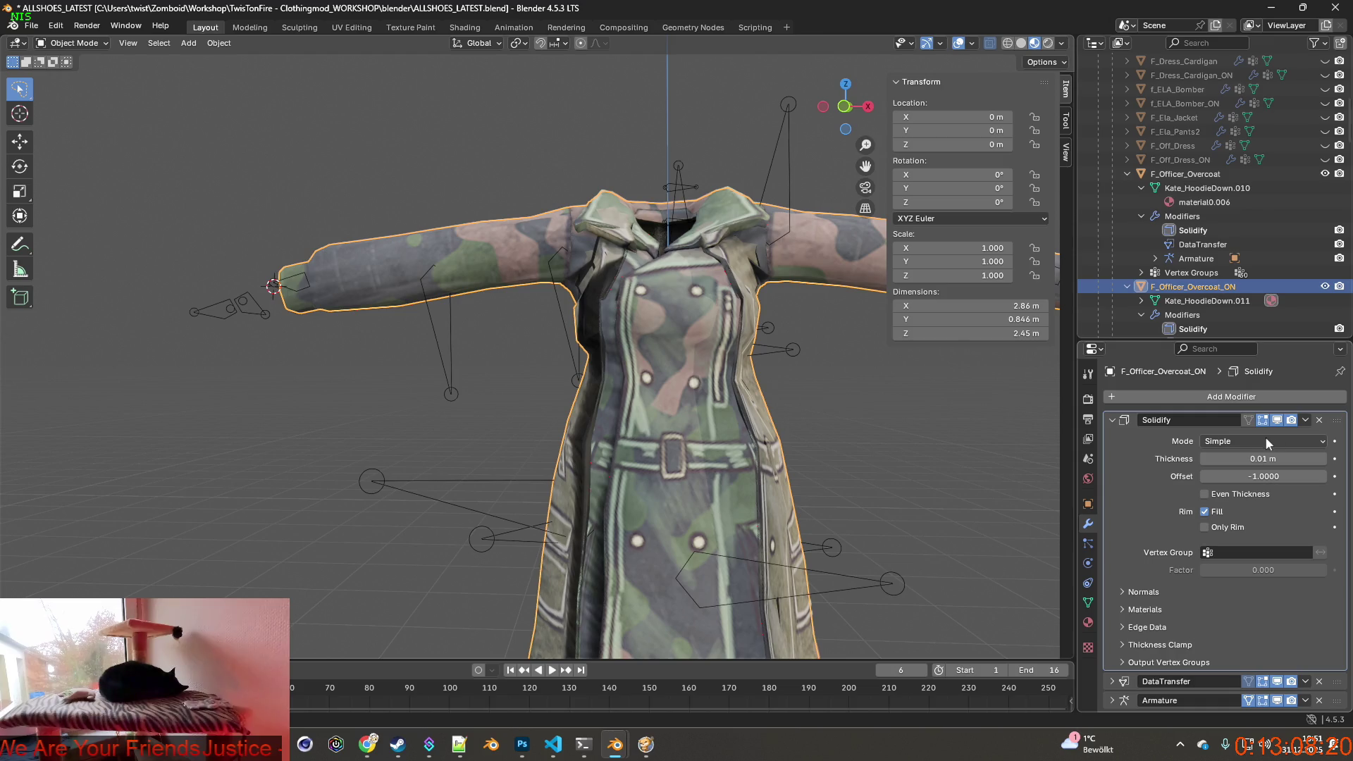
left_click(1264, 459)
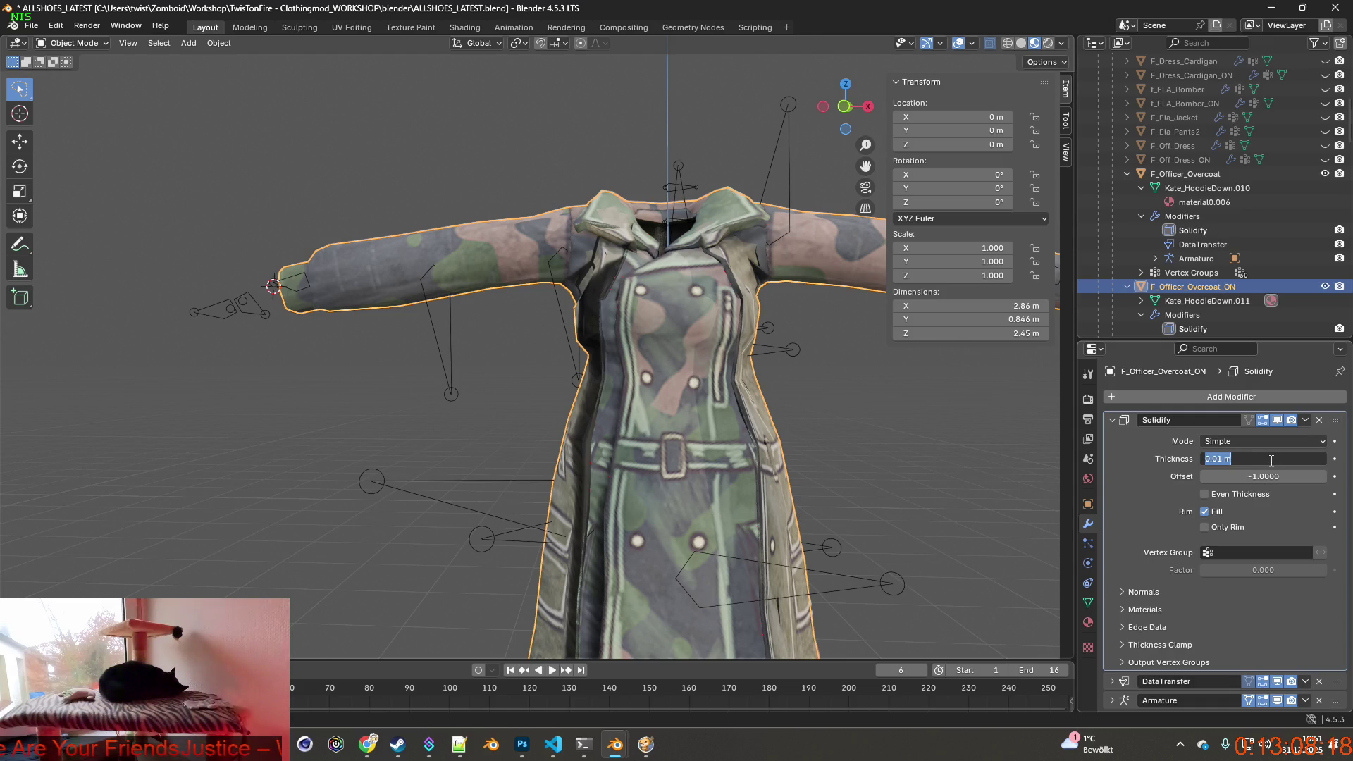
key("BackSpace")
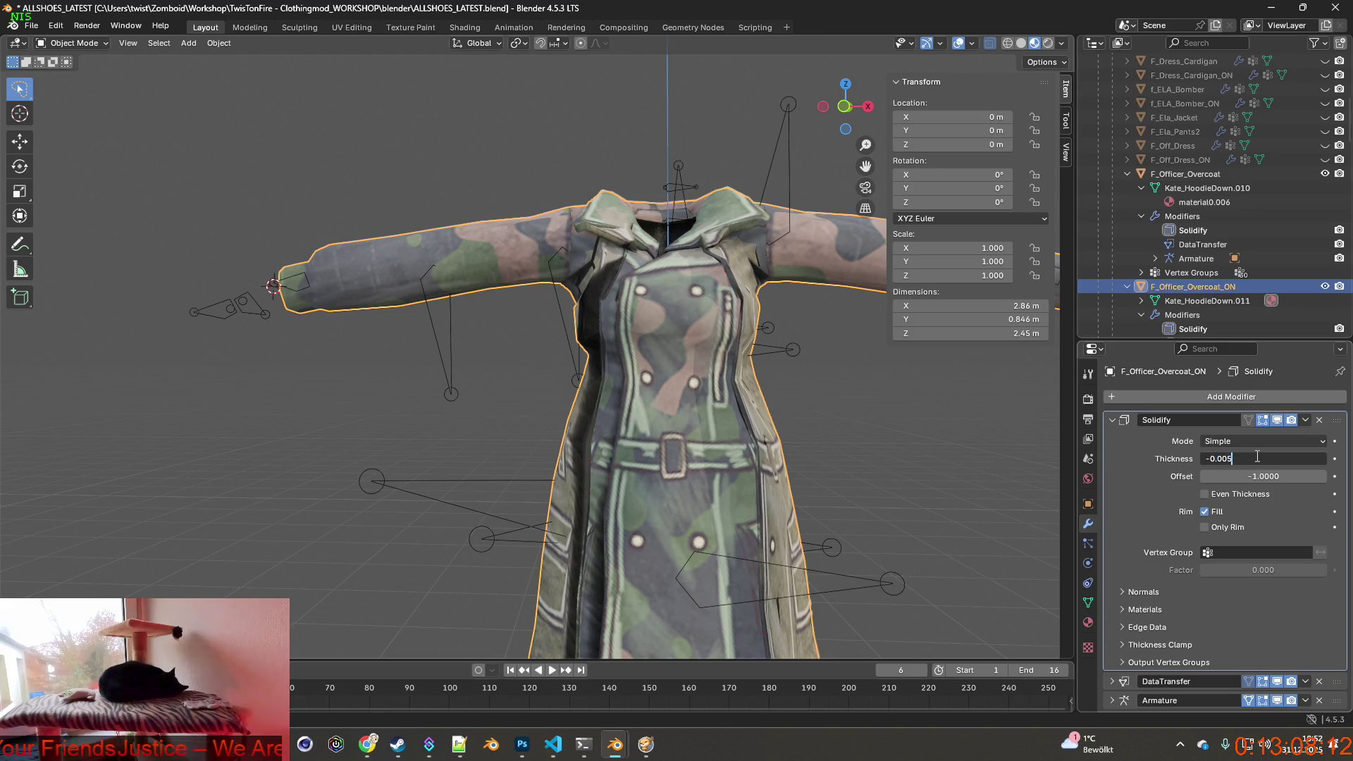
key("Return")
left_click(1205, 527)
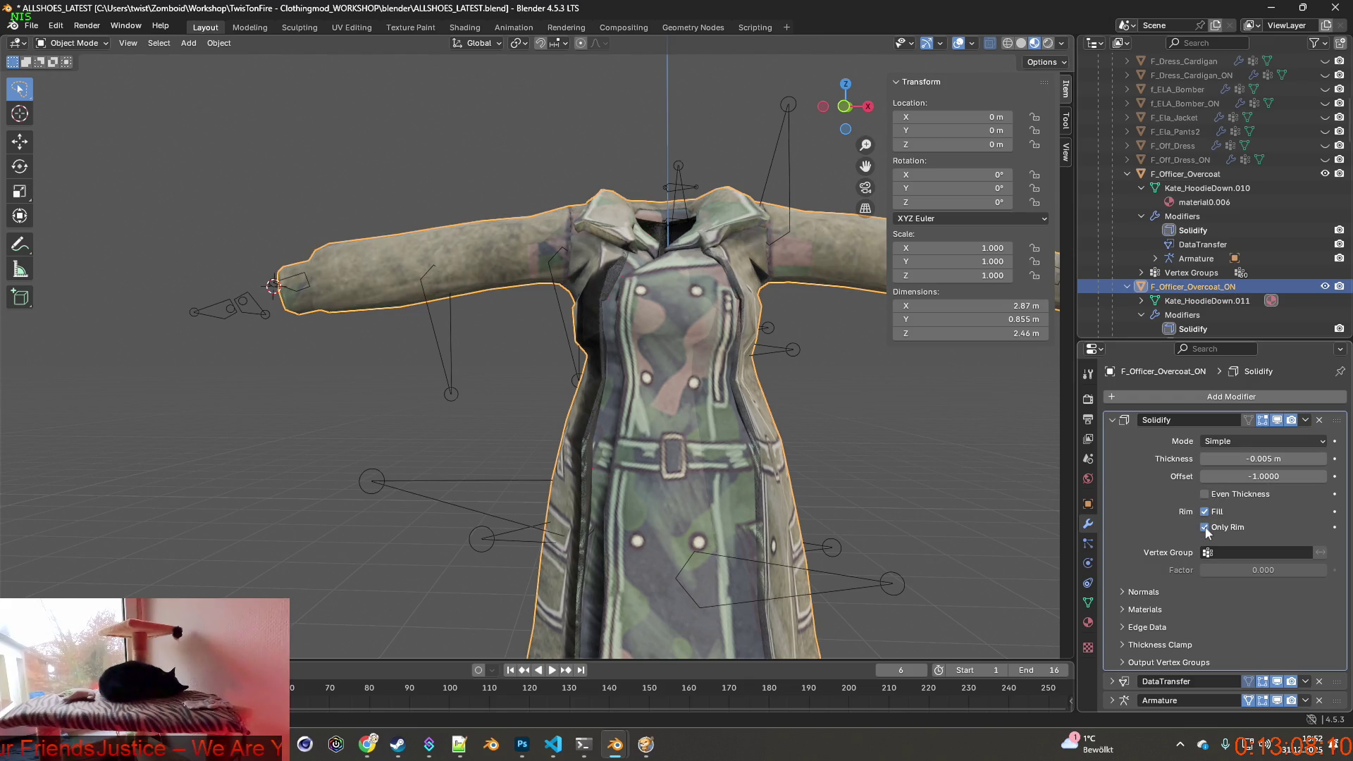
Compare both coats' modifier settings, then hide the ON variant leaving the camo coat shown
left_click(1199, 174)
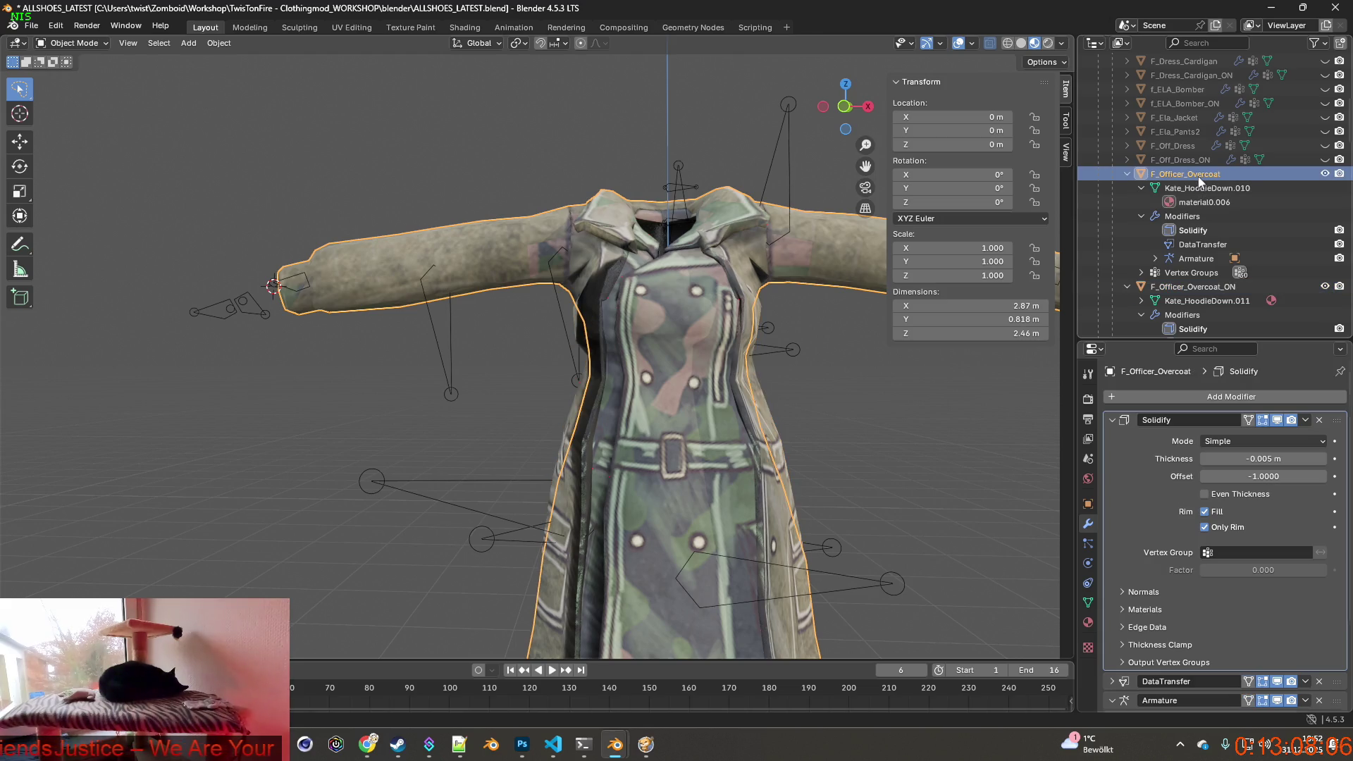
left_click(1200, 287)
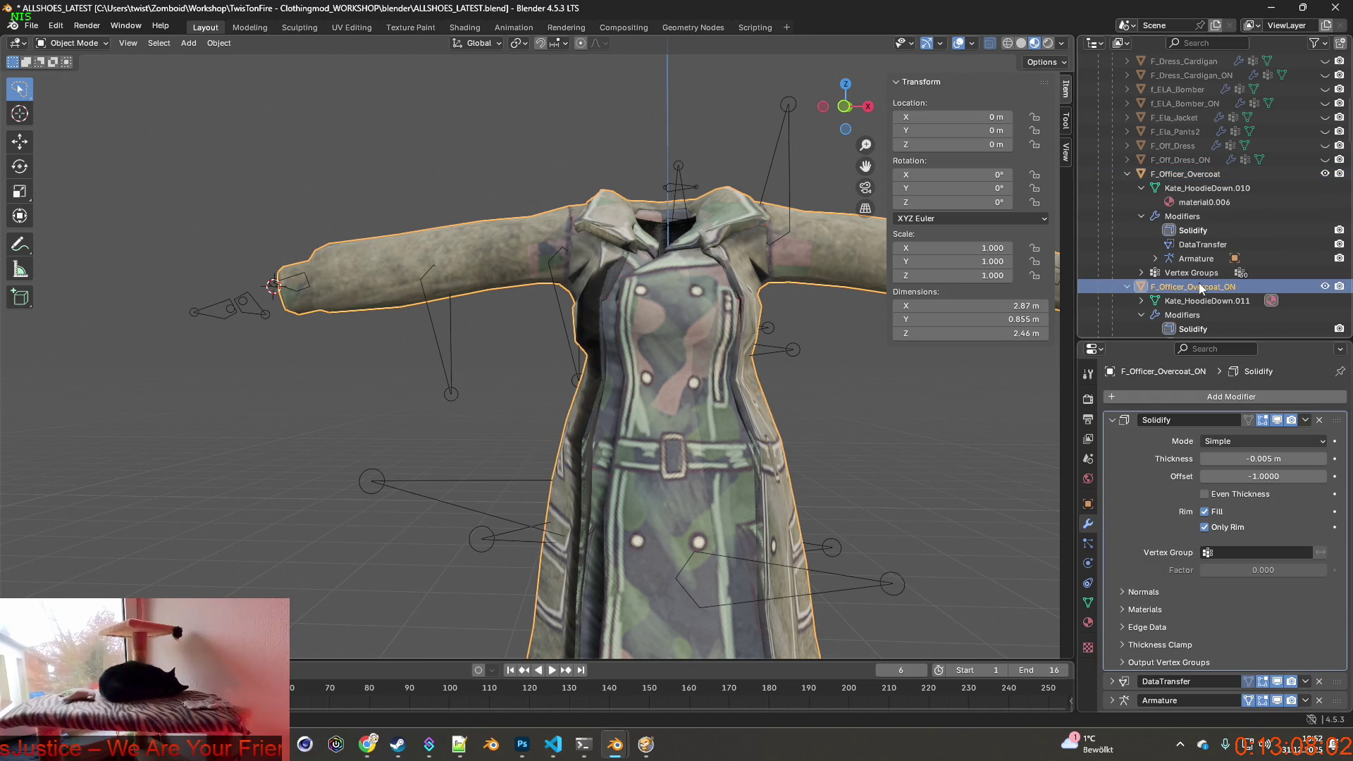
left_click(1200, 175)
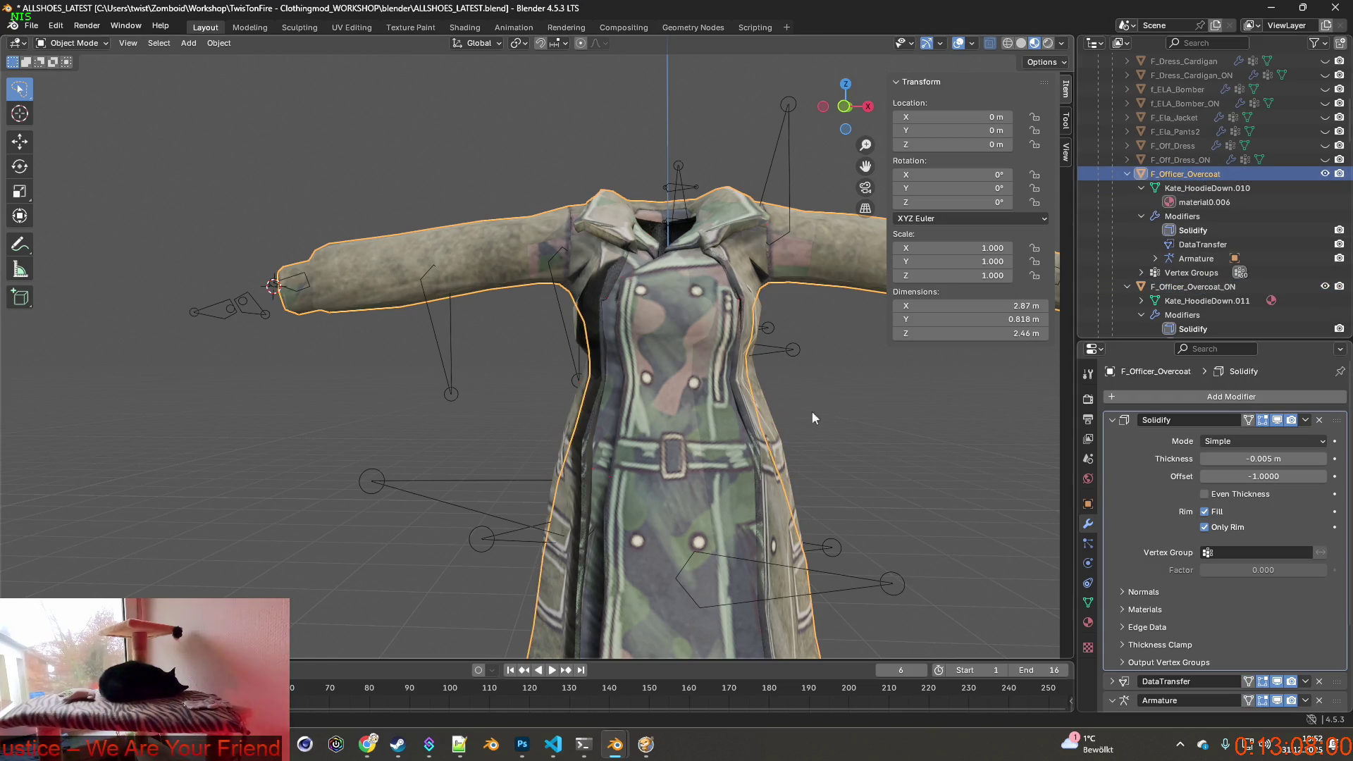
left_click(1324, 286)
scroll(762, 394, "down", 3)
middle_click_drag(761, 394, 790, 405)
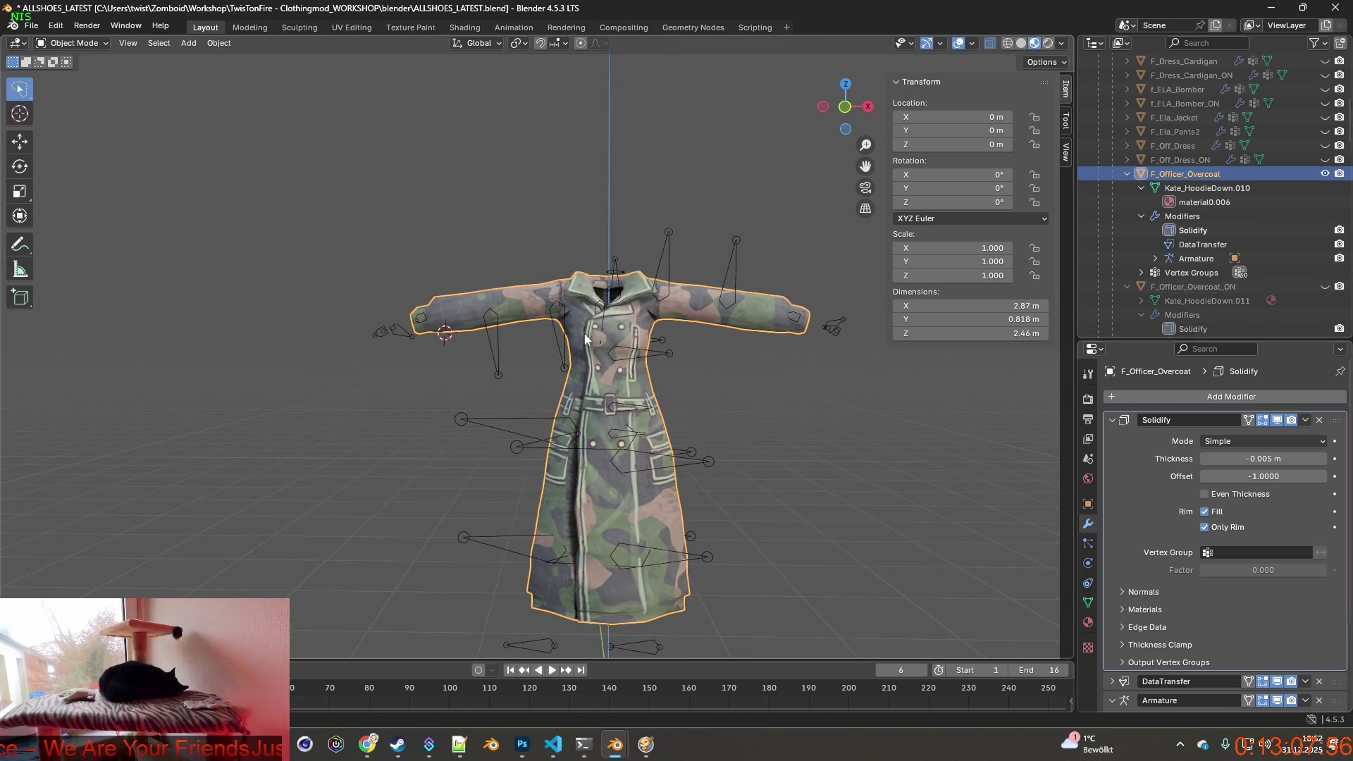
Export the camo overcoat as FBX over the existing F_Officer_Overcoat.fbx
left_click(32, 26)
mouse_move(54, 240)
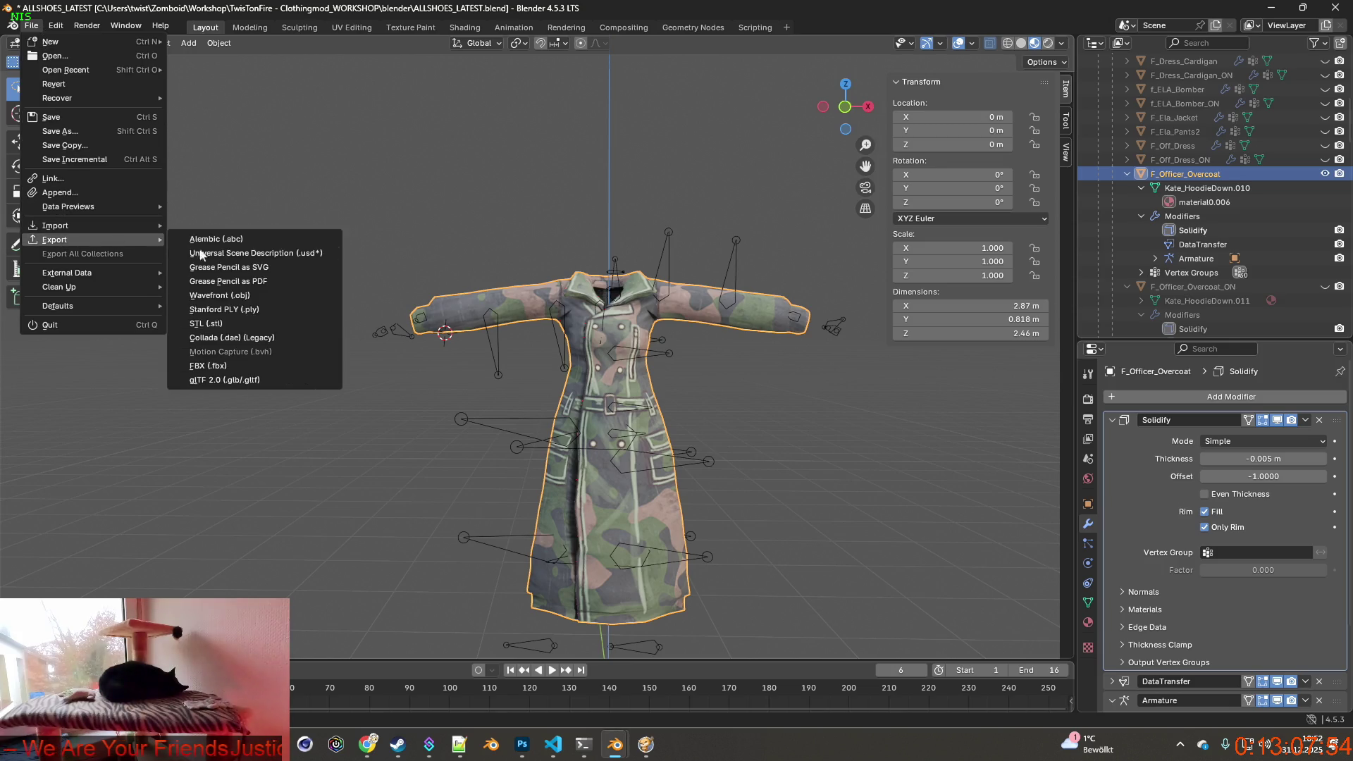
left_click(208, 365)
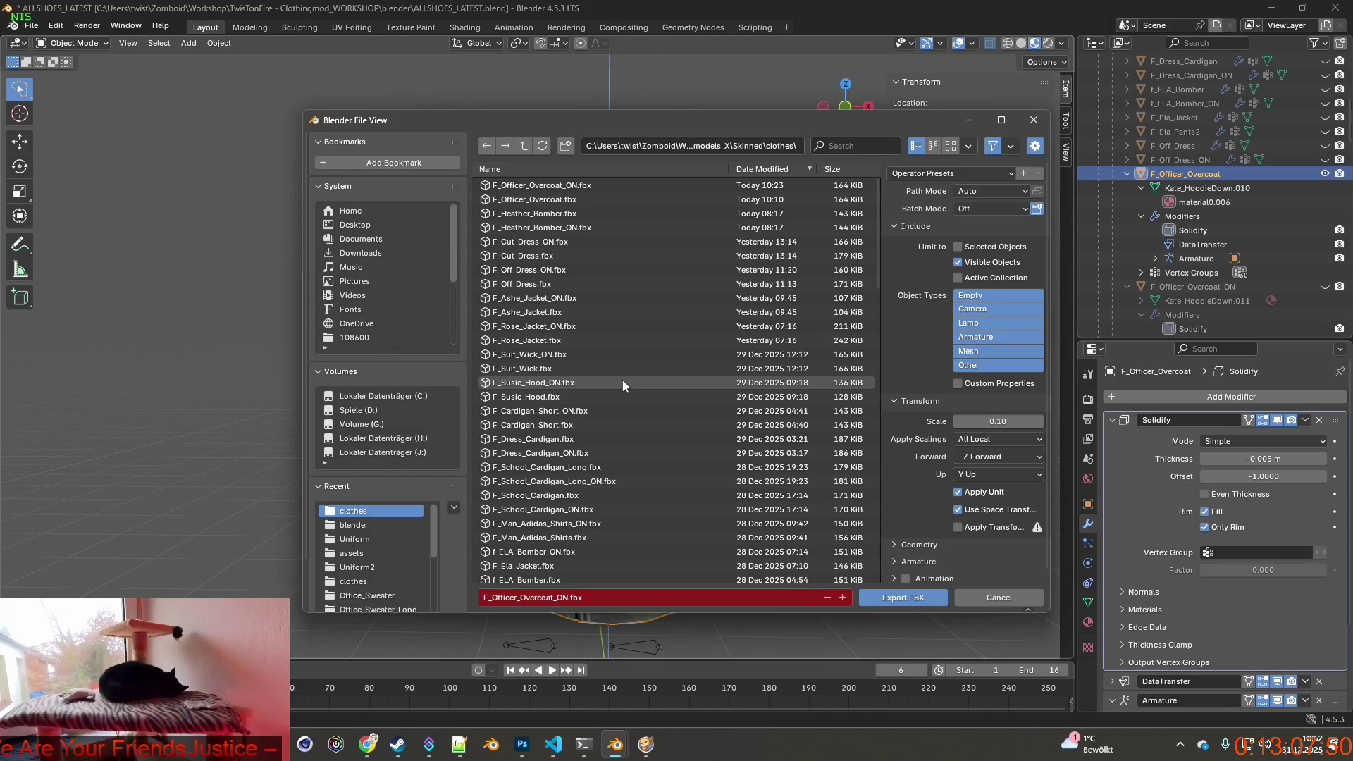
left_click(560, 199)
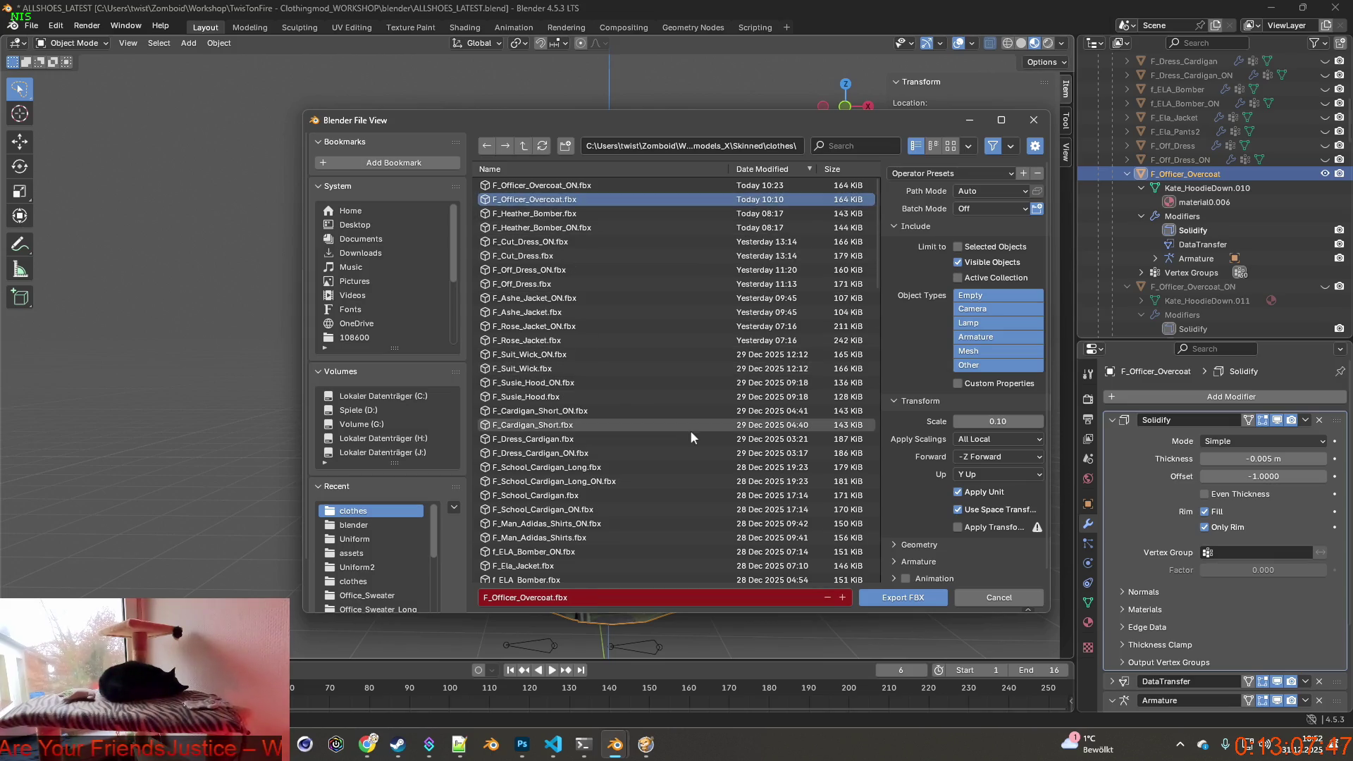
left_click(894, 596)
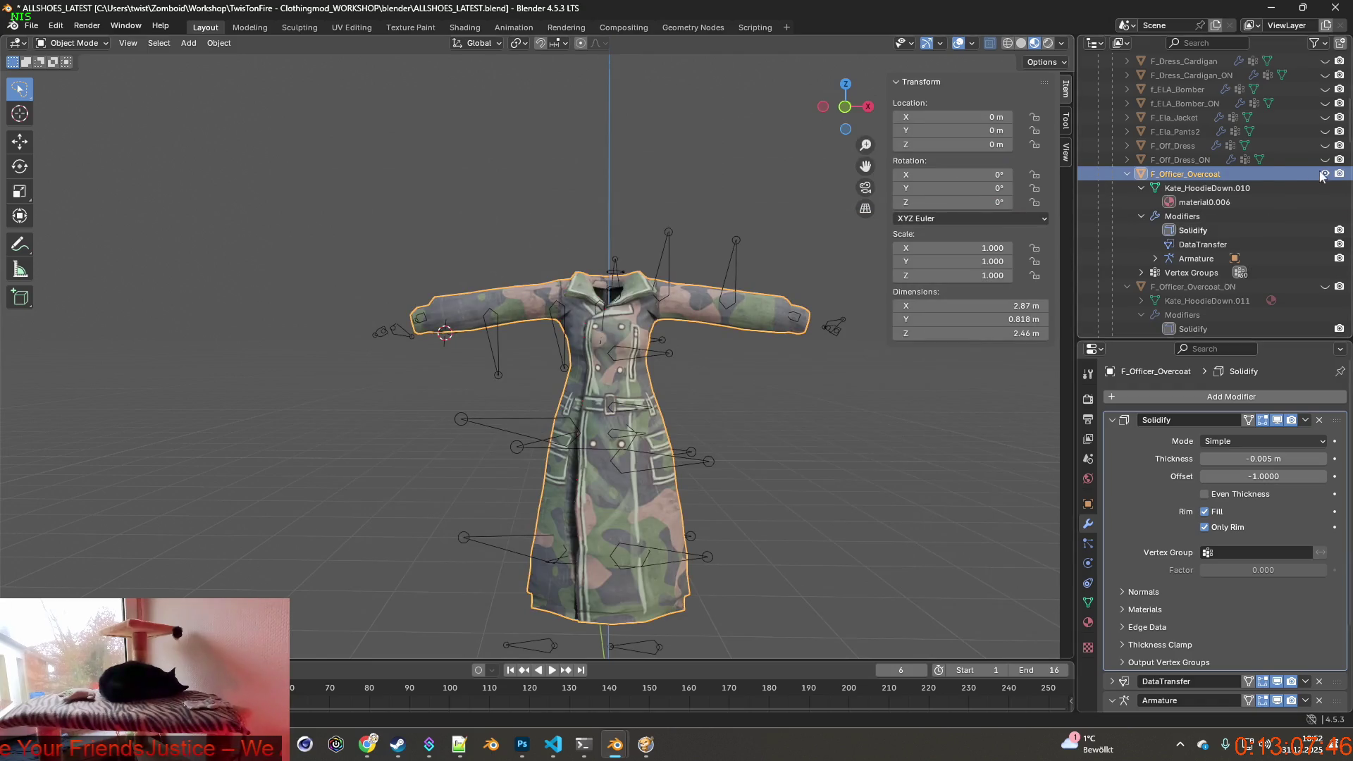
Swap to the ON variant, export it over F_Officer_Overcoat_ON.fbx and switch to the game
key("h")
left_click(1324, 286)
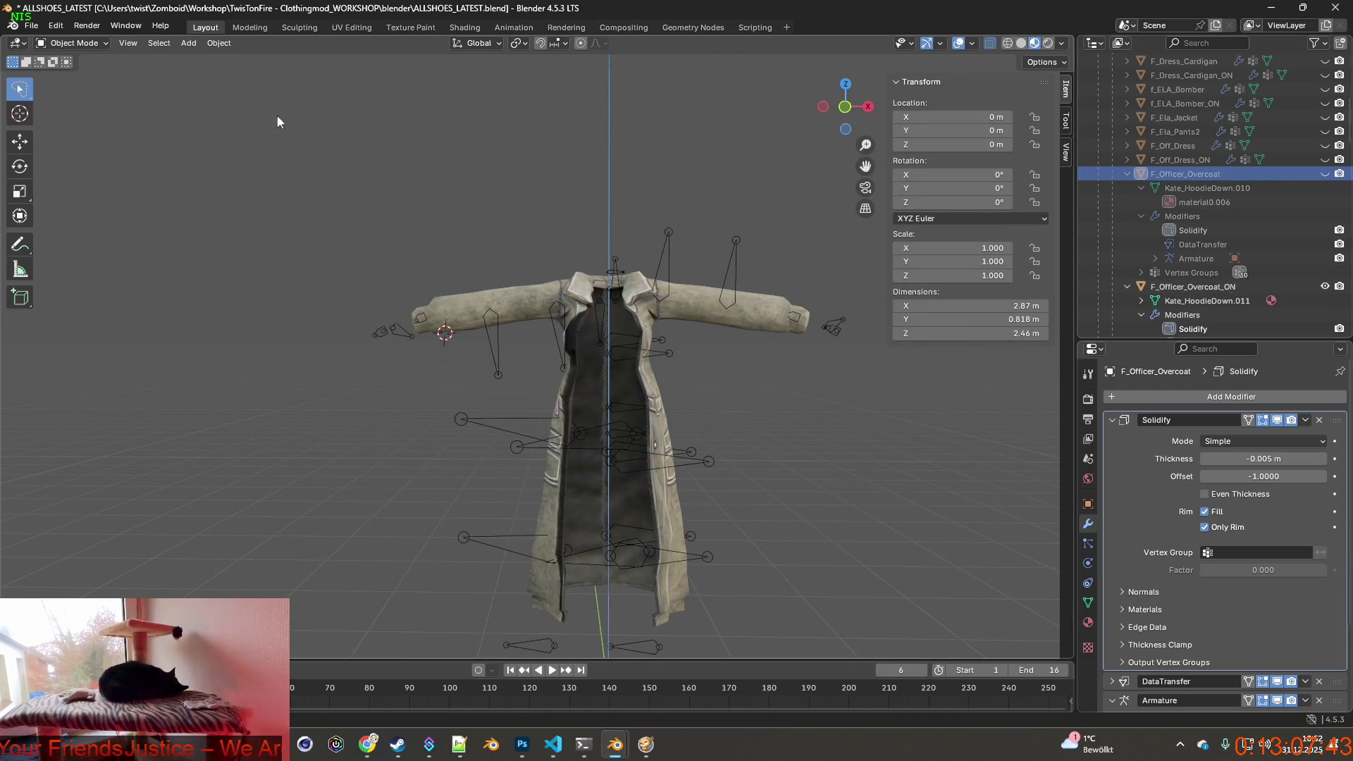
left_click(32, 27)
mouse_move(54, 241)
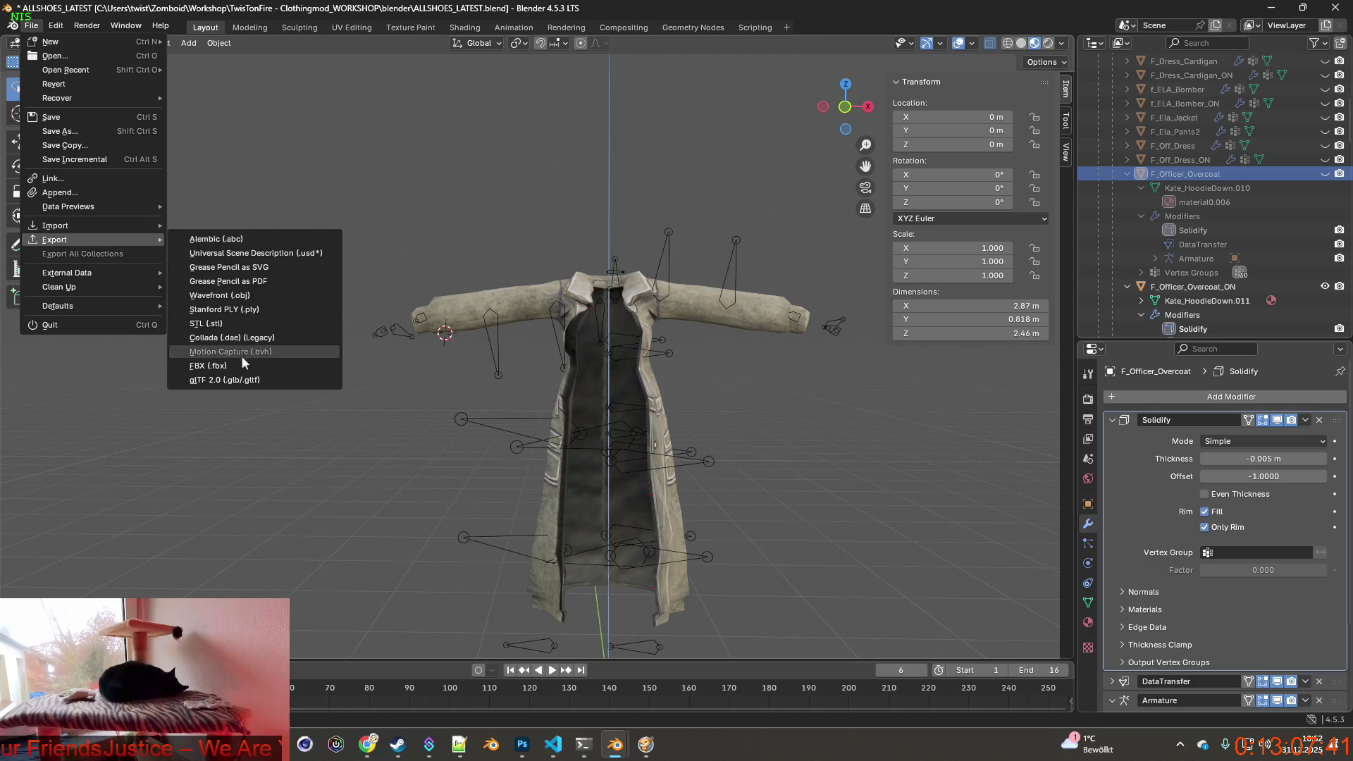
left_click(242, 357)
left_click(592, 202)
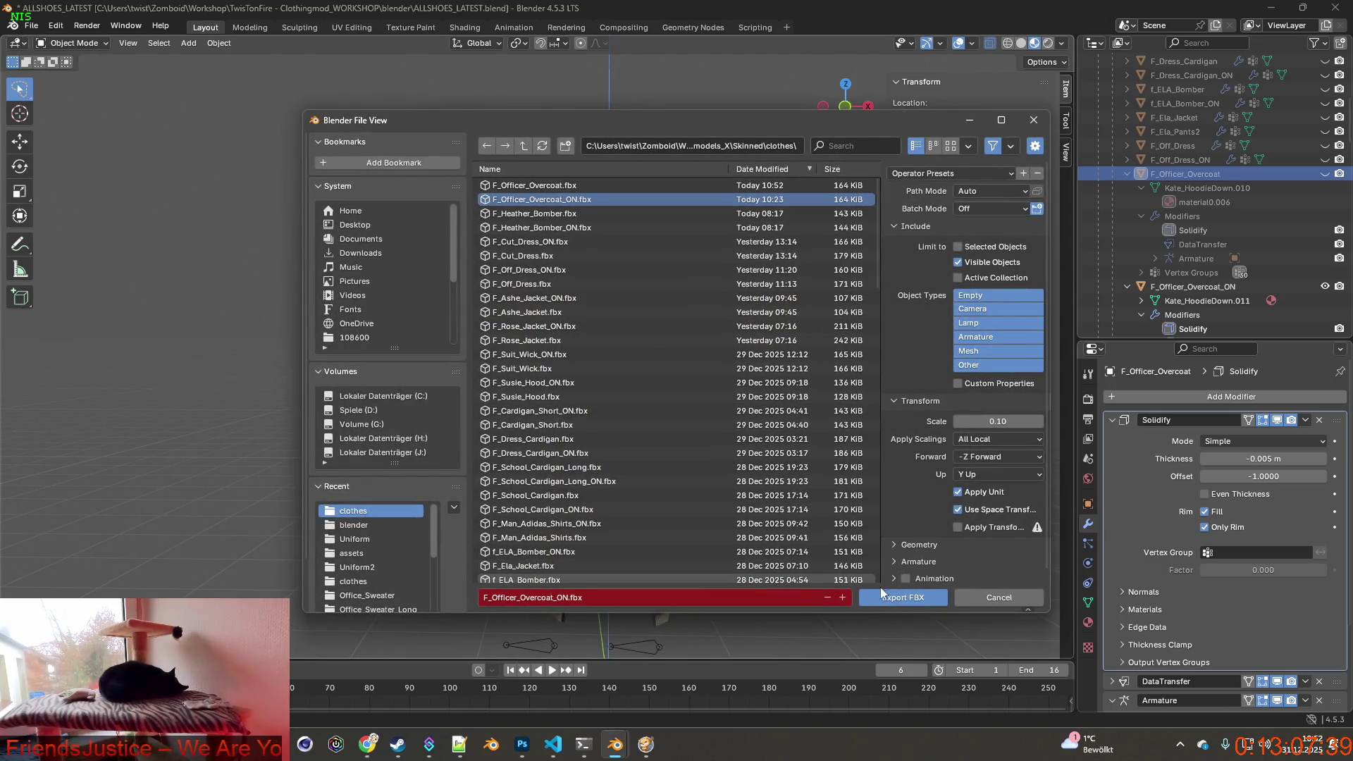
left_click(888, 594)
left_click(646, 744)
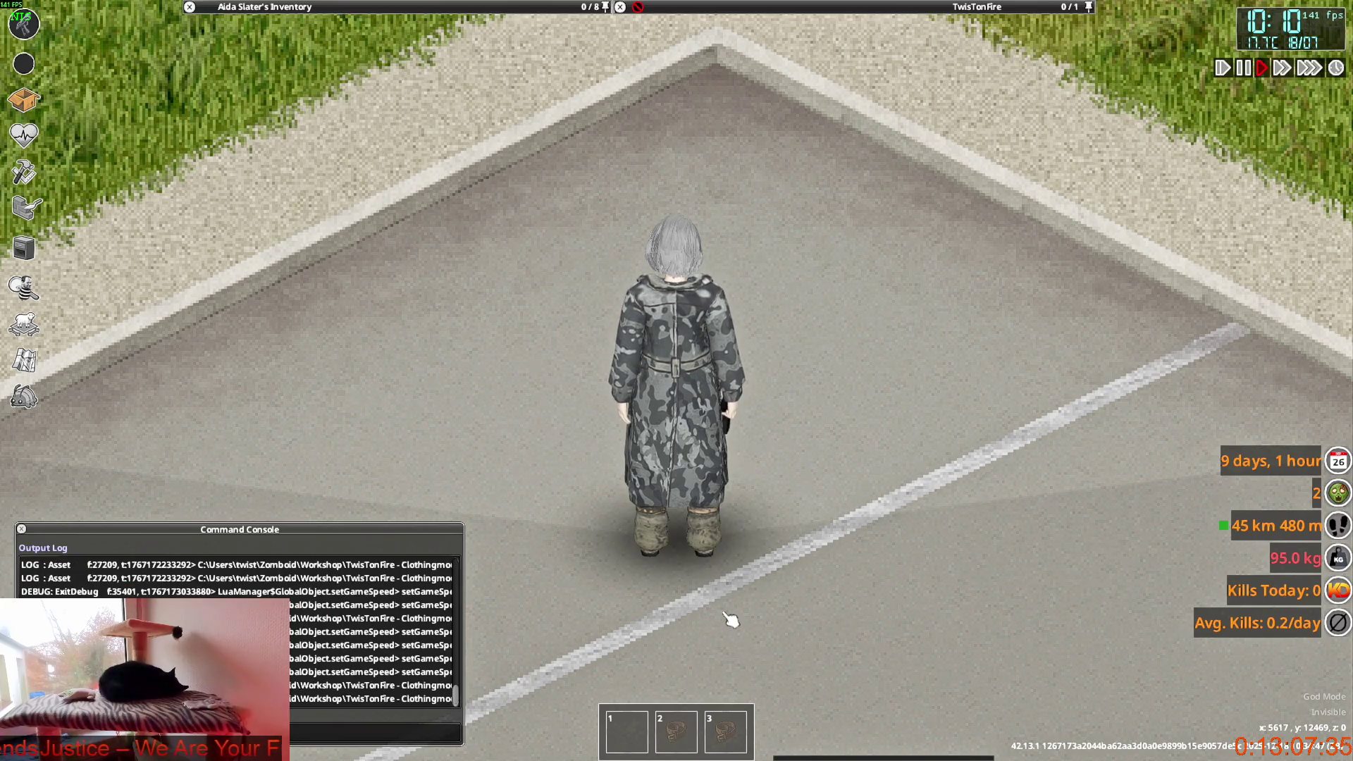
Walk the character around with WASD to view the camo overcoat from all sides
key("w")
key("s")
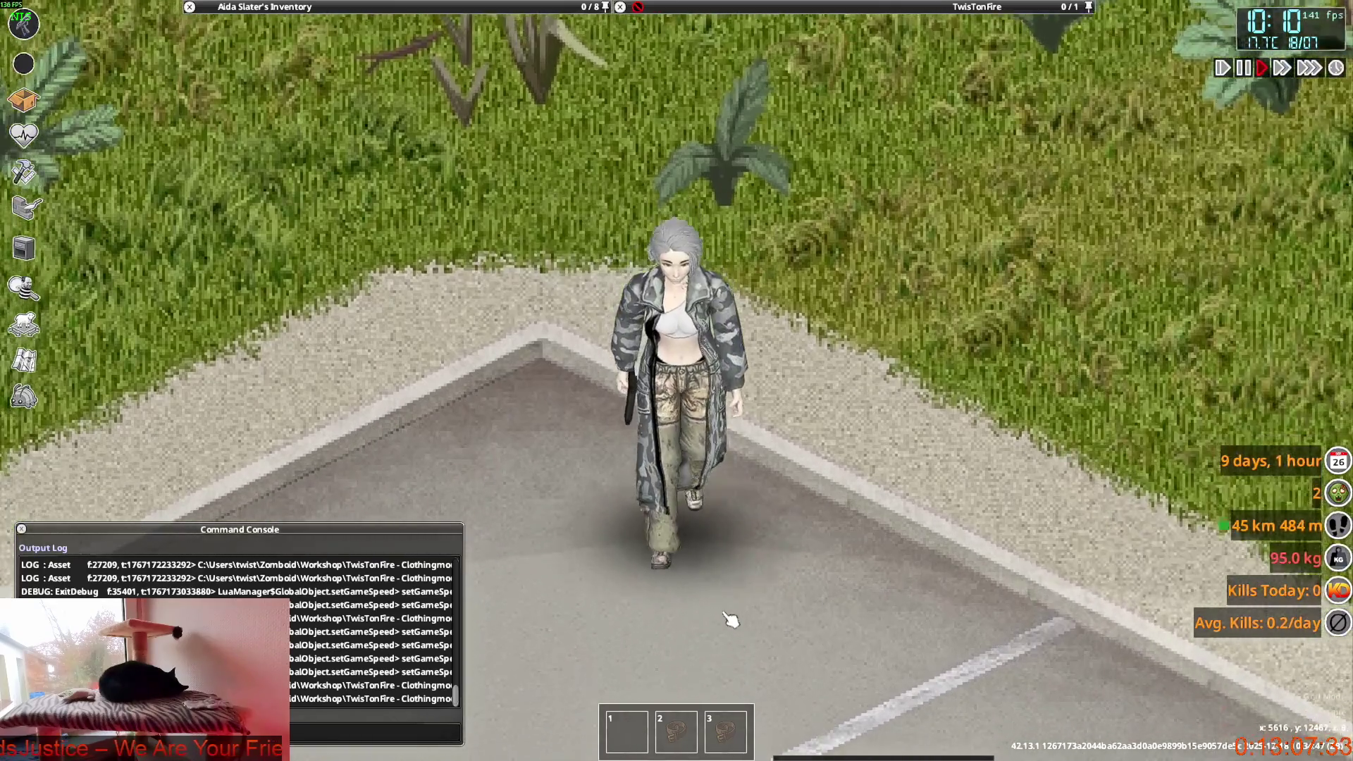
key("d")
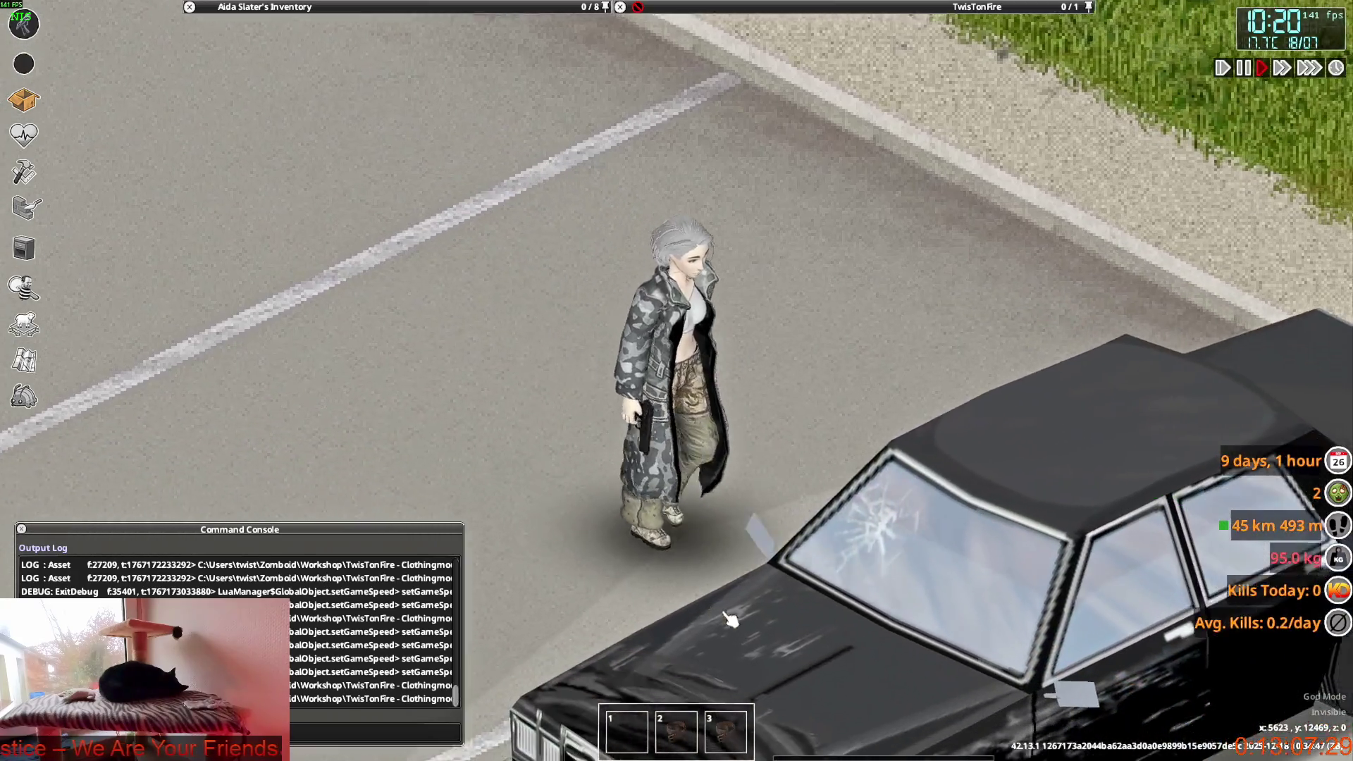
key("a")
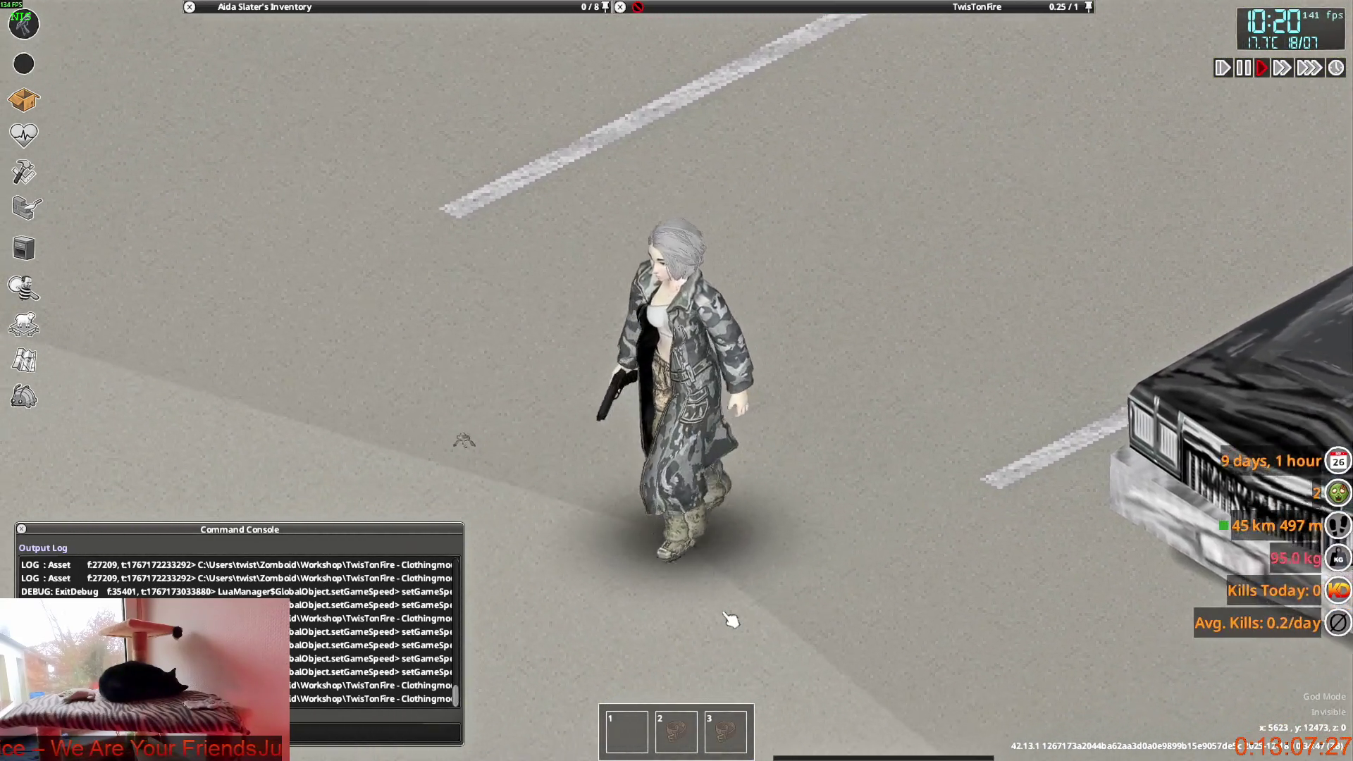
key("w")
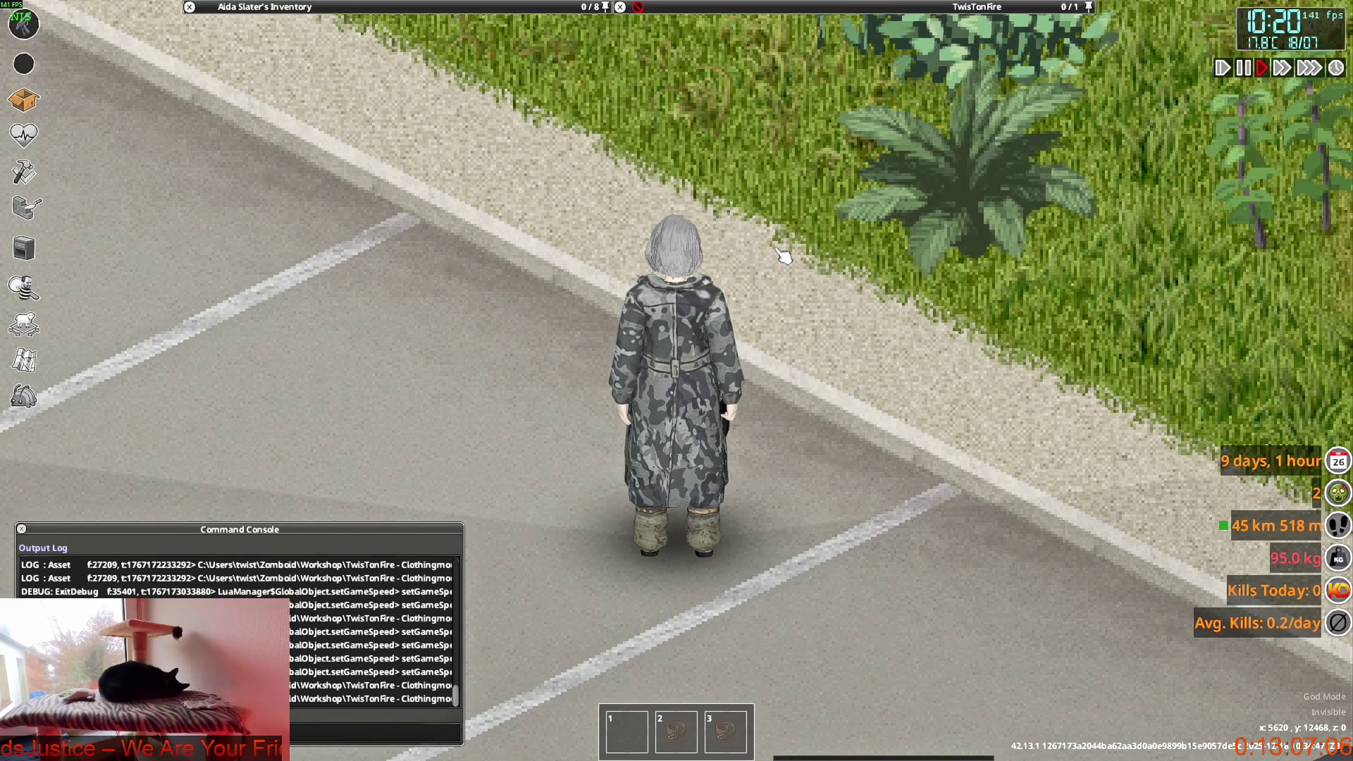
key("s")
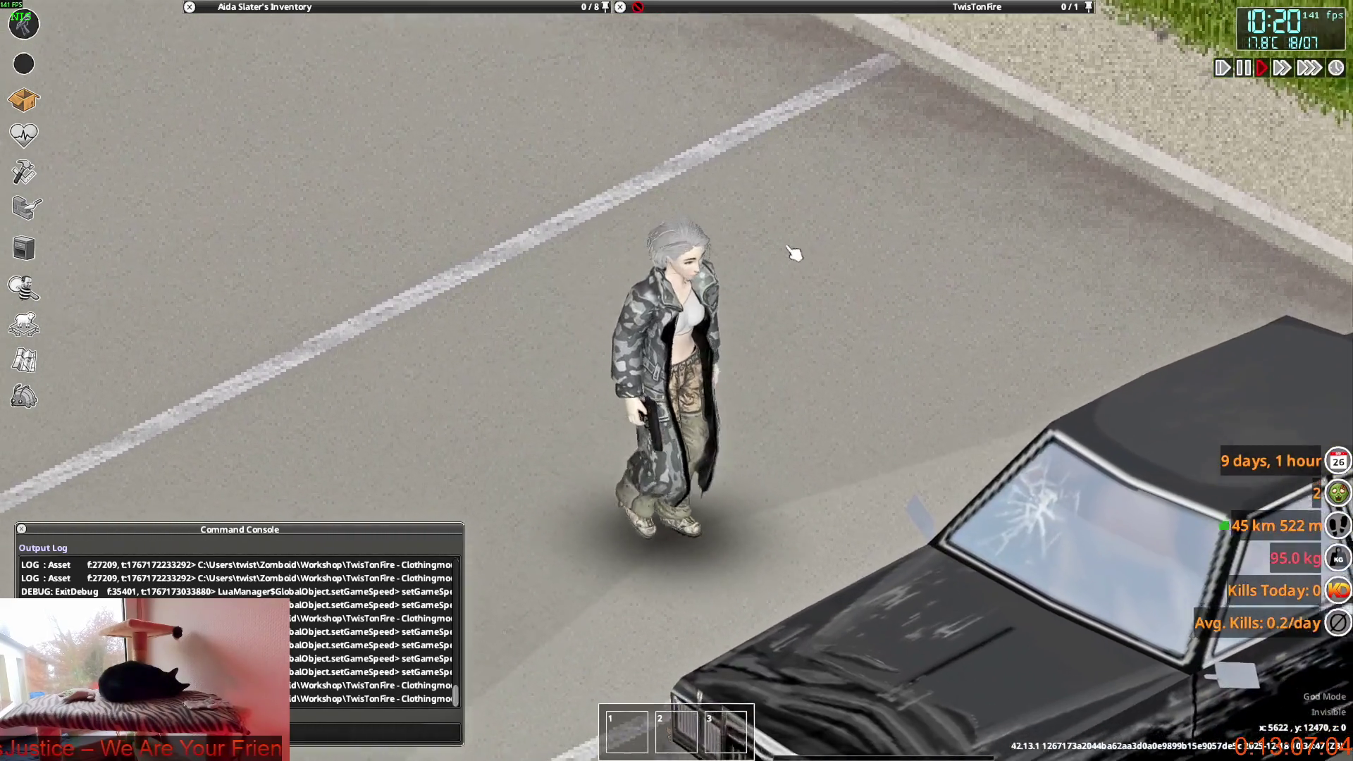
Check the coat while aiming the pistol in several directions, then Alt+Tab back to Blender
right_click(793, 254)
key("w")
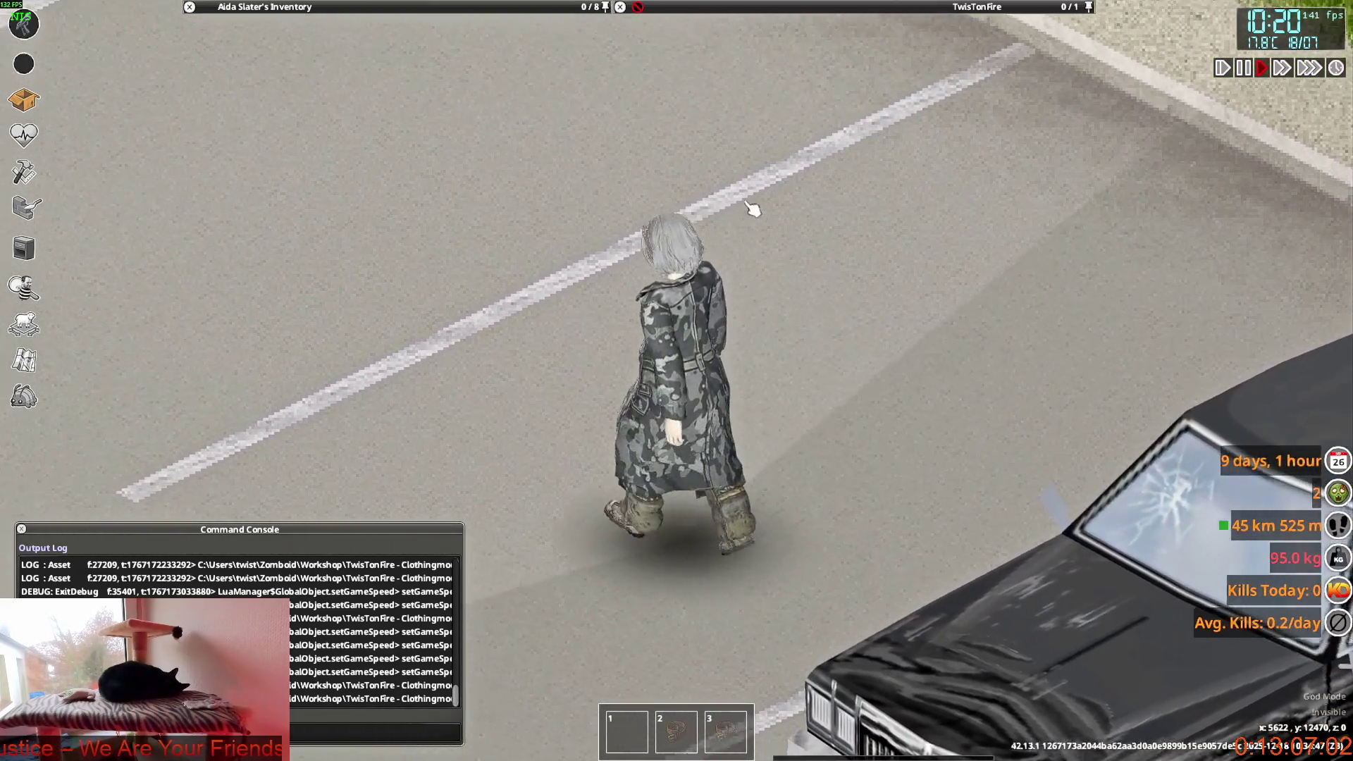
right_click_drag(750, 209, 641, 204)
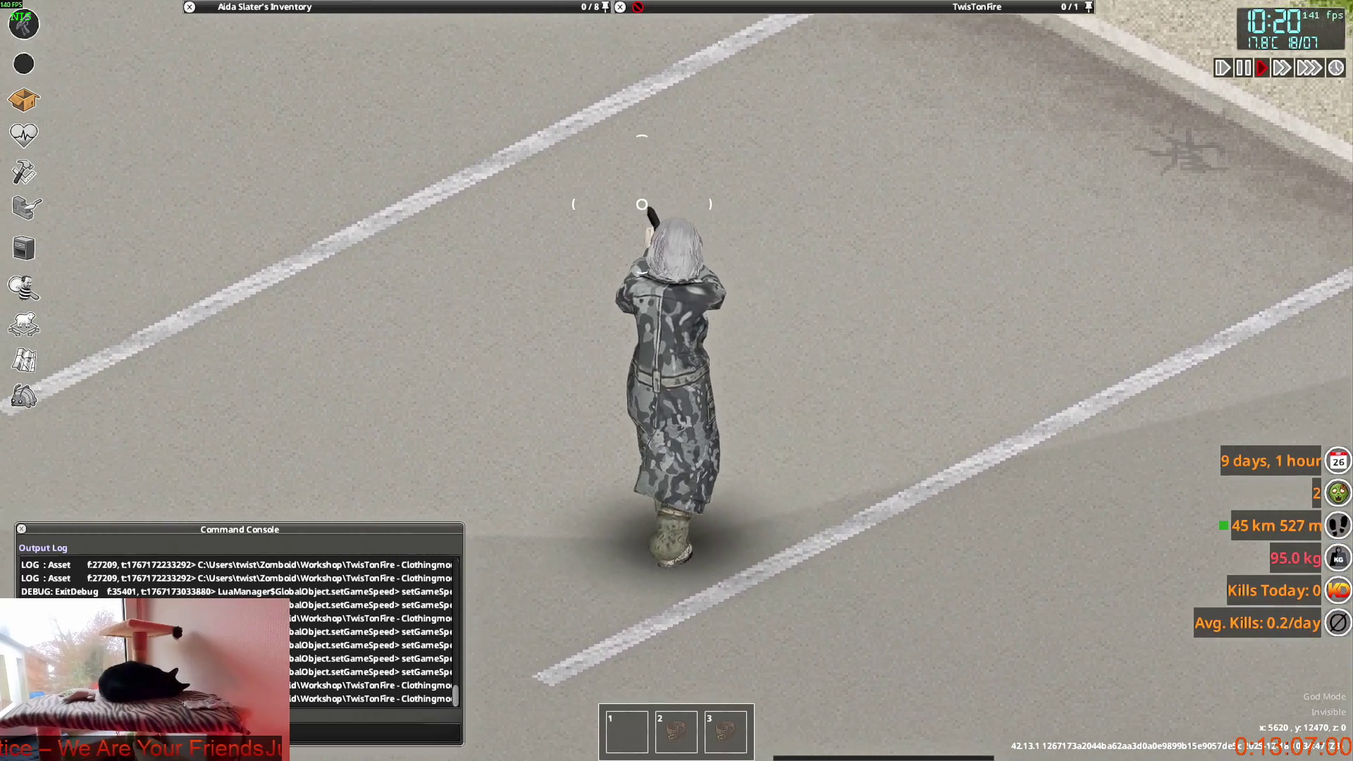
key("s")
mouse_move(833, 278)
right_mouse_down()
mouse_move(867, 400)
mouse_move(535, 306)
mouse_move(589, 327)
mouse_move(749, 481)
right_mouse_up()
key("w")
key("s")
mouse_move(771, 459)
right_mouse_down()
mouse_move(831, 224)
mouse_move(569, 233)
right_mouse_up()
key("w")
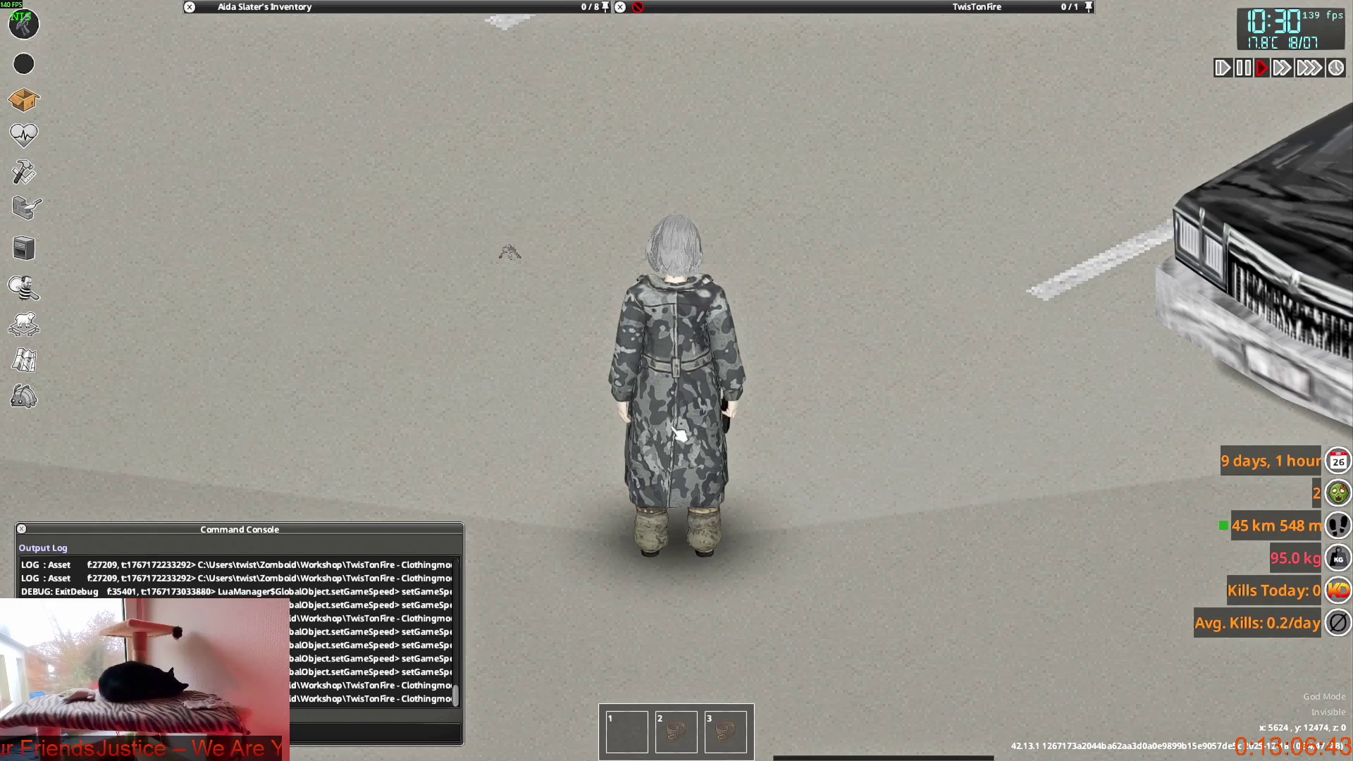
key("w")
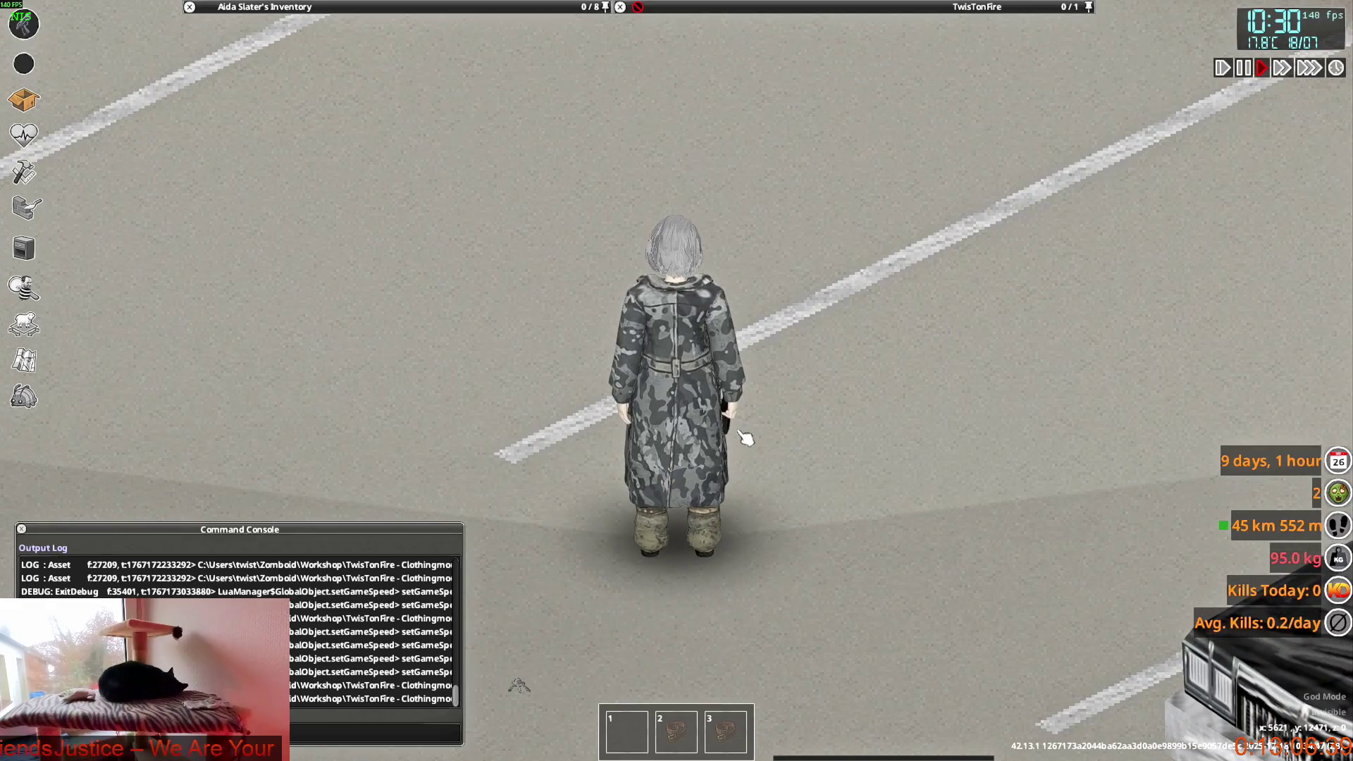
key("alt+Tab")
mouse_move(722, 435)
middle_mouse_down()
mouse_move(462, 441)
mouse_move(649, 436)
middle_mouse_up()
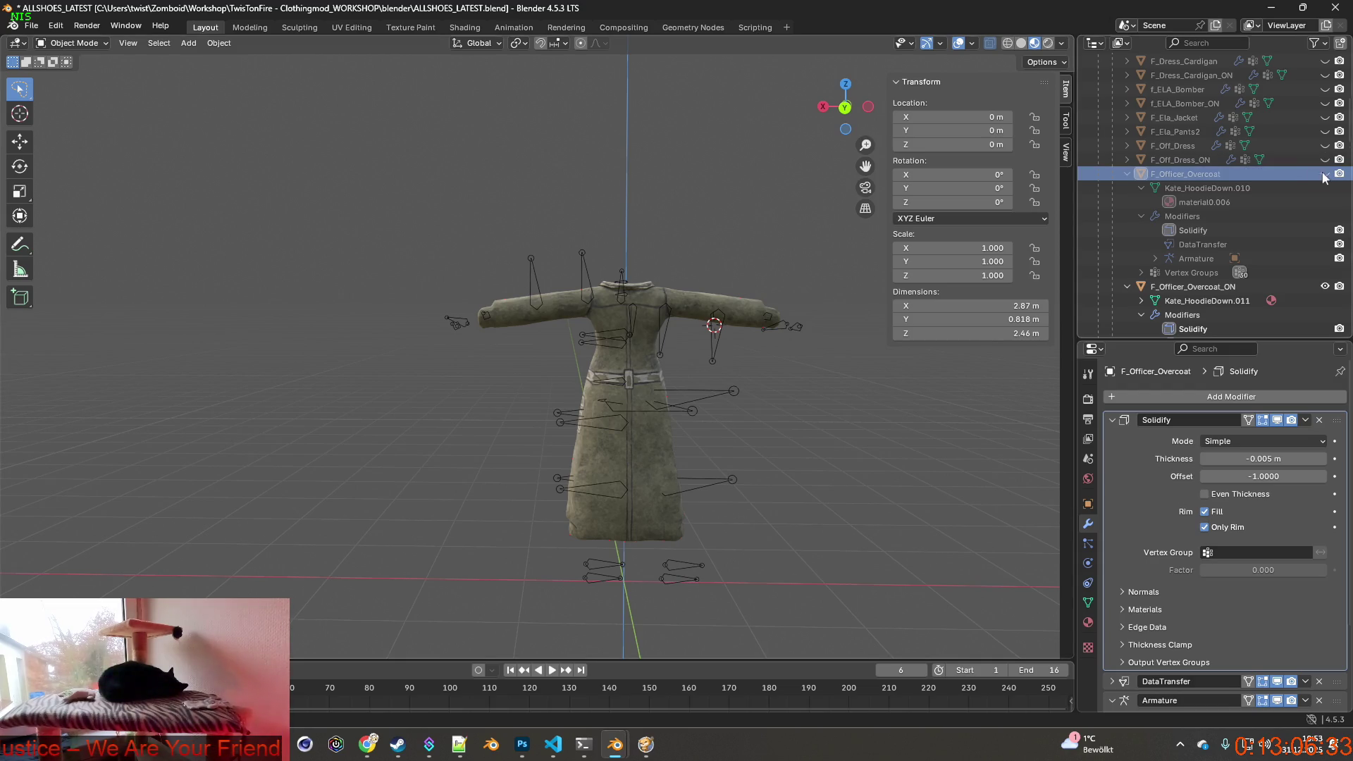
Select both officer overcoat meshes and enter Edit Mode, viewing the lower front hem
left_click(1126, 287)
left_click(1127, 173)
left_click(1184, 187)
left_click(1184, 176, "shift")
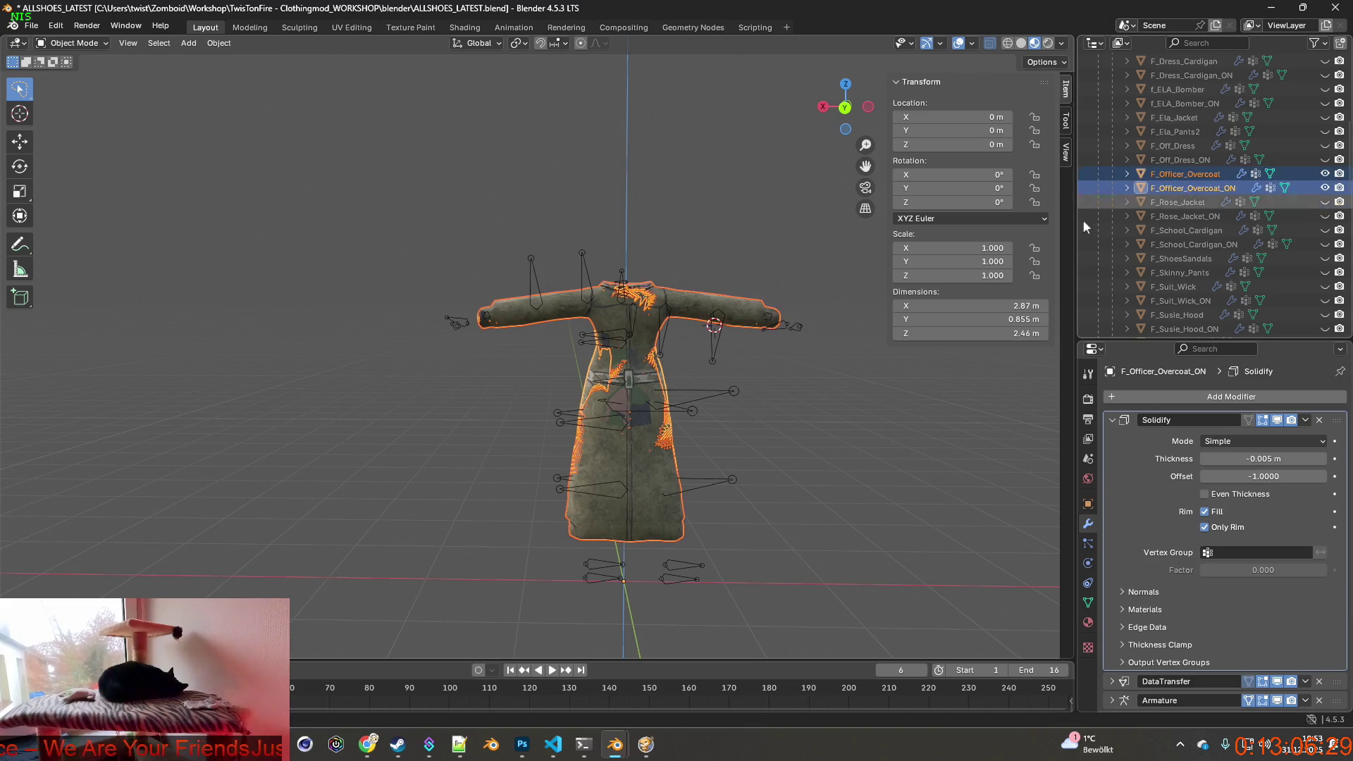
left_click(75, 42)
left_click(65, 73)
mouse_move(683, 580)
middle_mouse_down()
mouse_move(639, 475)
mouse_move(690, 474)
mouse_move(670, 447)
middle_mouse_up()
scroll(644, 495, "up", 2)
scroll(644, 495, "up", 1)
scroll(670, 447, "up", 1)
scroll(597, 390, "up", 2)
middle_click_drag(596, 389, 588, 498)
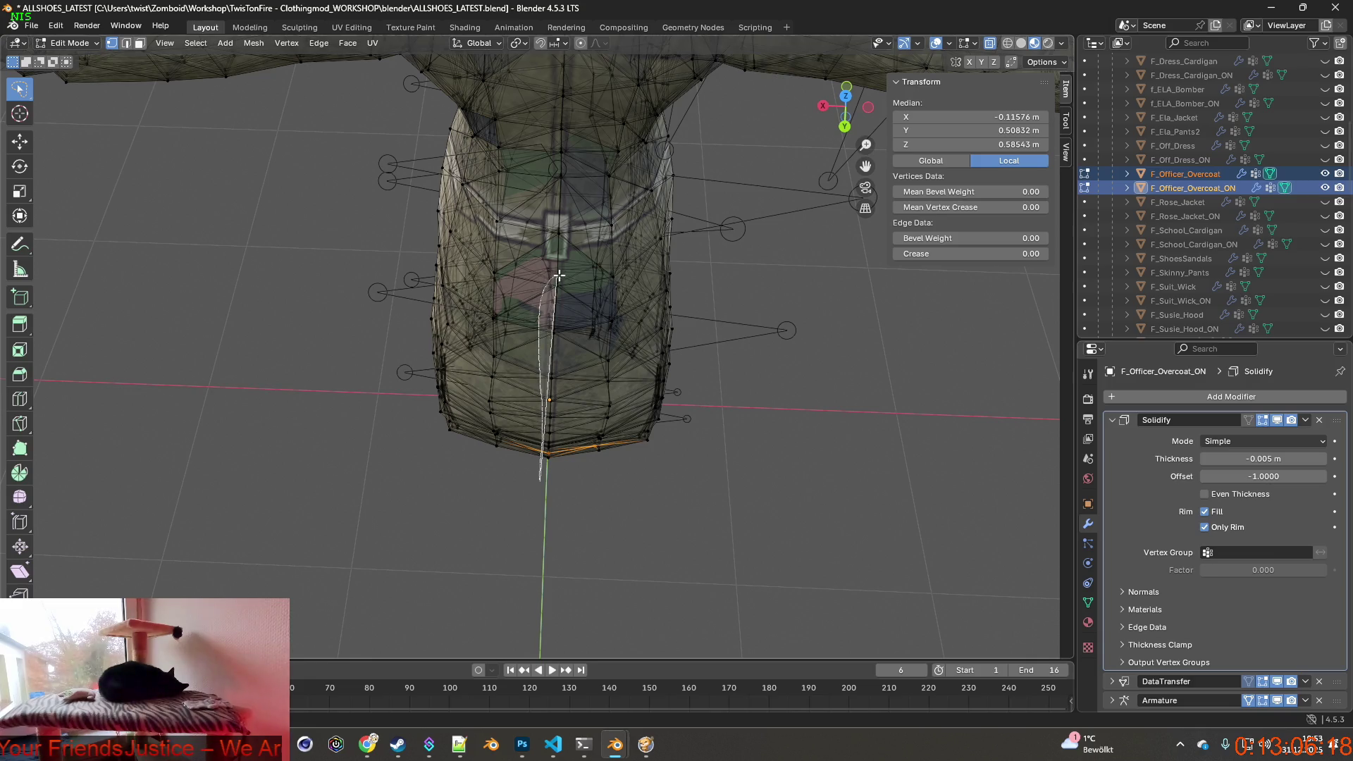
Select the column of front centre-seam vertices and turn the coat to face the view
left_click_drag(561, 435, 561, 468)
mouse_move(561, 468)
middle_mouse_down()
mouse_move(459, 314)
mouse_move(599, 424)
mouse_move(574, 472)
mouse_move(634, 539)
middle_mouse_up()
scroll(705, 606, "down", 4)
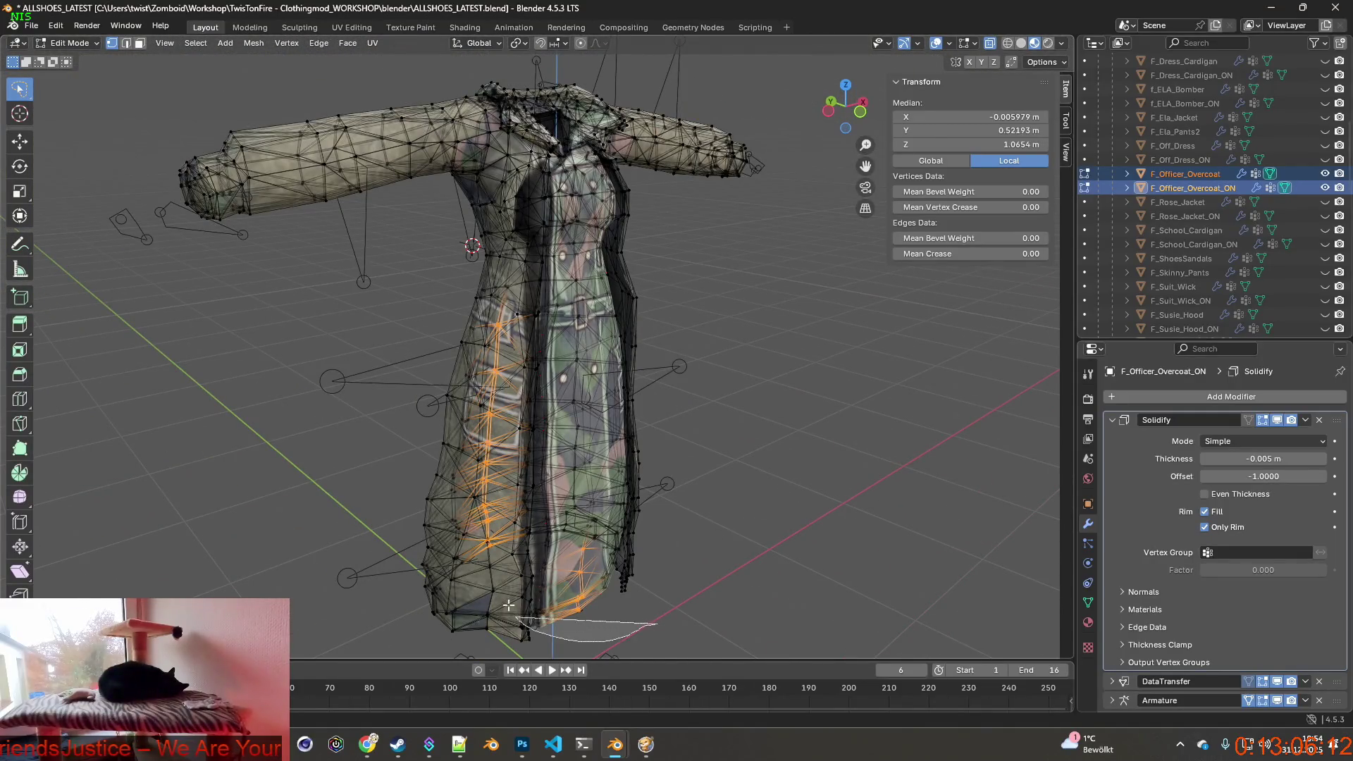
middle_click_drag(714, 504, 706, 431)
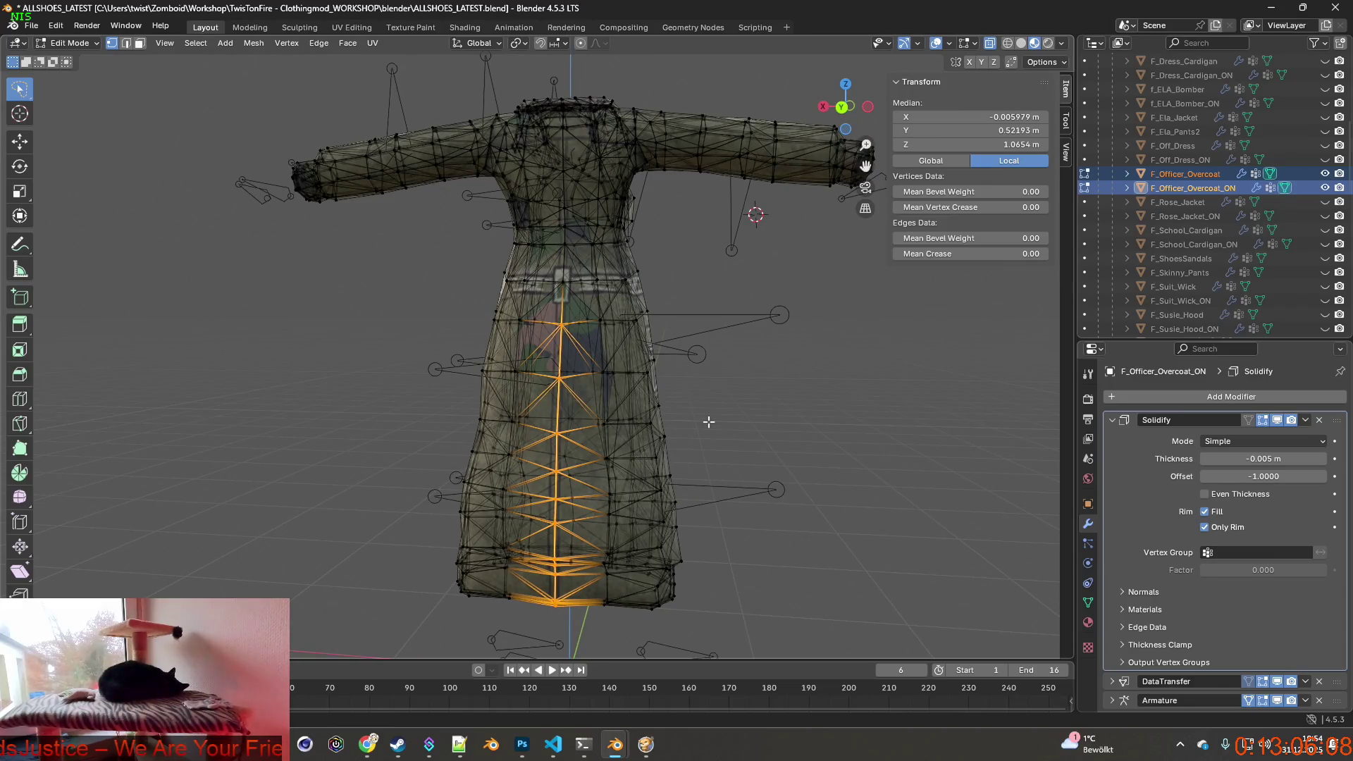
middle_click_drag(705, 409, 718, 403)
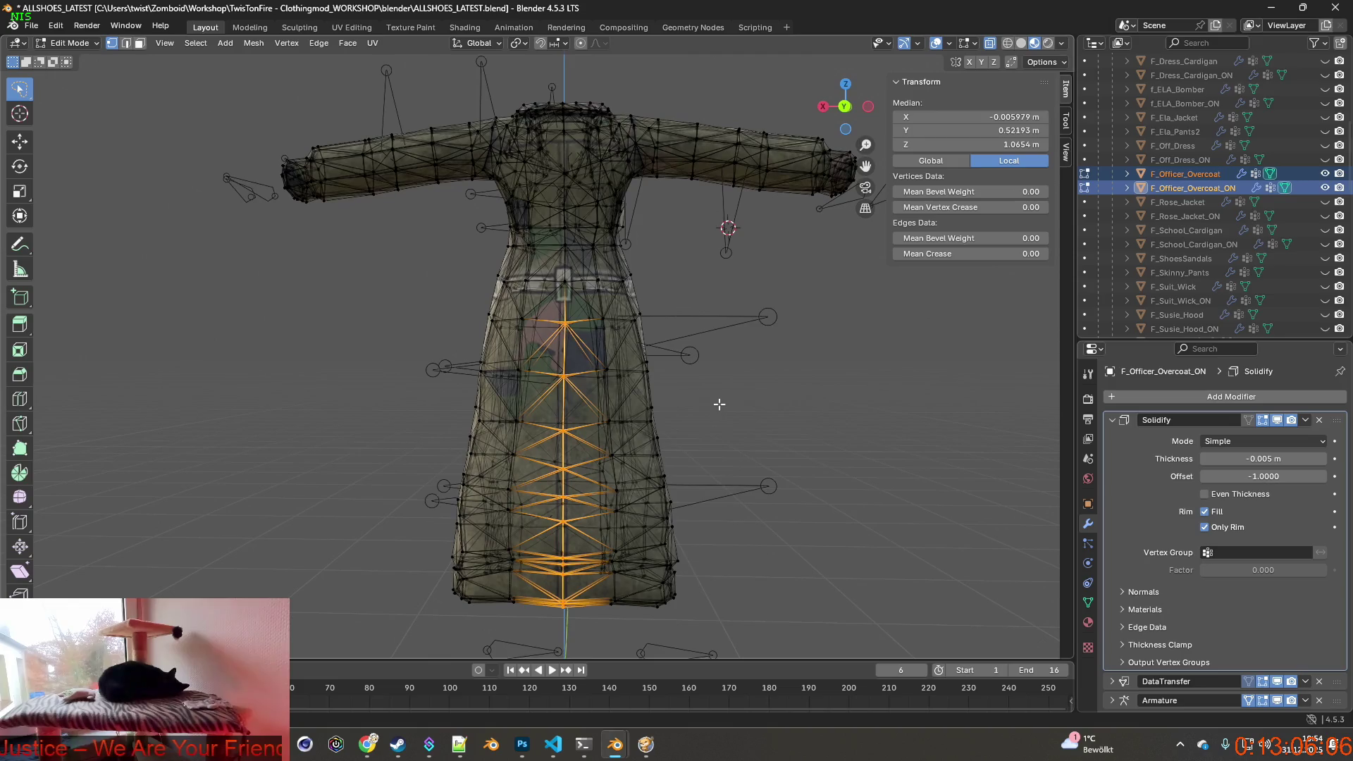
Move the seam vertices about 0.015 m along X and return to Object Mode
key("g")
key("x")
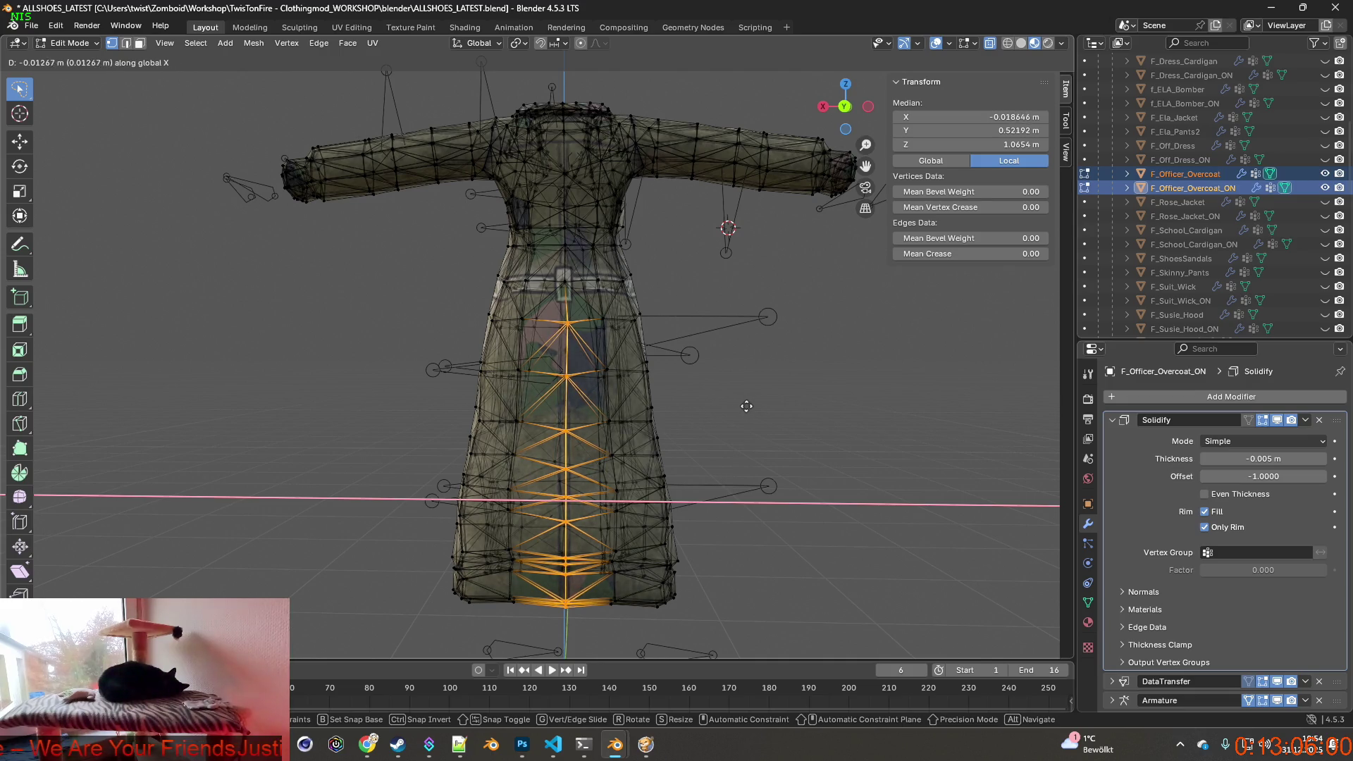
left_click(749, 406)
middle_click_drag(750, 405, 752, 417)
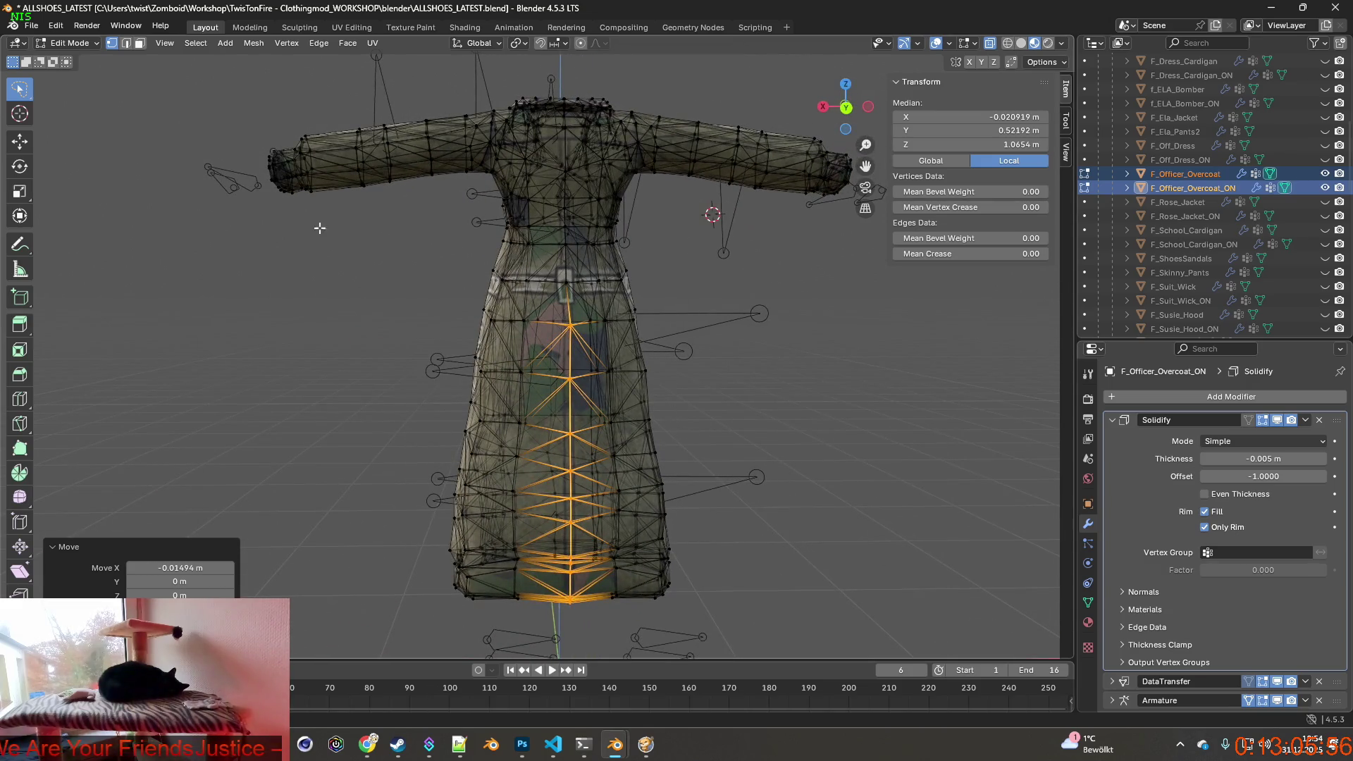
left_click(69, 42)
scroll(481, 269, "down", 3)
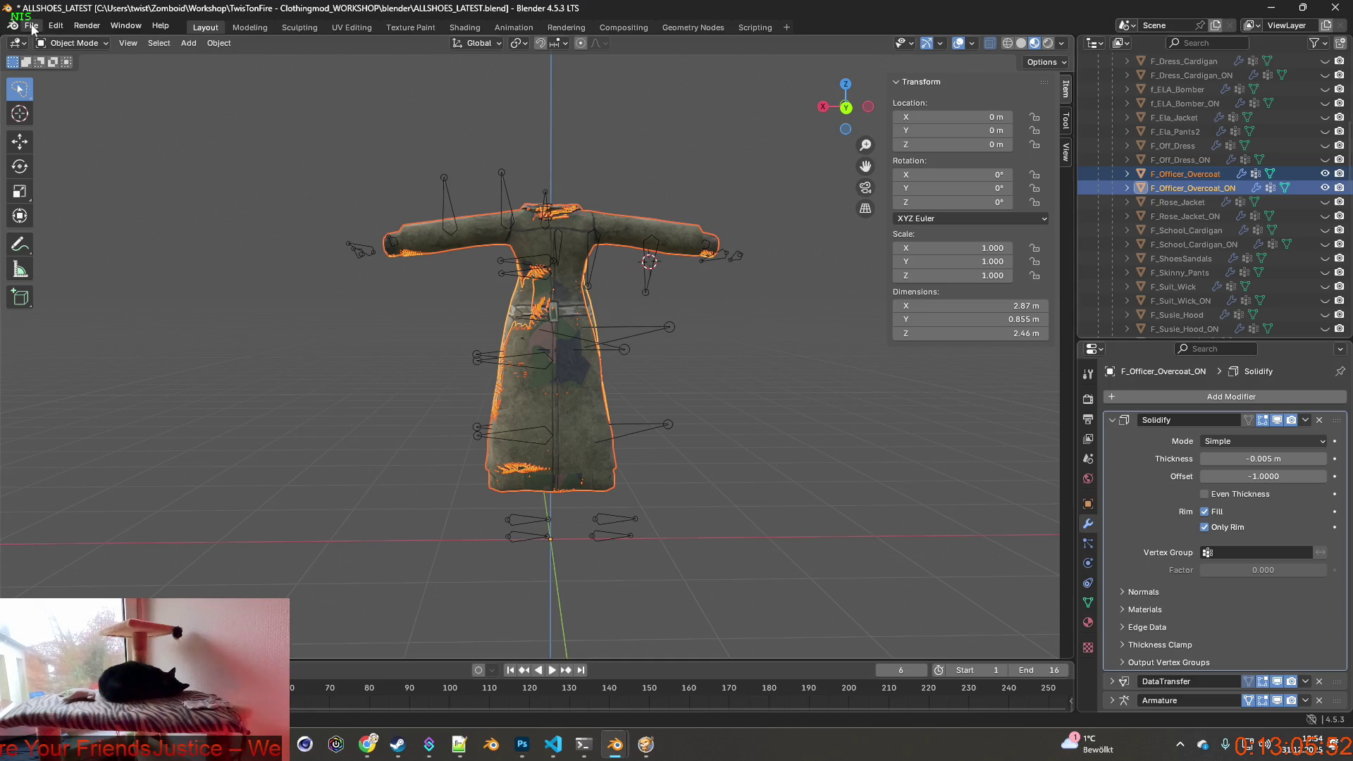
Hide the ON variant and export the camo coat over F_Officer_Overcoat.fbx
left_click(1193, 188)
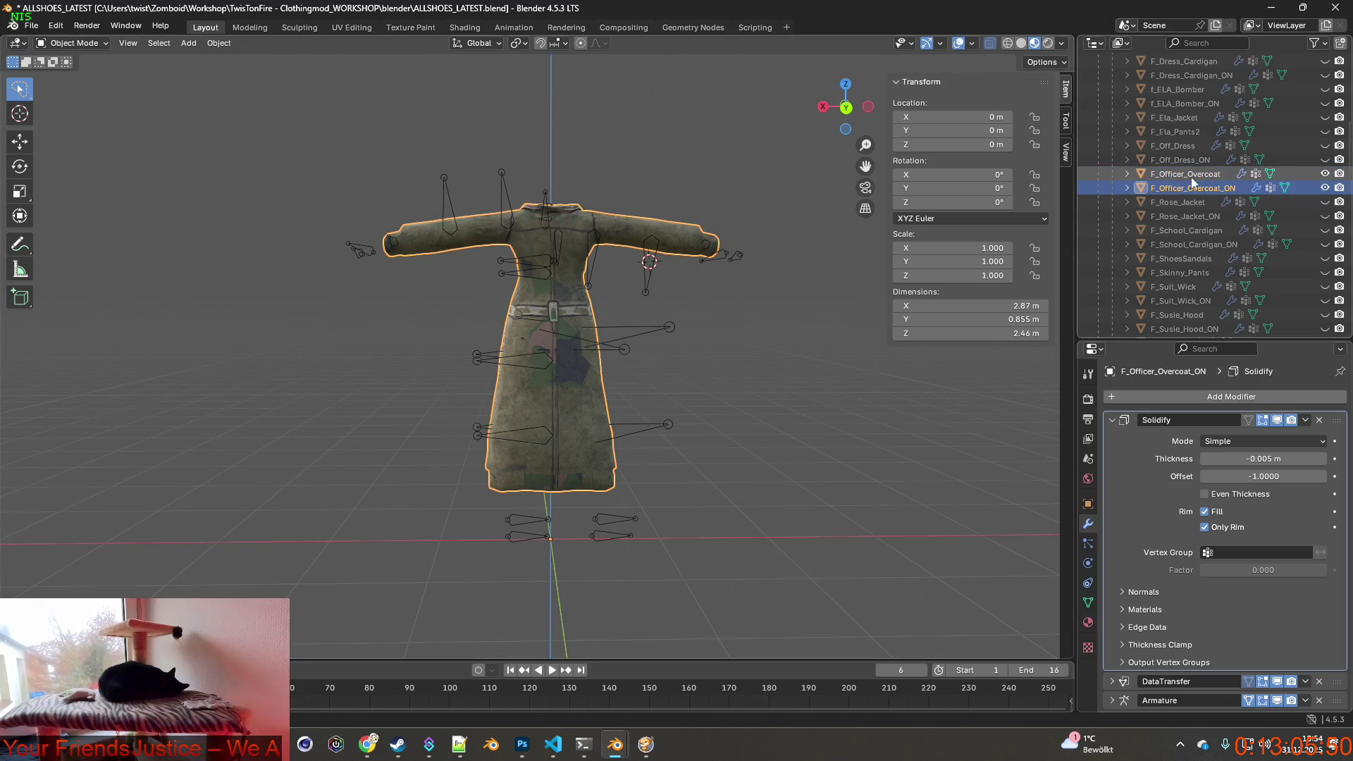
left_click(1324, 188)
left_click(1176, 175)
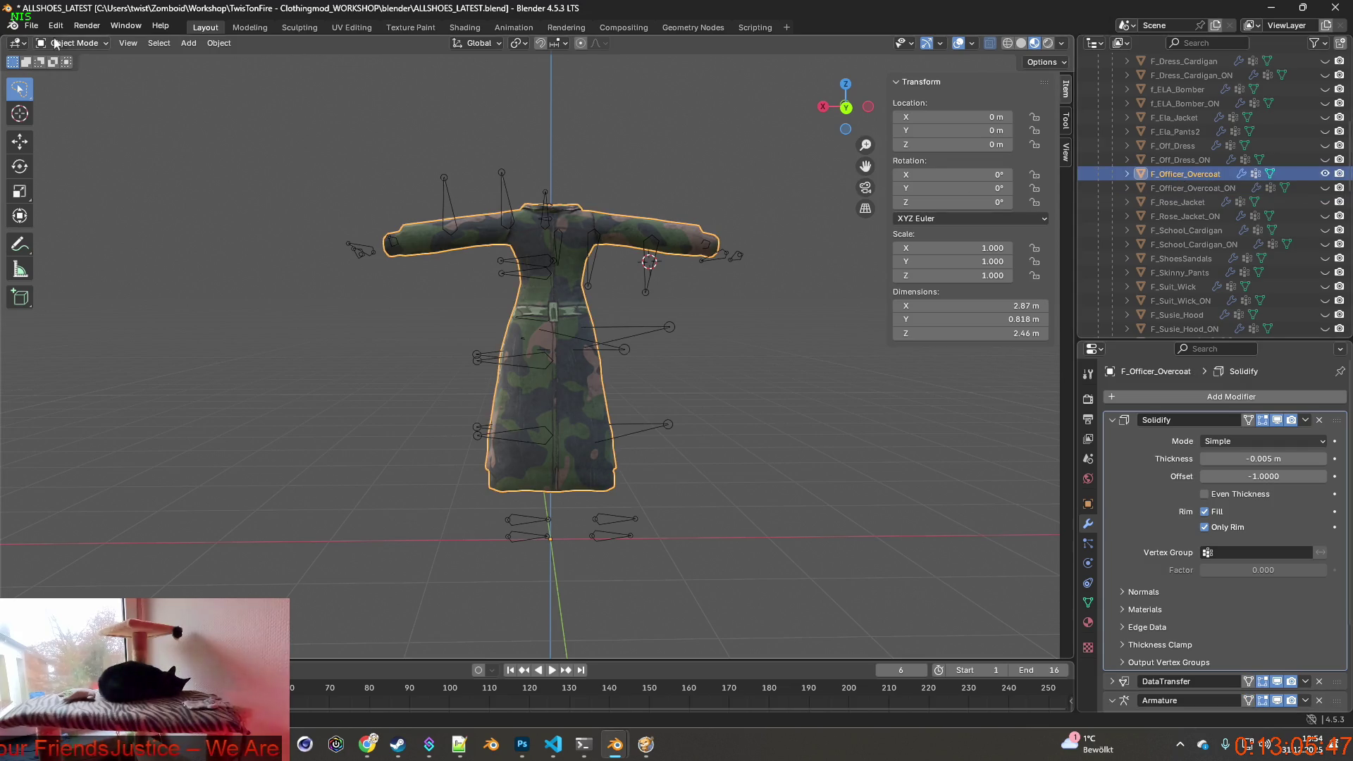
left_click(31, 25)
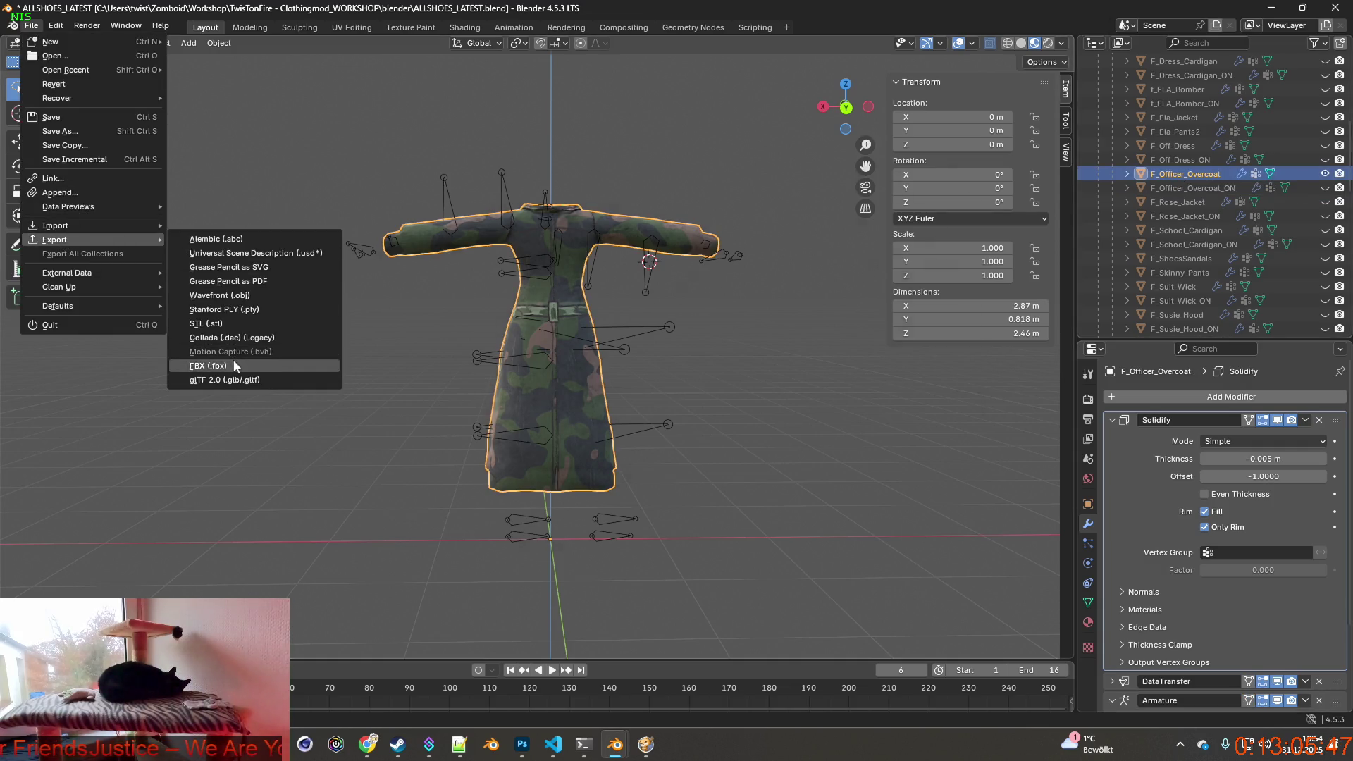
mouse_move(55, 238)
left_click(233, 359)
left_click(556, 204)
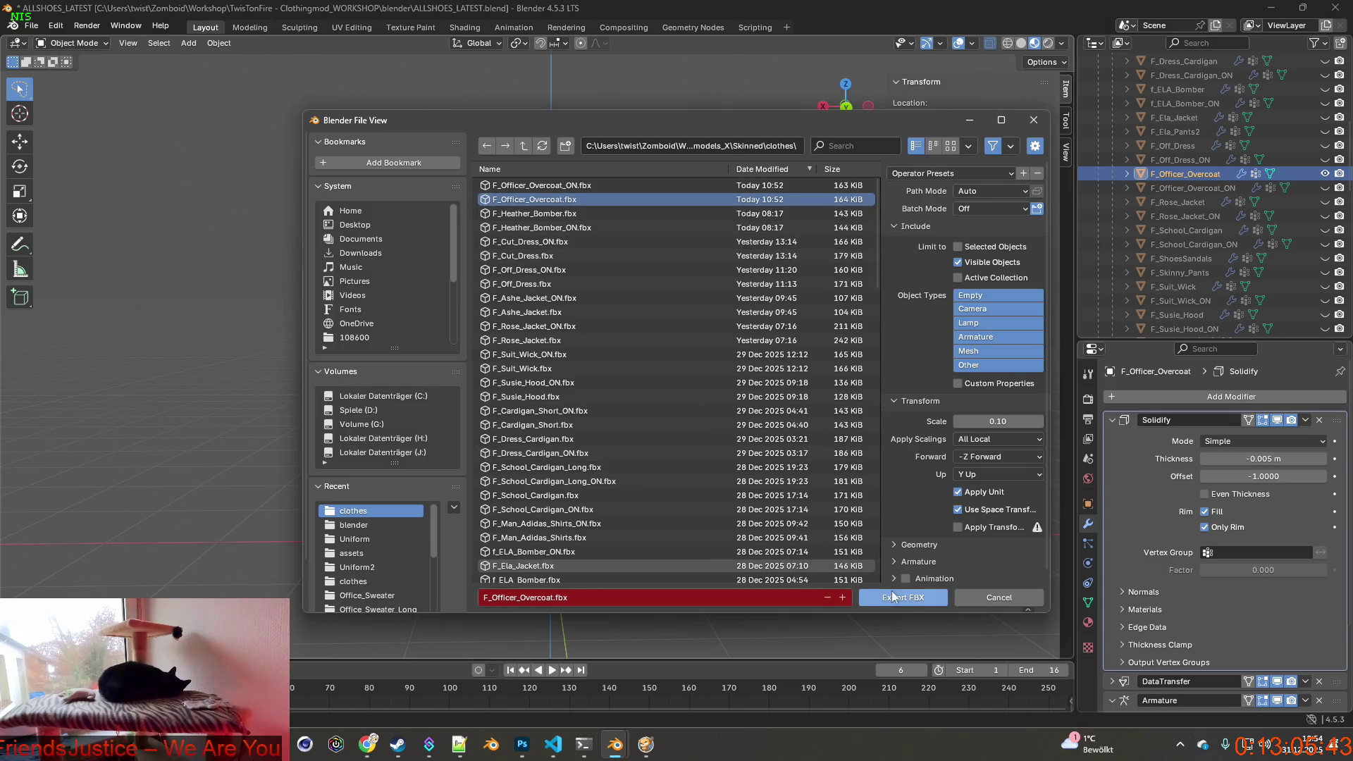
left_click(901, 598)
Swap visibility, export the plain coat over F_Officer_Overcoat_ON.fbx, and switch to the game
left_click(1324, 173)
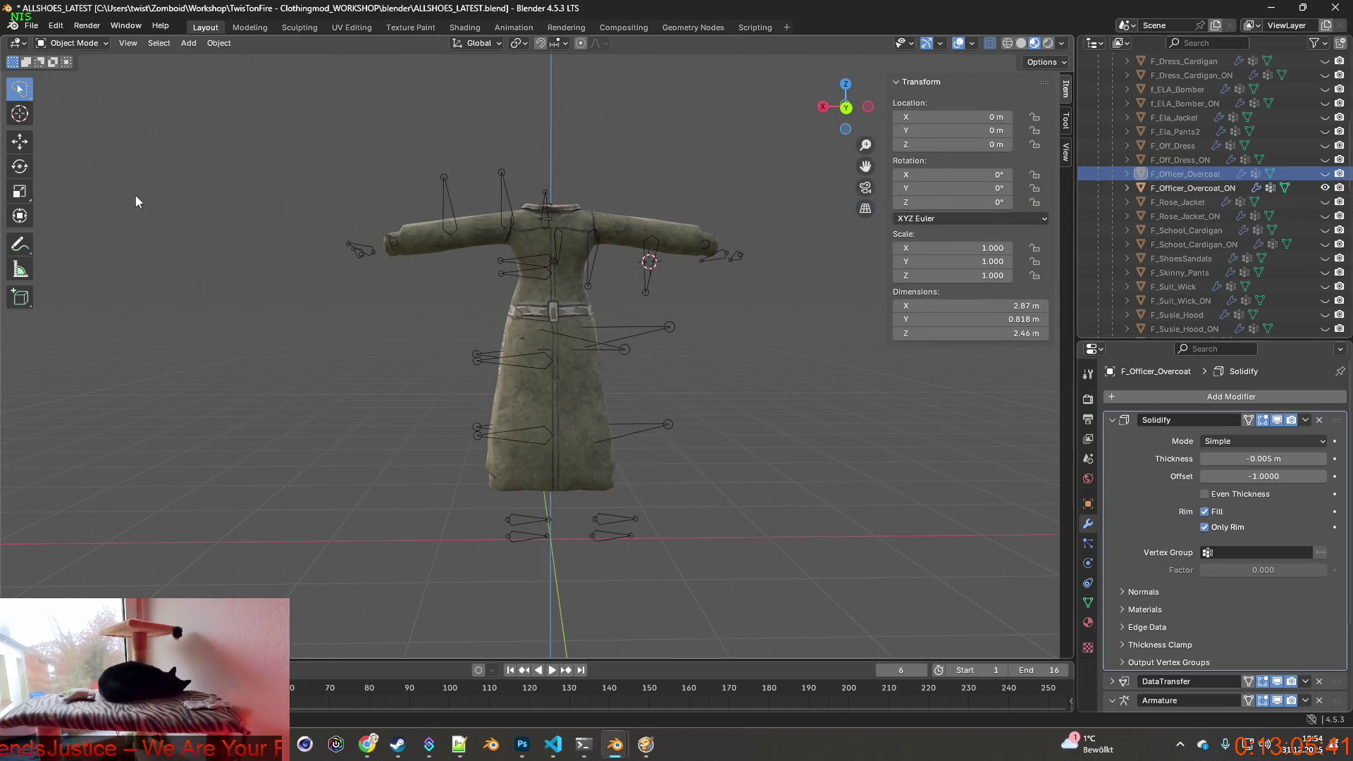
left_click(31, 26)
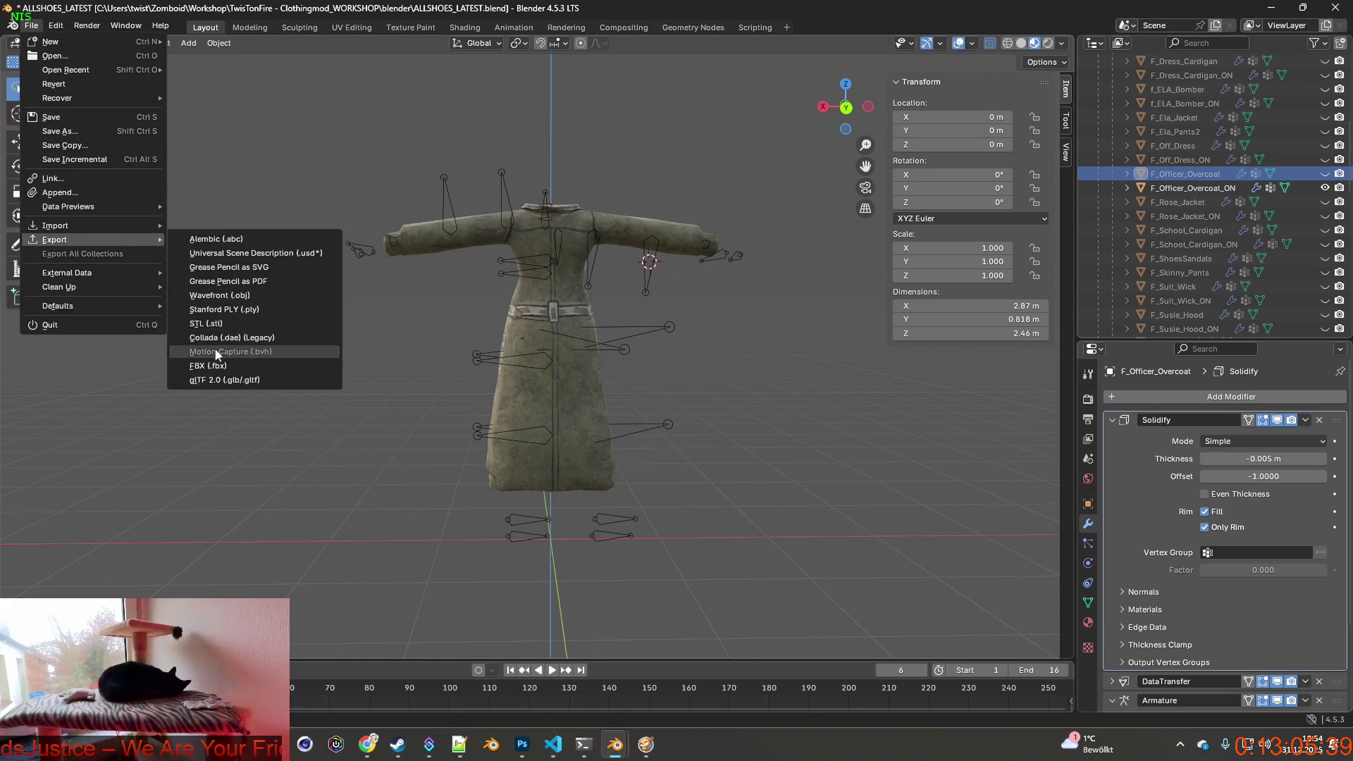
mouse_move(54, 240)
left_click(221, 360)
left_click(579, 199)
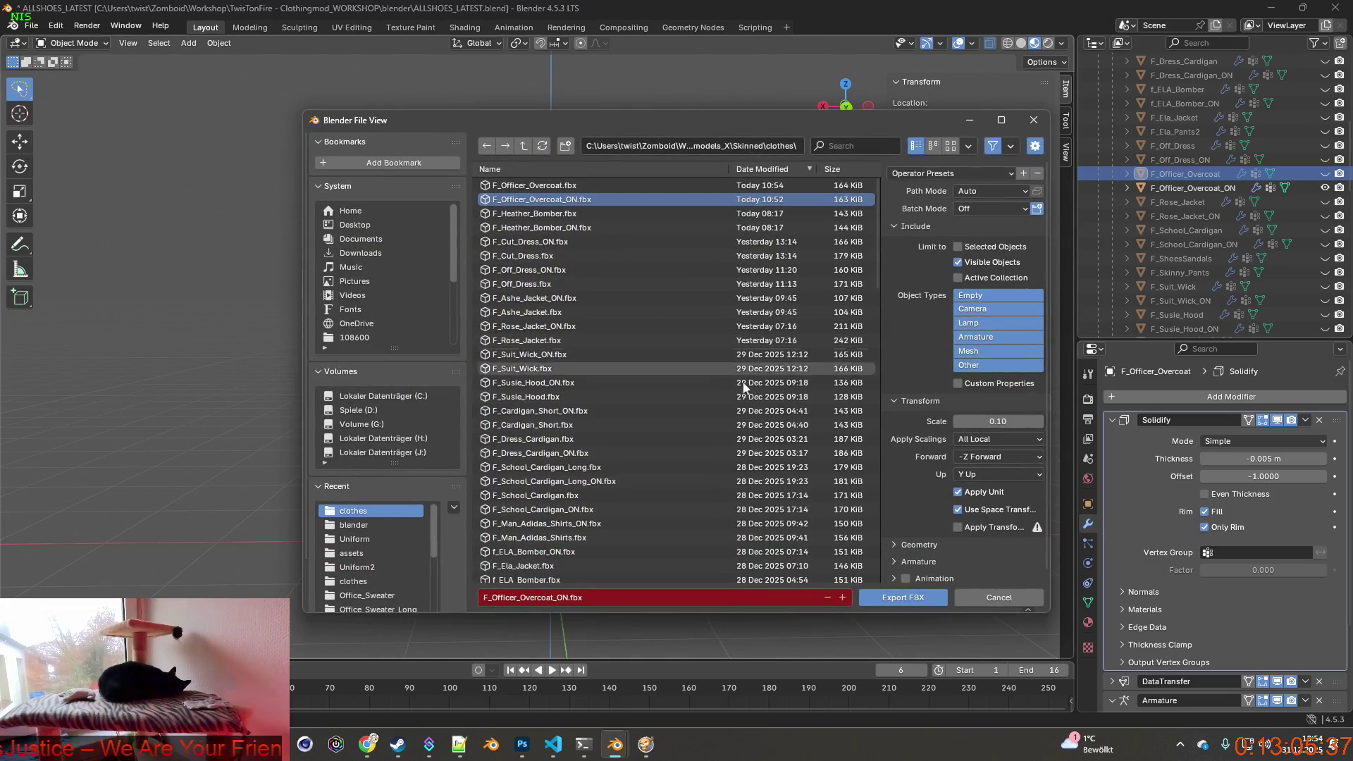
left_click(901, 597)
left_click(647, 744)
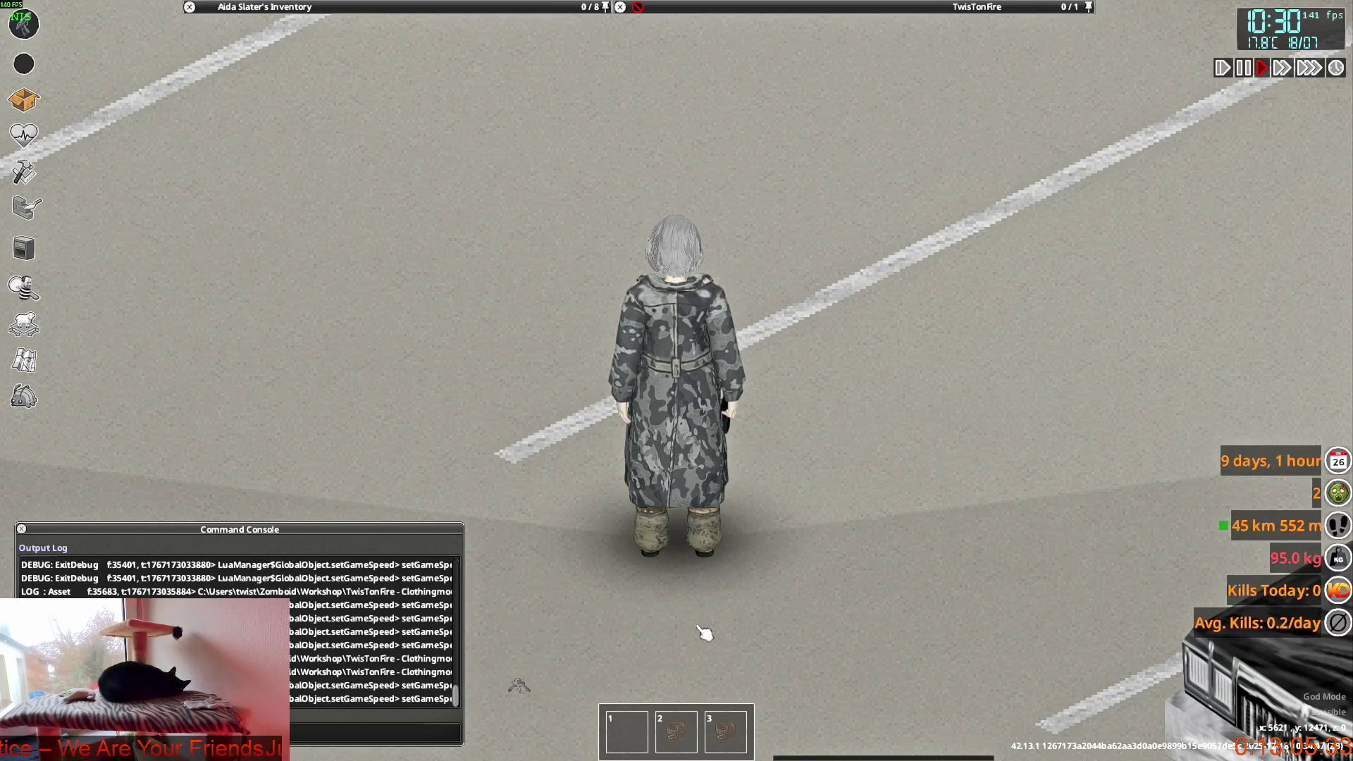
Walk the character back and forth to view the camo overcoat from front and back
key("w")
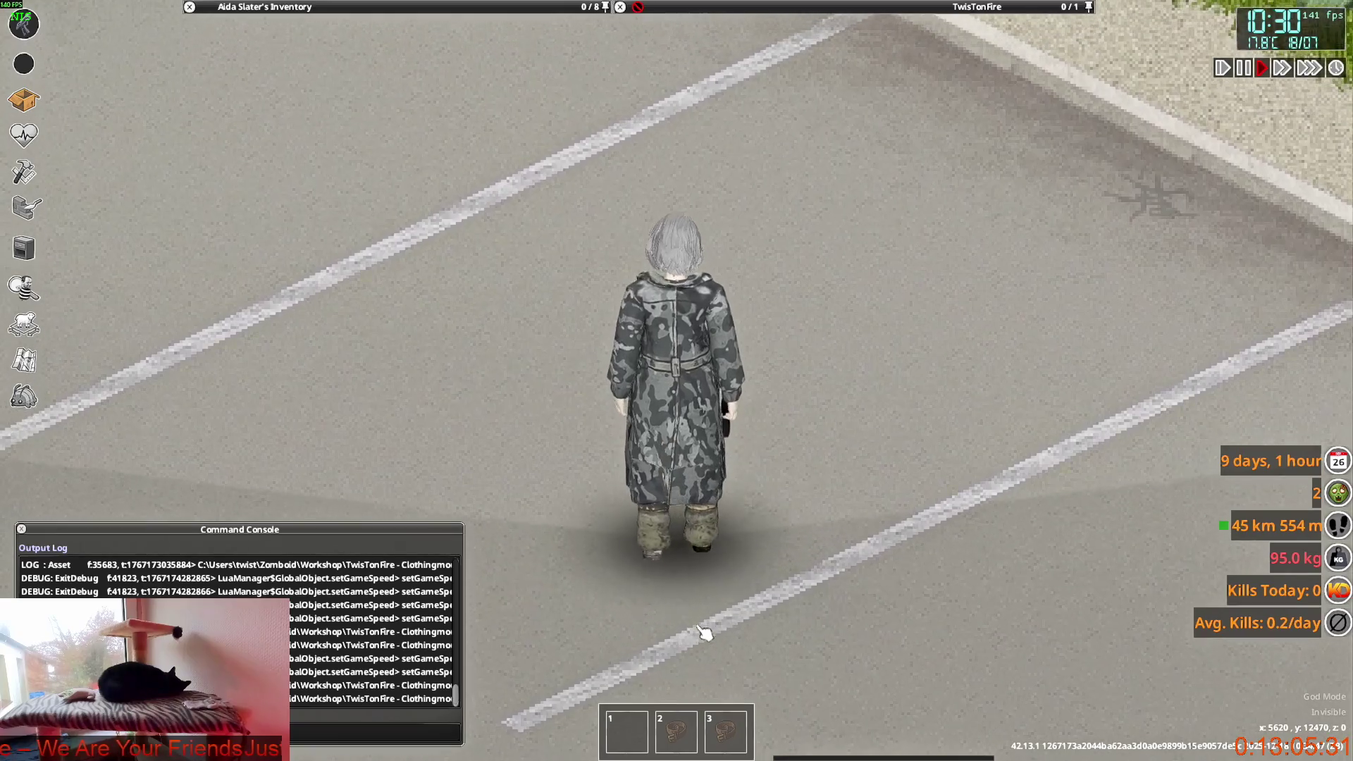
key("s")
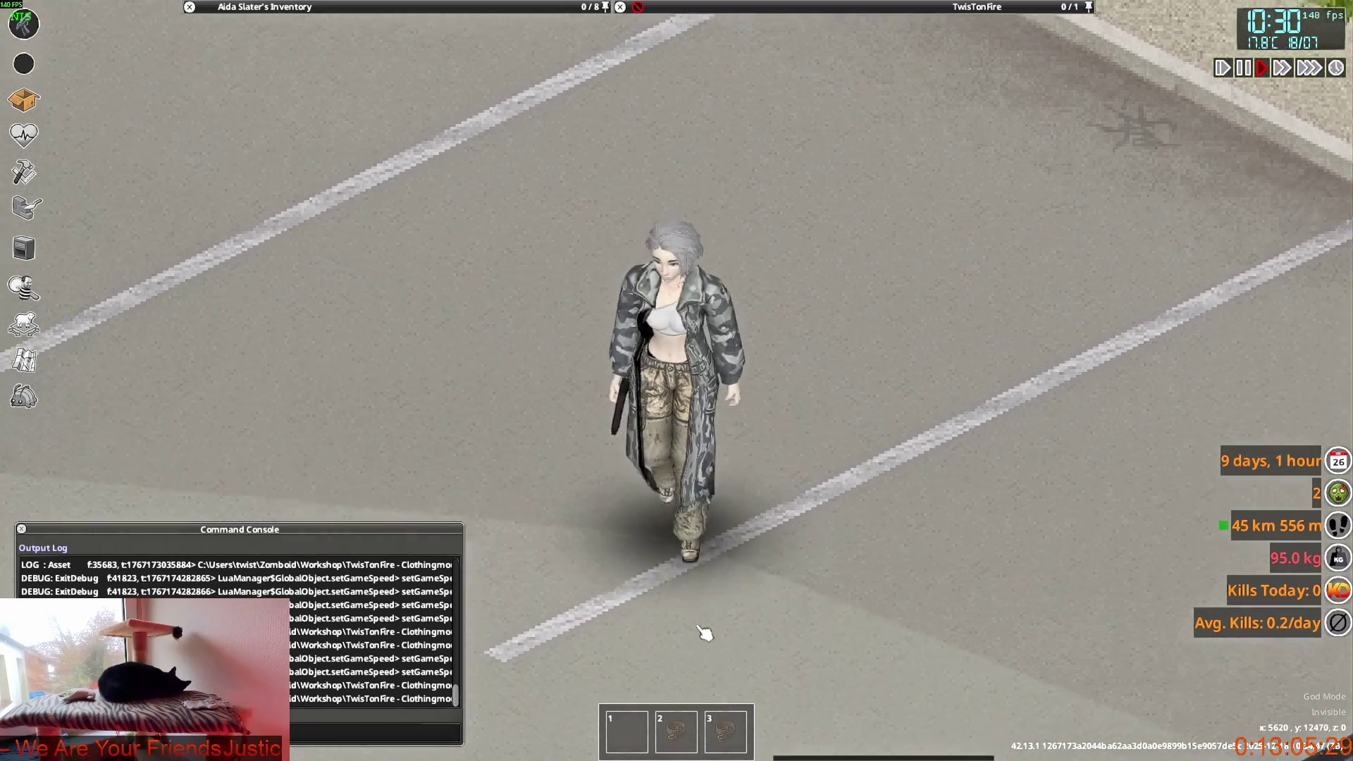
key("w")
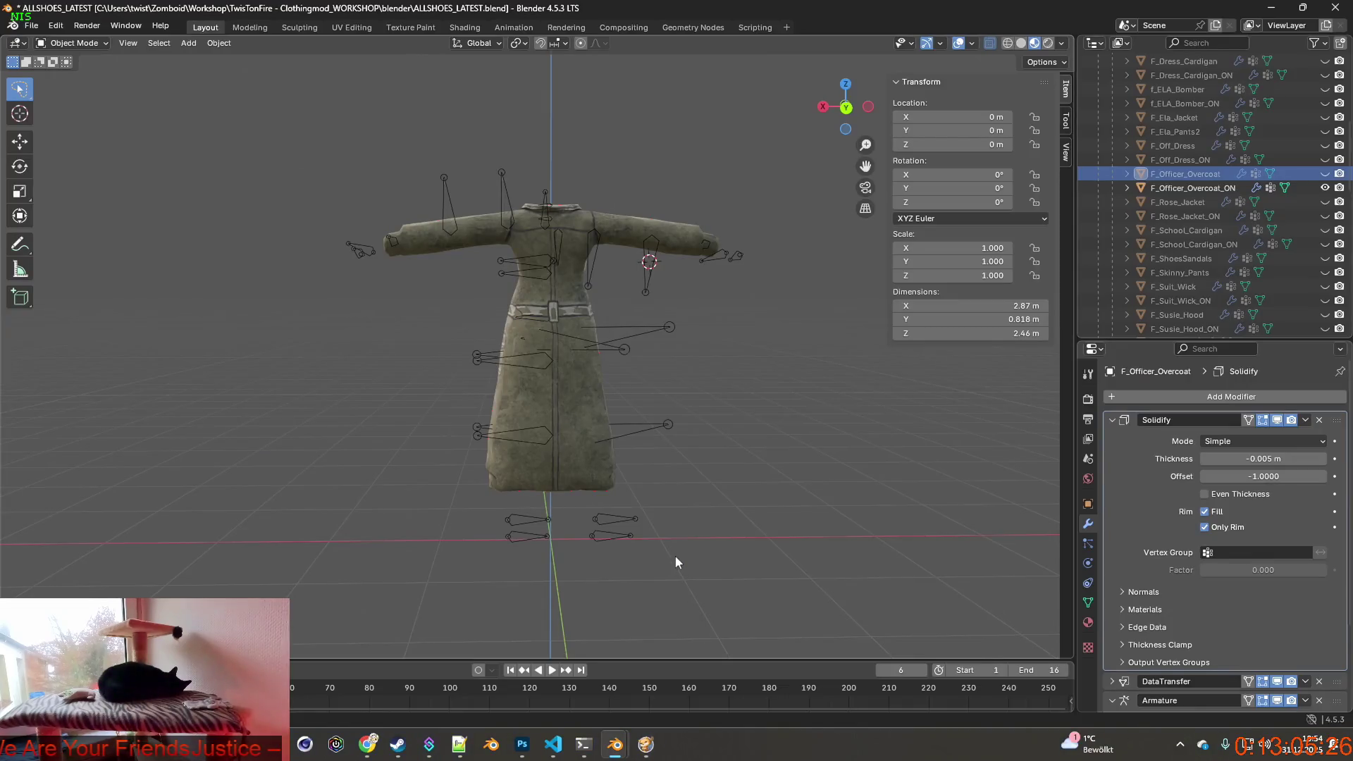
mouse_move(675, 562)
middle_mouse_down()
mouse_move(691, 568)
mouse_move(673, 568)
middle_mouse_up()
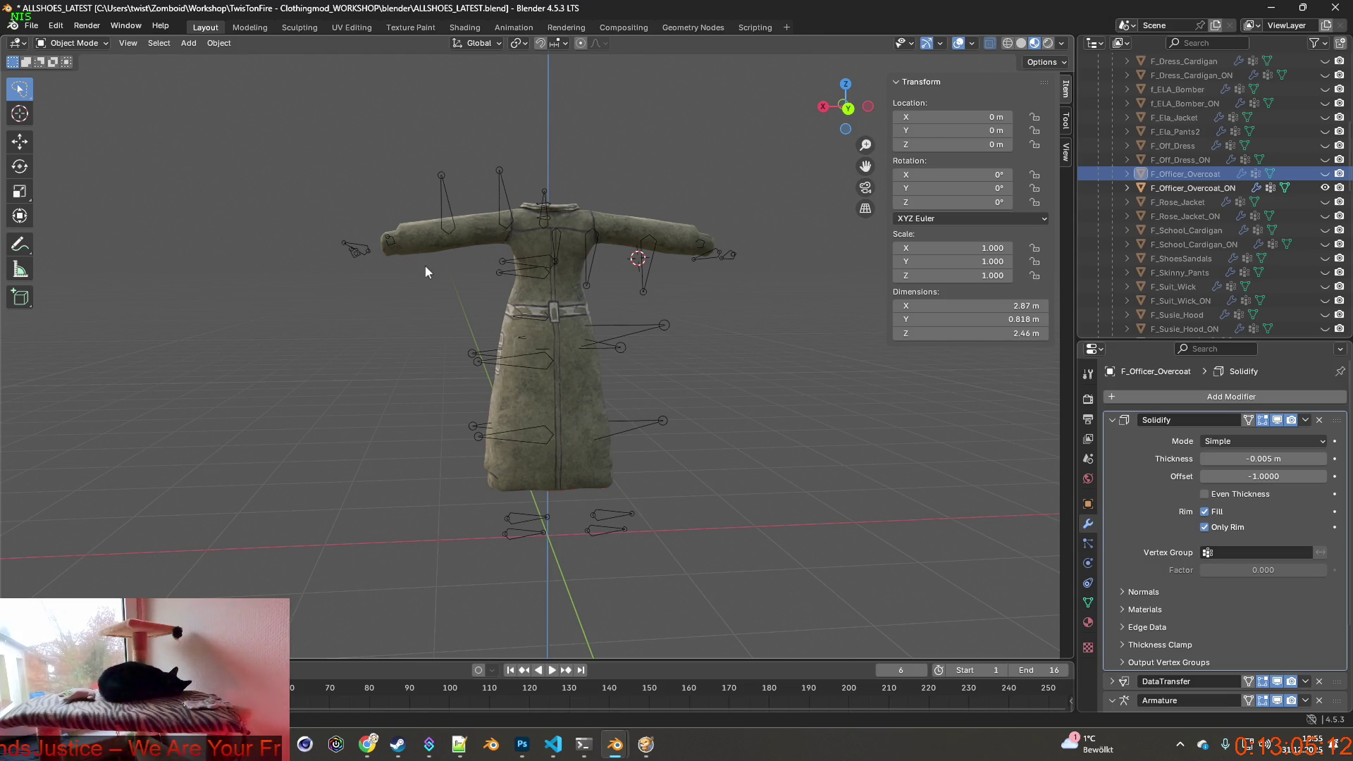
Unhide the camo coat, select both coats, and enter Edit Mode
left_click(1325, 173)
left_click(1184, 190, "ctrl")
left_click(76, 44)
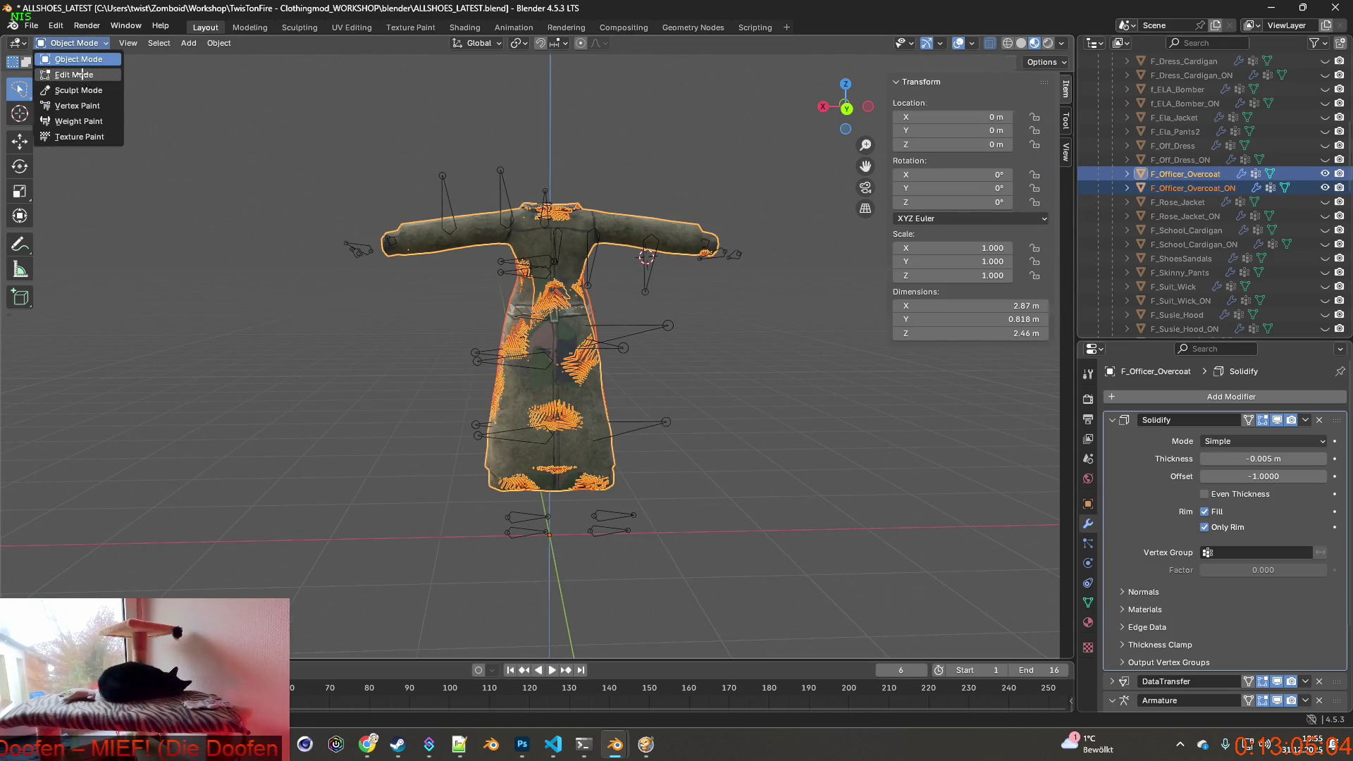
left_click(74, 76)
scroll(537, 307, "up", 3)
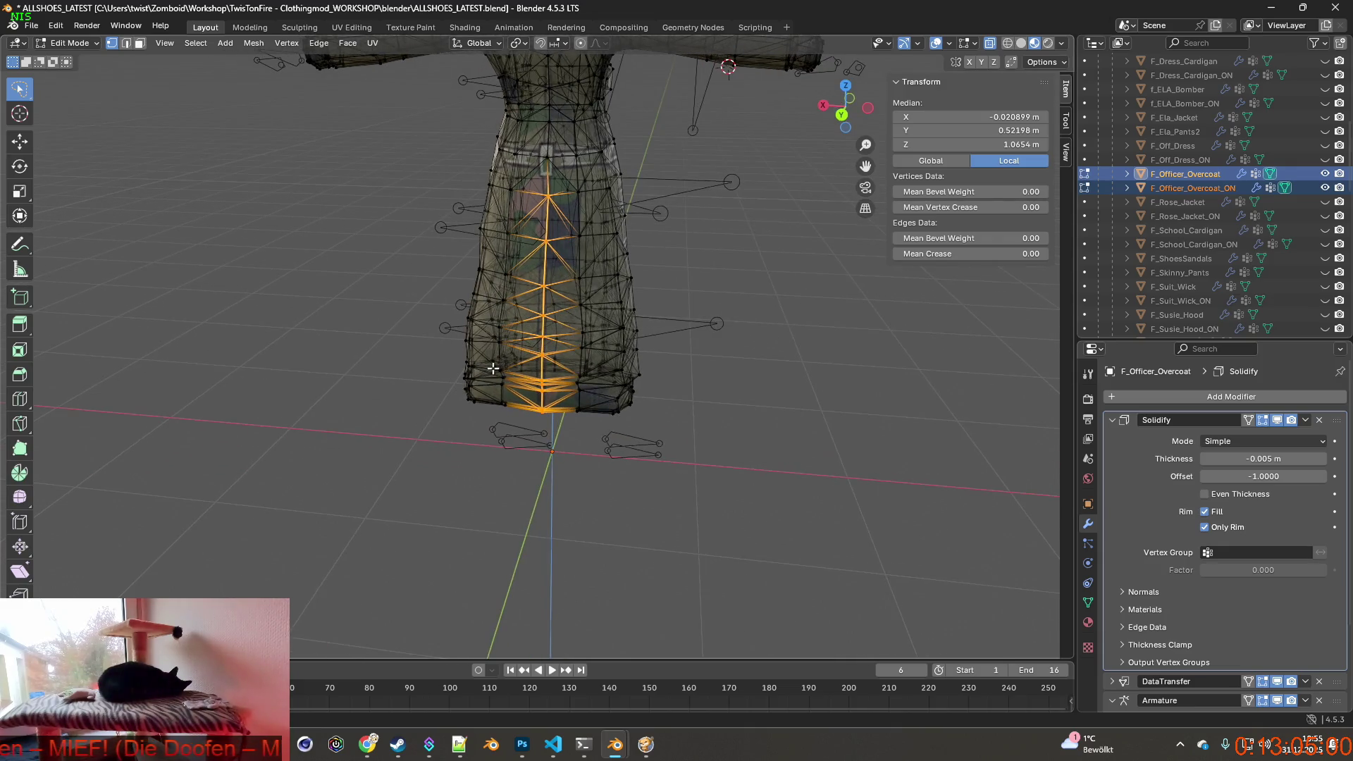
scroll(533, 365, "up", 2)
scroll(549, 365, "up", 2)
Select the lower centre seam edges and shift them slightly along the X axis
middle_click_drag(552, 365, 561, 322)
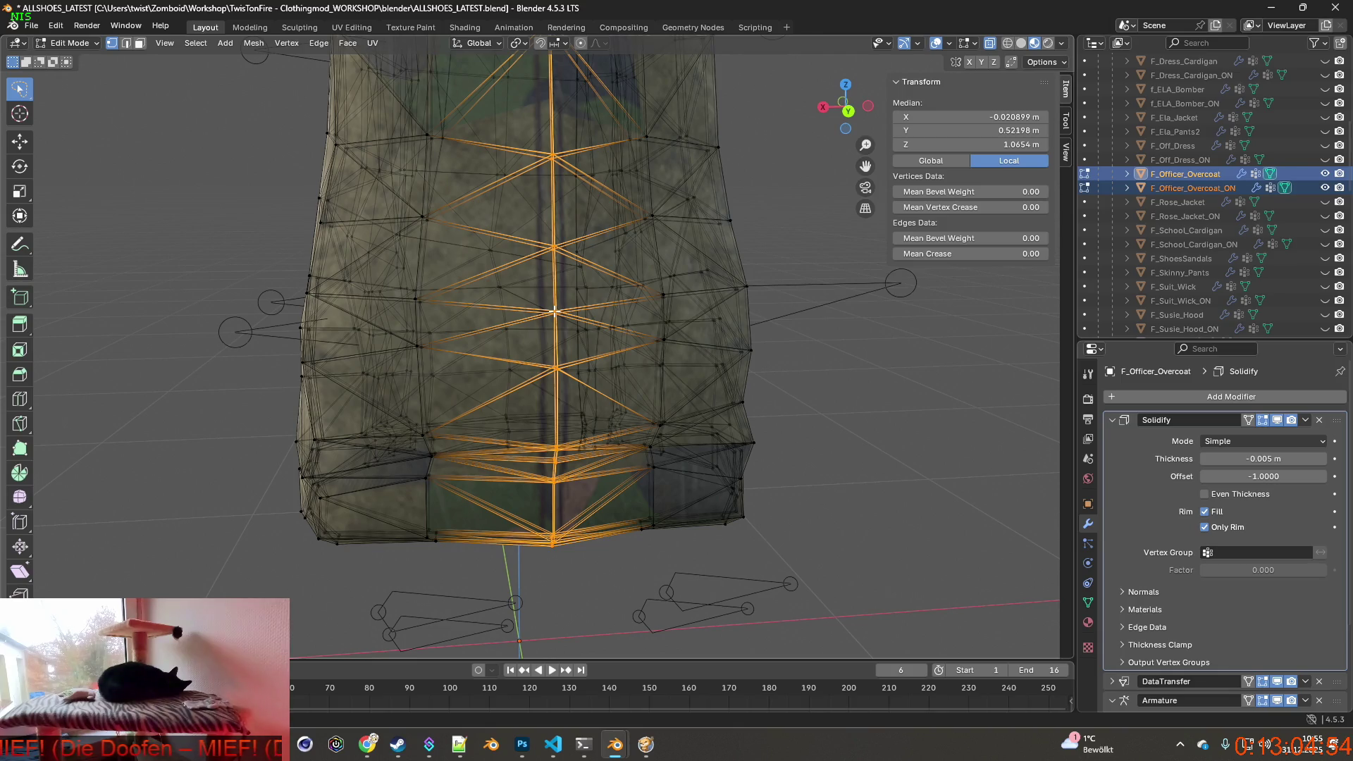
mouse_move(553, 312)
middle_mouse_down()
mouse_move(540, 314)
mouse_move(545, 367)
middle_mouse_up()
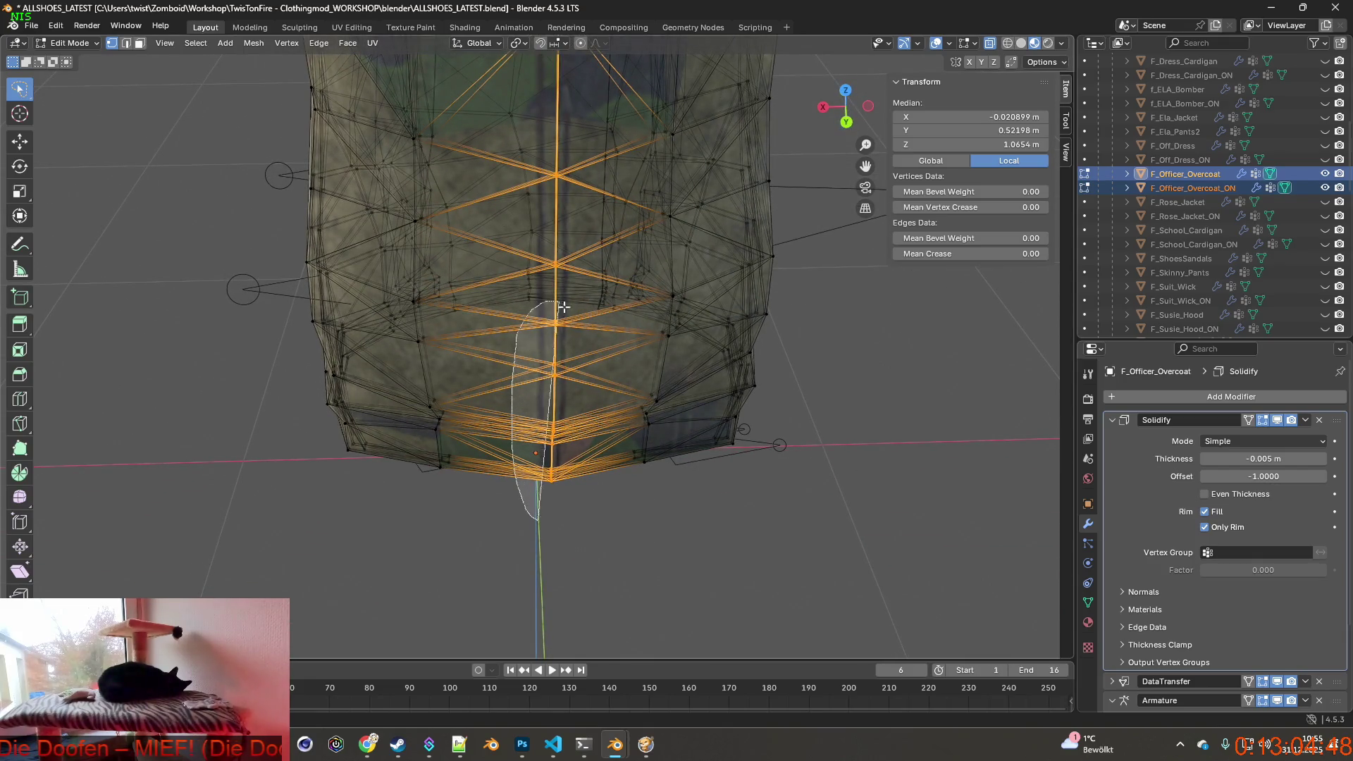
left_click_drag(582, 479, 597, 467)
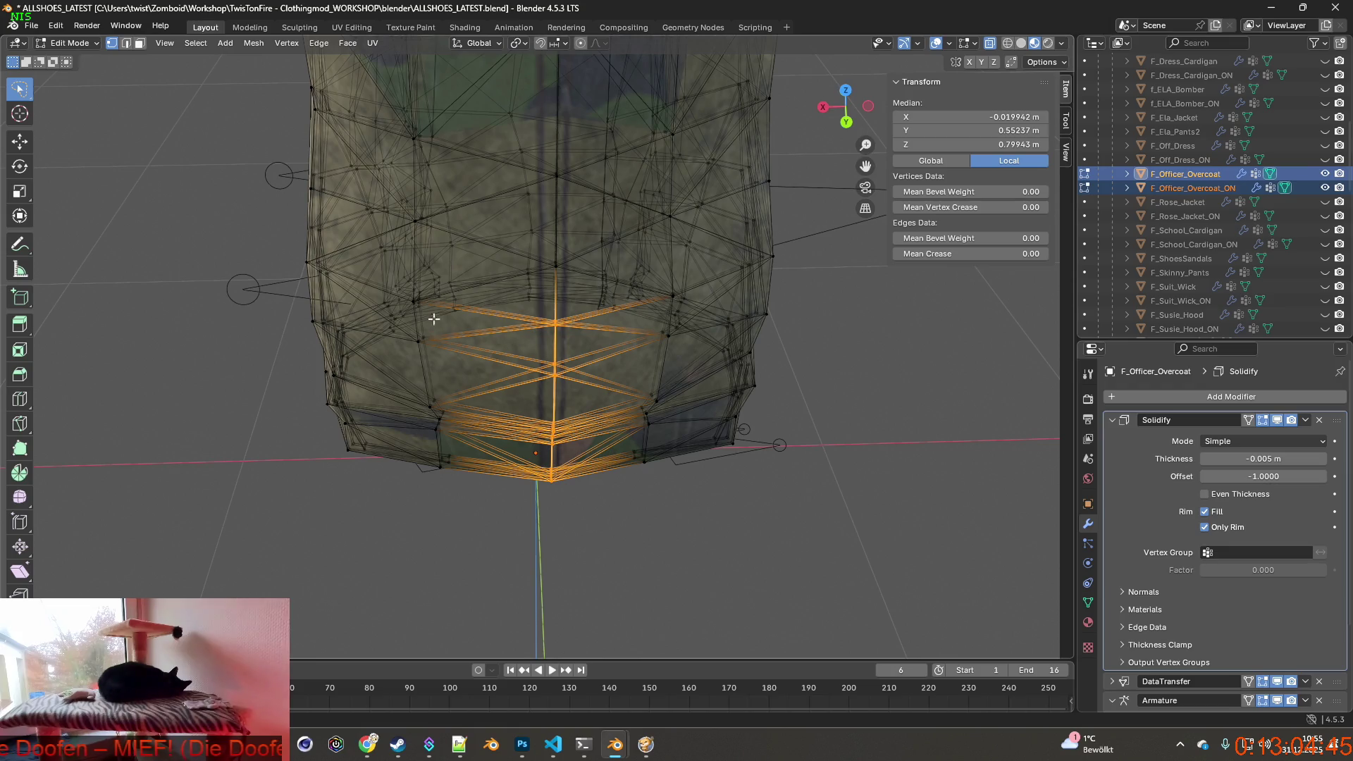
middle_click_drag(433, 318, 656, 323)
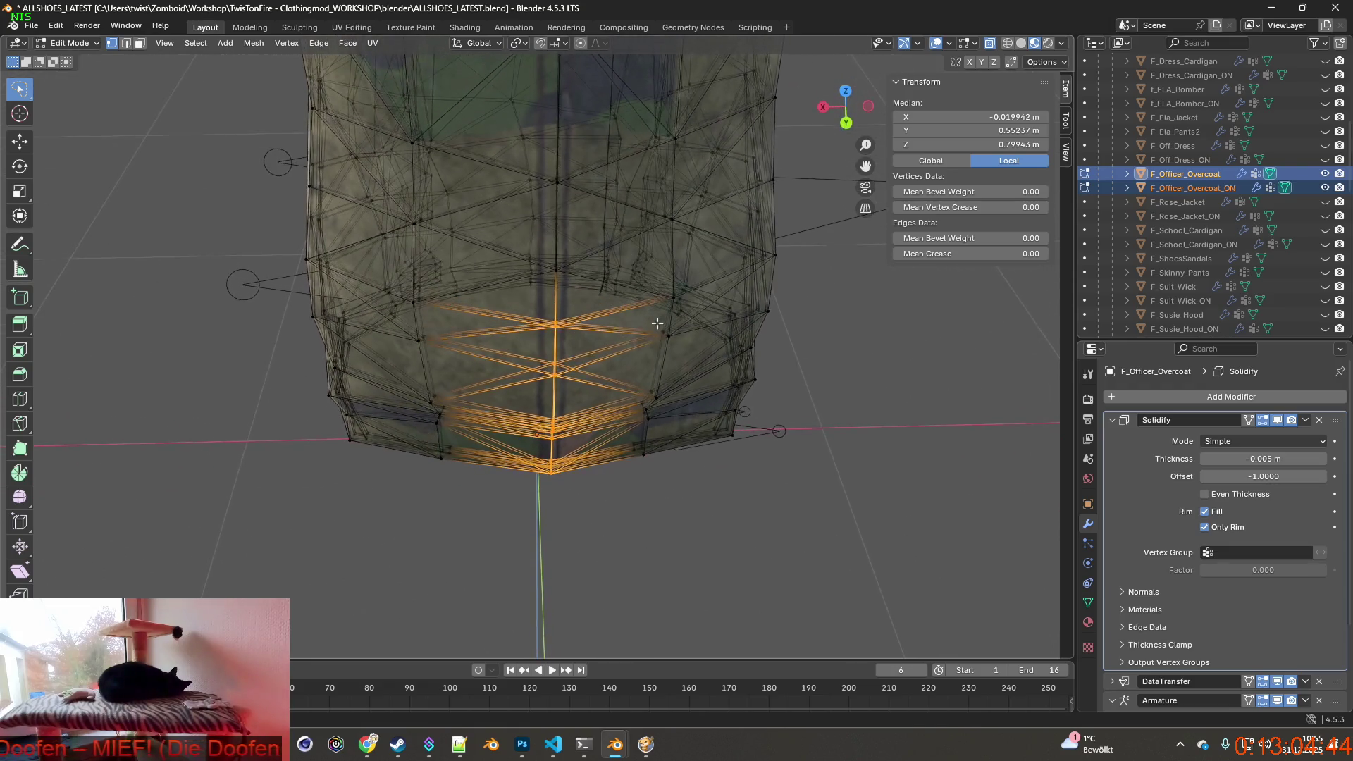
key("g")
key("x")
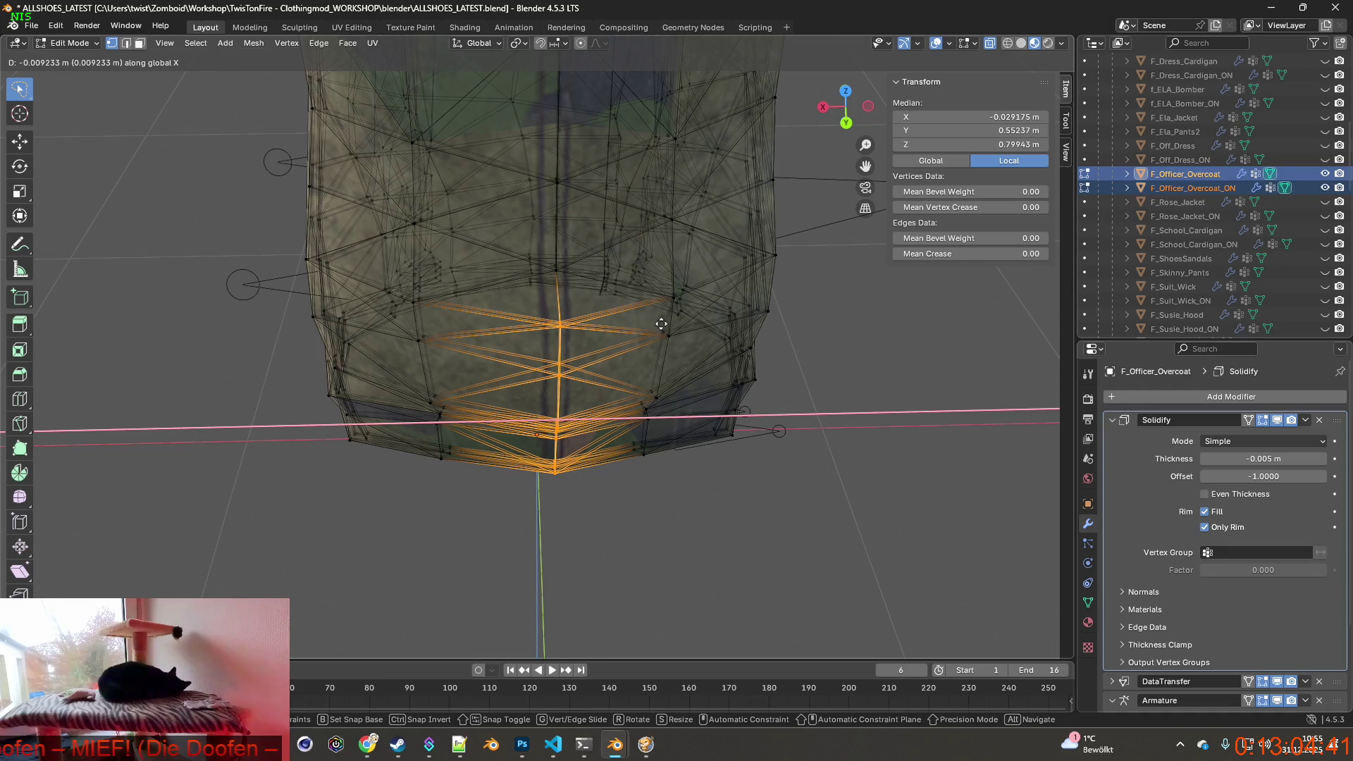
left_click(660, 324)
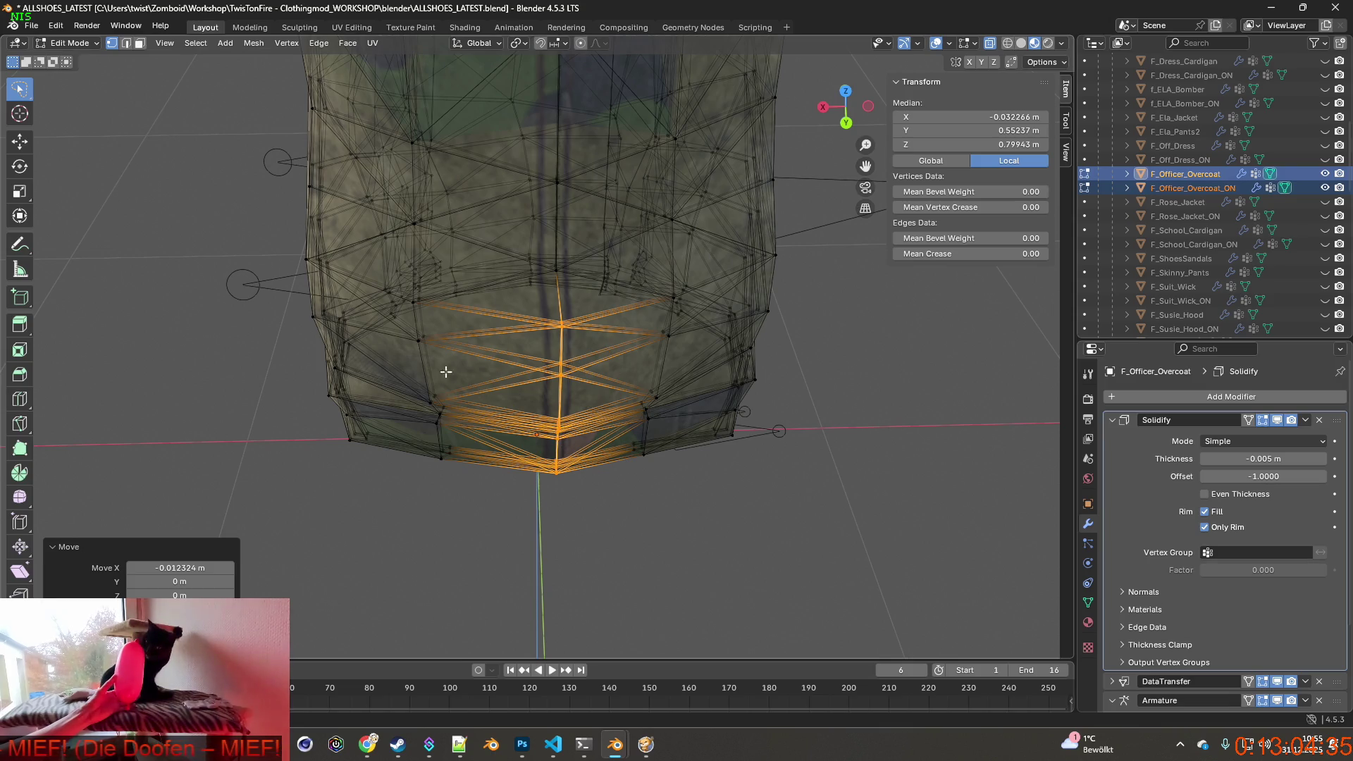
Shift the single centre seam vertex along X as well, then return to Object Mode
mouse_move(423, 346)
middle_mouse_down()
mouse_move(478, 309)
mouse_move(566, 314)
mouse_move(581, 347)
middle_mouse_up()
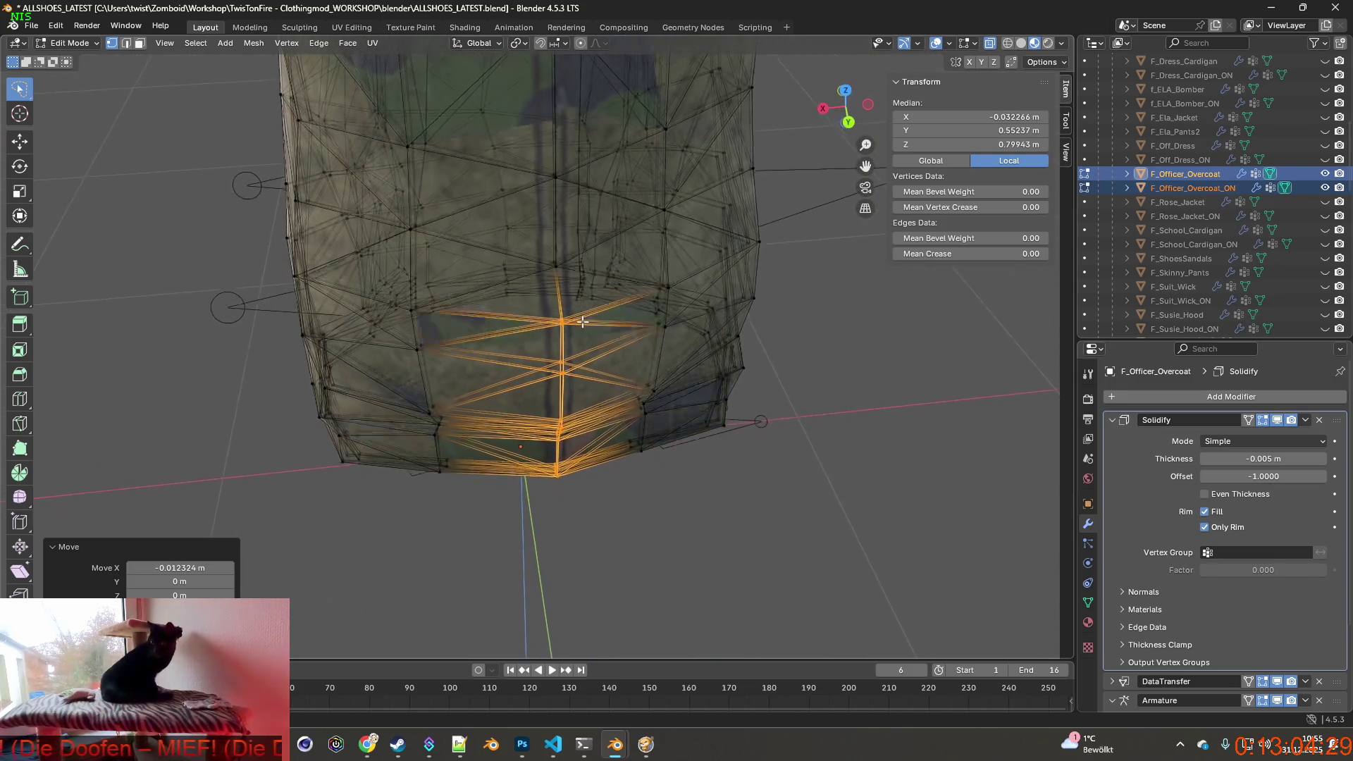
left_click_drag(588, 288, 587, 286)
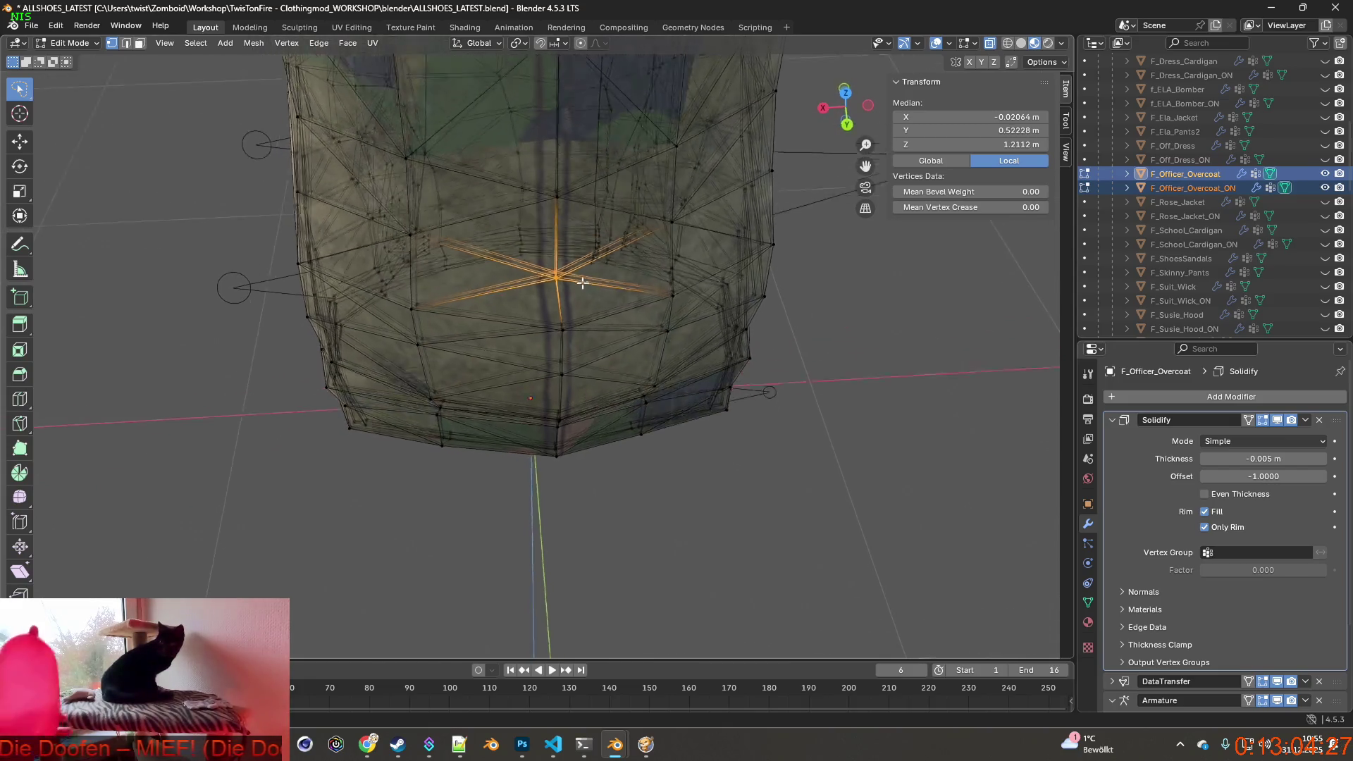
middle_click_drag(588, 287, 578, 263)
key("g")
key("x")
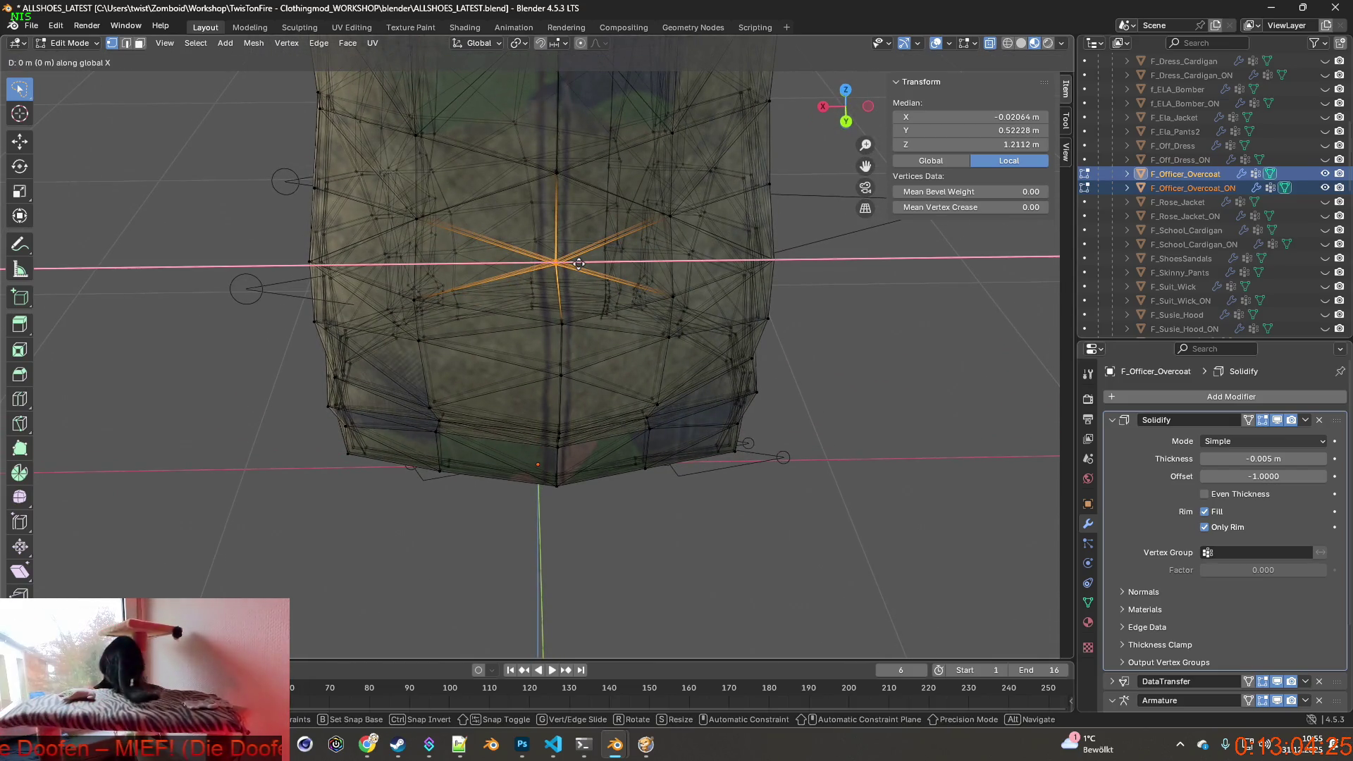
left_click(588, 263)
mouse_move(587, 264)
middle_mouse_down()
mouse_move(527, 260)
mouse_move(497, 213)
middle_mouse_up()
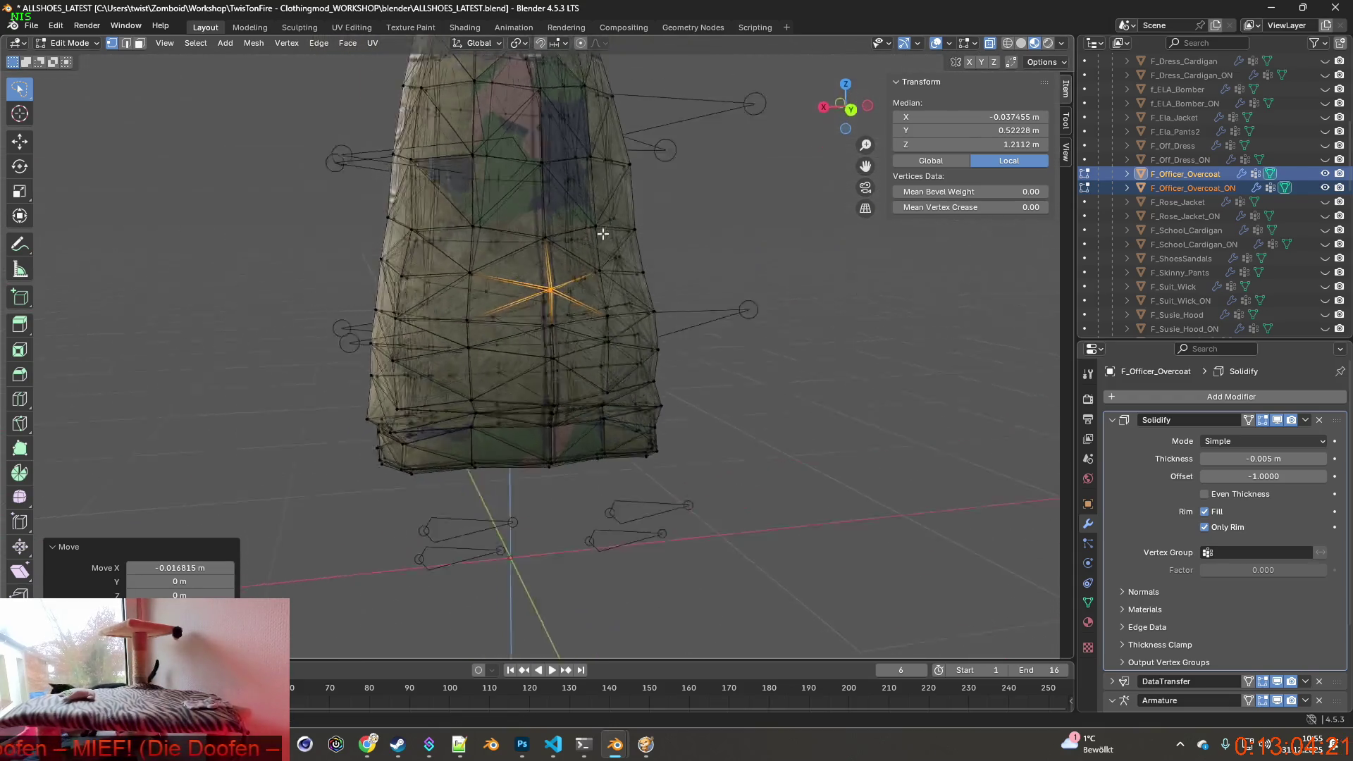
left_click(74, 42)
scroll(190, 106, "down", 3)
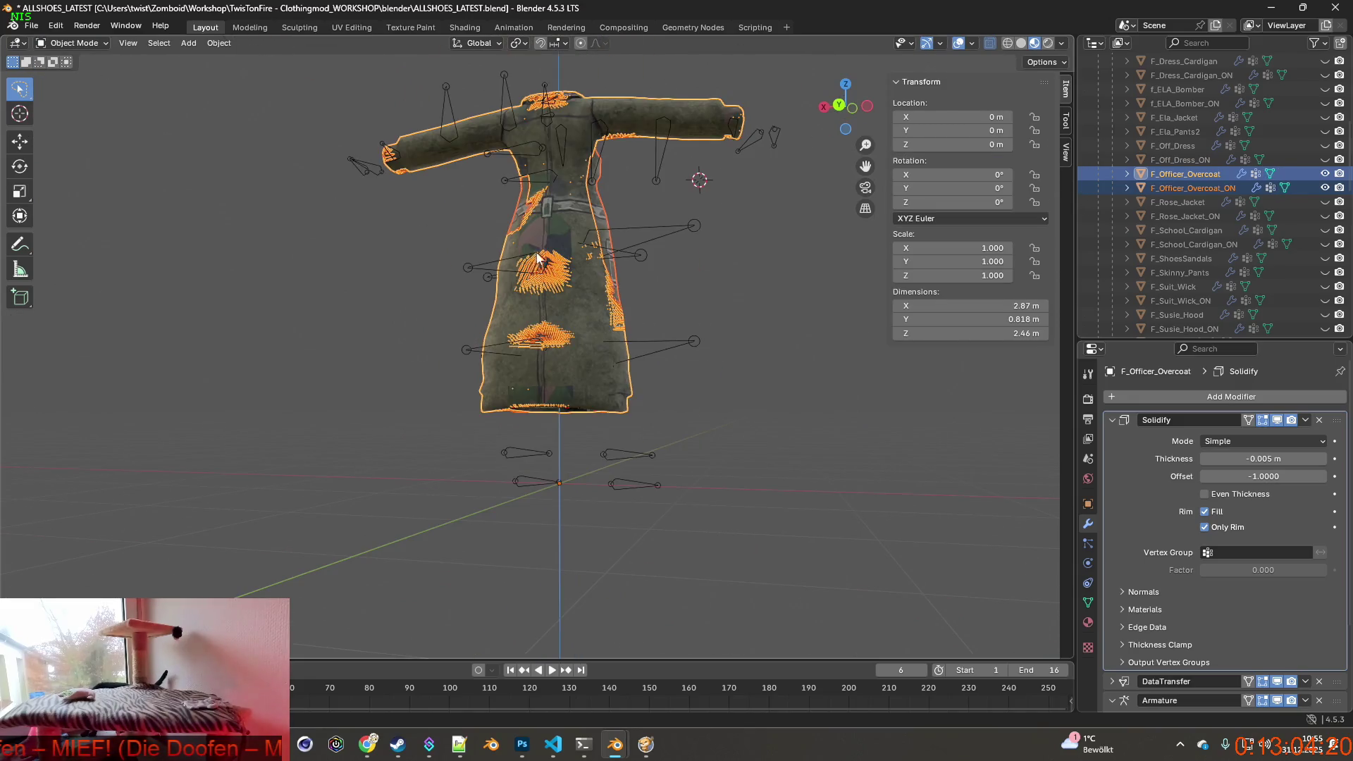
Hide the plain coat and export the camo coat over F_Officer_Overcoat.fbx
middle_click_drag(573, 317, 346, 334)
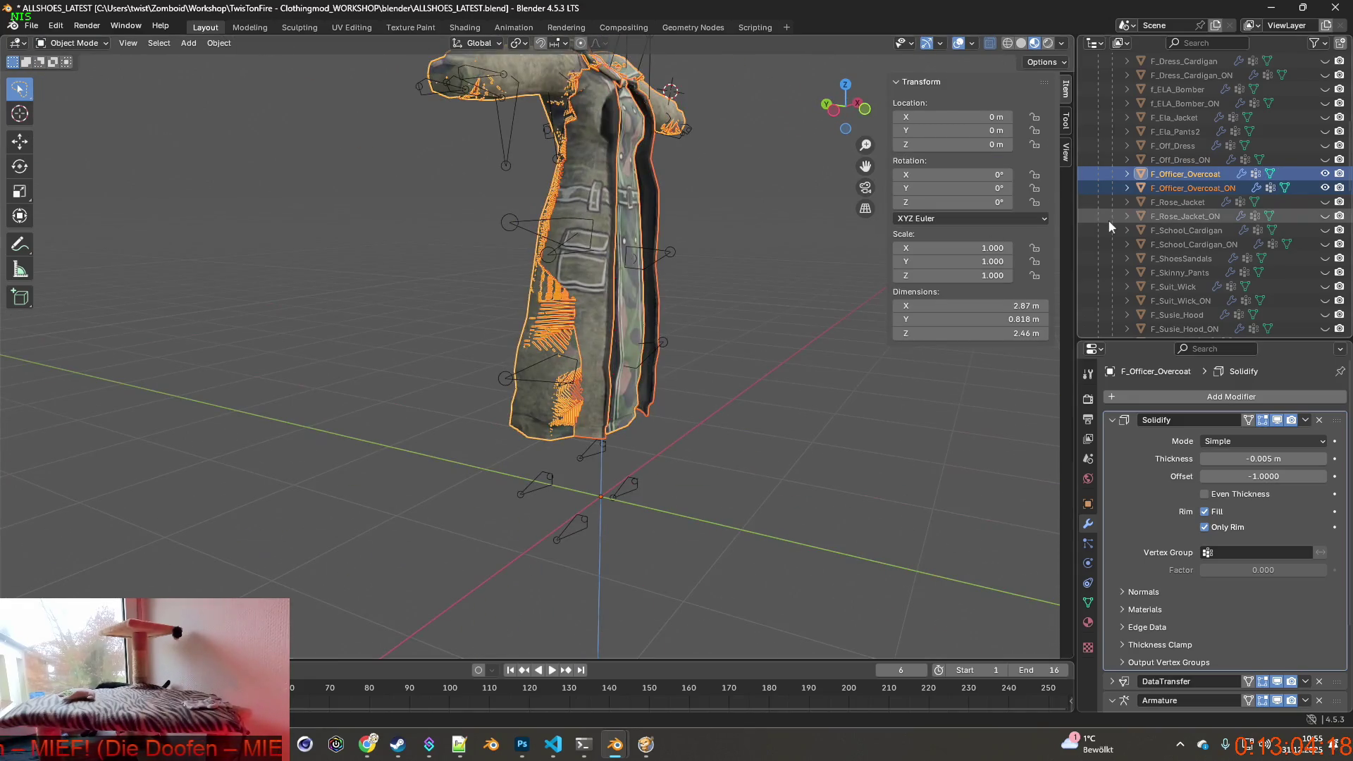
left_click(1324, 187)
left_click(33, 25)
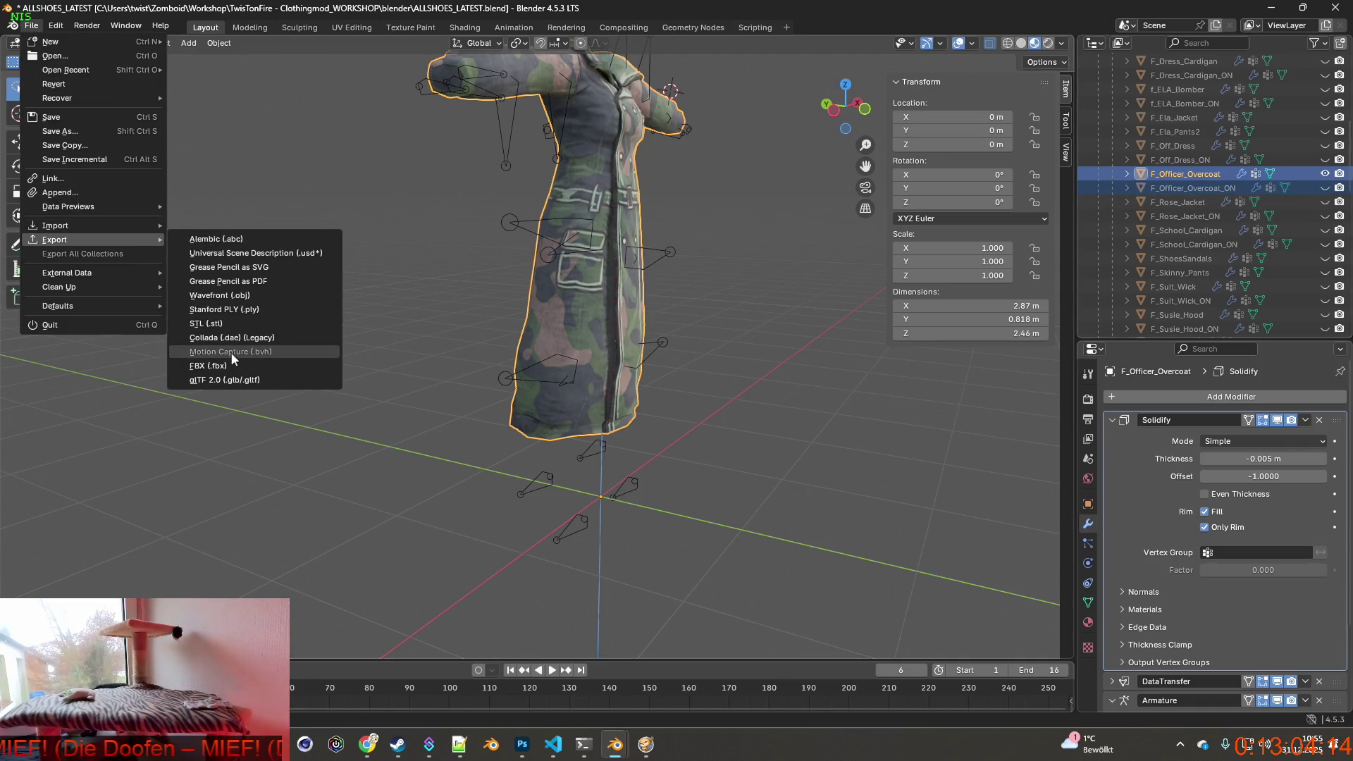
left_click(209, 365)
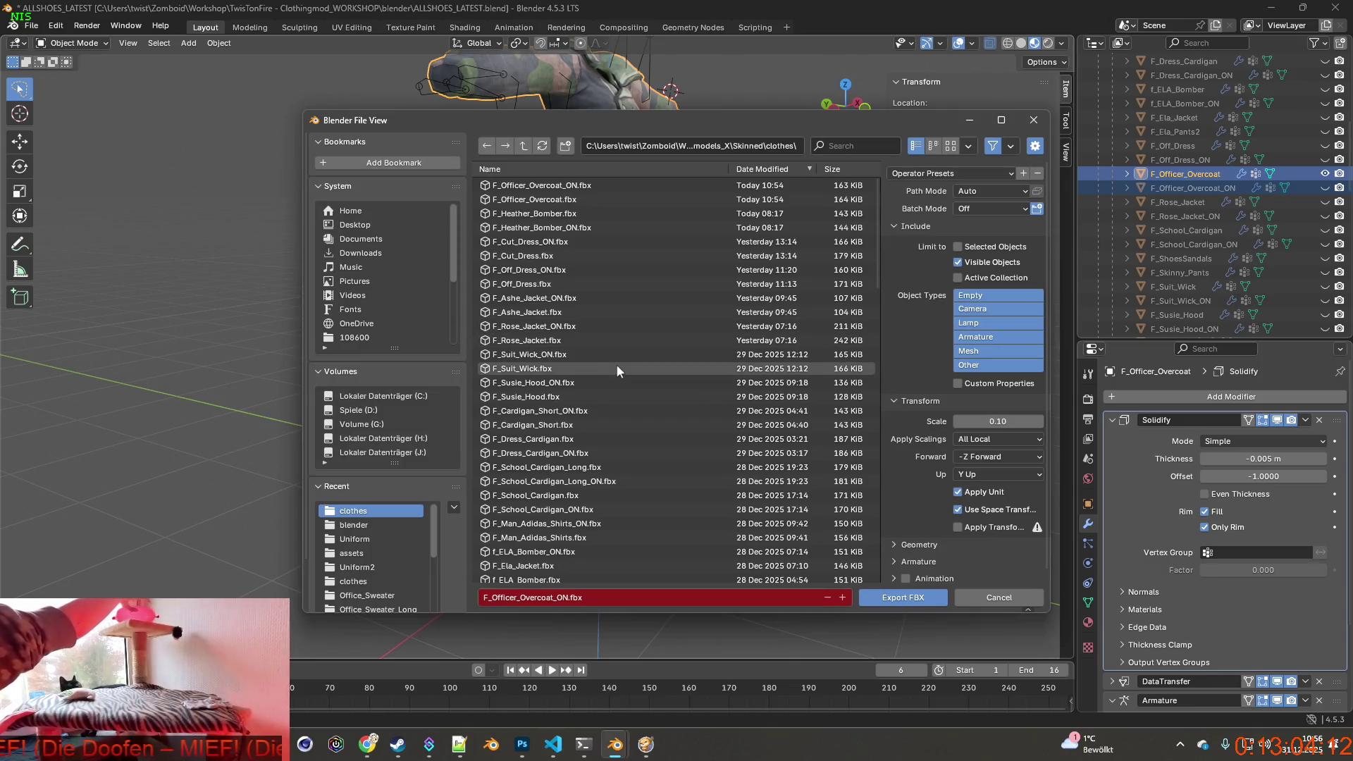
left_click(539, 199)
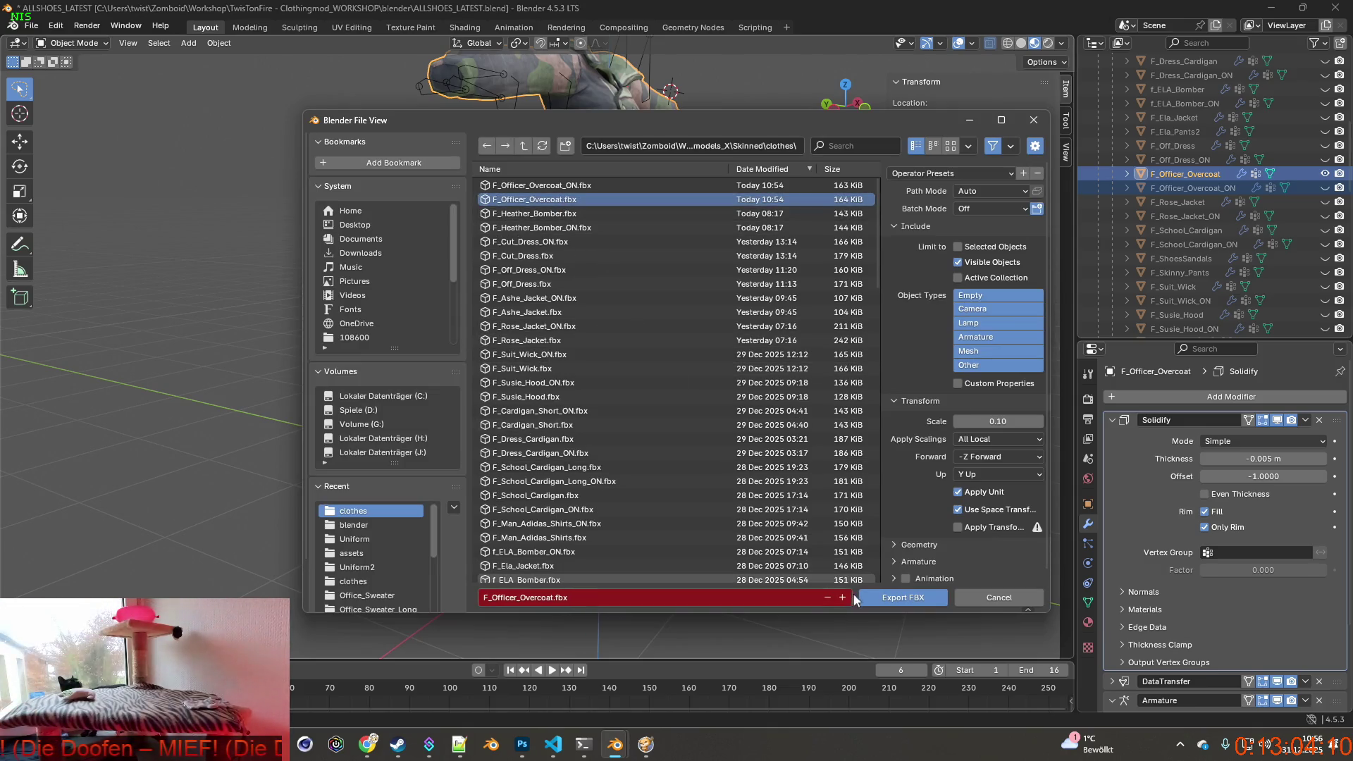
left_click(902, 597)
Swap to the plain coat and export it over F_Officer_Overcoat_ON.fbx
left_click(1283, 187, "ctrl")
left_click(1325, 174)
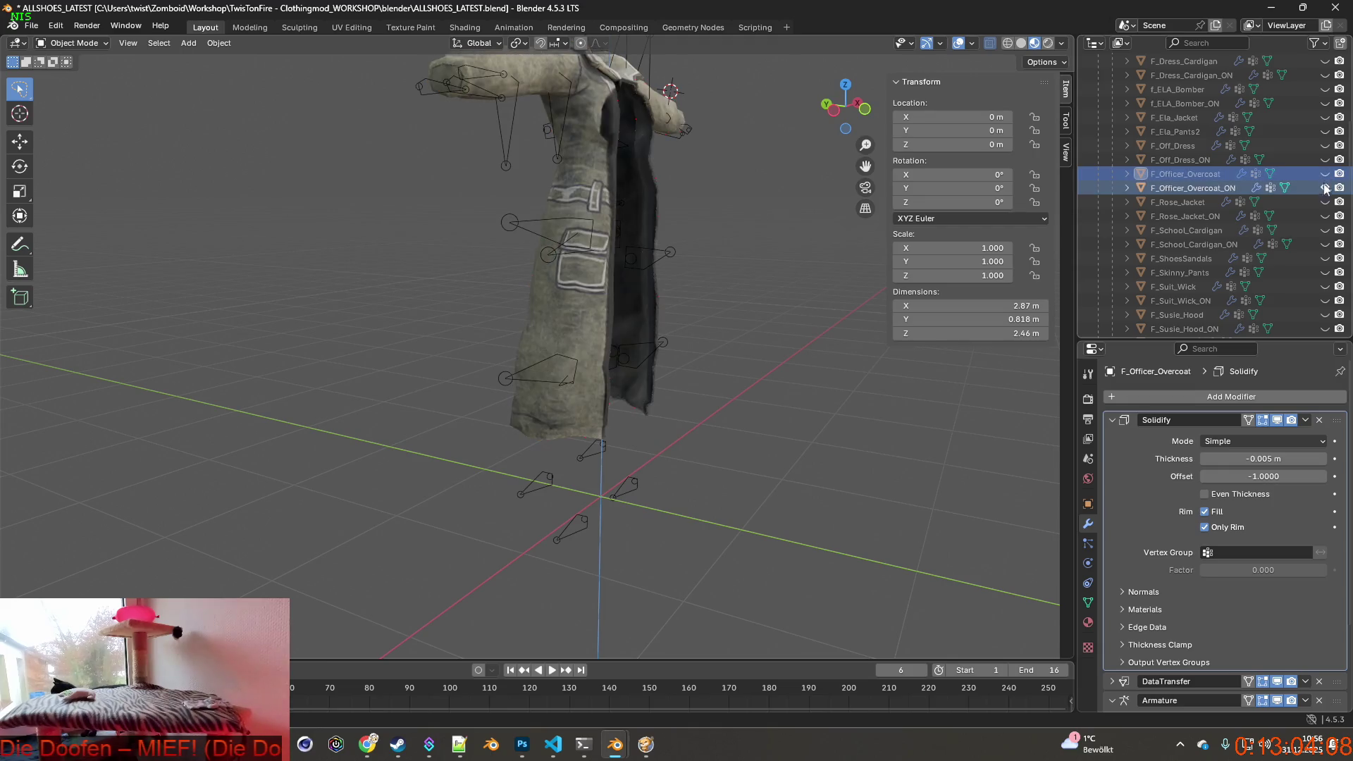
left_click(36, 30)
mouse_move(55, 240)
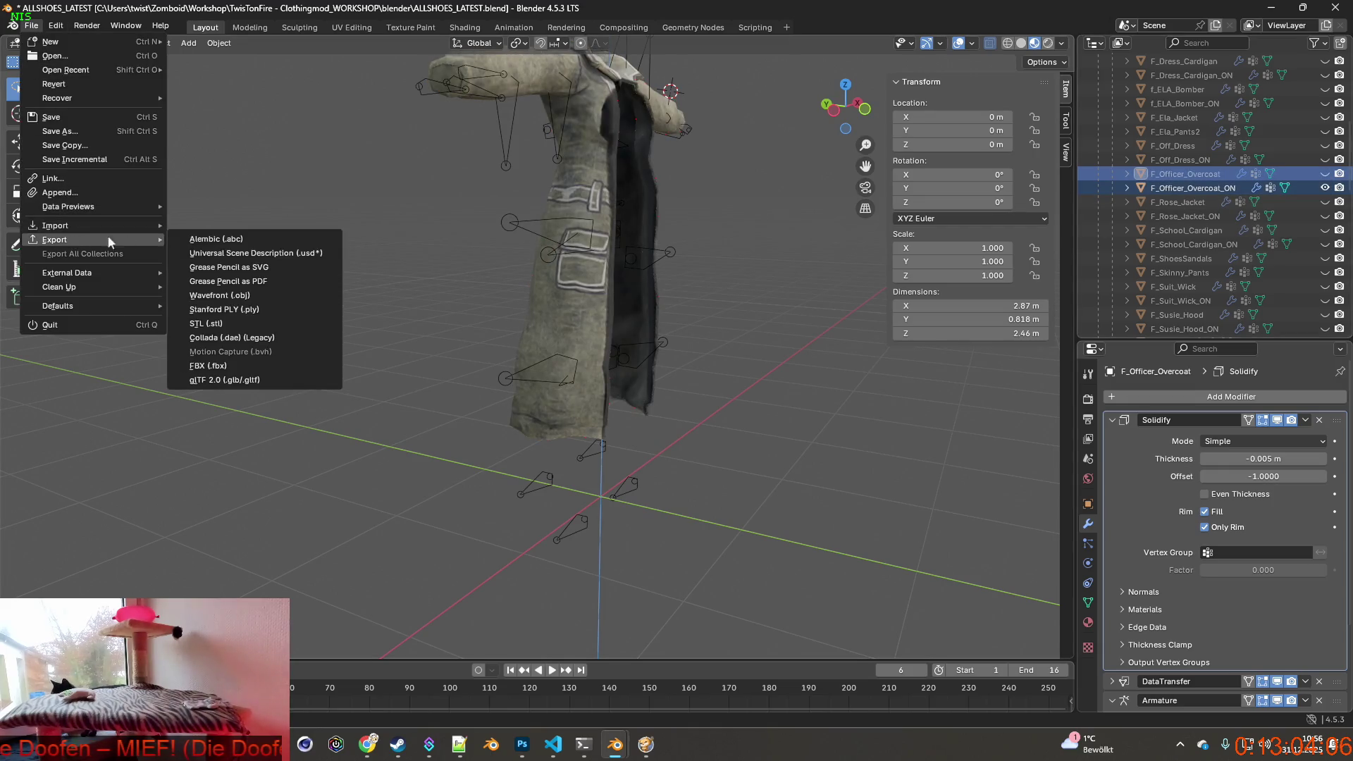
left_click(228, 365)
left_click(560, 201)
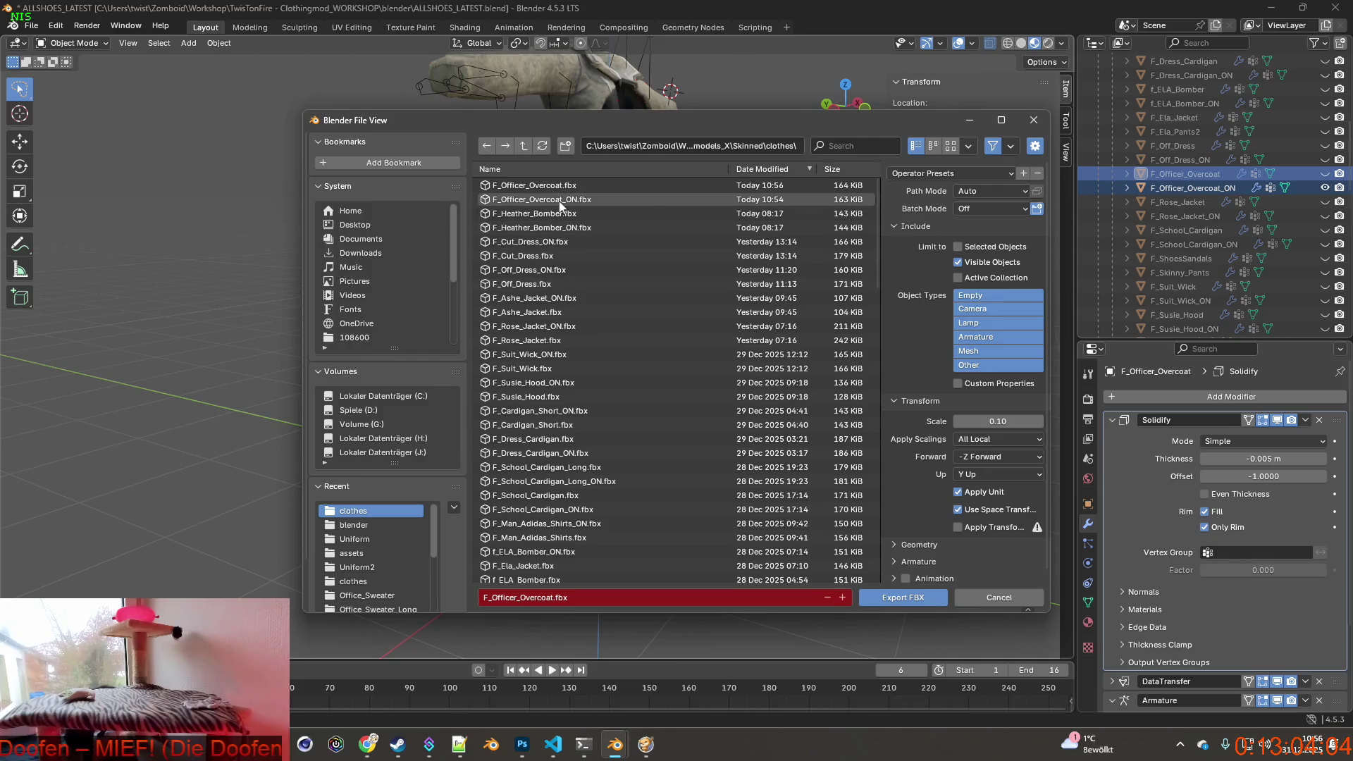
left_click(901, 597)
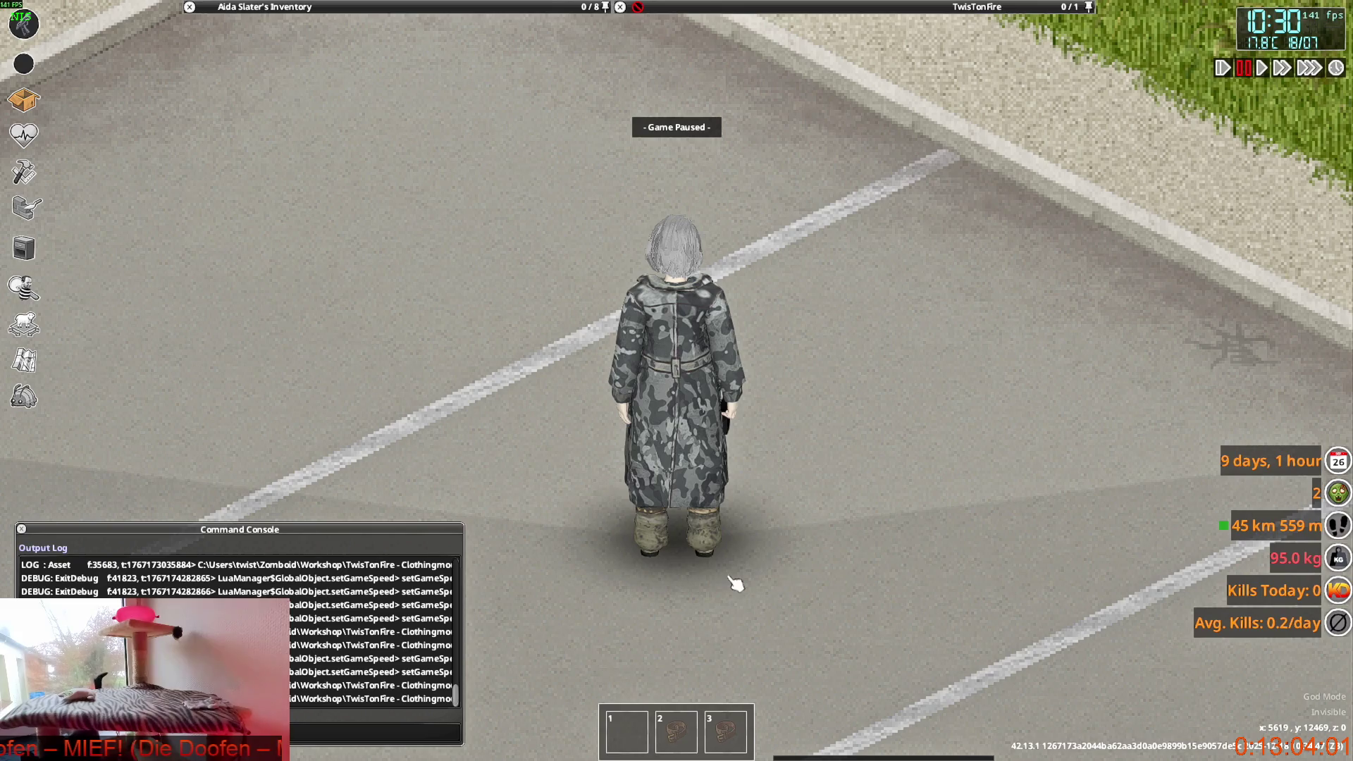
Unpause and walk the character across pavement and grass to inspect the camo coat from all sides
key("space")
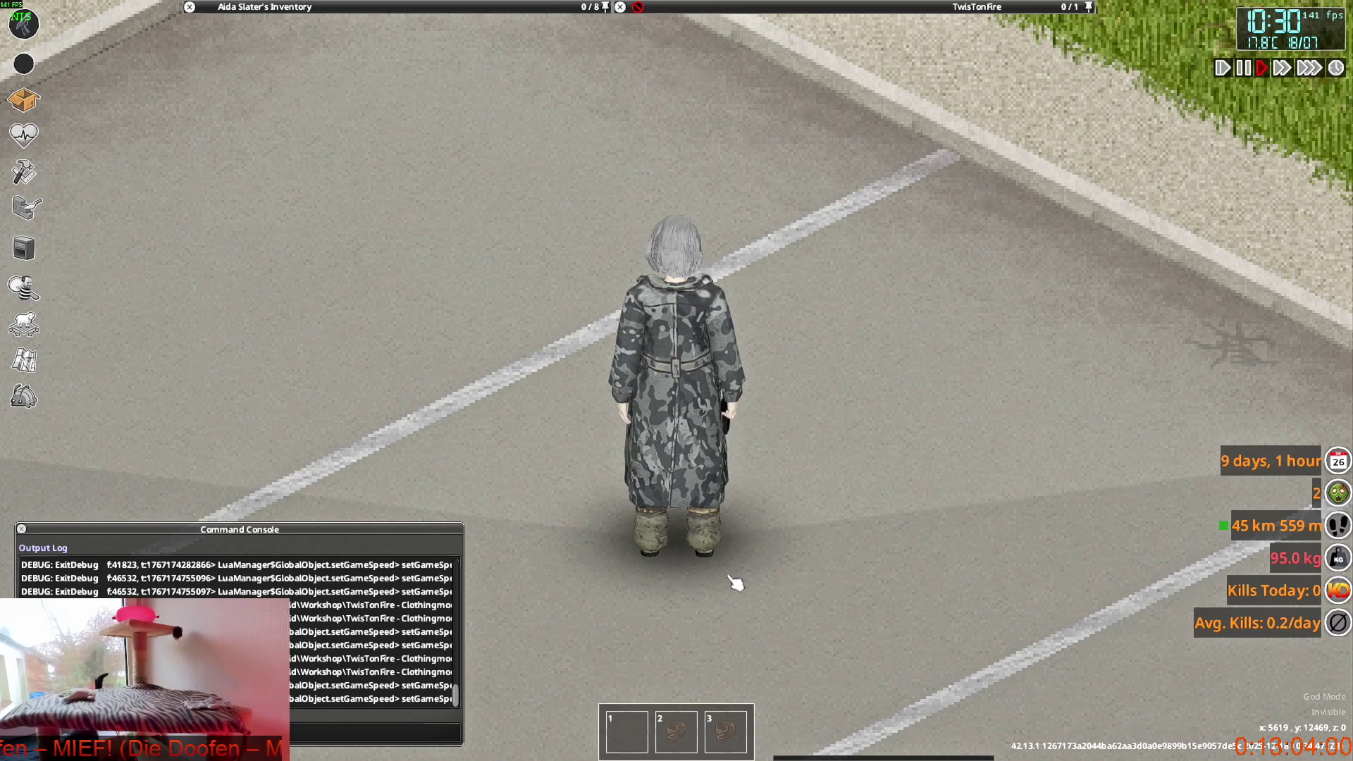
key("w")
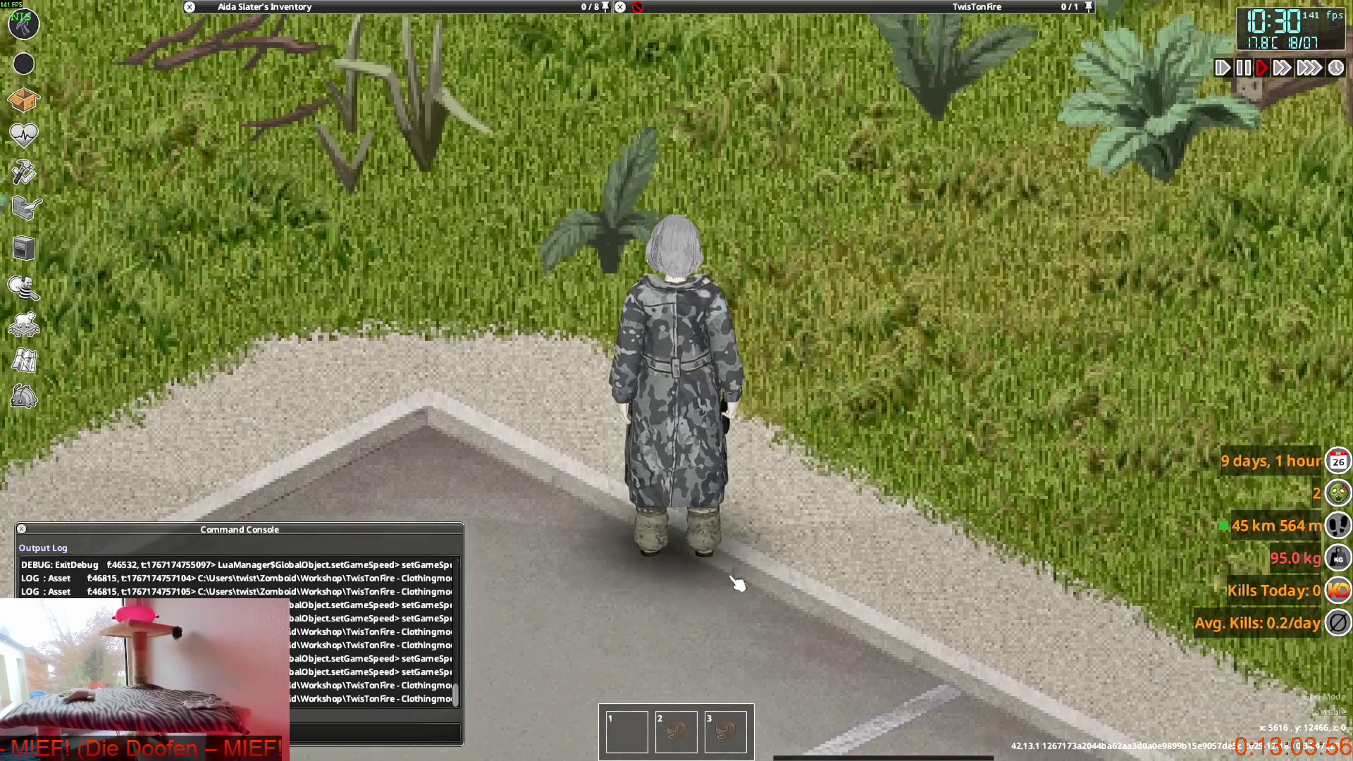
key("s")
key("s")
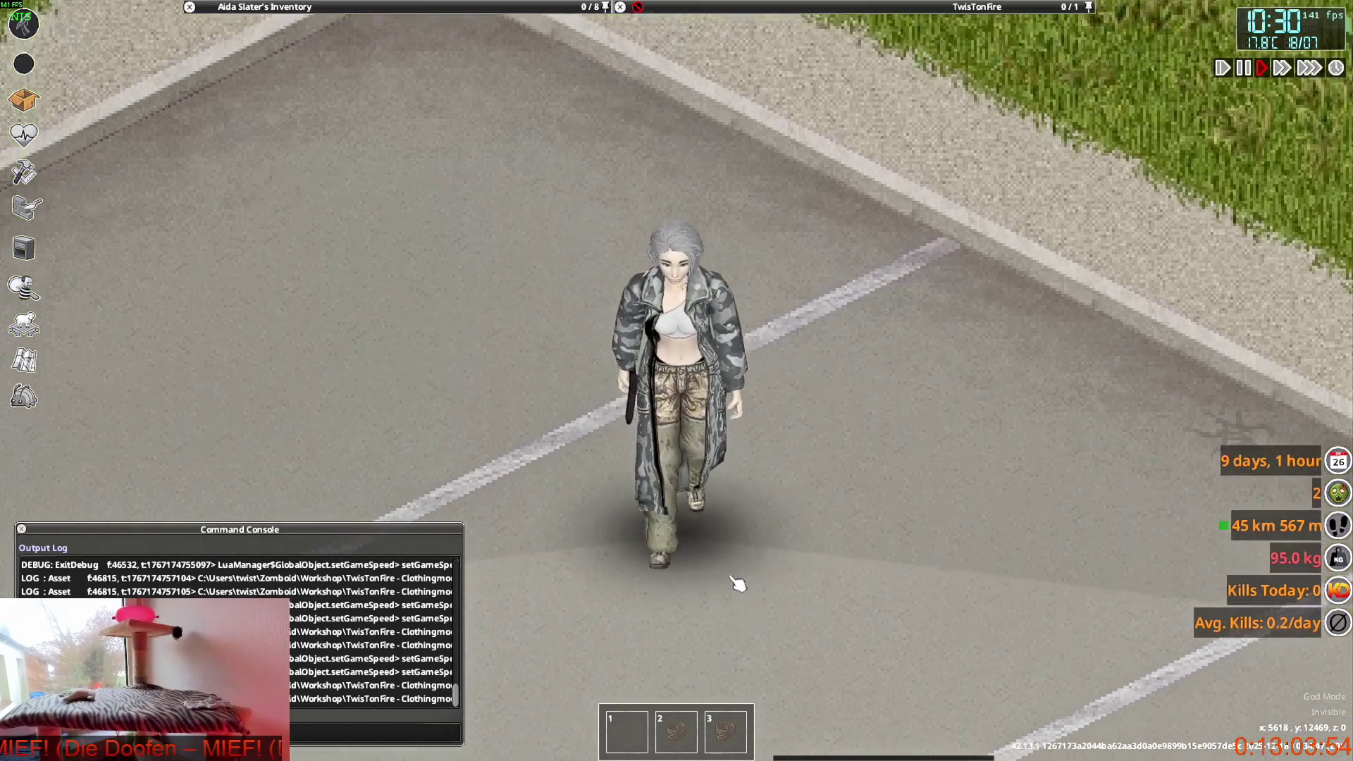
key("w")
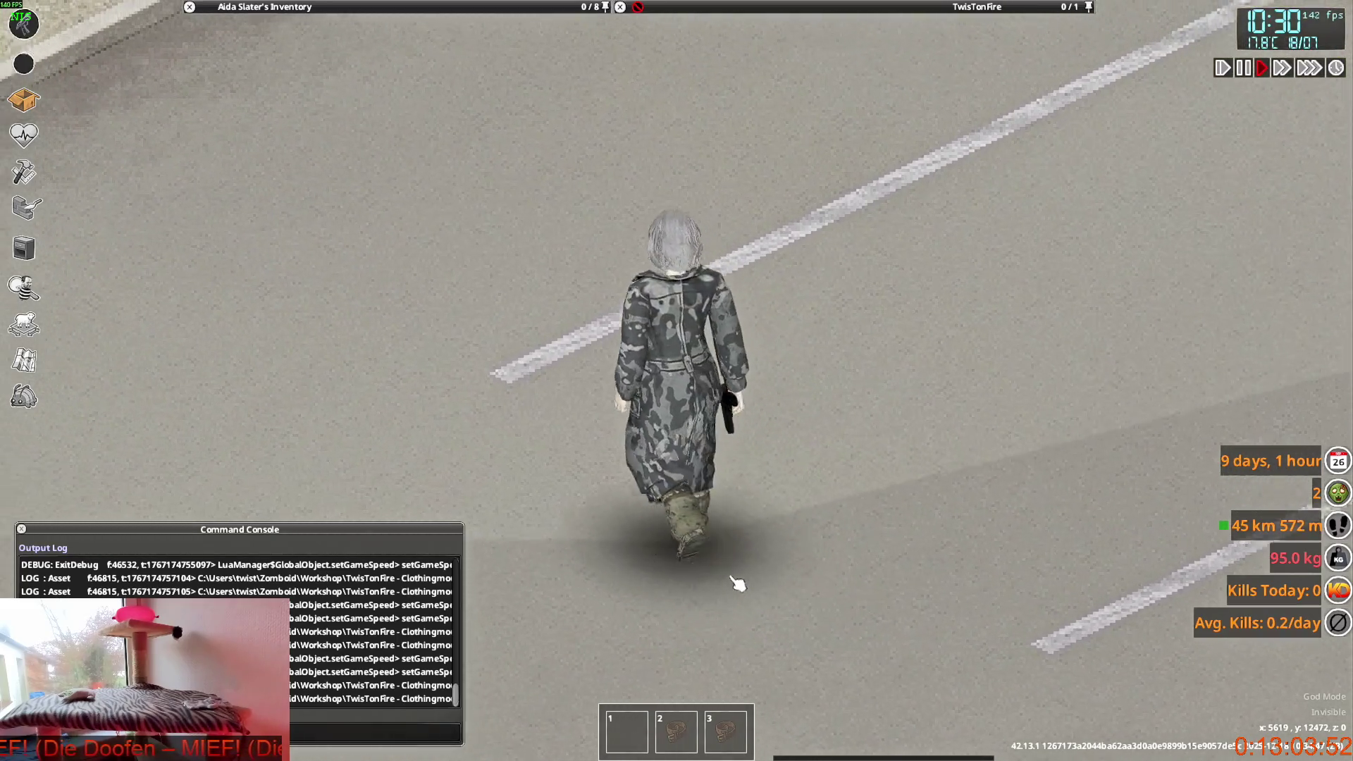
key("w")
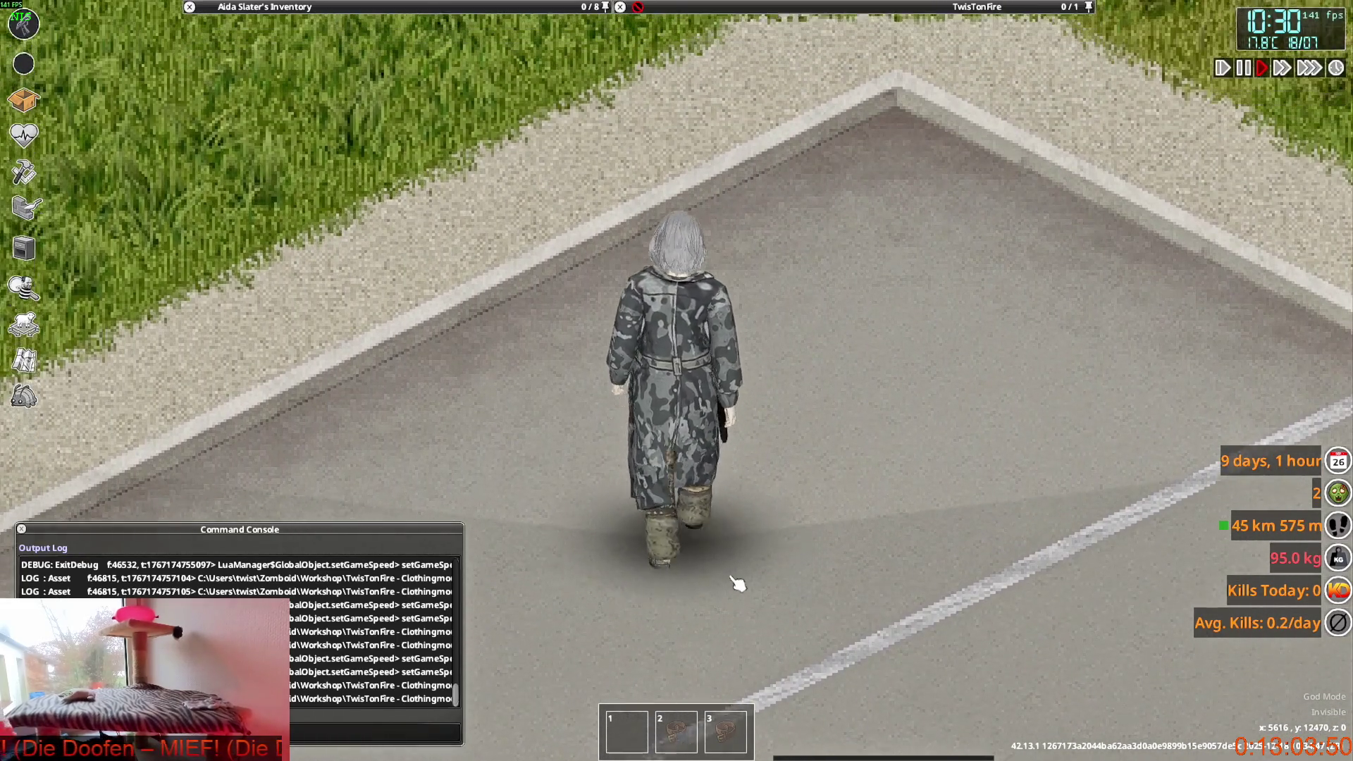
key("s")
key("d")
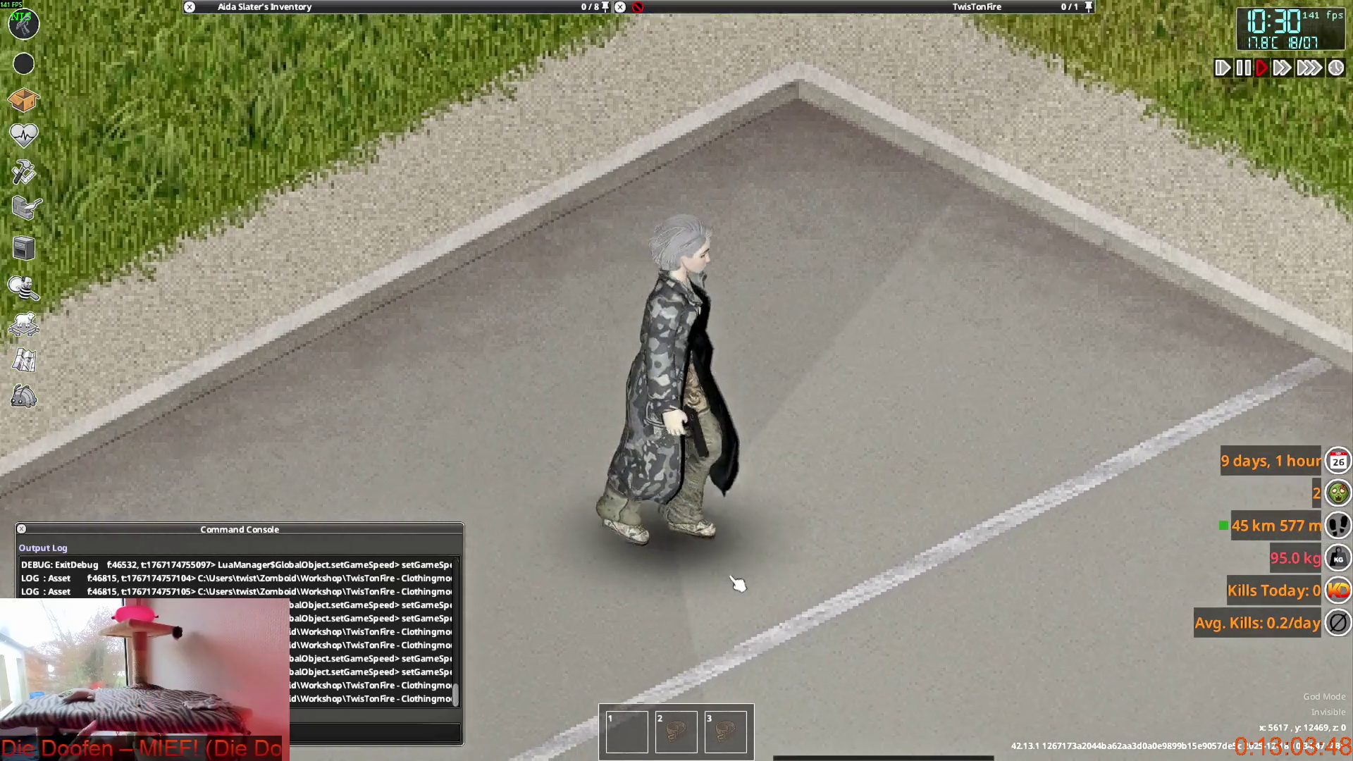
key("w")
key("w")
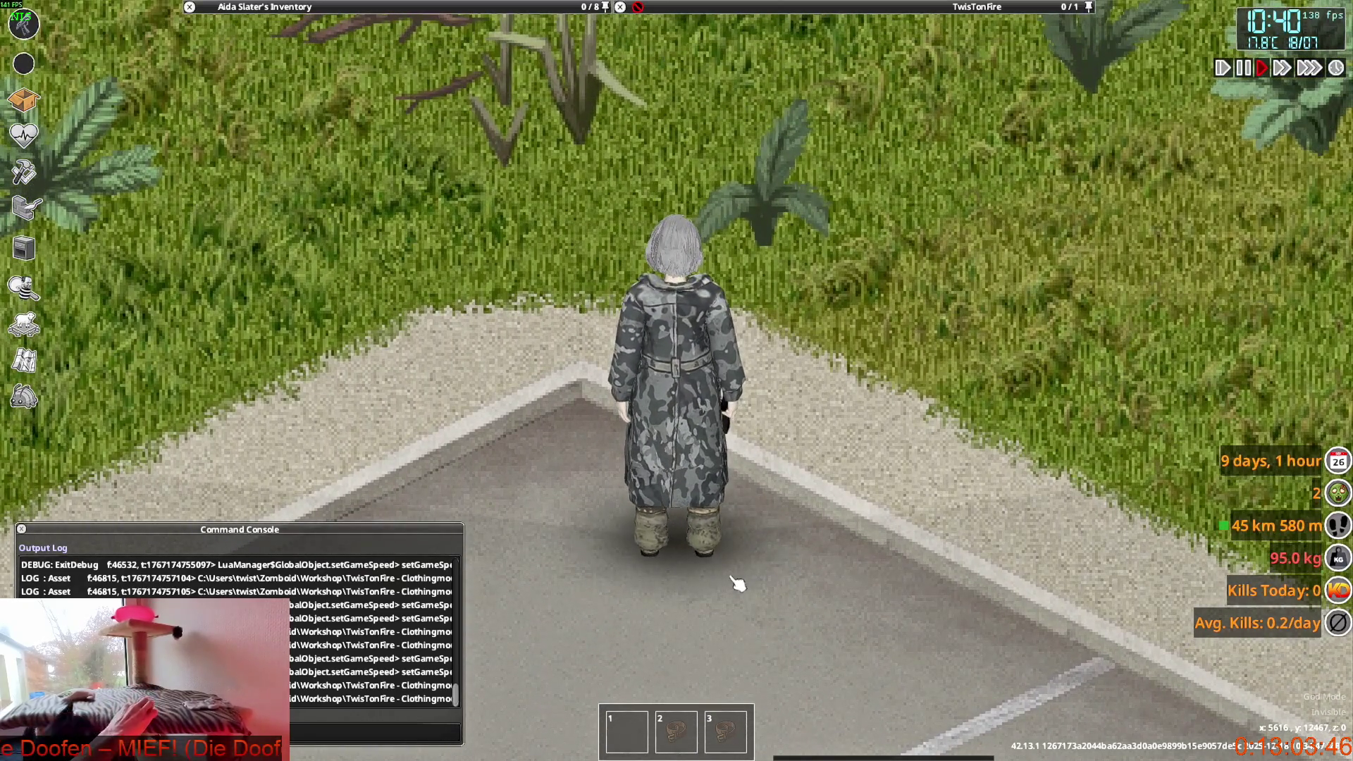
key("w")
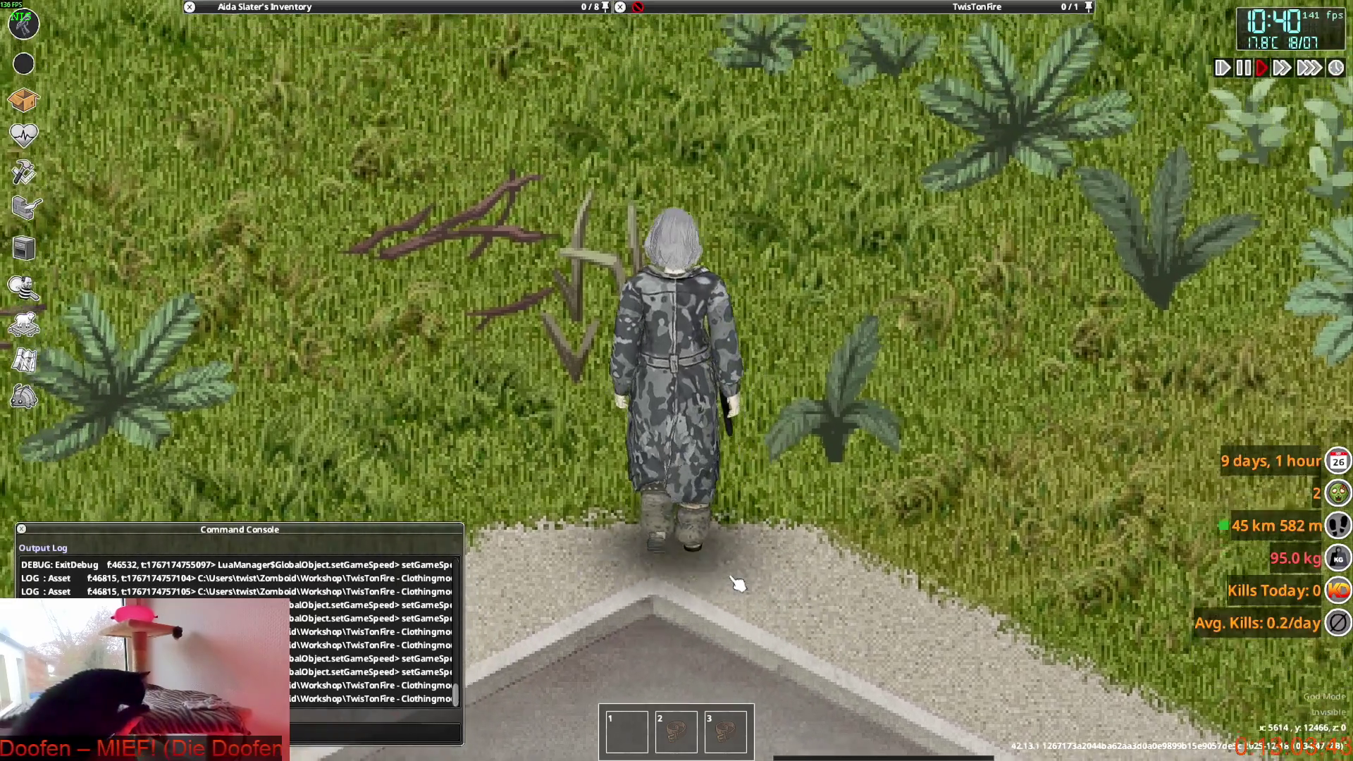
key("a")
key("a")
key("w")
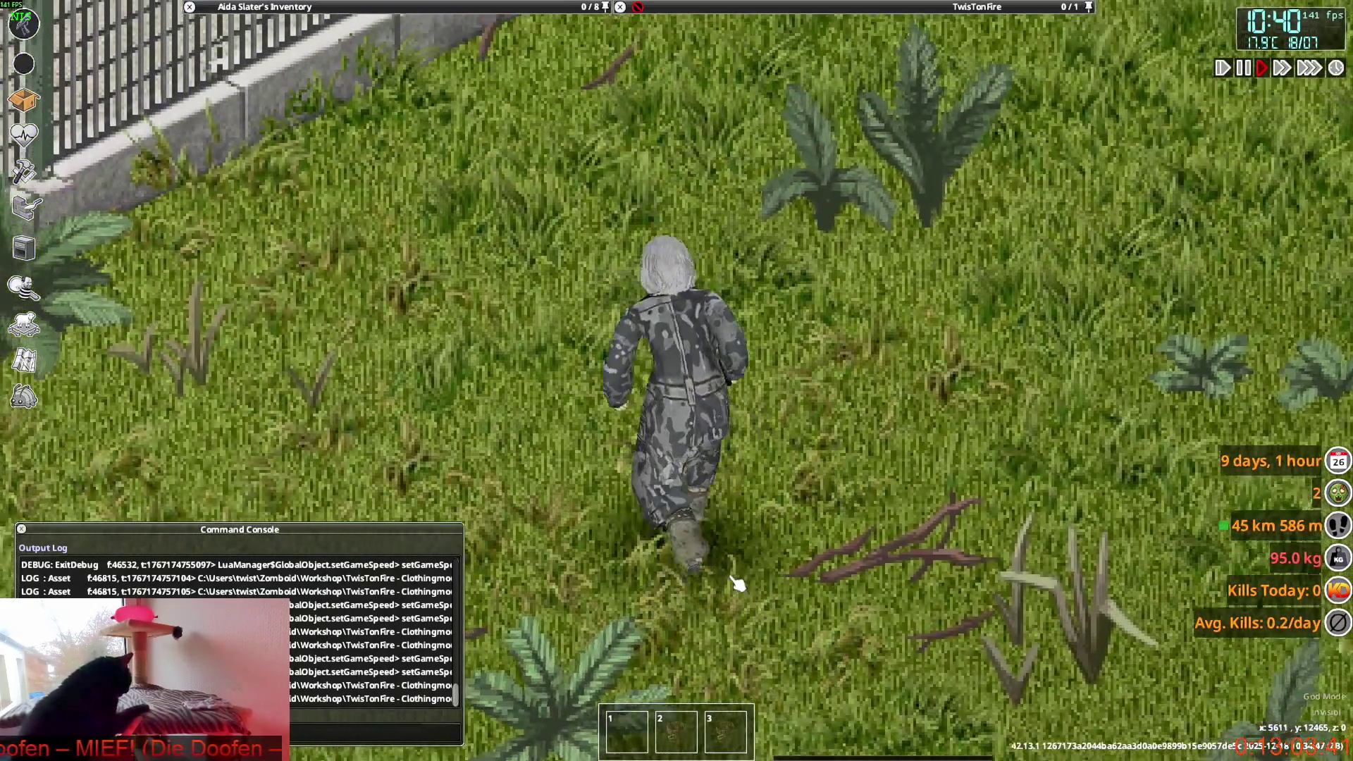
key("w")
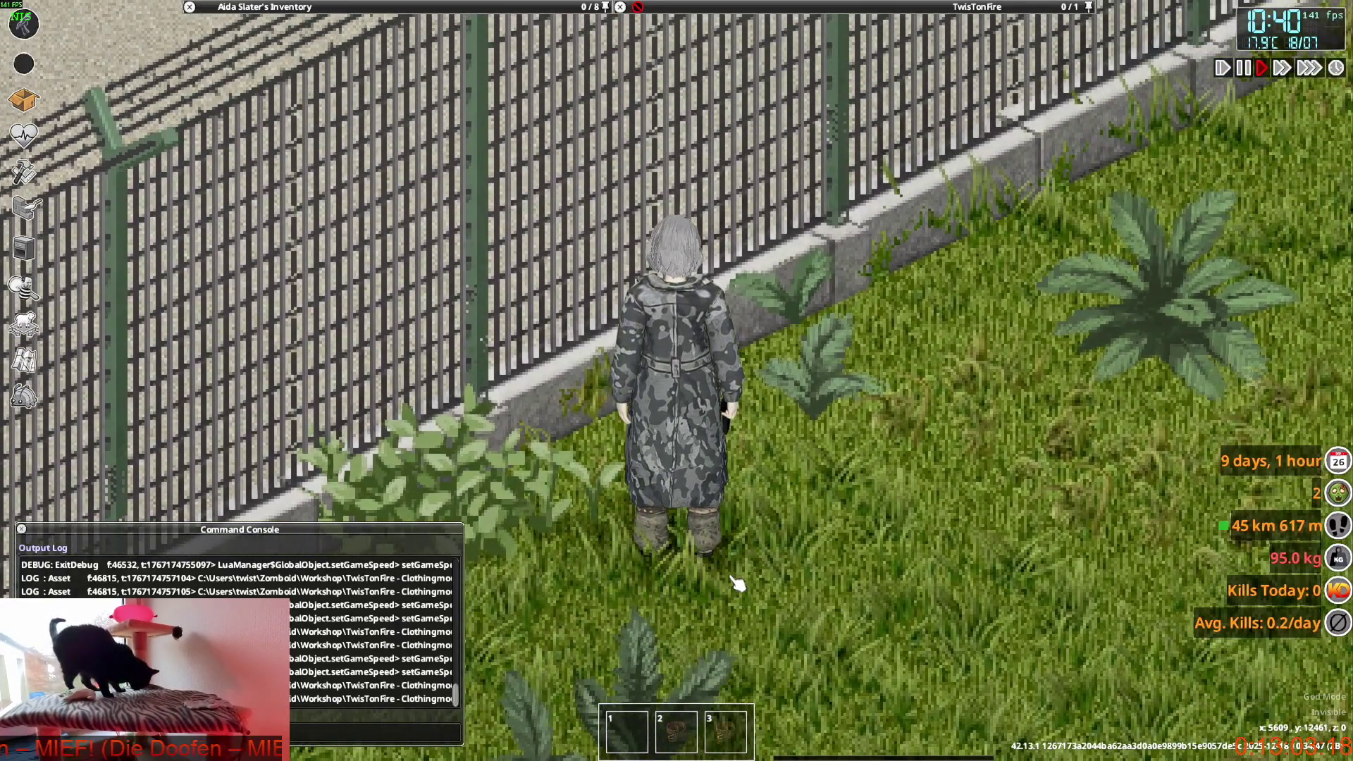
key("s")
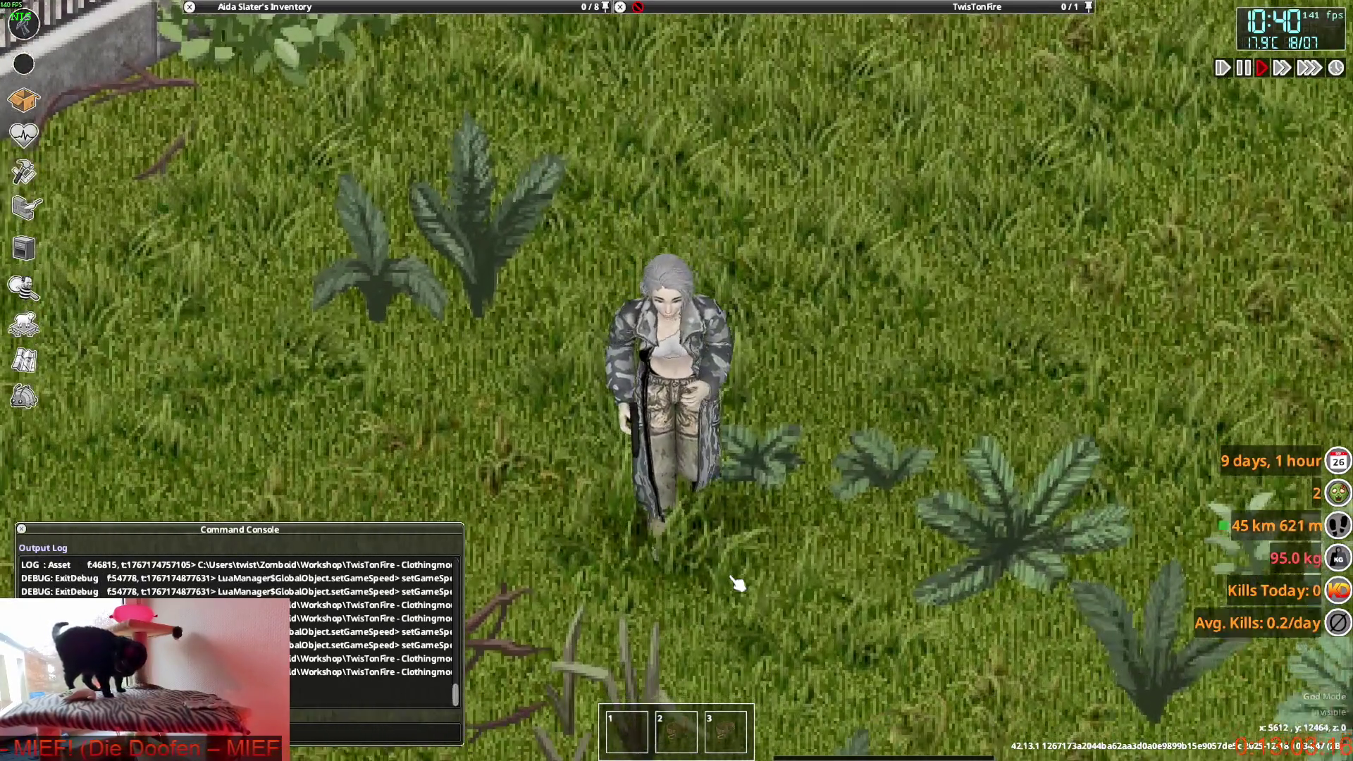
key("d")
key("w")
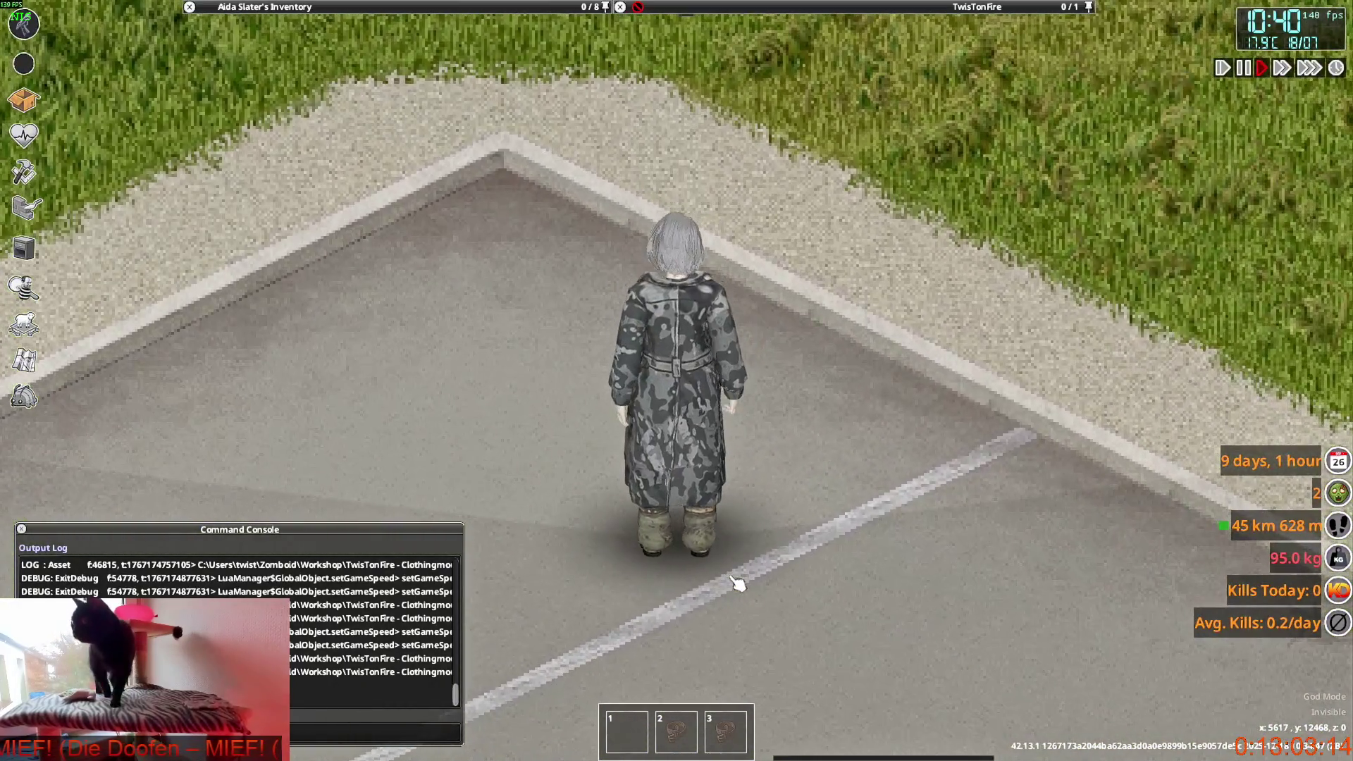
key("w")
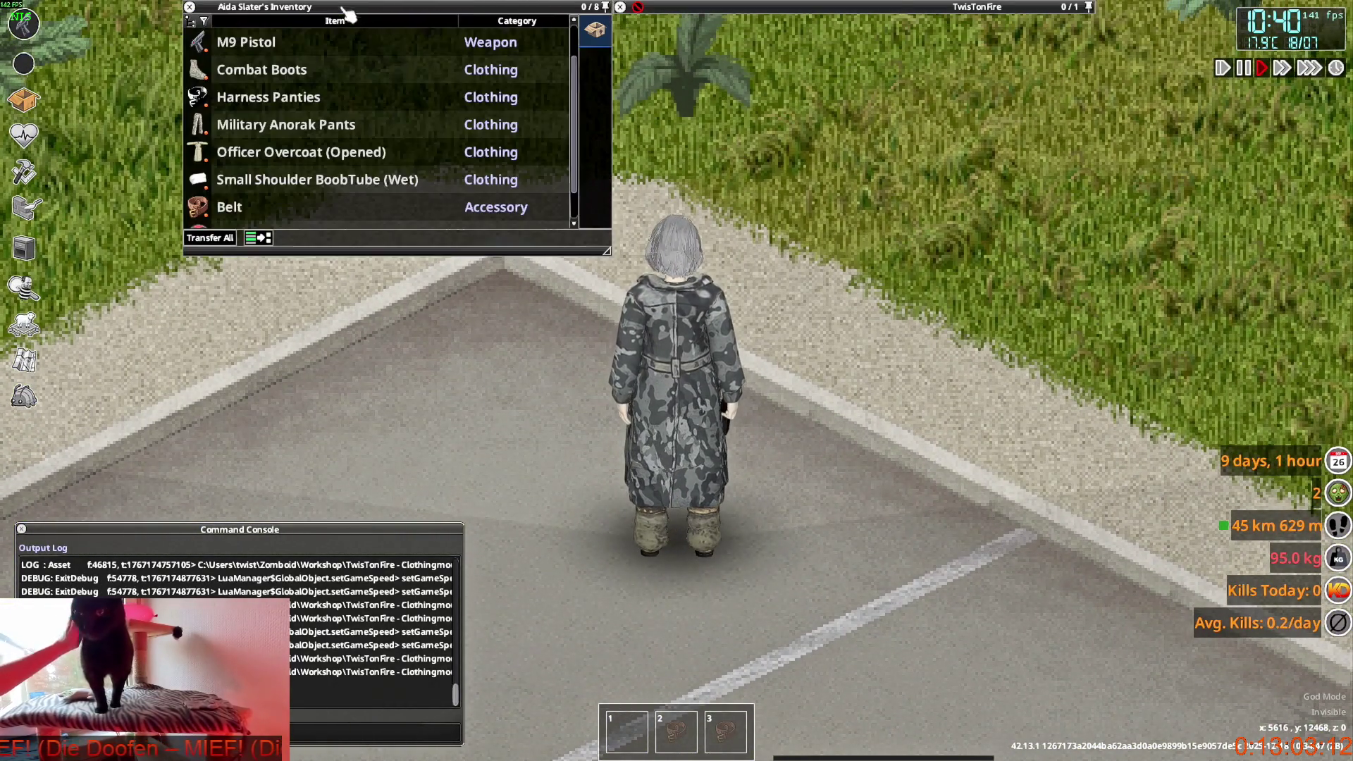
Close the opened Officer Overcoat from the inventory, check its front, and bring up the debug tools
right_click(301, 153)
left_click(362, 190)
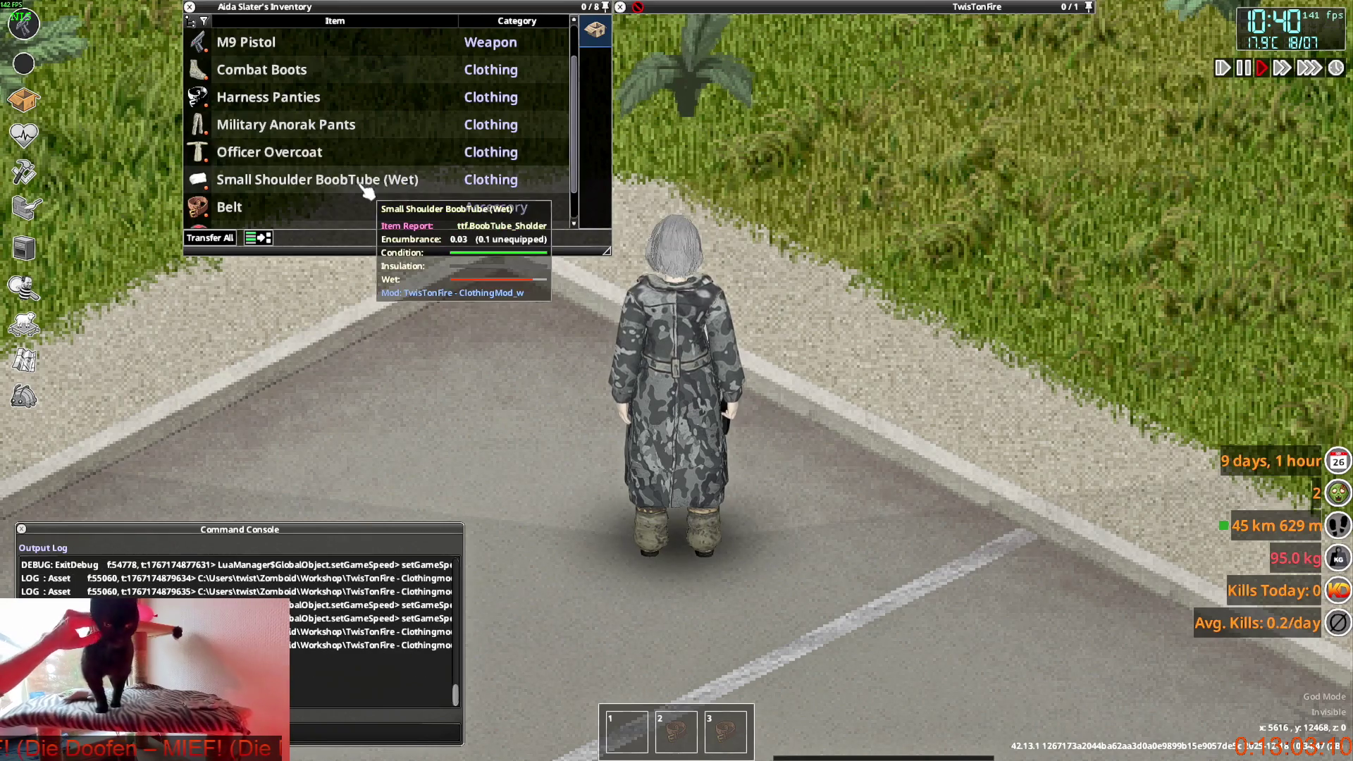
key("s")
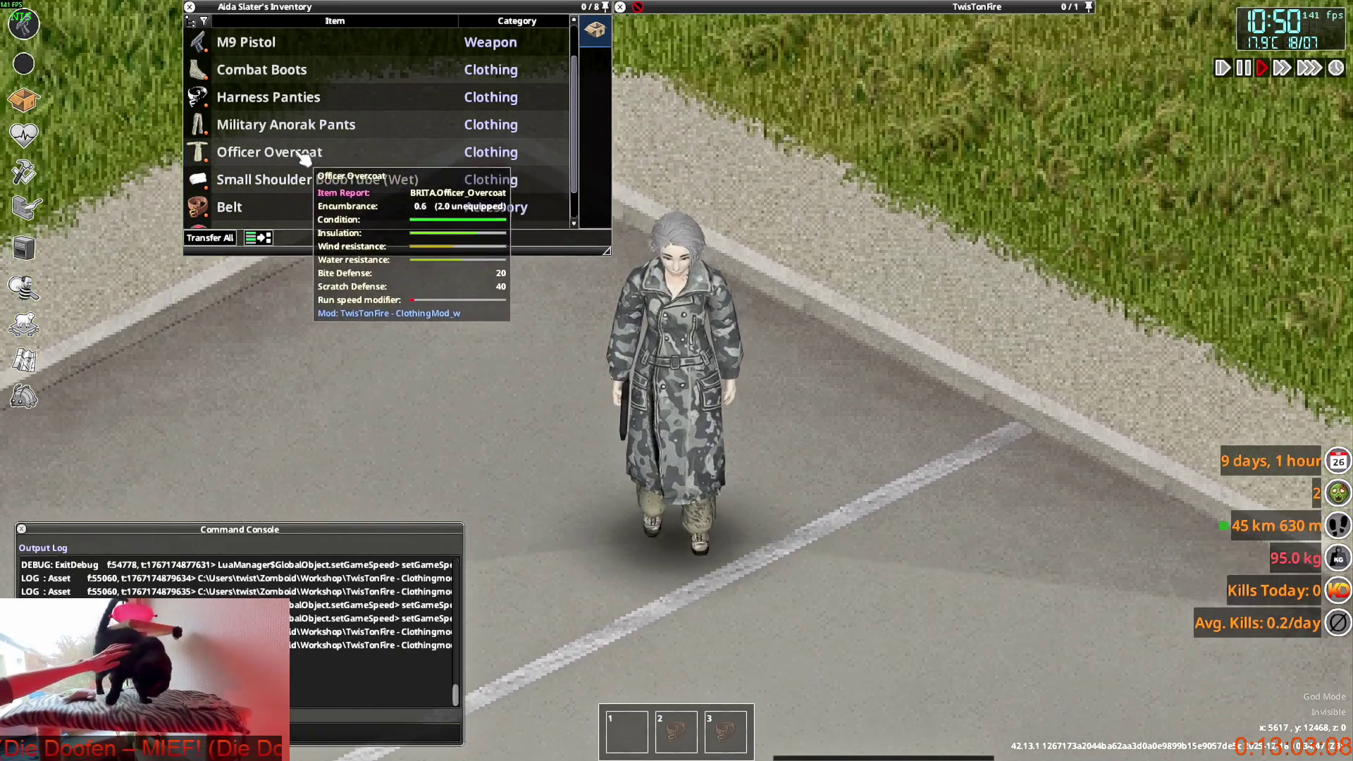
left_click(23, 397)
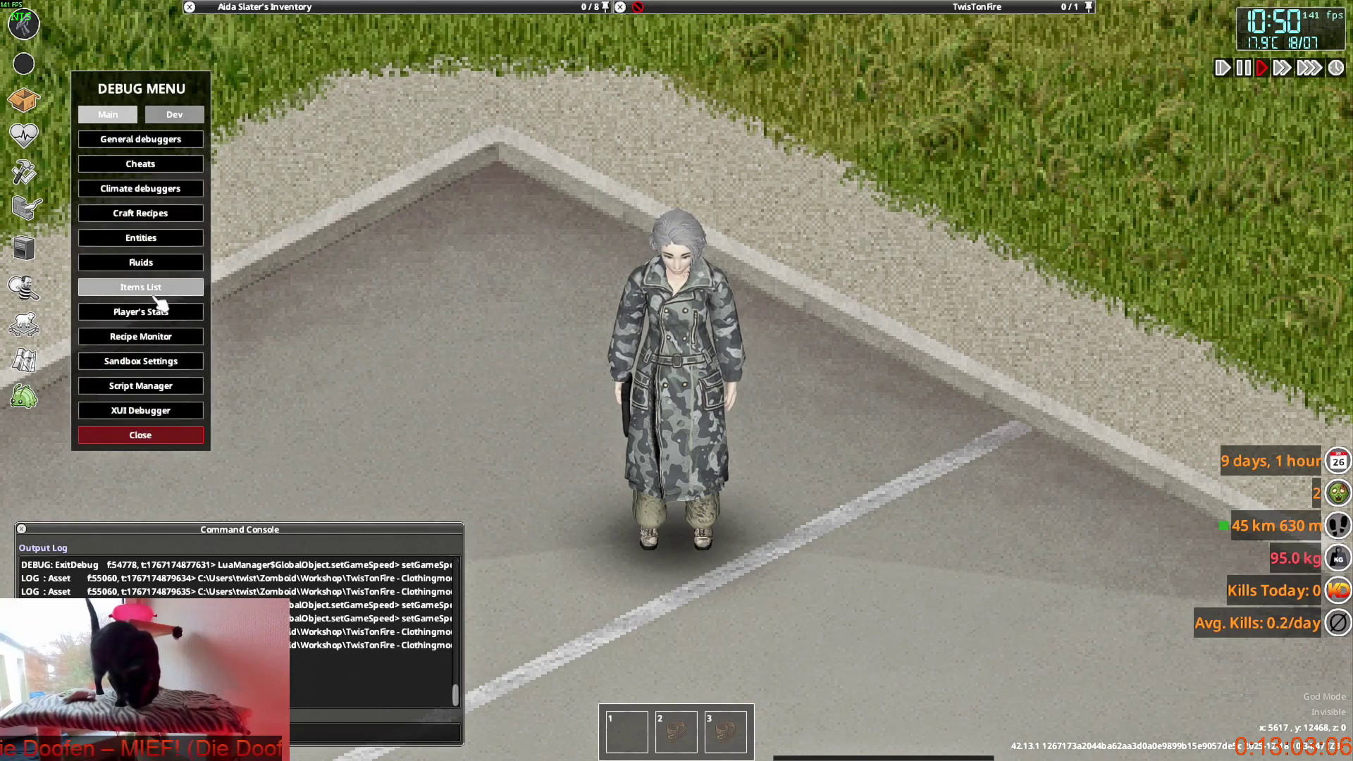
Spawn multiple Officer_Overcoat items from the debug Items List, then close the debug menus
left_click(168, 291)
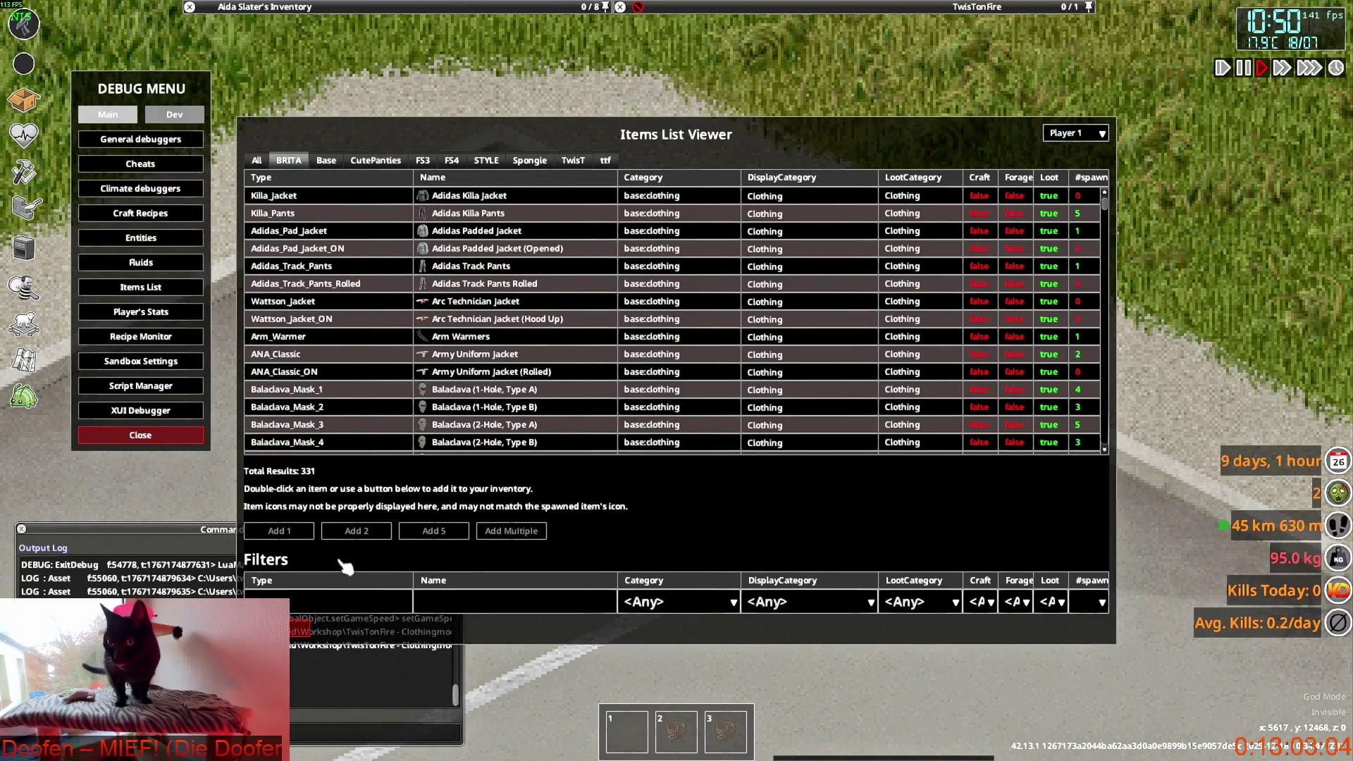
type("office")
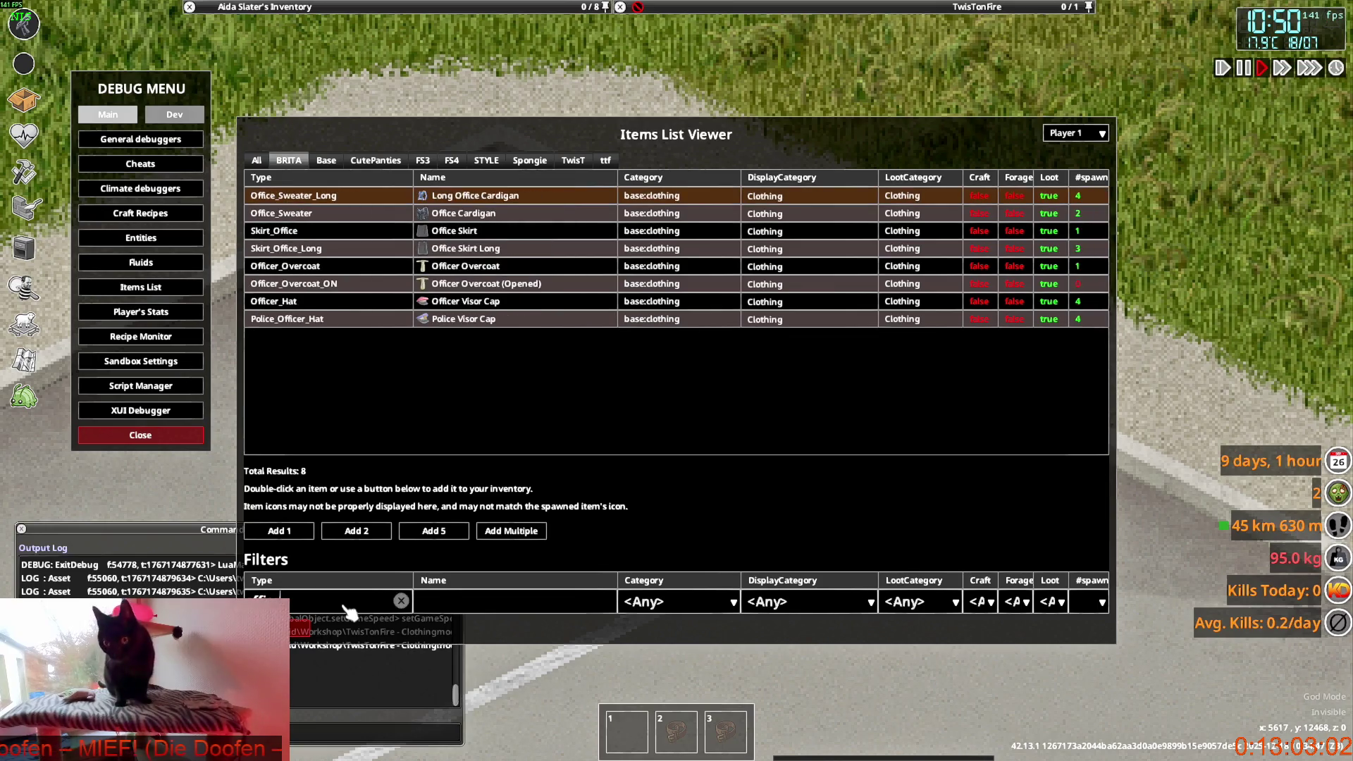
left_click(488, 269)
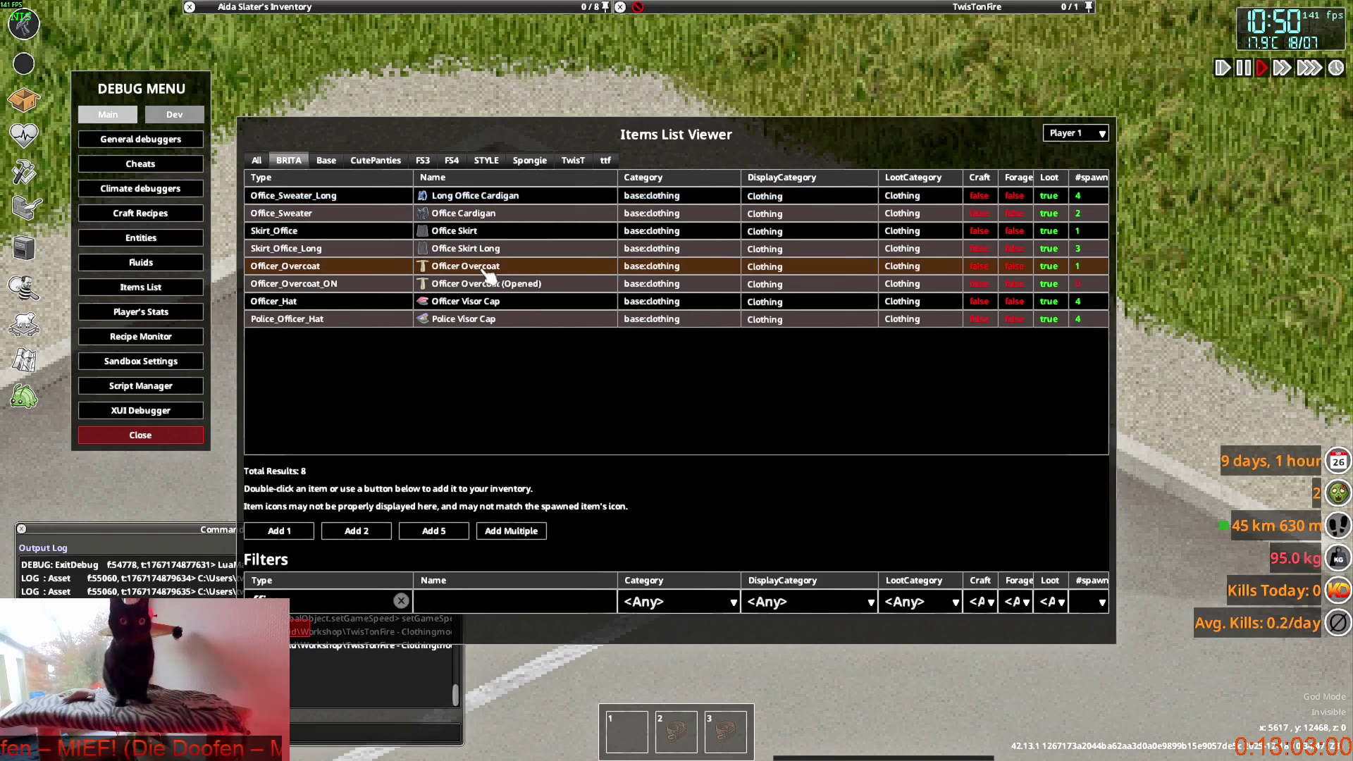
left_click(513, 532)
type("10")
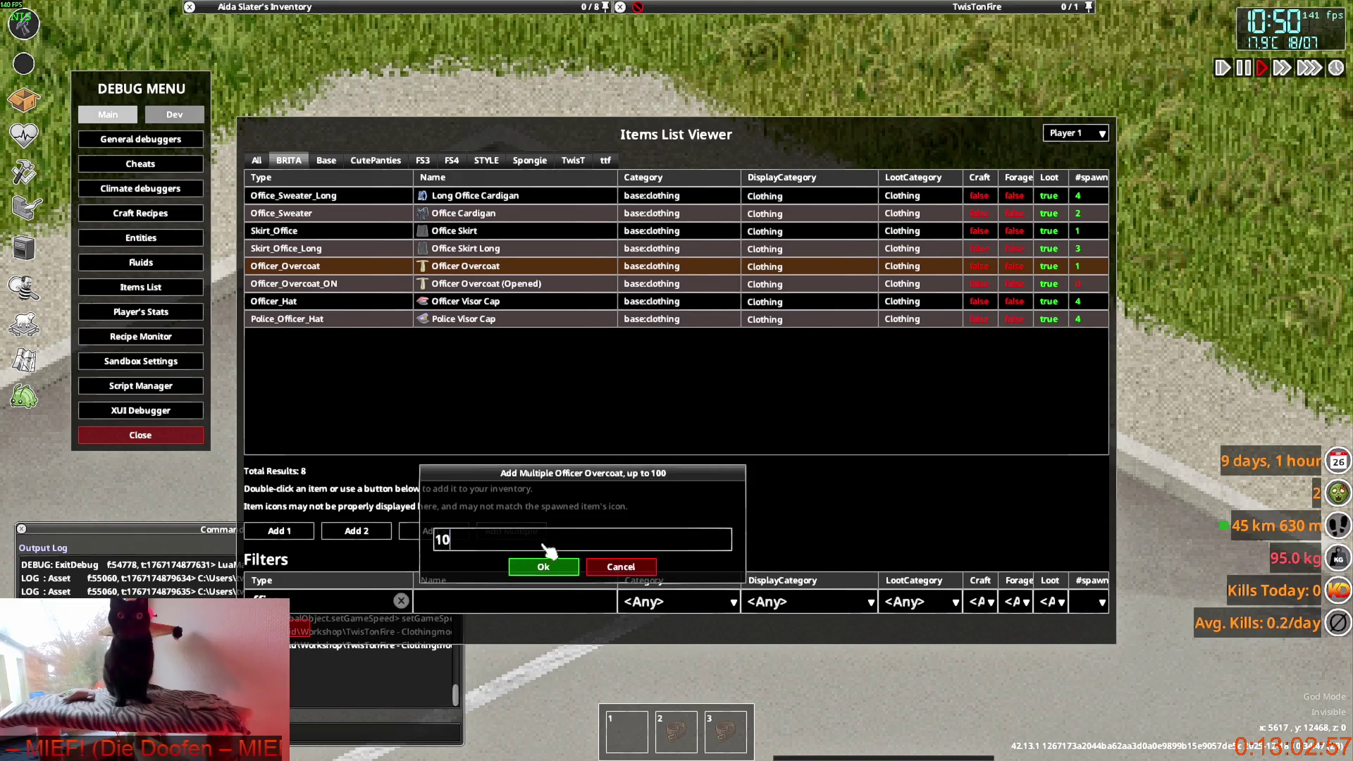
left_click(555, 565)
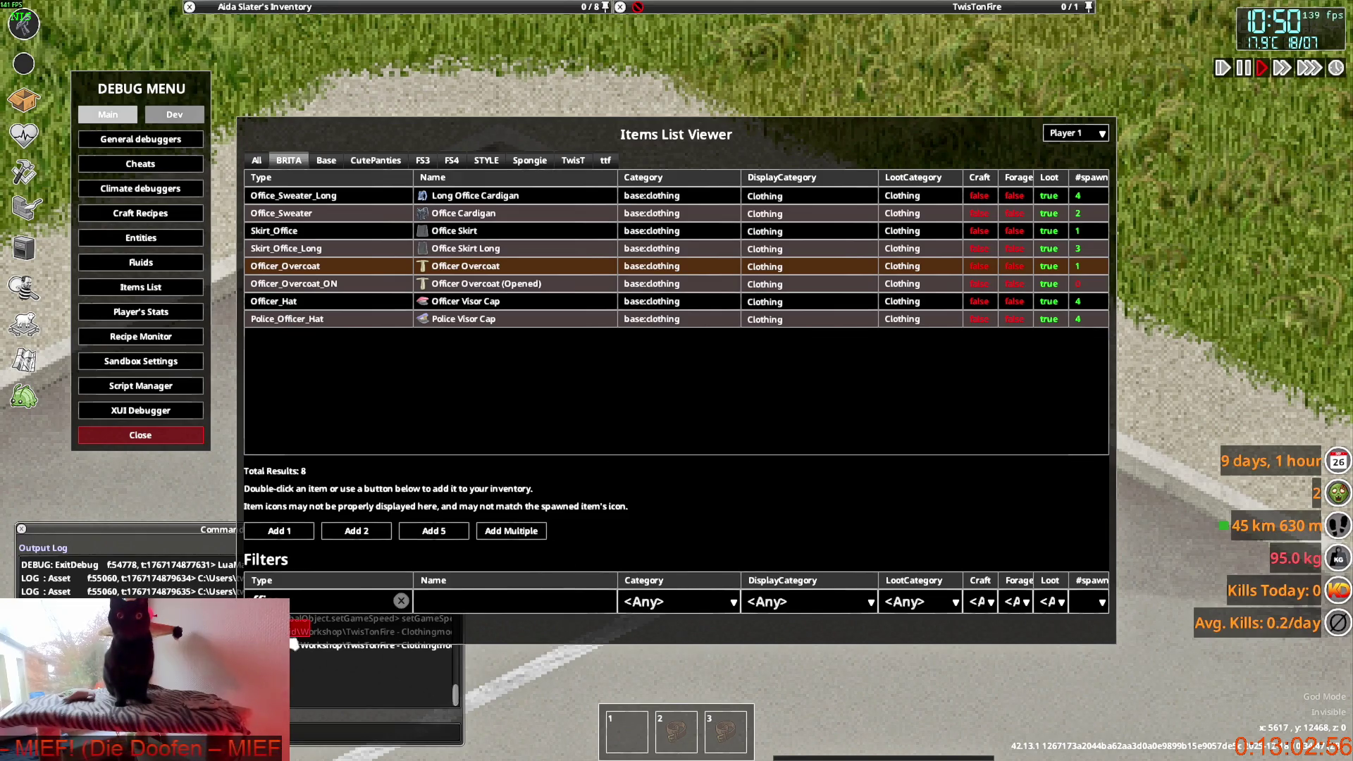
left_click(294, 638)
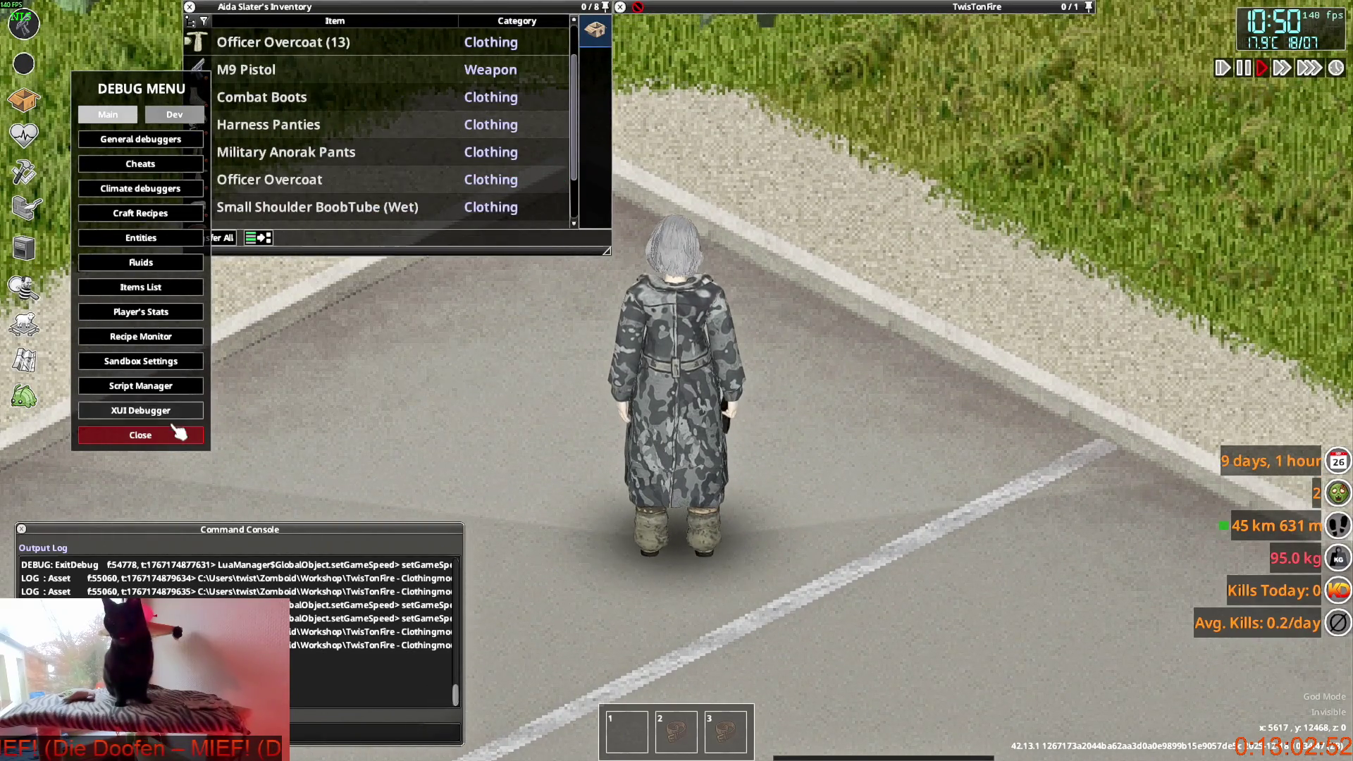
left_click(169, 433)
mouse_move(264, 7)
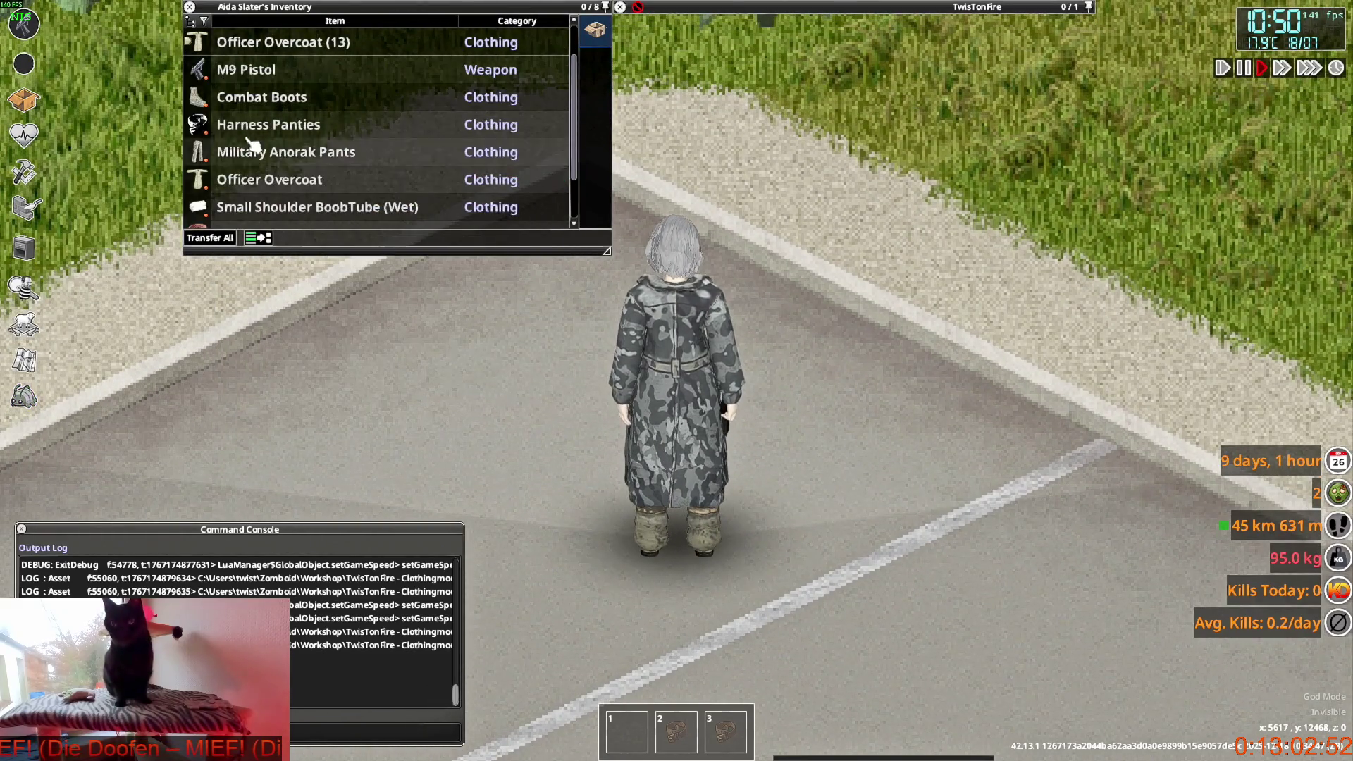
Expand the Officer Overcoat stack and wear one of the spawned coats
left_click(197, 42)
right_click(267, 96)
left_click(304, 138)
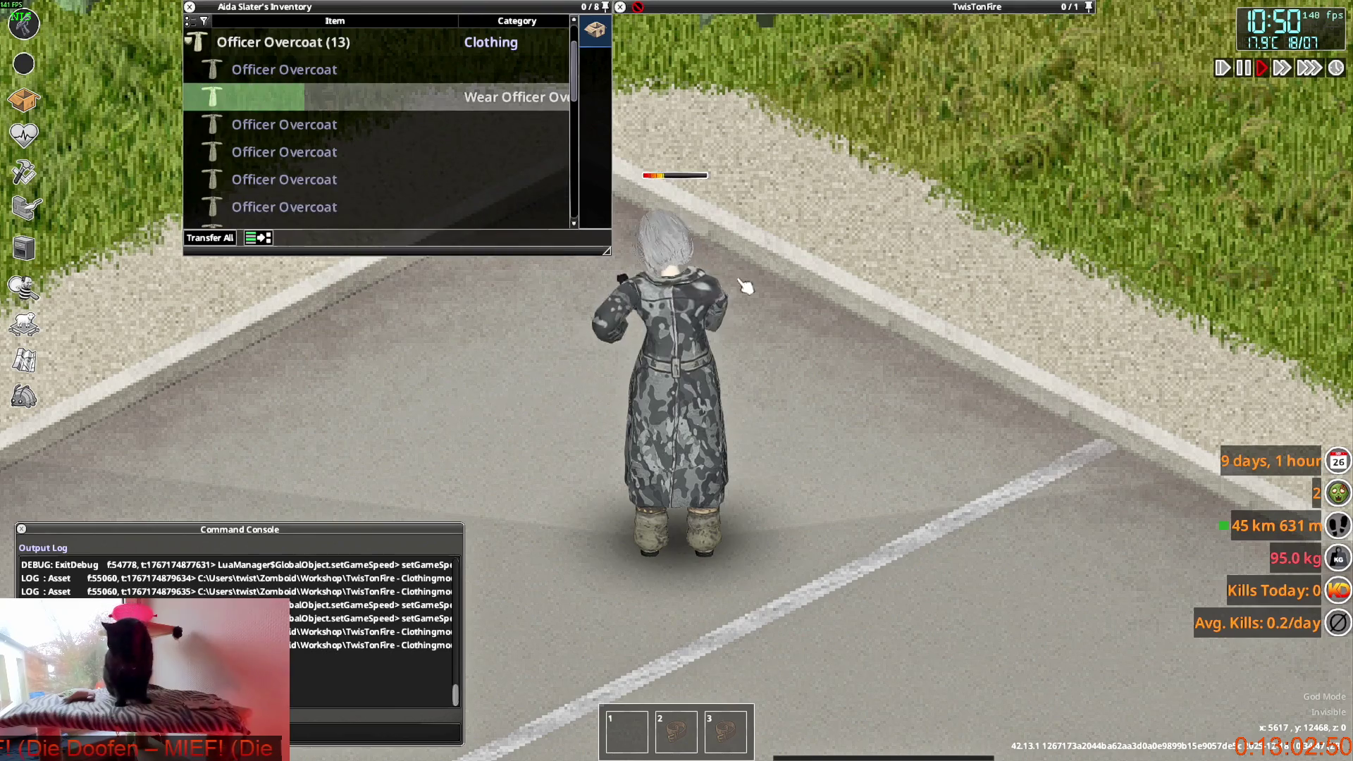
right_click(286, 162)
Wear the brown officer overcoat, walk around to check it, then Alt+Tab back to Blender
left_click(336, 208)
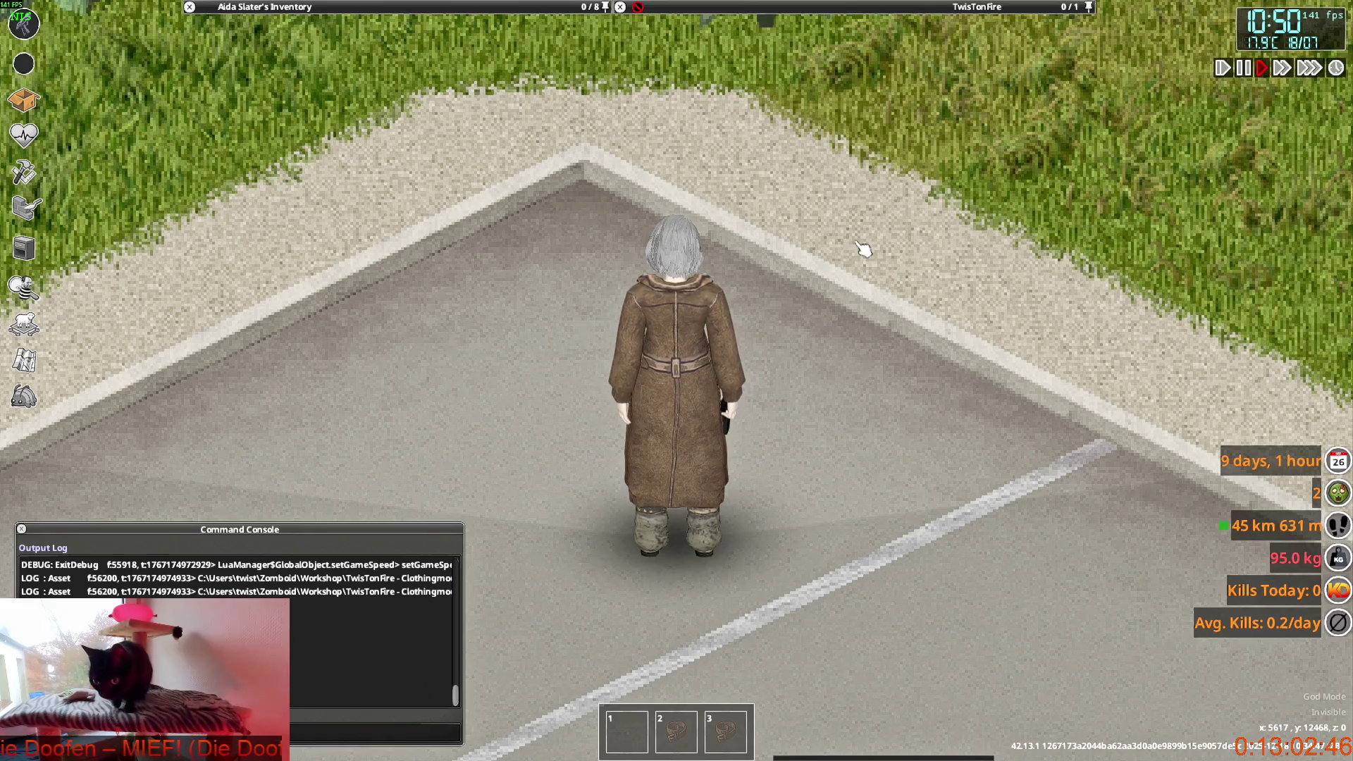
key("w")
key("s")
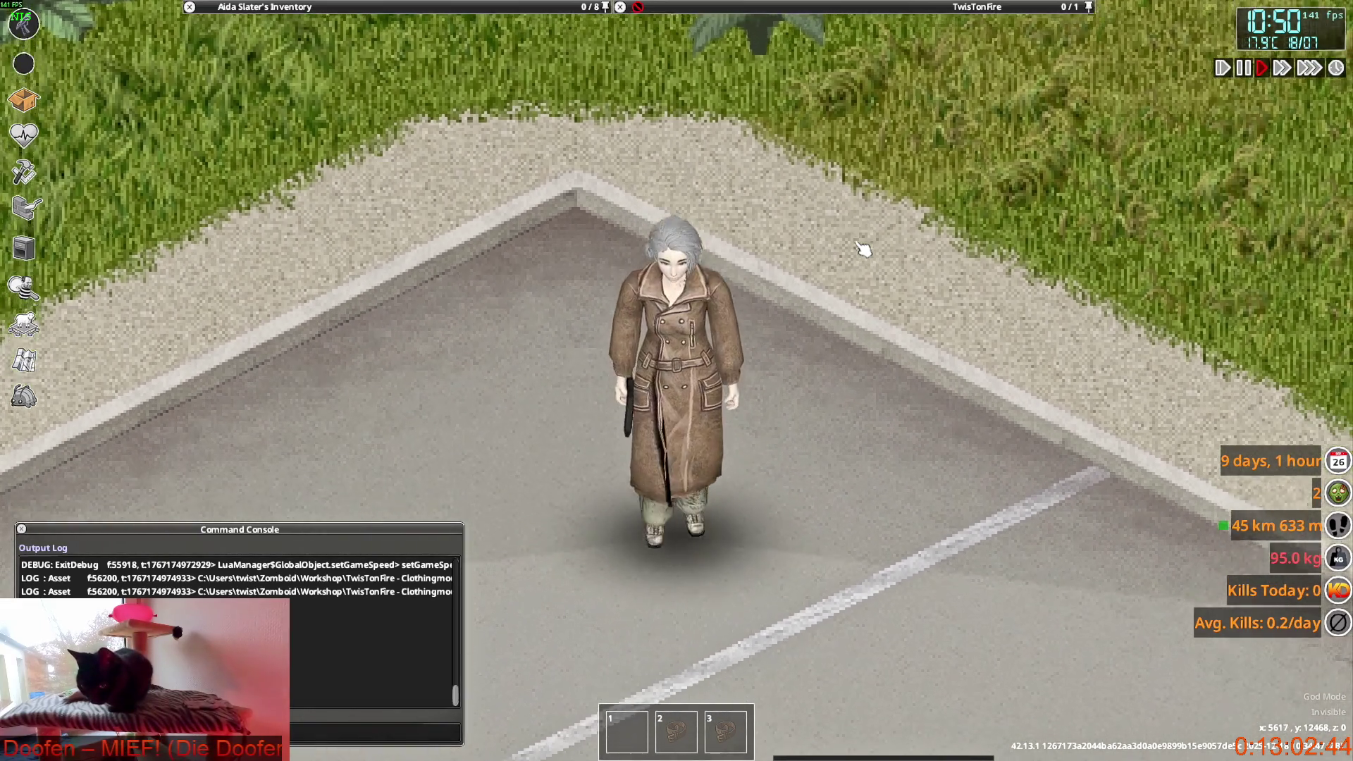
key("s")
key("w")
key("w")
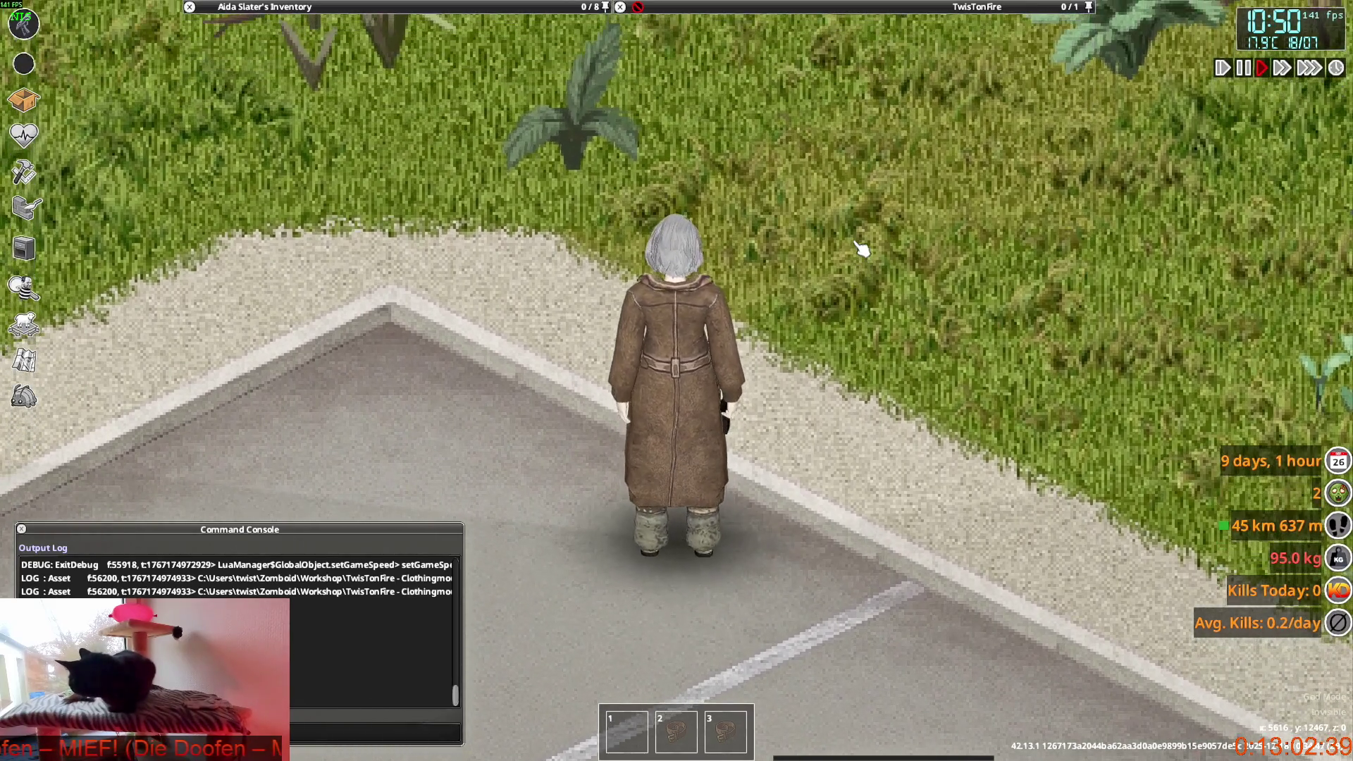
key("w")
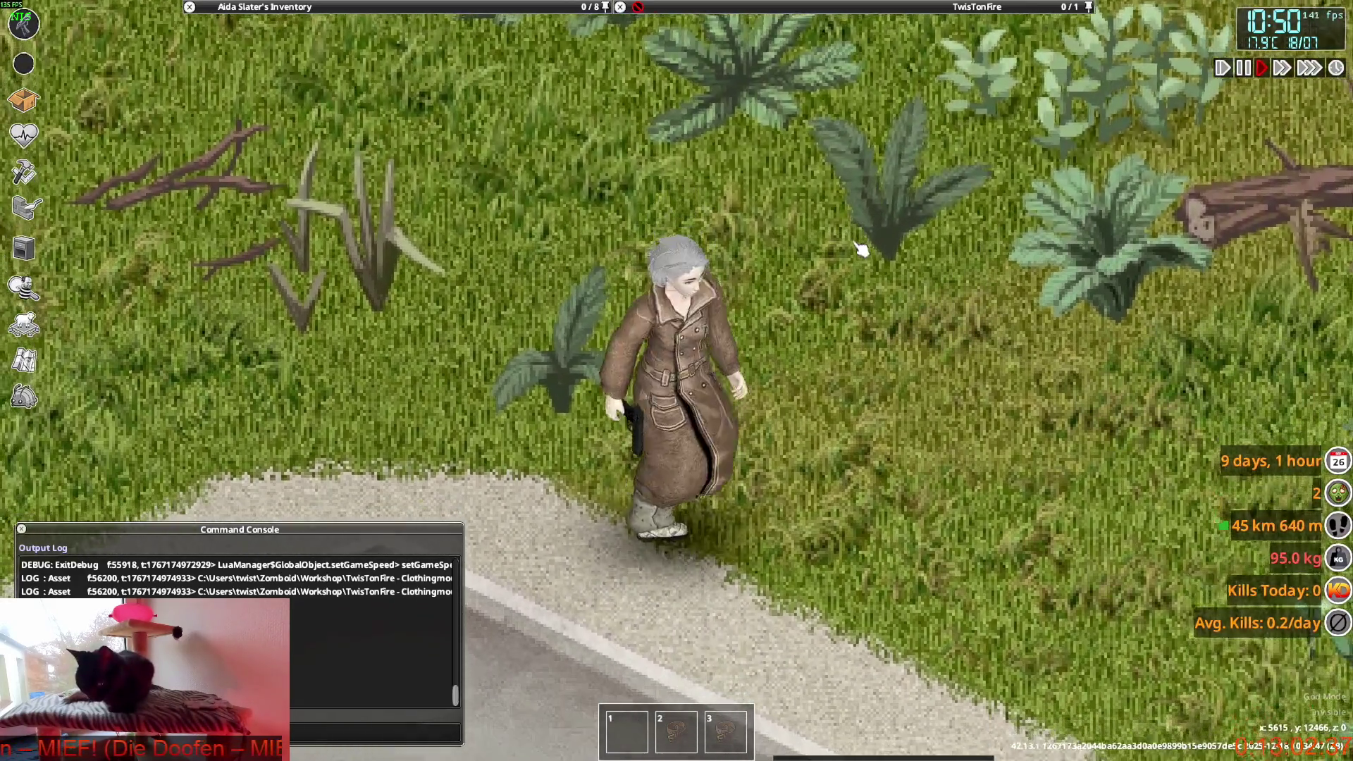
key("s")
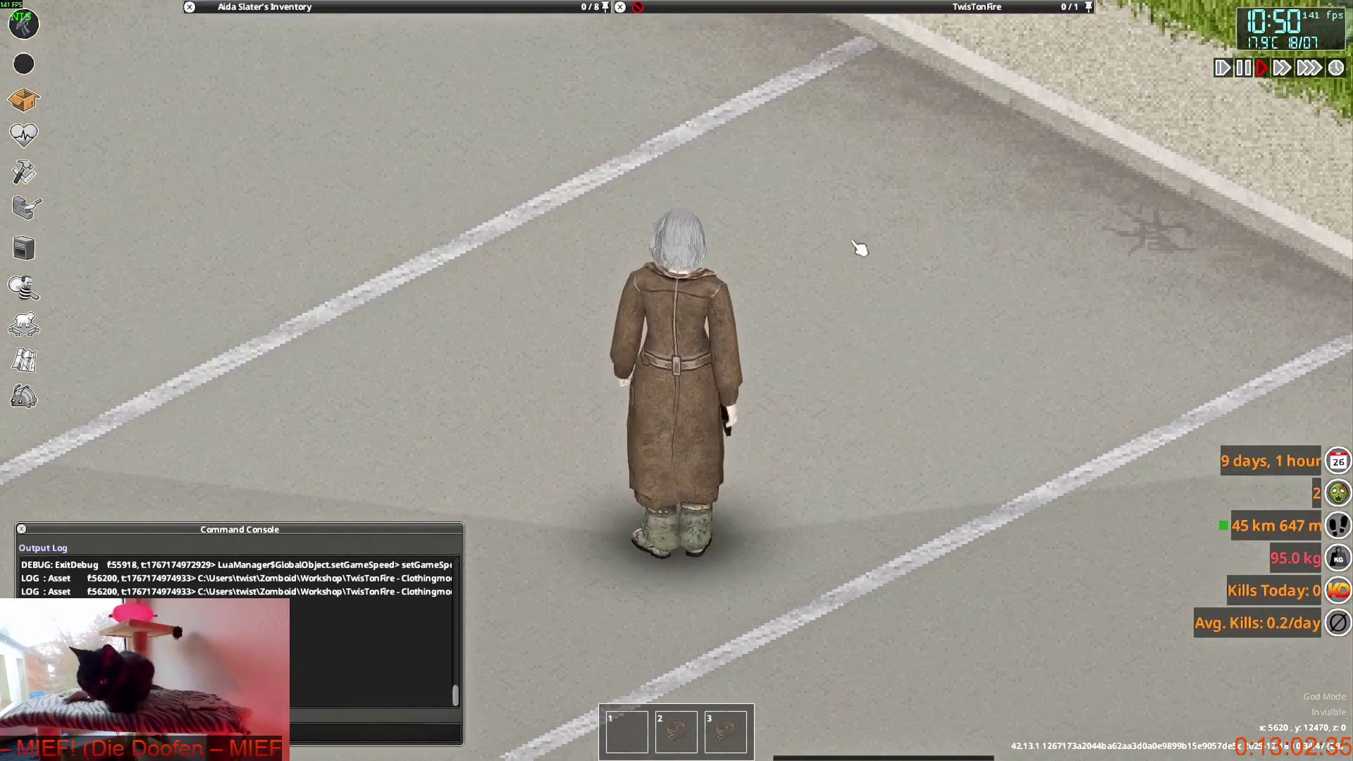
key("alt+Tab")
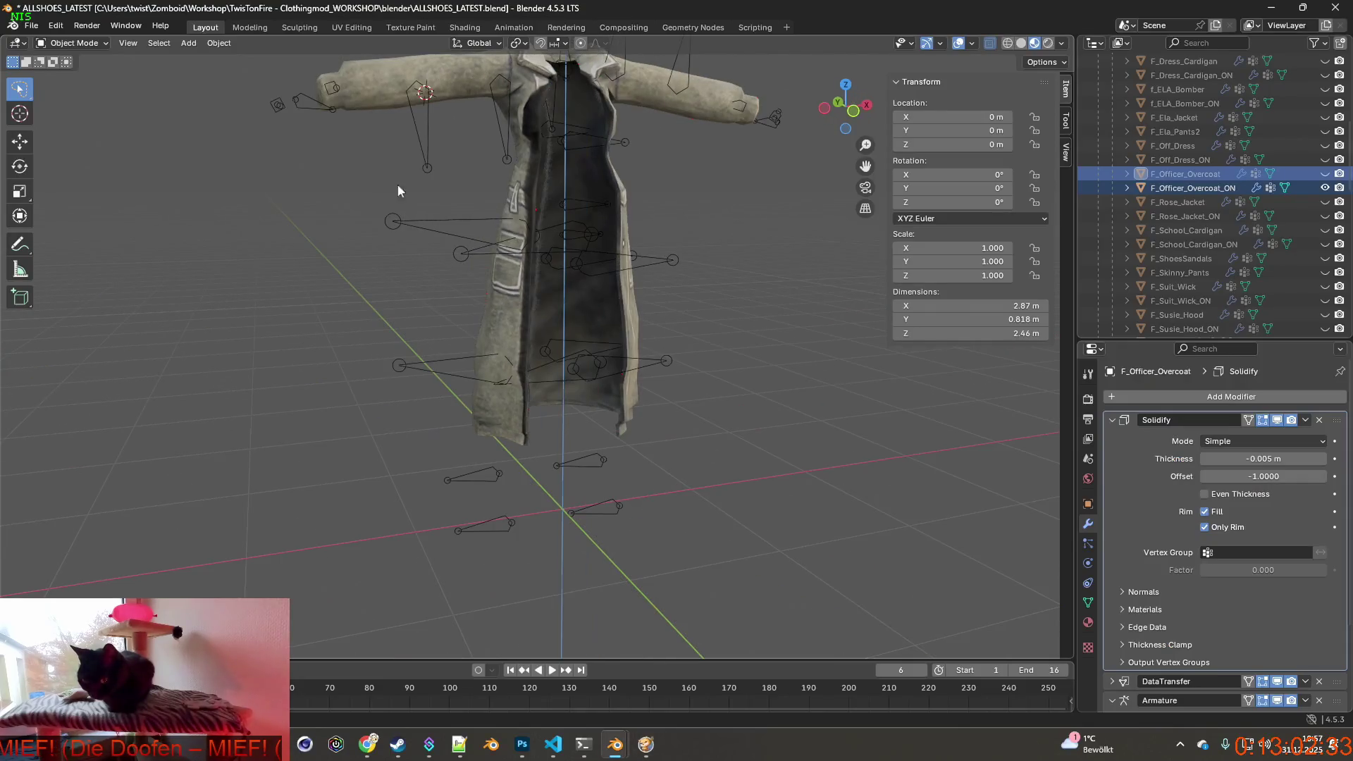
Dismiss the undo history, inspect the lower hem seam edge up close, deselect all, and orbit back out
left_click(53, 25)
mouse_move(91, 69)
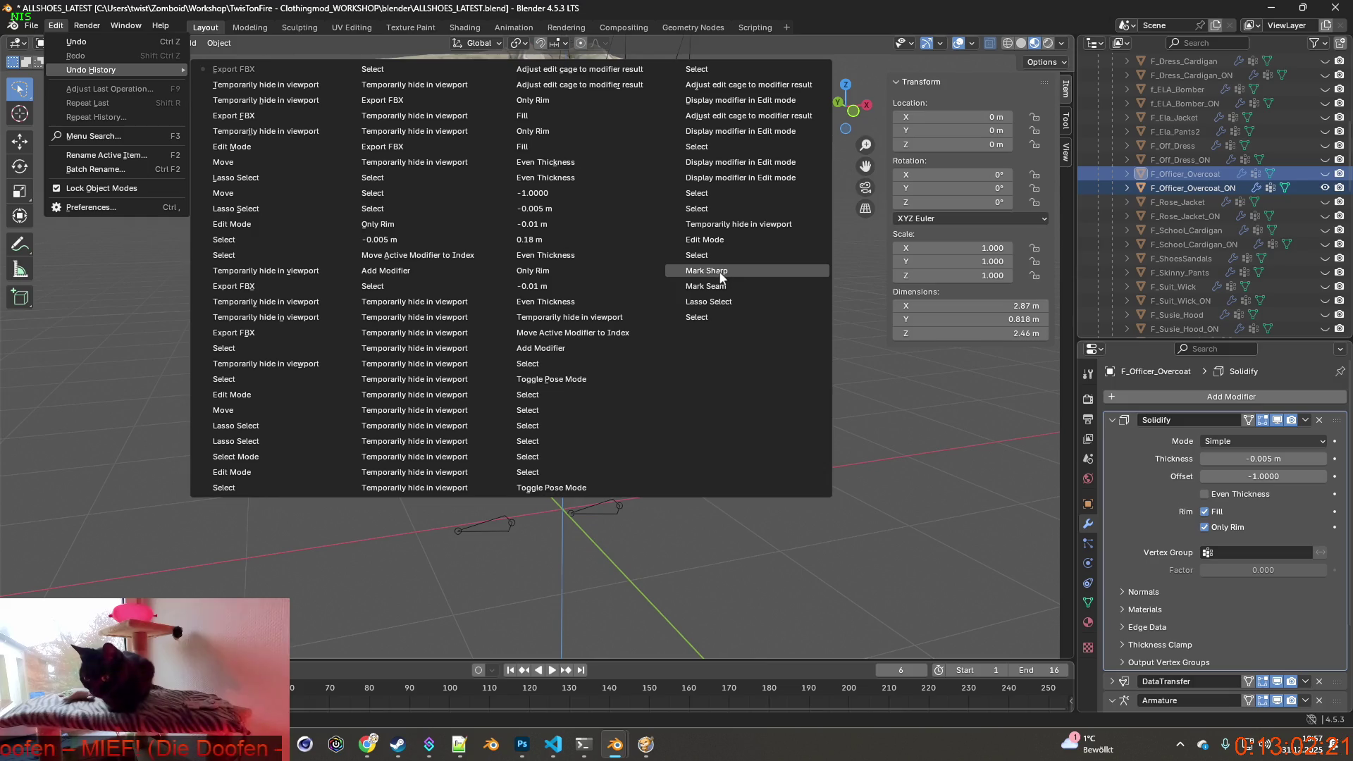
left_click(709, 301)
mouse_move(708, 302)
middle_mouse_down()
mouse_move(605, 310)
mouse_move(725, 409)
middle_mouse_up()
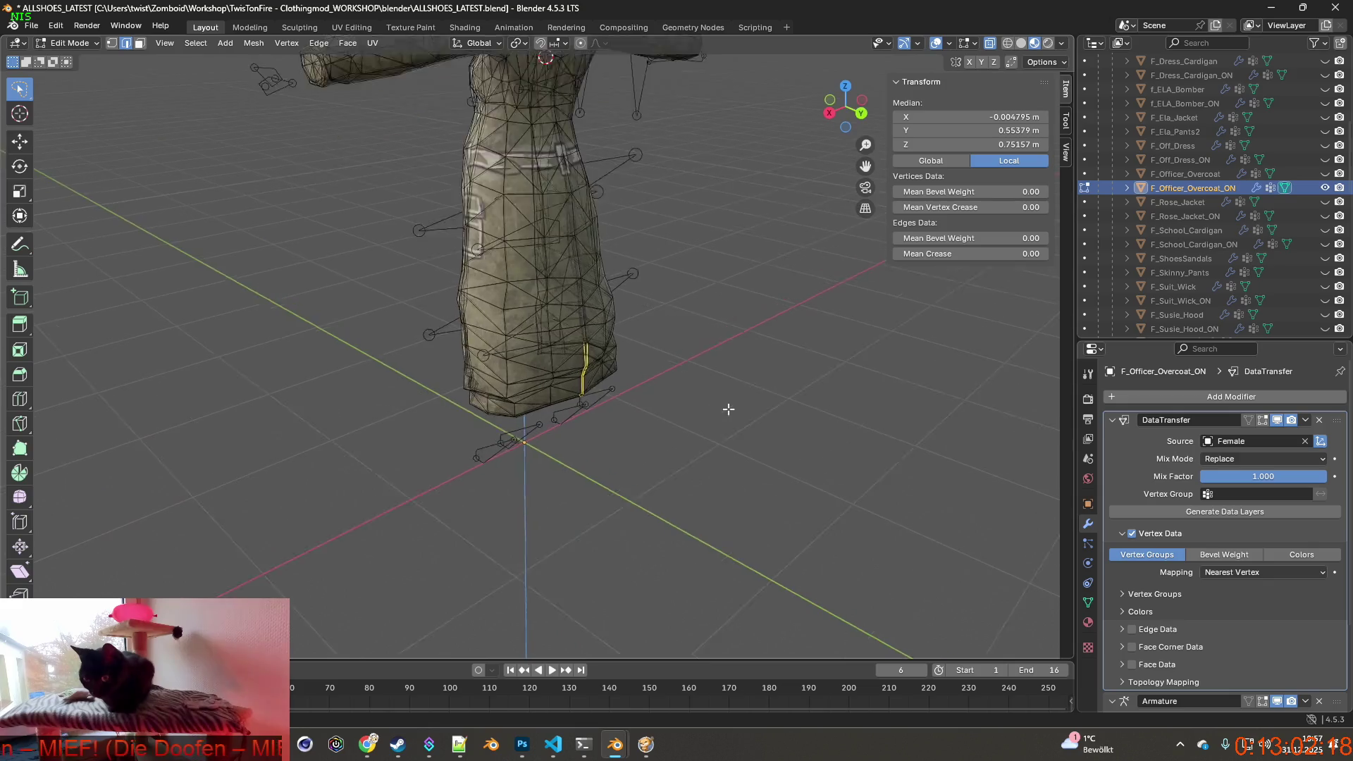
scroll(725, 409, "up", 5)
middle_click_drag(164, 58, 641, 383)
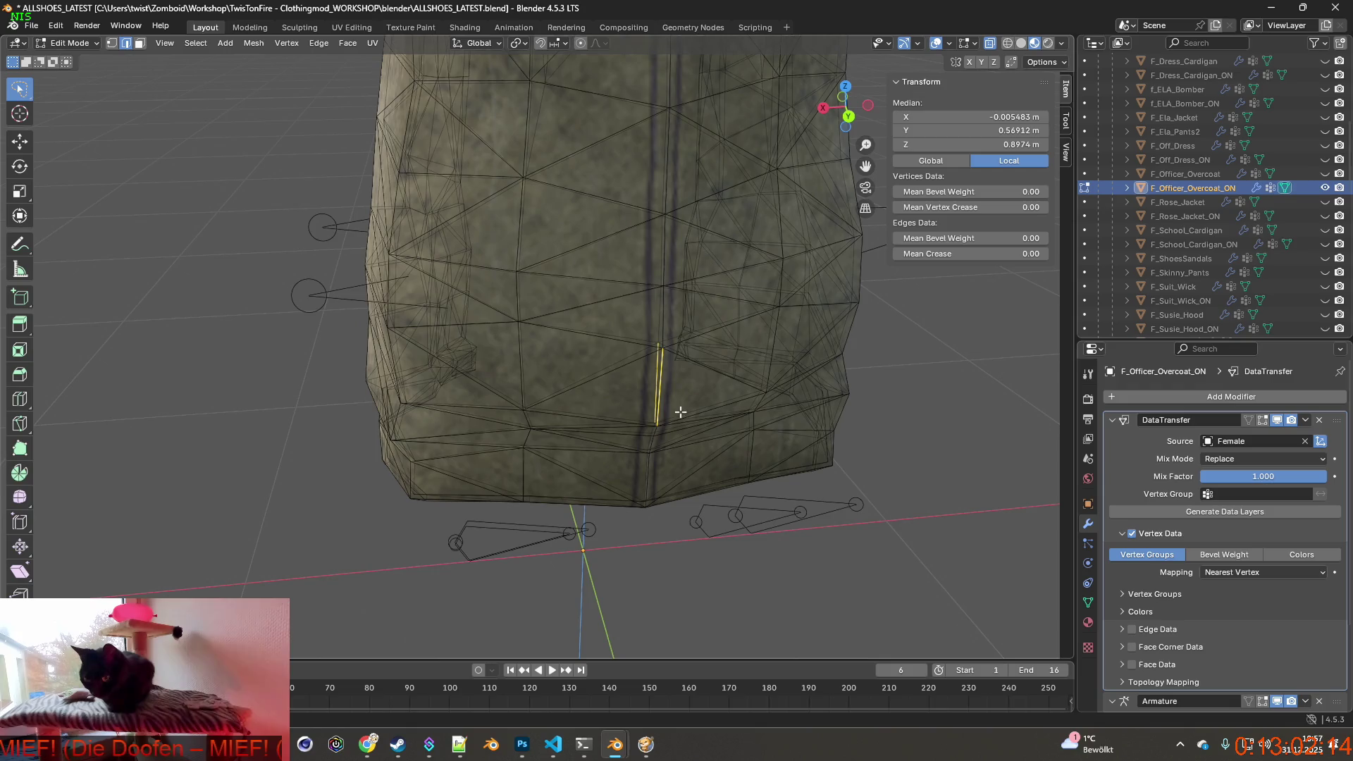
scroll(679, 411, "down", 2)
key("alt+a")
mouse_move(610, 395)
middle_mouse_down()
mouse_move(679, 342)
mouse_move(912, 298)
middle_mouse_up()
scroll(634, 338, "down", 3)
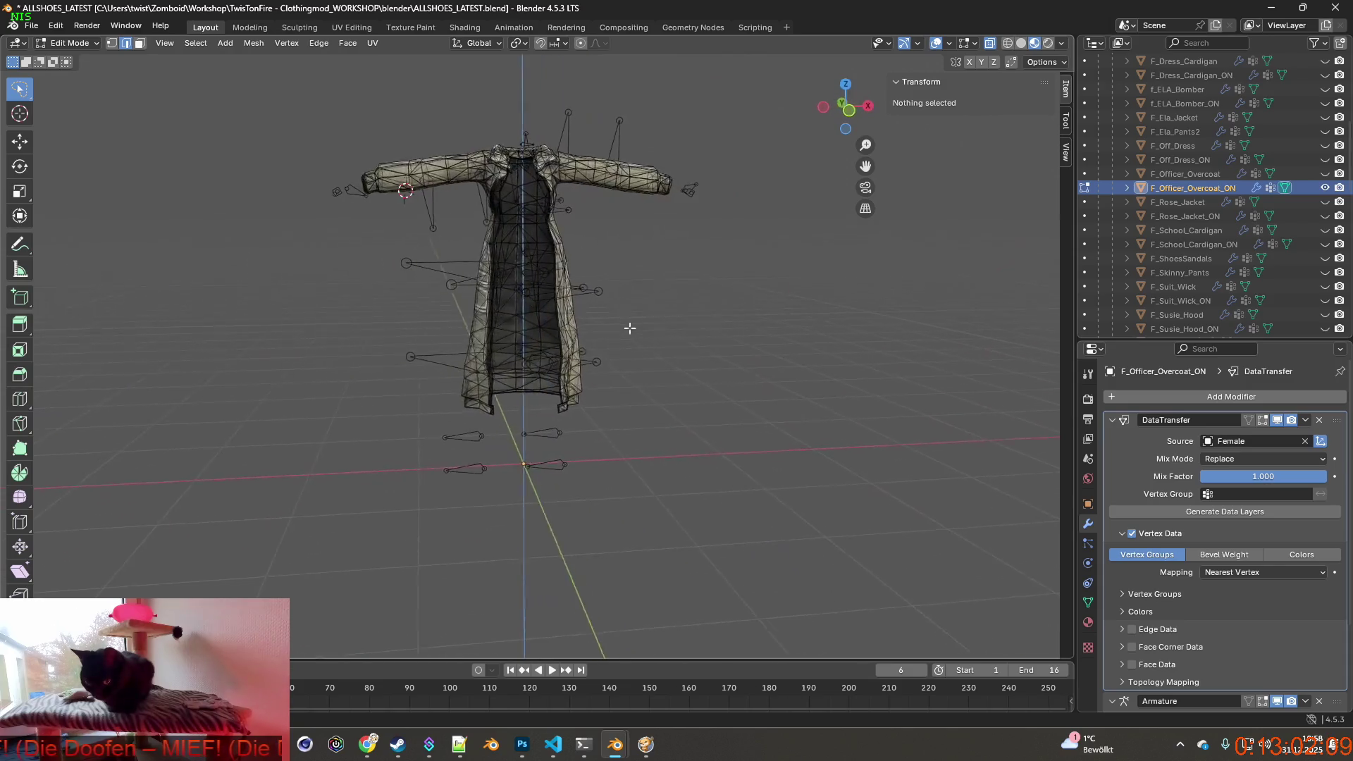
Export the plain coat to F_Officer_Overcoat_ON.fbx
left_click(38, 29)
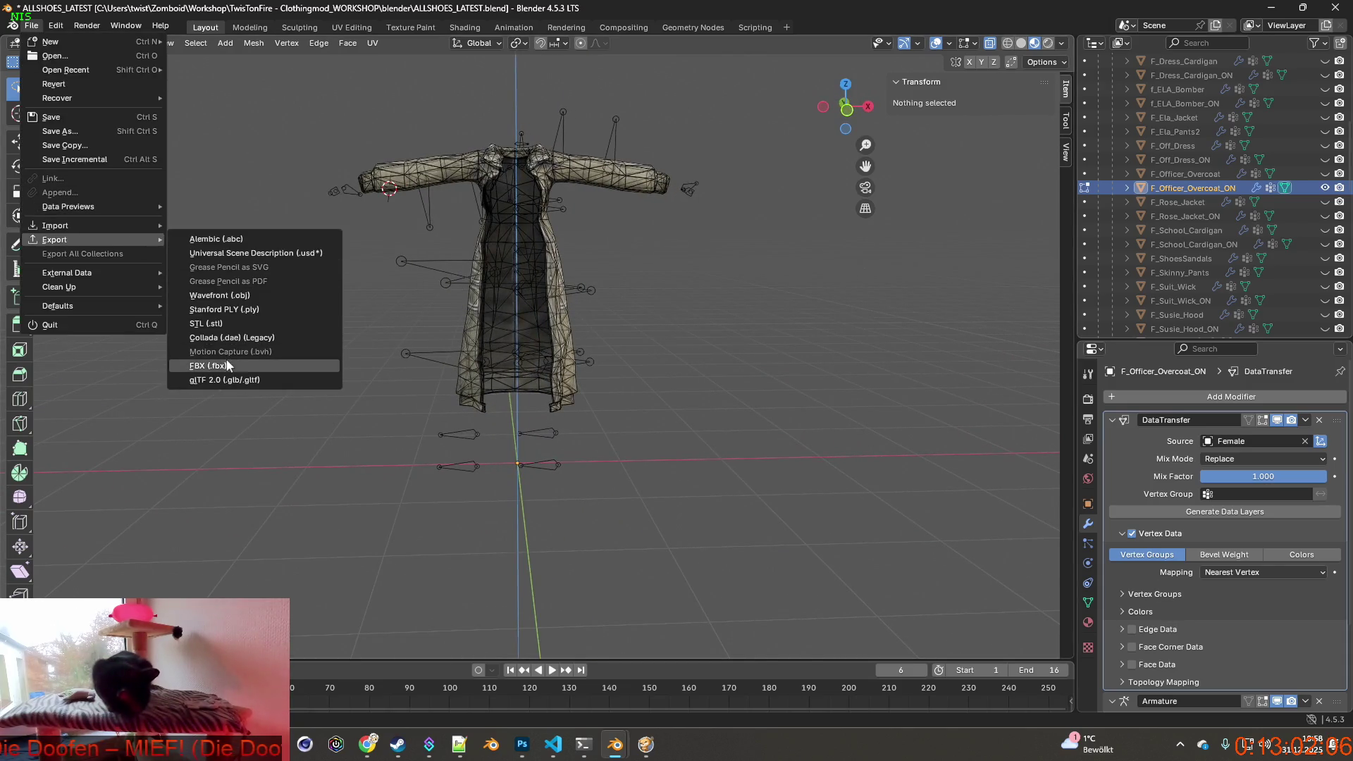
left_click(212, 364)
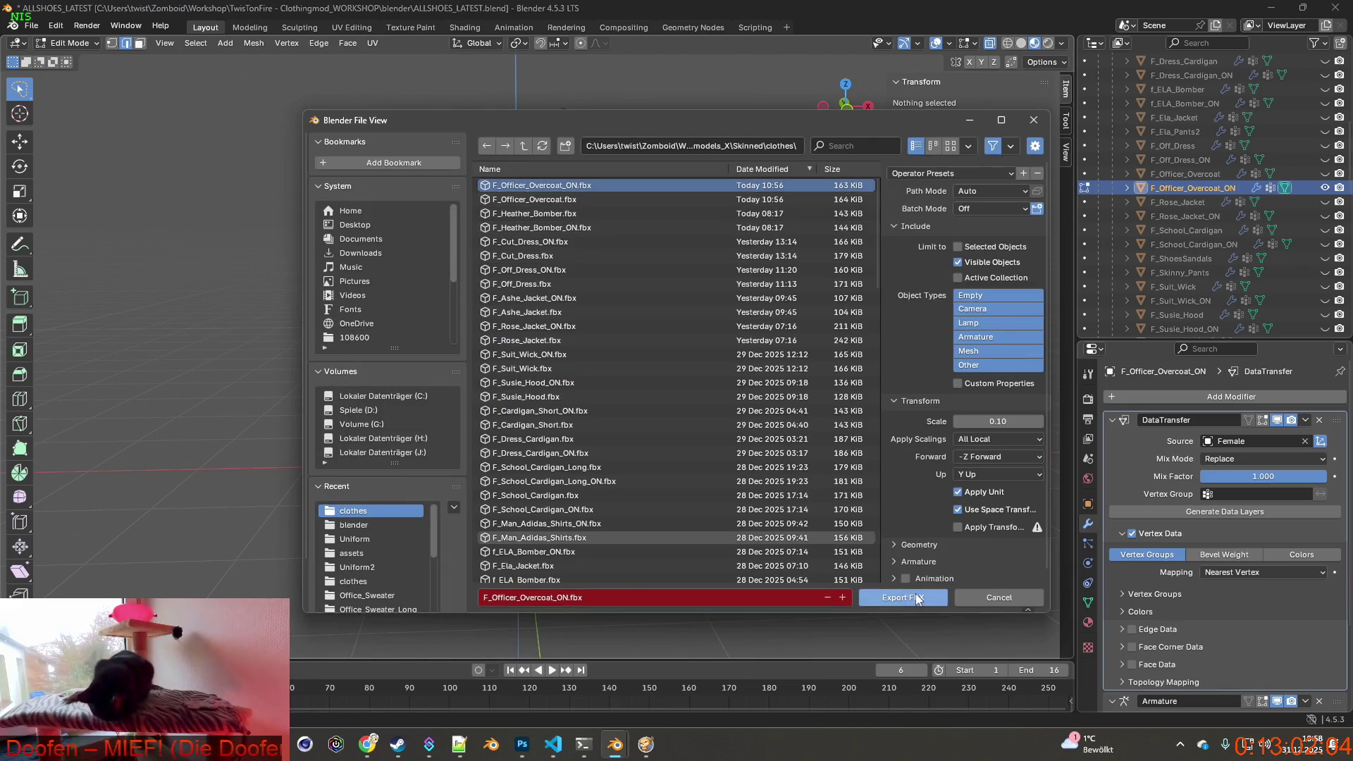
left_click(898, 597)
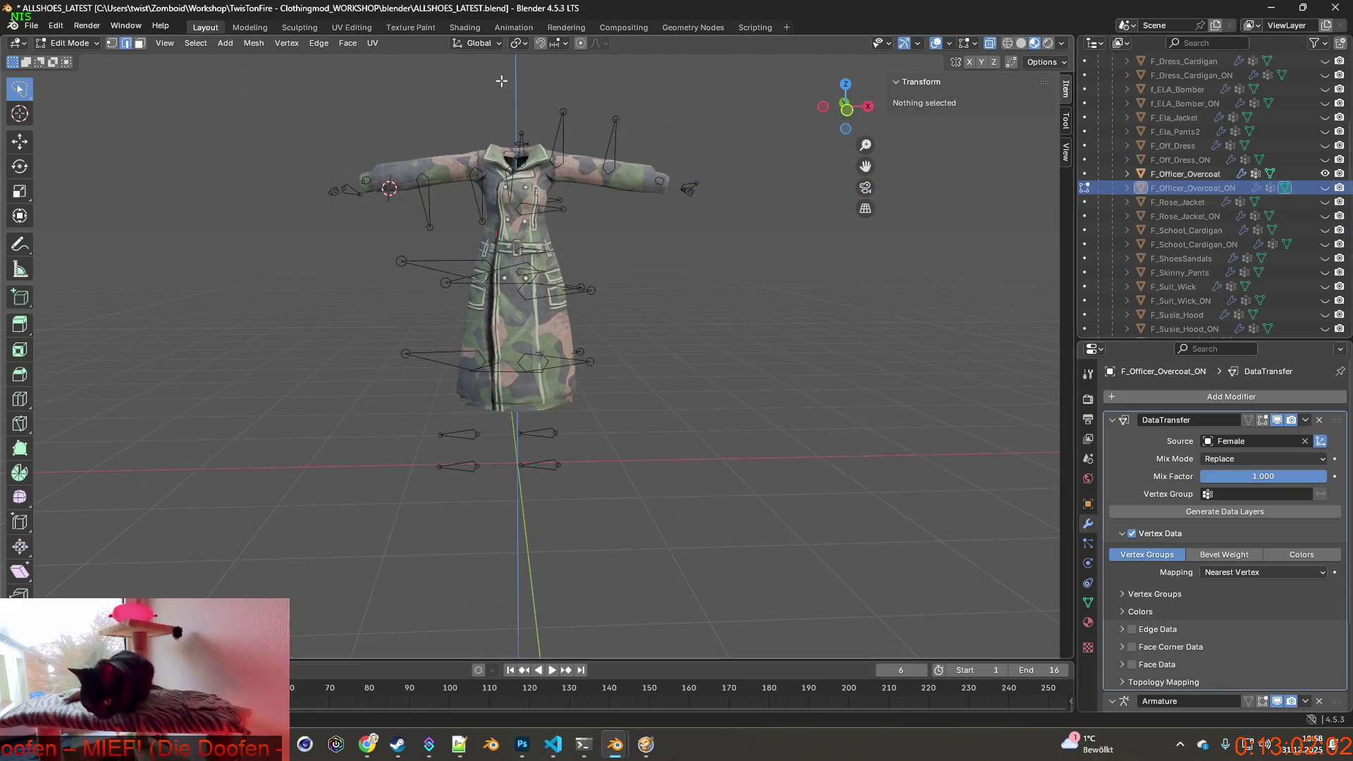
Export the camo coat to F_Officer_Overcoat.fbx and Alt+Tab to the game
left_click(41, 27)
mouse_move(55, 240)
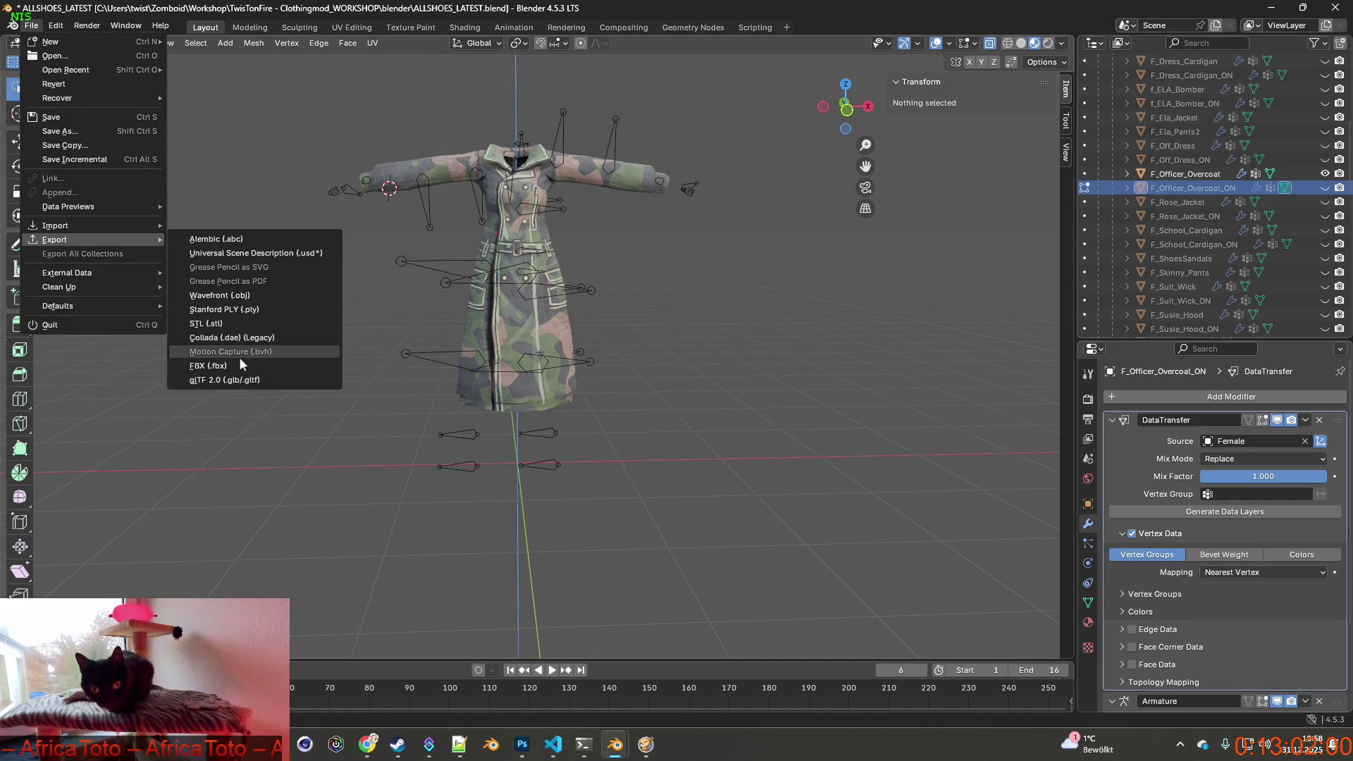
left_click(239, 364)
left_click(591, 199)
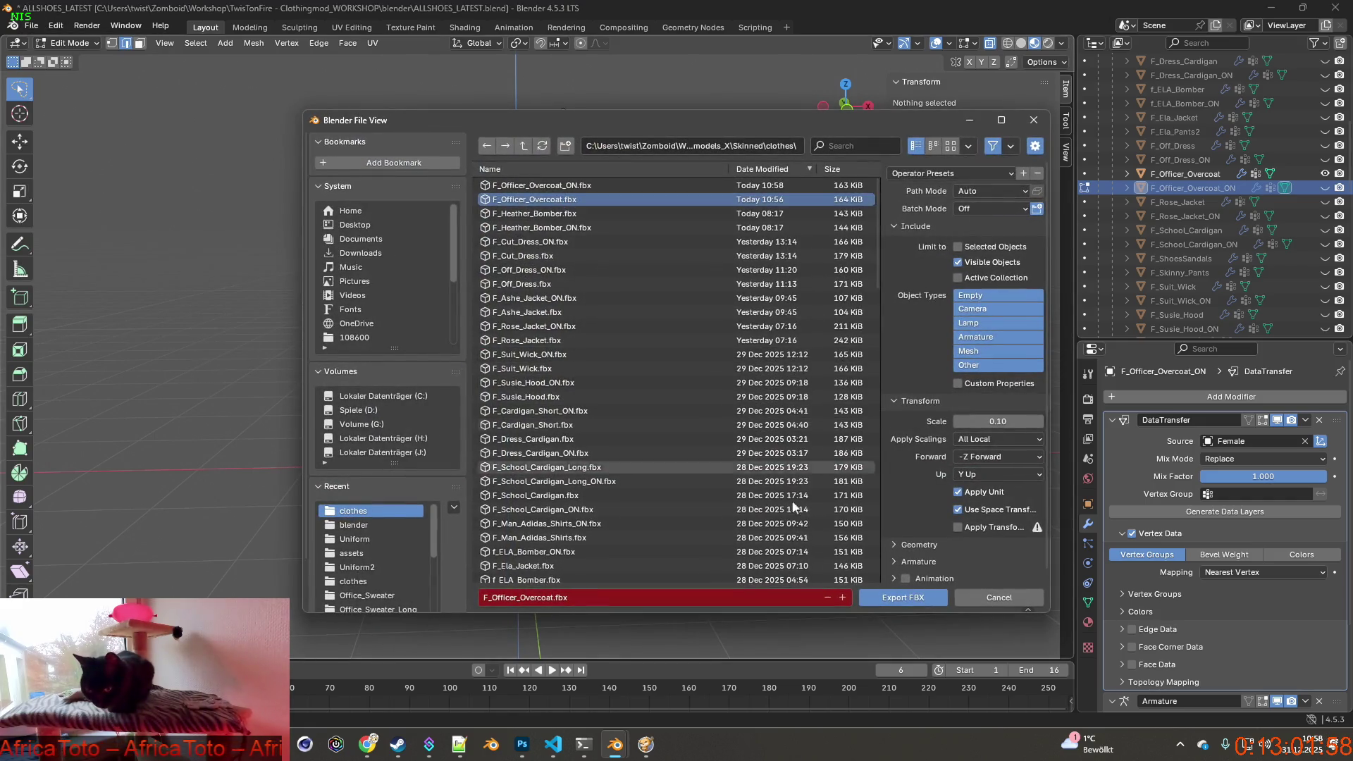
left_click(902, 598)
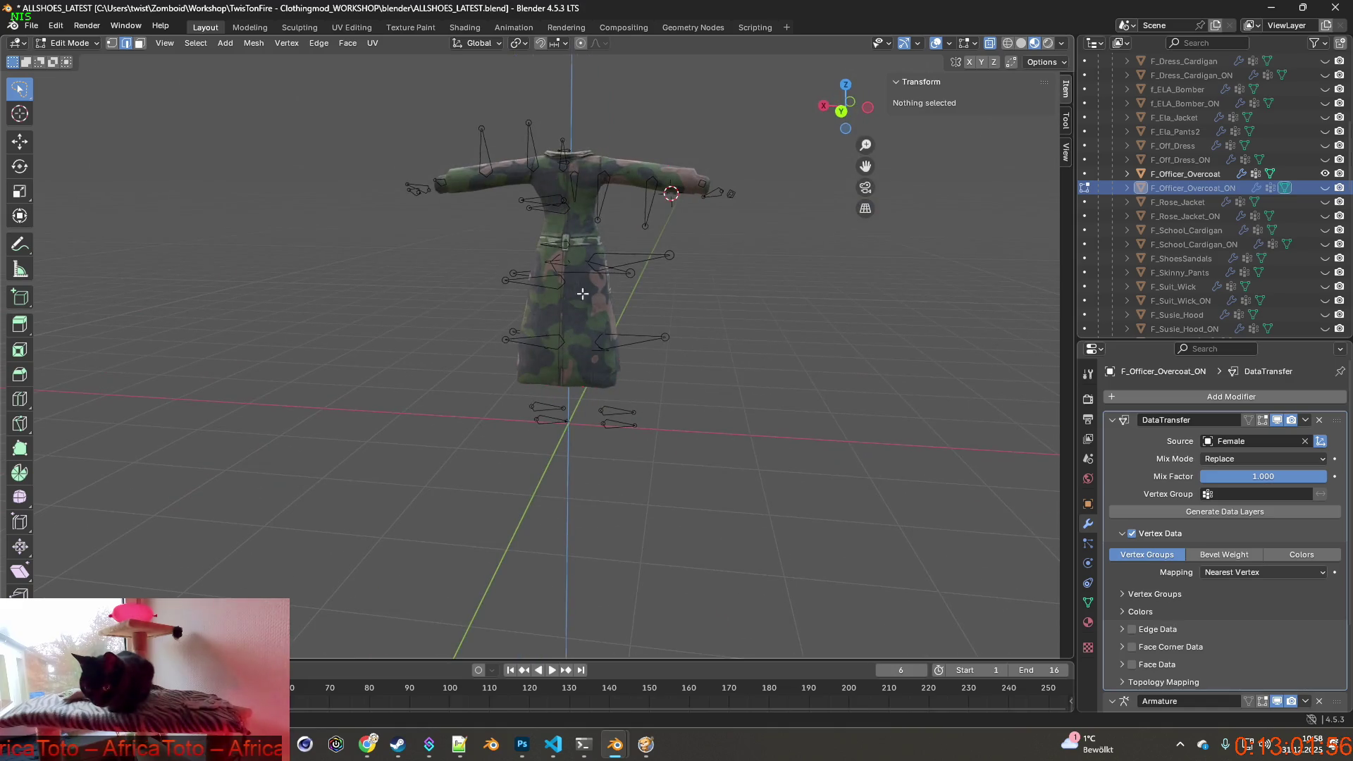
scroll(582, 293, "up", 3)
scroll(592, 317, "up", 2)
scroll(624, 410, "down", 1)
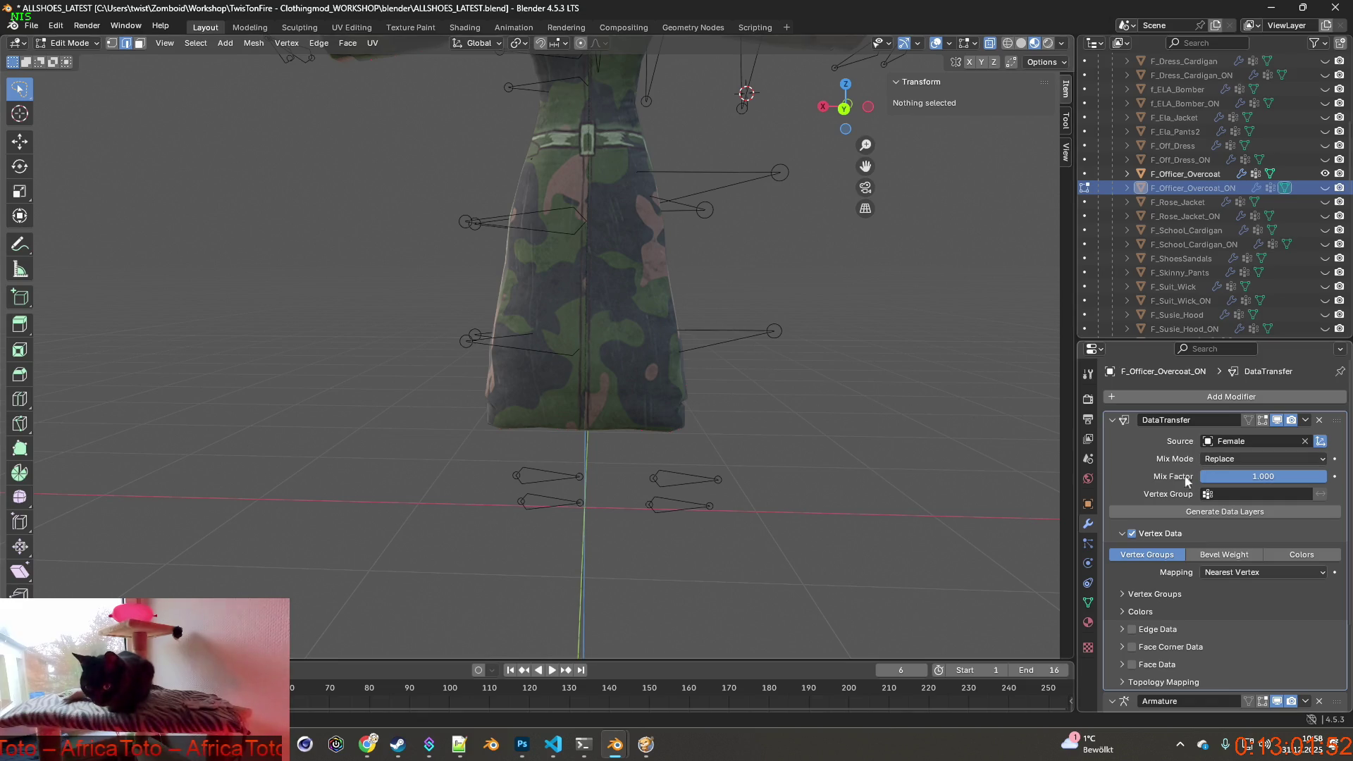
key("alt+Tab")
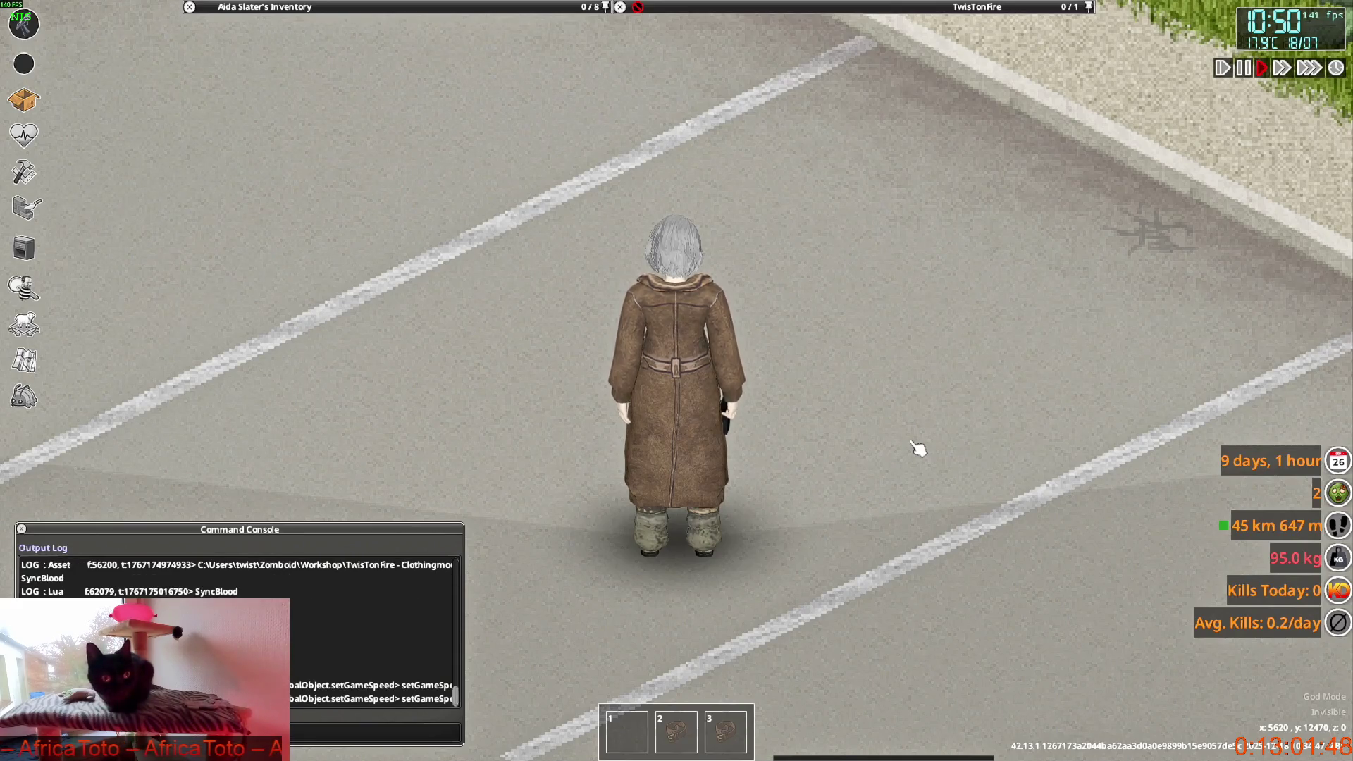
Walk the character in all directions to inspect the closed brown overcoat front and back
key("w")
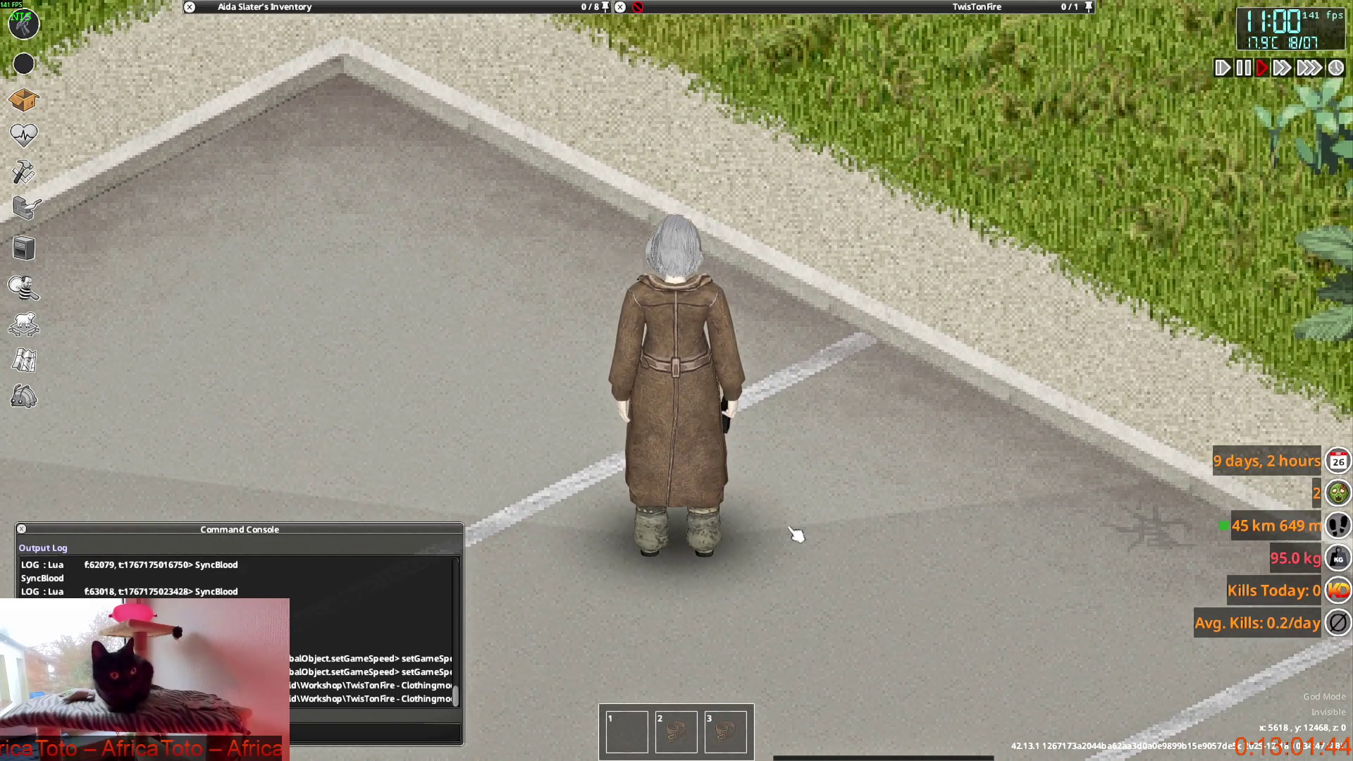
key("s")
key("w")
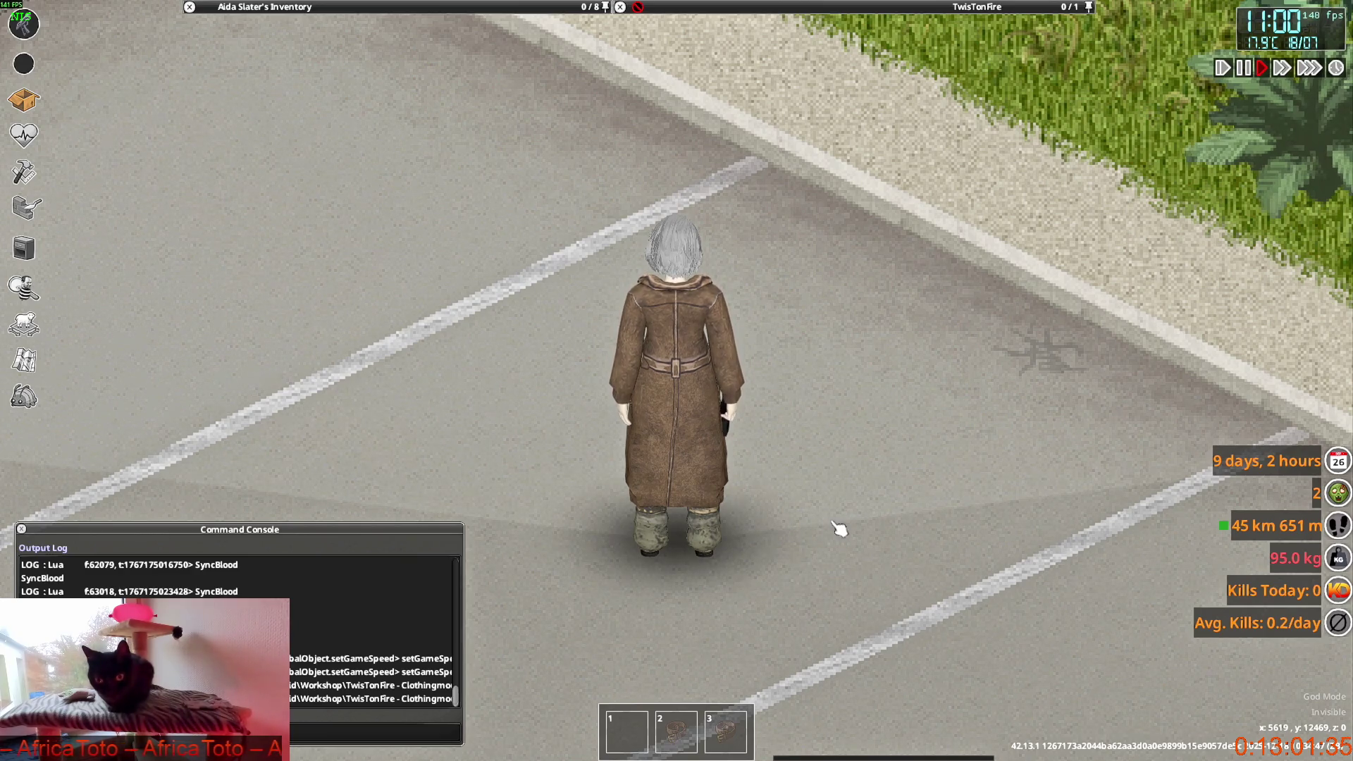
key("s")
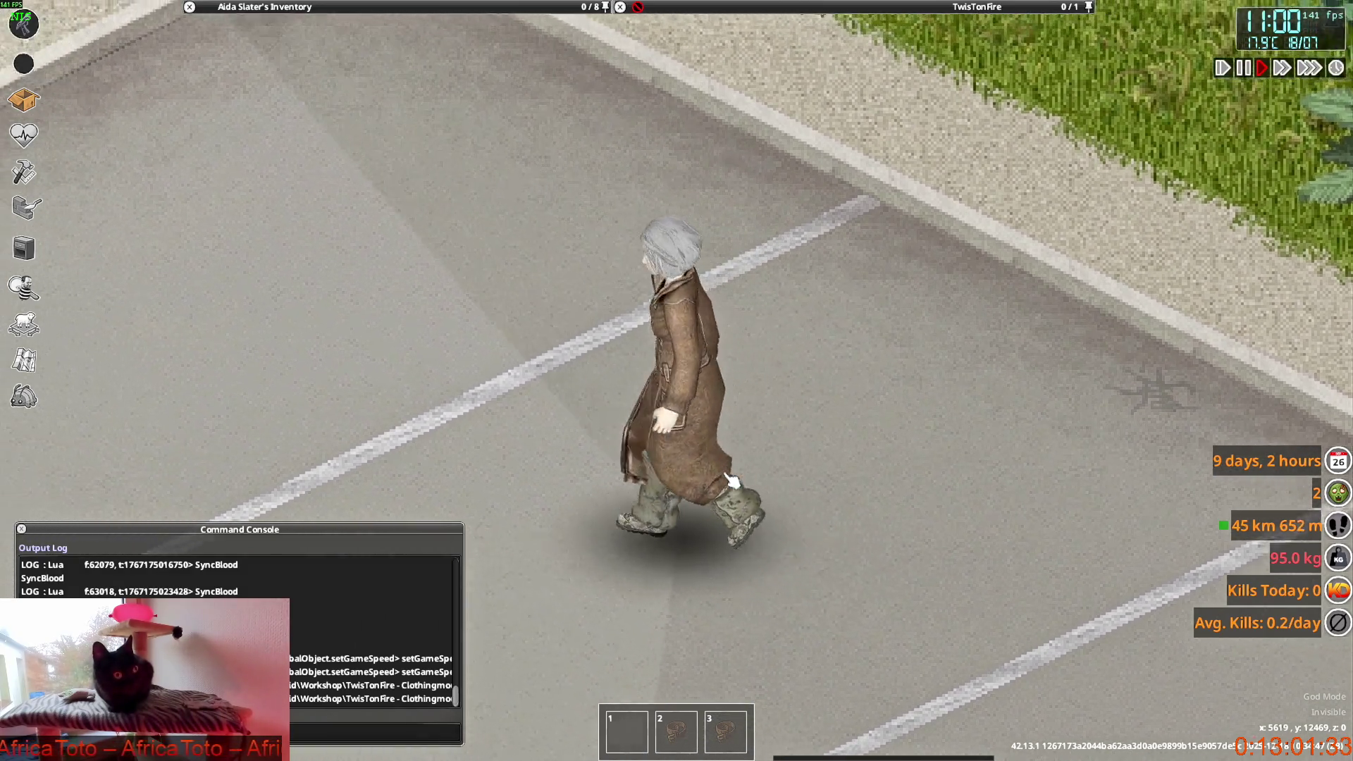
key("w")
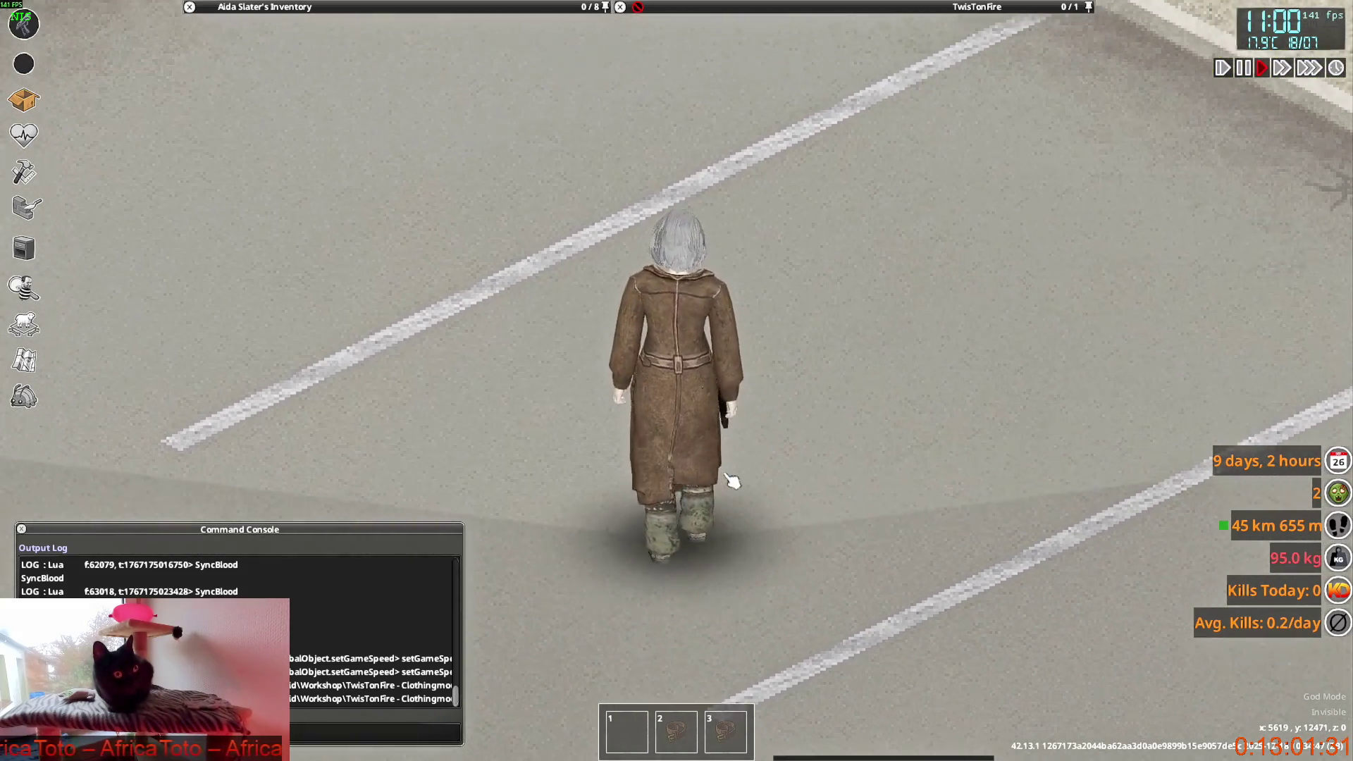
key("a")
key("s")
key("d")
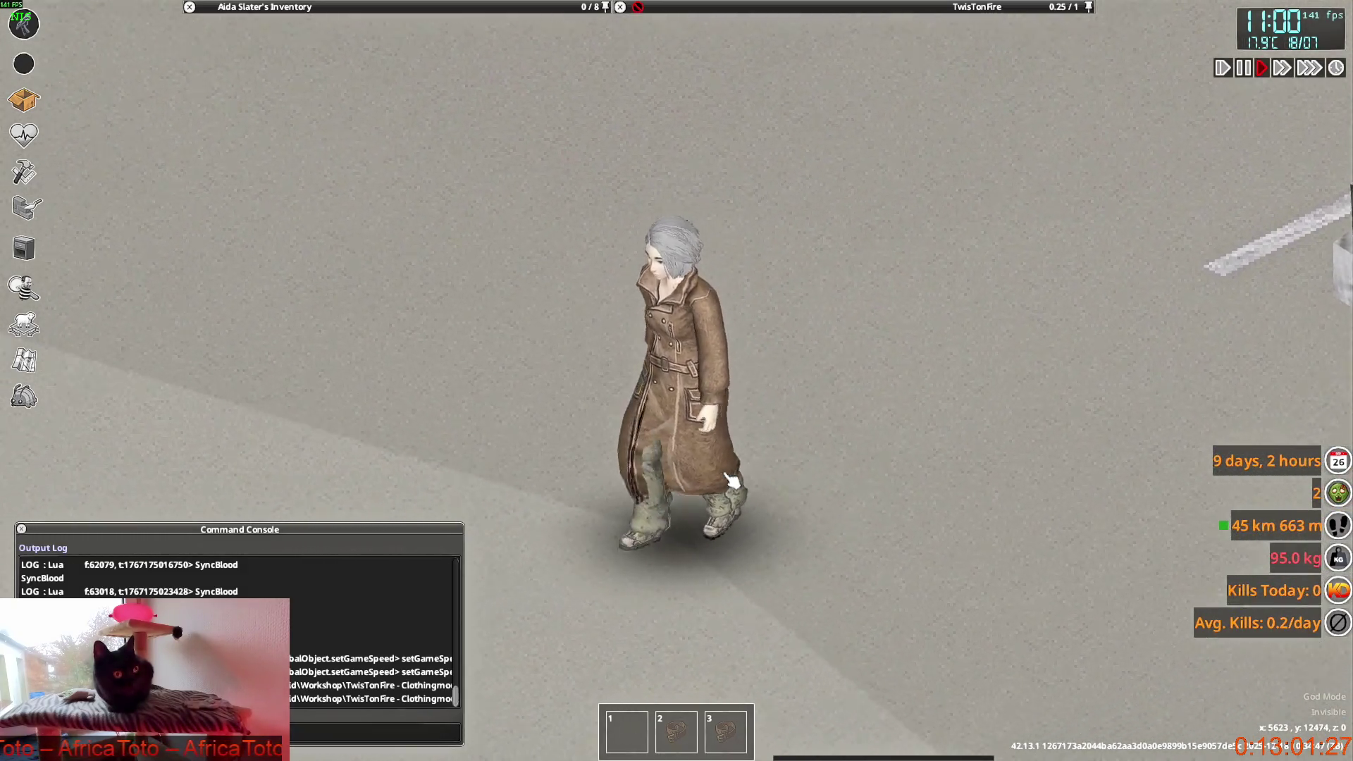
key("s")
key("d")
key("w")
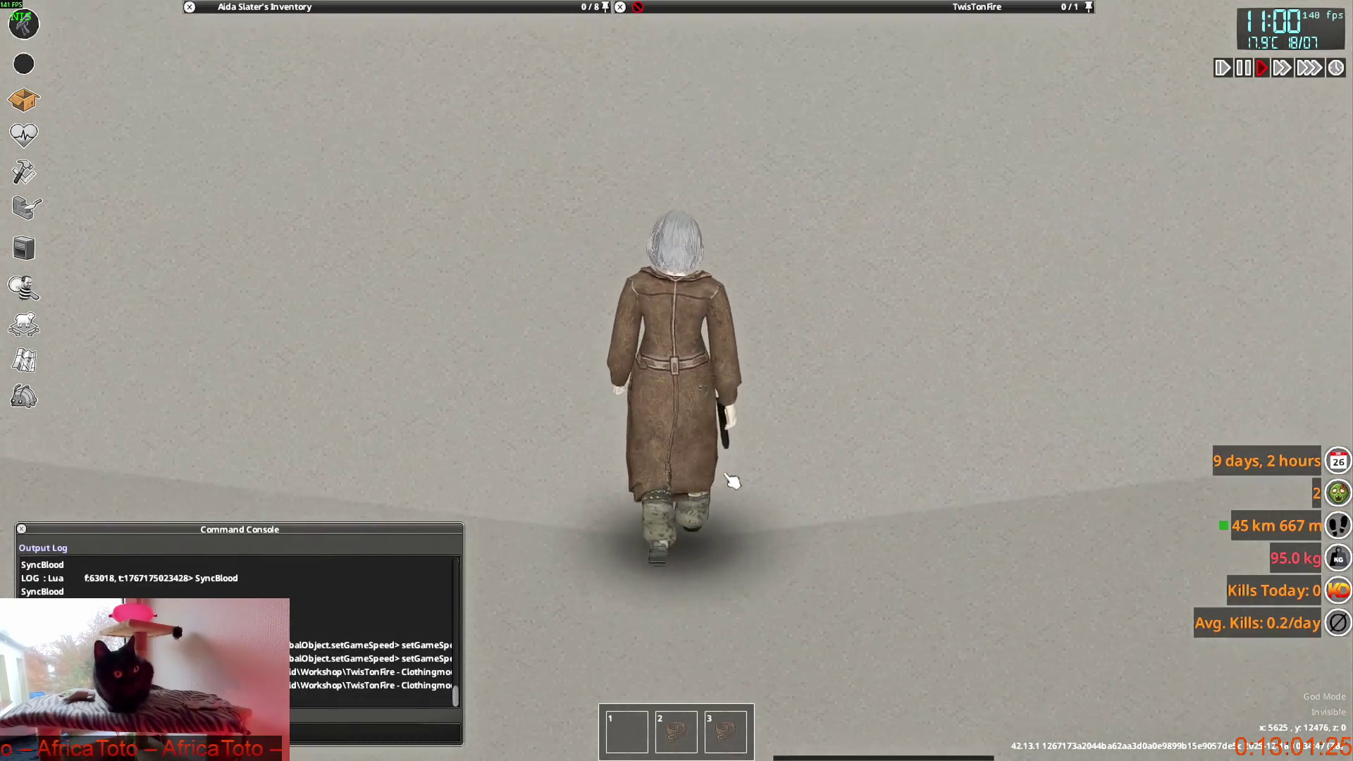
key("w")
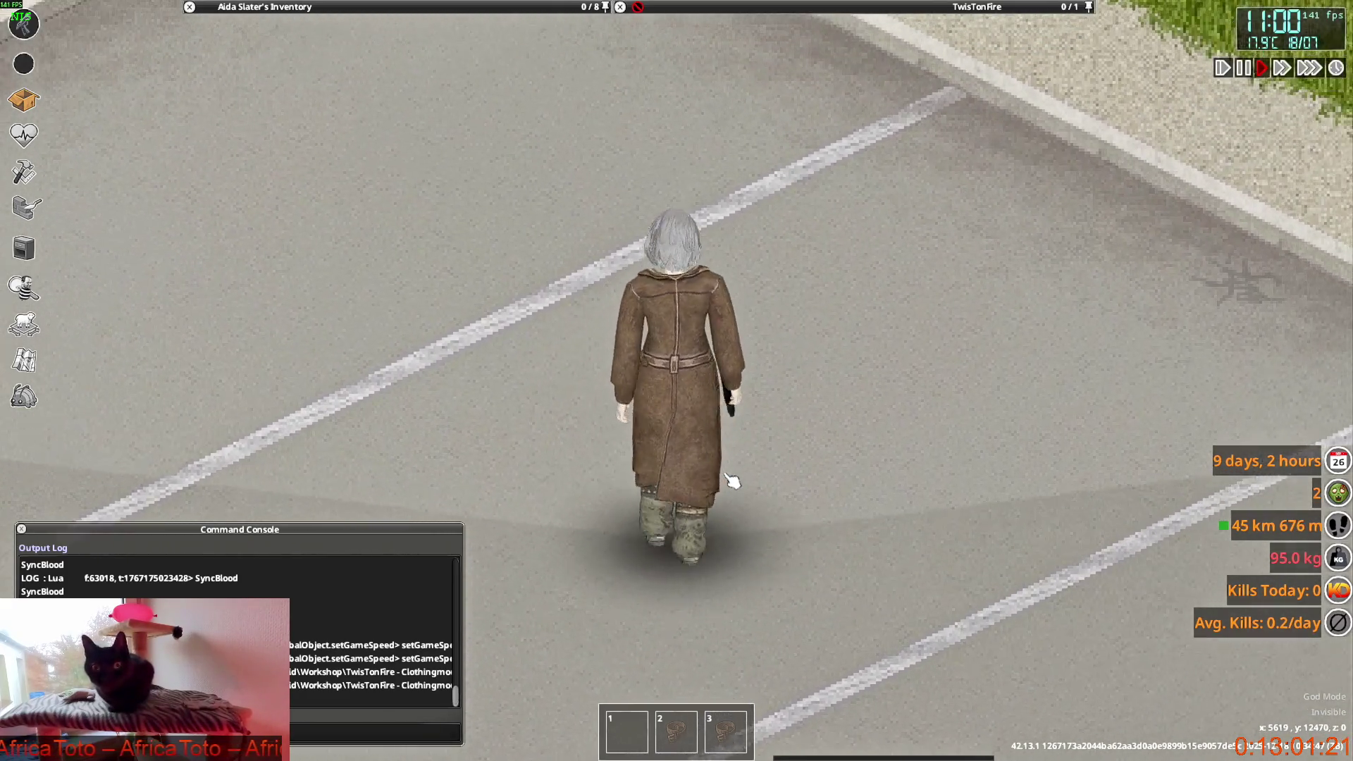
key("s")
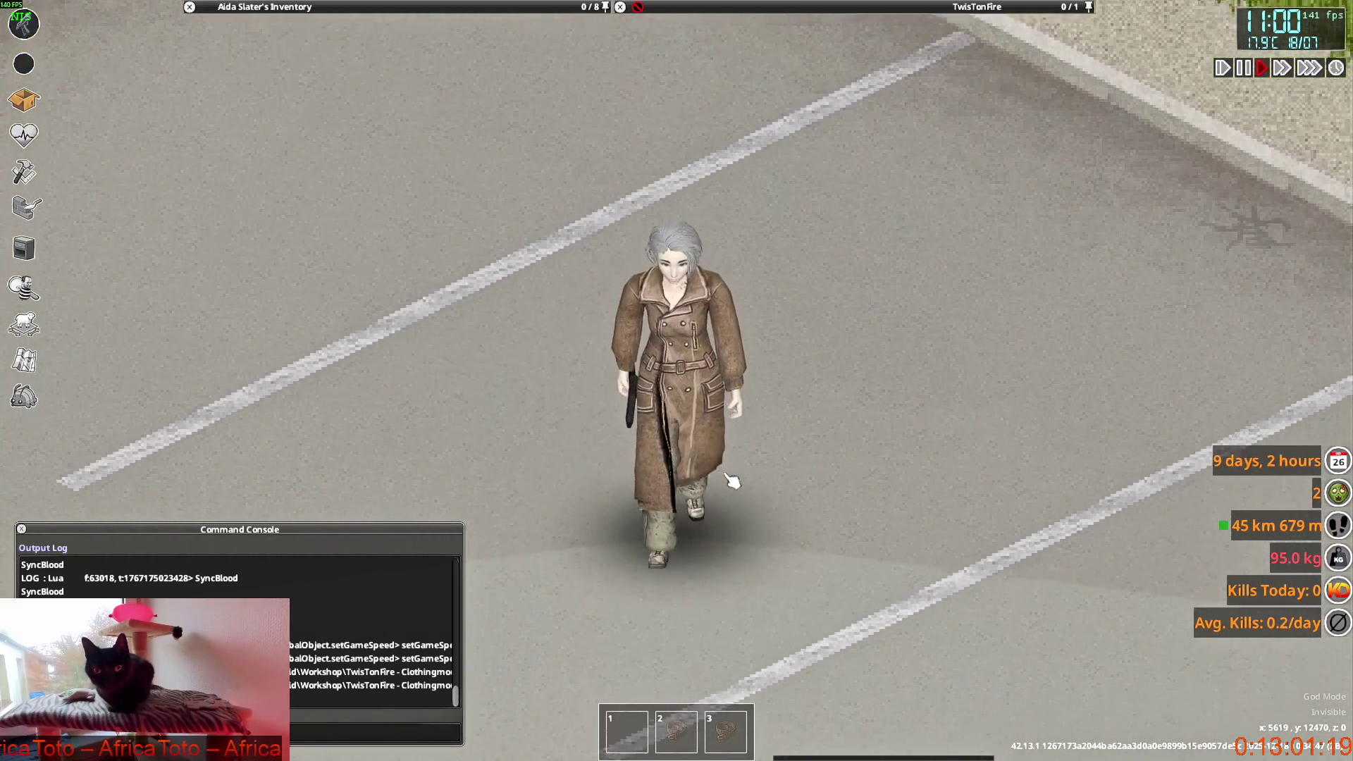
key("s")
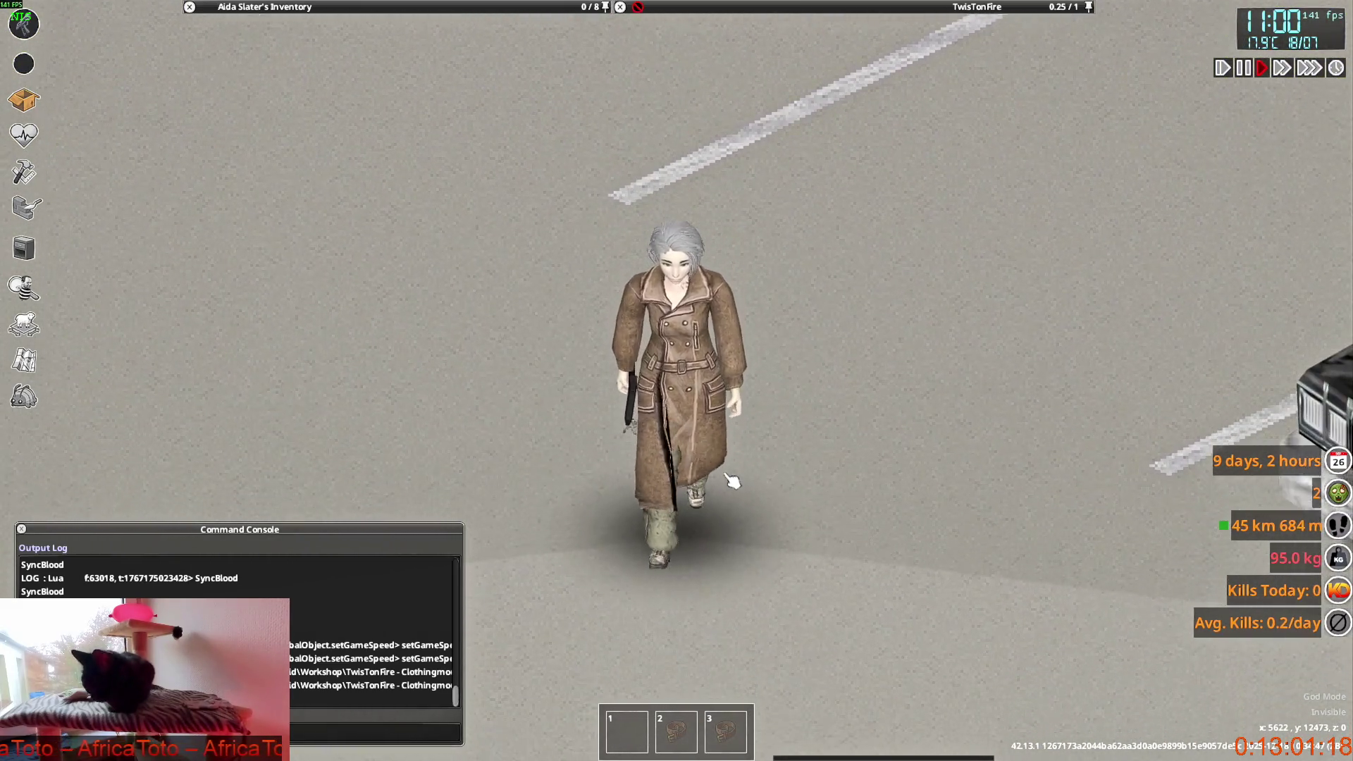
key("w")
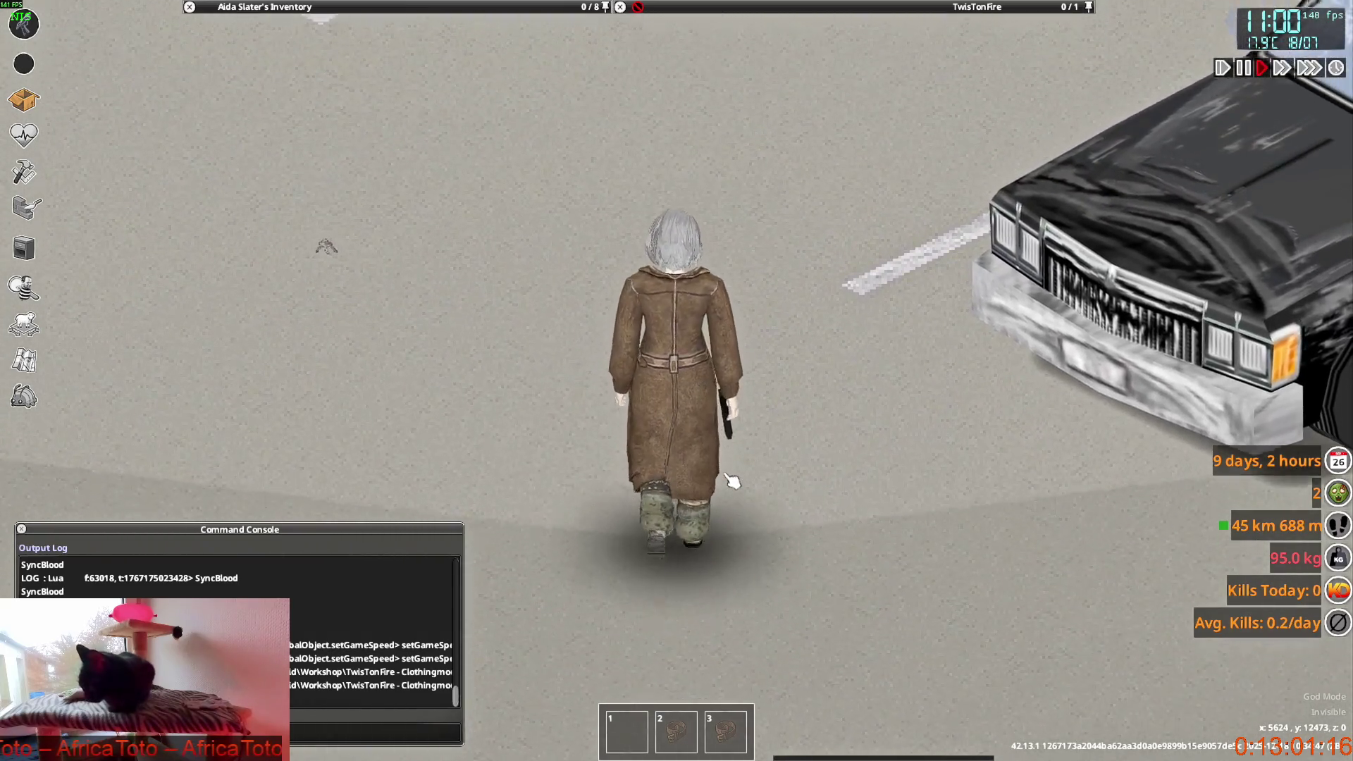
key("w")
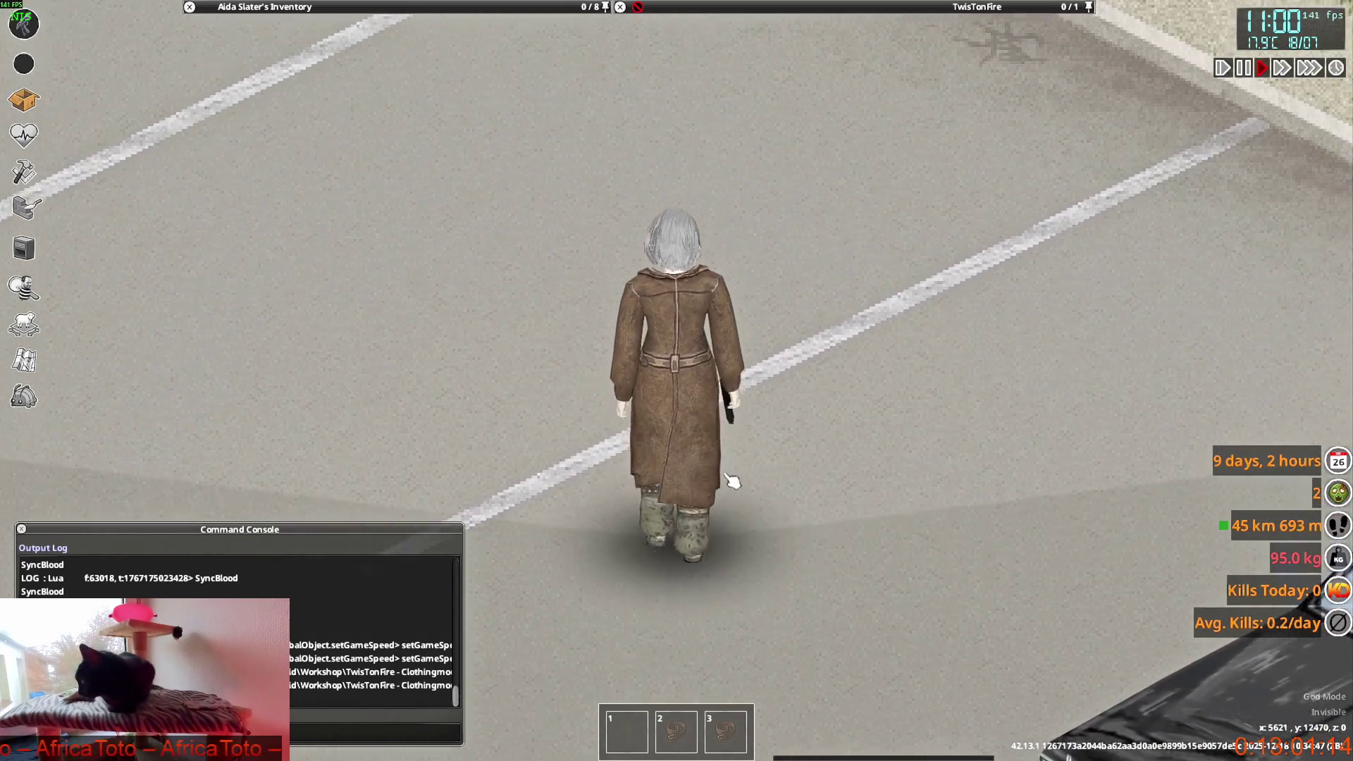
key("s")
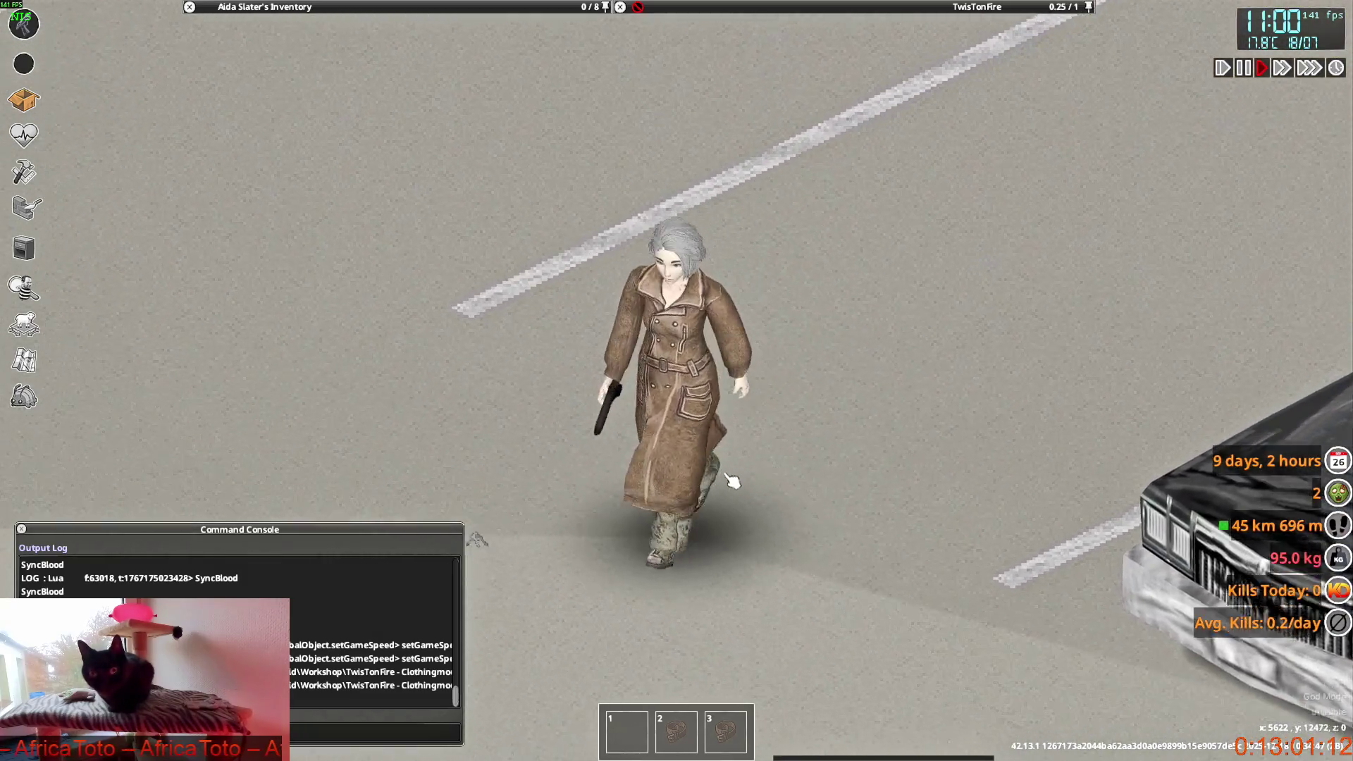
key("a")
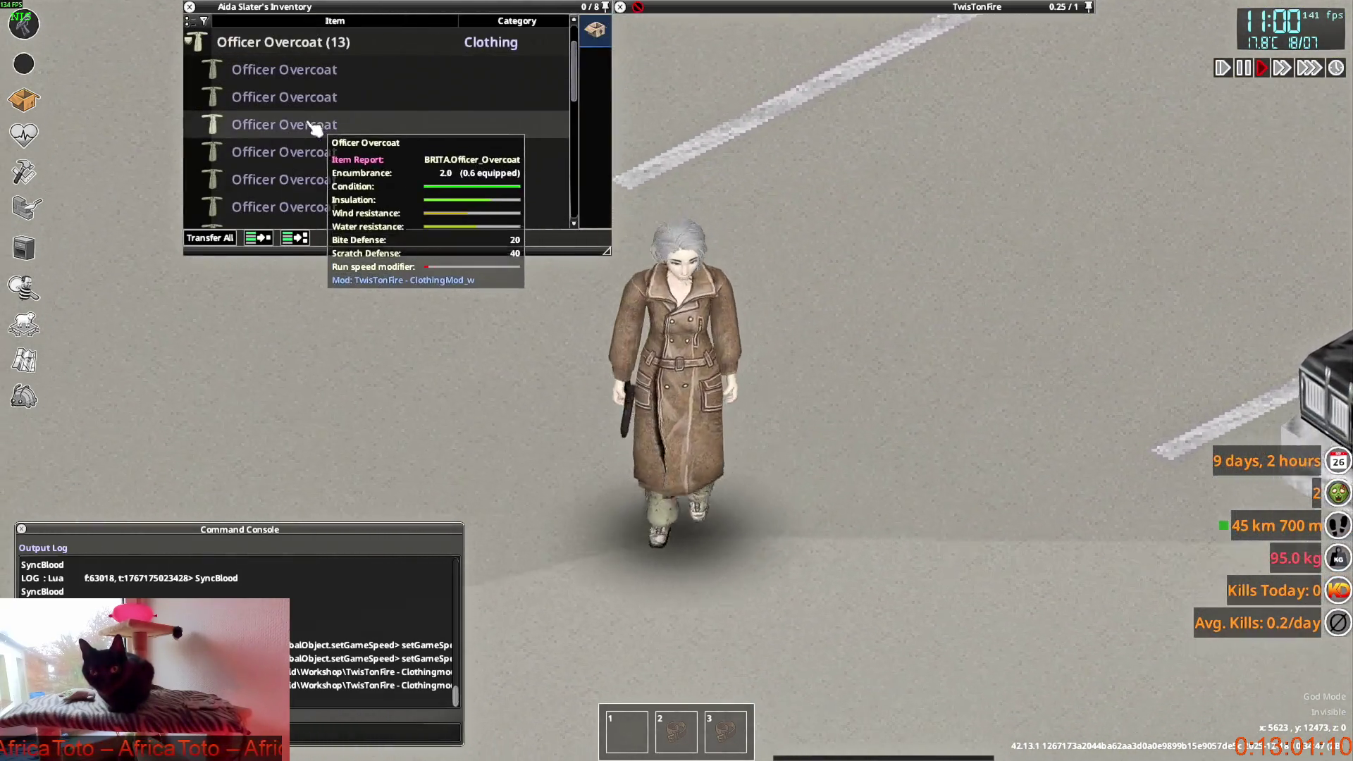
scroll(233, 103, "up", 2)
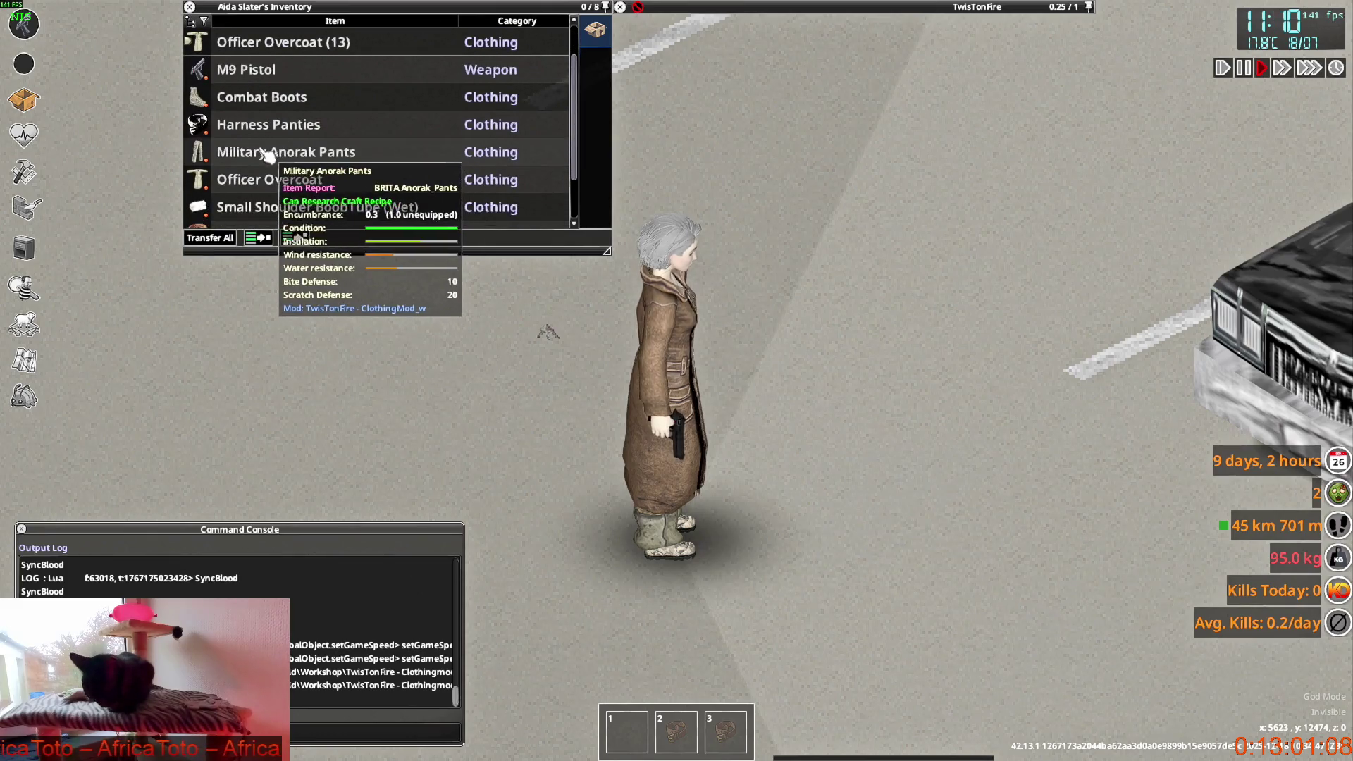
Wear the overcoat open and walk up the street past the car to watch it move
left_click(316, 199)
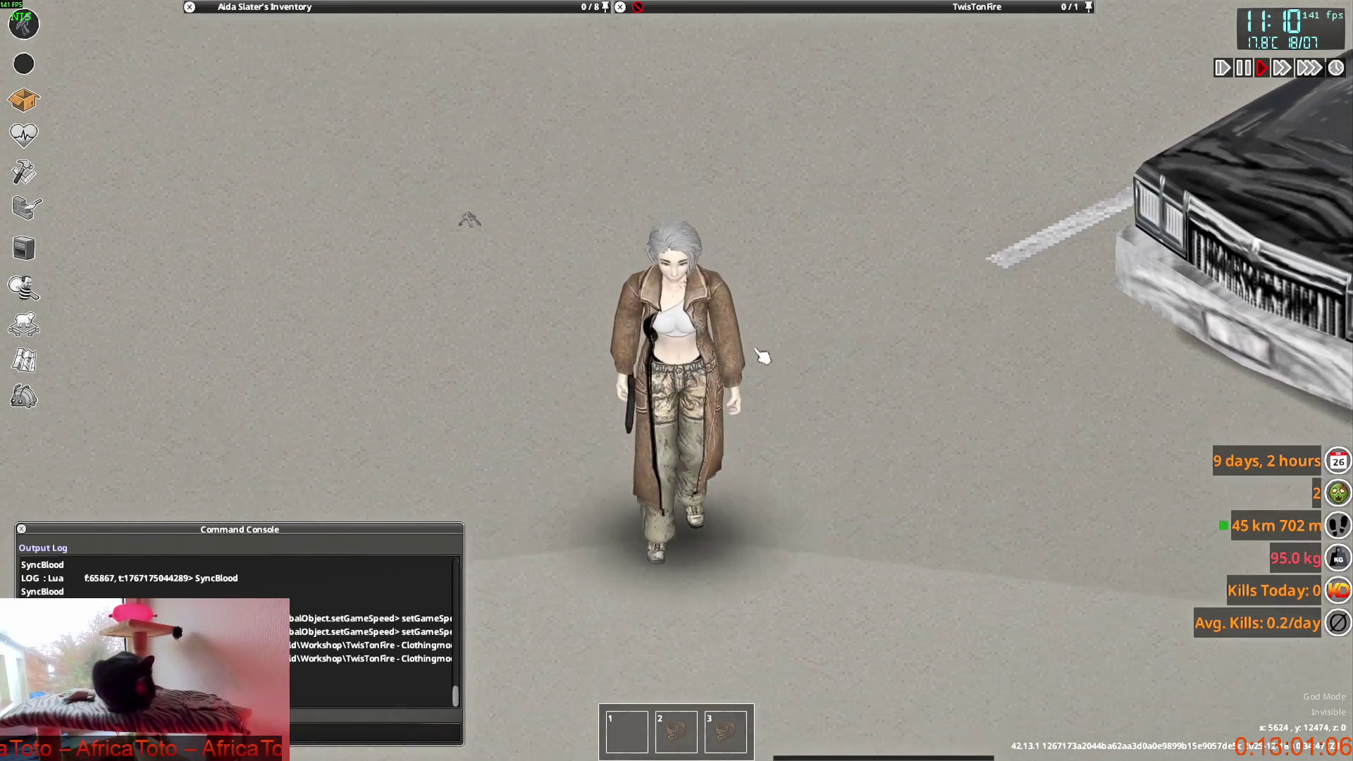
key("w")
key("s")
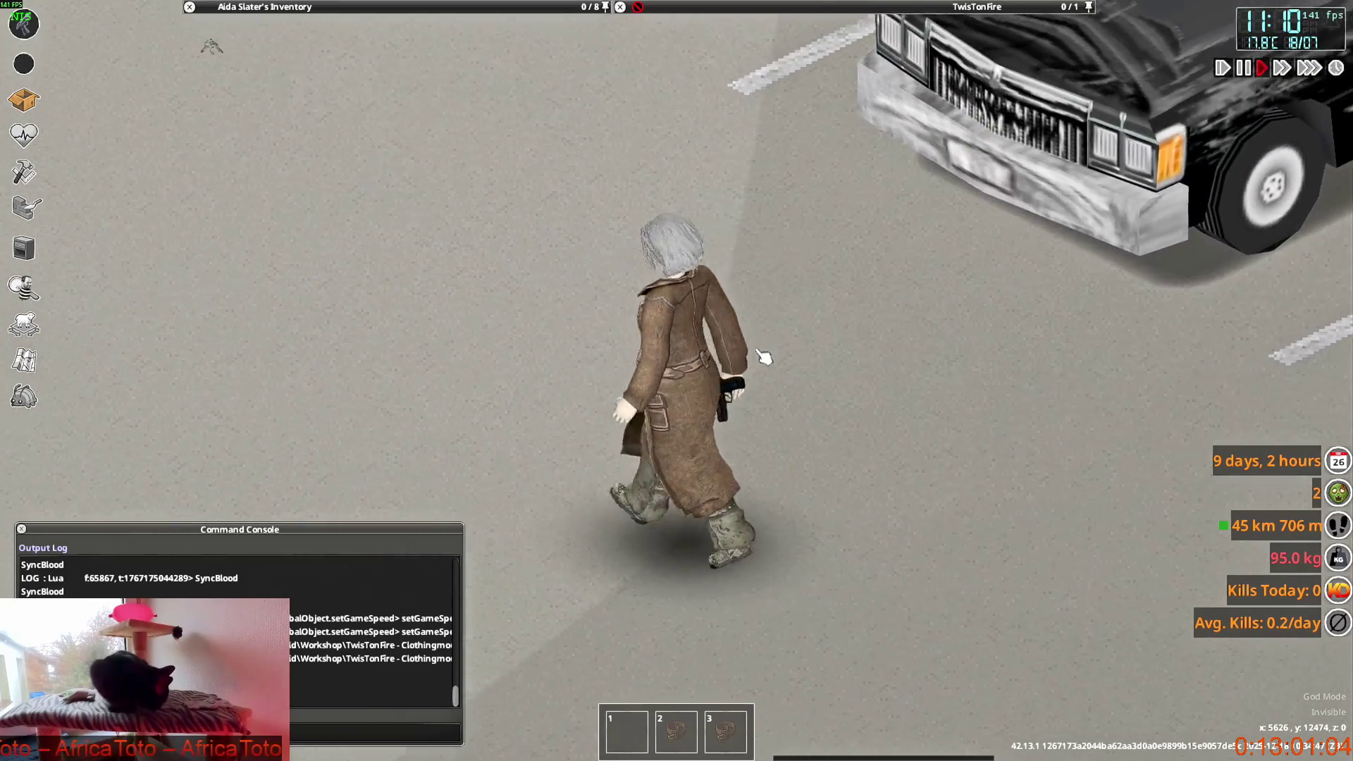
key("w")
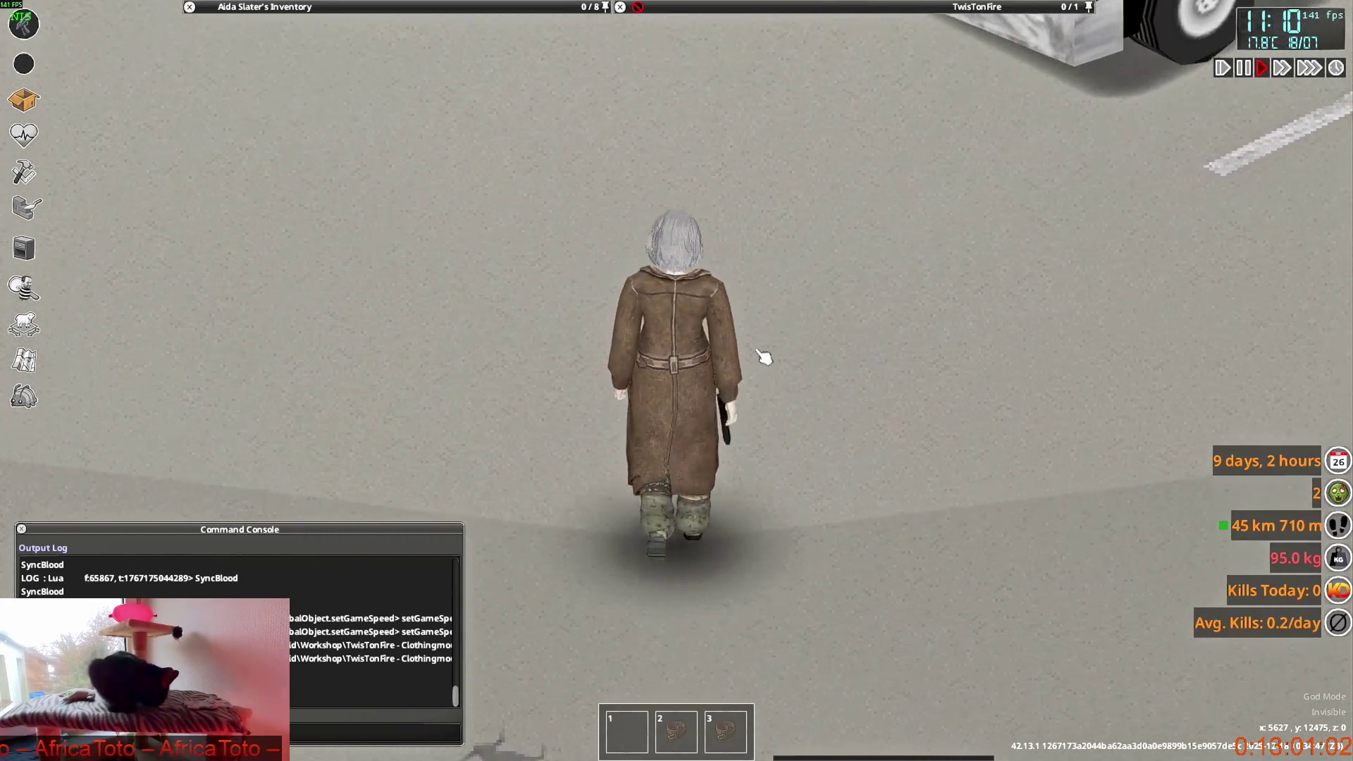
key("w")
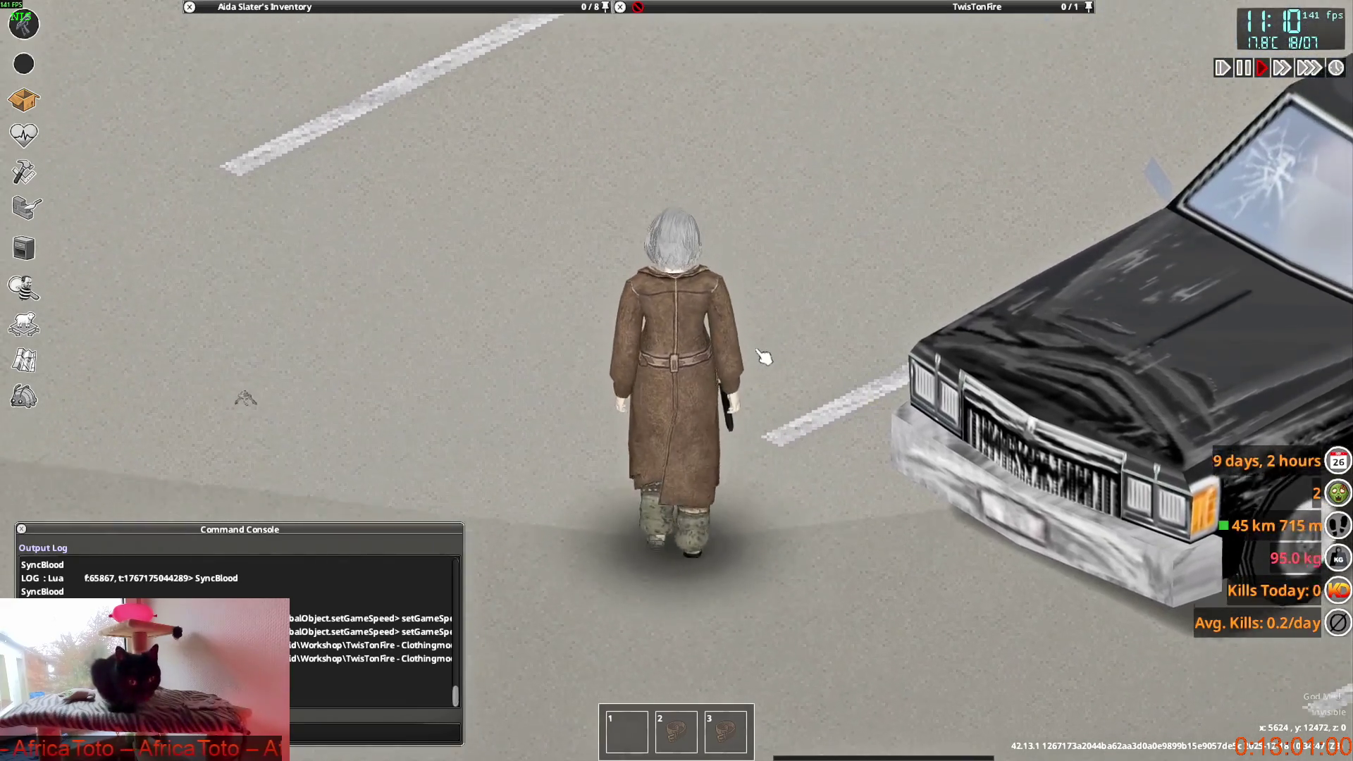
key("w")
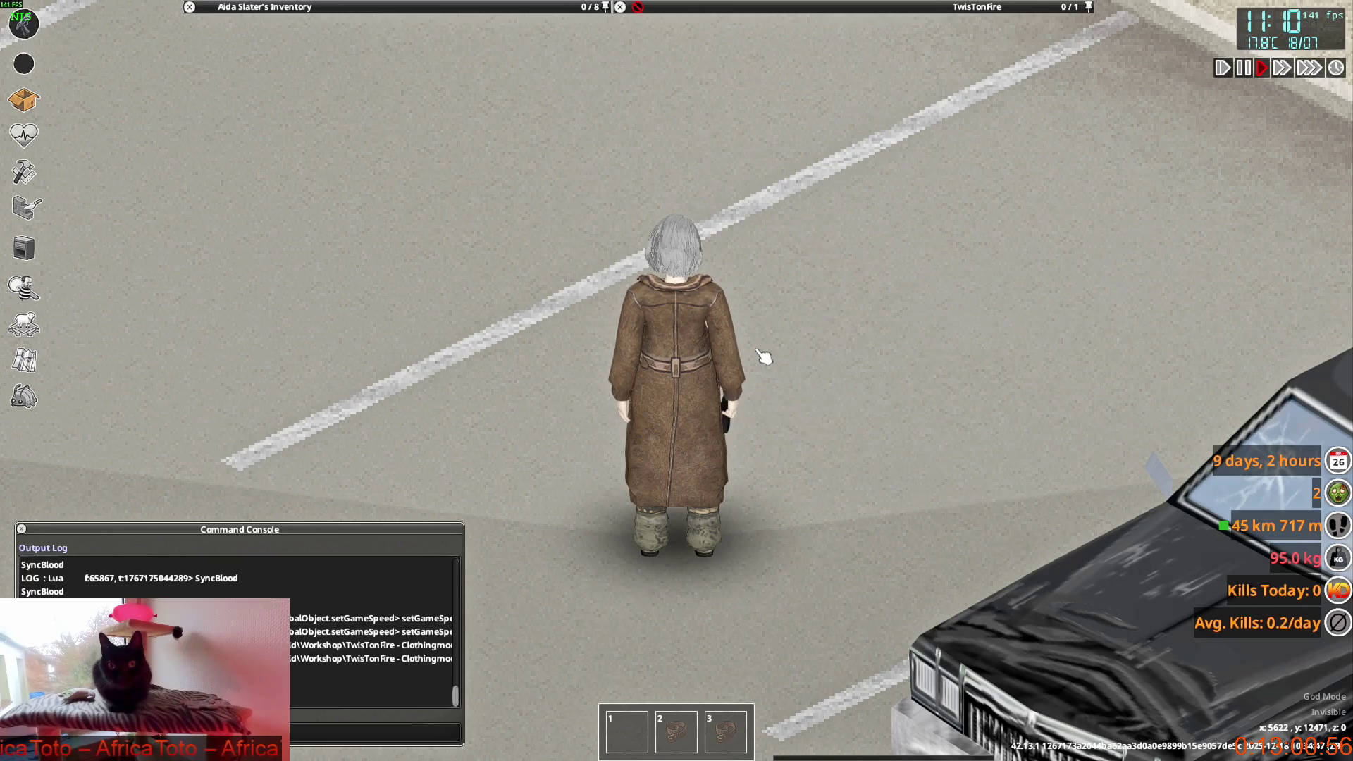
key("w")
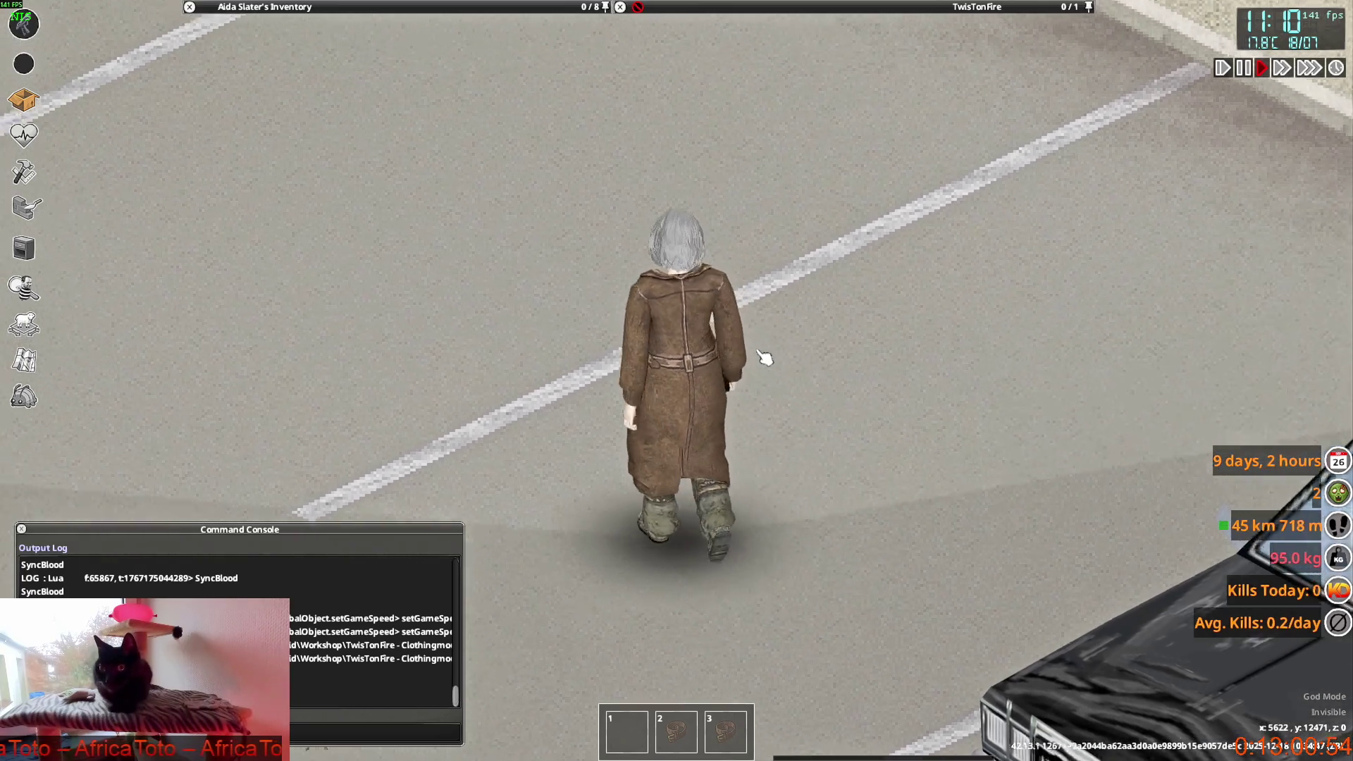
key("w")
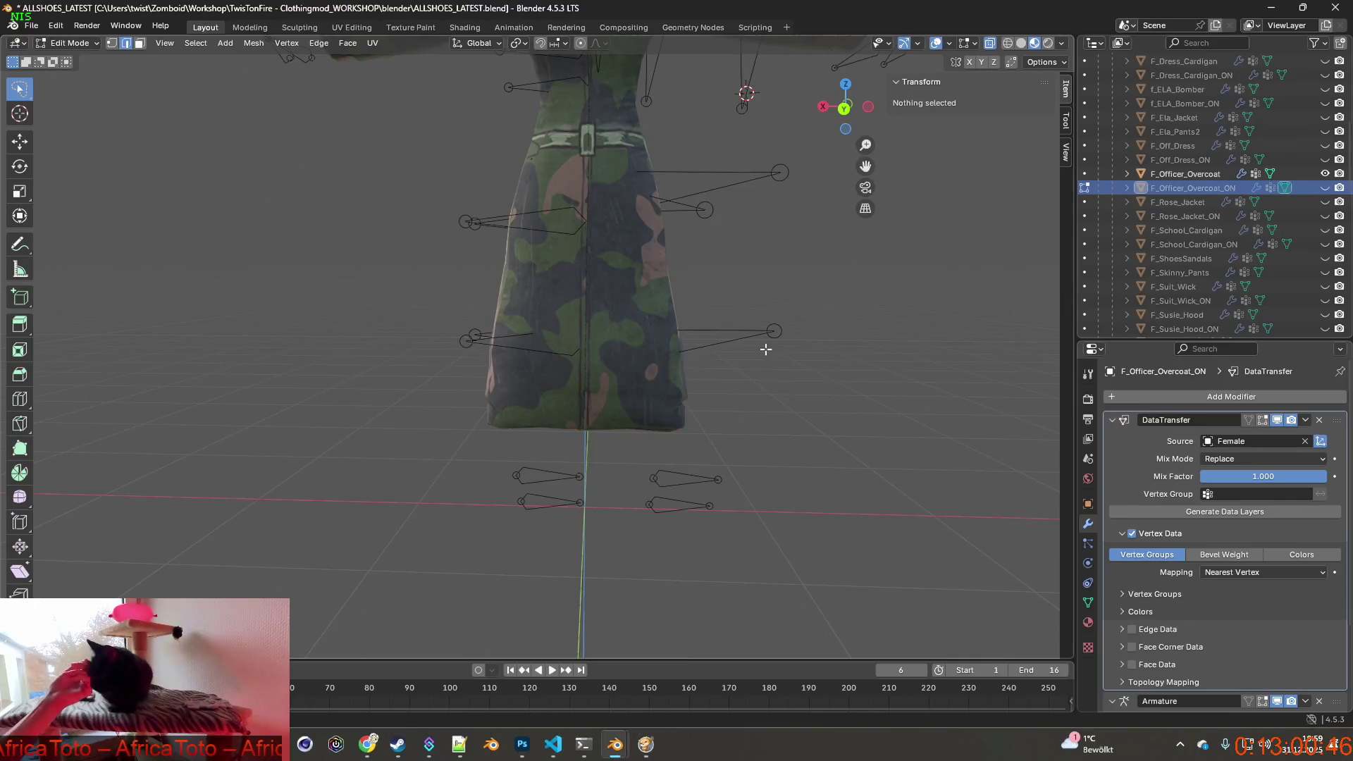
Unhide F_Officer_Overcoat_ON, select both overcoat meshes and enter Edit Mode on them together
middle_click_drag(749, 368, 713, 369)
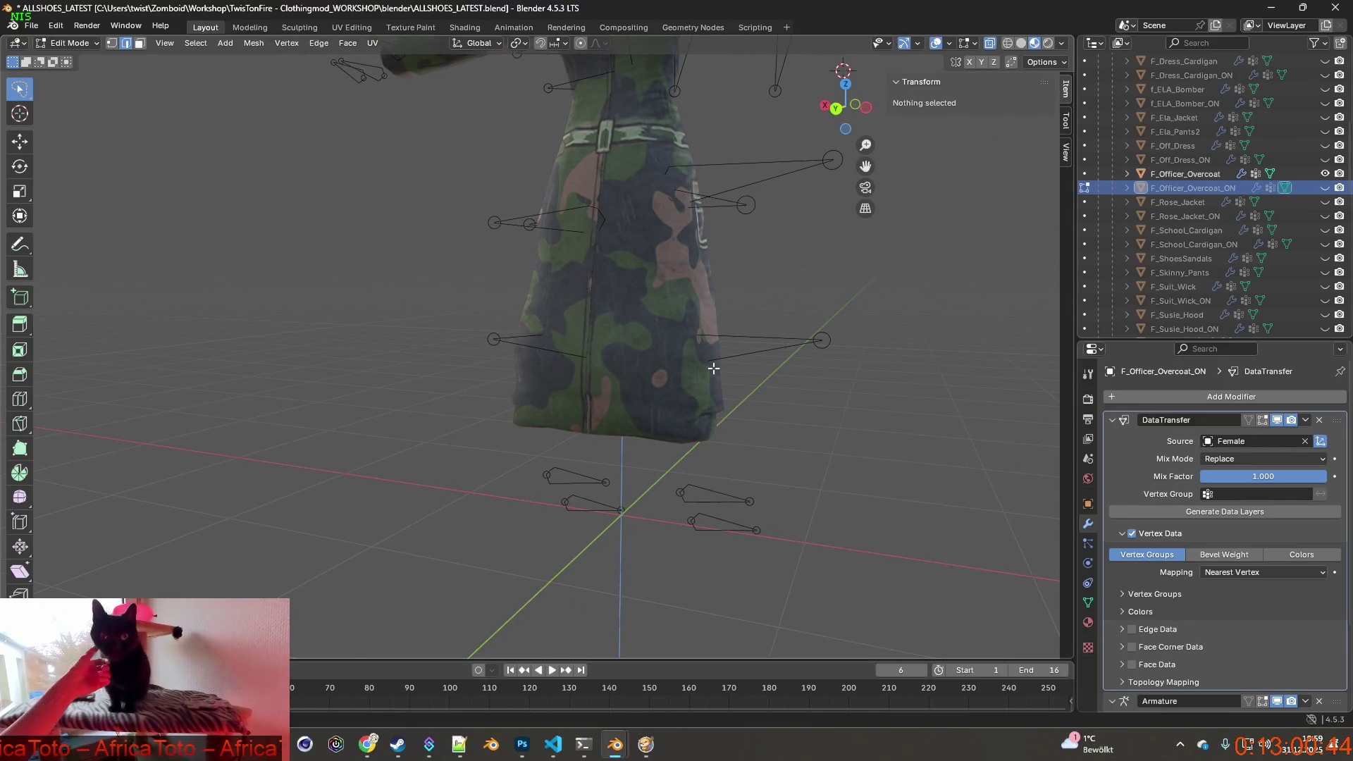
left_click(1282, 190)
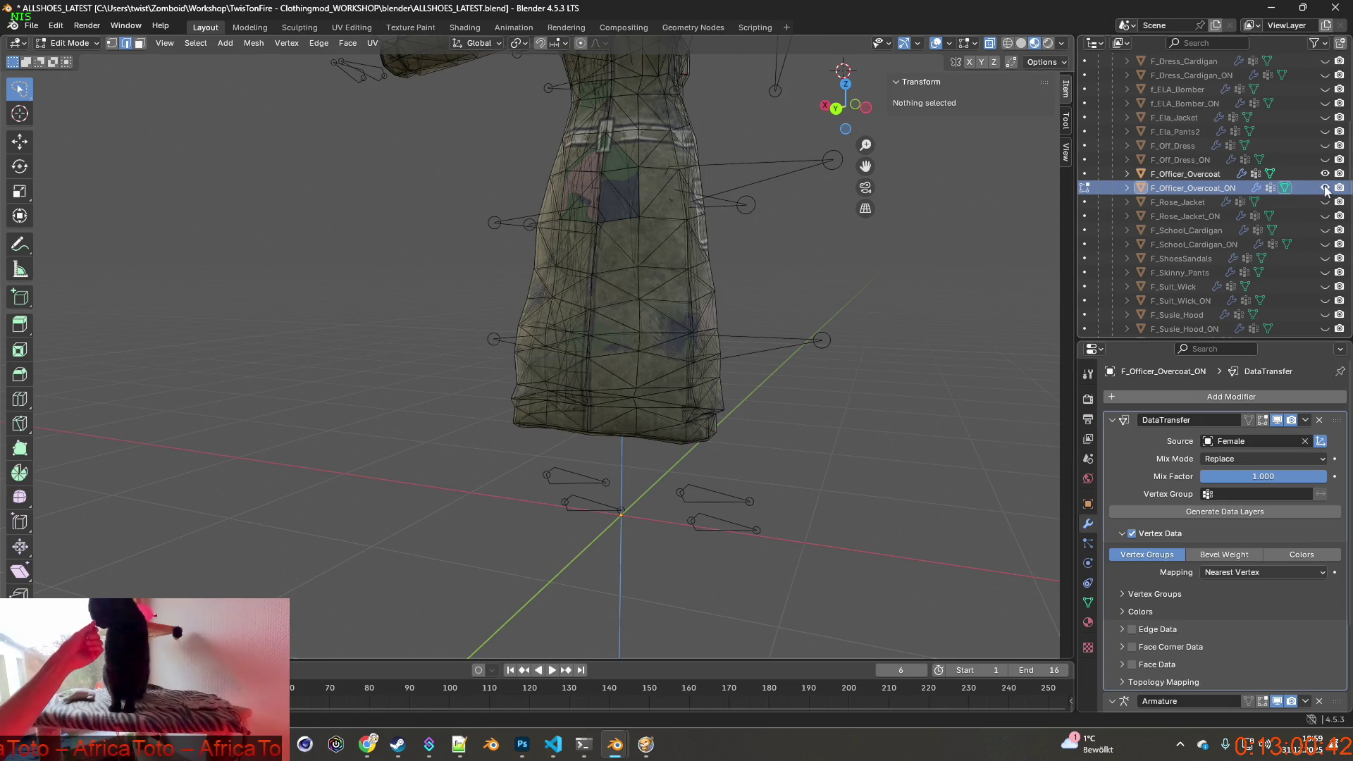
middle_click_drag(888, 270, 857, 276)
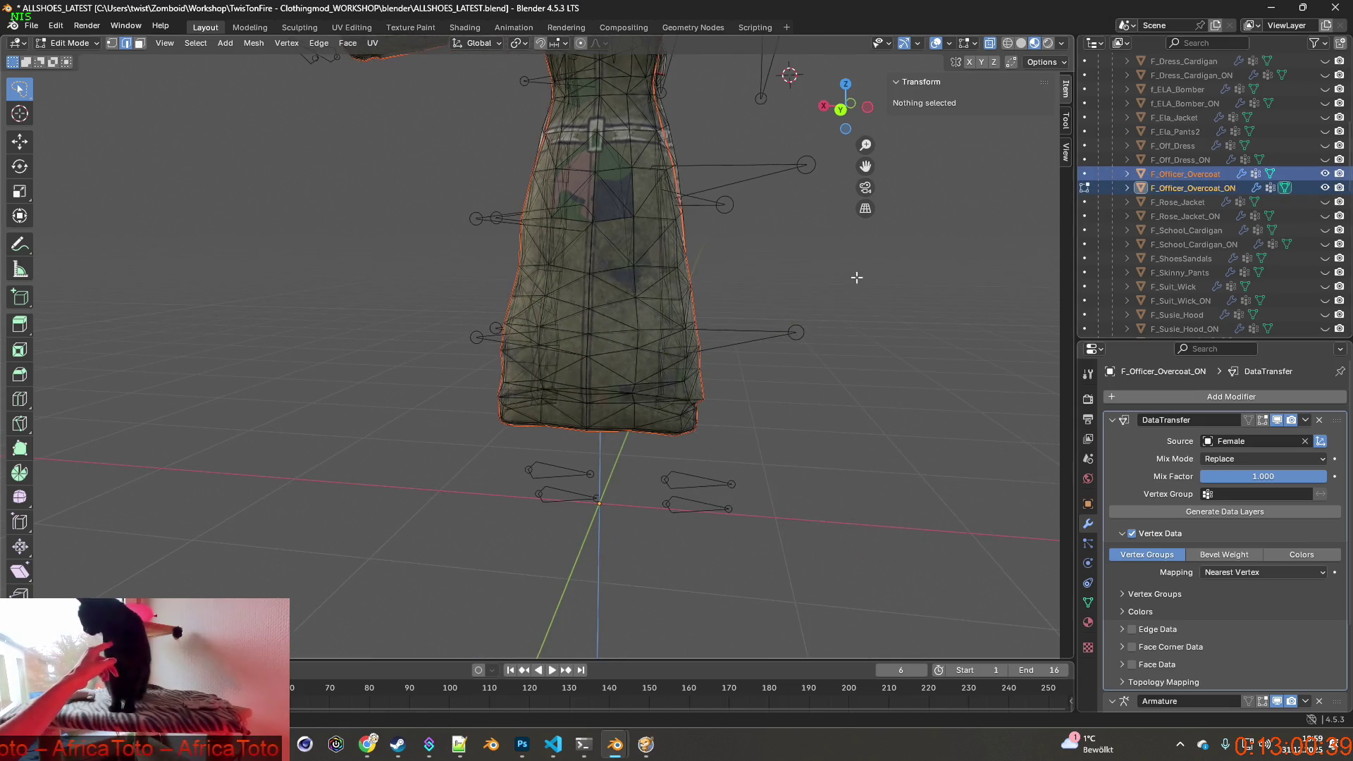
left_click(70, 42)
left_click(1179, 173)
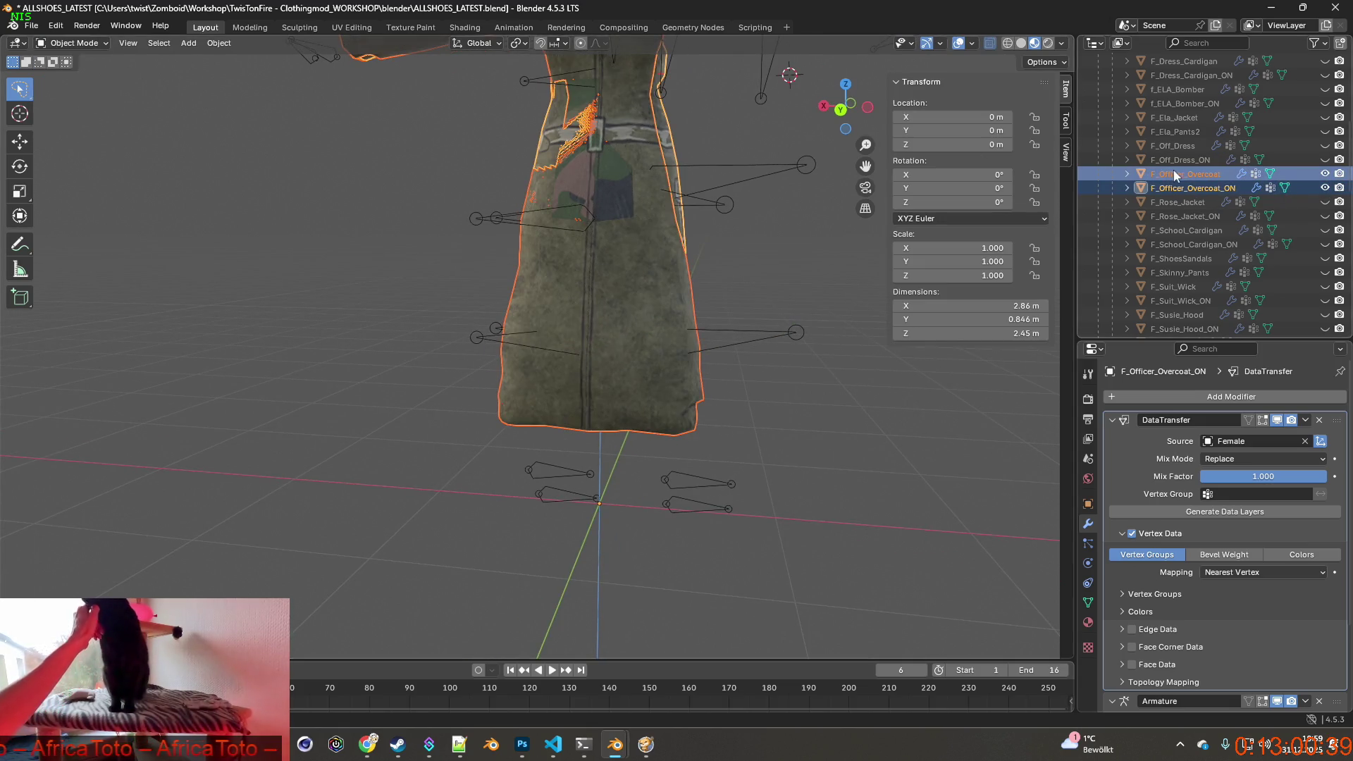
left_click(1180, 187, "shift")
left_click(74, 42)
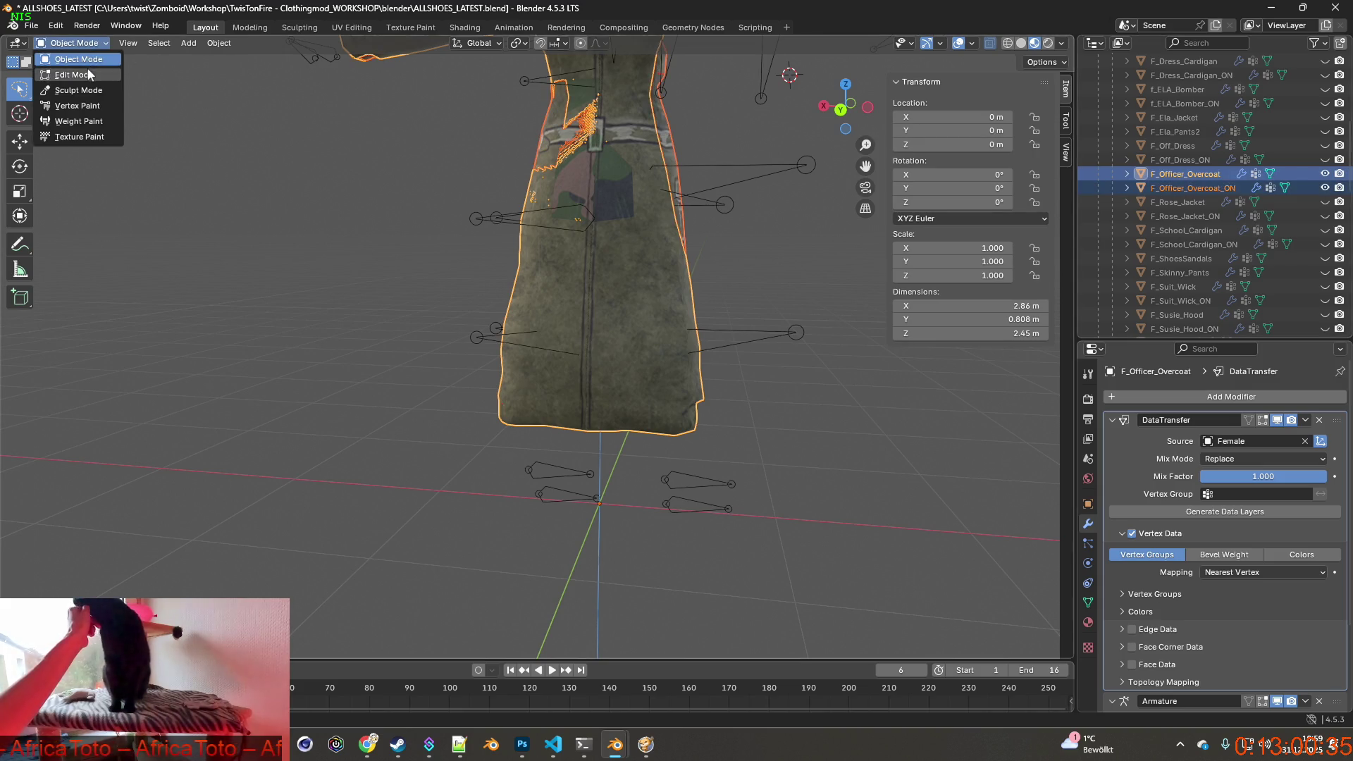
left_click(91, 74)
Lasso-select the lower coat vertices and begin scaling them
middle_click_drag(497, 243, 537, 229)
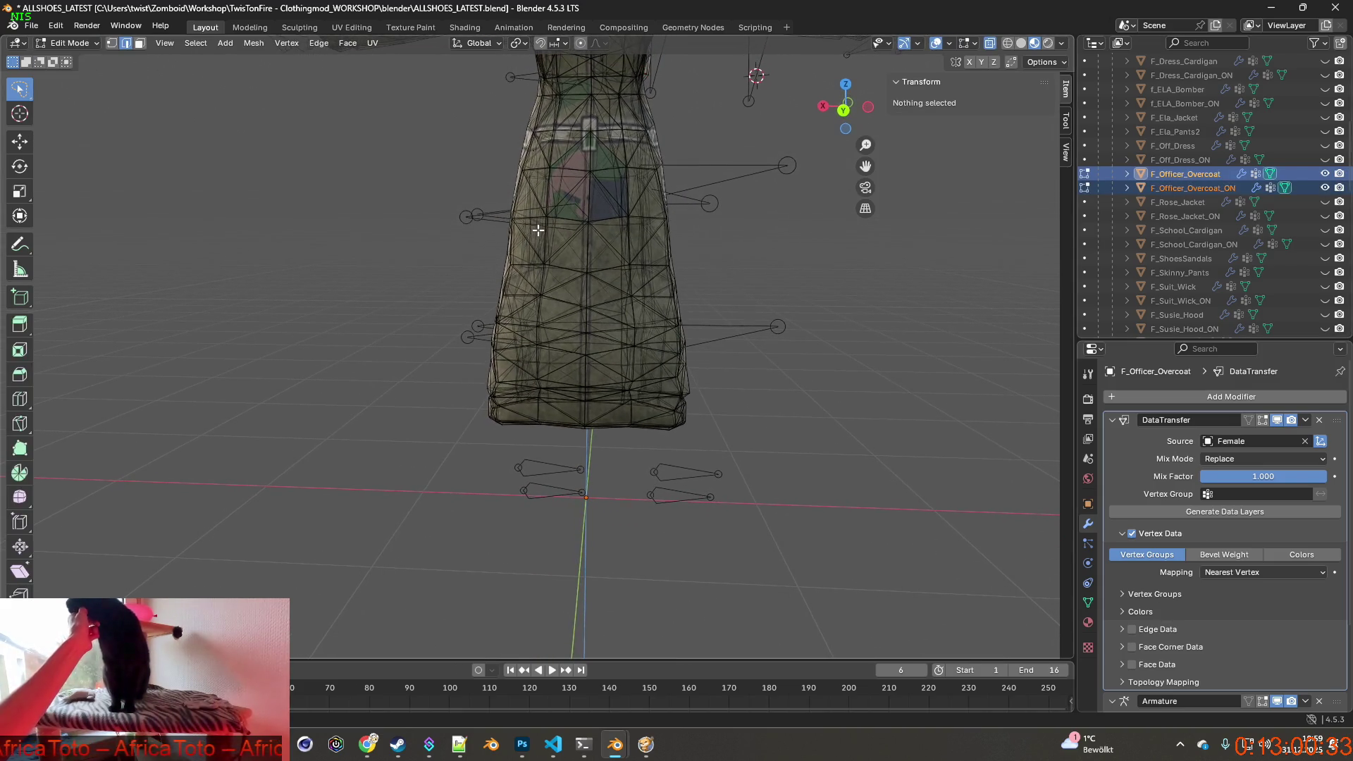
right_click_drag(489, 153, 652, 140, "ctrl")
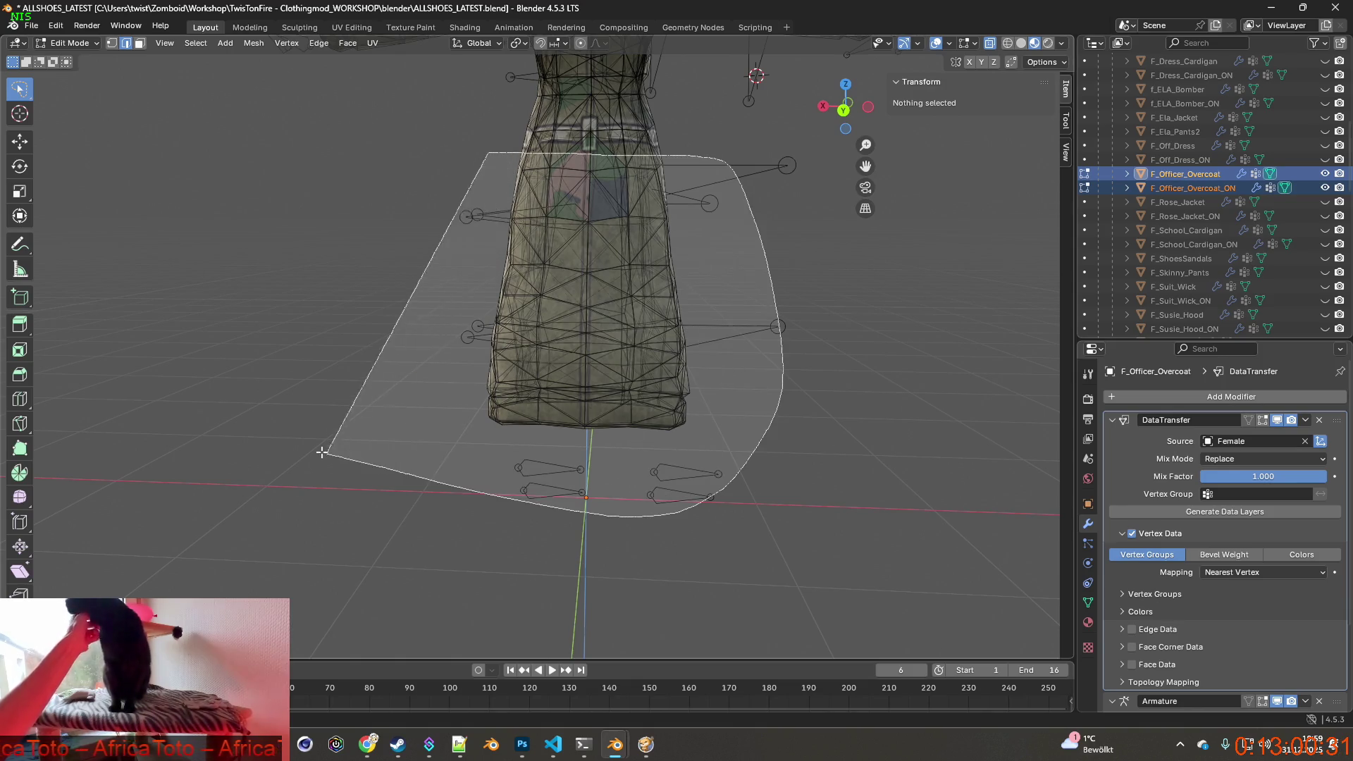
middle_click_drag(713, 241, 725, 242)
key("s")
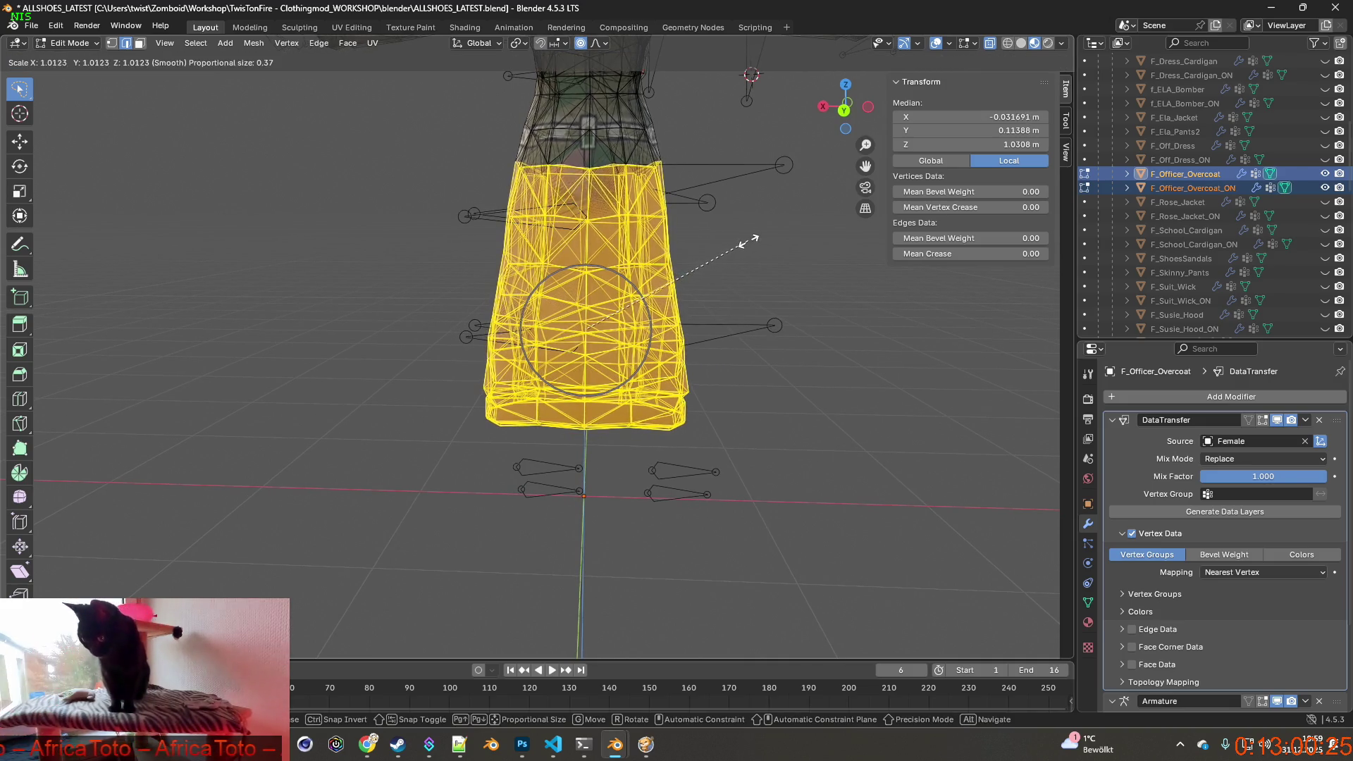
Confirm the ~1.033 proportional enlargement, then push the coat's left-side vertices outward along Y
left_click(778, 237)
mouse_move(777, 236)
middle_mouse_down()
mouse_move(612, 255)
mouse_move(638, 251)
middle_mouse_up()
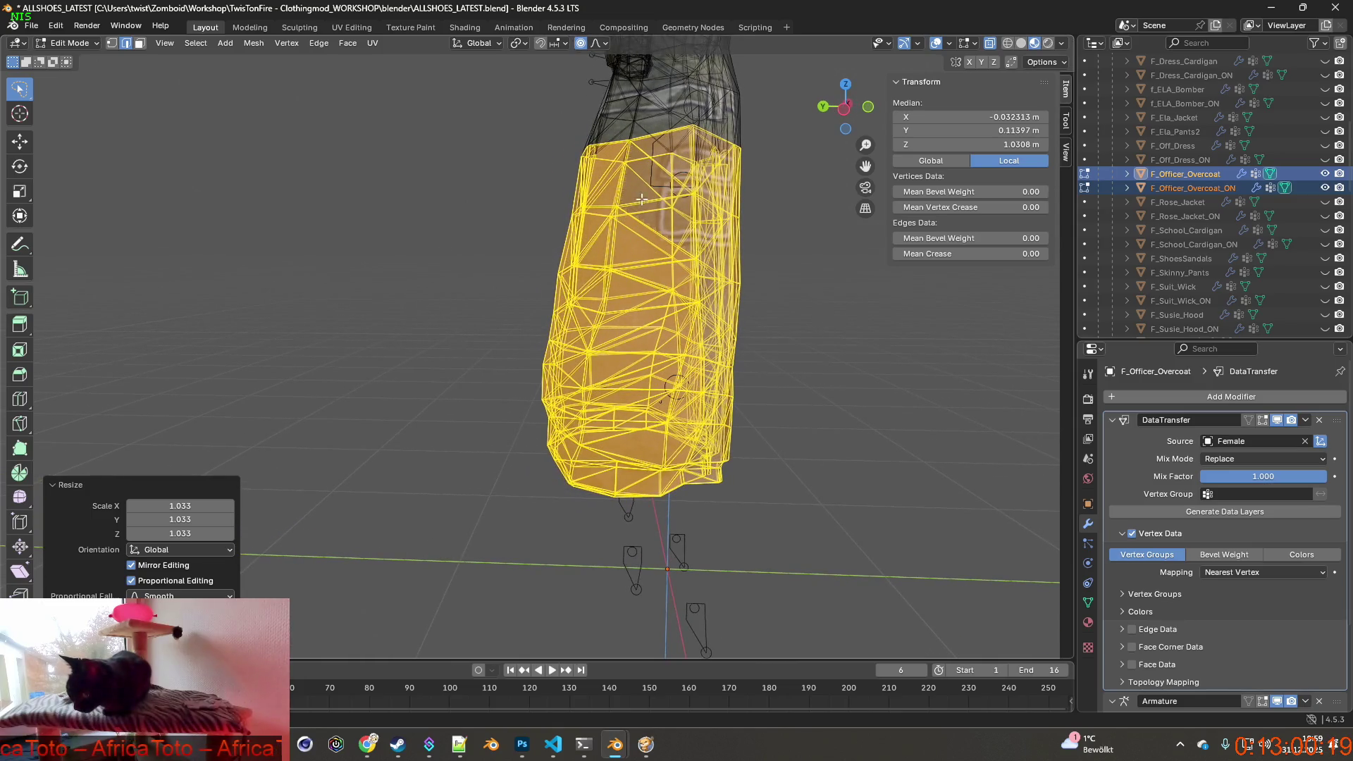
left_click(586, 513, "alt")
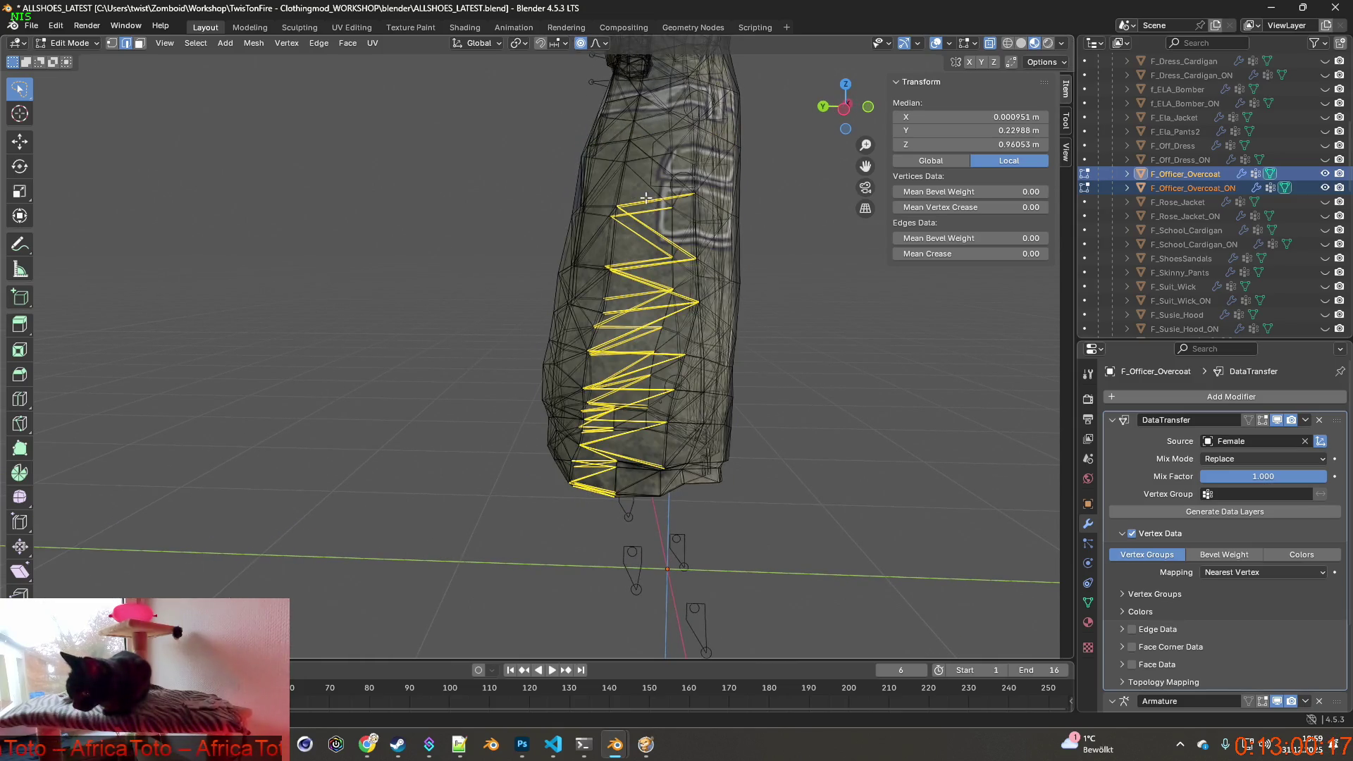
left_click(111, 43)
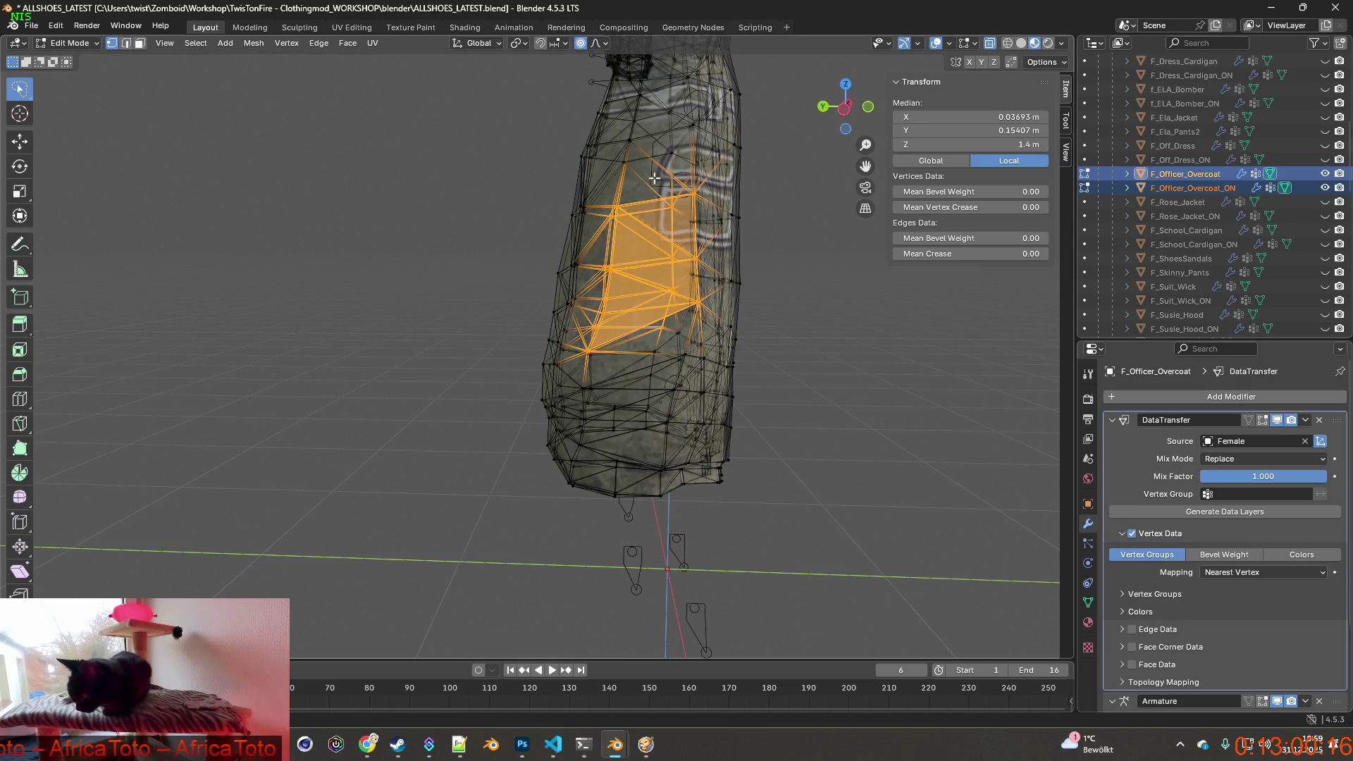
left_click_drag(649, 437, 589, 252)
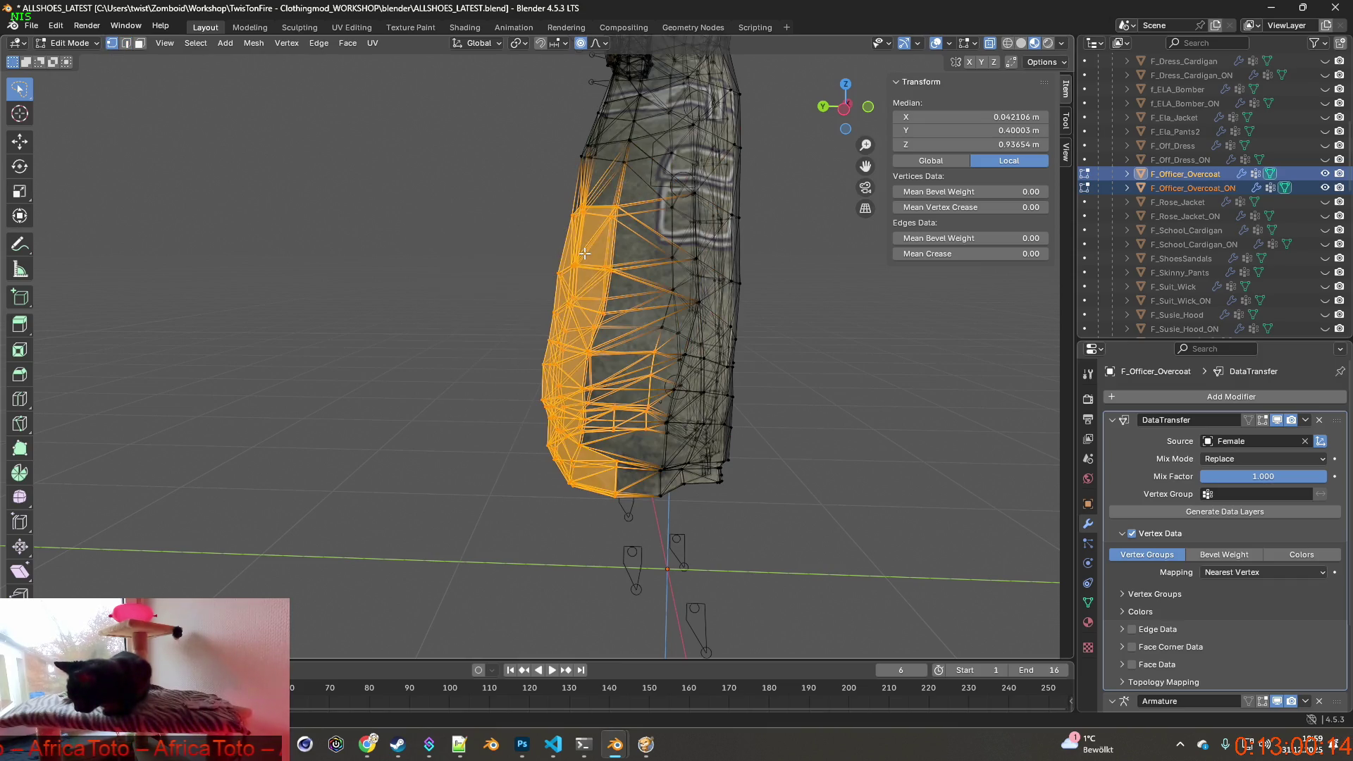
middle_click_drag(589, 252, 592, 249)
key("g")
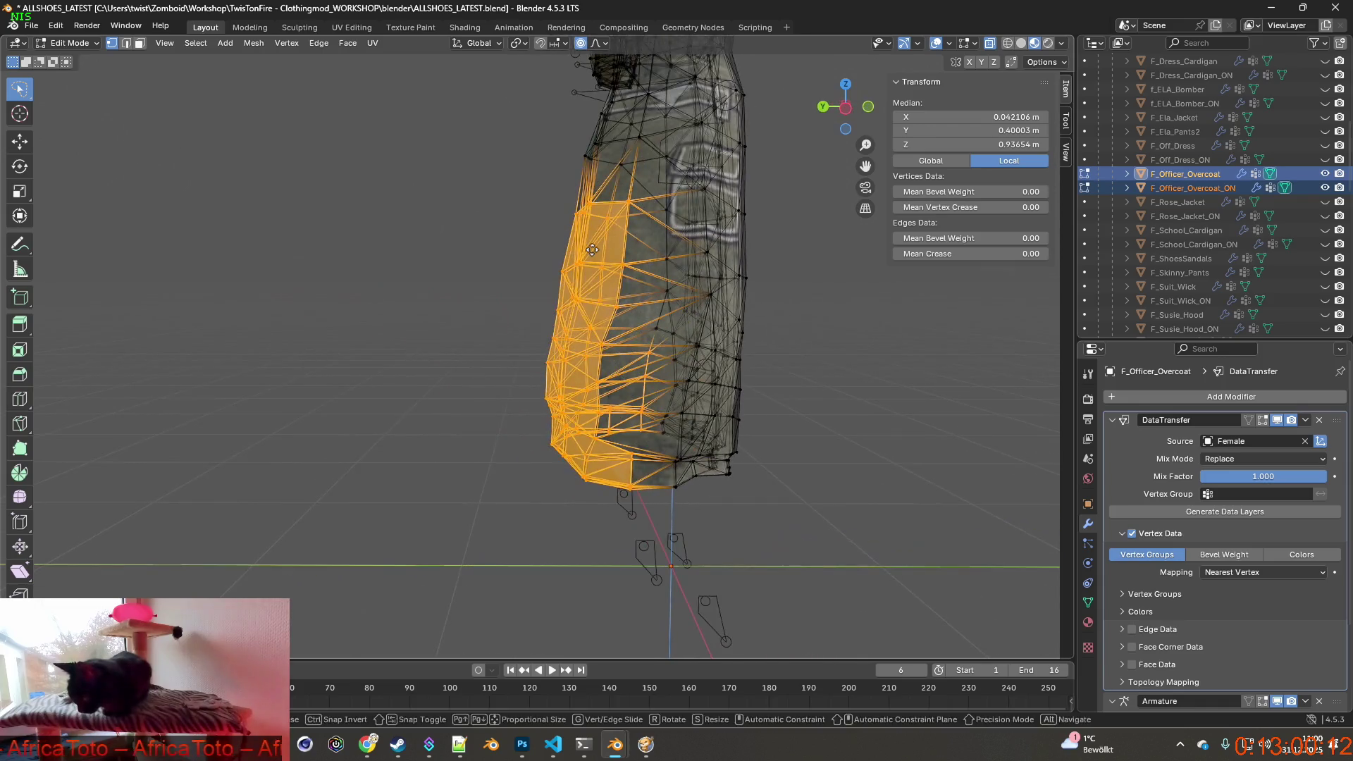
key("y")
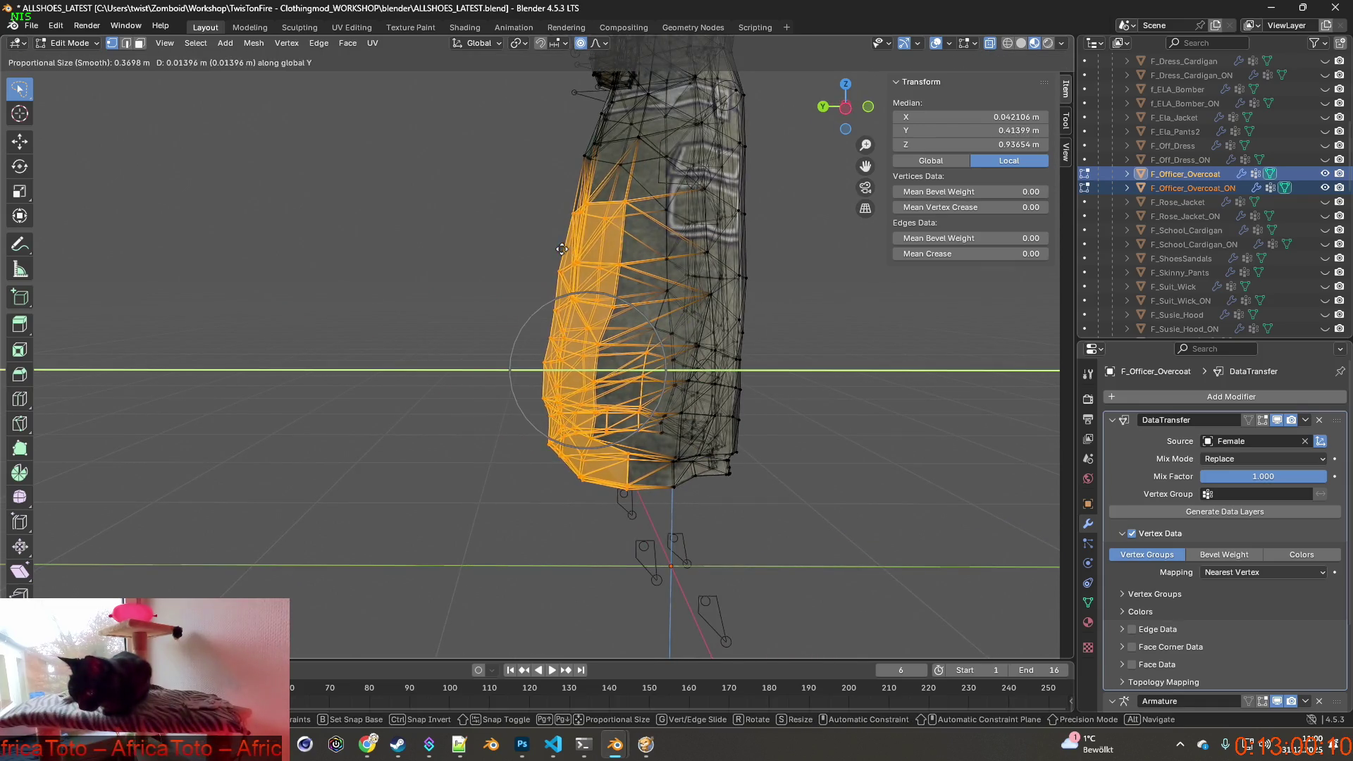
left_click(545, 249)
Push the coat's right-side vertices outward along Y and return to Object Mode
middle_click_drag(544, 248, 553, 279)
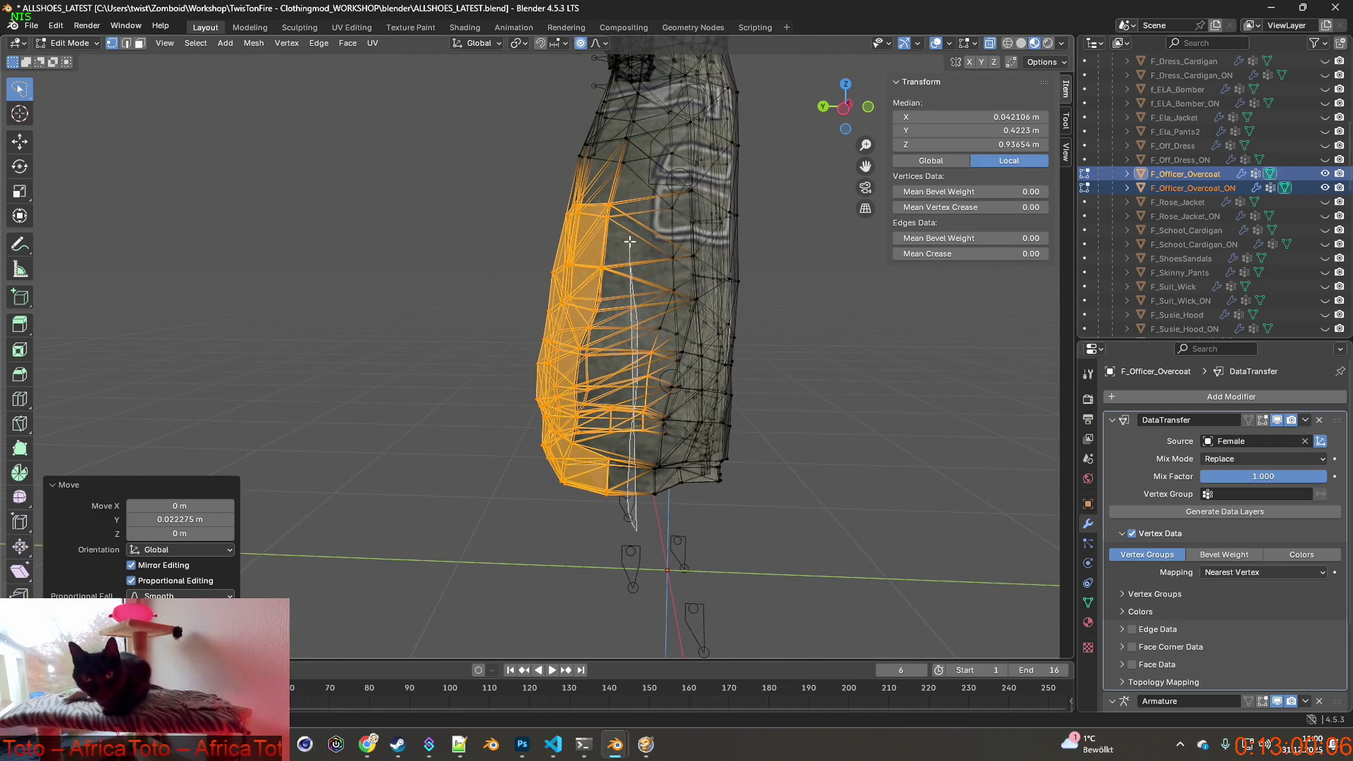
left_click_drag(629, 242, 850, 398)
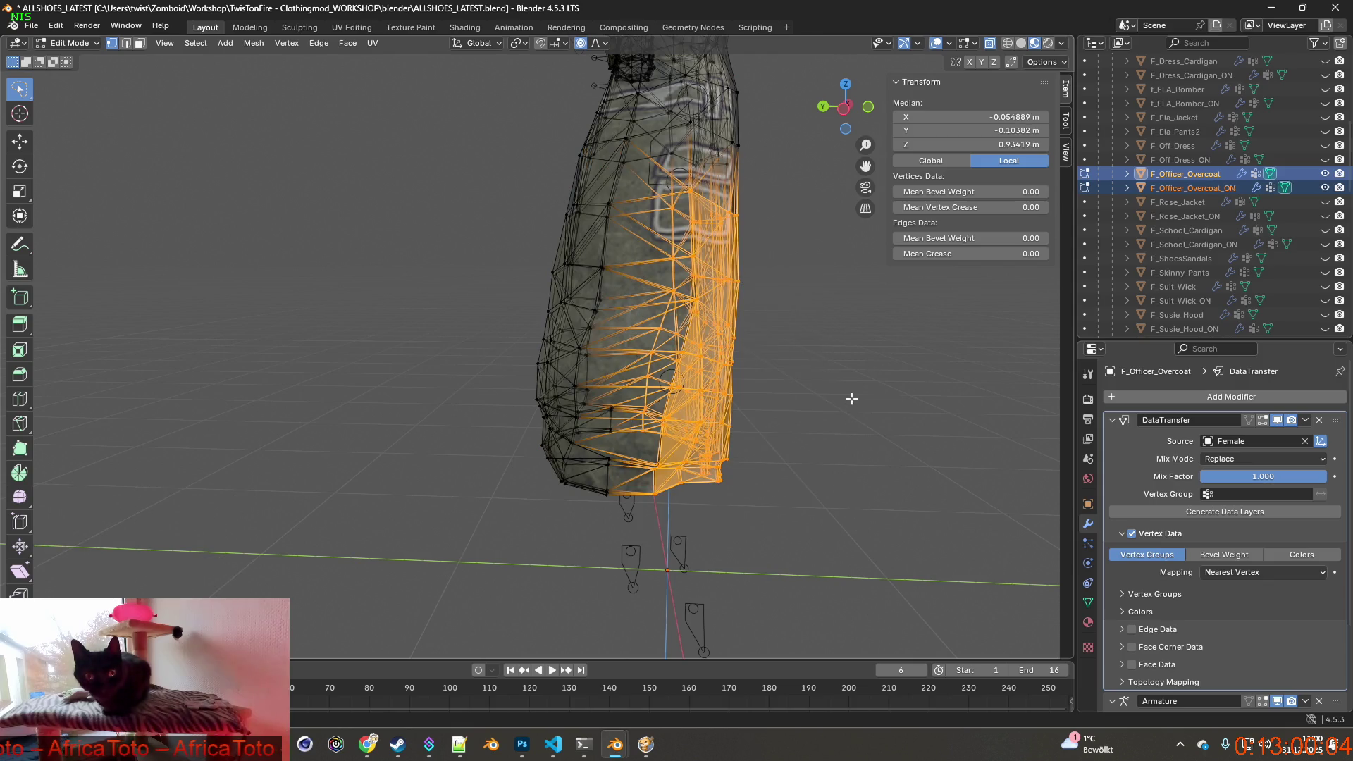
middle_click_drag(851, 398, 846, 394)
key("g")
key("x")
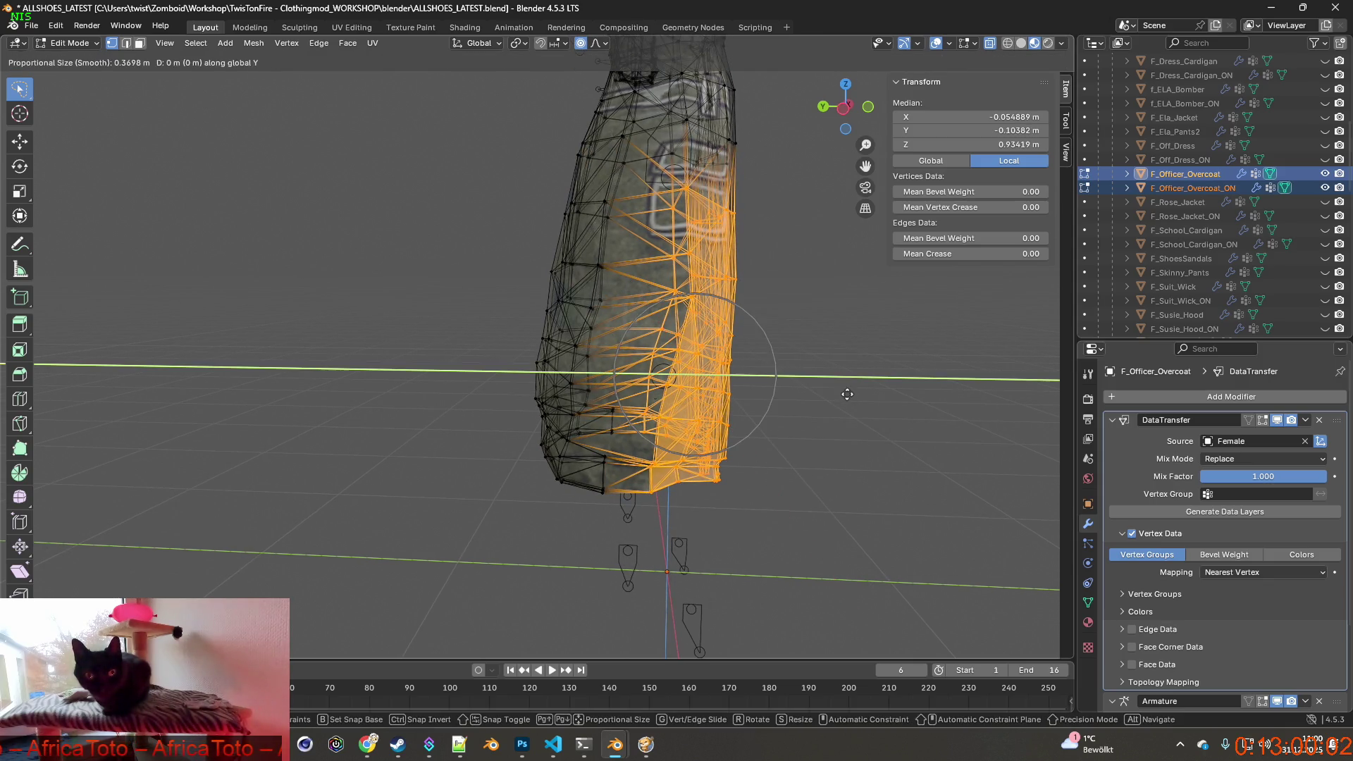
left_click(866, 389)
mouse_move(866, 389)
middle_mouse_down()
mouse_move(751, 379)
mouse_move(773, 381)
middle_mouse_up()
scroll(751, 380, "up", 3)
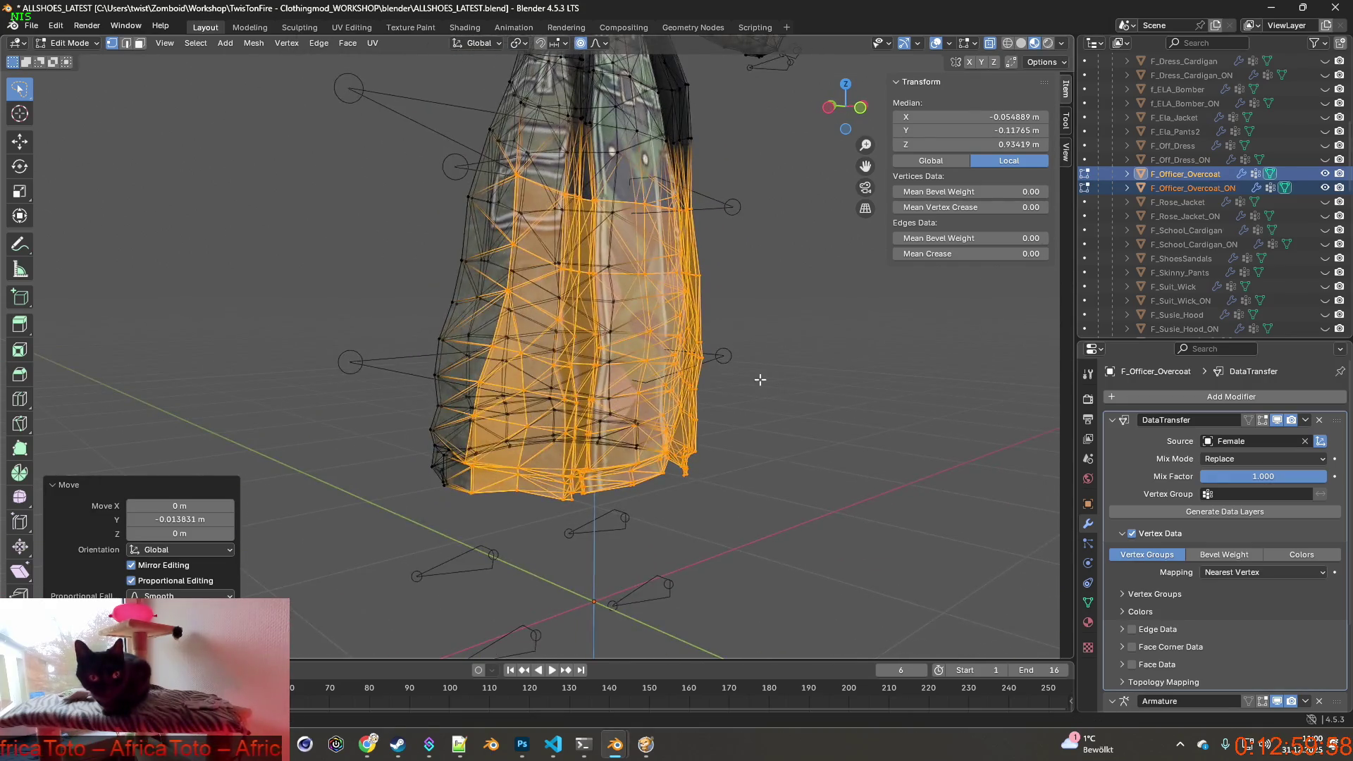
scroll(352, 223, "down", 5)
left_click(69, 42)
middle_click_drag(317, 175, 554, 262)
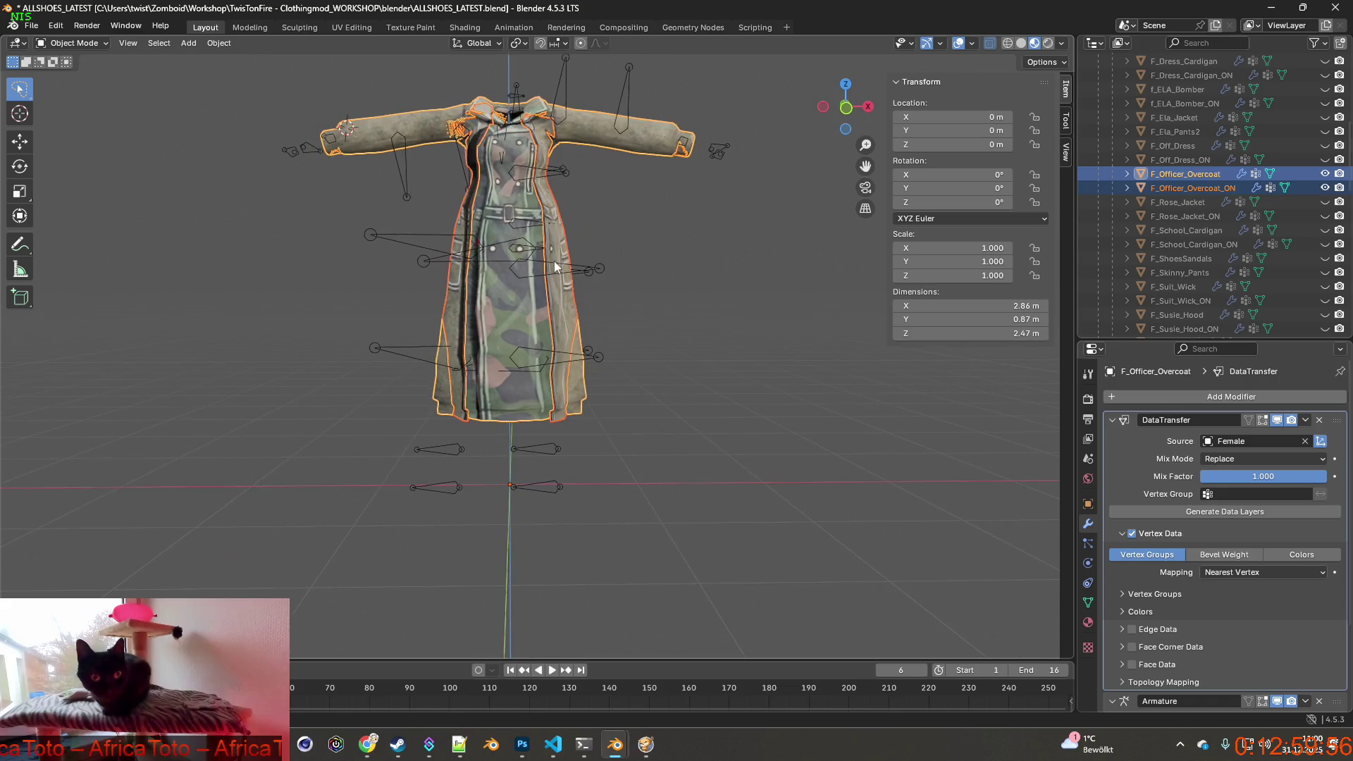
Hide the _ON mesh and export the camo coat over F_Officer_Overcoat.fbx
left_click(1324, 188)
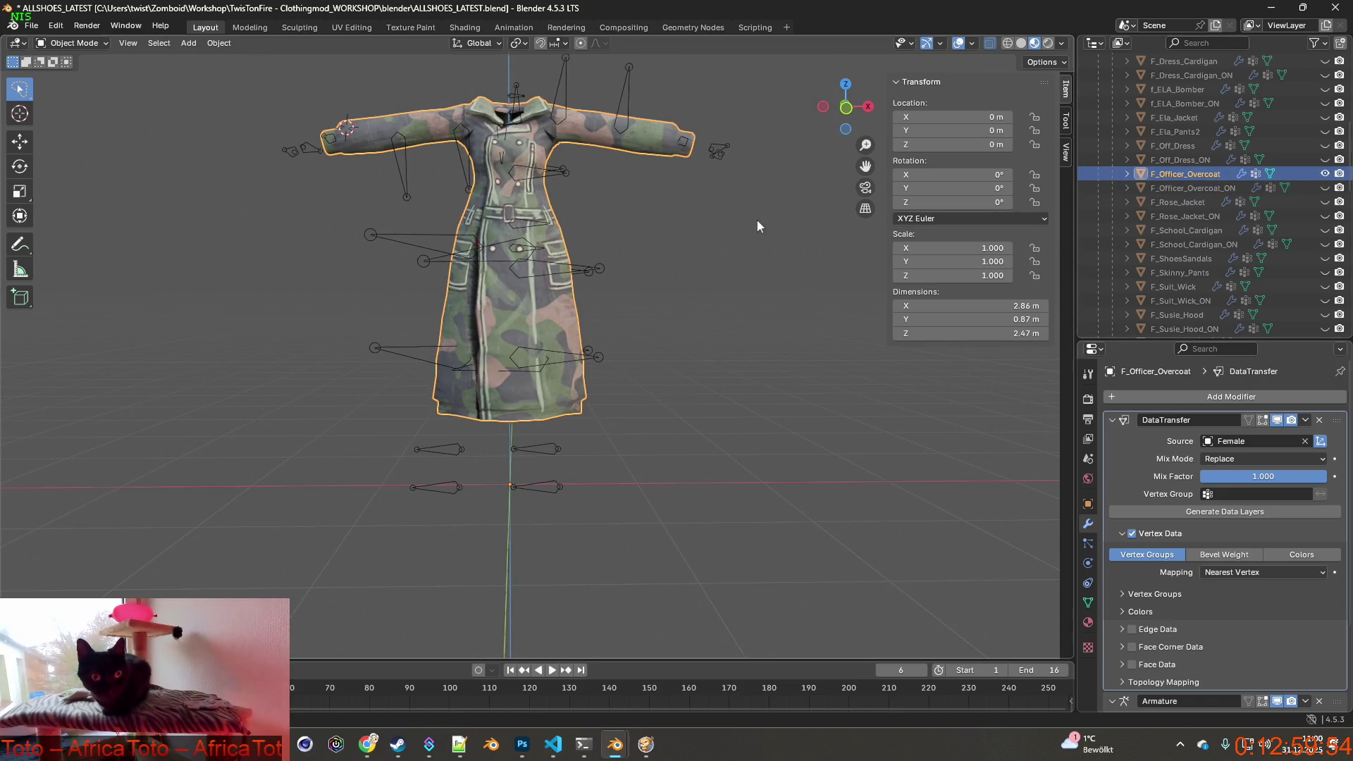
left_click(32, 27)
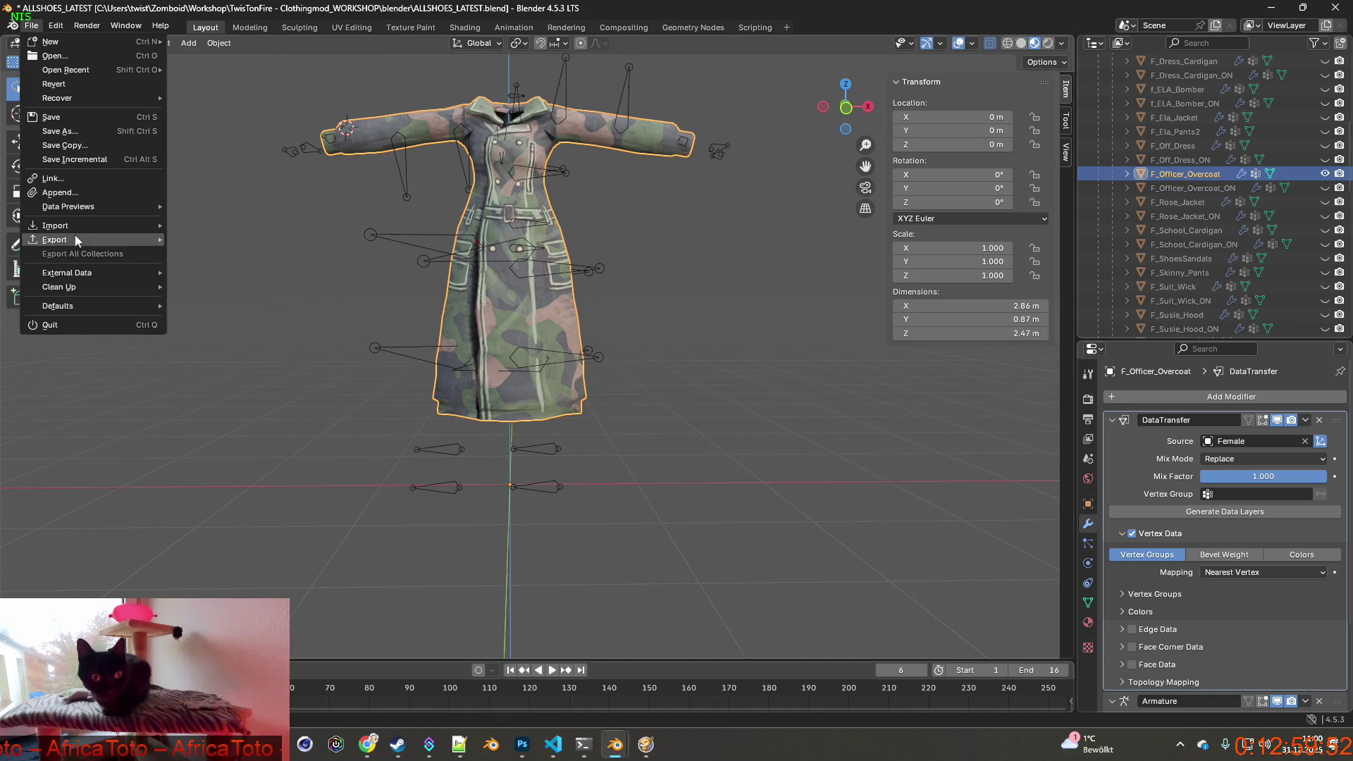
left_click(268, 360)
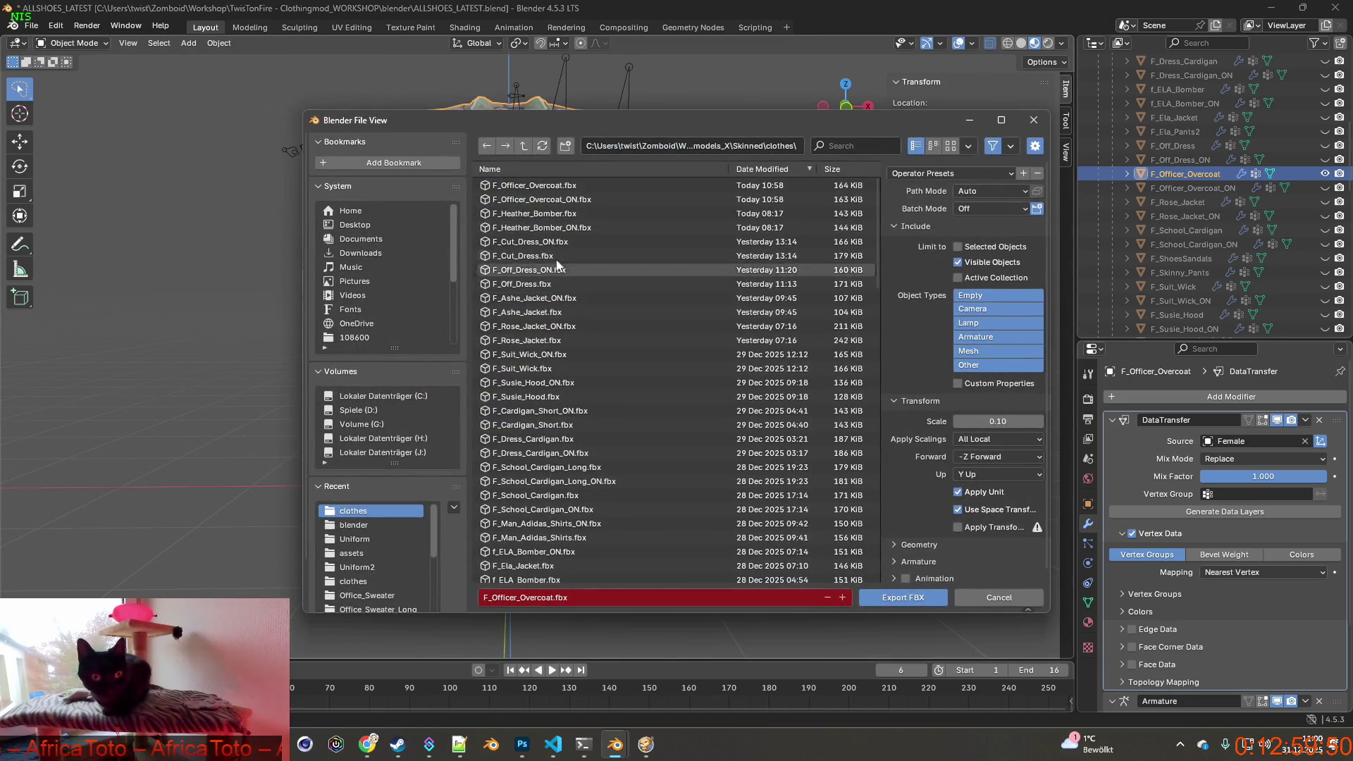
left_click(923, 600)
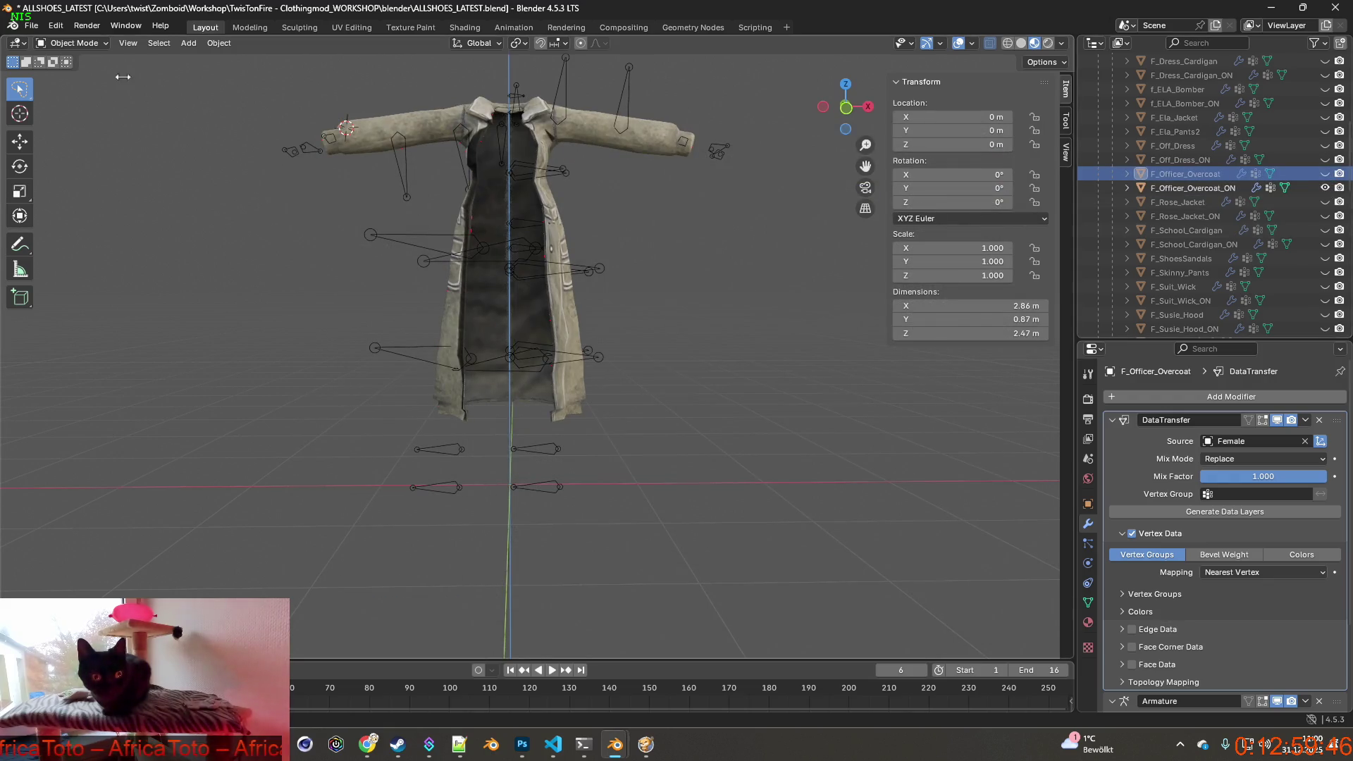
Export the open variant over F_Officer_Overcoat_ON.fbx and switch to the running game
left_click(37, 29)
mouse_move(55, 239)
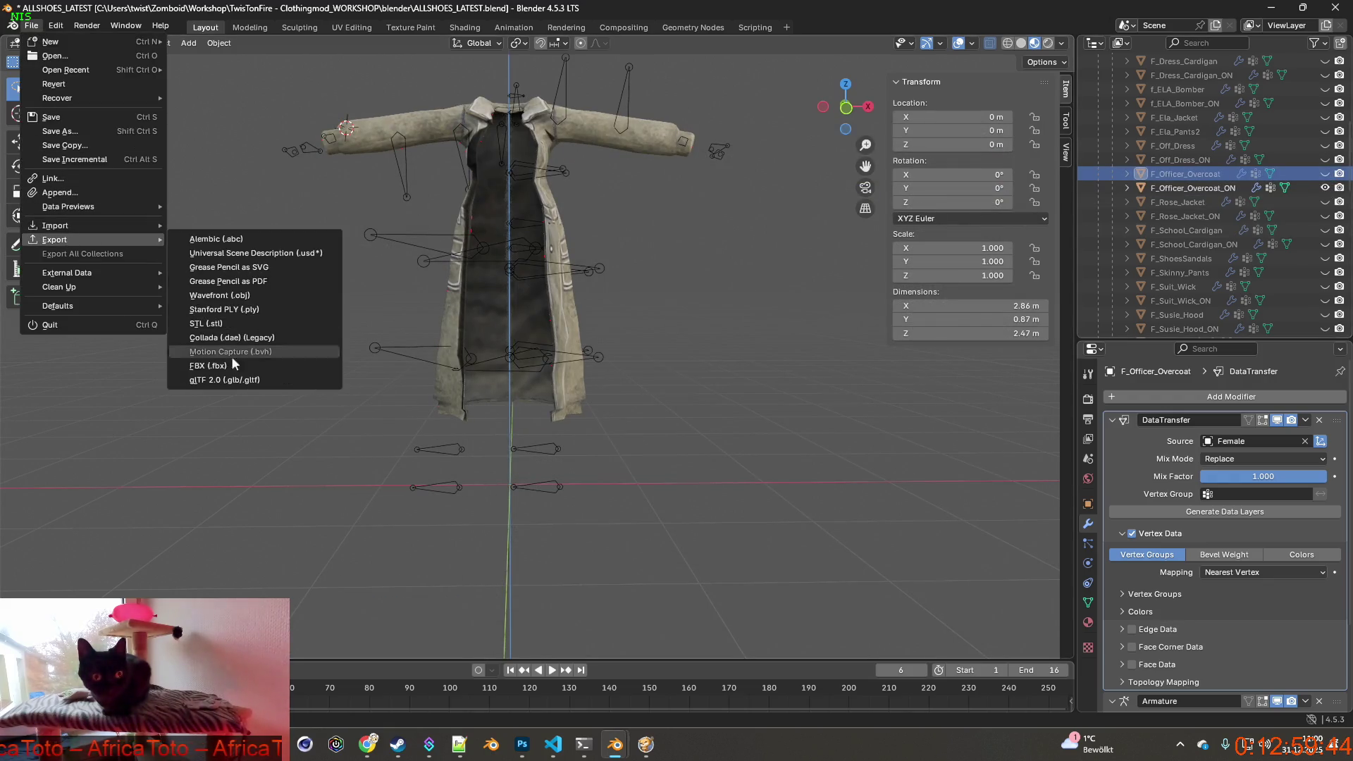
left_click(232, 364)
left_click(569, 200)
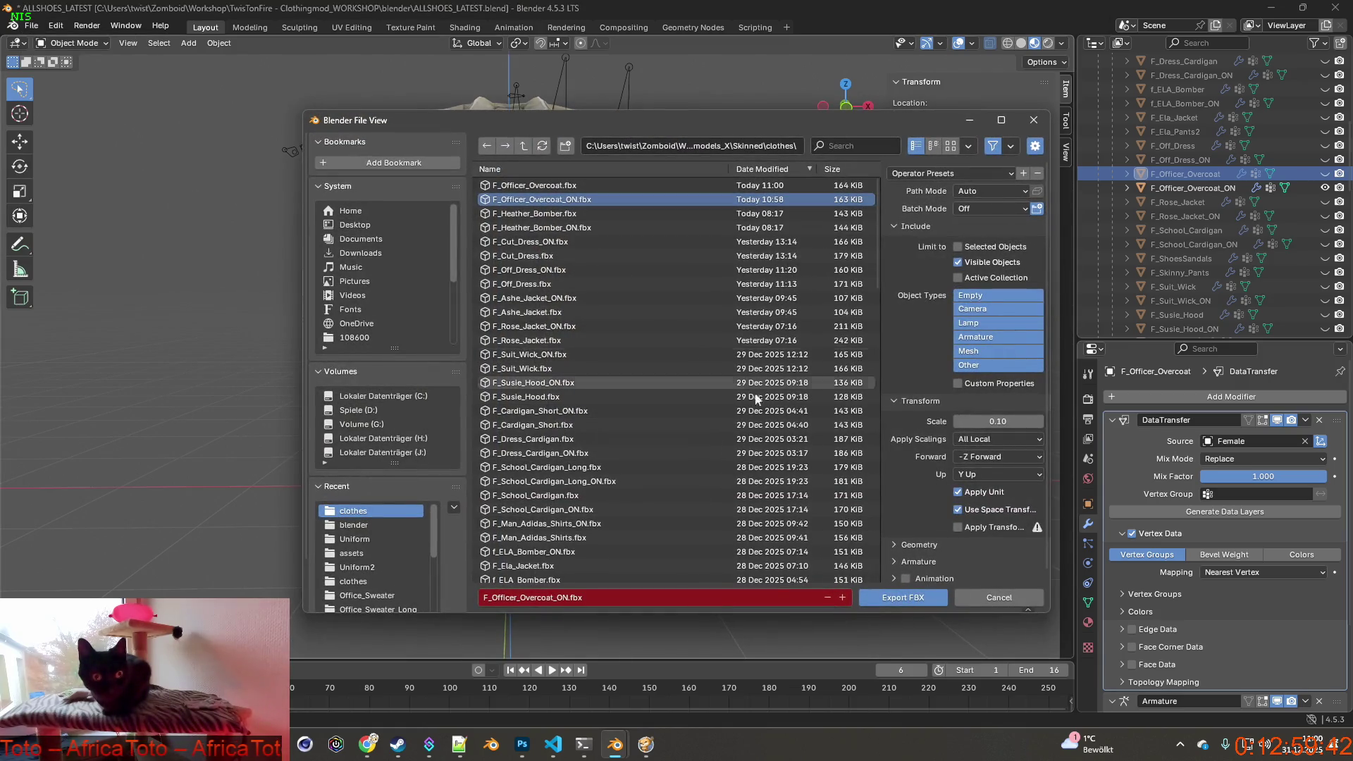
left_click(901, 597)
key("alt+Tab")
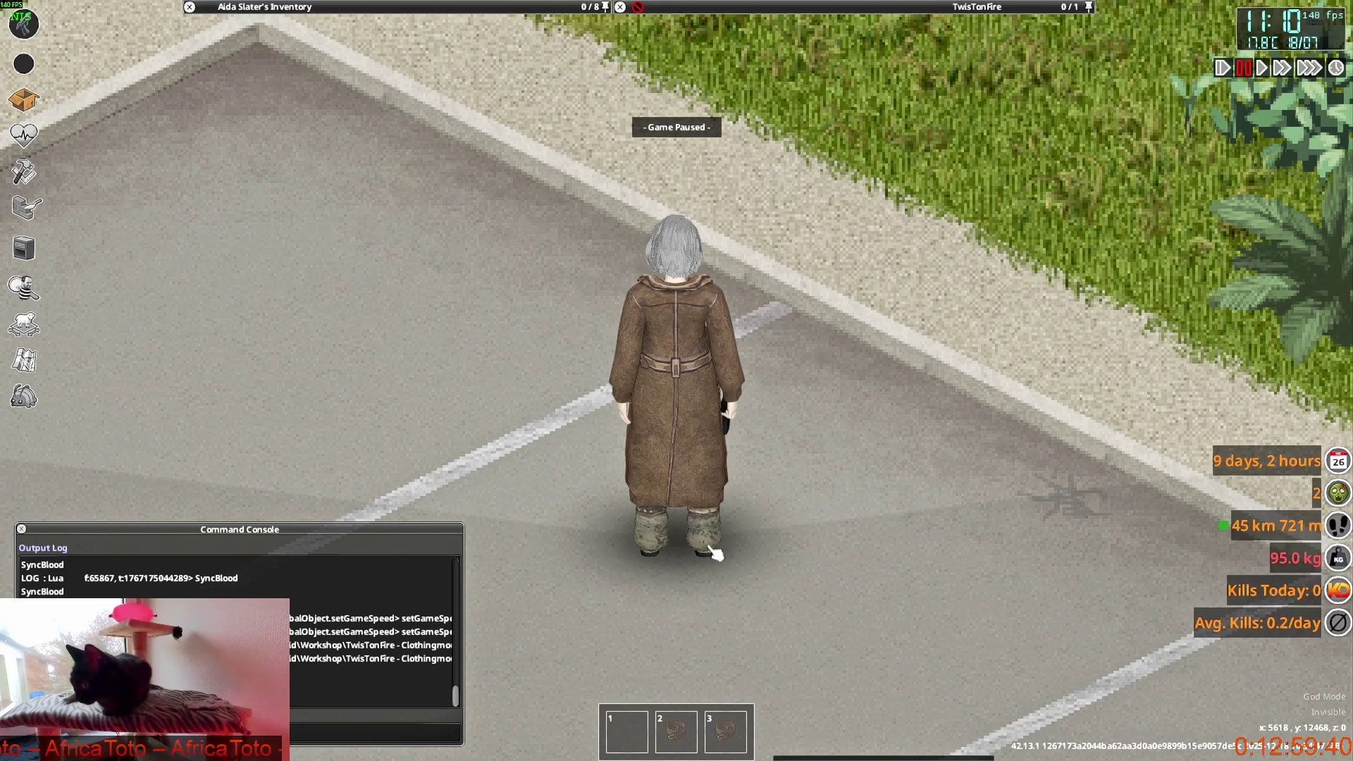
Unpause and walk the character across grass and pavement in all directions to view the coat
key("space")
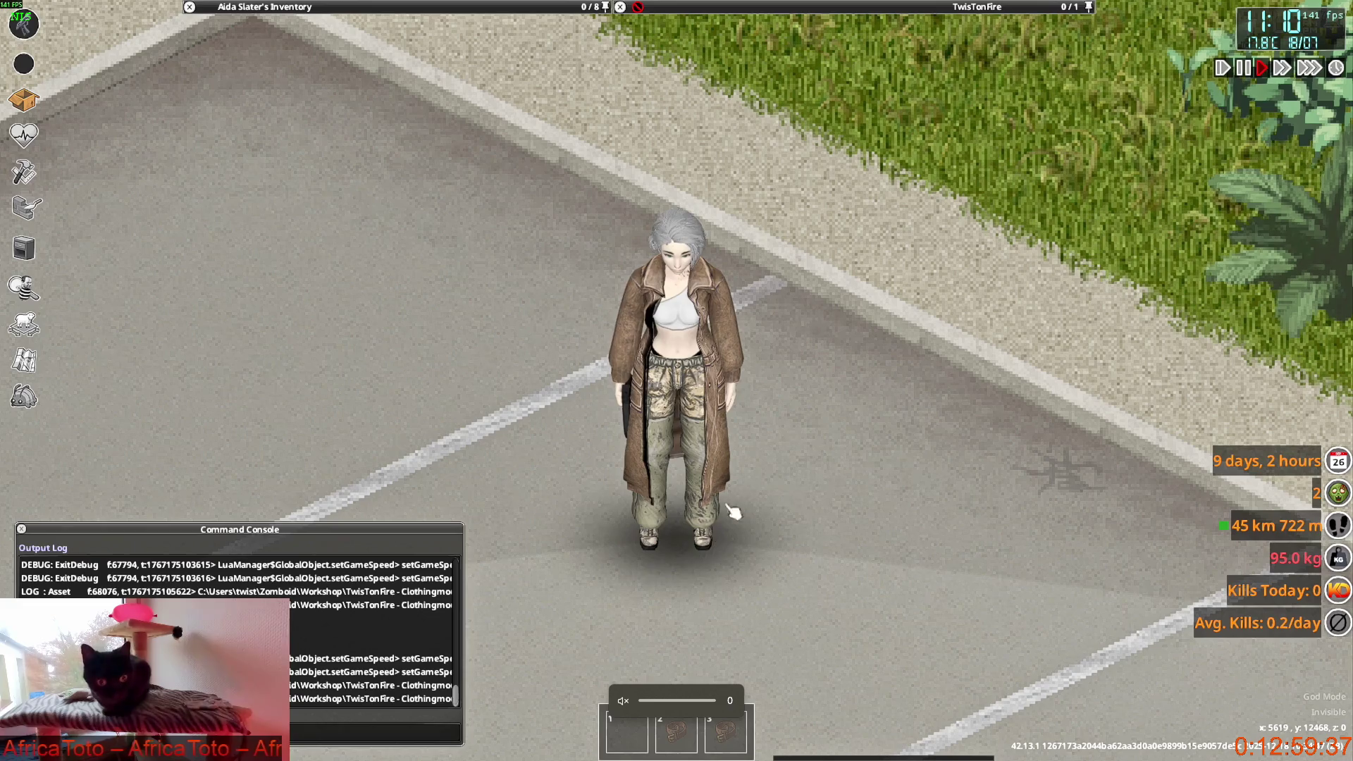
key("w")
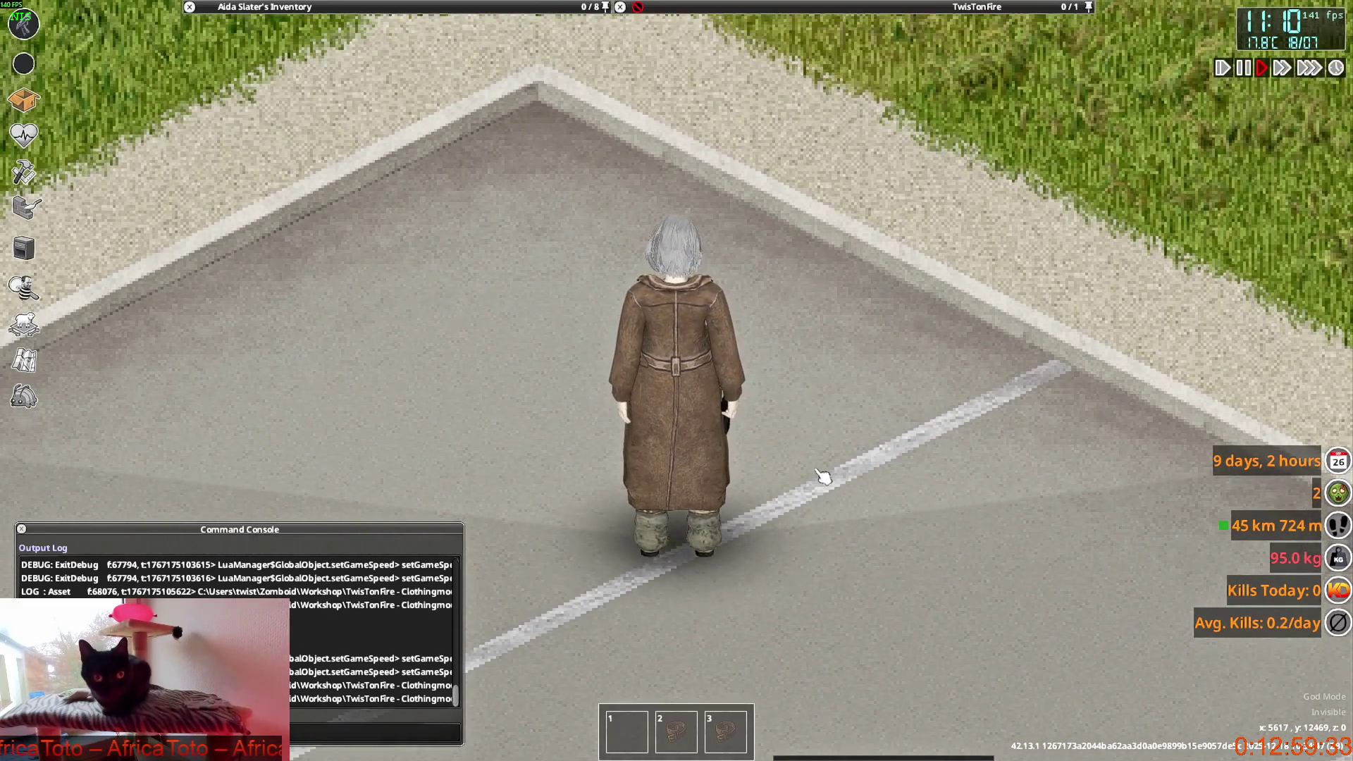
key("w")
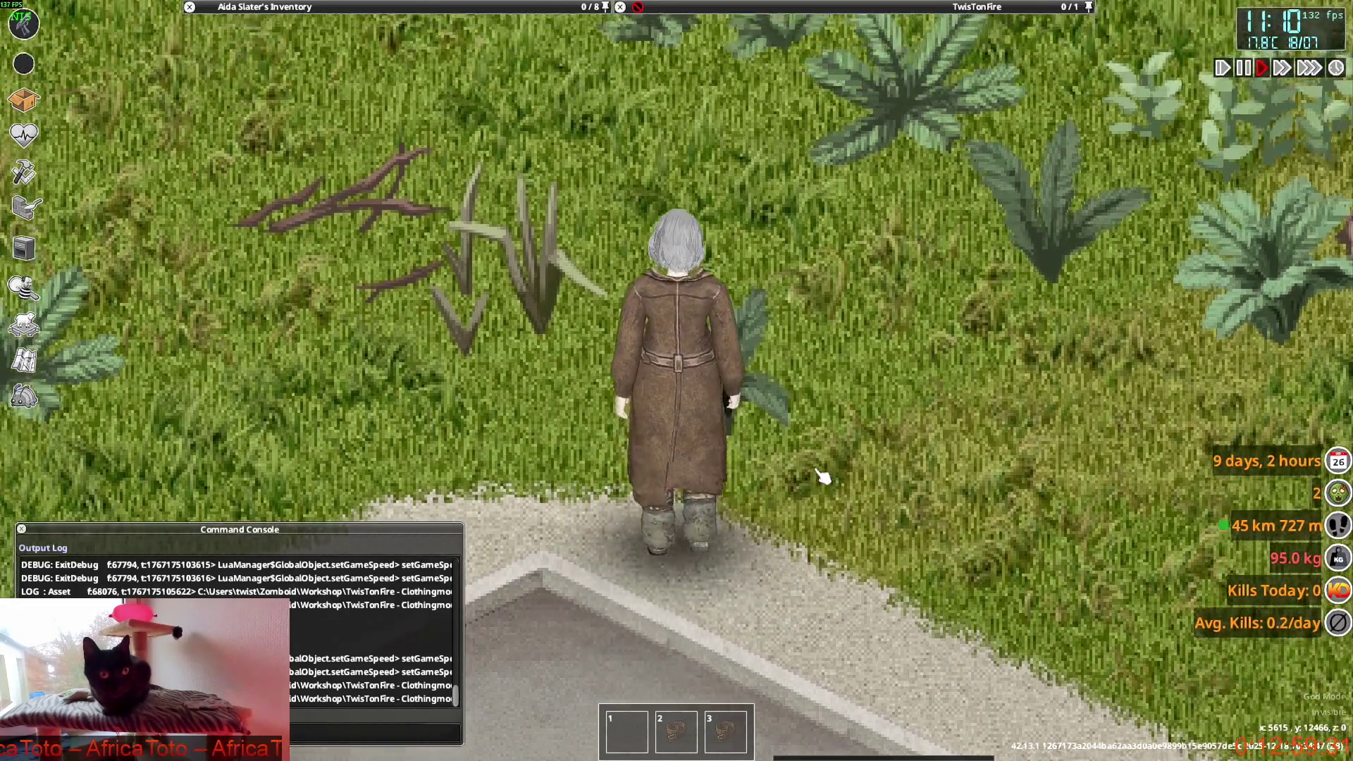
key("w")
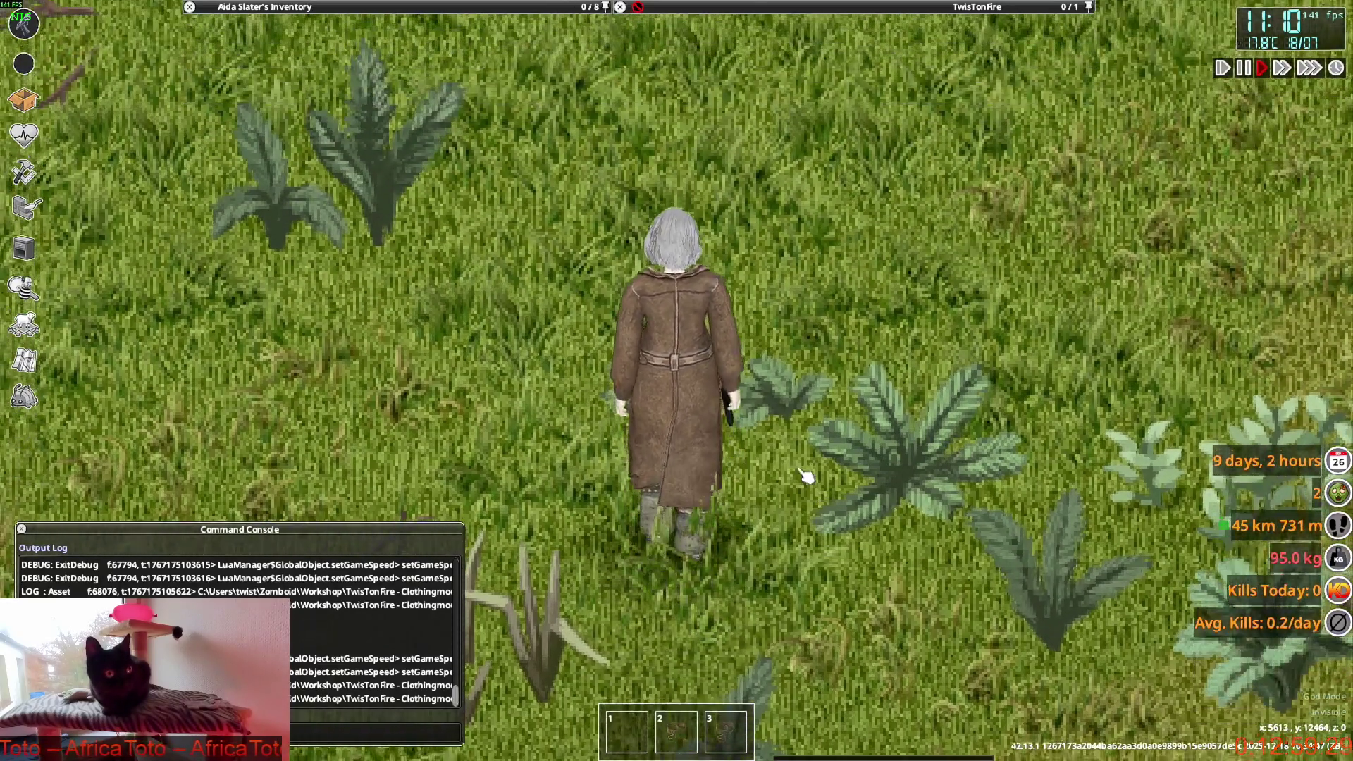
key("w")
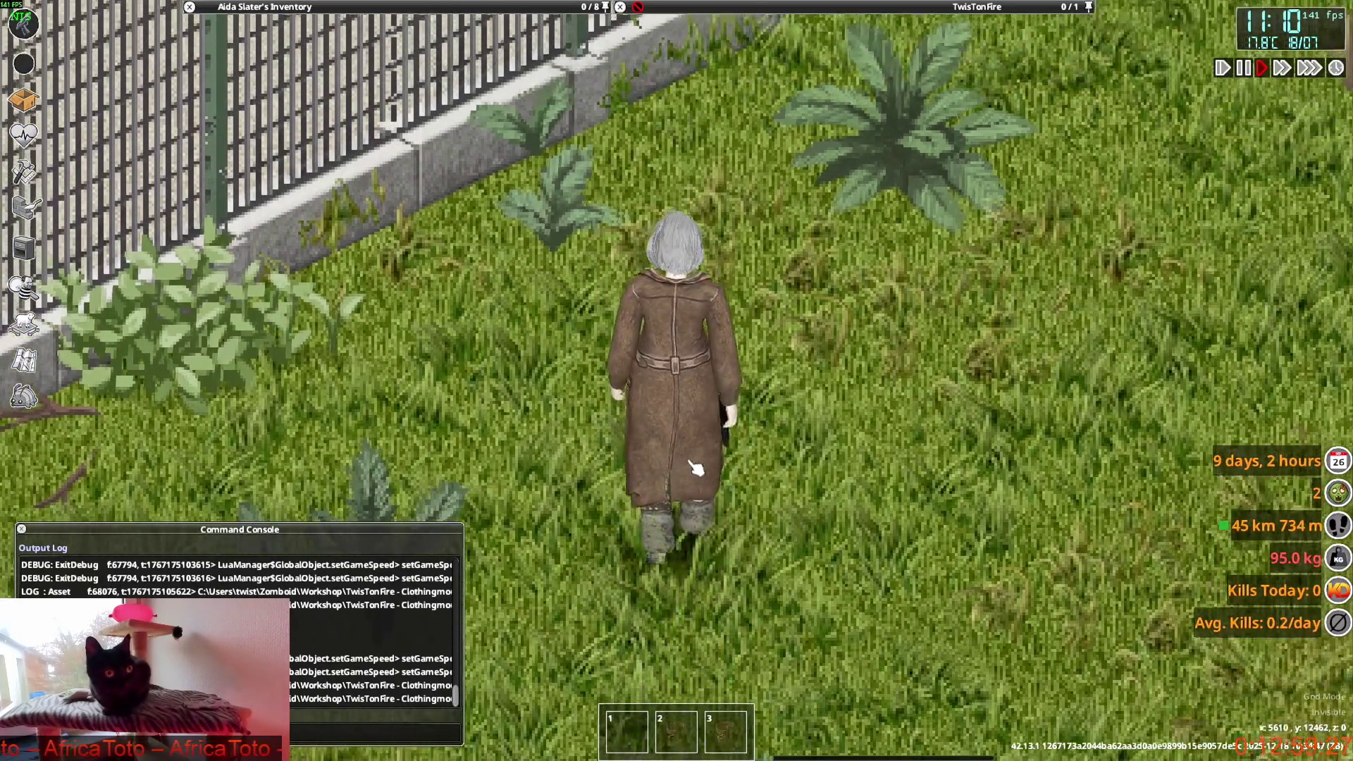
key("s")
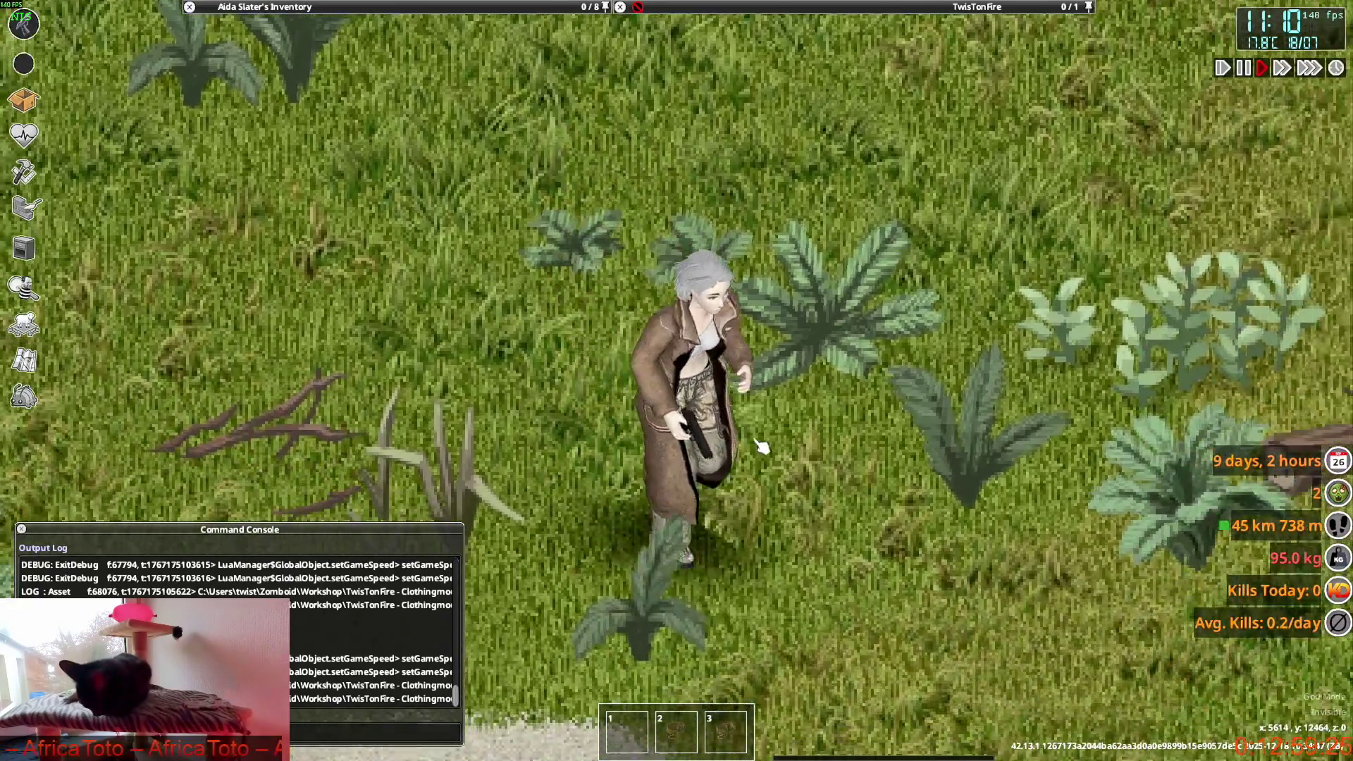
key("s")
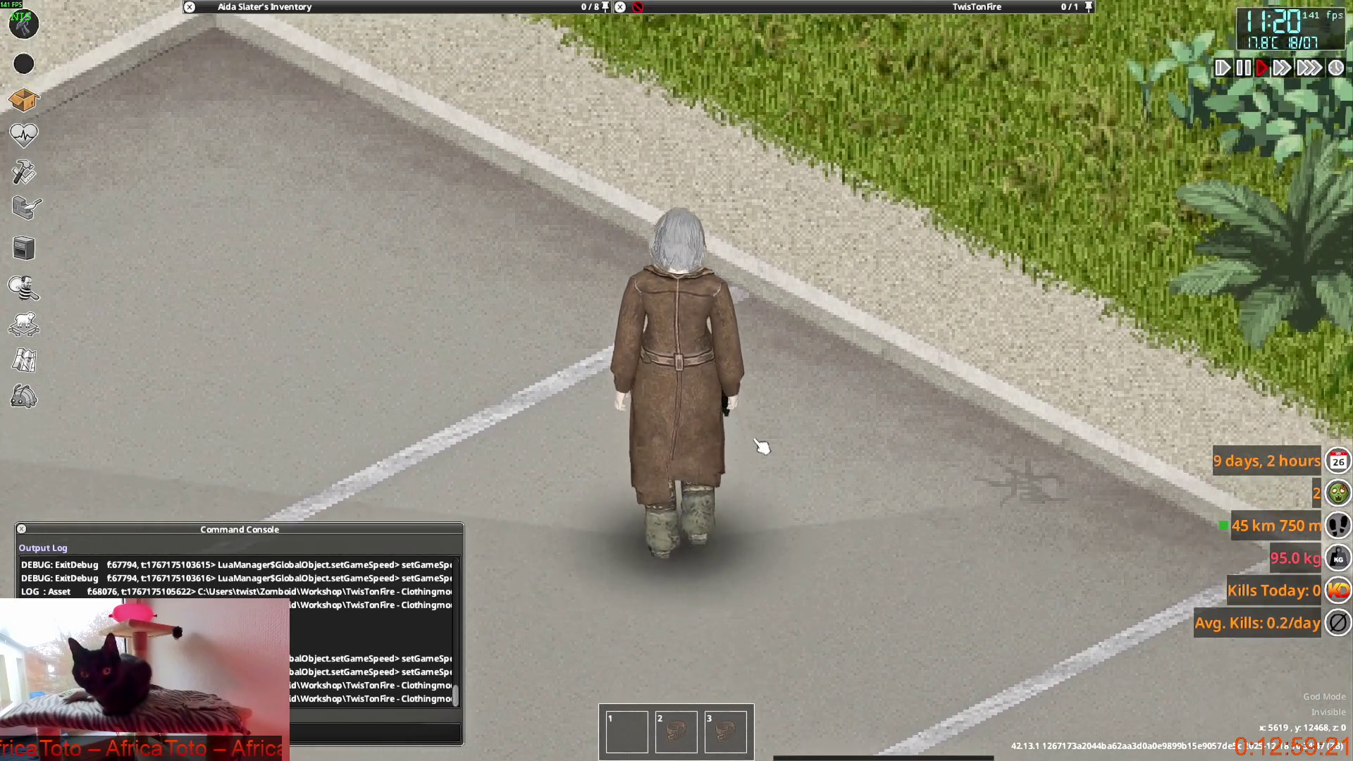
key("s")
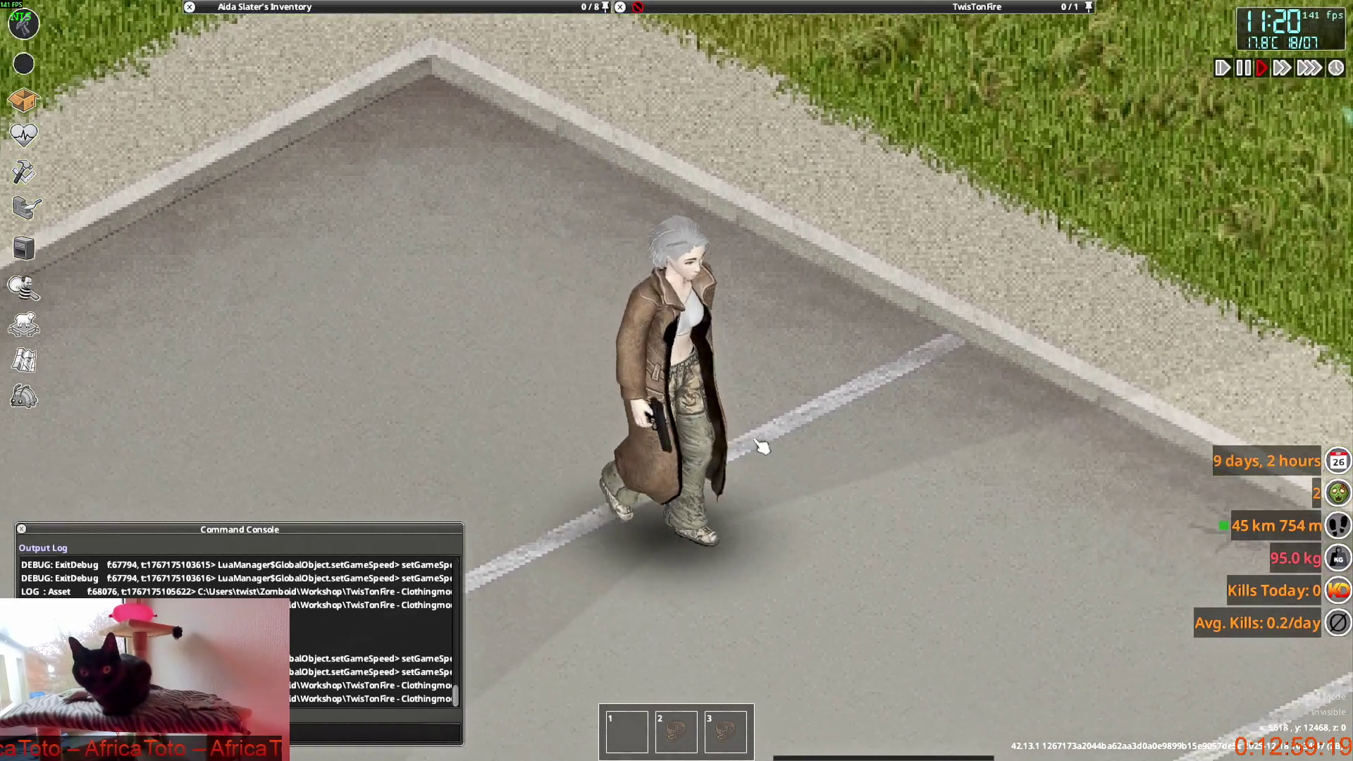
key("w")
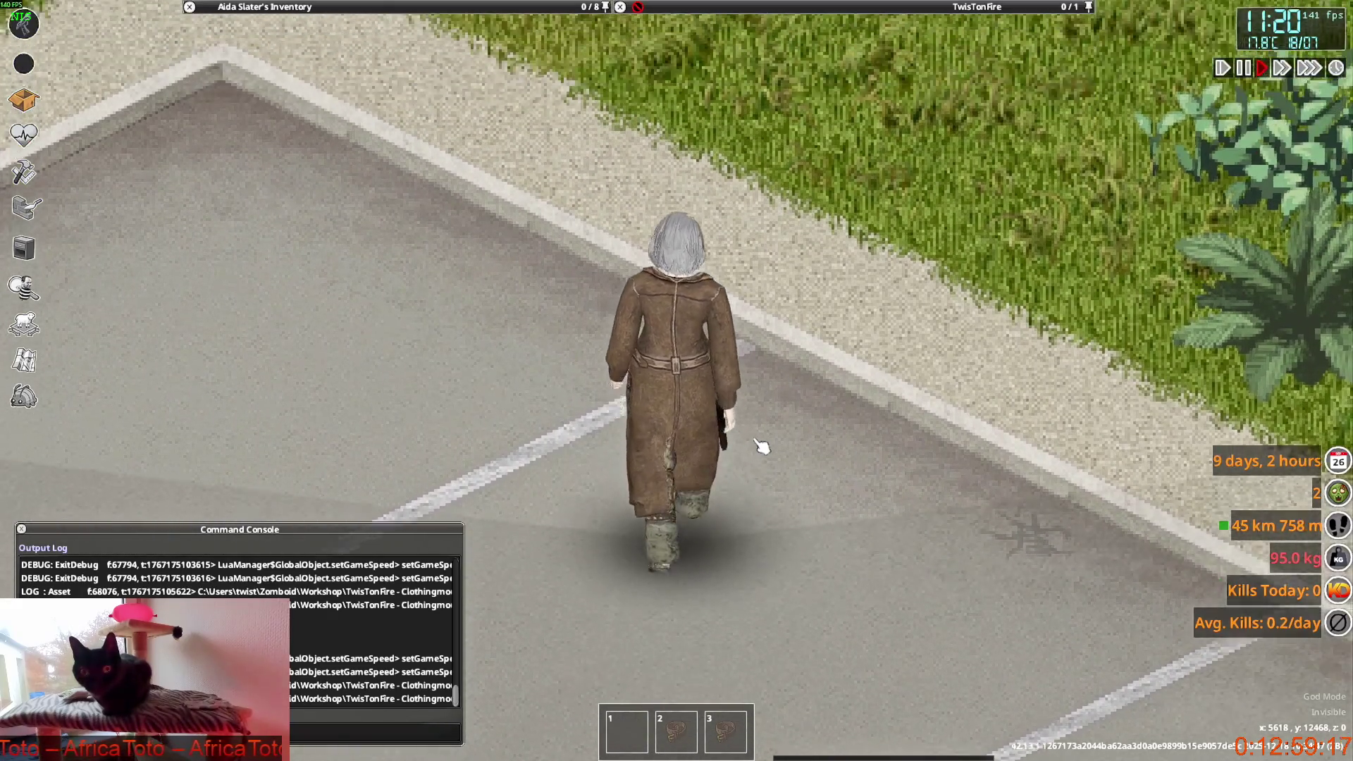
key("s")
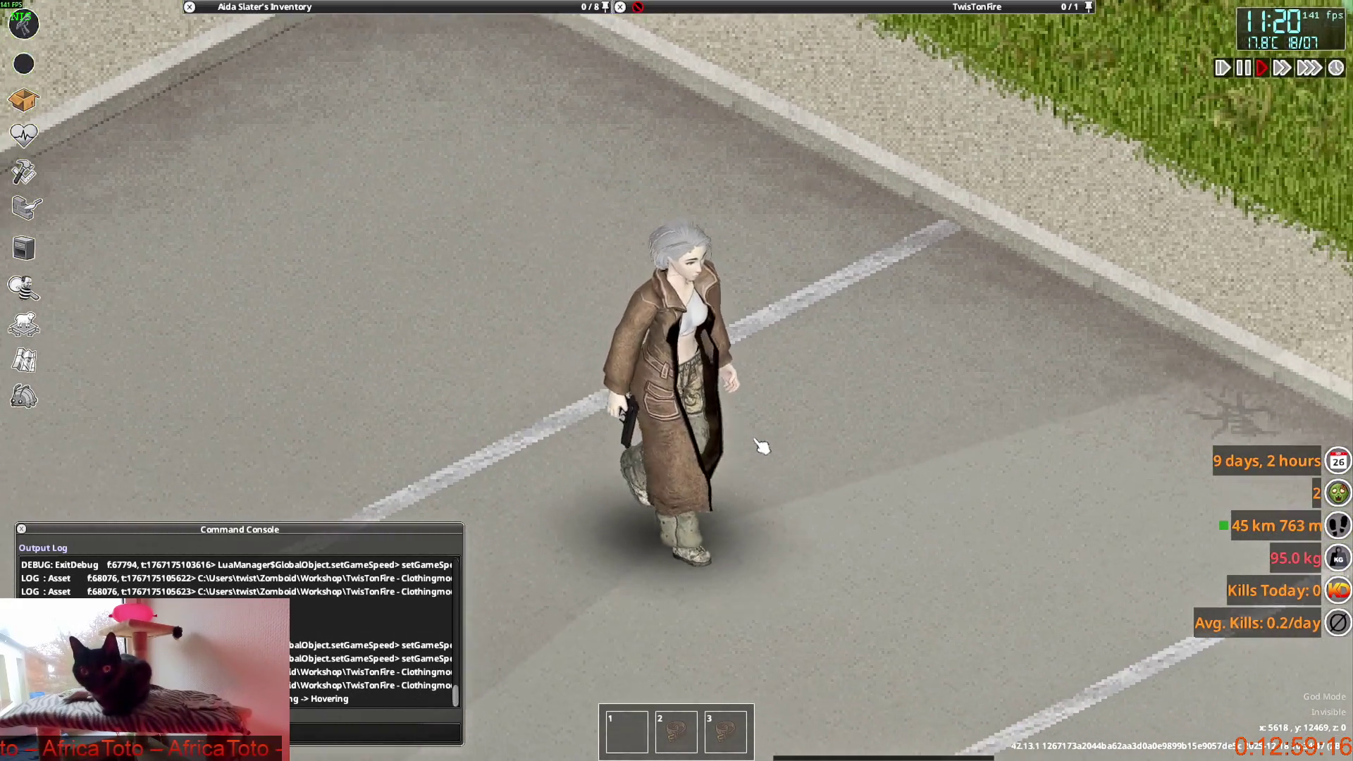
key("w")
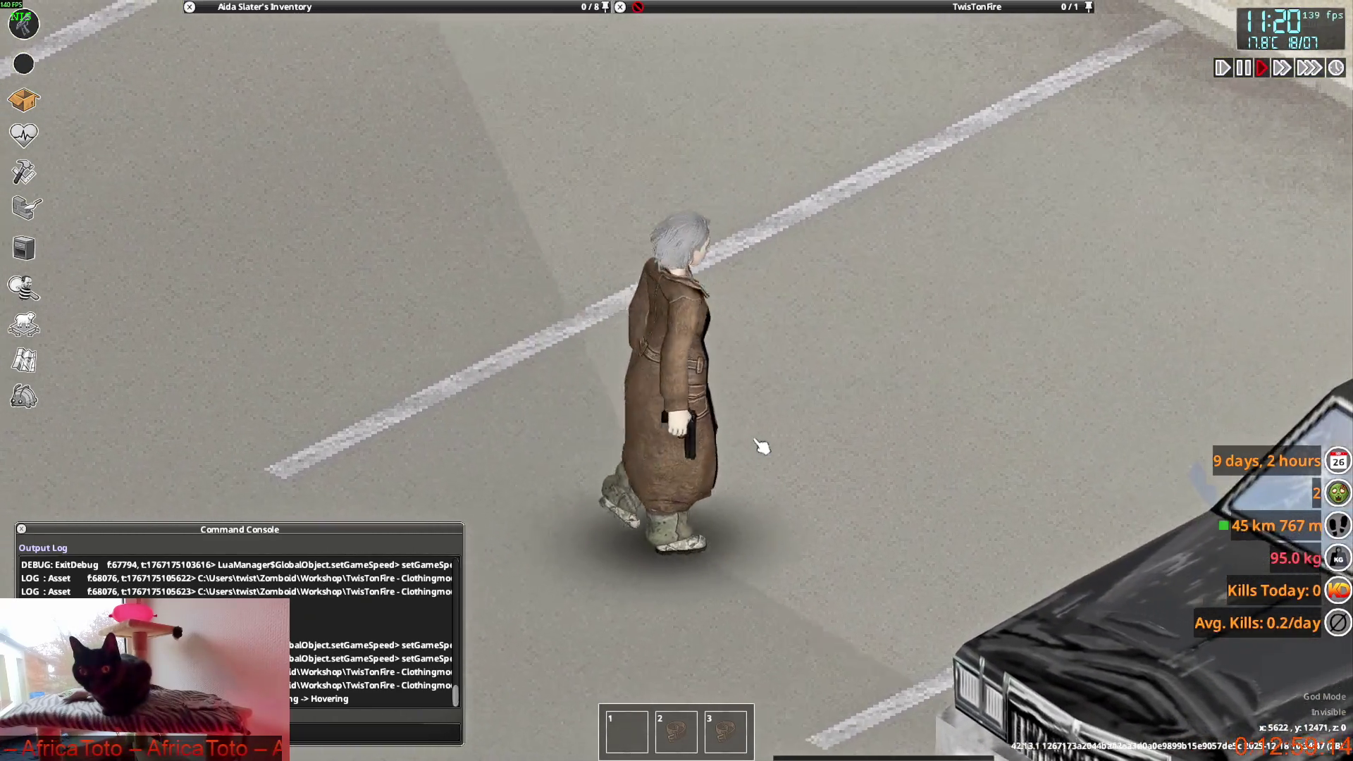
key("s")
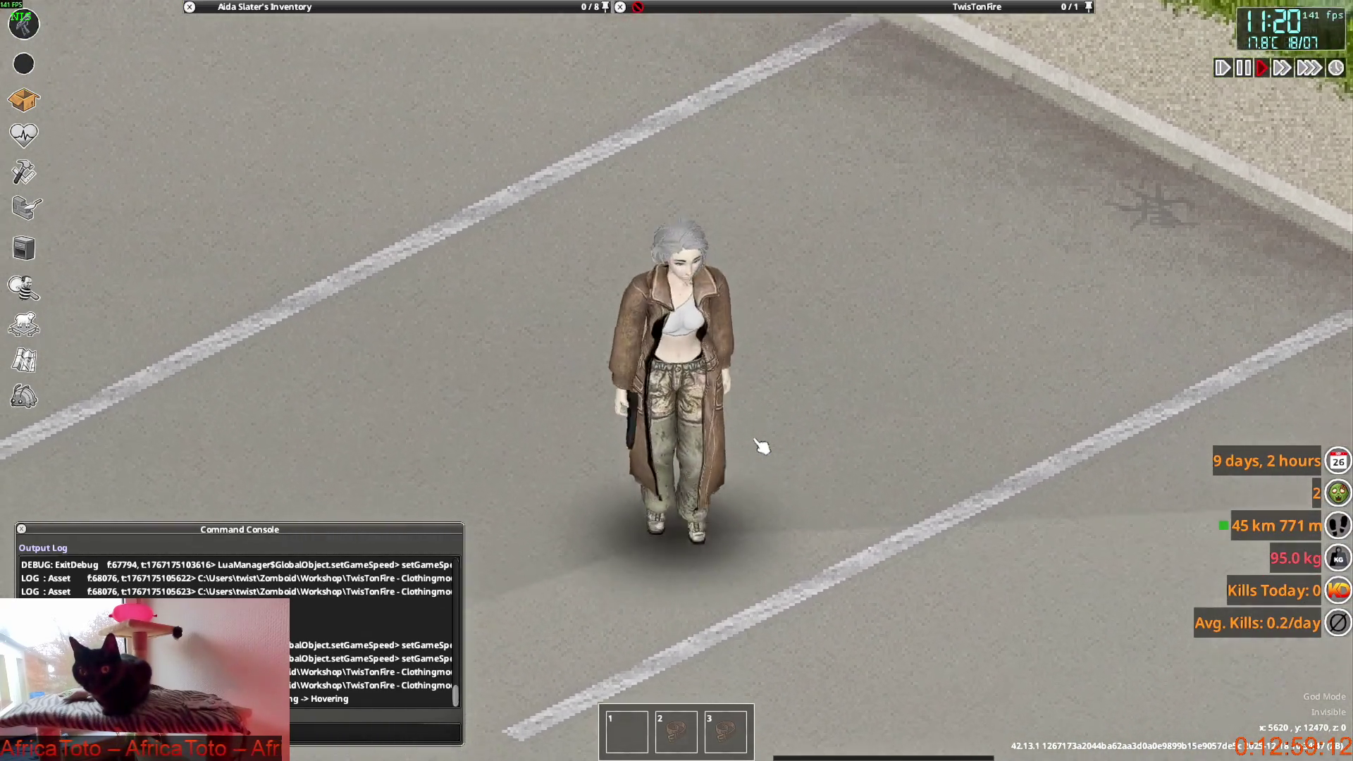
key("w")
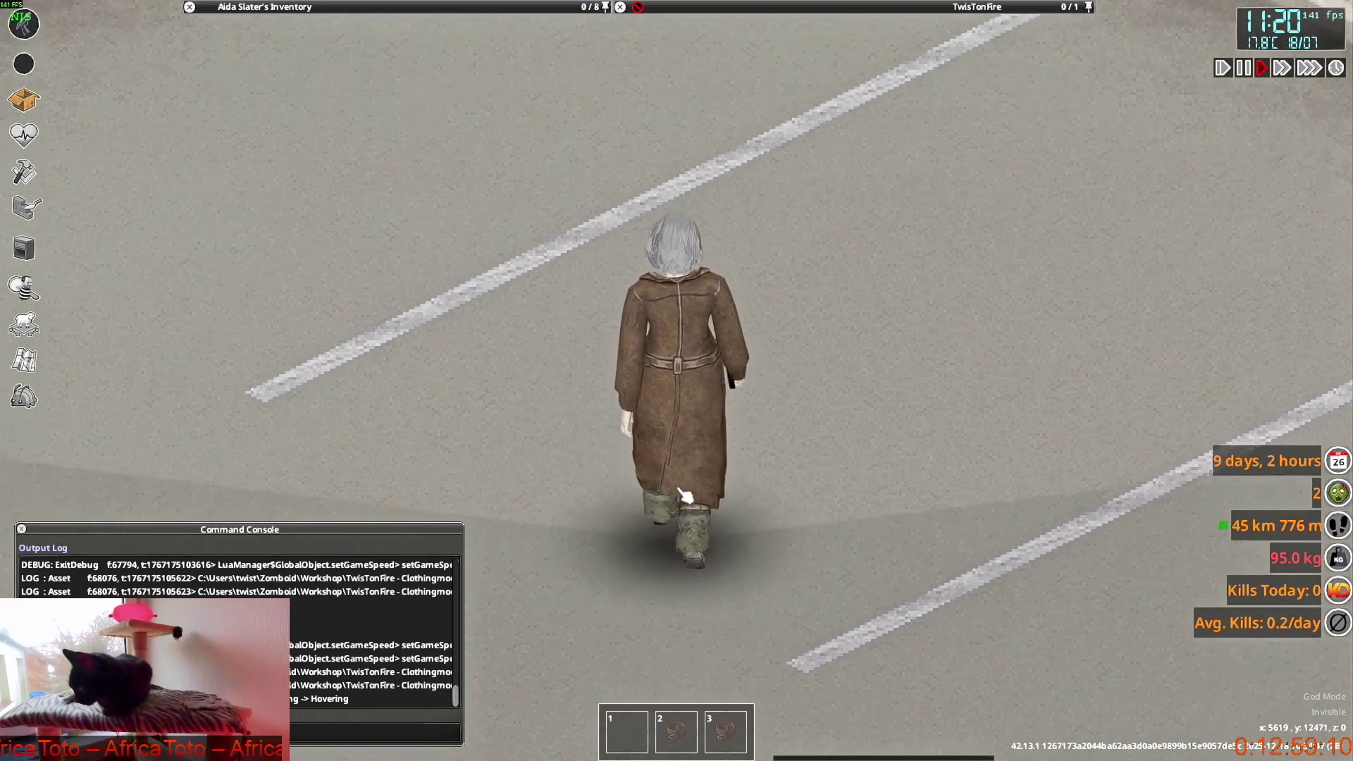
key("s")
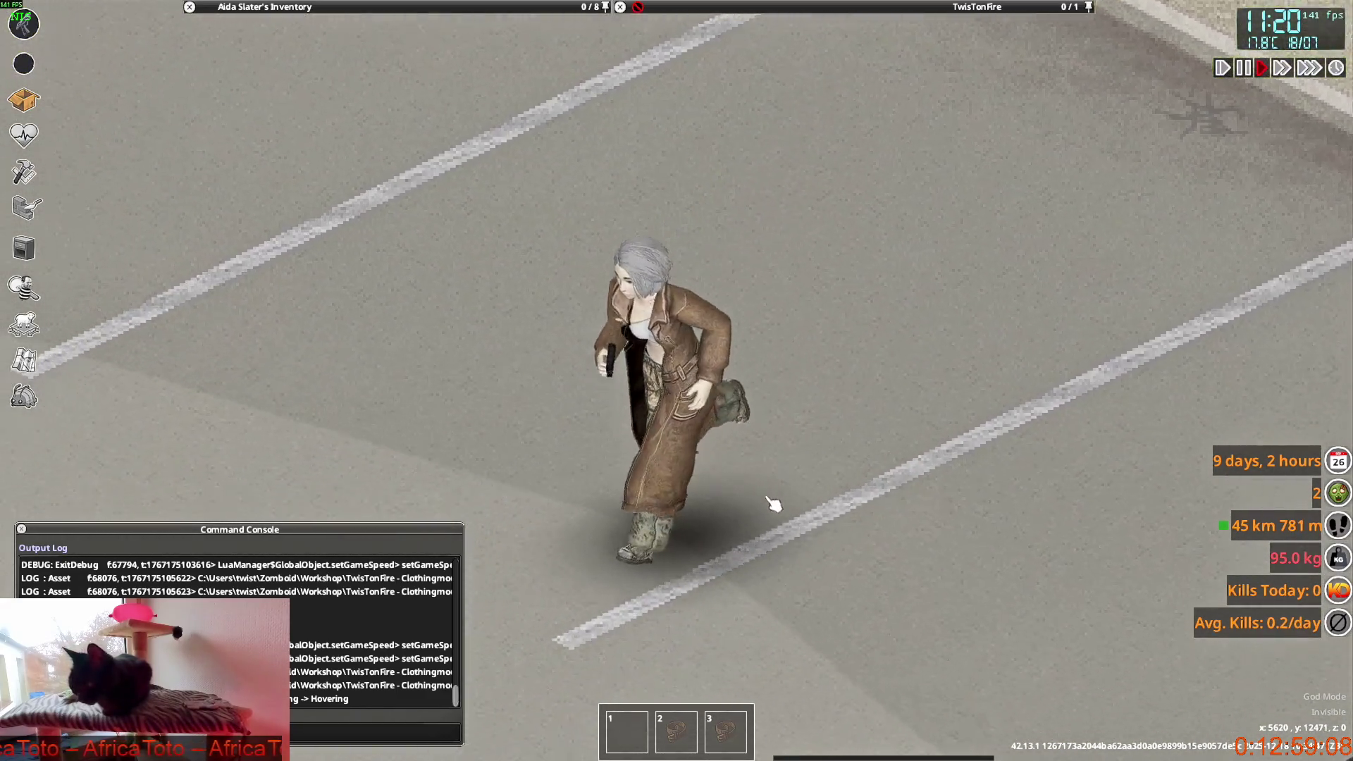
key("w")
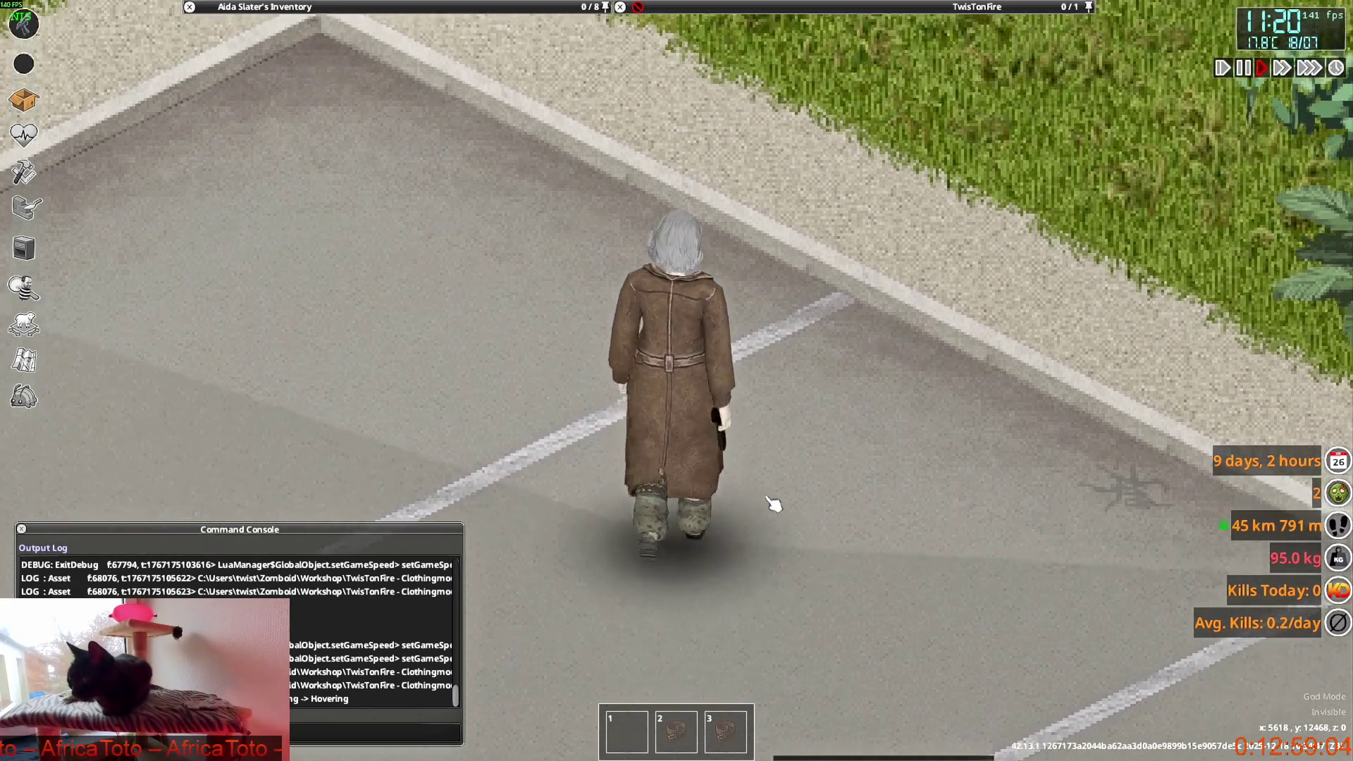
key("s")
key("w")
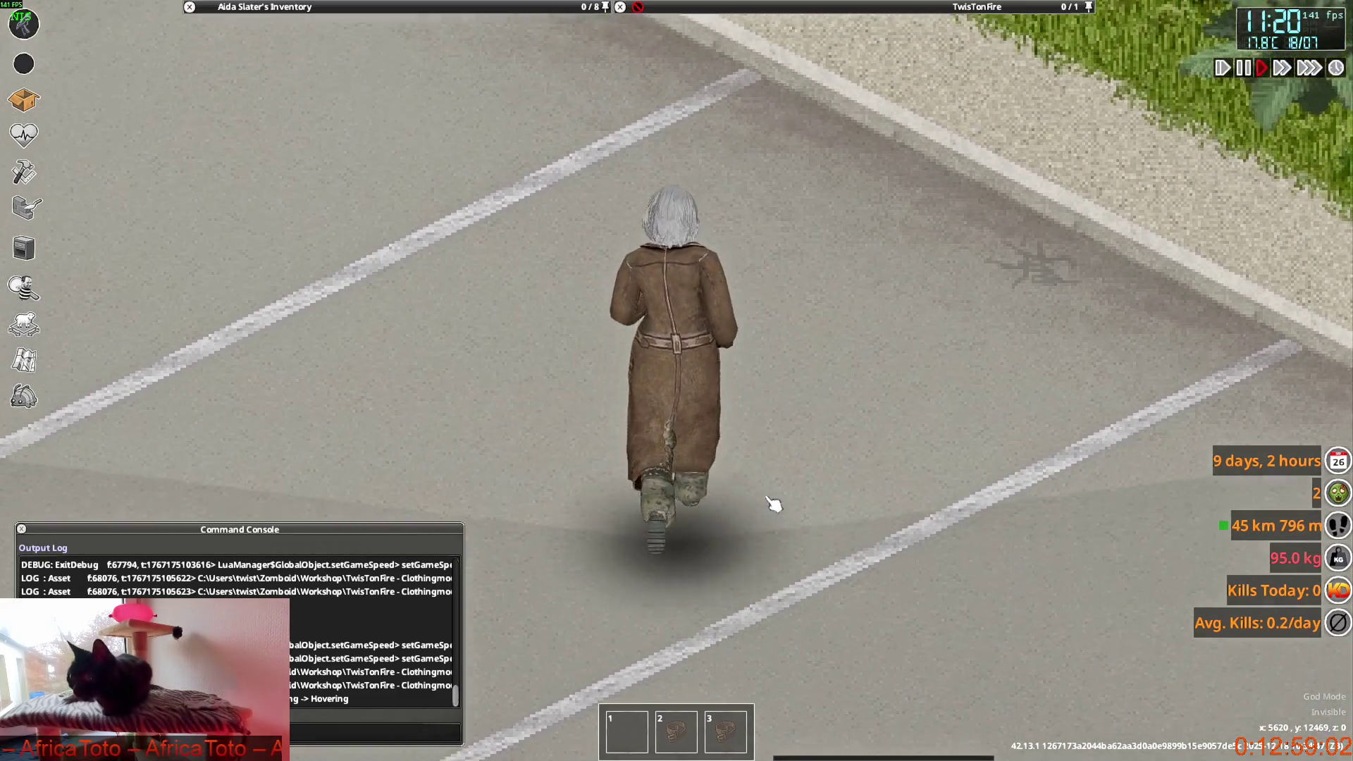
key("s")
key("d")
key("w")
key("s")
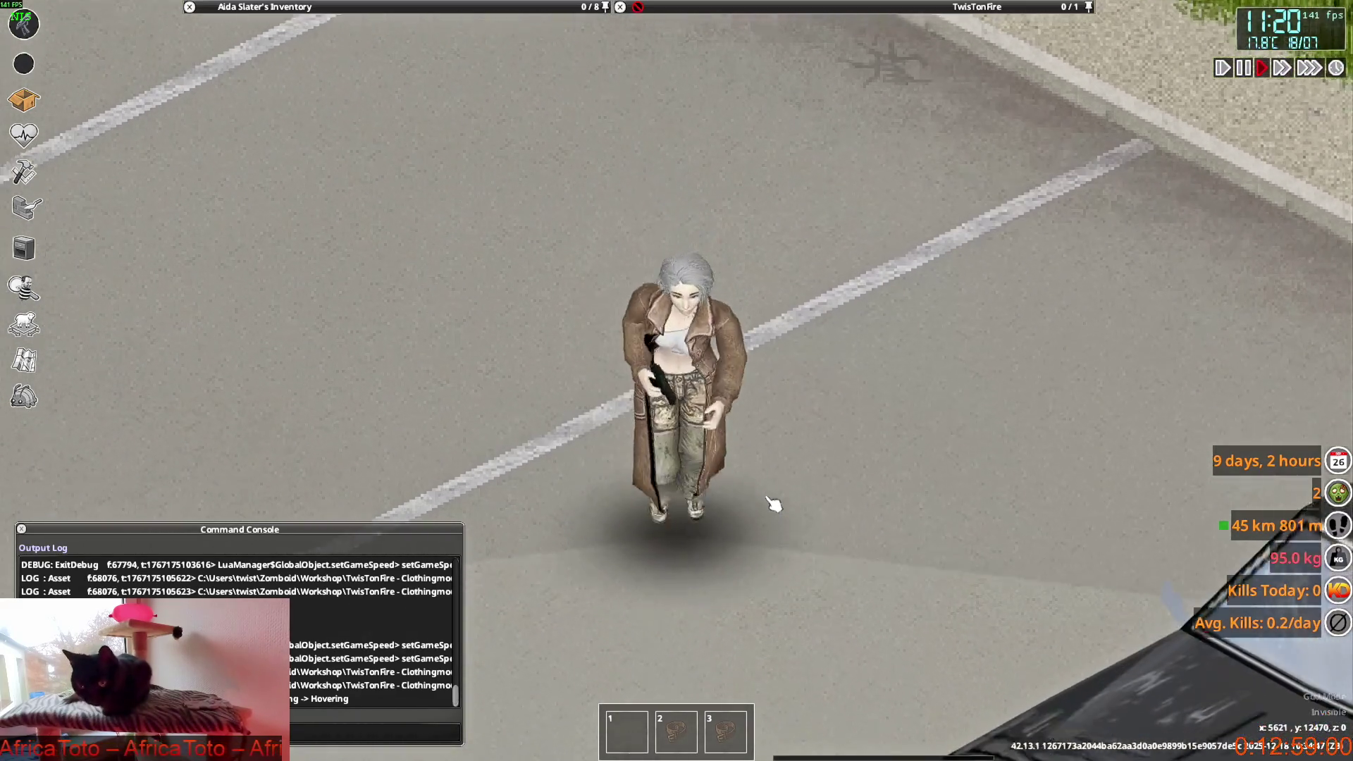
key("a")
key("w")
key("a")
key("s")
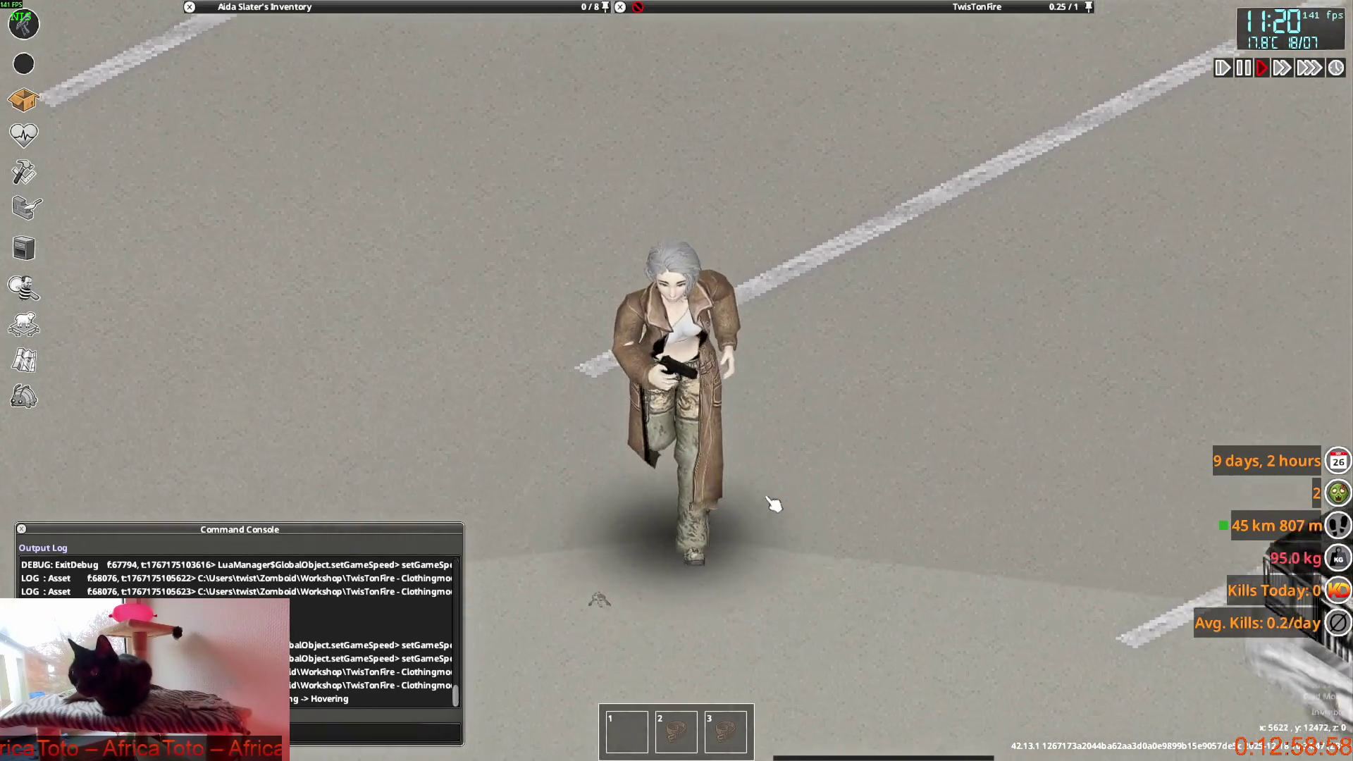
key("w")
key("w")
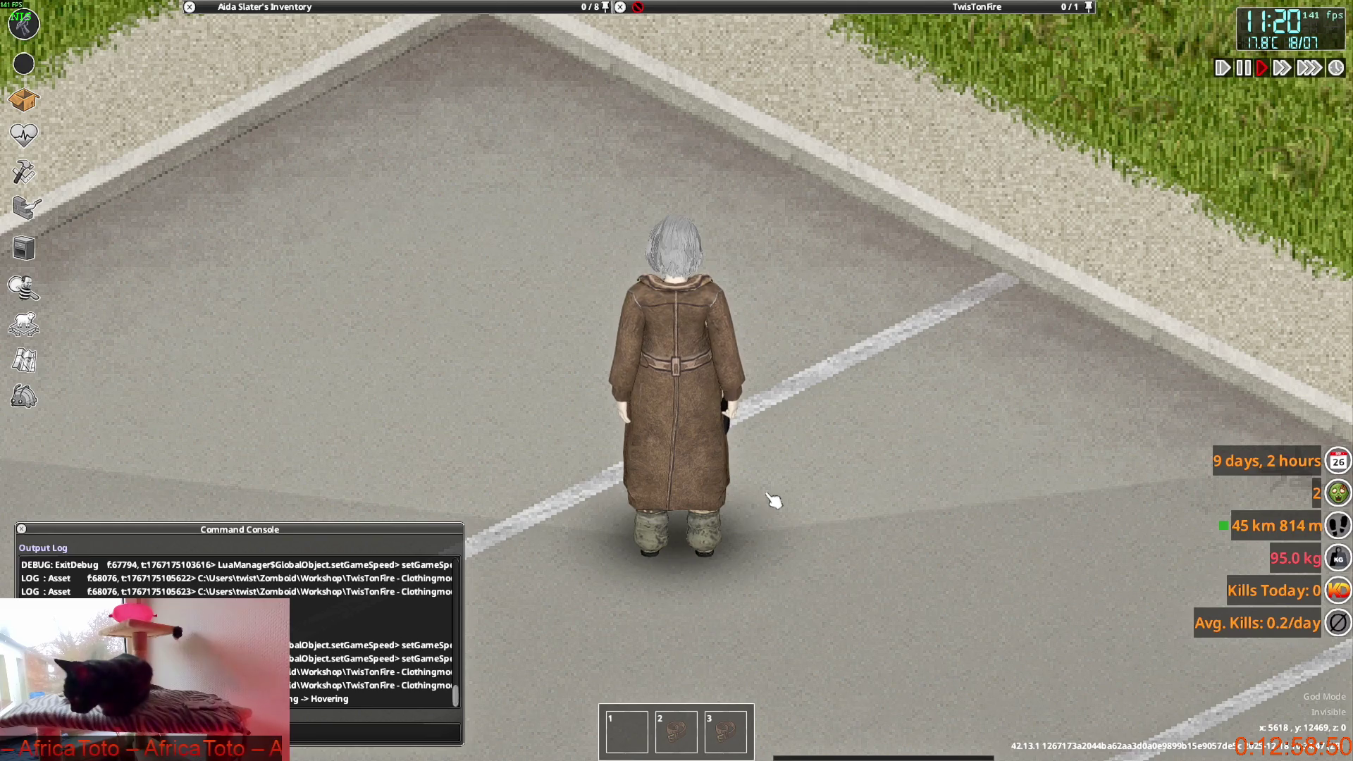
key("s")
Aim the pistol around the character and perform a shove to check the coat in combat poses
right_click_drag(771, 502, 588, 448)
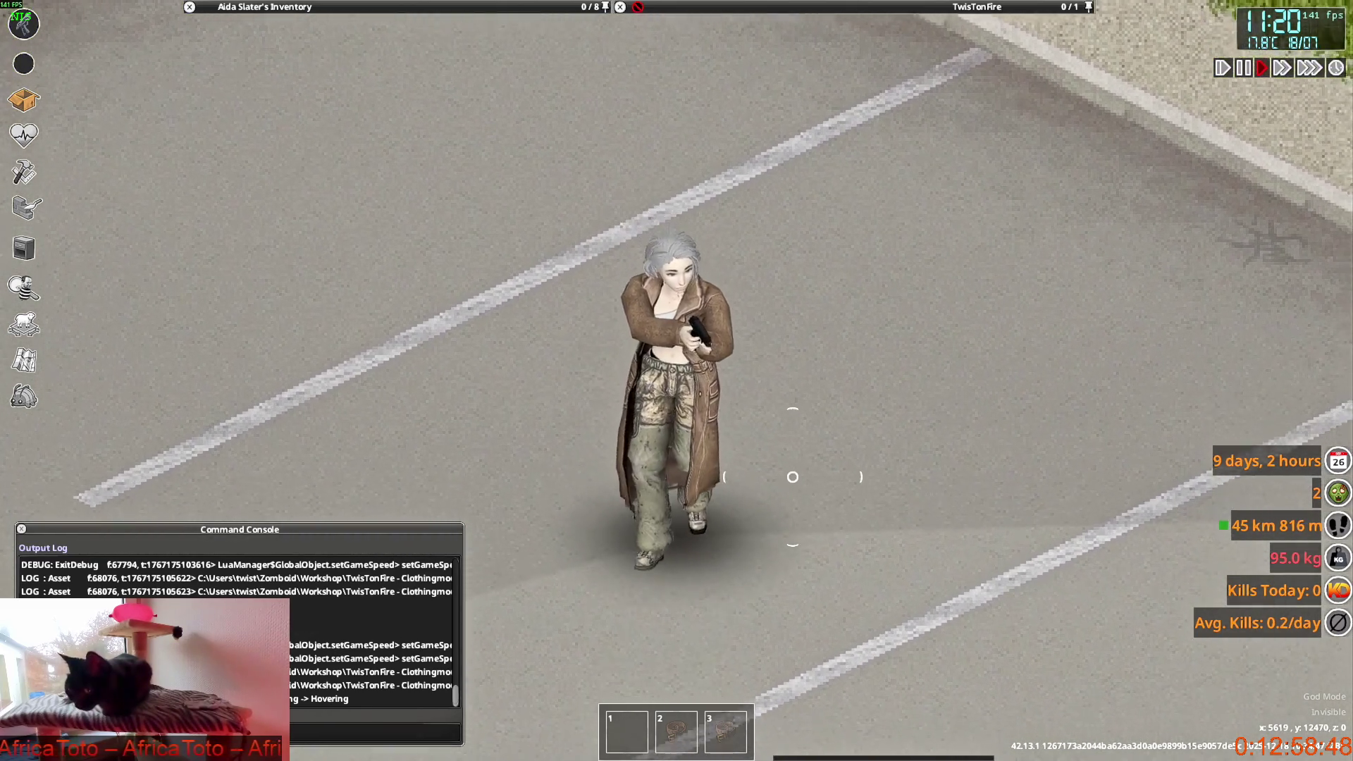
key("w")
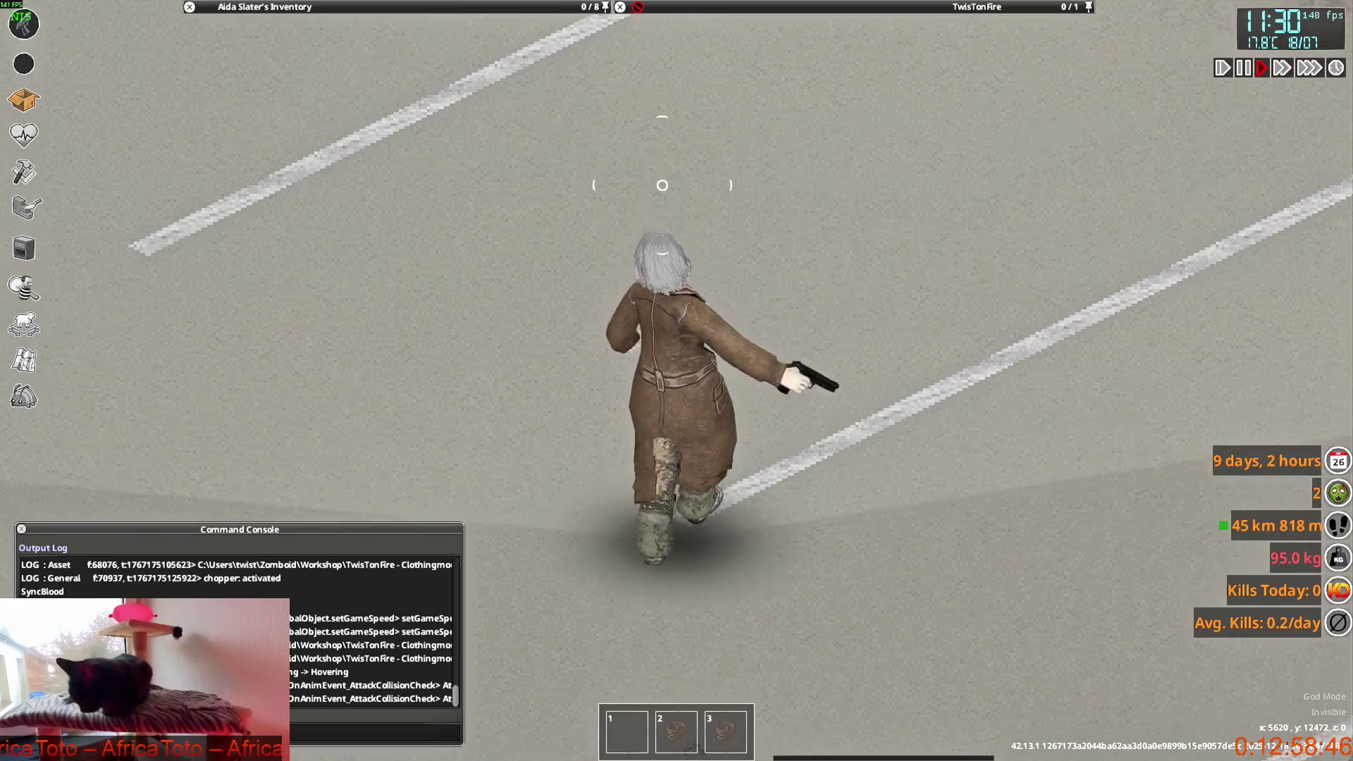
left_click(701, 674)
mouse_move(701, 673)
right_mouse_down()
mouse_move(714, 170)
mouse_move(780, 281)
right_mouse_up()
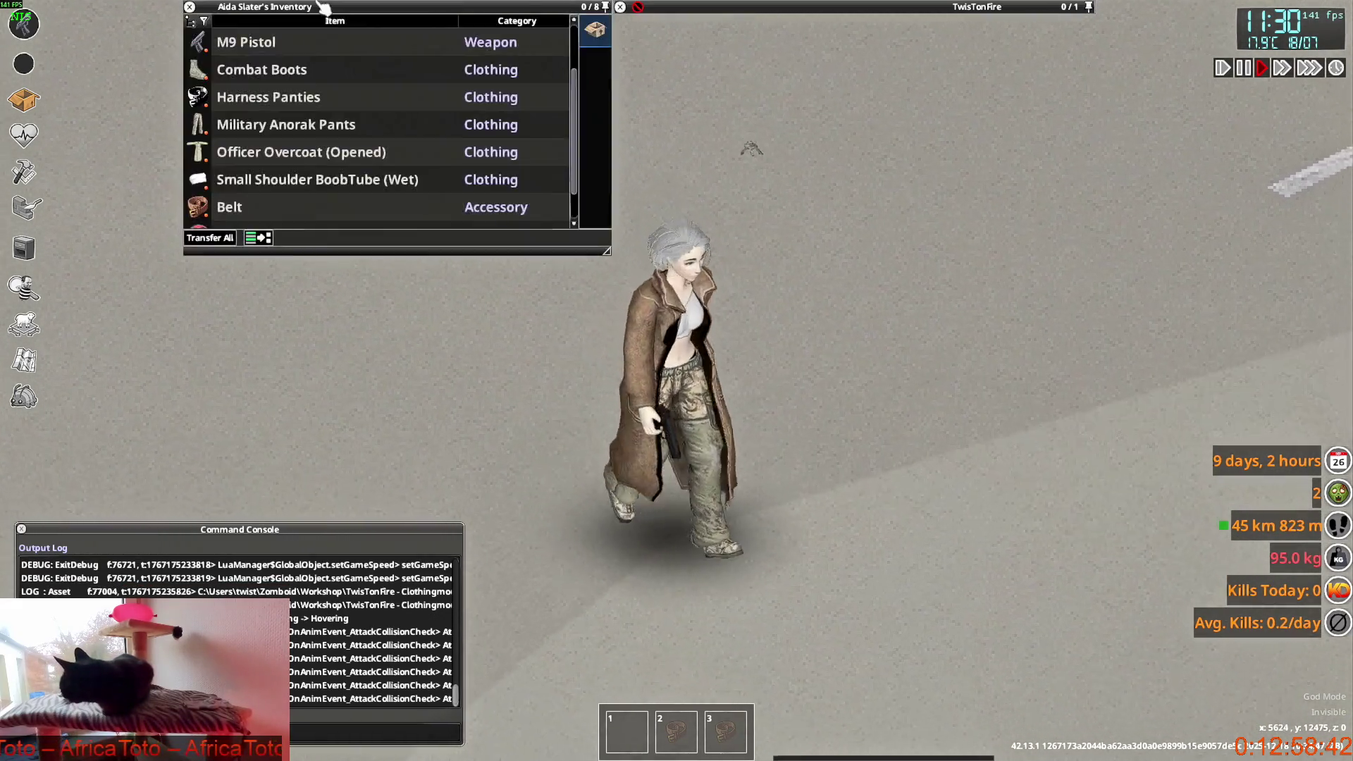
Close the Officer Overcoat (Opened) from inventory, then aim and walk to view the closed coat
right_click(264, 154)
left_click(332, 200)
mouse_move(821, 378)
right_mouse_down()
mouse_move(803, 98)
mouse_move(861, 363)
mouse_move(698, 450)
mouse_move(743, 453)
right_mouse_up()
key("d")
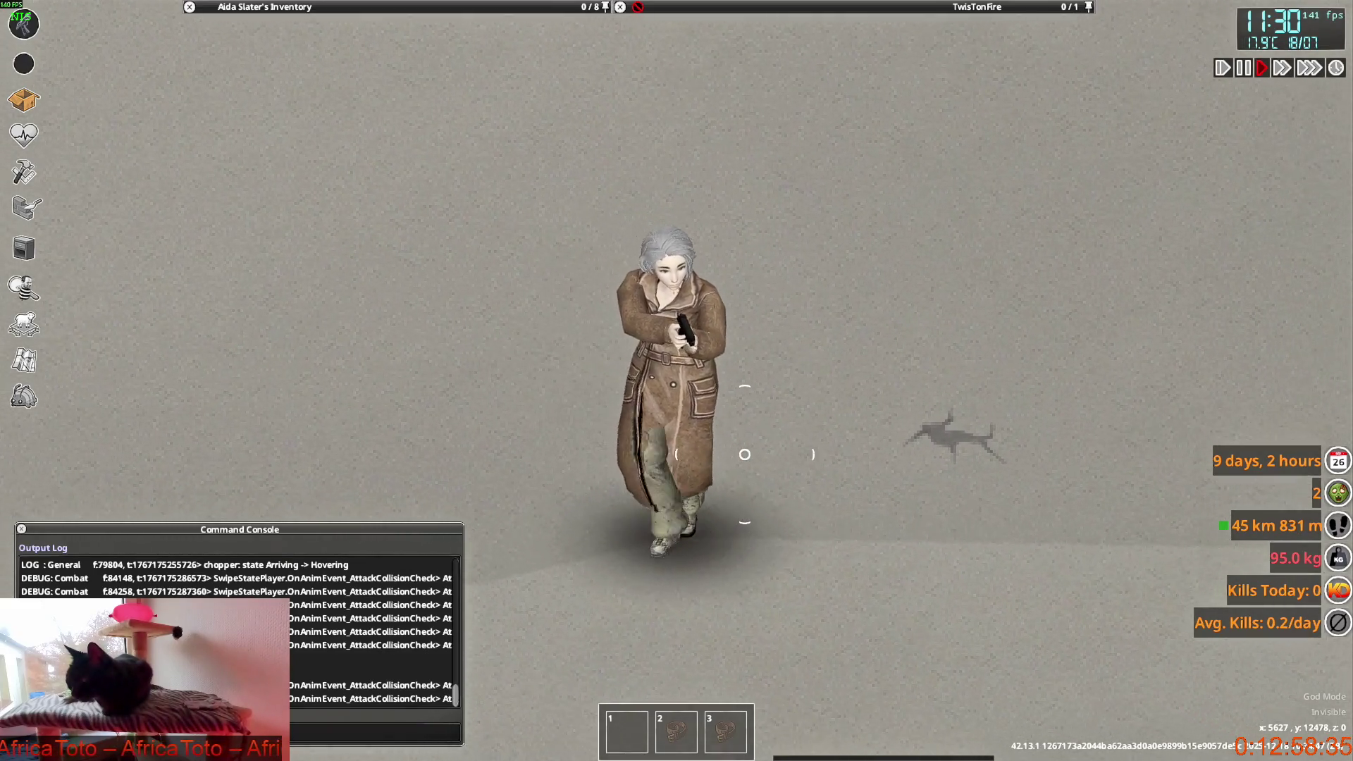
key("w")
key("d")
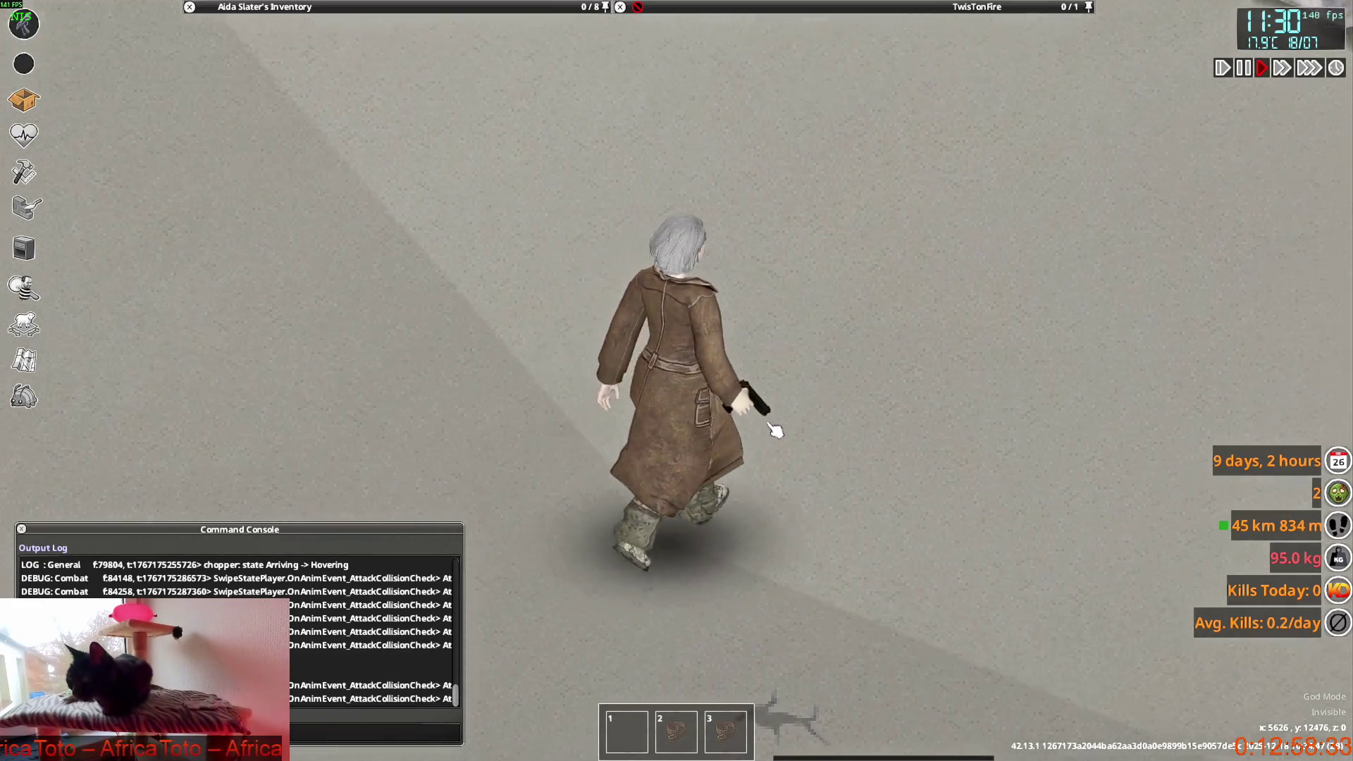
key("w")
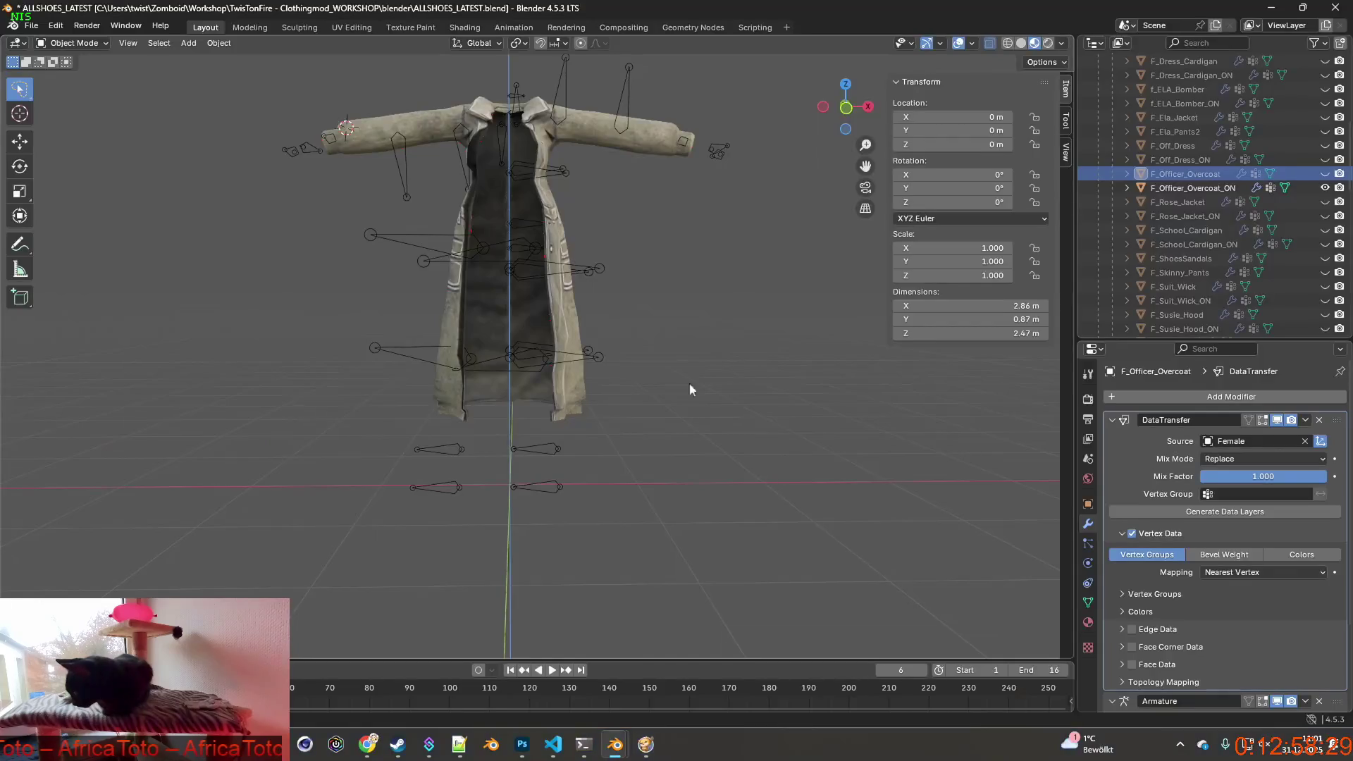
Delete F_Officer_Overcoat_ON and F_Officer_Overcoat, leaving only the armature
middle_click_drag(422, 358, 514, 341)
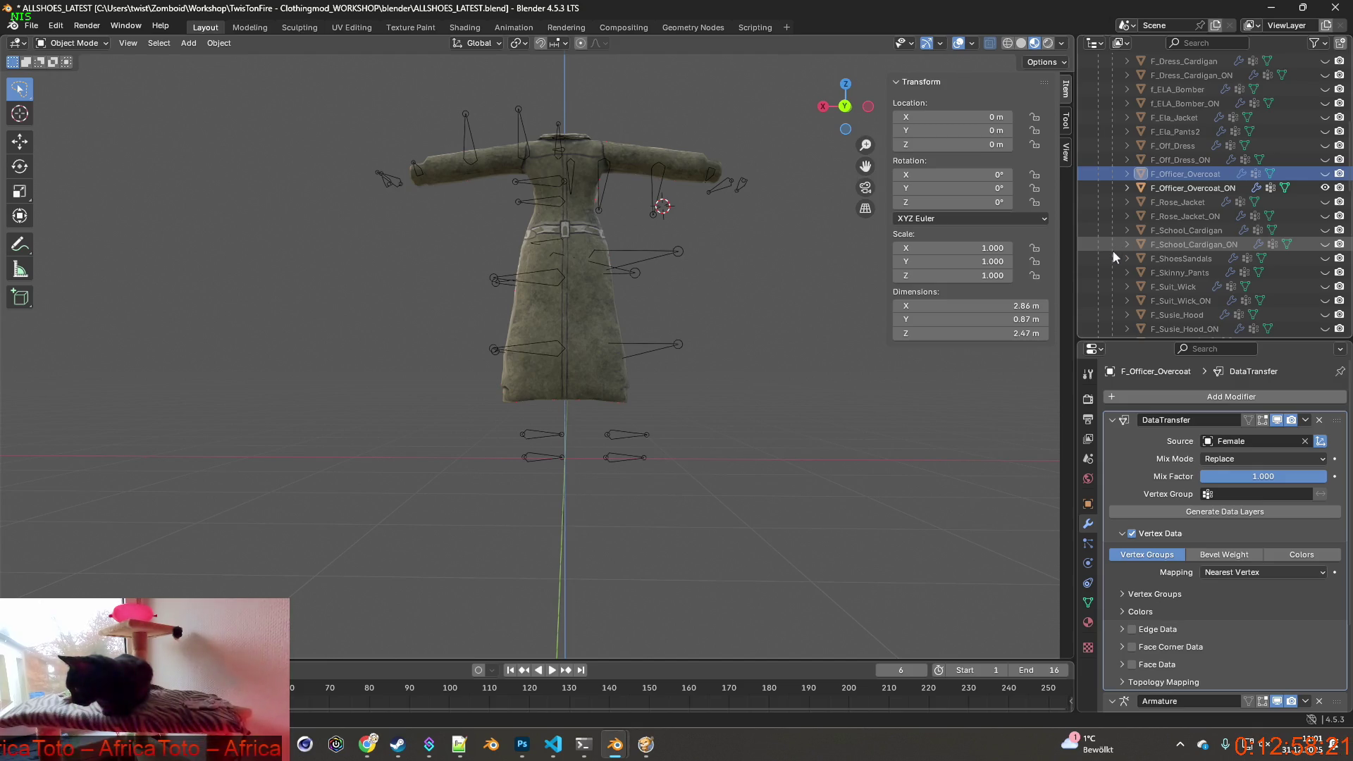
left_click(1206, 188)
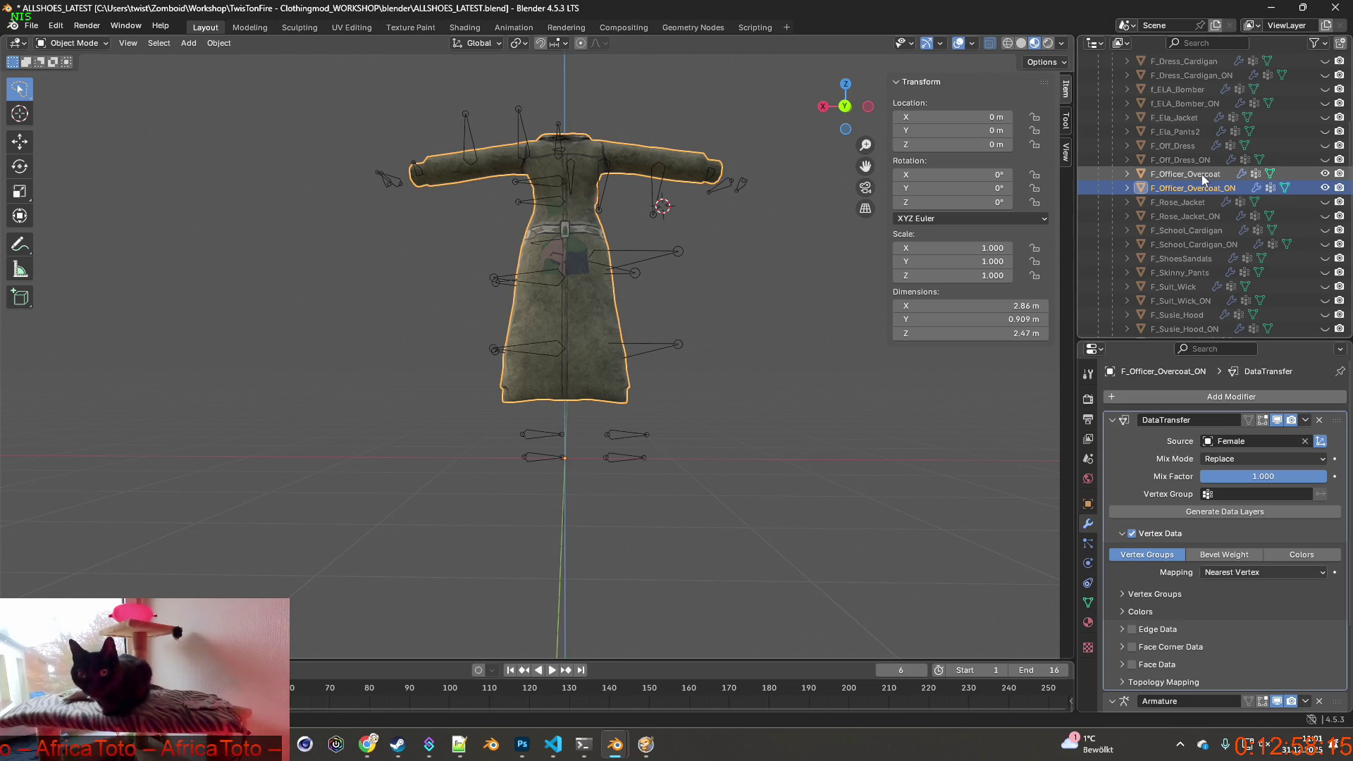
key("Delete")
left_click(1194, 176)
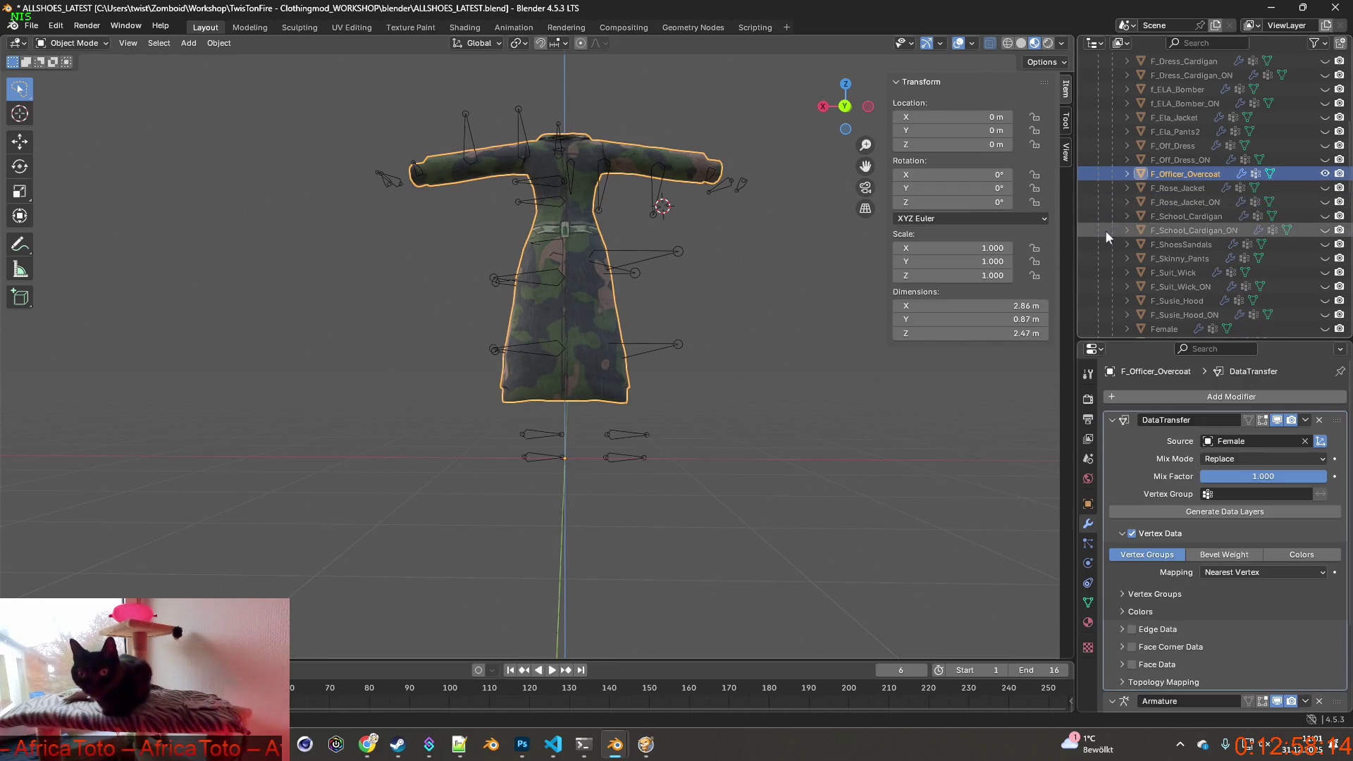
key("Delete")
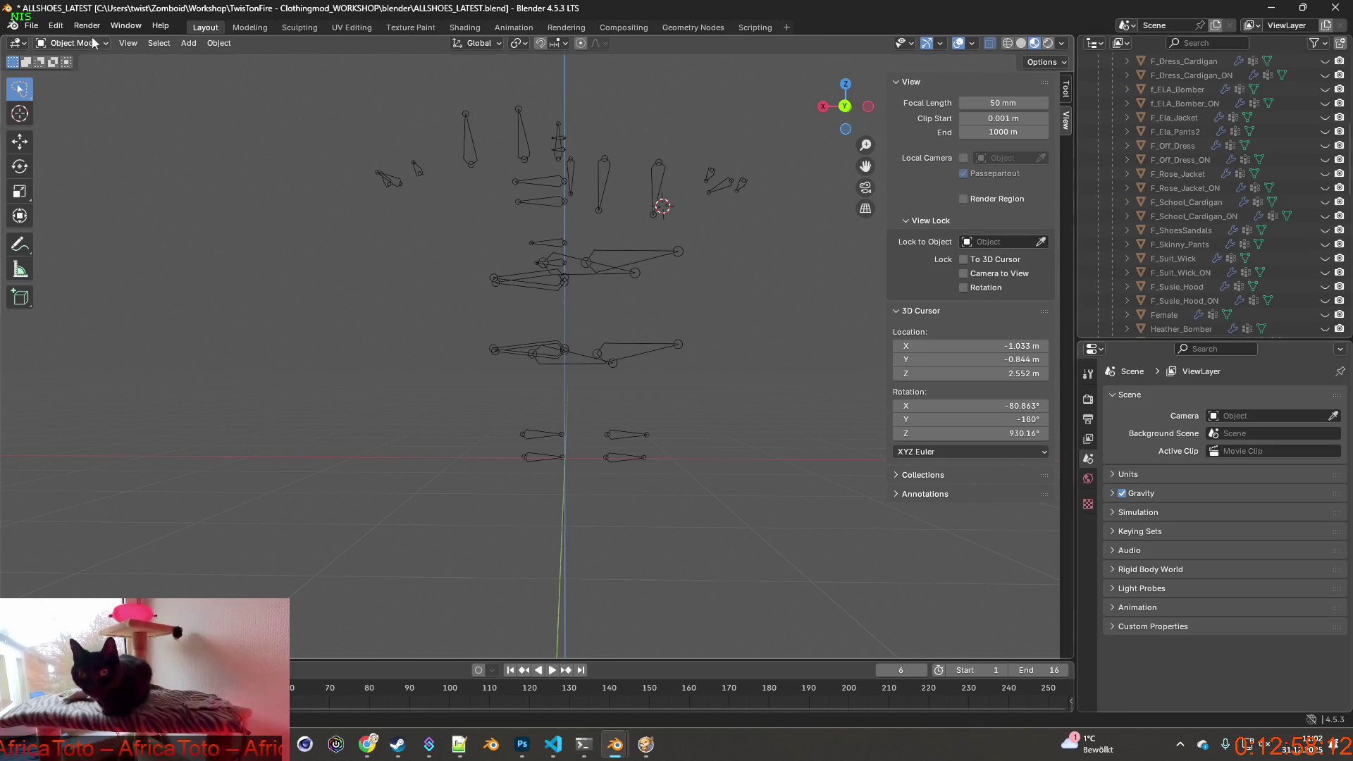
Import the overcoat glTF 2.0 file into the scene
left_click(32, 25)
mouse_move(55, 225)
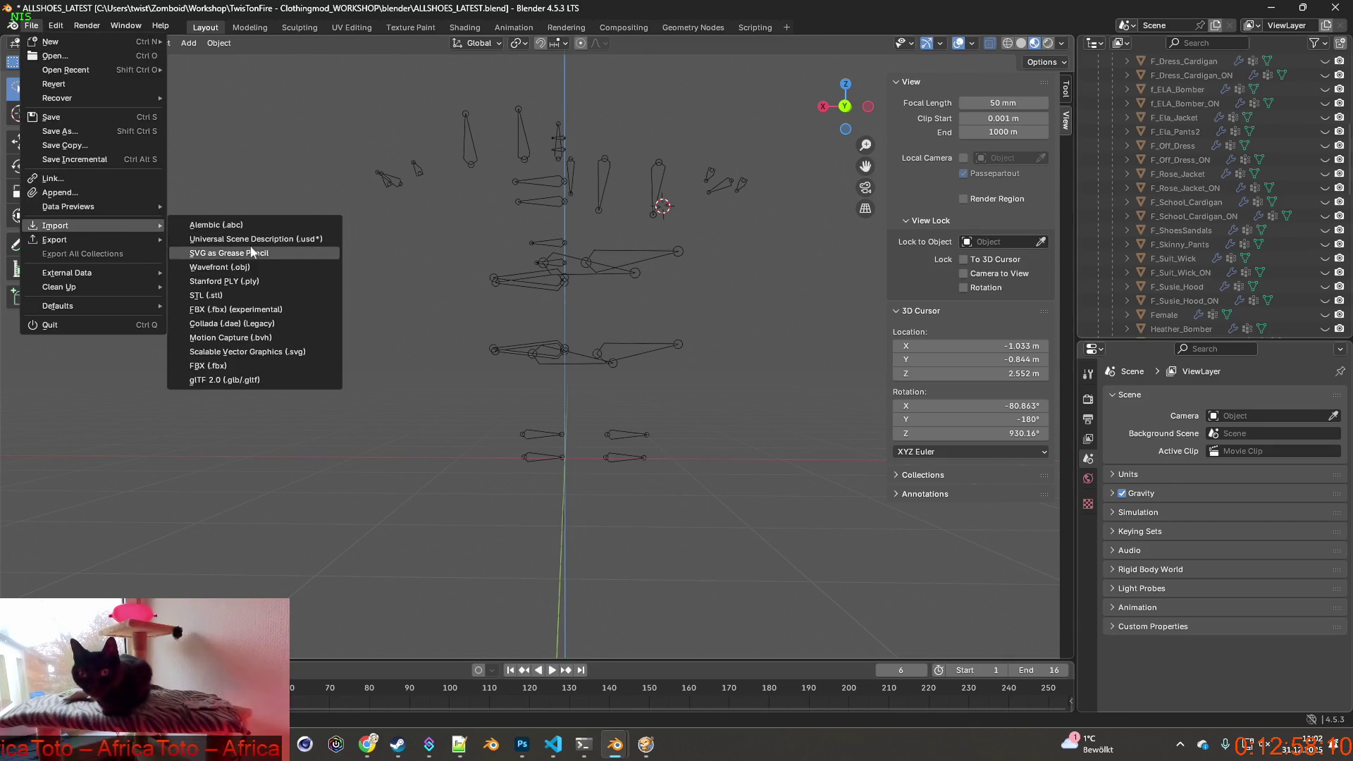
left_click(222, 381)
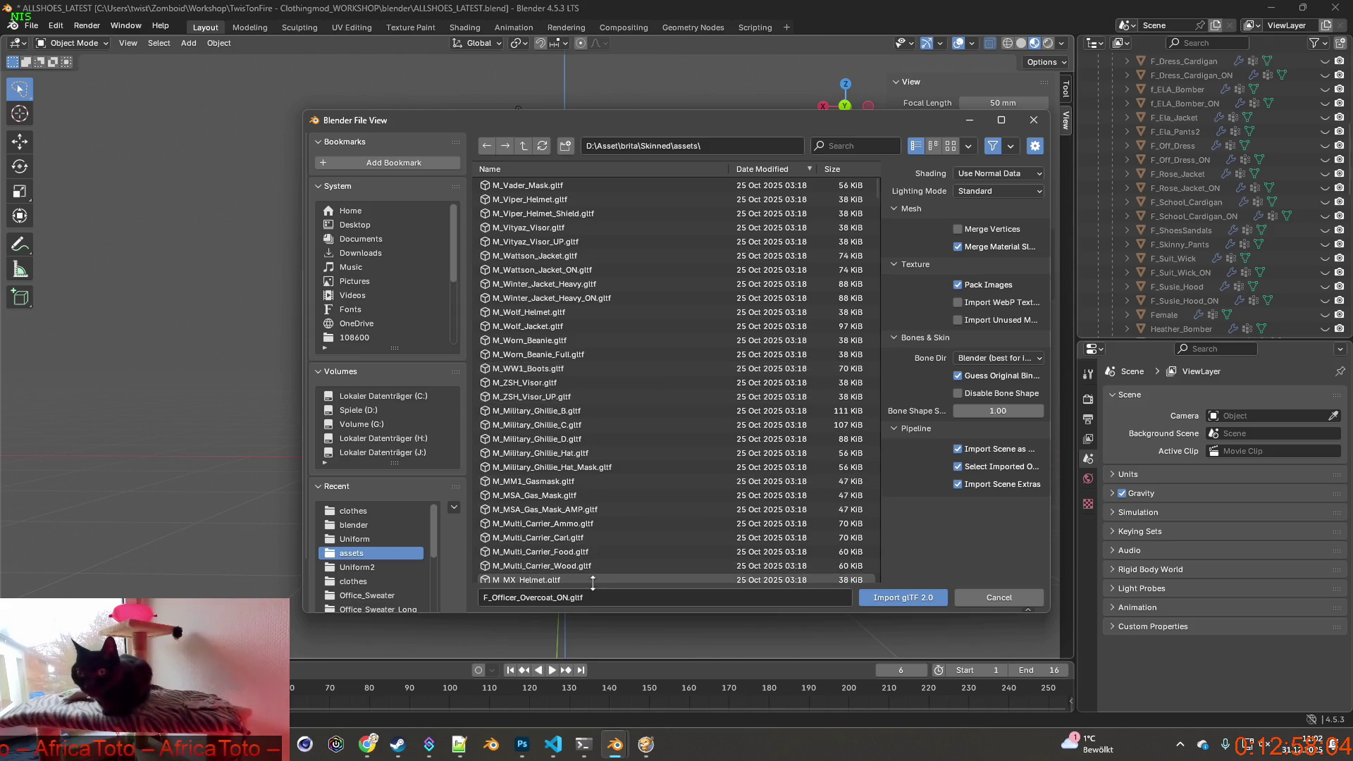
left_click(528, 598)
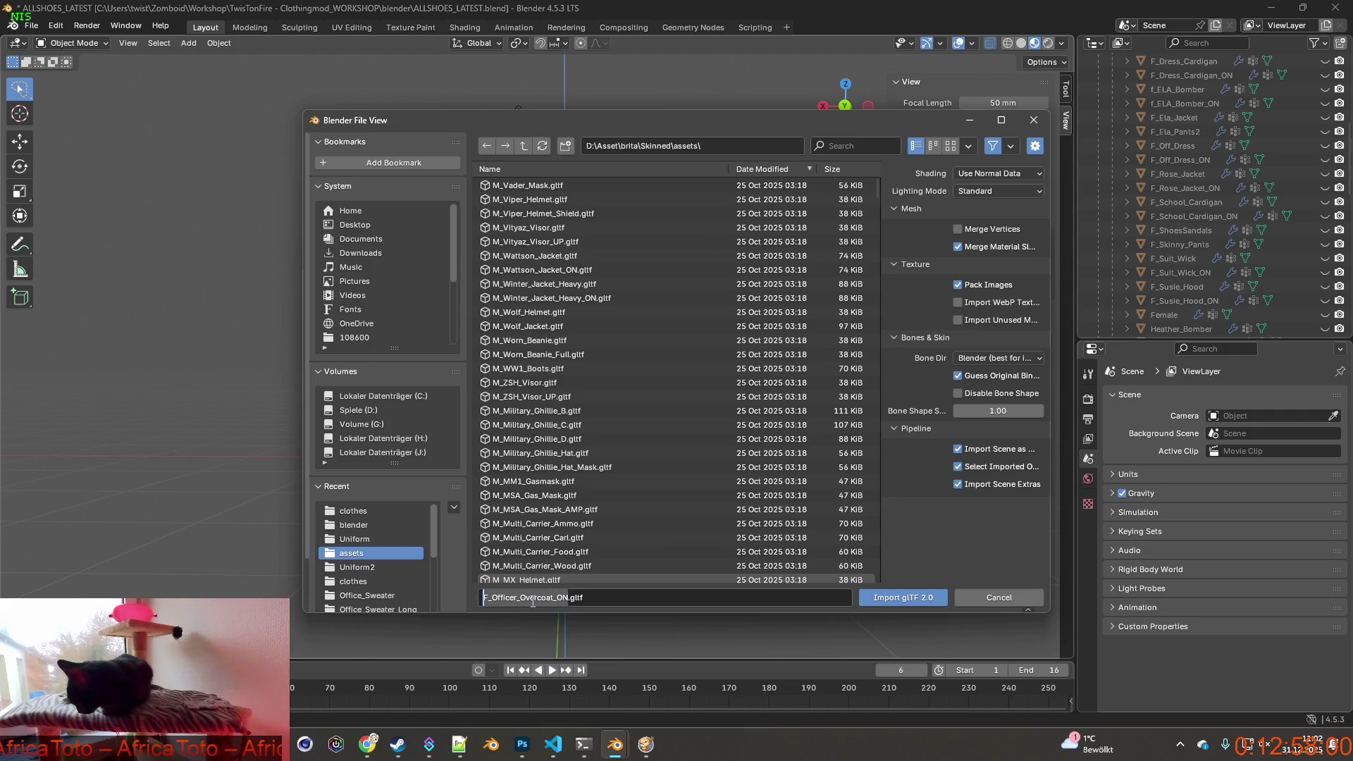
left_click(904, 599)
scroll(1203, 236, "up", 5)
scroll(1202, 239, "up", 5)
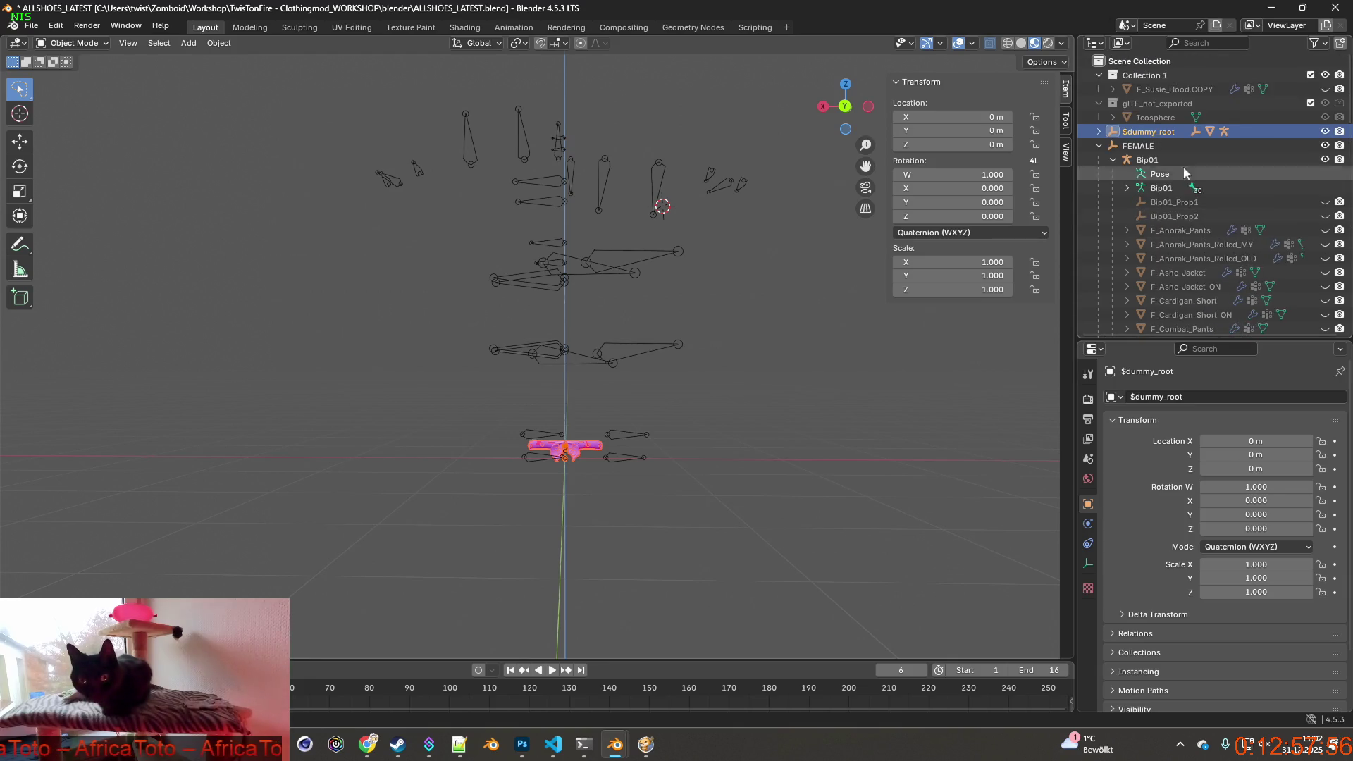
Rename the imported Kate_HoodieDown mesh to F_Officer_Overcoat_ON and delete $dummy_root, Dummy01 and Bip01.001
left_click(1099, 131)
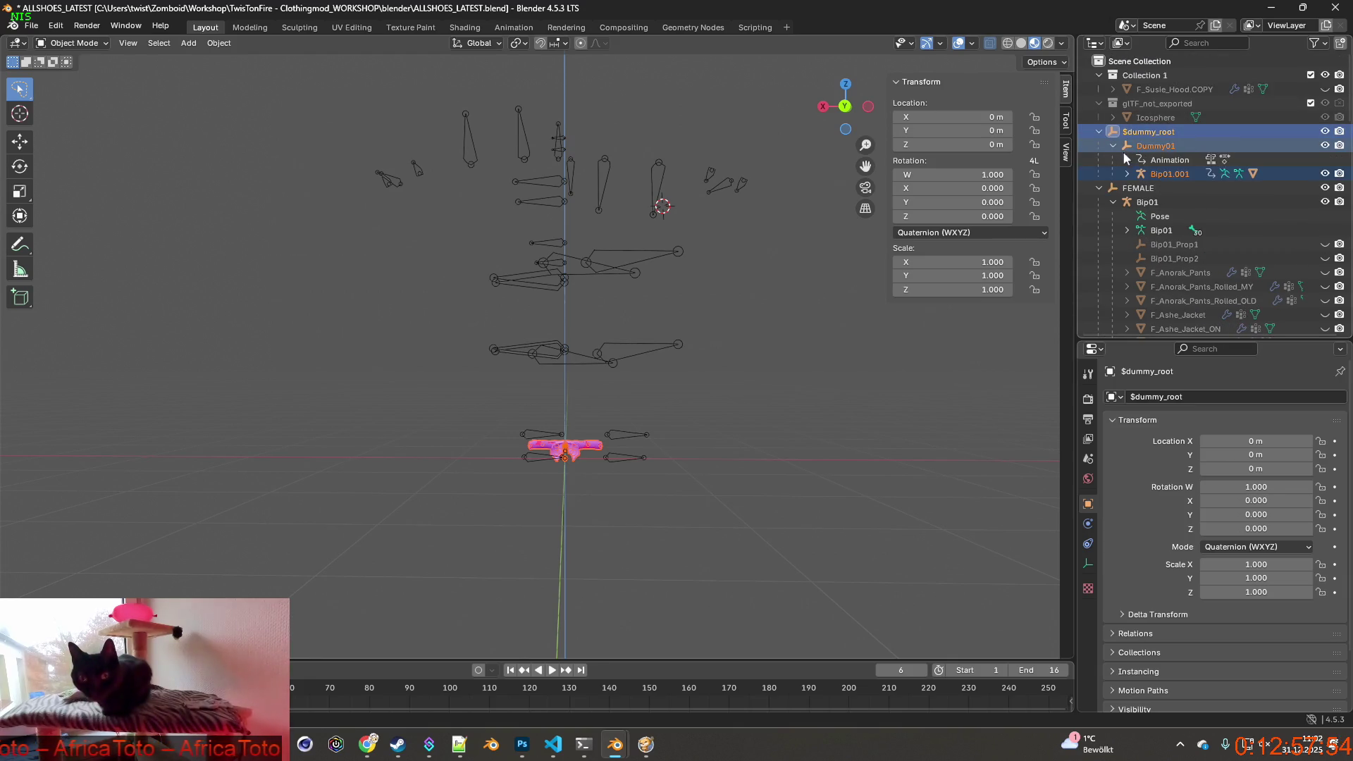
left_click(1112, 144)
left_click(1126, 174)
double_click(1185, 229)
scroll(1204, 241, "down", 2)
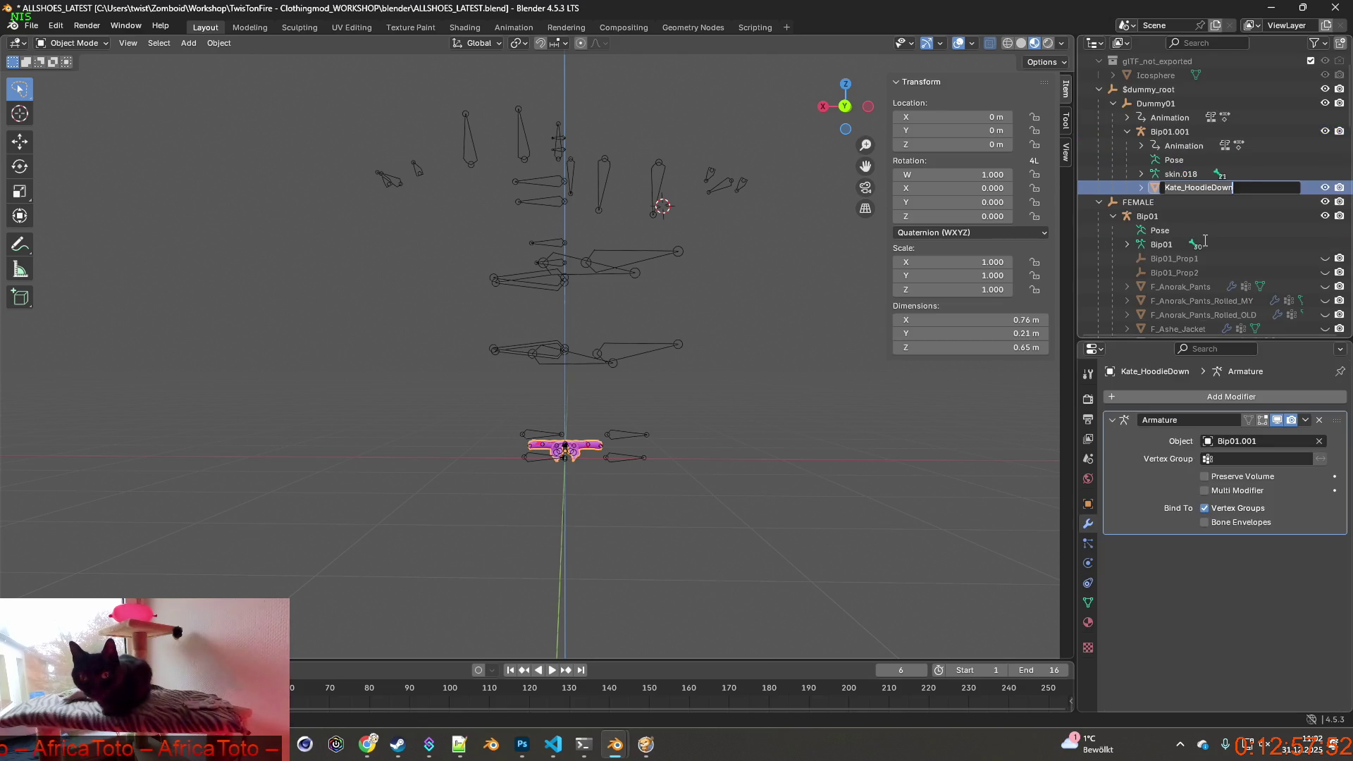
key("Return")
scroll(1195, 250, "up", 2)
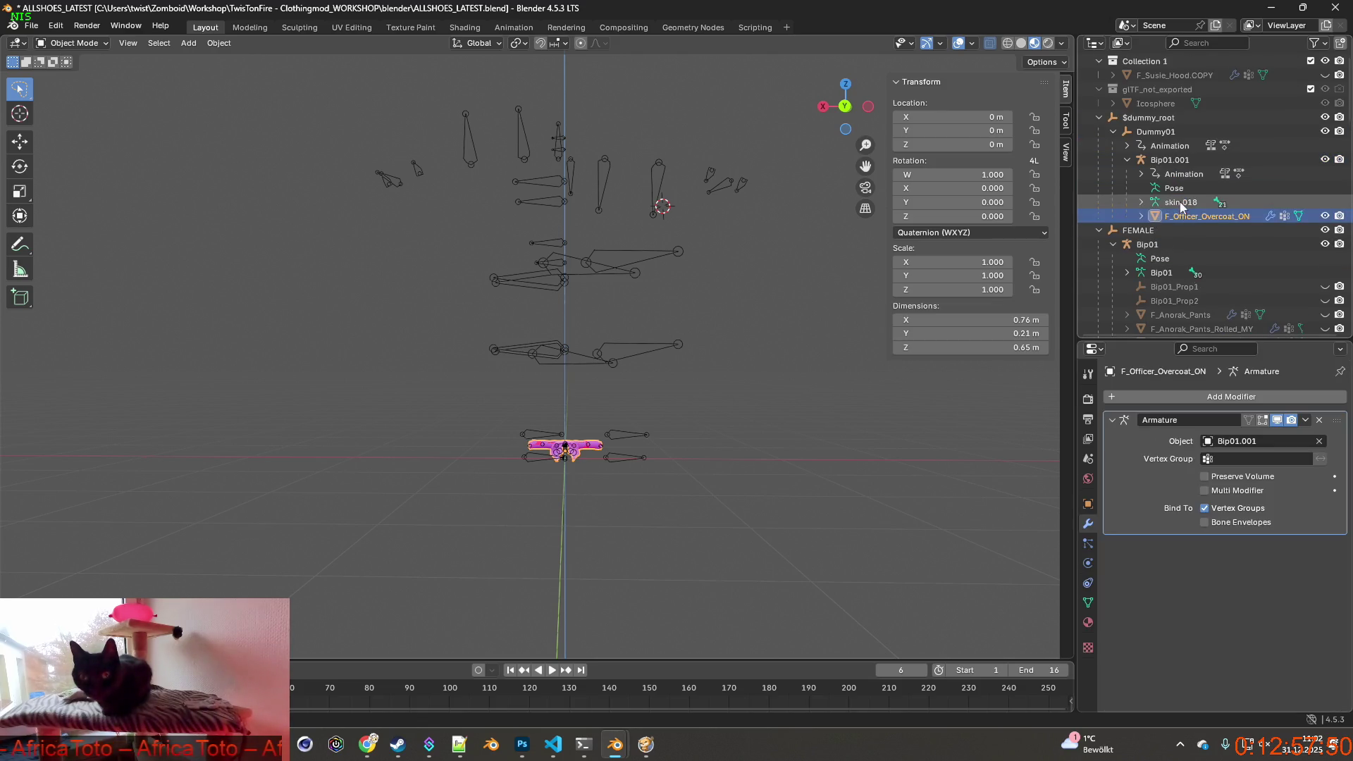
left_click(1168, 160)
left_click(1153, 116, "shift")
key("Delete")
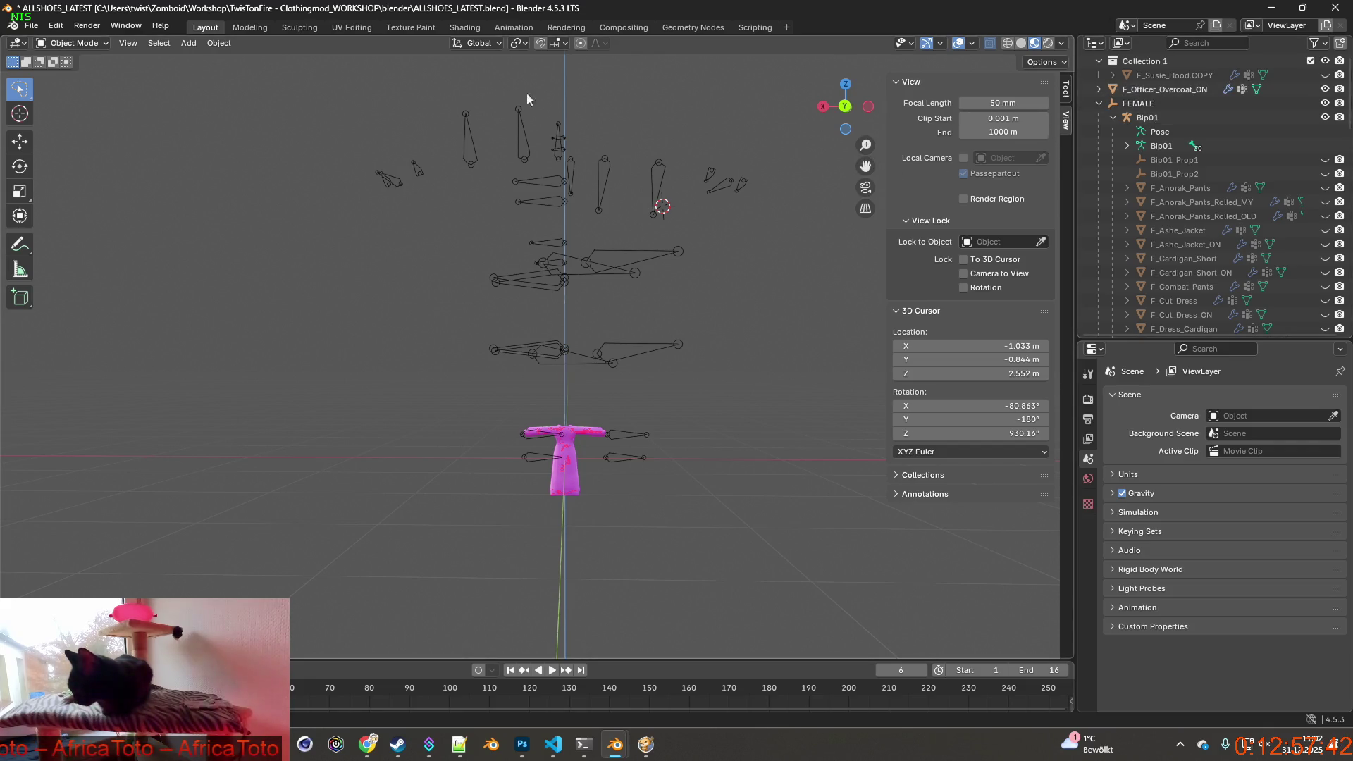
Import a second copy of the overcoat glTF file
left_click(40, 28)
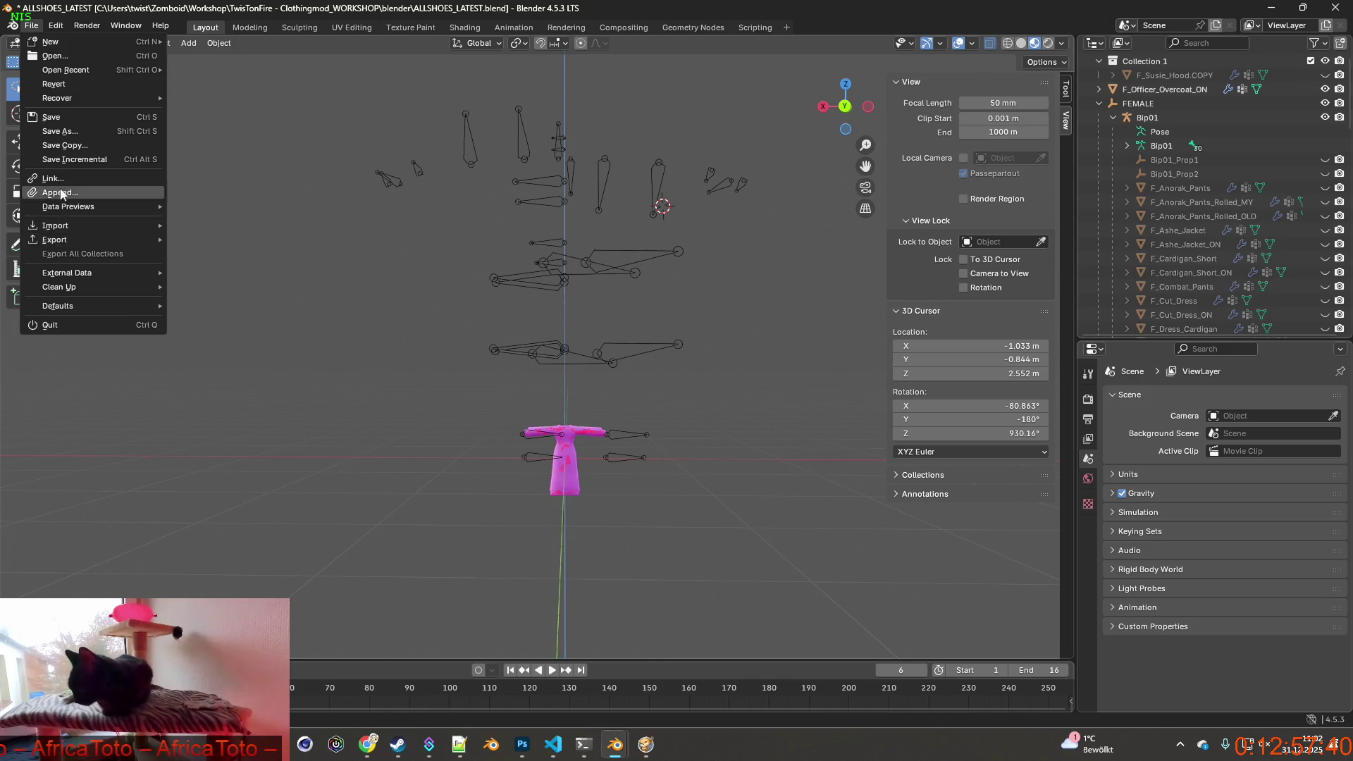
left_click(237, 378)
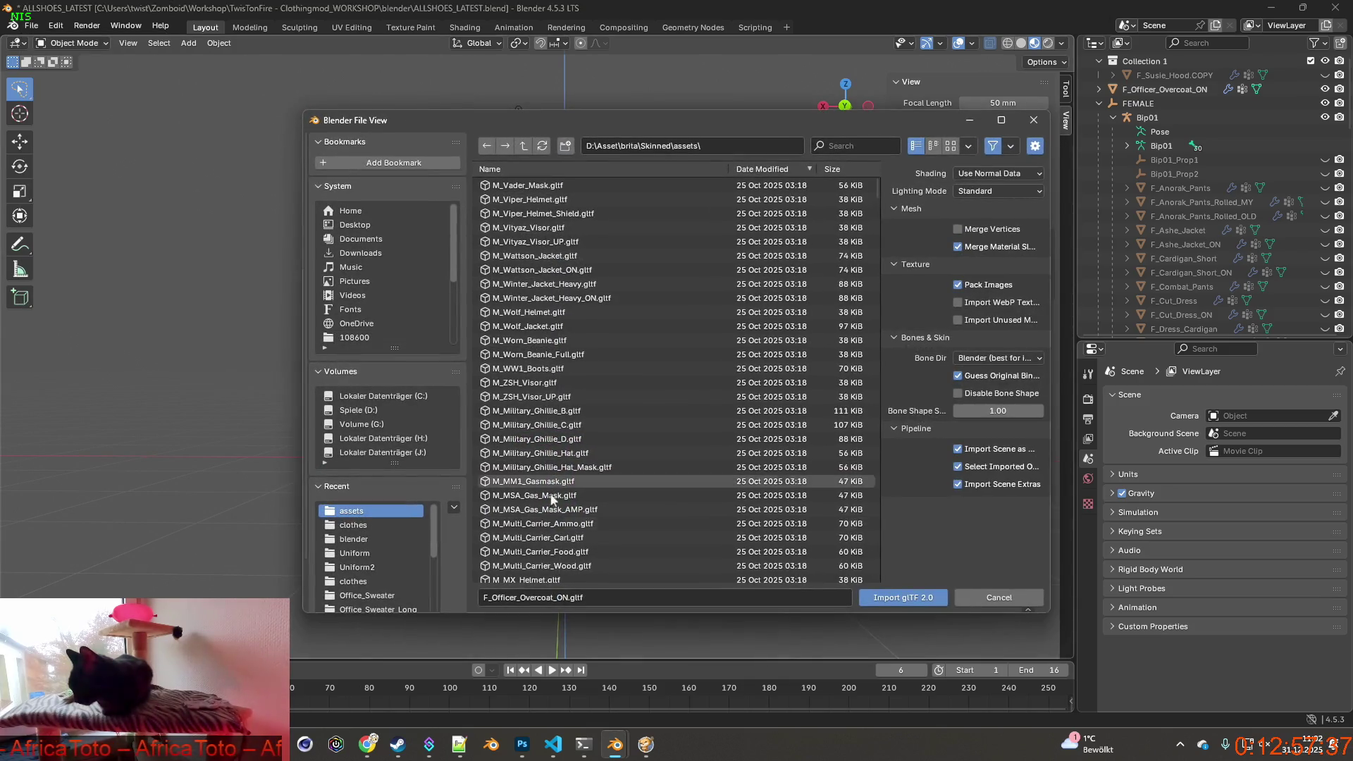
left_click(569, 597)
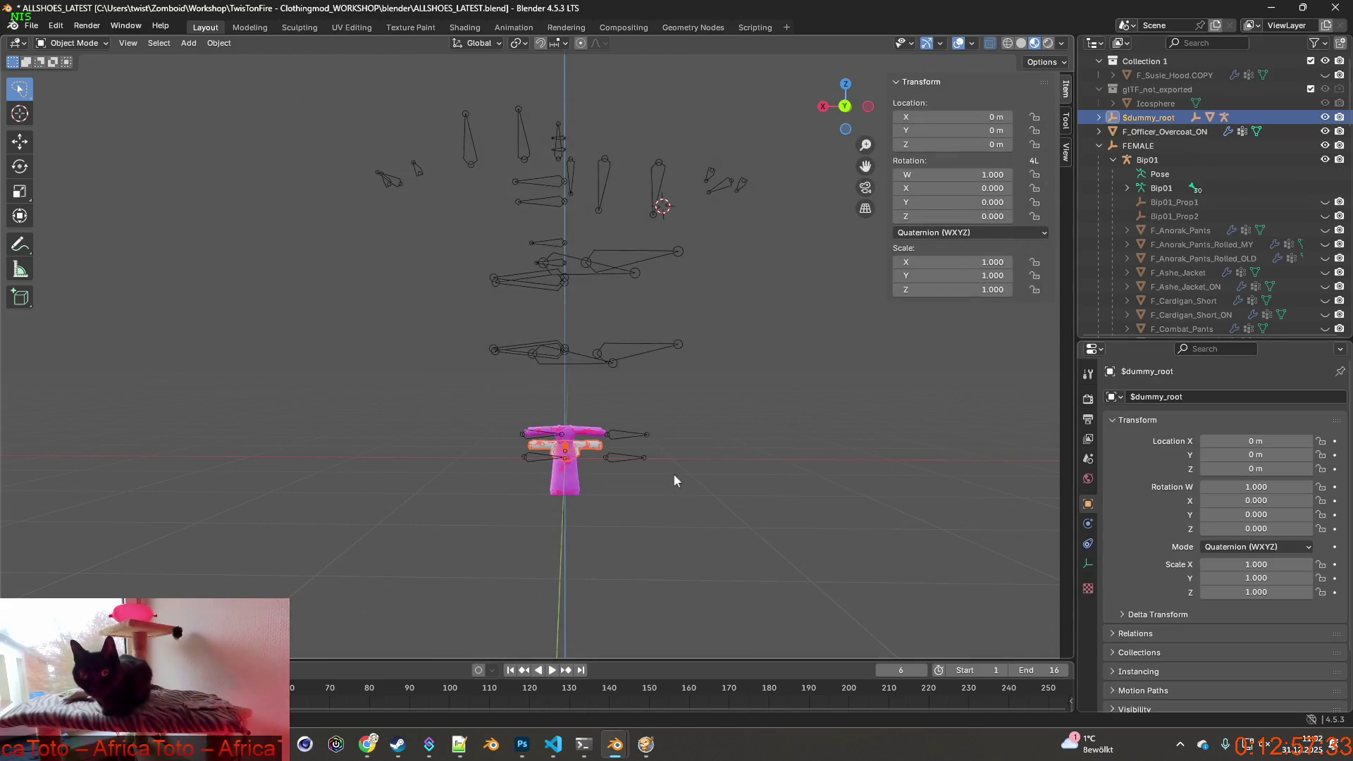
middle_click_drag(949, 350, 876, 349)
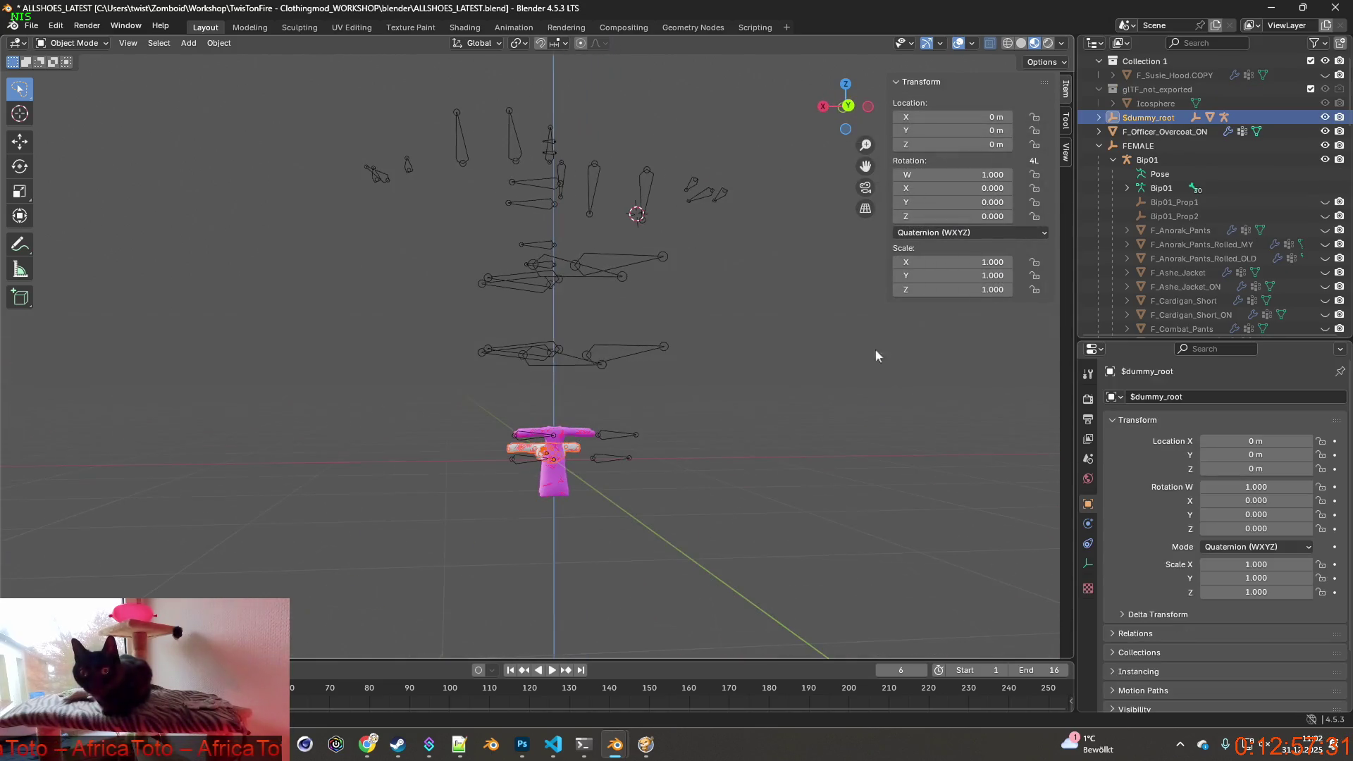
scroll(1152, 209, "up", 1)
Rename the new Kate_HoodieDown mesh to F_Officer_Overcoat
left_click(1098, 132)
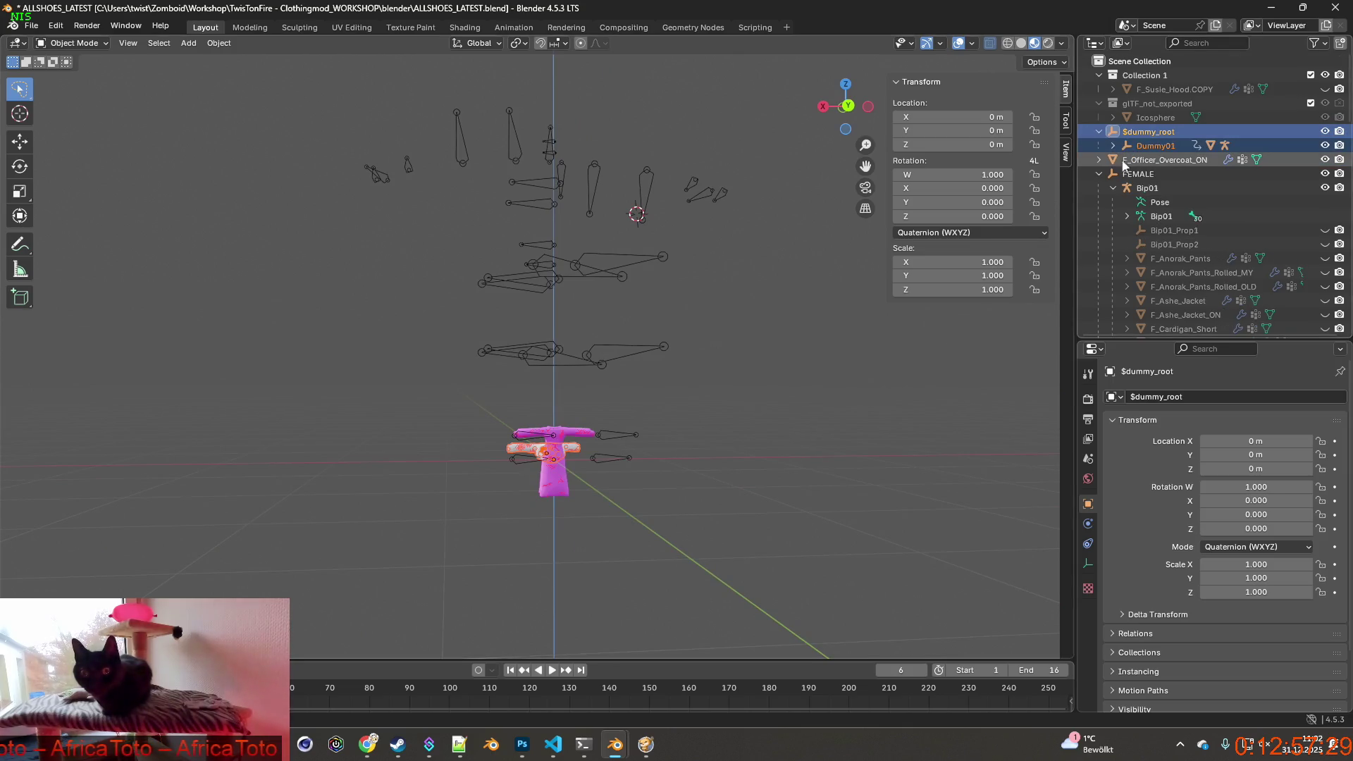
double_click(1162, 160)
key("ctrl+c")
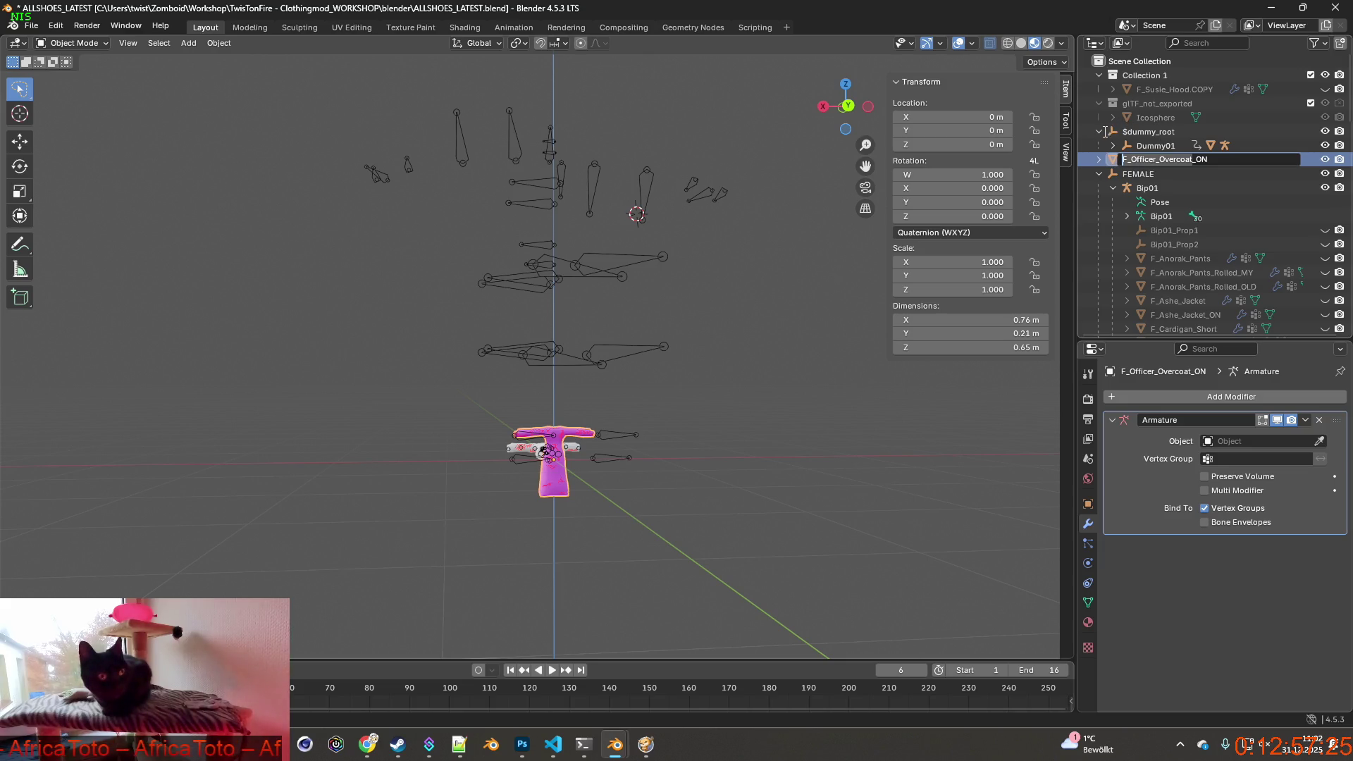
key("Return")
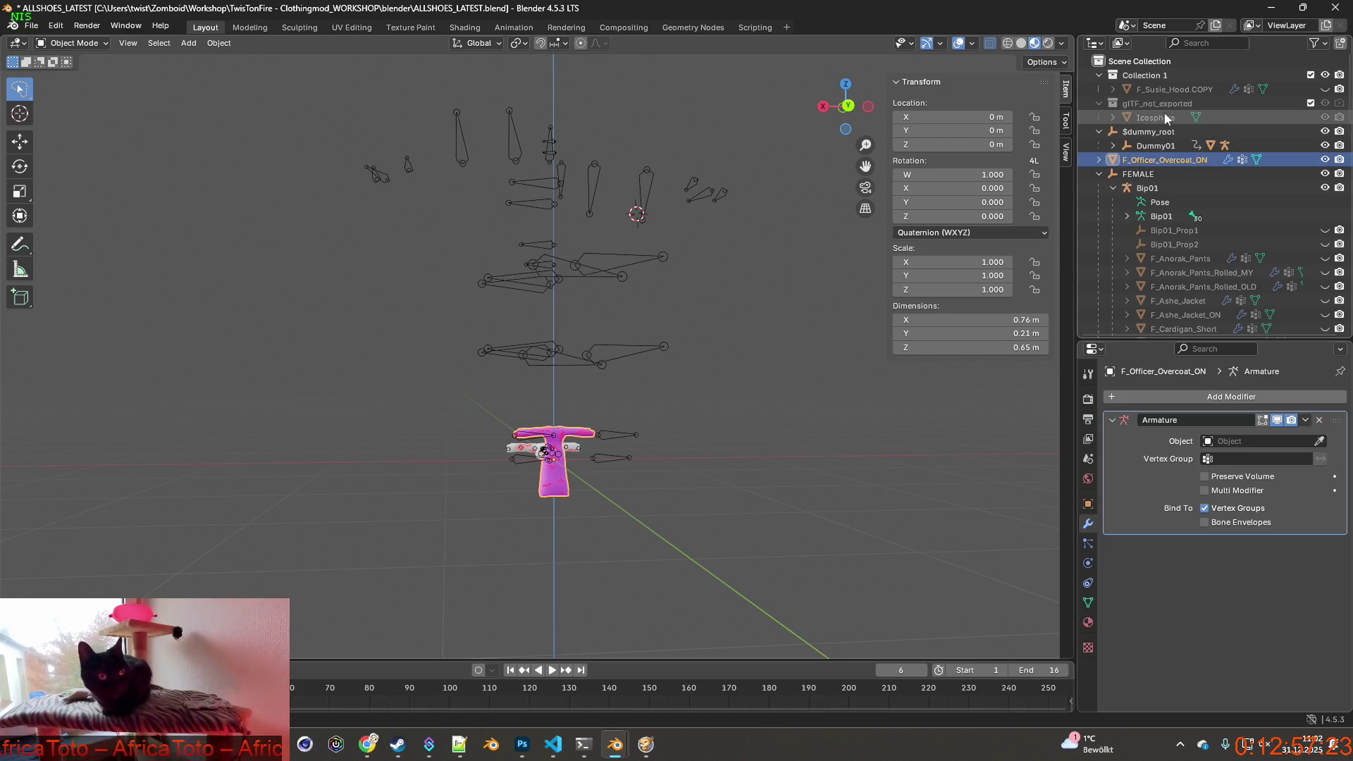
left_click(1113, 145)
left_click(1128, 174)
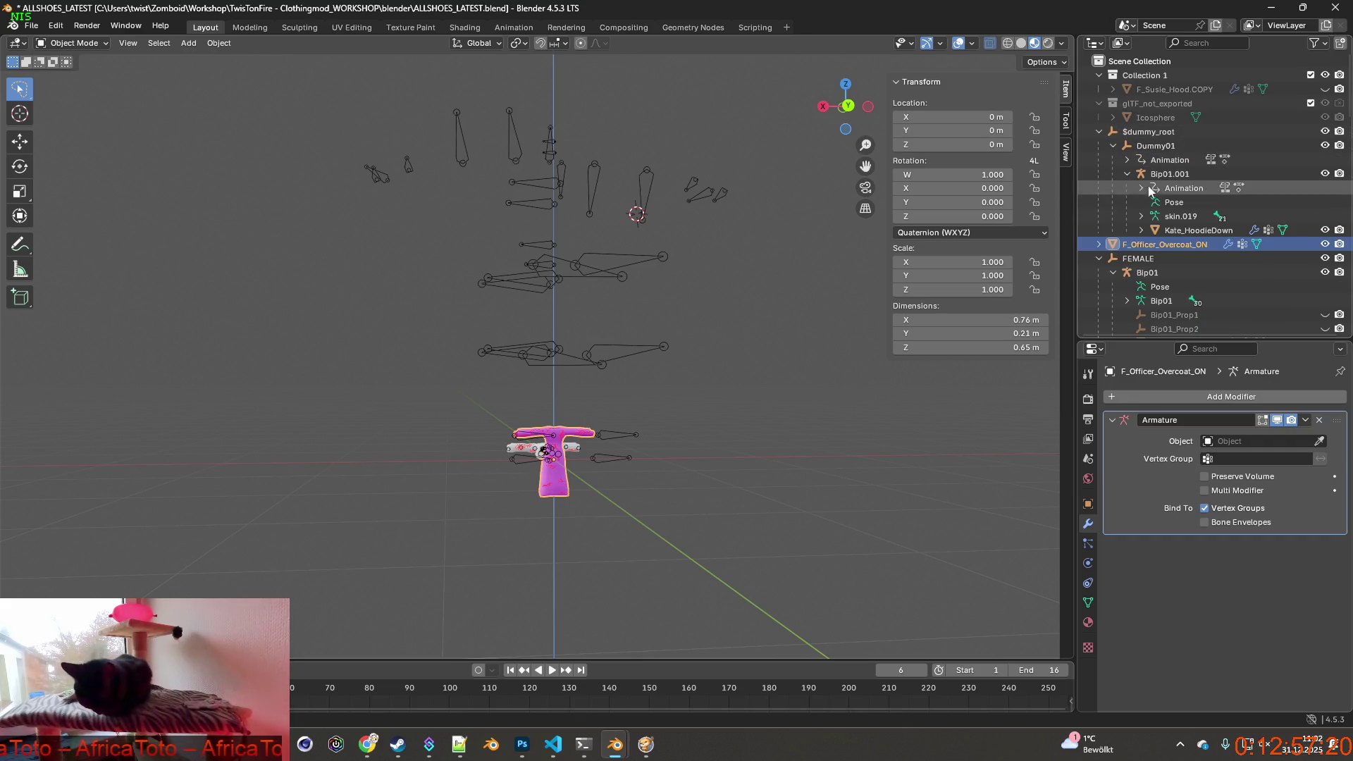
left_click(1192, 232)
double_click(1193, 230)
key("ctrl+v")
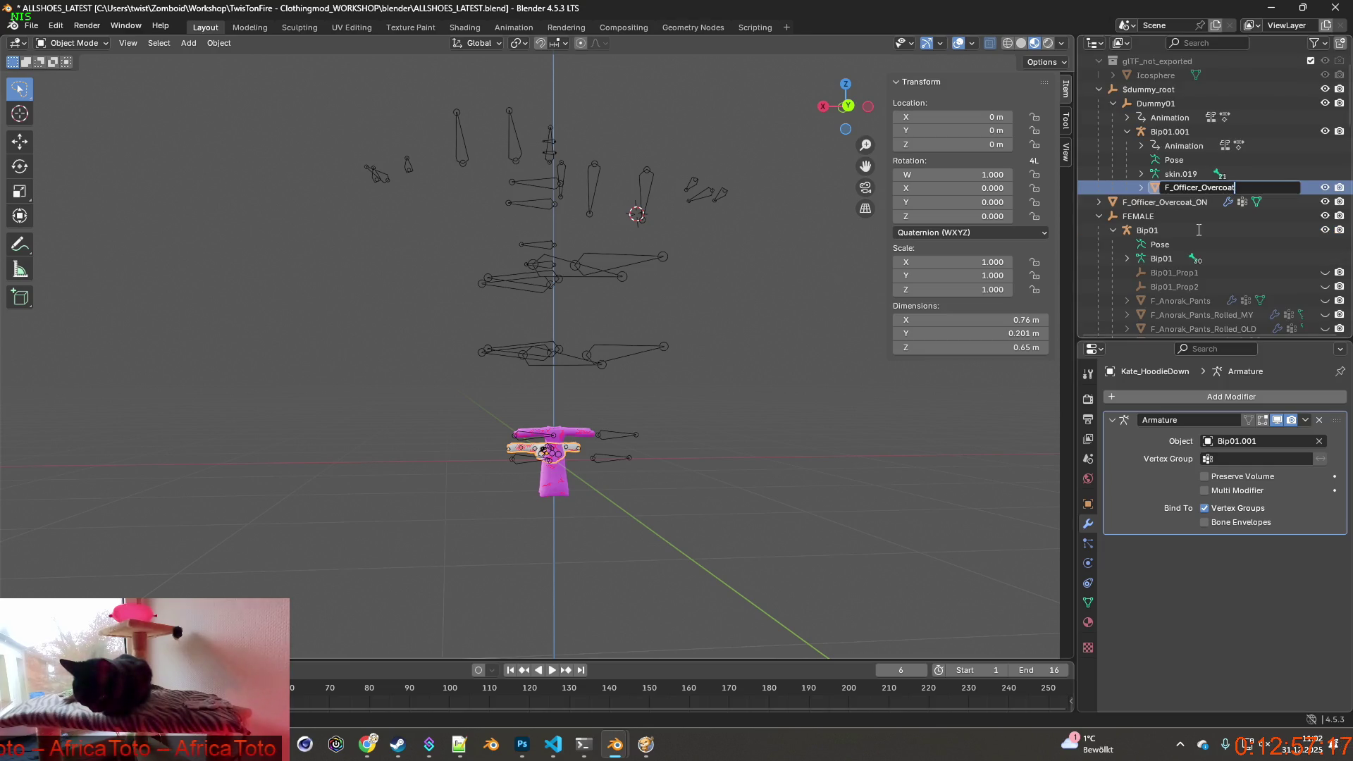
key("Return")
Delete the imported armature hierarchy and the glTF_not_exported Icosphere collection
left_click(1180, 177)
left_click(1146, 90)
key("Delete")
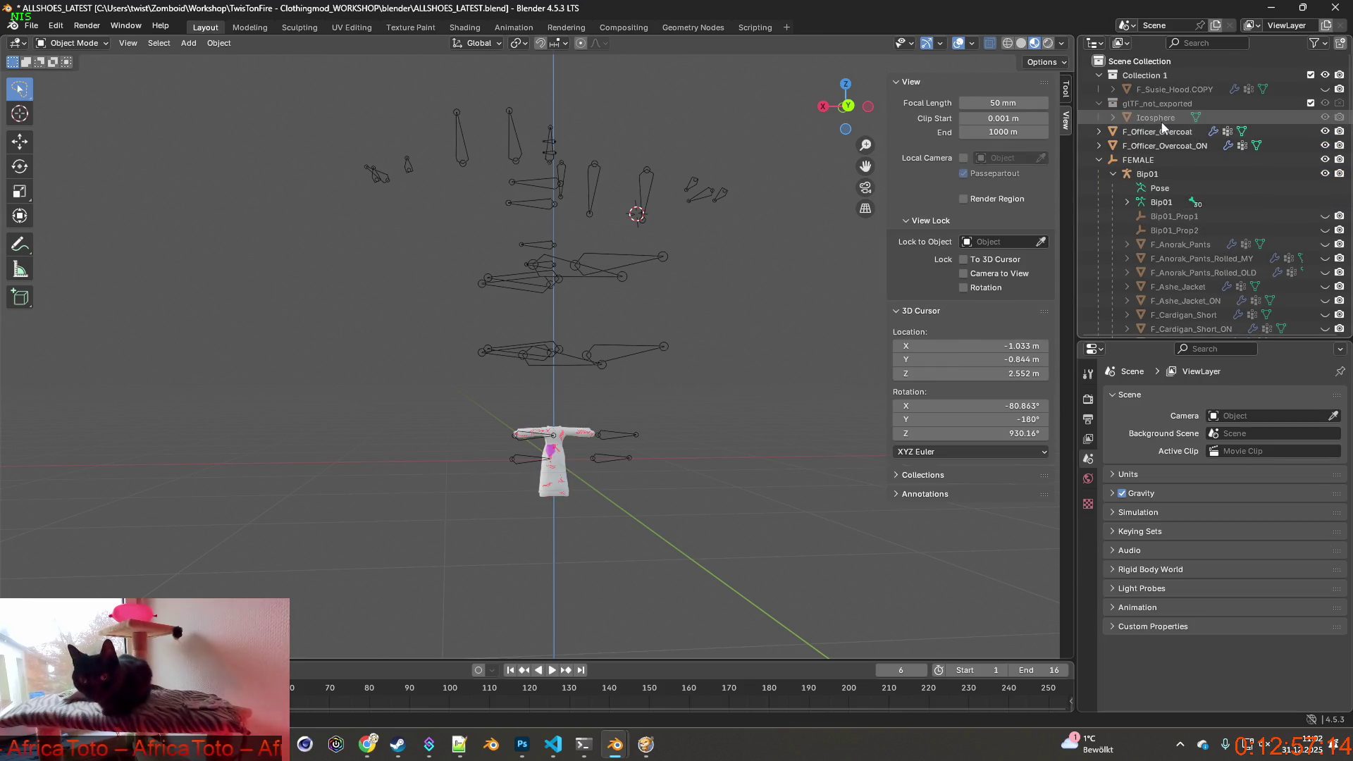
left_click(1158, 108)
key("Delete")
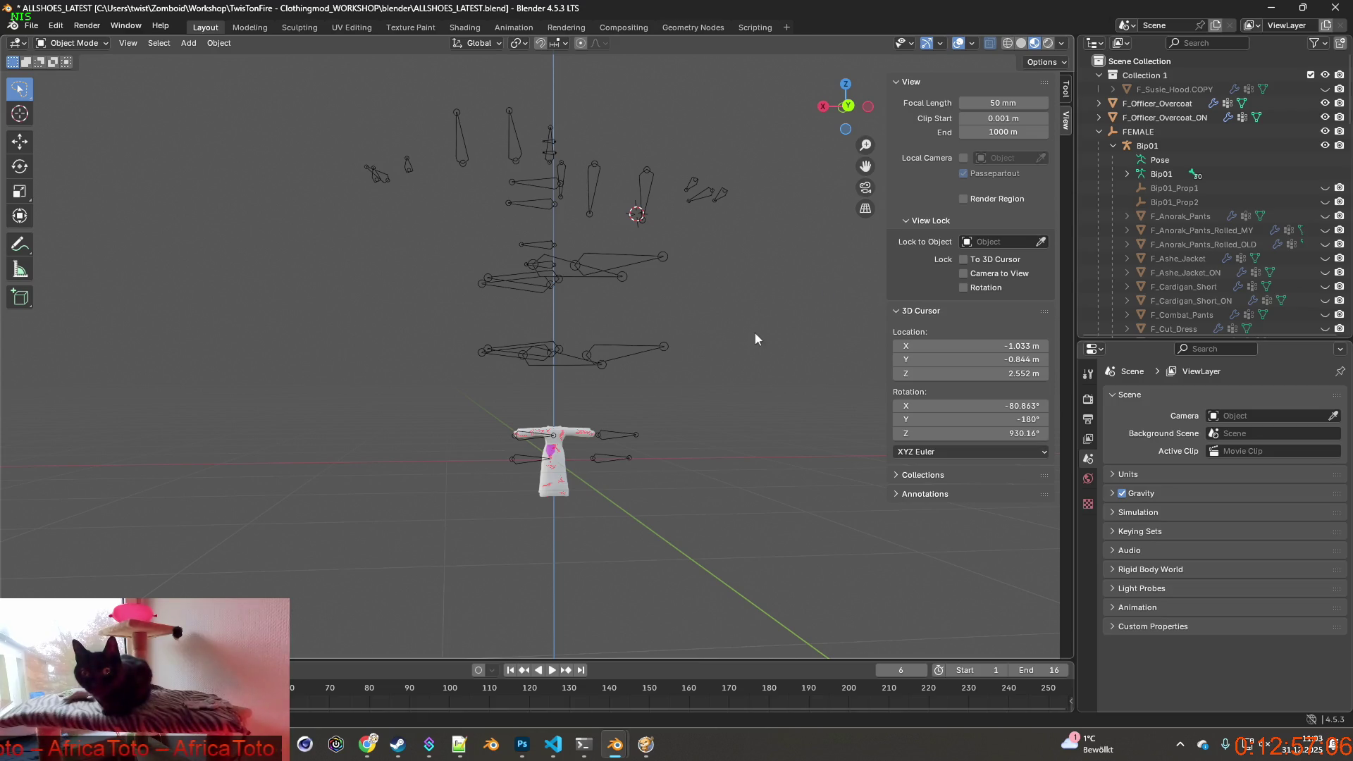
Set F_Officer_Overcoat's rotation mode to XYZ Euler
left_click(1157, 103)
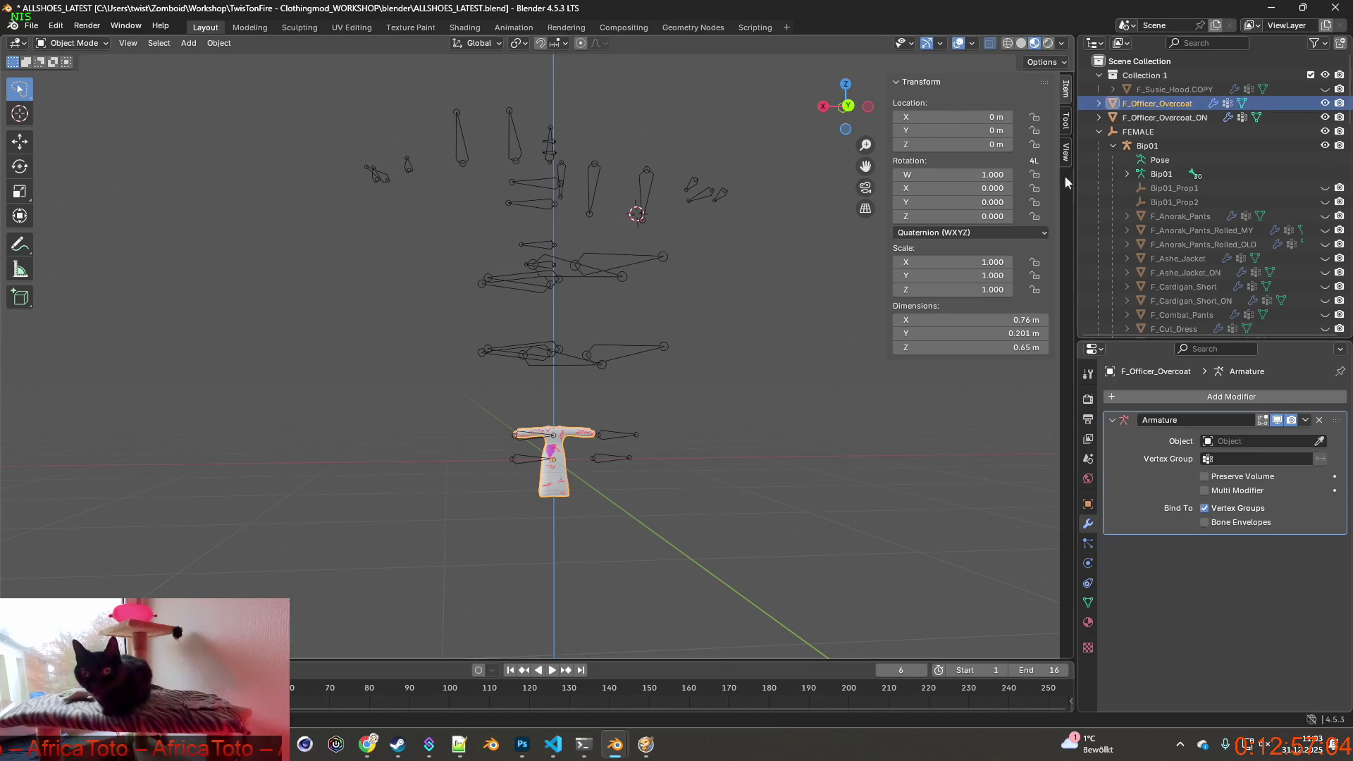
left_click(984, 232)
left_click(956, 267)
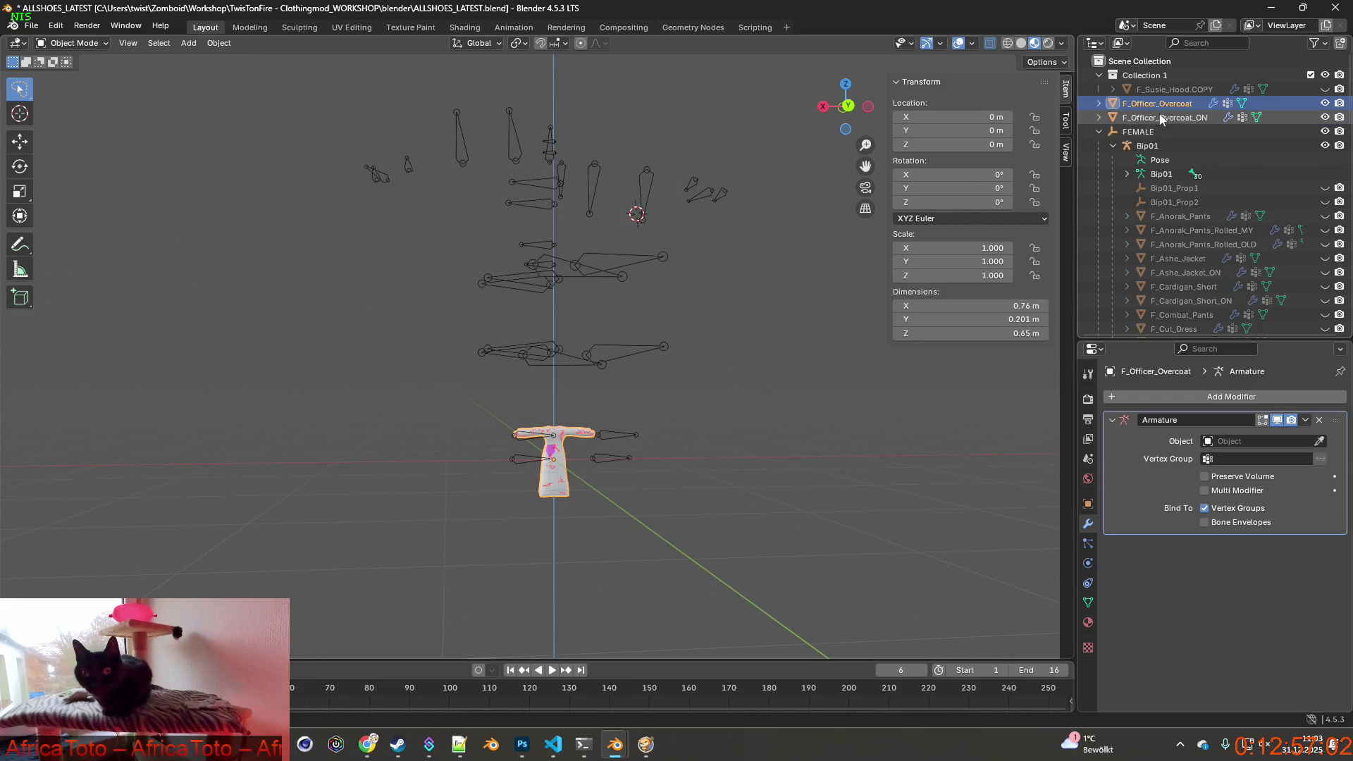
Set F_Officer_Overcoat_ON to XYZ Euler rotation and remove its Armature modifier
left_click(1163, 116)
left_click(952, 234)
left_click(930, 274)
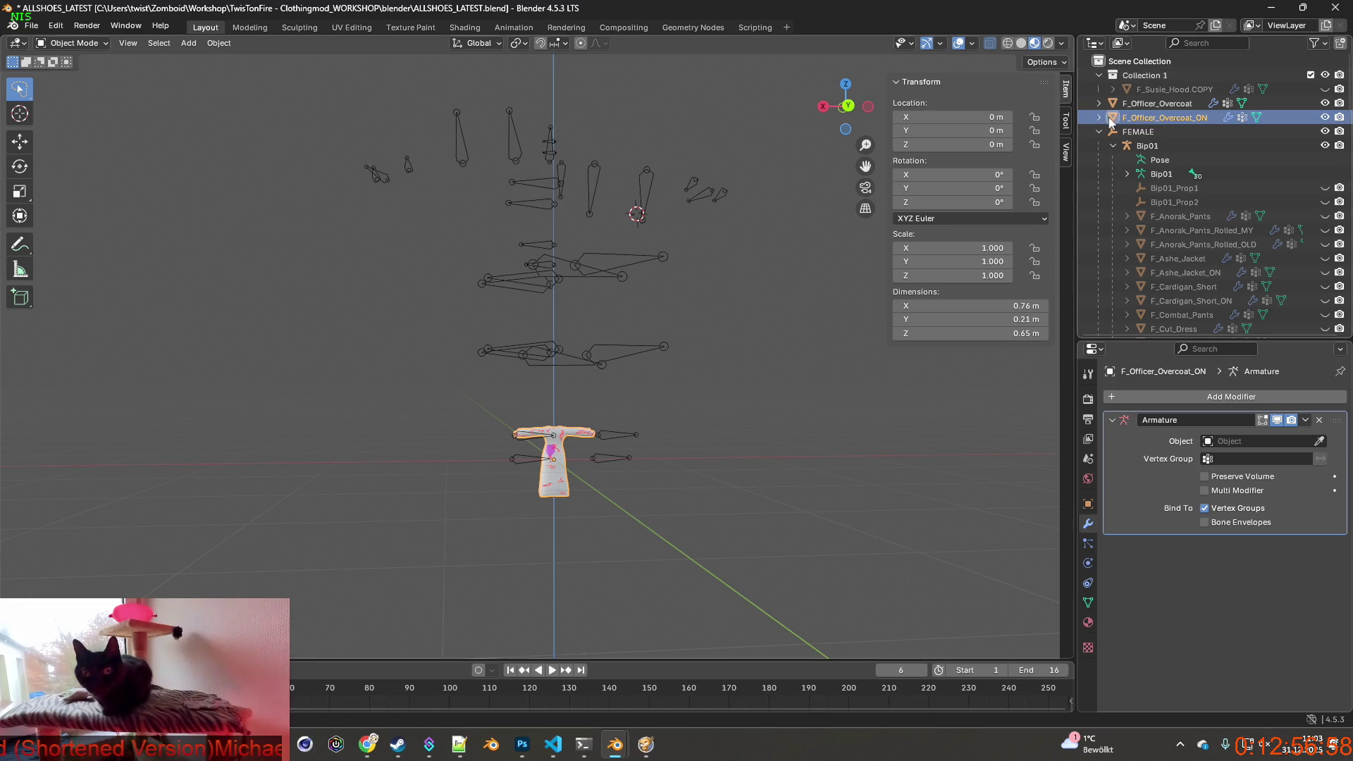
left_click(1318, 419)
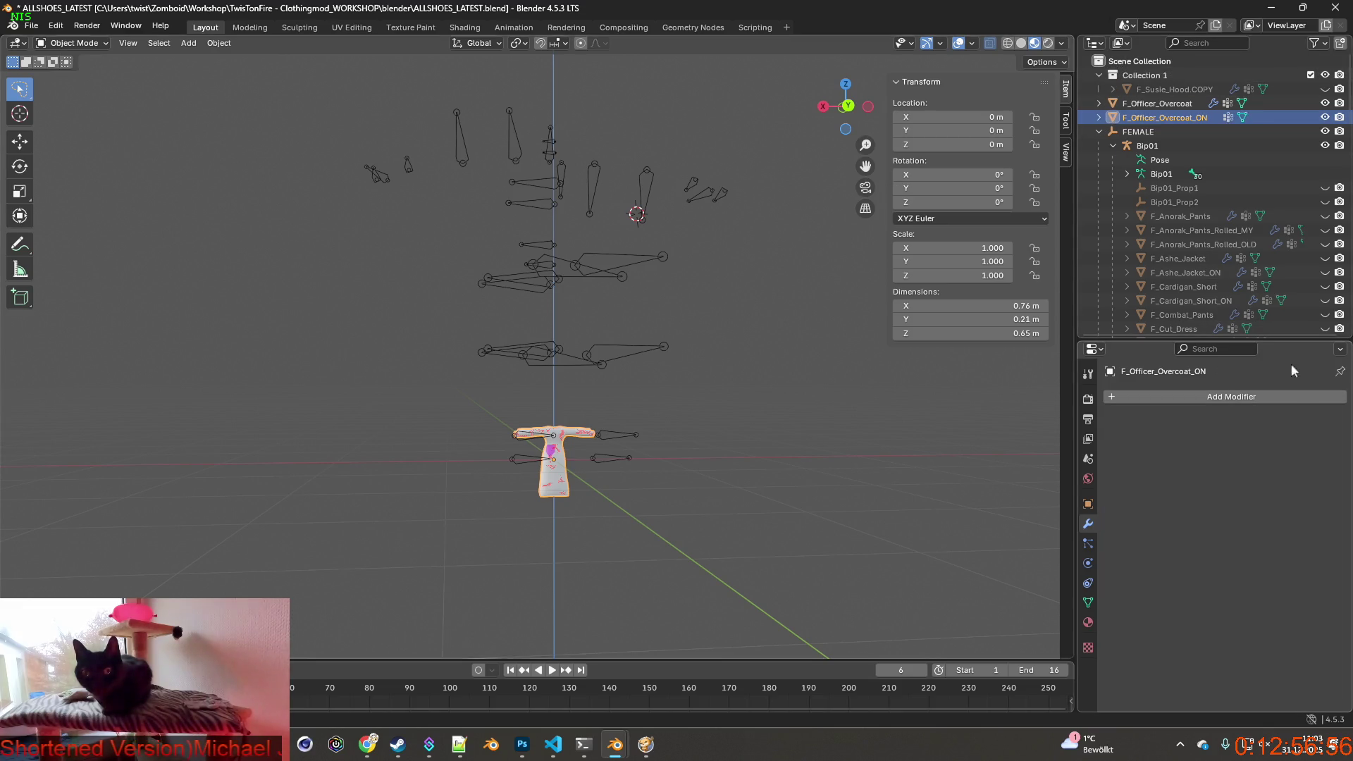
Remove the Armature modifier from F_Officer_Overcoat
left_click(1113, 102)
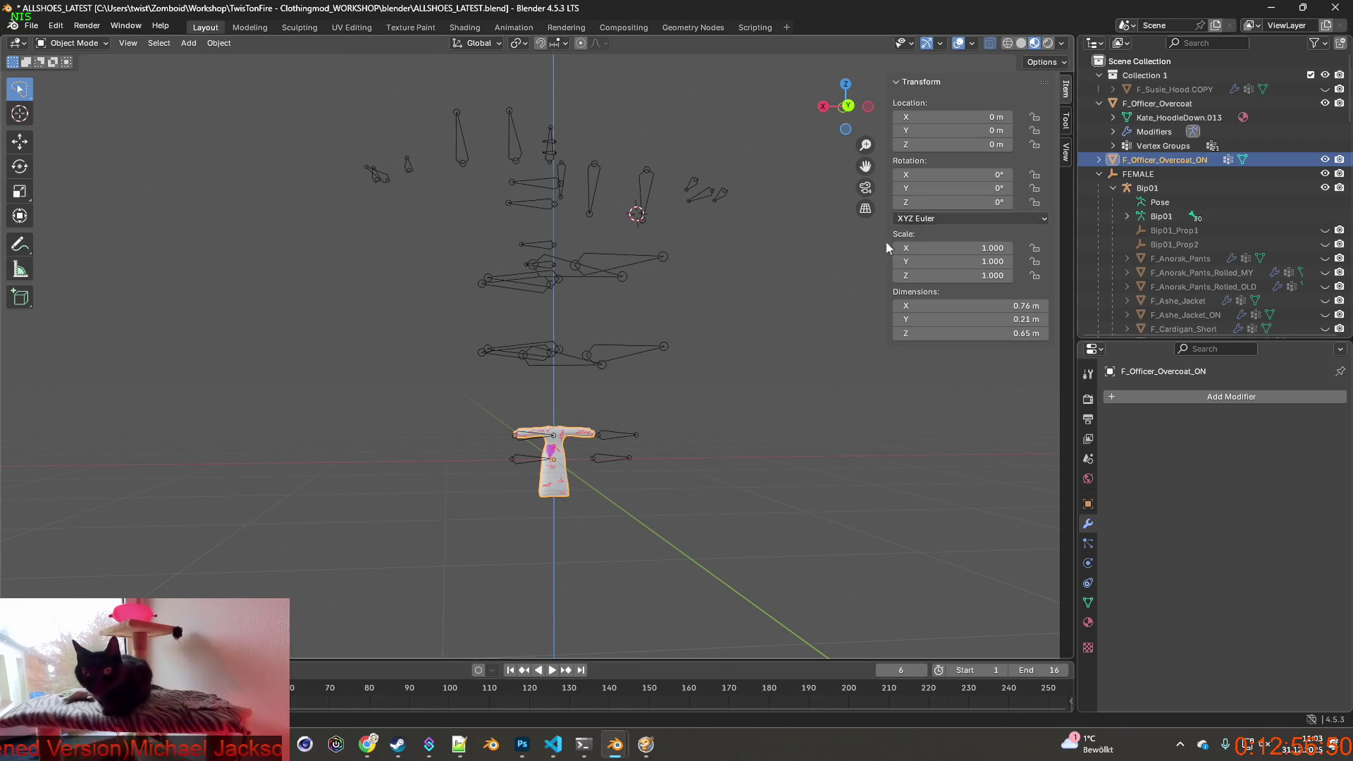
middle_click_drag(886, 242, 764, 297)
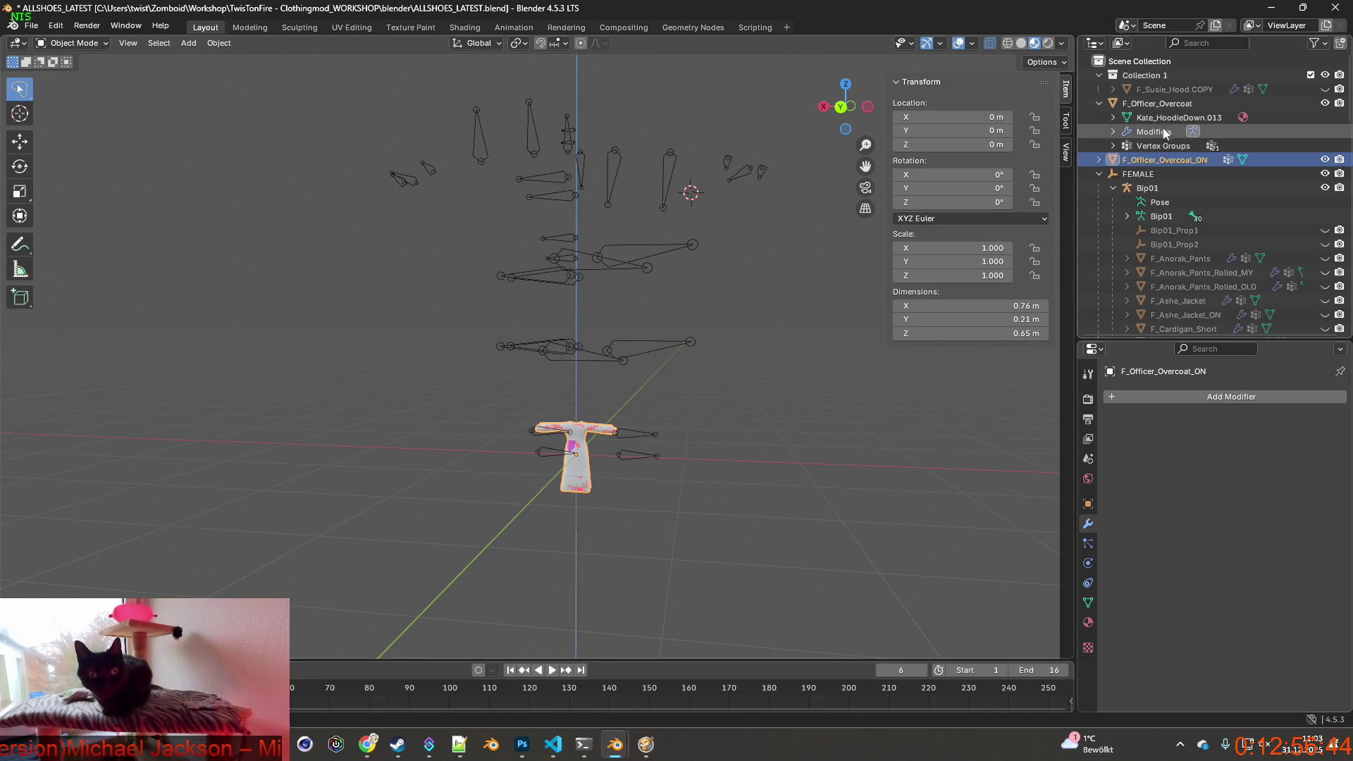
left_click(1171, 104)
left_click(1318, 420)
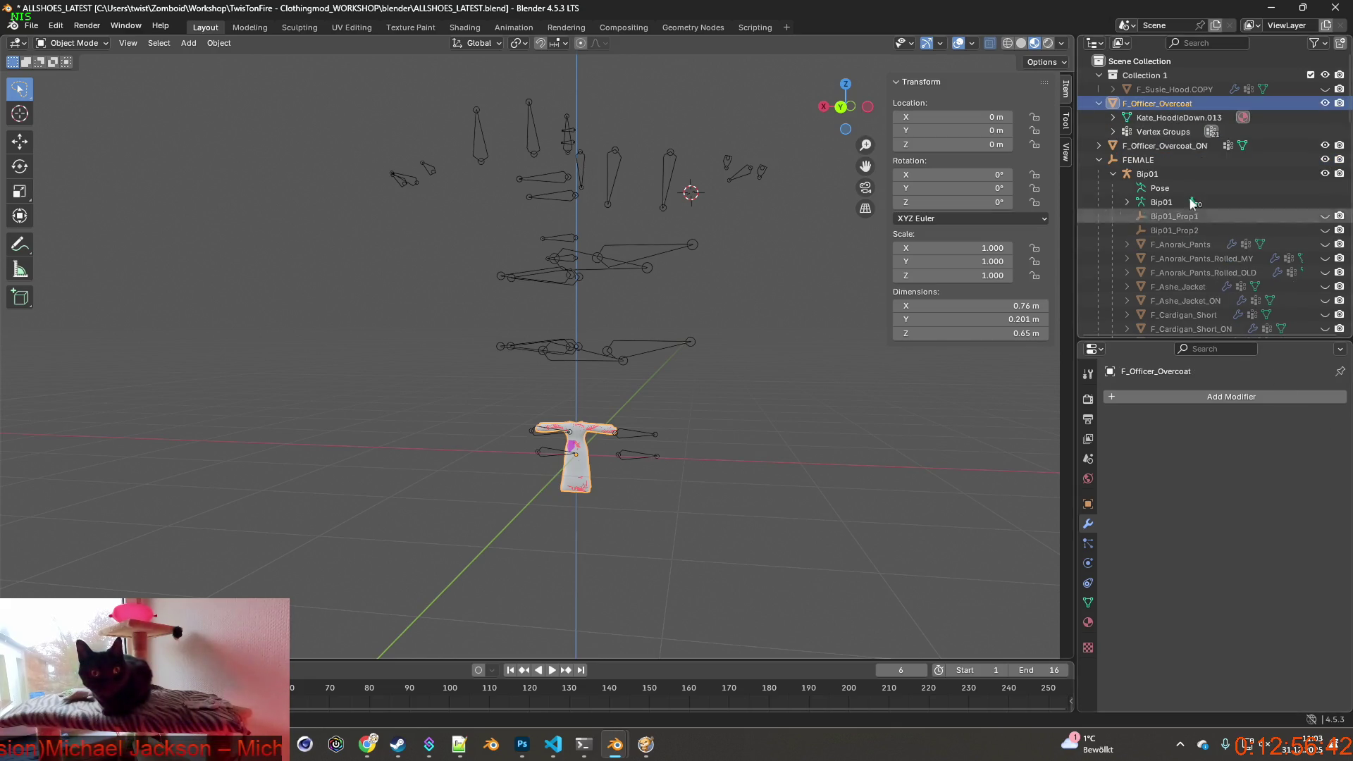
left_click(1089, 603)
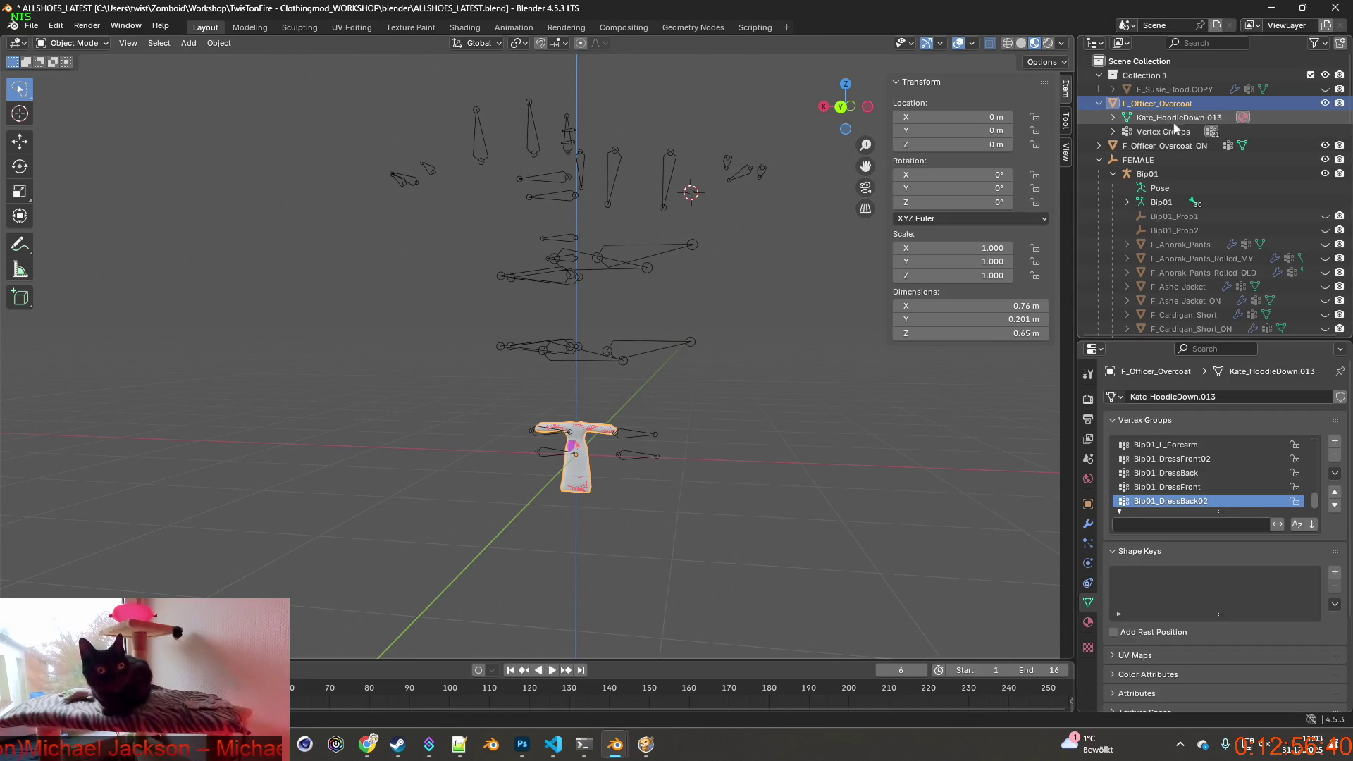
Delete every vertex group from F_Officer_Overcoat_ON and then from F_Officer_Overcoat
left_click(1099, 145)
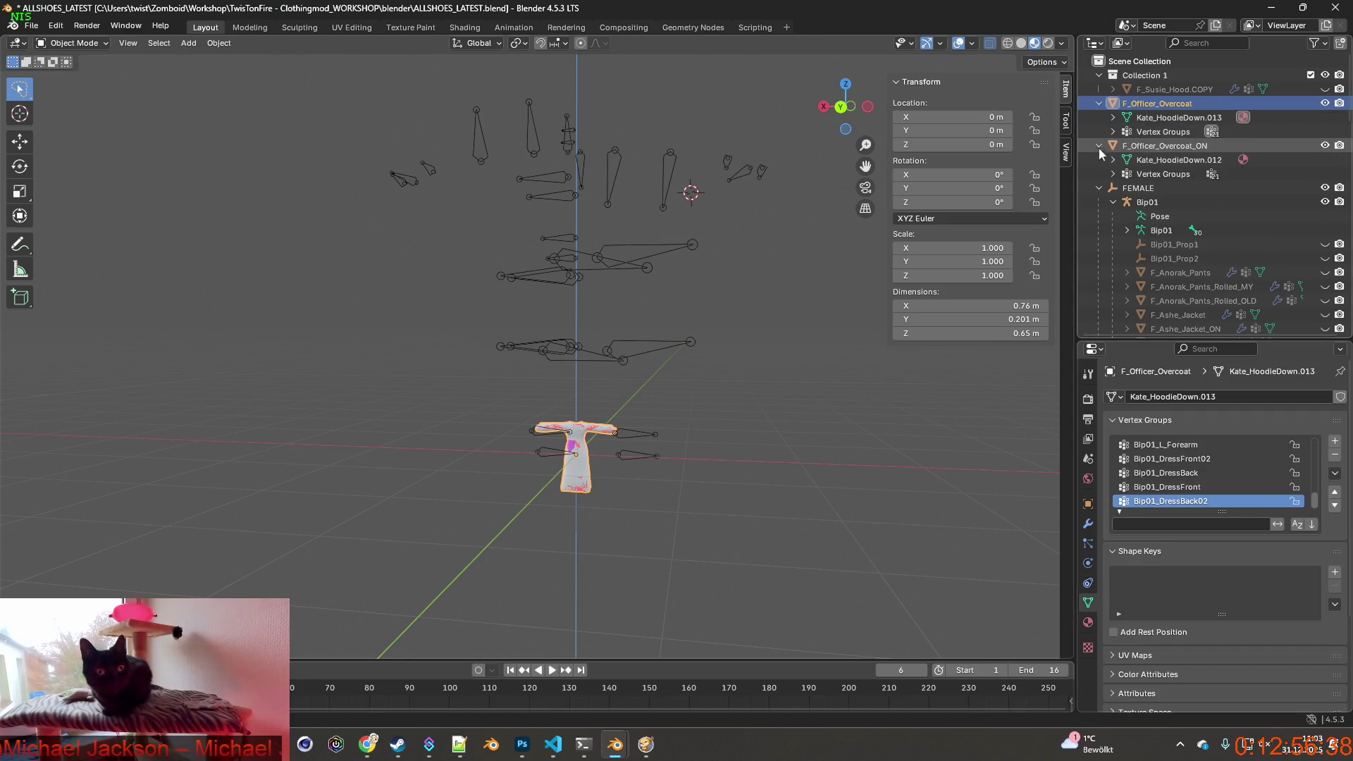
left_click(1162, 146)
left_click(1335, 454)
left_click(1335, 456)
left_click(1335, 456)
left_click(1334, 454)
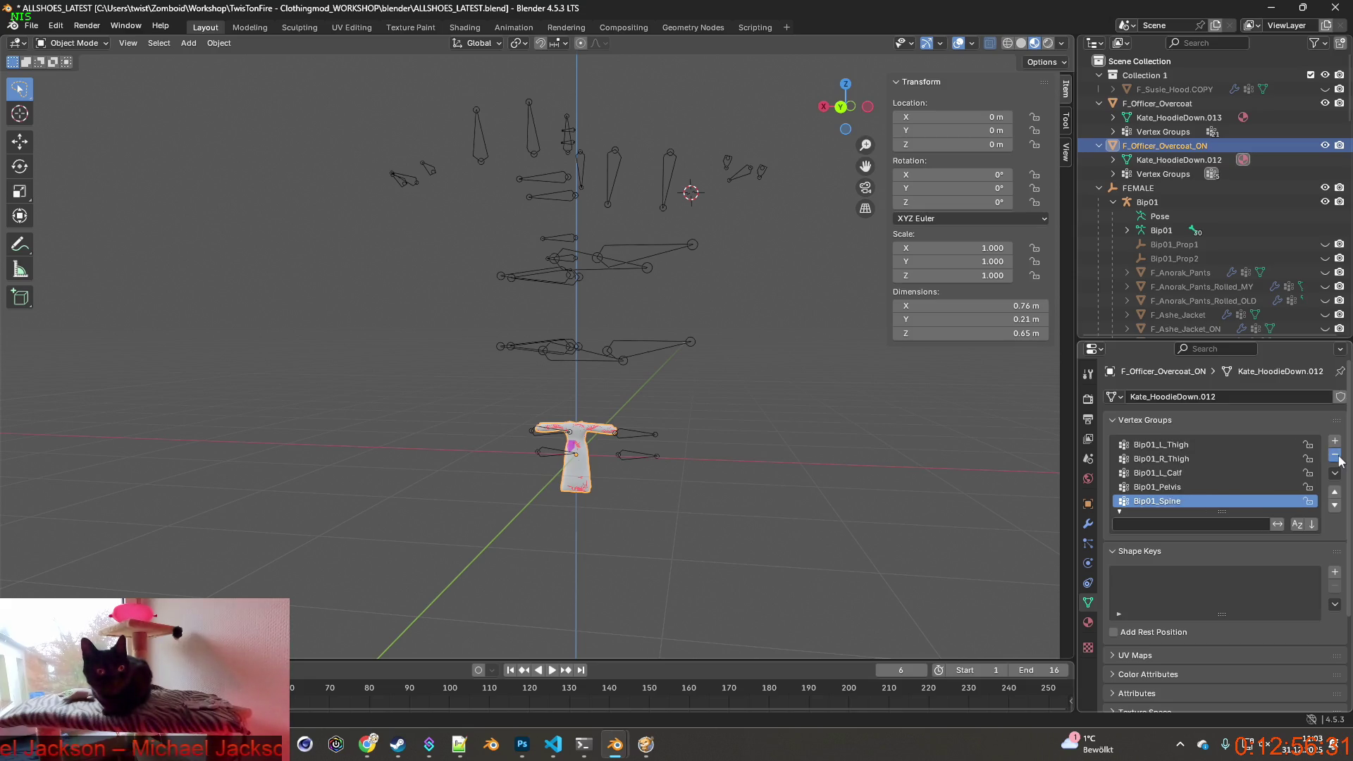
left_click(1335, 455)
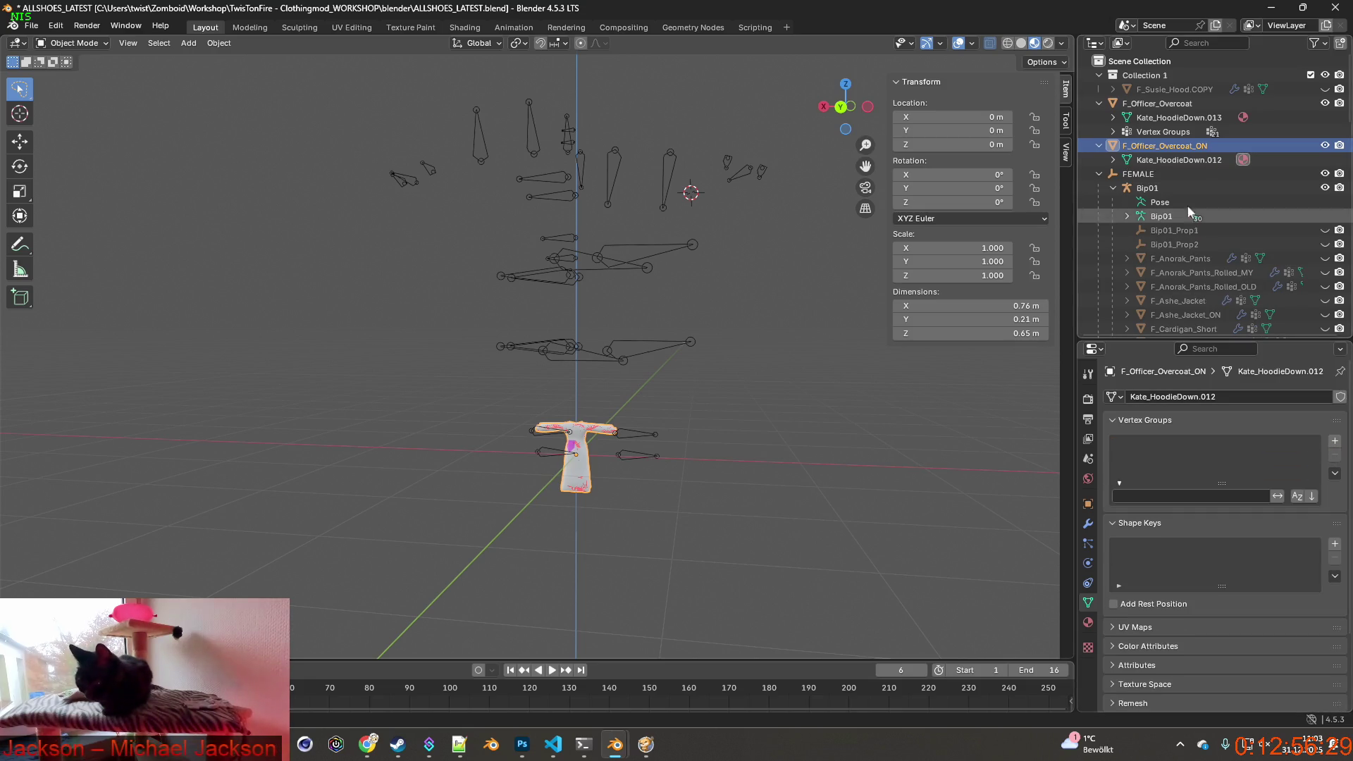
left_click(1169, 104)
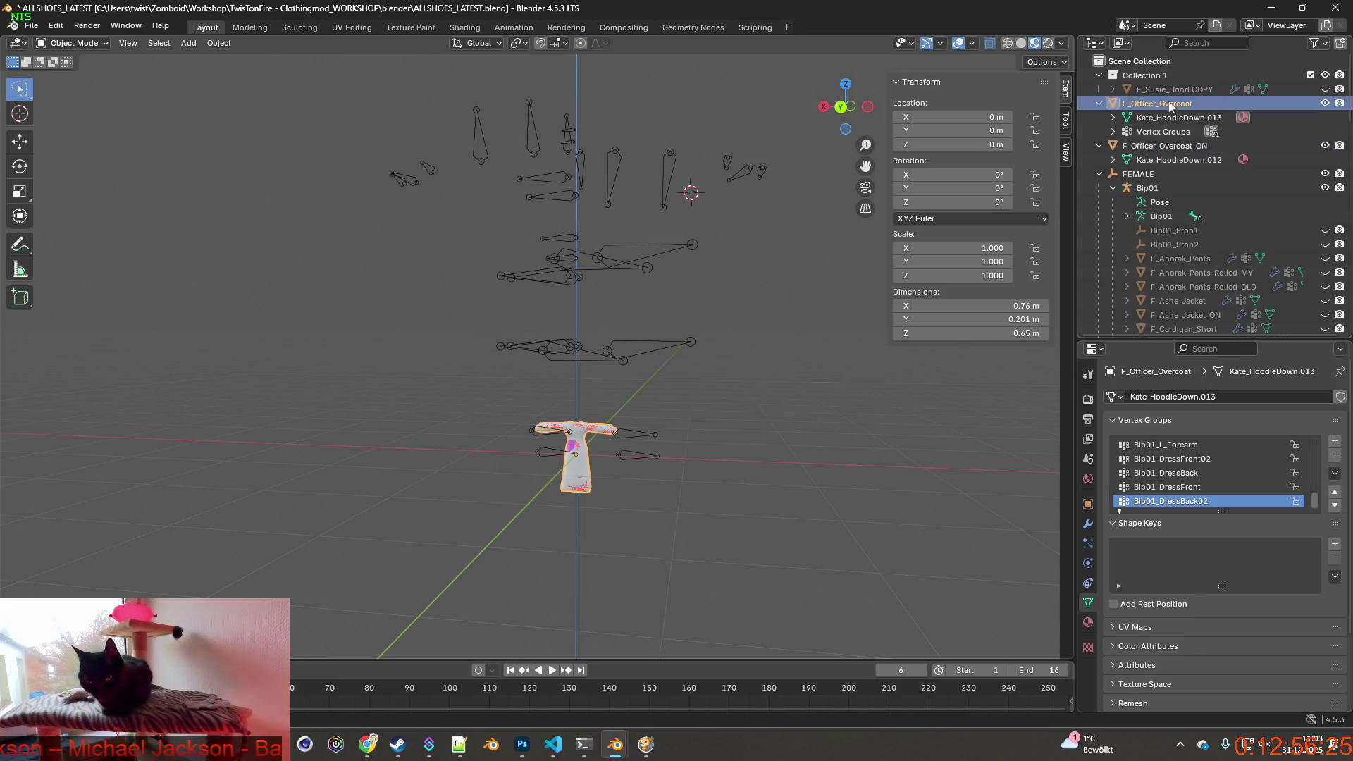
left_click(1333, 454)
left_click(1334, 455)
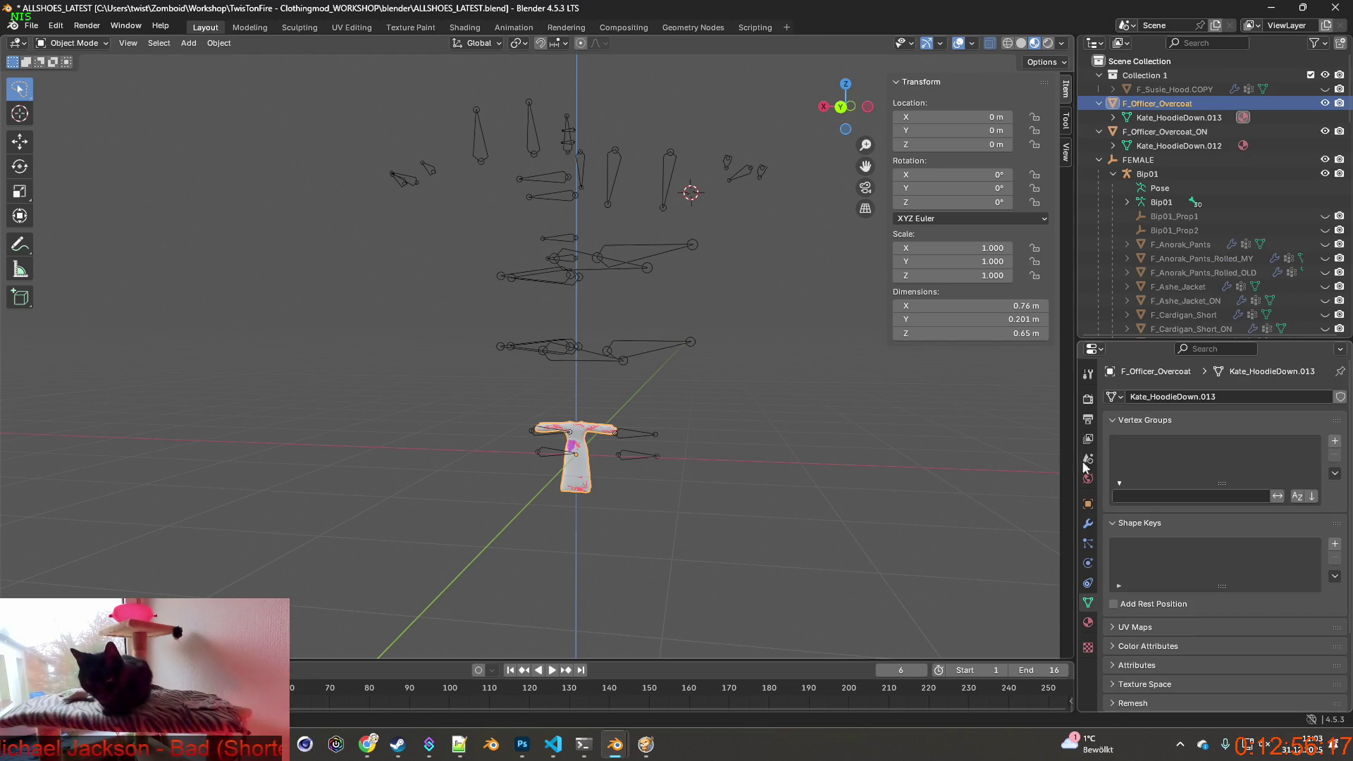
middle_click_drag(890, 449, 675, 449)
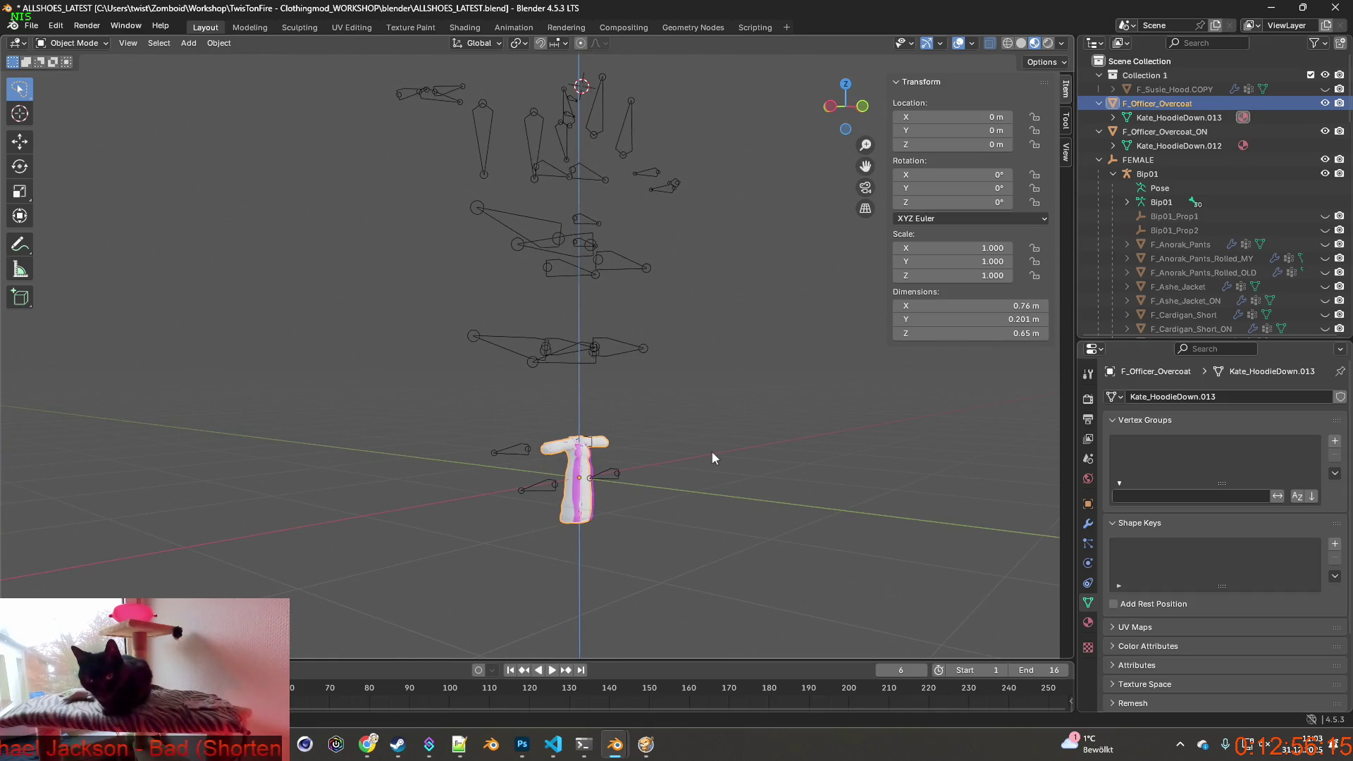
scroll(1228, 204, "down", 4)
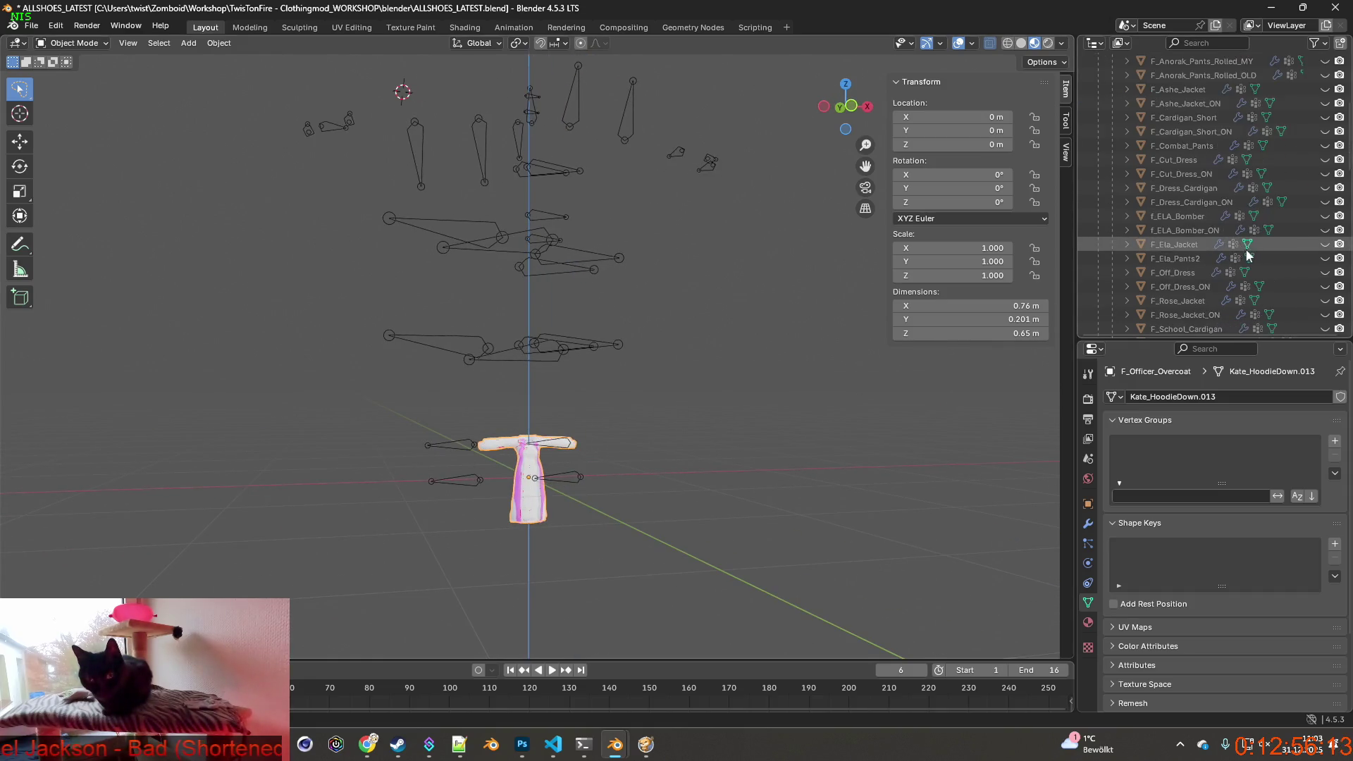
scroll(1250, 258, "down", 2)
scroll(1249, 256, "down", 3)
scroll(1306, 203, "down", 3)
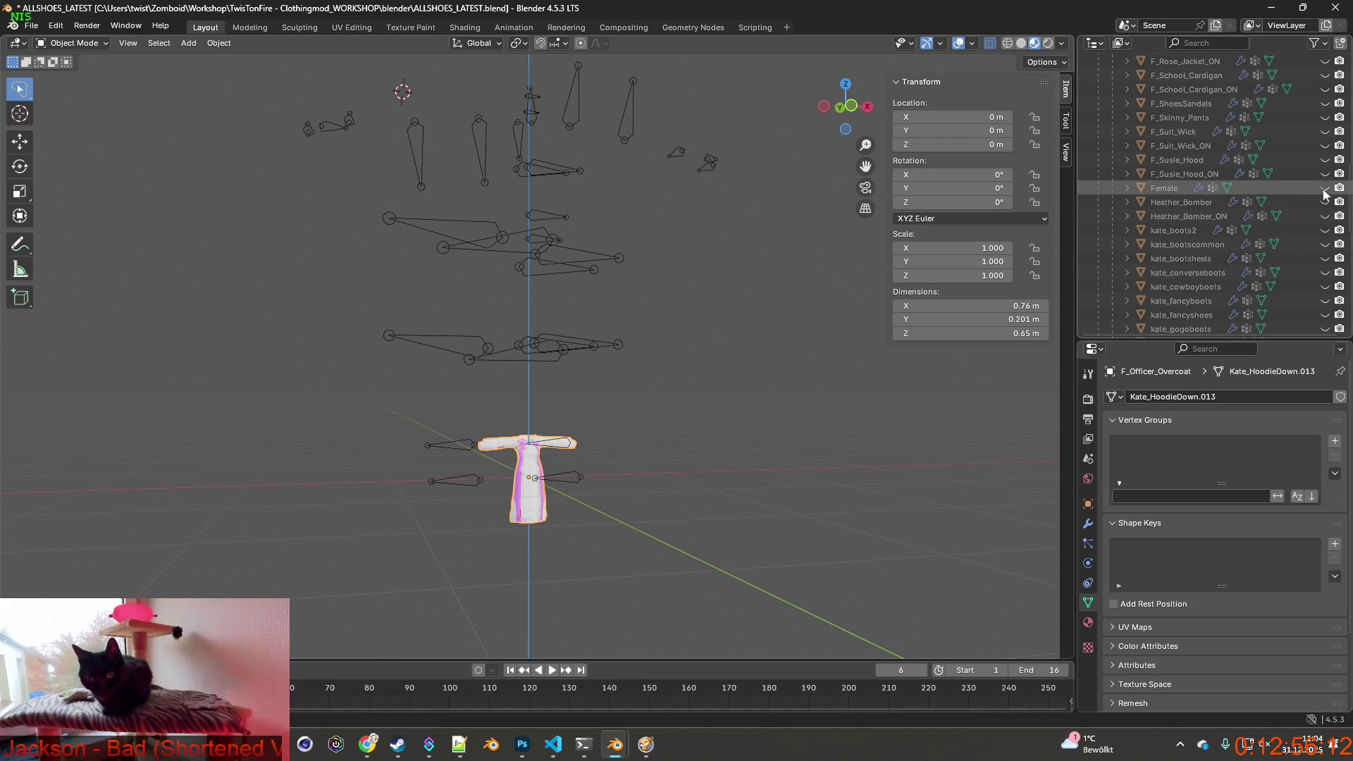
Make the Female body visible in the scene and collapse the overcoat entries in the Outliner
left_click(1325, 187)
middle_click_drag(804, 308, 767, 316)
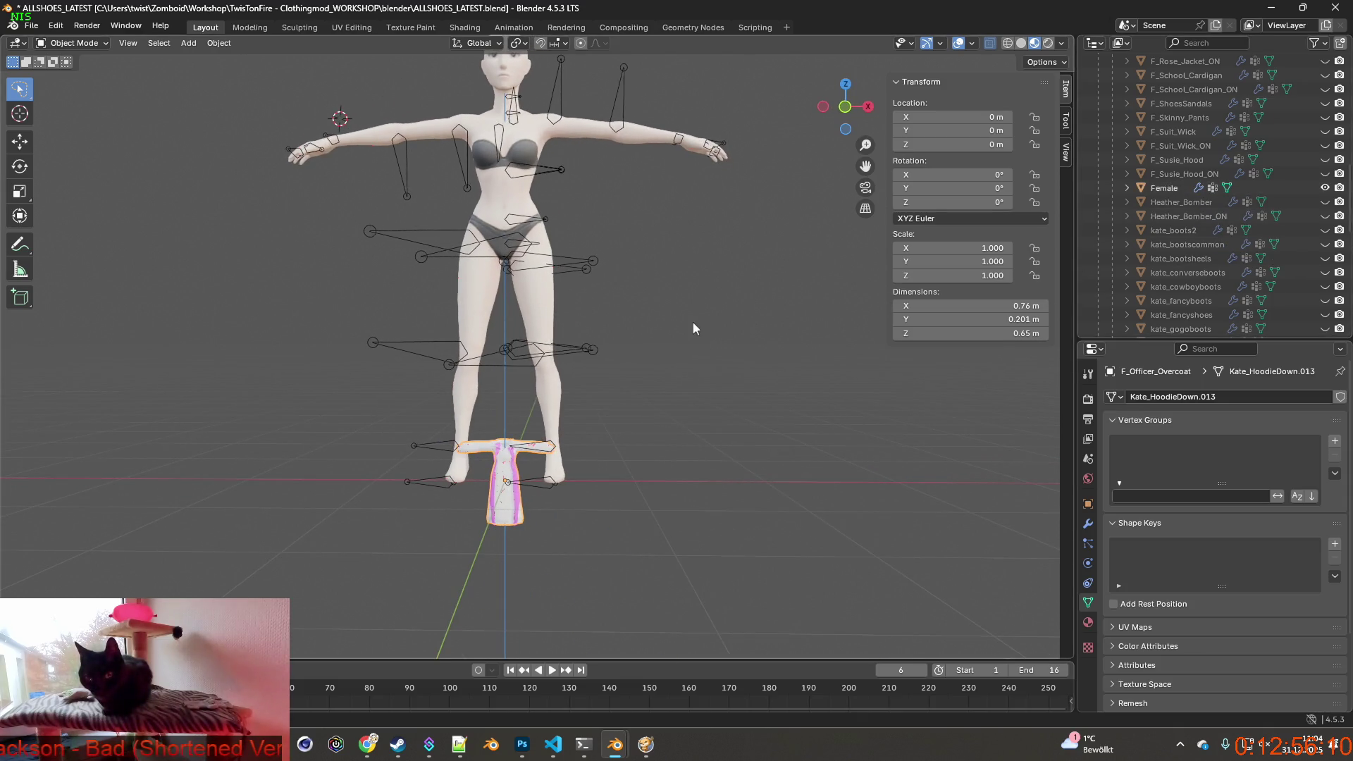
scroll(678, 325, "up", 5, "ctrl")
scroll(1189, 246, "up", 5)
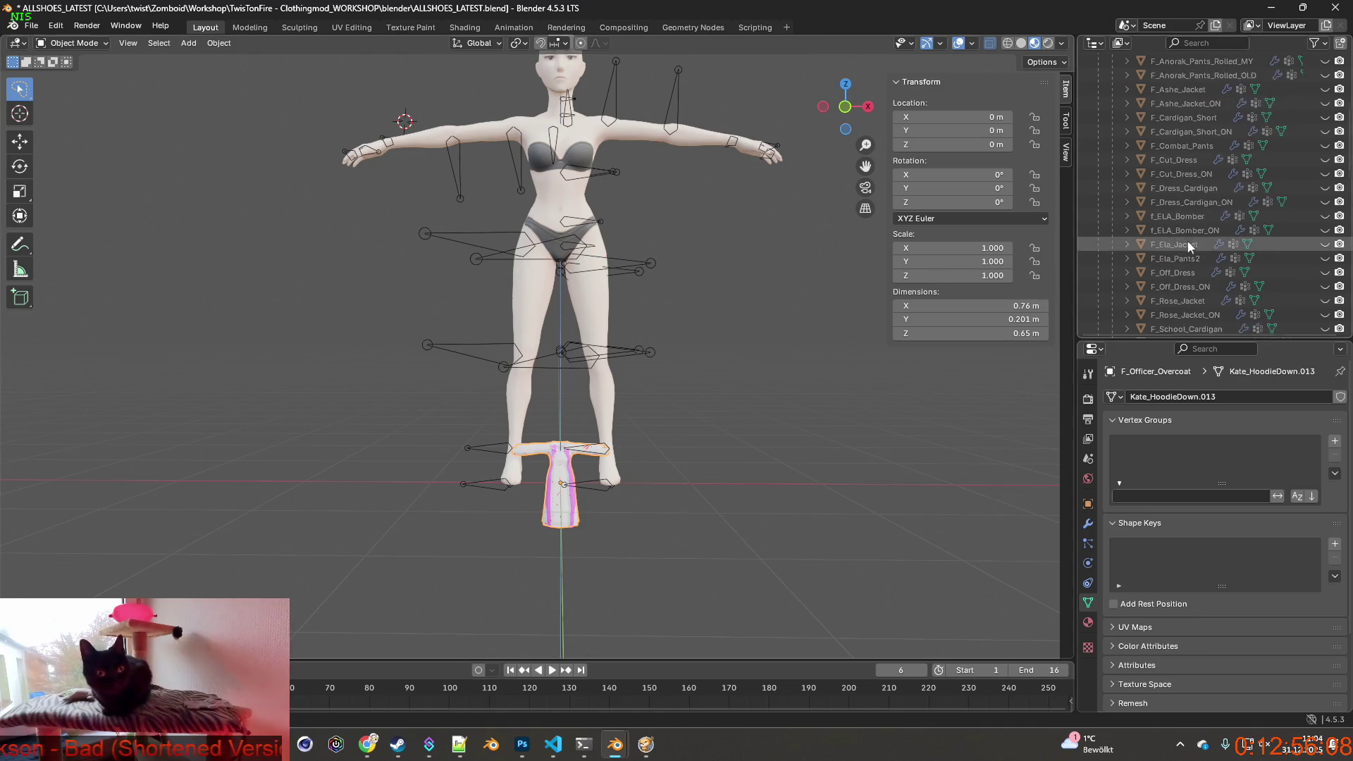
scroll(1189, 246, "up", 4)
scroll(1191, 247, "up", 3)
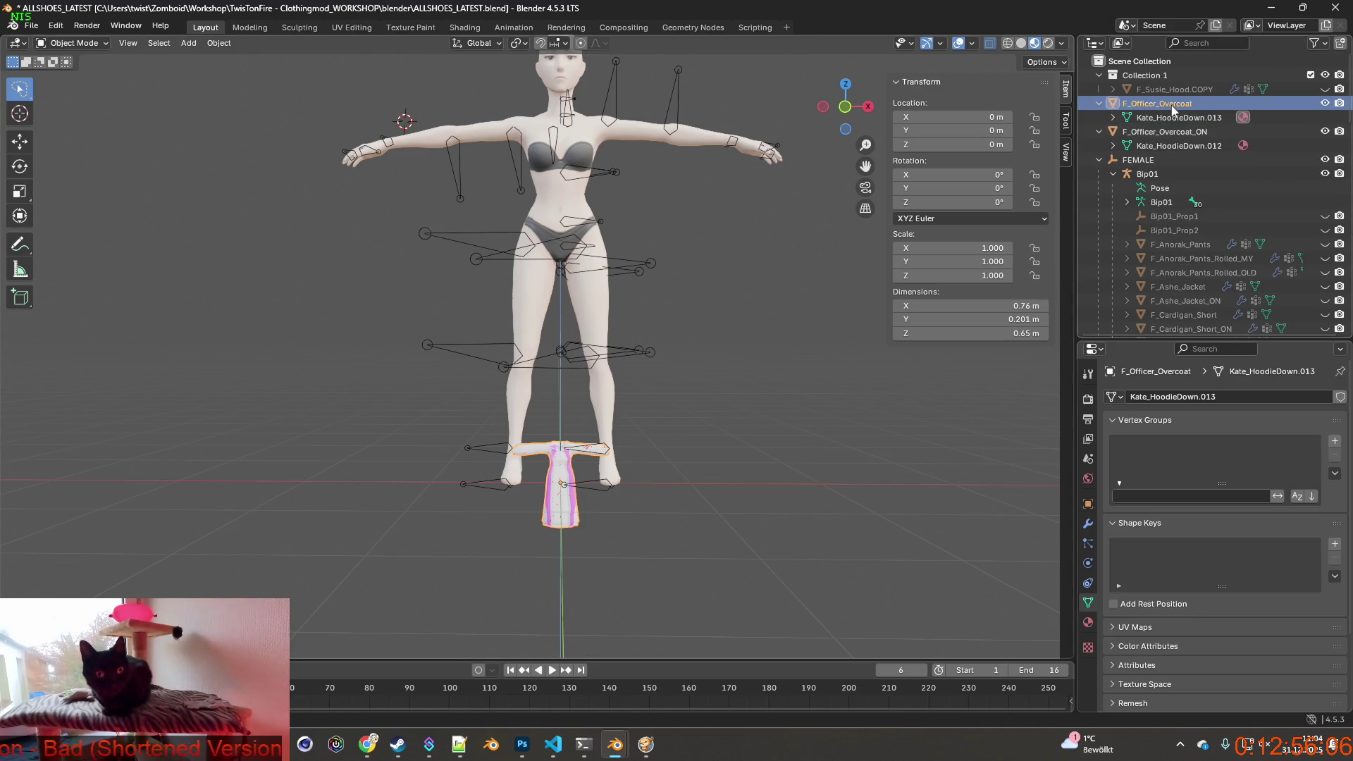
left_click(1099, 103)
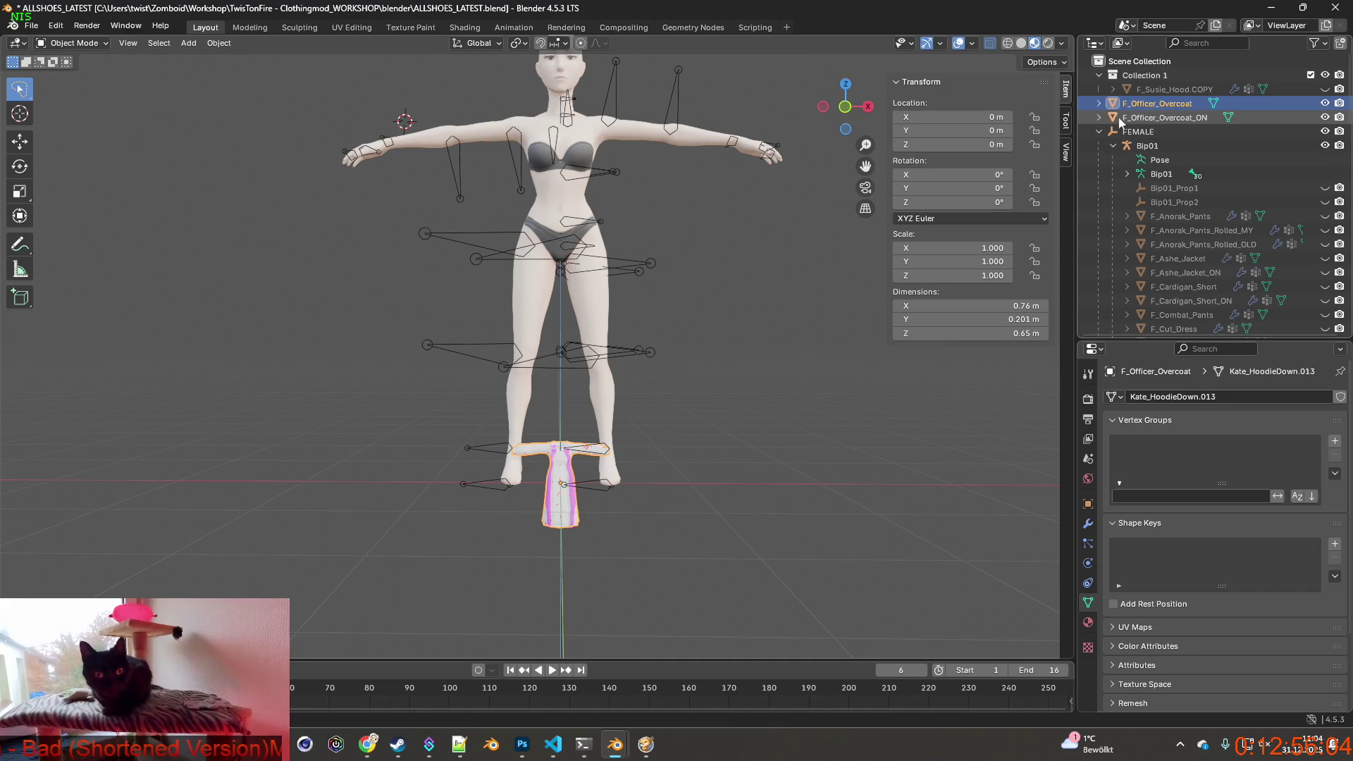
mouse_move(803, 285)
middle_mouse_down()
mouse_move(696, 367)
mouse_move(793, 334)
mouse_move(820, 358)
mouse_move(750, 381)
mouse_move(711, 364)
mouse_move(796, 369)
mouse_move(809, 390)
middle_mouse_up()
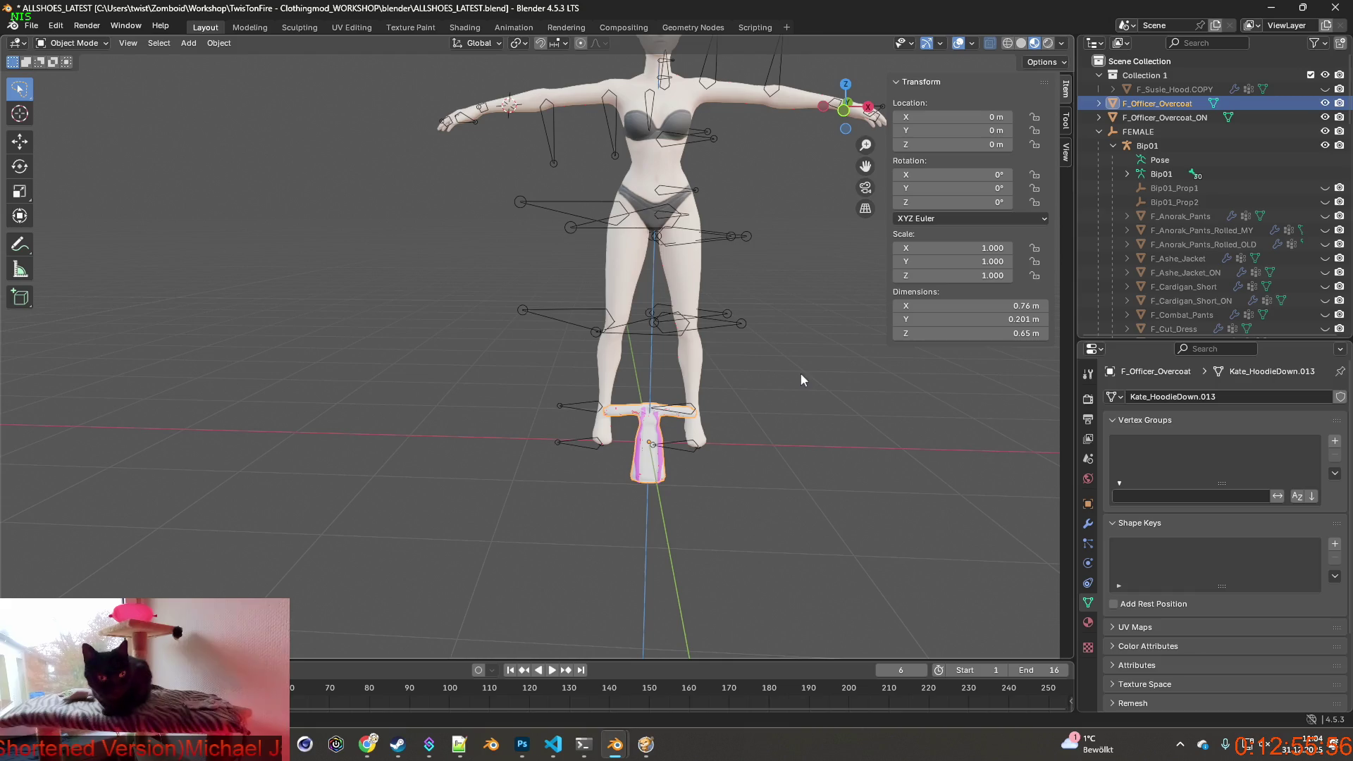
Reselect F_Officer_Overcoat and go to the Shading workspace for its material
left_click(782, 375)
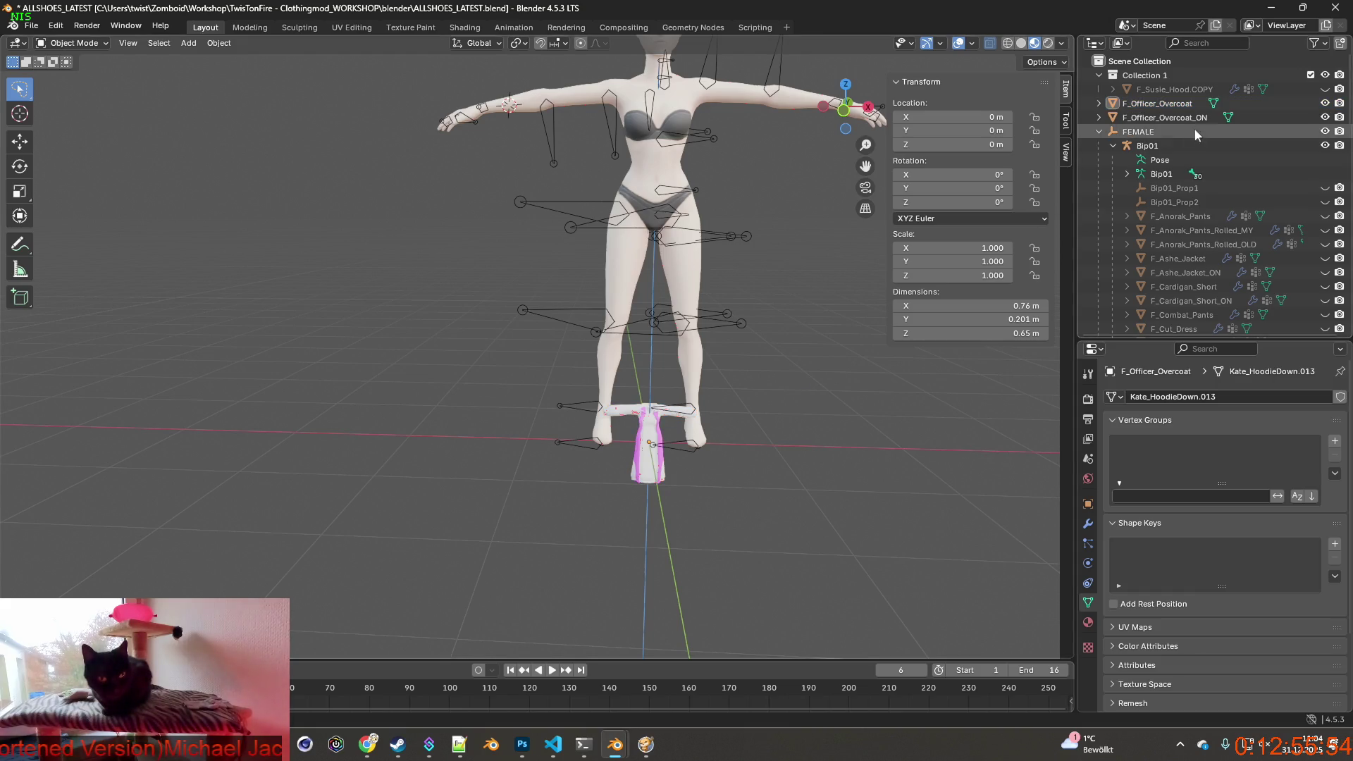
left_click(1176, 119)
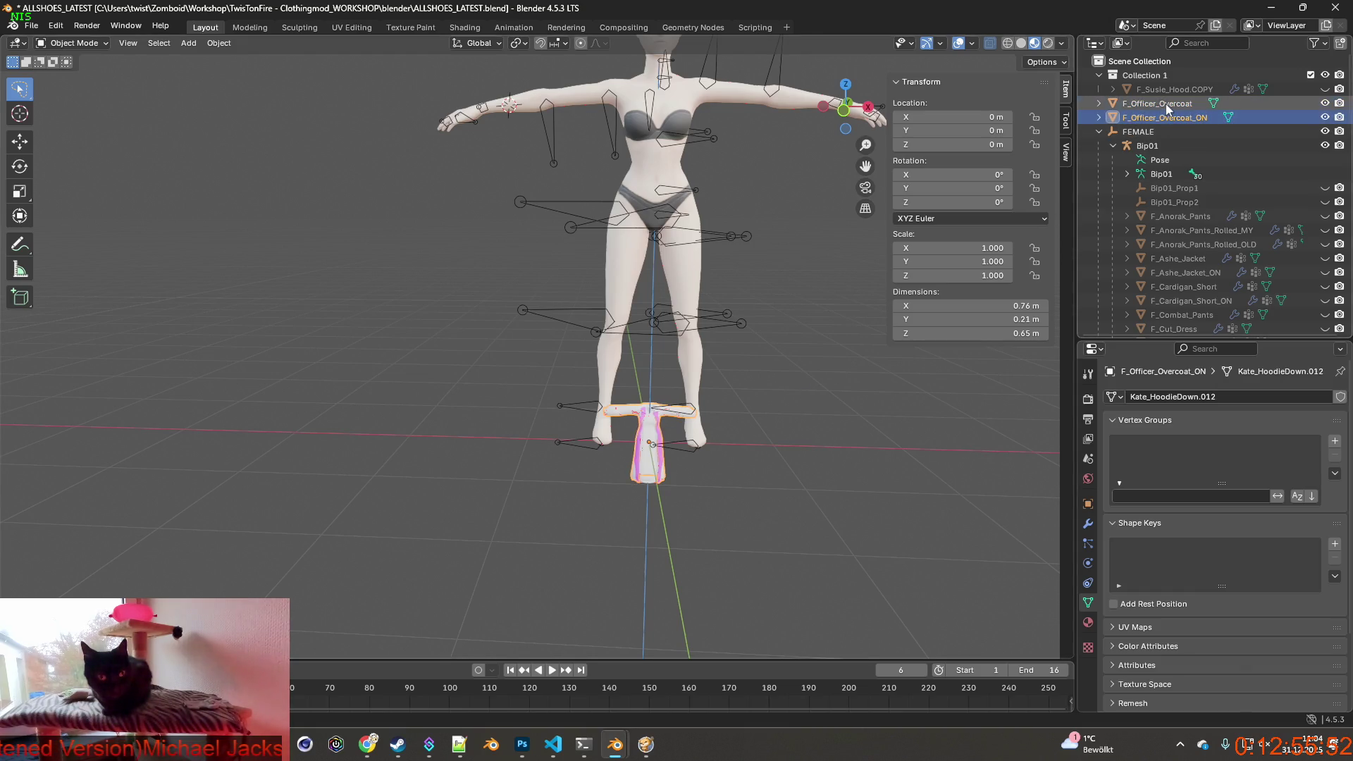
left_click(1165, 105)
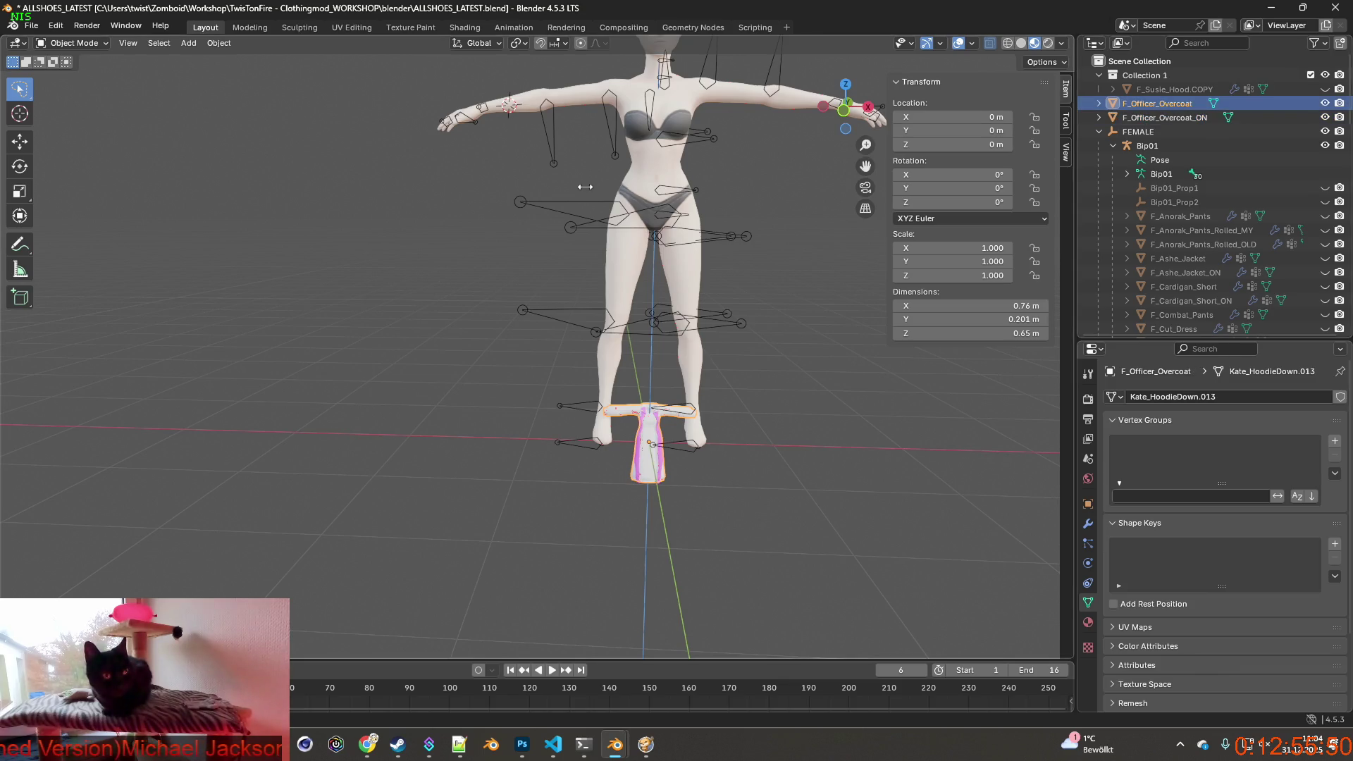
left_click(464, 27)
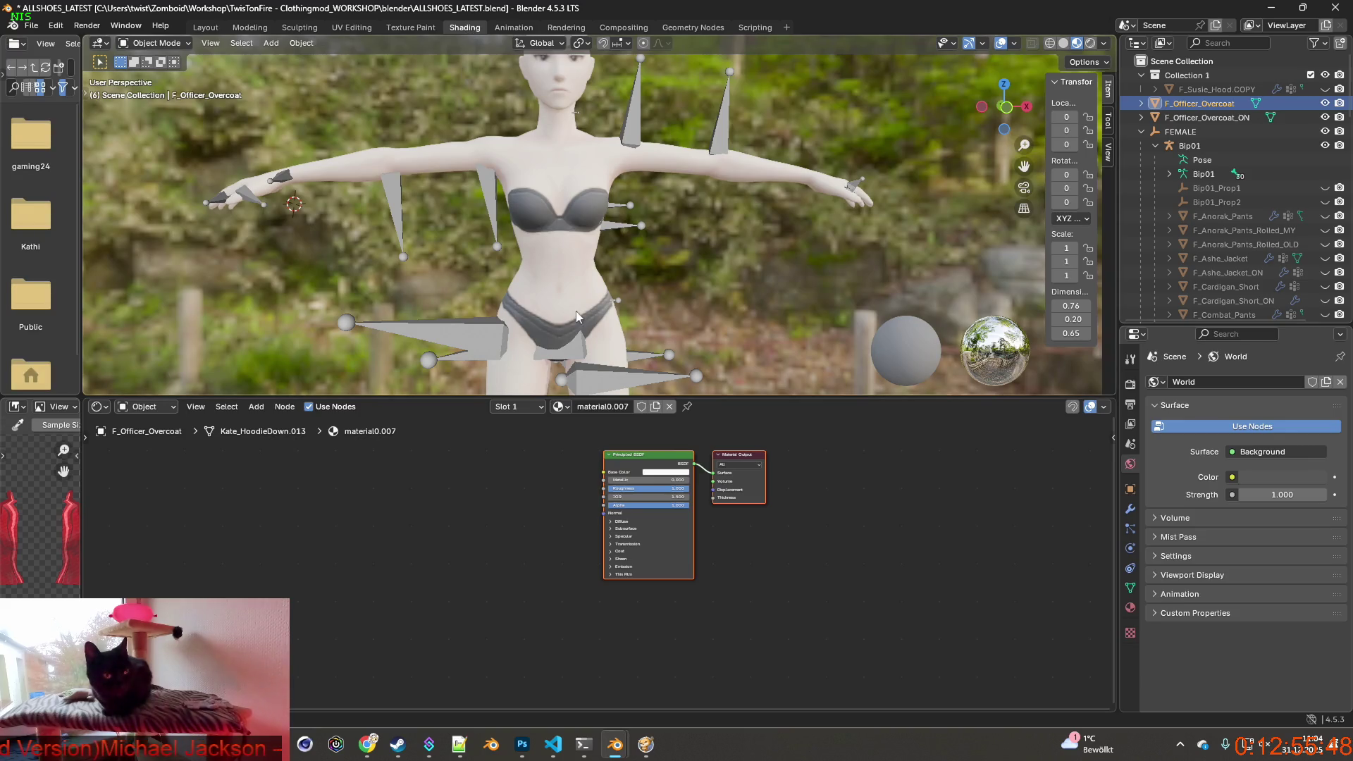
Add an Image Texture node, link its Alpha to the BSDF Alpha, and cancel the image browse
left_click(253, 406)
mouse_move(280, 498)
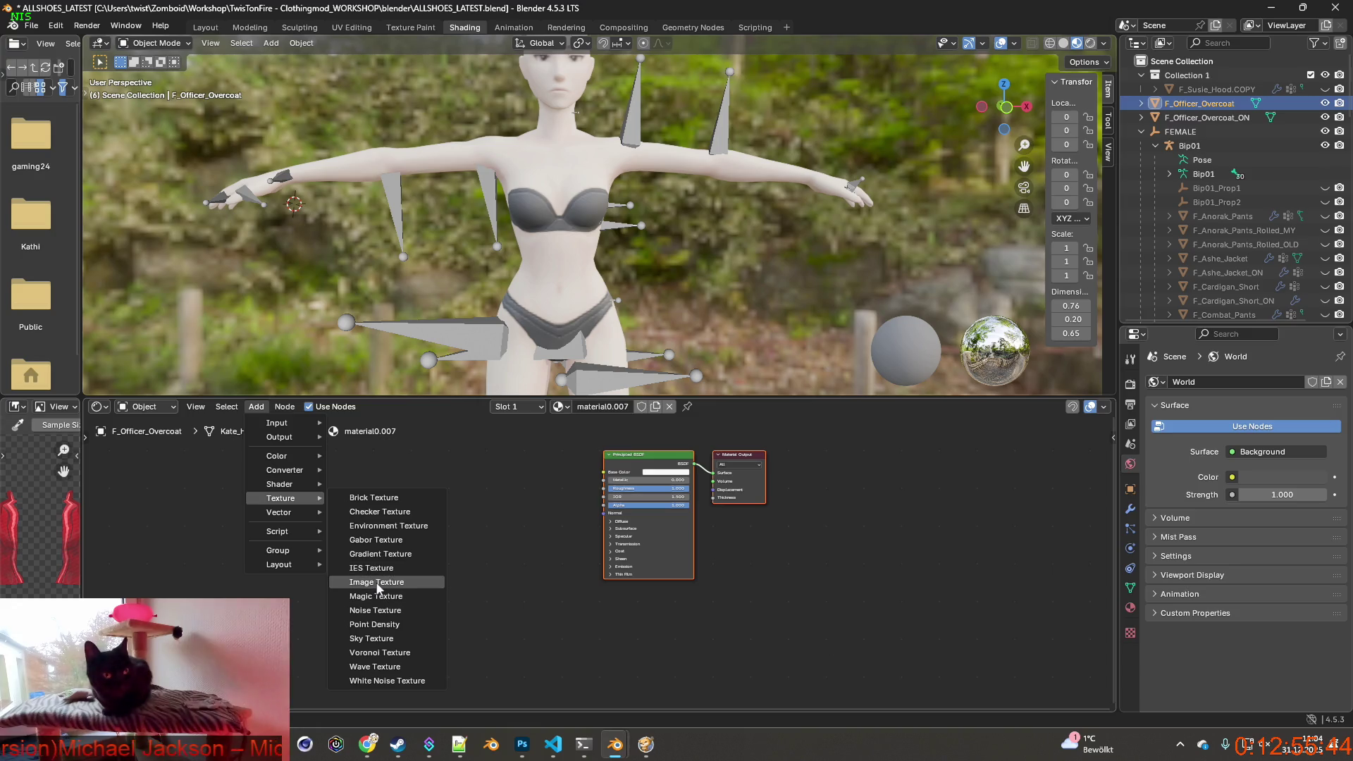
left_click(377, 582)
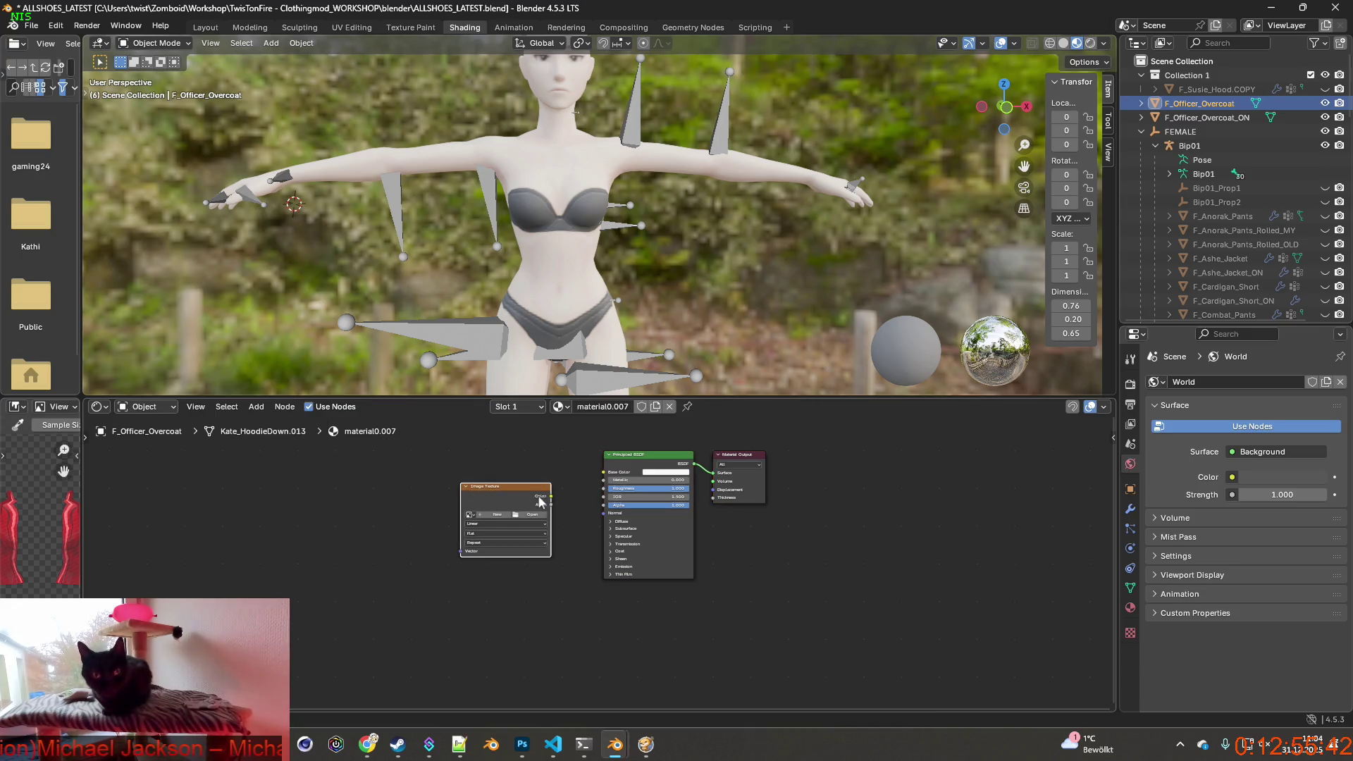
left_click_drag(602, 507, 603, 508)
left_click(533, 515)
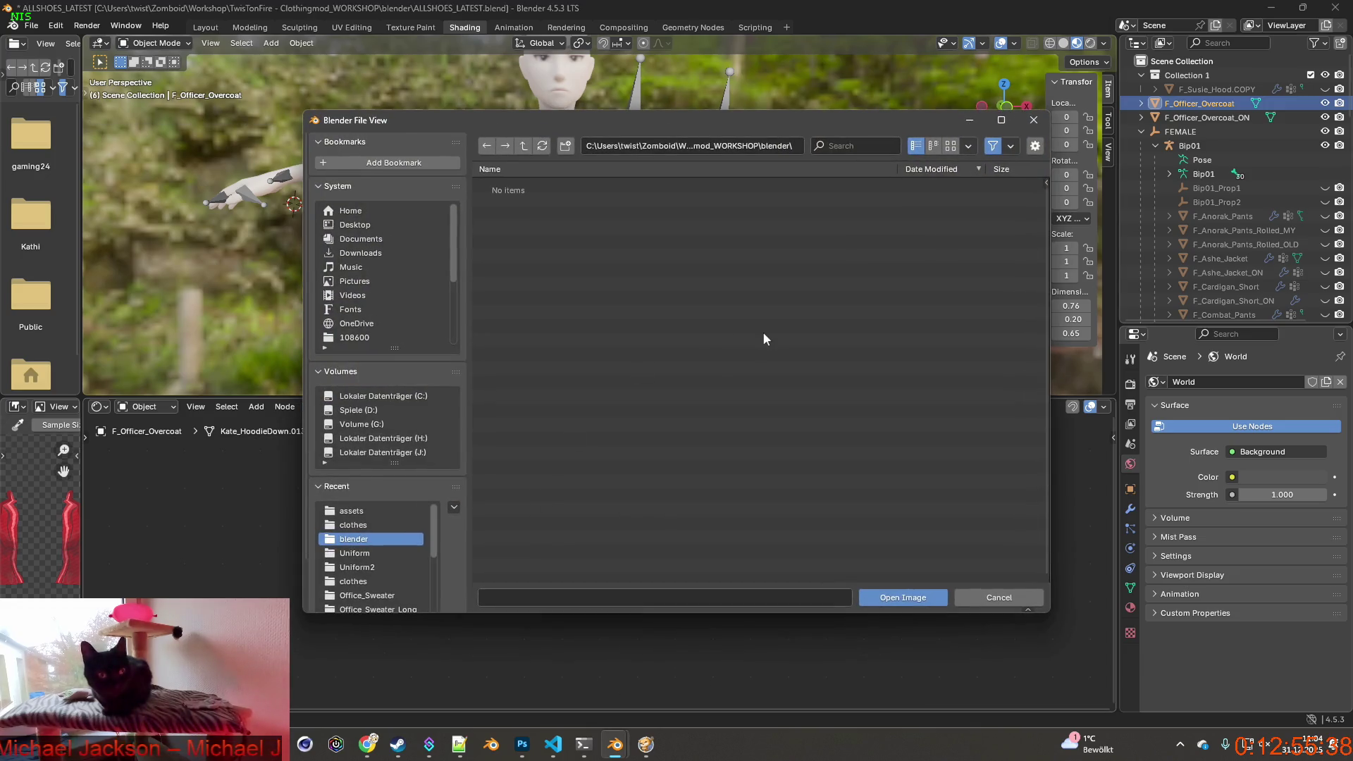
key("Escape")
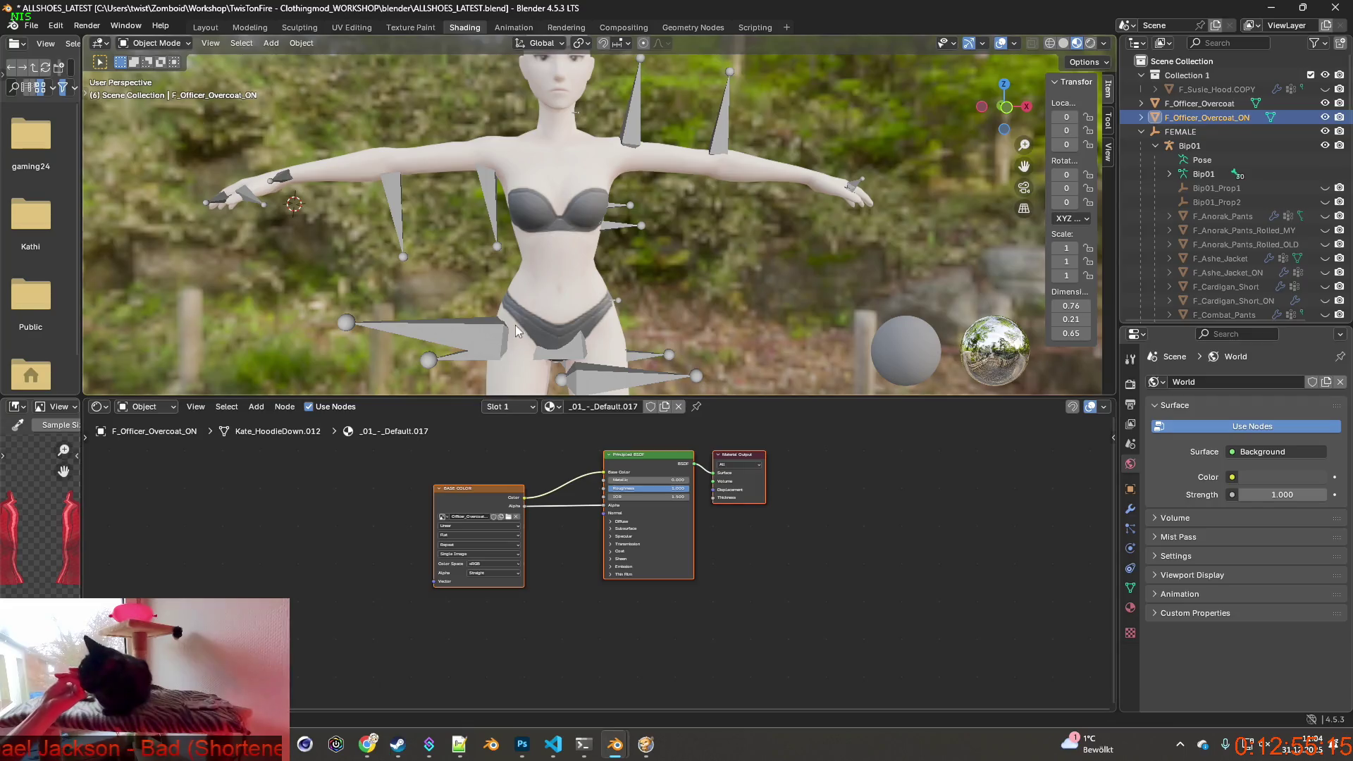
Return to the Layout workspace and select F_Officer_Overcoat for fitting
left_click(205, 27)
mouse_move(530, 316)
middle_mouse_down()
mouse_move(599, 331)
mouse_move(751, 320)
mouse_move(570, 326)
middle_mouse_up()
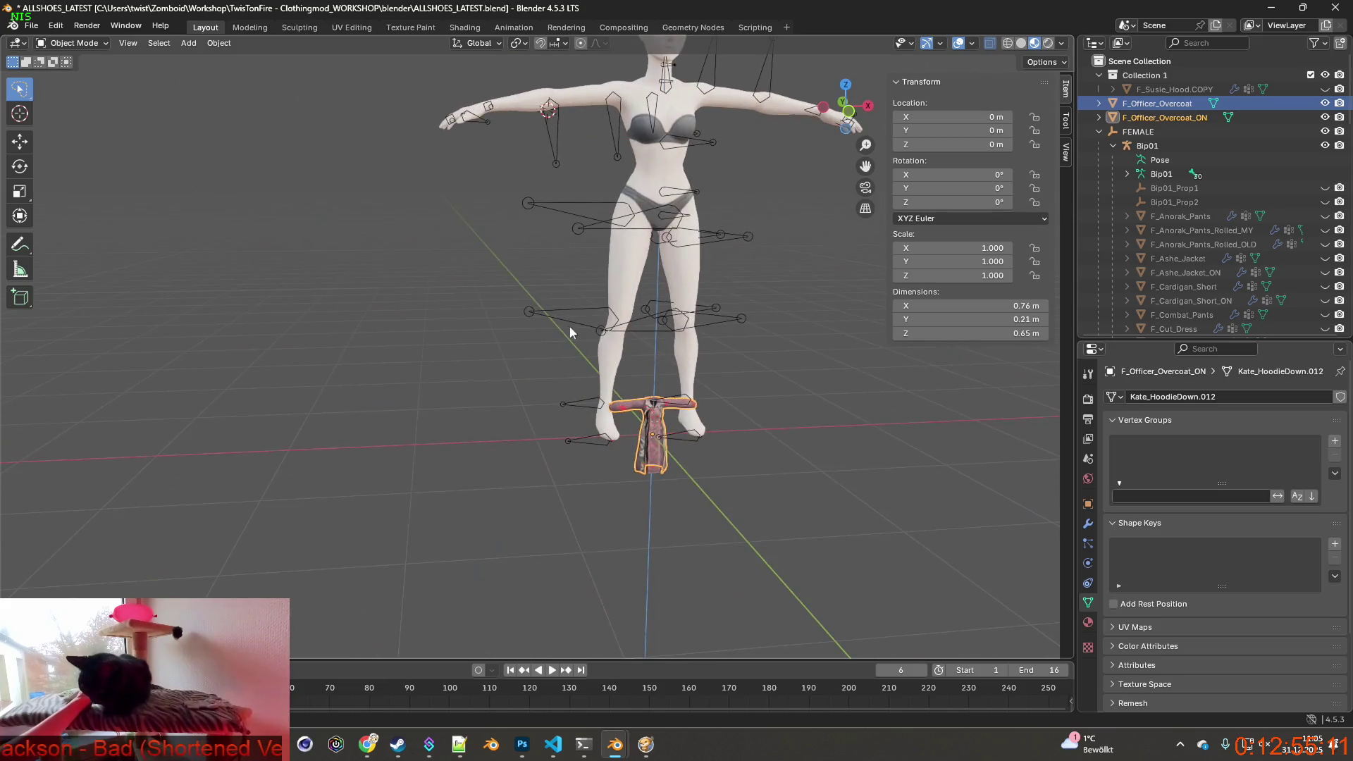
left_click(1157, 104, "ctrl")
Raise the overcoat along Z to chest height and scale it to about 3.658 to match the body
middle_click_drag(791, 304, 764, 309)
key("g")
key("z")
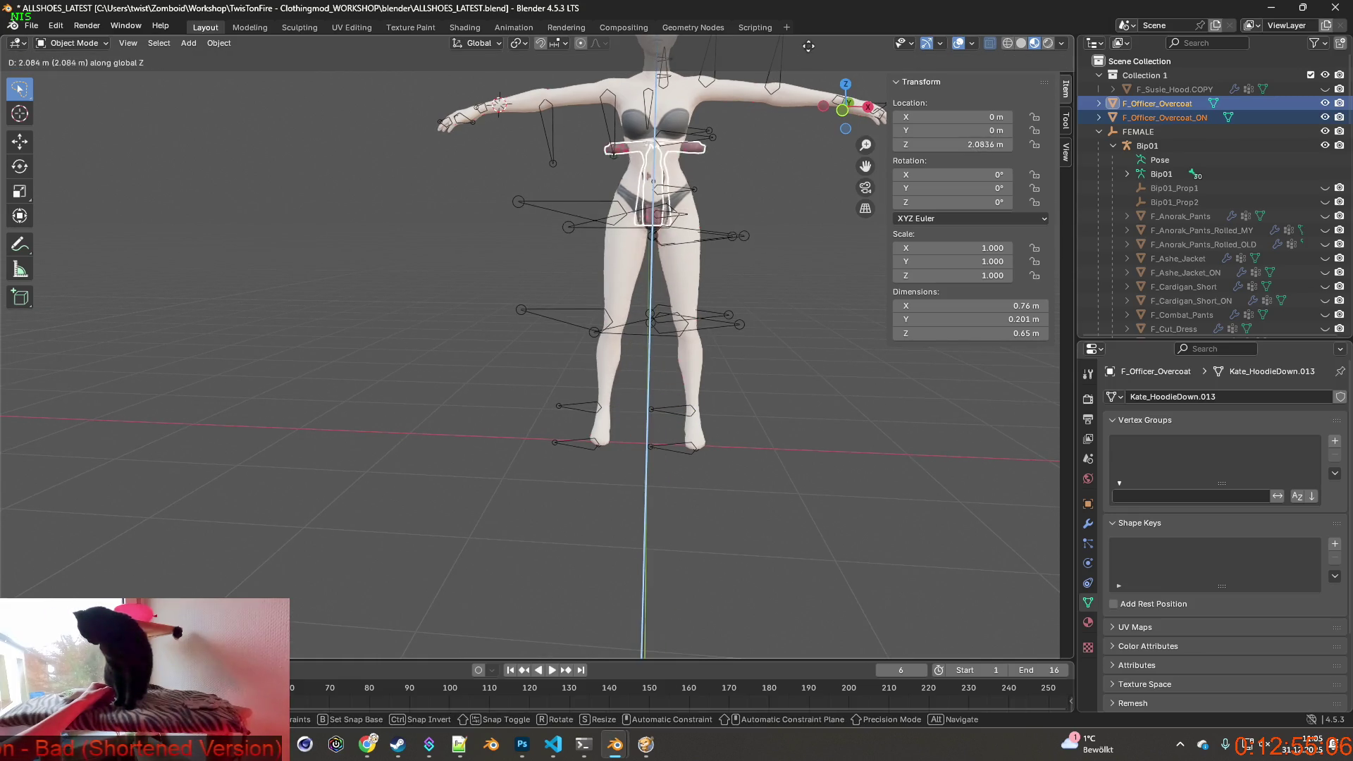
left_click(779, 209)
middle_click_drag(778, 209, 767, 307, "shift")
scroll(767, 306, "down", 1)
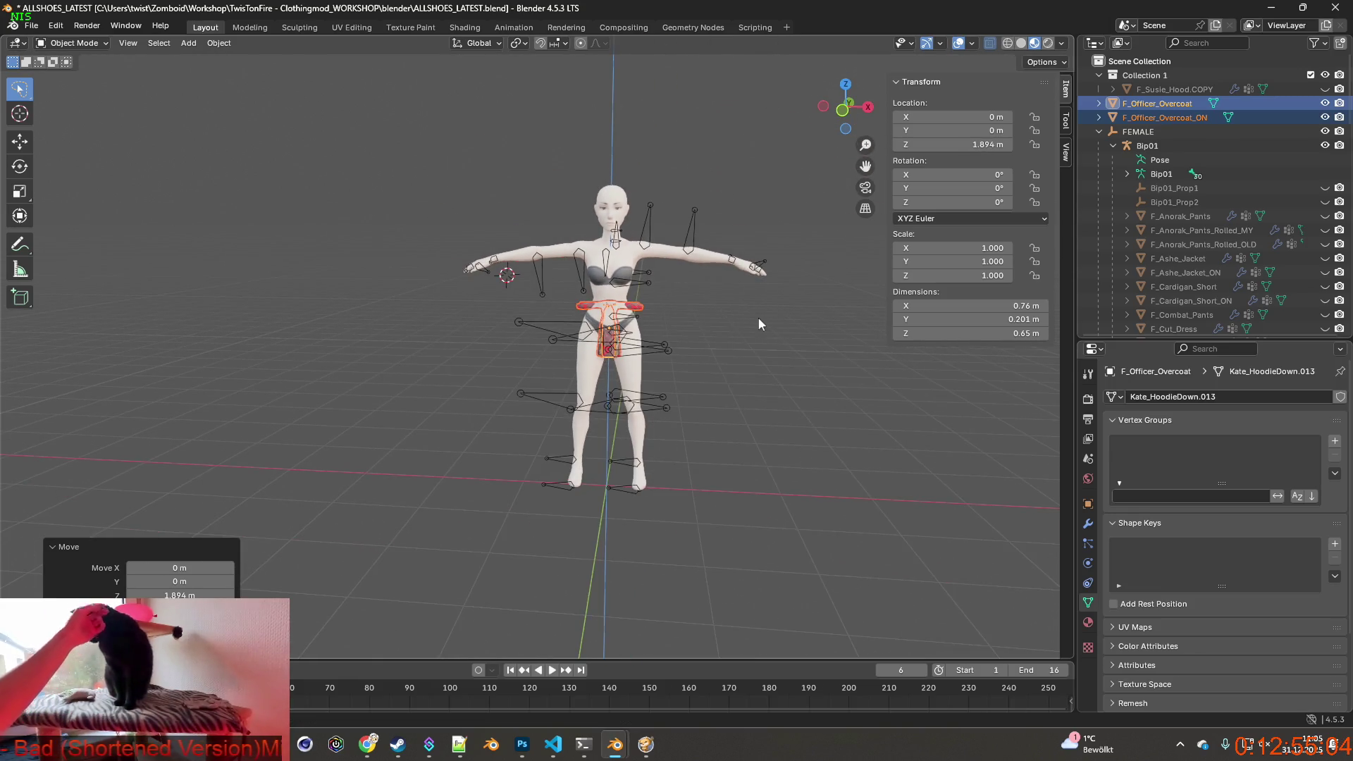
key("s")
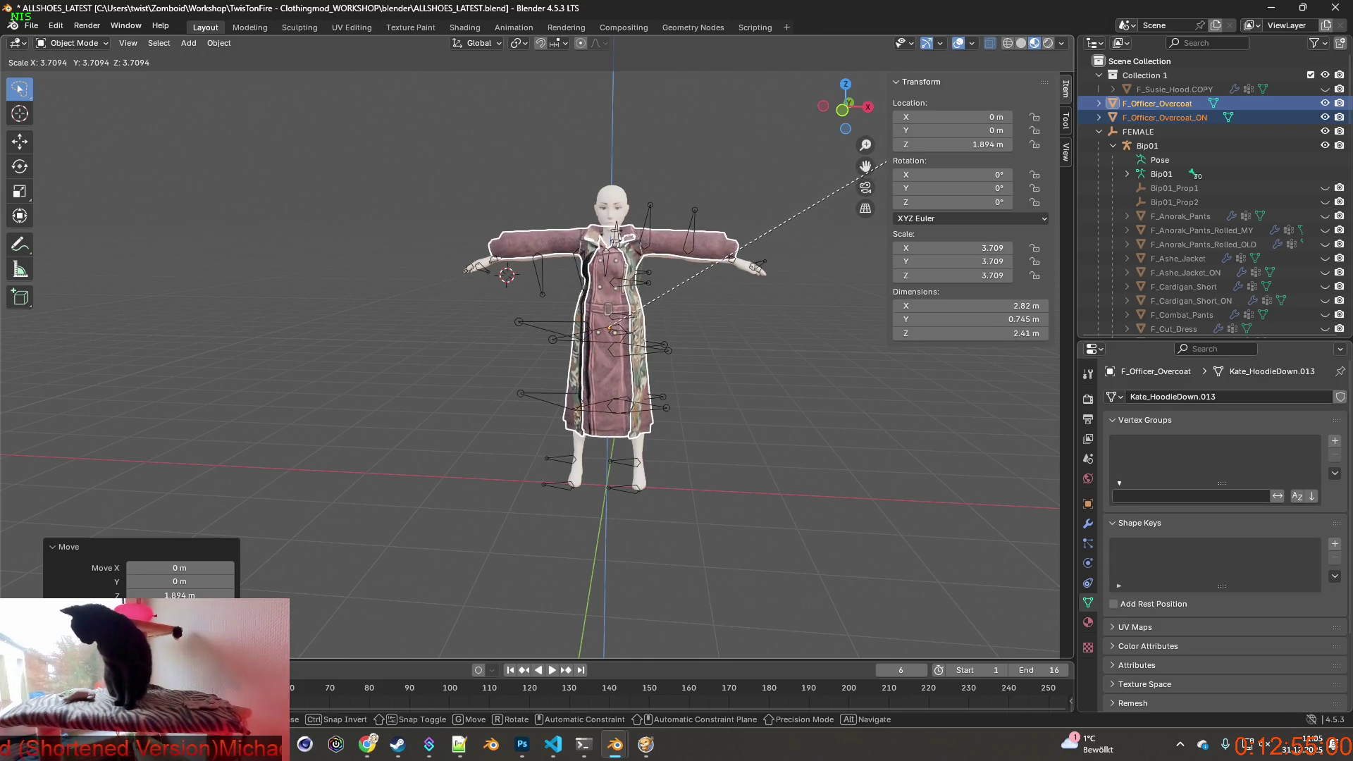
left_click(768, 264)
middle_click_drag(767, 265, 517, 288)
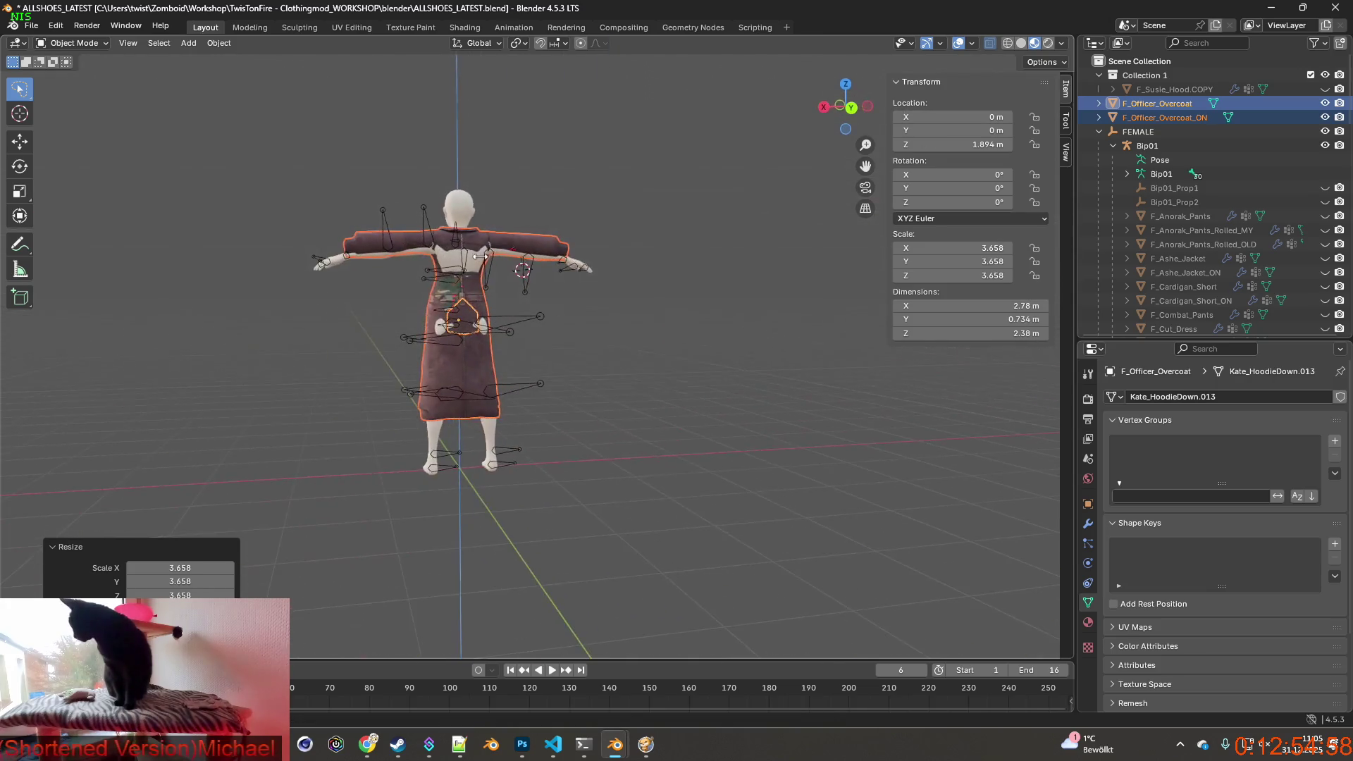
scroll(550, 287, "up", 2)
scroll(634, 317, "up", 1)
mouse_move(649, 302)
middle_mouse_down()
mouse_move(655, 291)
mouse_move(631, 281)
mouse_move(748, 264)
middle_mouse_up()
scroll(656, 286, "up", 1)
Fine-tune the coat's height along Z and its front-back position along Y to sit on the torso
key("g")
key("z")
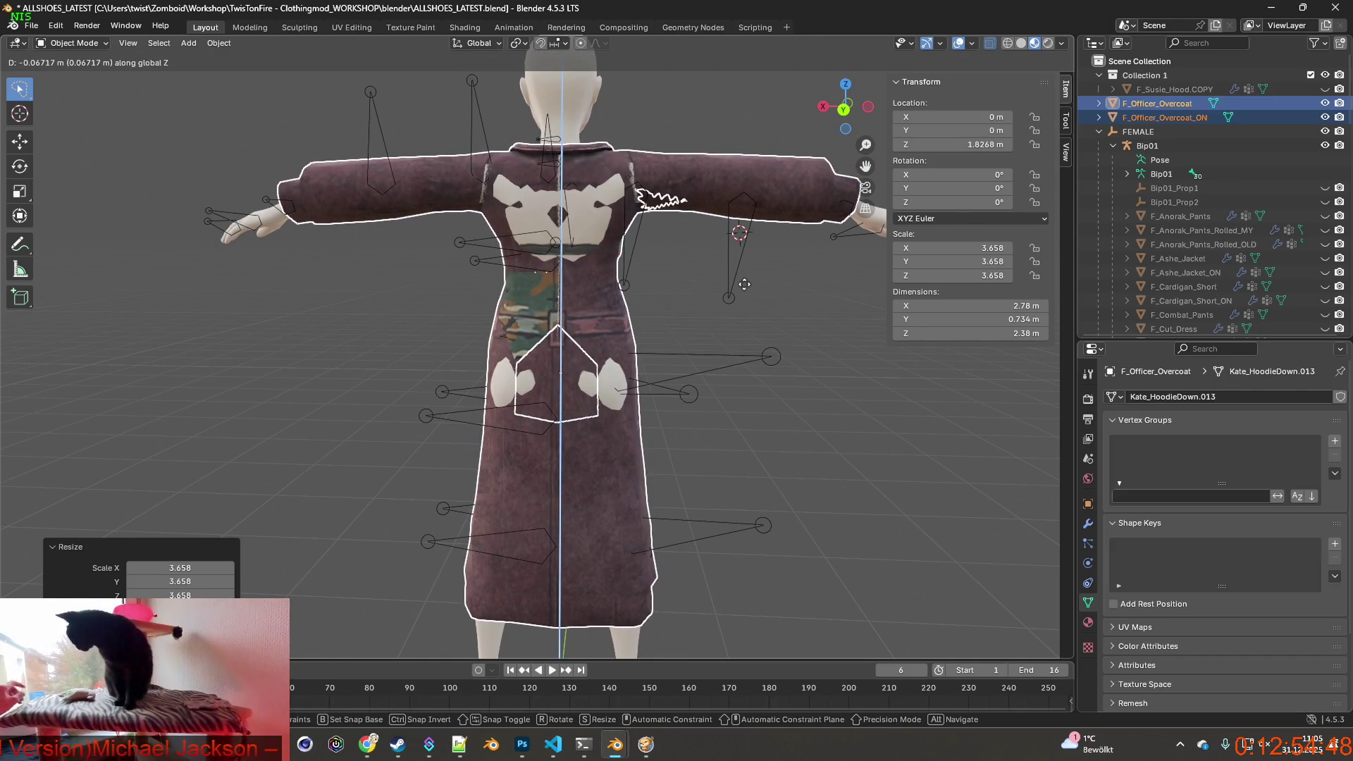
left_click(744, 282)
middle_click_drag(744, 283, 590, 289)
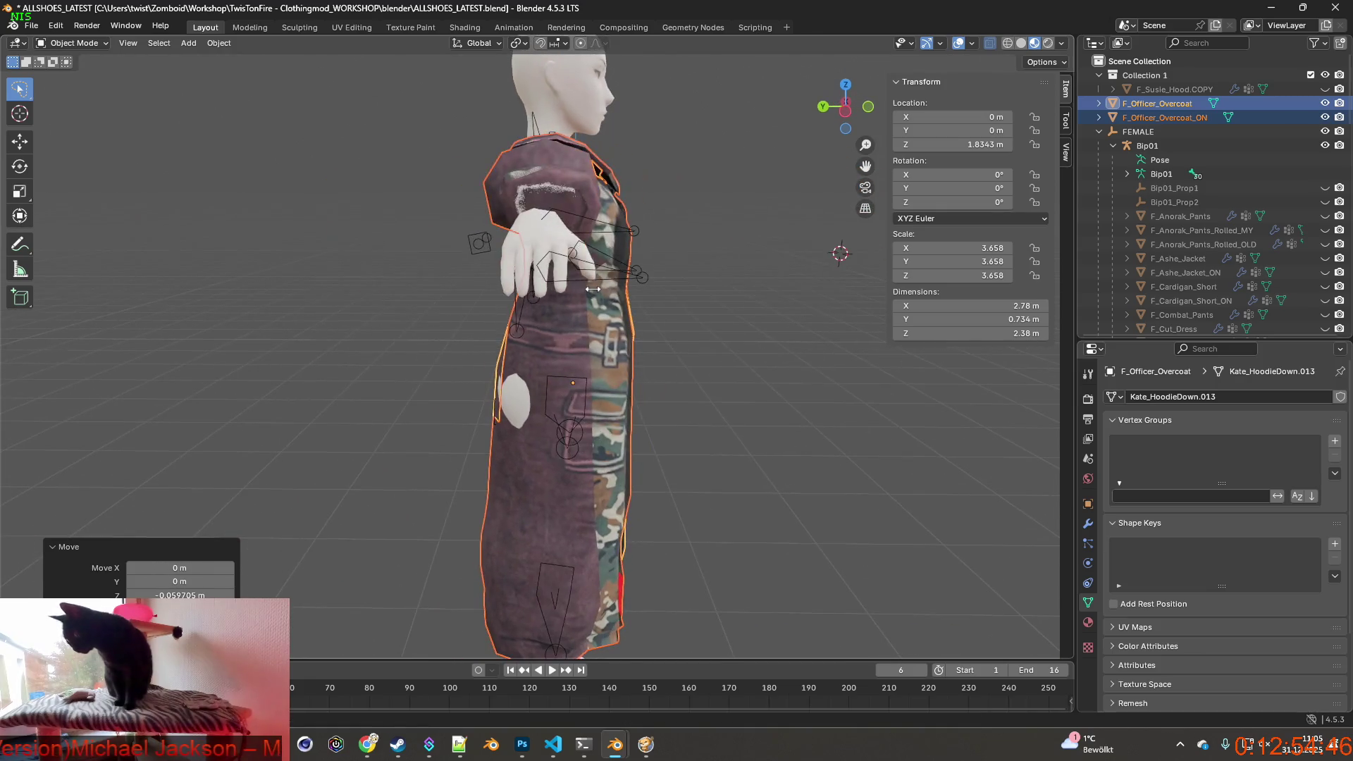
key("g")
key("y")
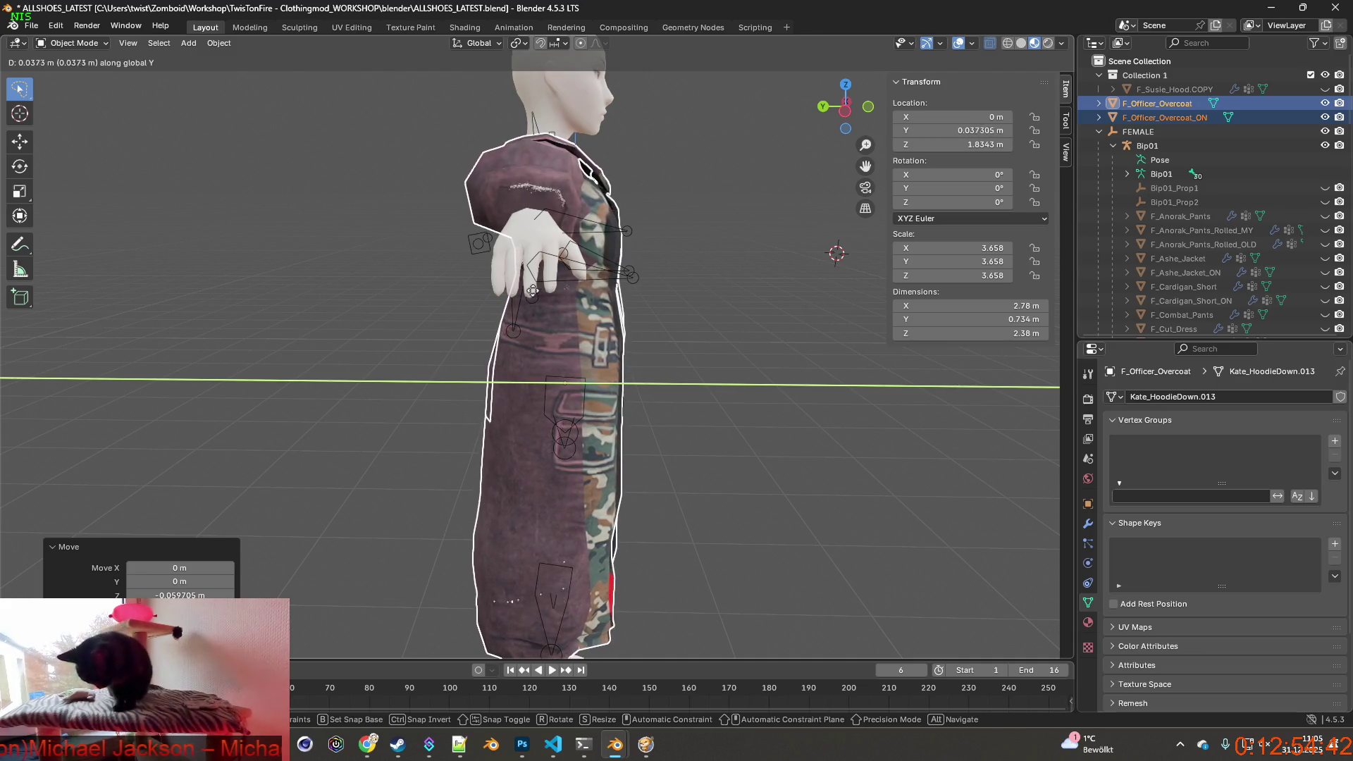
left_click(579, 288)
mouse_move(579, 288)
middle_mouse_down()
mouse_move(506, 289)
mouse_move(625, 315)
middle_mouse_up()
key("g")
key("x")
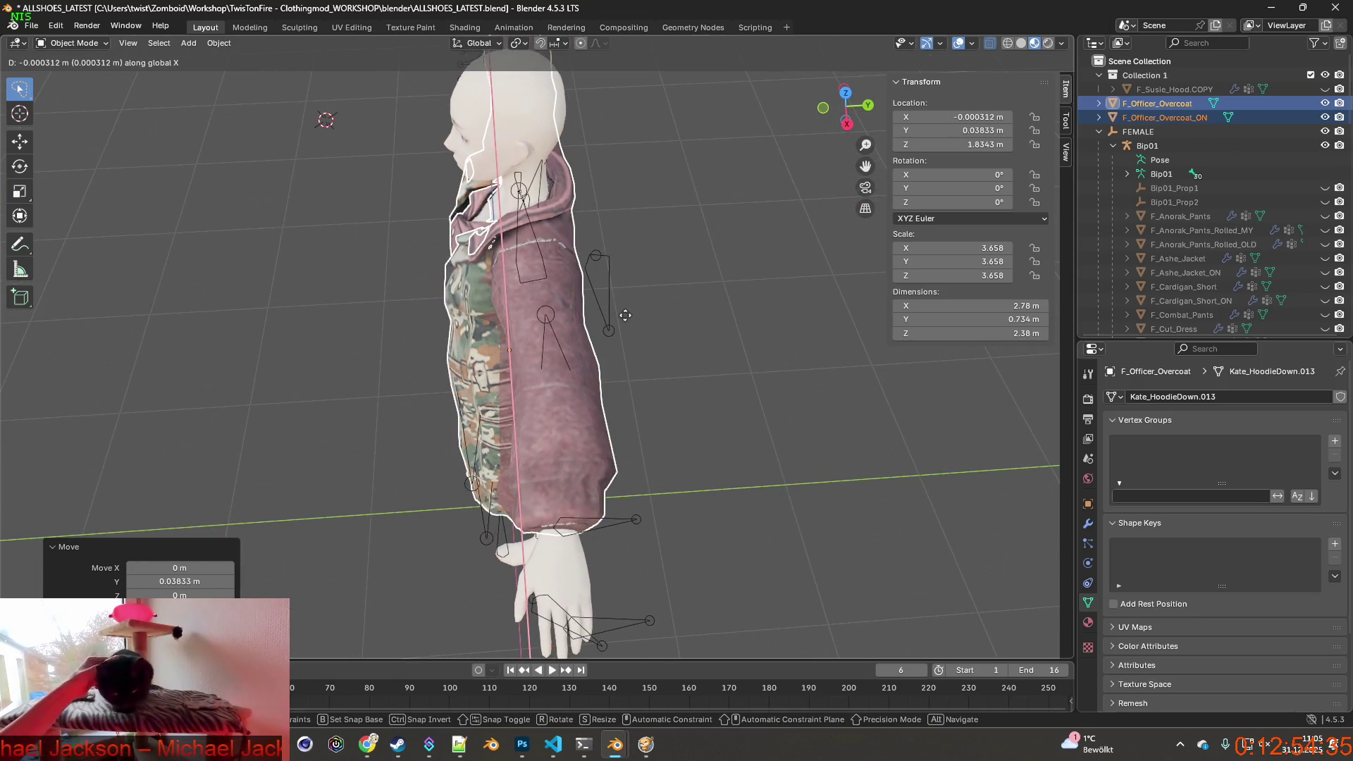
key("y")
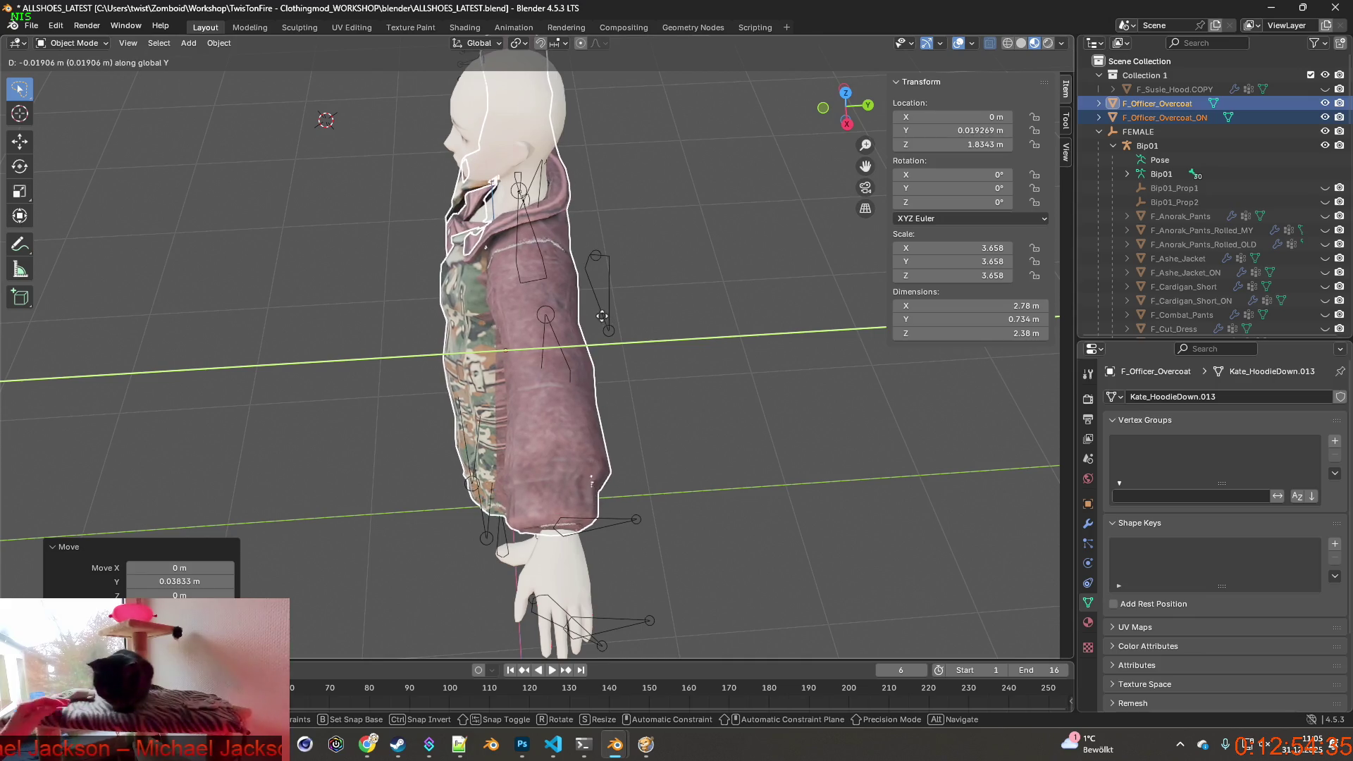
left_click(598, 315)
Check the coat's fit from the front in Wireframe viewport shading
middle_click_drag(599, 316, 696, 244)
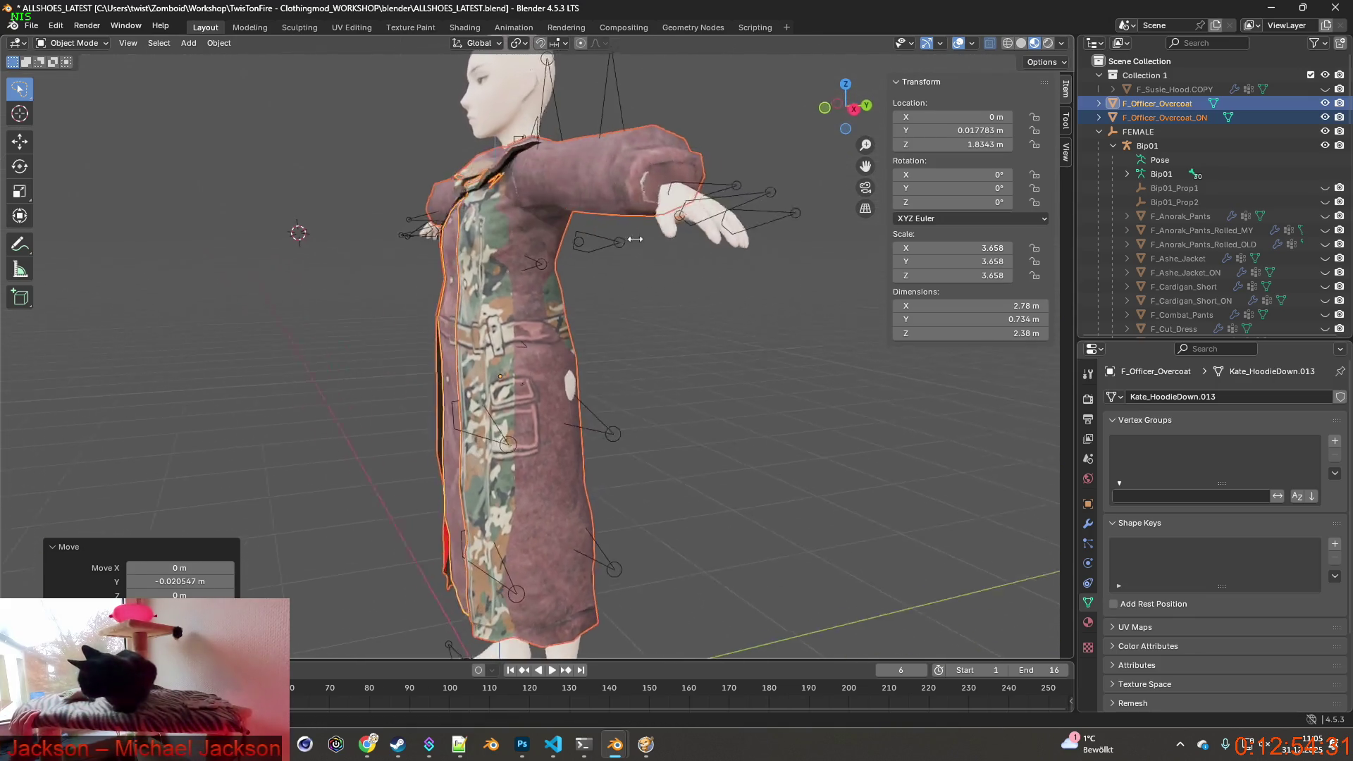
mouse_move(696, 243)
middle_mouse_down()
mouse_move(765, 246)
mouse_move(746, 228)
middle_mouse_up()
left_click(1008, 42)
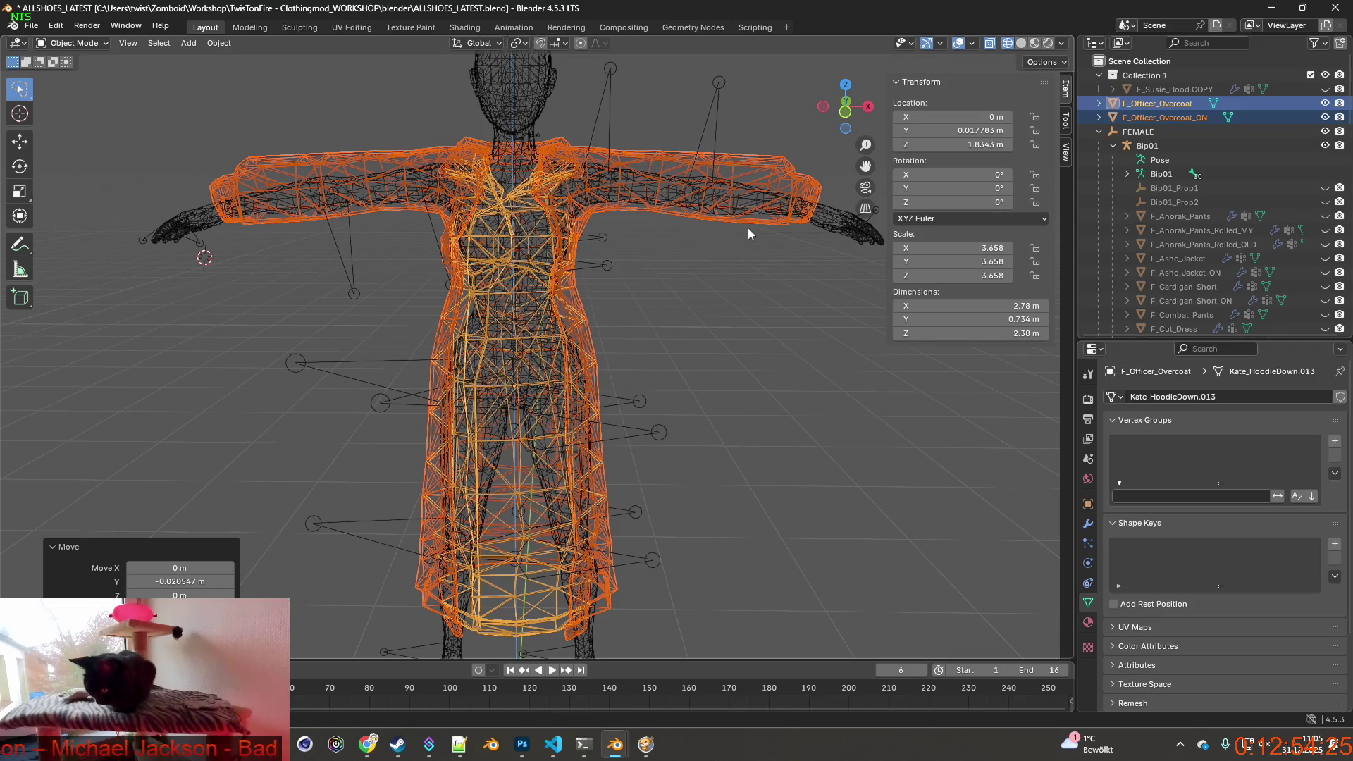
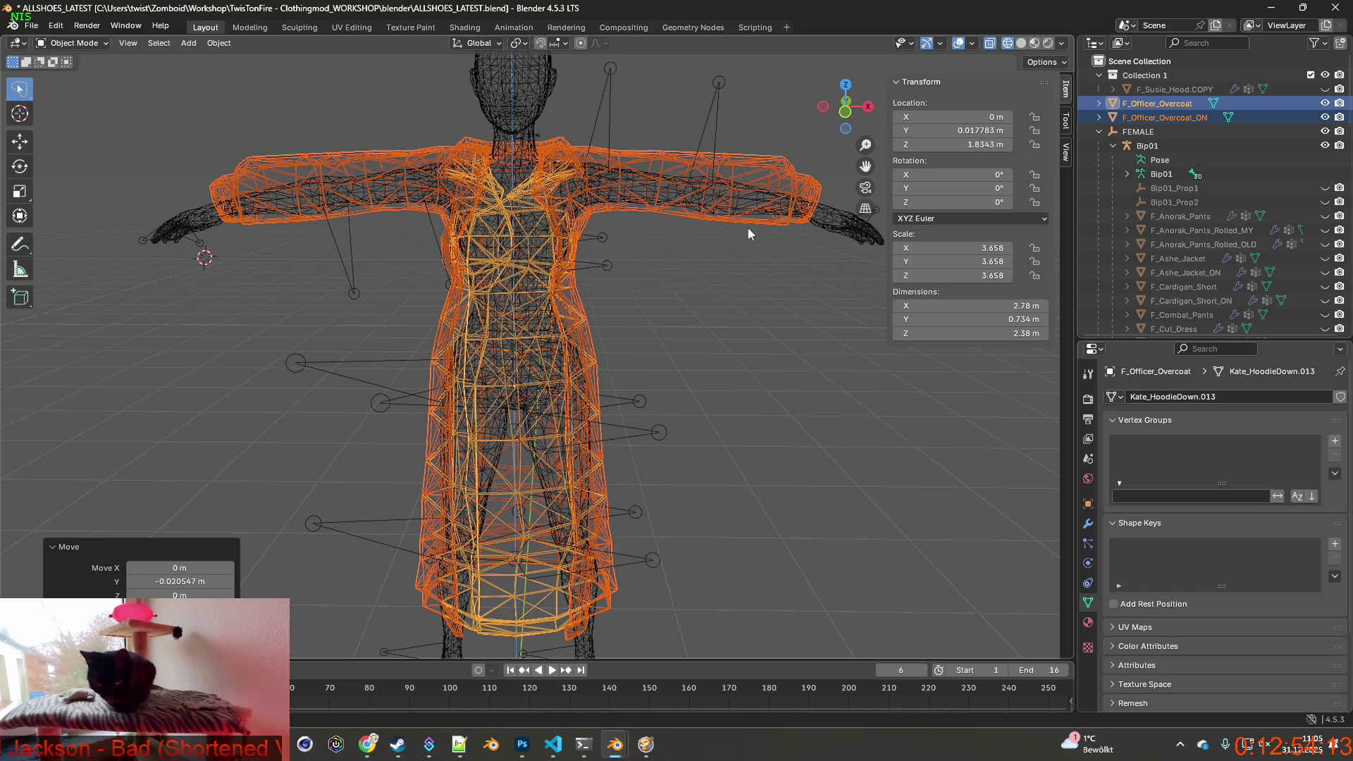
Apply all transforms to F_Officer_Overcoat so its location is zero and scale 1
mouse_move(743, 240)
middle_mouse_down()
mouse_move(682, 291)
mouse_move(558, 283)
mouse_move(759, 297)
middle_mouse_up()
middle_click_drag(662, 284, 596, 292)
mouse_move(678, 273)
middle_mouse_down()
mouse_move(658, 273)
mouse_move(671, 275)
middle_mouse_up()
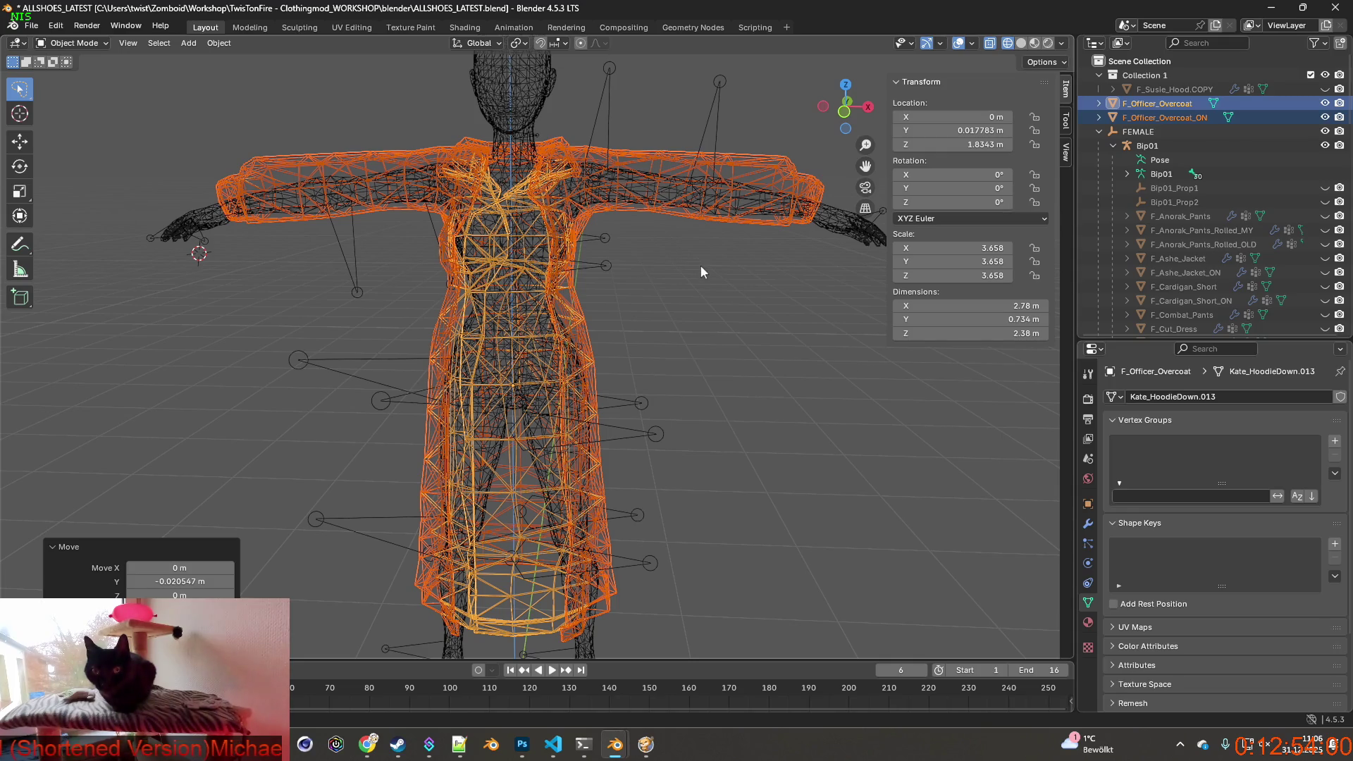
left_click(705, 265)
left_click(1132, 105)
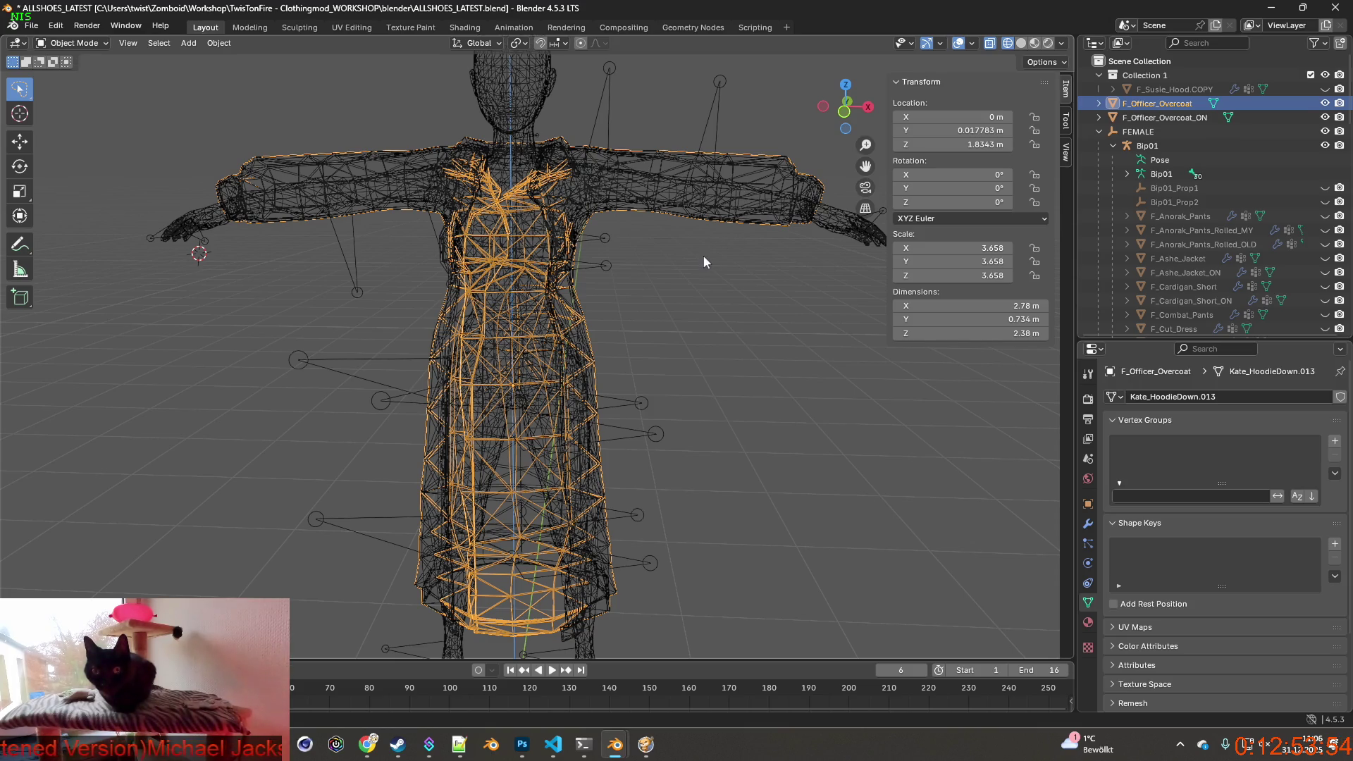
key("ctrl+a")
left_click(657, 258)
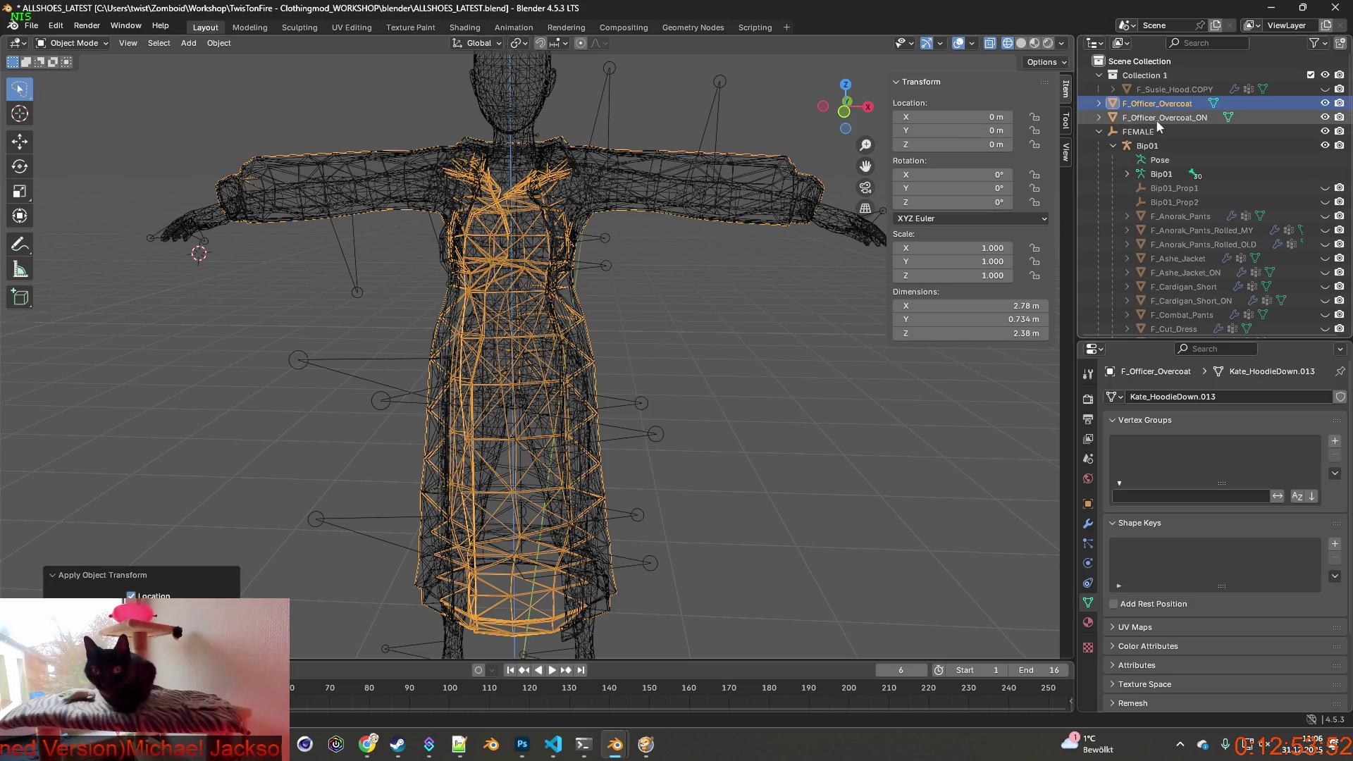
Apply all transforms to F_Officer_Overcoat_ON, then select both overcoat objects together
left_click(1163, 117)
key("ctrl+a")
left_click(719, 246)
left_click(753, 252)
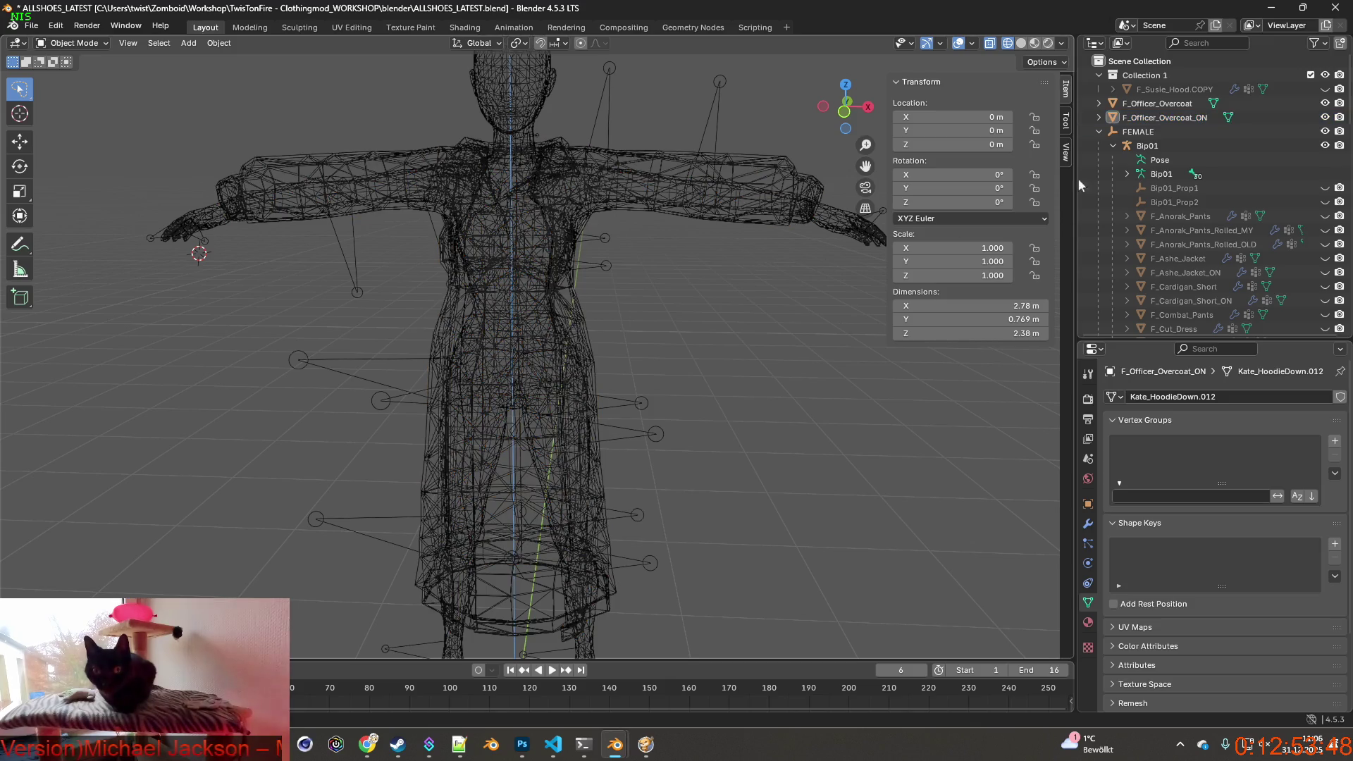
left_click(1163, 118)
left_click(95, 43)
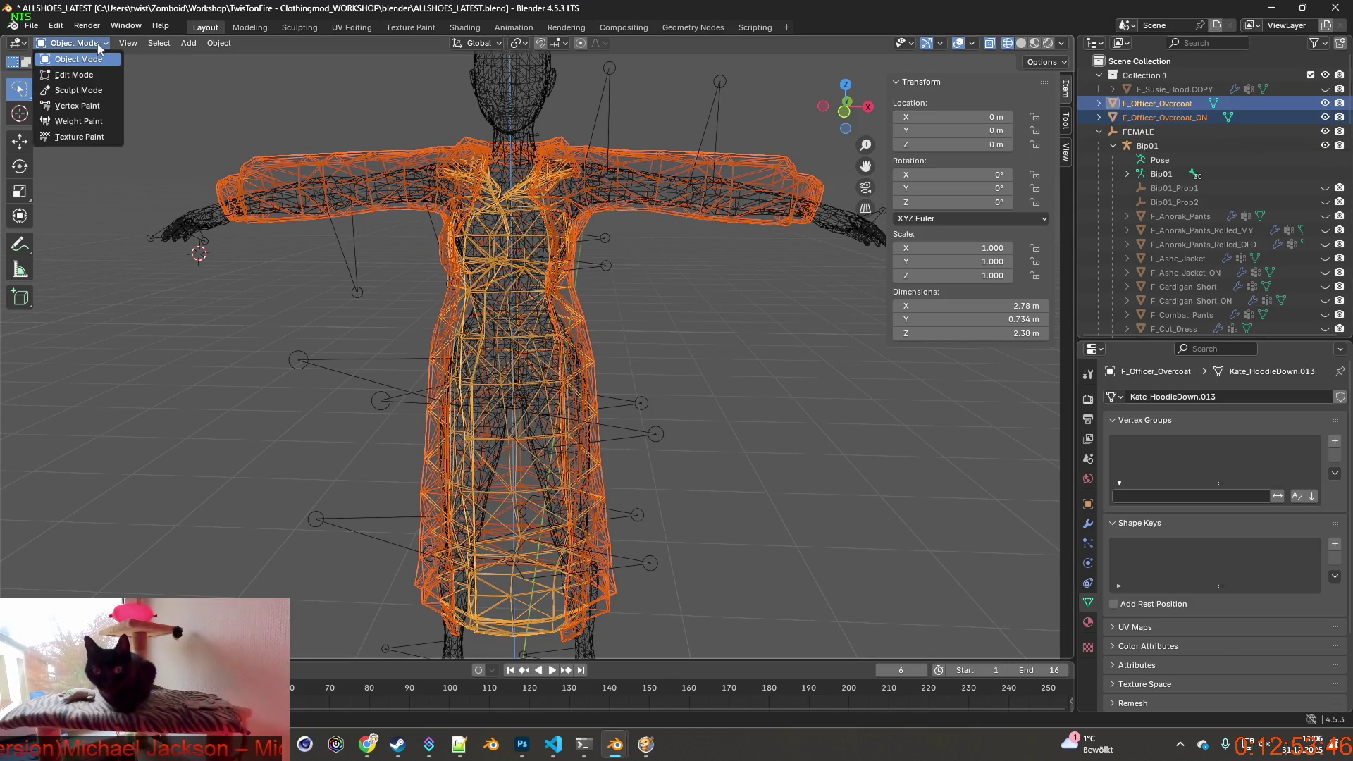
In Edit Mode, lower the right sleeve cuff vertices along Z with proportional falloff
left_click(87, 76)
middle_click_drag(698, 233, 642, 252, "shift")
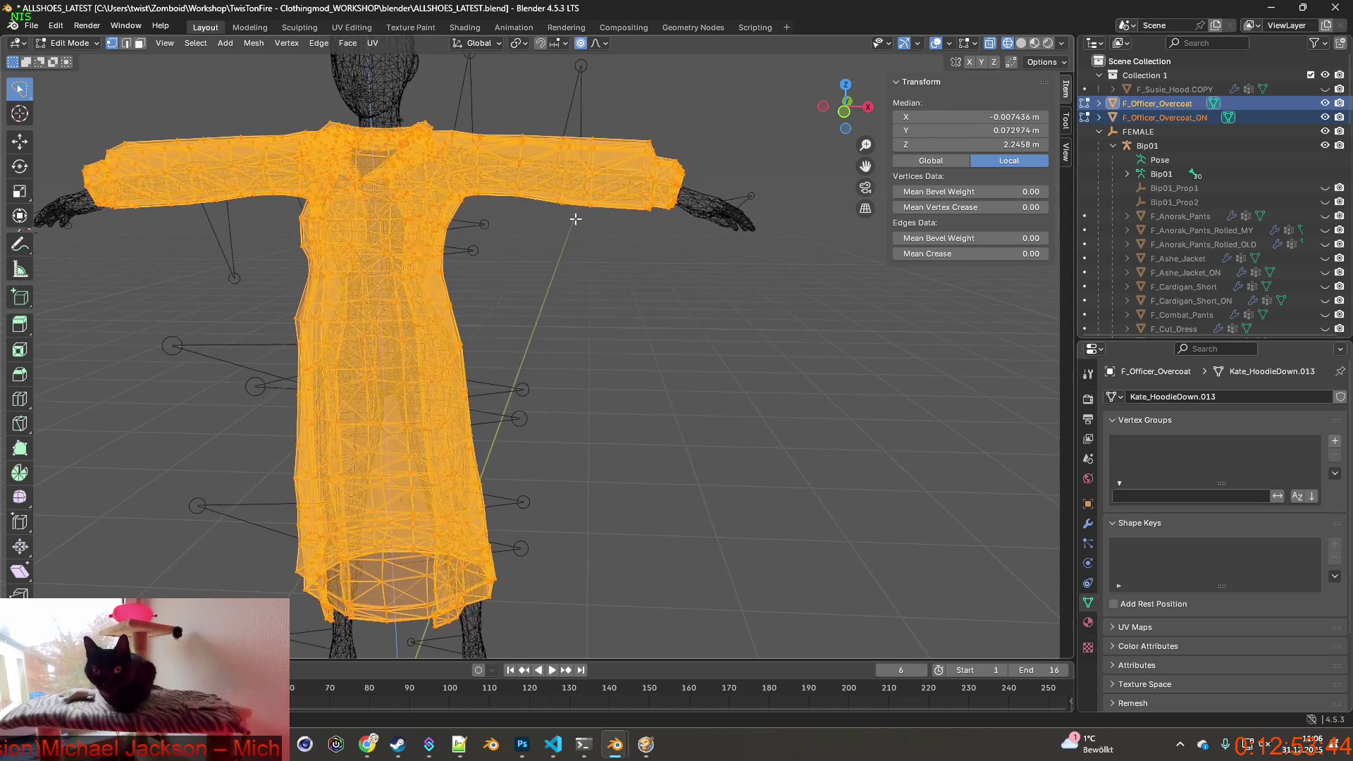
left_click(642, 253)
left_click_drag(627, 125, 724, 279)
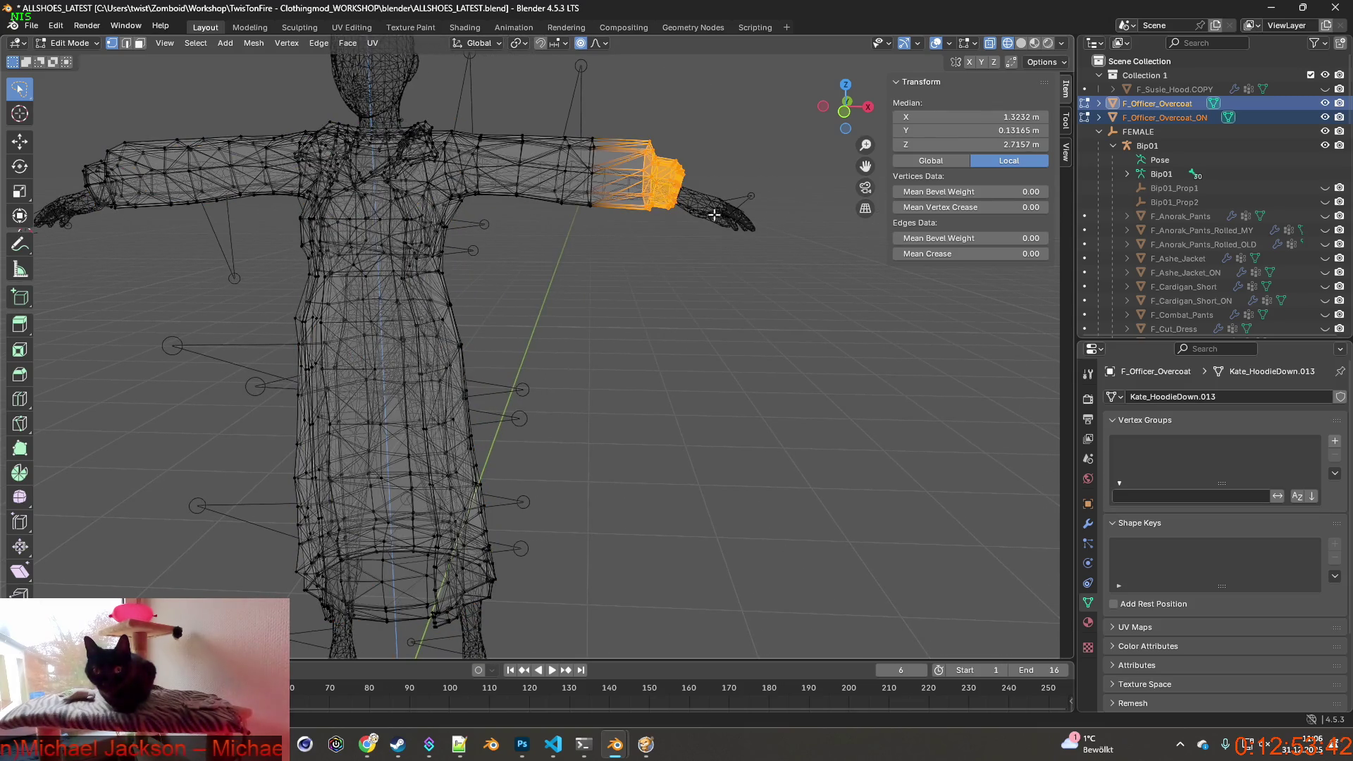
key("g")
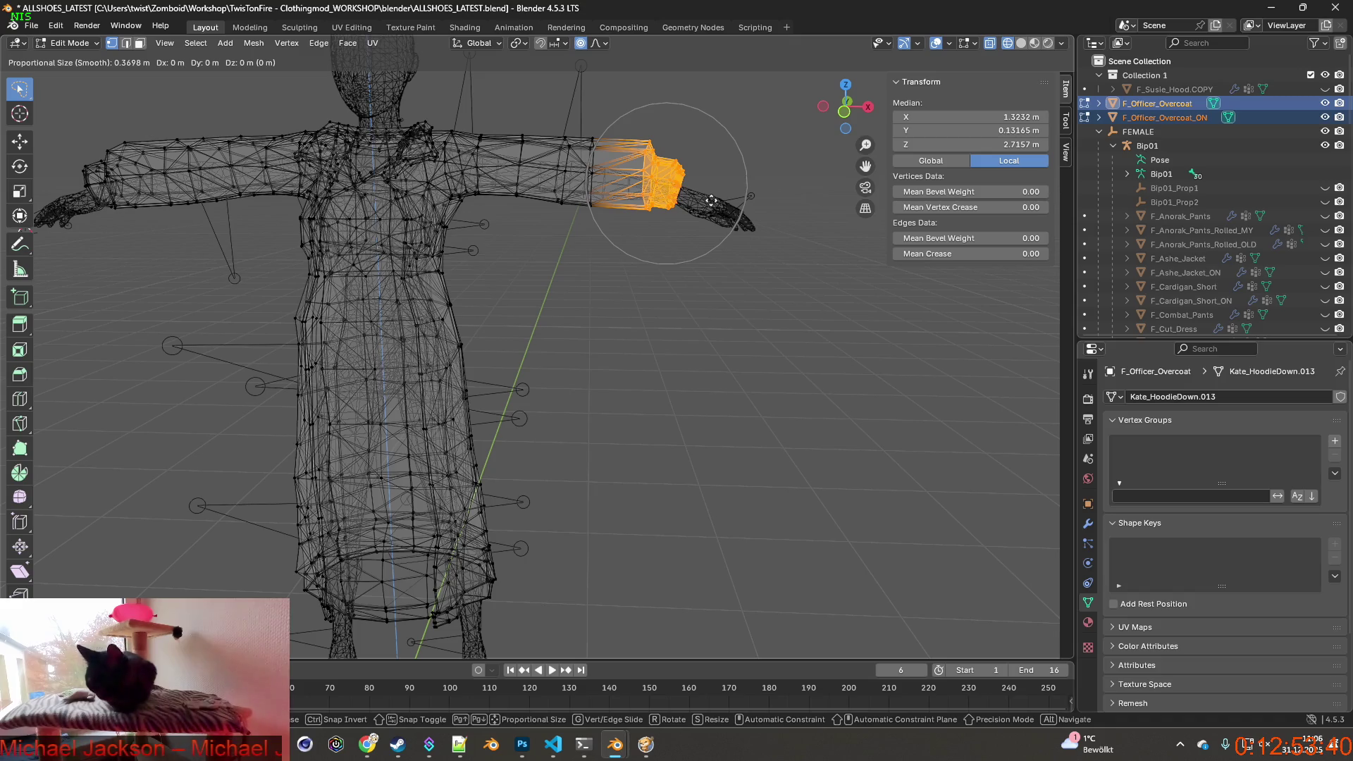
scroll(711, 201, "down", 3)
scroll(711, 200, "down", 2)
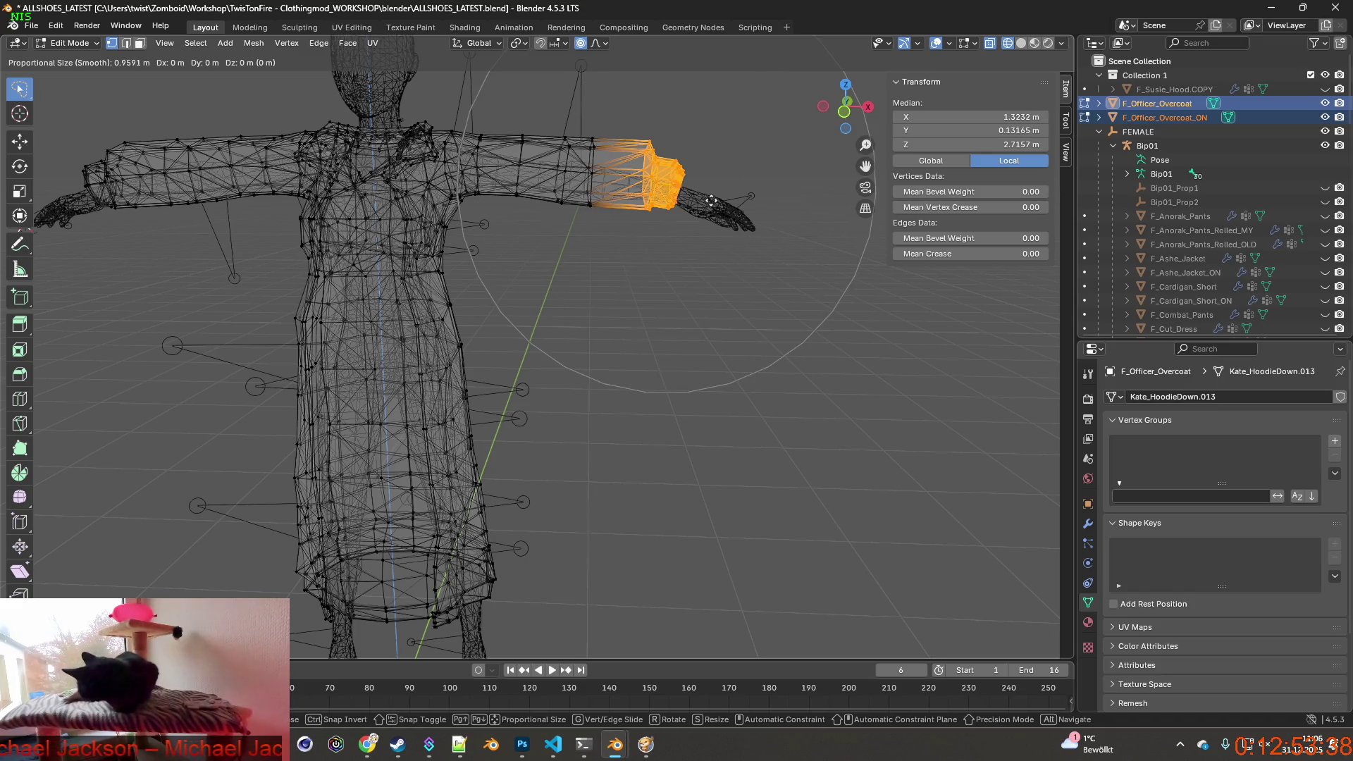
left_click(710, 200)
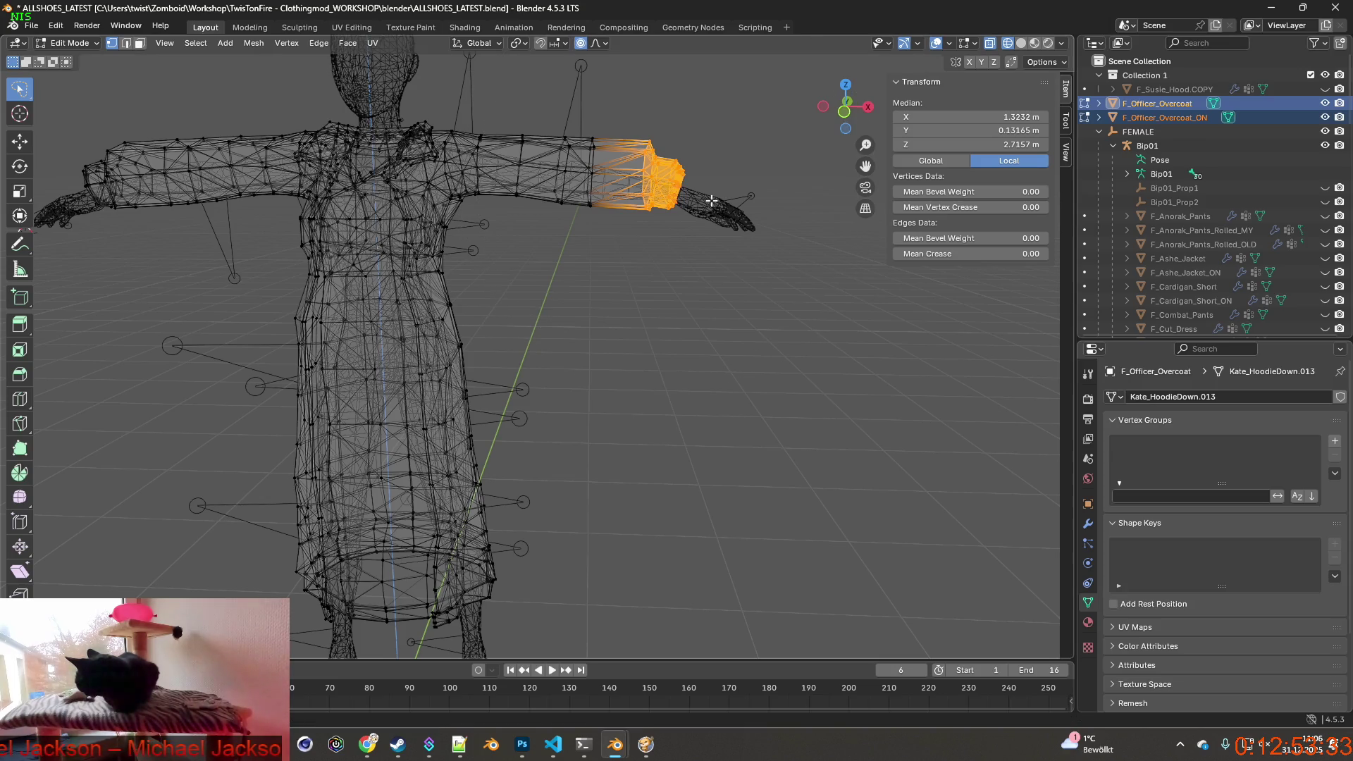
key("g")
key("z")
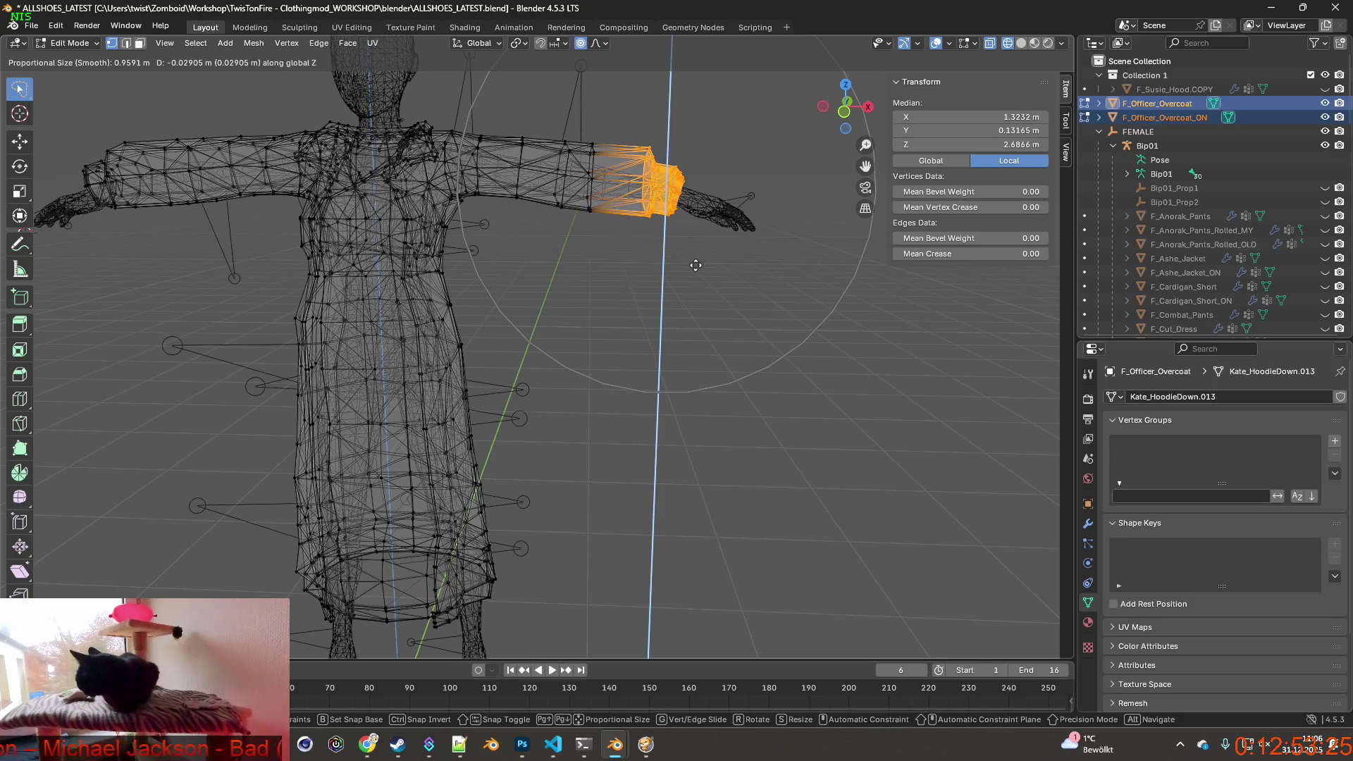
left_click(662, 256)
scroll(661, 256, "down", 4)
scroll(507, 233, "down", 3)
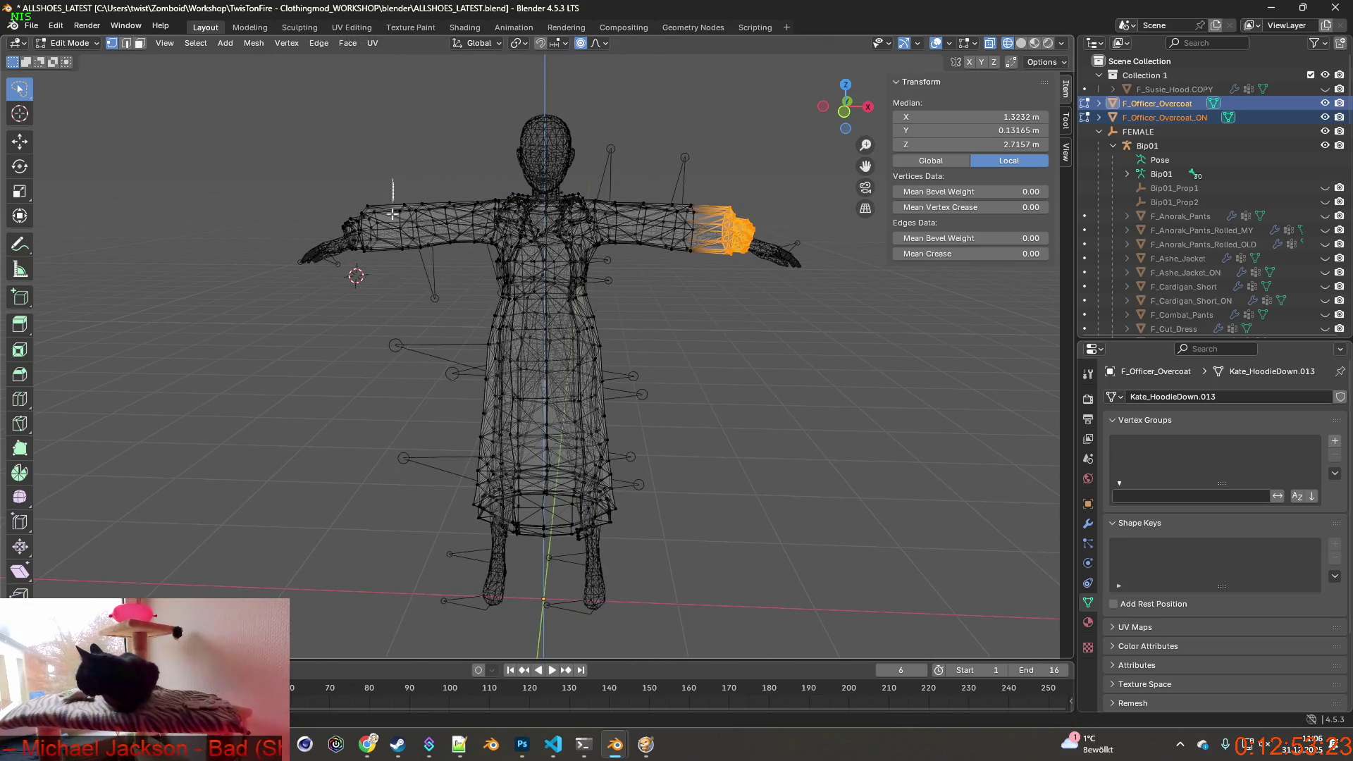
Add the left sleeve cuff and lower both cuffs slightly along Z
left_click_drag(392, 213, 360, 281, "shift")
middle_click_drag(359, 281, 614, 232)
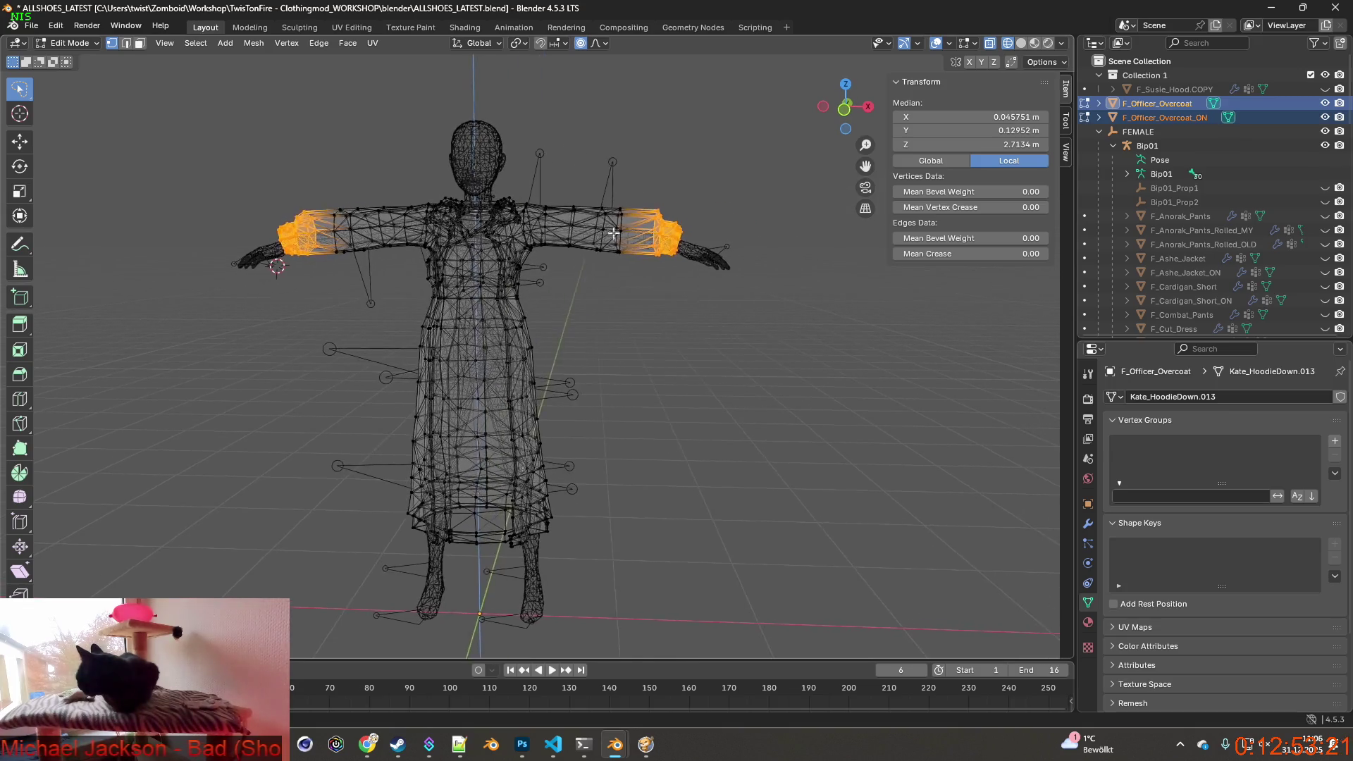
scroll(612, 233, "up", 5)
mouse_move(694, 233)
middle_mouse_down("shift")
mouse_move(680, 290)
mouse_move(574, 311)
middle_mouse_up("shift")
scroll(639, 256, "up", 2)
mouse_move(640, 256)
middle_mouse_down()
mouse_move(631, 353)
mouse_move(688, 275)
middle_mouse_up()
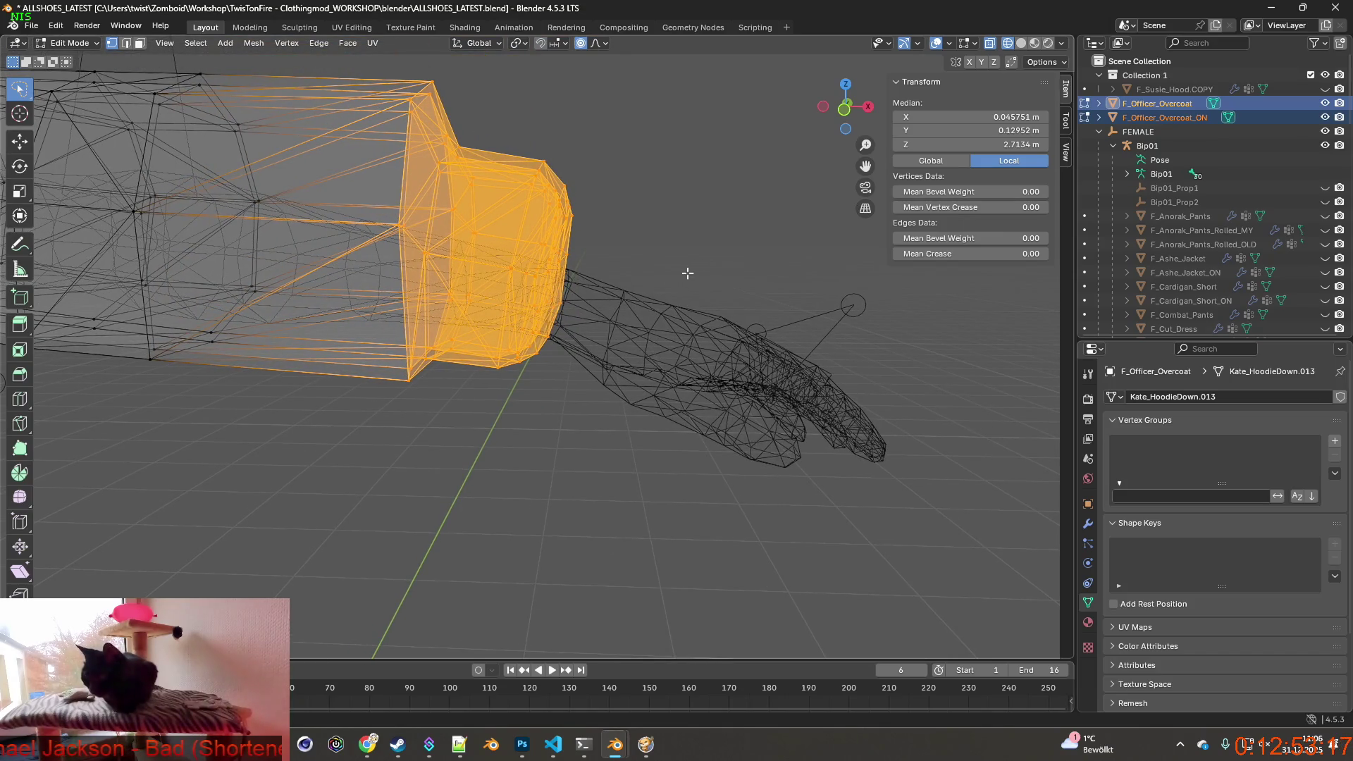
key("g")
key("z")
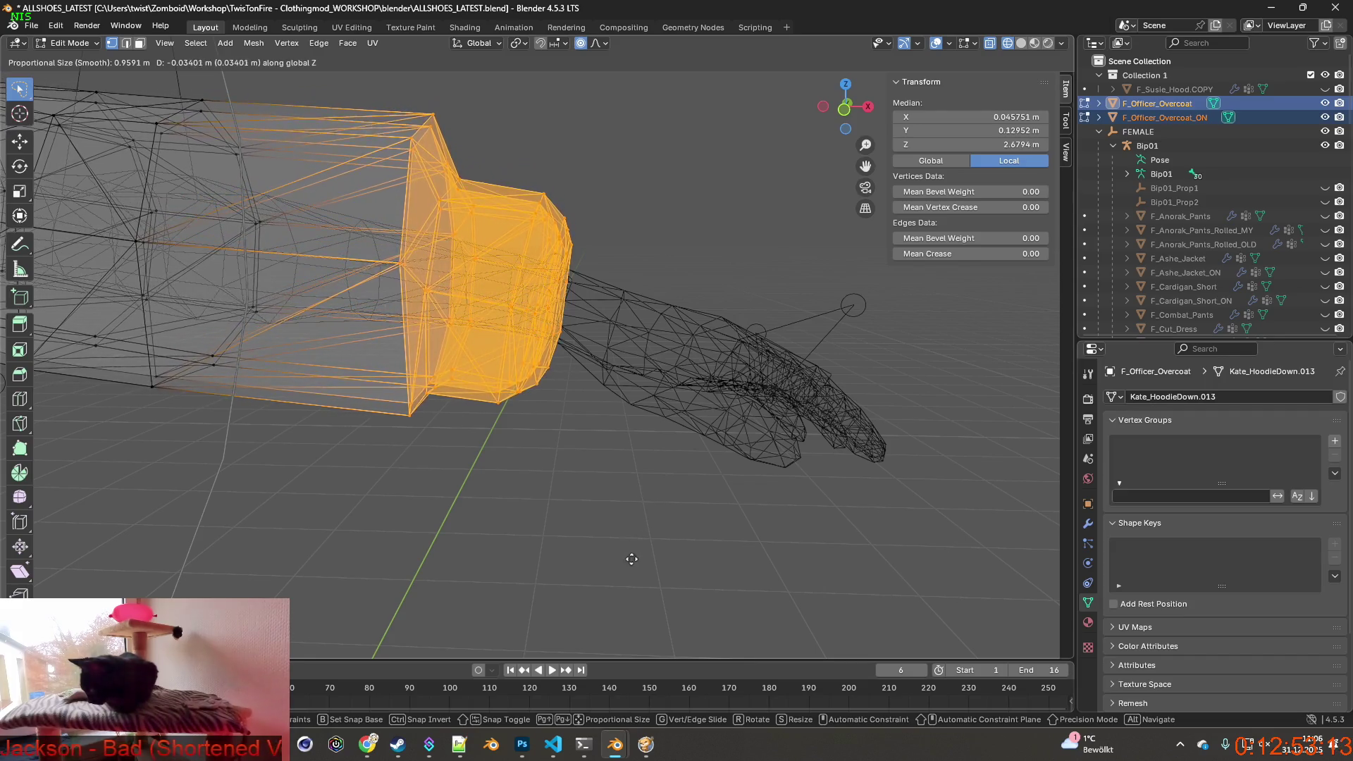
left_click(626, 584)
scroll(627, 519, "down", 2)
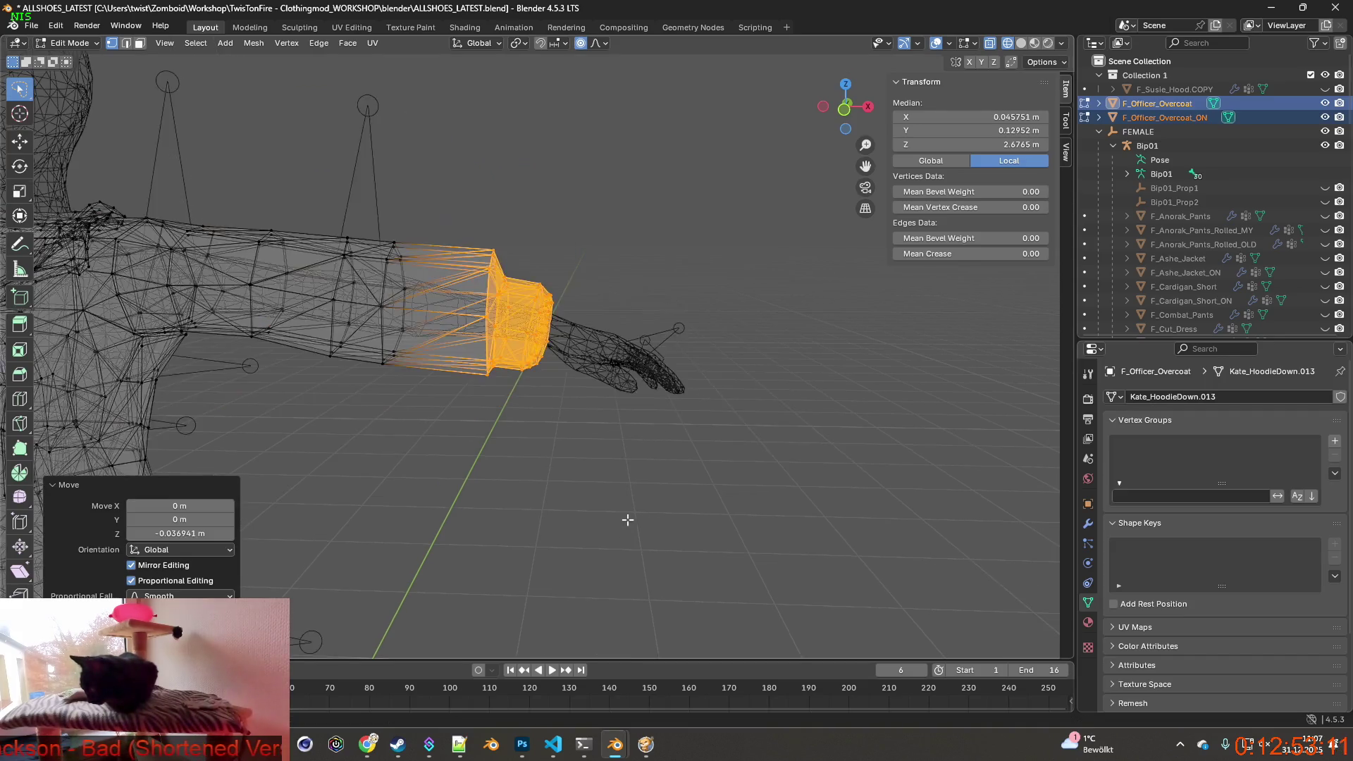
Inspect the coat from the front, return to Object Mode and clear the selection
key("KP_1")
scroll(543, 445, "up", 1)
scroll(632, 384, "up", 1)
scroll(631, 386, "up", 1)
mouse_move(633, 385)
middle_mouse_down()
mouse_move(665, 365)
mouse_move(788, 371)
mouse_move(632, 372)
middle_mouse_up()
left_click(74, 43)
scroll(644, 357, "down", 2)
left_click(663, 367)
mouse_move(663, 367)
middle_mouse_down()
mouse_move(373, 358)
mouse_move(666, 365)
middle_mouse_up()
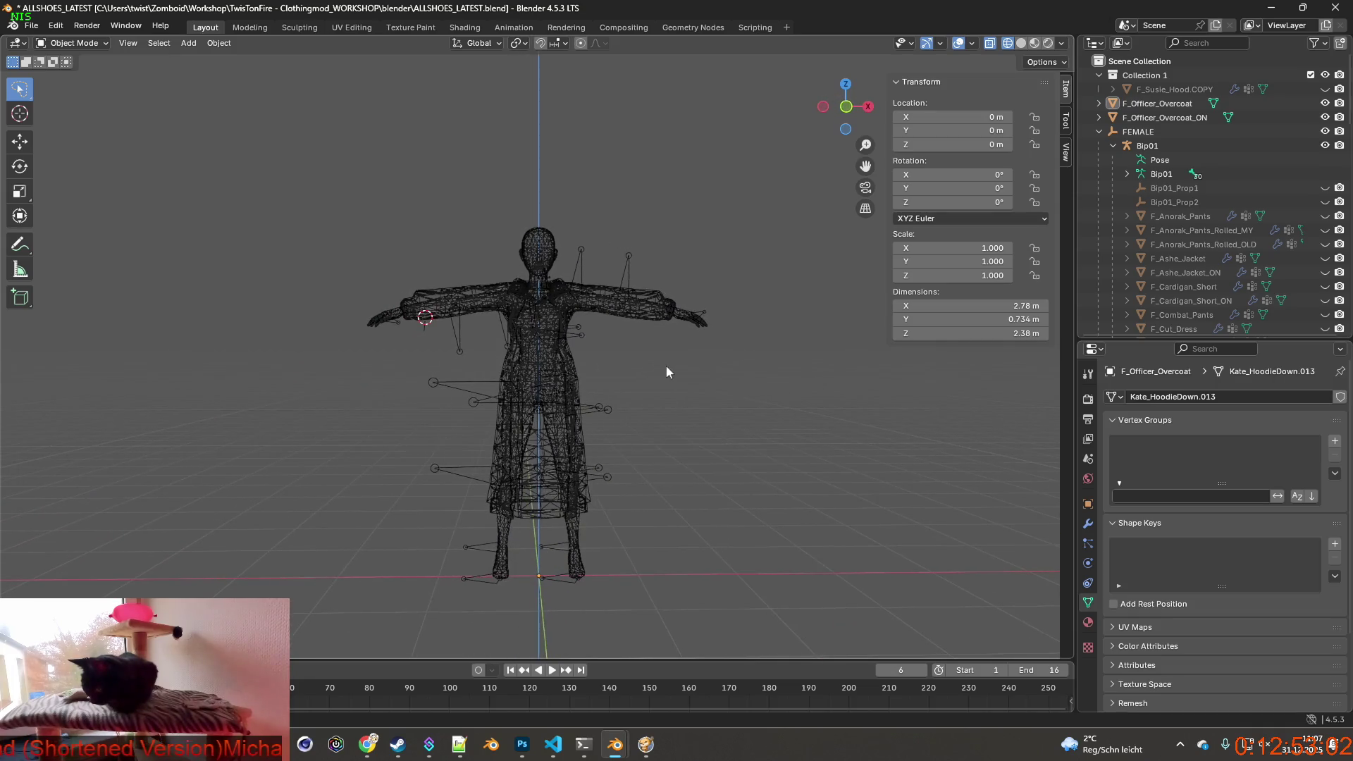
Give F_Officer_Overcoat a Data Transfer modifier with Female as source and Vertex Data enabled
left_click(1157, 103)
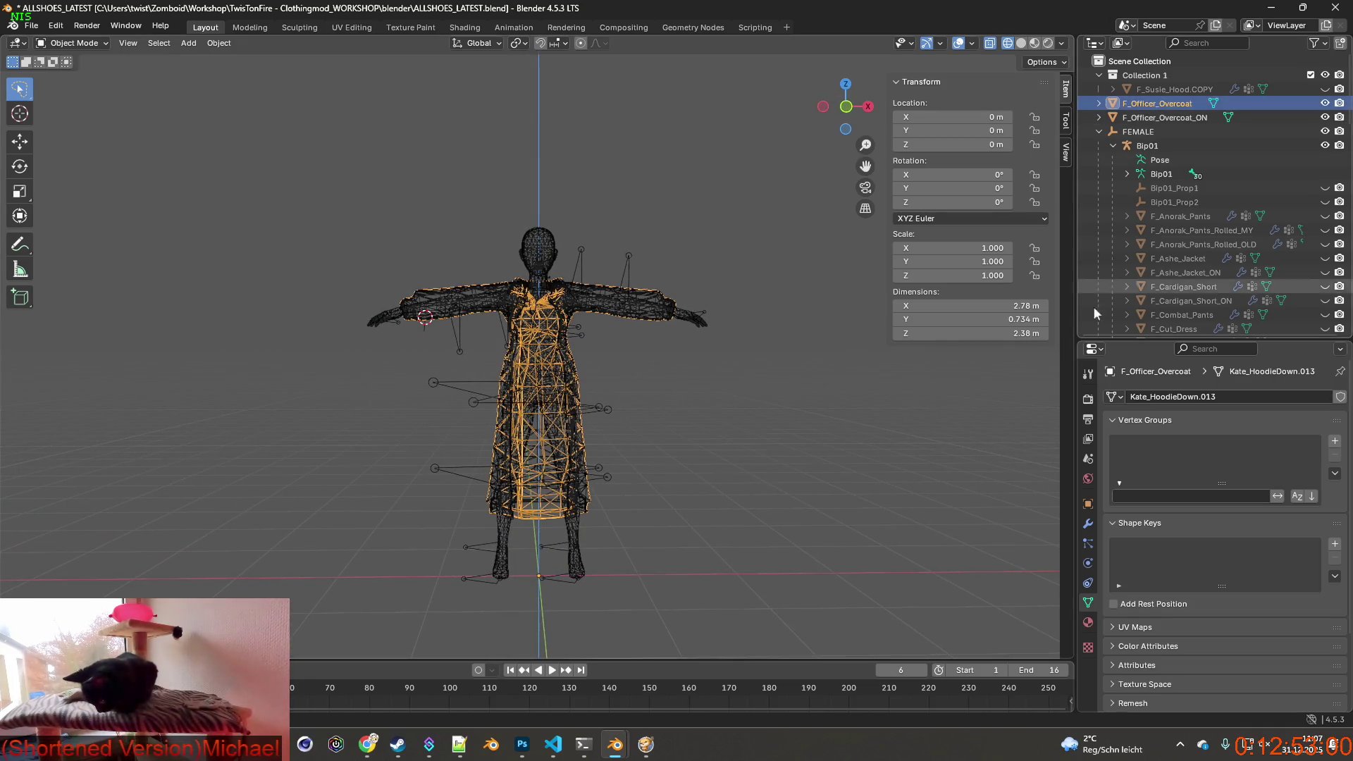
left_click(1087, 524)
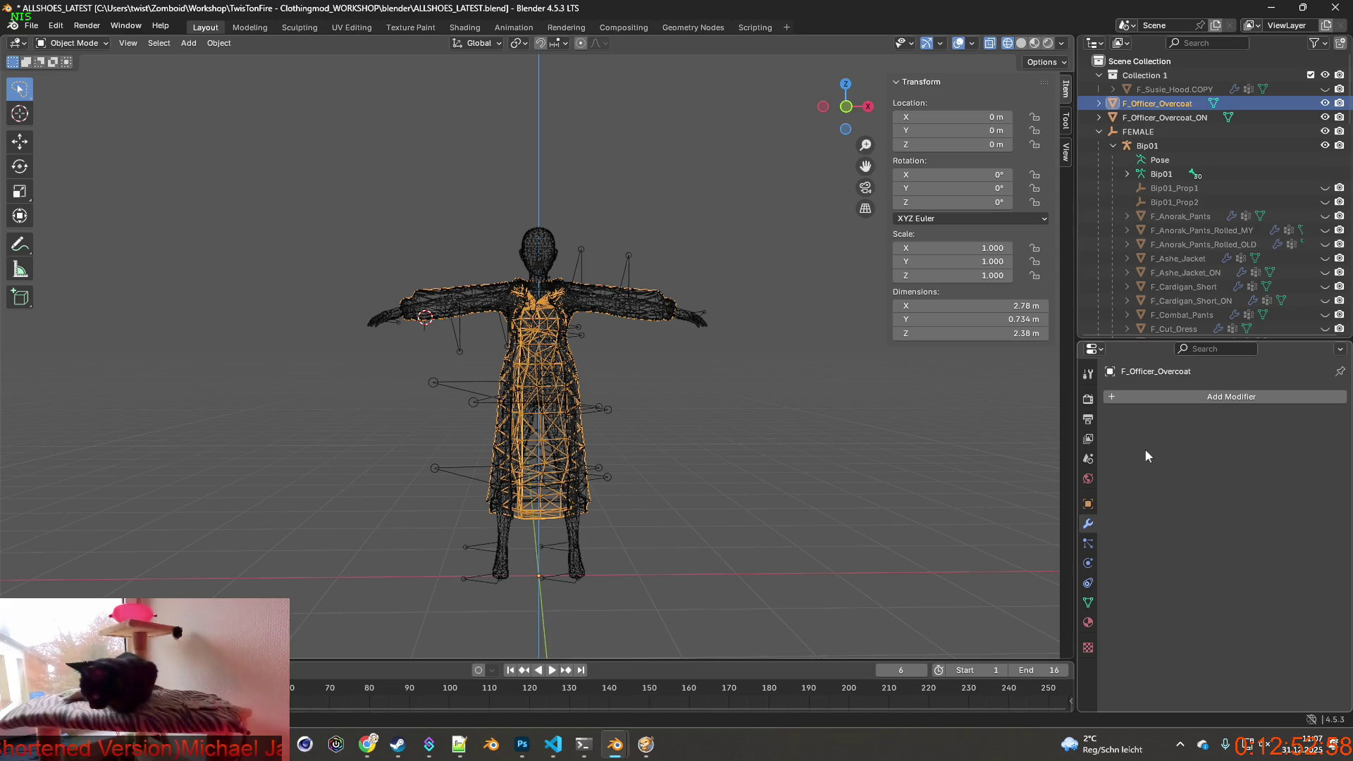
left_click(1205, 396)
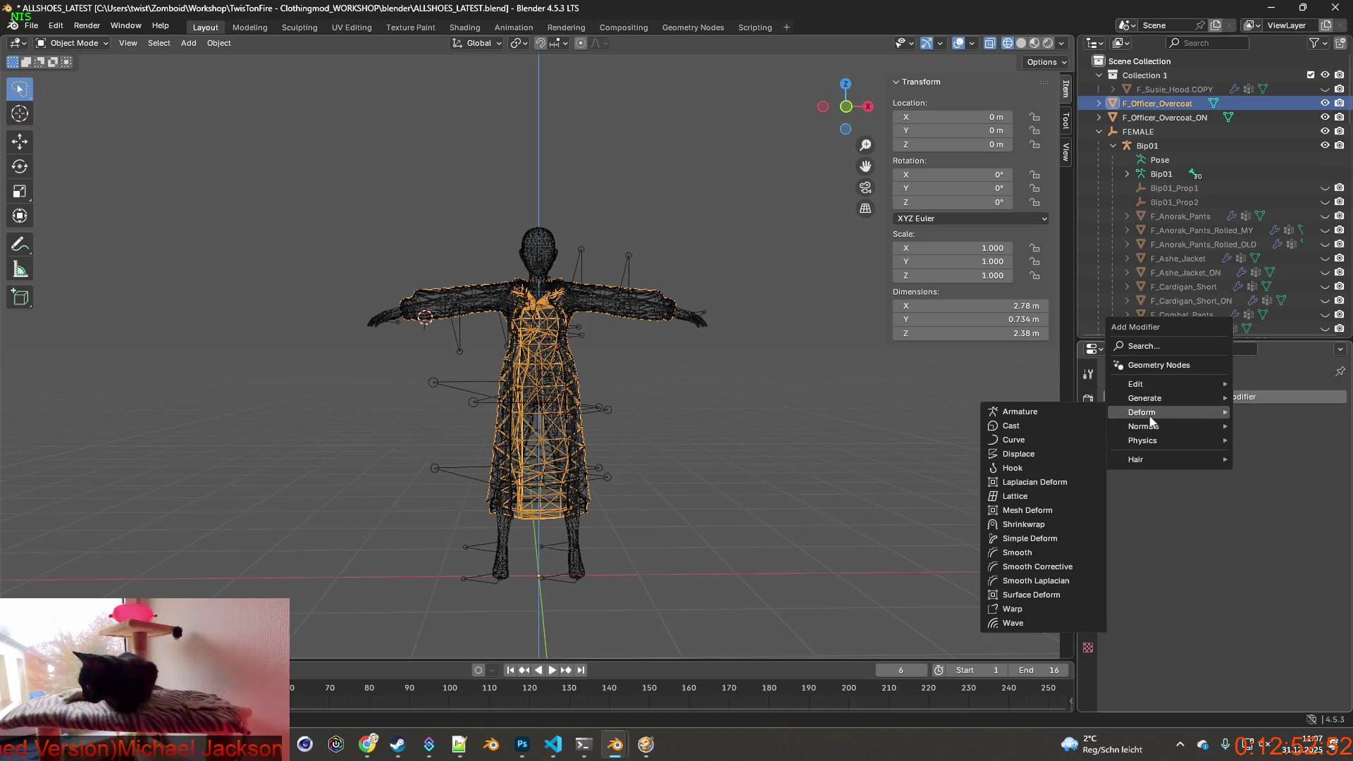
mouse_move(1152, 384)
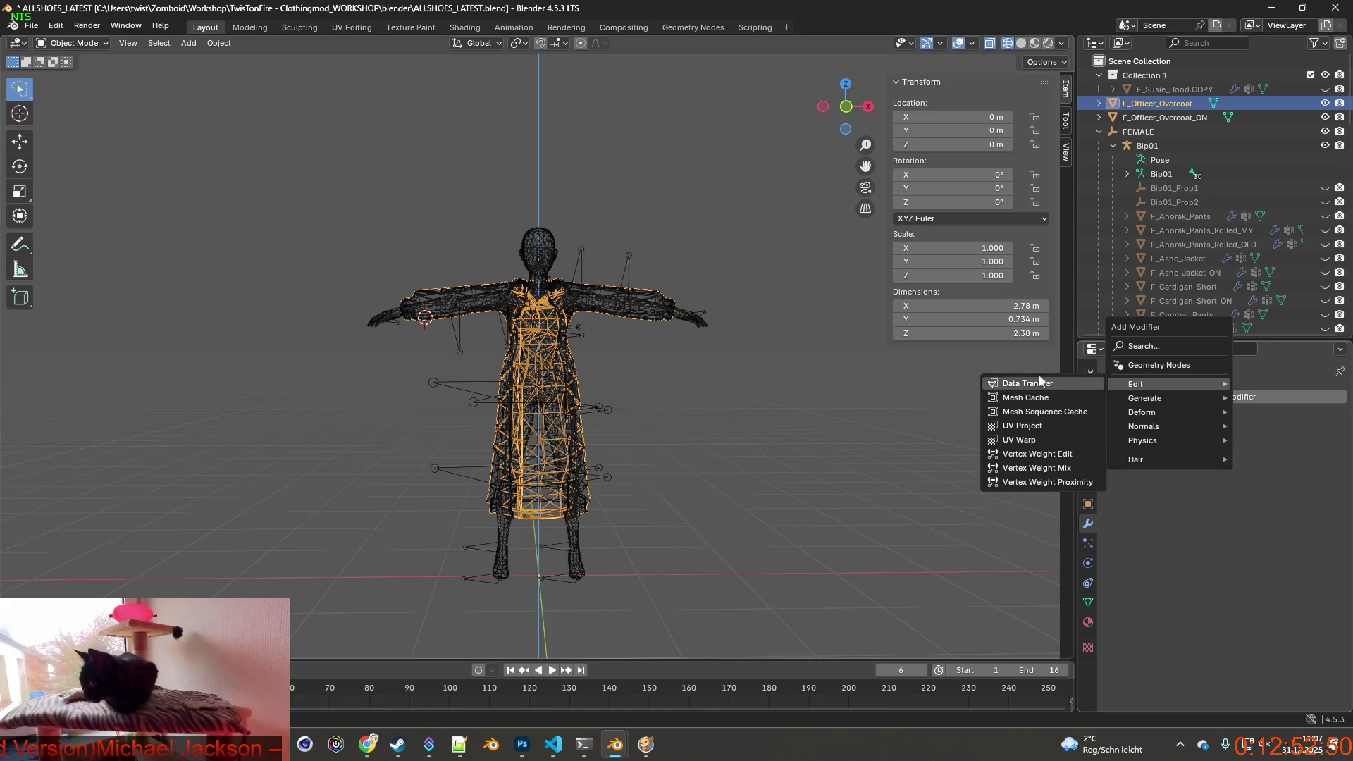
left_click(1039, 382)
left_click(1255, 441)
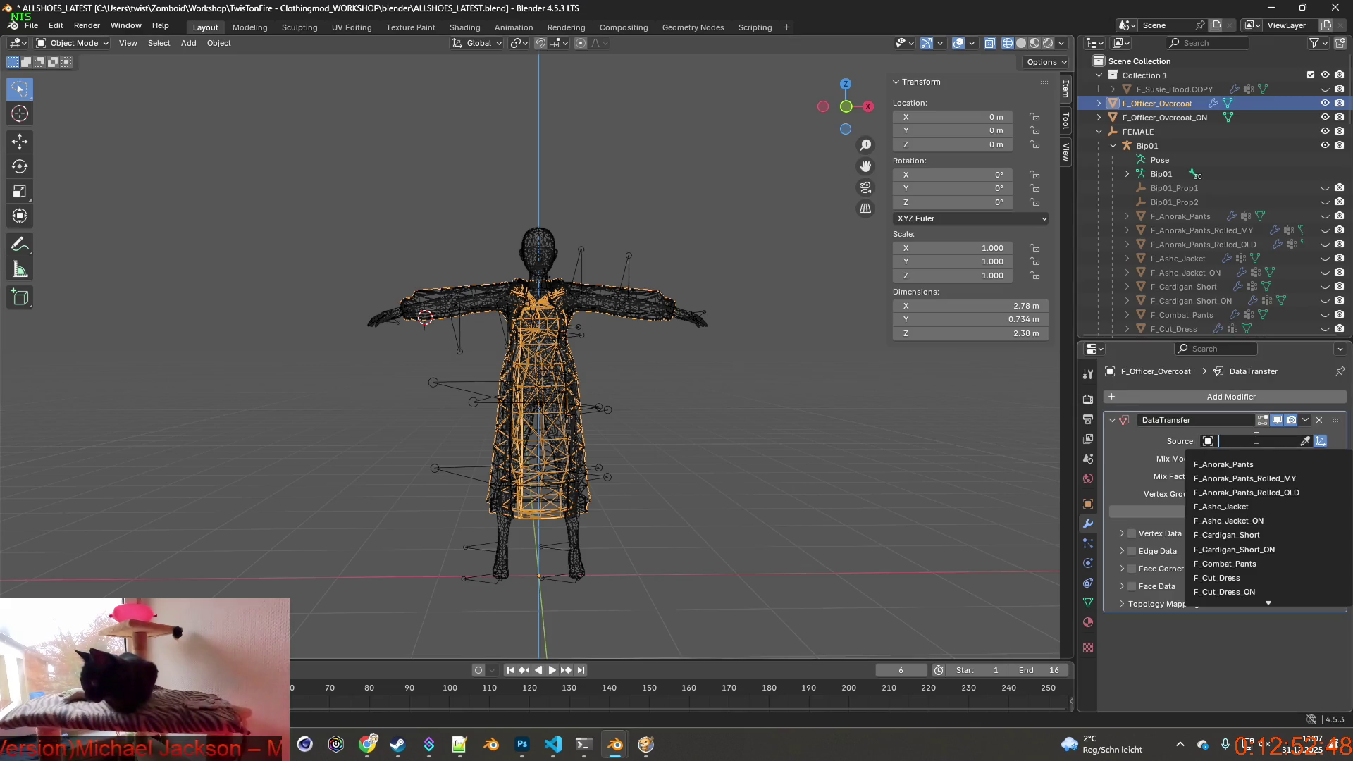
type("fe")
key("Return")
left_click(1236, 443)
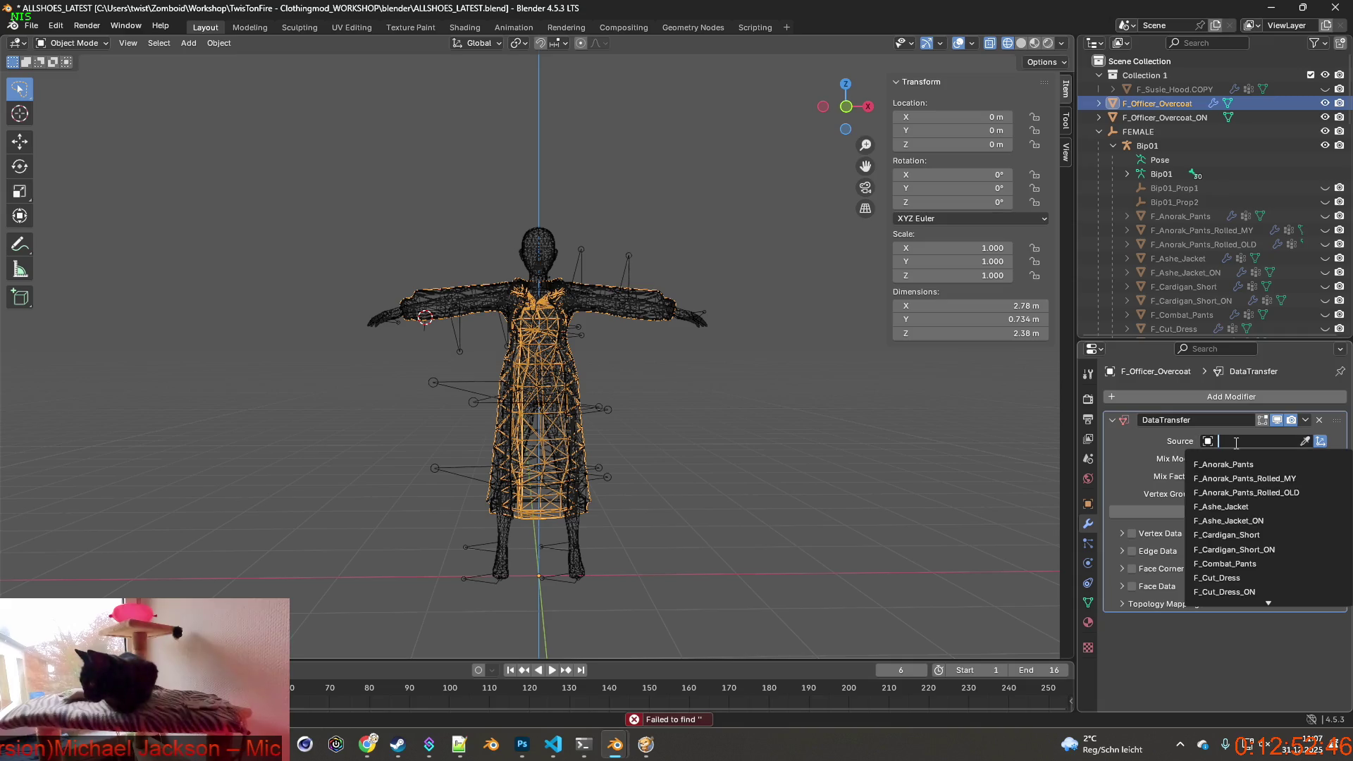
type("fem")
left_click(1226, 465)
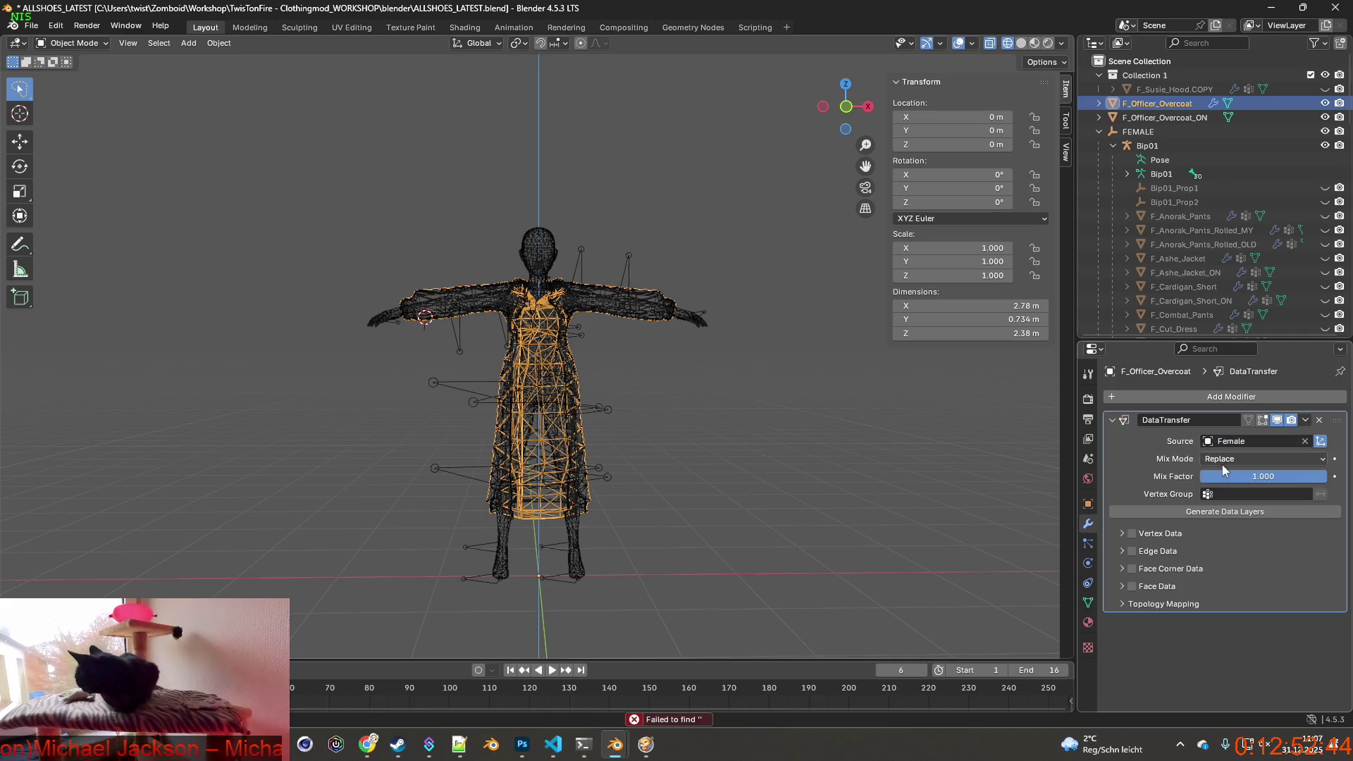
left_click(1132, 534)
left_click(1123, 534)
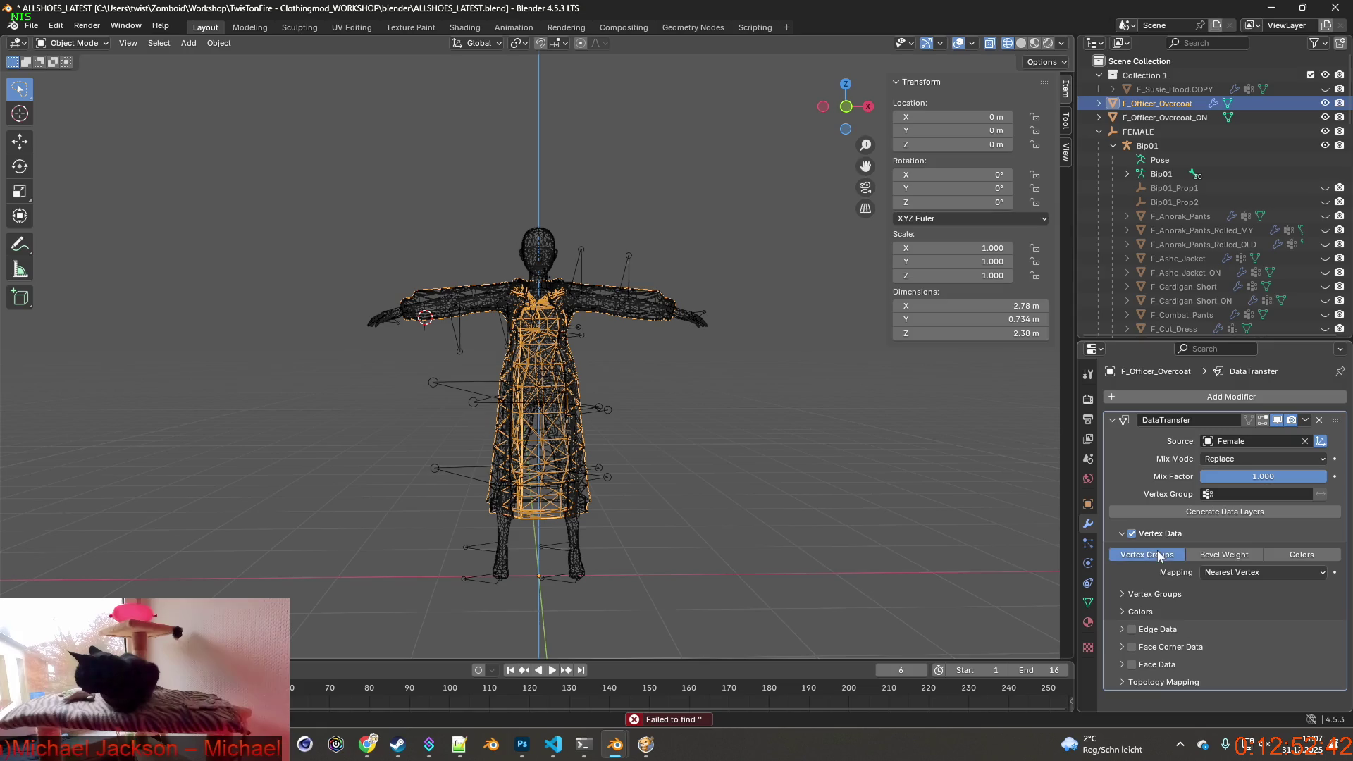
Give F_Officer_Overcoat_ON the same Data Transfer modifier sourcing vertex data from Female
left_click(1157, 118)
left_click(1219, 399)
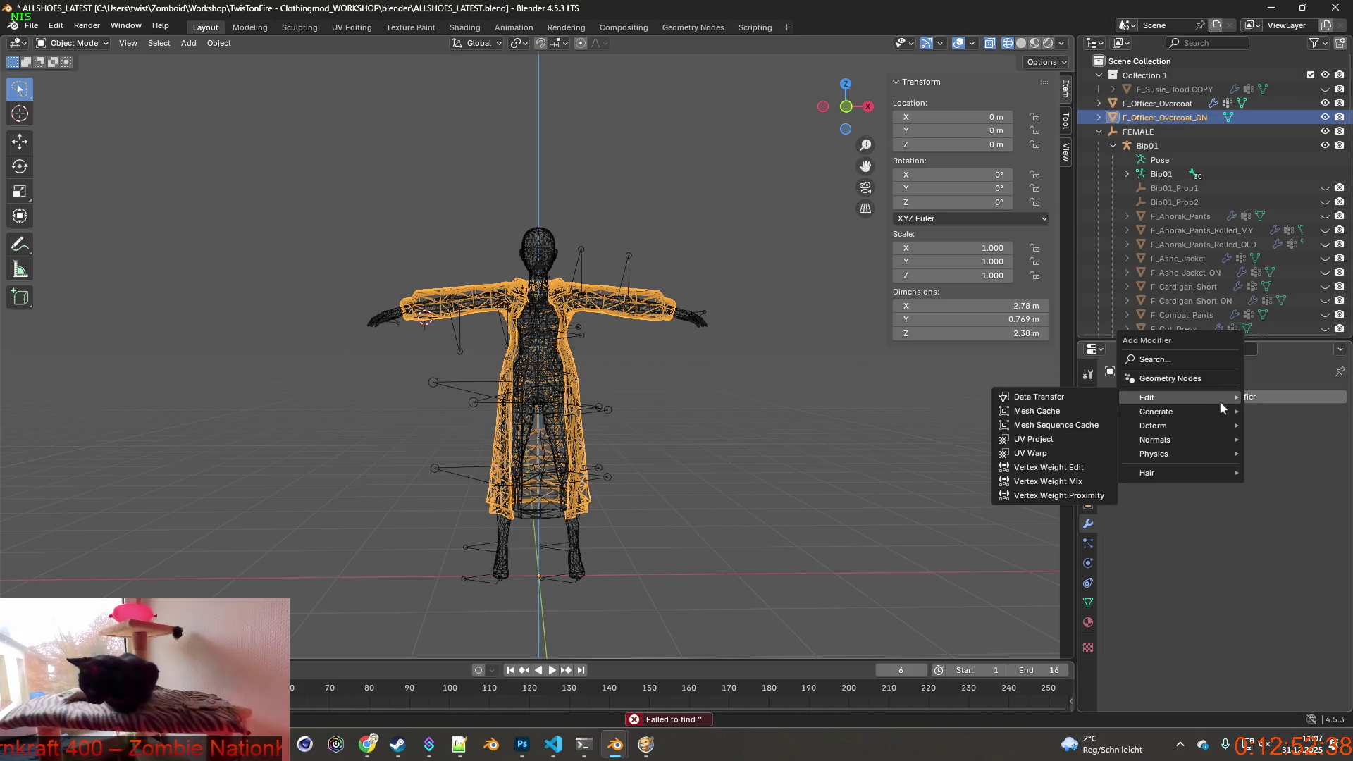
left_click(1080, 398)
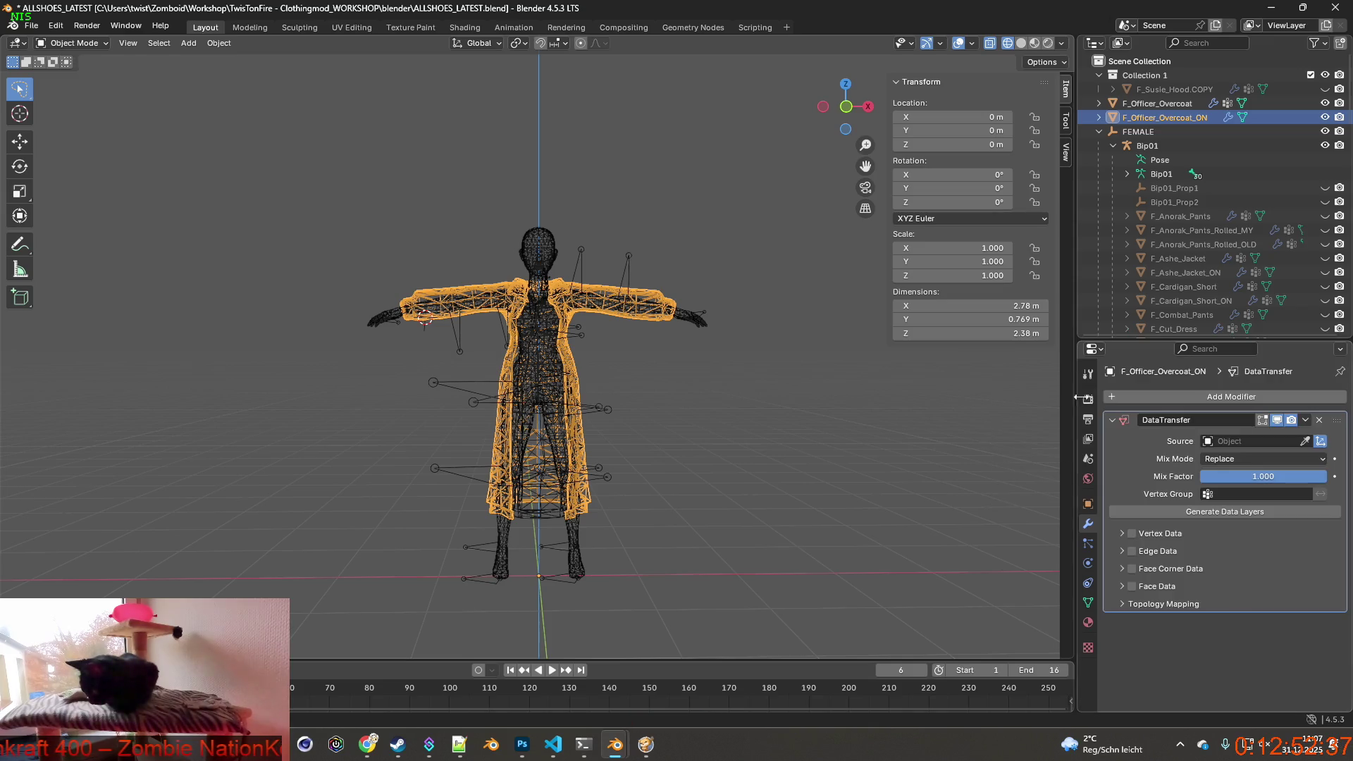
left_click(1240, 440)
type("fe")
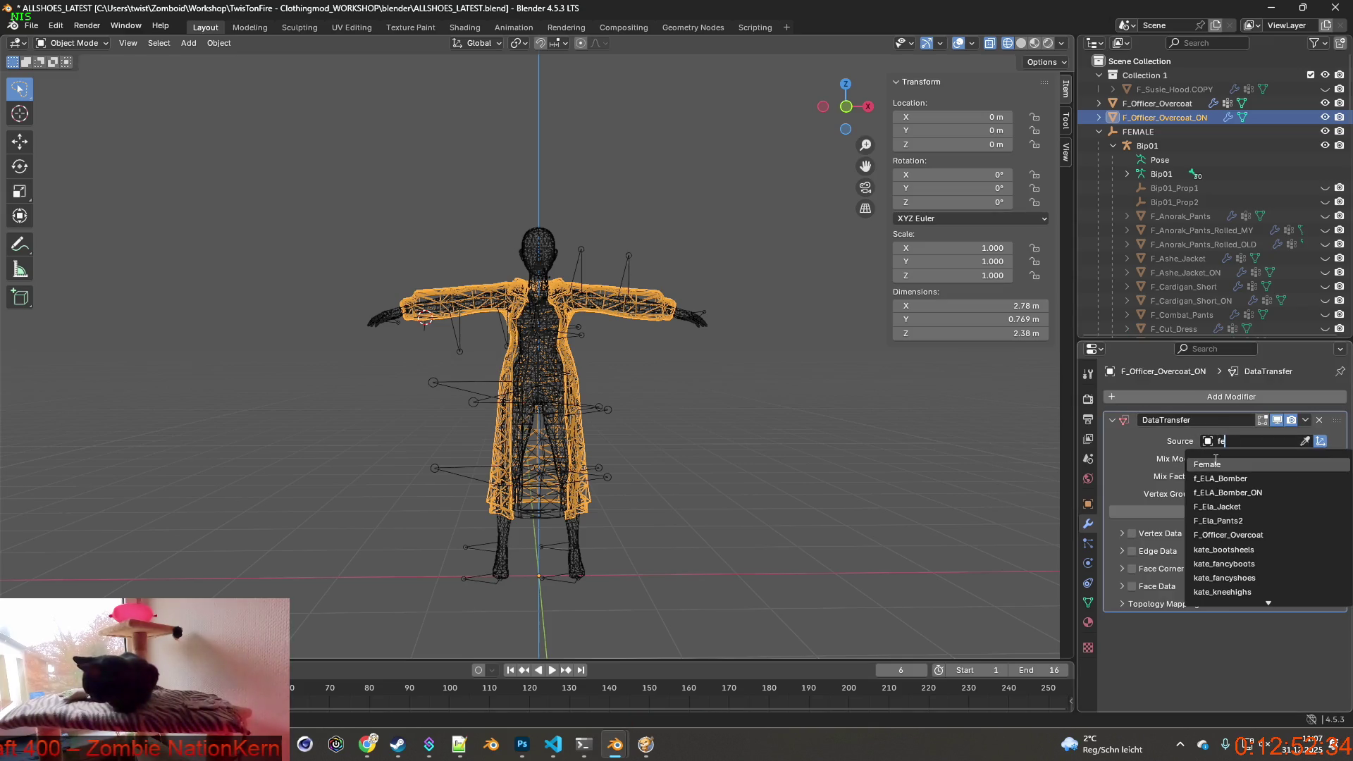
left_click(1216, 463)
left_click(1123, 534)
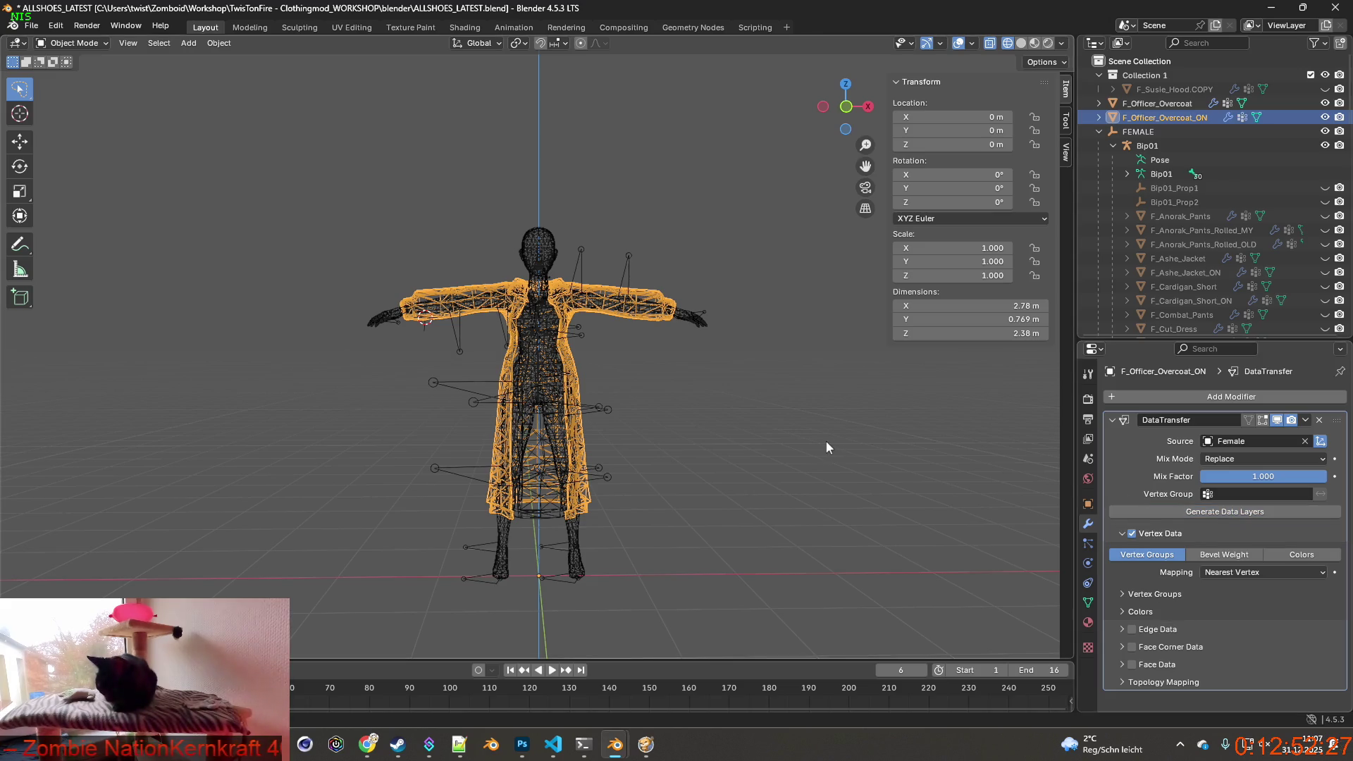
mouse_move(822, 440)
middle_mouse_down()
mouse_move(503, 424)
mouse_move(722, 444)
mouse_move(841, 438)
mouse_move(627, 426)
mouse_move(687, 415)
middle_mouse_up()
middle_click_drag(588, 361, 679, 371)
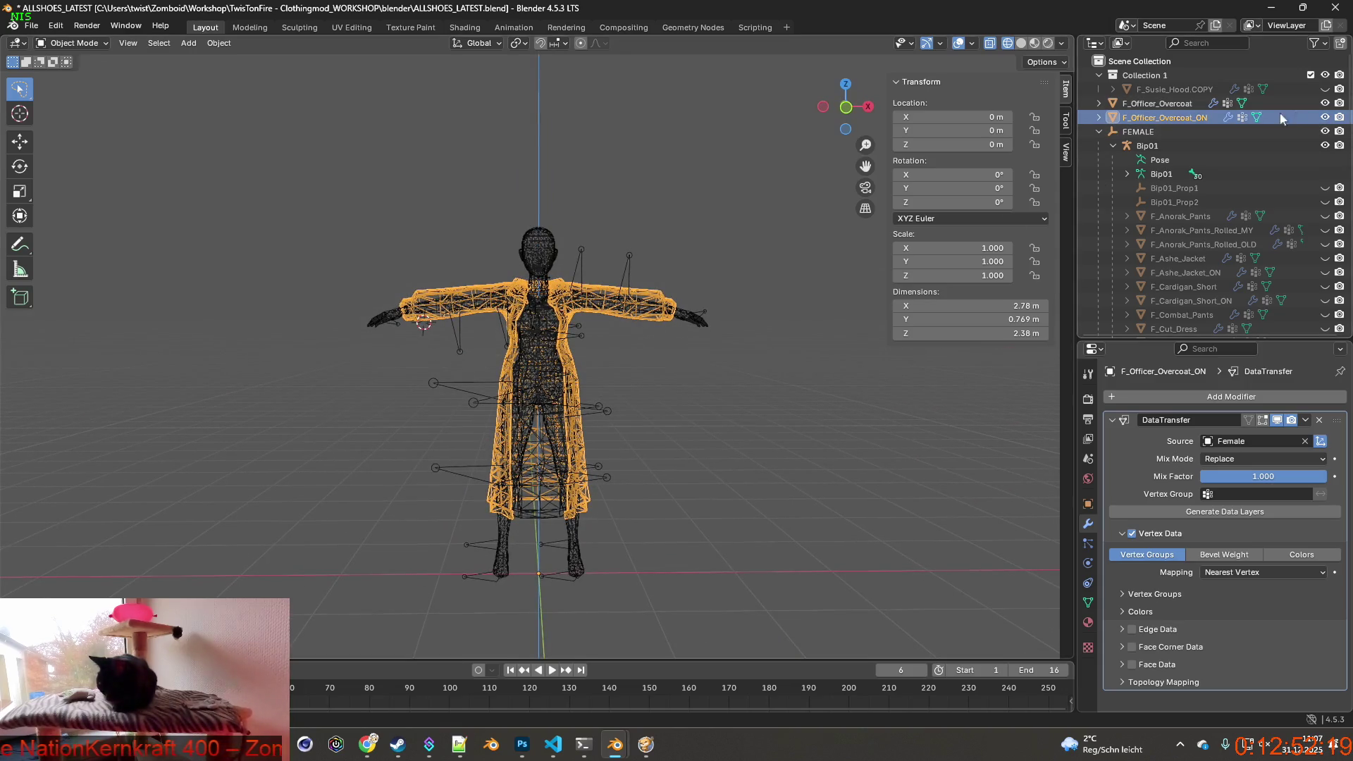
left_click(1163, 104)
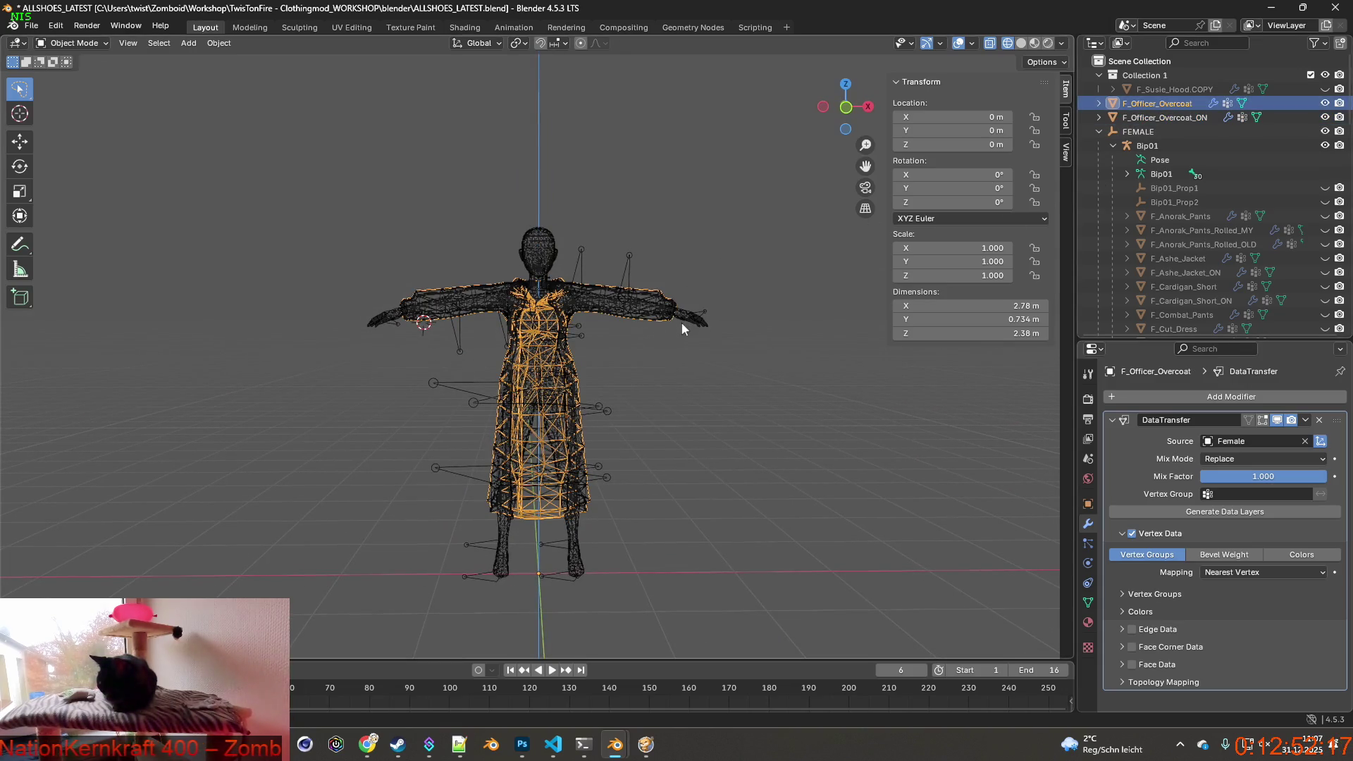
Parent F_Officer_Overcoat to the Bip01 armature with empty groups
left_click(43, 29)
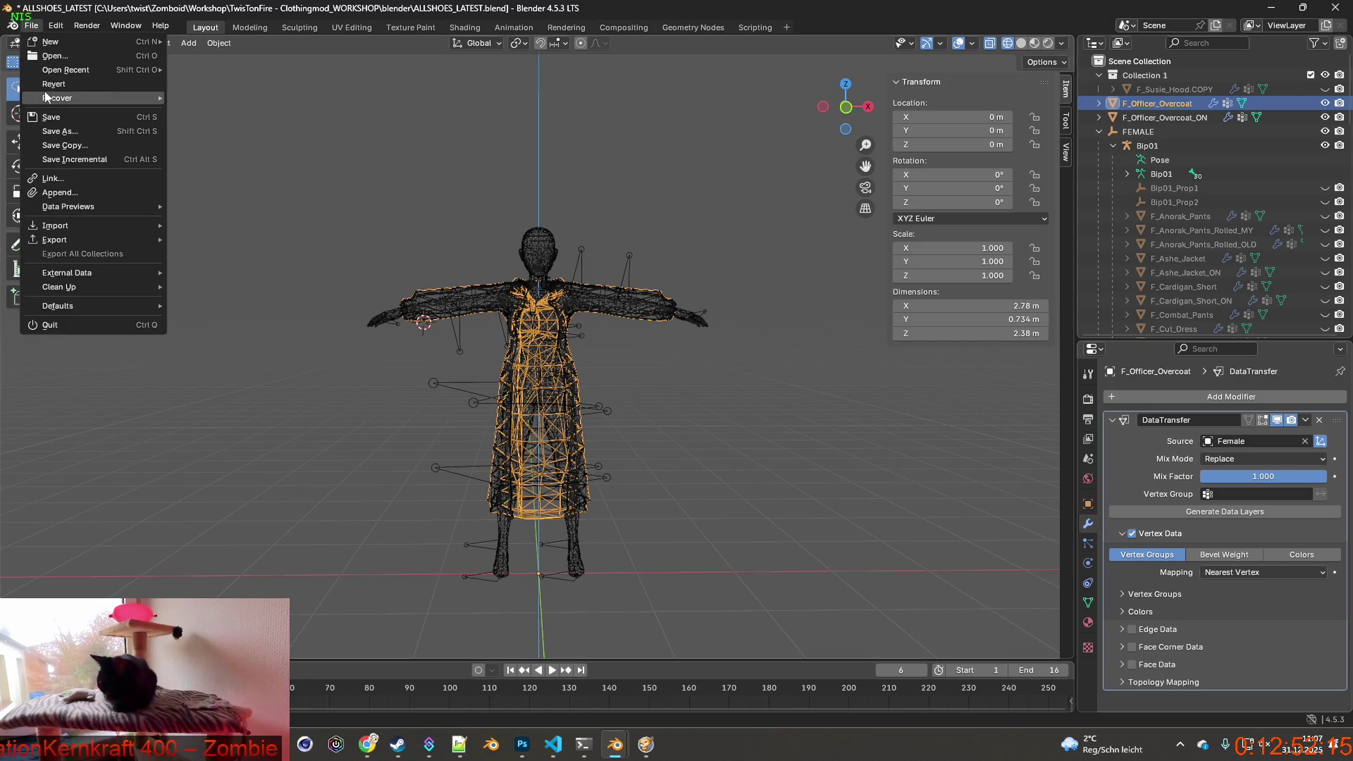
left_click(709, 243)
scroll(708, 243, "up", 2)
left_click(1157, 103)
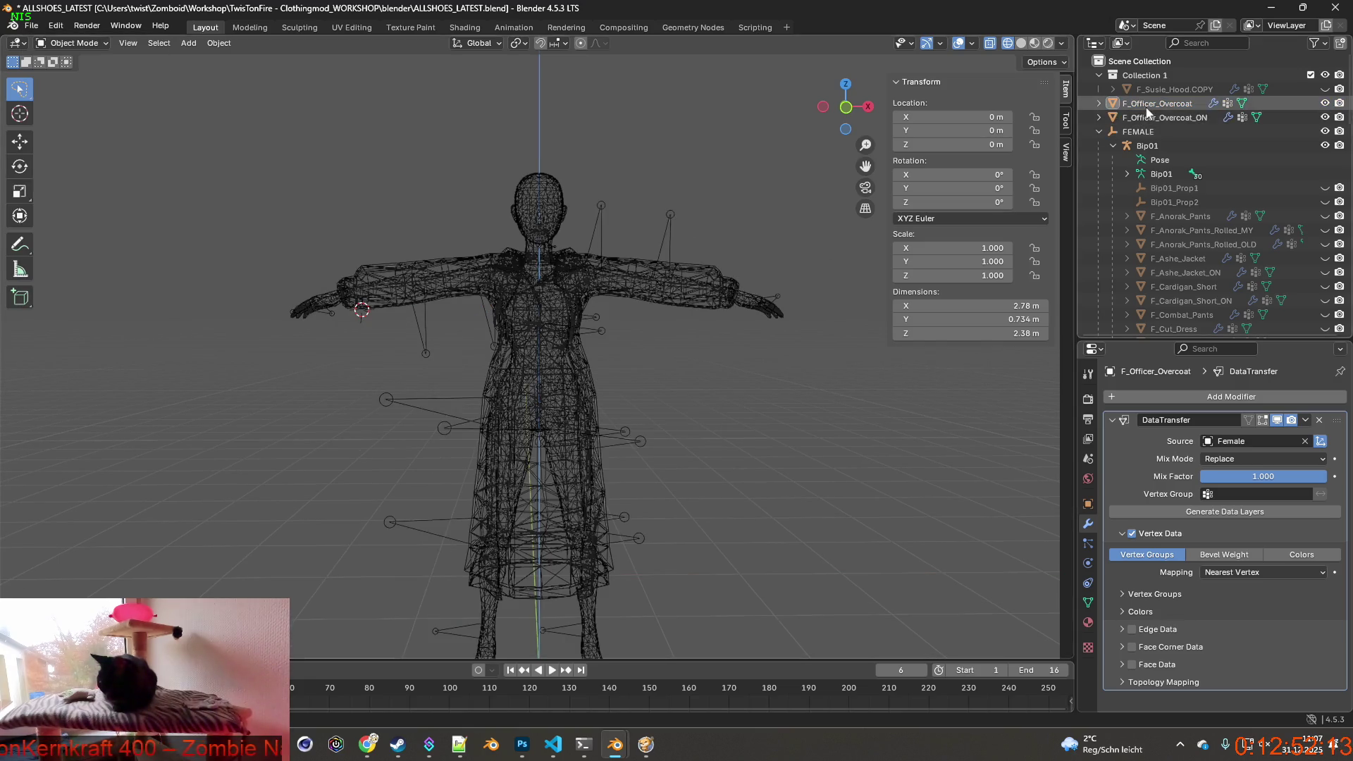
left_click(597, 241, "shift")
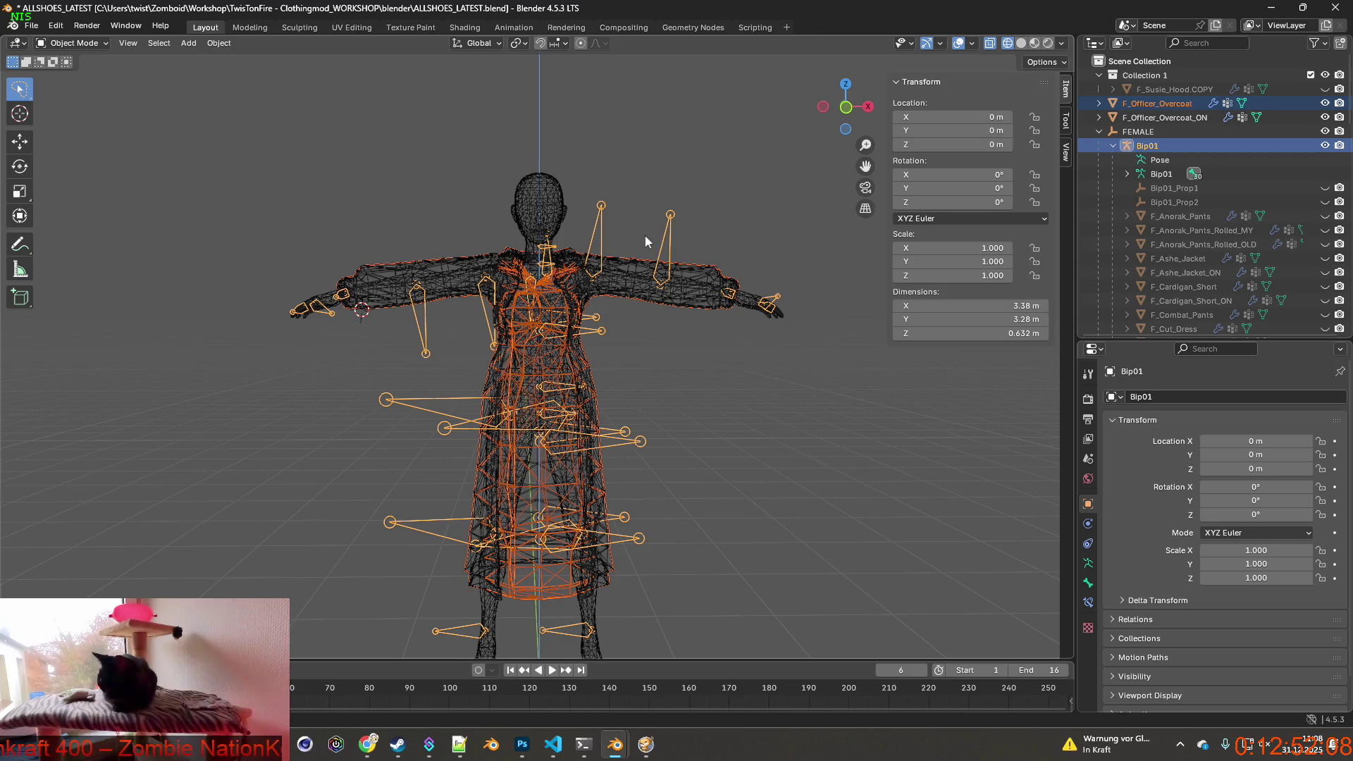
key("ctrl+p")
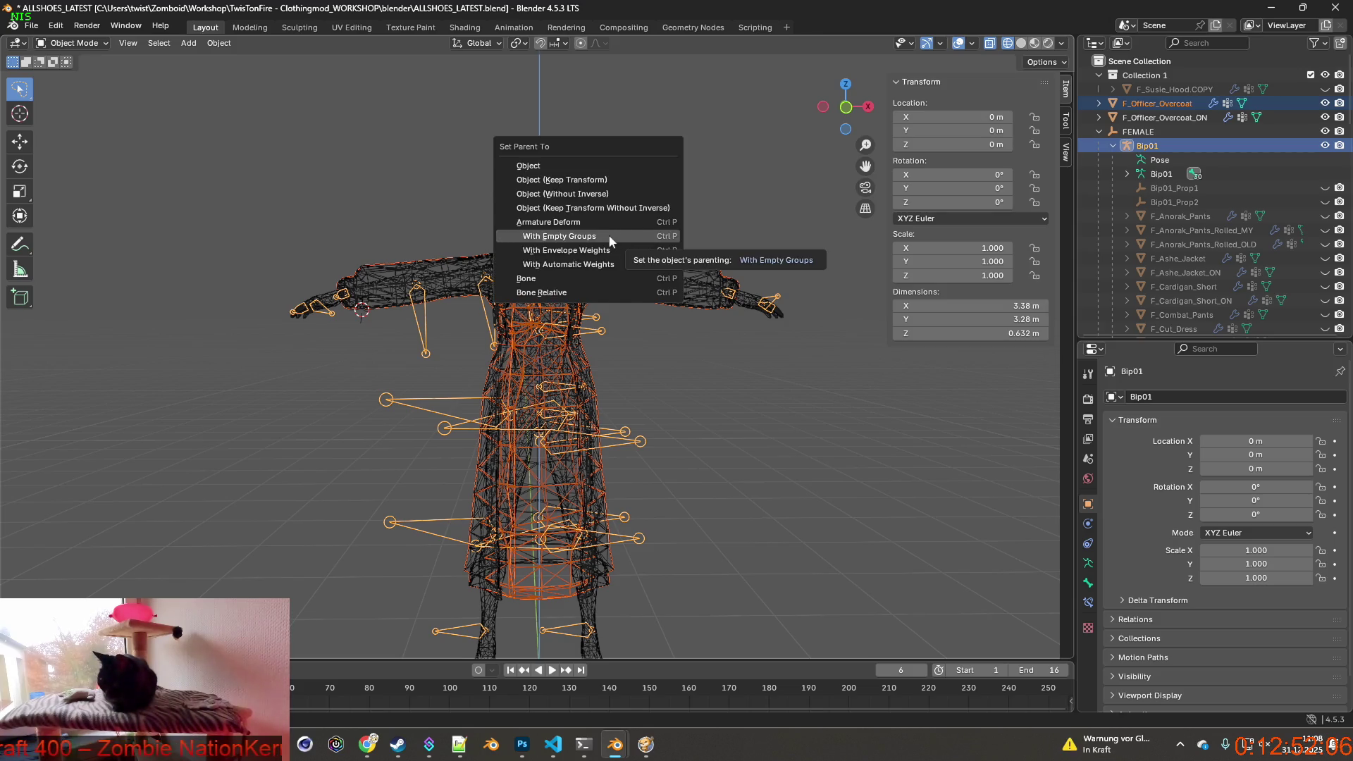
left_click(645, 235)
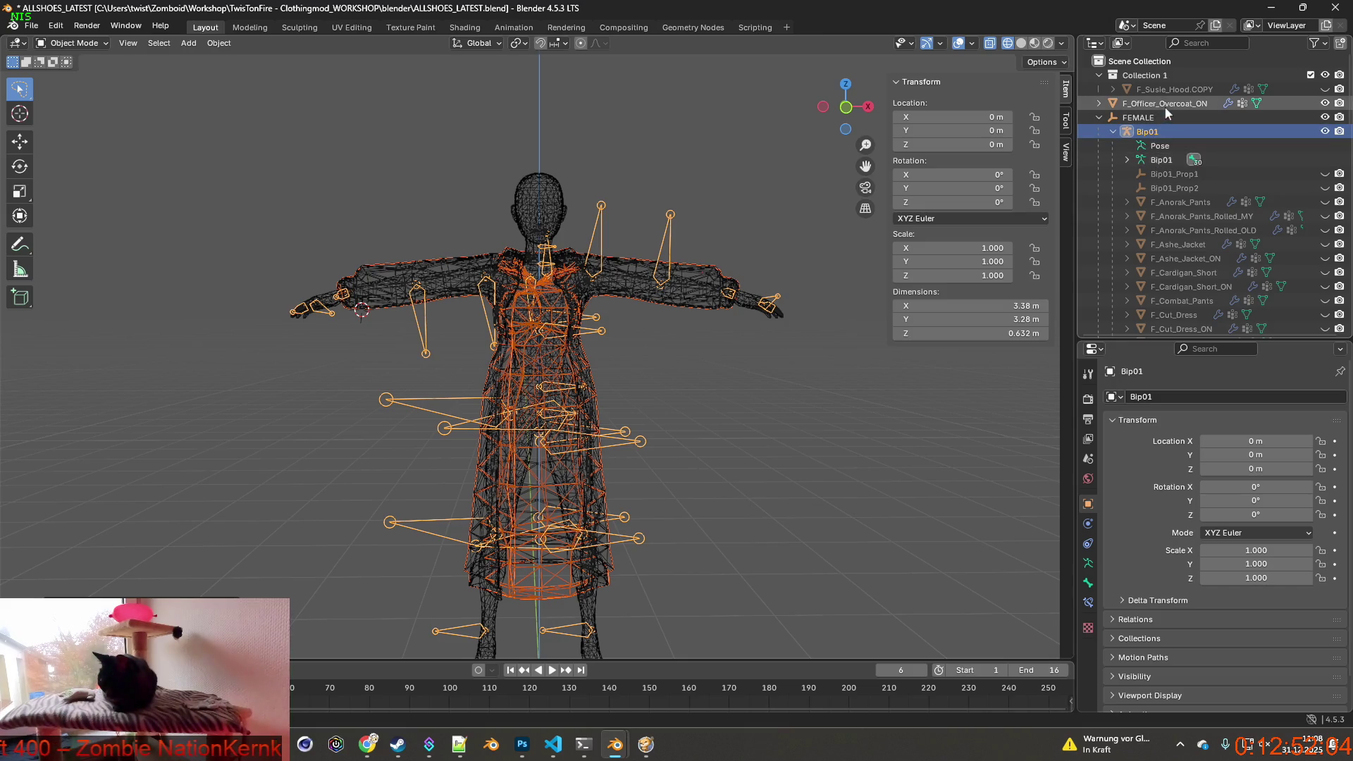
Parent F_Officer_Overcoat_ON to Bip01 with empty groups as well
left_click(1165, 103)
left_click(600, 231, "shift")
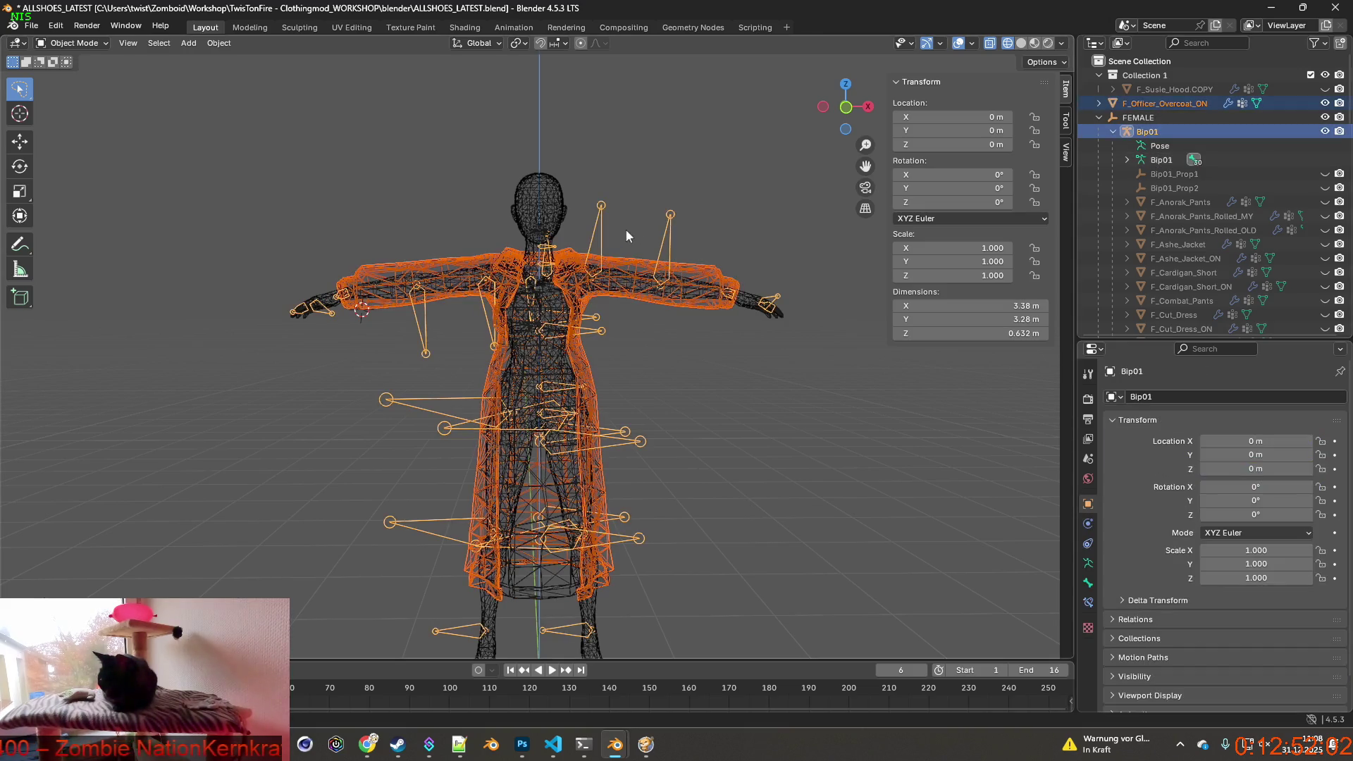
key("ctrl+p")
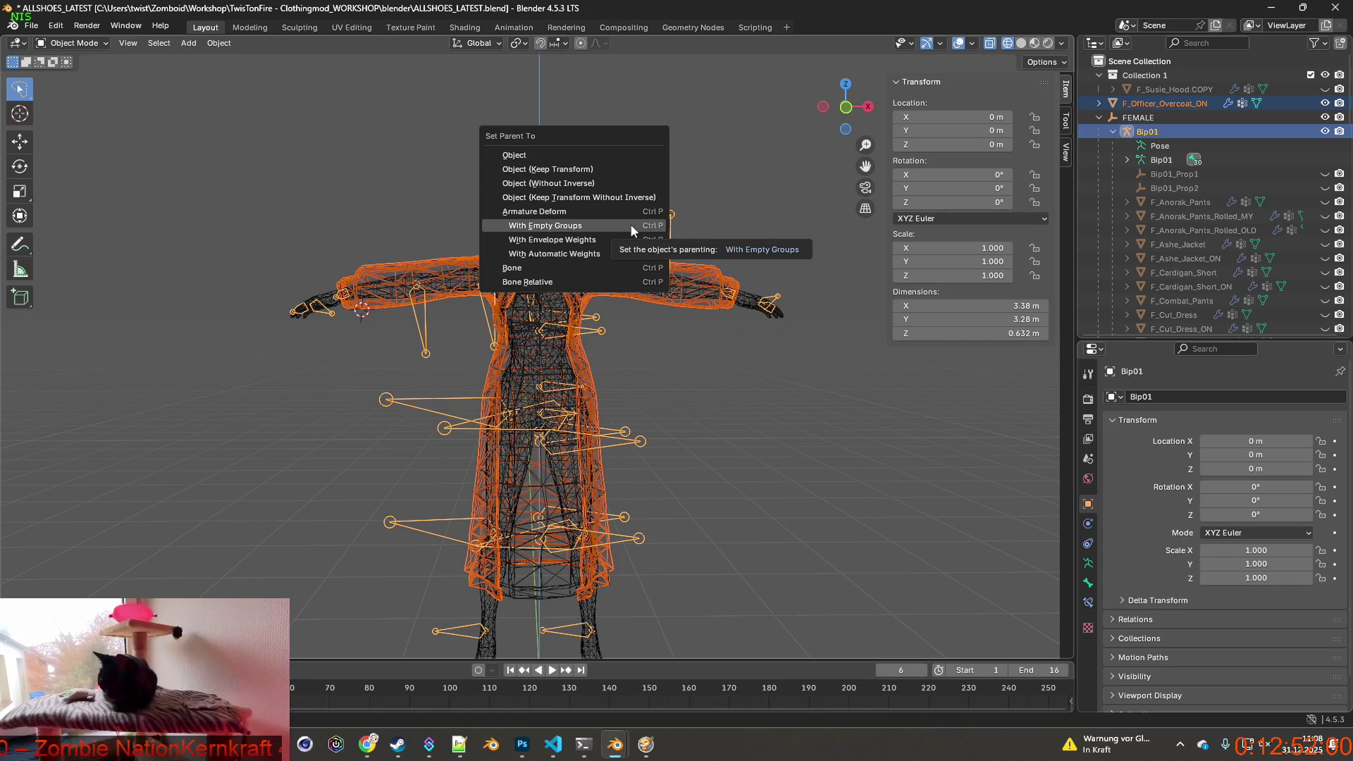
left_click(572, 227)
scroll(749, 301, "down", 2)
left_click(751, 345)
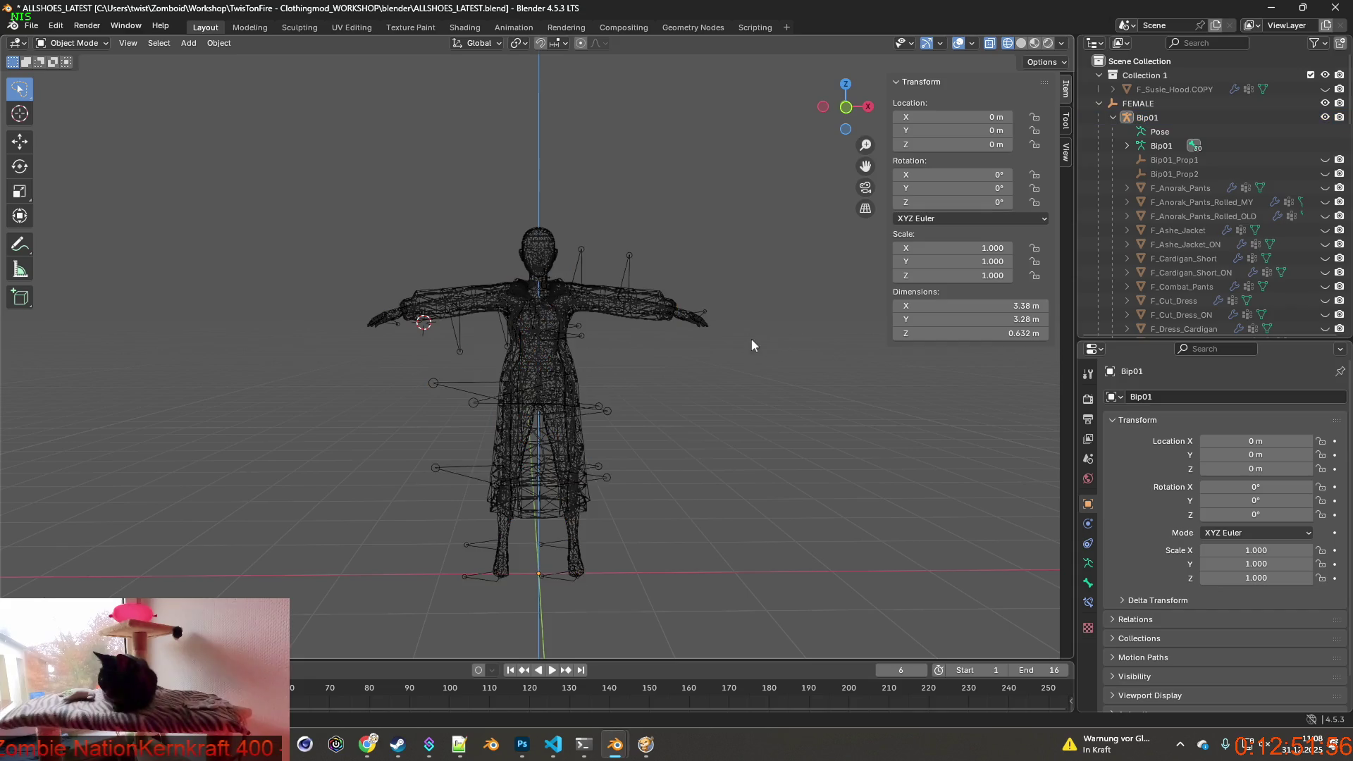
scroll(1252, 202, "down", 5)
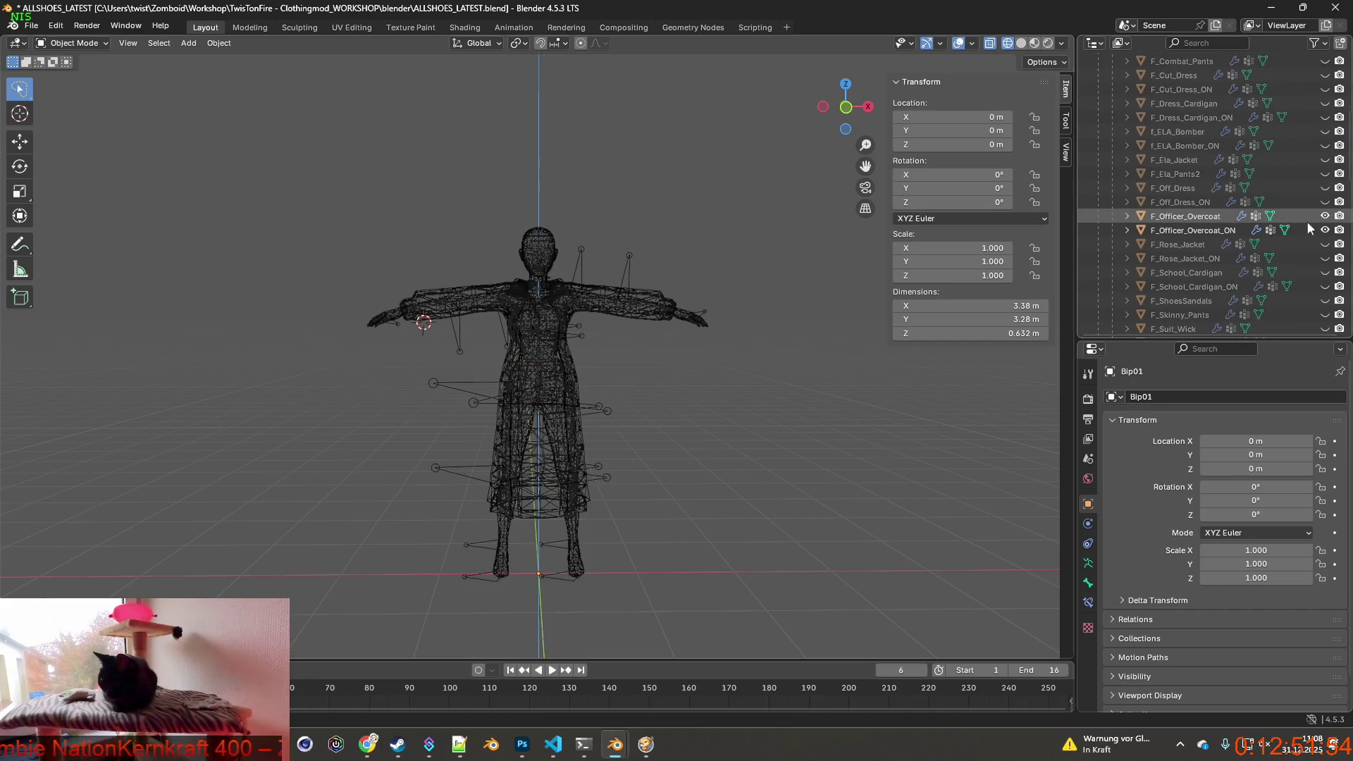
Show the ON coat, hide the Female body, and save the blend file
left_click(1324, 229)
scroll(1274, 226, "down", 3)
left_click(1325, 271)
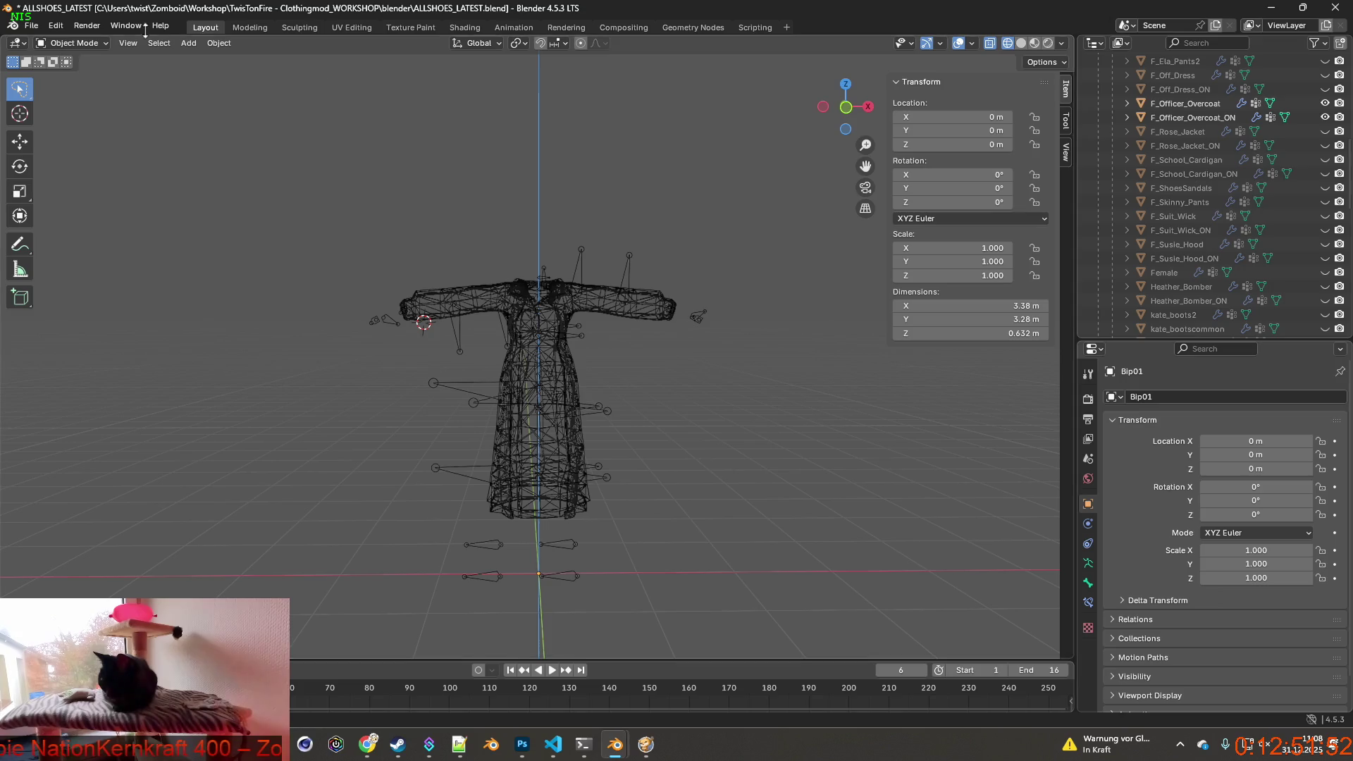
left_click(31, 25)
left_click(64, 116)
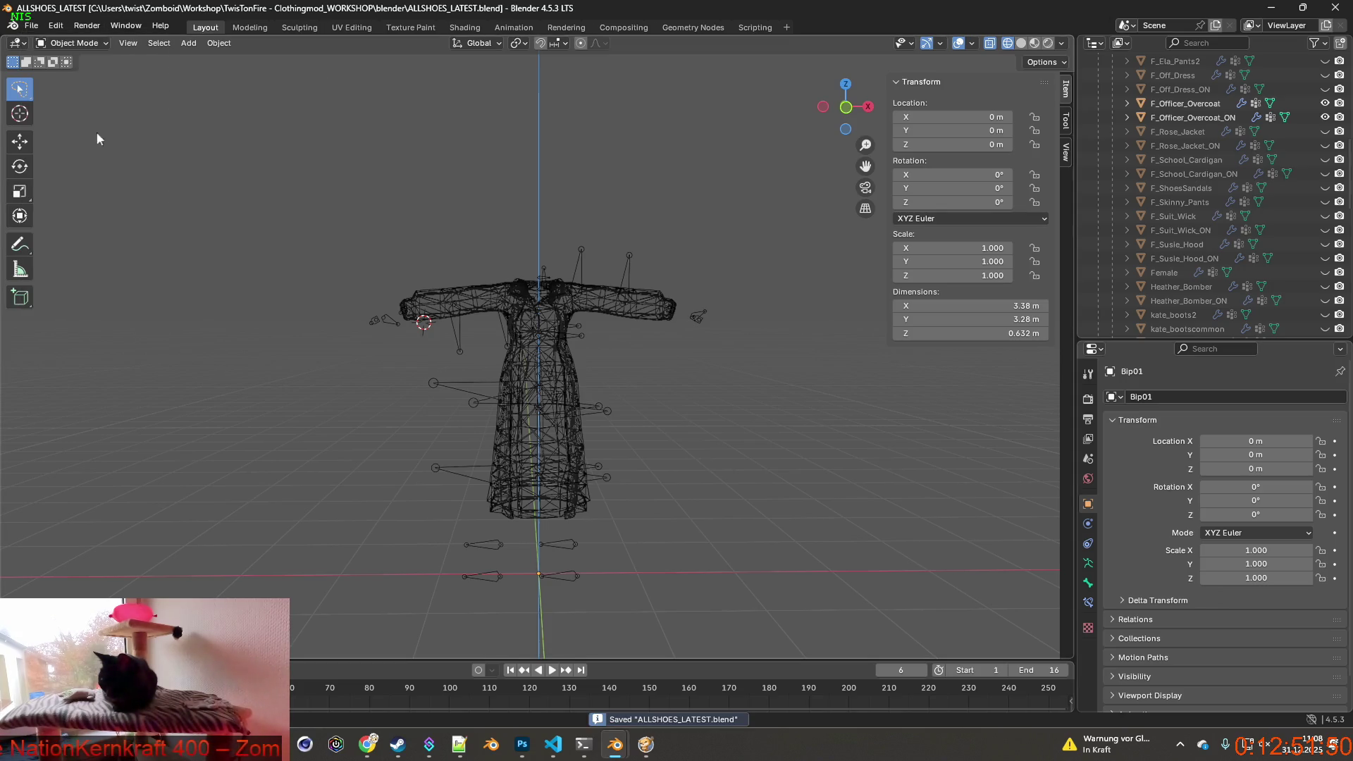
scroll(629, 263, "up", 2)
mouse_move(763, 222)
middle_mouse_down()
mouse_move(708, 244)
mouse_move(437, 233)
mouse_move(500, 254)
mouse_move(763, 246)
mouse_move(749, 243)
middle_mouse_up()
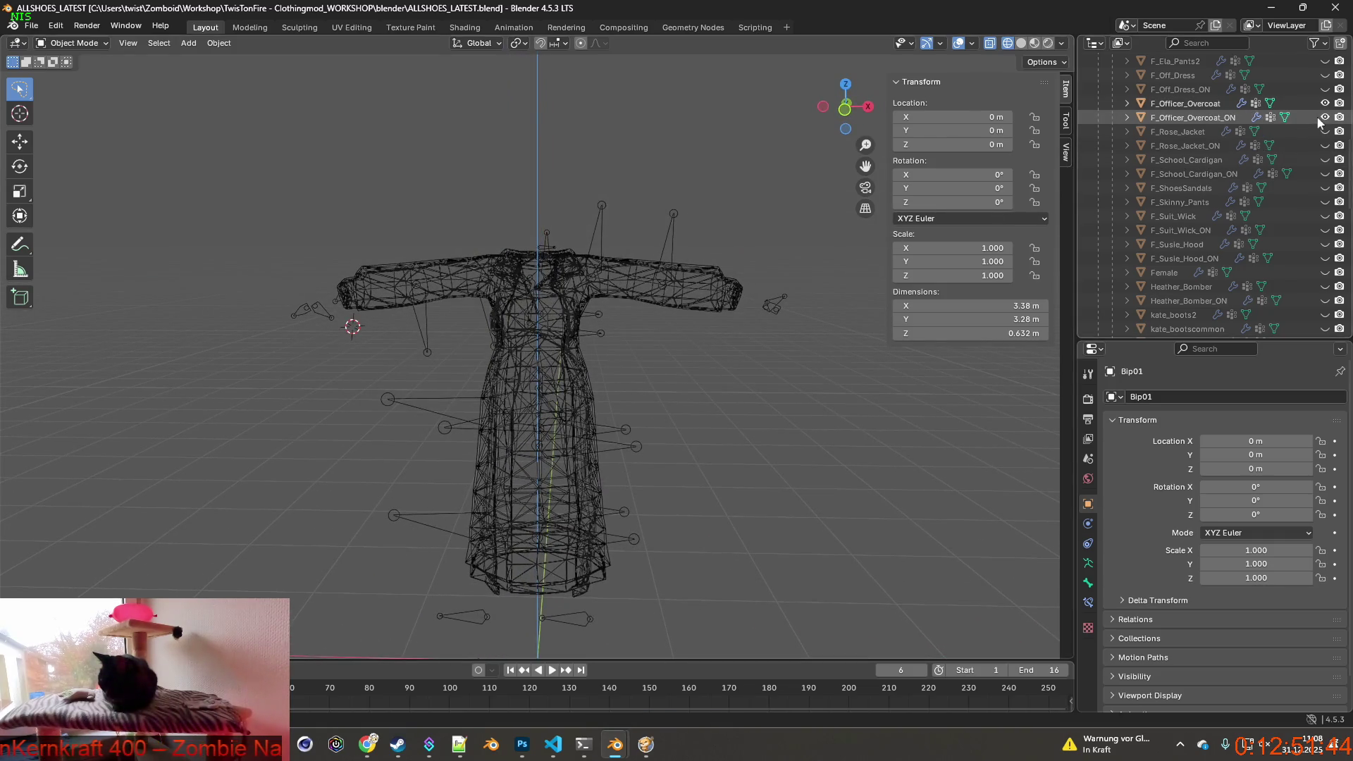
left_click(1185, 102)
left_click(32, 25)
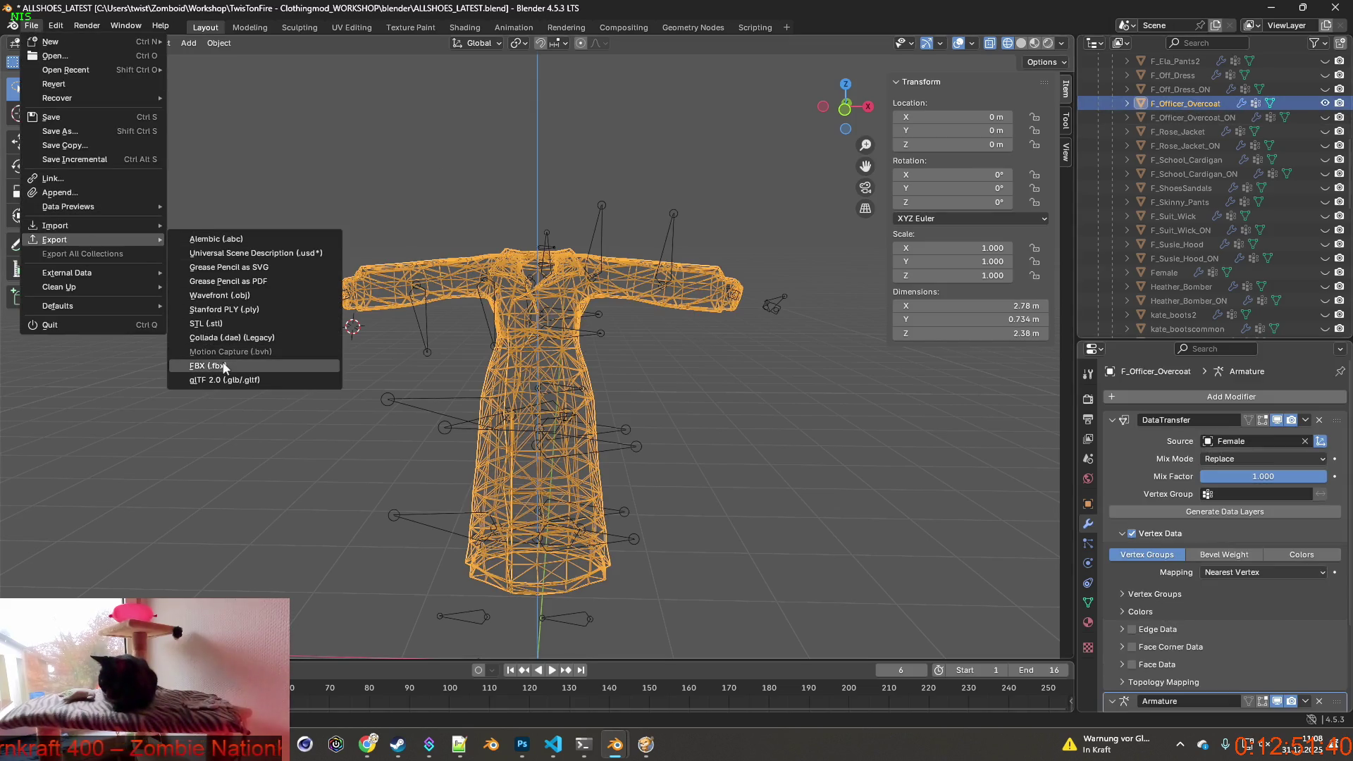
Export F_Officer_Overcoat as F_Officer_Overcoat.fbx, then hide it and the stray dress mesh
mouse_move(56, 239)
left_click(226, 366)
left_click(534, 199)
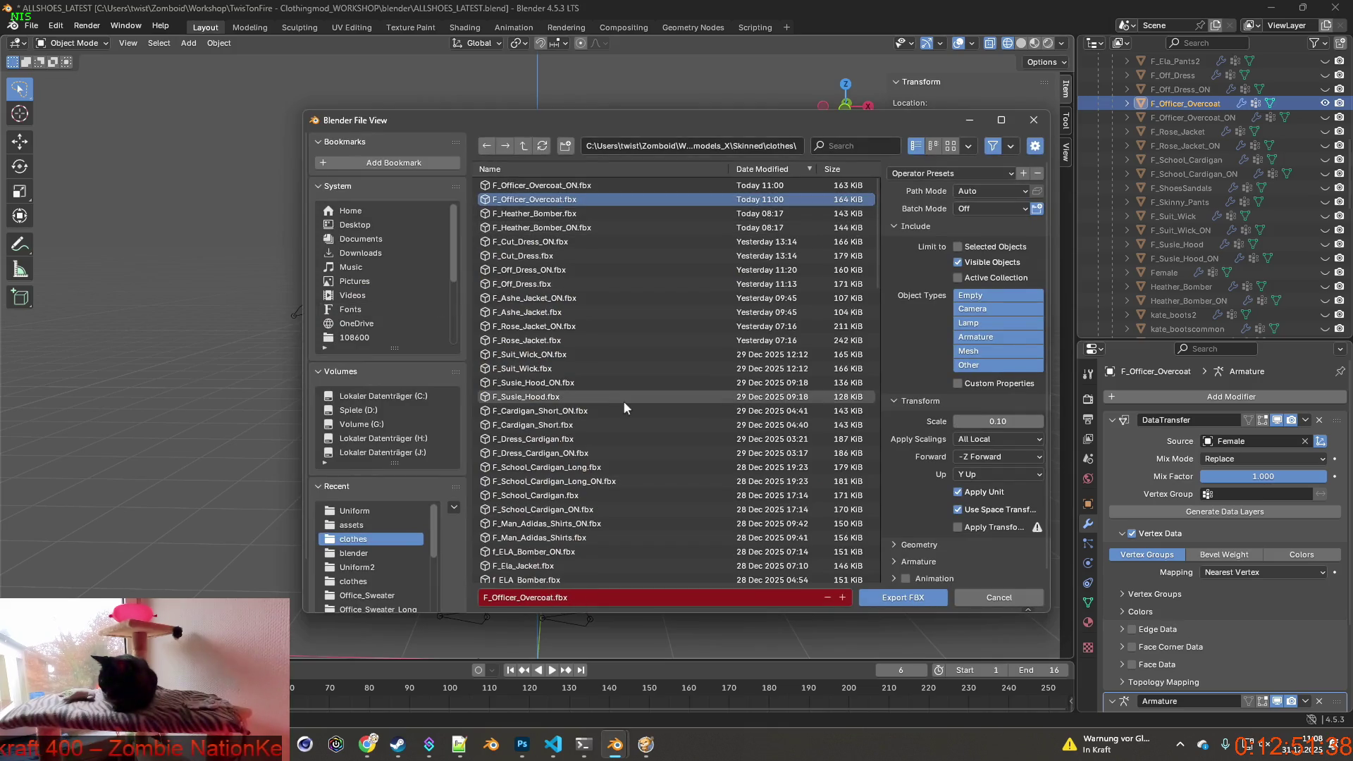
left_click(896, 598)
left_click(1325, 102)
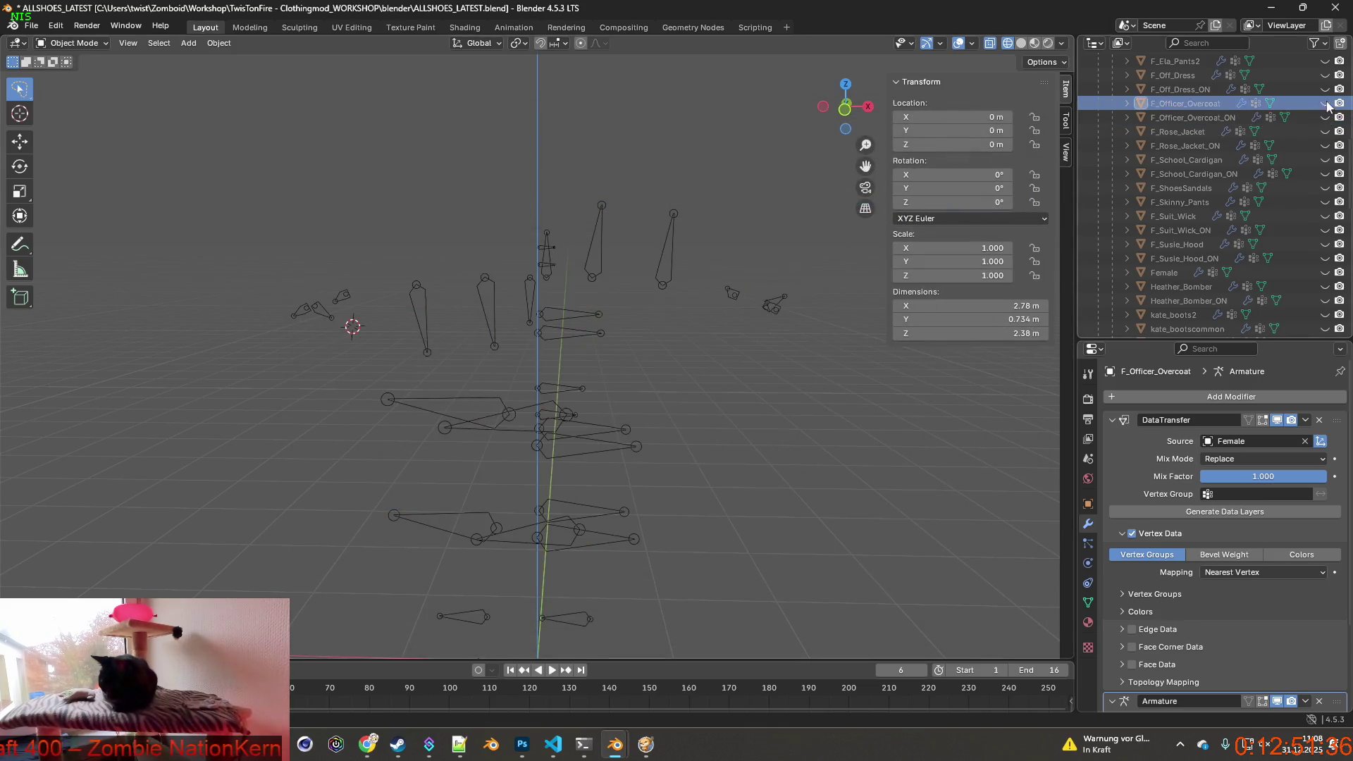
left_click(1324, 89)
Show F_Officer_Overcoat_ON, export it as F_Officer_Overcoat_ON.fbx, and switch to the game
left_click(1324, 117)
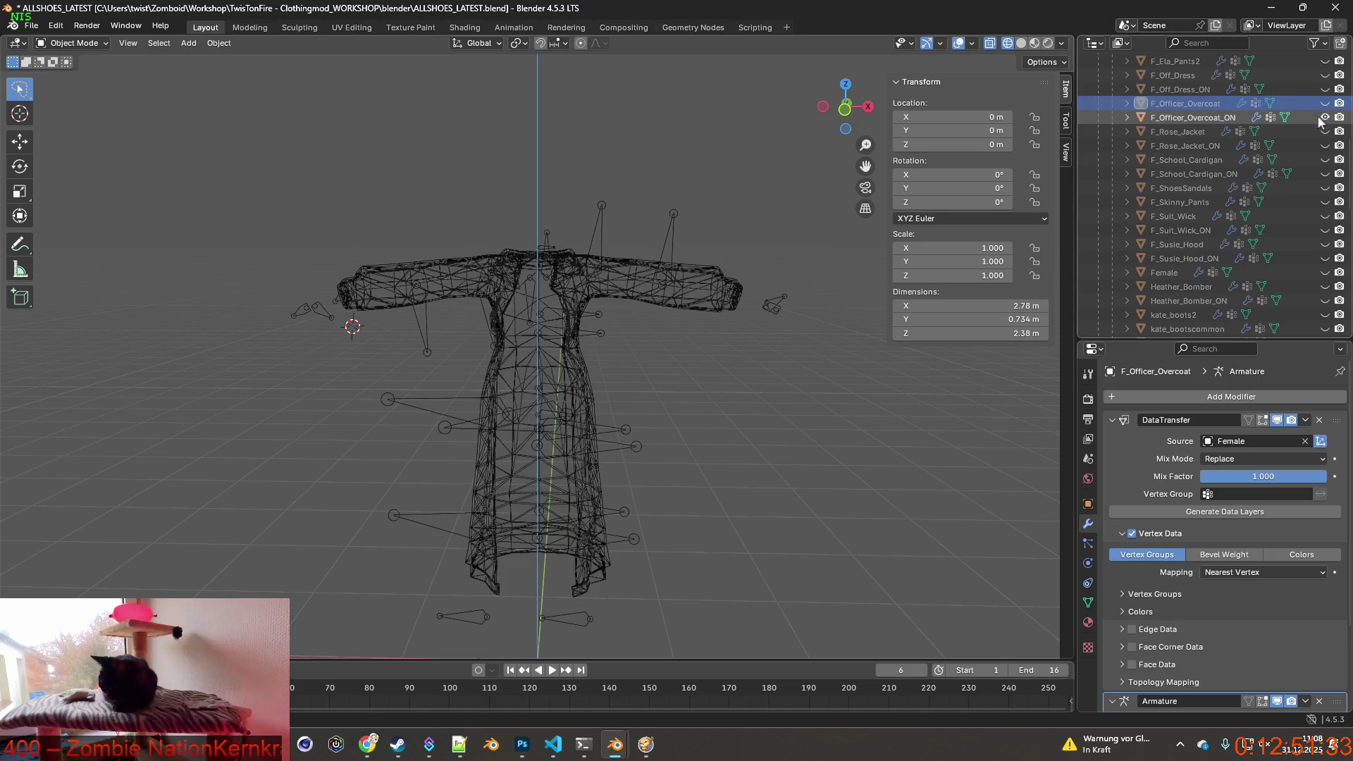
left_click(44, 31)
mouse_move(54, 239)
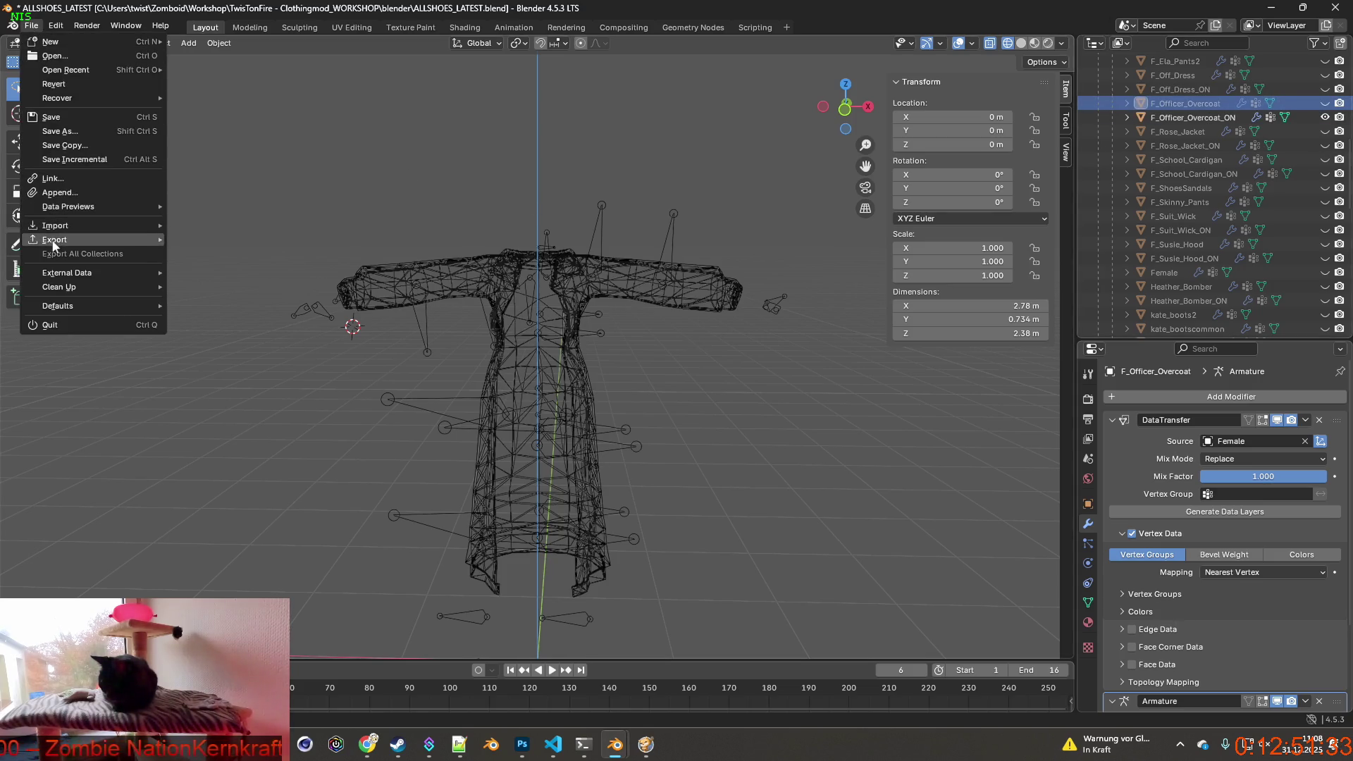
left_click(246, 365)
left_click(542, 198)
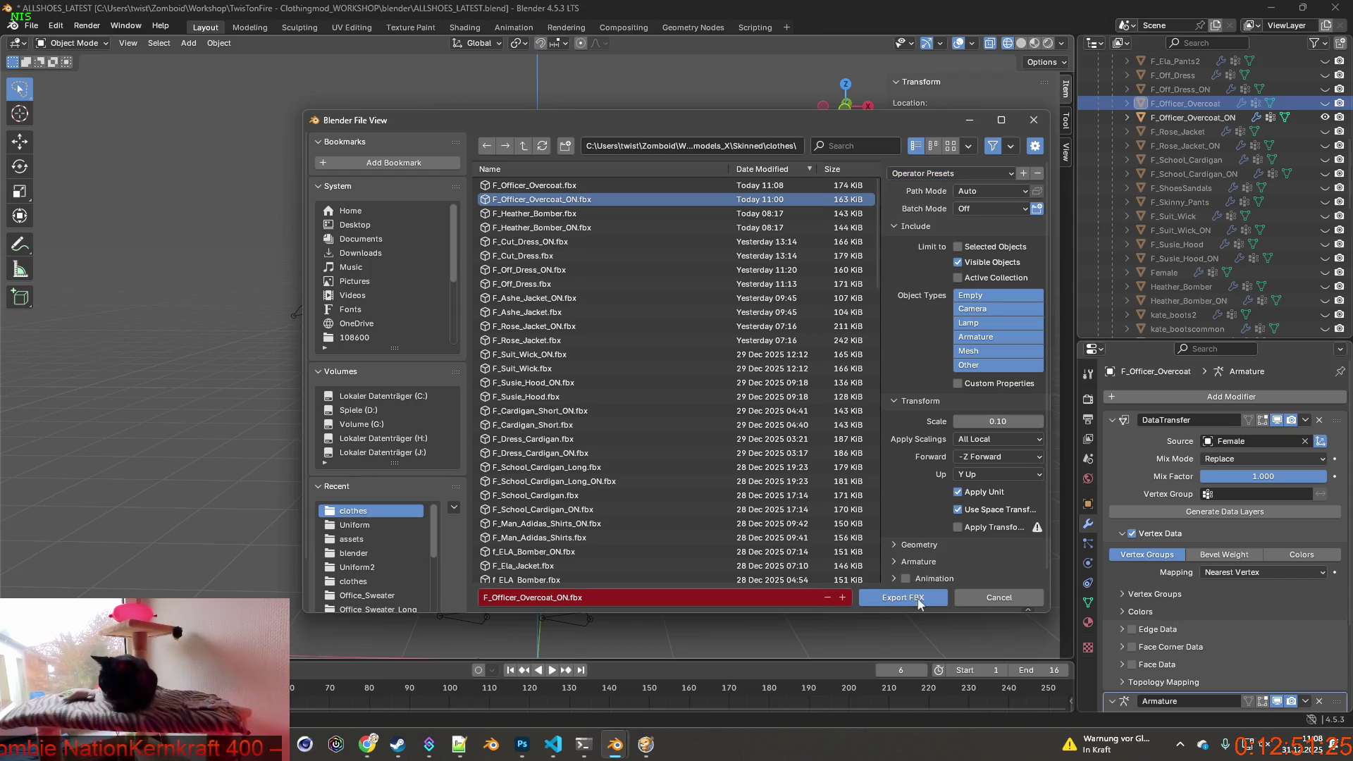
left_click(918, 599)
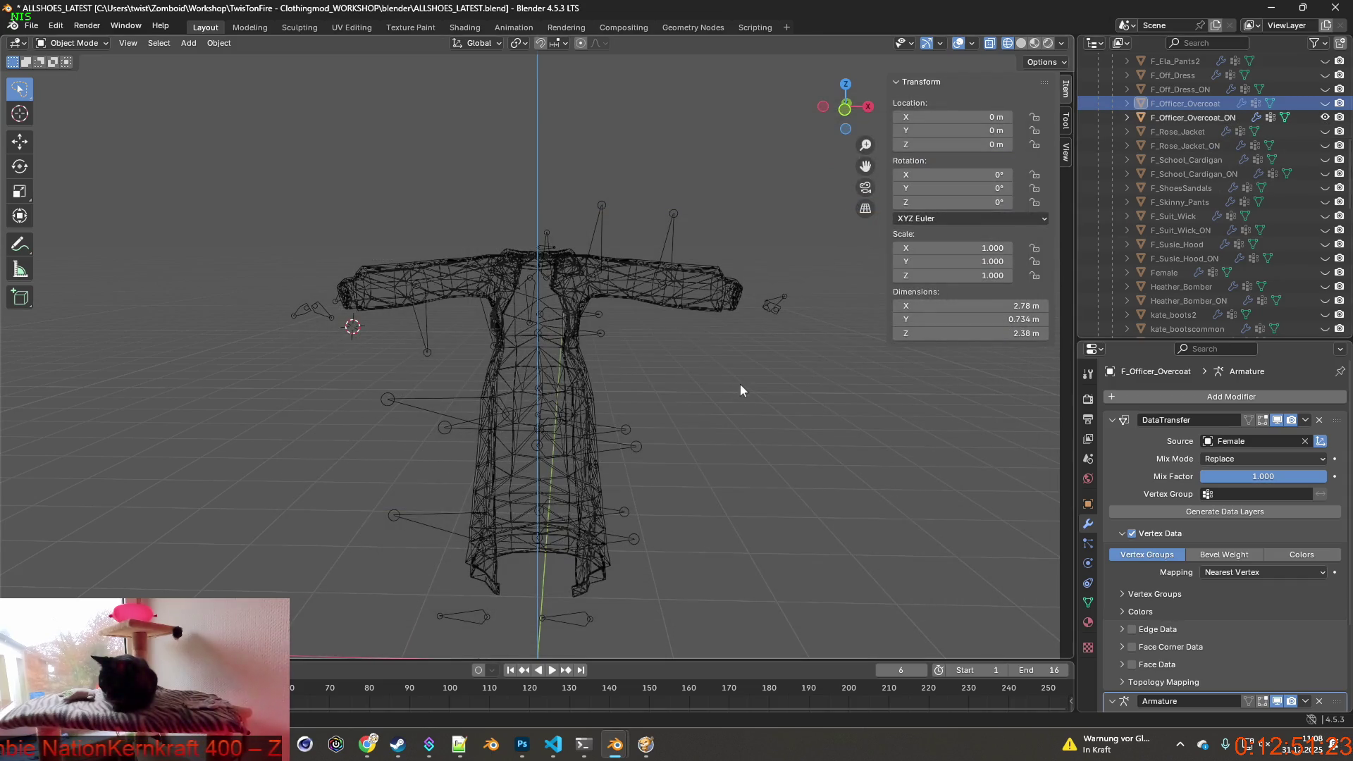
key("alt+Tab")
key("alt+Tab")
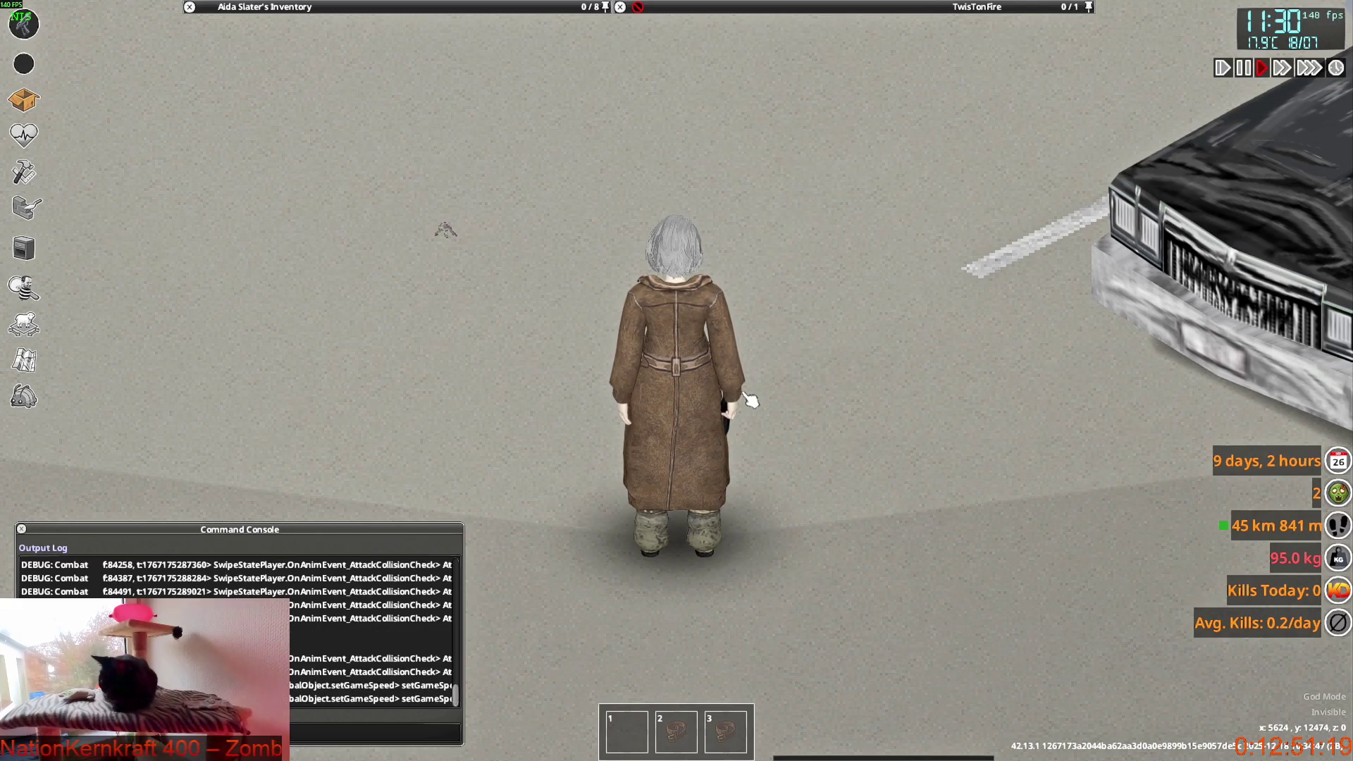
Walk the survivor back and forth in the parking lot to watch the overcoat move
key("w")
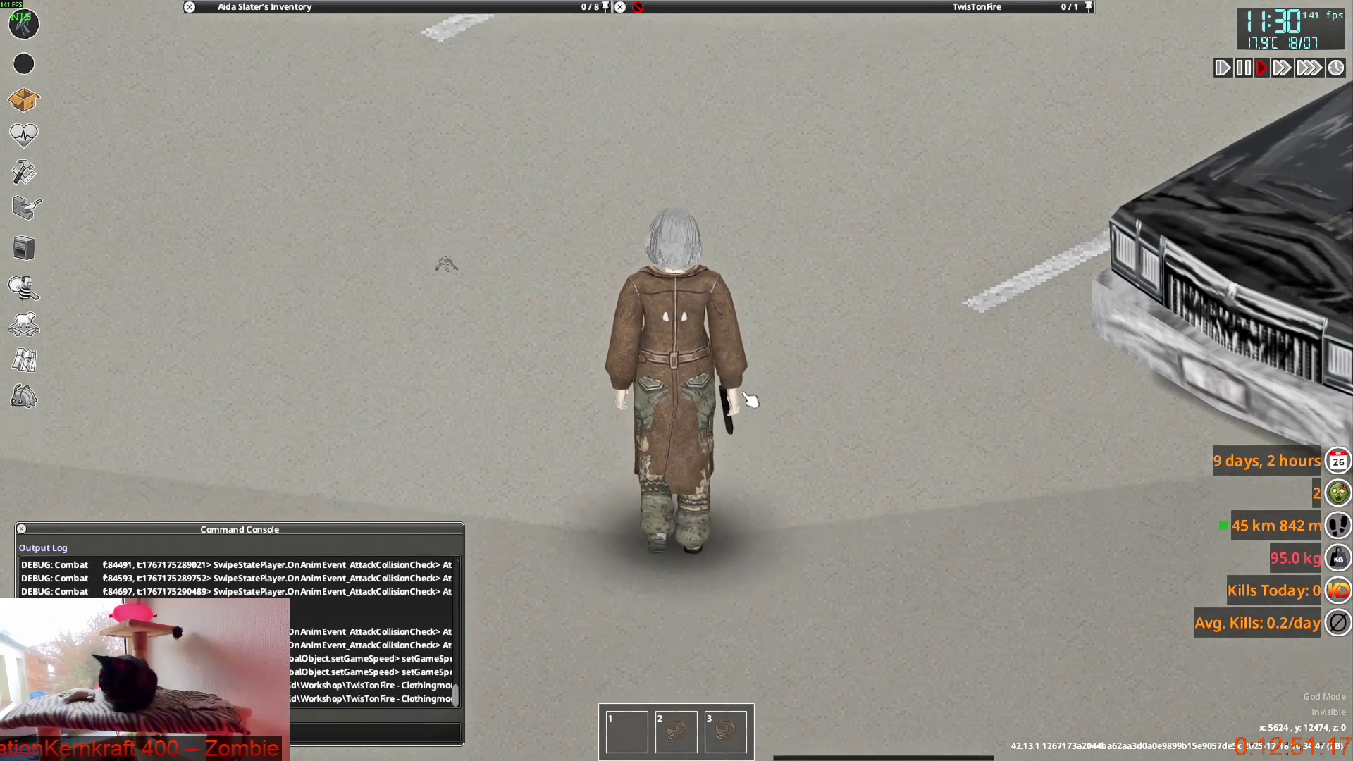
key("s")
key("w")
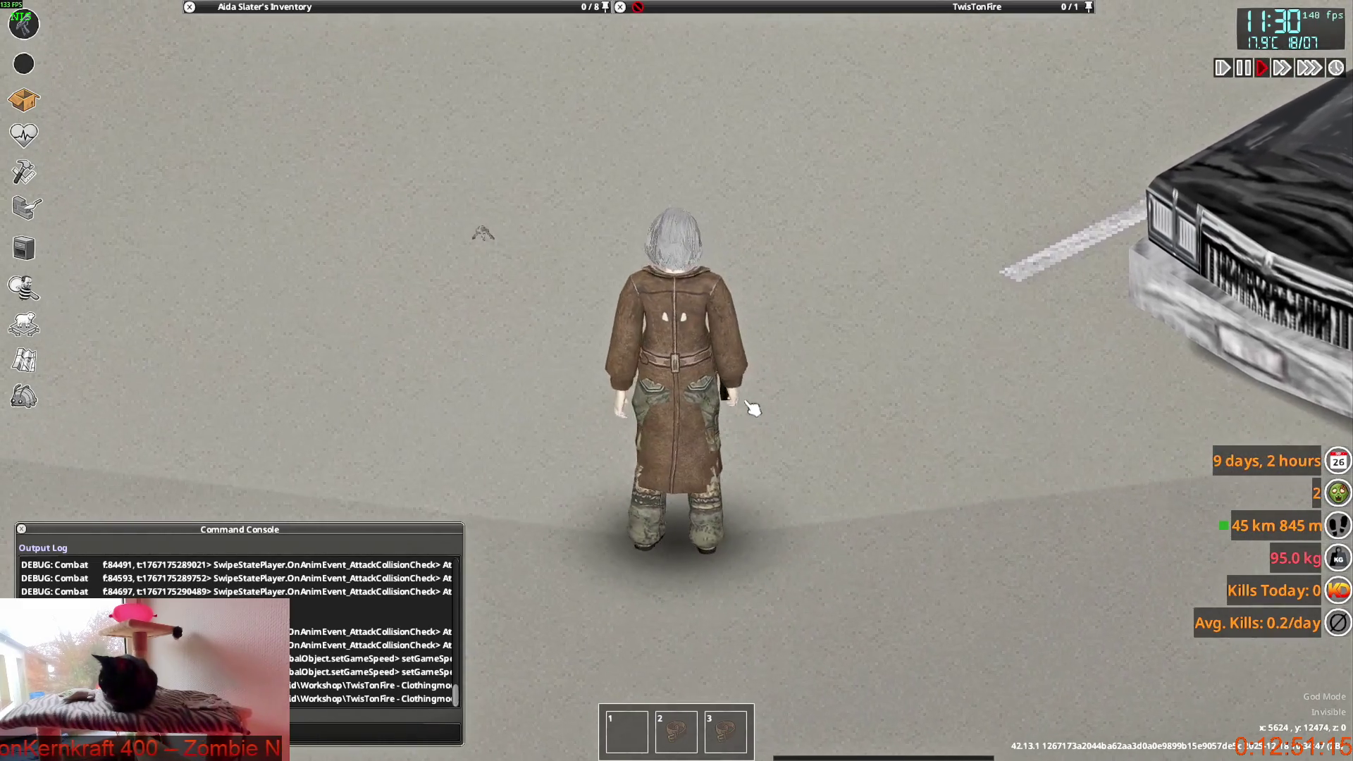
key("w")
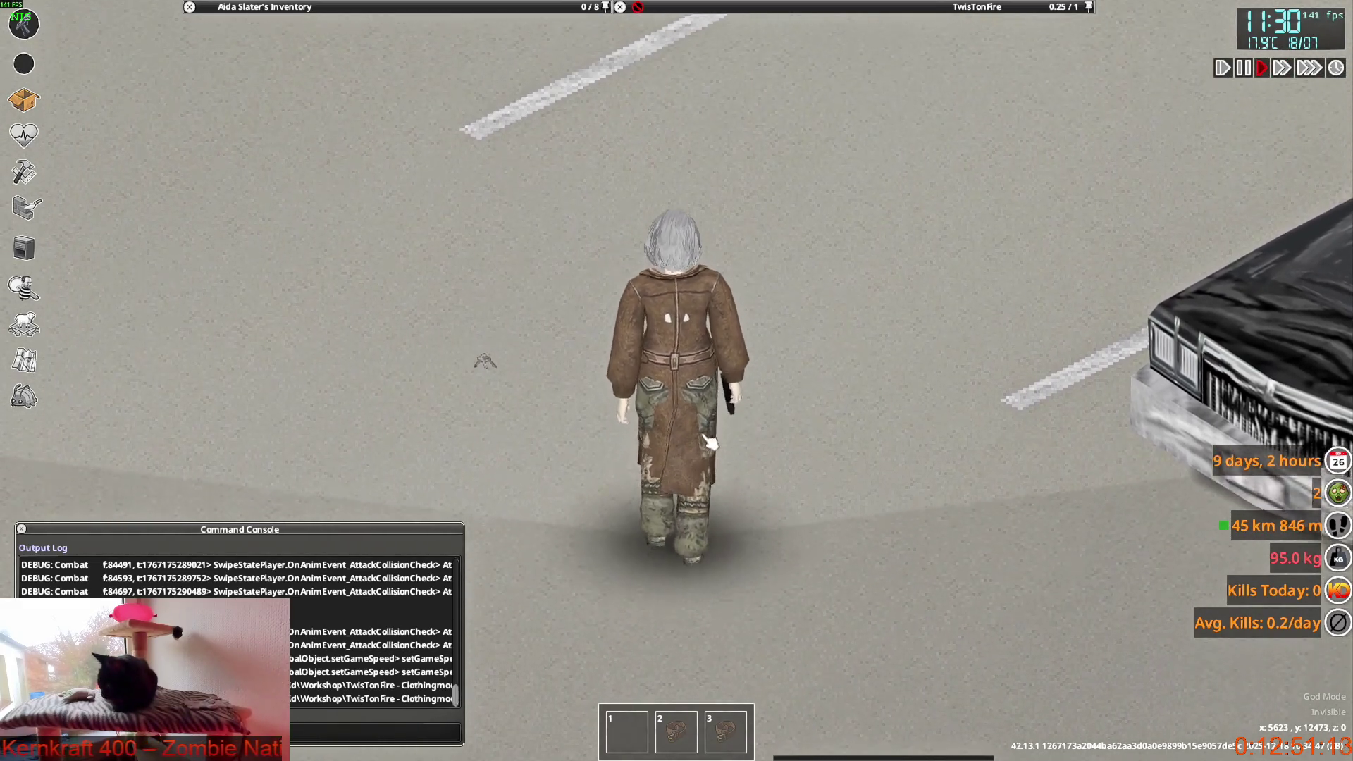
key("s")
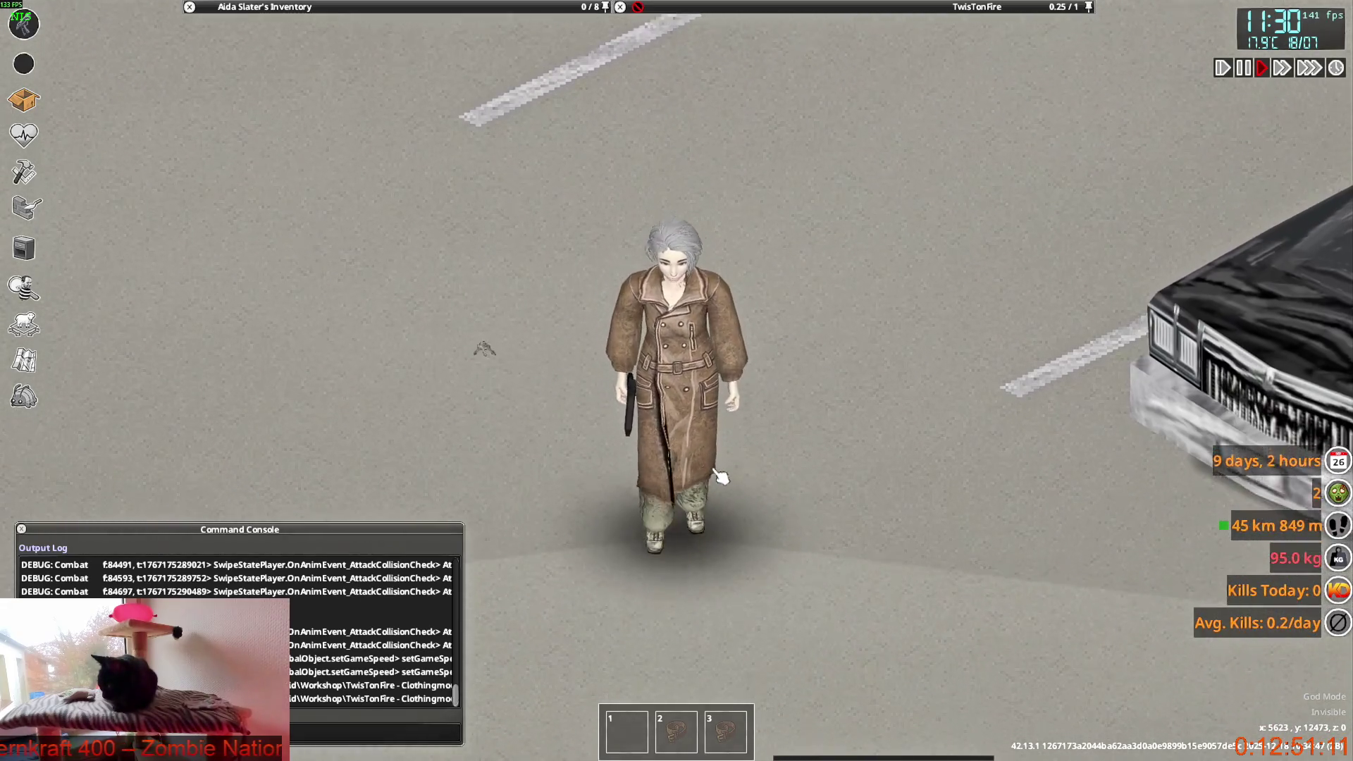
key("w")
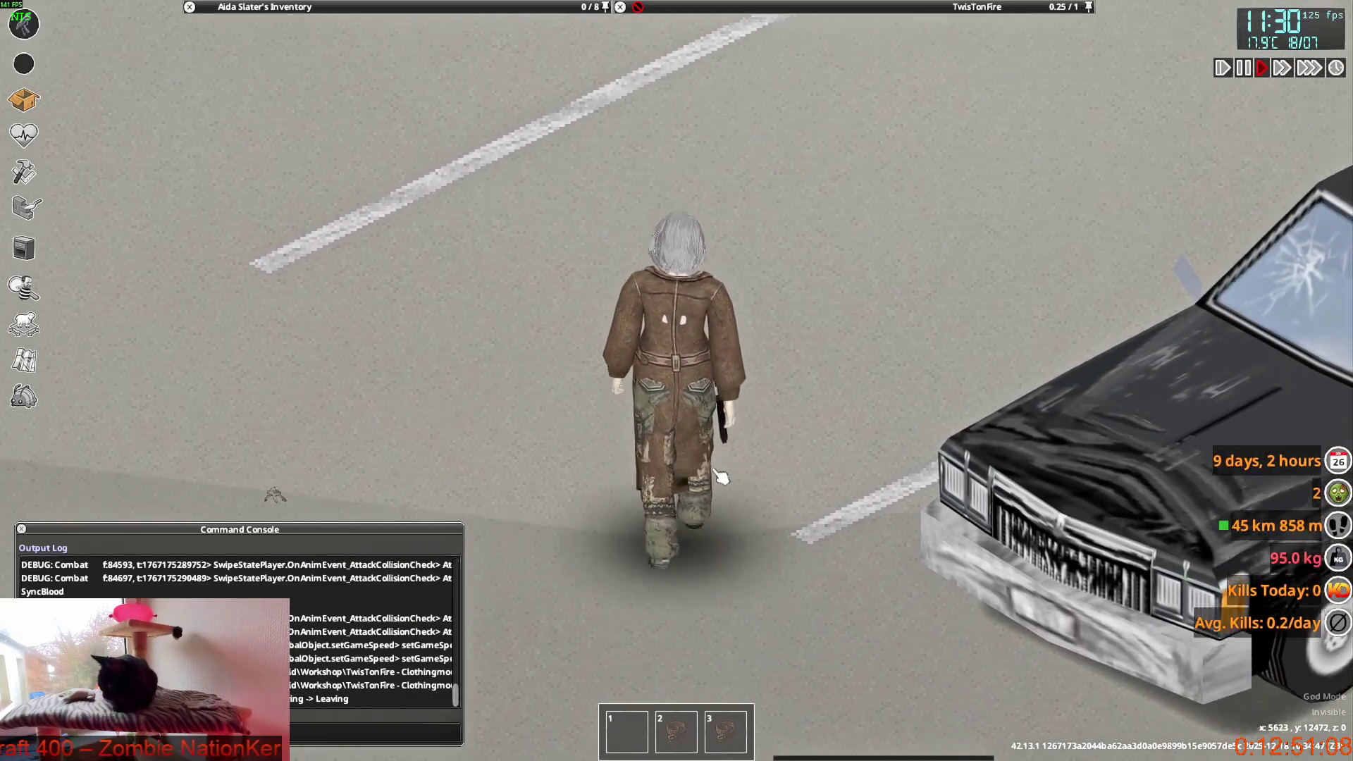
key("a")
key("s")
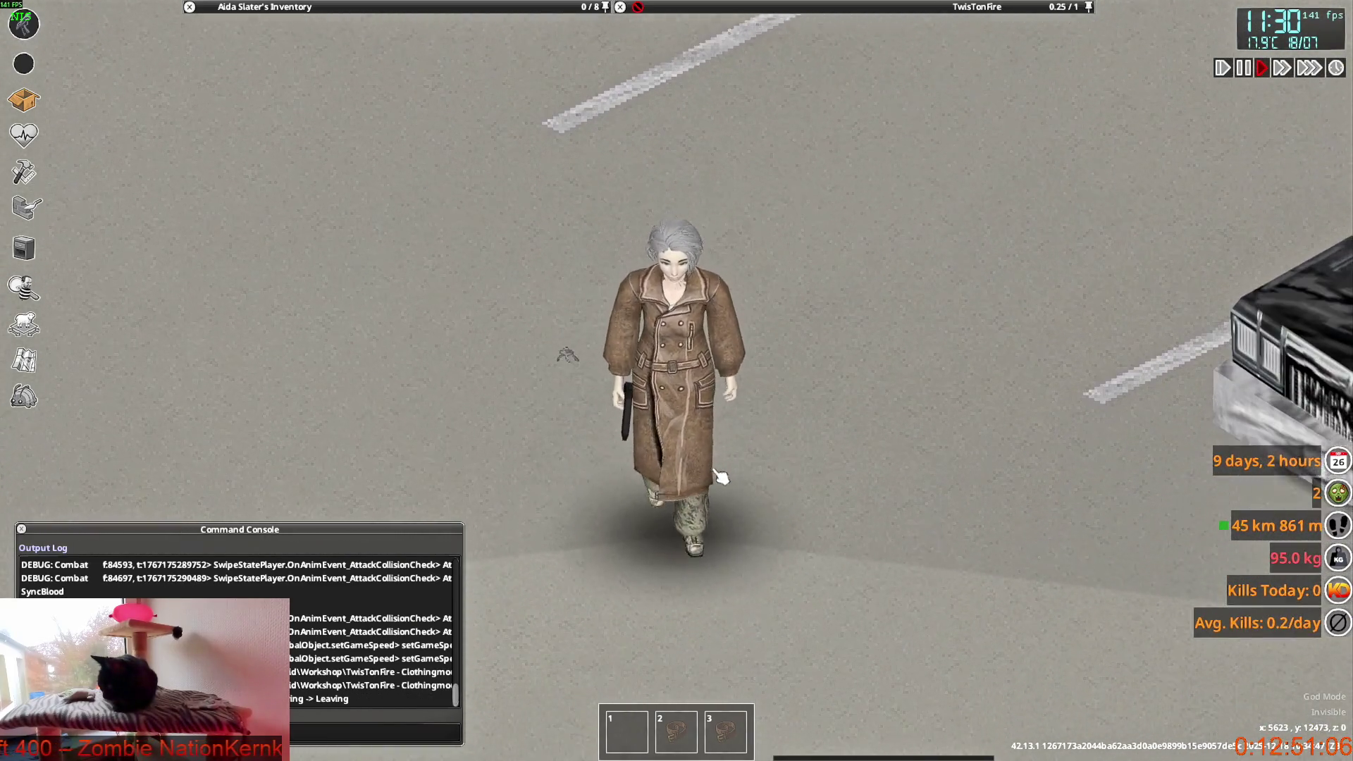
key("w")
key("w")
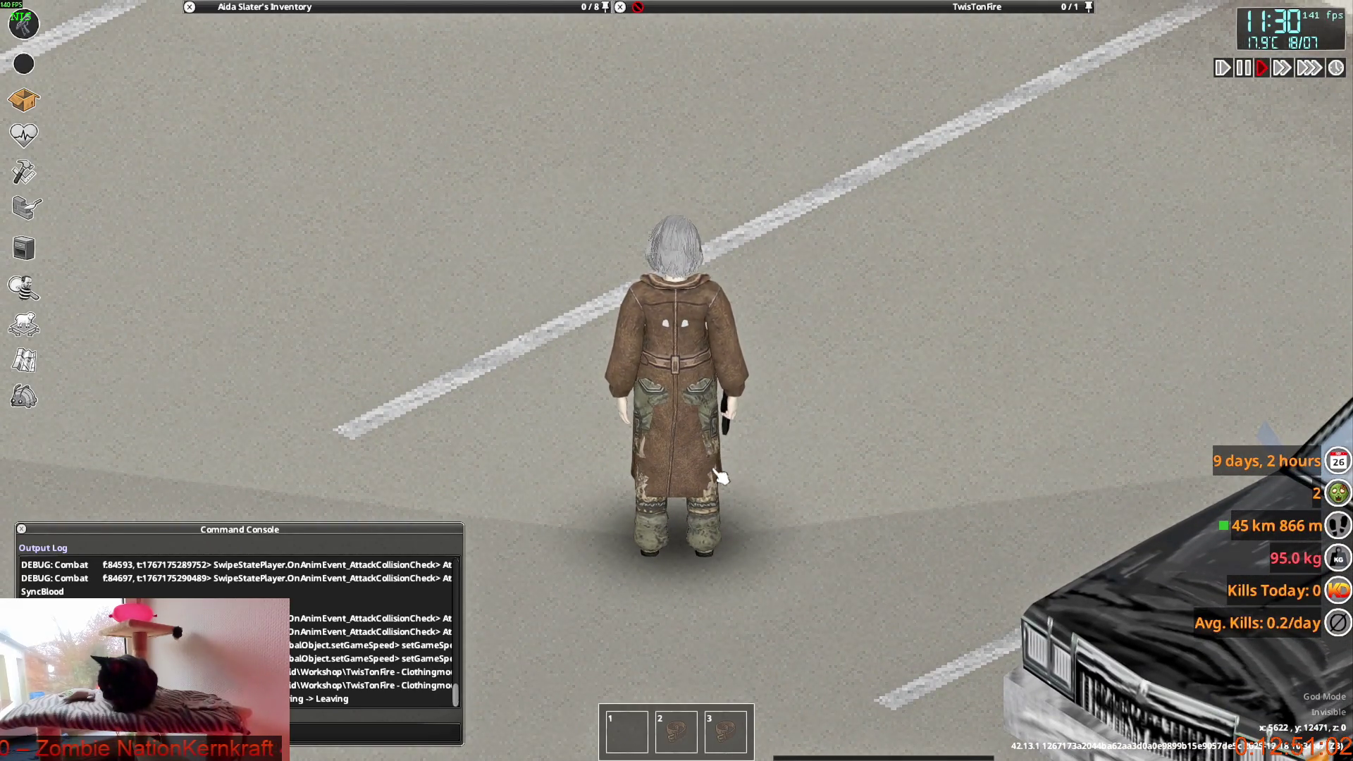
Keep walking and aim the gun to check the coat, then switch back to Blender
key("d")
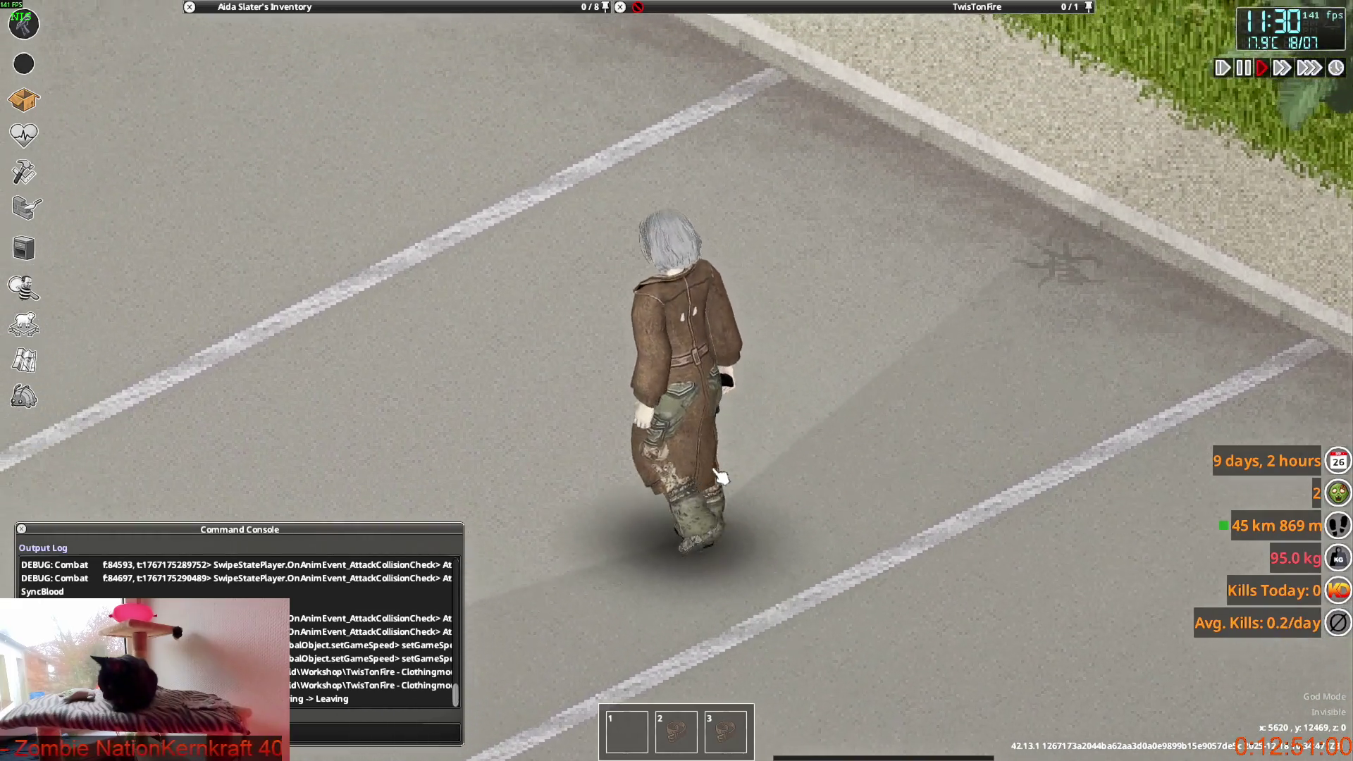
key("w")
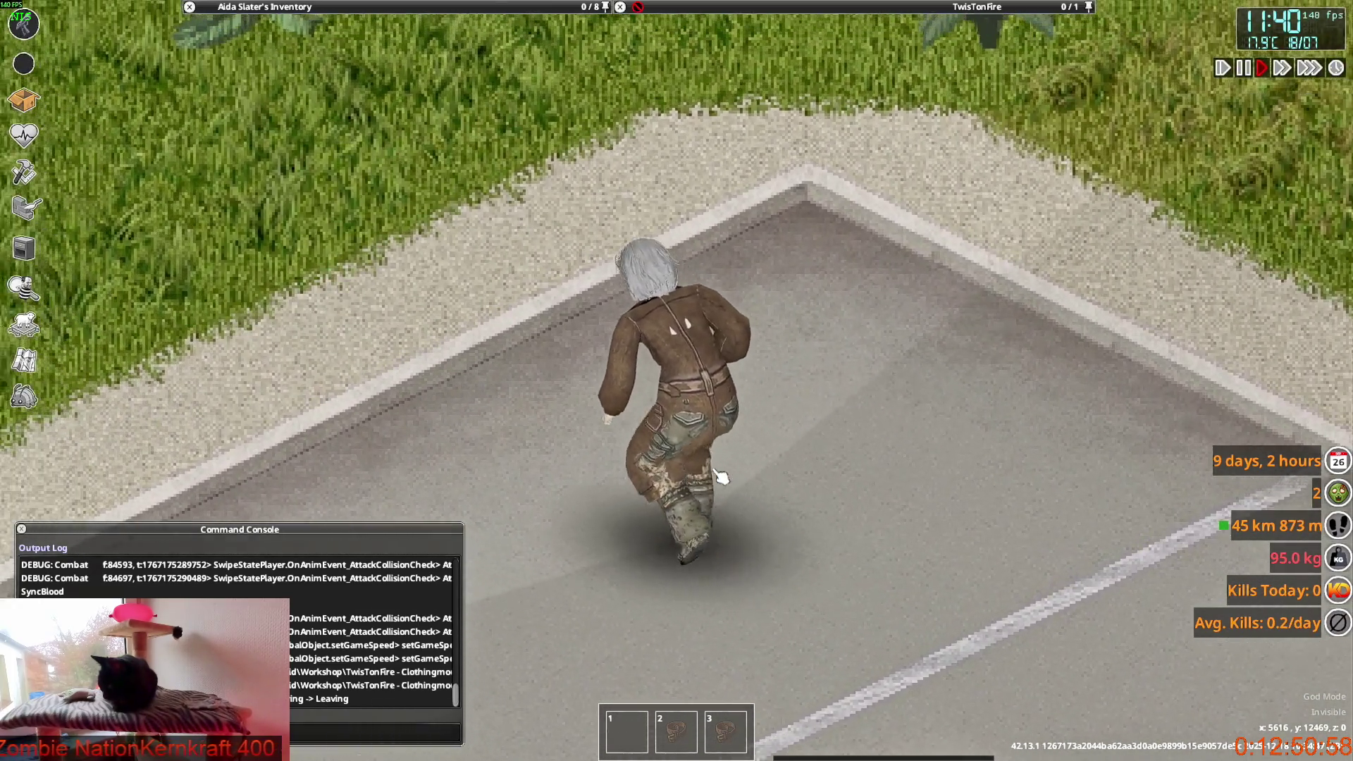
key("d")
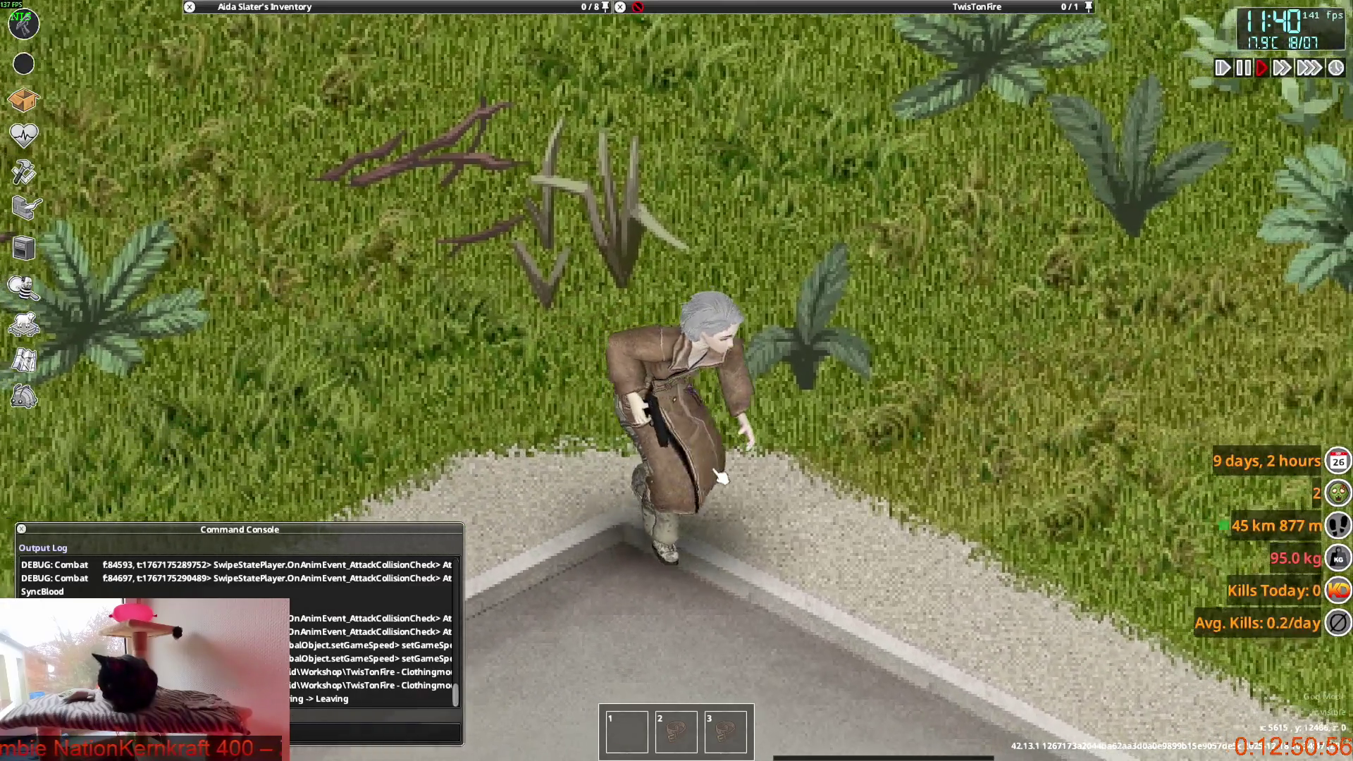
key("s")
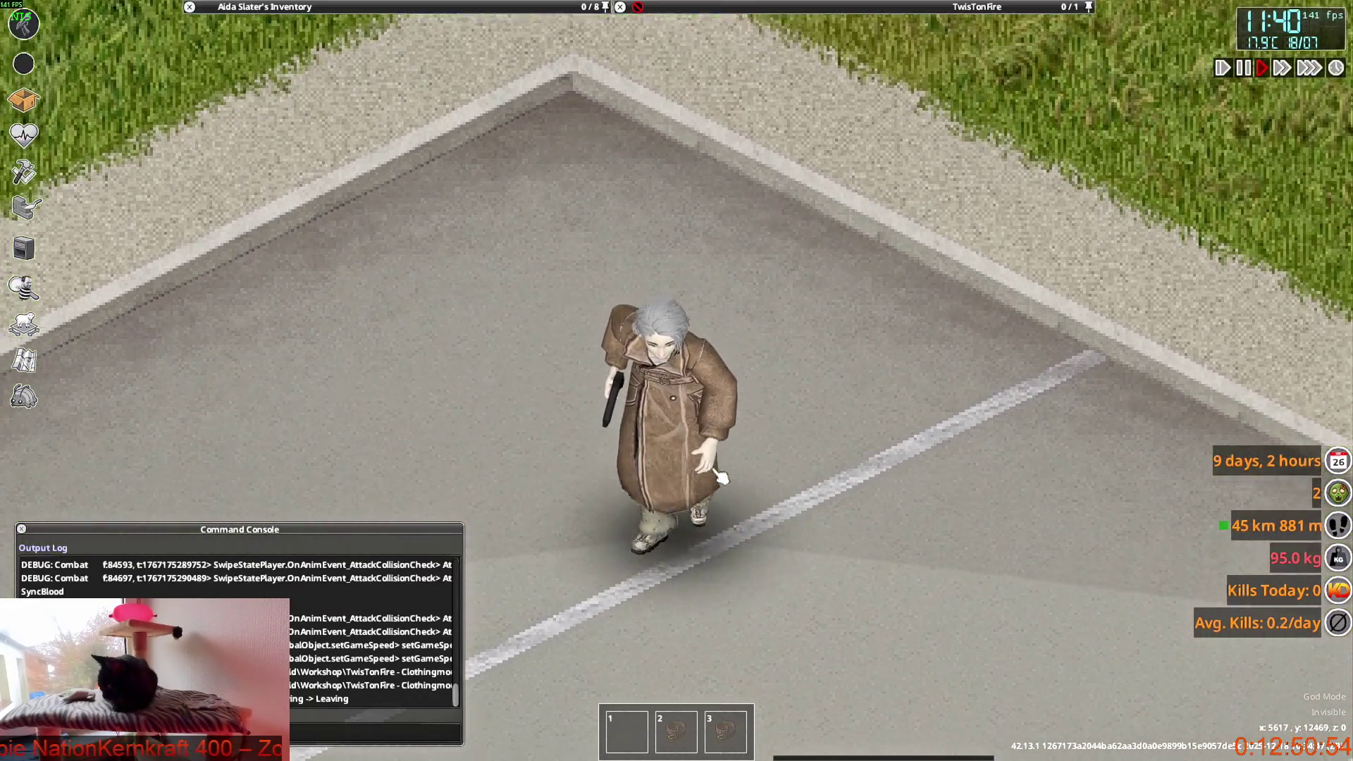
key("w")
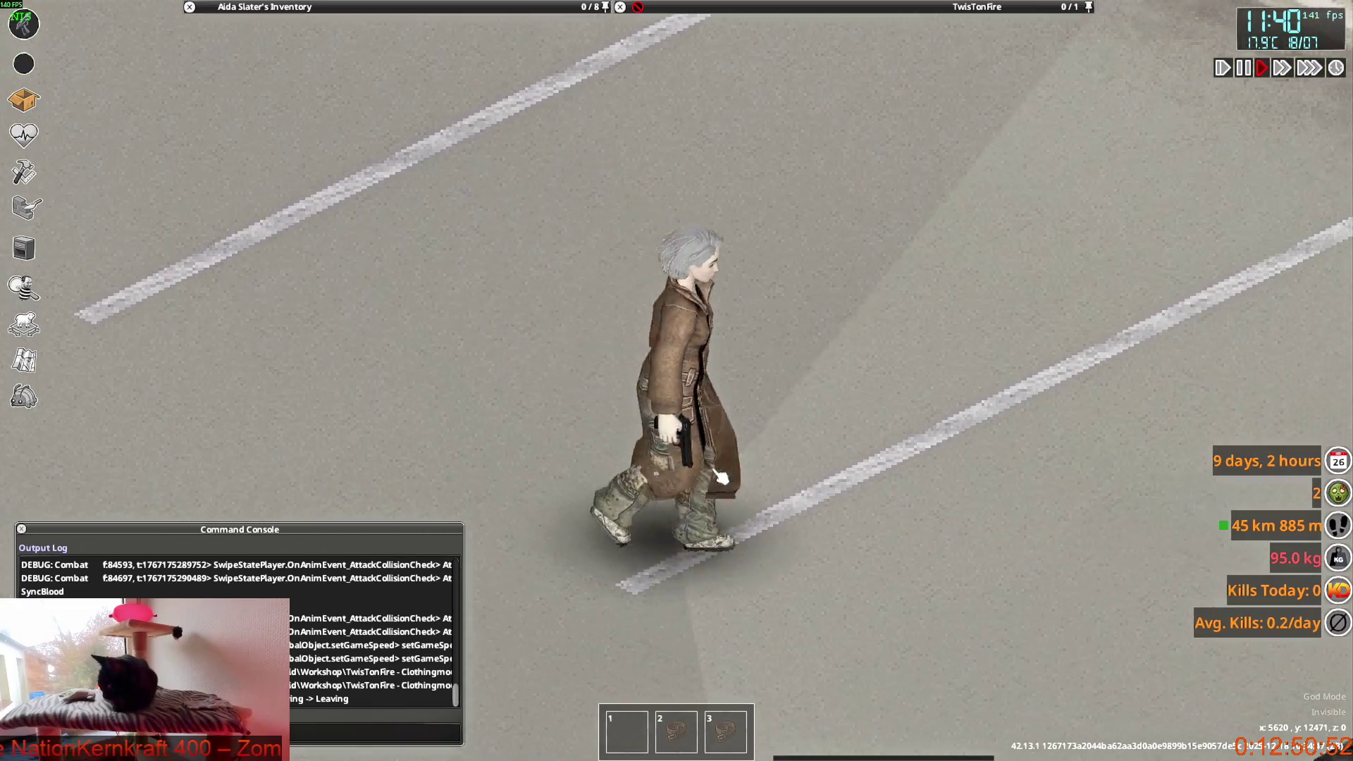
key("w")
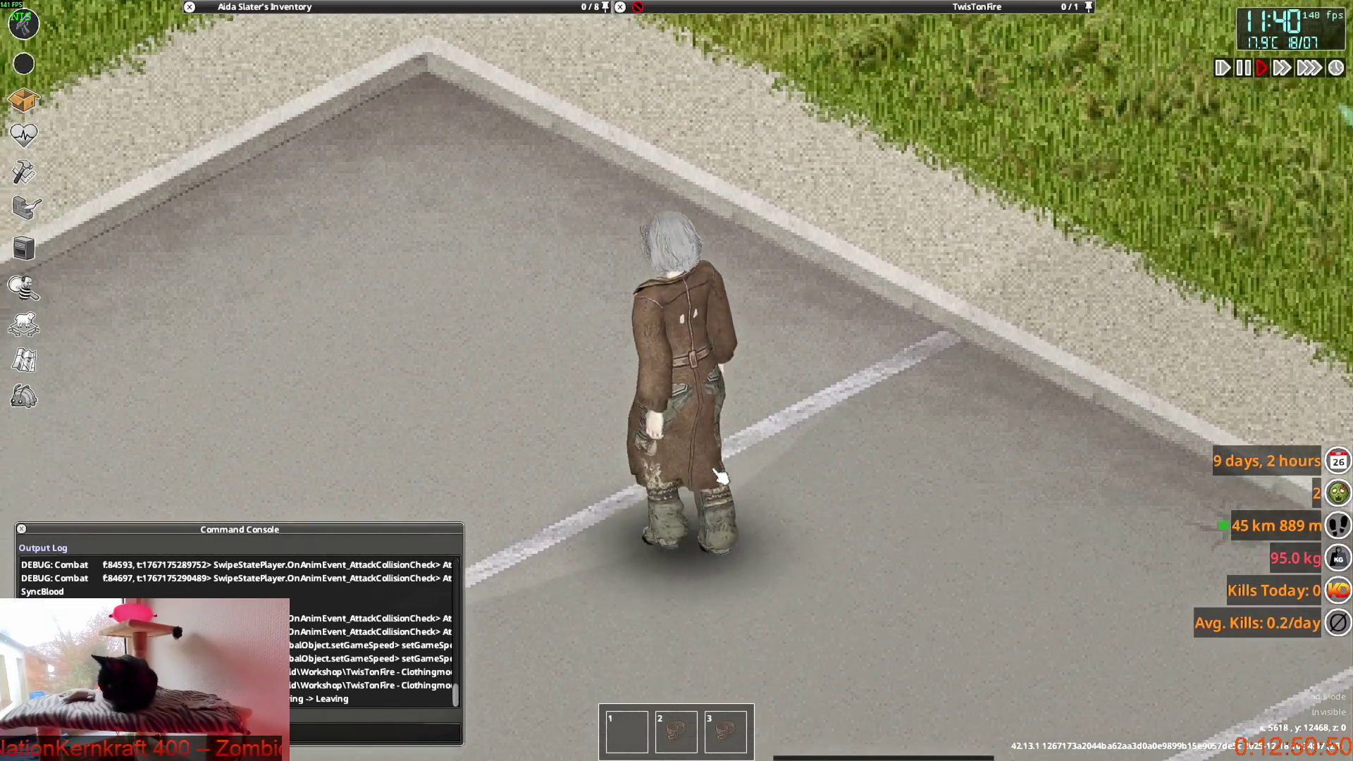
key("s")
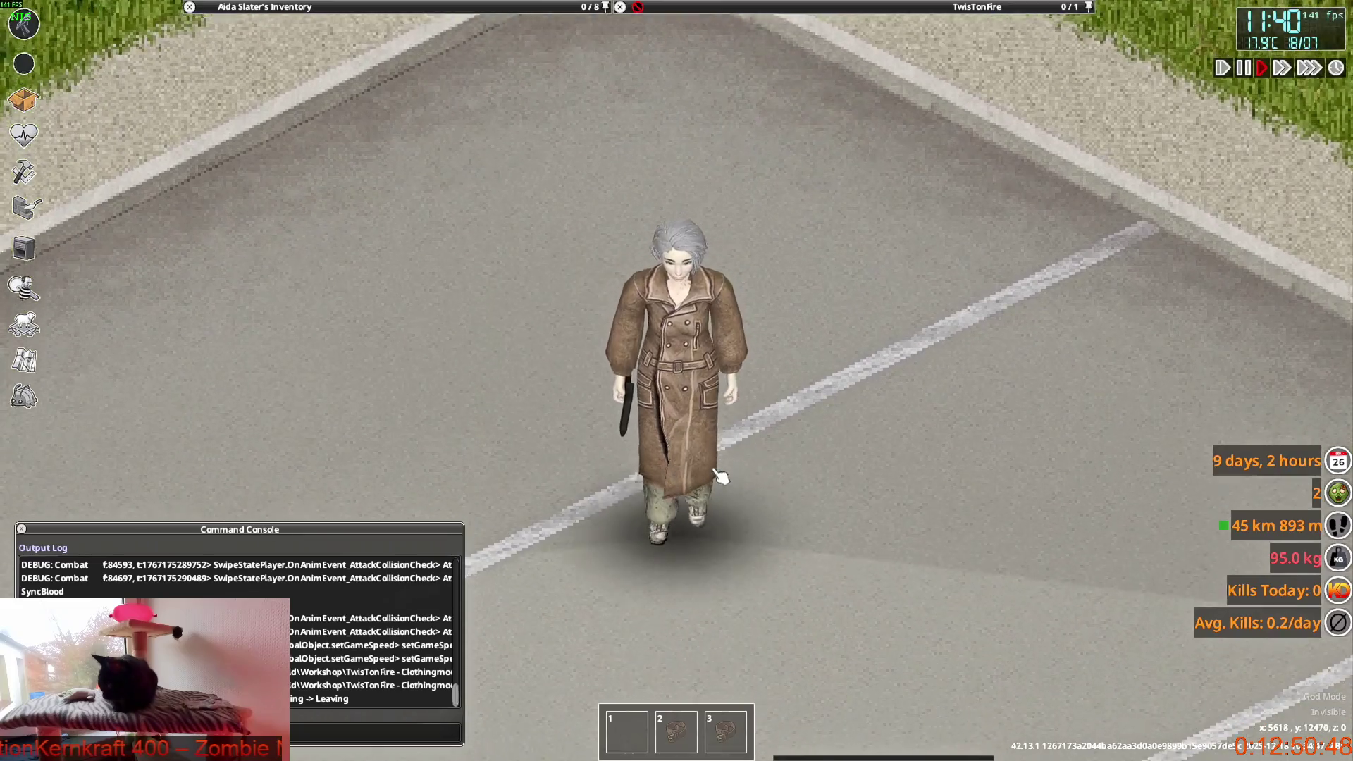
key("a")
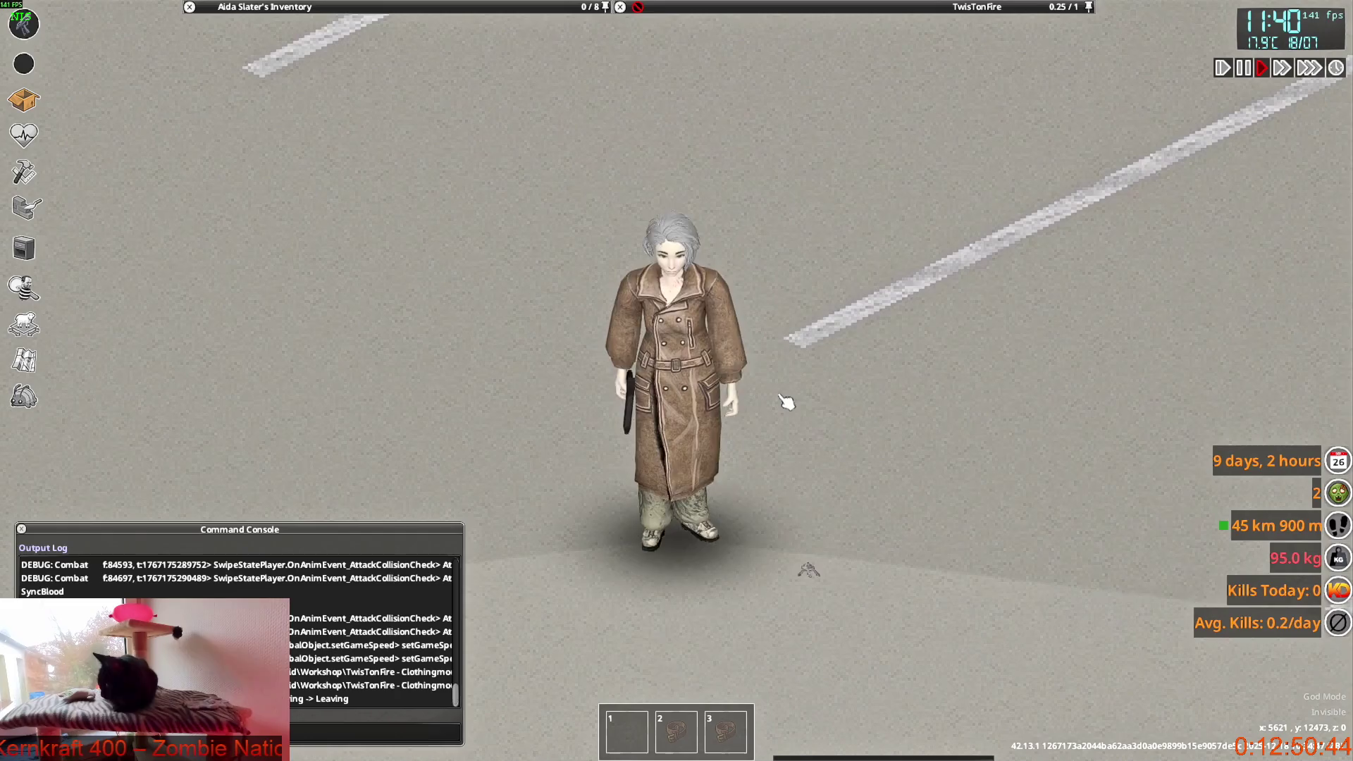
key("alt+Tab")
key("alt+Tab")
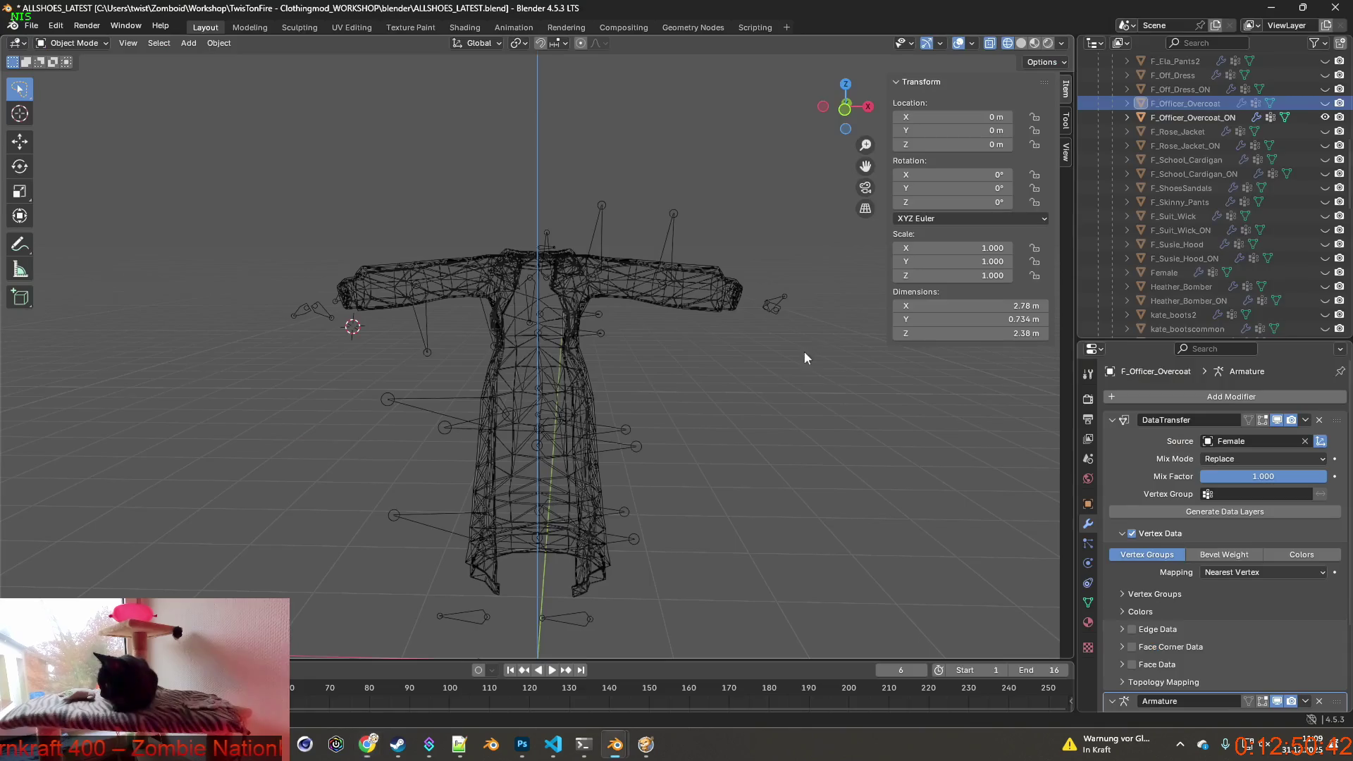
scroll(1280, 120, "down", 2)
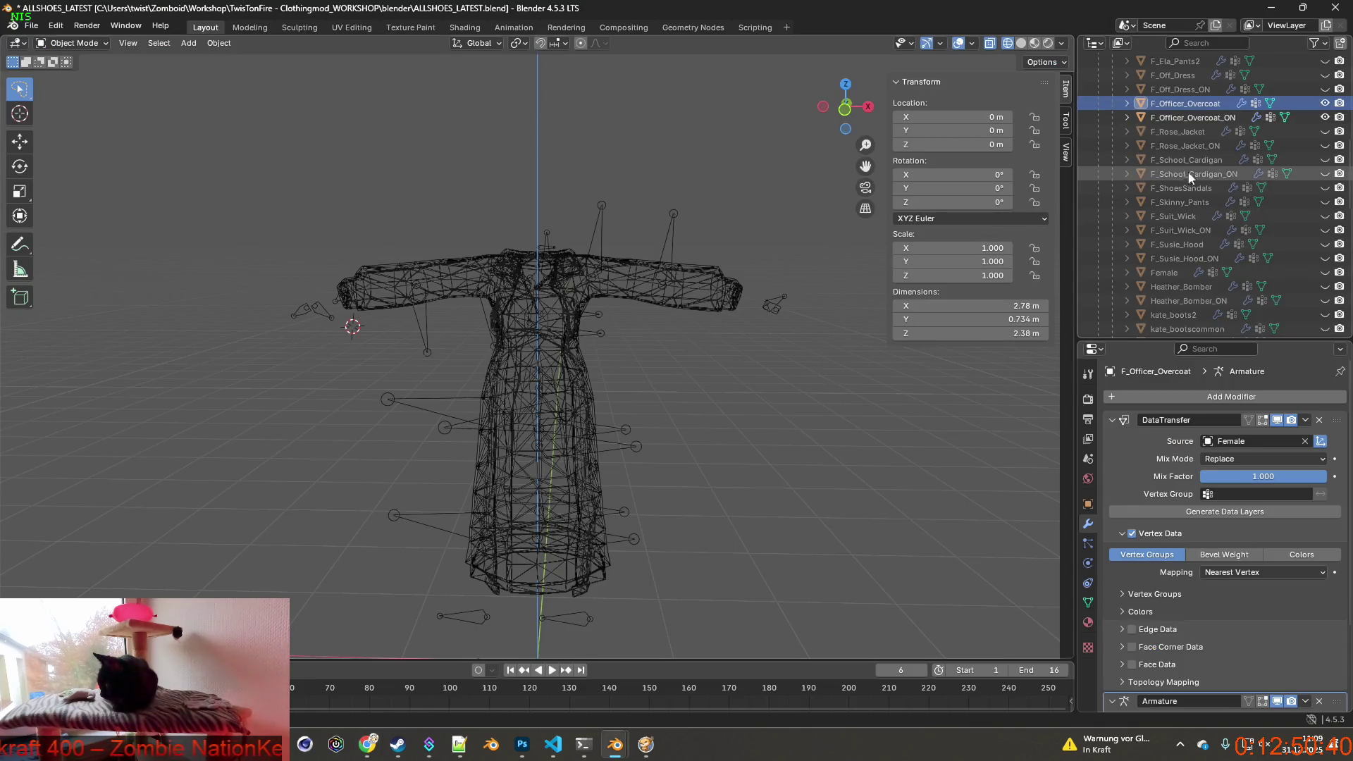
Unhide Female, edit both overcoats with all vertices selected, and scale the coat up by 1.012
left_click(1324, 216)
scroll(816, 308, "up", 3)
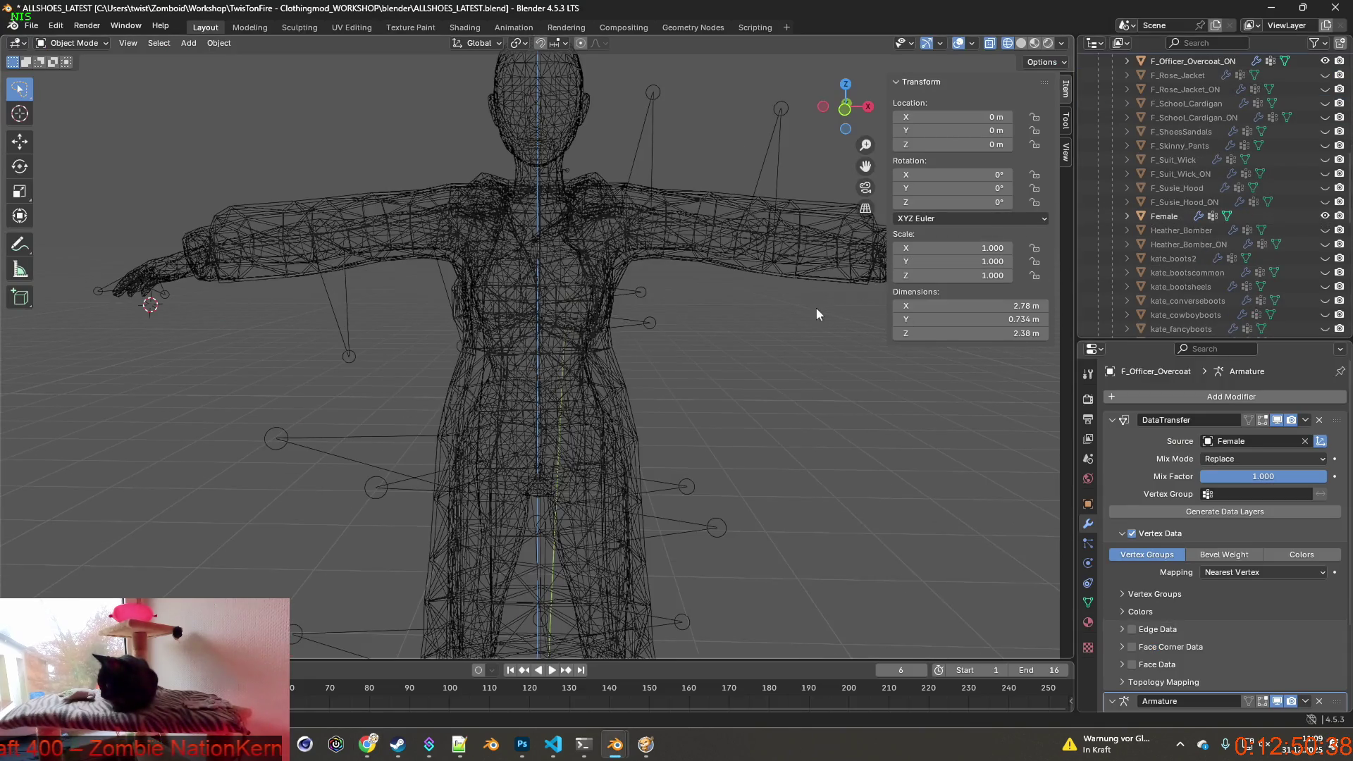
scroll(752, 308, "up", 2)
scroll(680, 303, "up", 2)
scroll(754, 295, "up", 1)
middle_click_drag(754, 289, 756, 293)
scroll(1167, 193, "up", 4)
left_click(1184, 160)
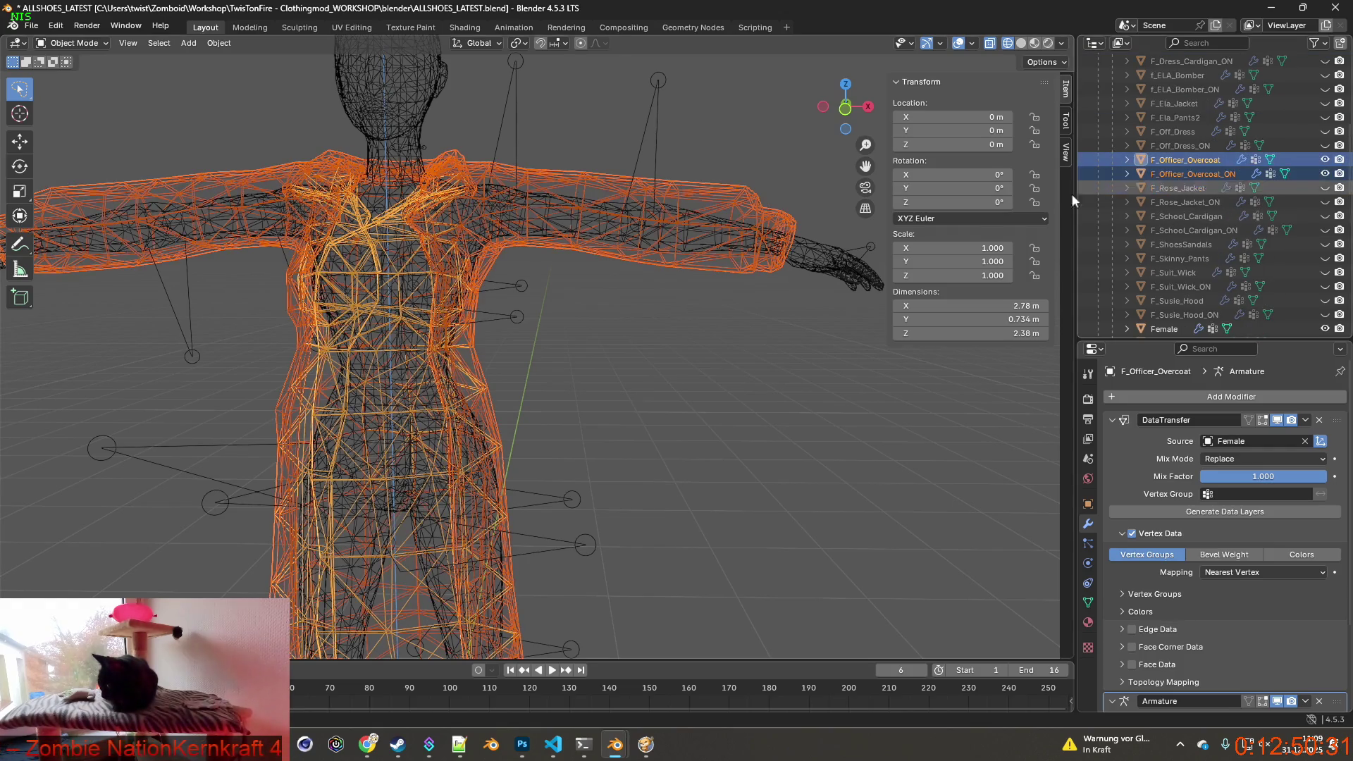
middle_click_drag(727, 171, 516, 127)
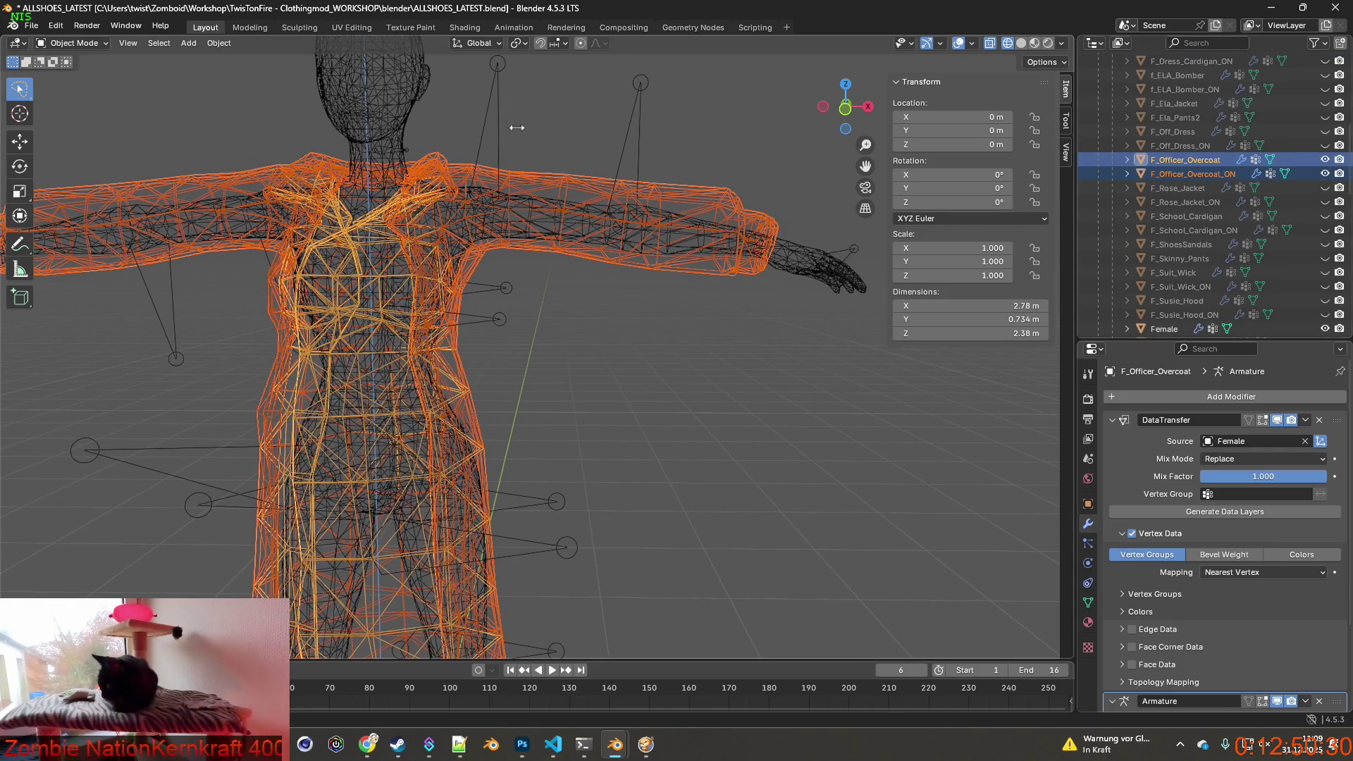
left_click(96, 45)
left_click(74, 79)
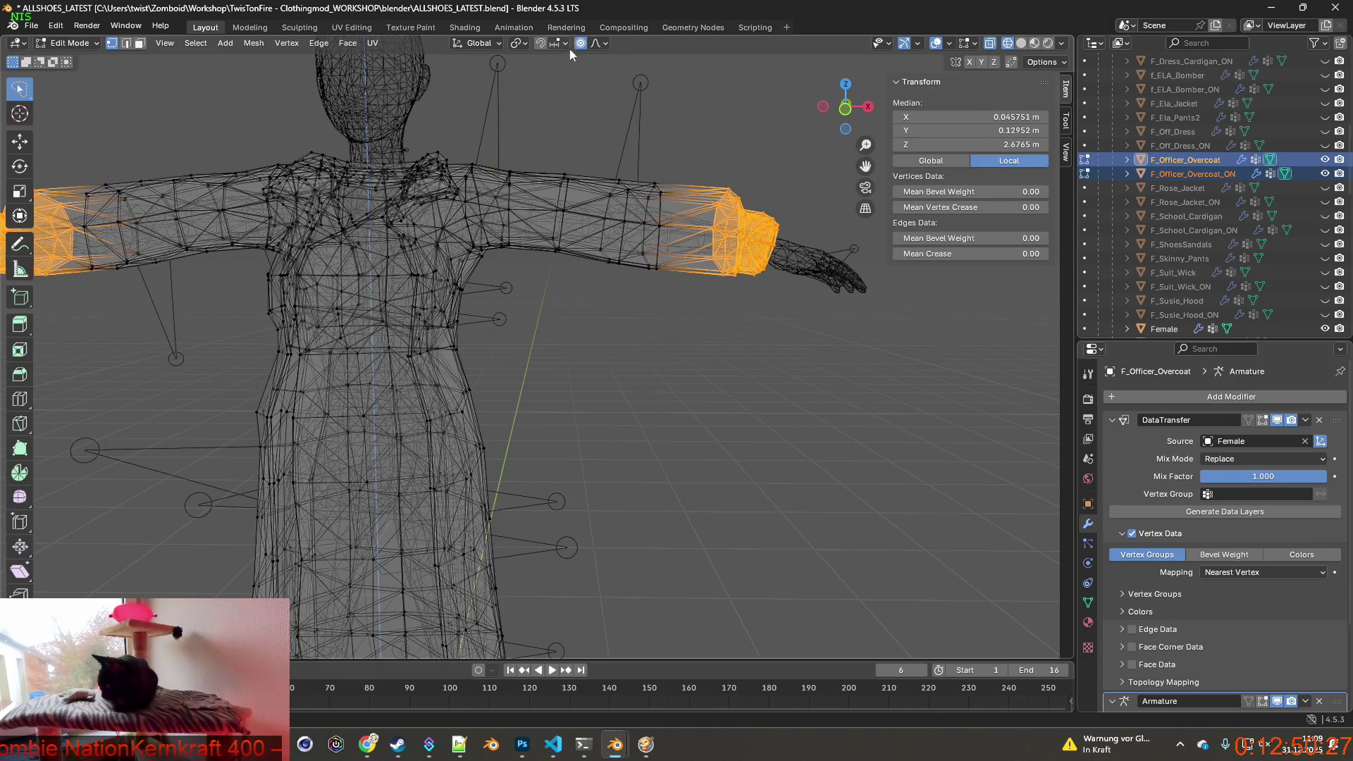
key("a")
scroll(736, 156, "up", 1)
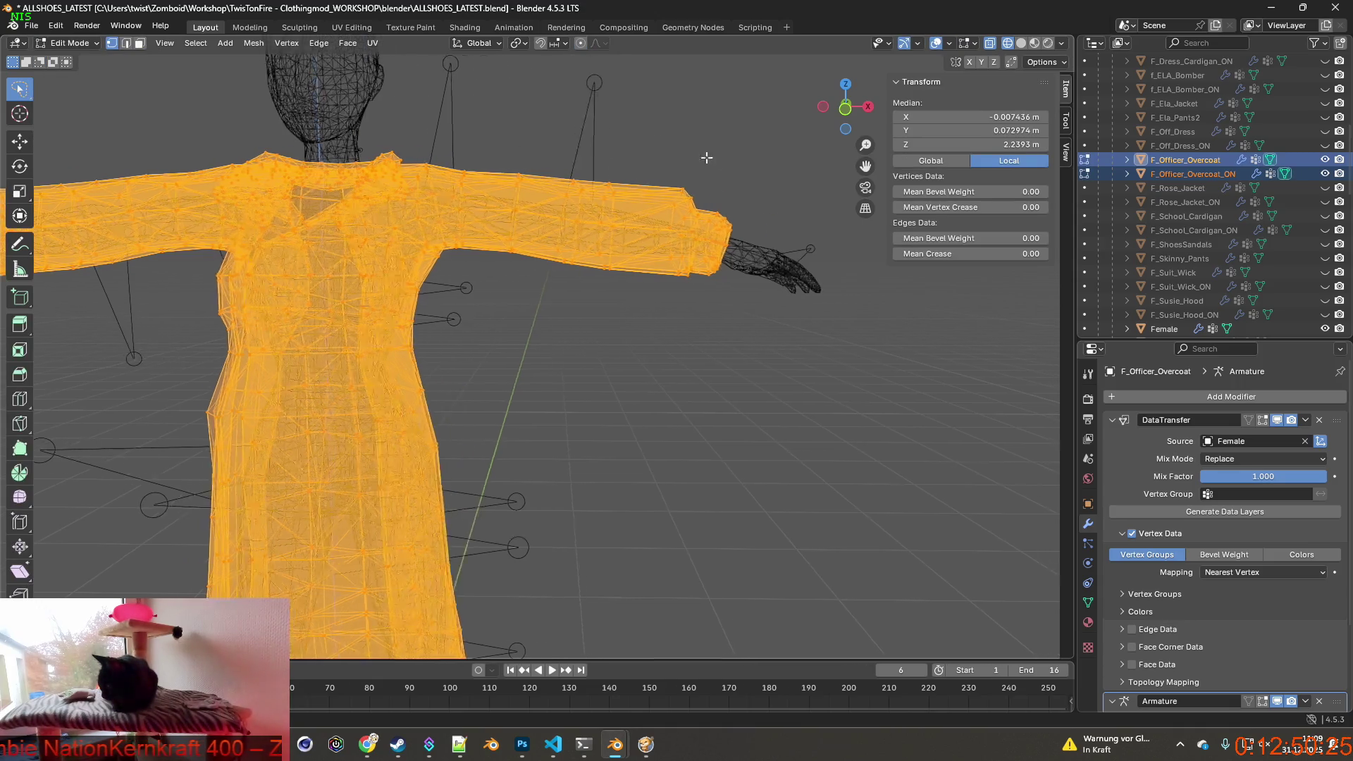
scroll(646, 174, "up", 2)
scroll(662, 181, "up", 1)
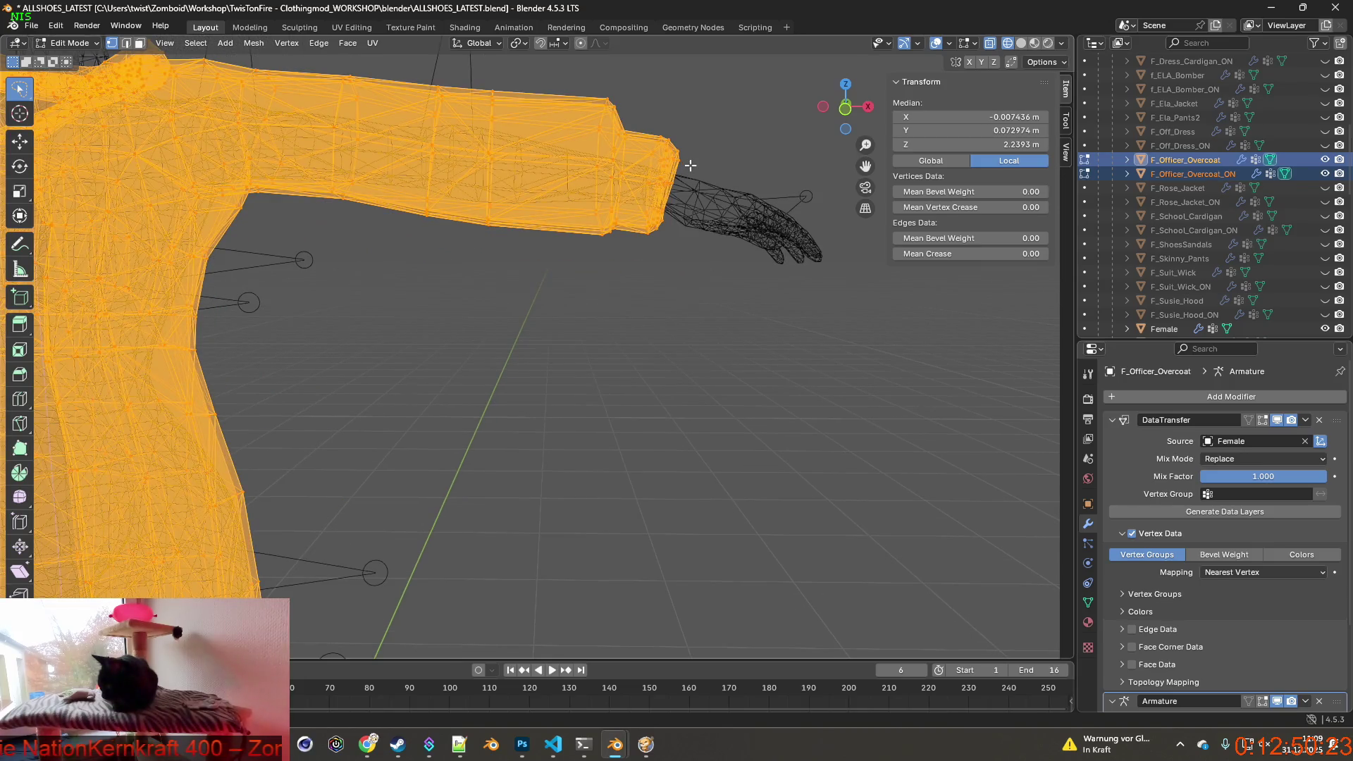
key("s")
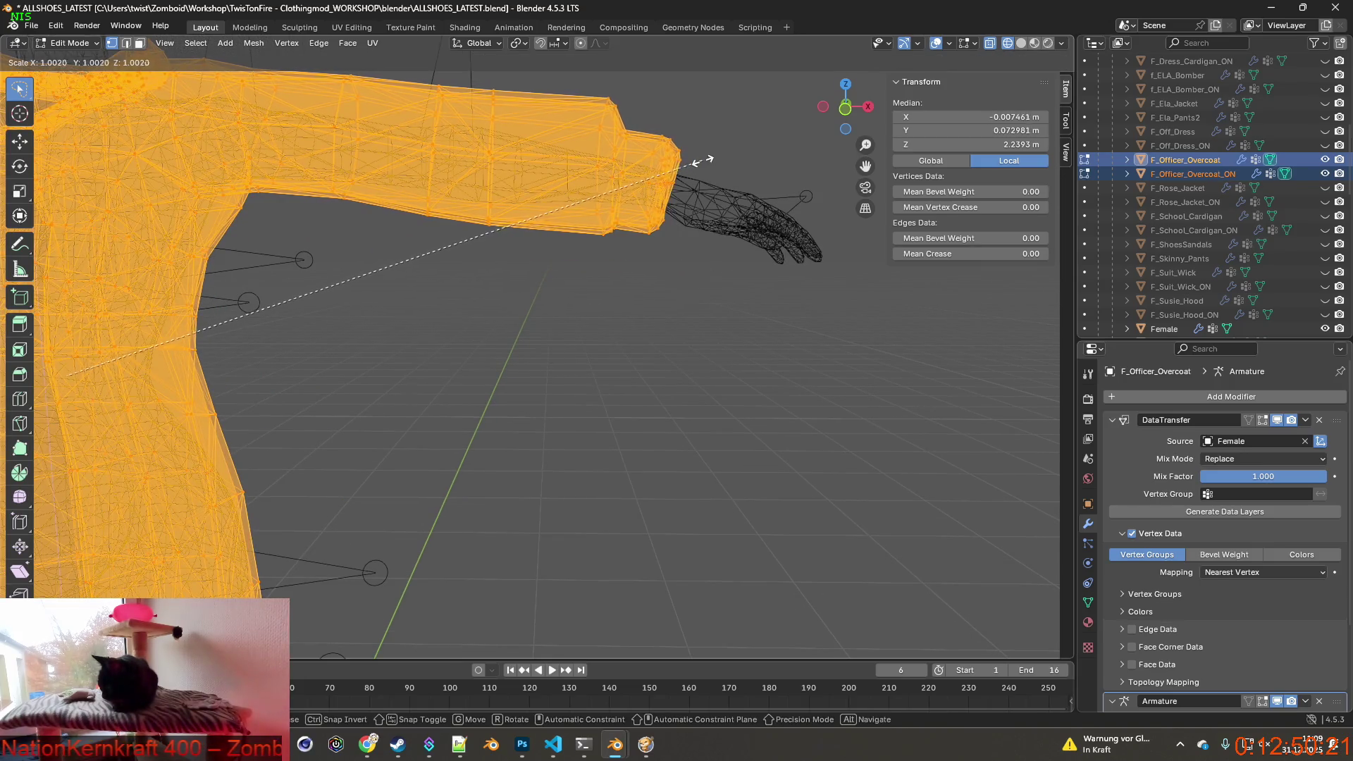
left_click(766, 138)
Lower the whole coat slightly along Z and check it from side and front
mouse_move(680, 162)
middle_mouse_down()
mouse_move(627, 165)
mouse_move(669, 165)
middle_mouse_up()
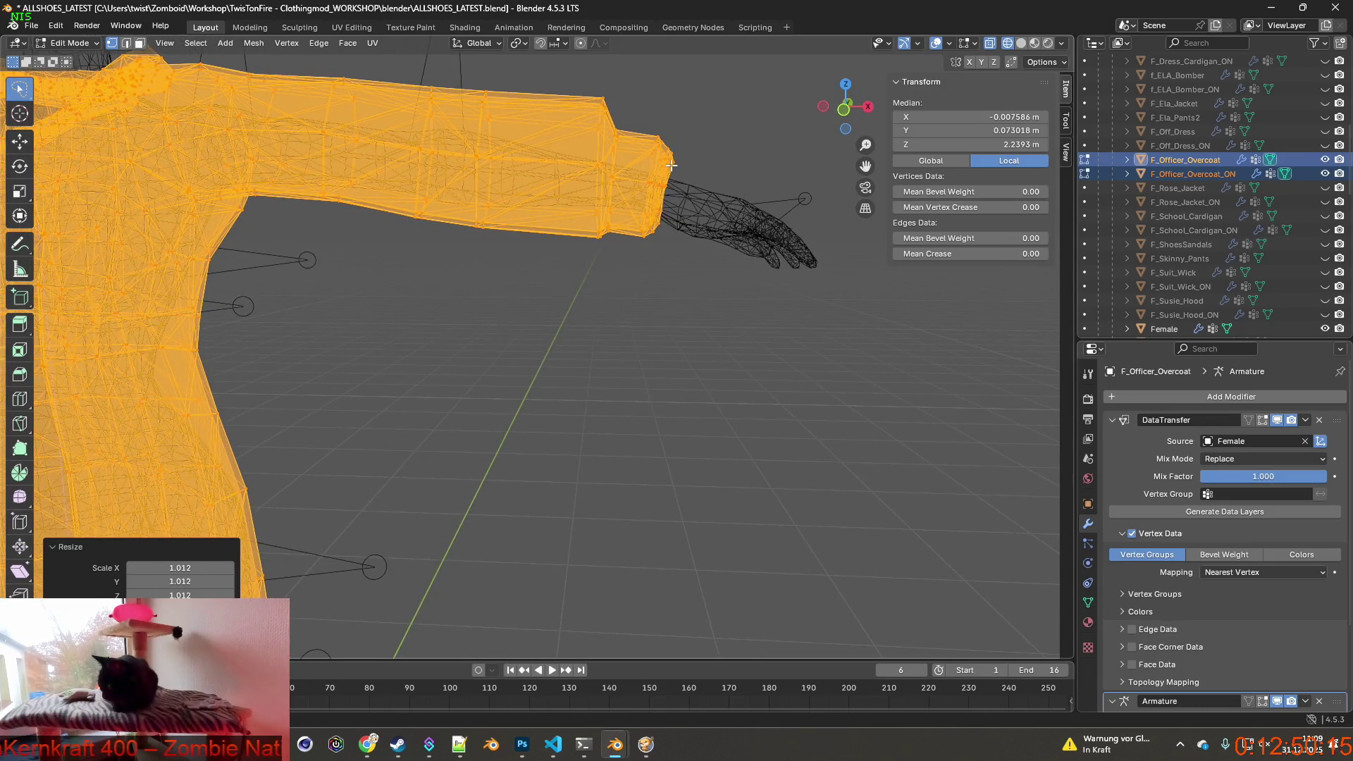
key("g")
key("z")
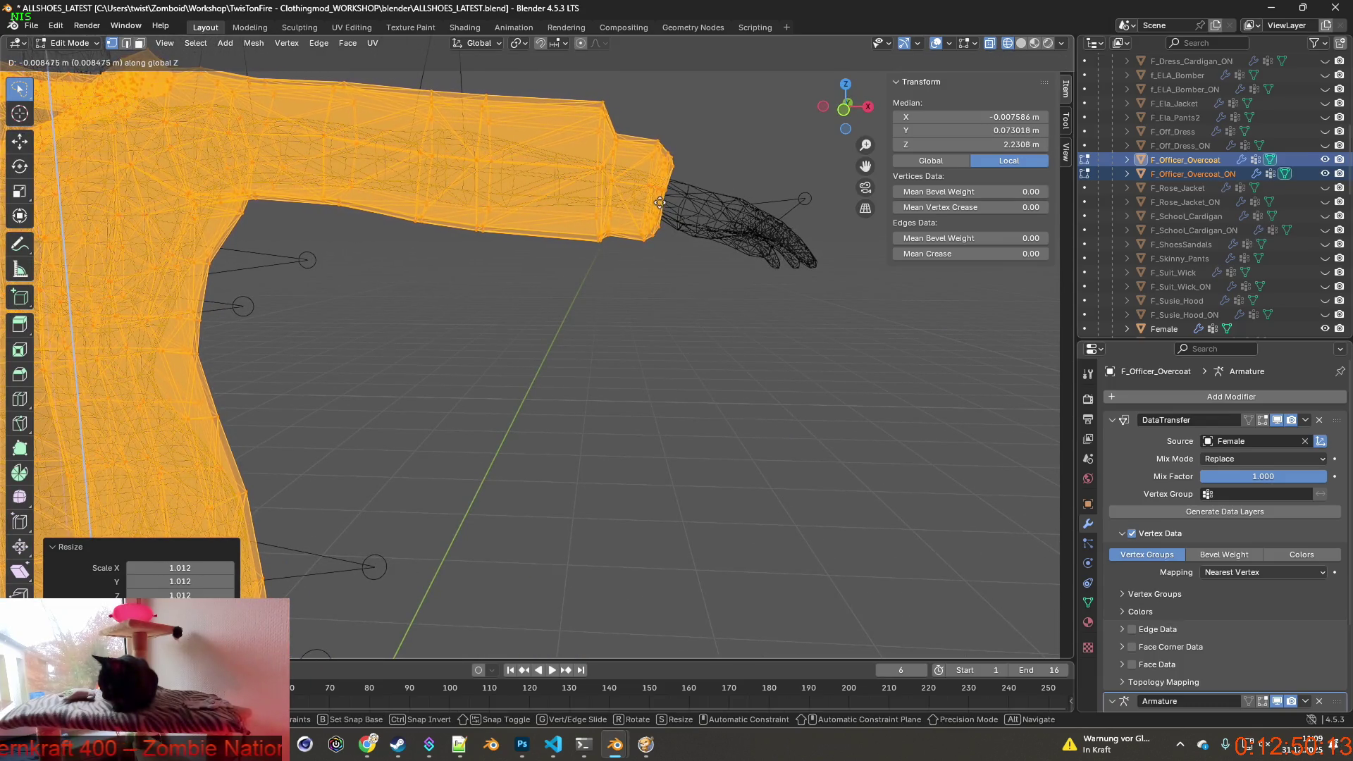
left_click(649, 246)
scroll(650, 246, "down", 5)
mouse_move(650, 246)
middle_mouse_down()
mouse_move(687, 265)
mouse_move(486, 249)
mouse_move(592, 246)
middle_mouse_up()
mouse_move(471, 259)
middle_mouse_down()
mouse_move(505, 244)
mouse_move(512, 216)
mouse_move(459, 258)
middle_mouse_up()
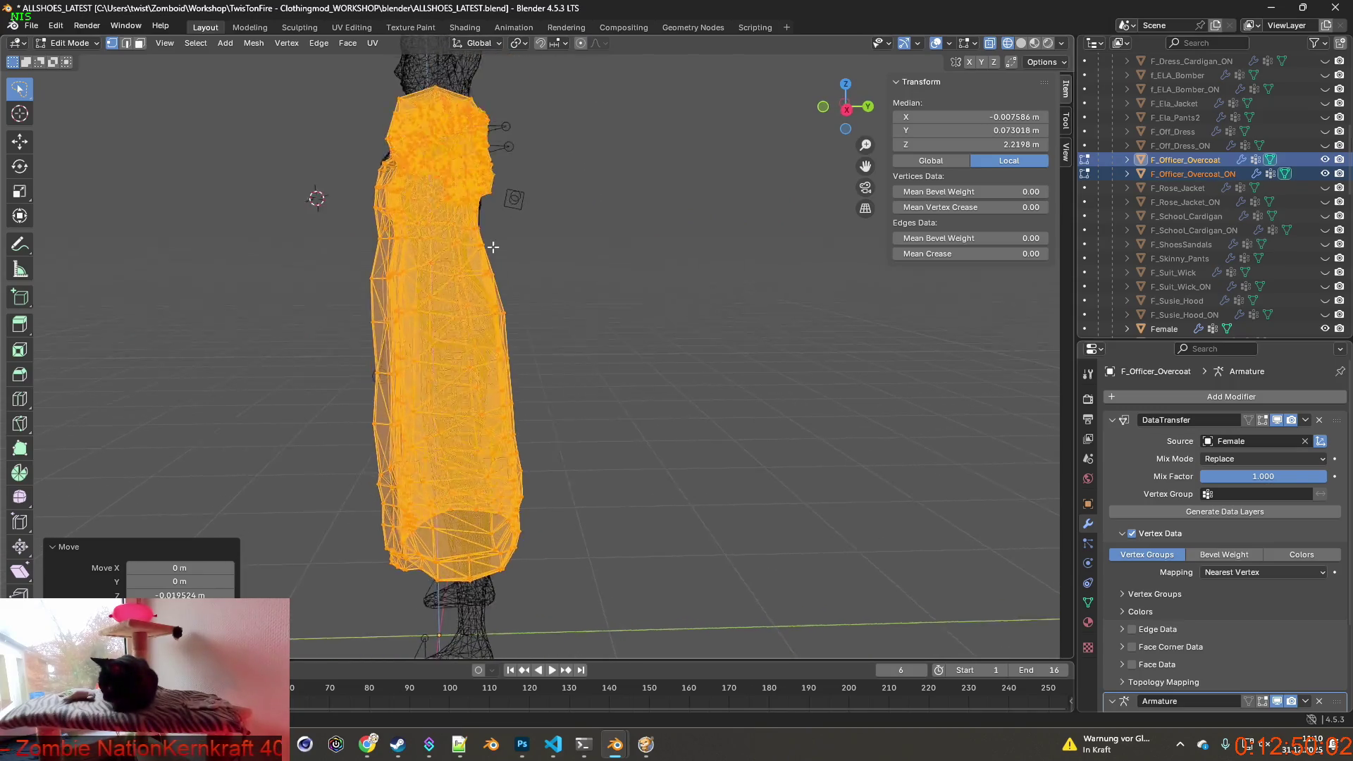
scroll(460, 256, "up", 5)
Check the fit in solid shading and shift the coat about 0.025 m along Y
middle_click_drag(307, 197, 509, 251)
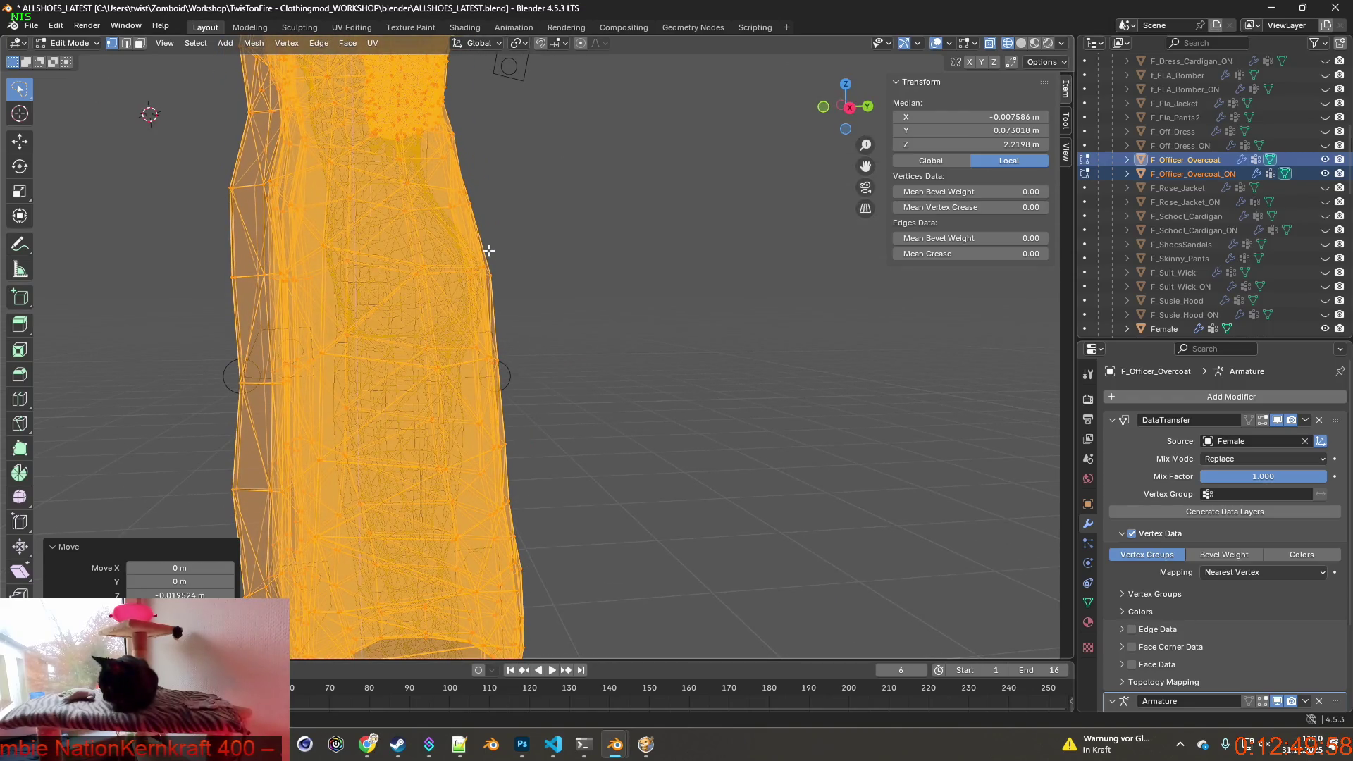
scroll(491, 247, "down", 4)
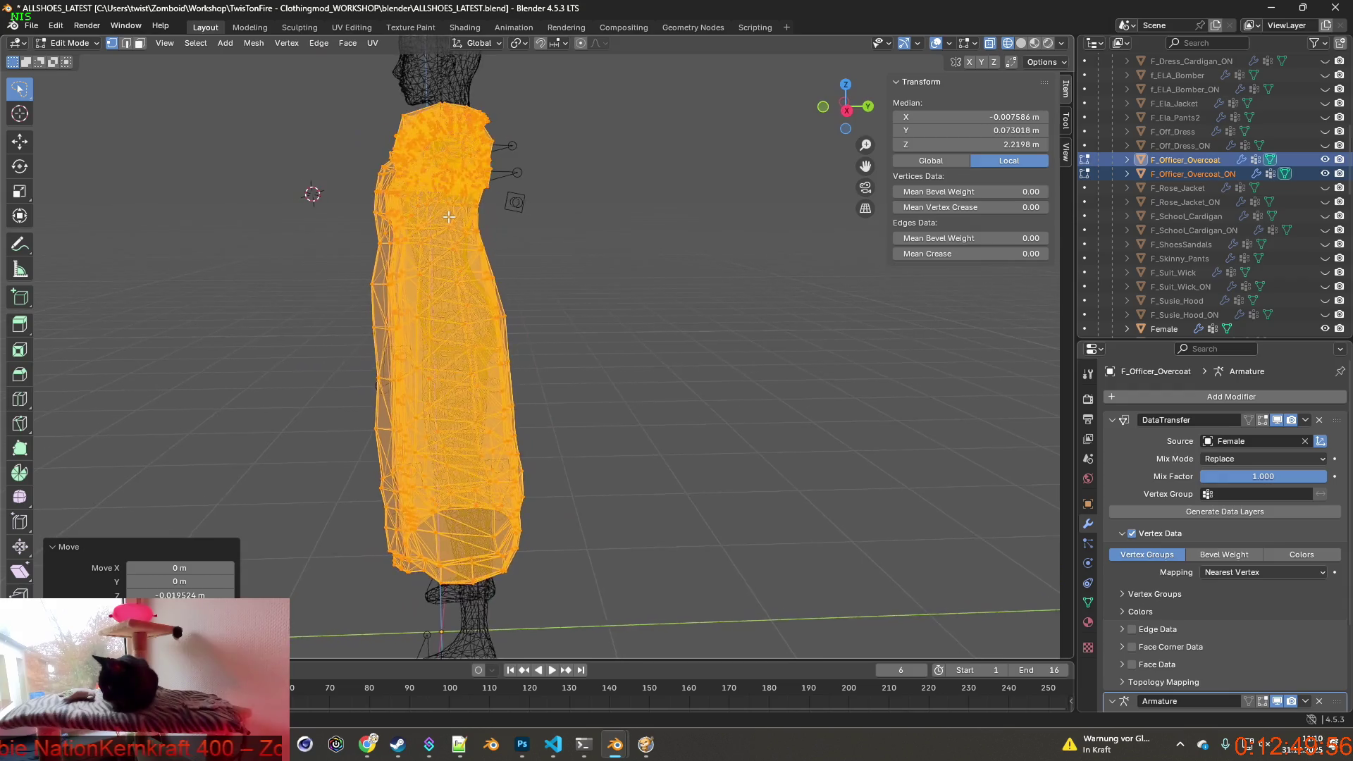
mouse_move(458, 220)
middle_mouse_down()
mouse_move(467, 212)
mouse_move(405, 241)
mouse_move(449, 209)
middle_mouse_up()
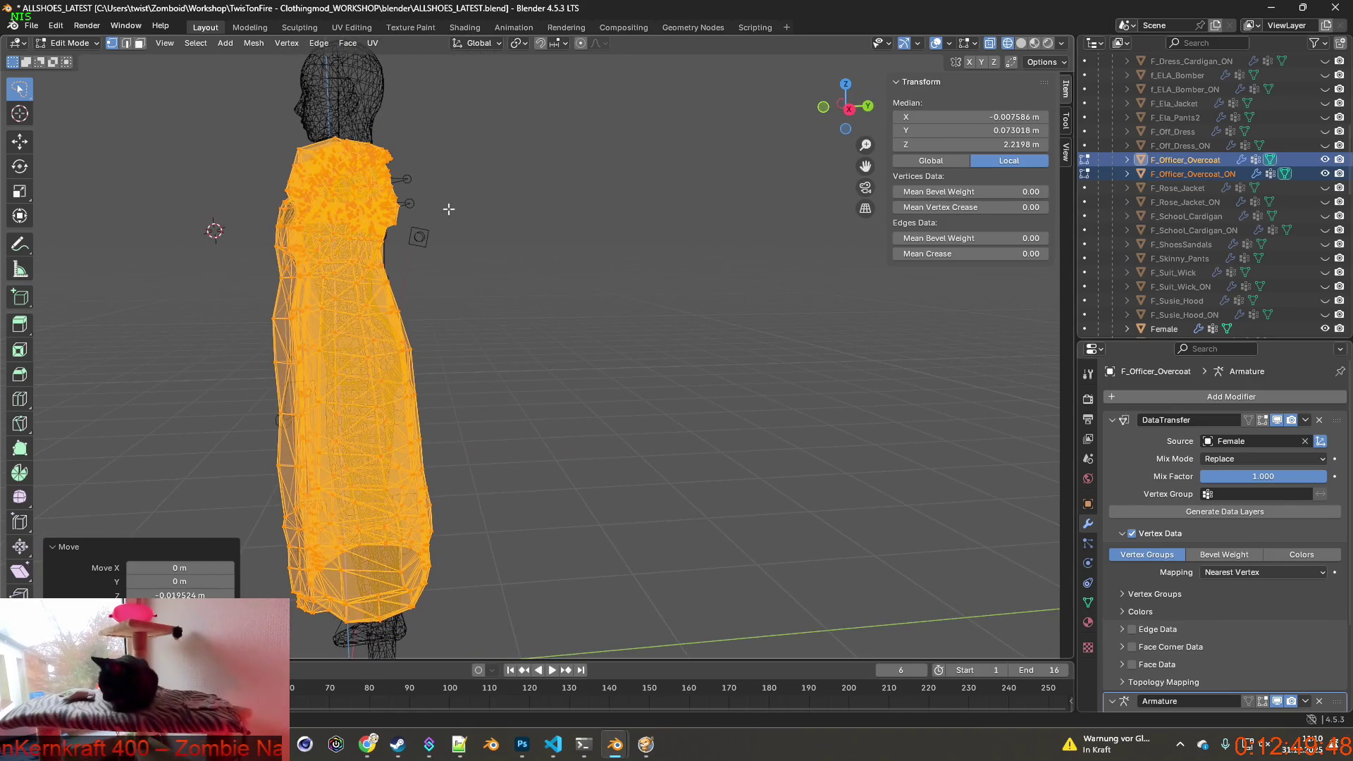
mouse_move(533, 189)
middle_mouse_down()
mouse_move(503, 222)
mouse_move(628, 226)
mouse_move(565, 244)
mouse_move(612, 205)
middle_mouse_up()
key("shift+z")
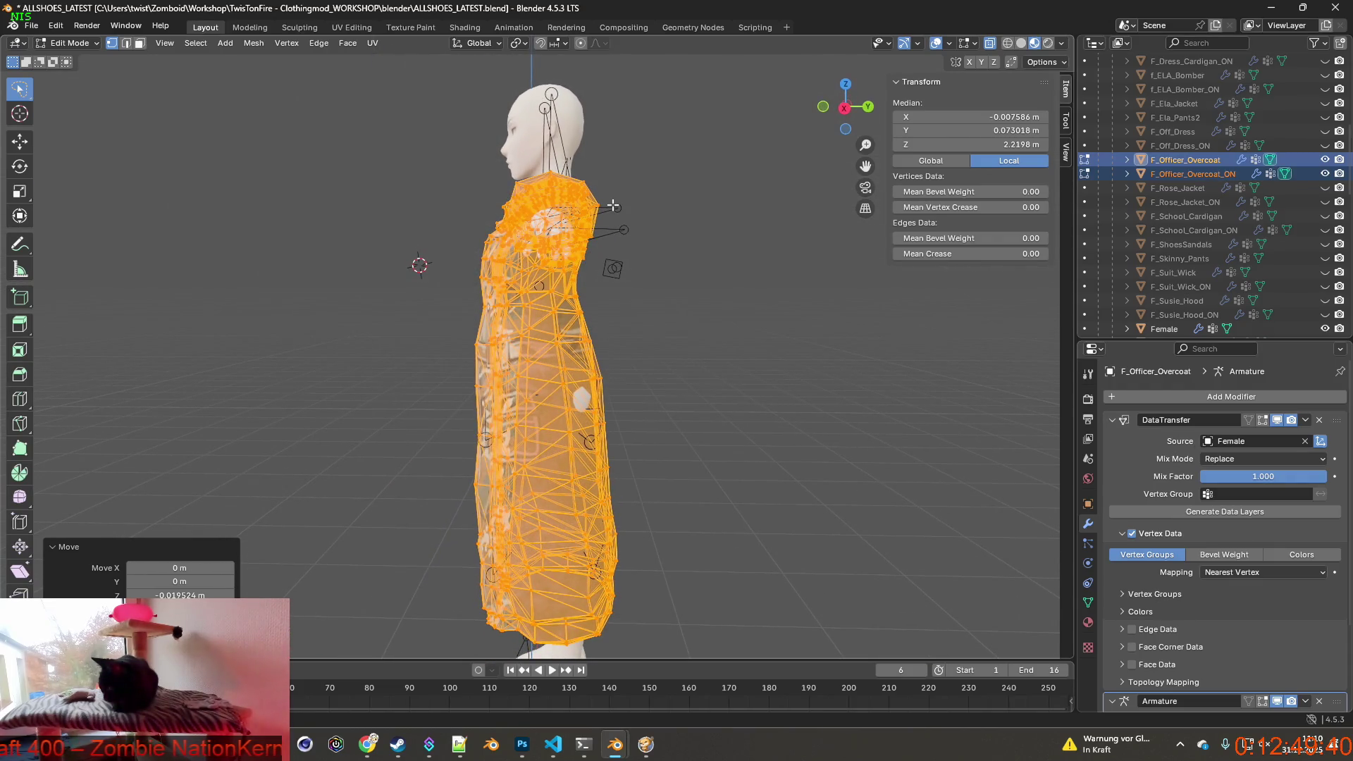
key("g")
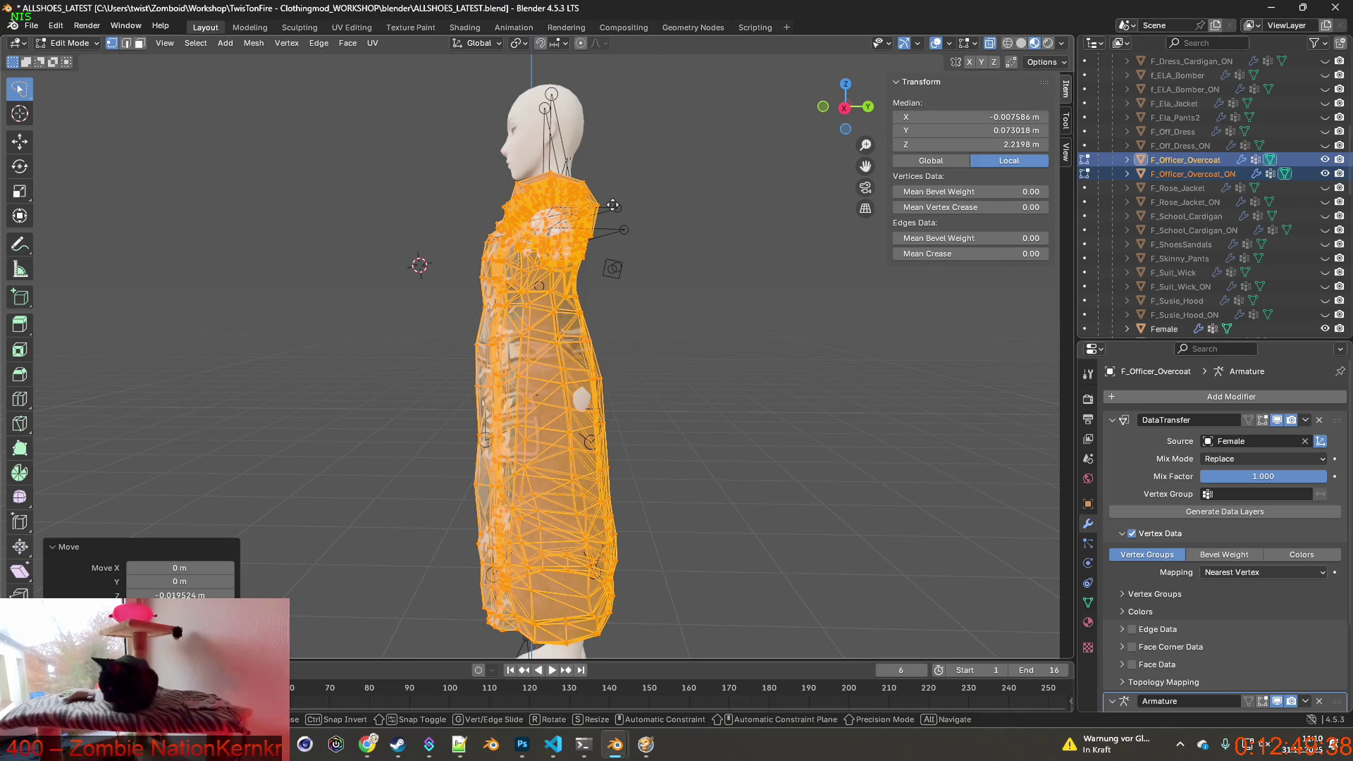
key("y")
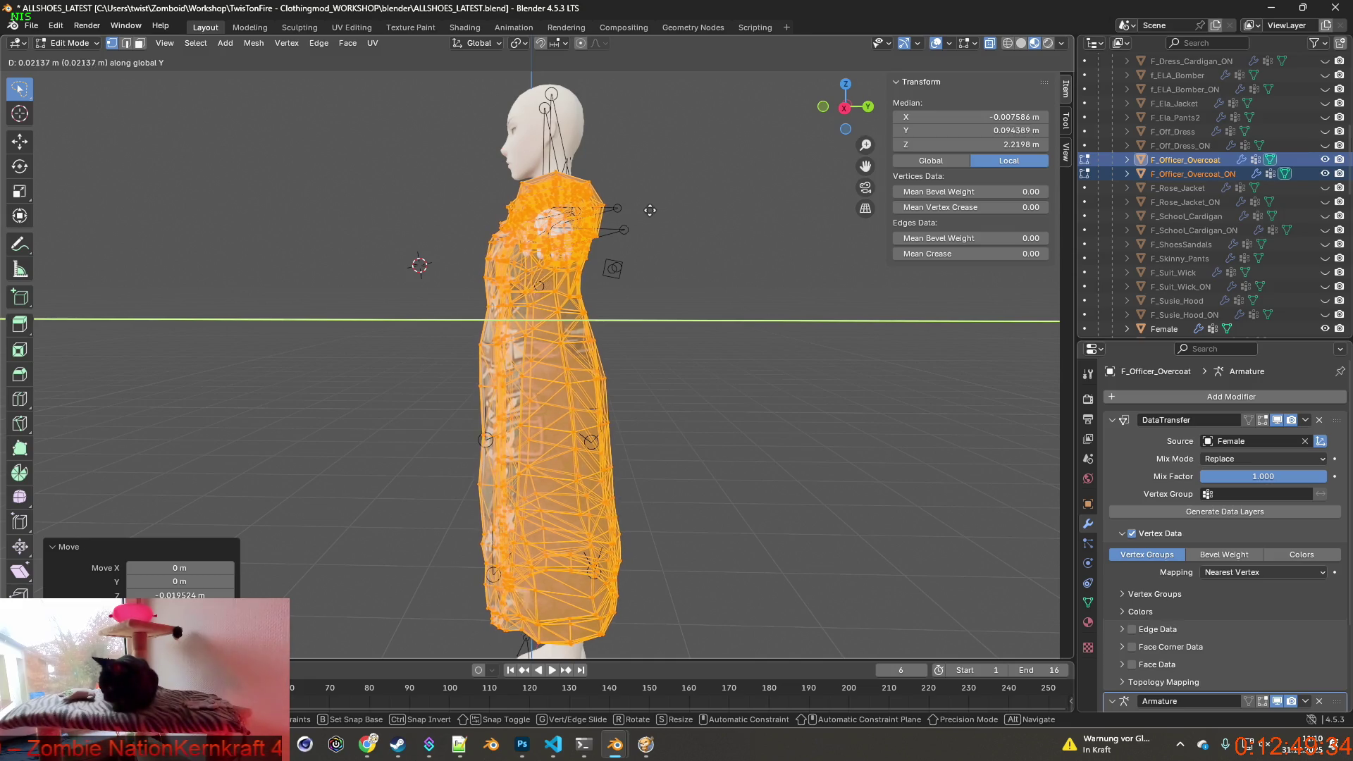
left_click(656, 213)
Hide the Female body, return to Object Mode and hide F_Officer_Overcoat_ON
middle_click_drag(656, 213, 740, 243)
scroll(1212, 218, "down", 1)
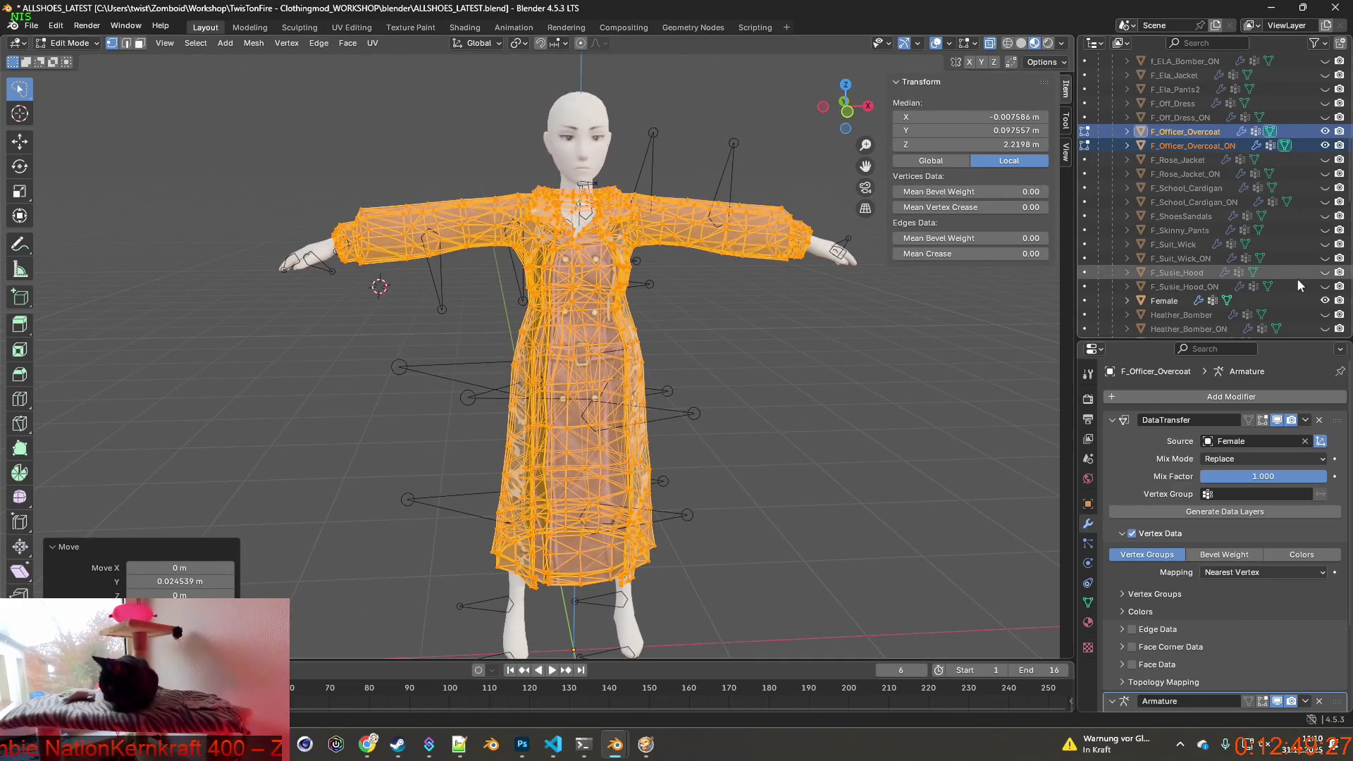
left_click(1324, 301)
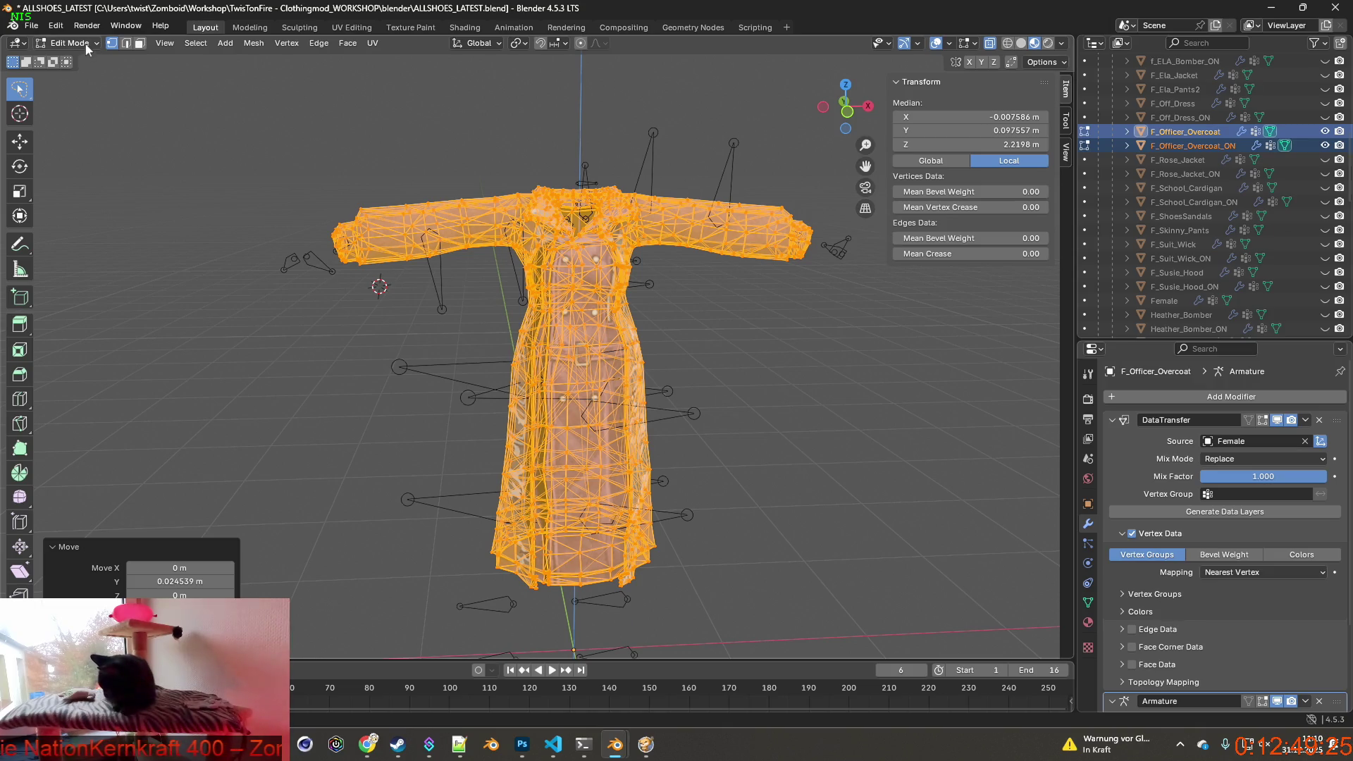
left_click(88, 49)
left_click(93, 70)
left_click(1324, 145)
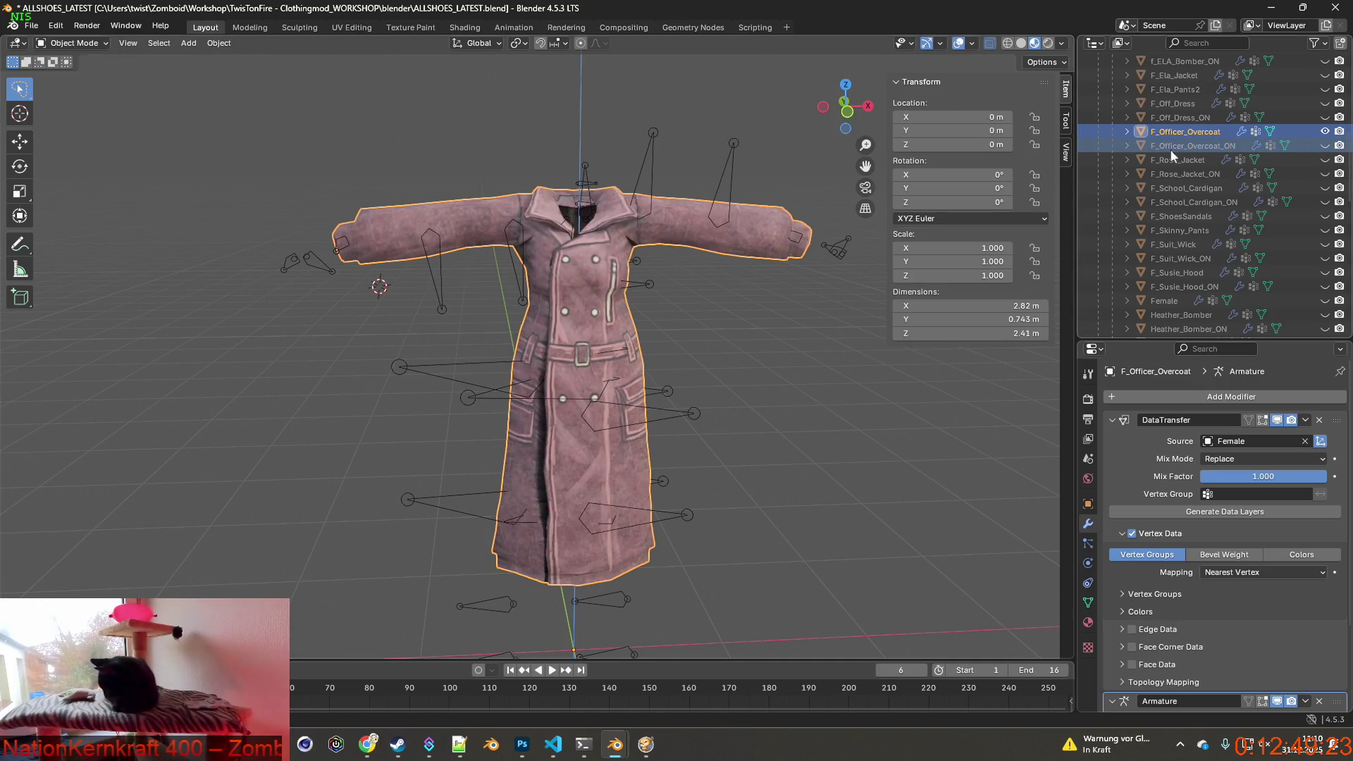
Re-export F_Officer_Overcoat over the existing F_Officer_Overcoat.fbx
left_click(1181, 147)
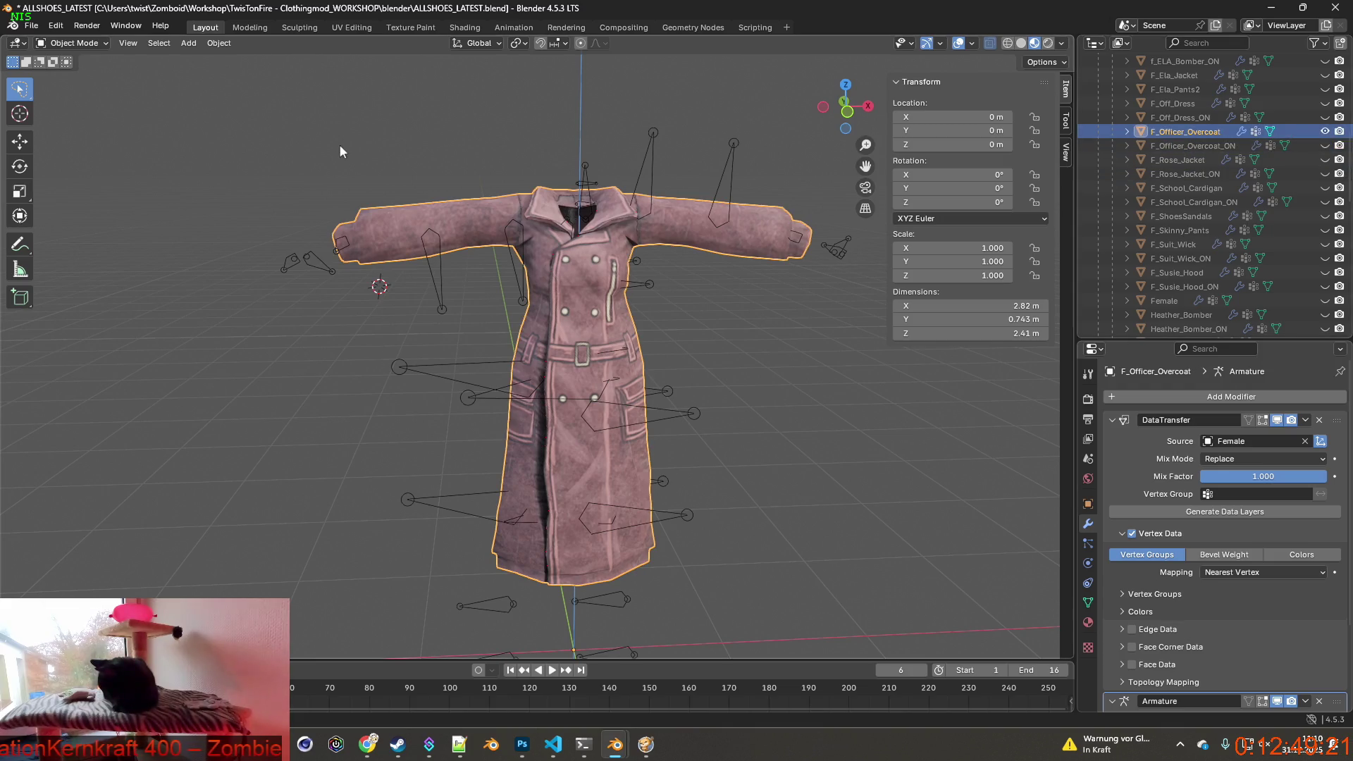
left_click(33, 25)
mouse_move(55, 240)
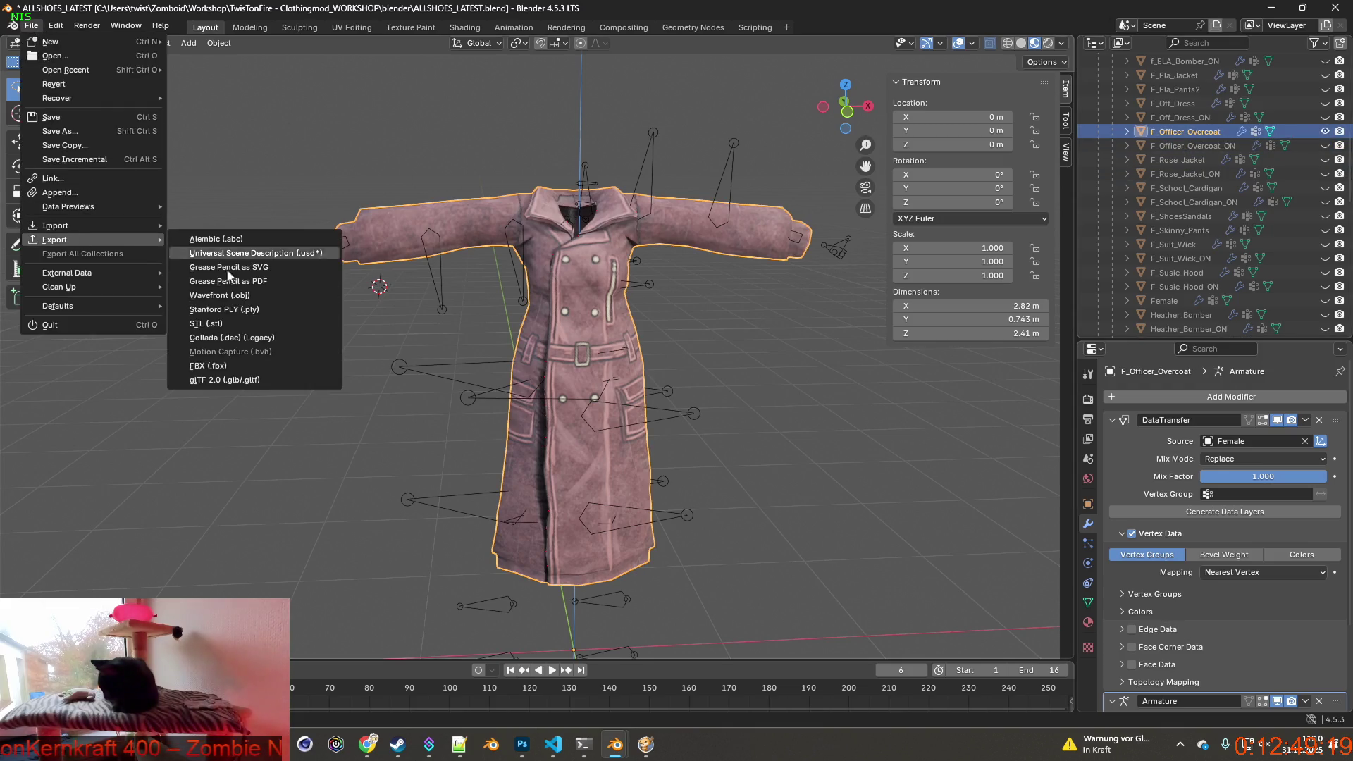
left_click(216, 365)
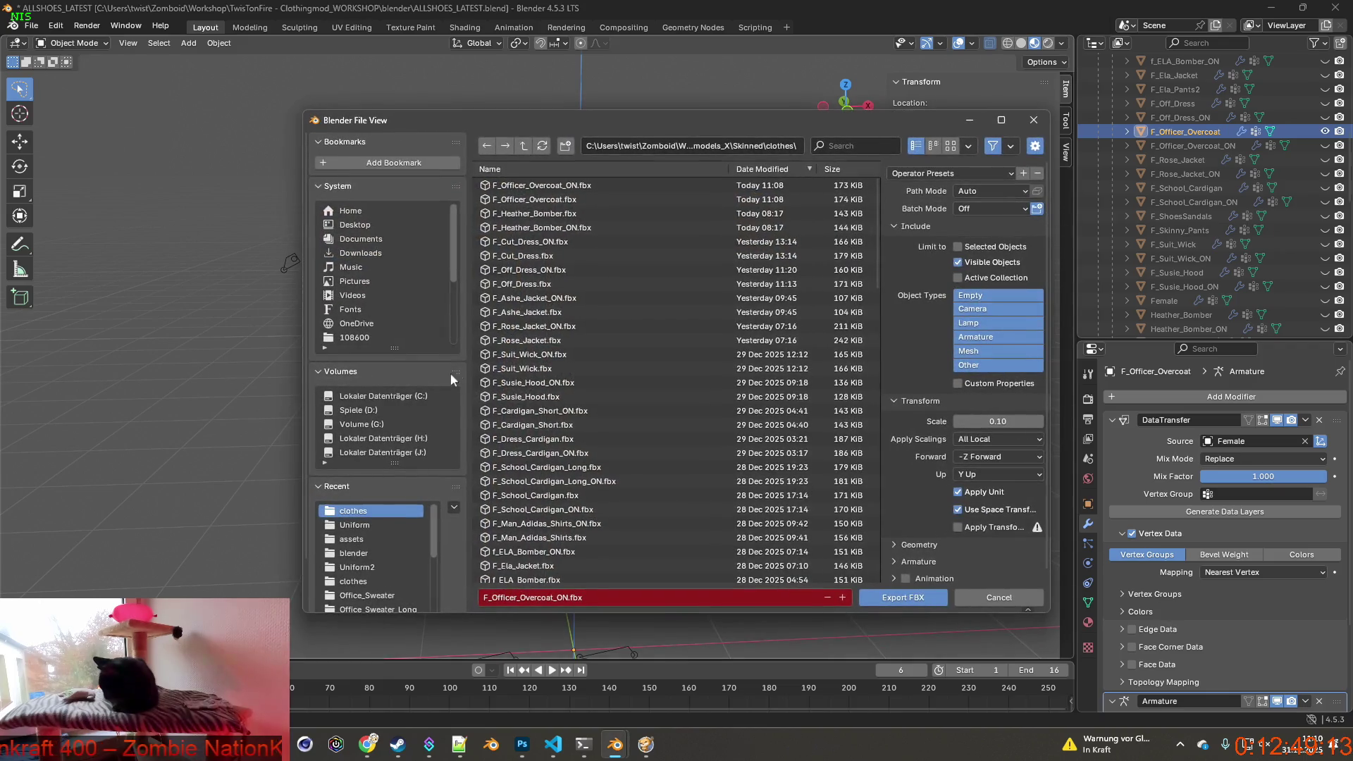
left_click(550, 199)
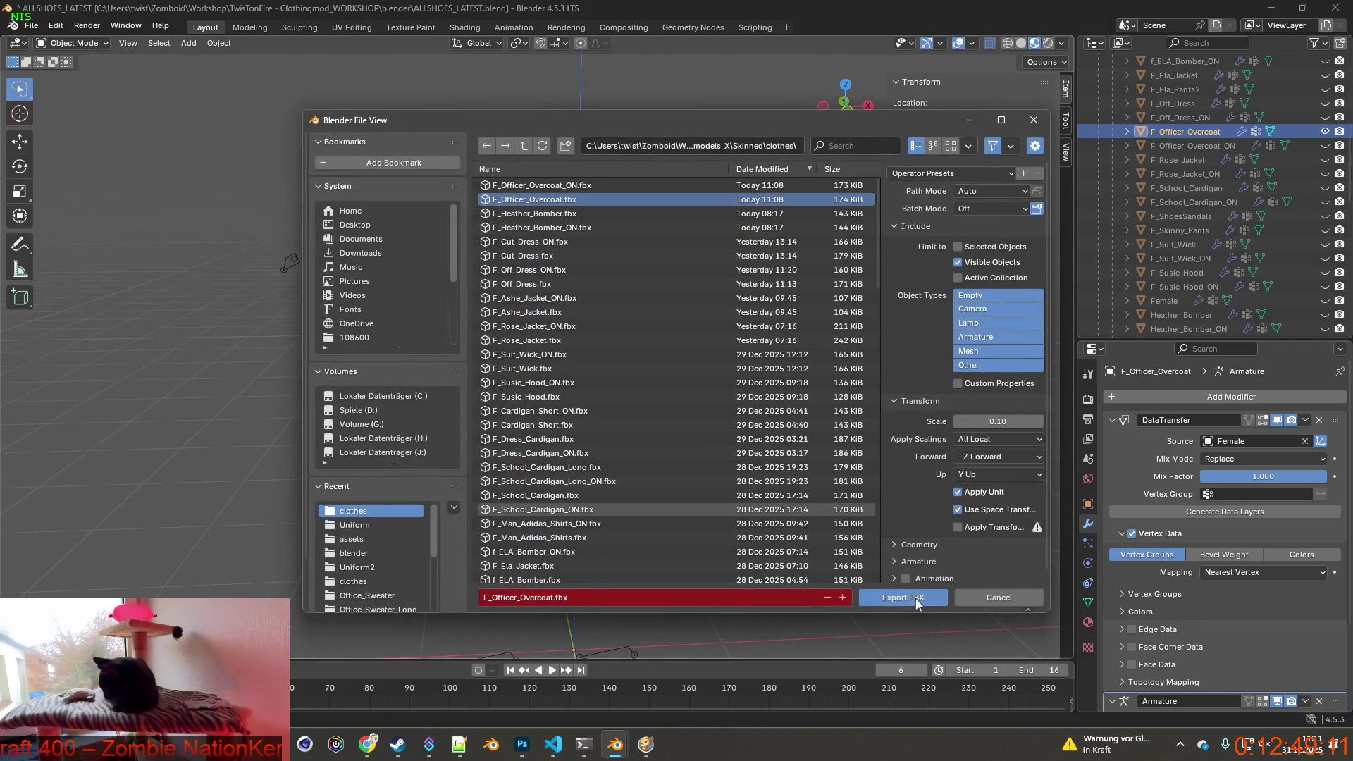
left_click(901, 598)
Show the ON coat and re-export it over the existing F_Officer_Overcoat_ON.fbx
left_click(1325, 131)
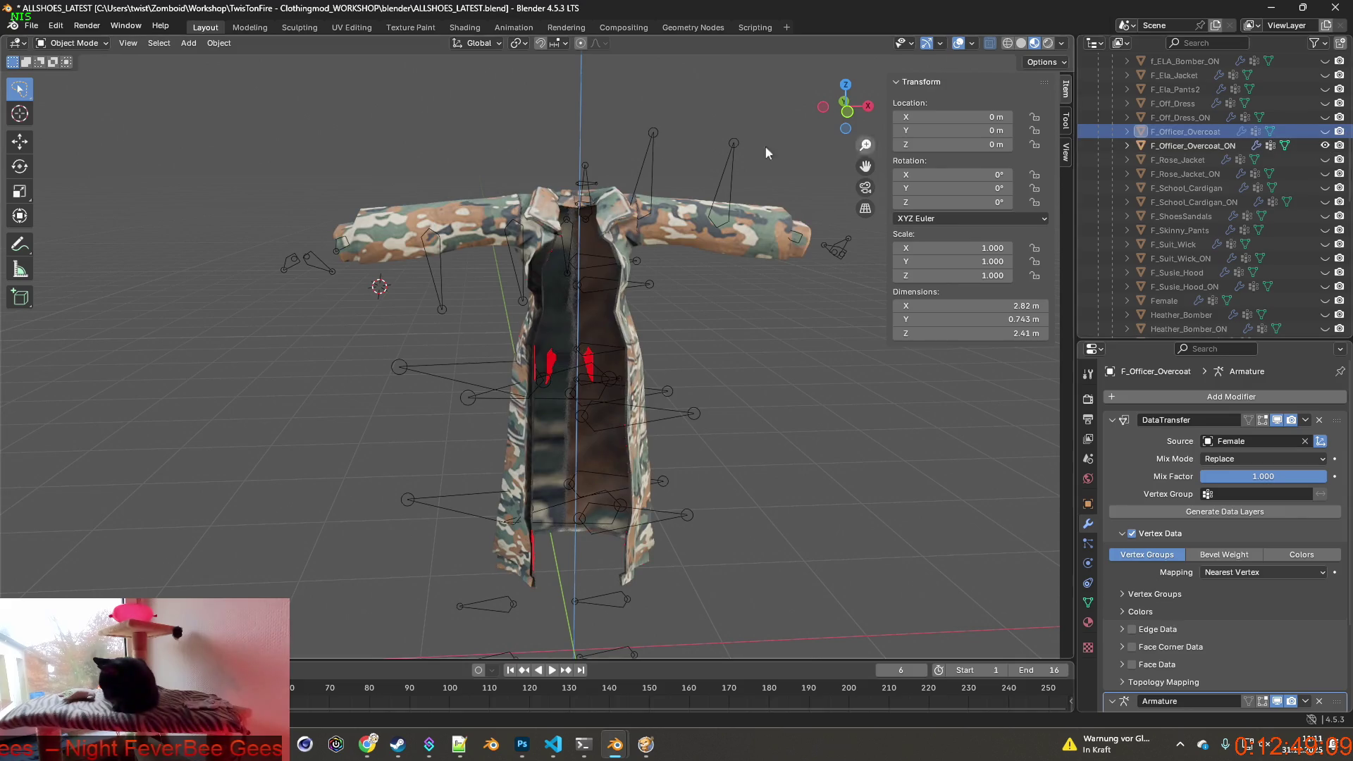
mouse_move(482, 280)
middle_mouse_down()
mouse_move(388, 271)
mouse_move(491, 275)
mouse_move(403, 272)
mouse_move(477, 282)
middle_mouse_up()
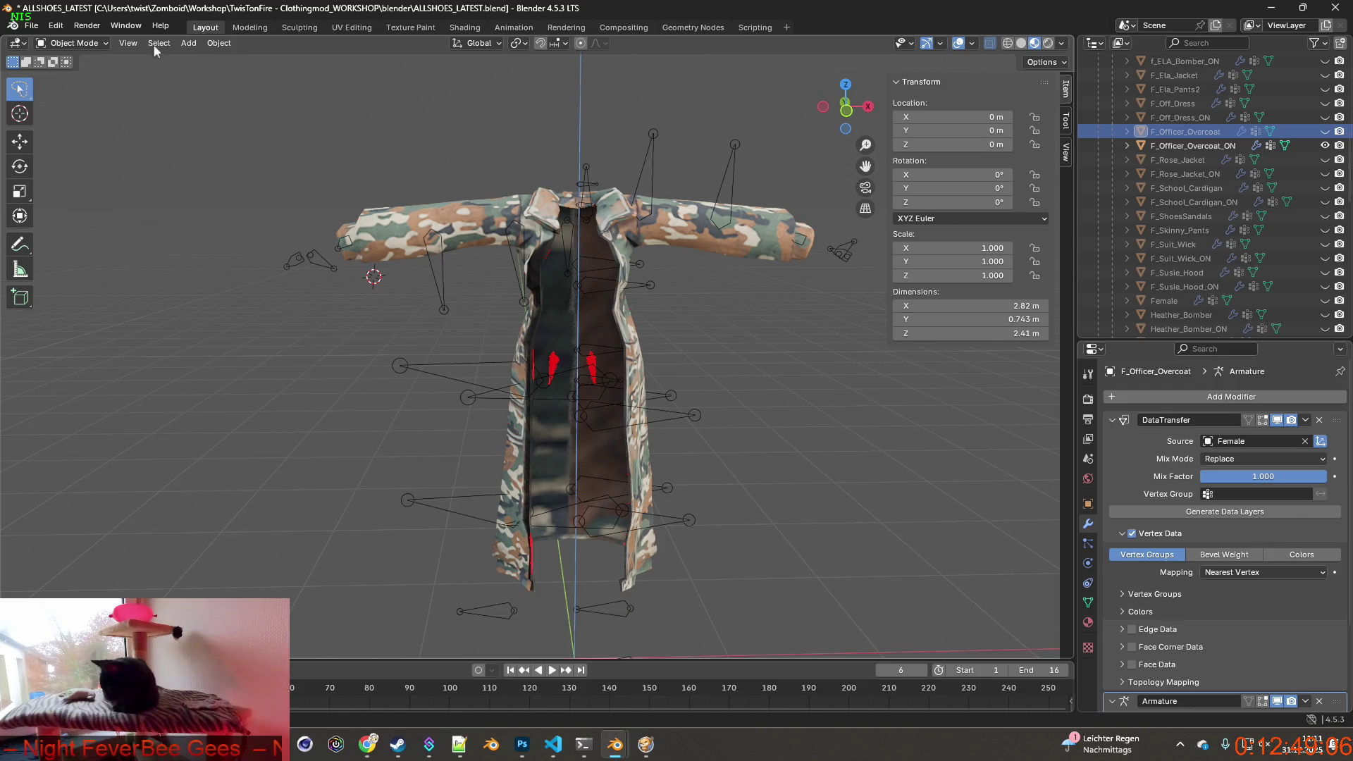
left_click(34, 26)
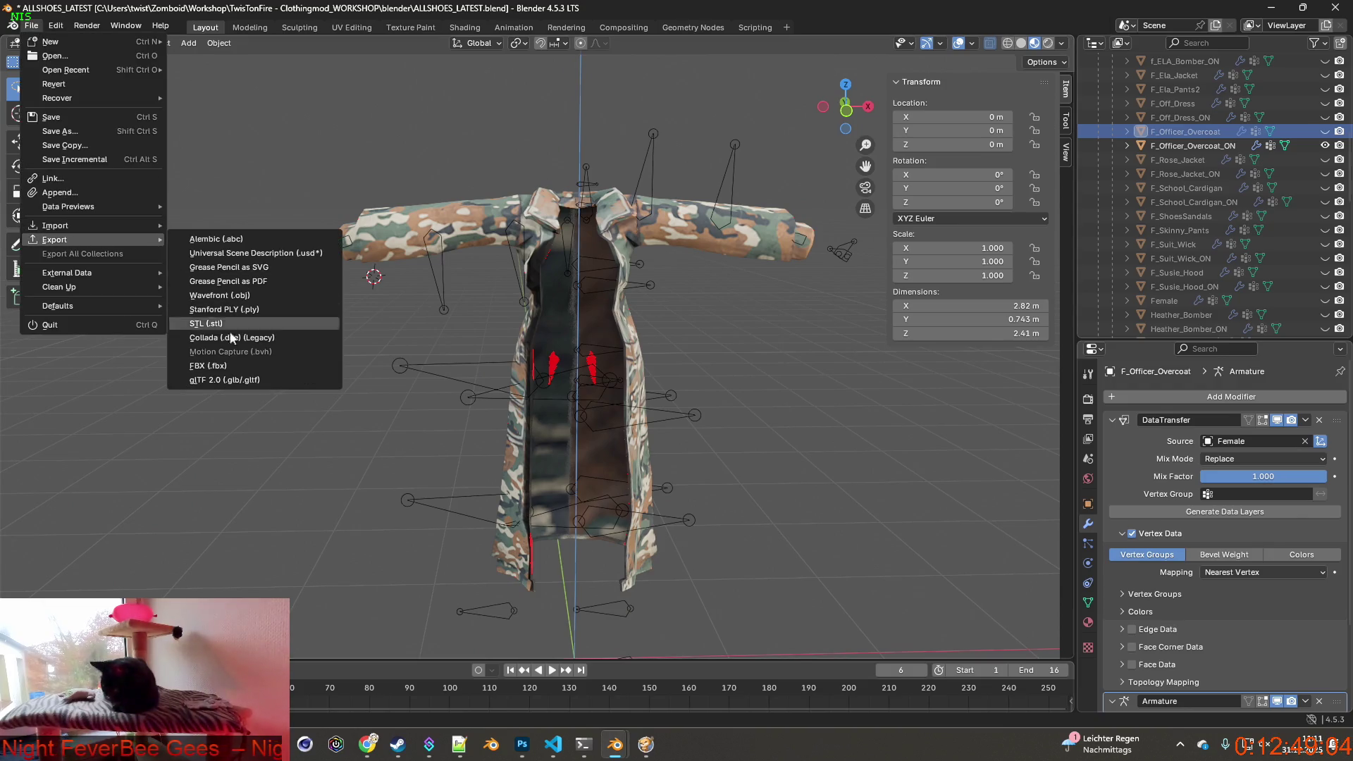
left_click(226, 367)
left_click(539, 199)
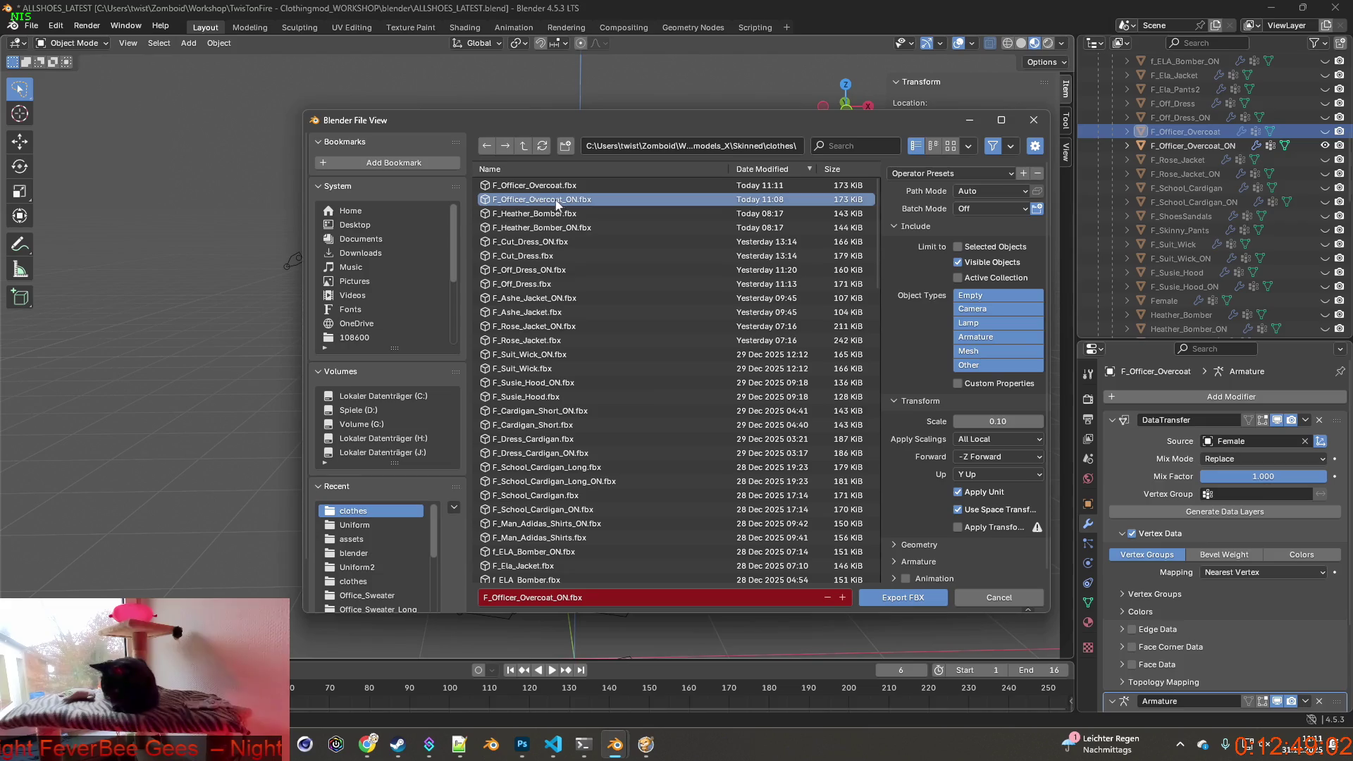
left_click(902, 598)
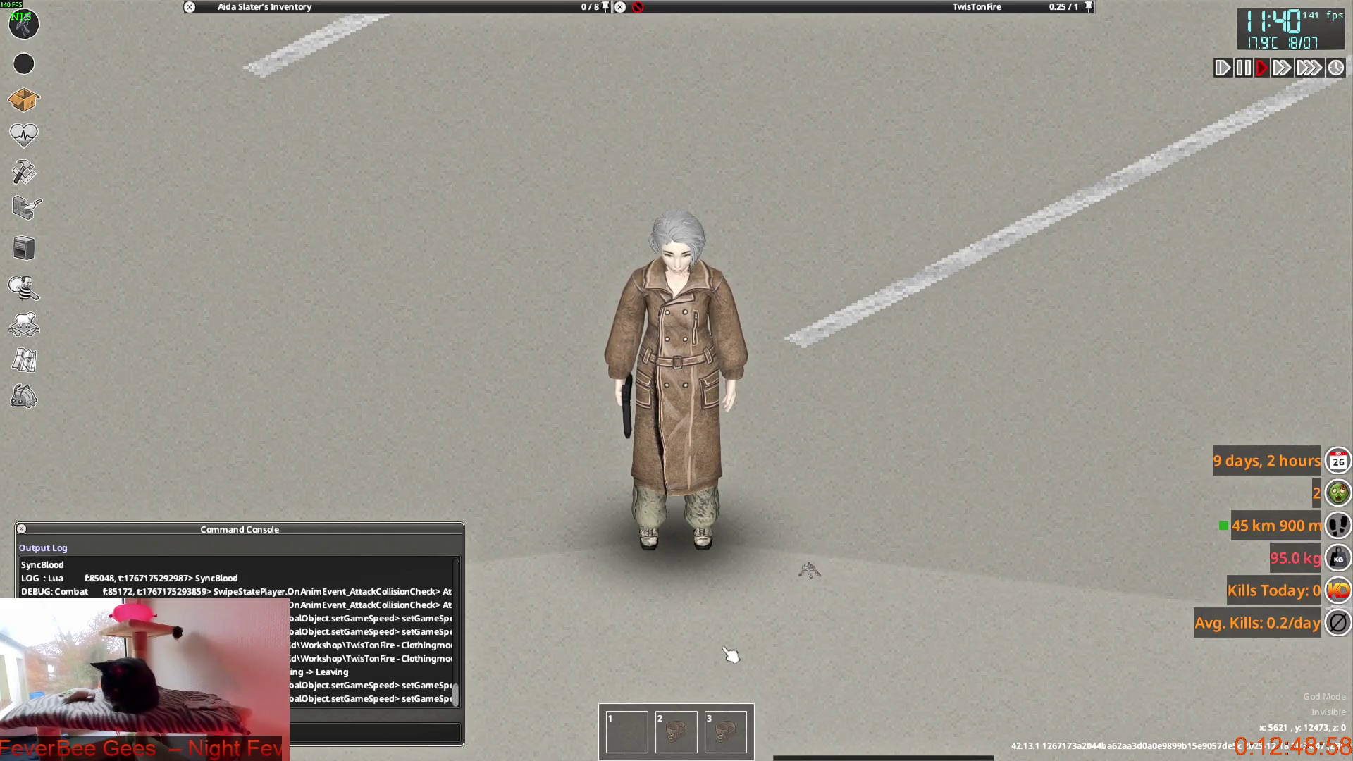
Walk the survivor away from and toward the camera several times to check the coat's back and front, then leave for the XML editor
key("w")
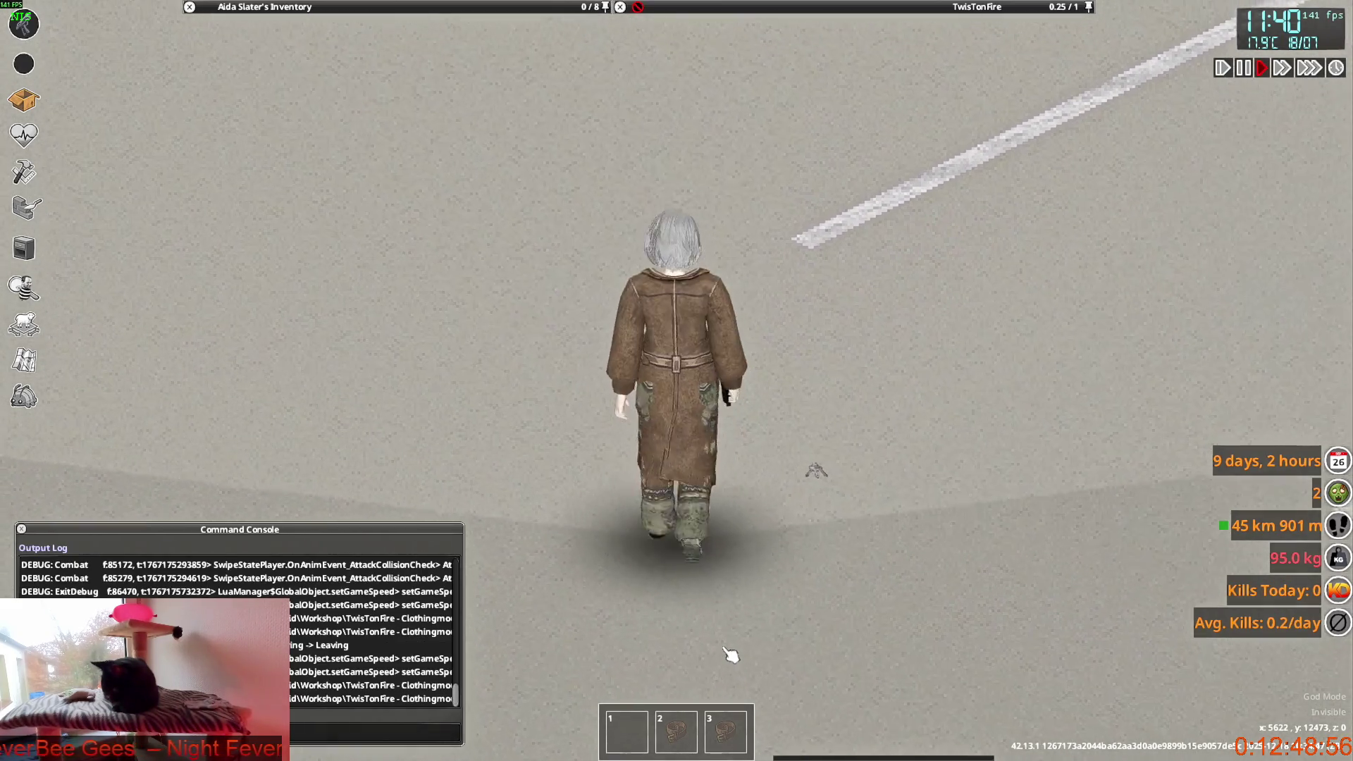
key("s")
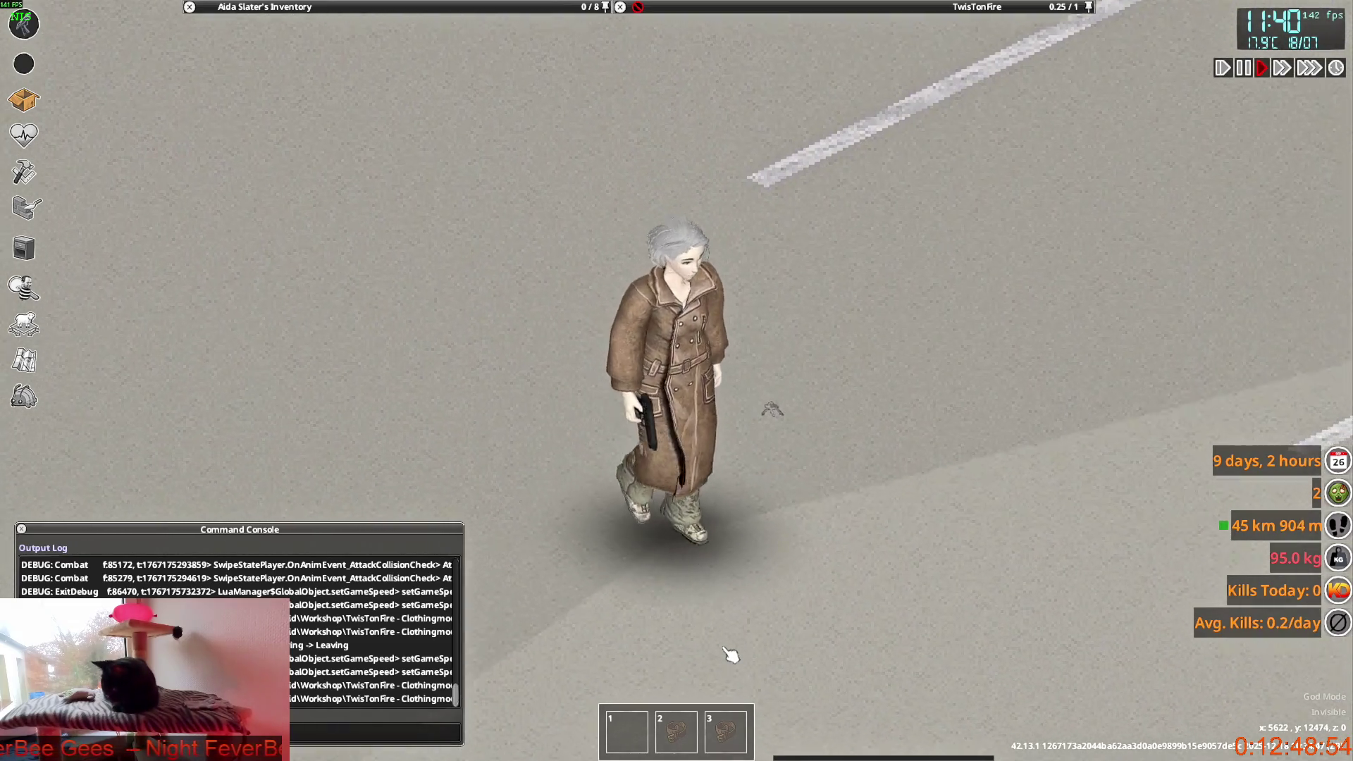
key("w")
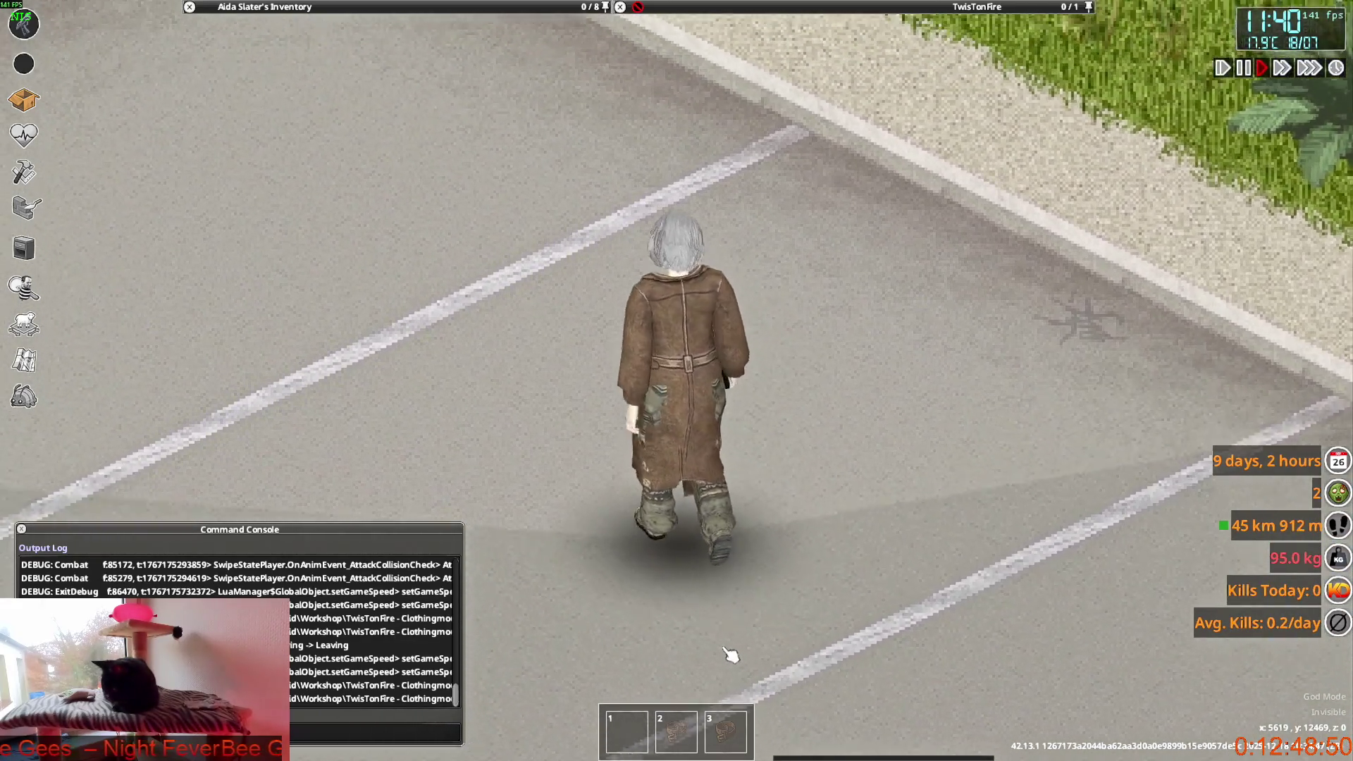
key("s")
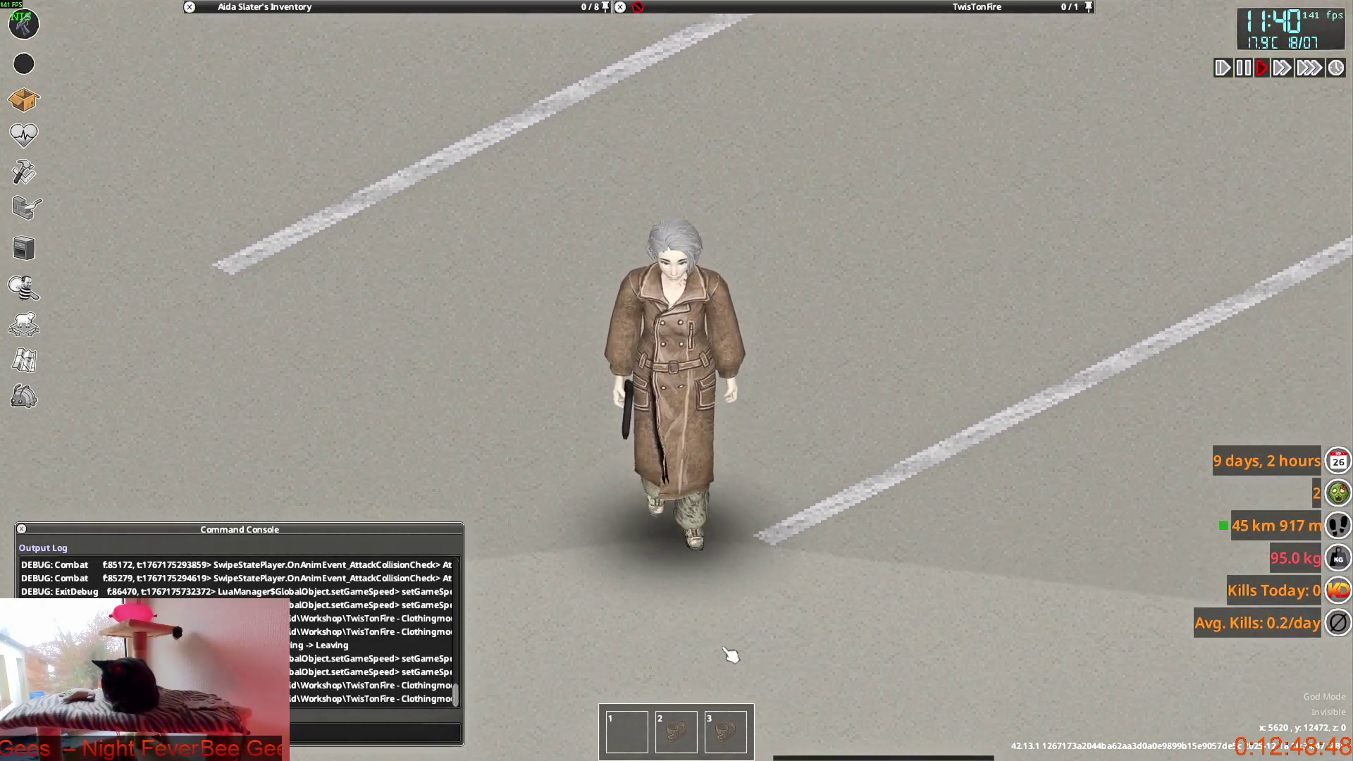
key("w")
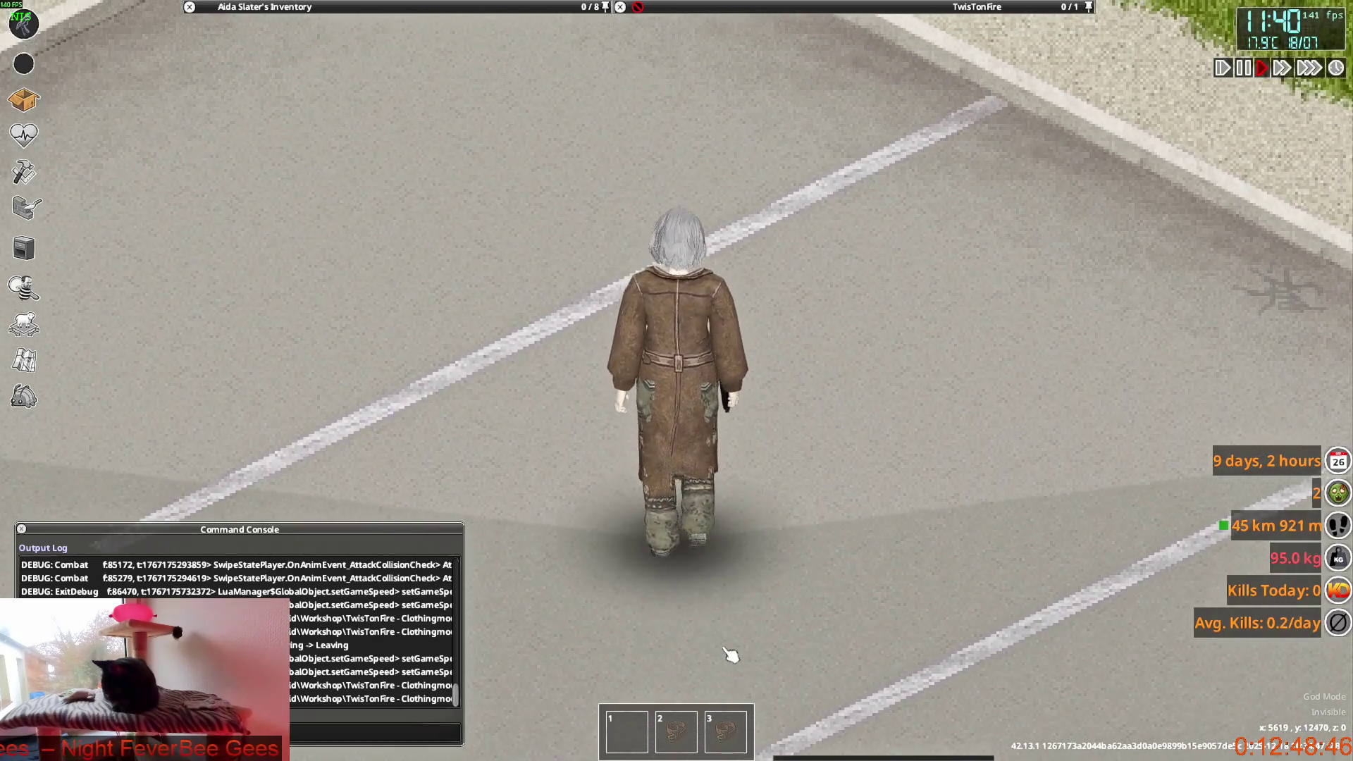
key("s")
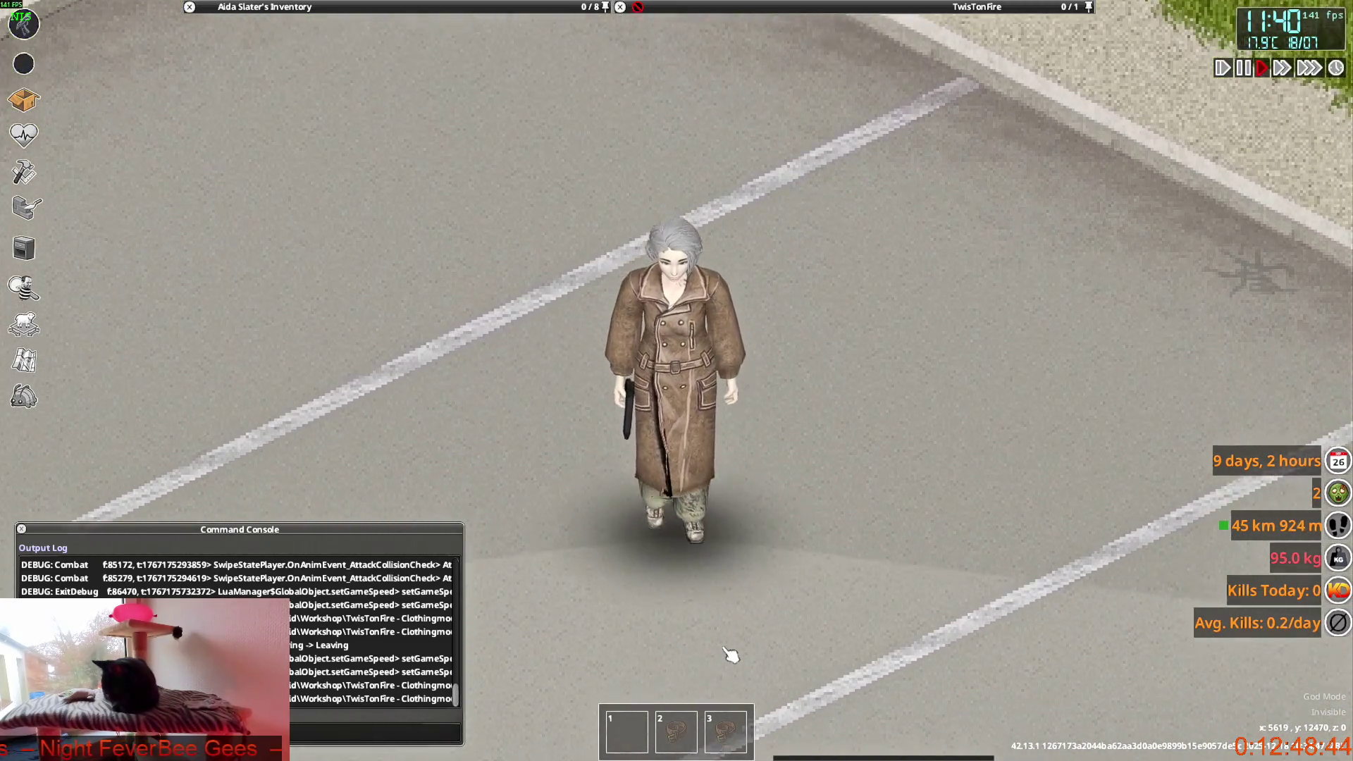
key("w")
key("alt+Tab")
key("alt+Tab")
key("alt+Tab")
key("alt+Tab")
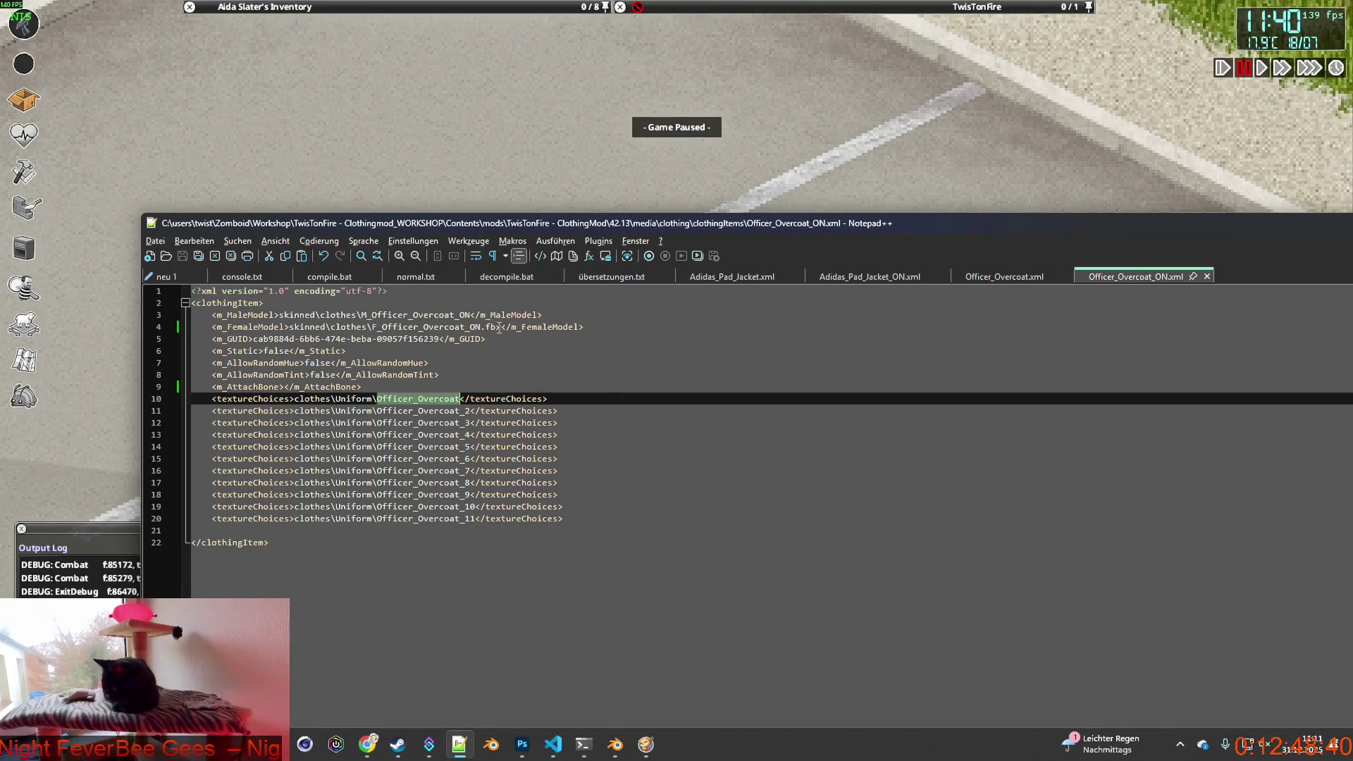
Strip the .fbx extension from the female model path in Officer_Overcoat_ON.xml and Officer_Overcoat.xml and save both
left_click(499, 329)
key("BackSpace")
key("BackSpace")
key("BackSpace")
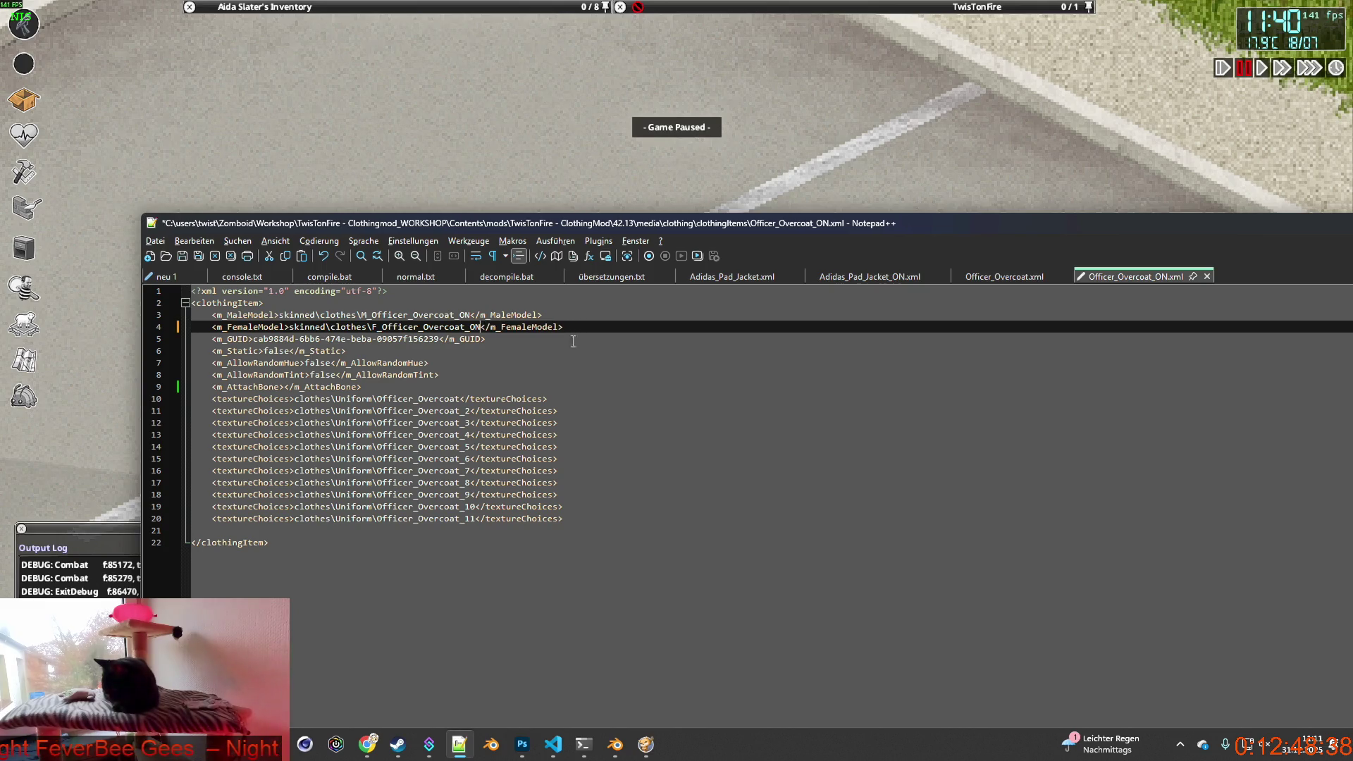
left_click(183, 257)
left_click(1003, 277)
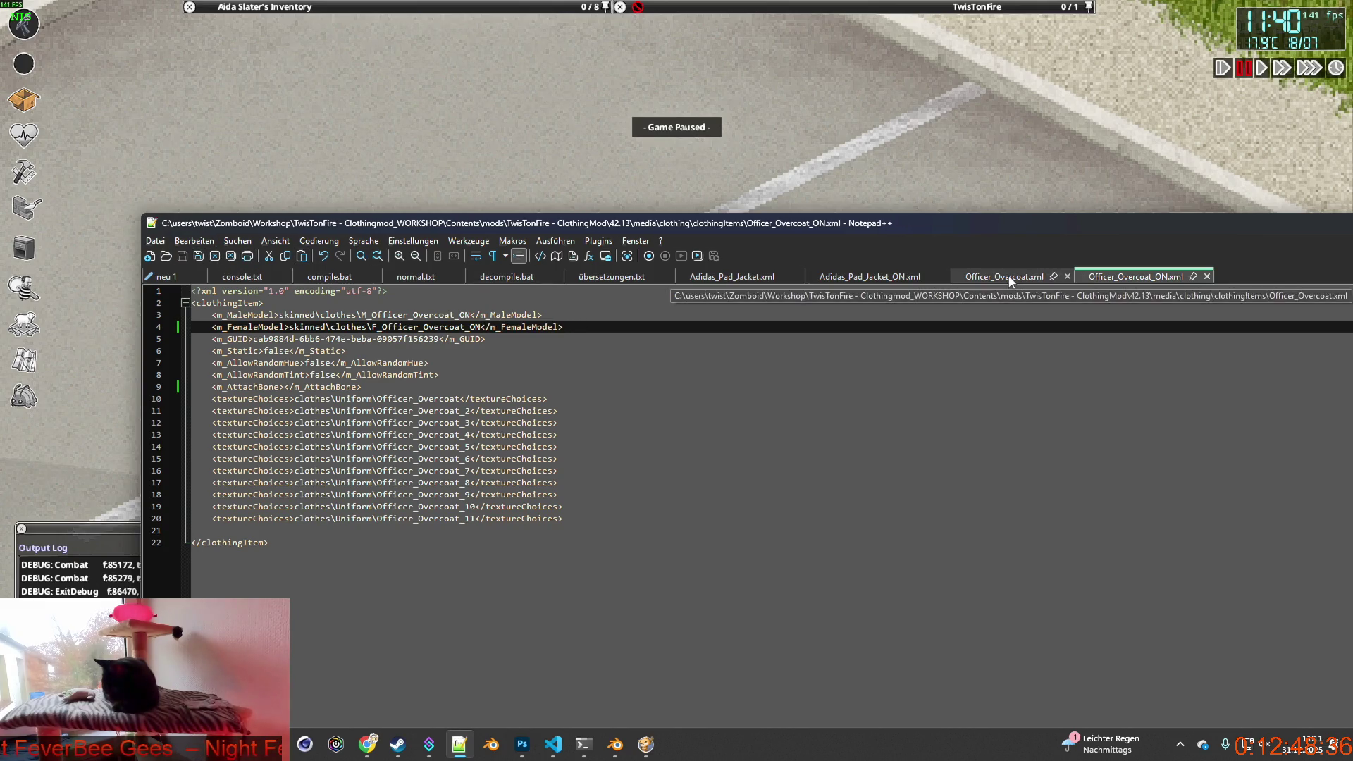
key("BackSpace")
left_click(197, 256)
Quit Project Zomboid to desktop from its pause menu and bring the Steam library forward
left_click(431, 181)
key("Escape")
left_click(270, 548)
left_click(634, 410)
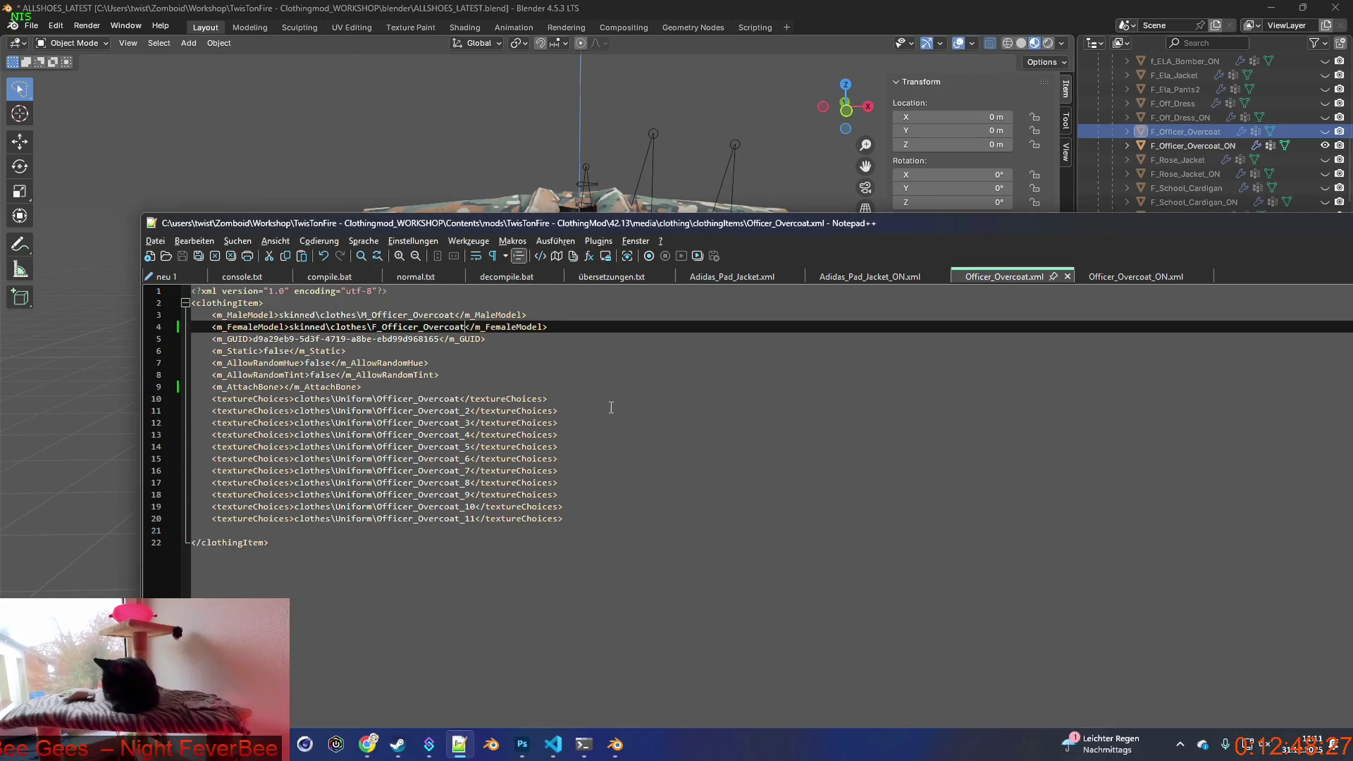
left_click(397, 745)
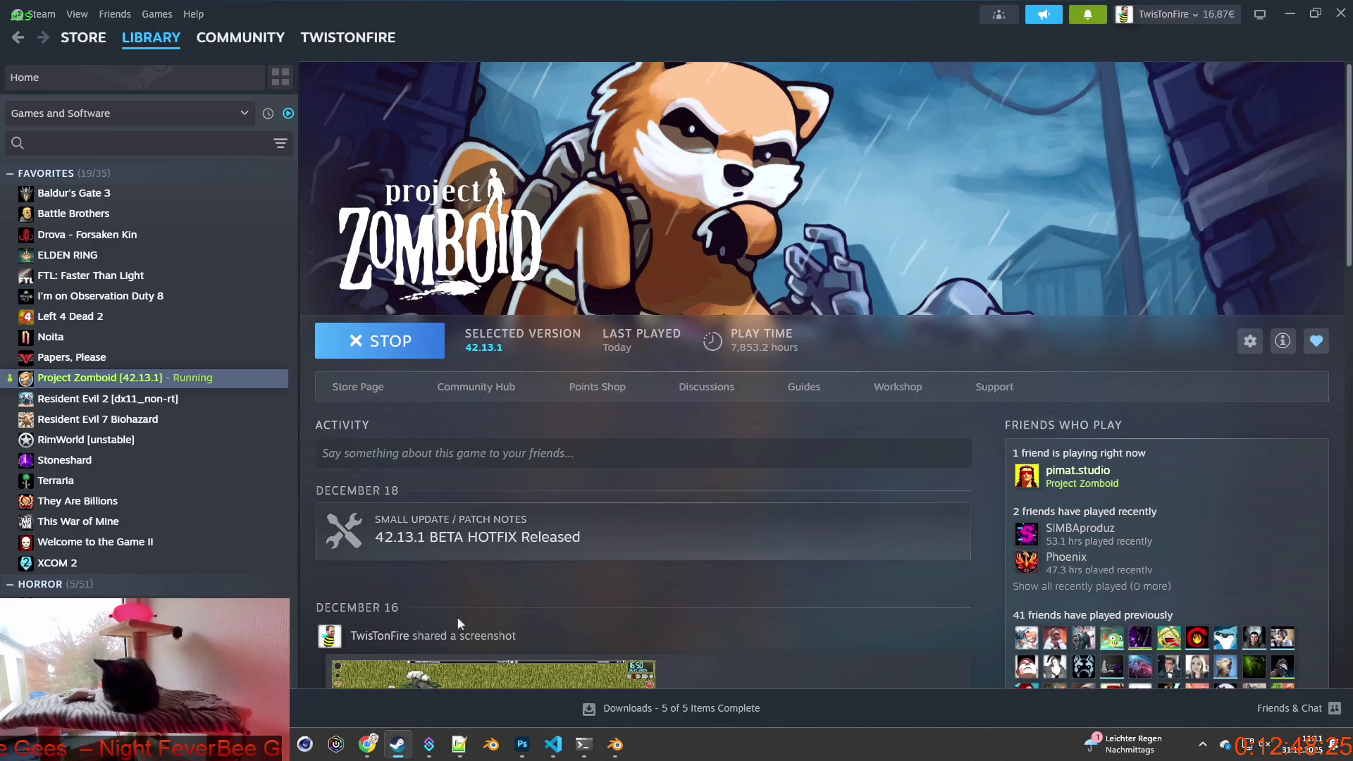
Check Steam notifications, then launch Project Zomboid from the library and confirm the launch dialog
left_click(1086, 21)
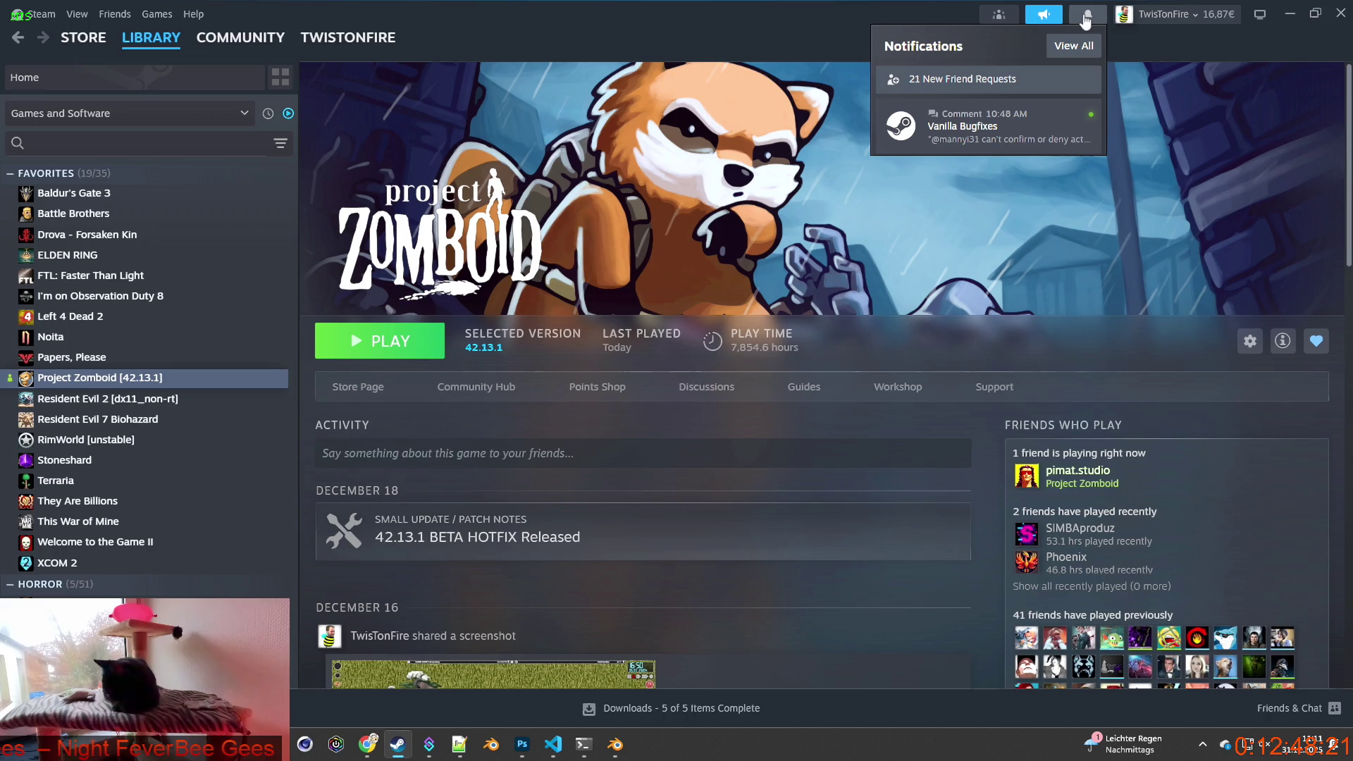
left_click(379, 341)
left_click(718, 511)
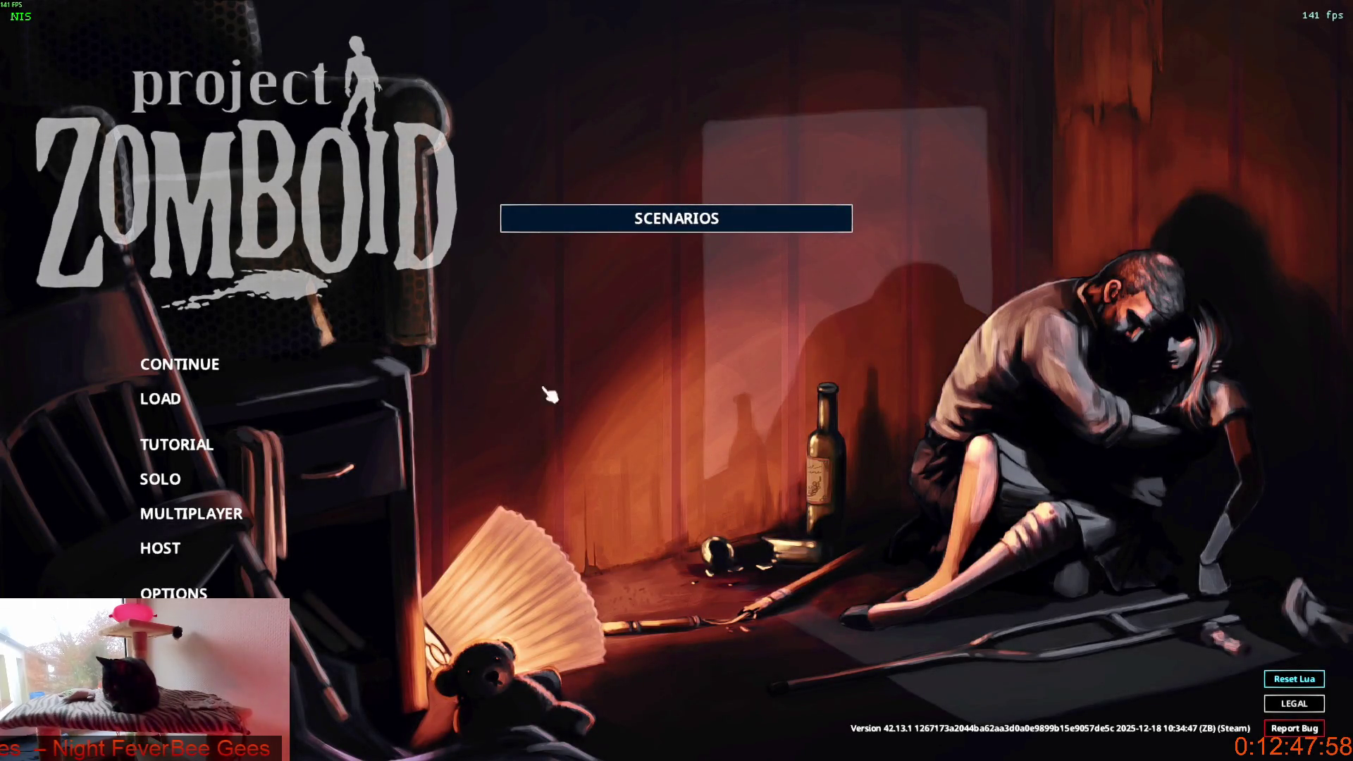
Continue the most recent save and enter the world once loading finishes
left_click(207, 367)
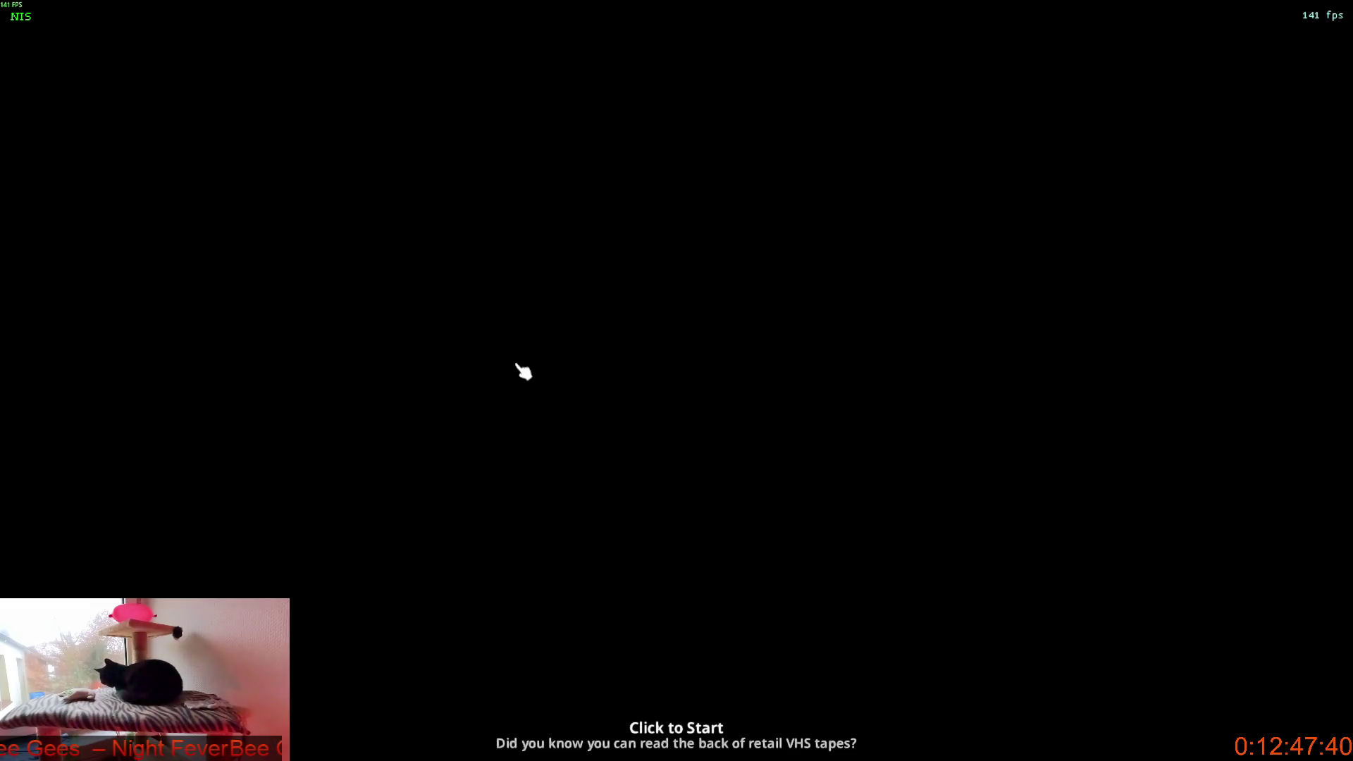
left_click(526, 379)
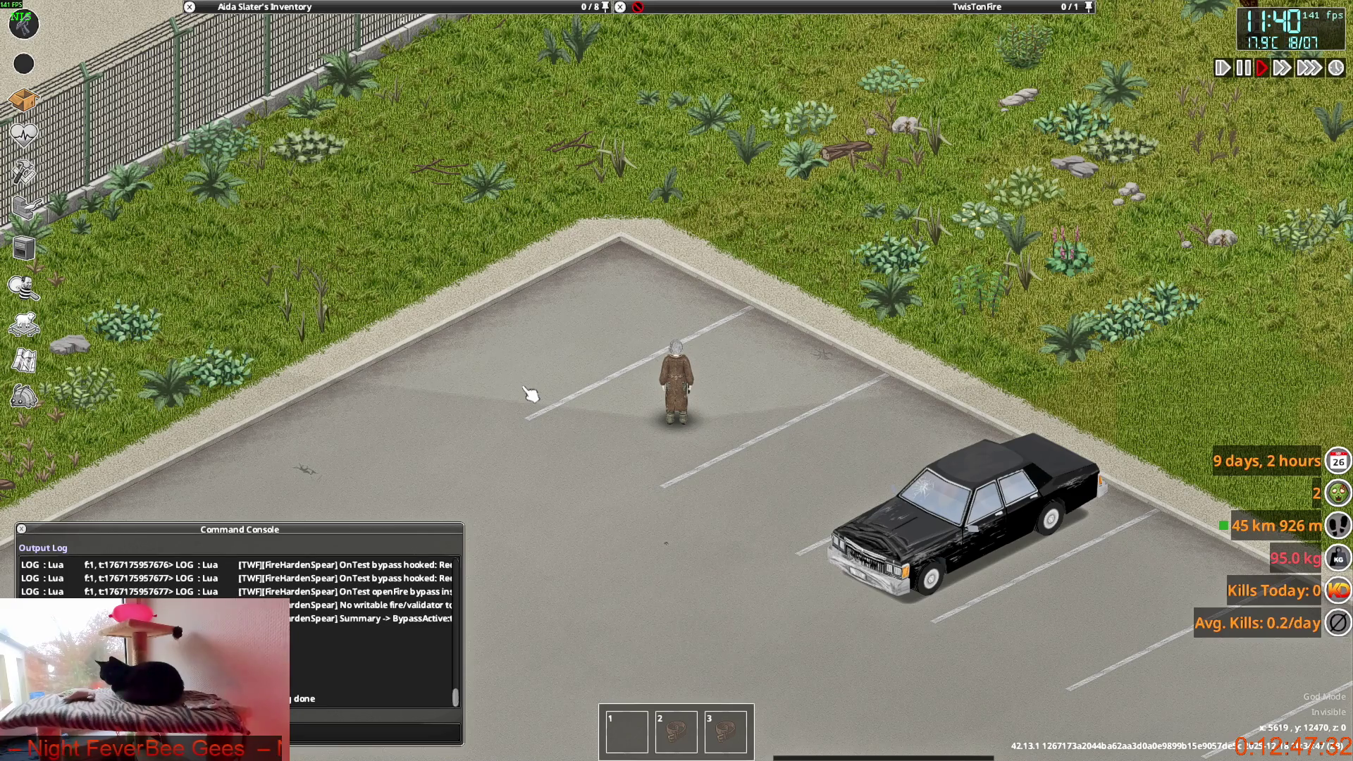
scroll(717, 425, "up", 3)
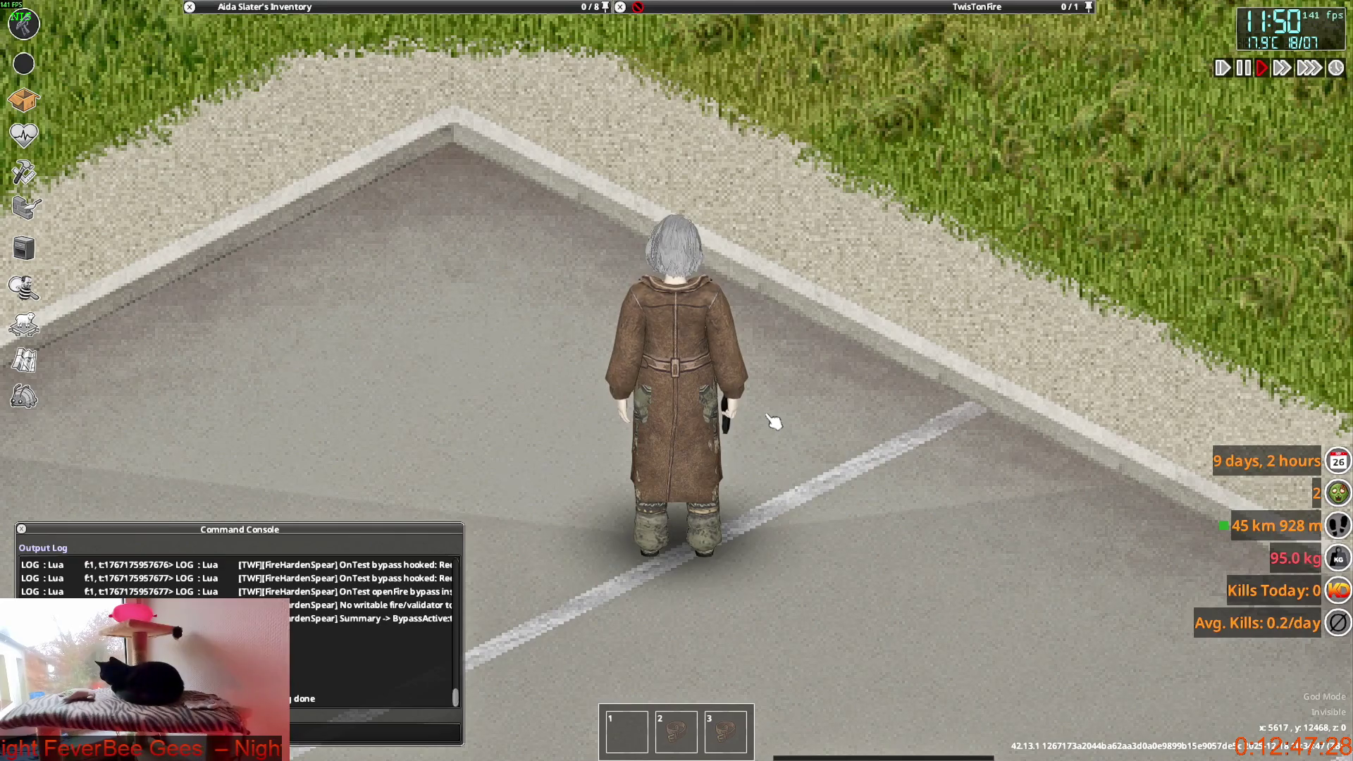
Walk the survivor up and down the road and grass, turning sideways at times, to view the overcoat's back, front and side in motion
key("w")
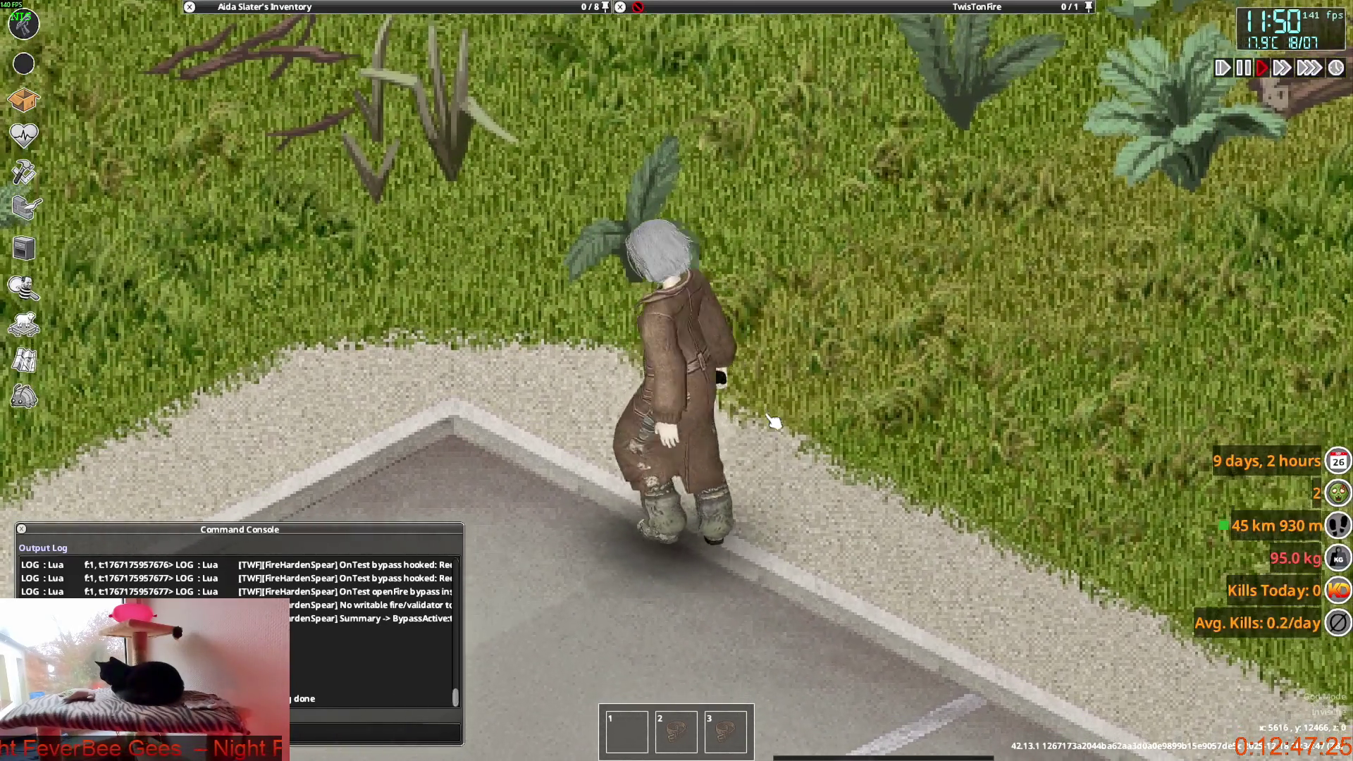
key("s")
key("s")
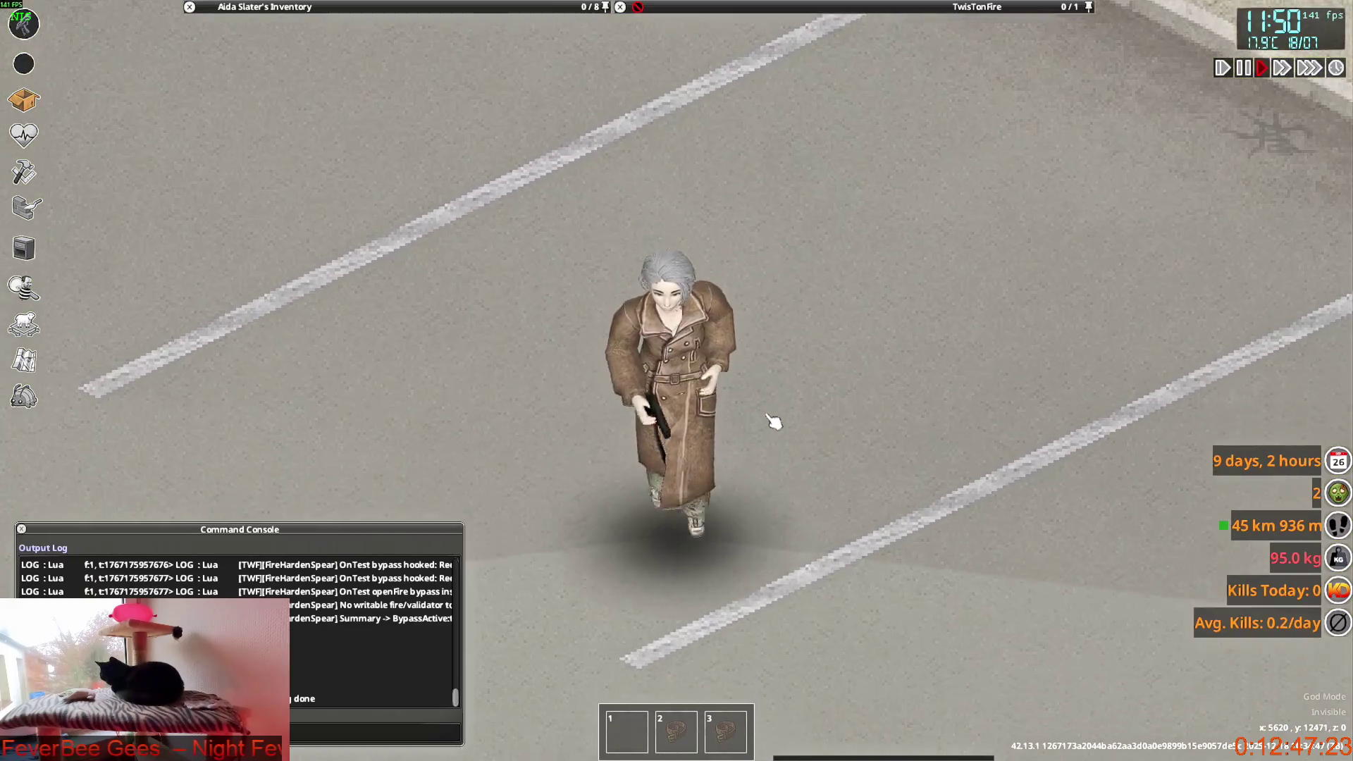
key("w")
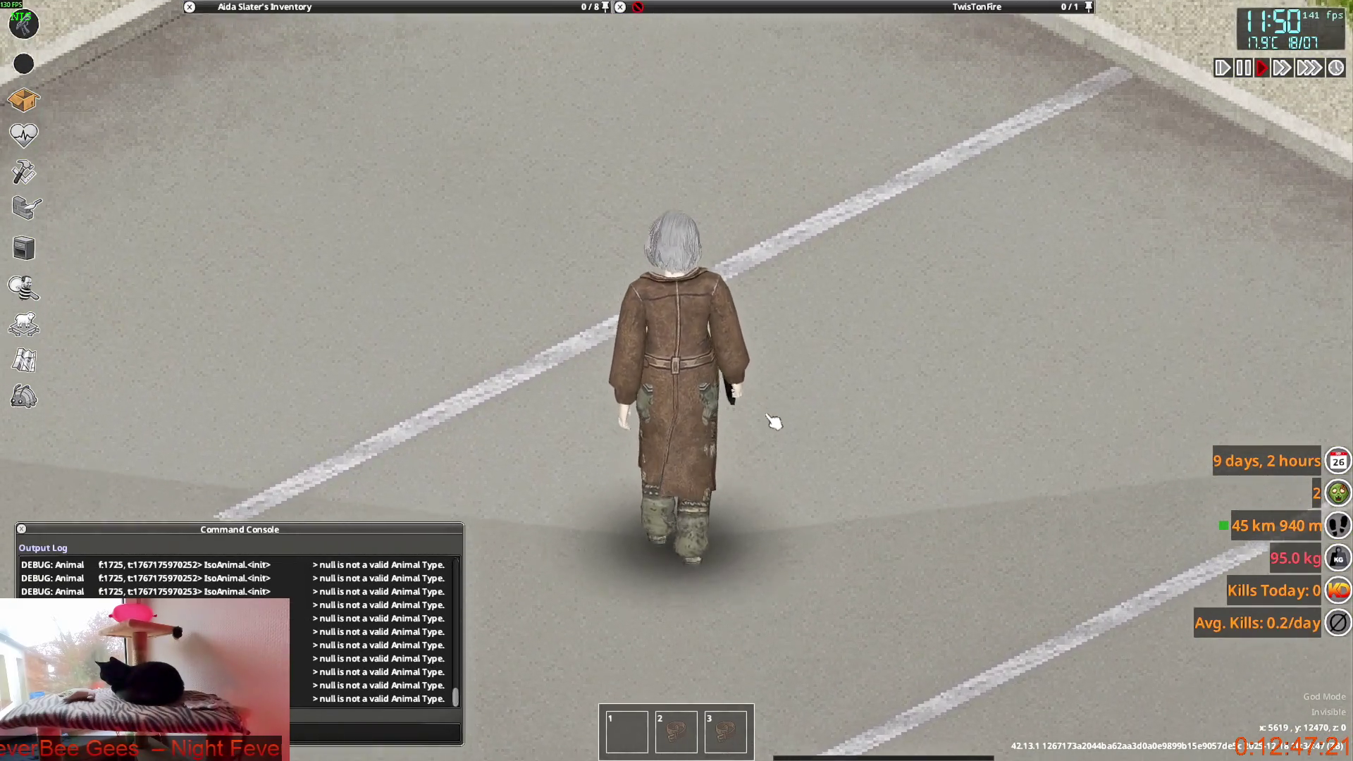
key("d")
key("s")
key("d")
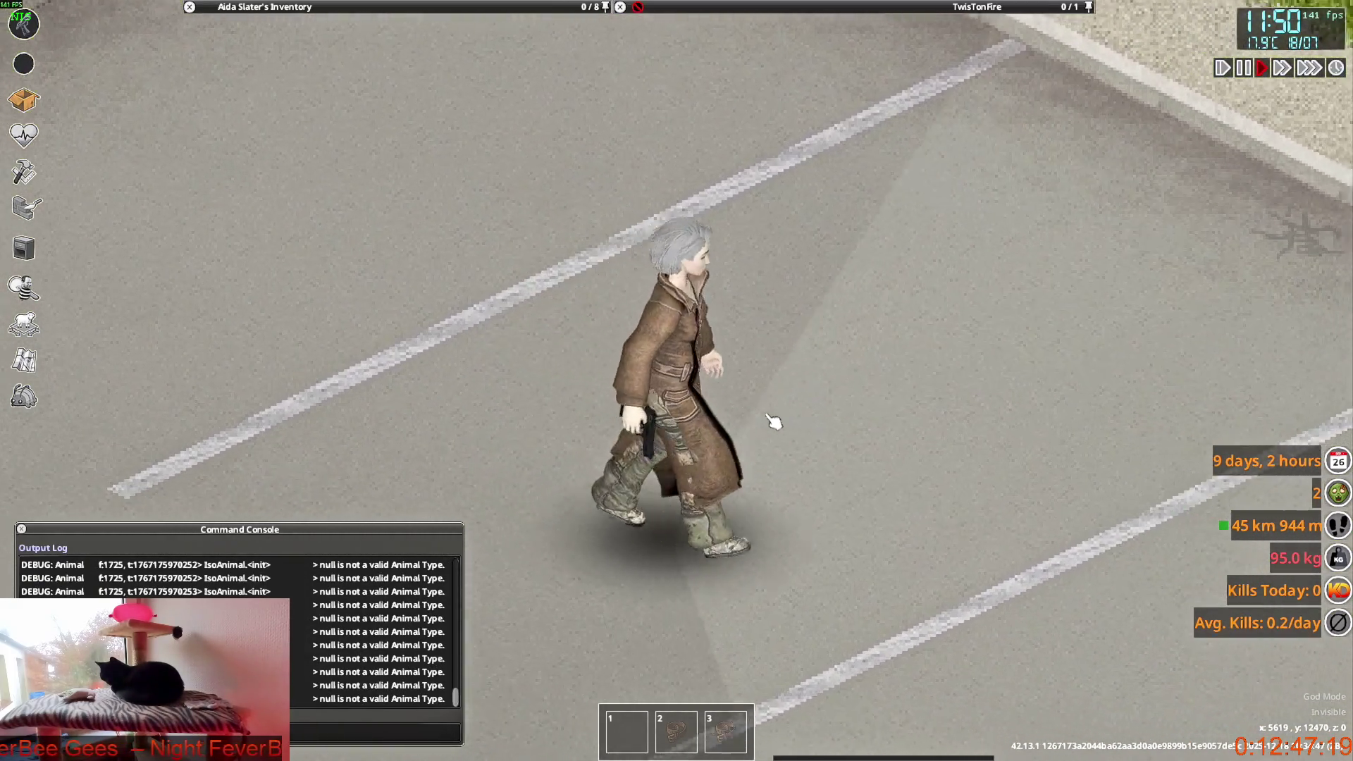
key("w")
key("w")
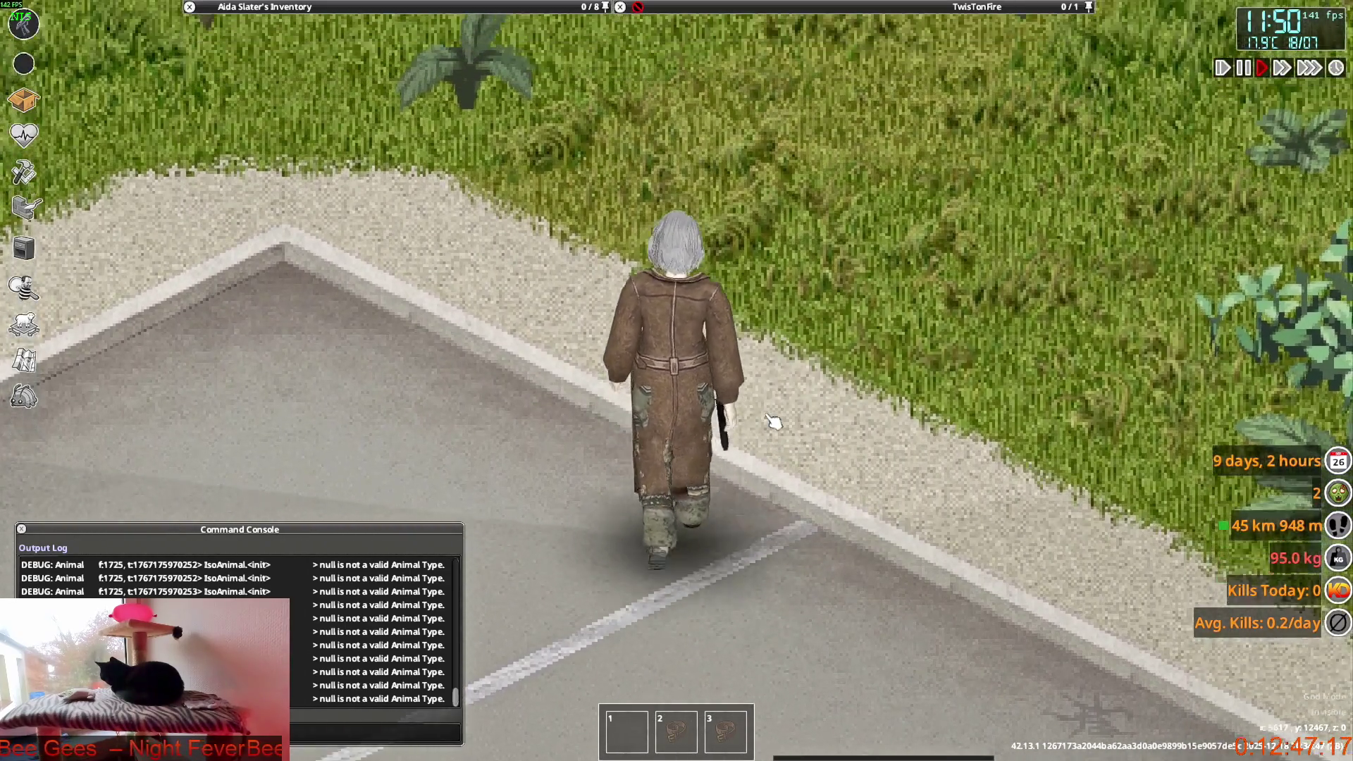
key("w")
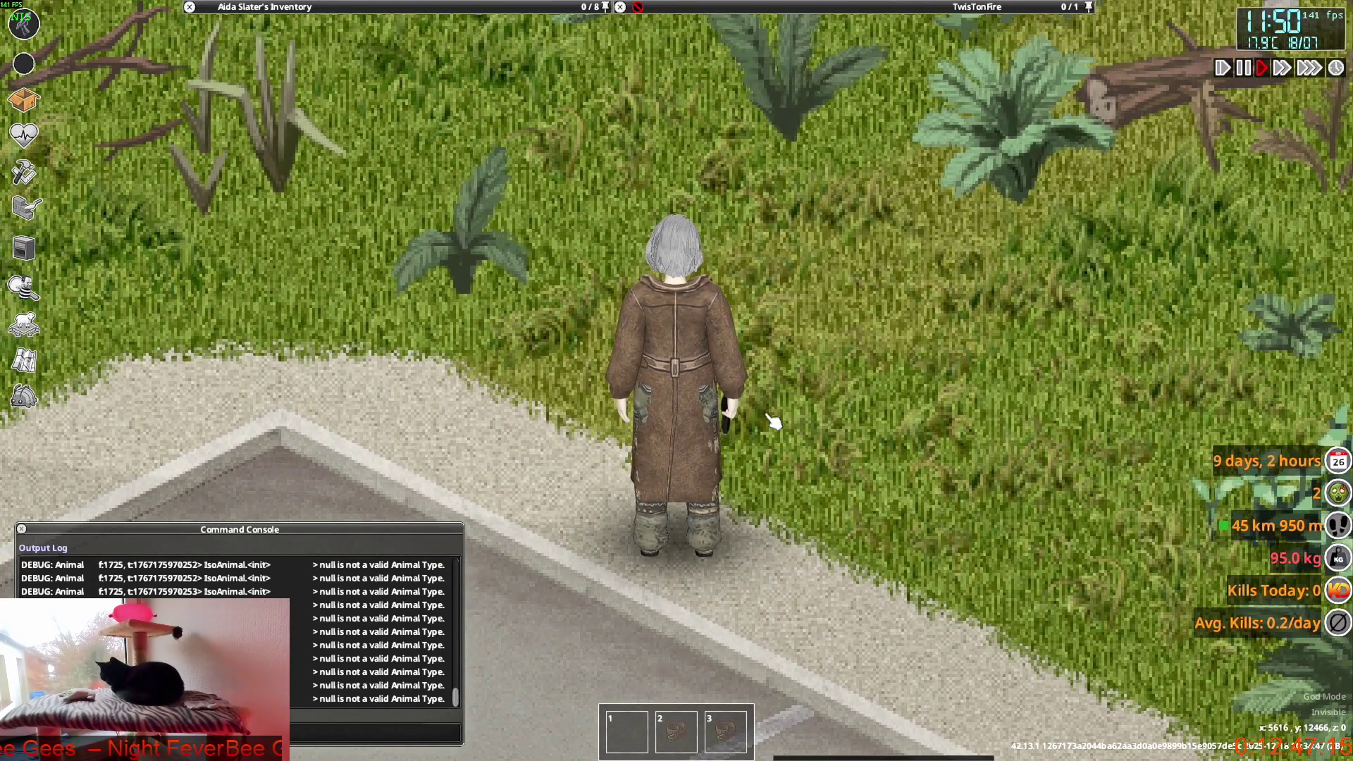
key("s")
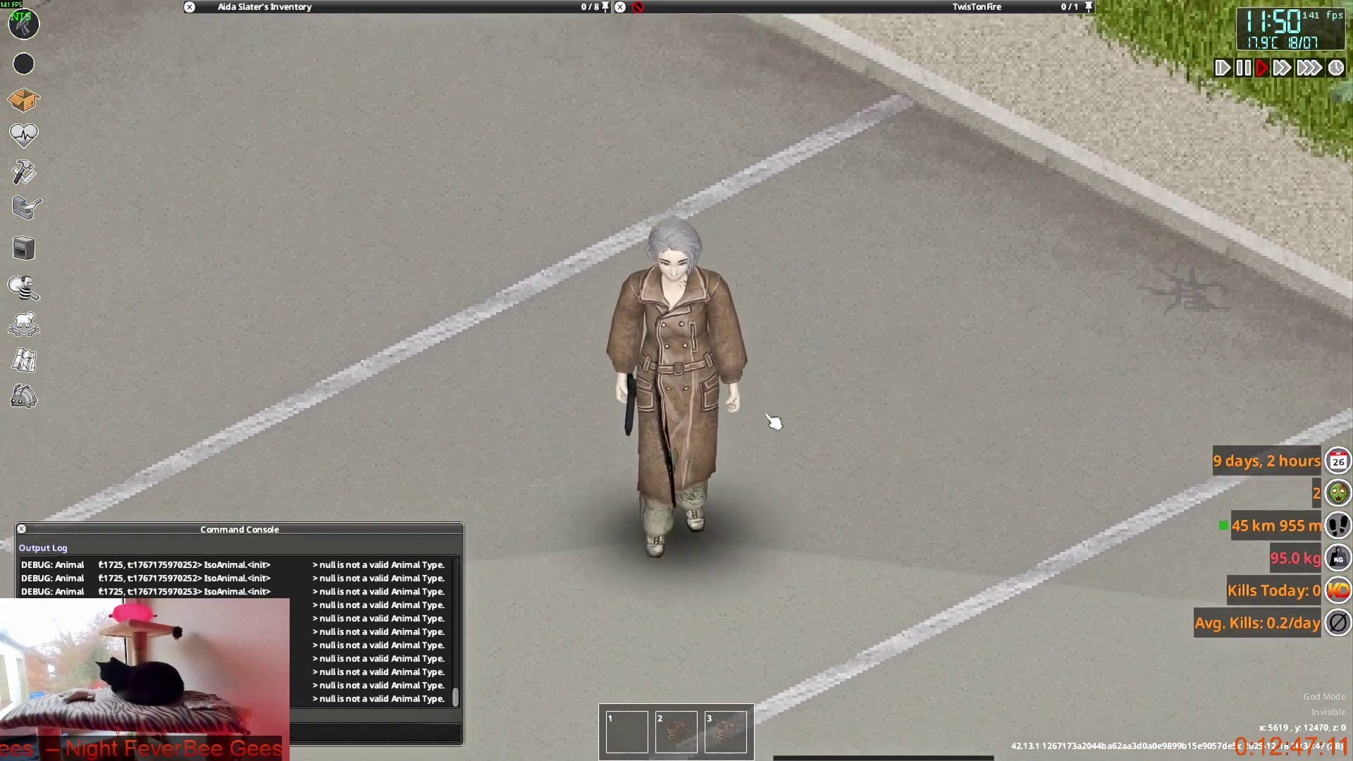
key("w")
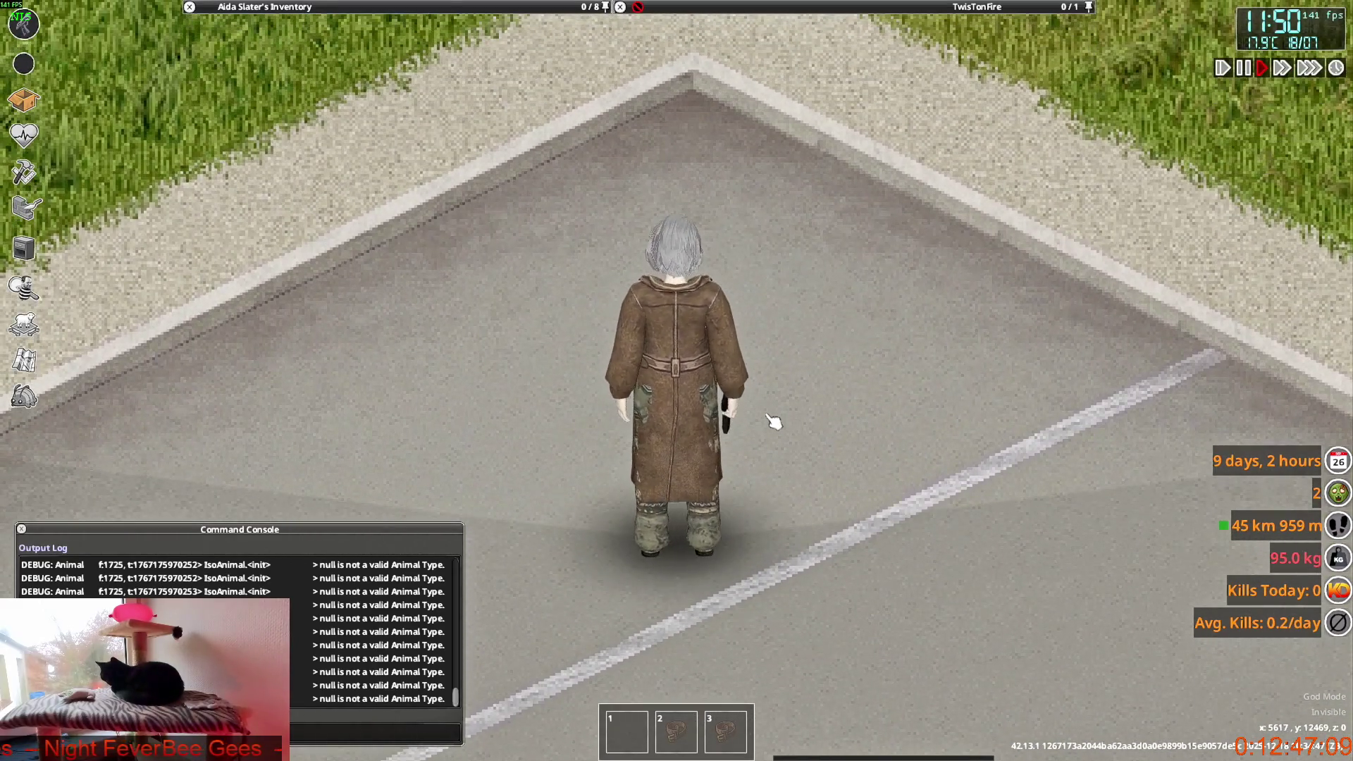
key("s")
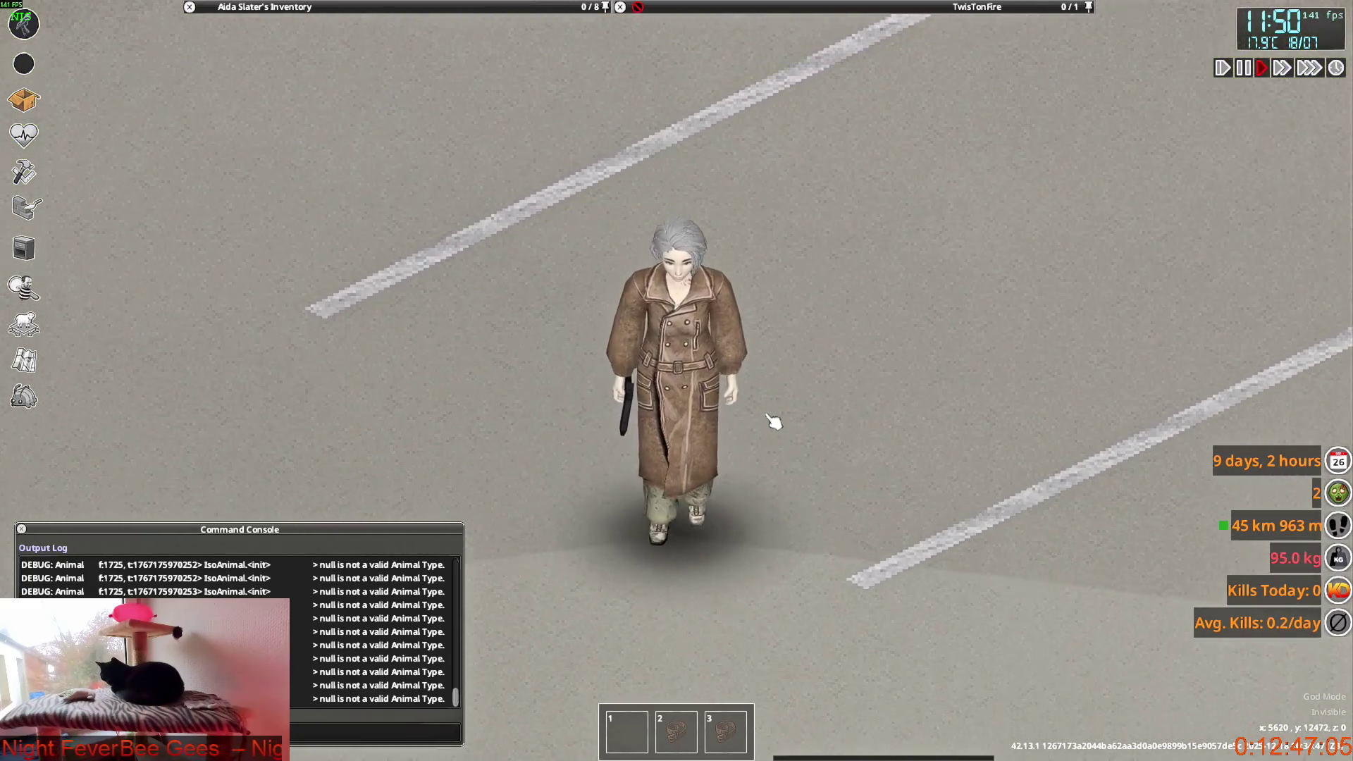
key("w")
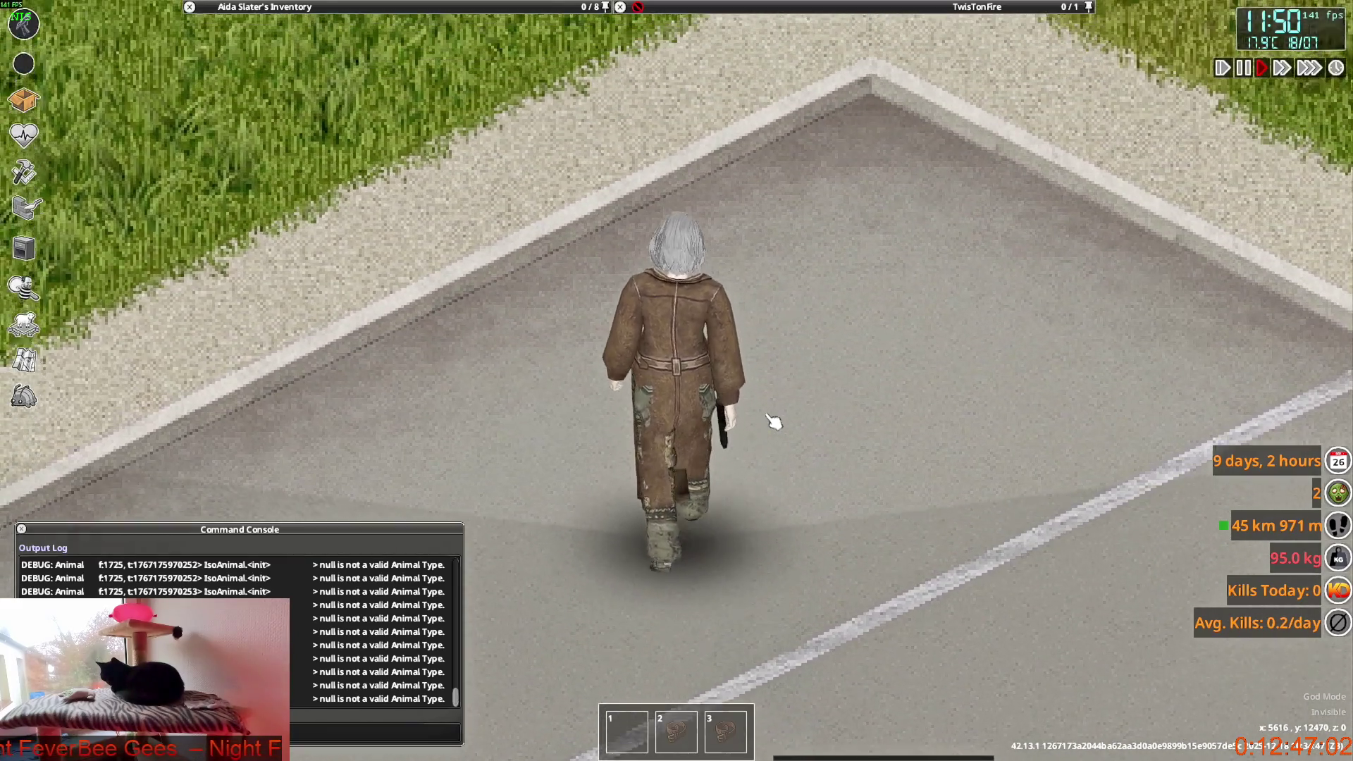
key("s")
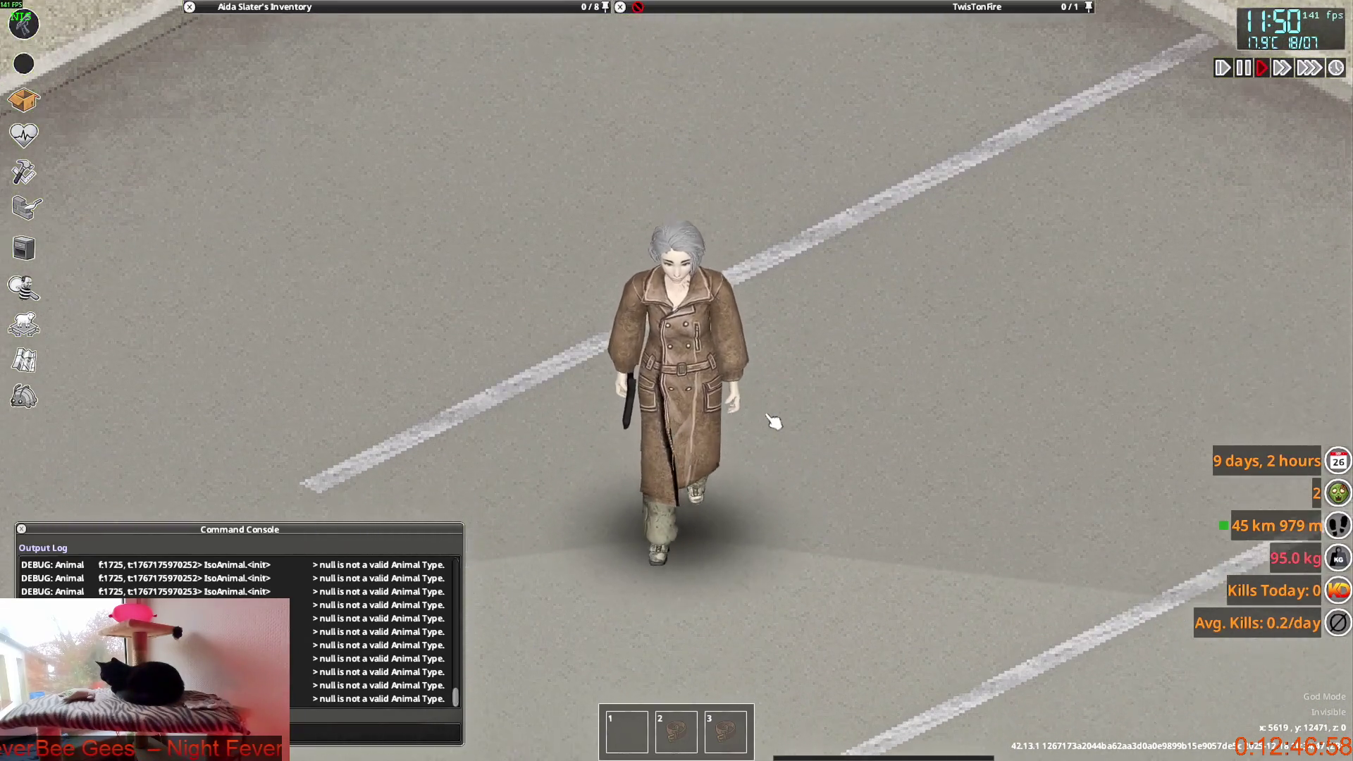
key("w")
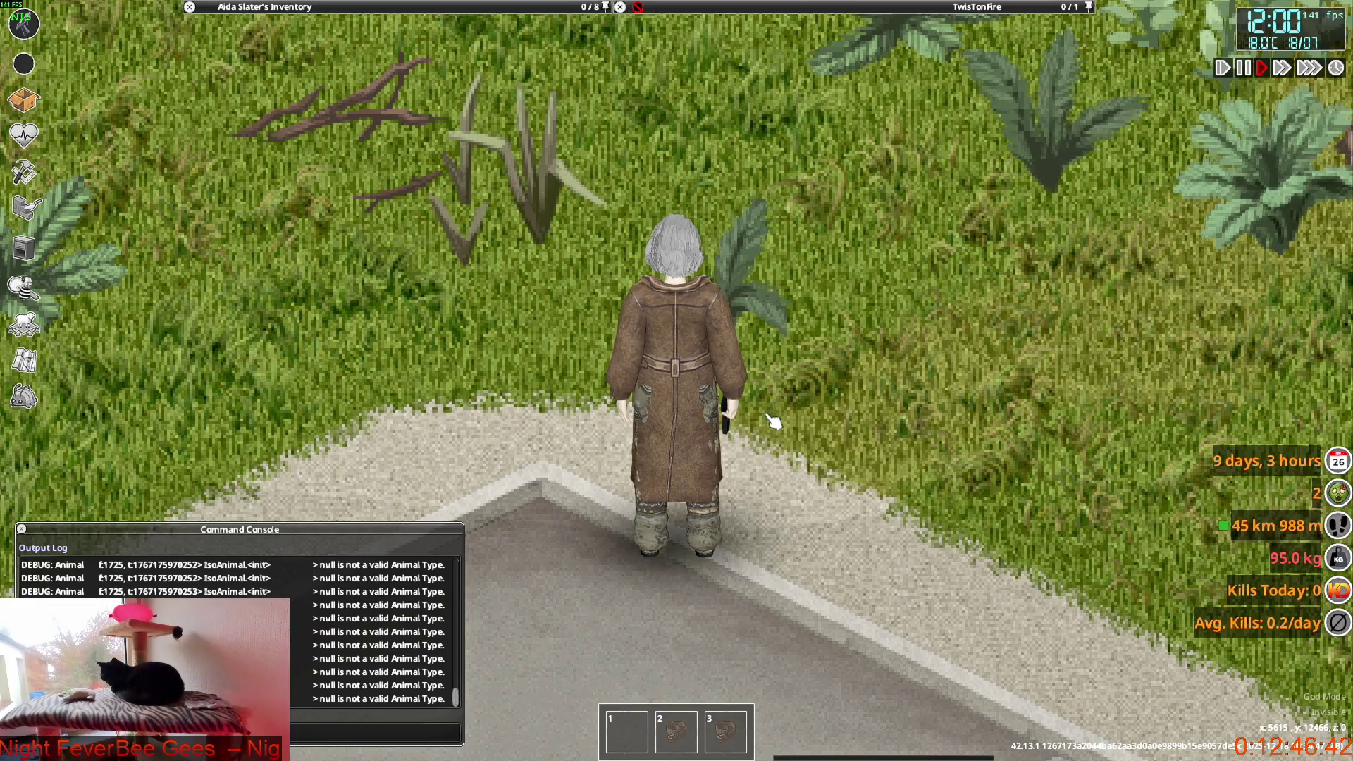
Walk the survivor between the pavement, grass and road, turning toward and away from the camera to watch the closed coat move
key("s")
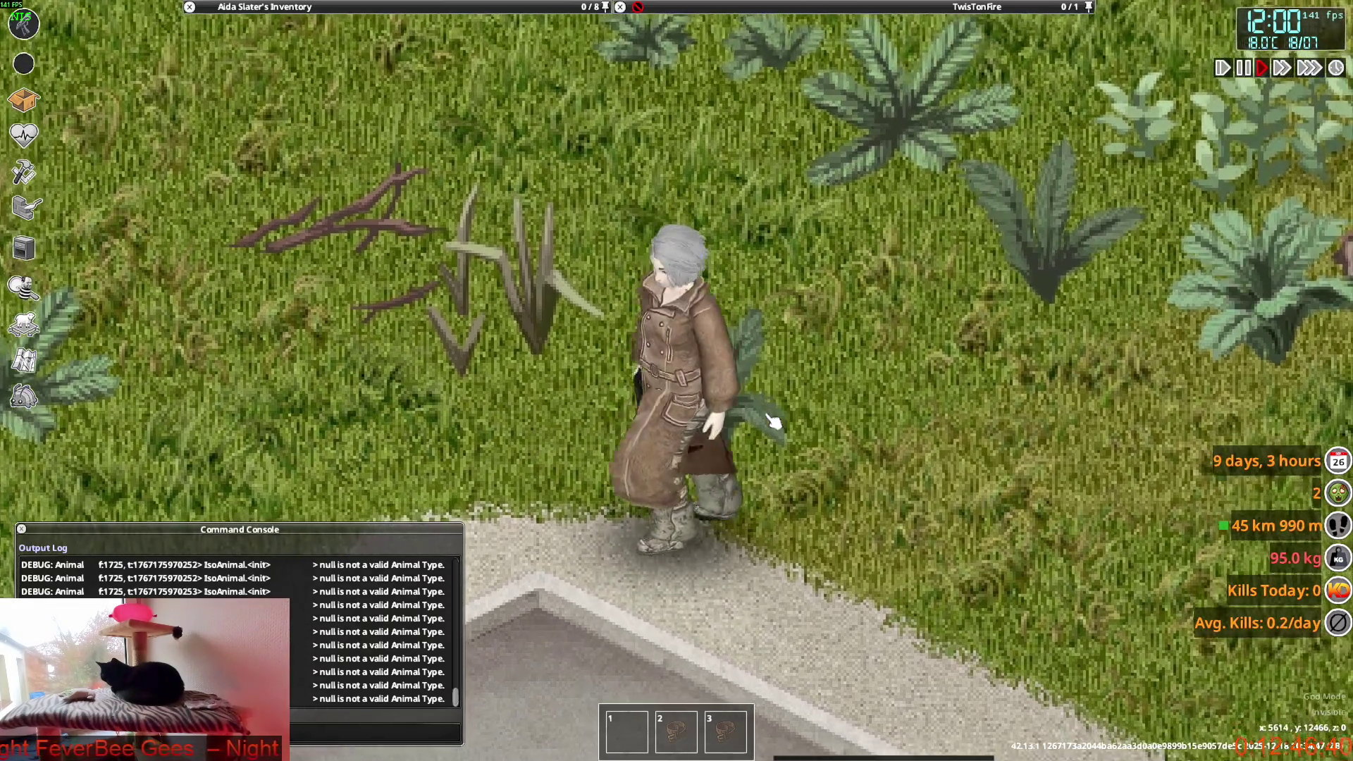
key("s")
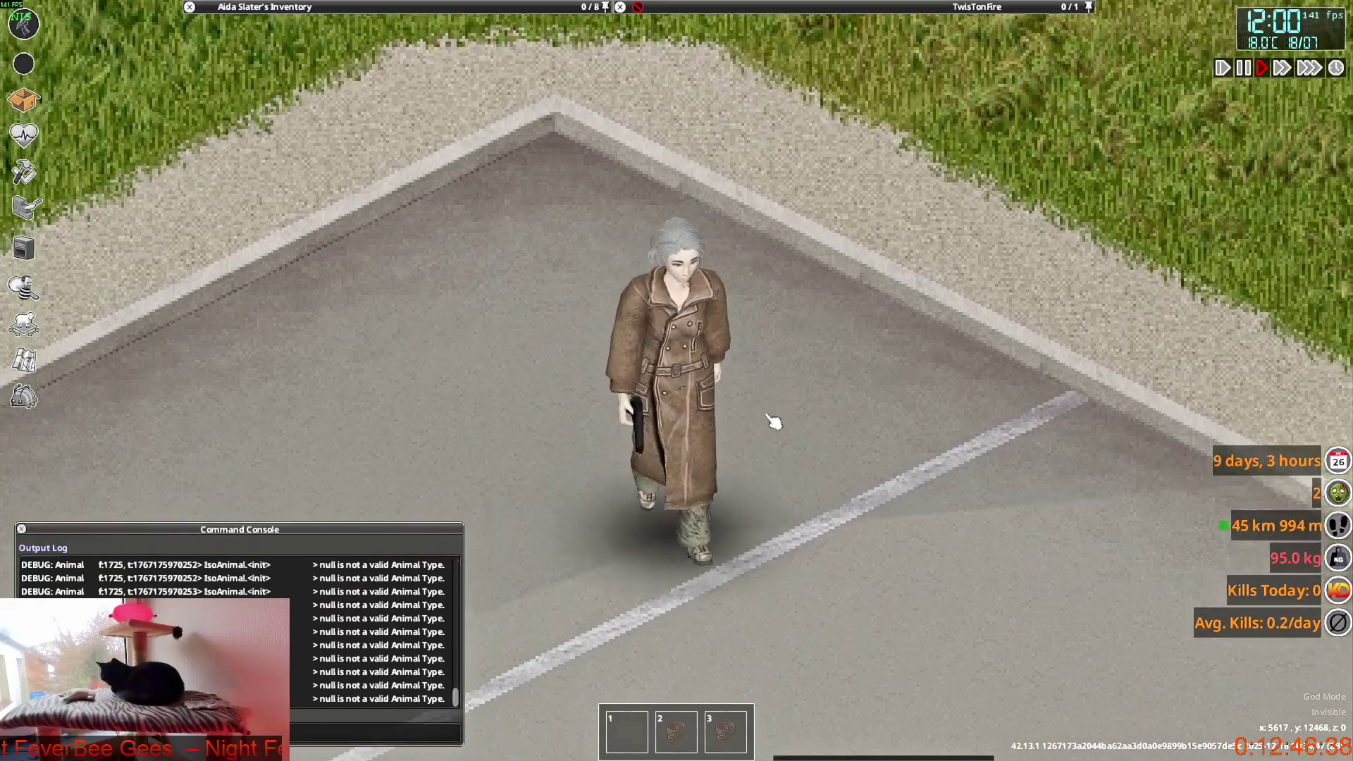
key("w")
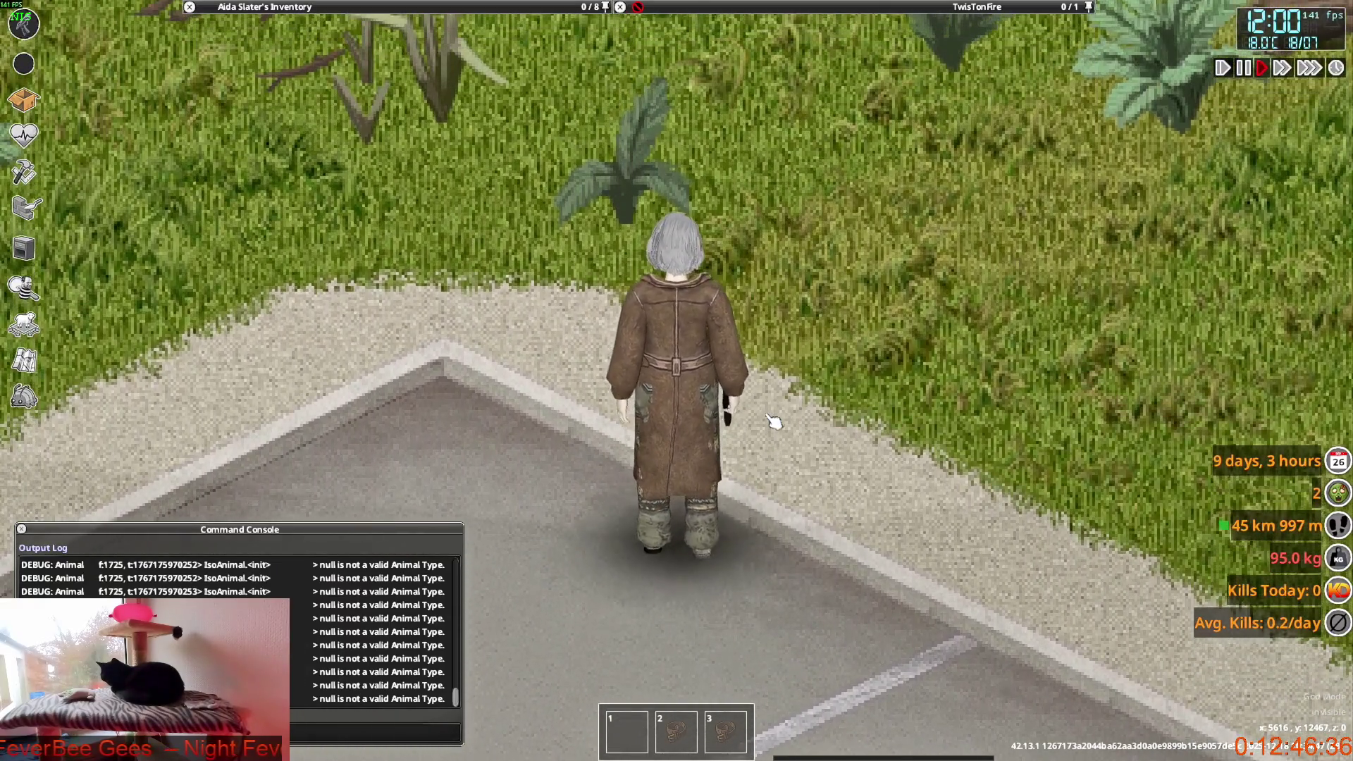
key("w")
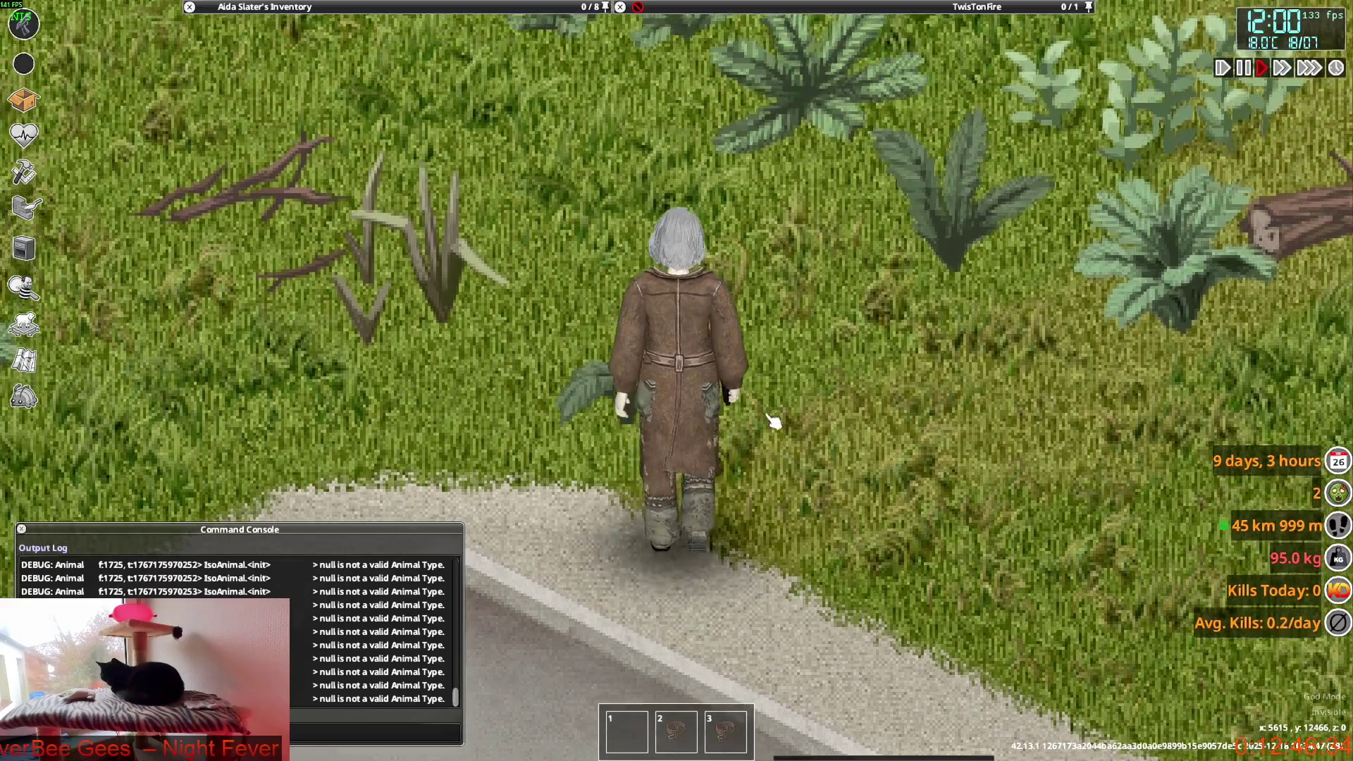
key("s")
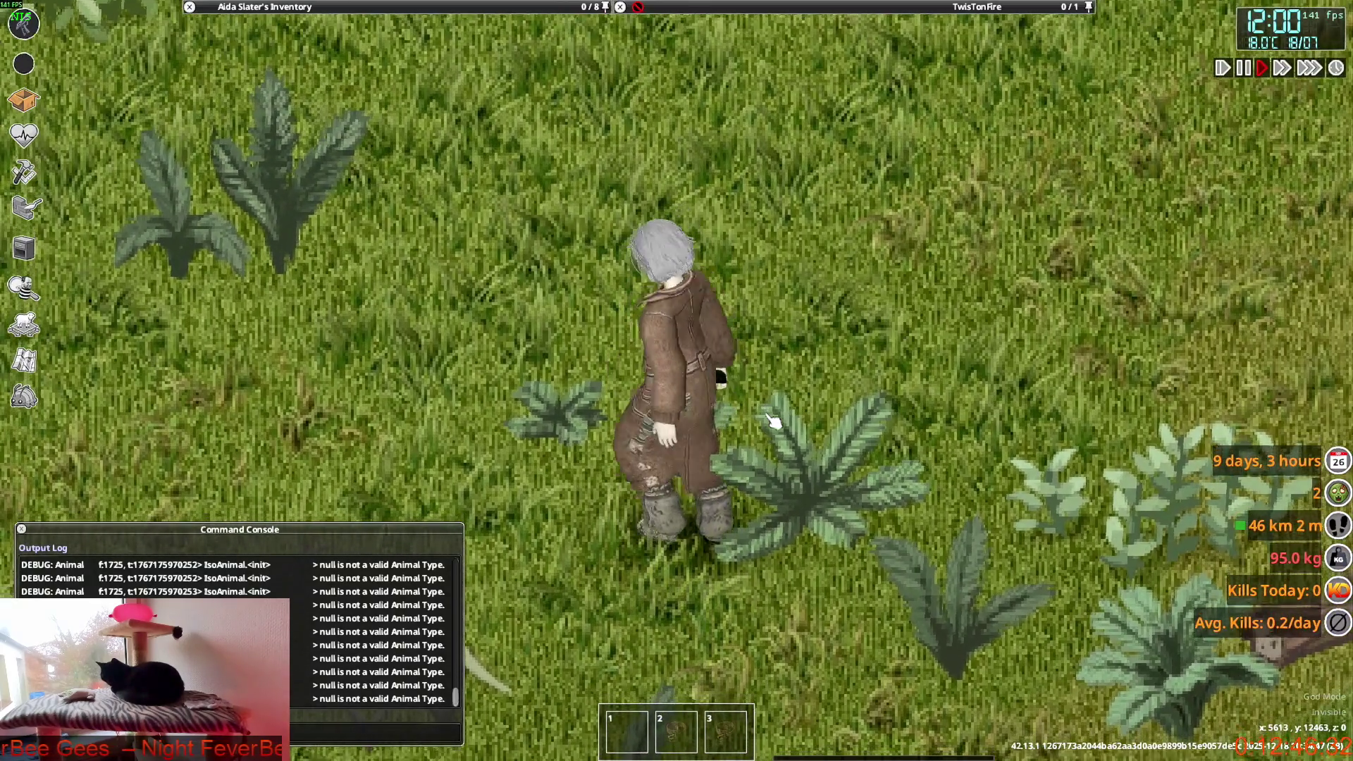
key("s")
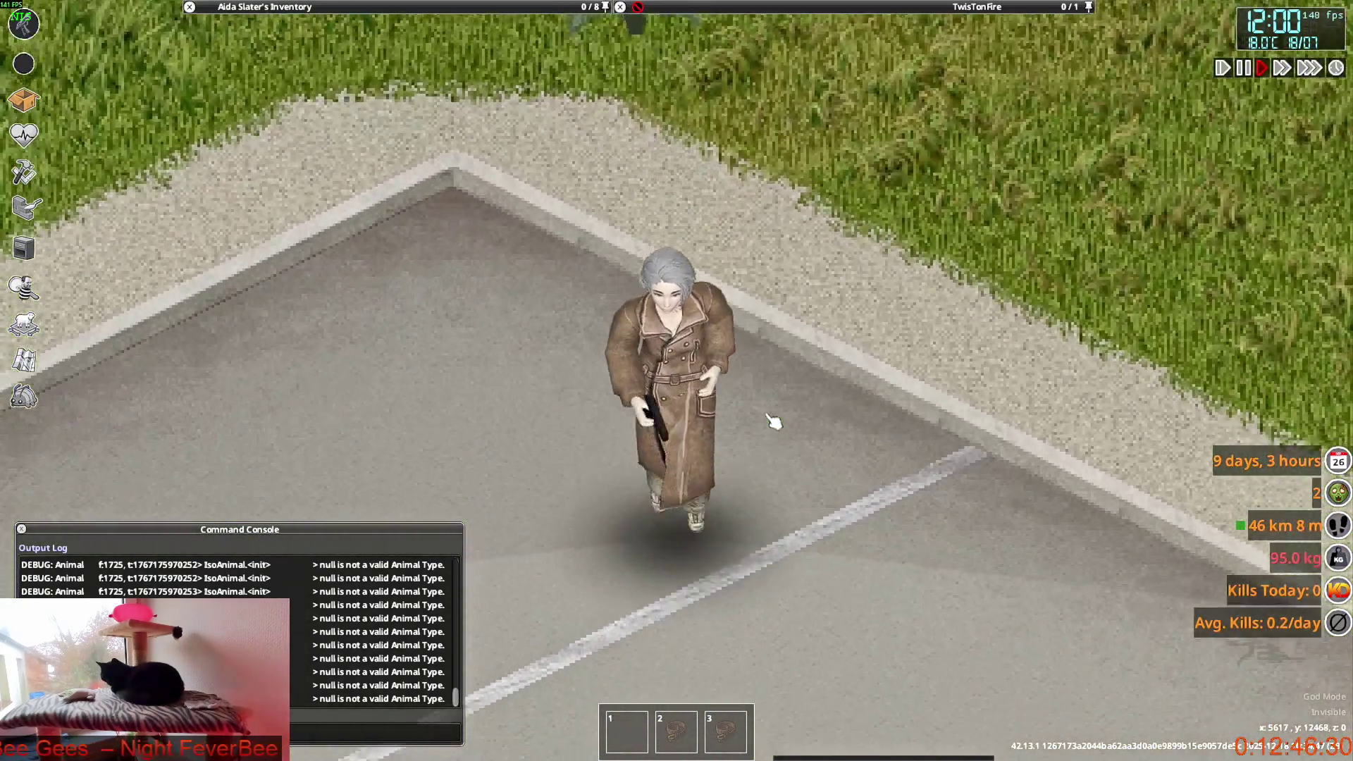
key("w")
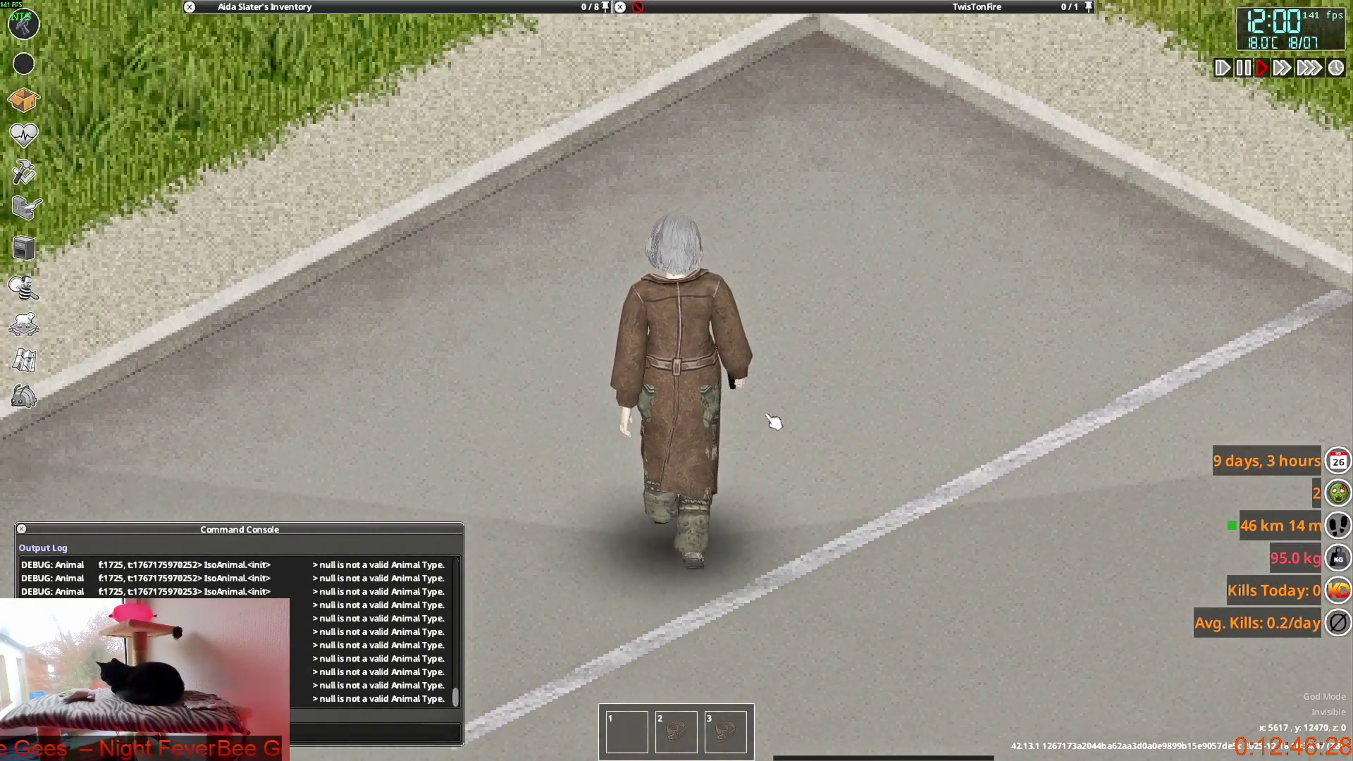
key("w")
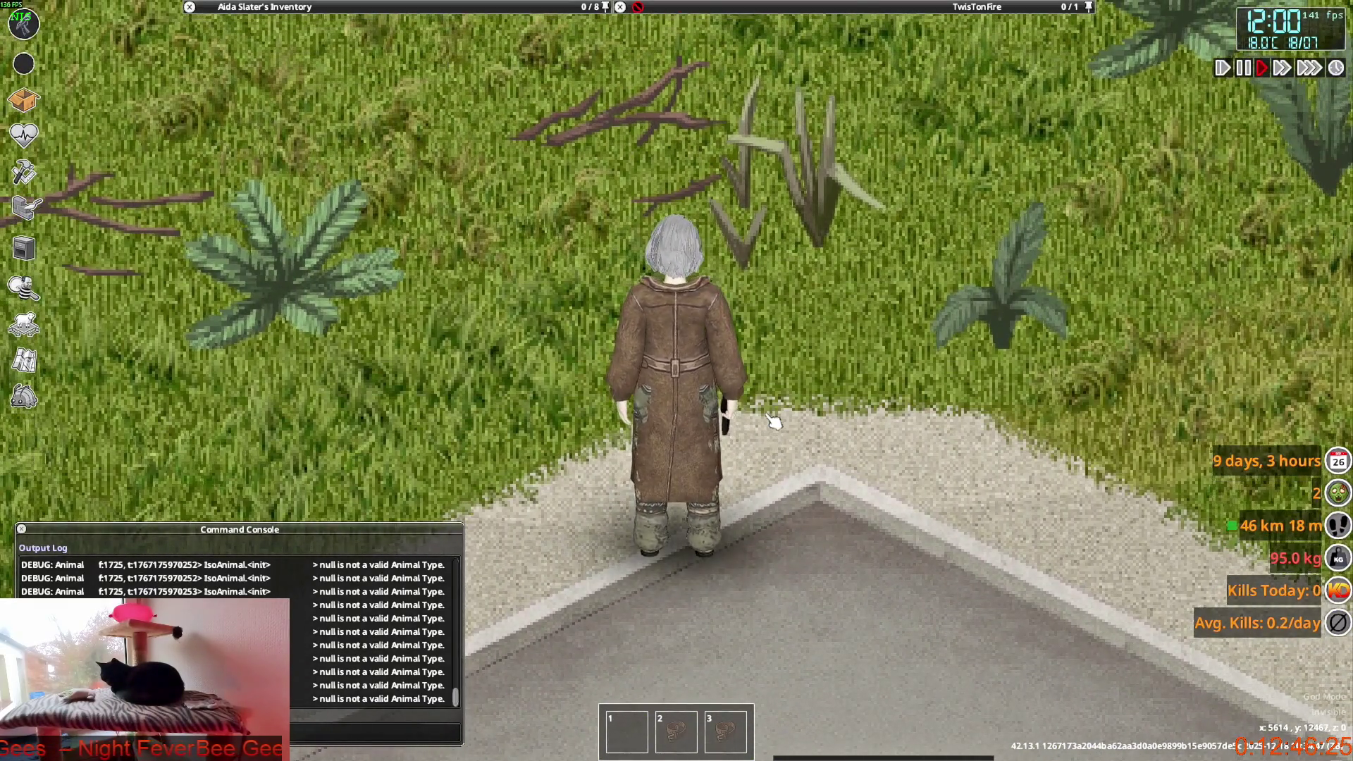
key("s")
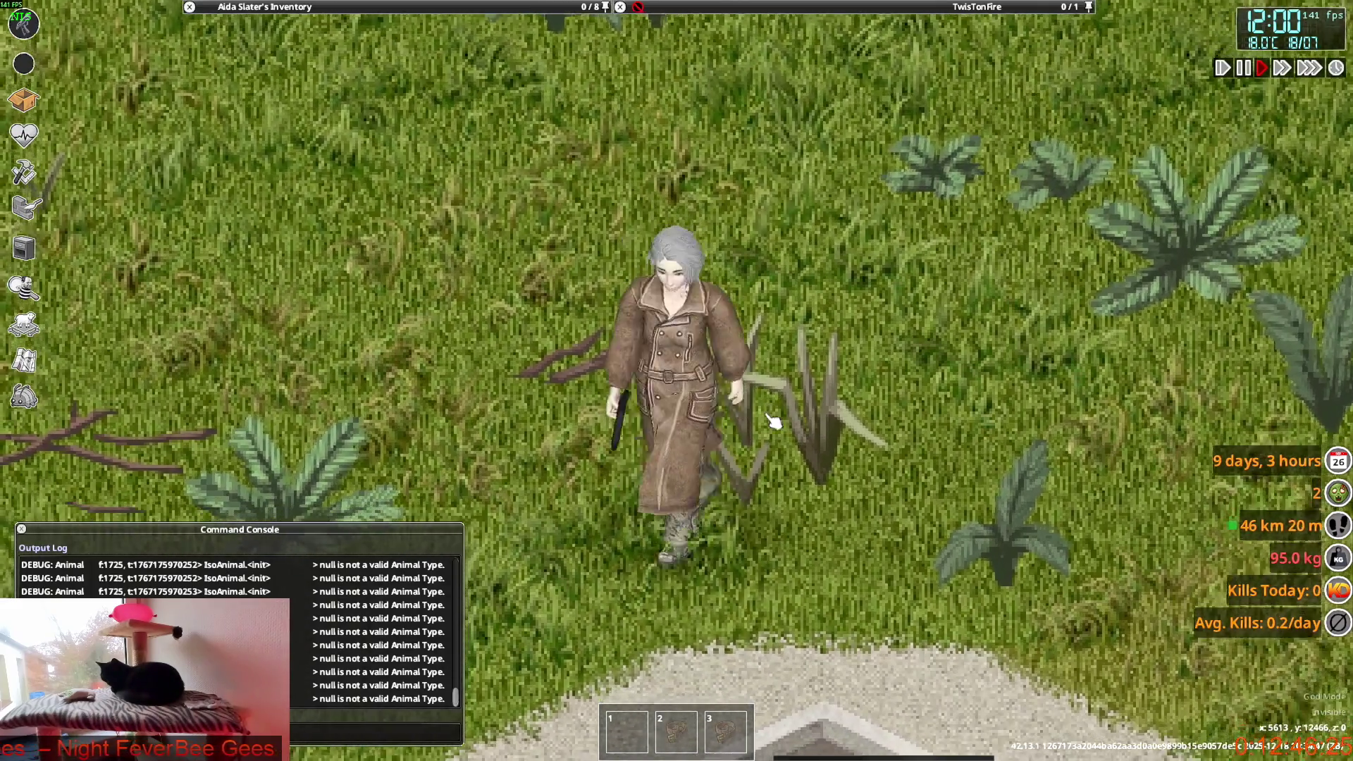
key("d")
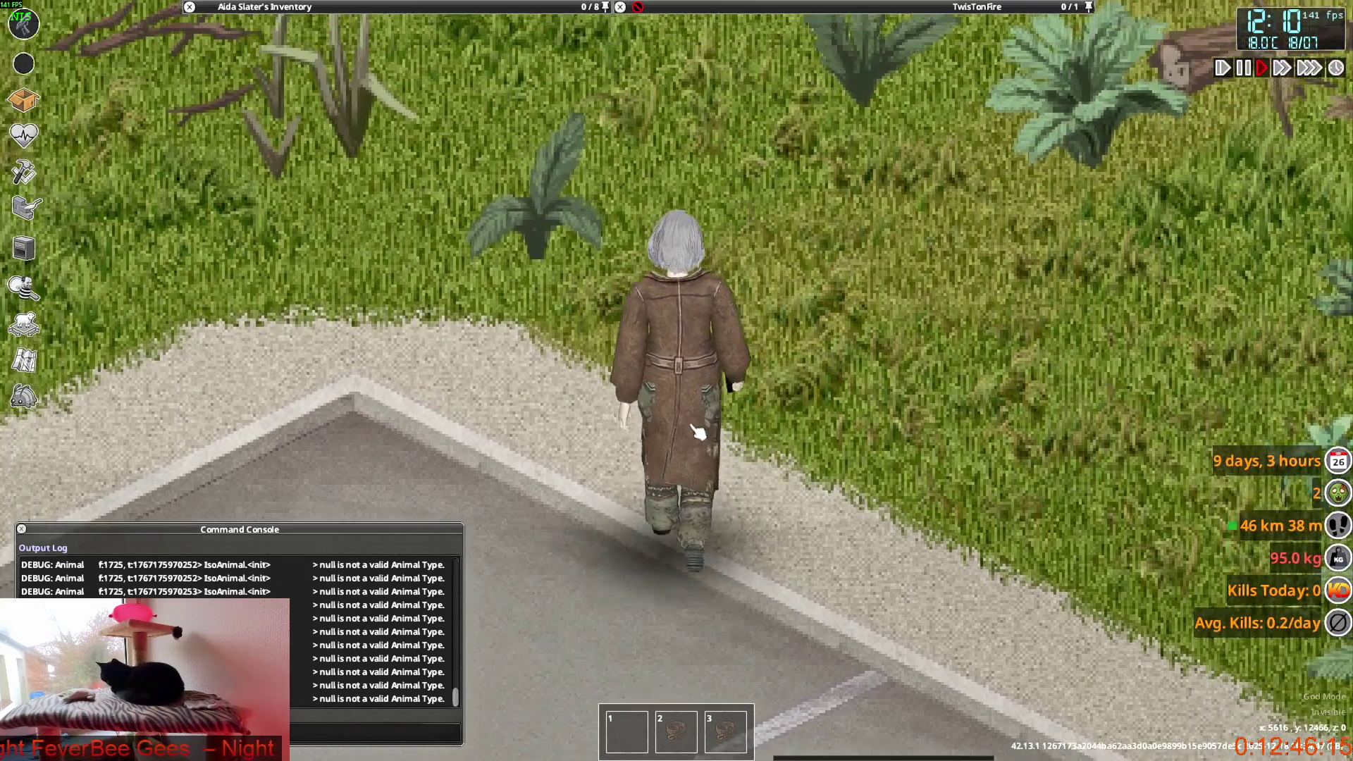
key("s")
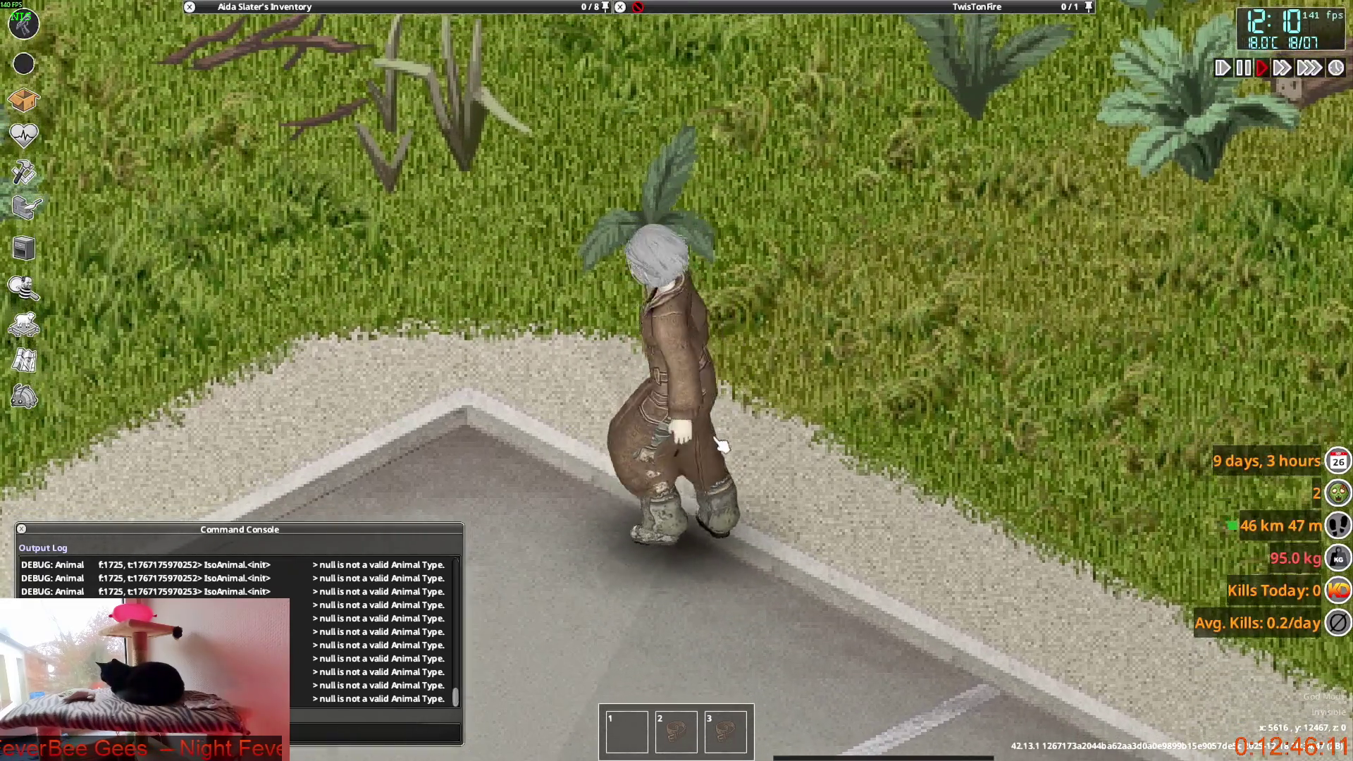
key("s")
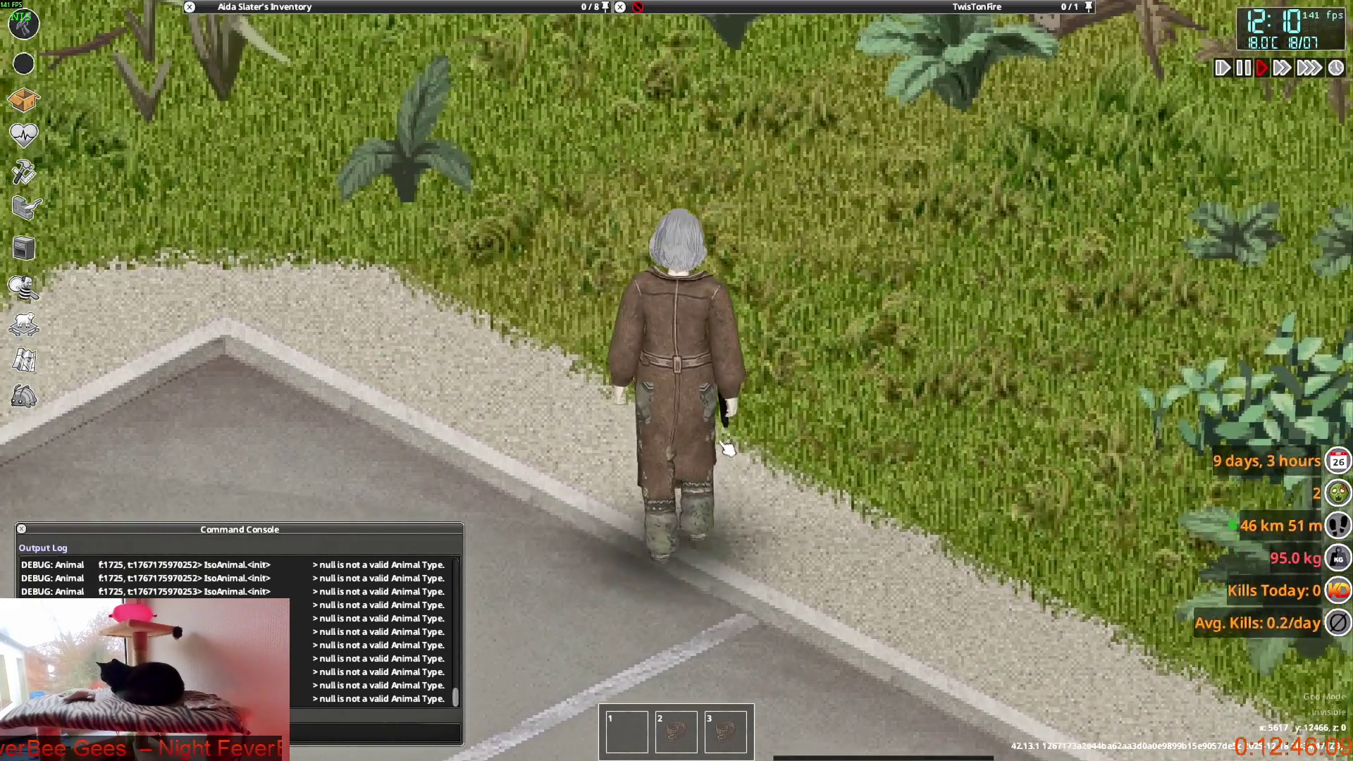
key("w")
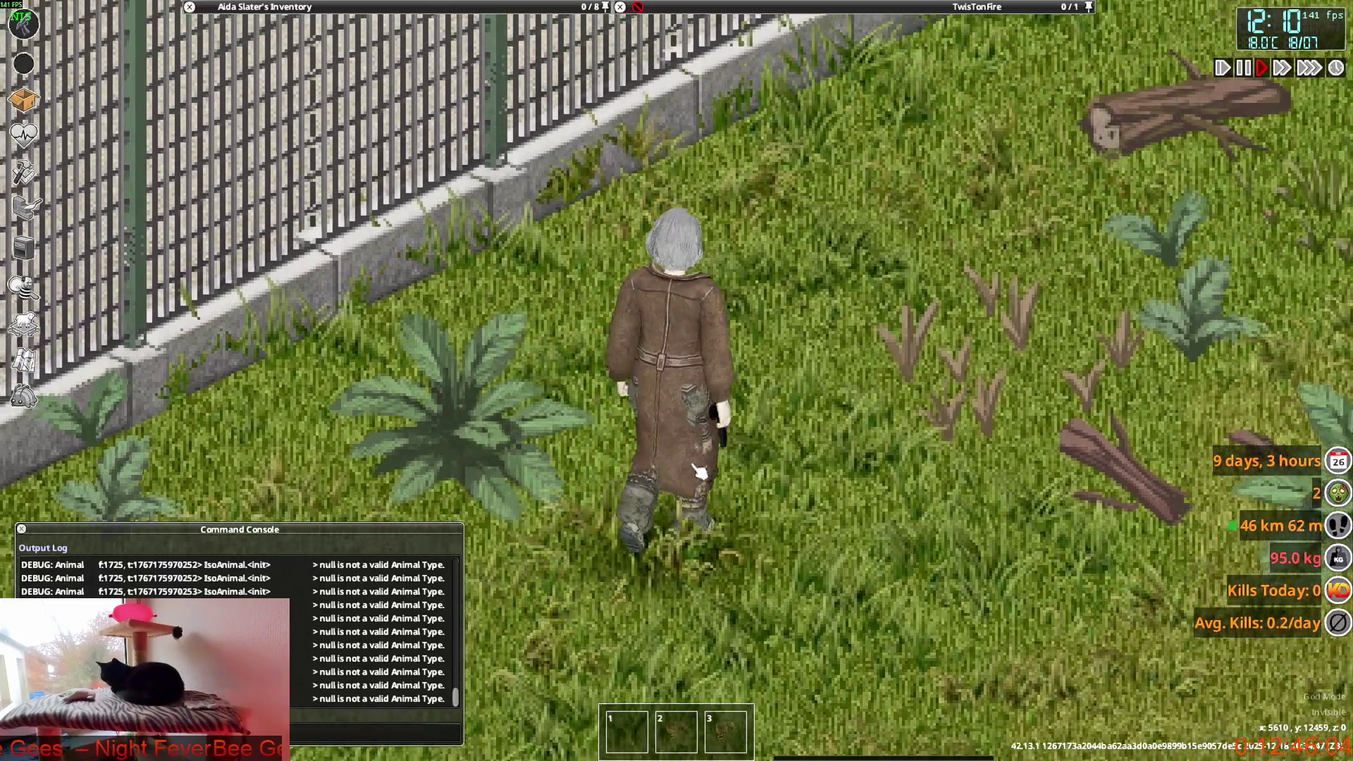
Keep walking toward the fence and back down to the road, alternating front and back views of the coat
key("w")
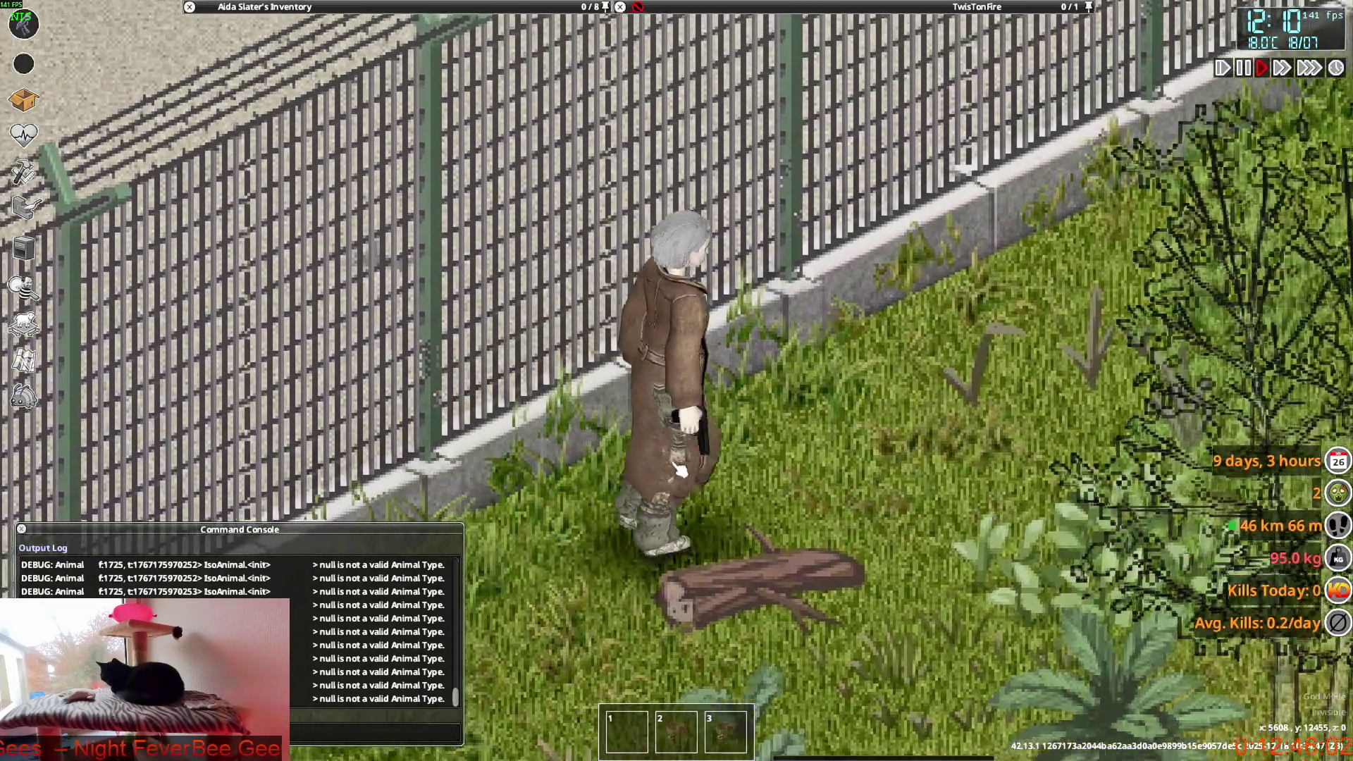
key("s")
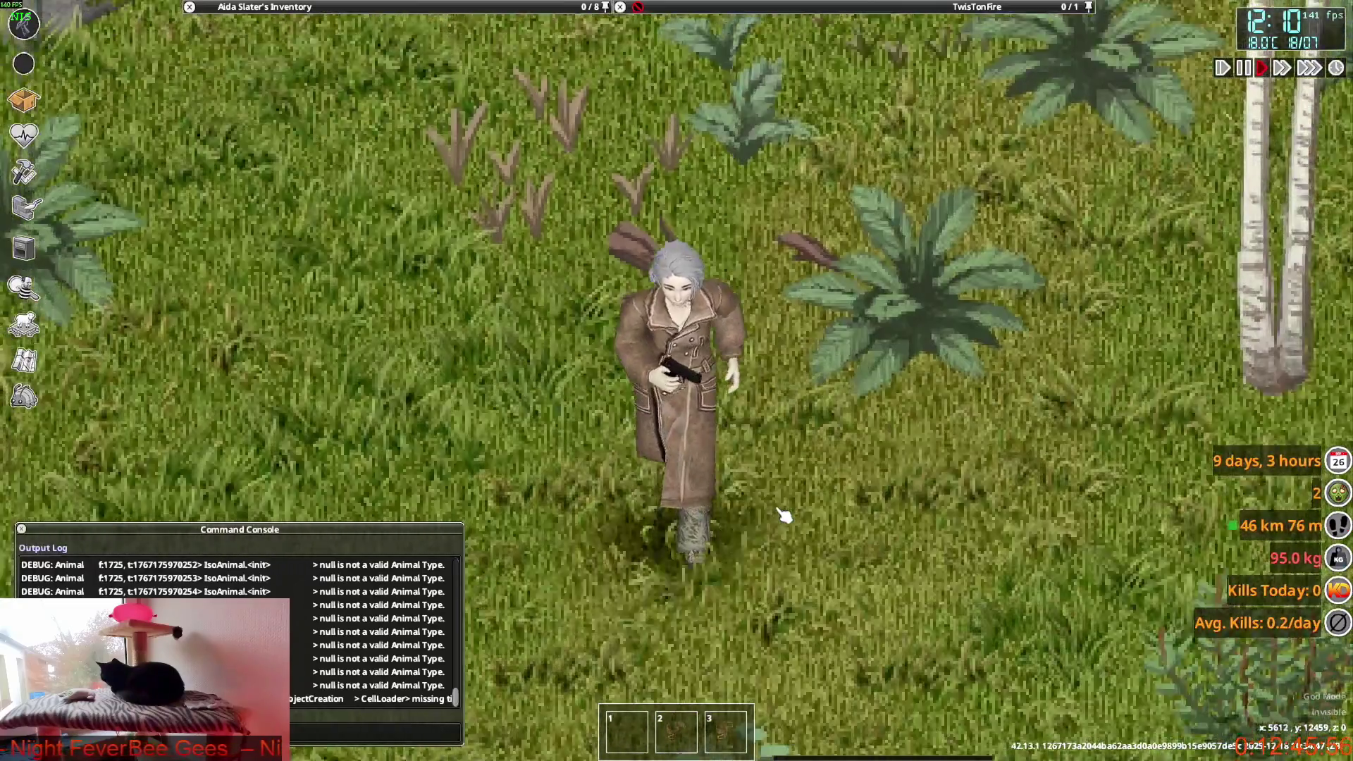
key("s")
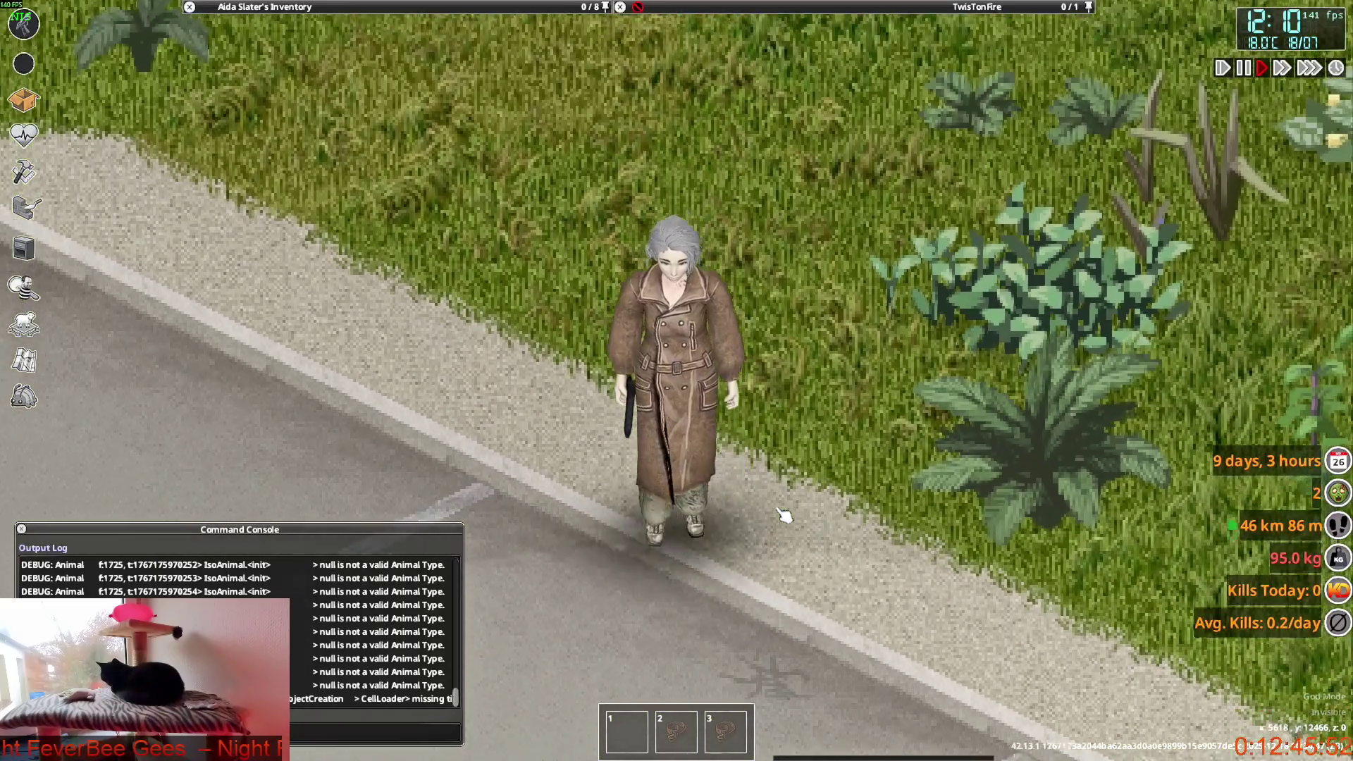
key("s")
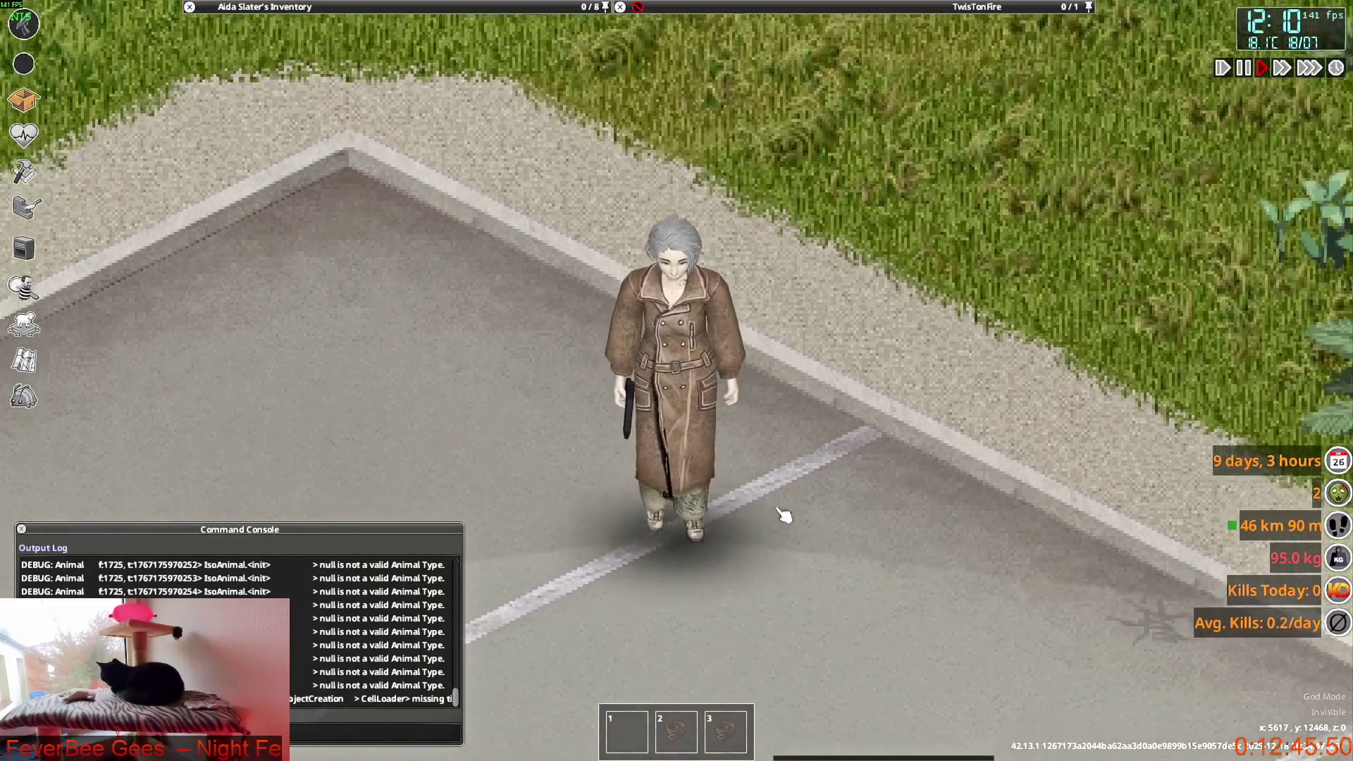
key("a")
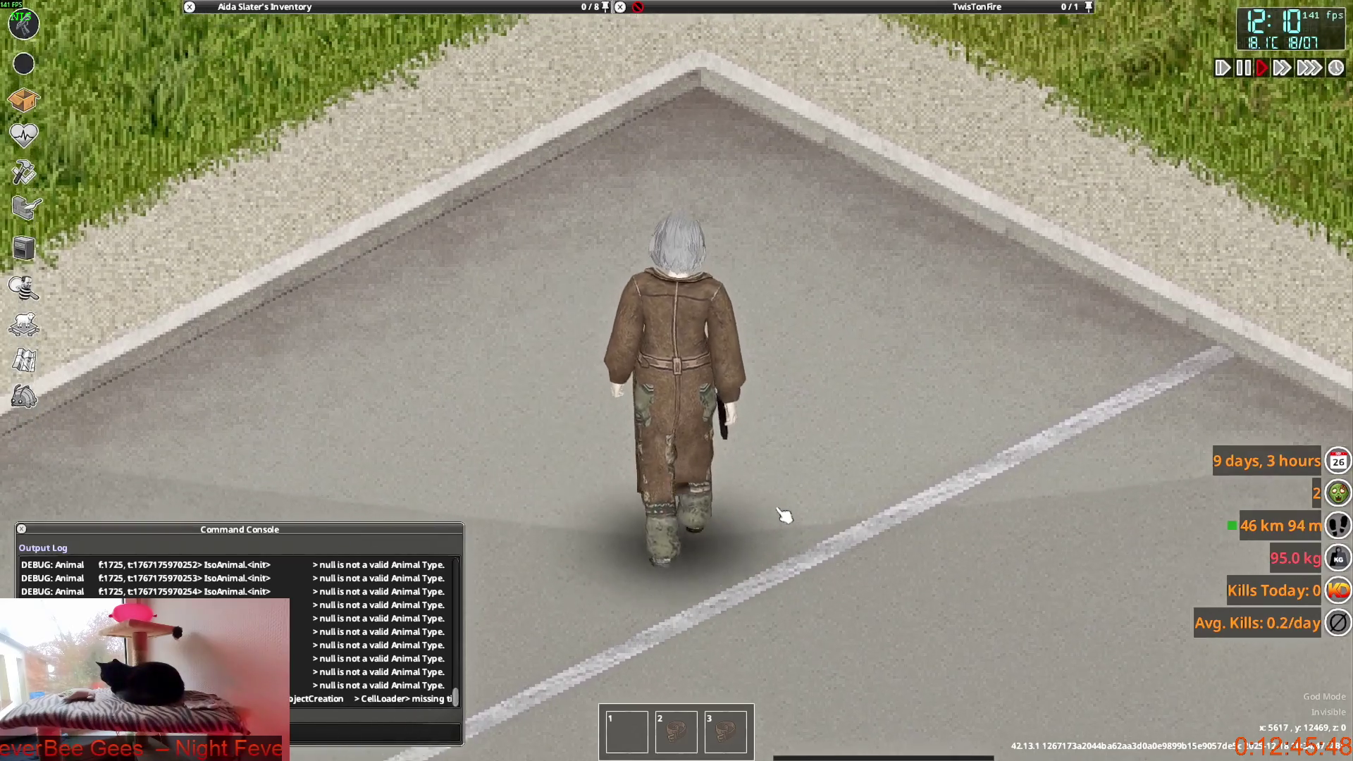
key("w")
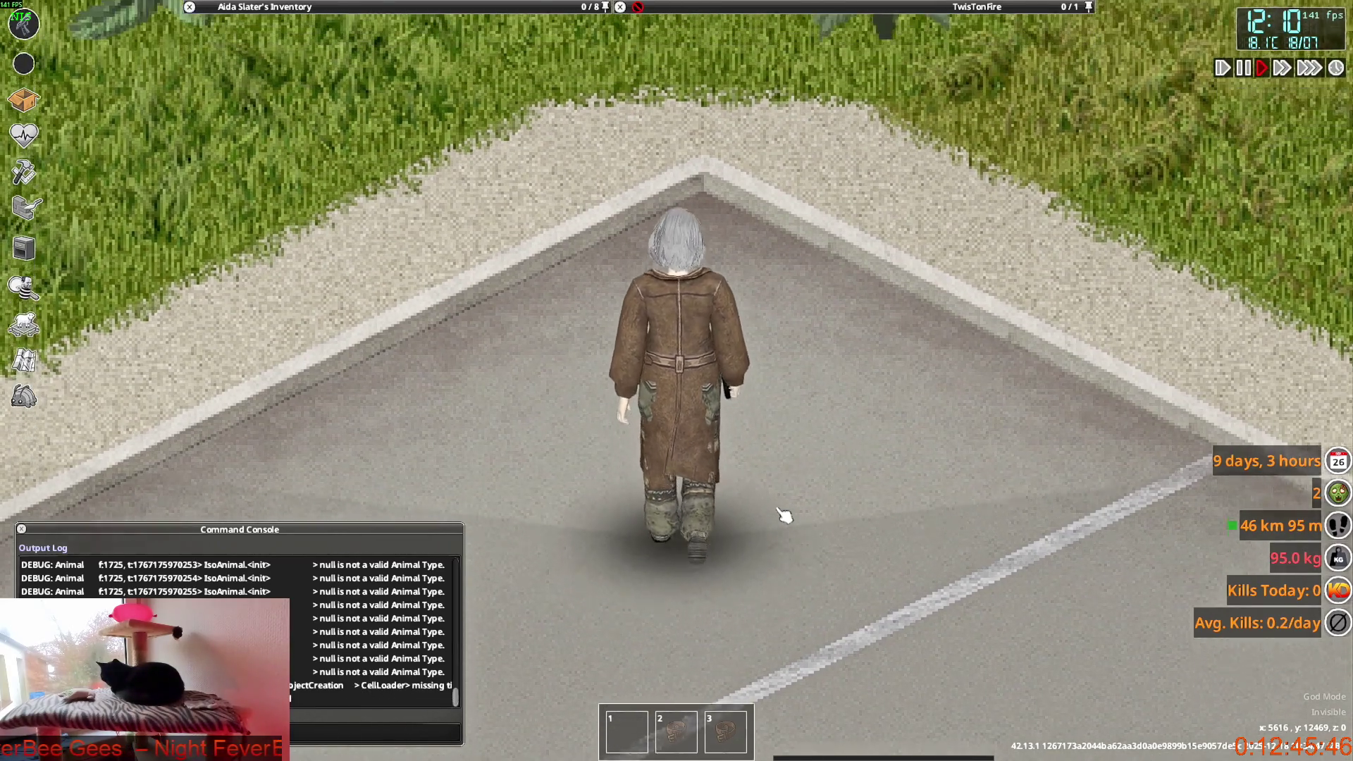
key("s")
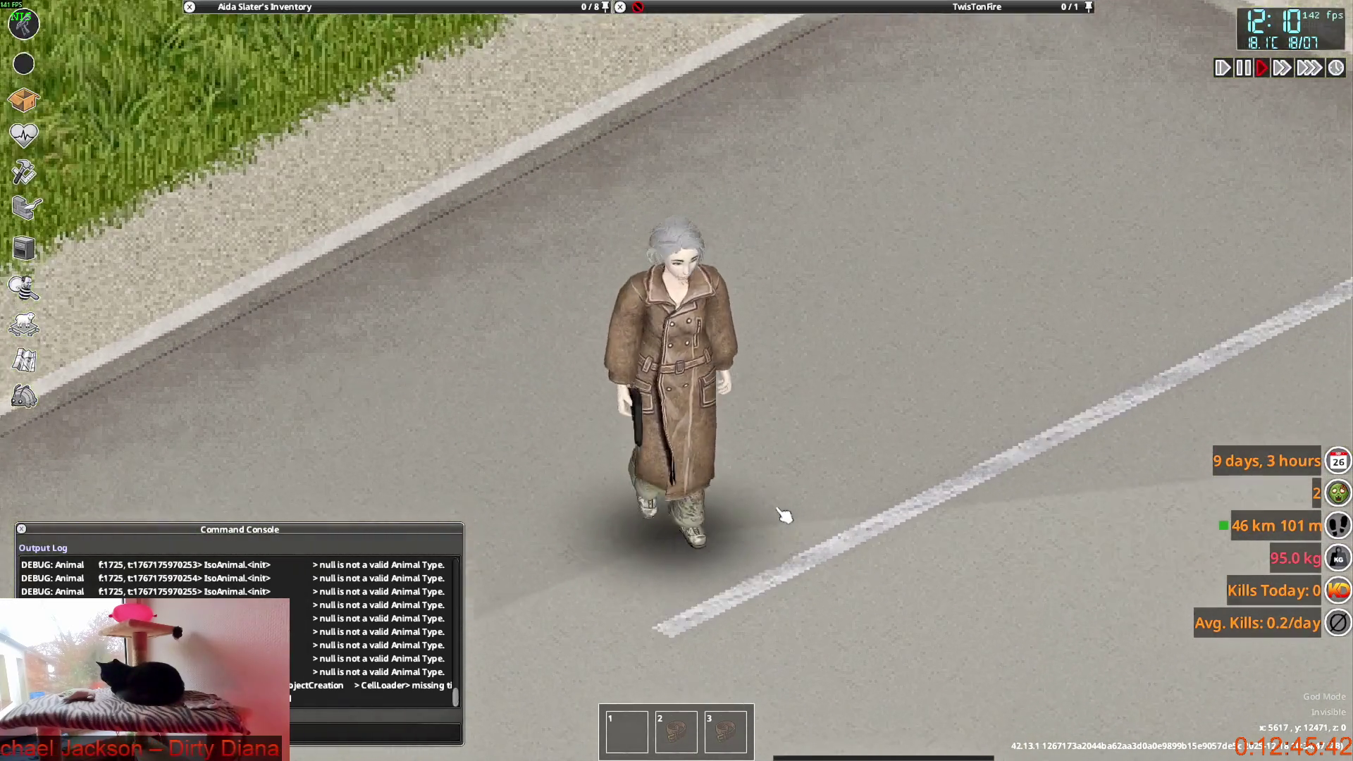
key("w")
key("w")
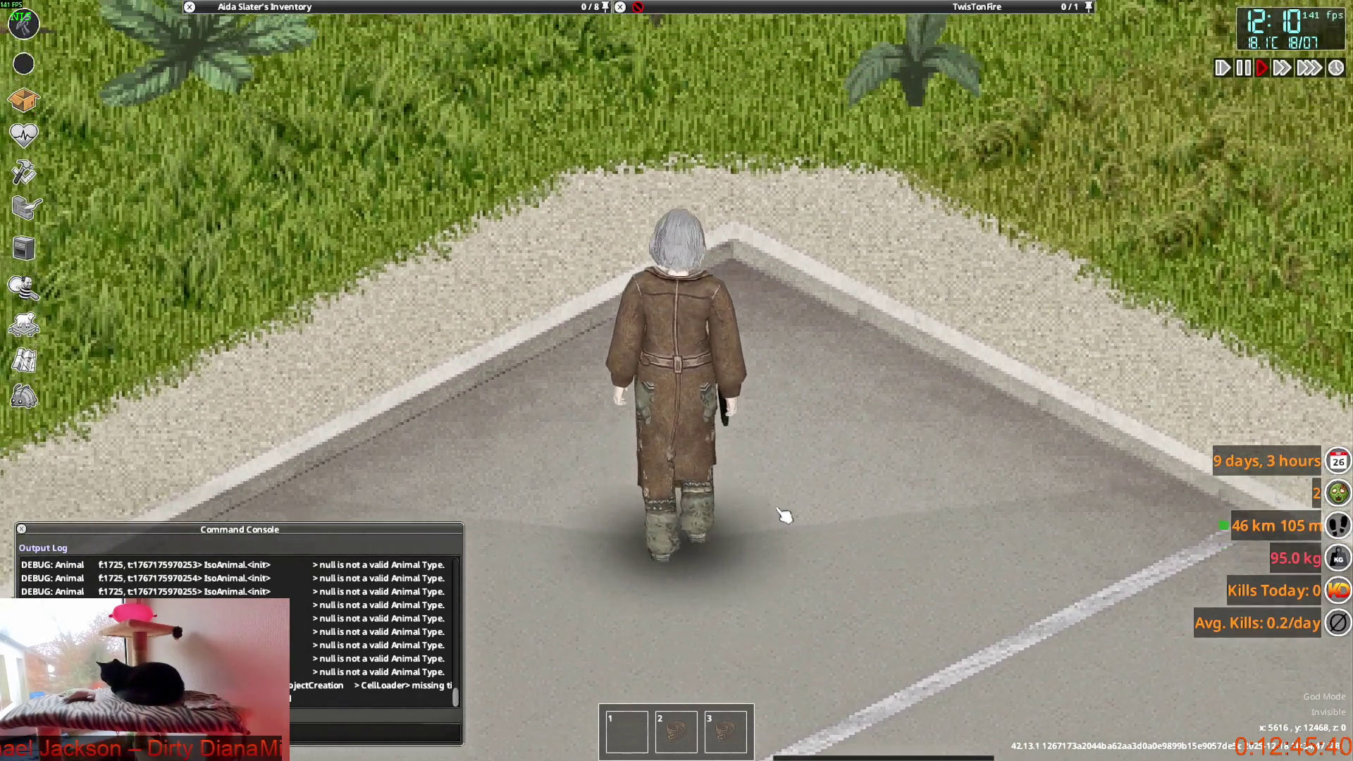
key("s")
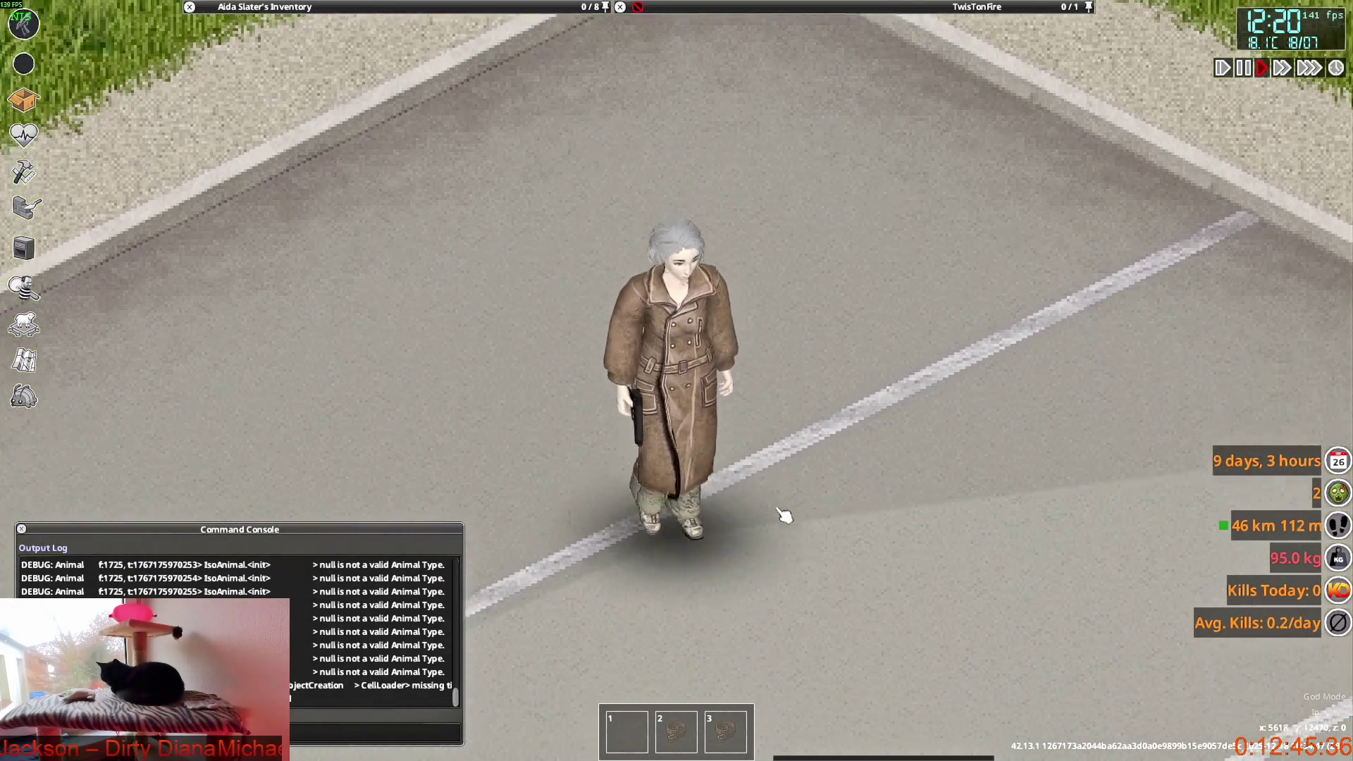
key("w")
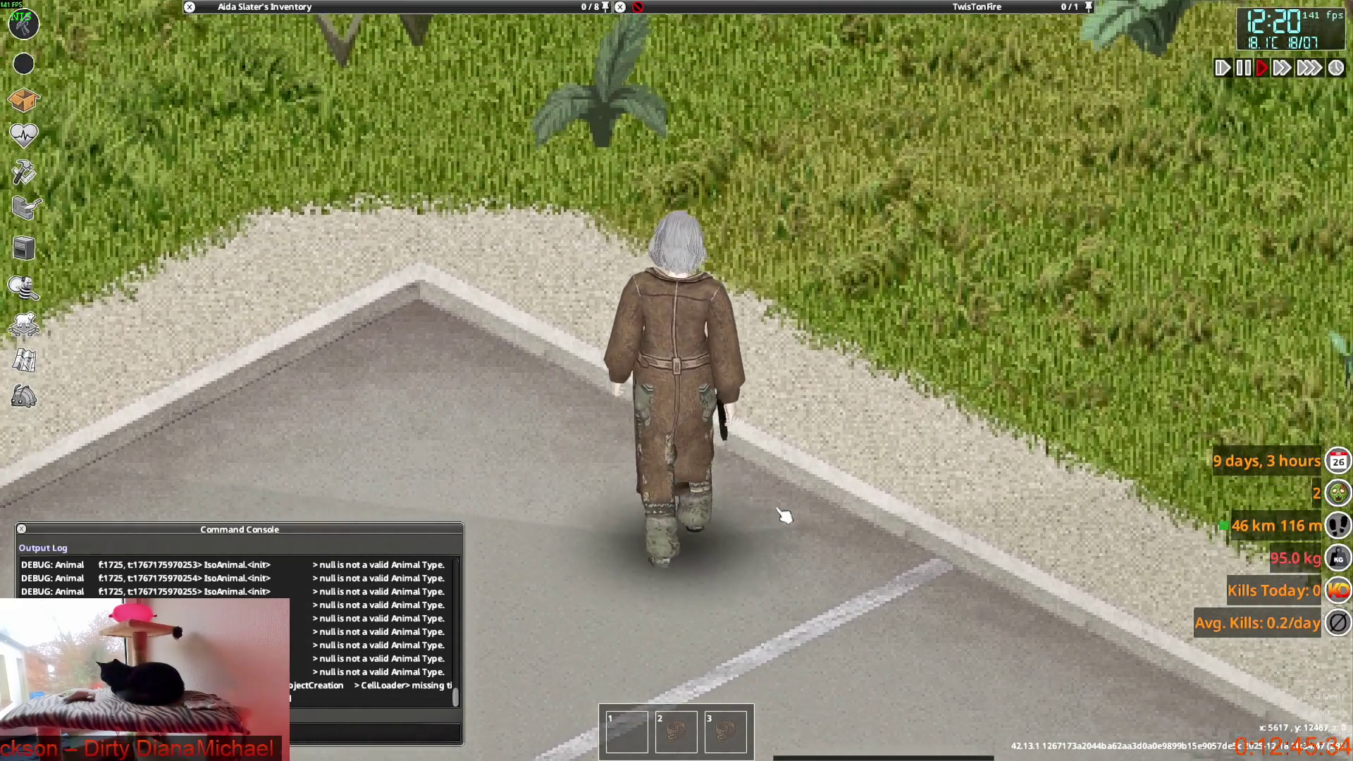
key("s")
key("s")
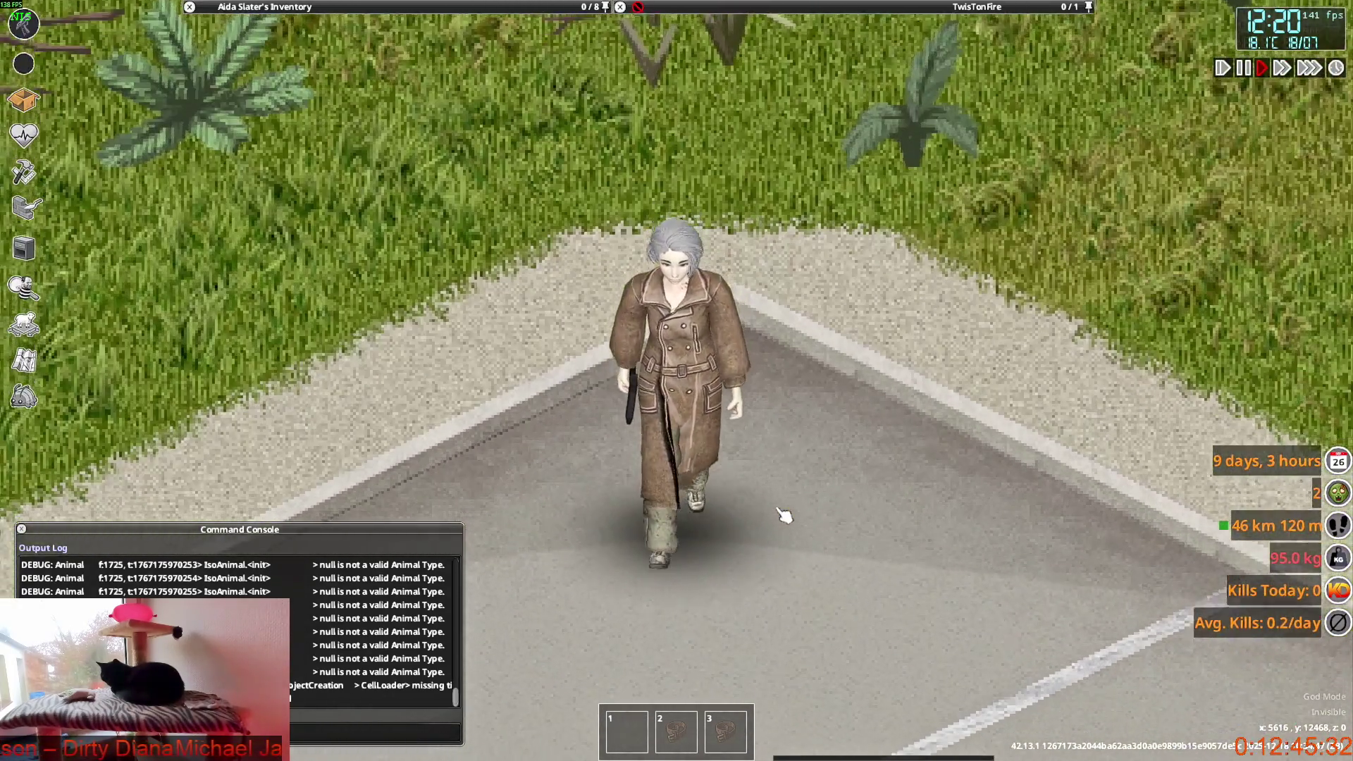
key("s")
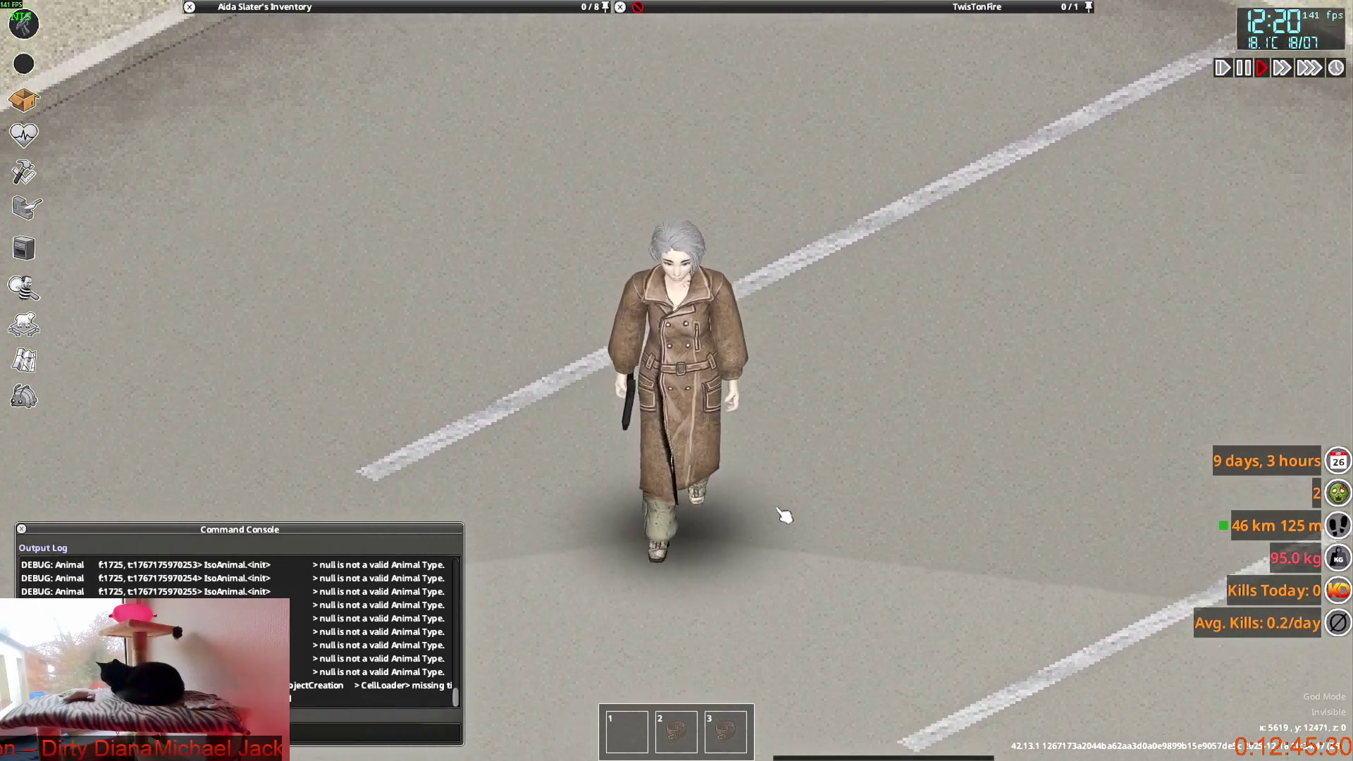
key("s")
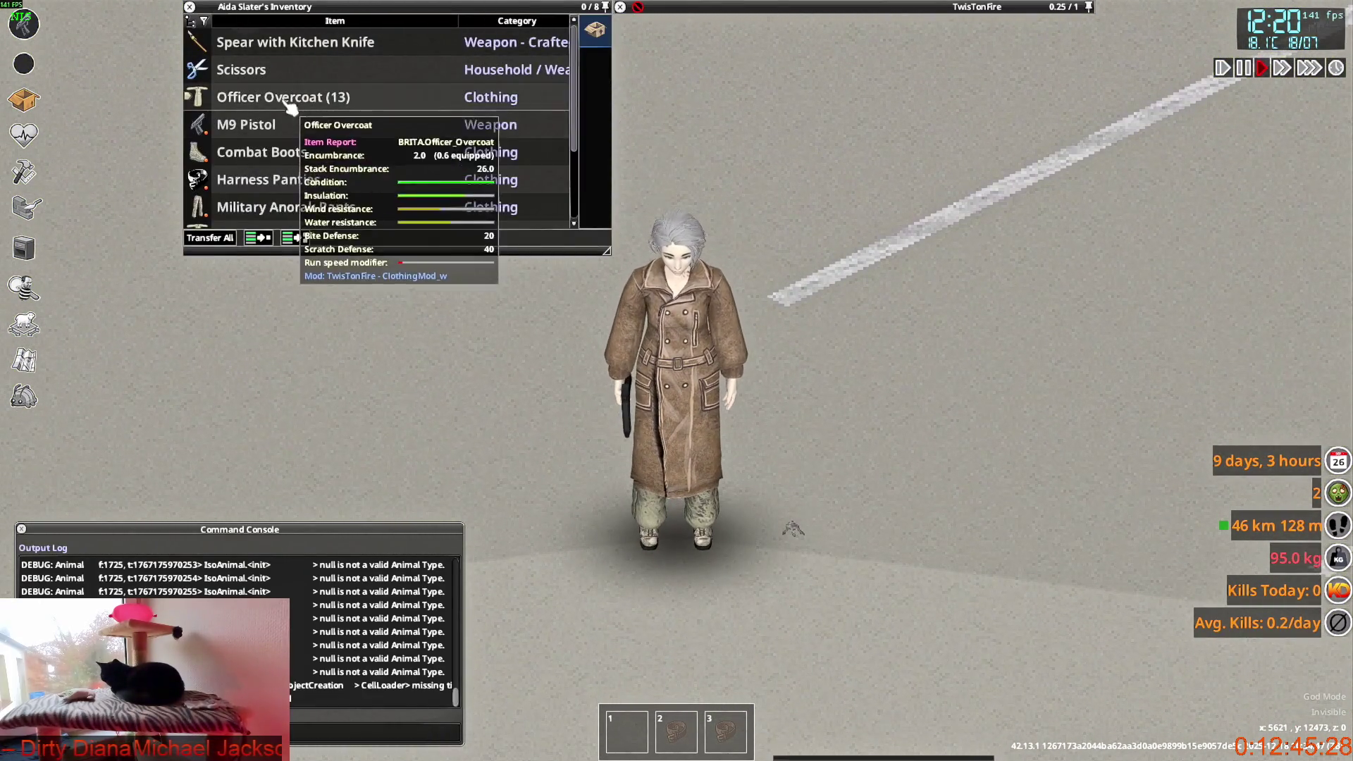
Wear the Officer Overcoat opened and walk past the car onto the grass in several directions, then leave for Blender
left_click(300, 152)
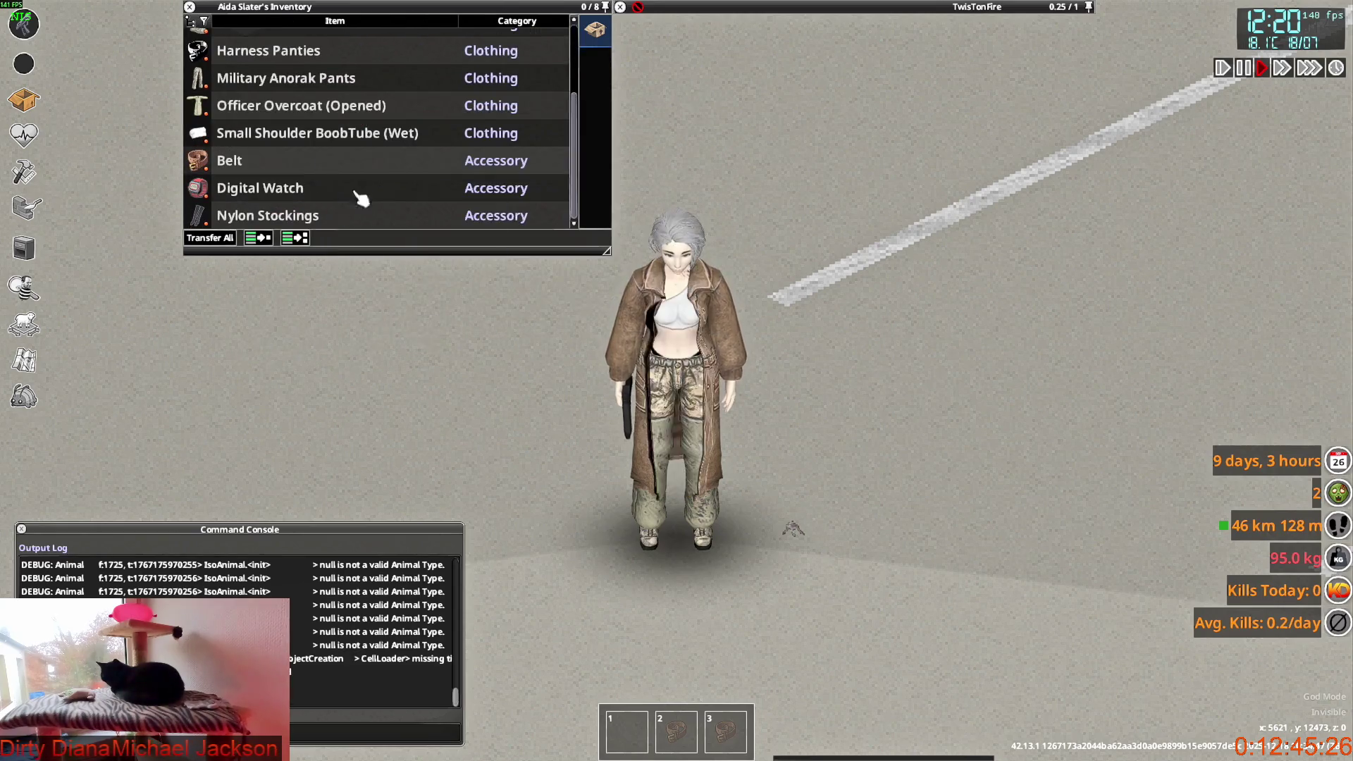
key("s")
key("s")
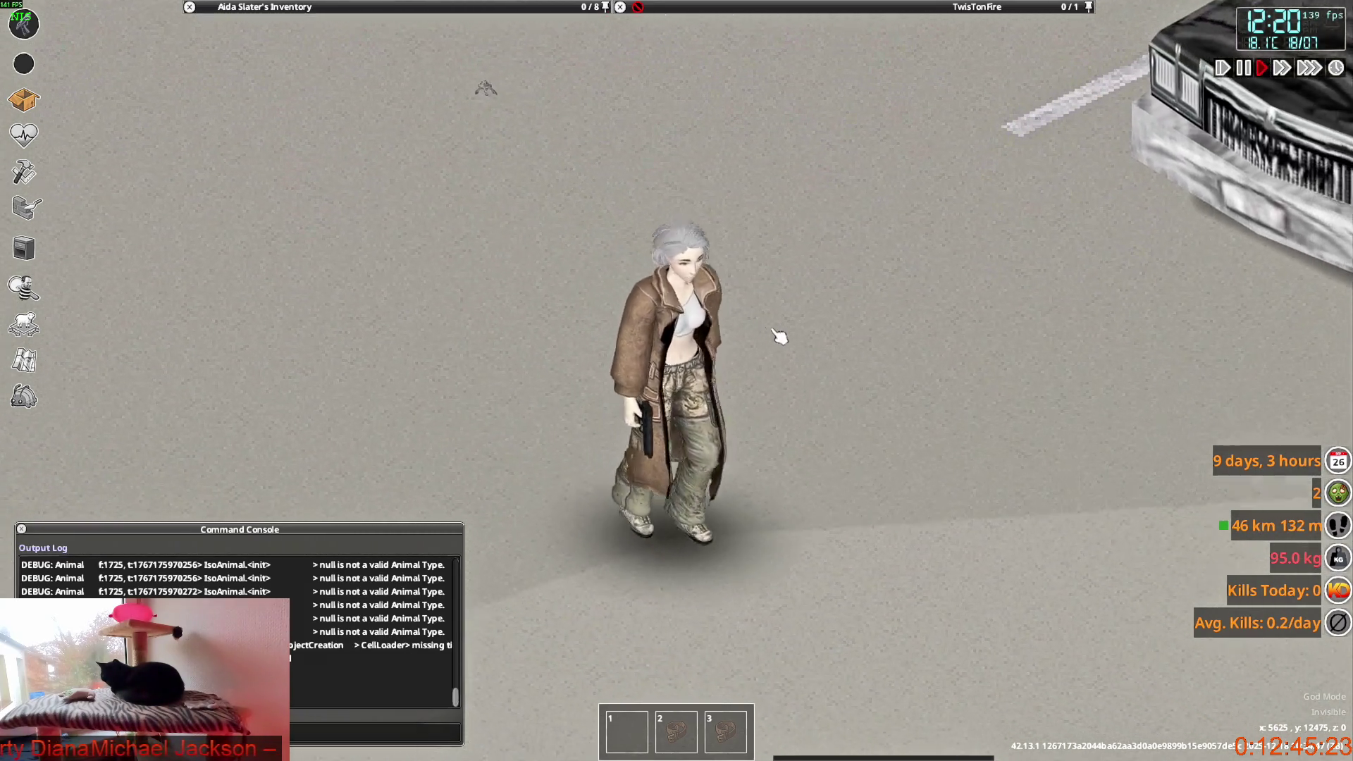
key("w")
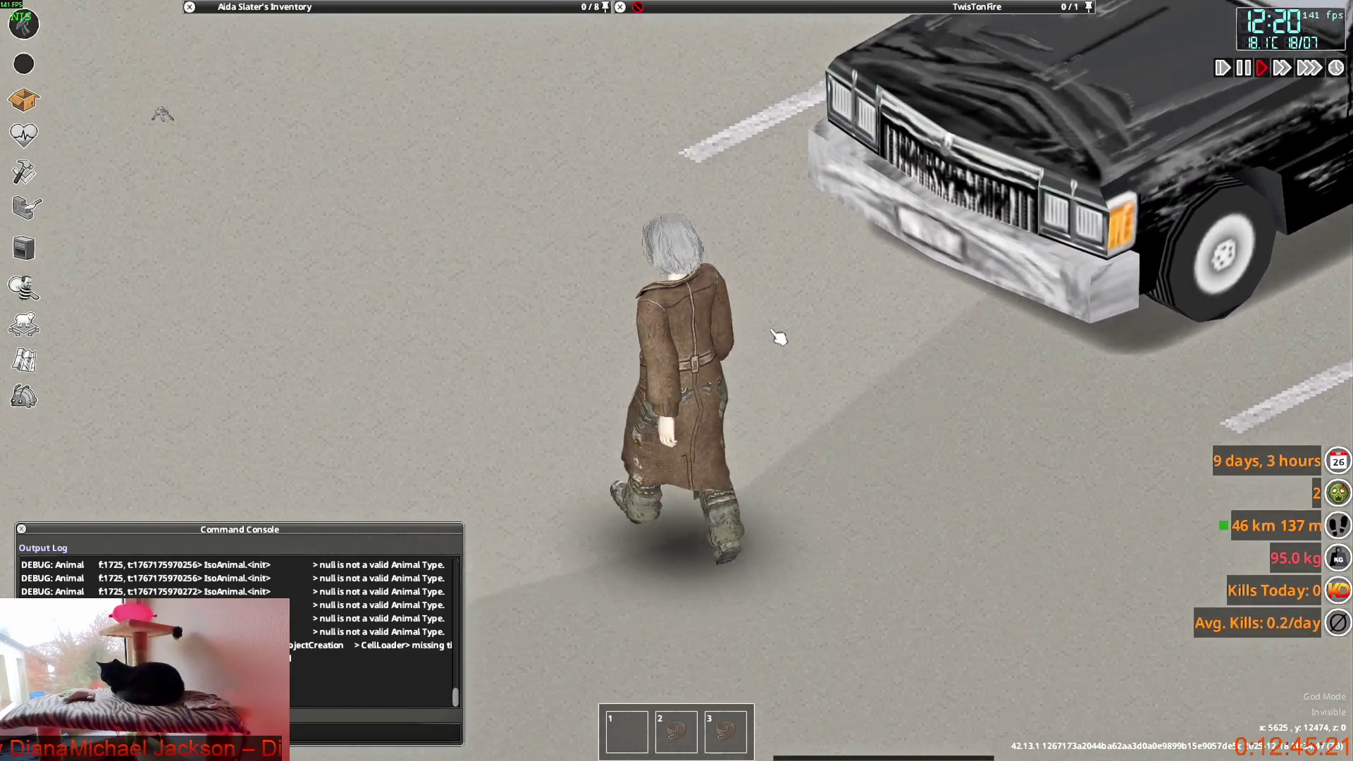
key("w")
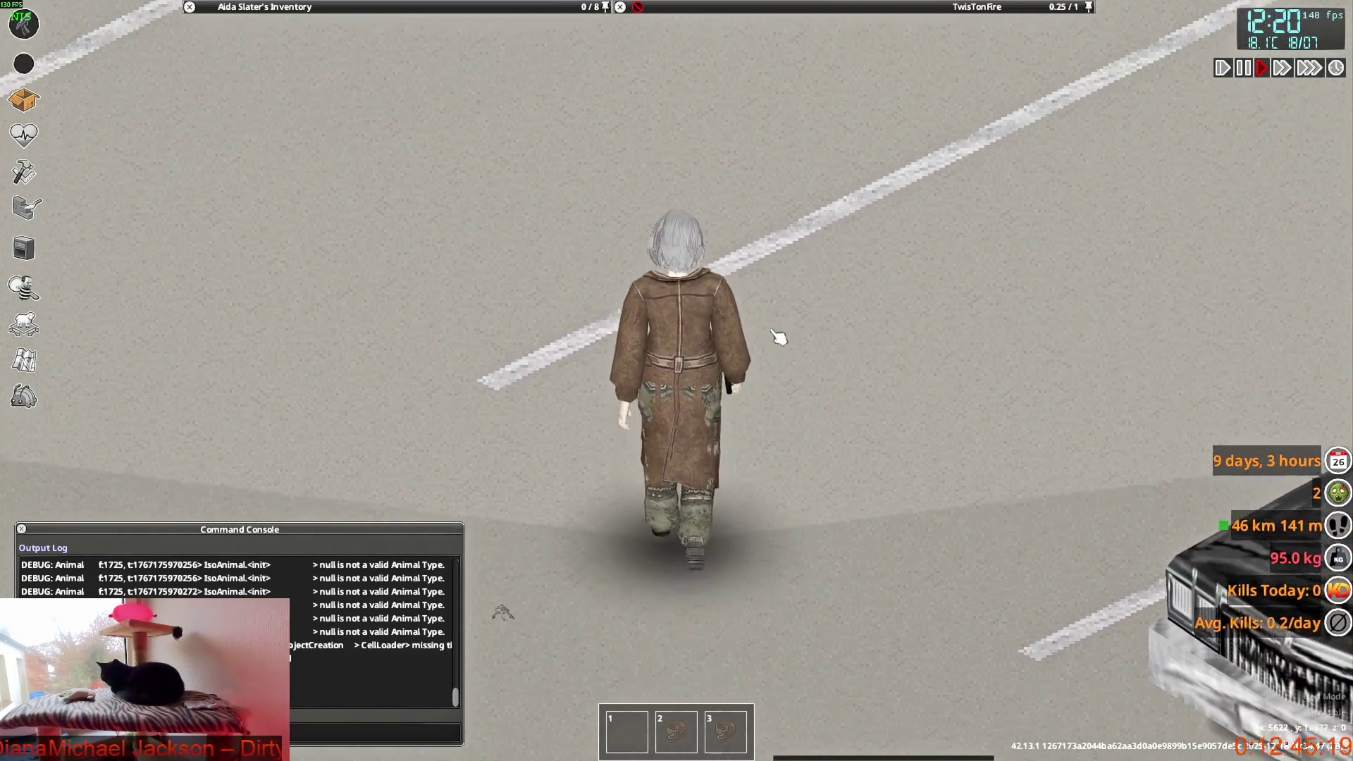
key("w")
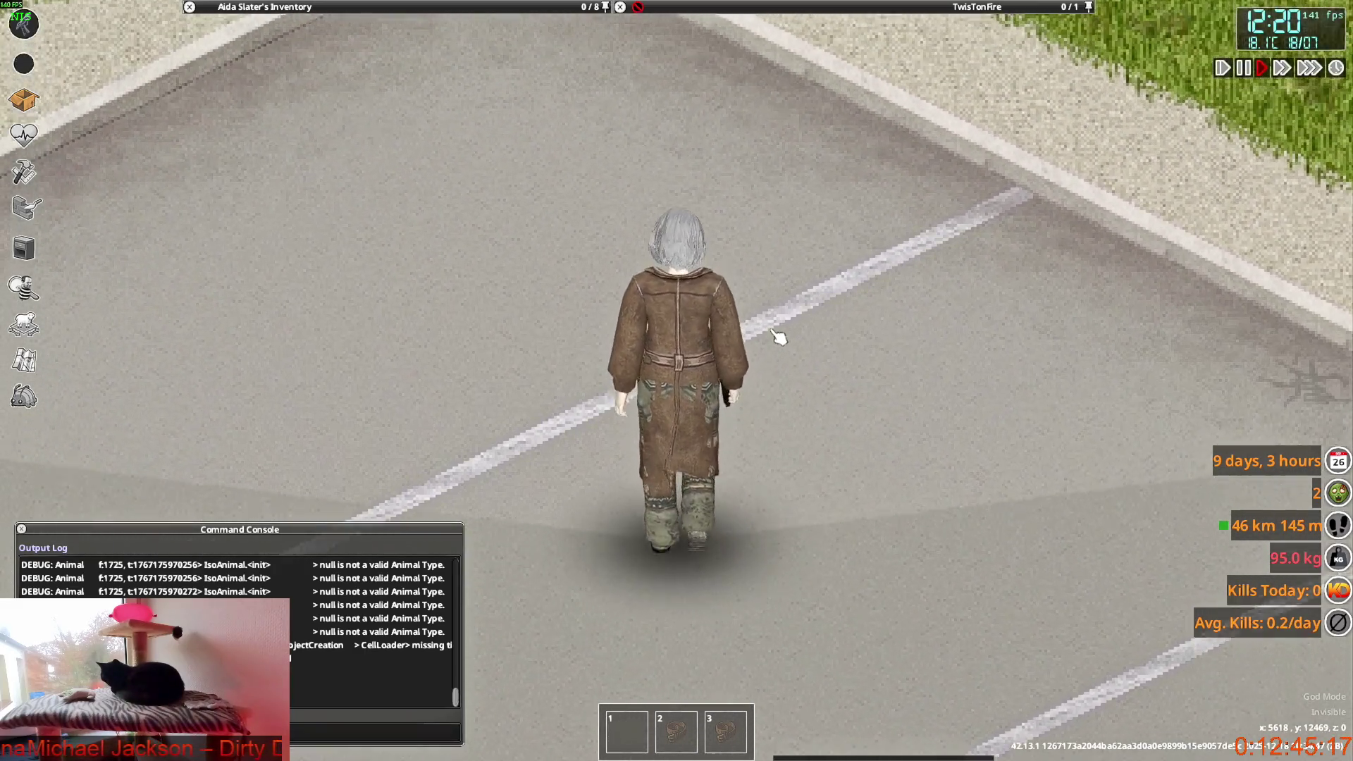
key("a")
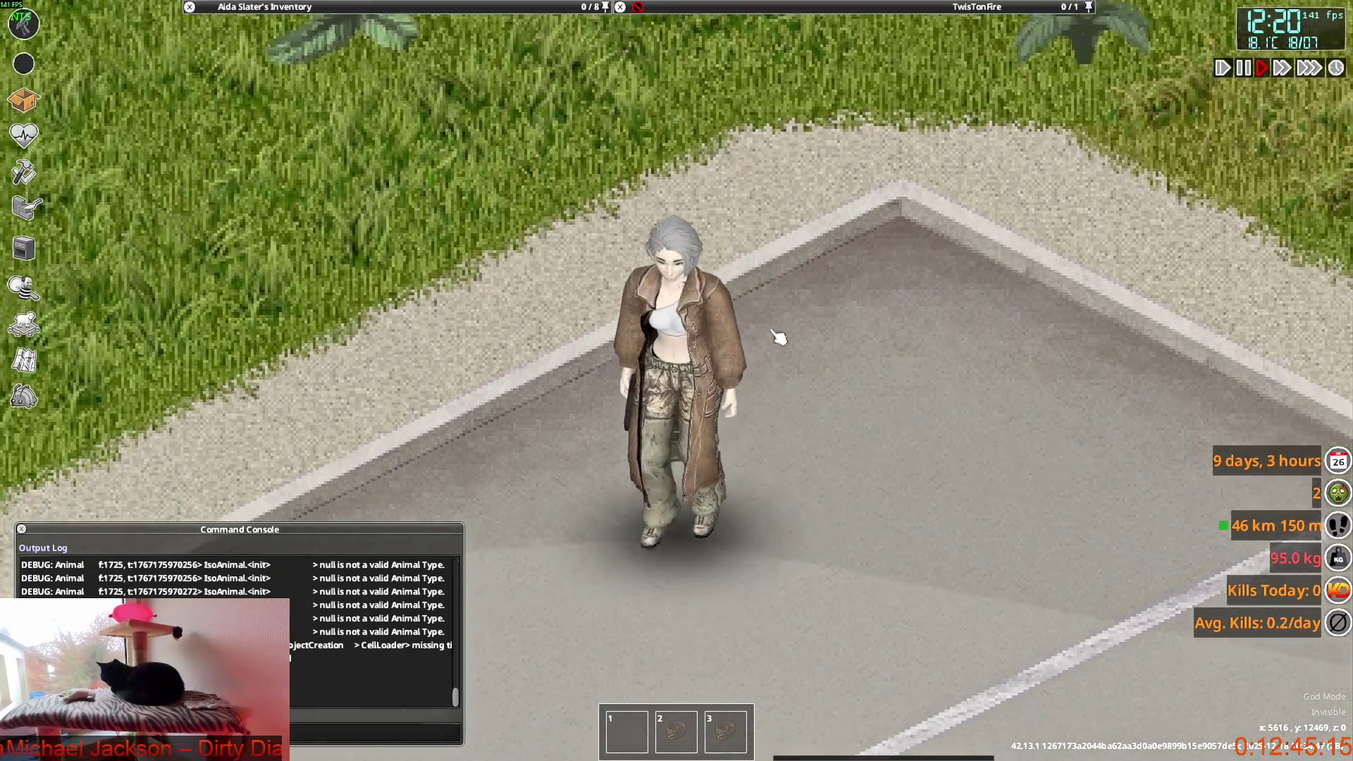
key("w")
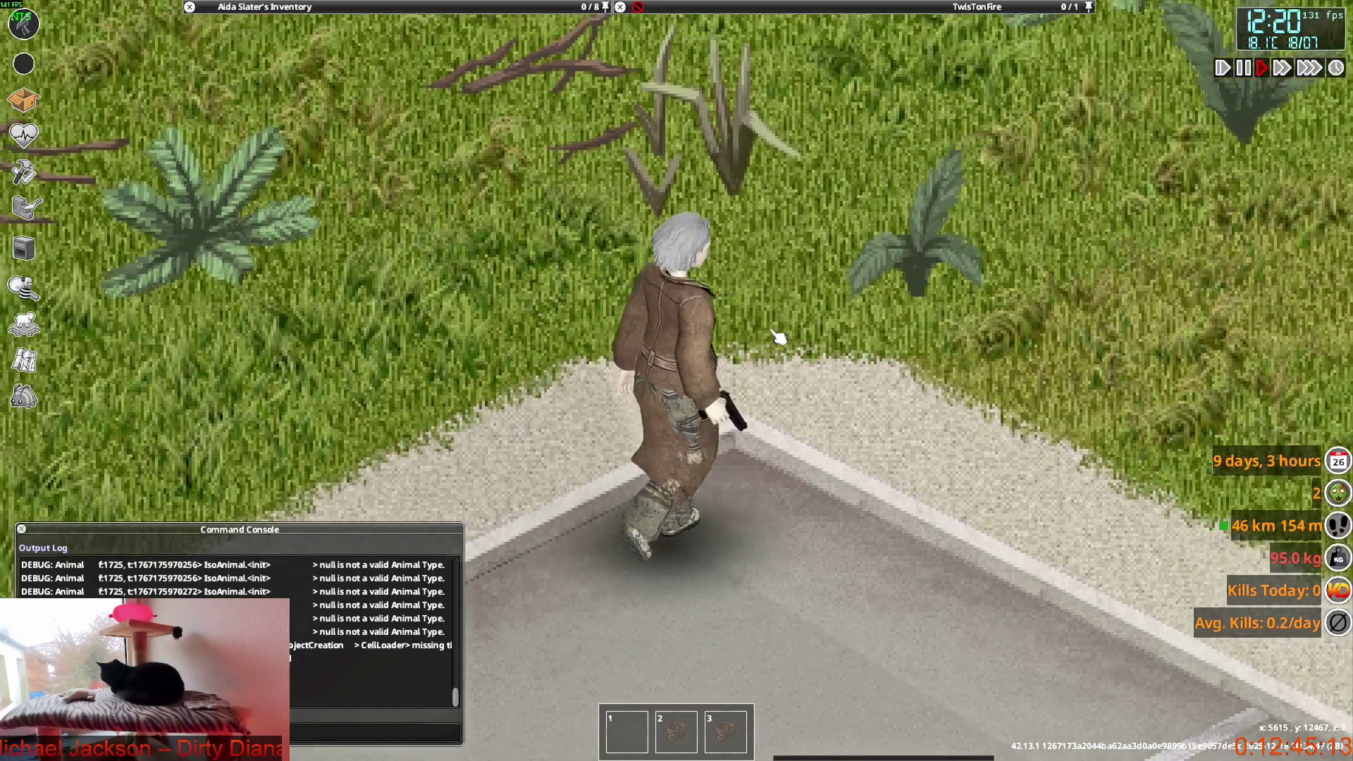
key("d")
key("w")
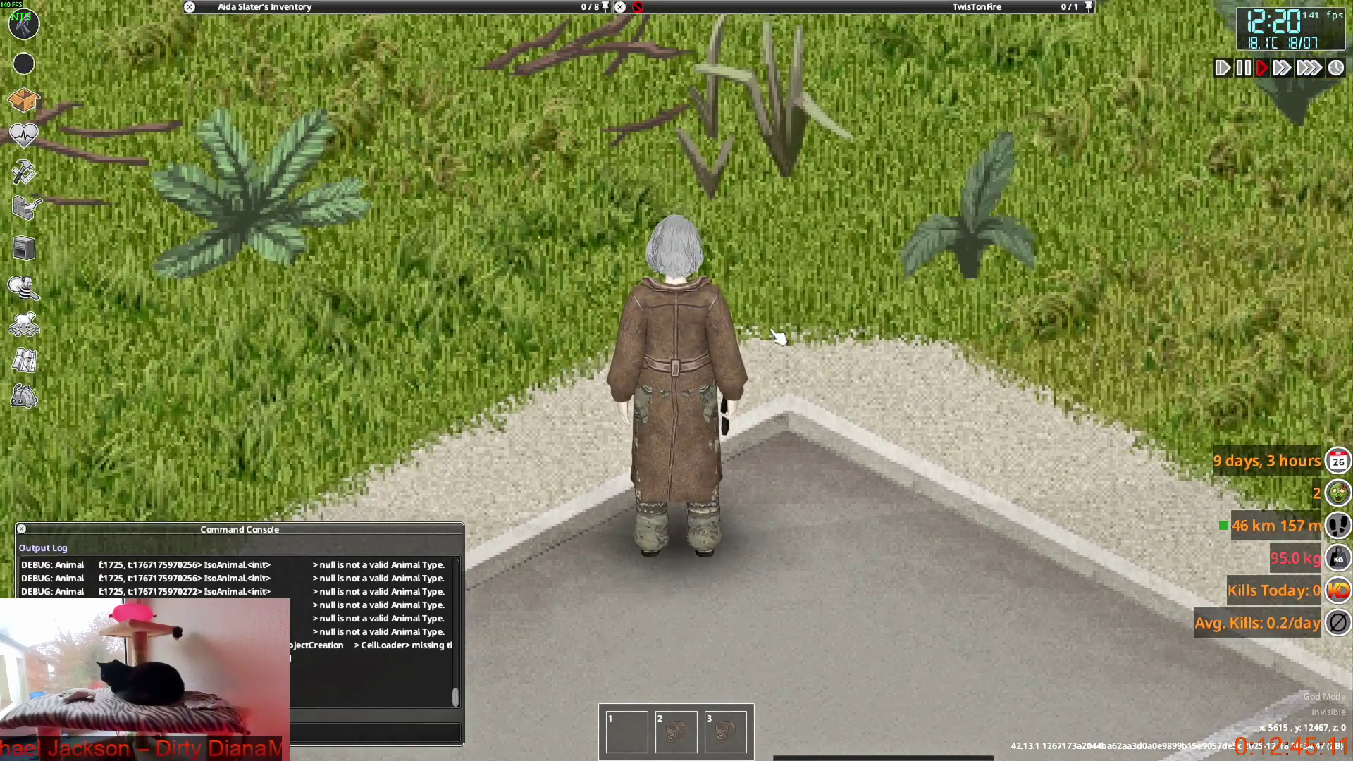
key("s")
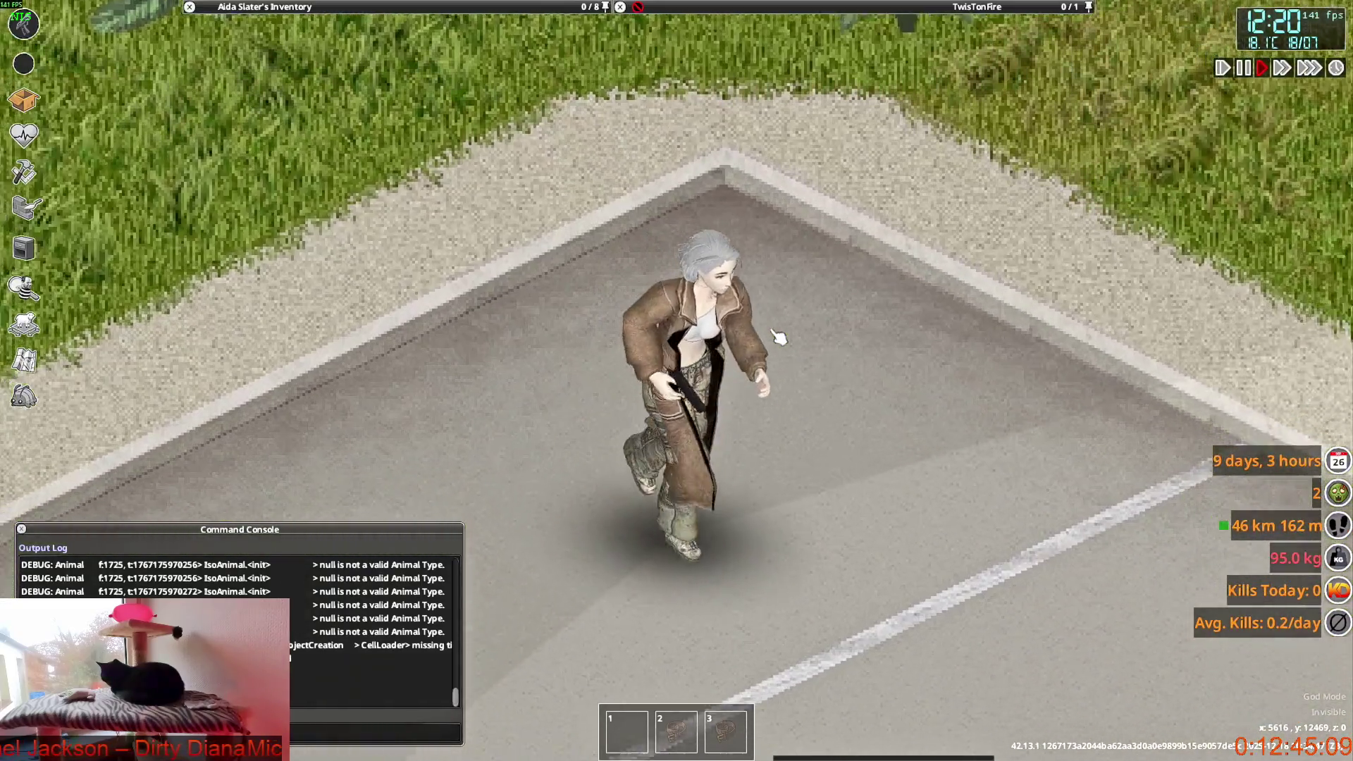
key("w")
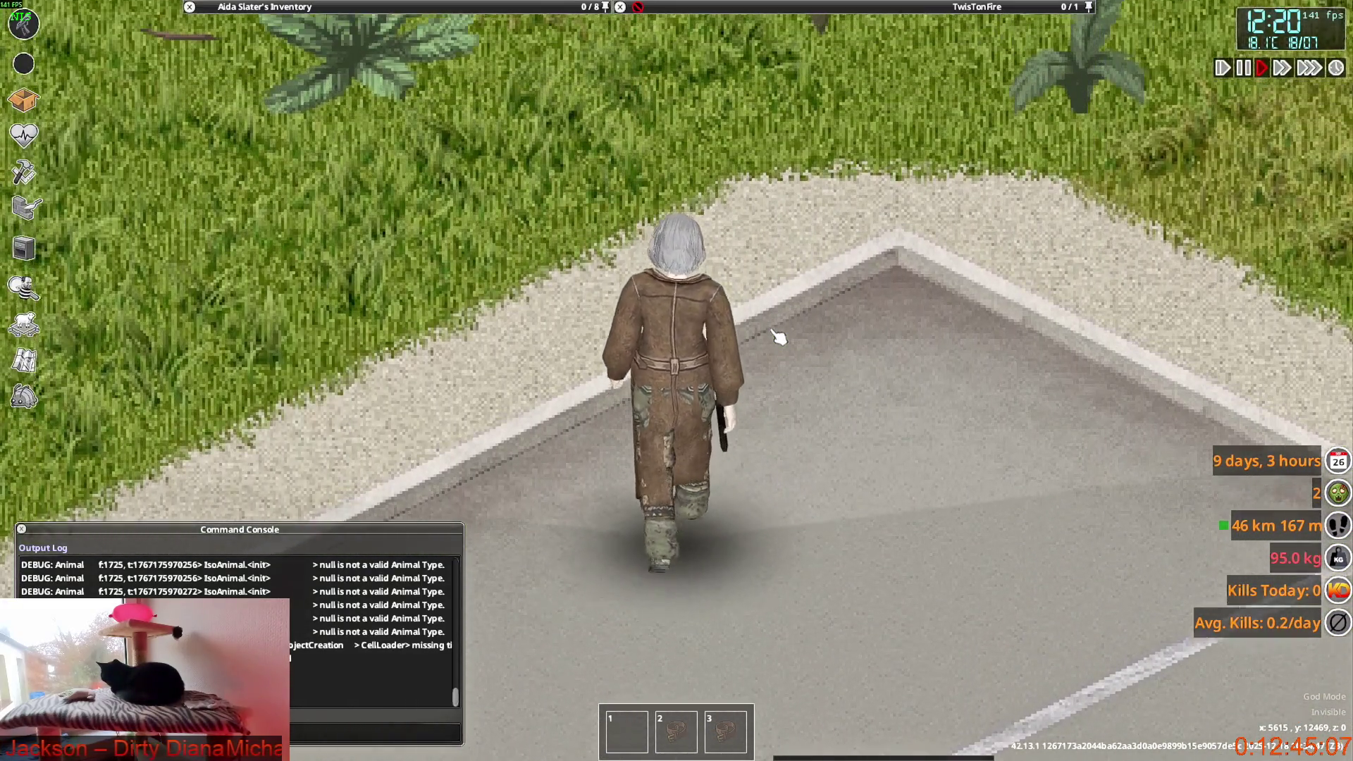
key("alt+Tab")
key("alt+Tab")
key("alt+Tab")
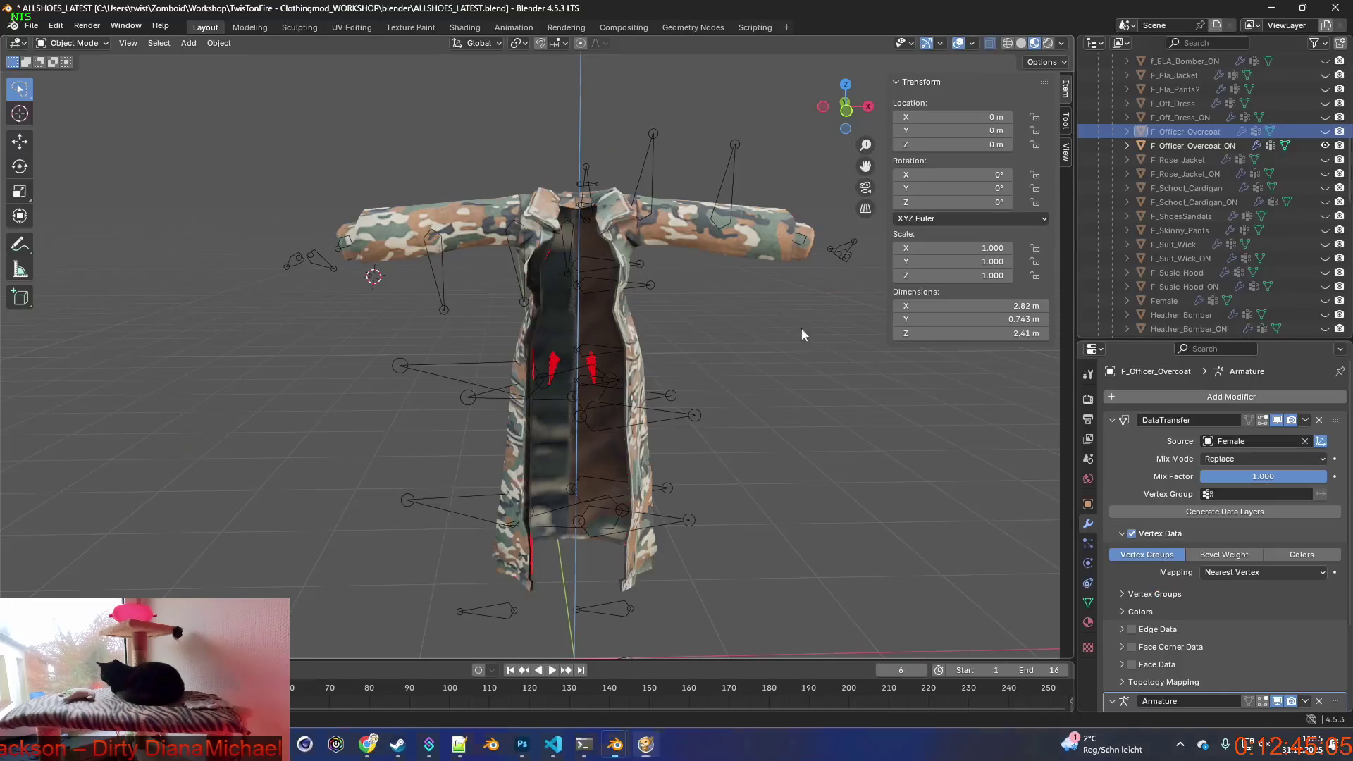
Open CRAZYTRY.blend without saving the current file and orbit around the camo overcoat
left_click(30, 23)
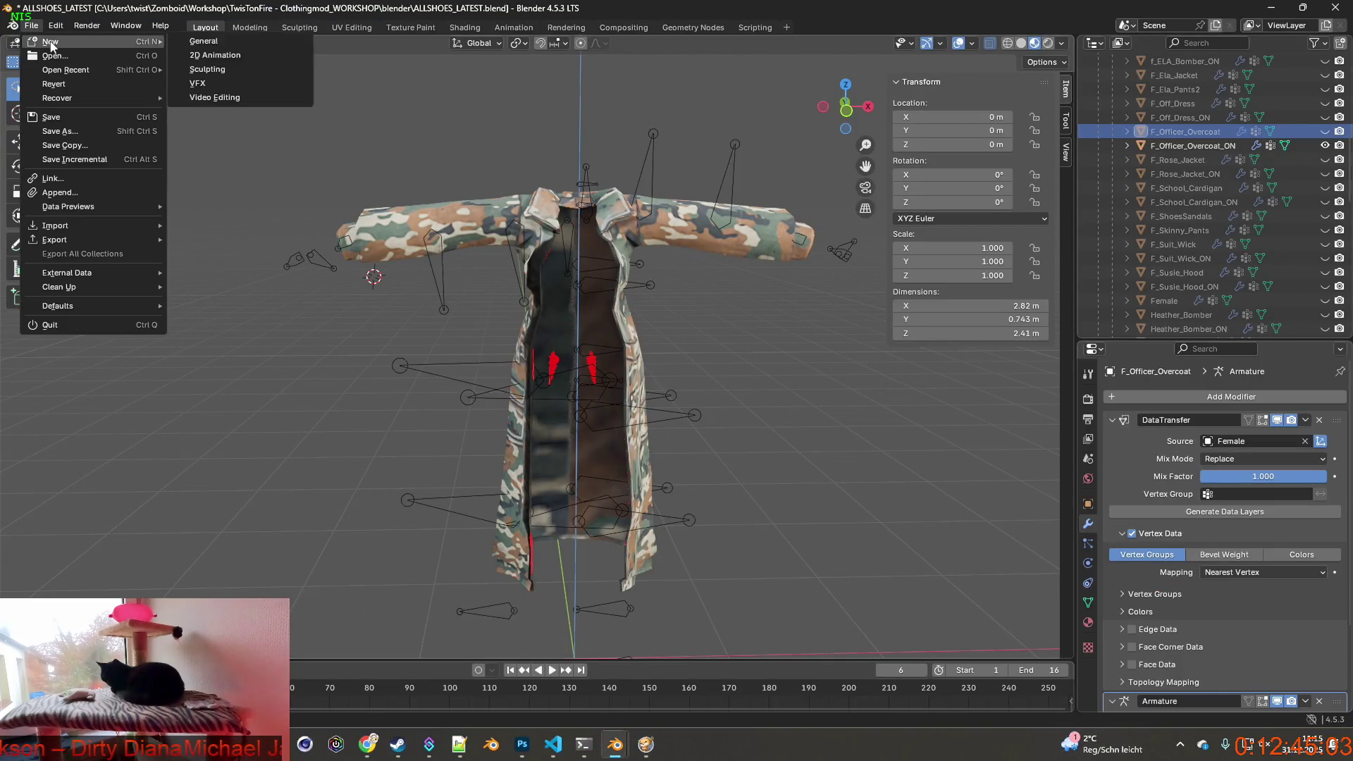
left_click(54, 55)
left_click(688, 391)
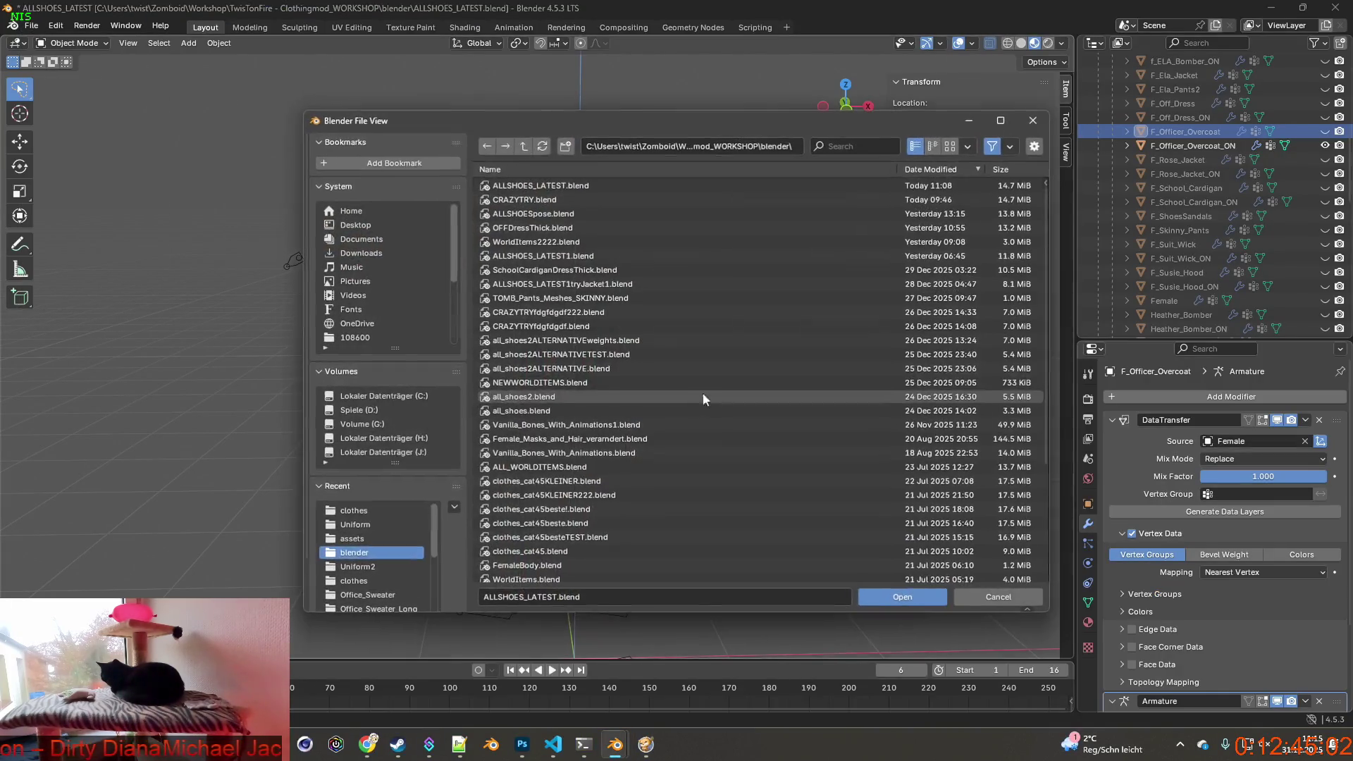
left_click(529, 199)
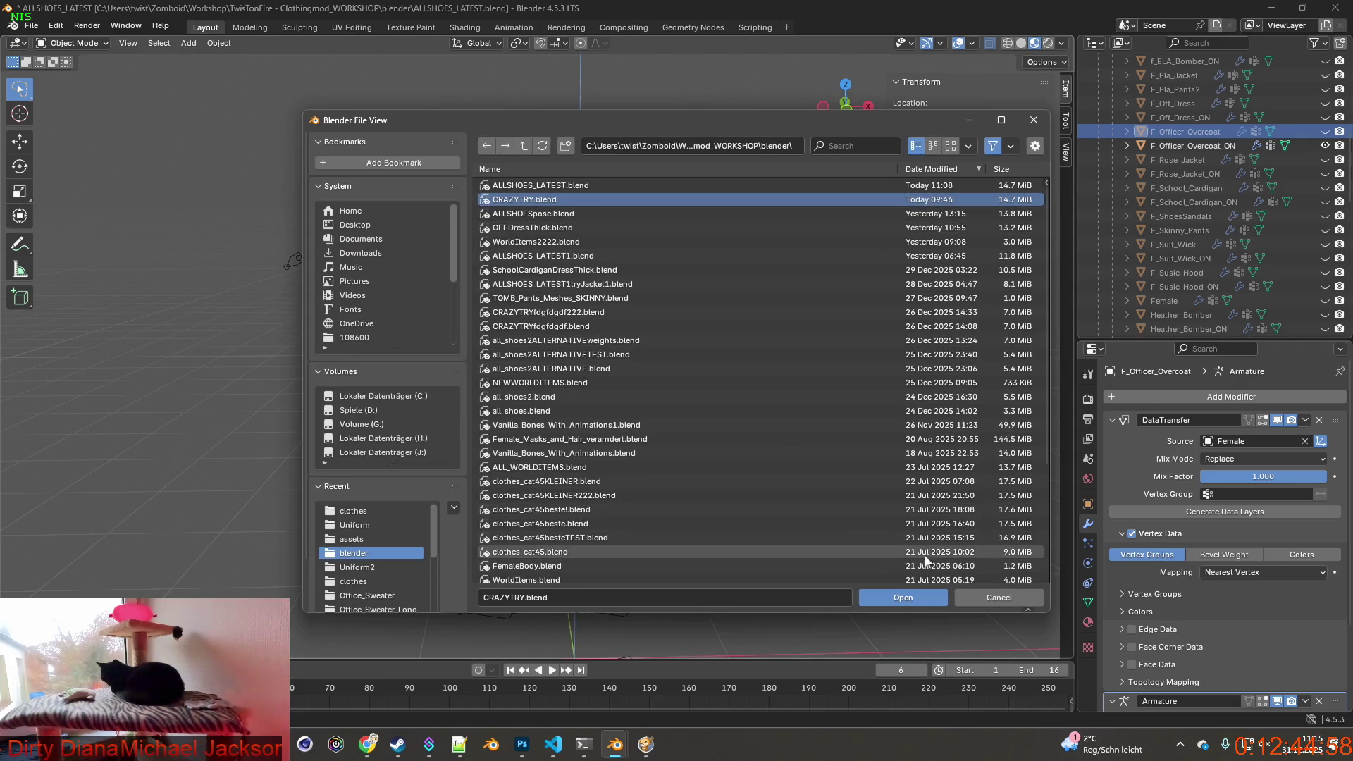
left_click(902, 597)
mouse_move(762, 473)
middle_mouse_down()
mouse_move(516, 457)
mouse_move(810, 473)
middle_mouse_up()
left_click(56, 26)
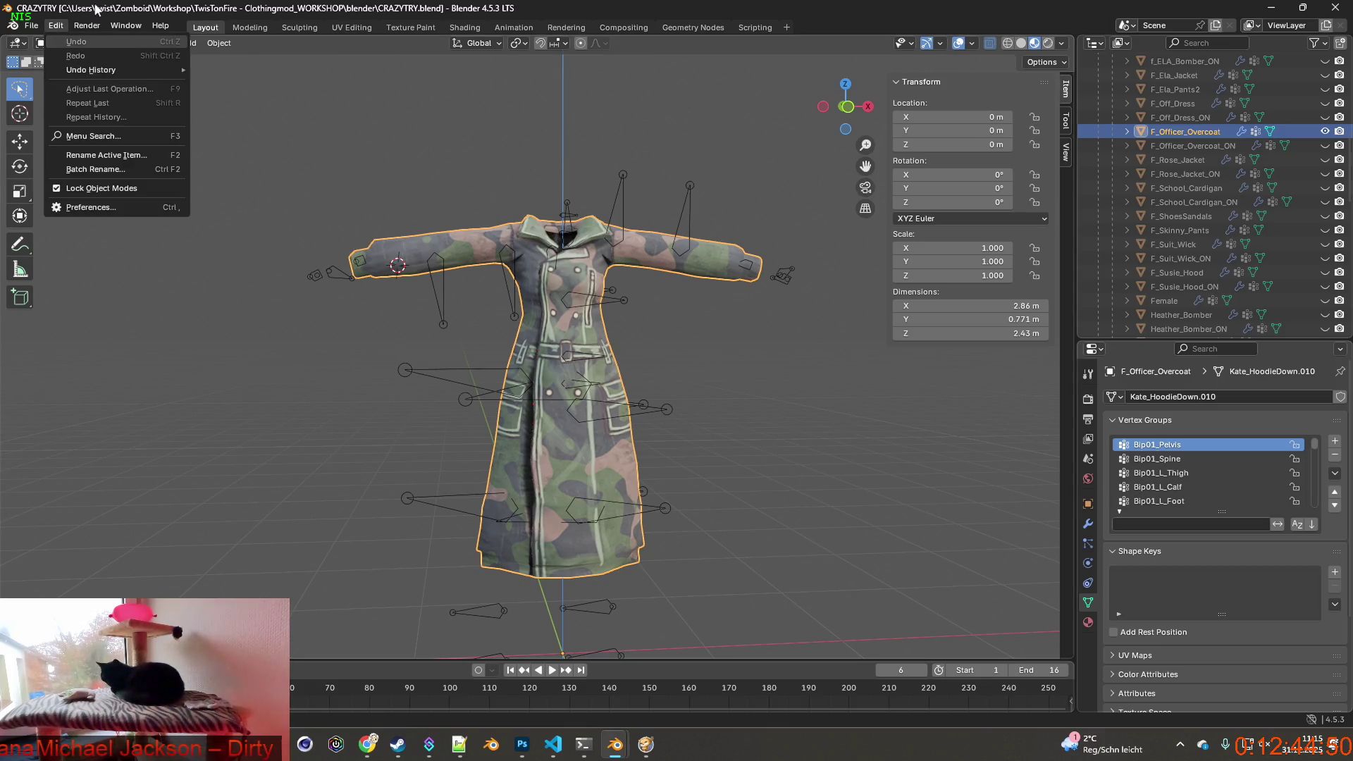
Show F_Officer_Overcoat_ON beside the closed coat from the front, hide it again, and head to the export menu
mouse_move(551, 272)
middle_mouse_down()
mouse_move(472, 299)
mouse_move(520, 301)
middle_mouse_up()
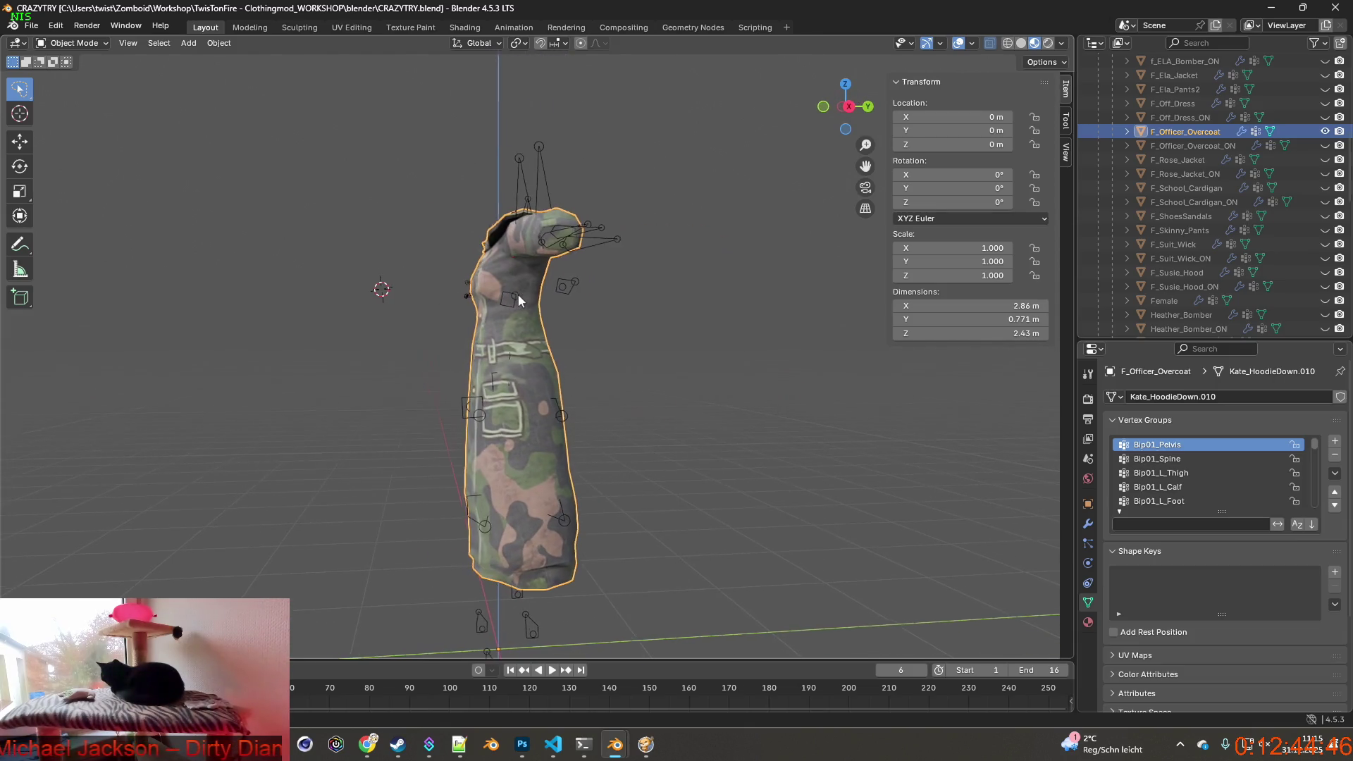
left_click(1325, 145)
mouse_move(644, 286)
middle_mouse_down()
mouse_move(764, 289)
mouse_move(822, 274)
mouse_move(556, 295)
middle_mouse_up()
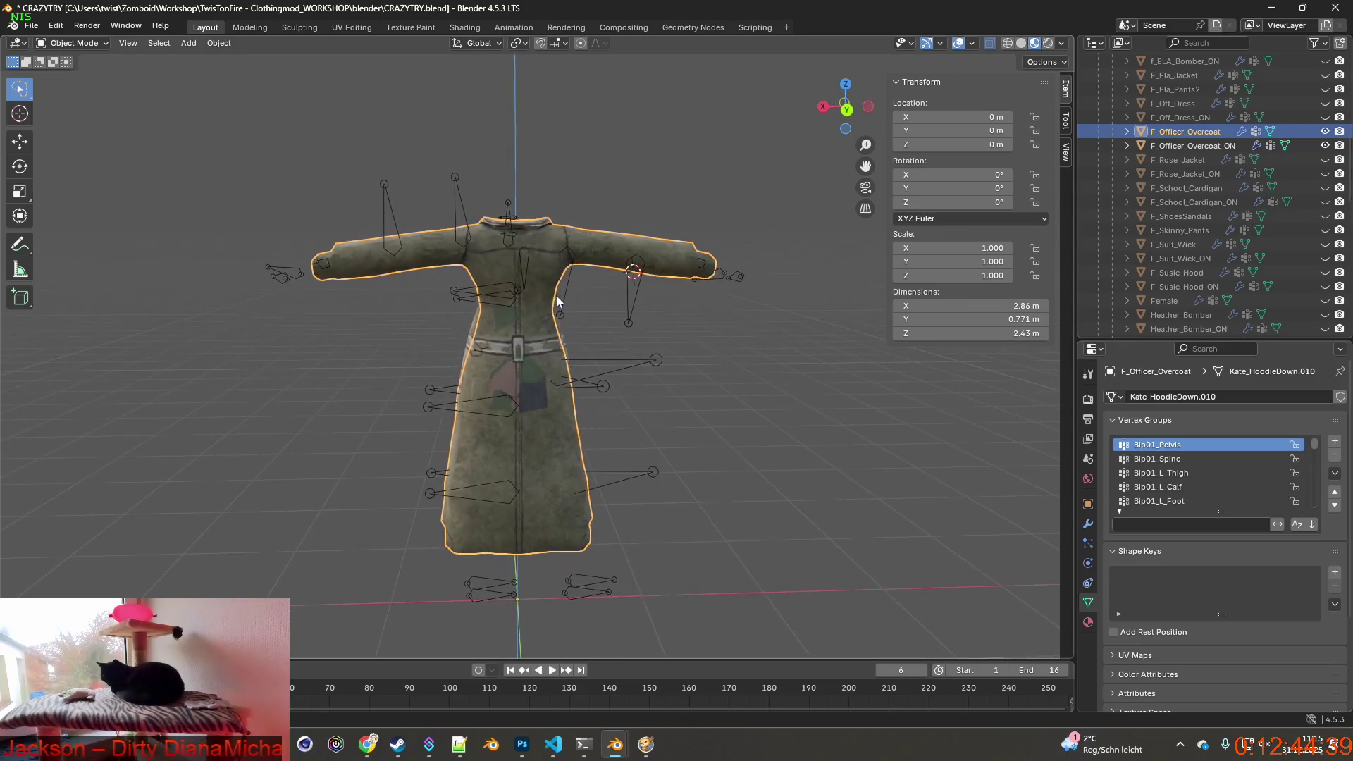
left_click(1323, 144)
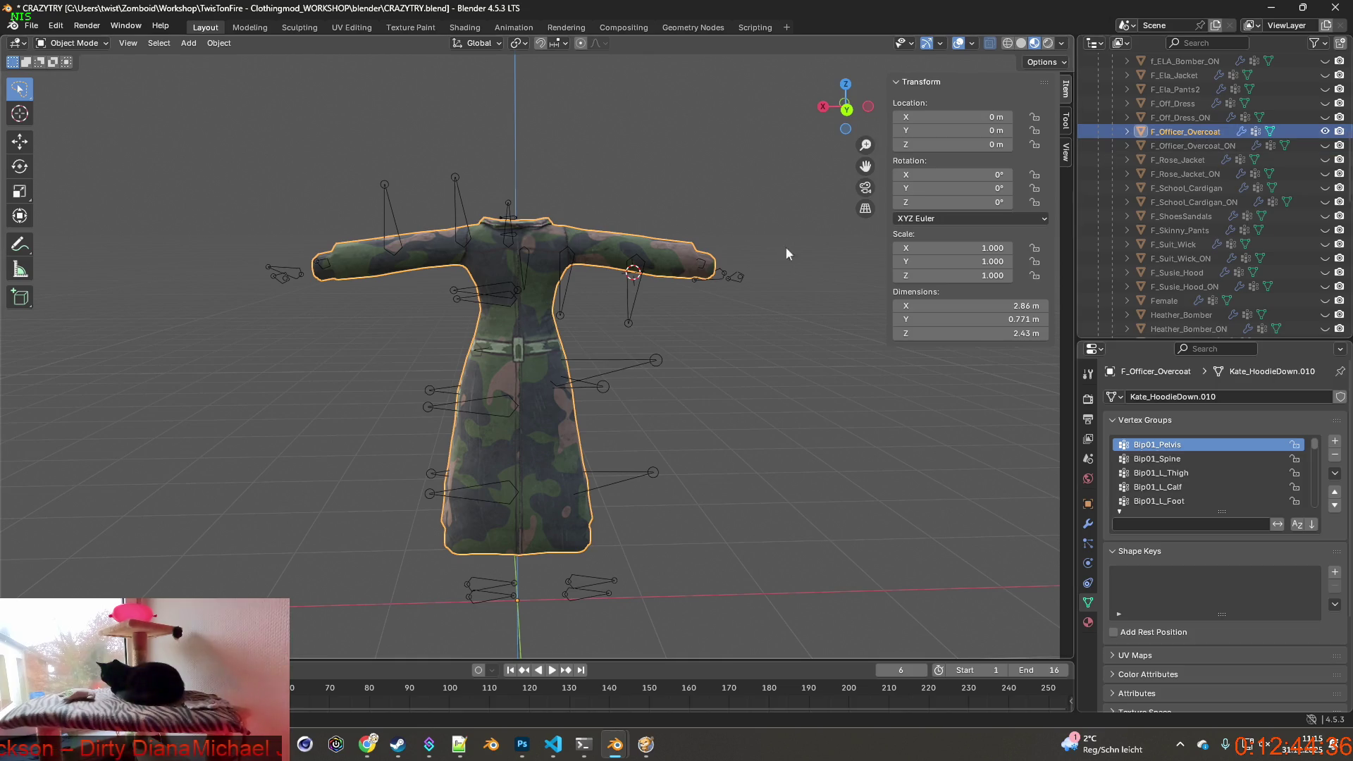
left_click(35, 28)
mouse_move(53, 241)
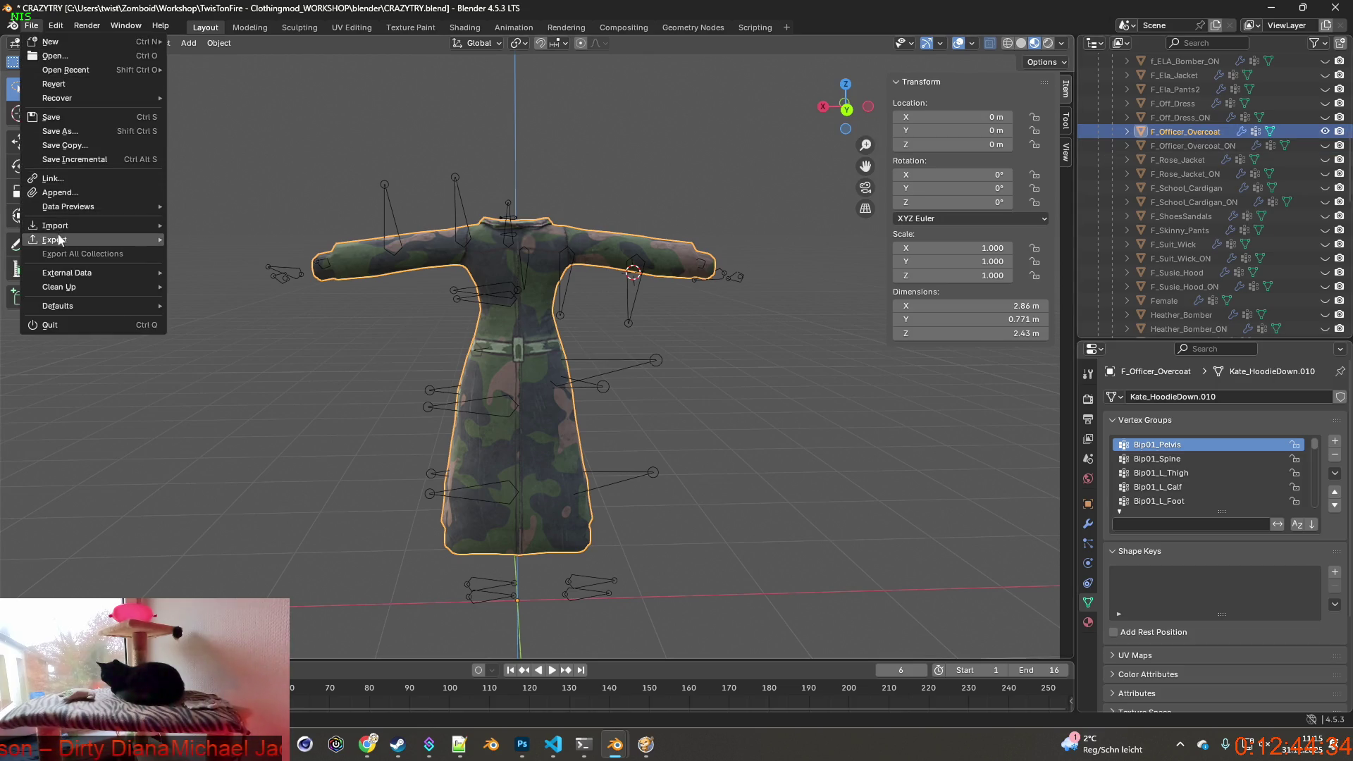
Export the closed coat over F_Officer_Overcoat.fbx in the clothes folder using the saved game export preset
left_click(220, 366)
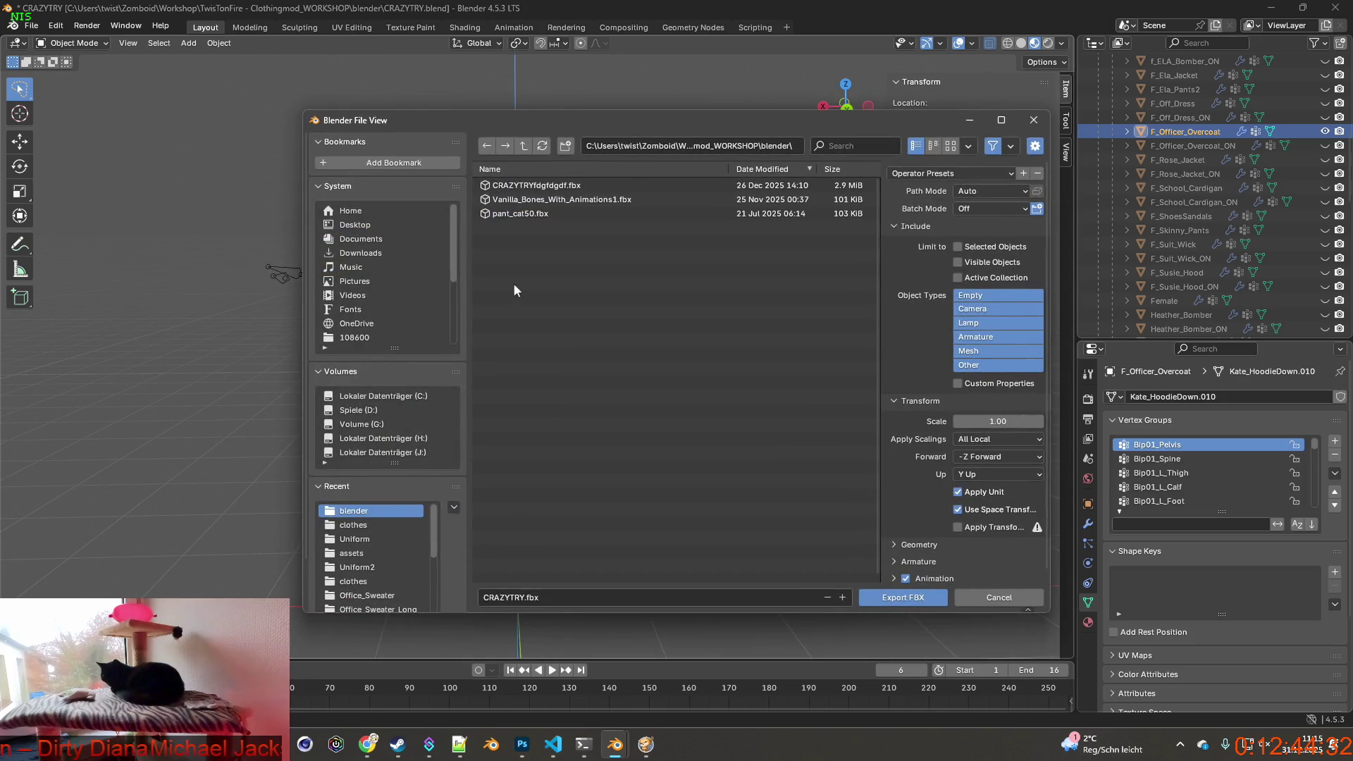
left_click(360, 525)
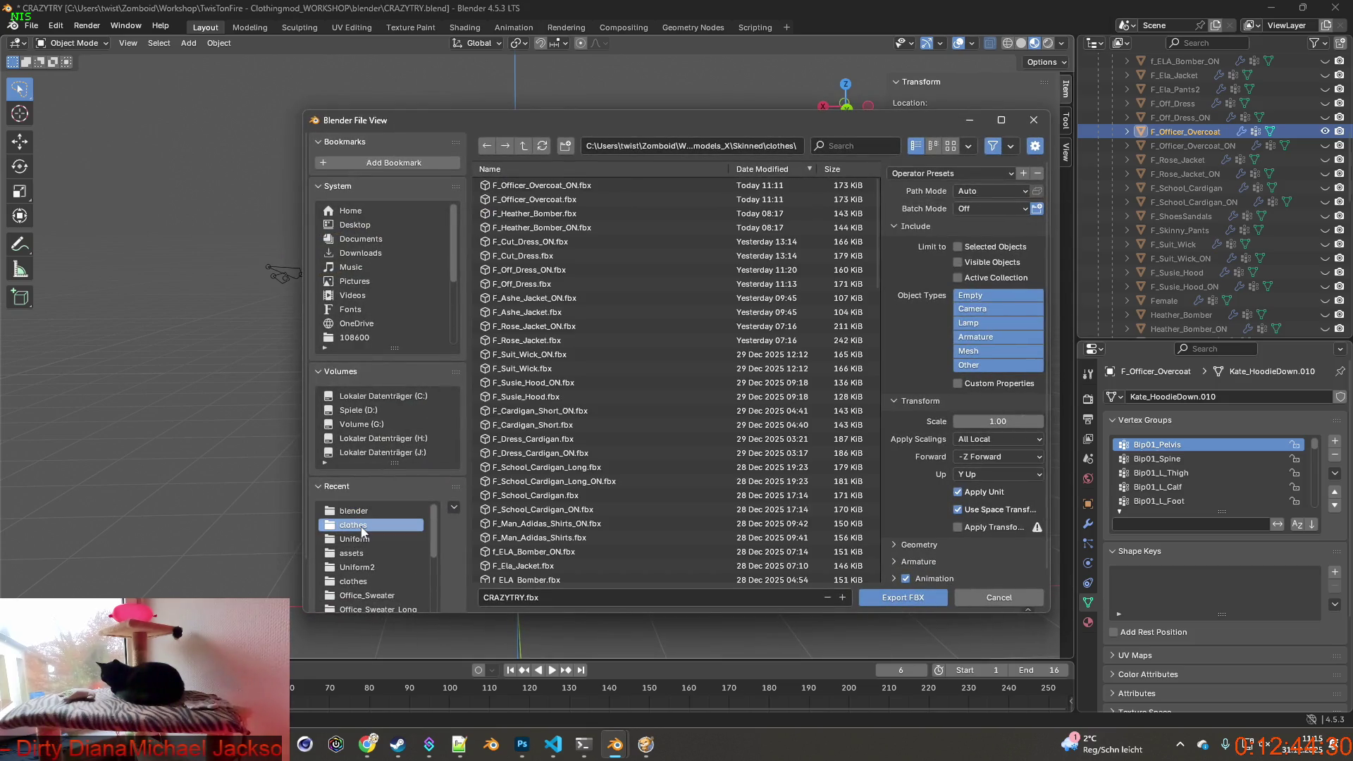
left_click(544, 201)
left_click(919, 176)
left_click(904, 599)
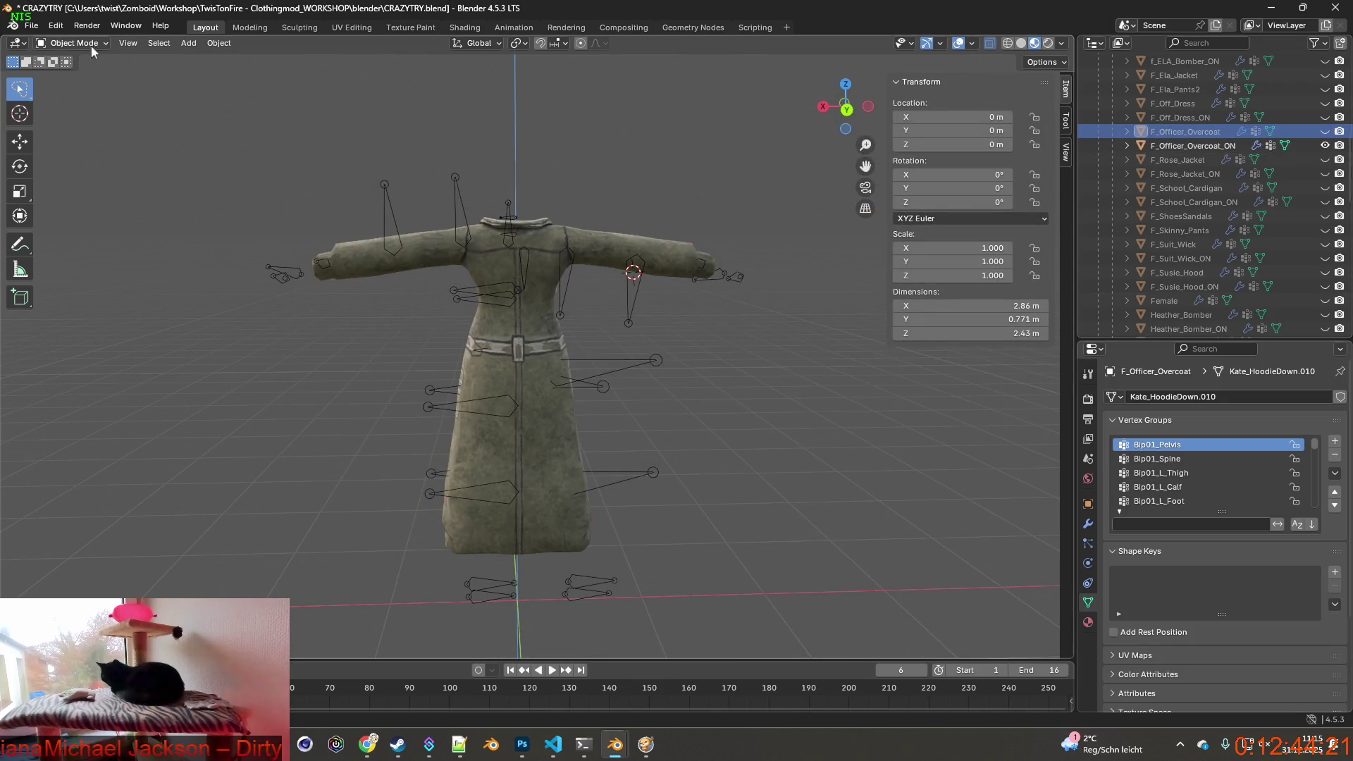
Export the opened coat over F_Officer_Overcoat_ON.fbx, then leave for Notepad++
left_click(33, 26)
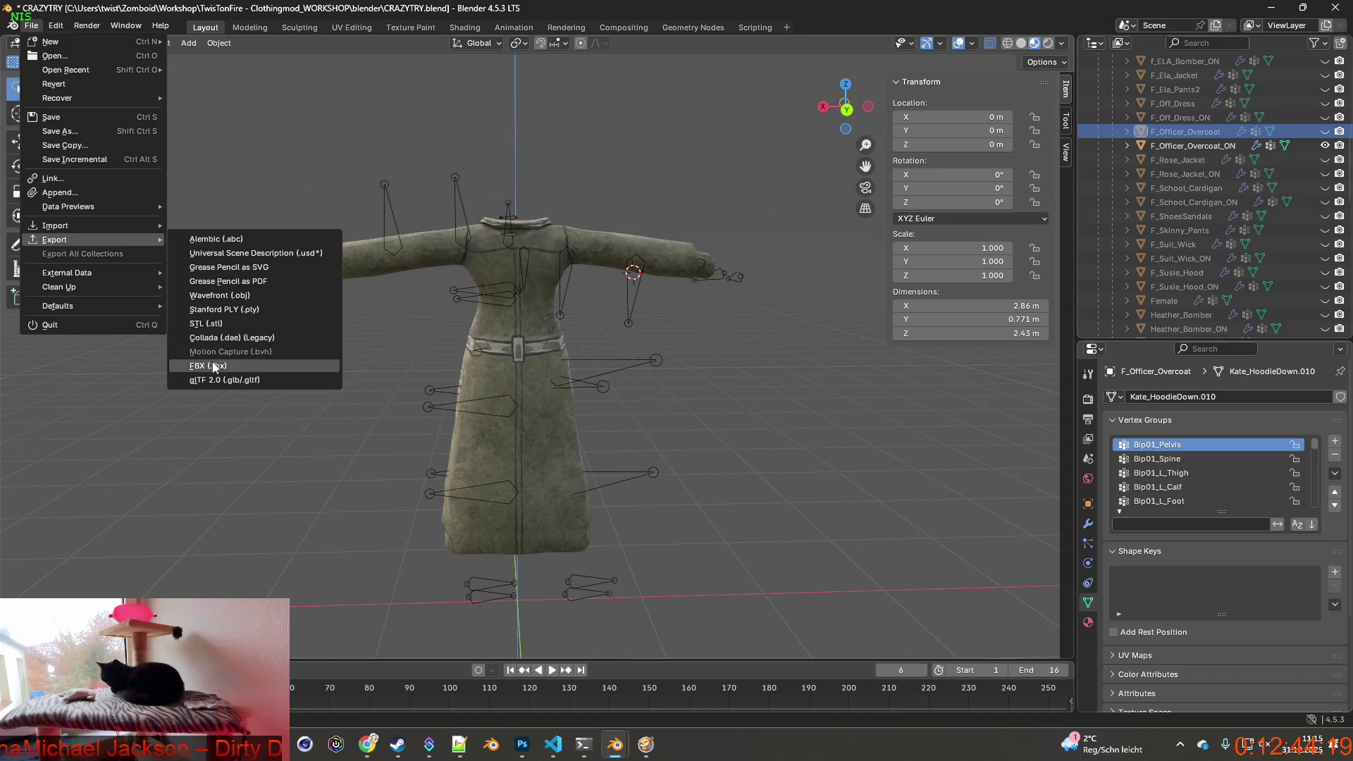
left_click(214, 366)
left_click(549, 199)
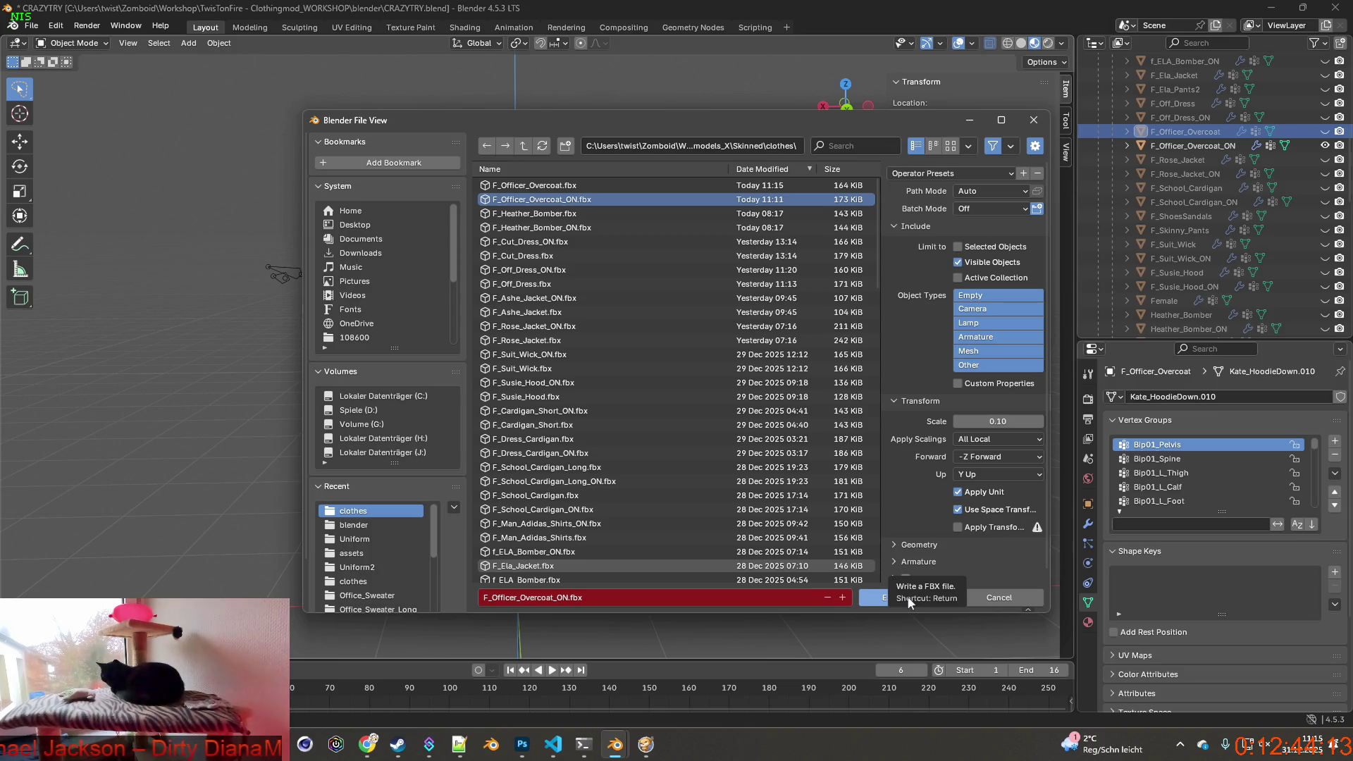
left_click(908, 600)
key("alt+Tab")
key("alt+Tab")
key("alt+Tab")
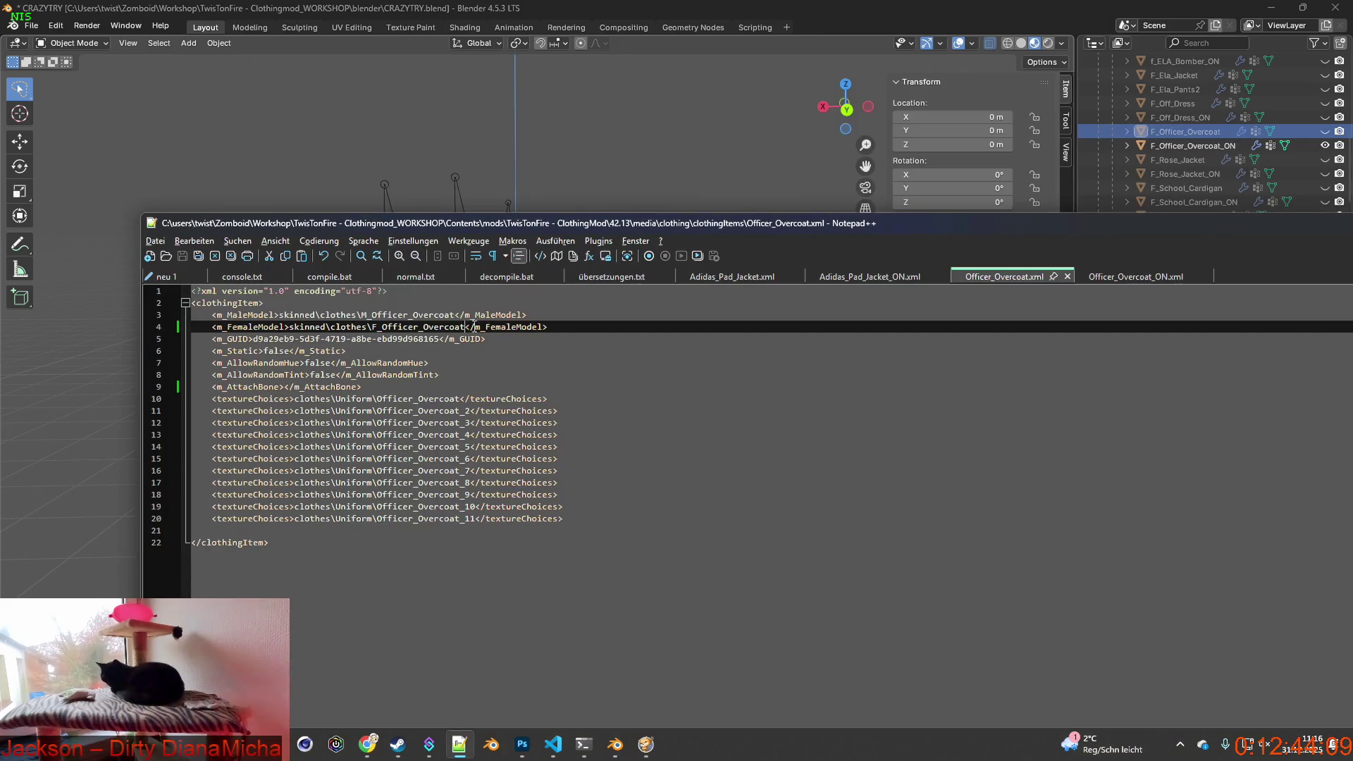
type(".fbx")
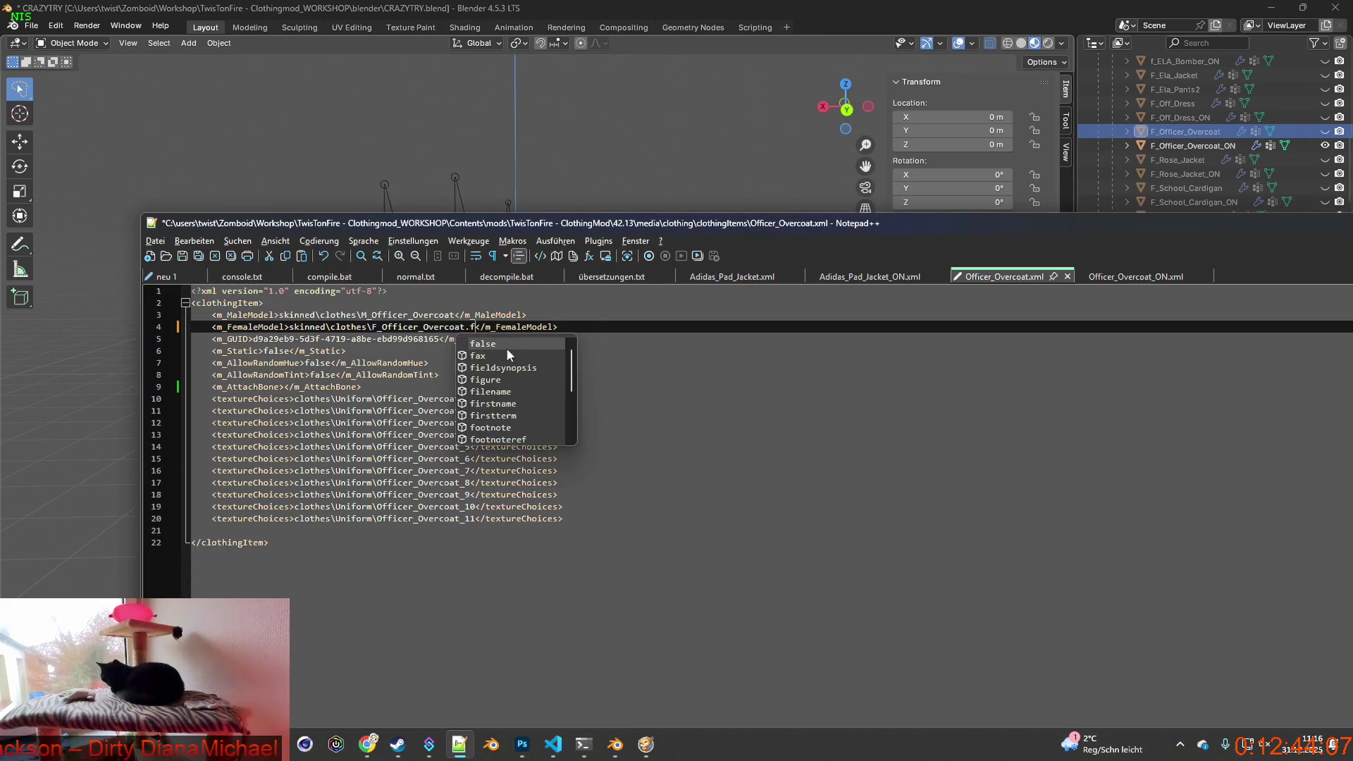
Save Officer_Overcoat.xml and Officer_Overcoat_ON.xml with the female model path ending in .fbx again
left_click(182, 256)
left_click(1123, 277)
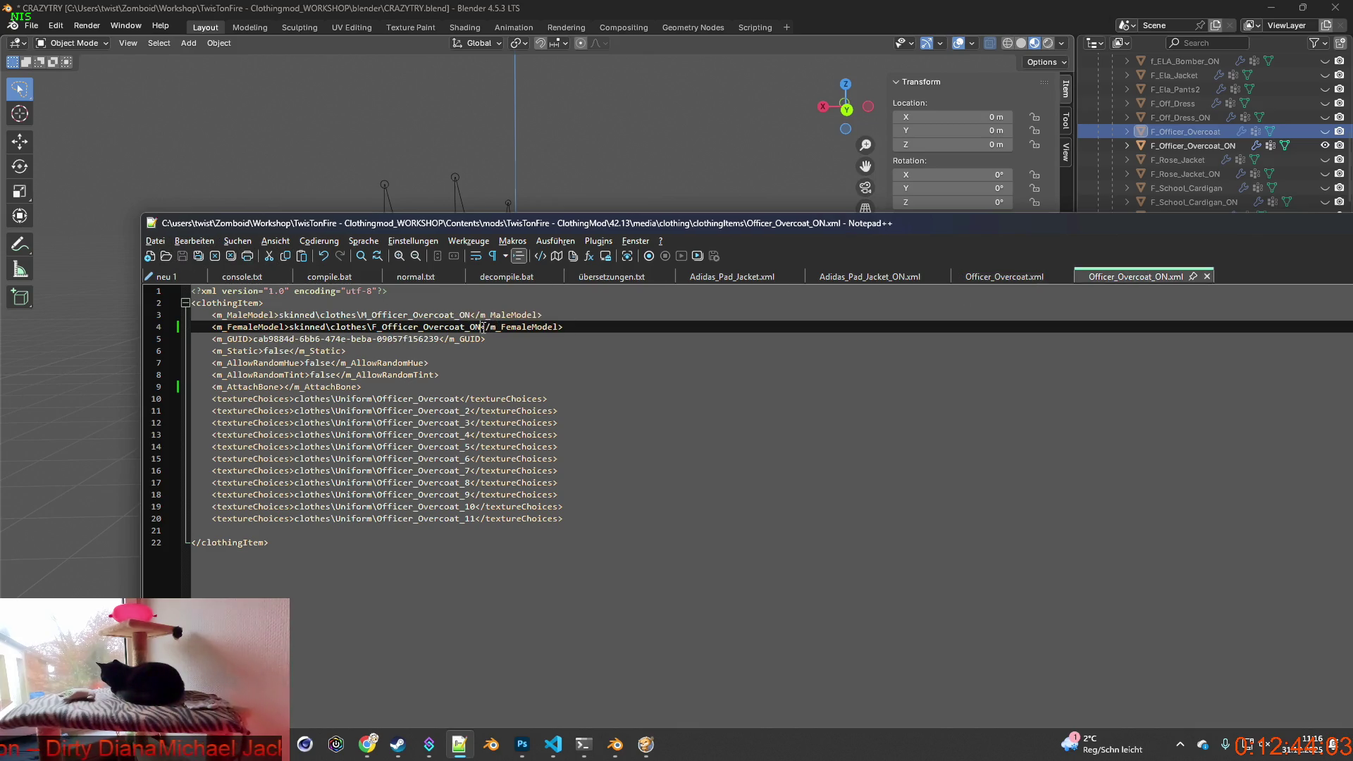
type(".fbx")
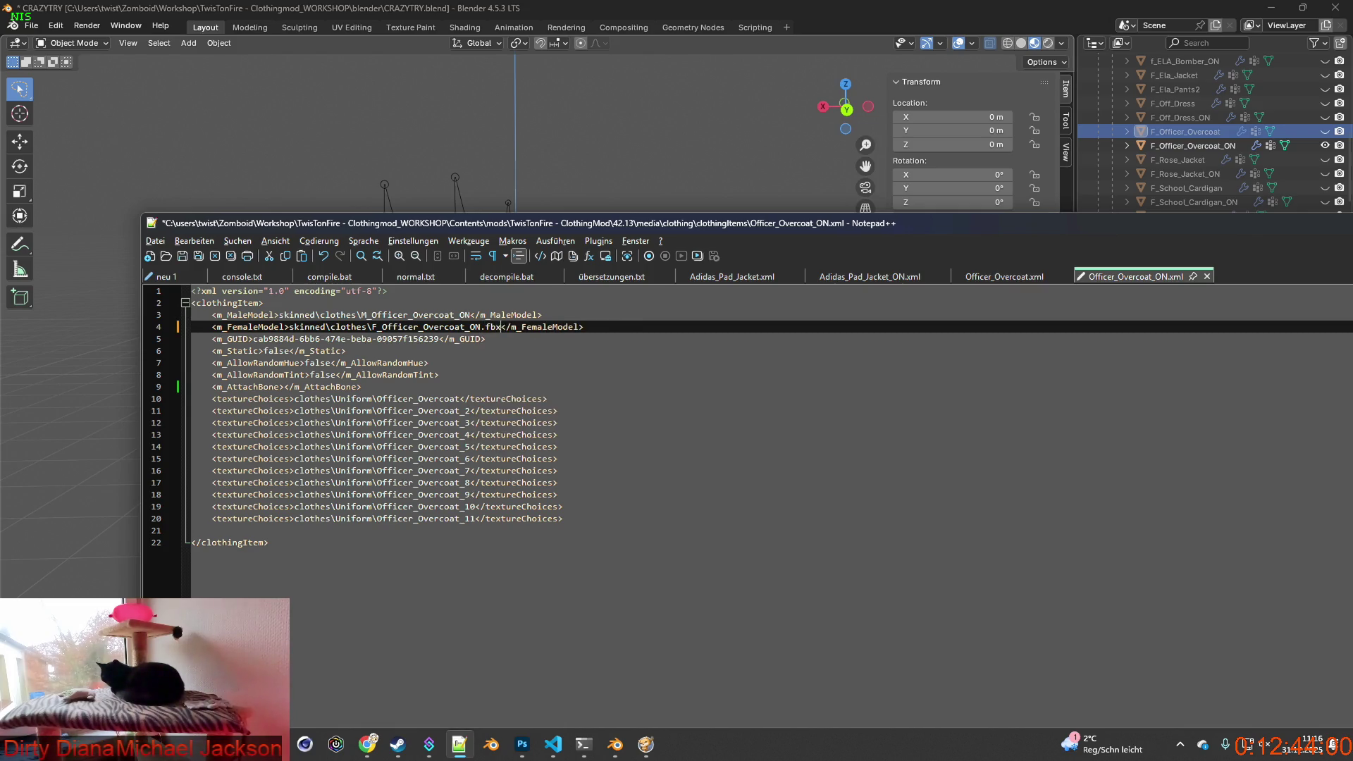
left_click(183, 257)
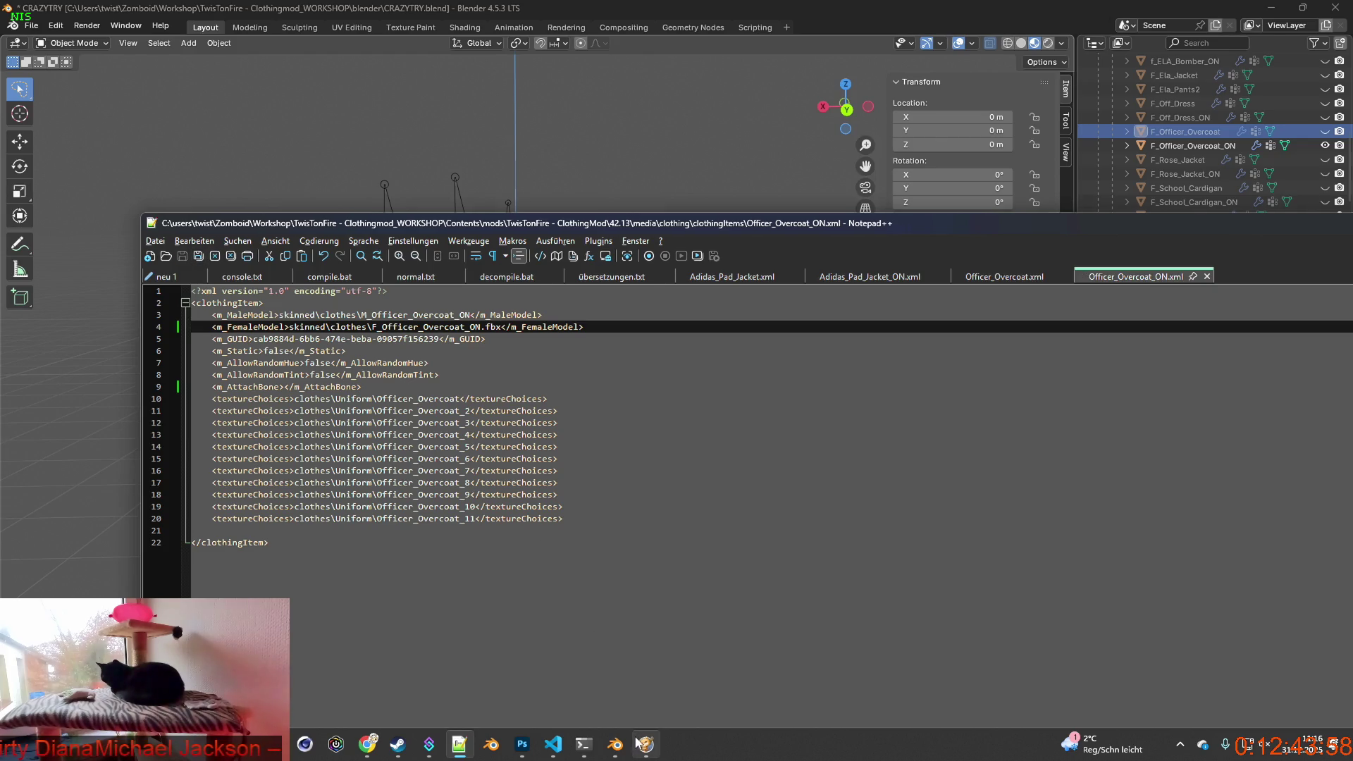
Quit Project Zomboid to desktop from its pause menu and bring the Steam library forward
left_click(641, 744)
key("Escape")
left_click(265, 548)
left_click(637, 412)
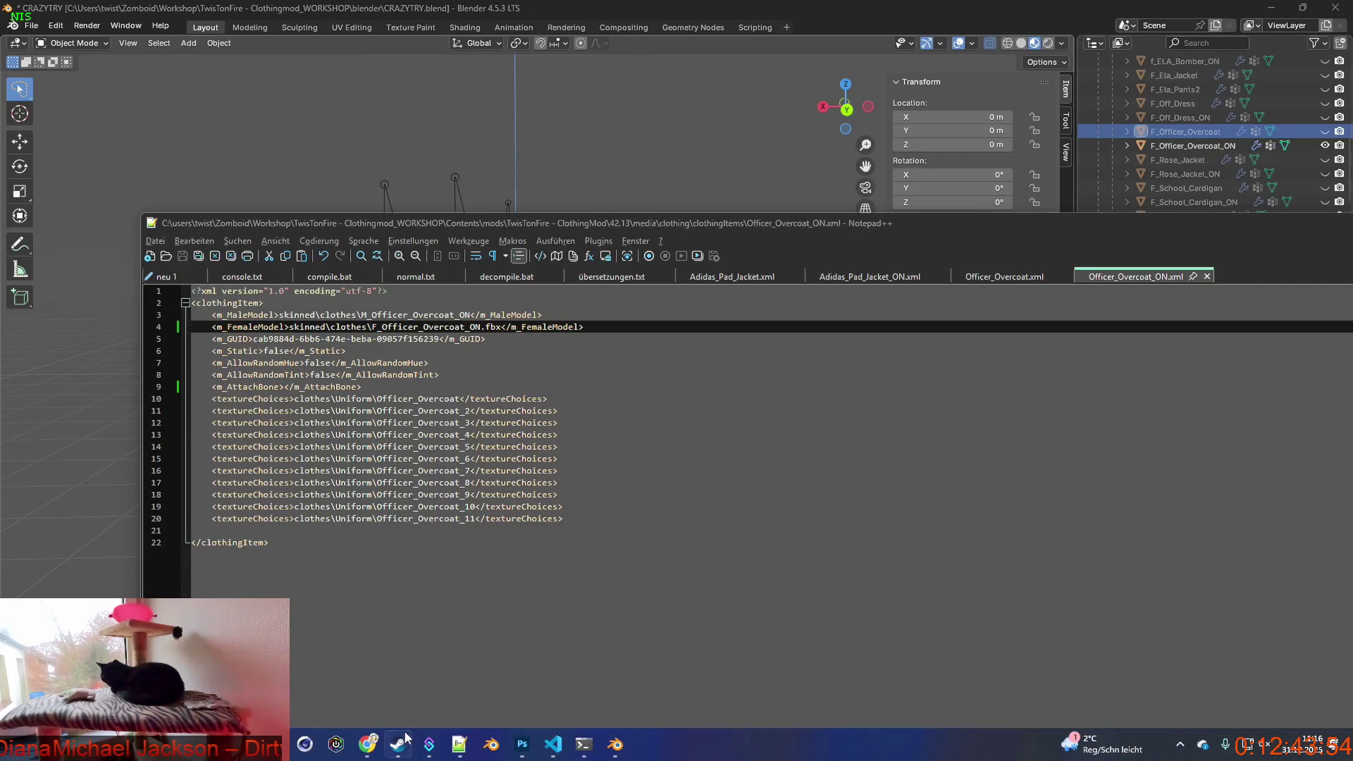
left_click(397, 744)
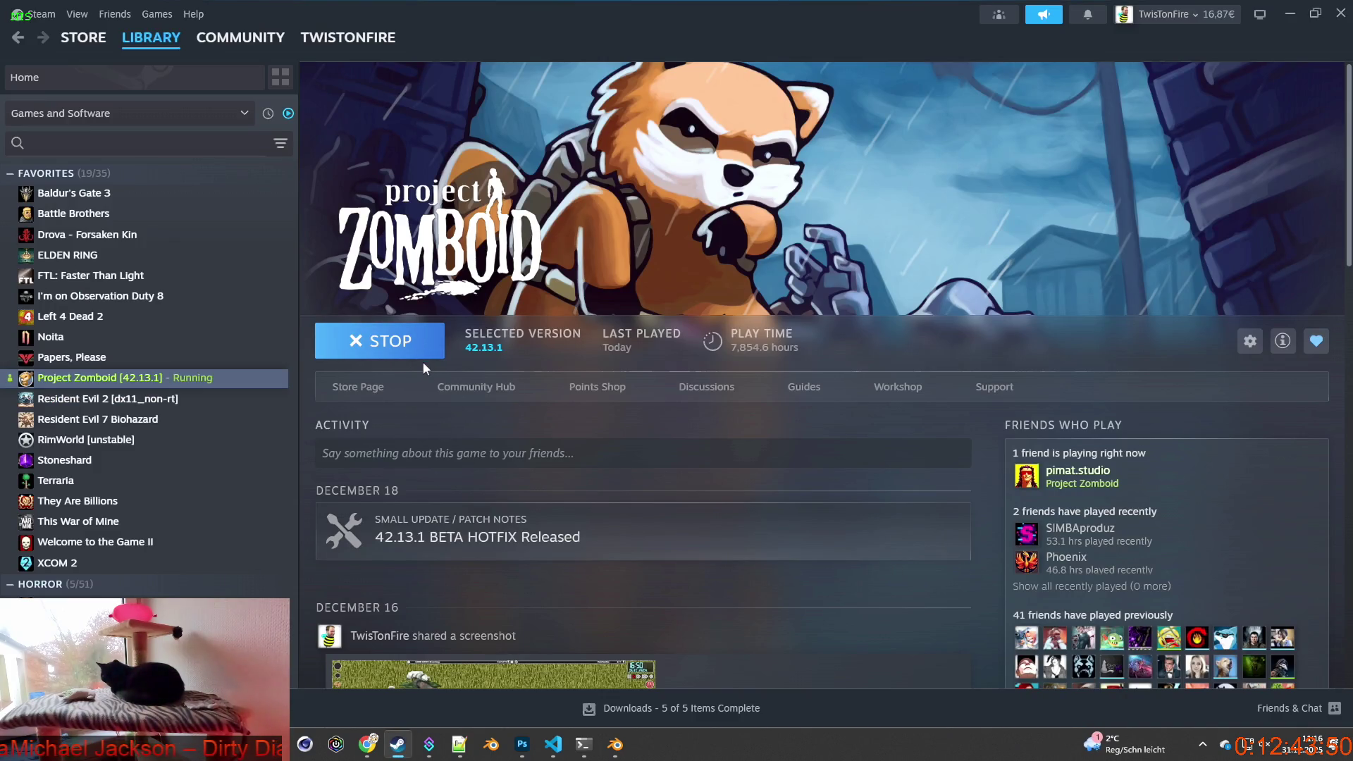
Stop Project Zomboid in Steam and relaunch it with the default 'Play Project Zomboid' option
left_click(422, 358)
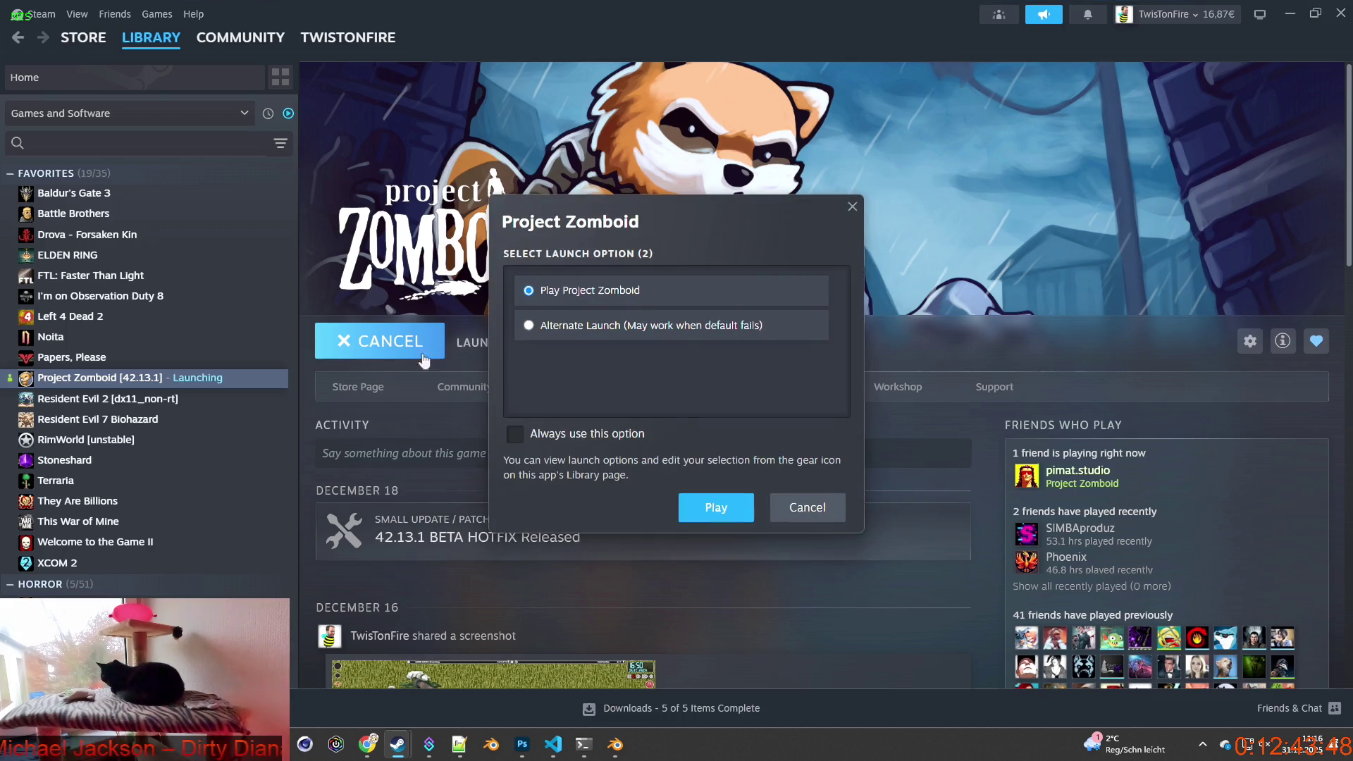
left_click(714, 509)
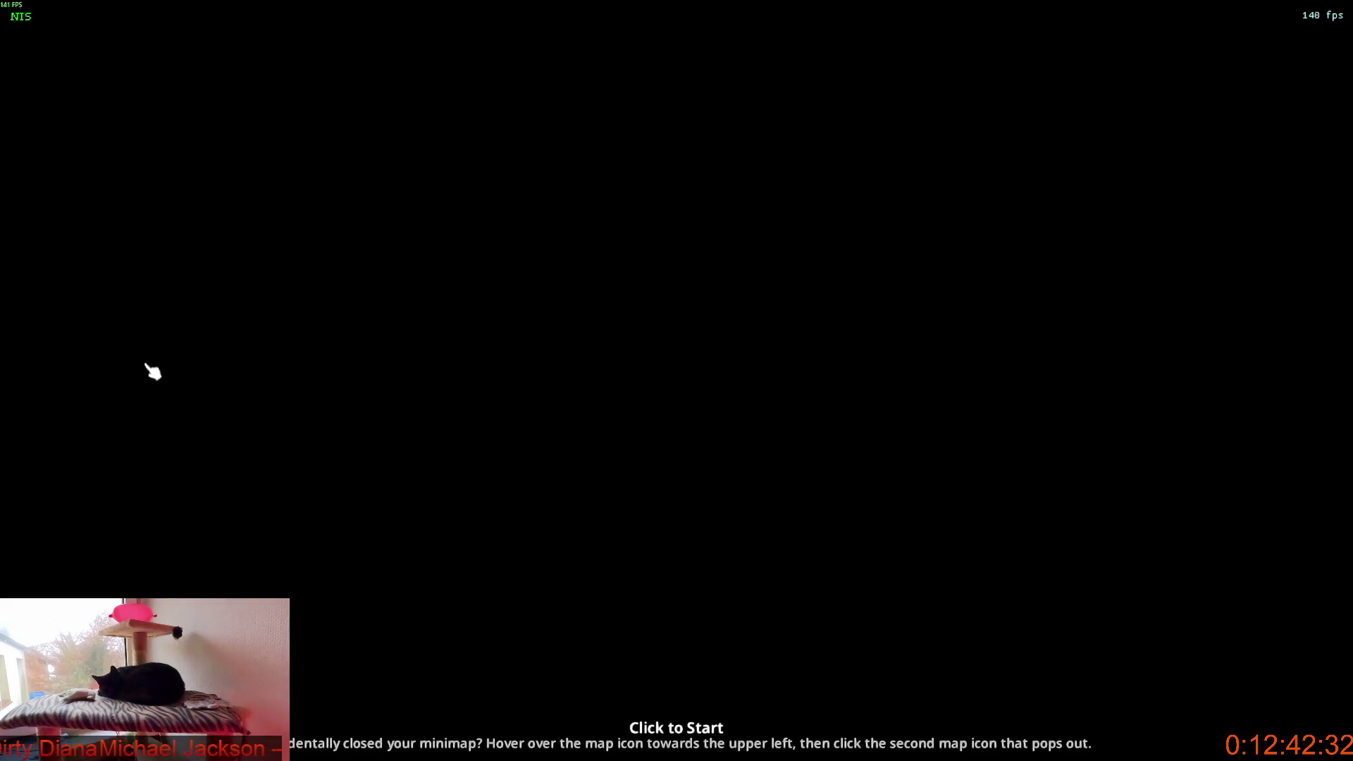
Enter the game, walk onto the pavement and close the front of the Officer Overcoat
left_click(153, 371)
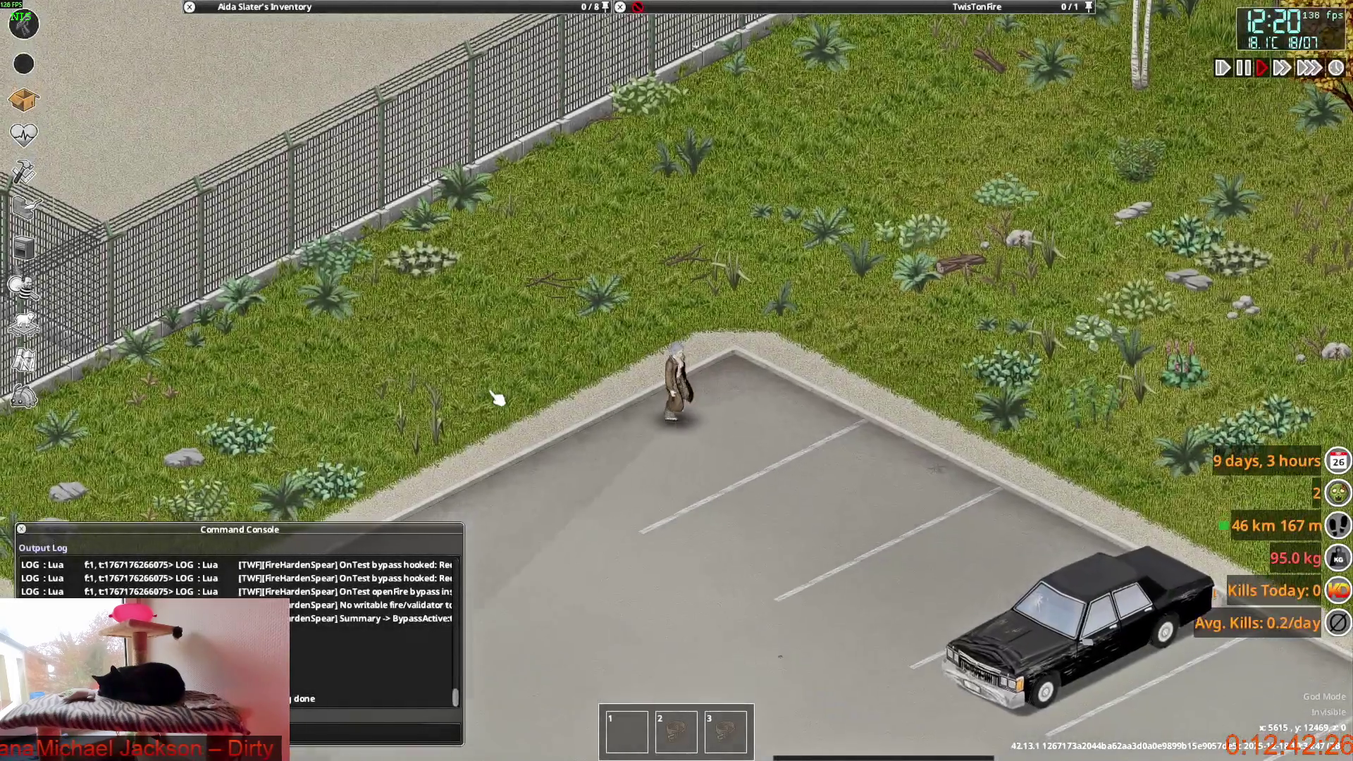
key("w")
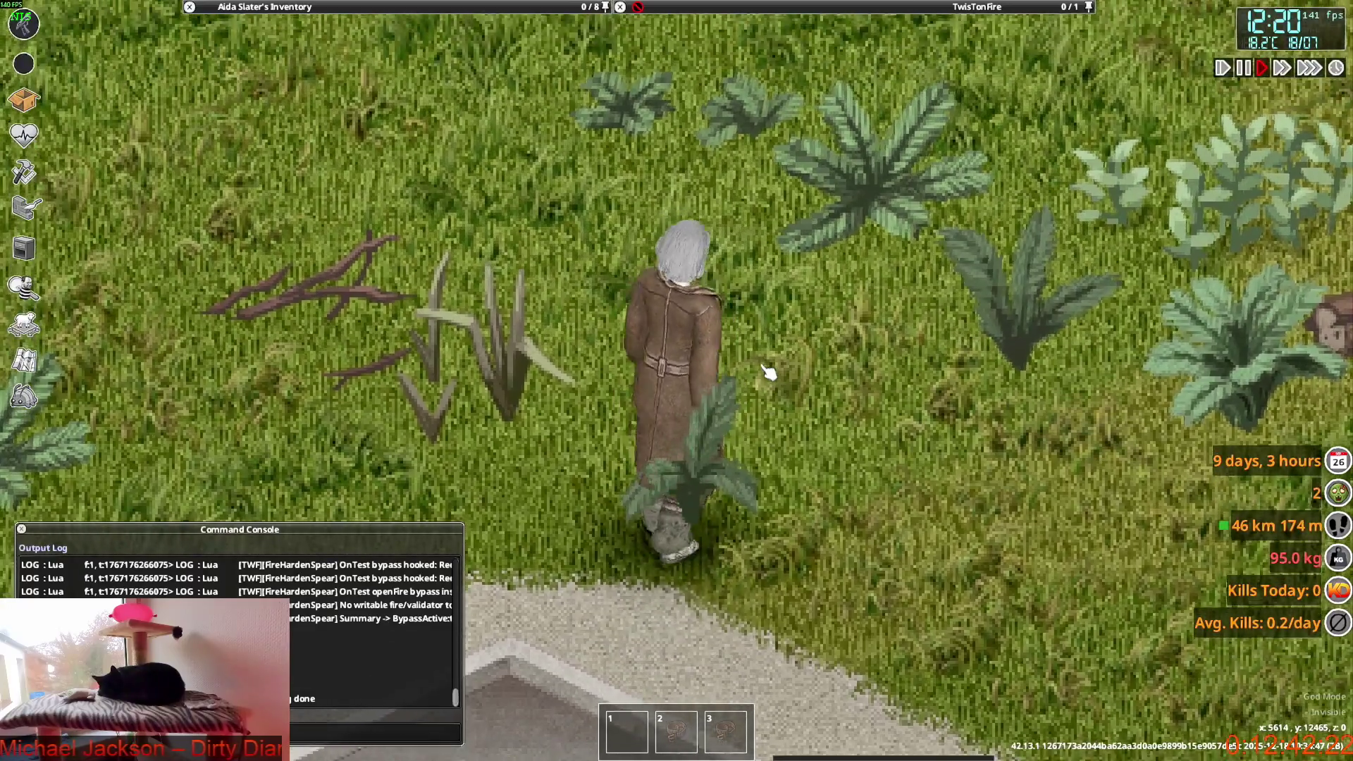
key("s")
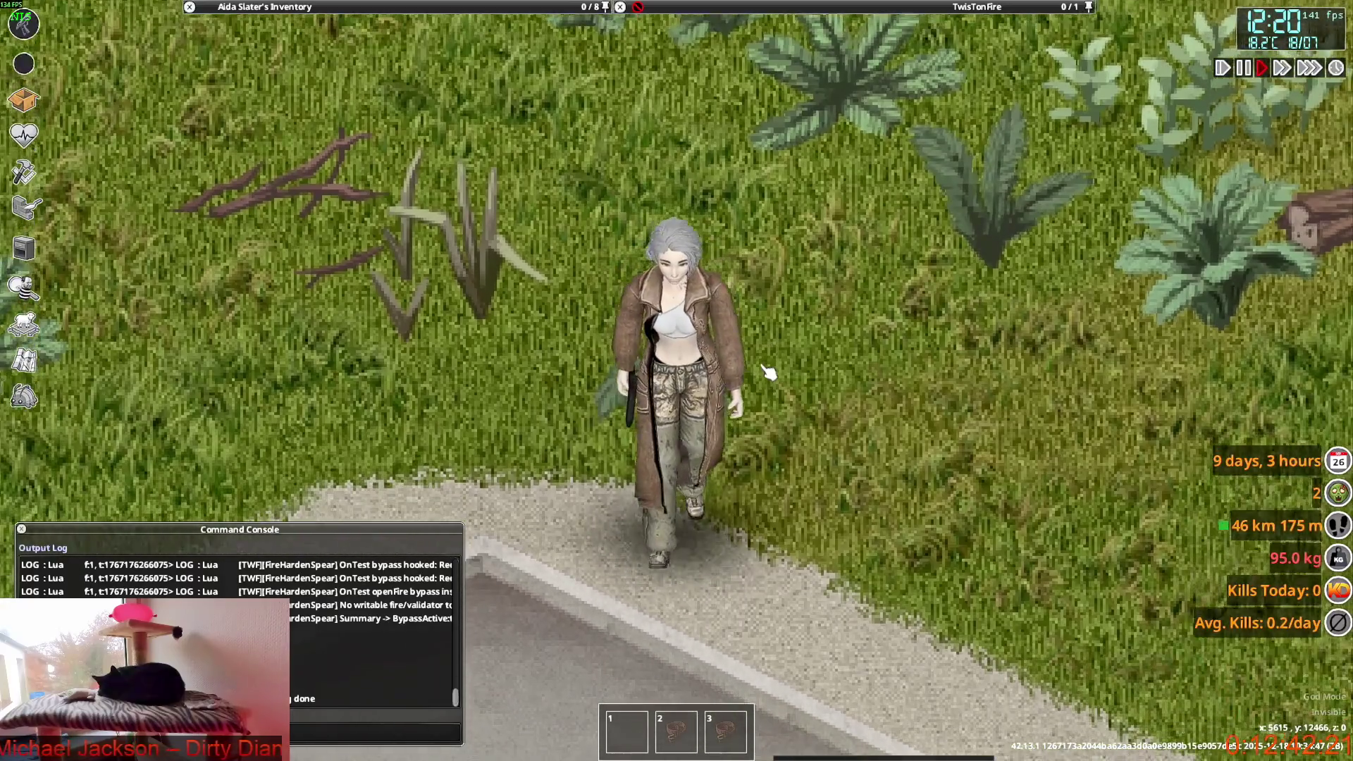
key("s")
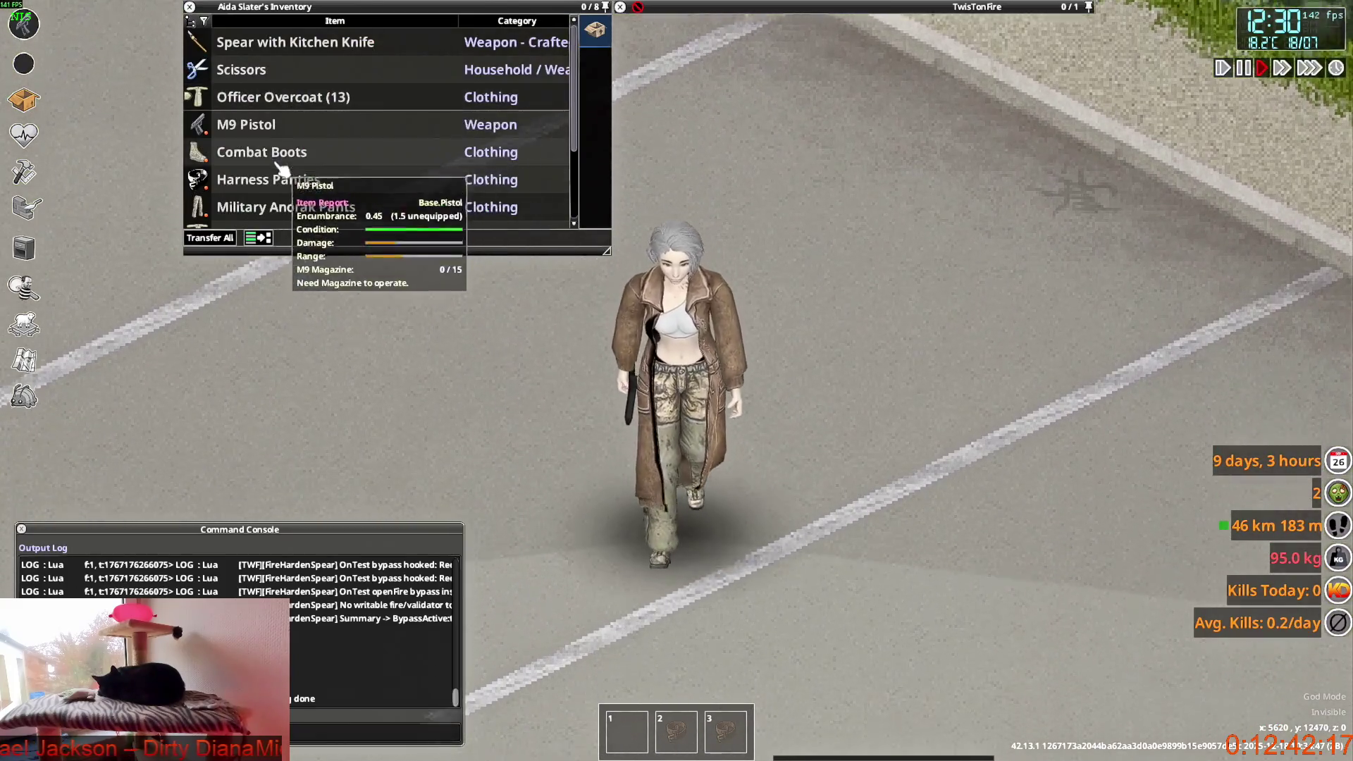
scroll(271, 179, "down", 2)
right_click(272, 179)
key("s")
left_click(317, 214)
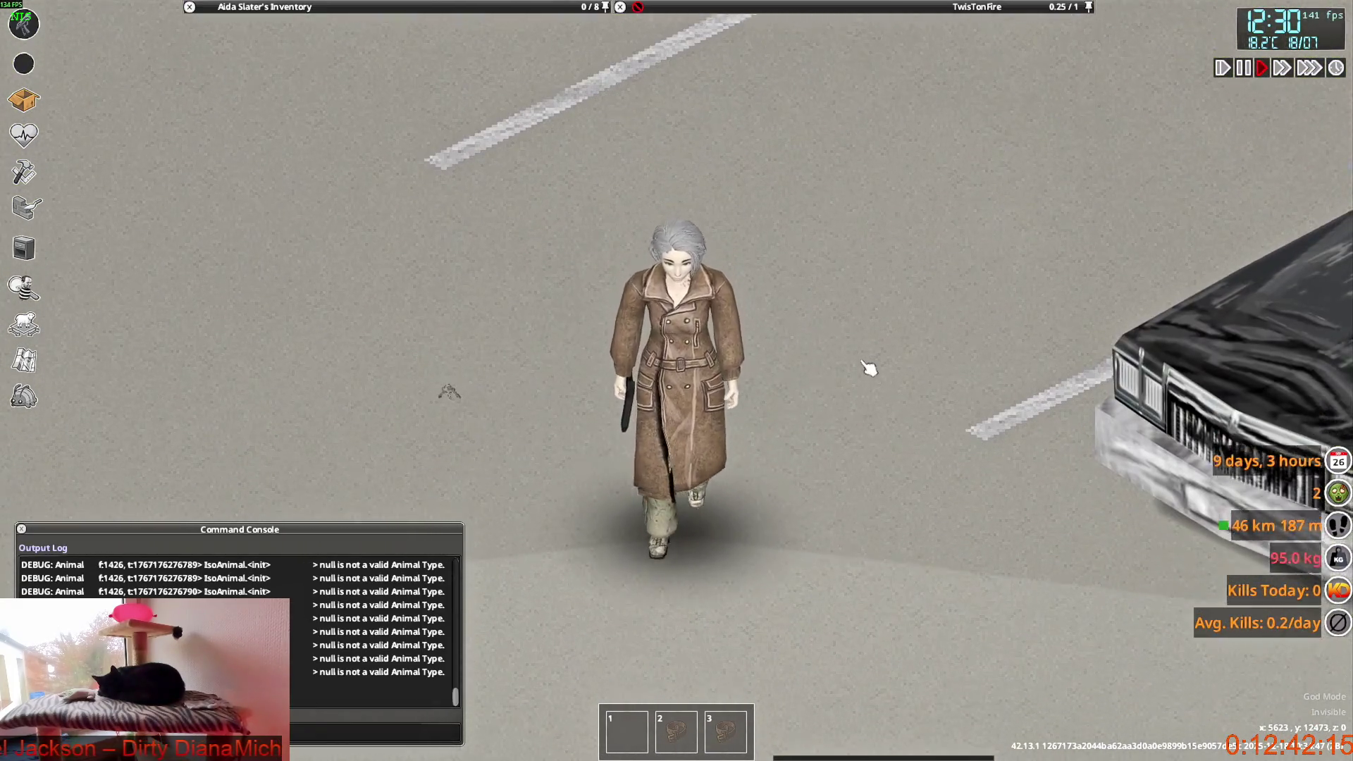
Walk back and forth between the grass and parking lot to view the coat's front and back
key("w")
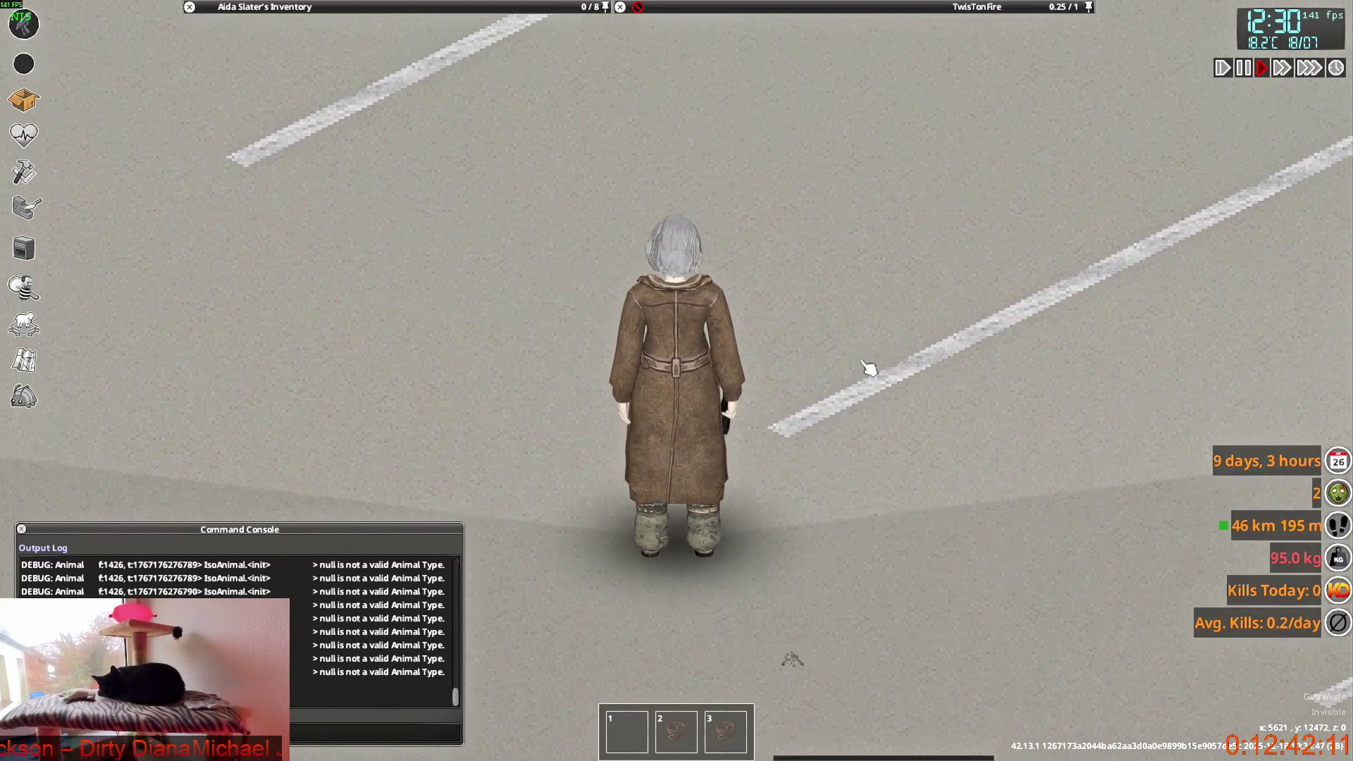
key("w")
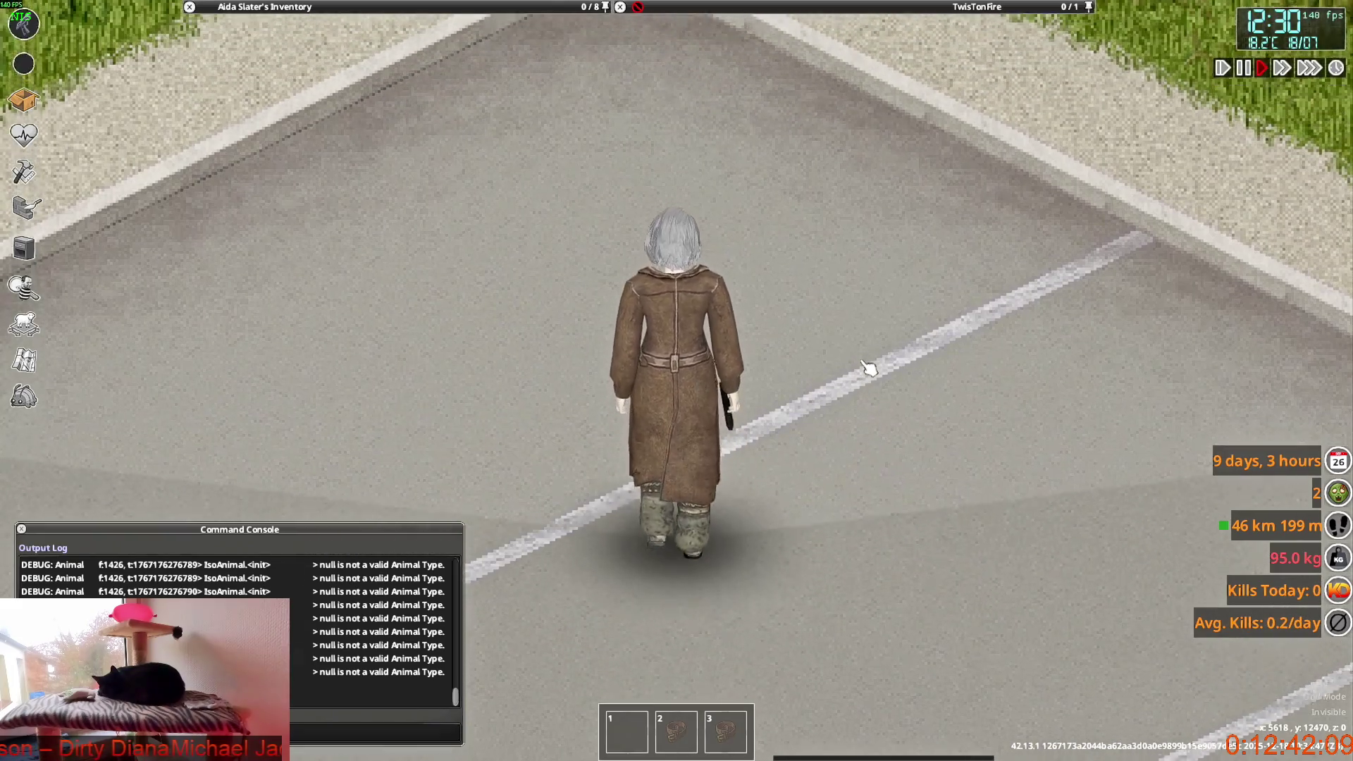
key("w")
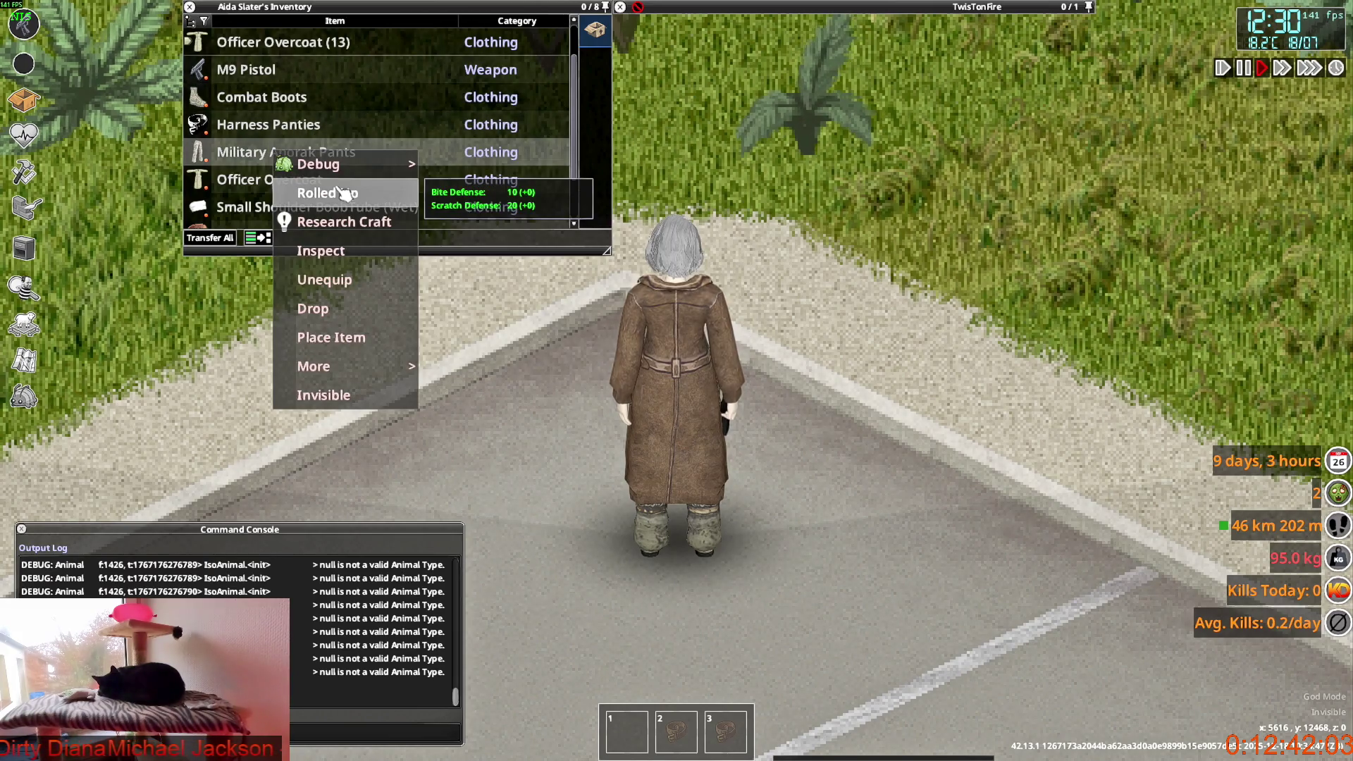
key("w")
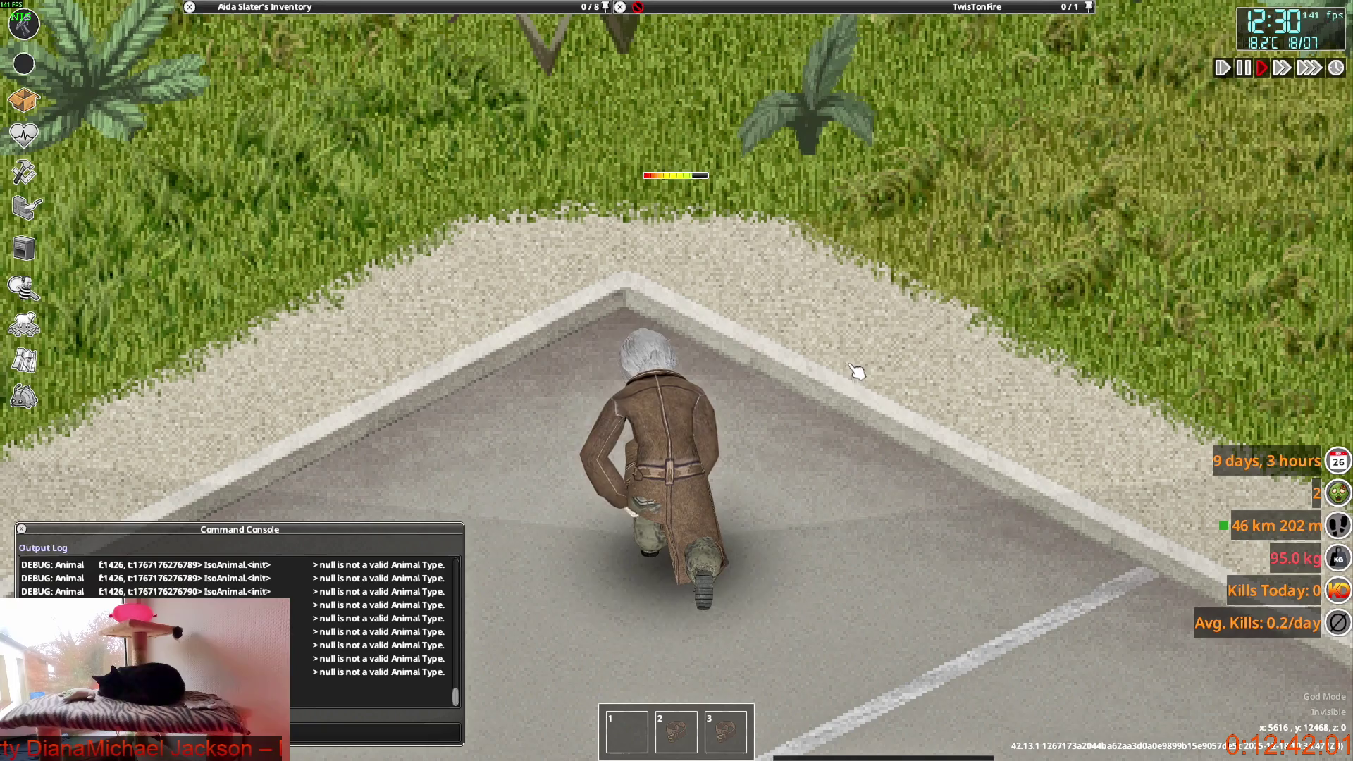
key("s")
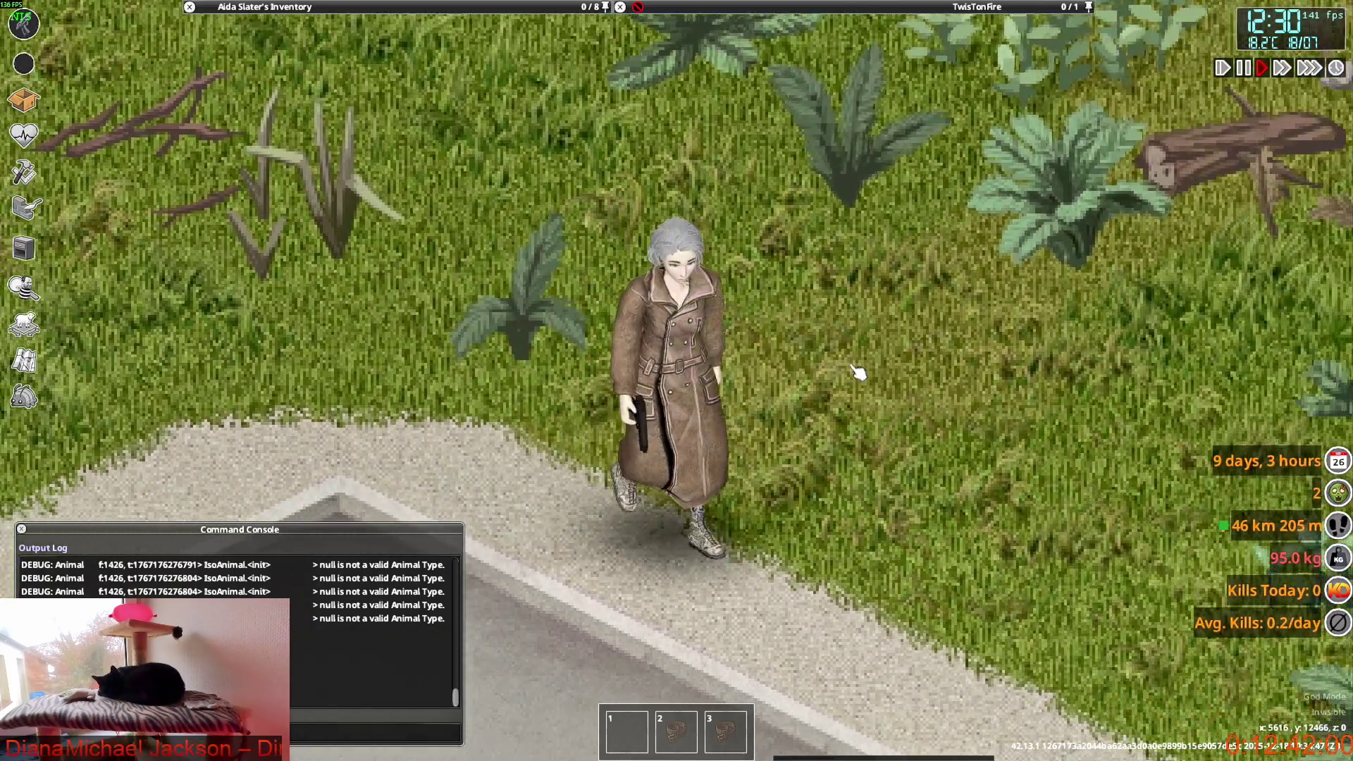
key("w")
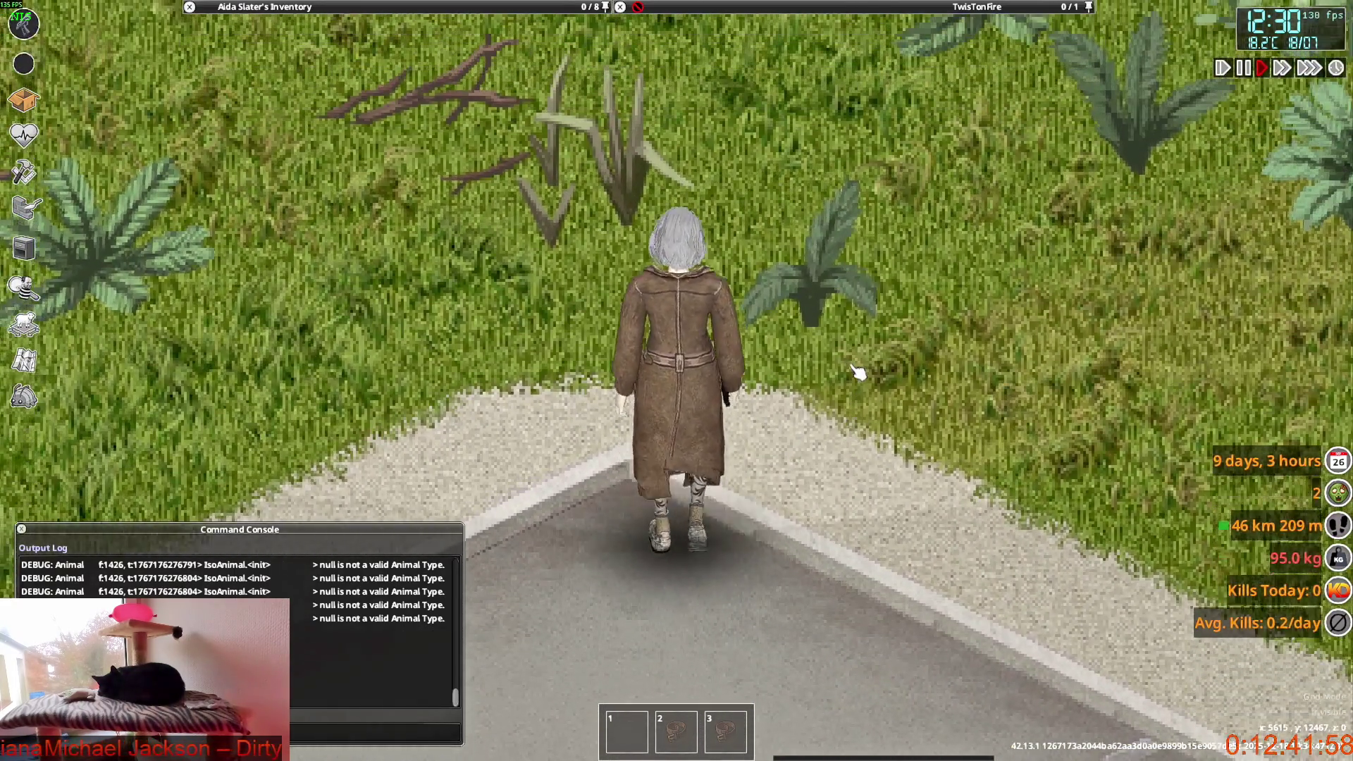
key("w")
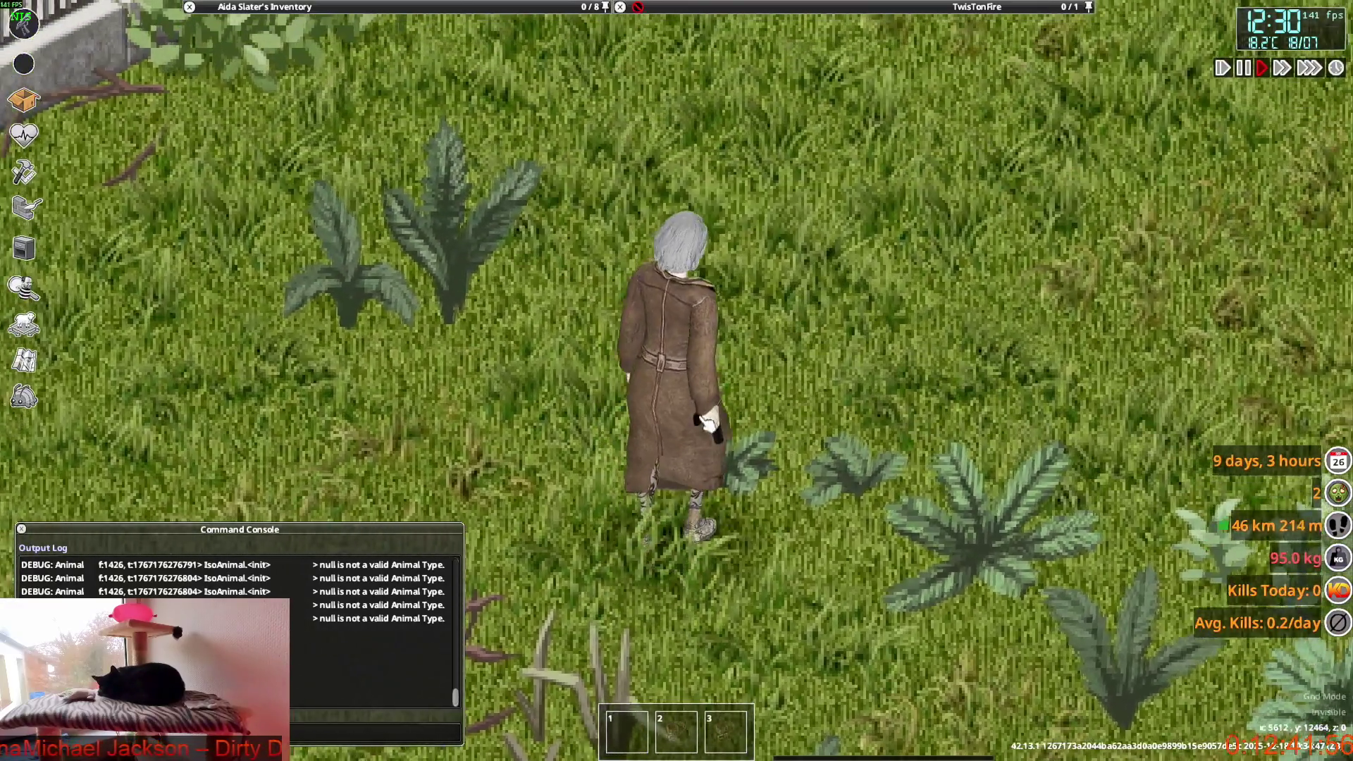
key("s")
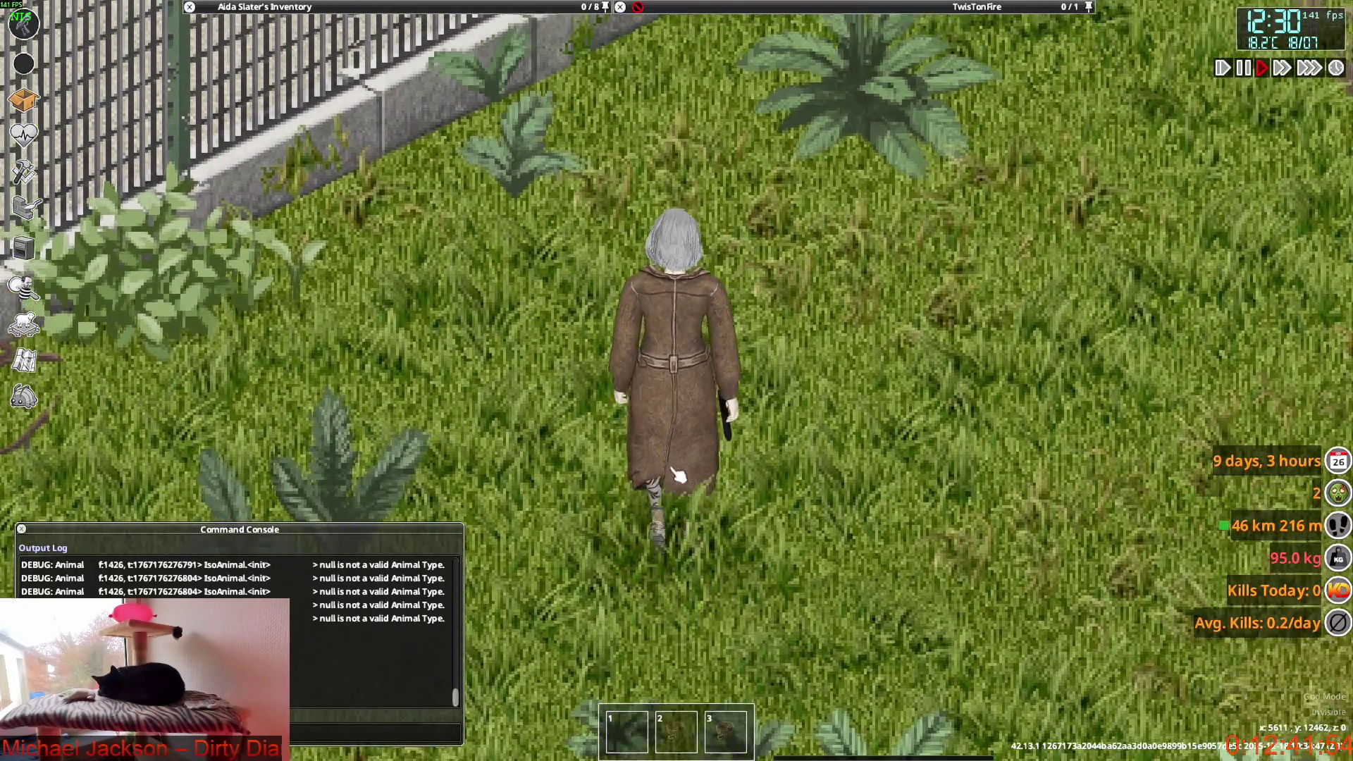
key("s")
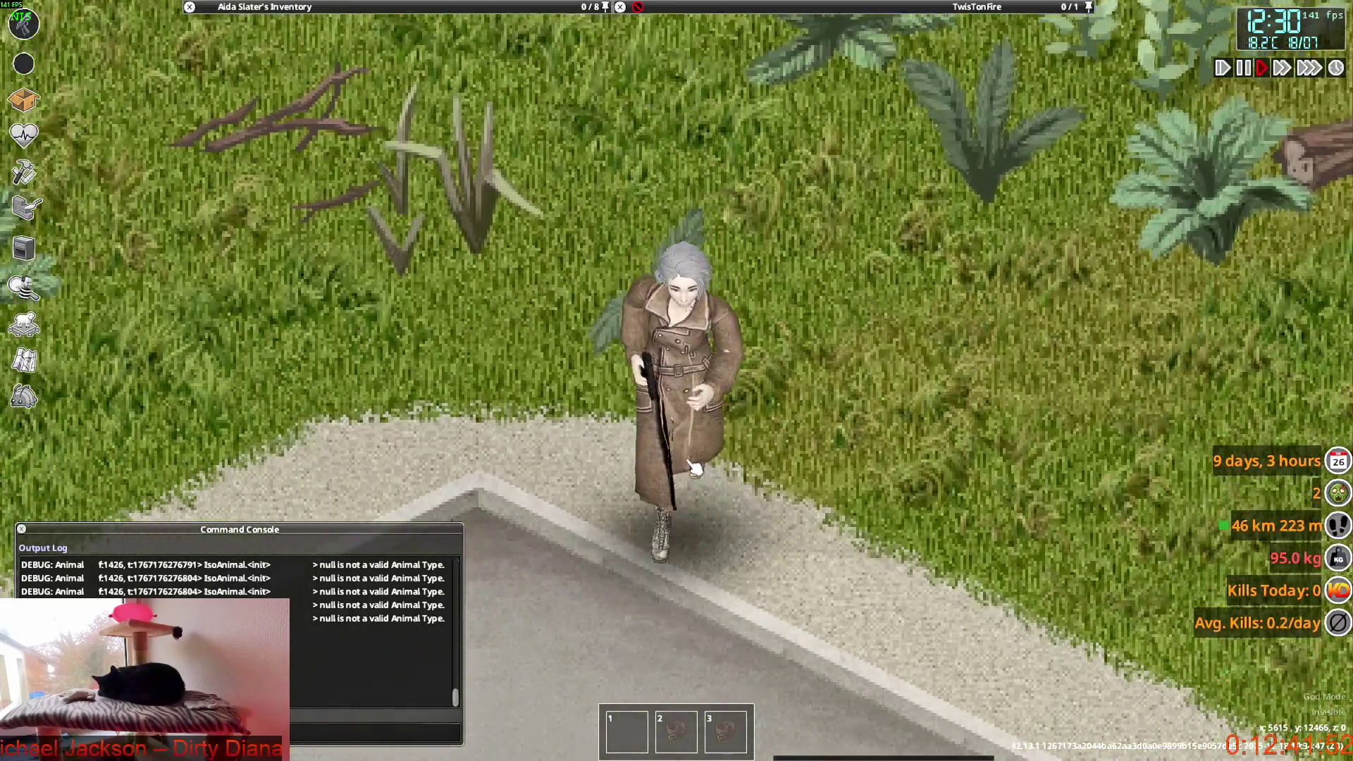
scroll(737, 457, "down", 2)
scroll(736, 457, "up", 4)
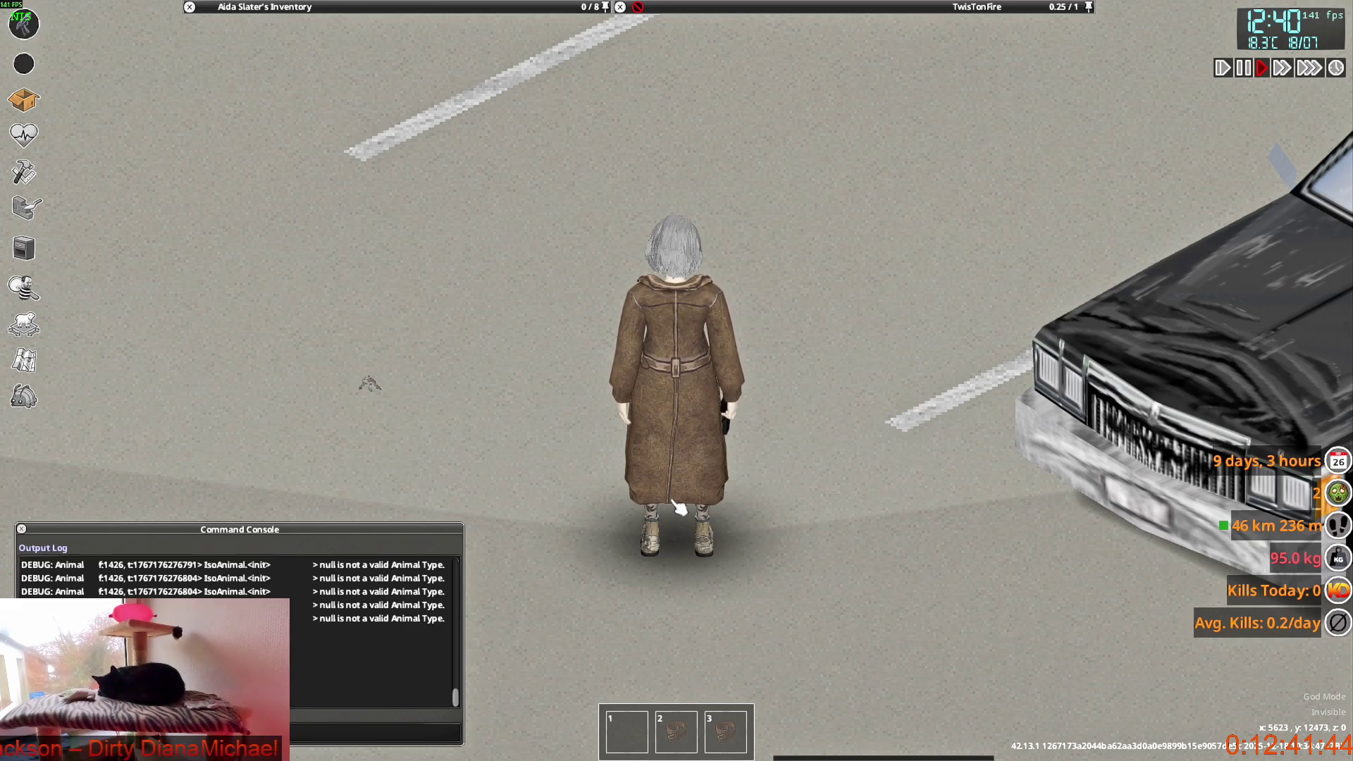
key("s")
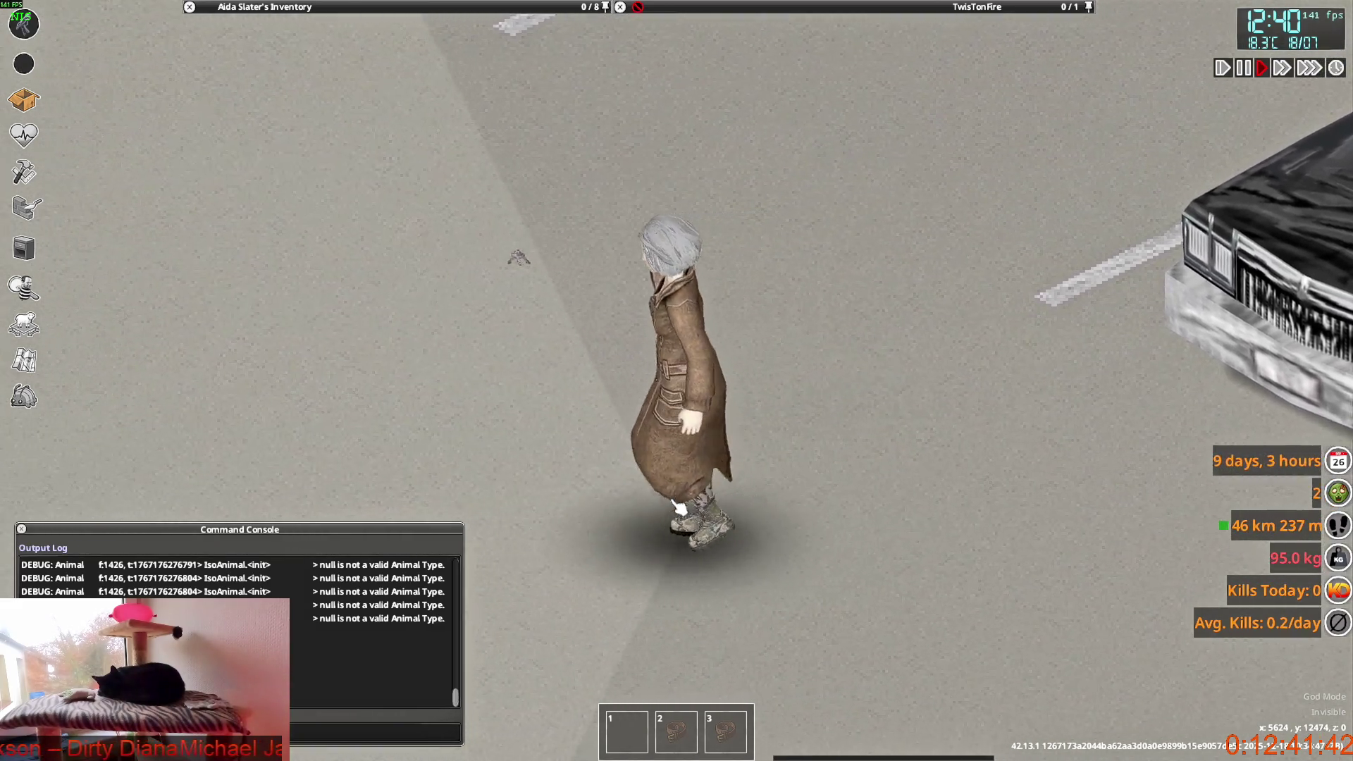
key("w")
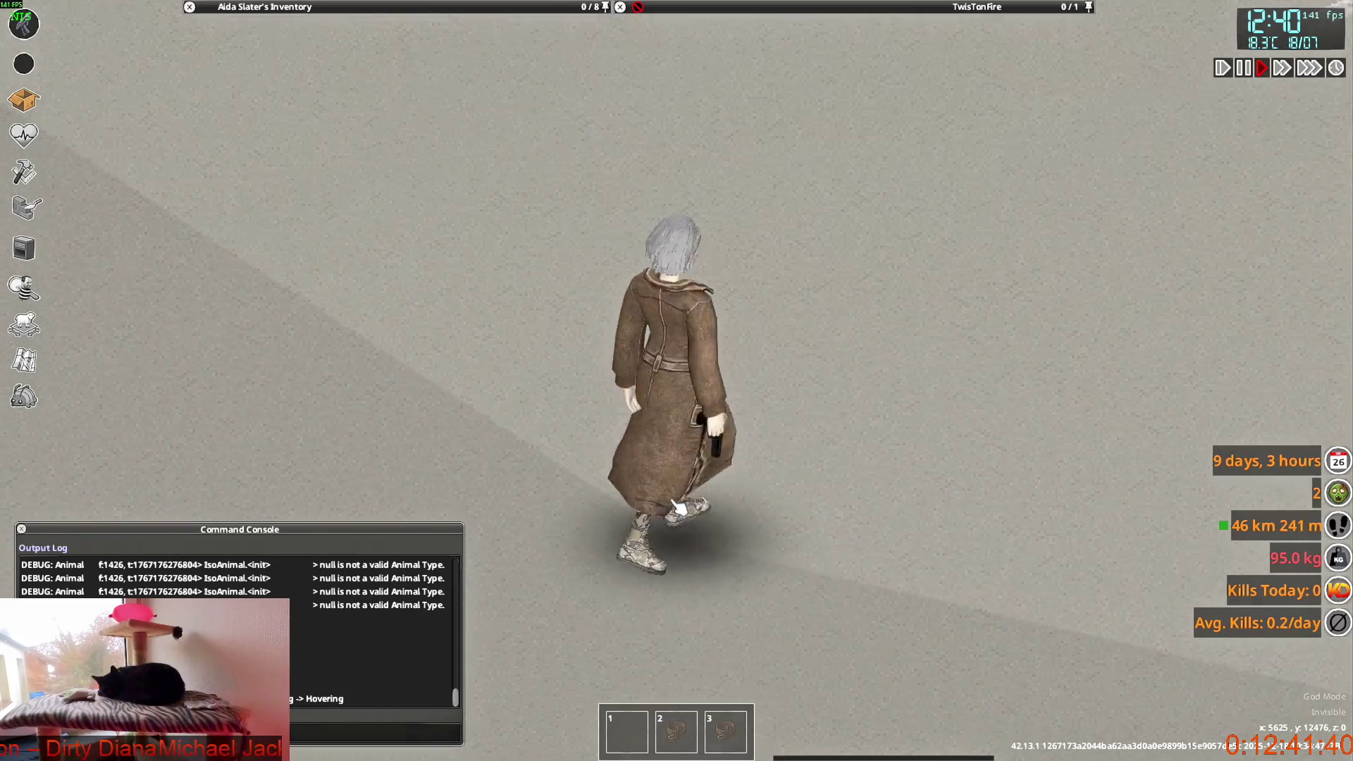
key("s")
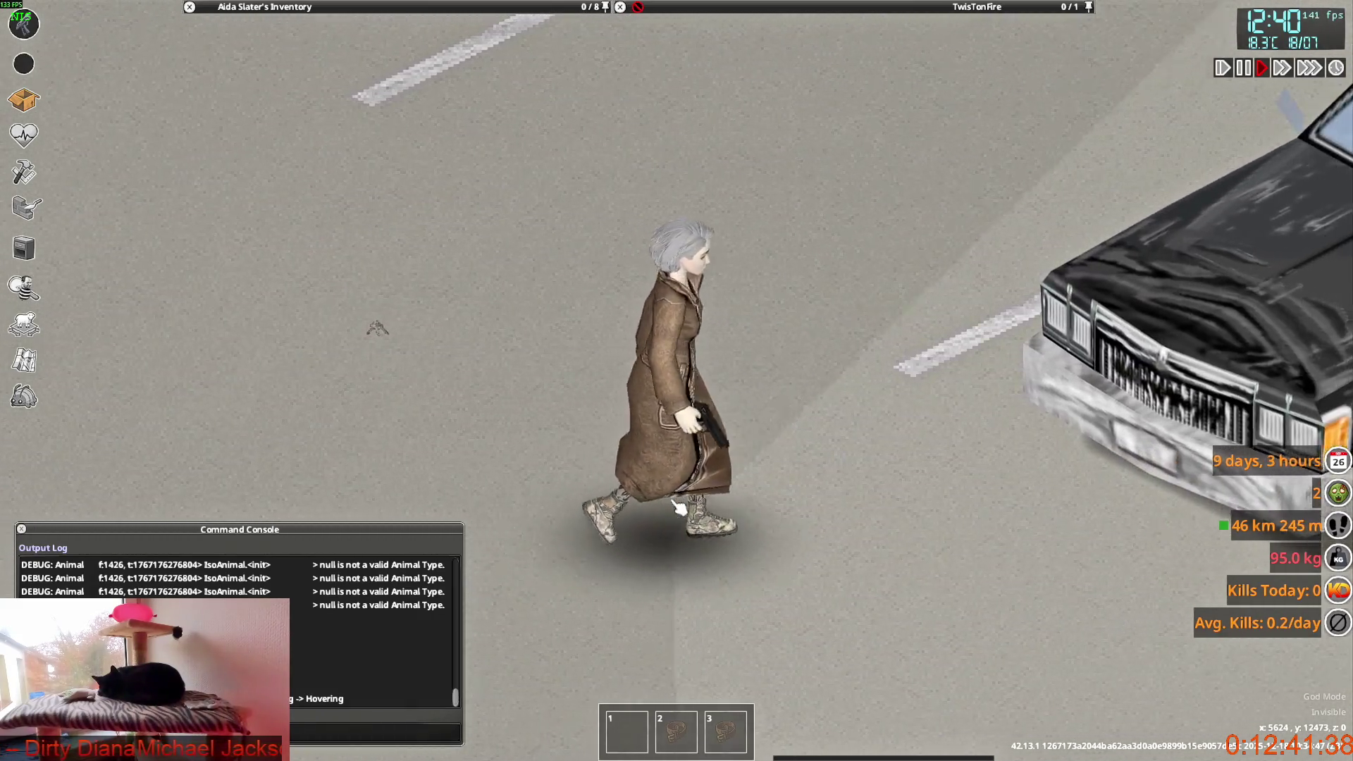
Fire the pistol at the car and walk while aiming to check the coat's aiming pose
key("w")
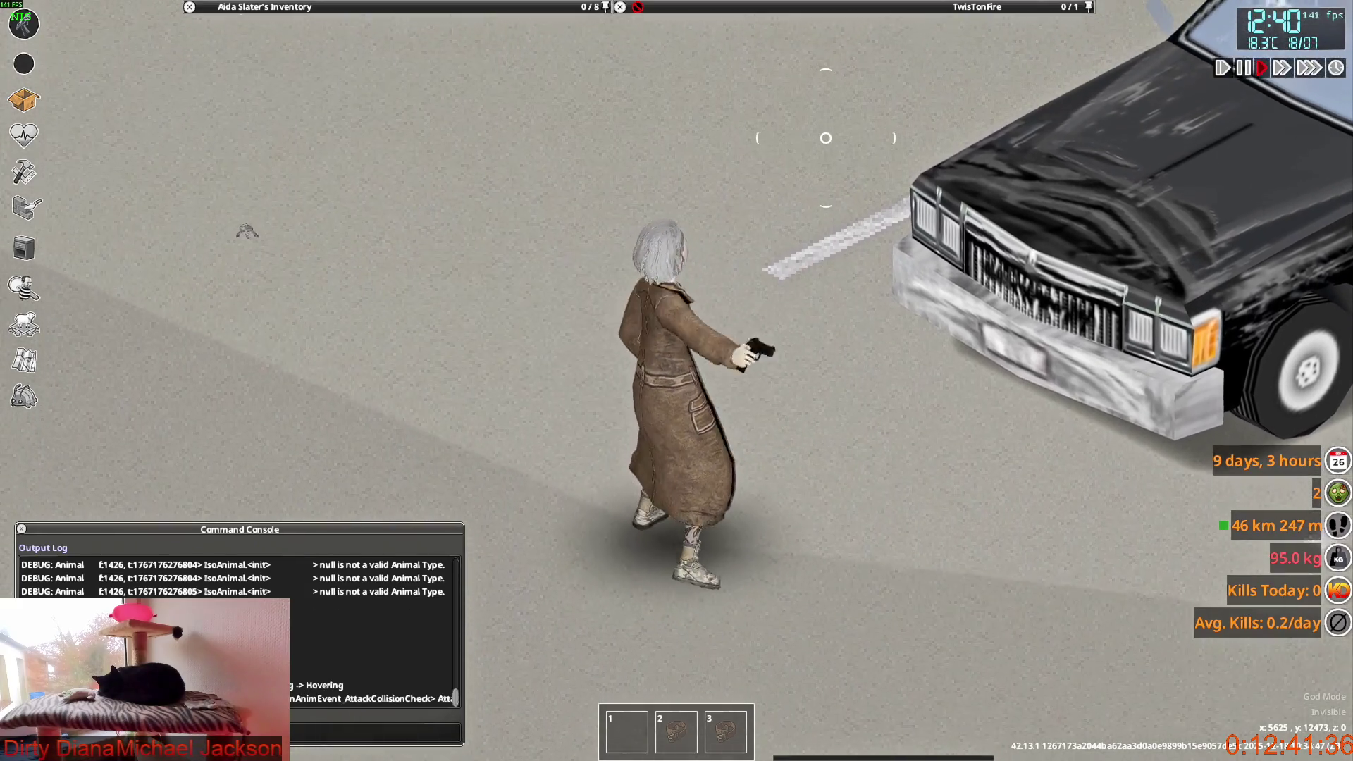
left_click(817, 138)
key("w")
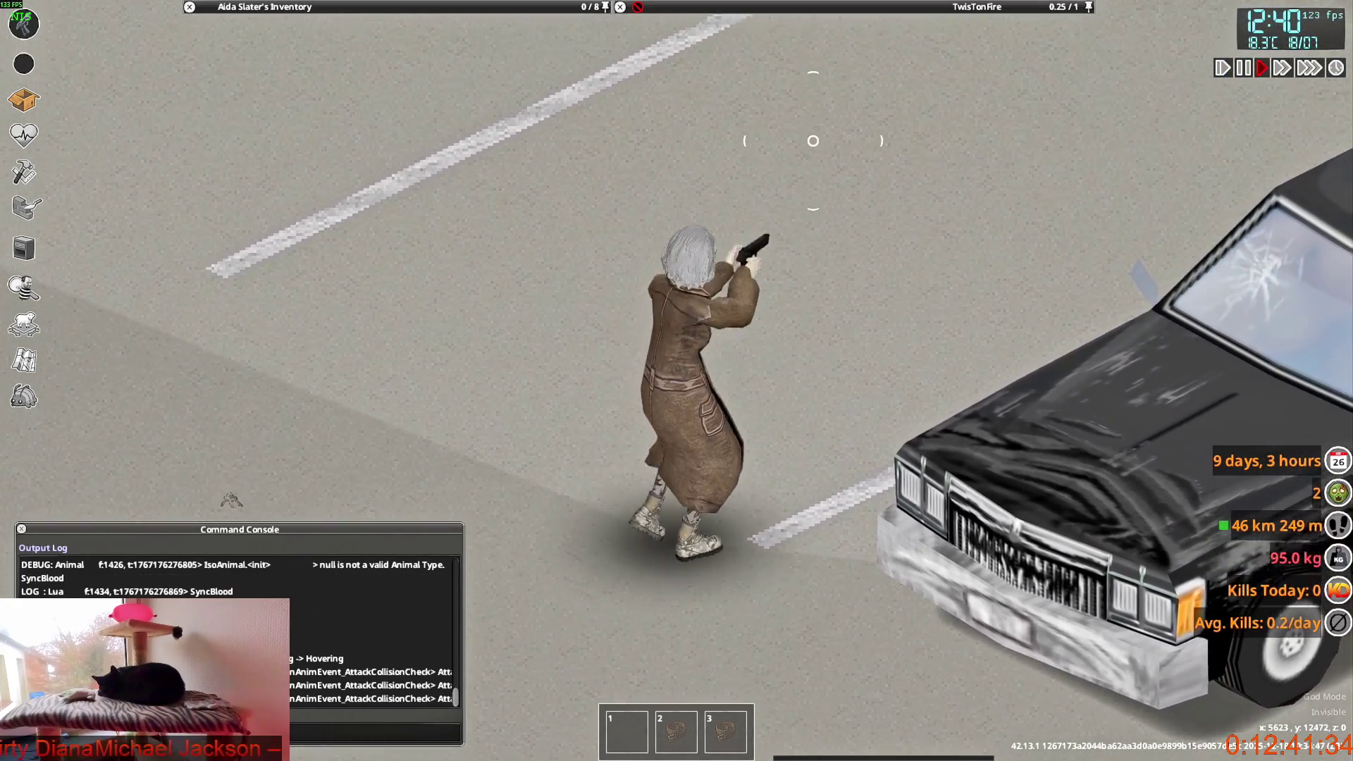
key("w")
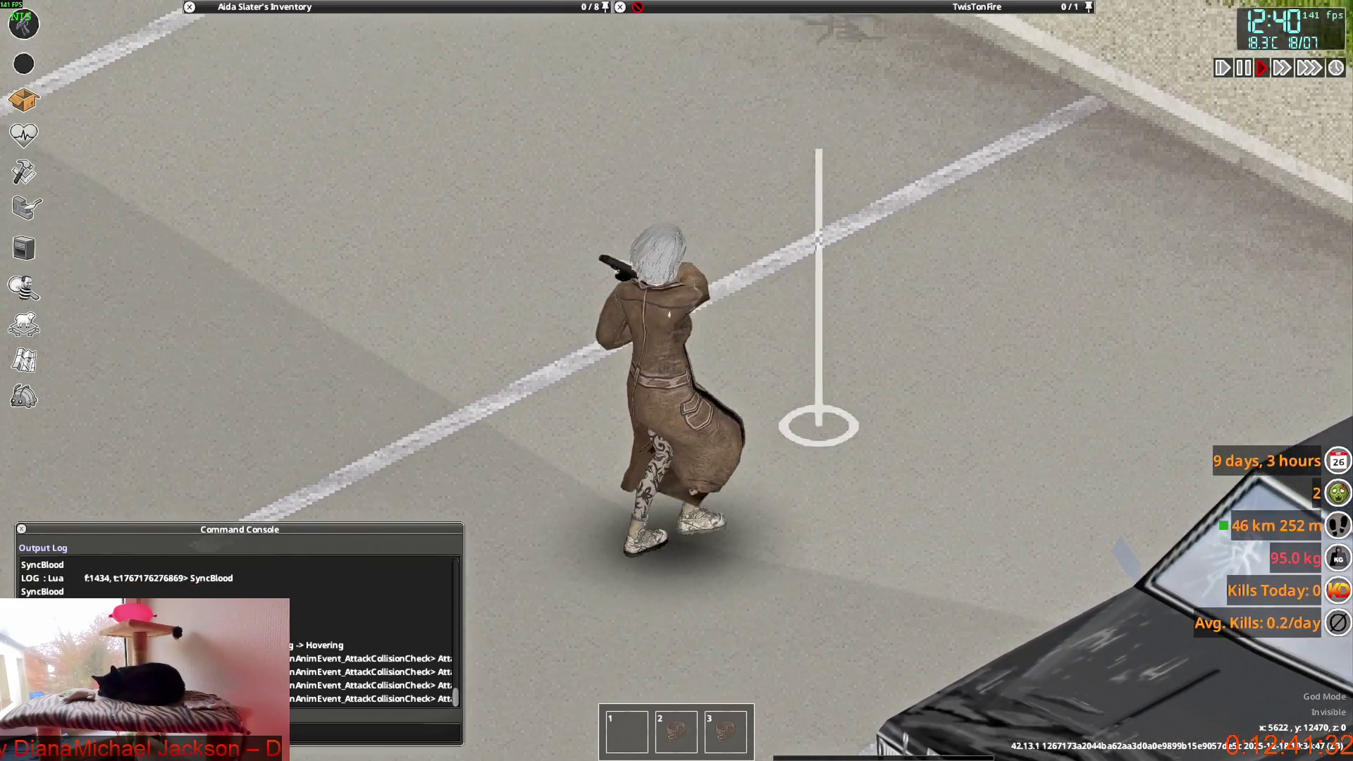
key("w")
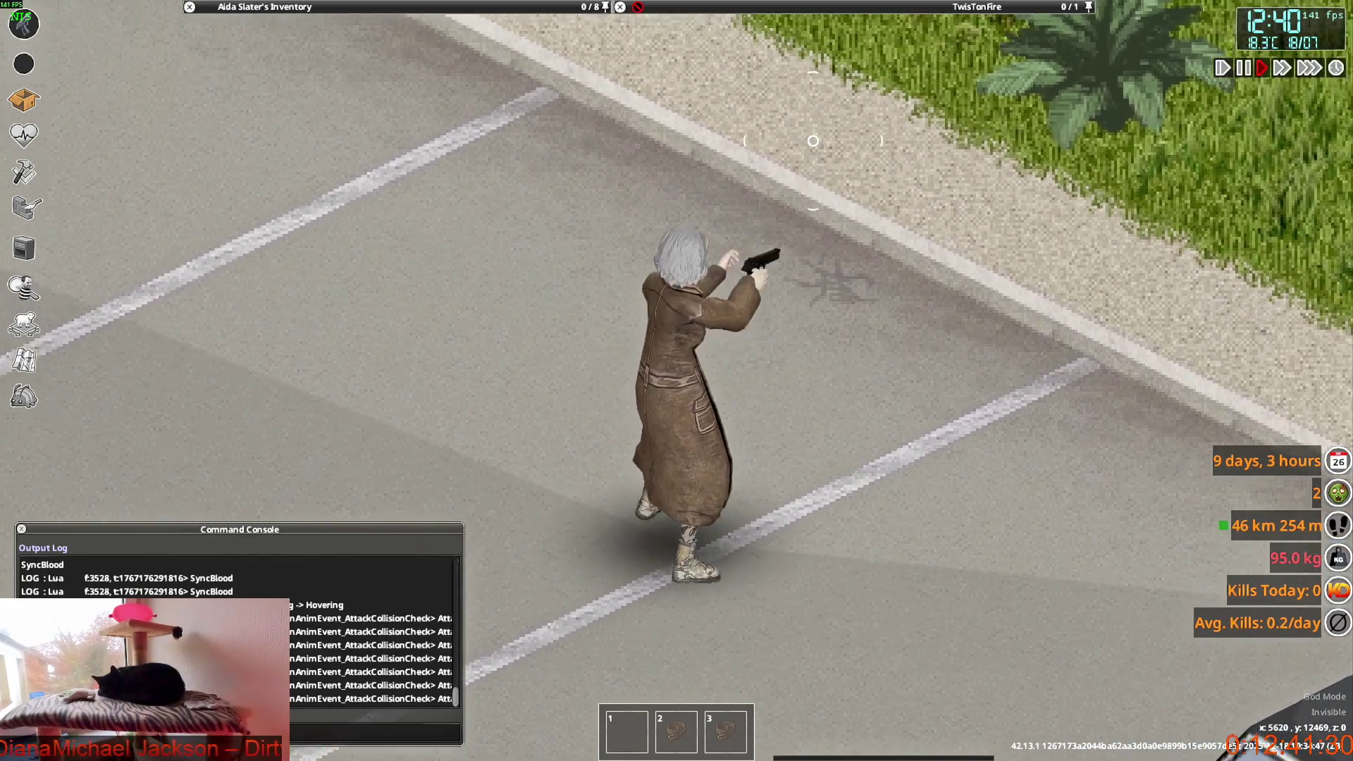
key("s")
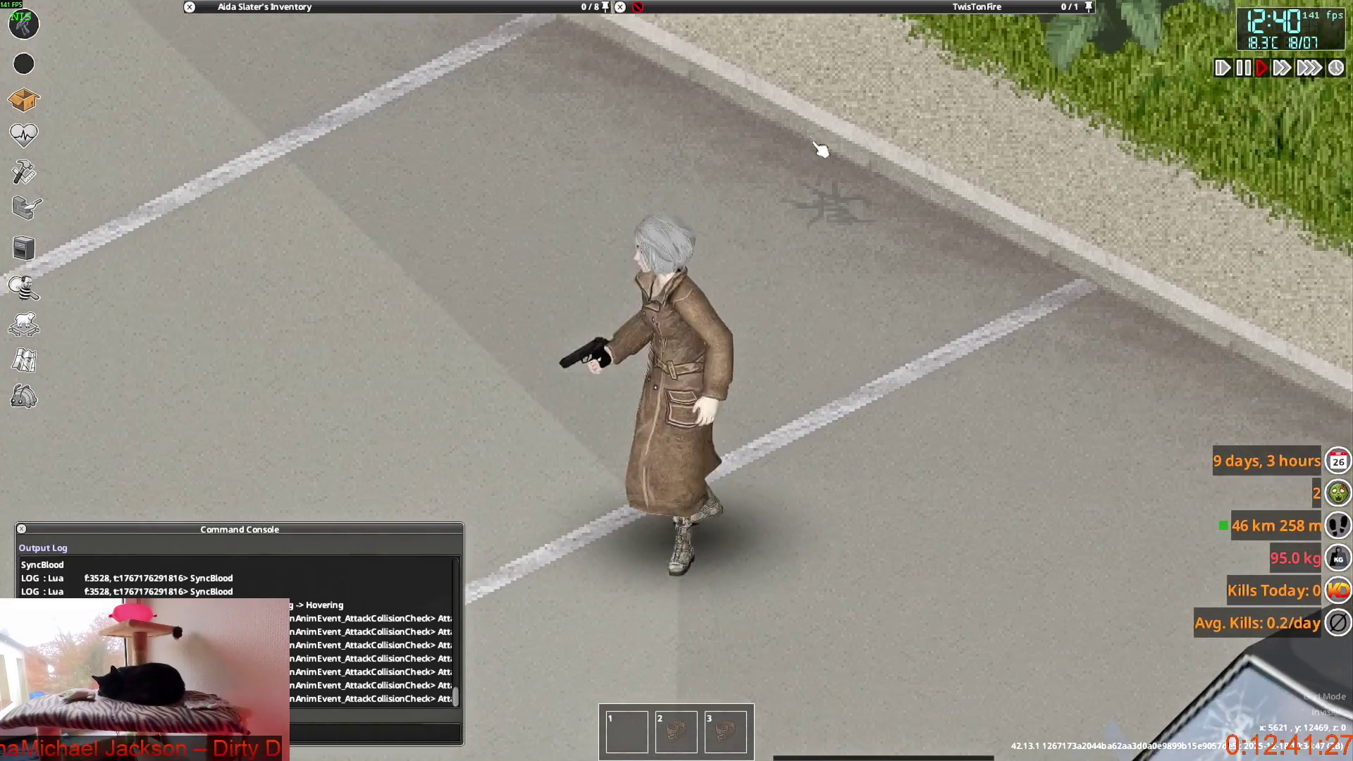
key("w")
right_click_drag(821, 150, 813, 141)
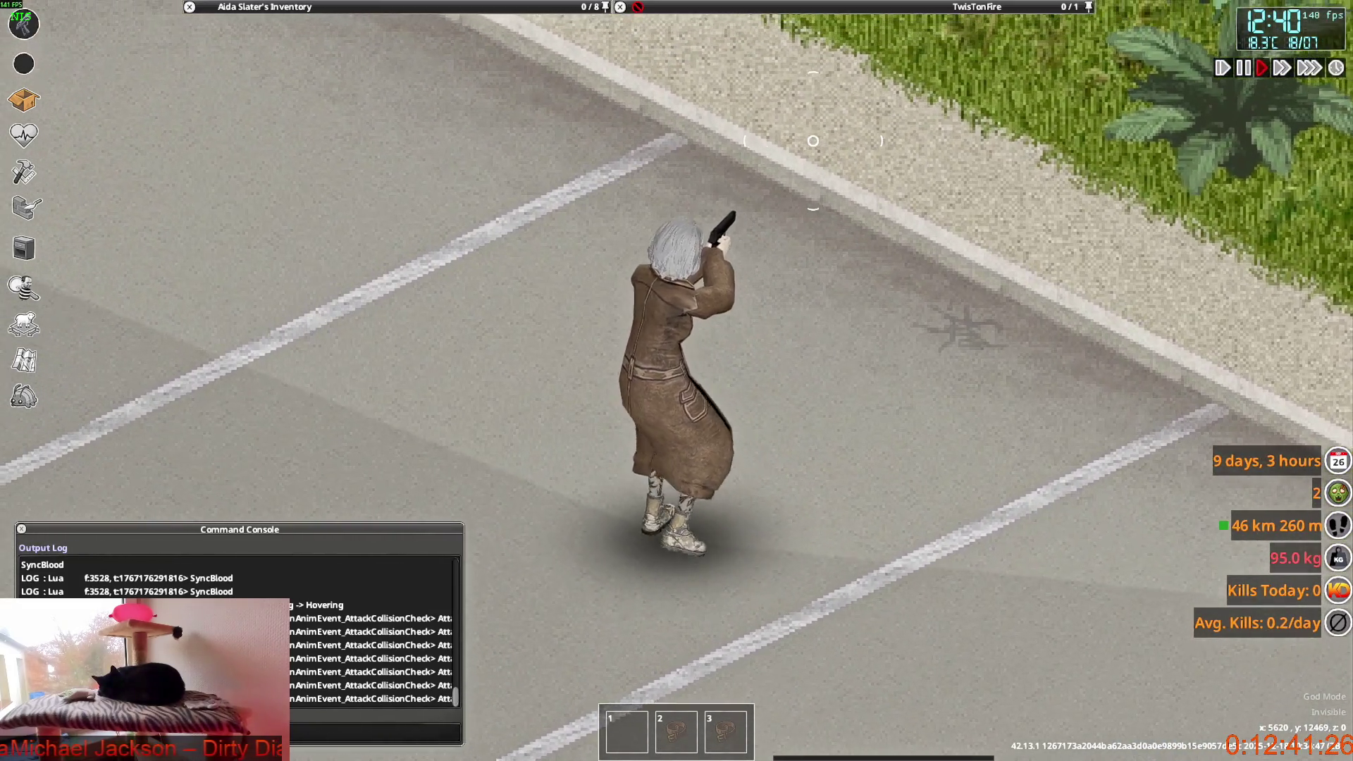
key("a")
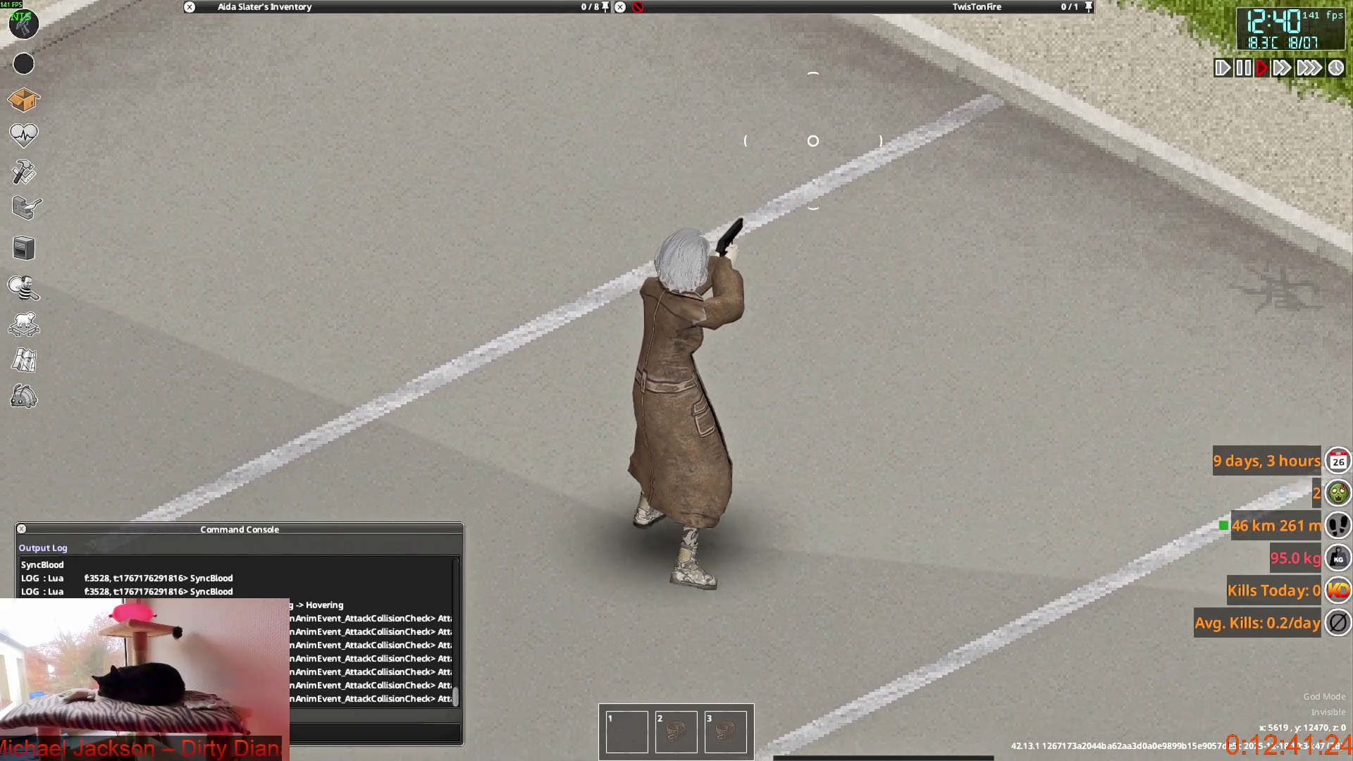
mouse_move(804, 140)
right_mouse_down()
mouse_move(693, 188)
mouse_move(544, 204)
mouse_move(619, 207)
mouse_move(753, 484)
right_mouse_up()
key("w")
key("d")
key("s")
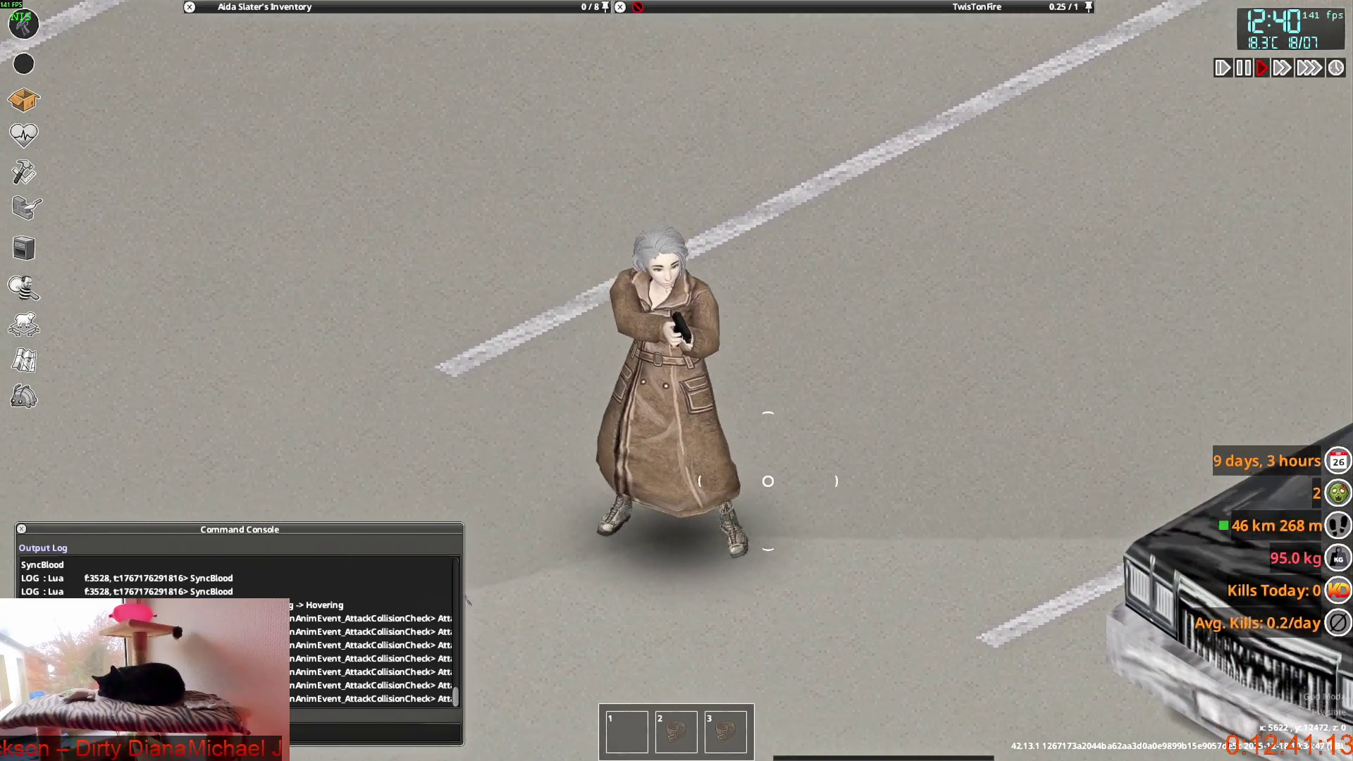
mouse_move(753, 484)
right_mouse_down()
mouse_move(779, 476)
mouse_move(728, 486)
mouse_move(770, 491)
right_mouse_up()
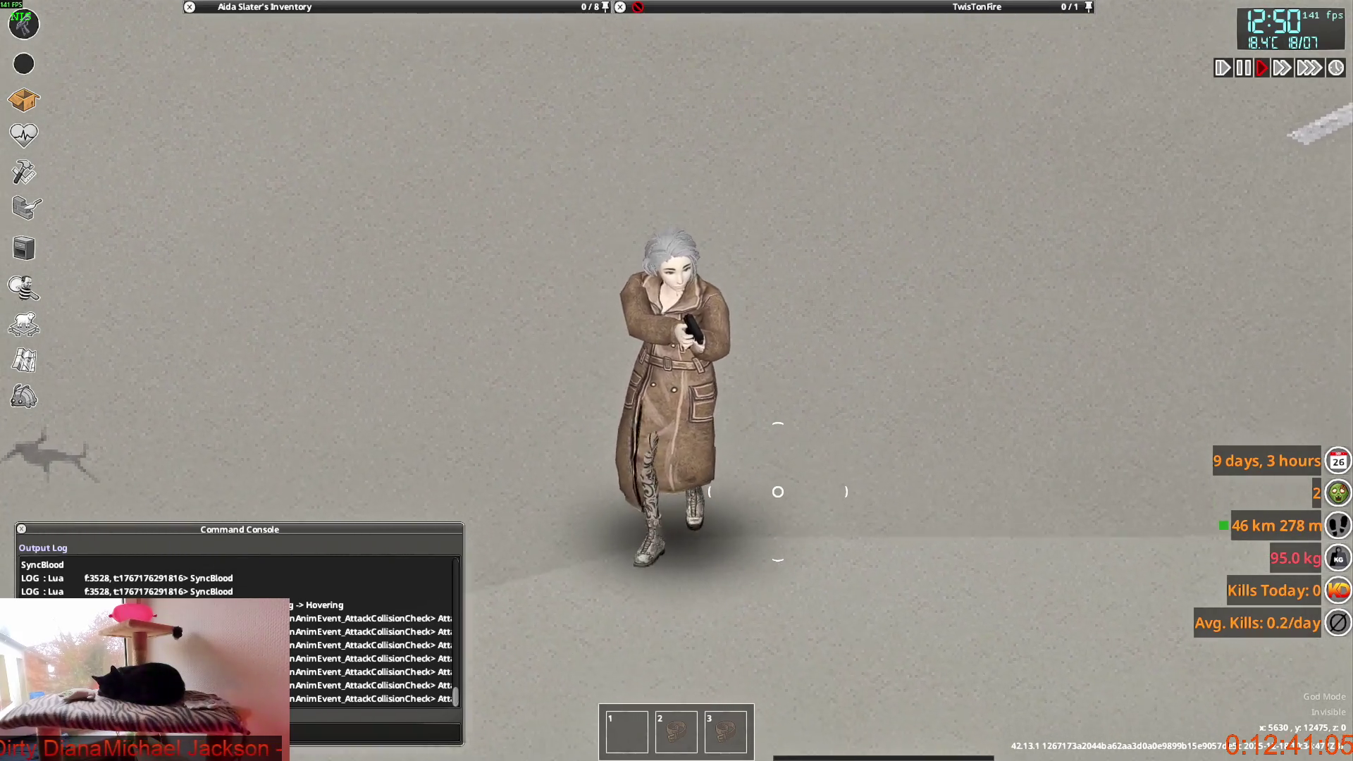
right_click_drag(771, 491, 793, 491)
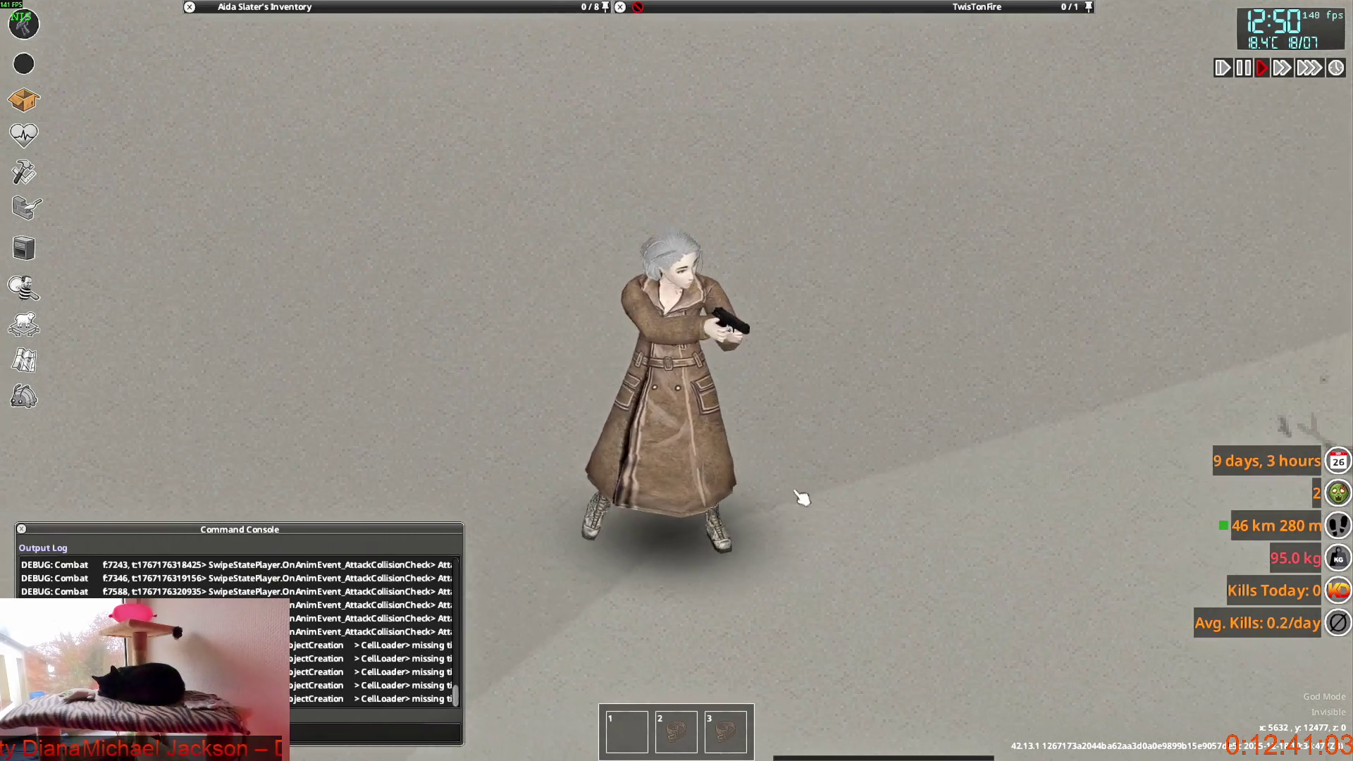
mouse_move(873, 384)
right_mouse_down()
mouse_move(700, 710)
mouse_move(839, 327)
right_mouse_up()
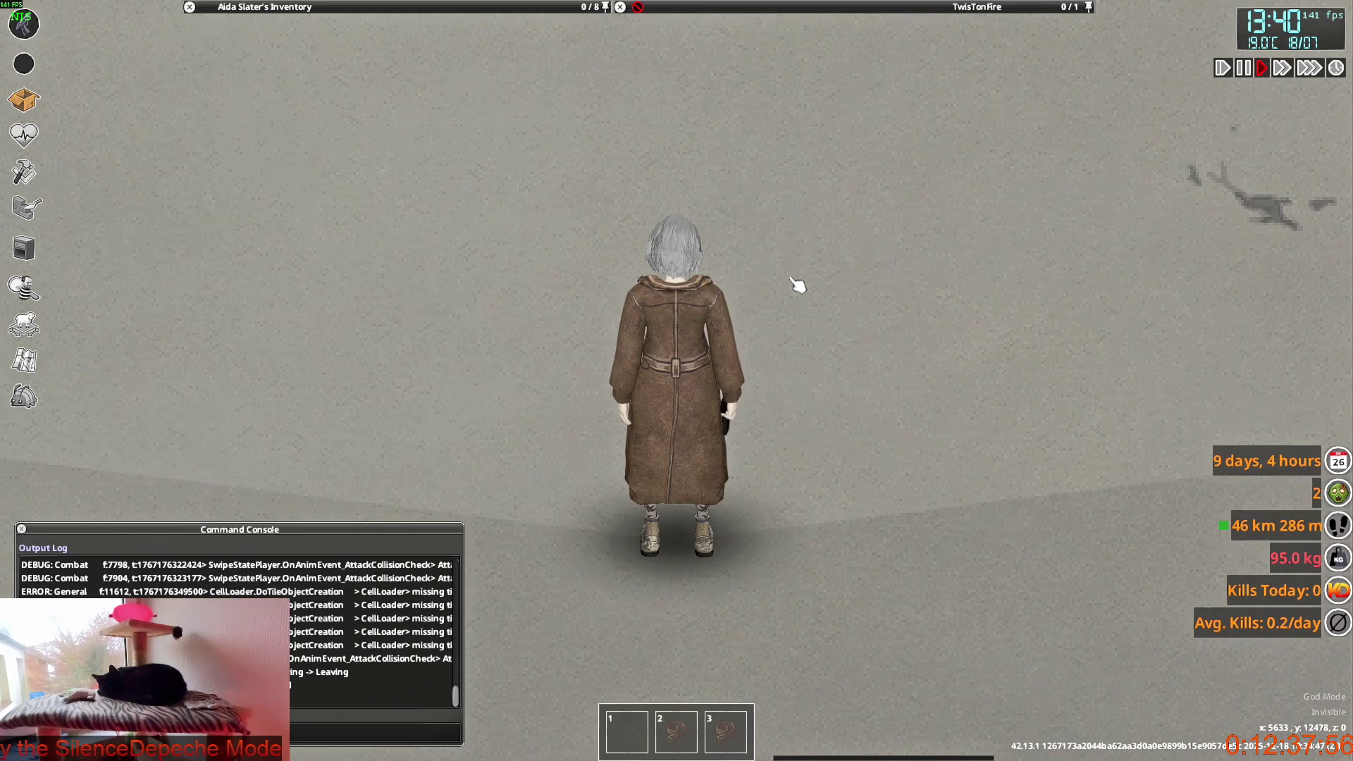
Walk forward aiming the pistol, then Alt+Tab away from the game
key("w")
mouse_move(700, 197)
right_mouse_down()
mouse_move(578, 176)
mouse_move(945, 266)
right_mouse_up()
key("alt+Tab")
key("alt+Tab")
key("alt+Tab")
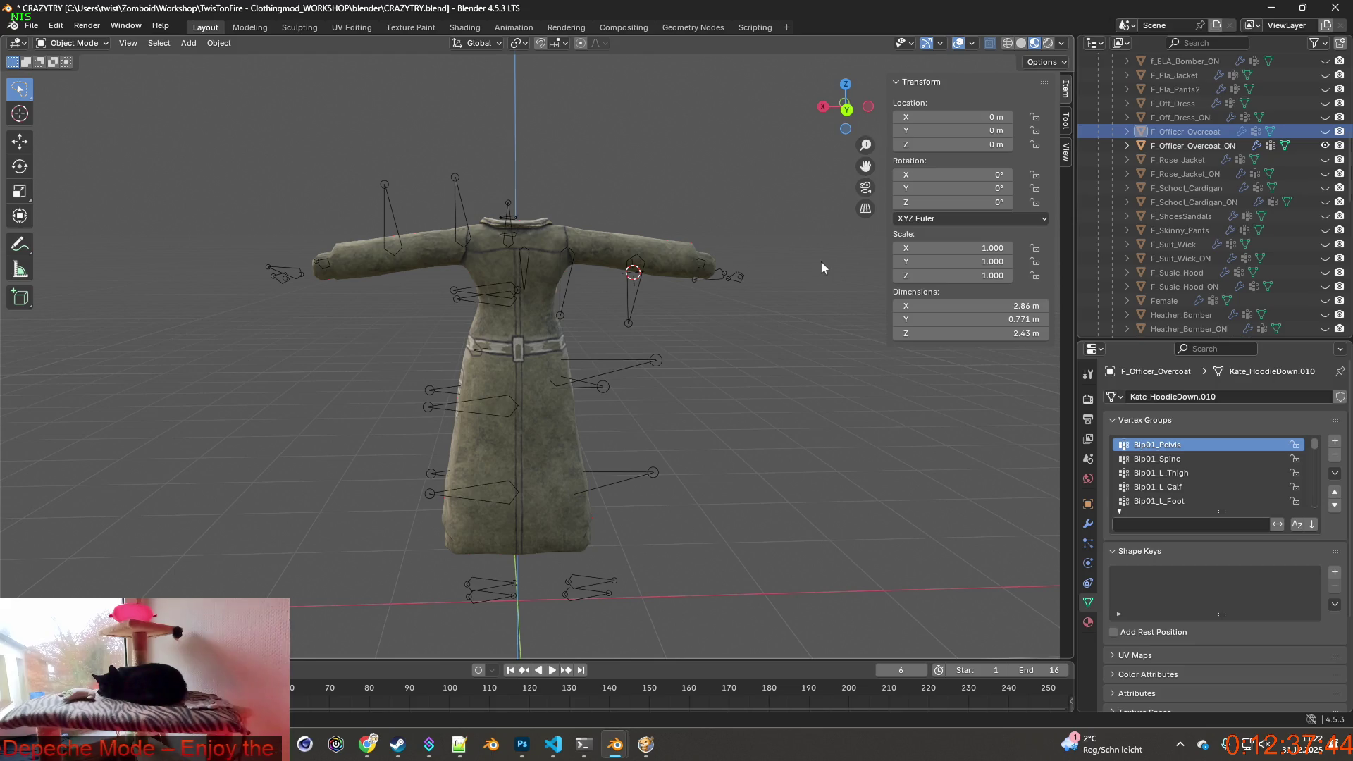
Unhide F_Officer_Overcoat, select it with F_Officer_Overcoat_ON and enter Edit Mode
left_click(1324, 131)
left_click(1187, 145, "ctrl")
middle_click_drag(690, 393, 653, 361)
left_click(75, 43)
left_click(74, 74)
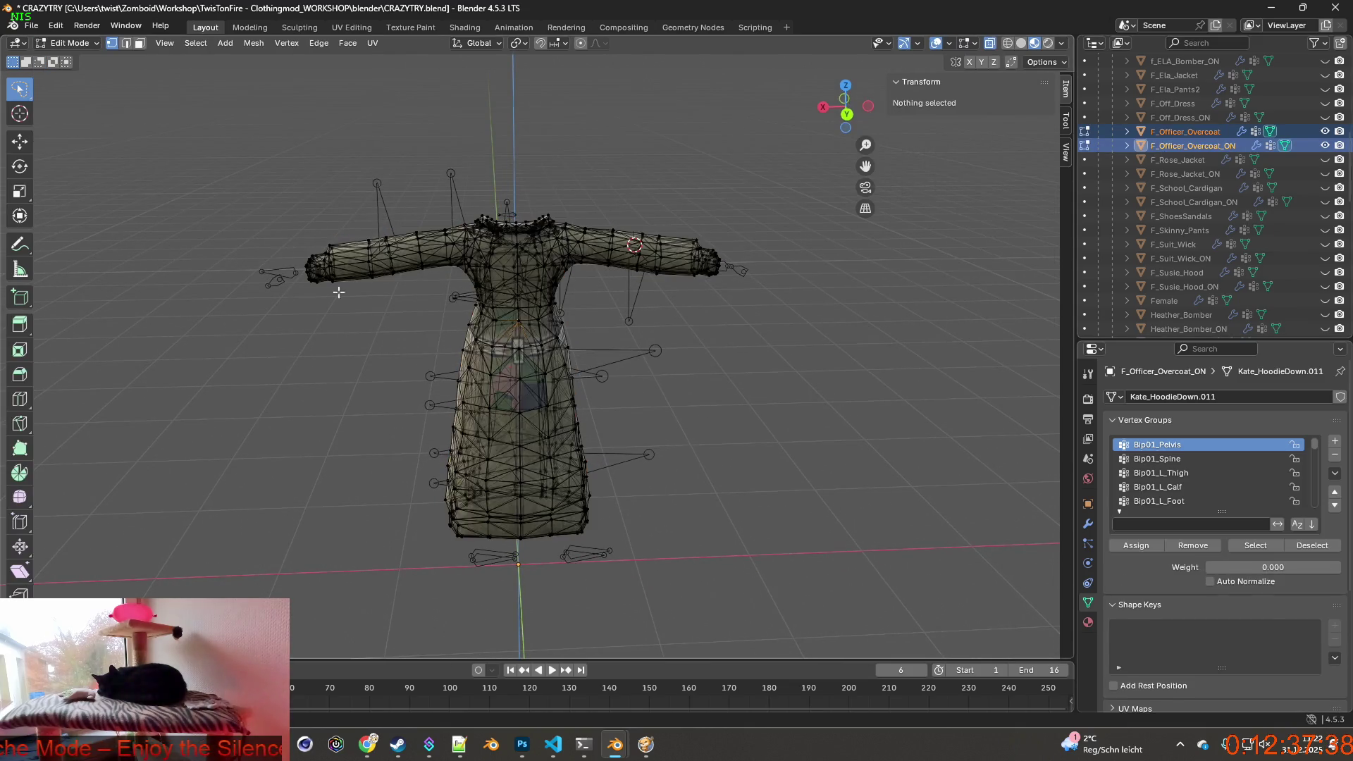
mouse_move(476, 424)
middle_mouse_down()
mouse_move(582, 384)
mouse_move(414, 368)
mouse_move(538, 398)
mouse_move(722, 387)
mouse_move(553, 386)
mouse_move(499, 348)
middle_mouse_up()
scroll(536, 397, "up", 3)
Lasso-select the coat's lower skirt vertices and subdivide them once
left_click_drag(405, 161, 438, 182)
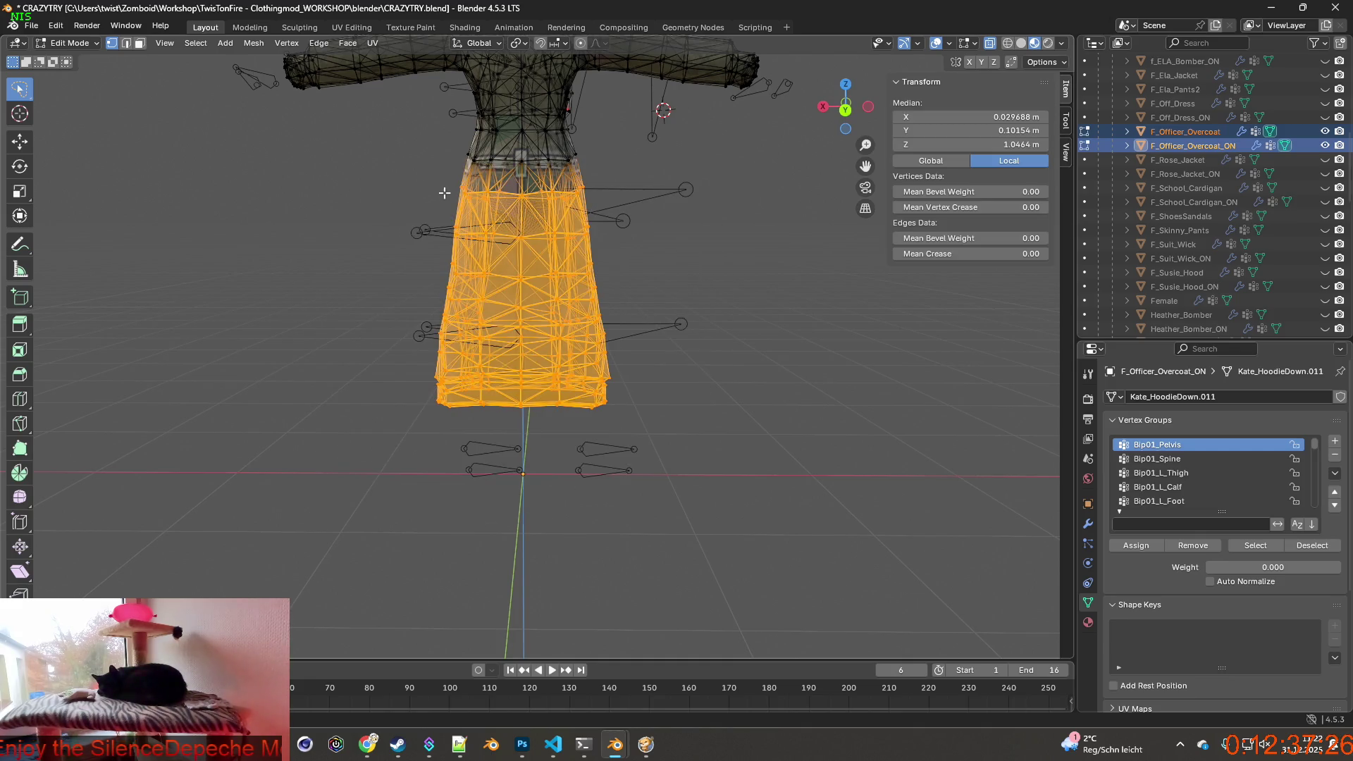
mouse_move(413, 206)
middle_mouse_down()
mouse_move(613, 242)
mouse_move(571, 236)
middle_mouse_up()
left_click_drag(391, 84, 339, 89)
mouse_move(339, 90)
middle_mouse_down()
mouse_move(476, 336)
mouse_move(461, 284)
mouse_move(423, 285)
mouse_move(465, 299)
mouse_move(341, 302)
mouse_move(424, 315)
mouse_move(391, 270)
middle_mouse_up()
right_click(462, 284)
left_click(387, 274)
scroll(433, 283, "down", 1)
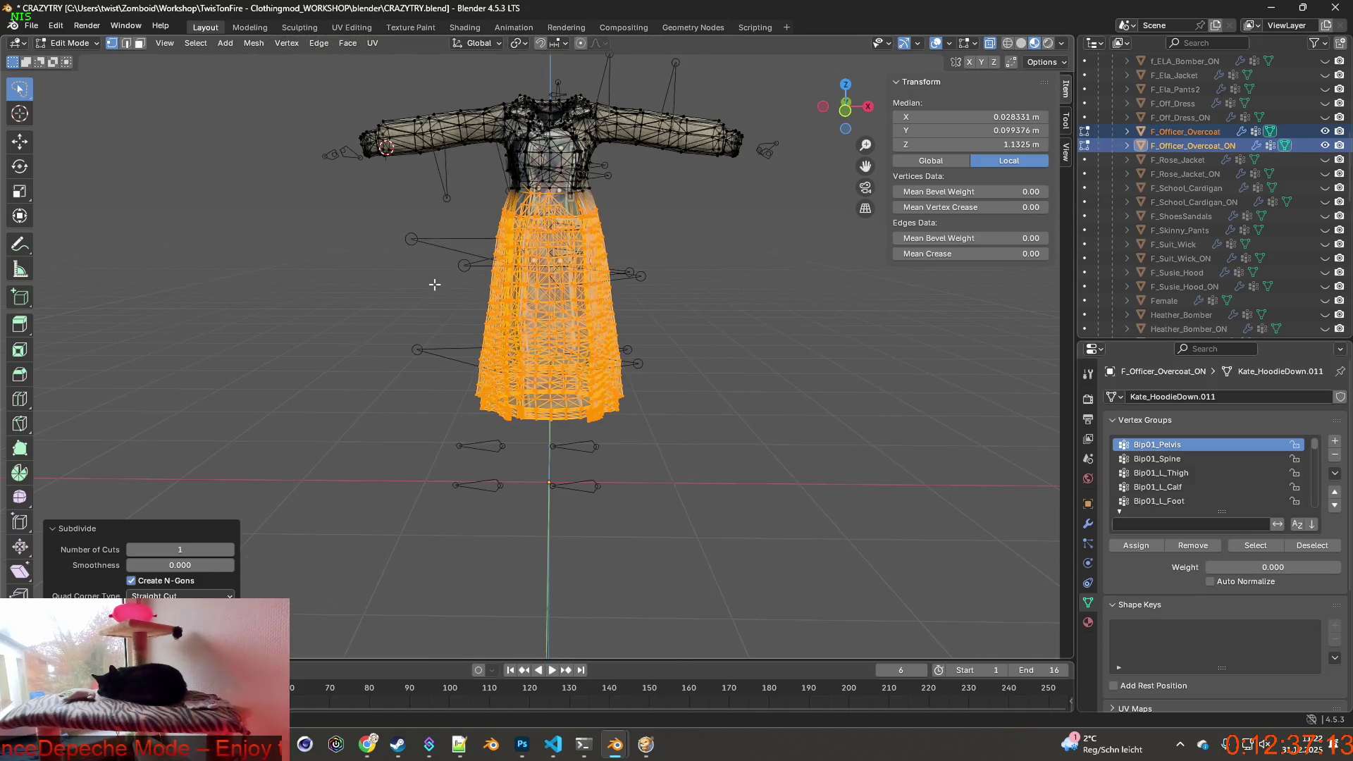
Expand both overcoat objects in the Outliner to show their modifiers
left_click(1127, 146)
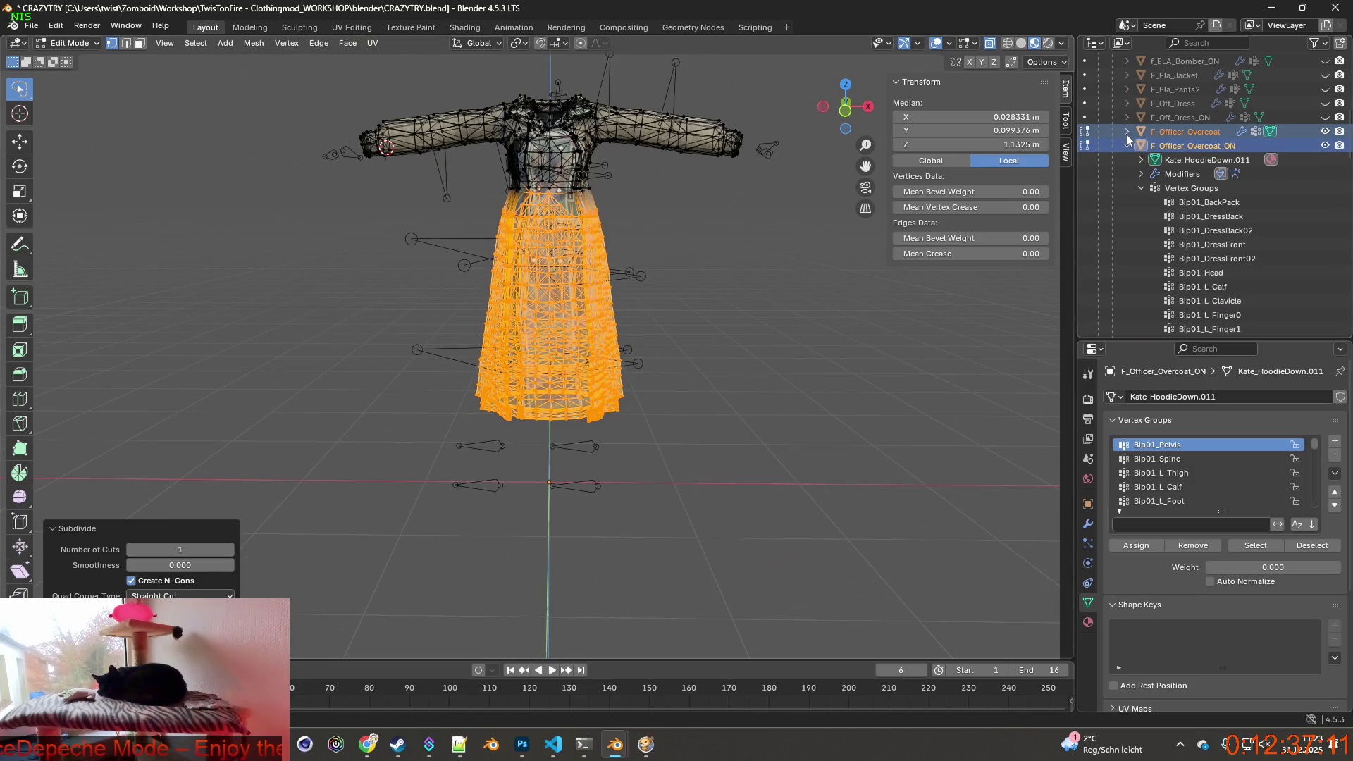
left_click(1142, 174)
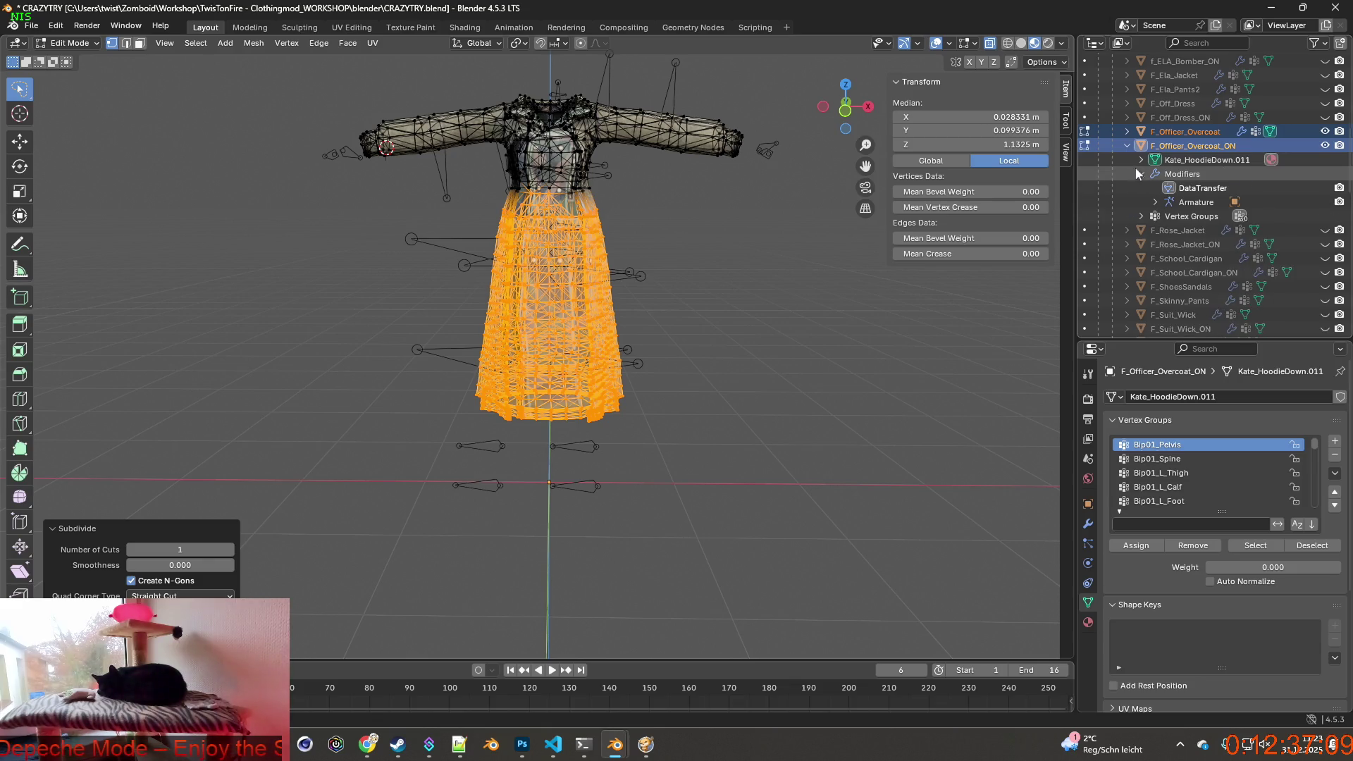
left_click(1126, 131)
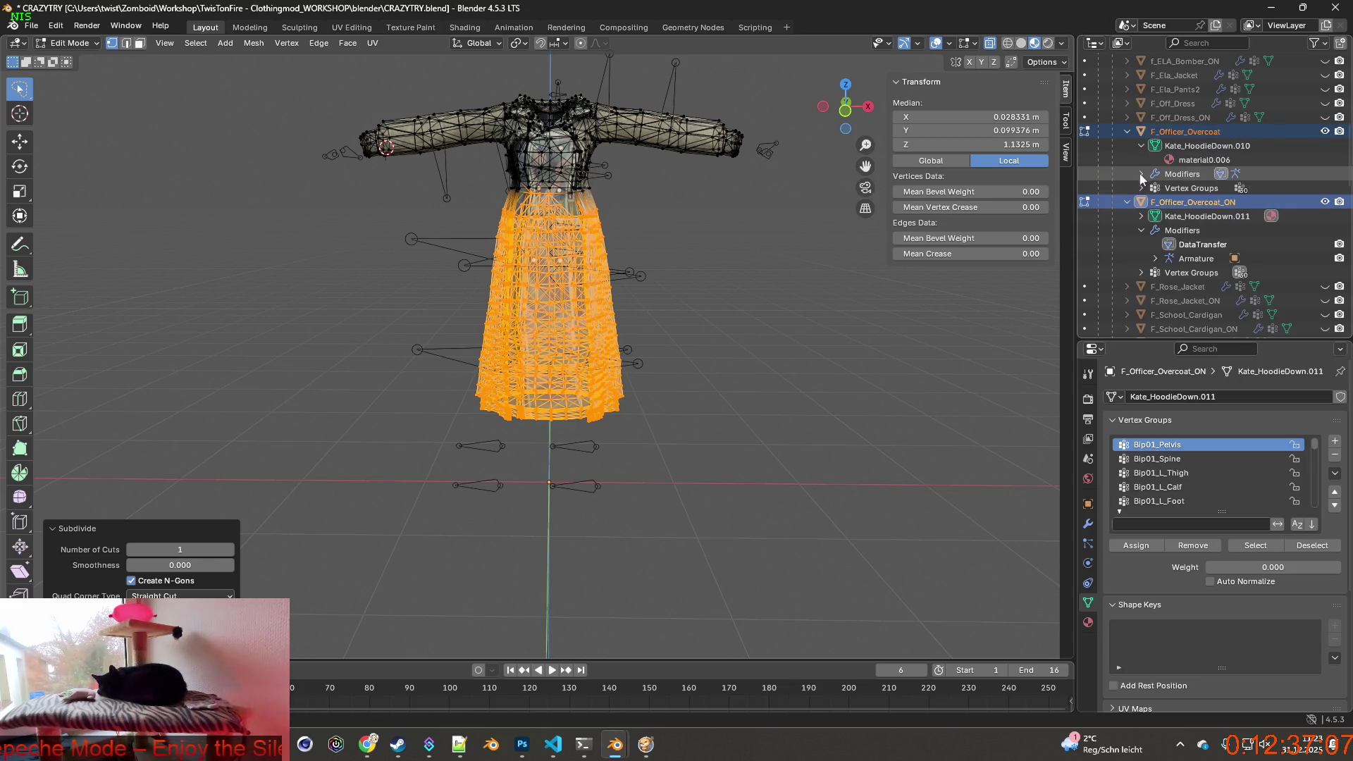
left_click(1142, 174)
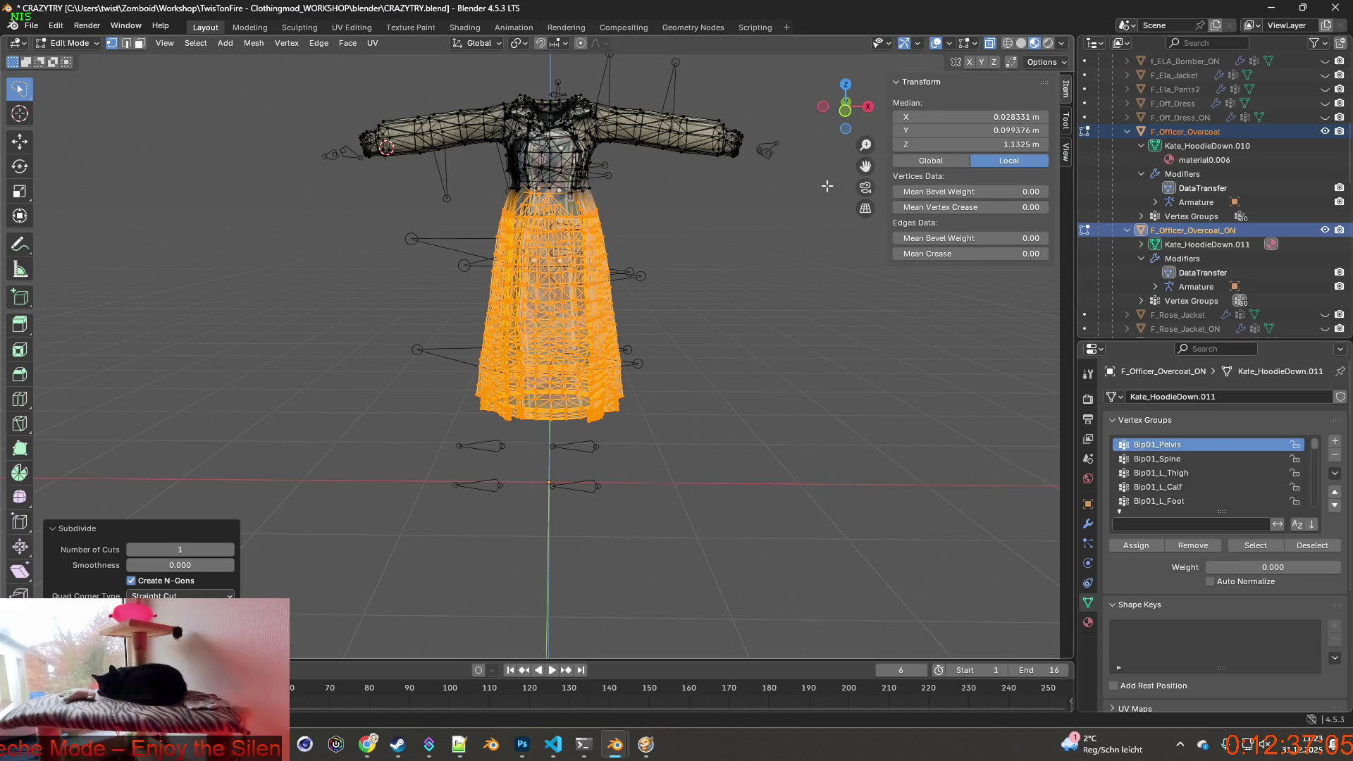
Return to Object Mode, hide F_Officer_Overcoat_ON and select F_Officer_Overcoat for export
left_click(72, 43)
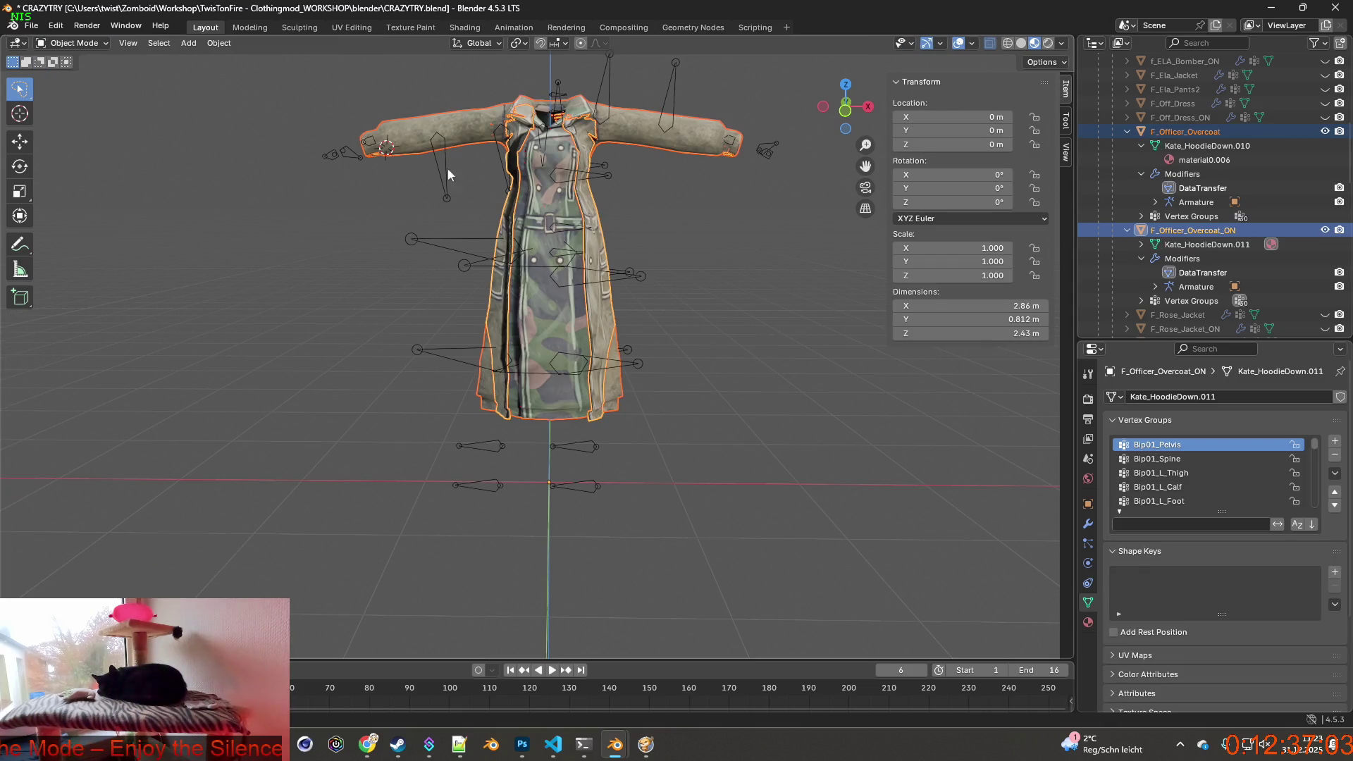
left_click(1324, 230)
left_click(1248, 131)
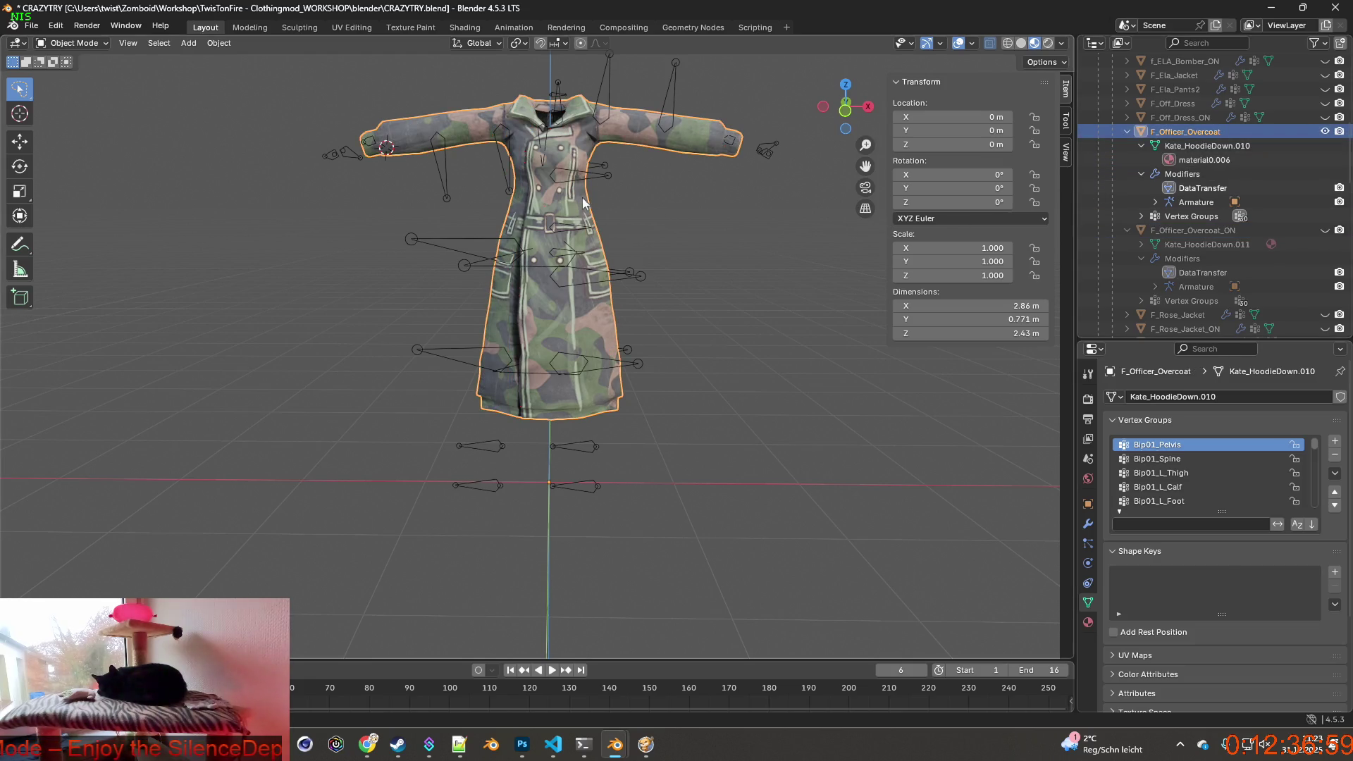
scroll(469, 179, "down", 1)
left_click(32, 25)
mouse_move(54, 240)
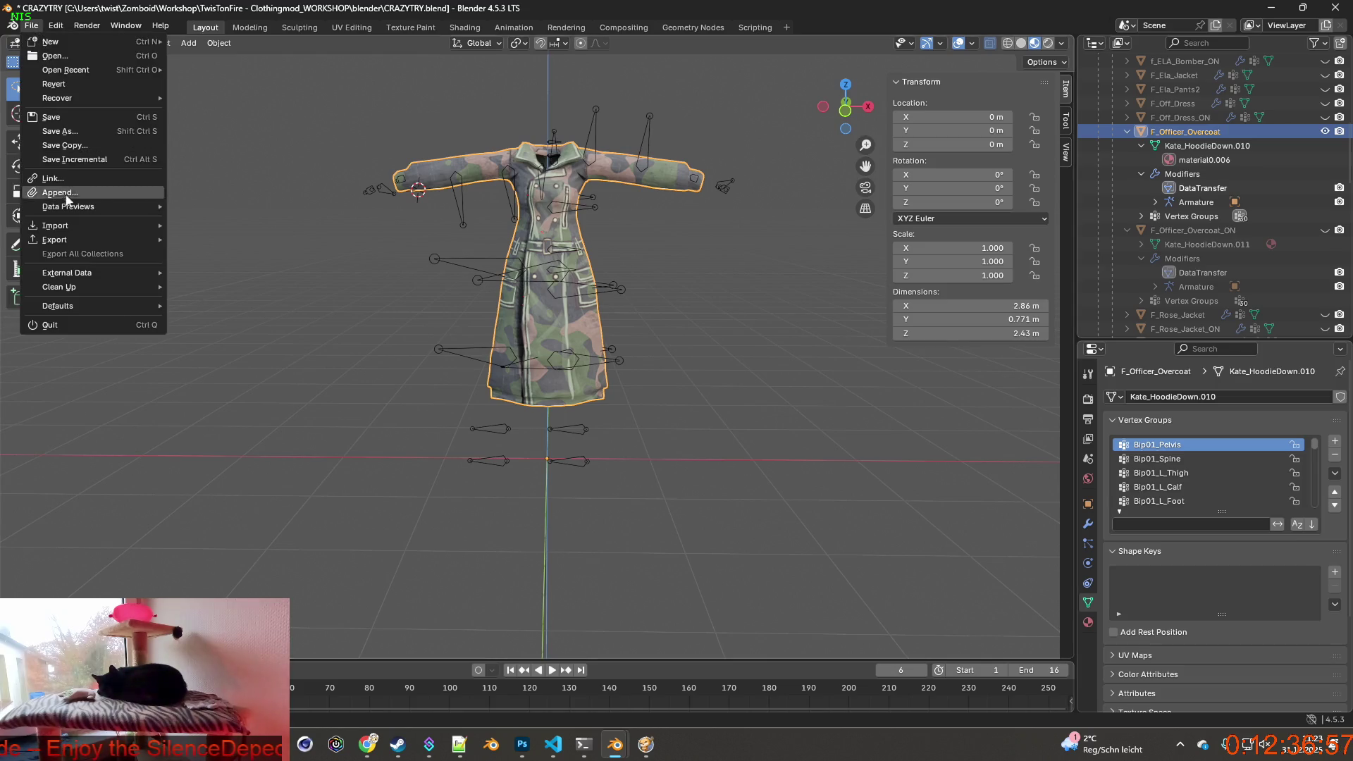
Export F_Officer_Overcoat as FBX, then hide it and show F_Officer_Overcoat_ON
left_click(233, 363)
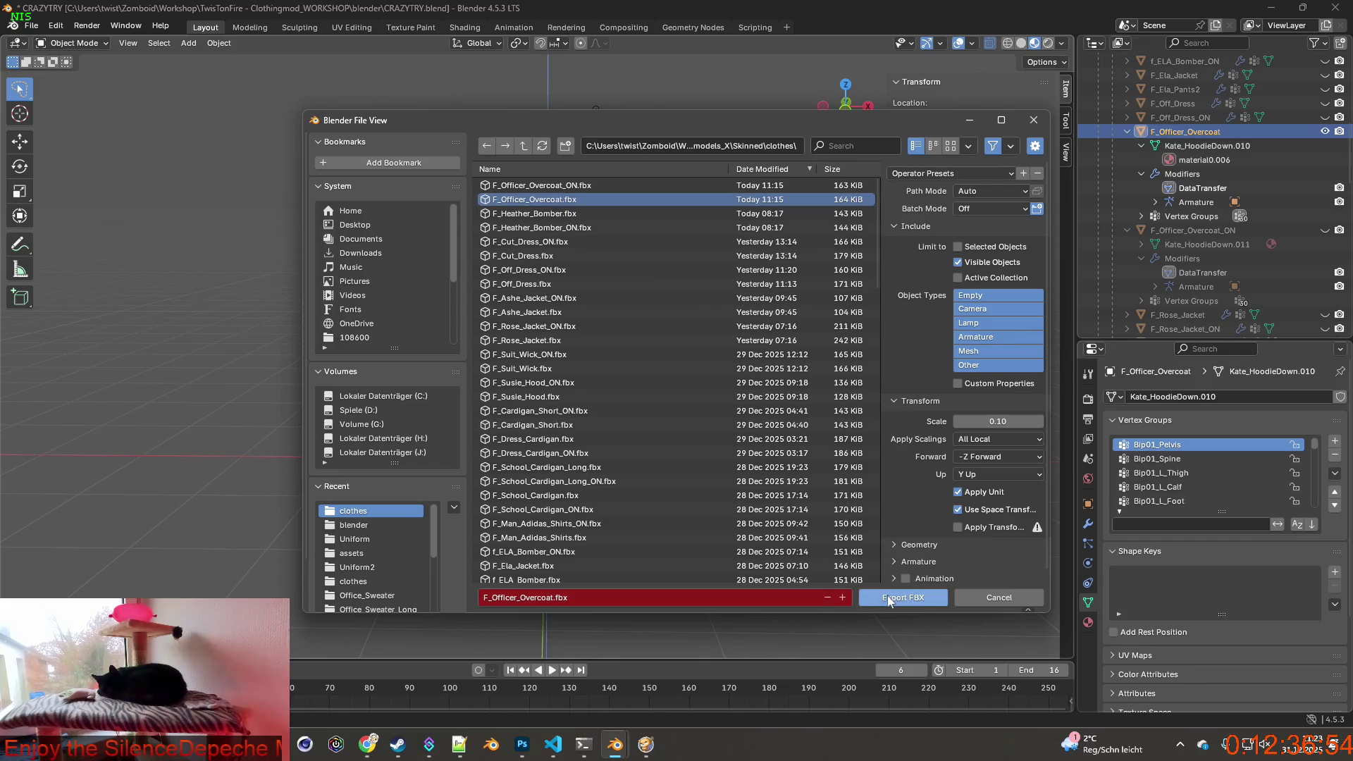
left_click(903, 596)
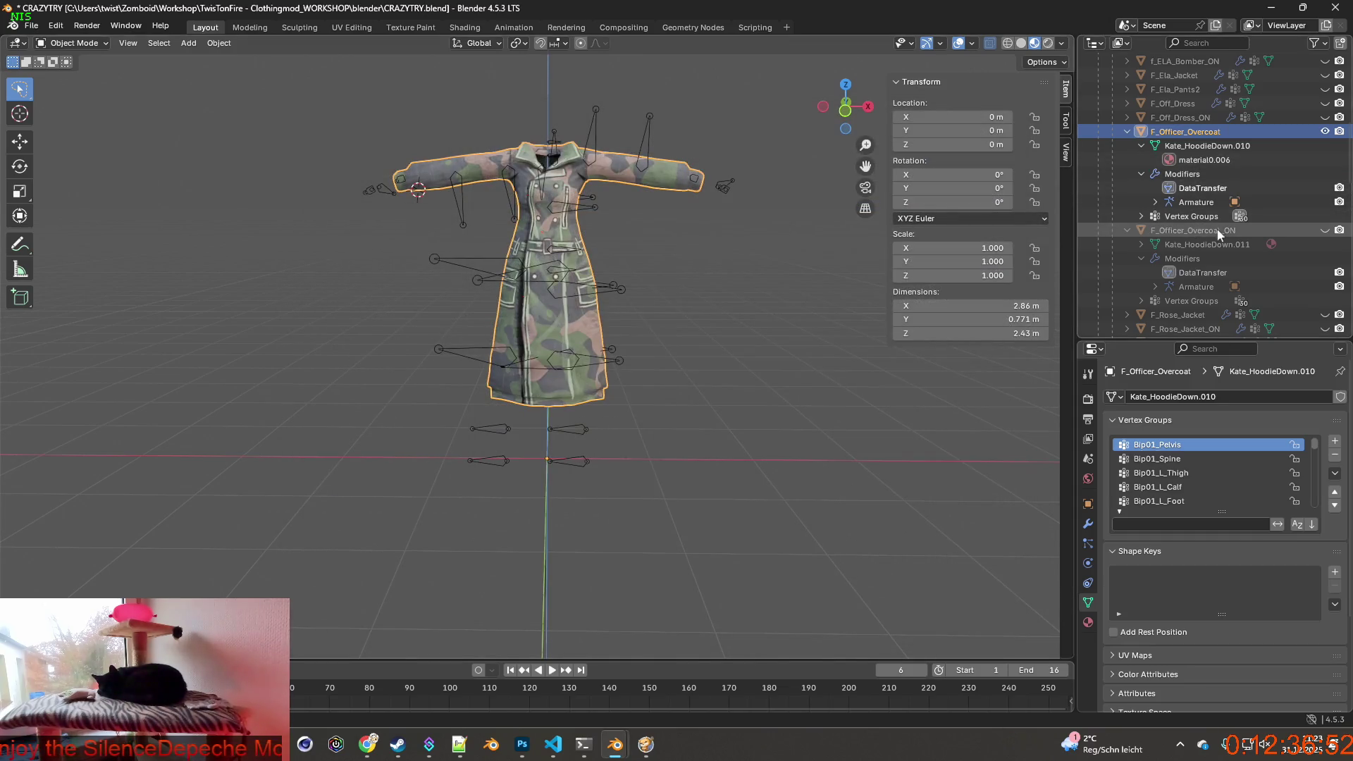
left_click(1325, 131)
left_click(1325, 231)
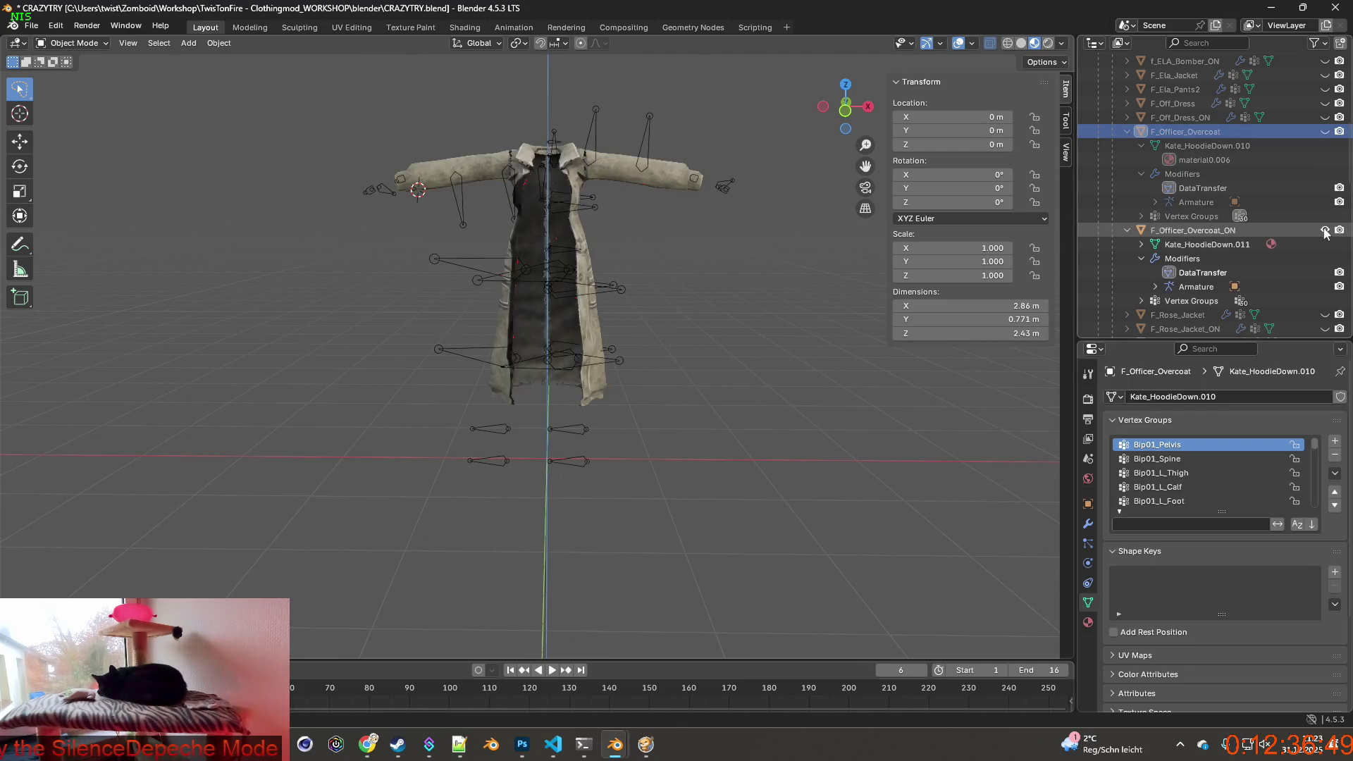
Export F_Officer_Overcoat_ON to F_Officer_Overcoat_ON.fbx and switch back to the game
left_click(32, 24)
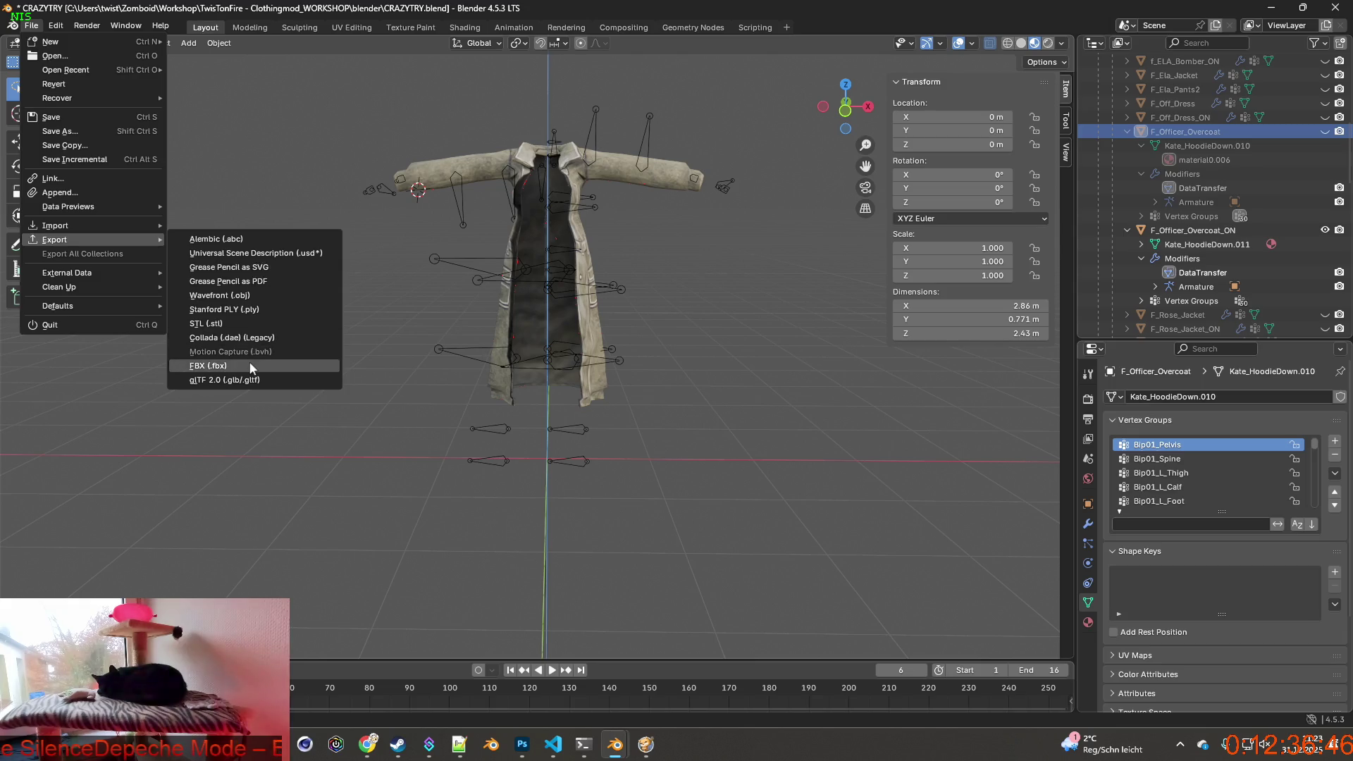
left_click(291, 364)
left_click(539, 198)
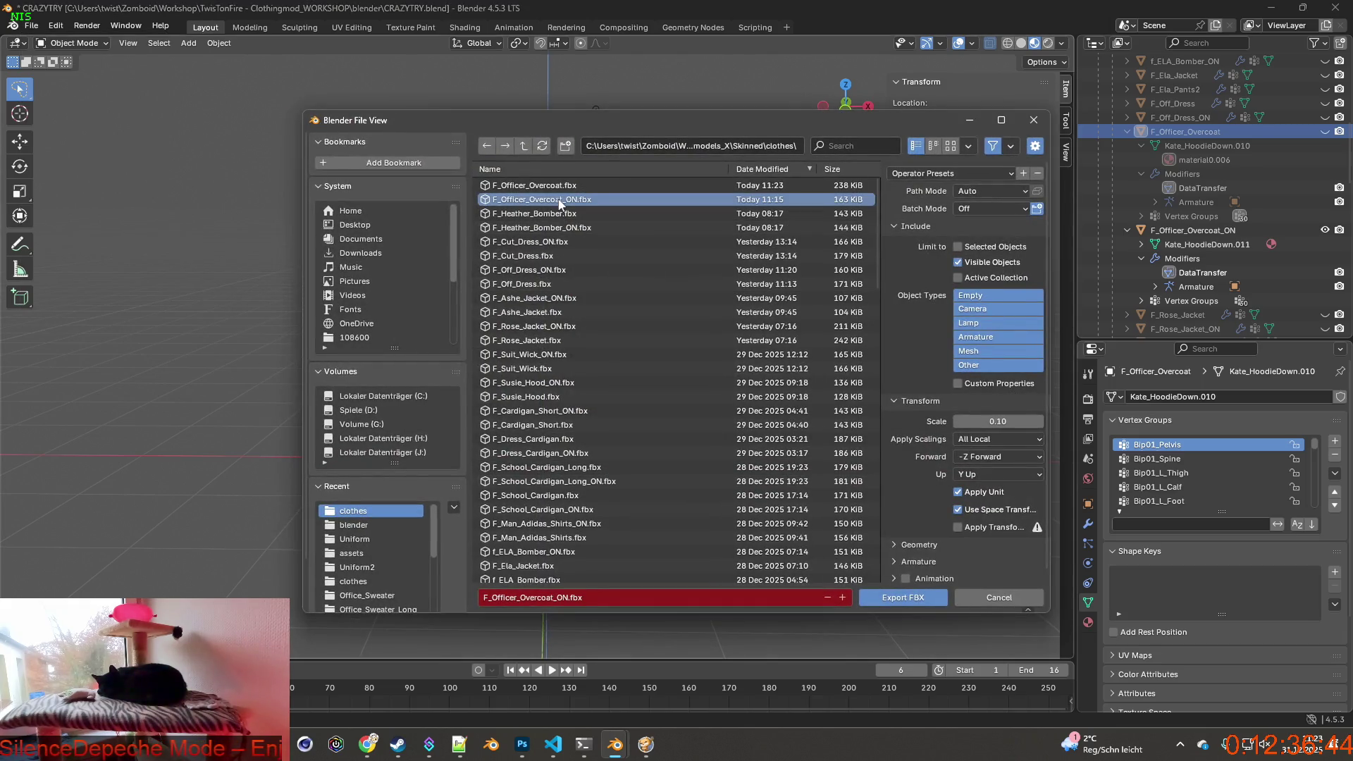
left_click(904, 598)
key("alt+Tab")
Unpause the game and walk up the road while aiming the pistol in the refitted overcoat
key("space")
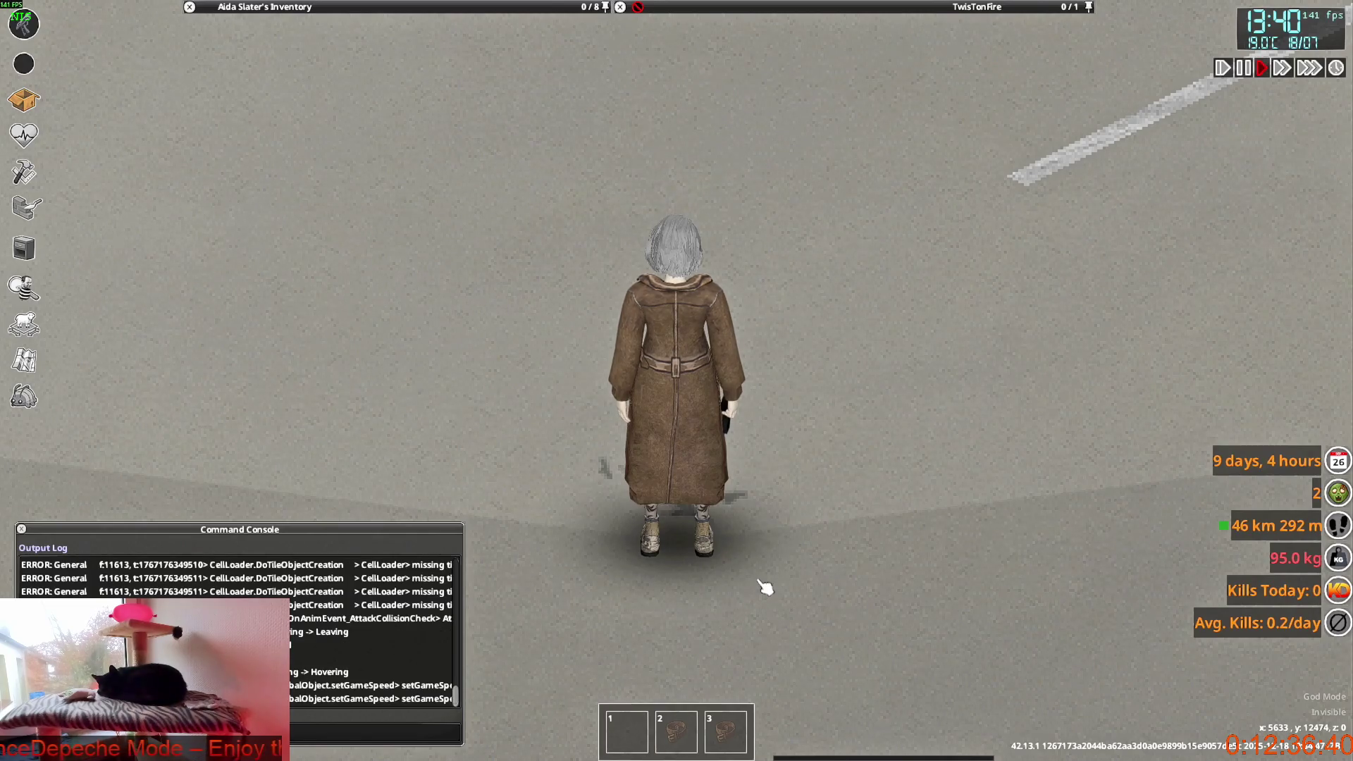
key("w")
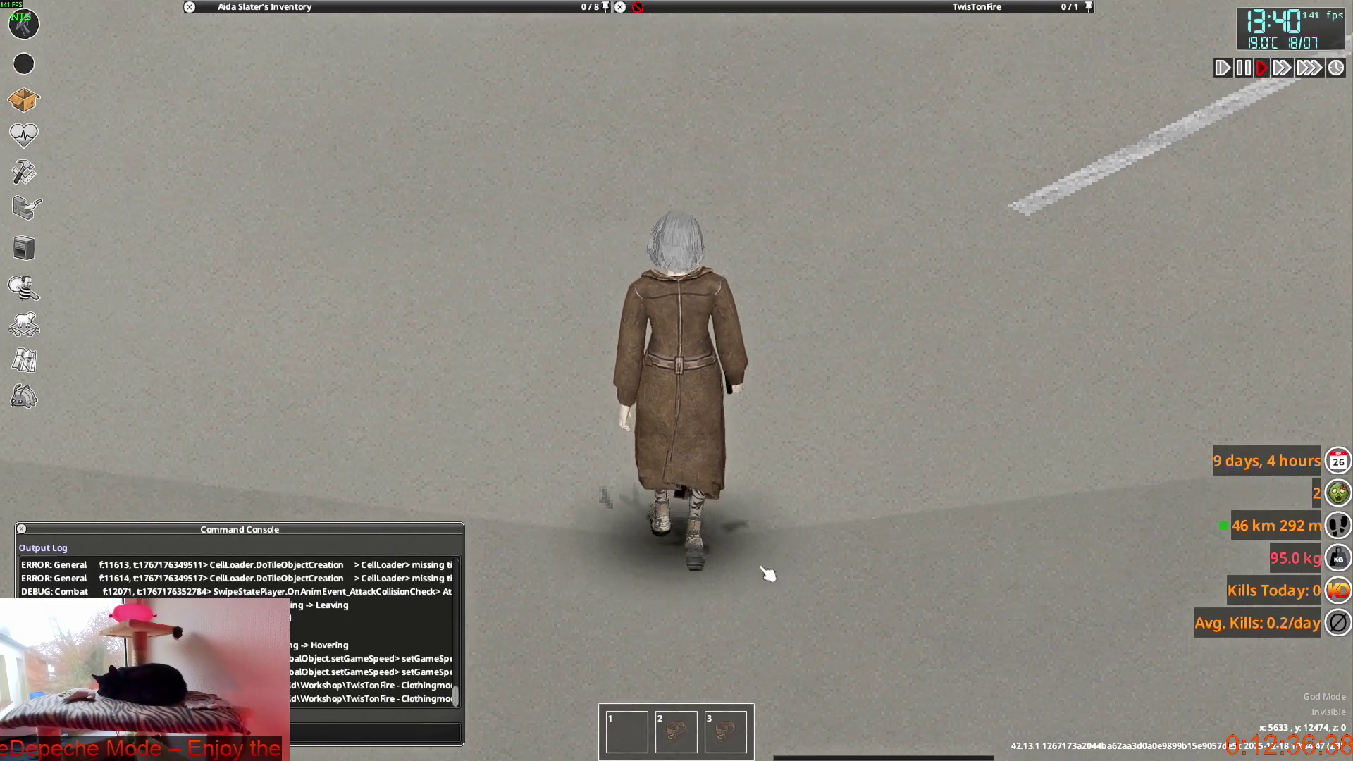
mouse_move(794, 250)
right_mouse_down()
mouse_move(557, 219)
mouse_move(682, 564)
mouse_move(863, 454)
right_mouse_up()
key("w")
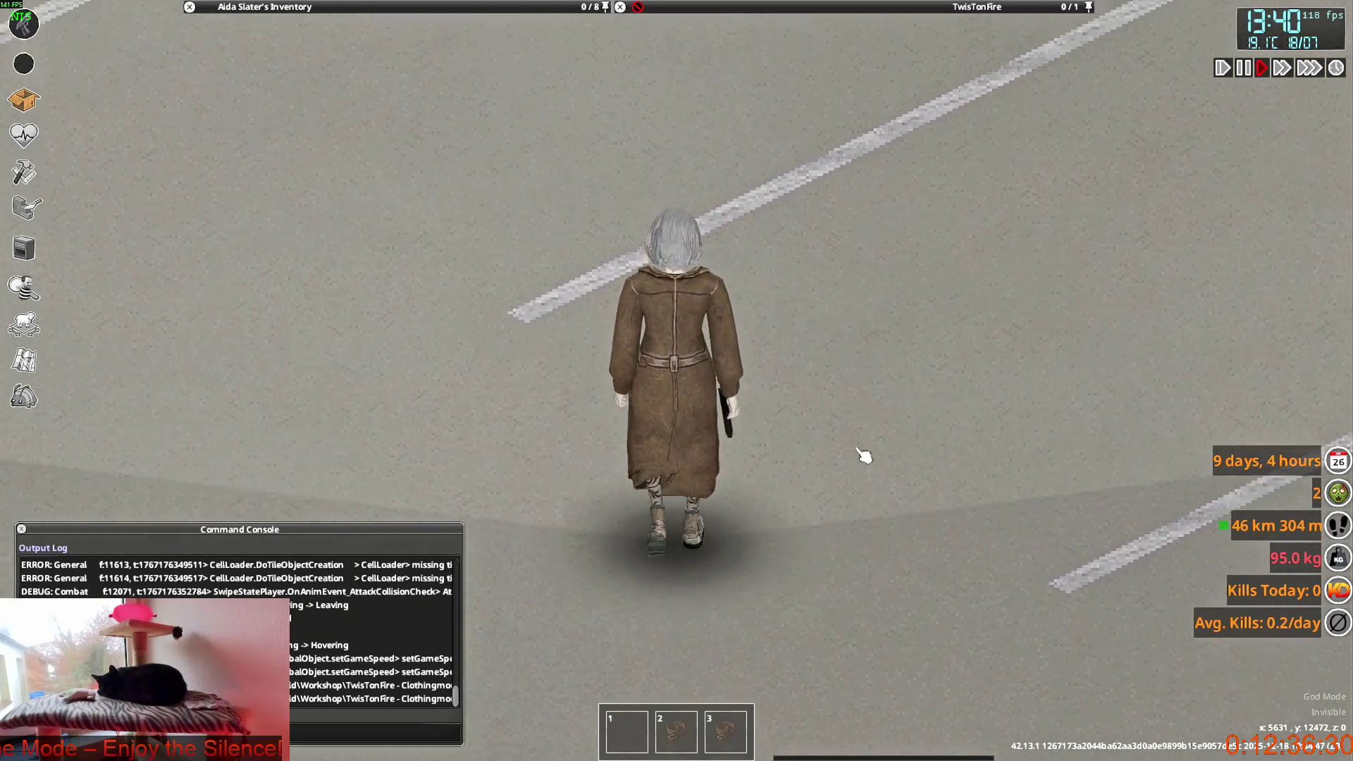
mouse_move(863, 454)
right_mouse_down()
mouse_move(589, 217)
mouse_move(862, 249)
mouse_move(921, 413)
right_mouse_up()
key("d")
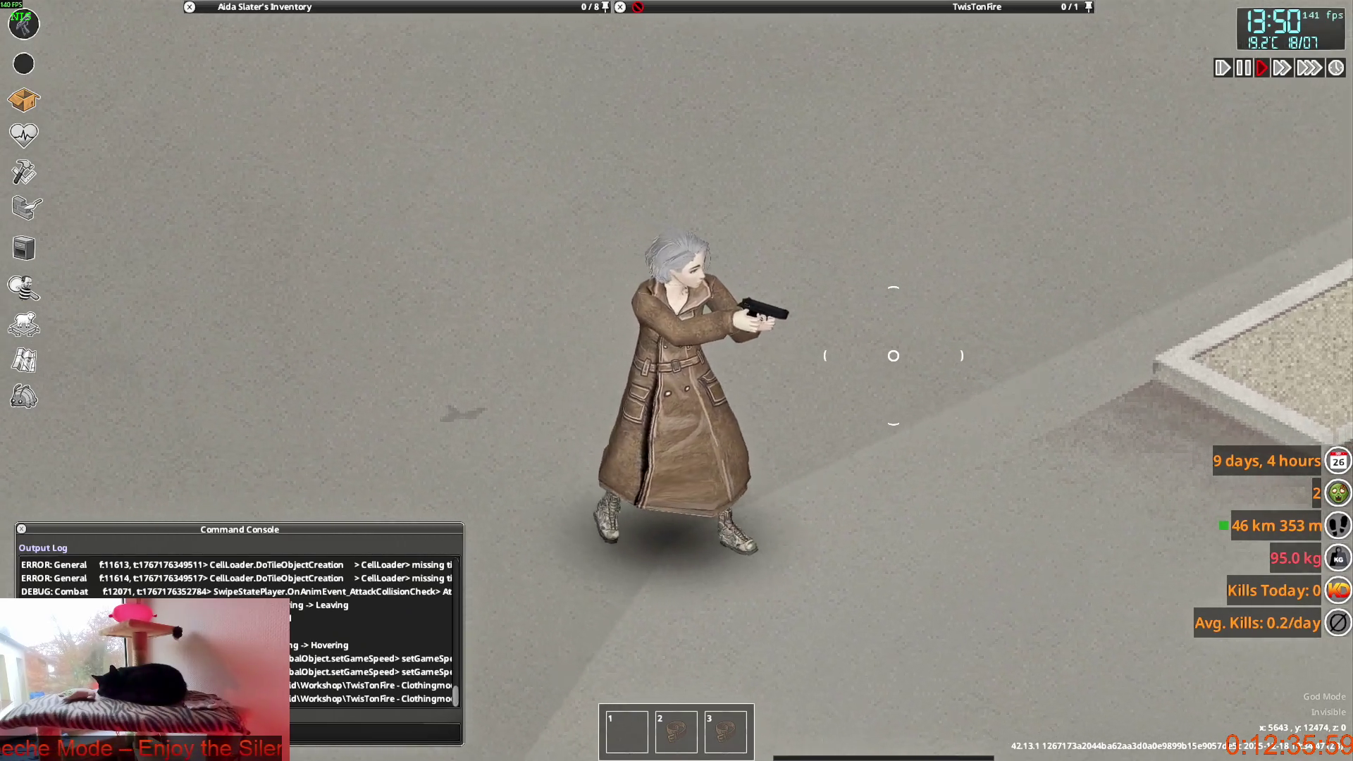
right_click_drag(808, 474, 899, 366)
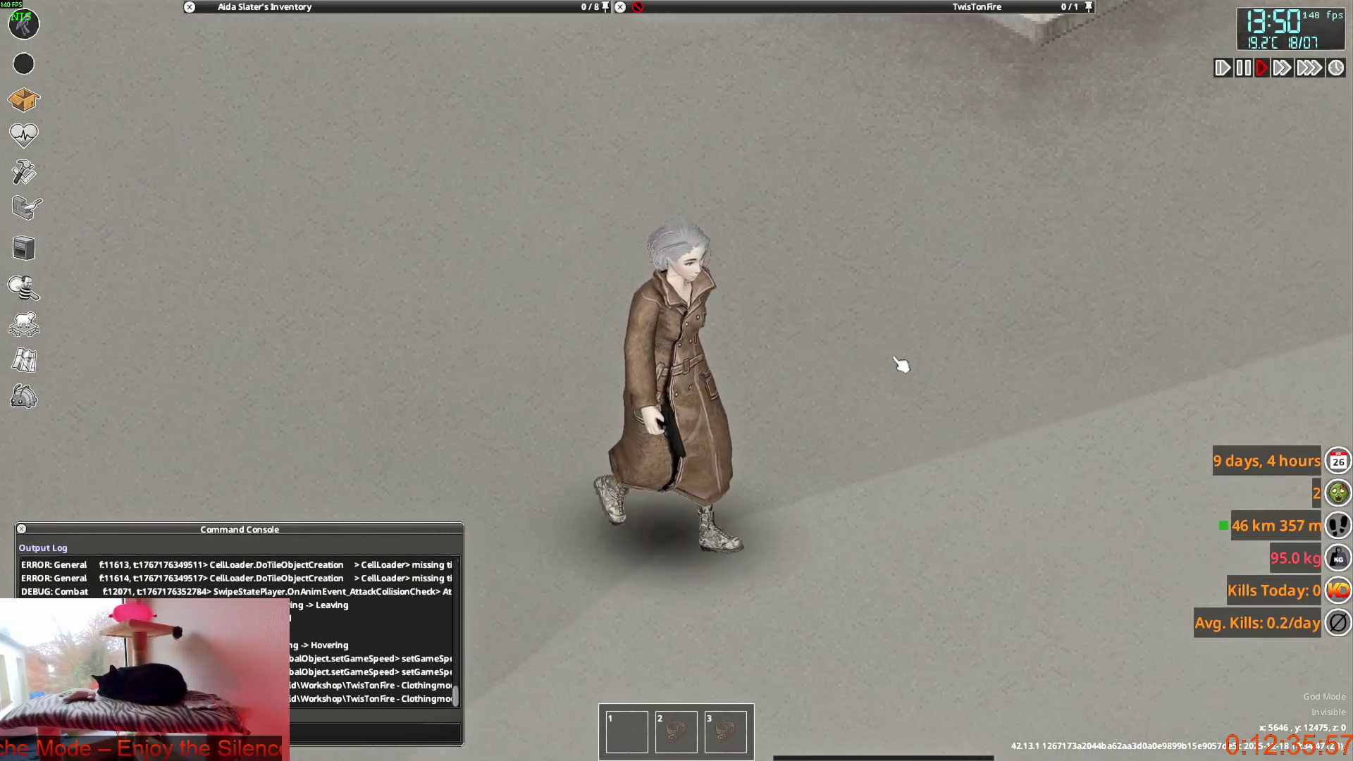
Walk toward and away from the camera to show the overcoat's front and back
key("w")
key("a")
key("s")
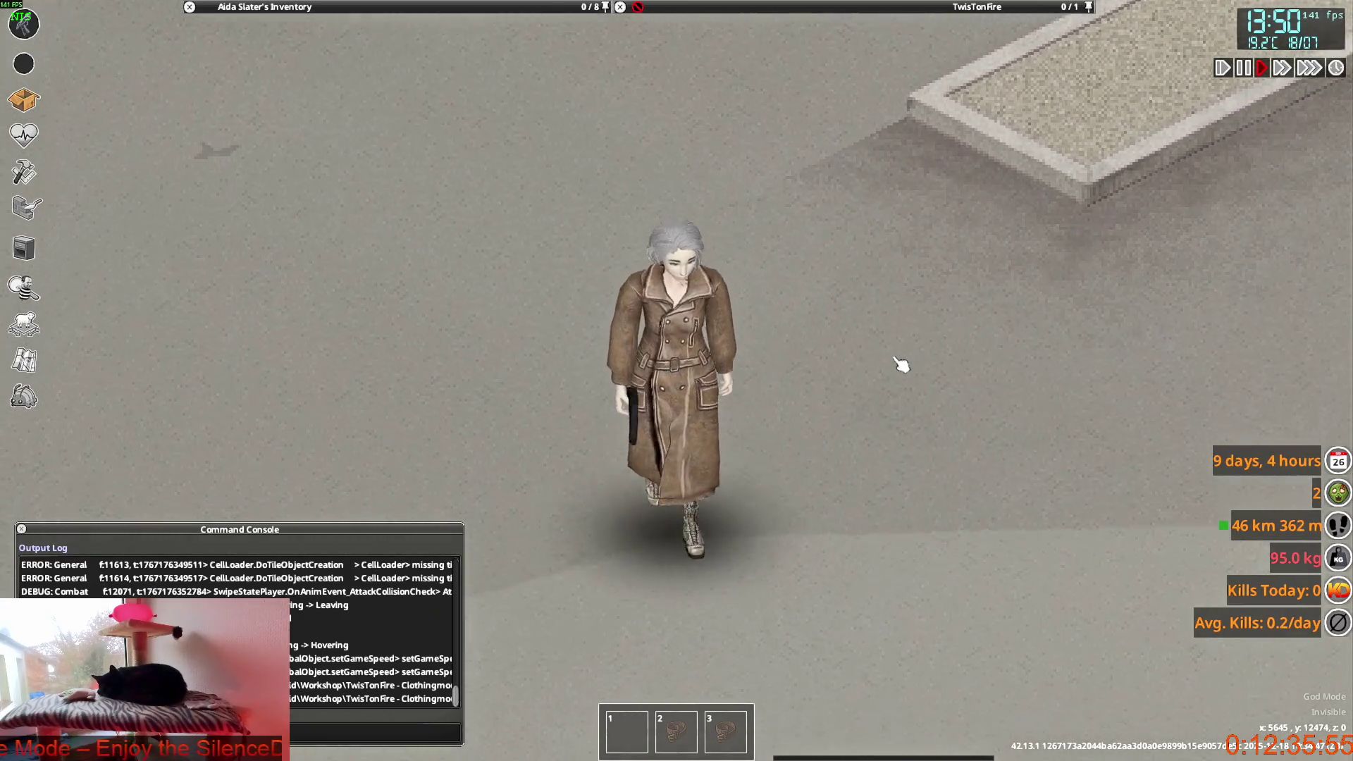
key("w")
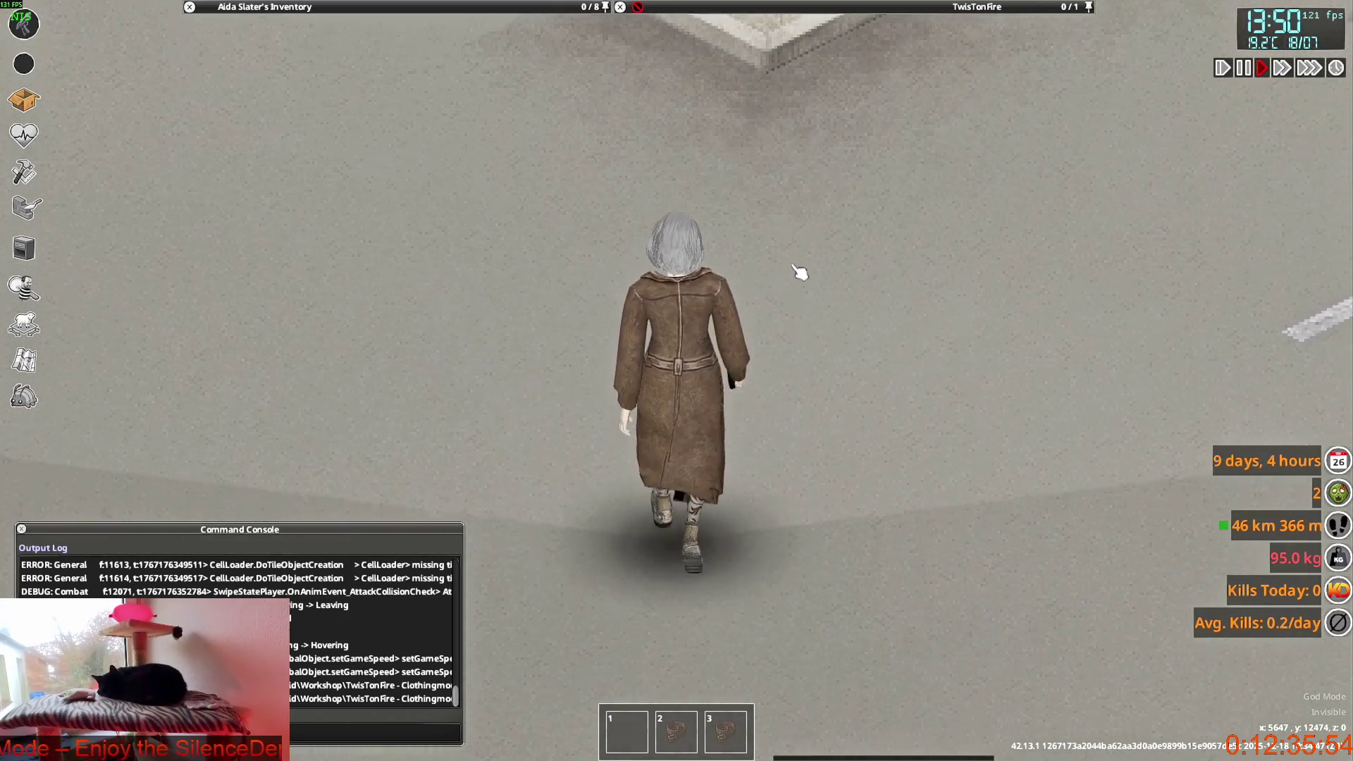
key("w")
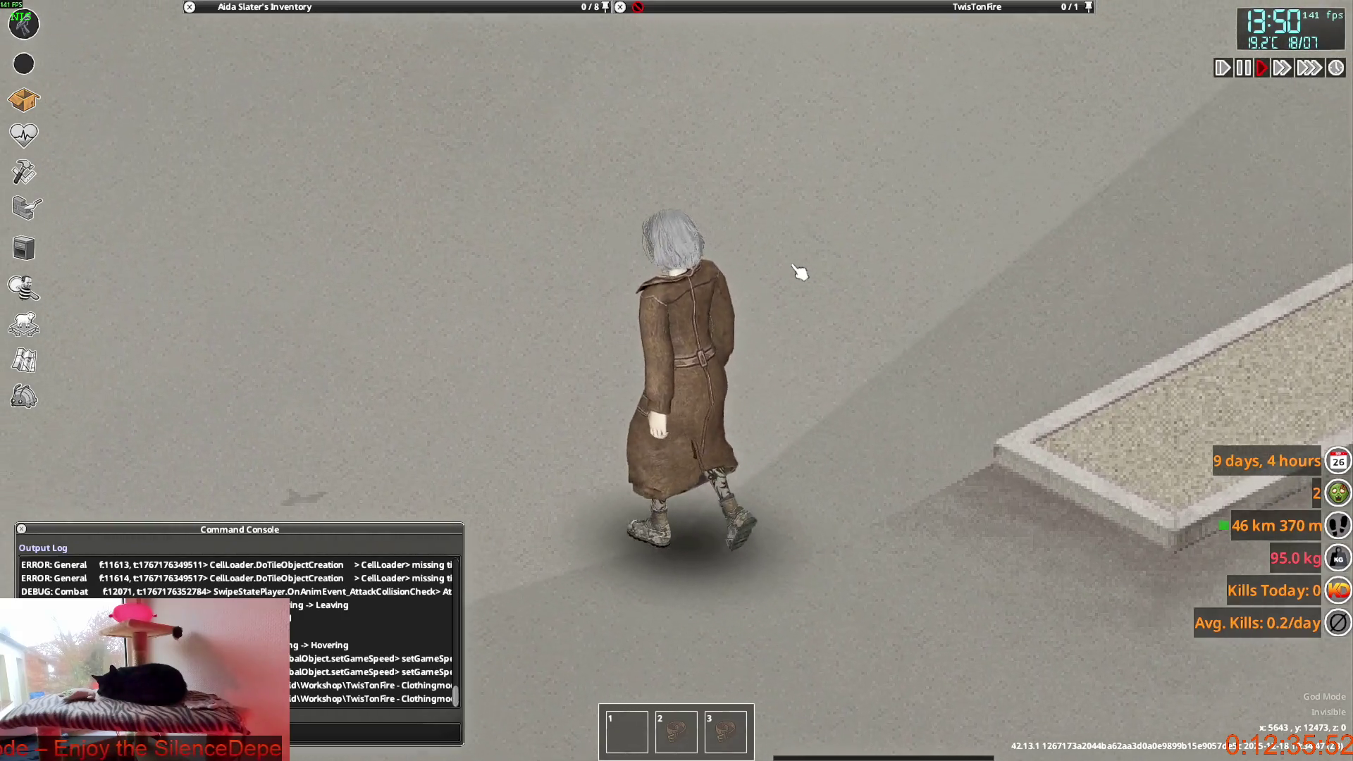
key("s")
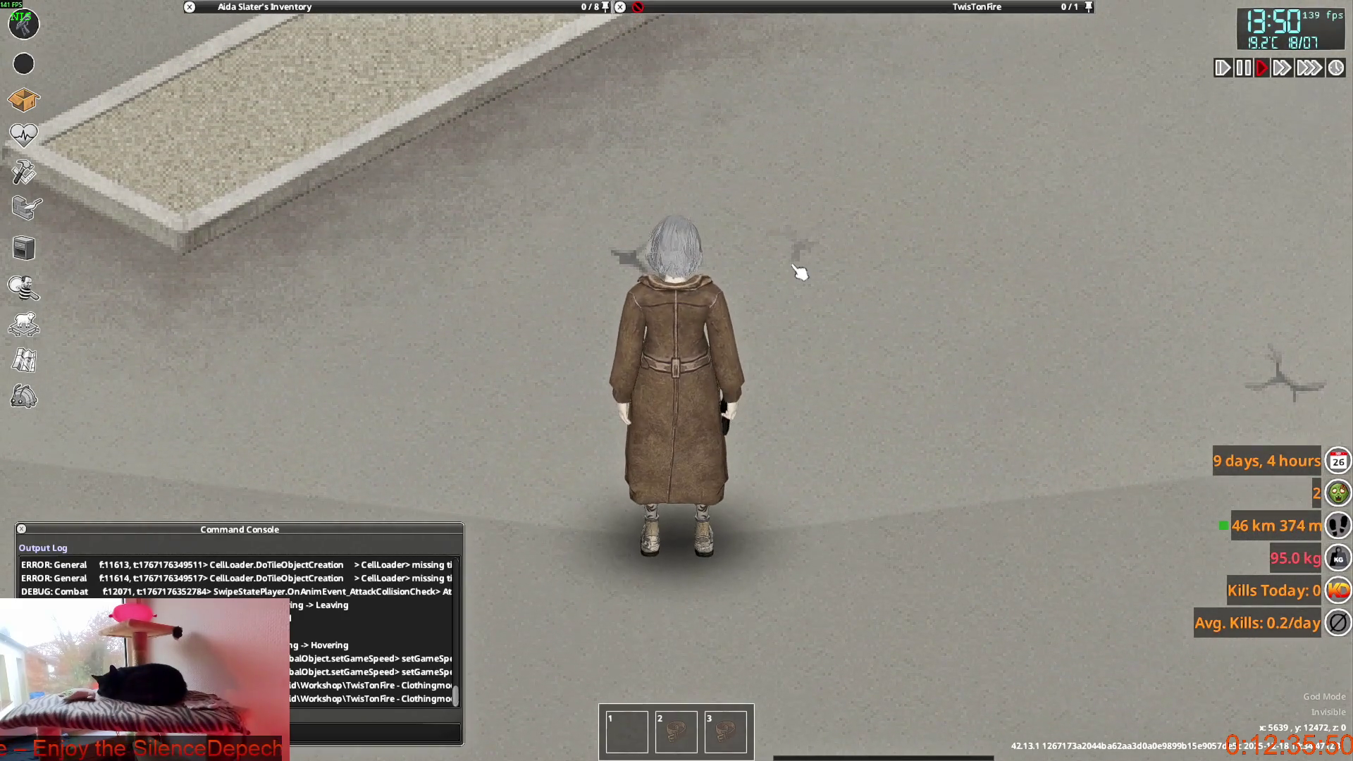
key("w")
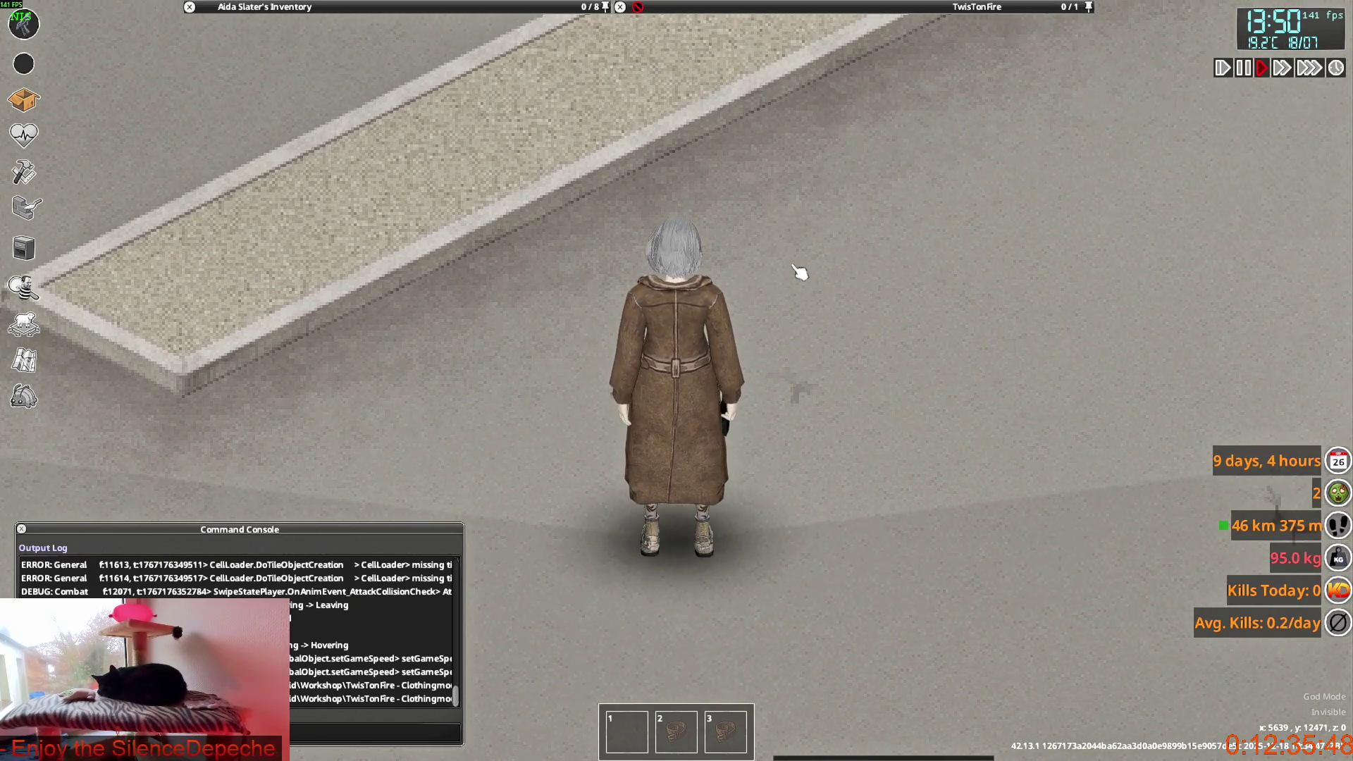
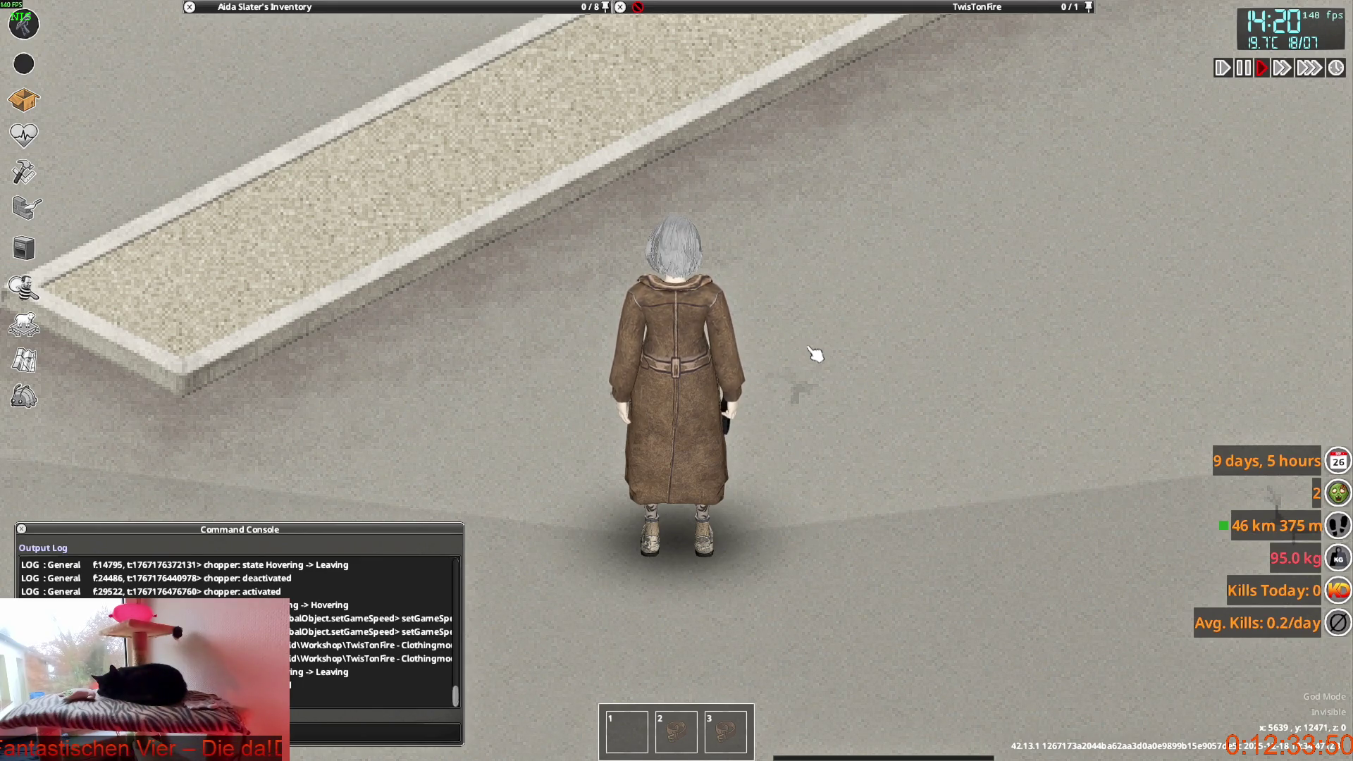
Walk the survivor across the lot and back toward the camera in the coat, then pause the game
key("w")
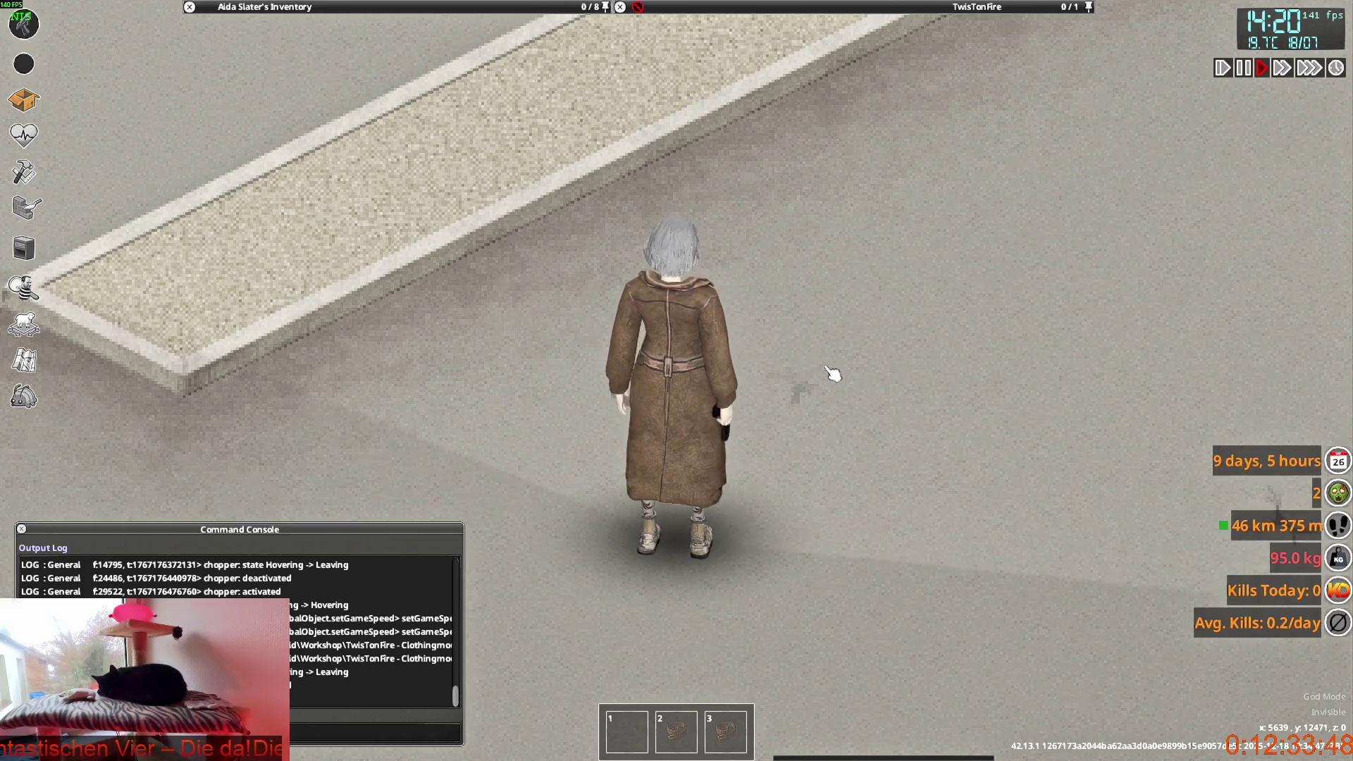
scroll(834, 375, "down", 3)
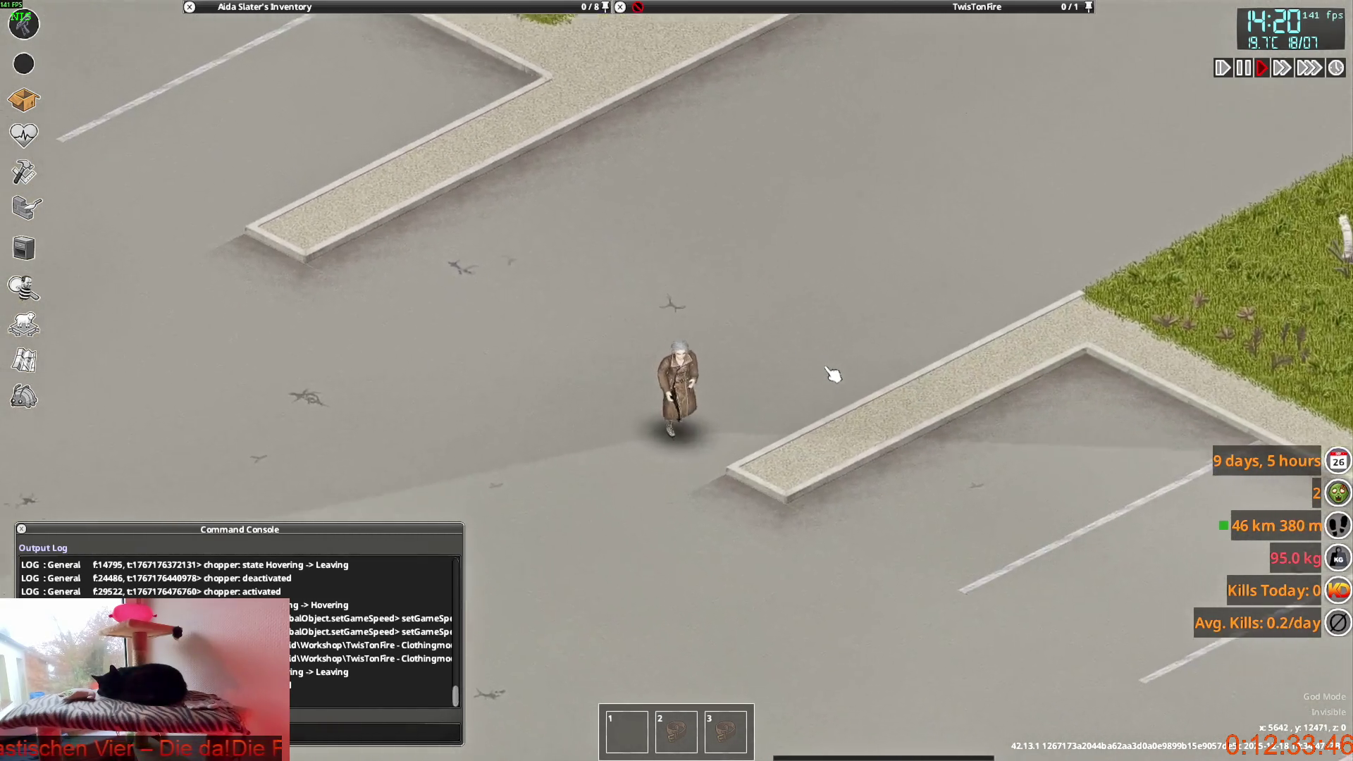
key("w")
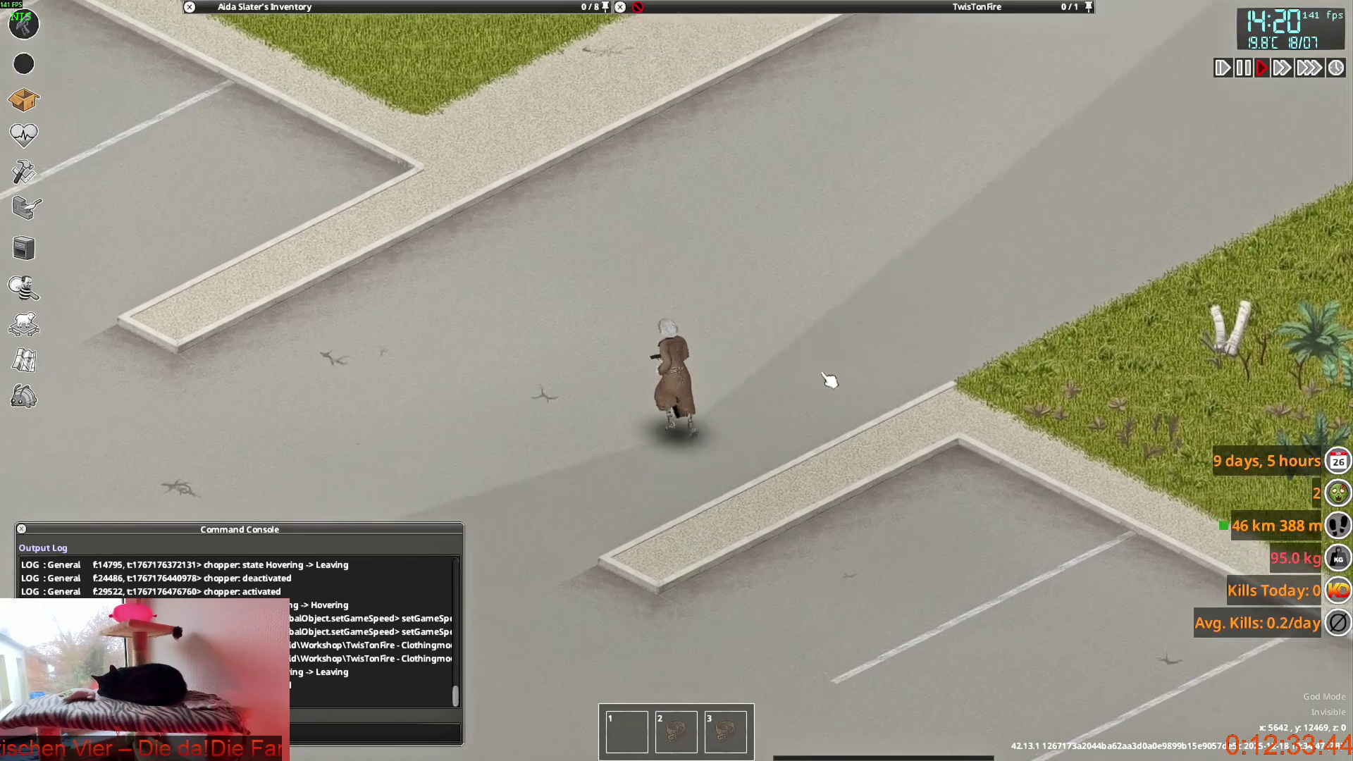
key("s")
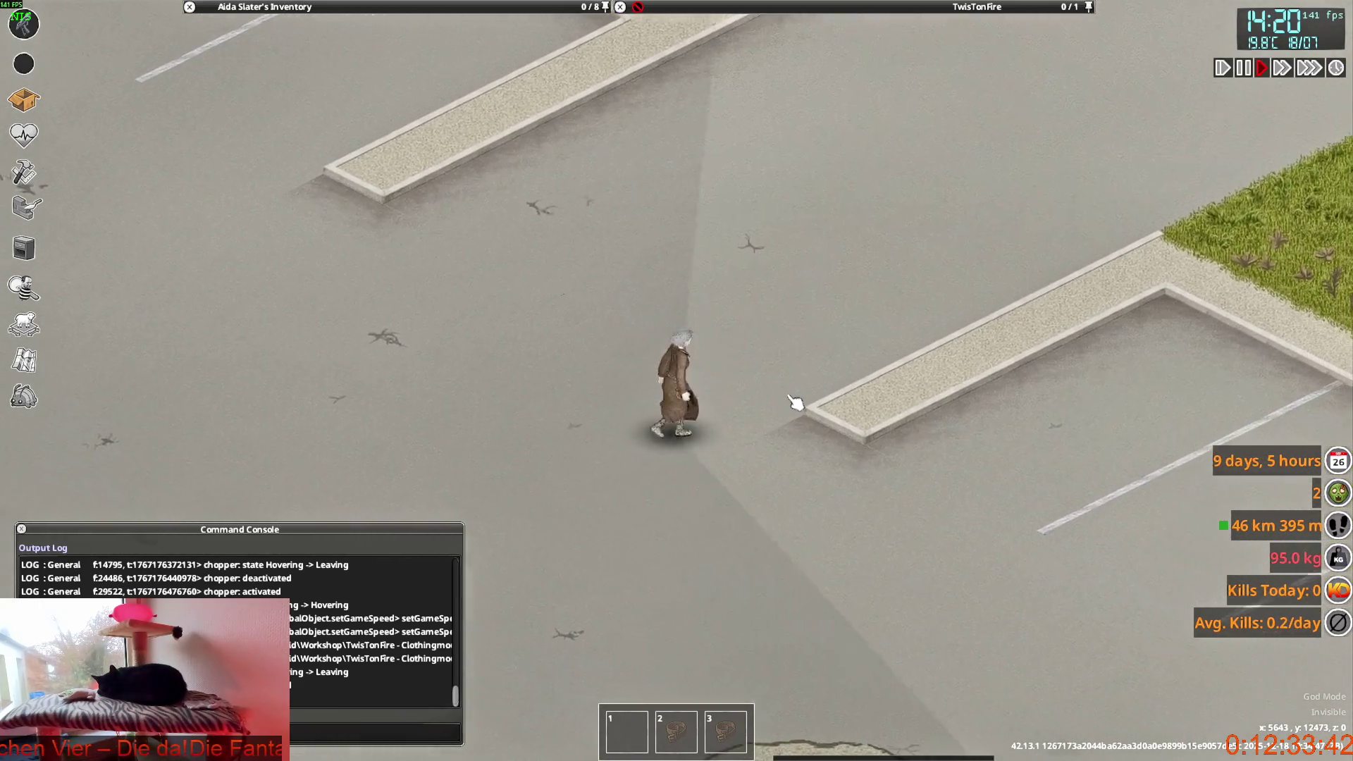
key("space")
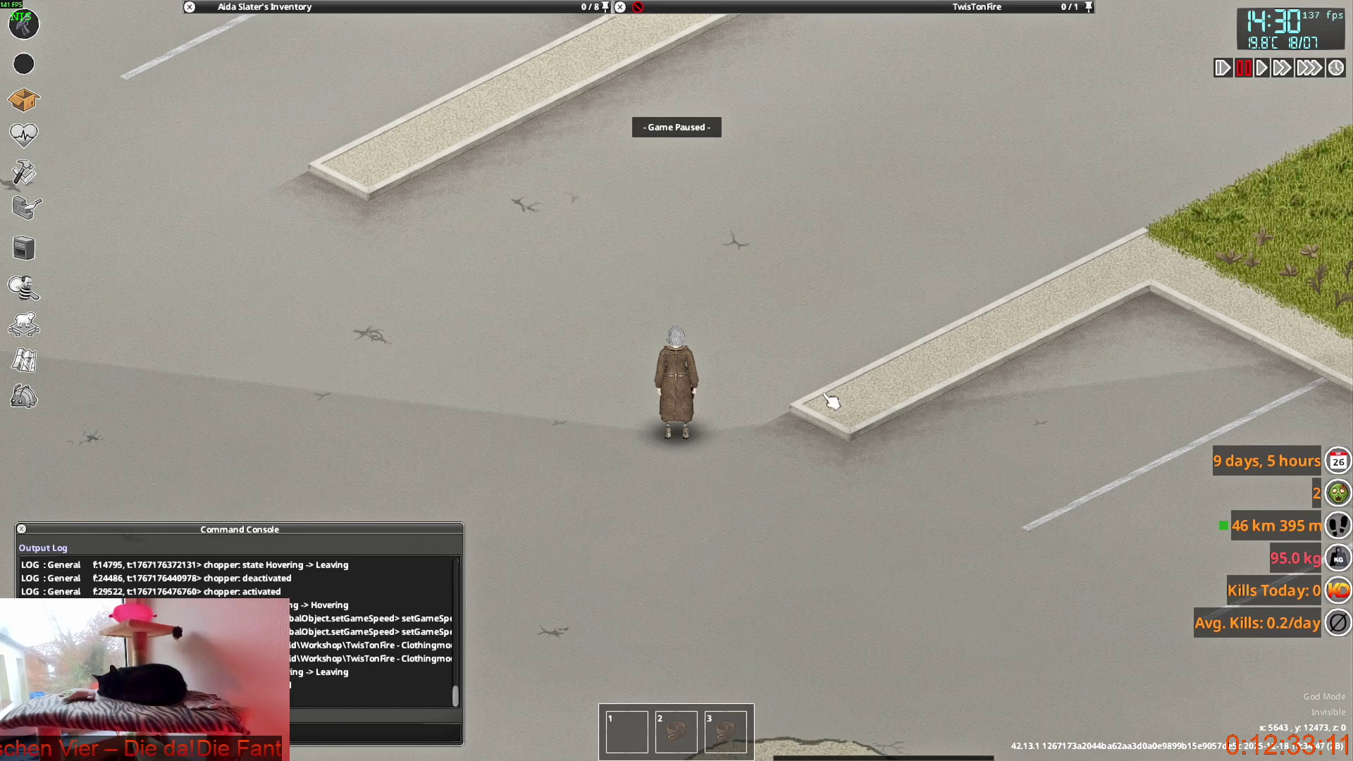
scroll(773, 341, "up", 1)
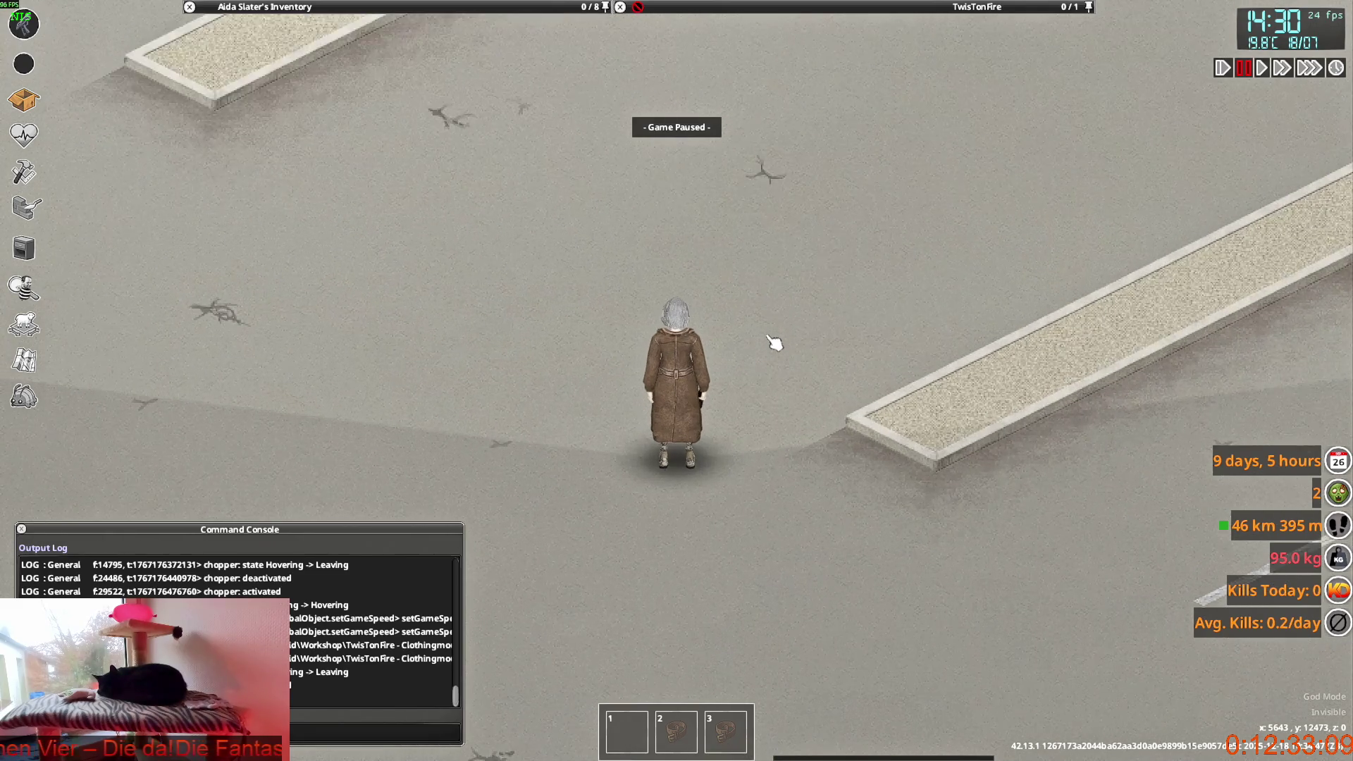
Resume play and walk the survivor around while aiming the M9 pistol in several directions
key("space")
key("w")
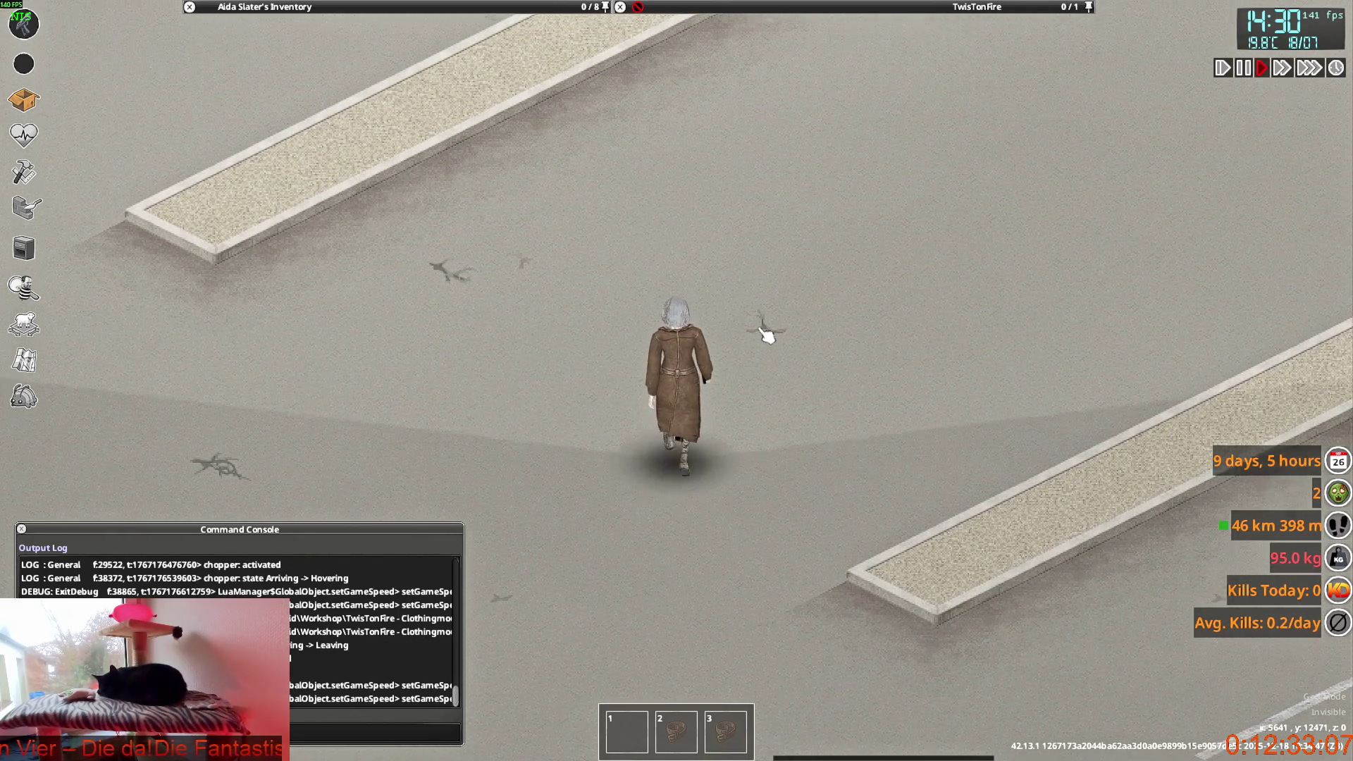
scroll(771, 338, "down", 2)
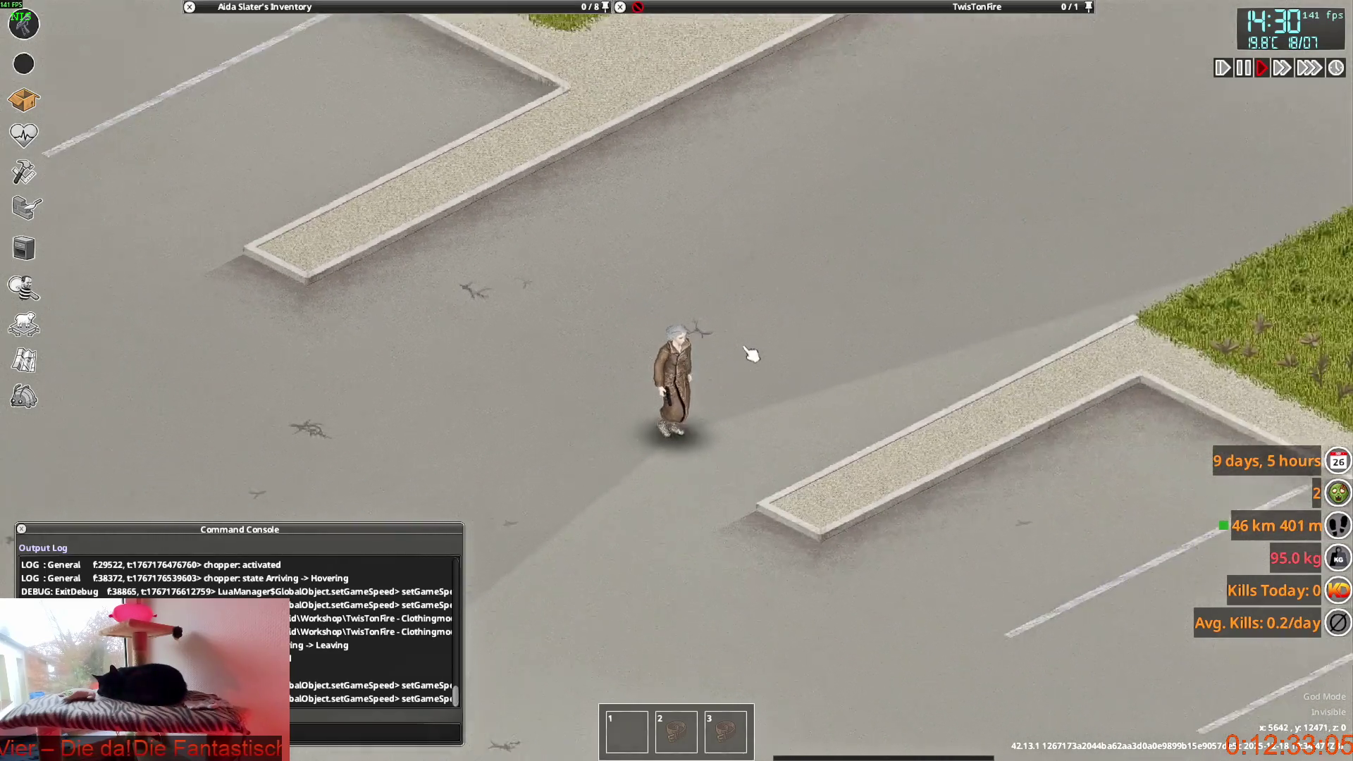
scroll(783, 380, "up", 3)
mouse_move(649, 272)
right_mouse_down()
mouse_move(748, 186)
mouse_move(810, 356)
mouse_move(747, 468)
mouse_move(570, 248)
mouse_move(642, 514)
right_mouse_up()
key("s")
mouse_move(758, 516)
right_mouse_down()
mouse_move(412, 257)
mouse_move(578, 309)
right_mouse_up()
key("w")
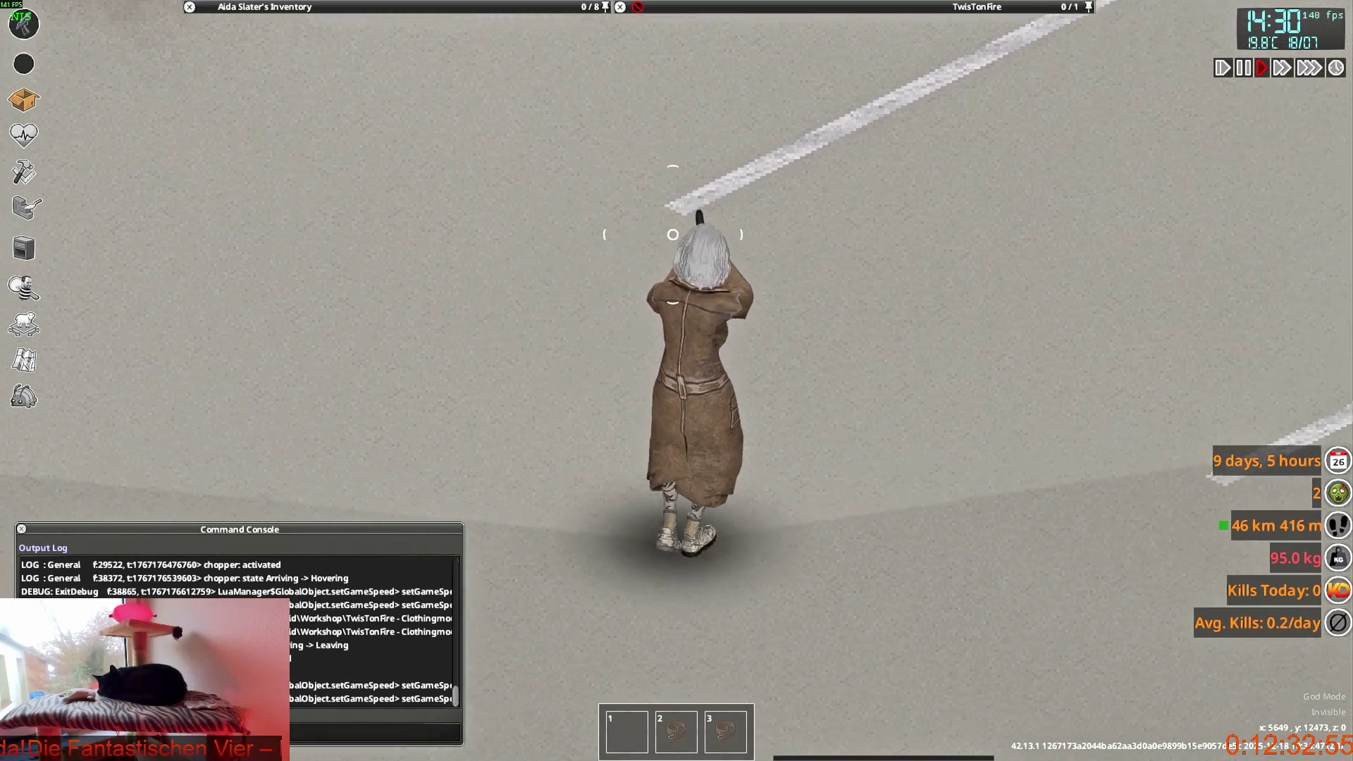
mouse_move(577, 310)
right_mouse_down()
mouse_move(827, 291)
mouse_move(626, 286)
right_mouse_up()
Keep walking and raising the pistol to view the coat from more sides, then bring up the inventory list
key("w")
key("s")
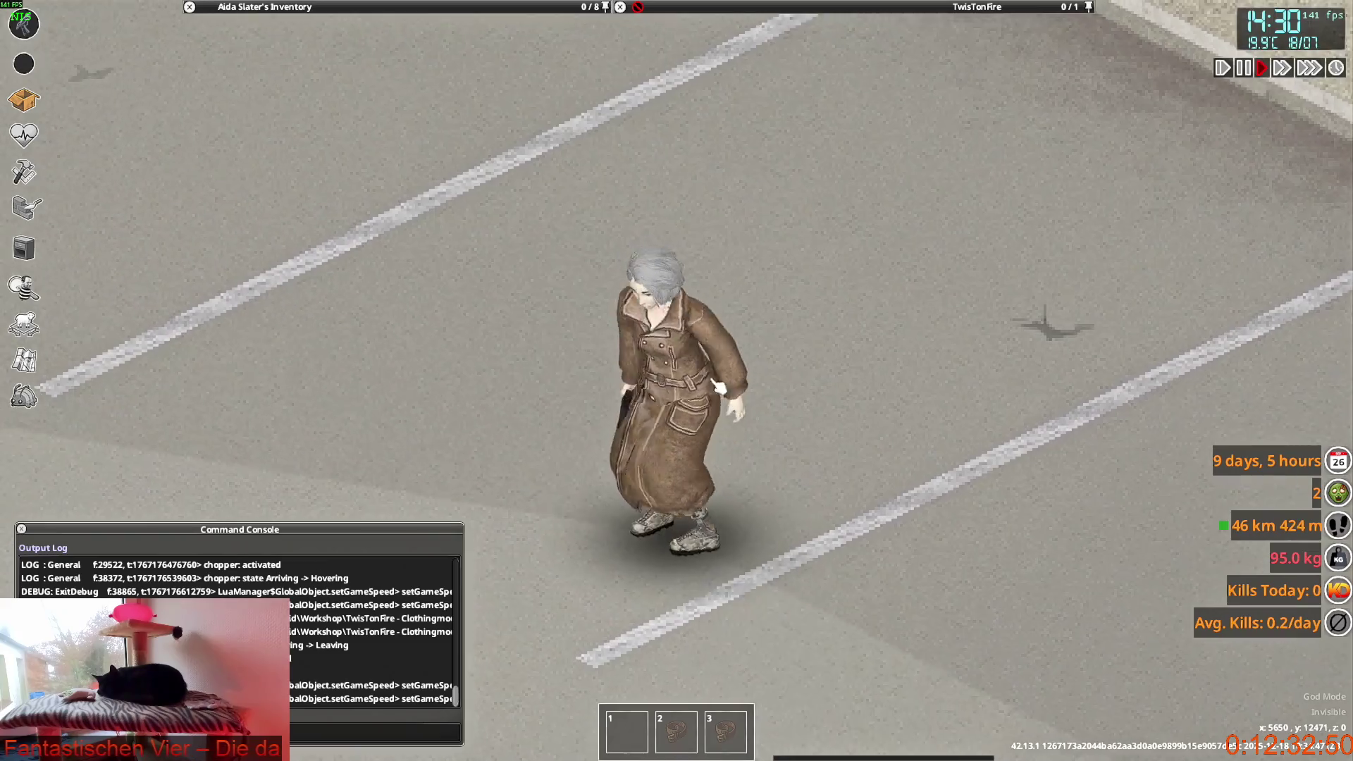
mouse_move(771, 421)
right_mouse_down()
mouse_move(642, 216)
mouse_move(767, 365)
right_mouse_up()
key("w")
key("d")
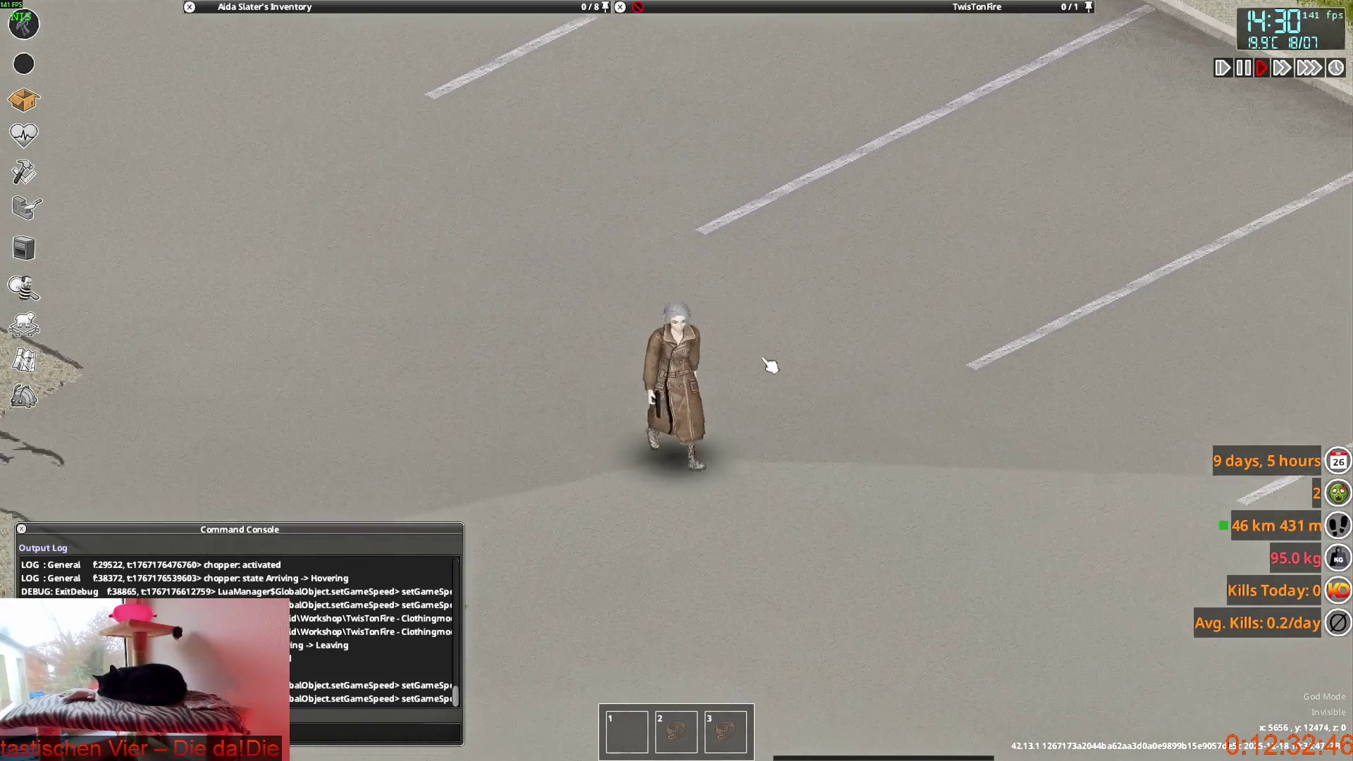
key("w")
key("Tab")
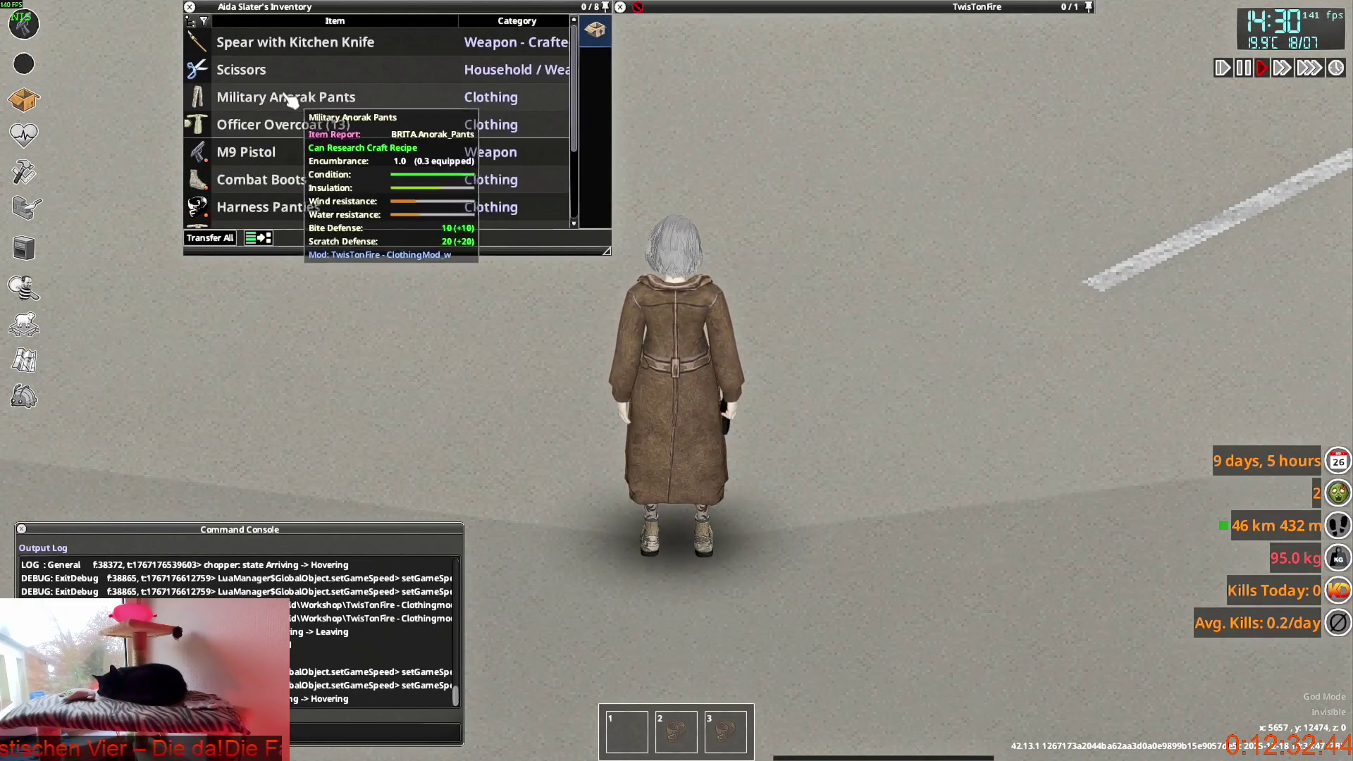
Equip the Military Anorak Pants and walk the survivor around the lot to check the outfit
left_click(331, 135)
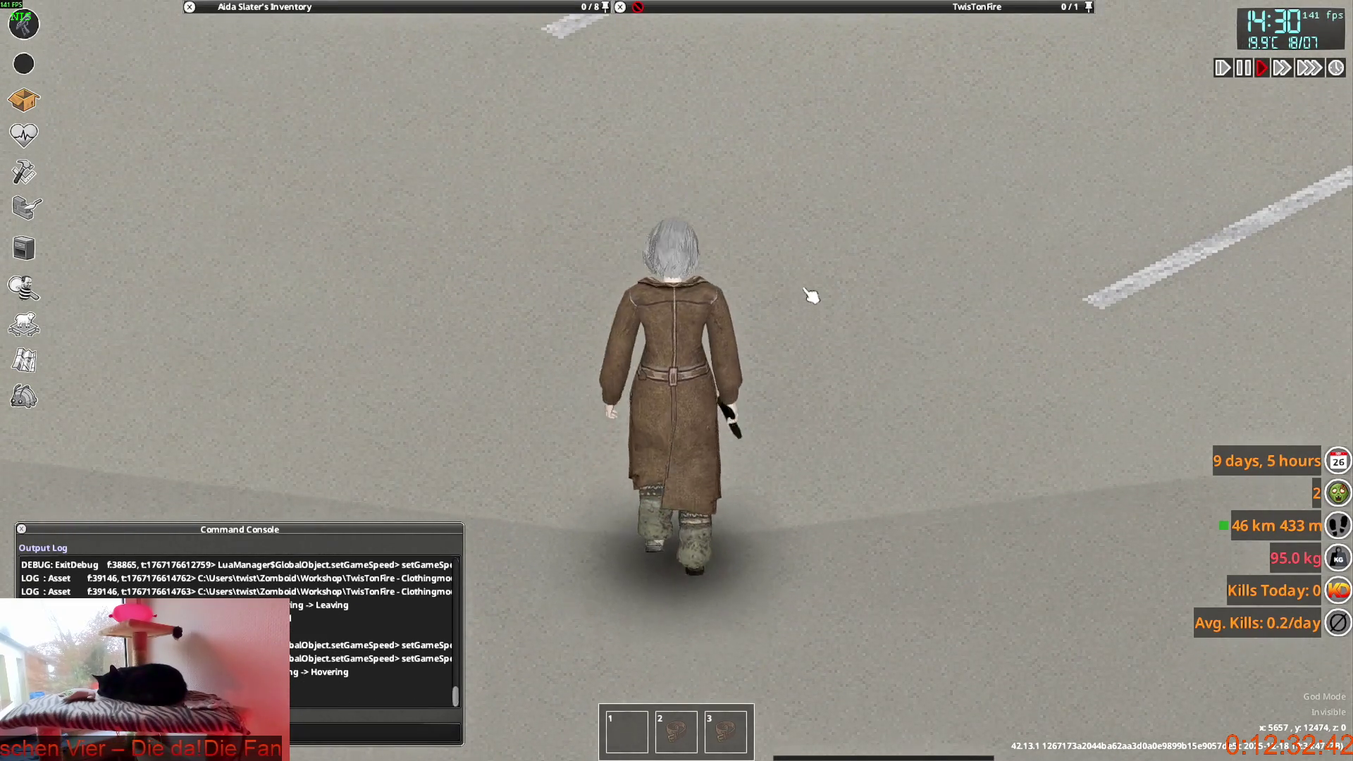
key("s")
key("w")
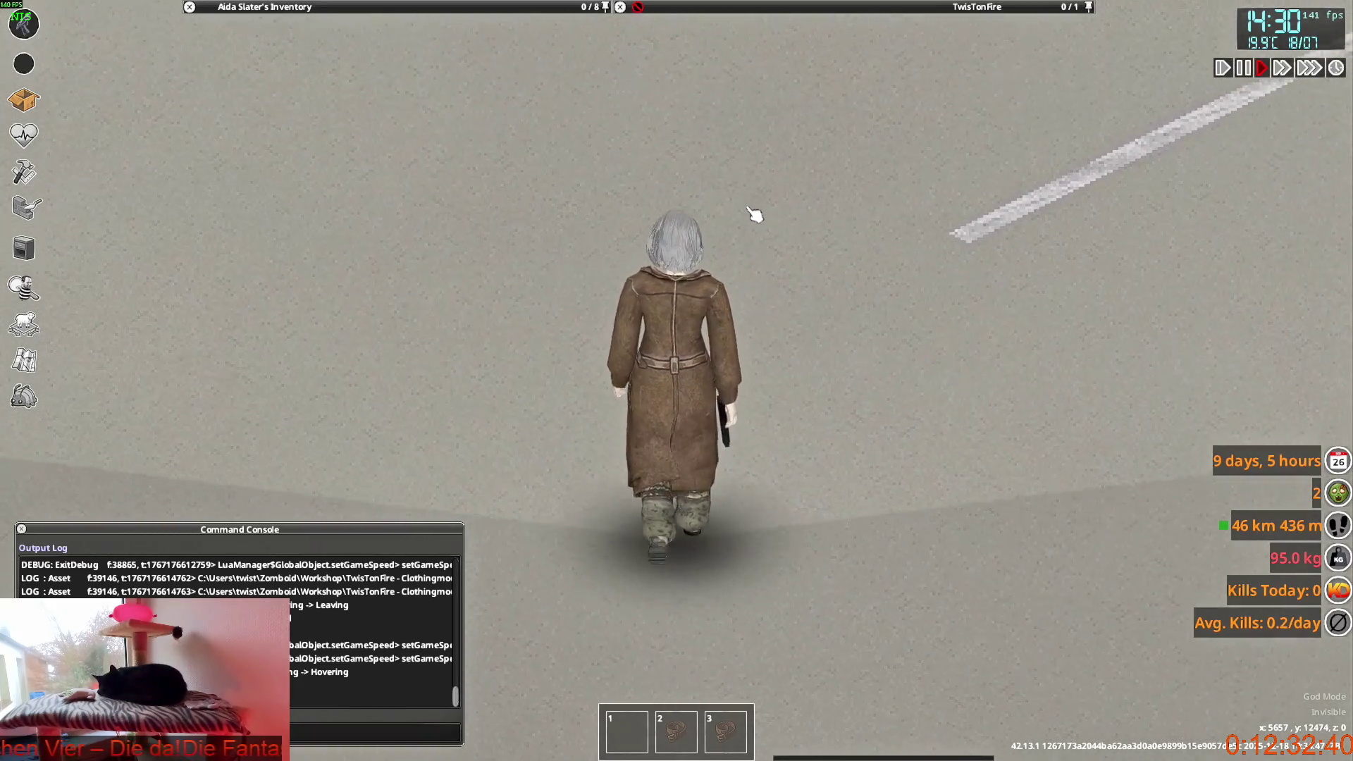
key("s")
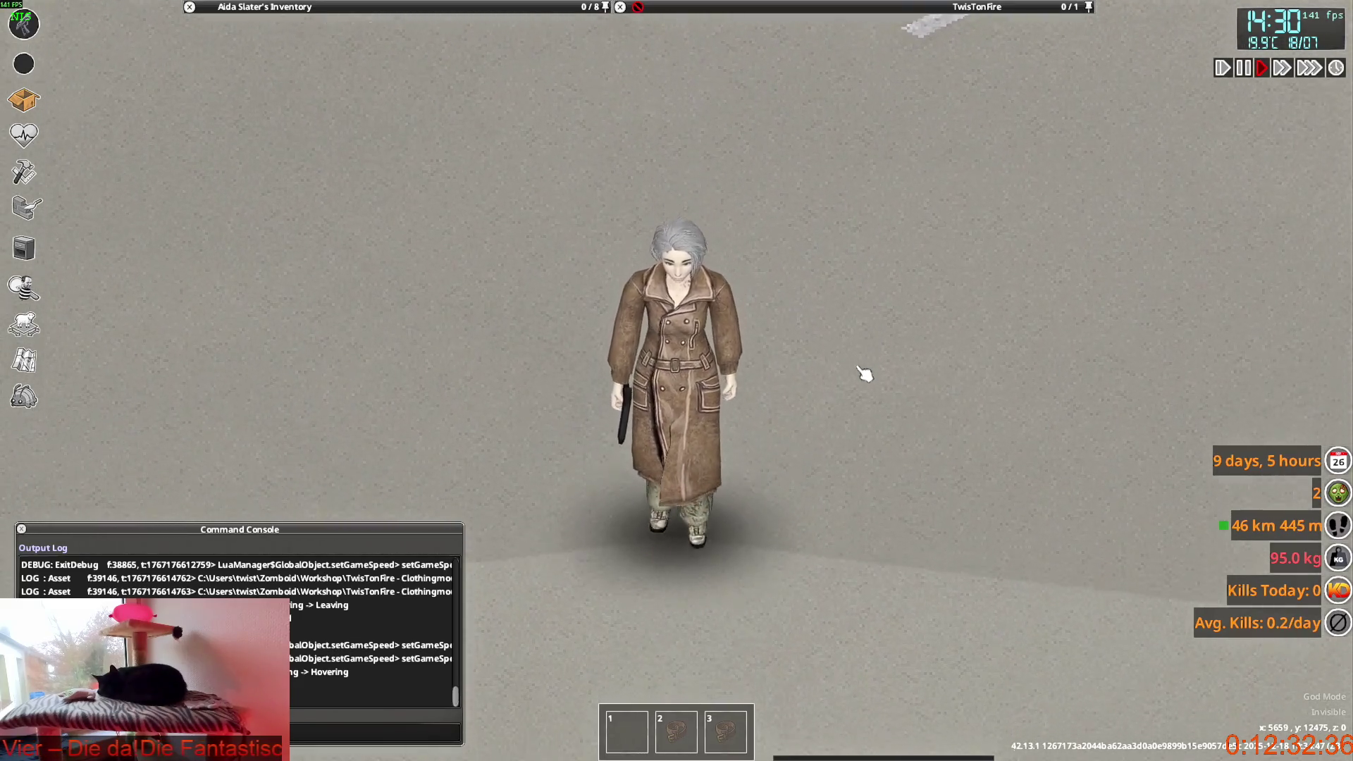
key("w")
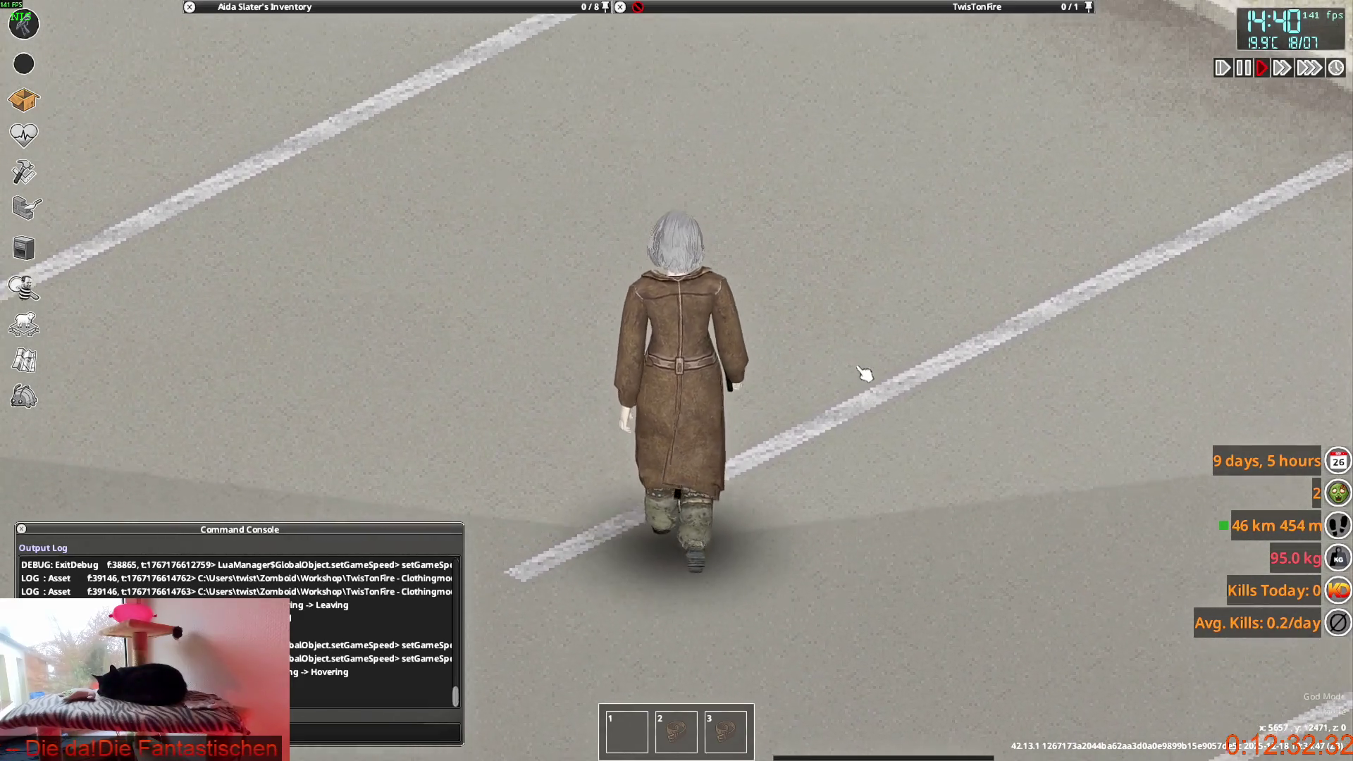
key("d")
key("a")
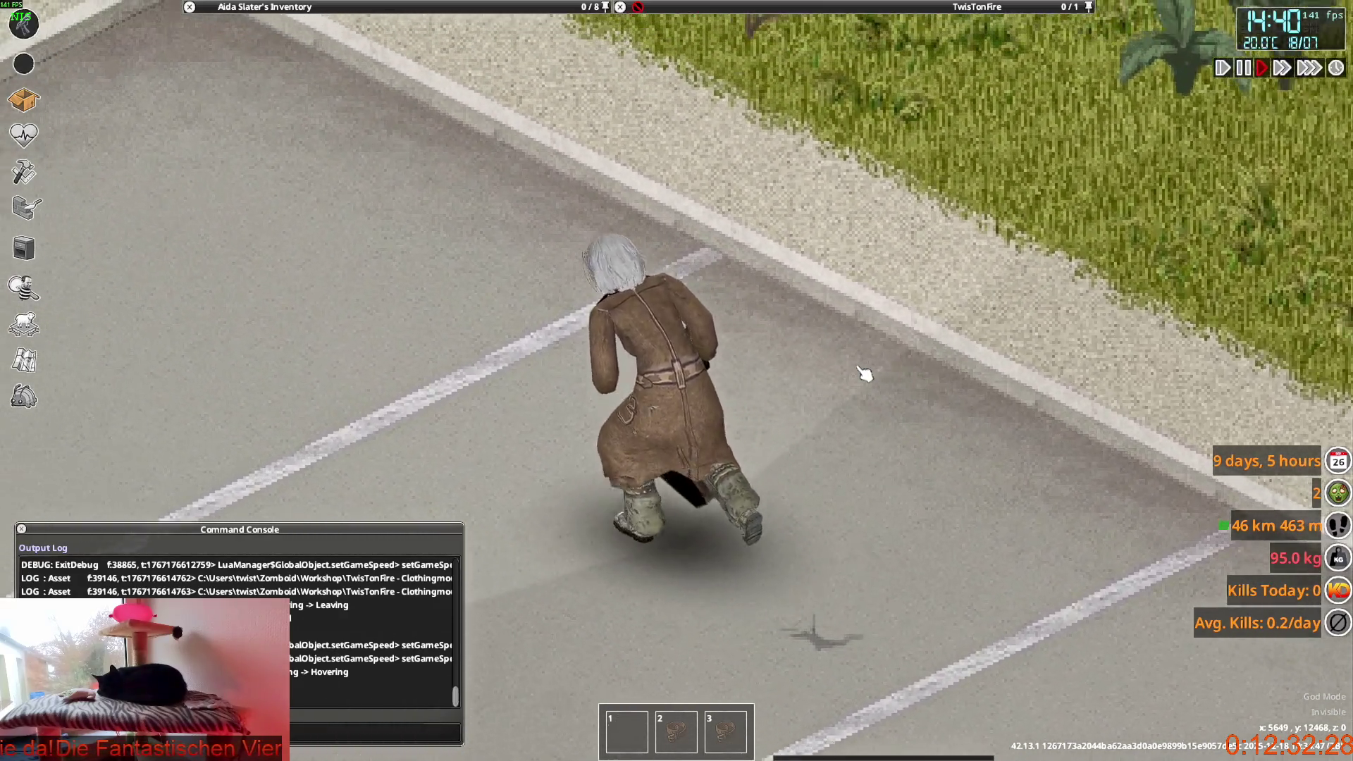
scroll(864, 372, "down", 3)
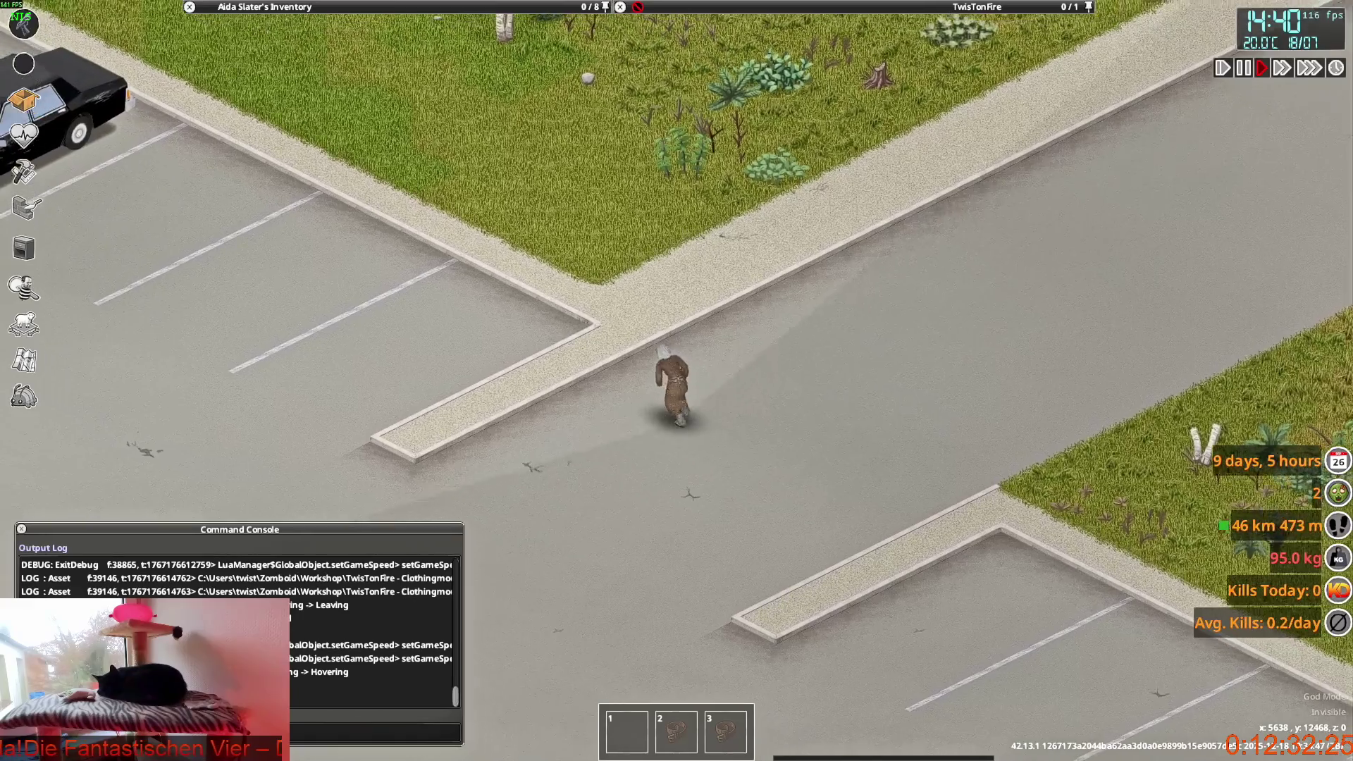
Aim and attack once, then crouch-walk along the black sedan to view the coat while sneaking
mouse_move(798, 360)
right_mouse_down()
mouse_move(681, 225)
mouse_move(568, 308)
right_mouse_up()
left_click(681, 224)
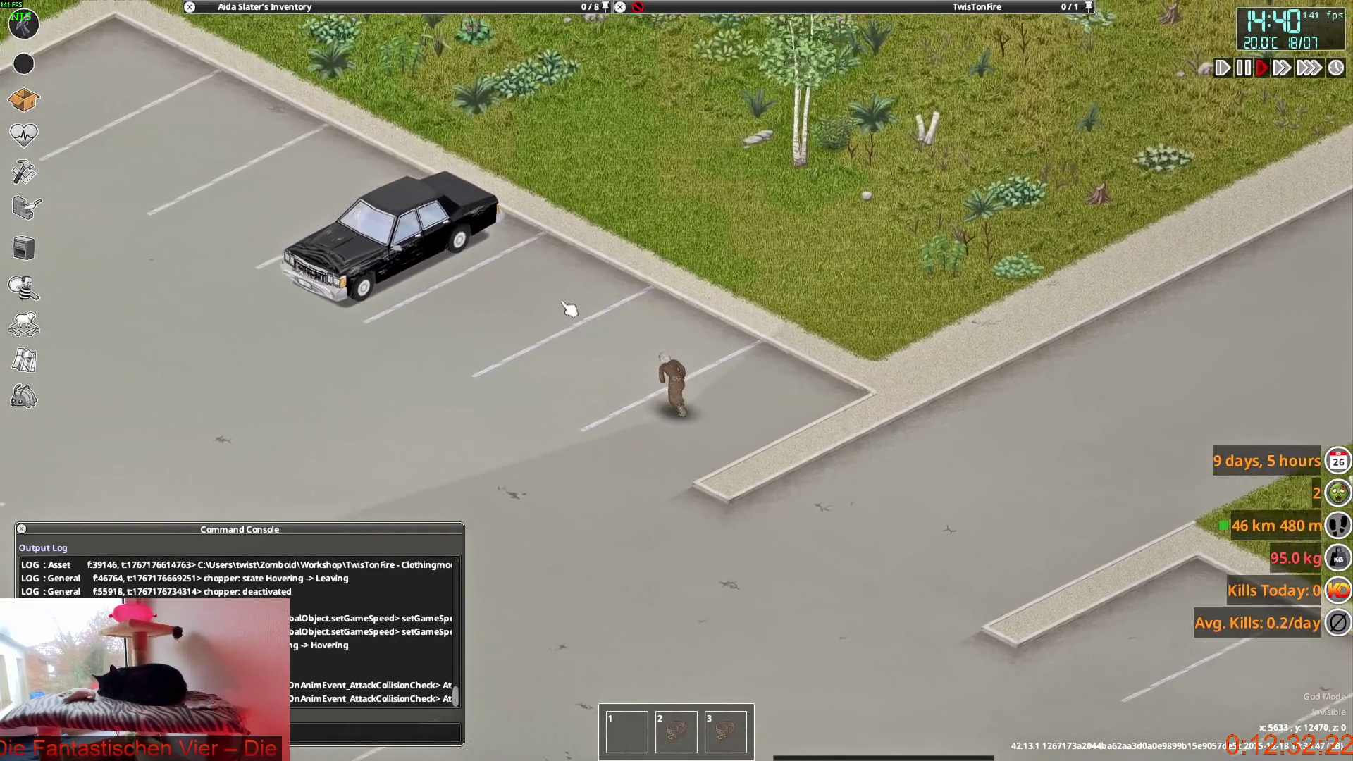
scroll(569, 308, "up", 3)
scroll(592, 307, "up", 2)
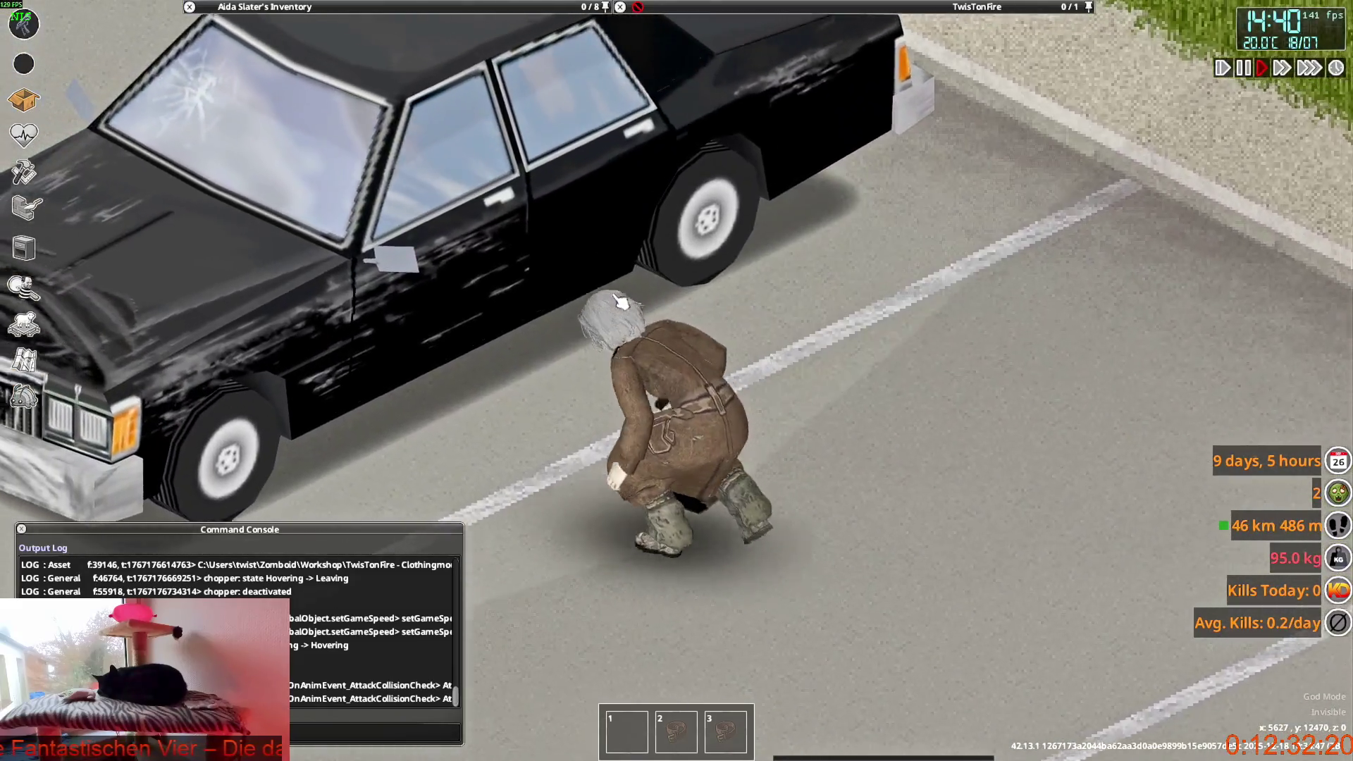
key("w")
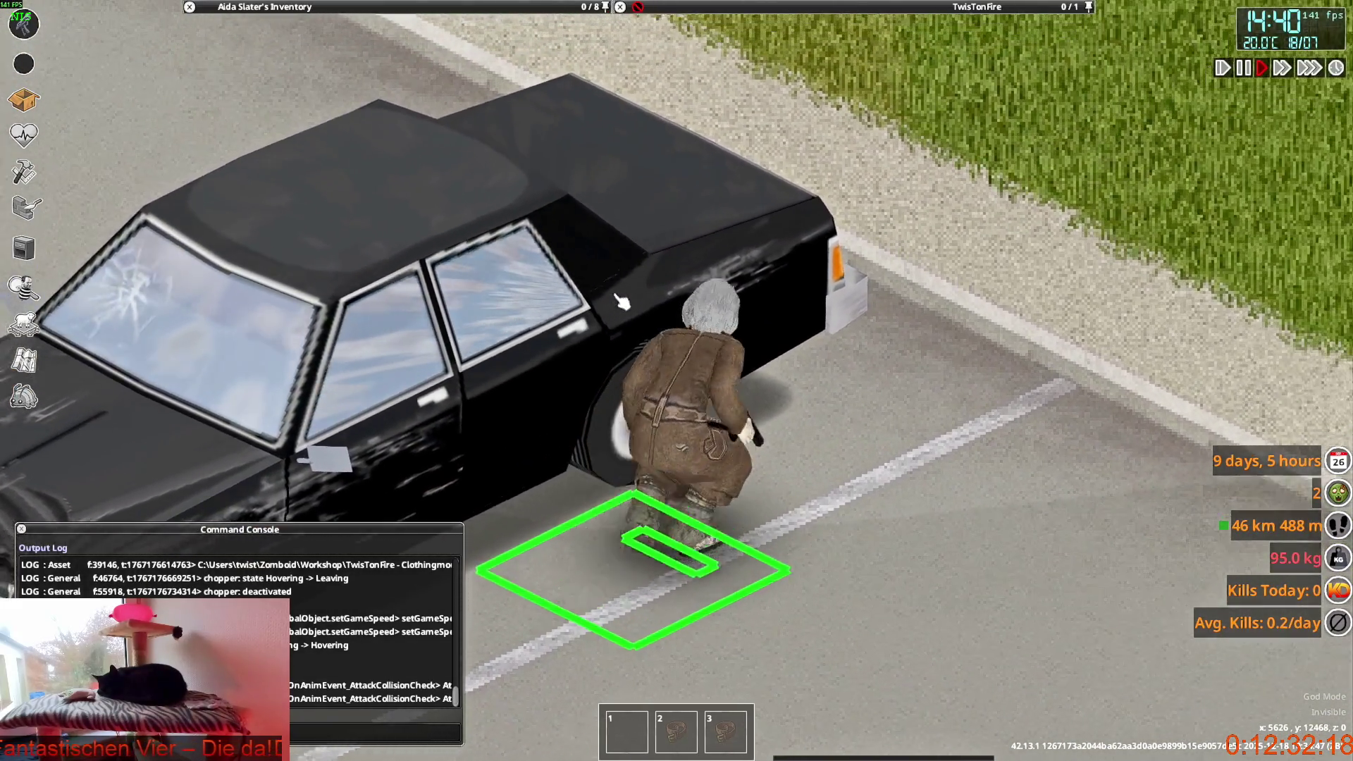
key("s")
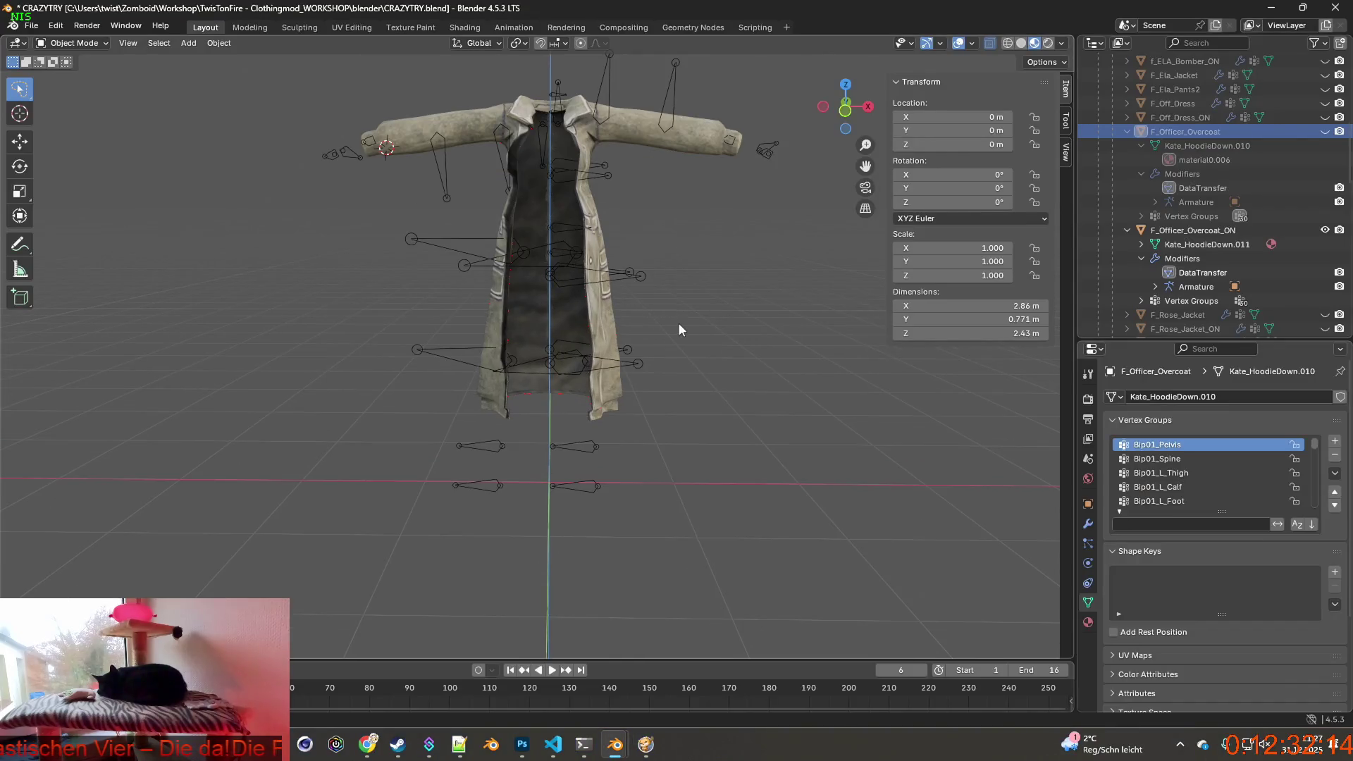
Show F_Officer_Overcoat, select it together with F_Officer_Overcoat_ON, and enter Edit Mode on the mesh
left_click(1324, 132)
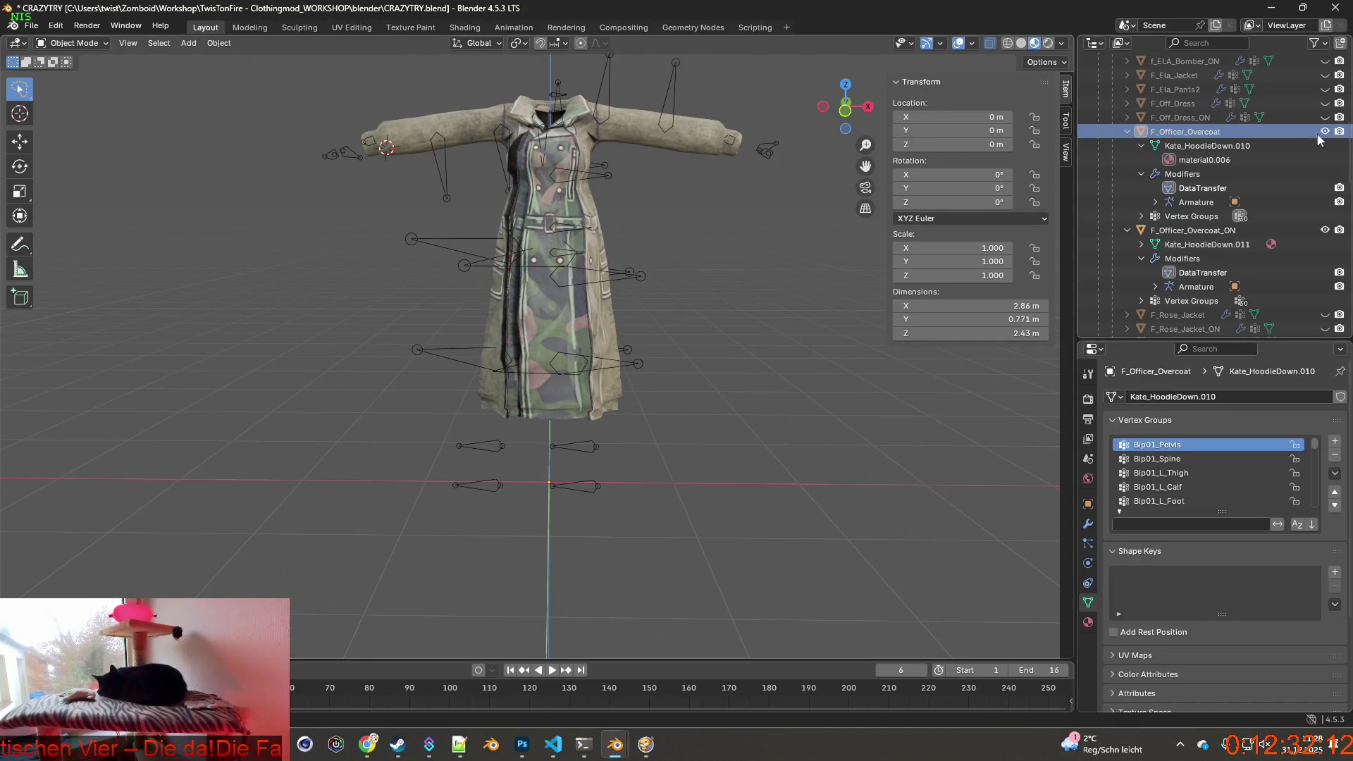
left_click(1127, 230)
left_click(1127, 131)
left_click(1190, 144)
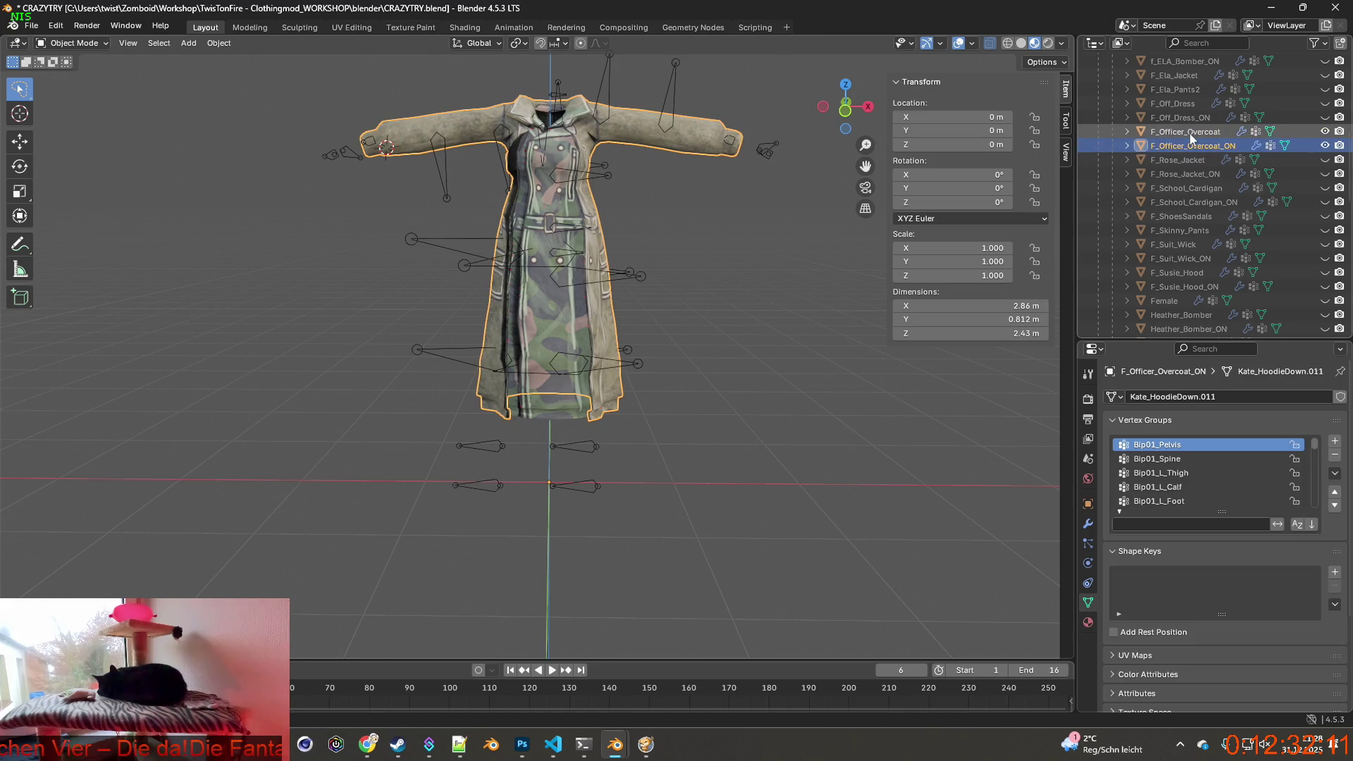
left_click(1189, 133, "ctrl")
middle_click_drag(515, 278, 515, 287)
left_click(93, 43)
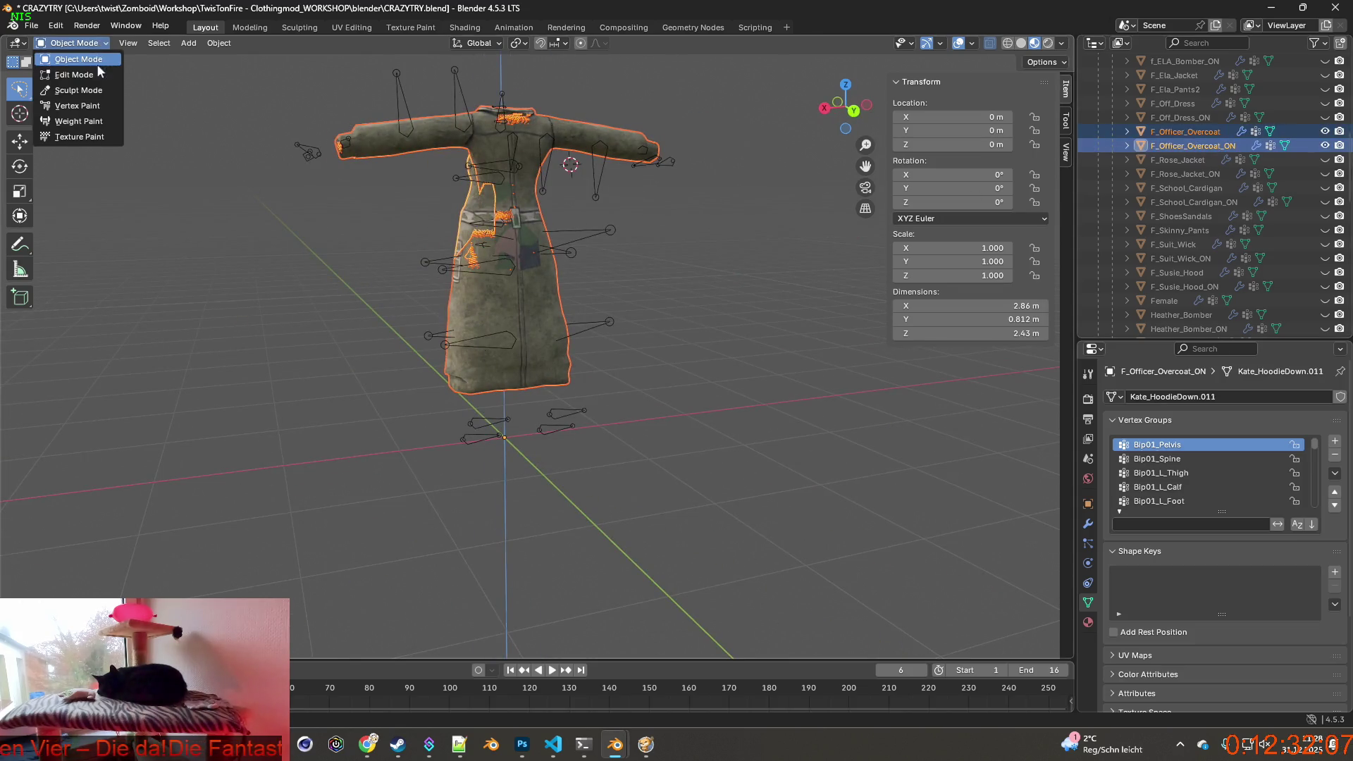
left_click(74, 75)
scroll(567, 258, "up", 2)
Lasso-select only the vertices along one side of the coat's lower skirt
middle_click_drag(568, 259, 481, 250)
scroll(567, 258, "up", 2)
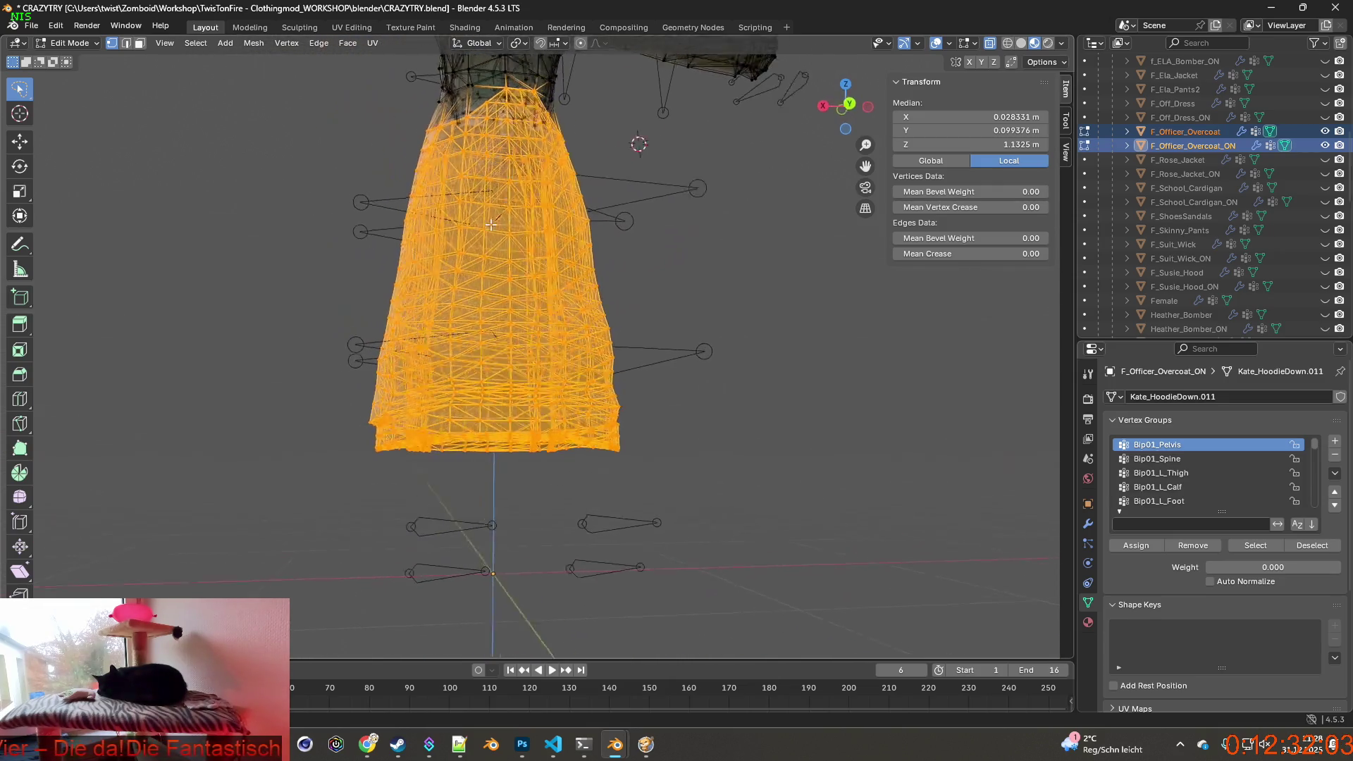
scroll(482, 251, "down", 1)
scroll(481, 250, "down", 2)
scroll(455, 201, "down", 1)
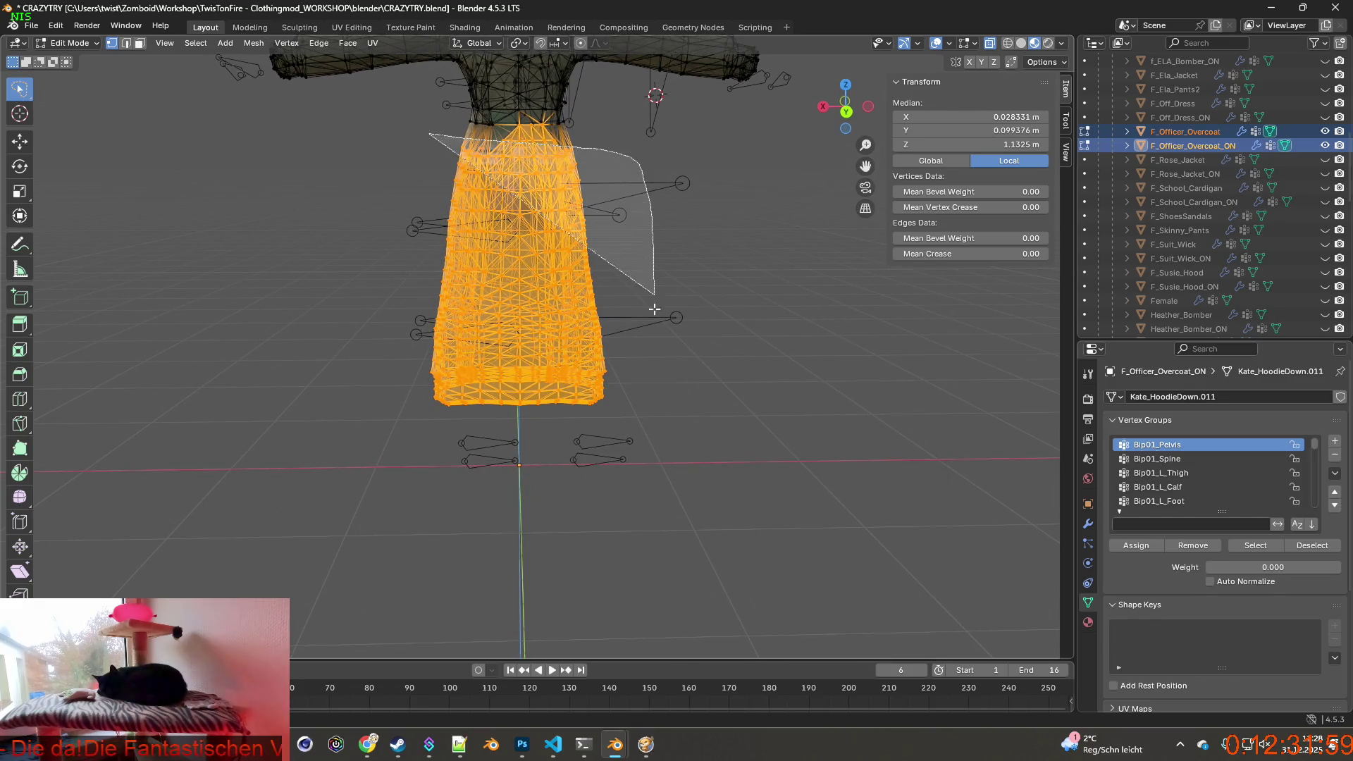
left_click_drag(640, 166, 426, 140)
mouse_move(425, 139)
middle_mouse_down()
mouse_move(646, 355)
mouse_move(492, 353)
middle_mouse_up()
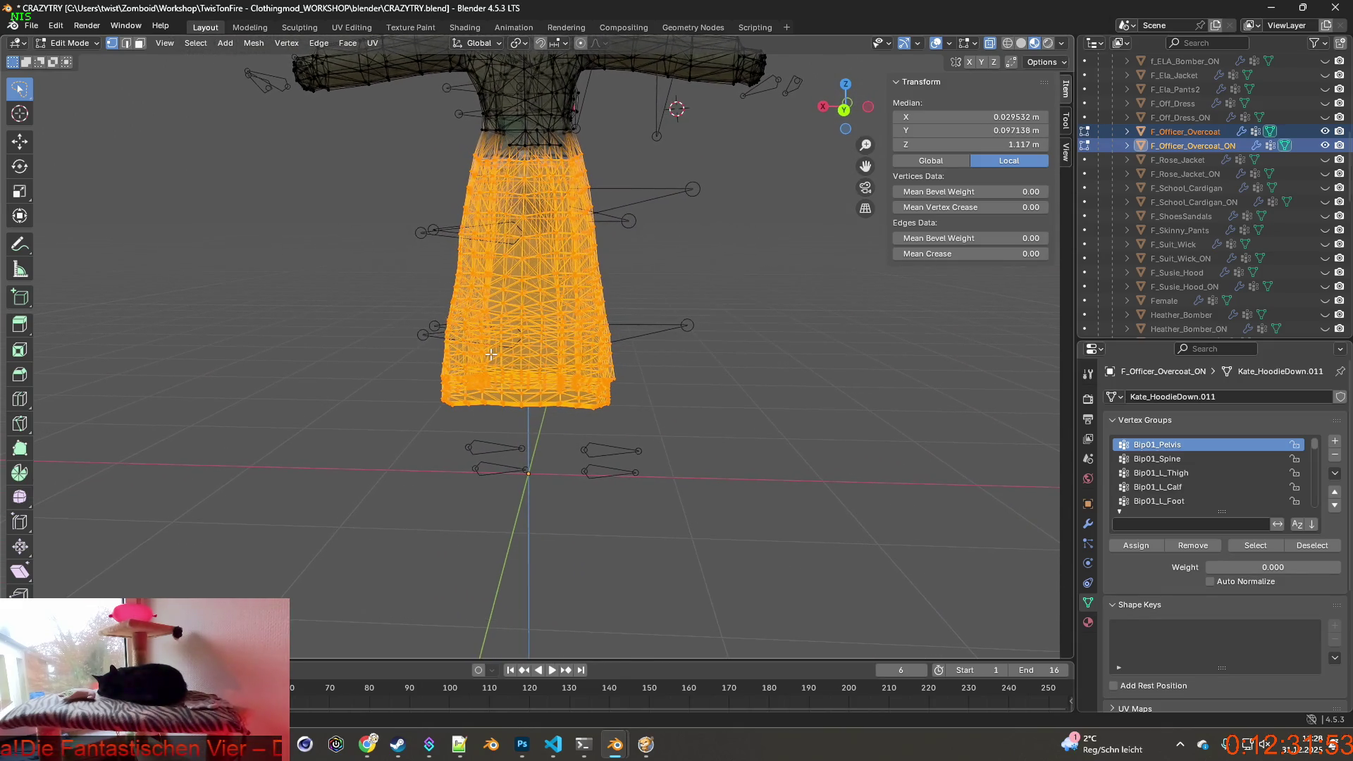
middle_click_drag(493, 353, 665, 351)
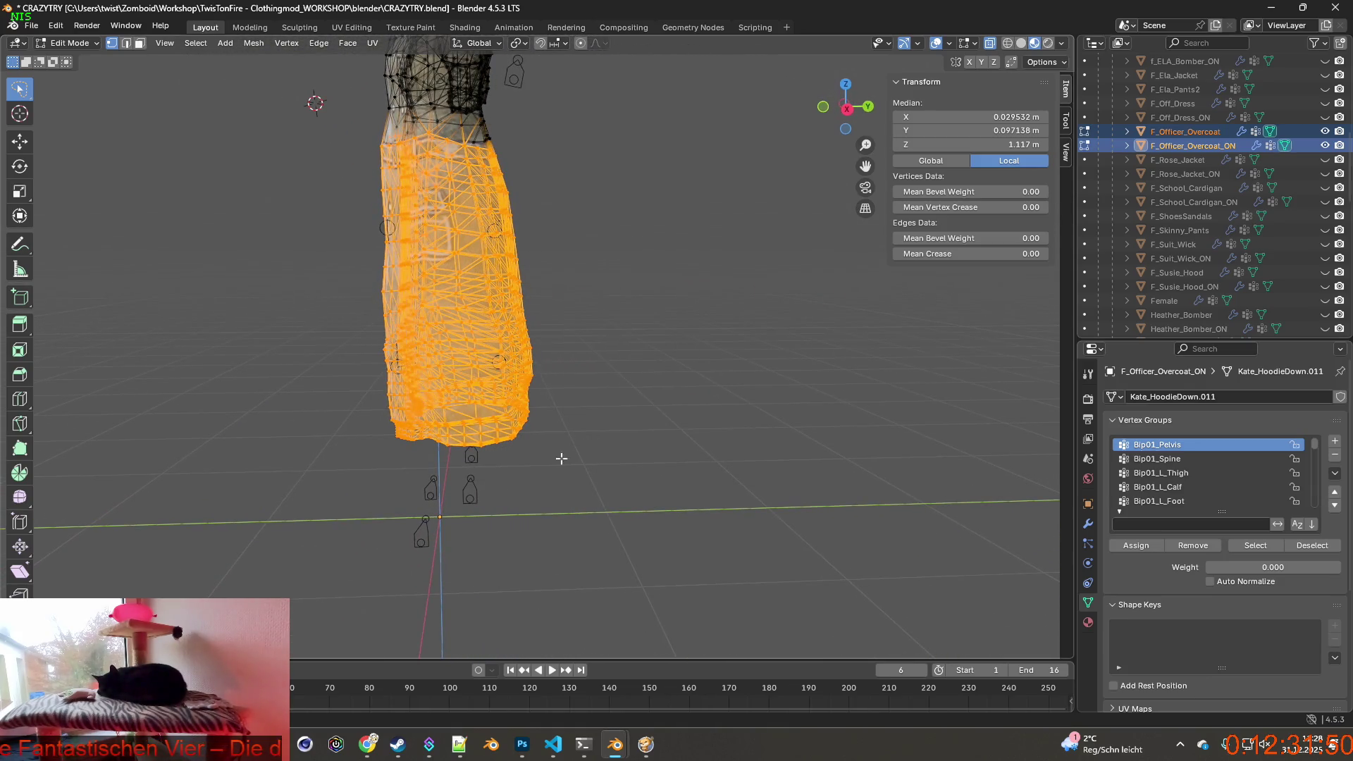
left_click_drag(517, 459, 672, 267)
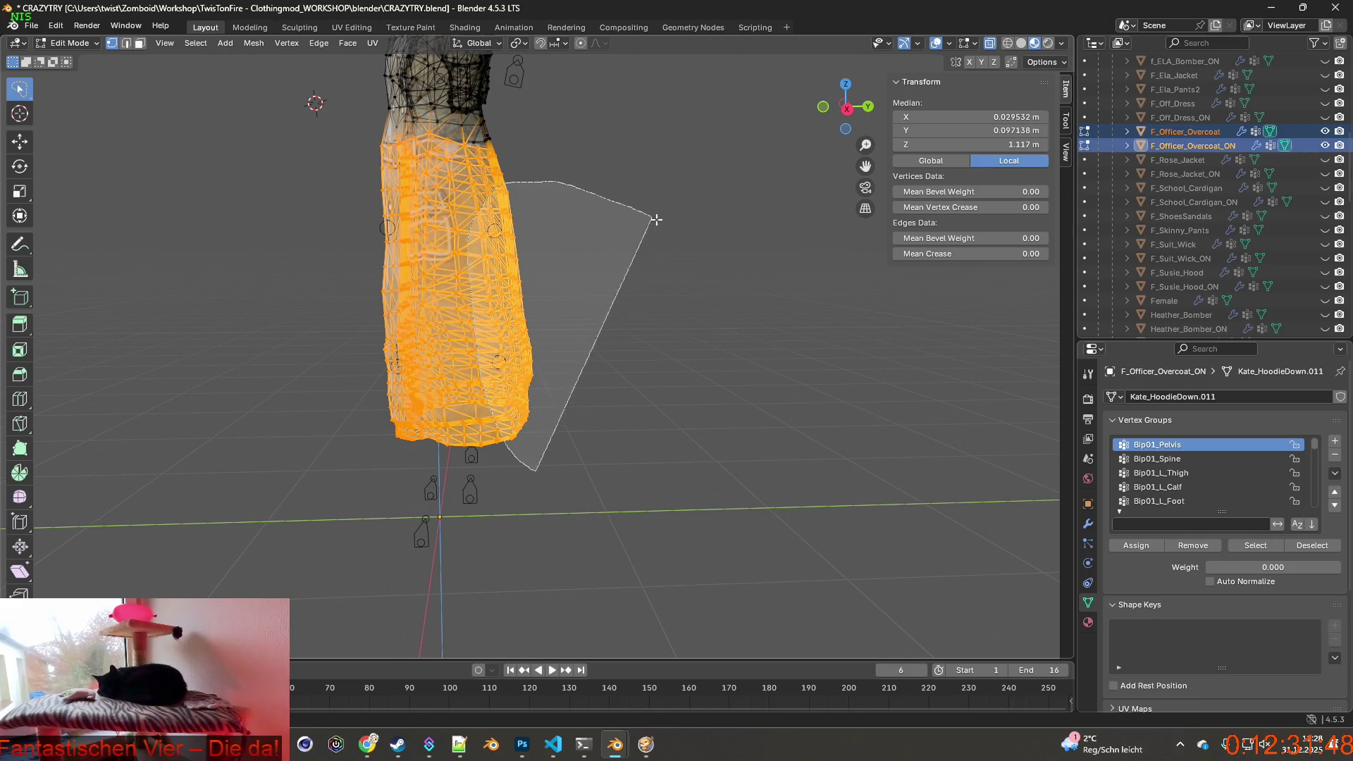
middle_click_drag(672, 266, 644, 314)
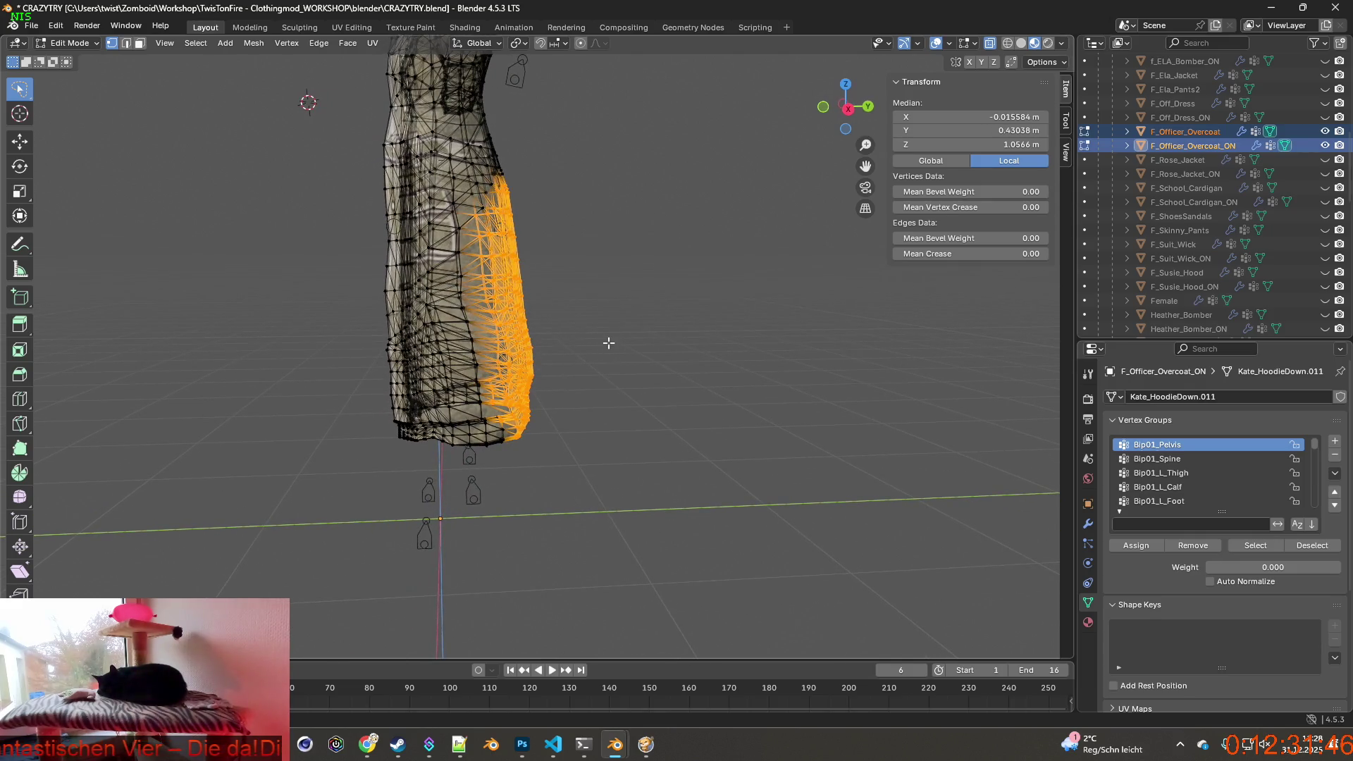
Move the selected skirt side about 1.6 cm outward along Y with proportional falloff
key("s")
key("Escape")
key("g")
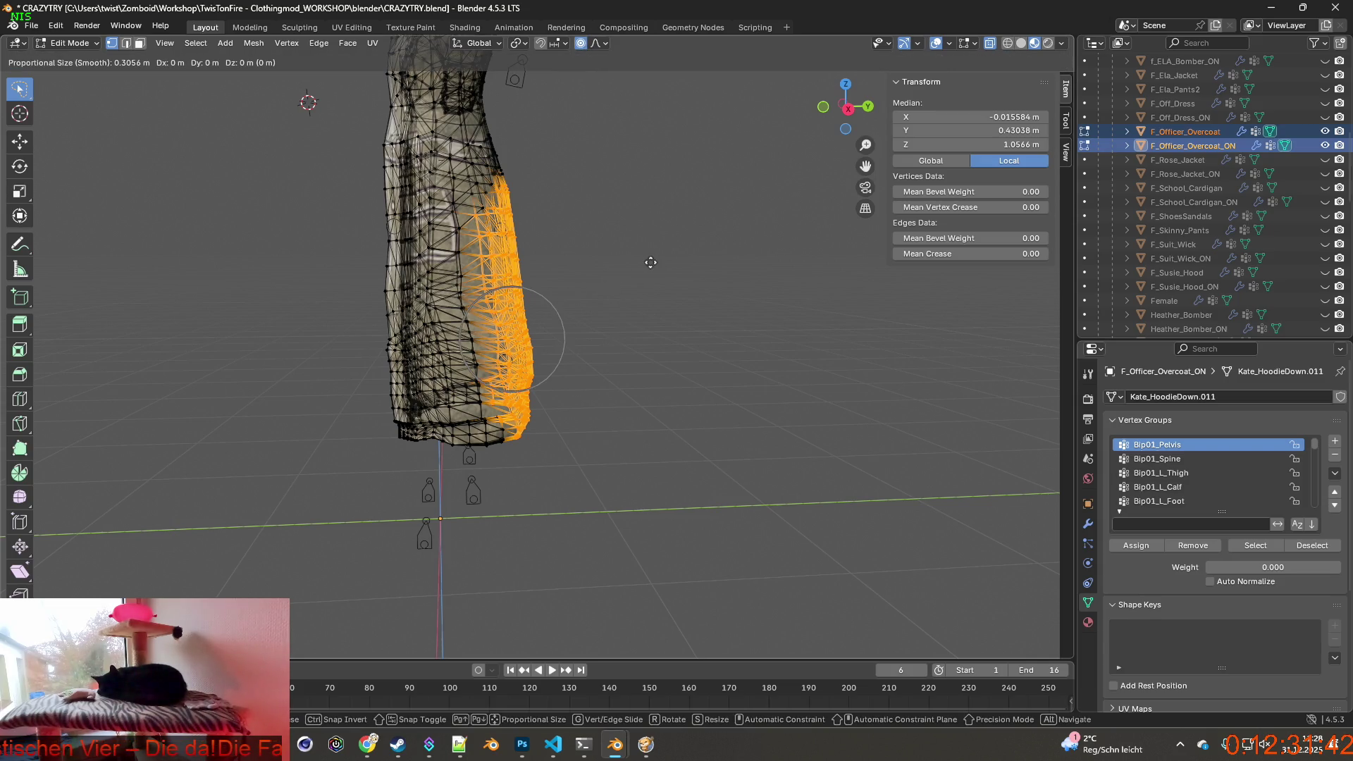
key("y")
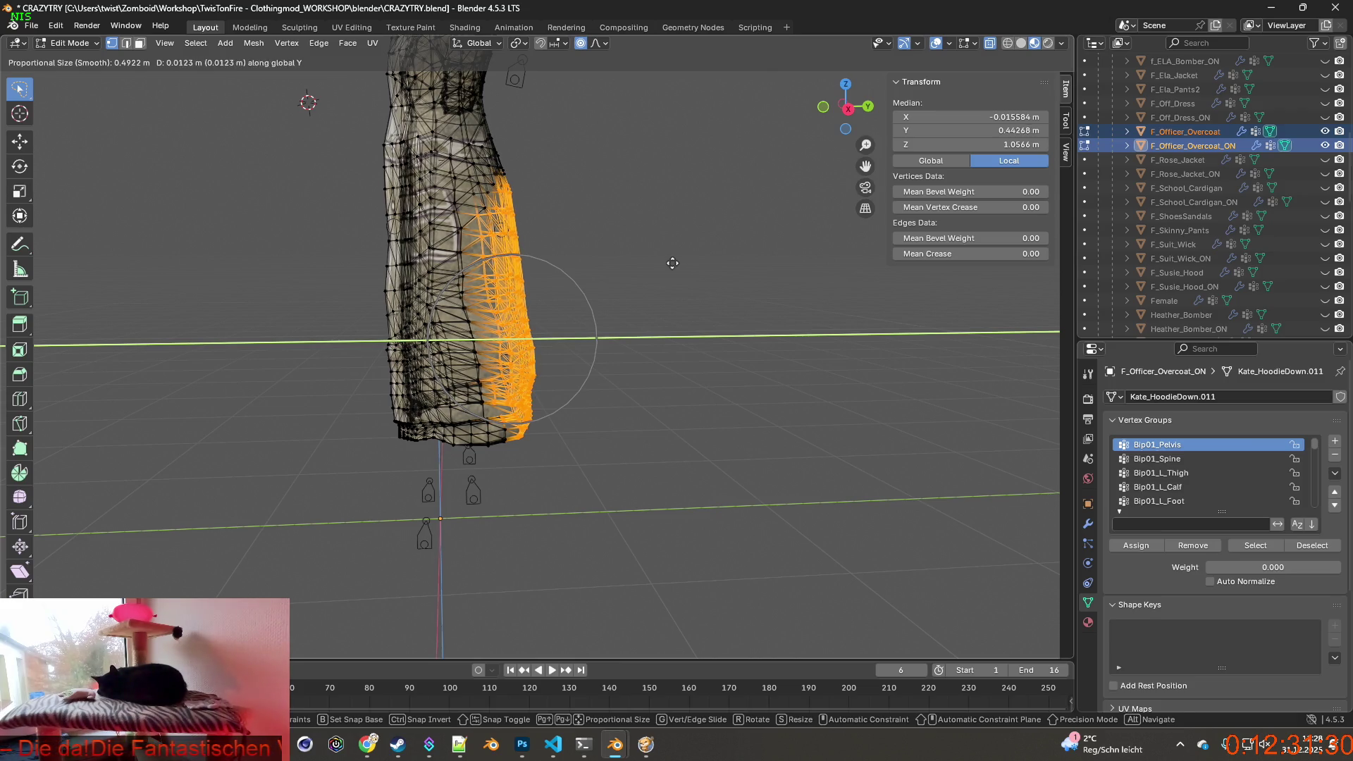
left_click(679, 262)
mouse_move(679, 262)
middle_mouse_down()
mouse_move(527, 272)
mouse_move(456, 338)
middle_mouse_up()
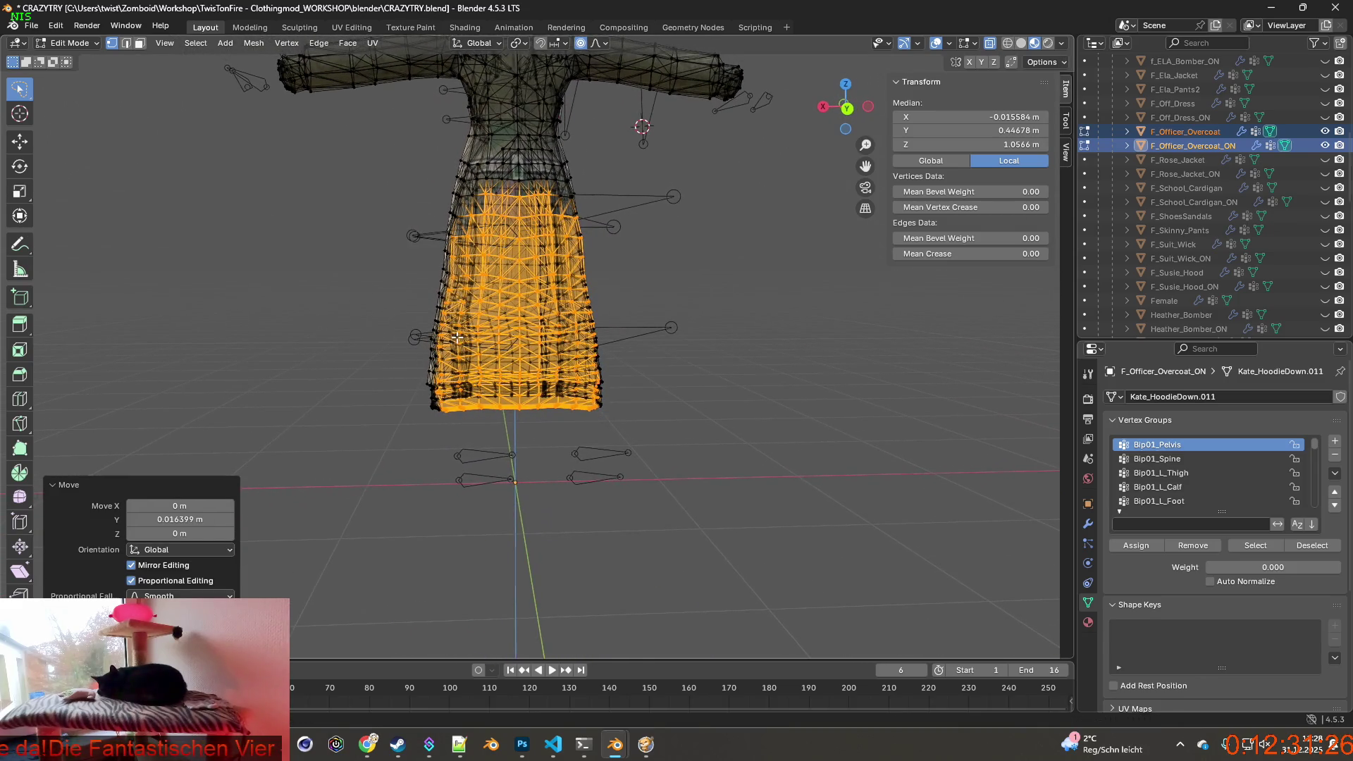
left_click(501, 434)
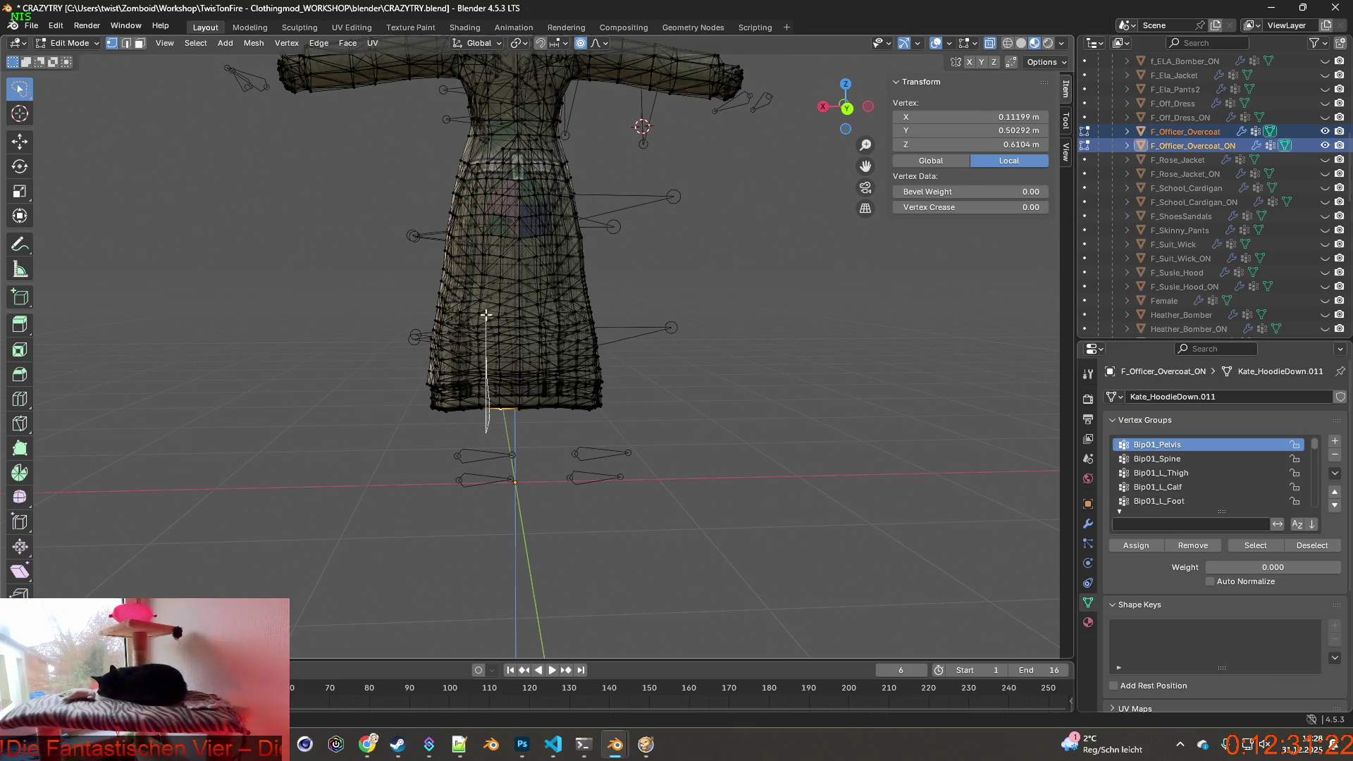
Select the left skirt vertices and widen them slightly outward along X
left_click_drag(489, 251, 374, 465)
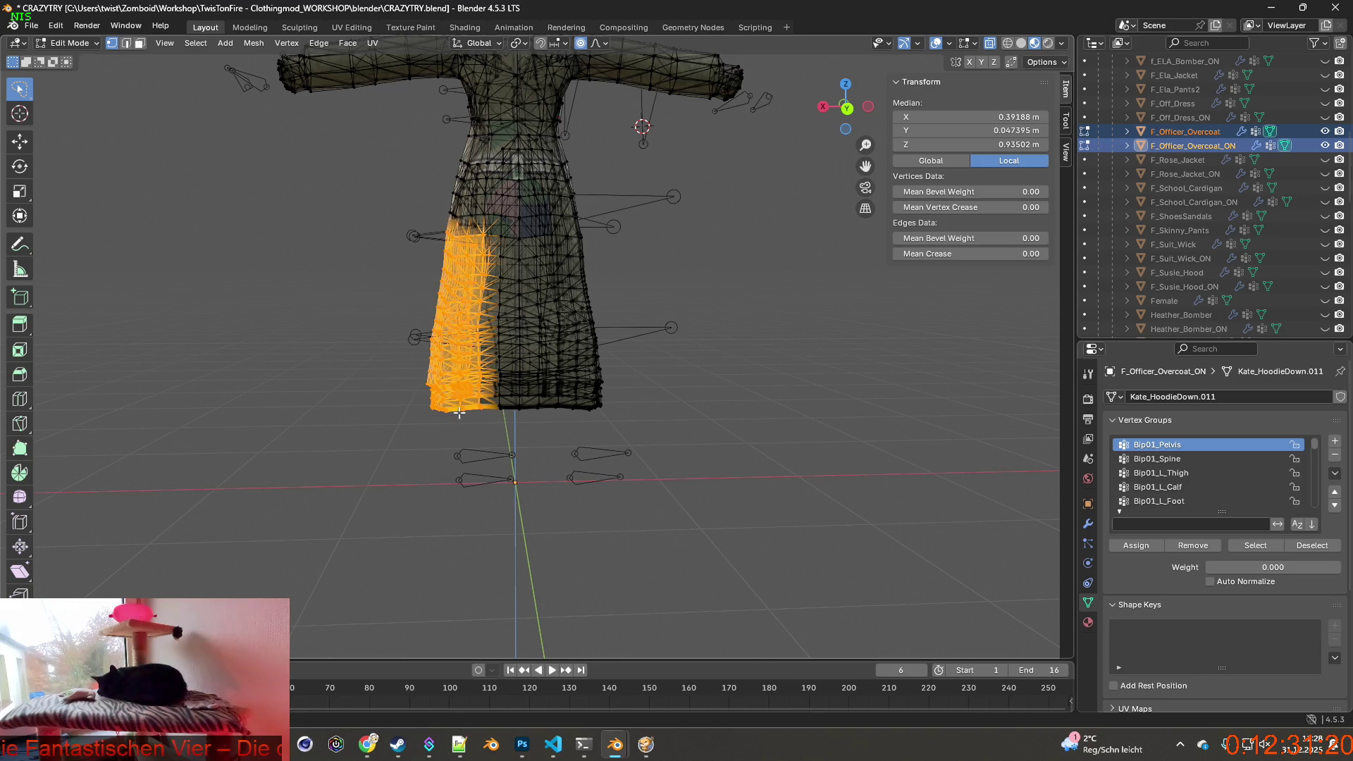
key("g")
key("x")
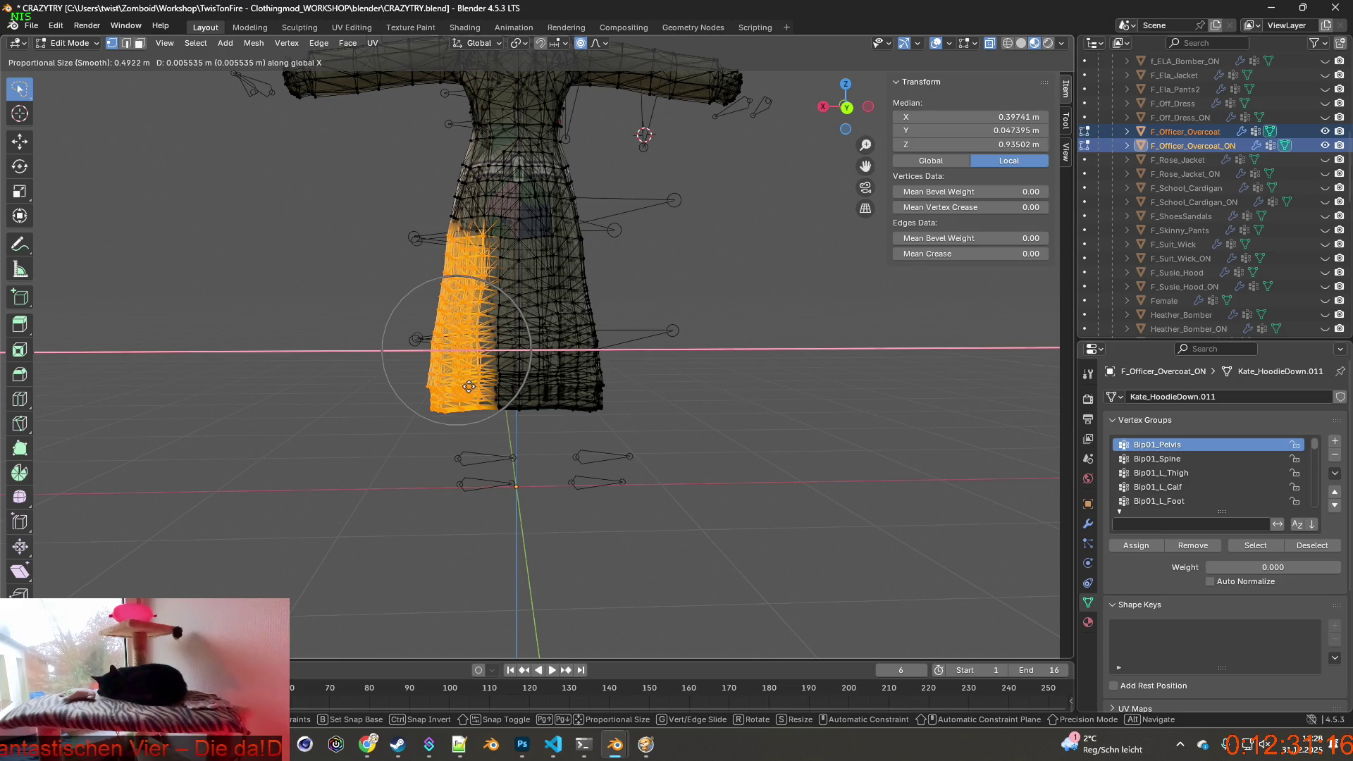
left_click(468, 386)
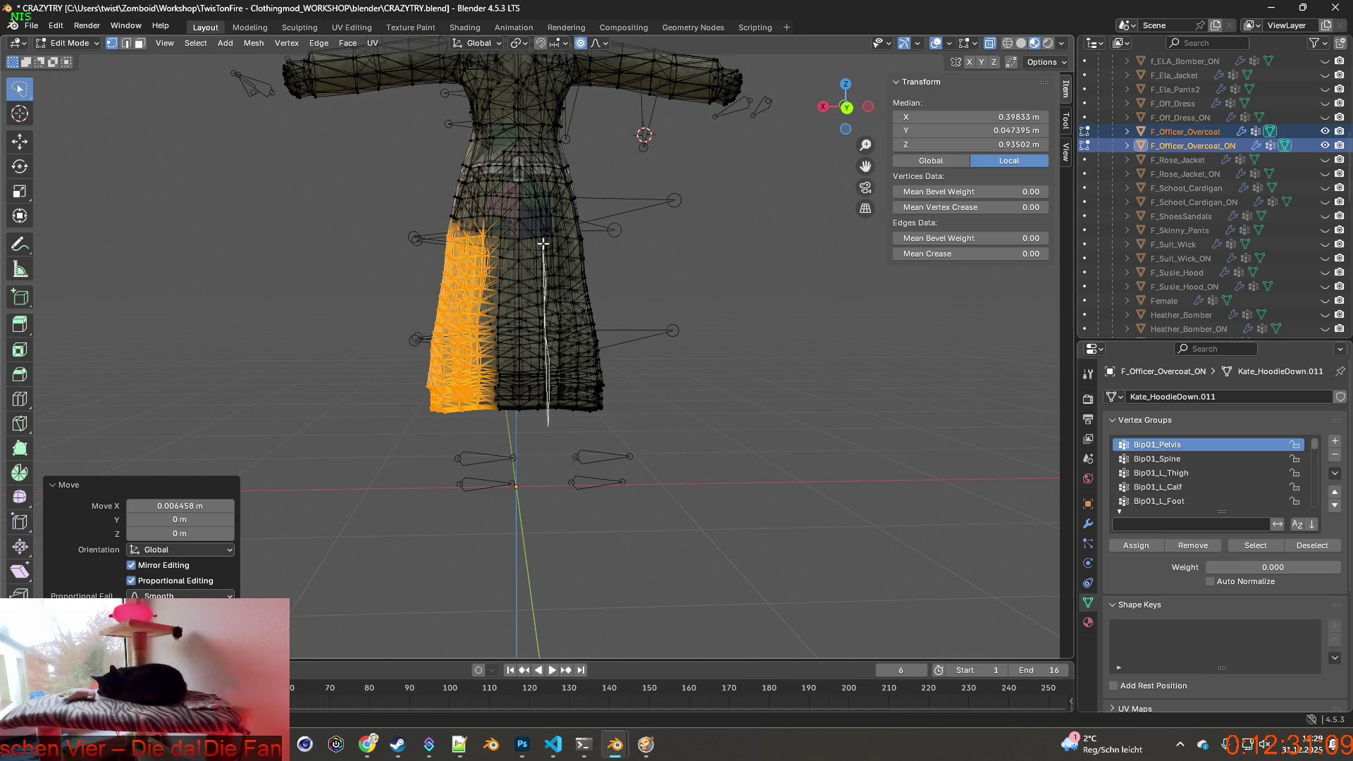
Select the right skirt vertices, widen them about 1.1 cm along X, and clear the selection
left_click_drag(542, 243, 725, 220)
left_click_drag(628, 420, 560, 344, "shift")
mouse_move(560, 343)
middle_mouse_down()
mouse_move(430, 366)
mouse_move(472, 409)
middle_mouse_up()
middle_click_drag(508, 463, 493, 458)
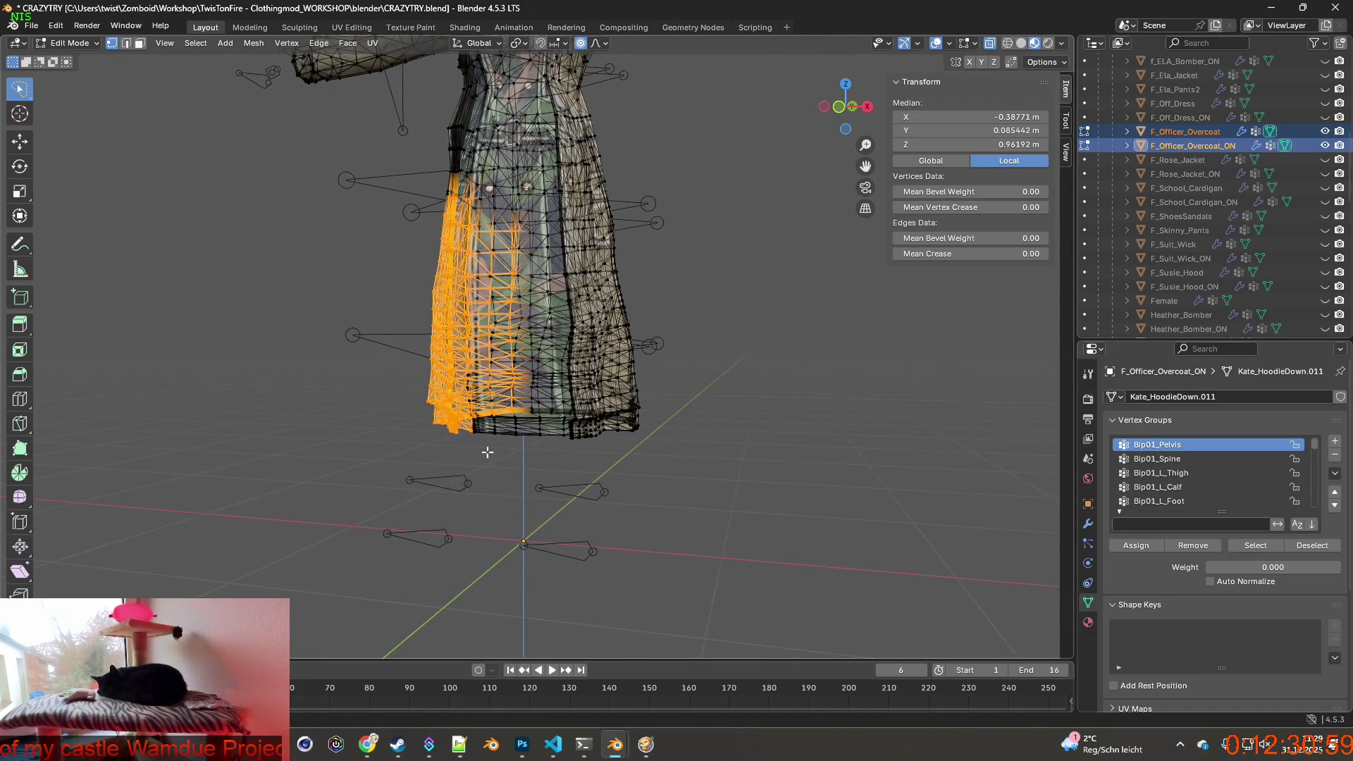
mouse_move(469, 229)
middle_mouse_down()
mouse_move(448, 351)
mouse_move(755, 369)
mouse_move(725, 325)
middle_mouse_up()
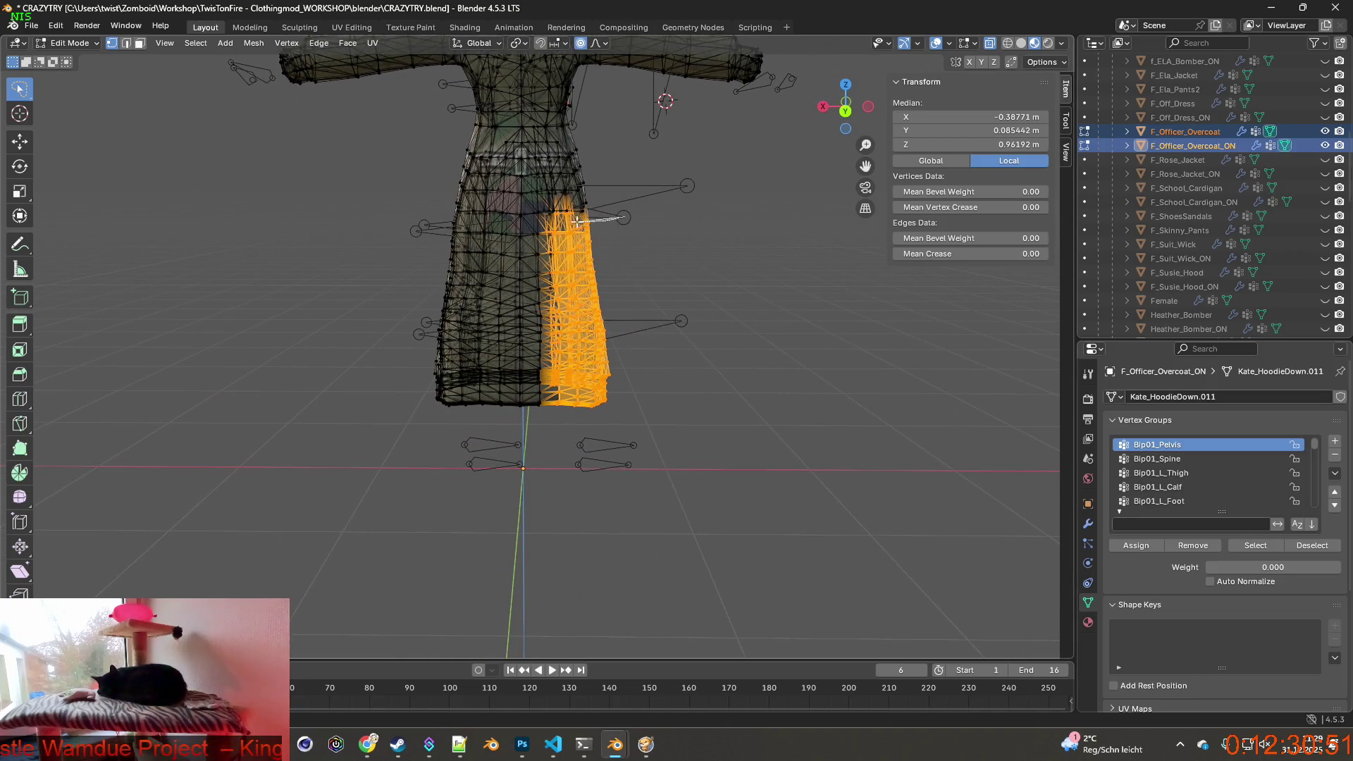
right_click(676, 220)
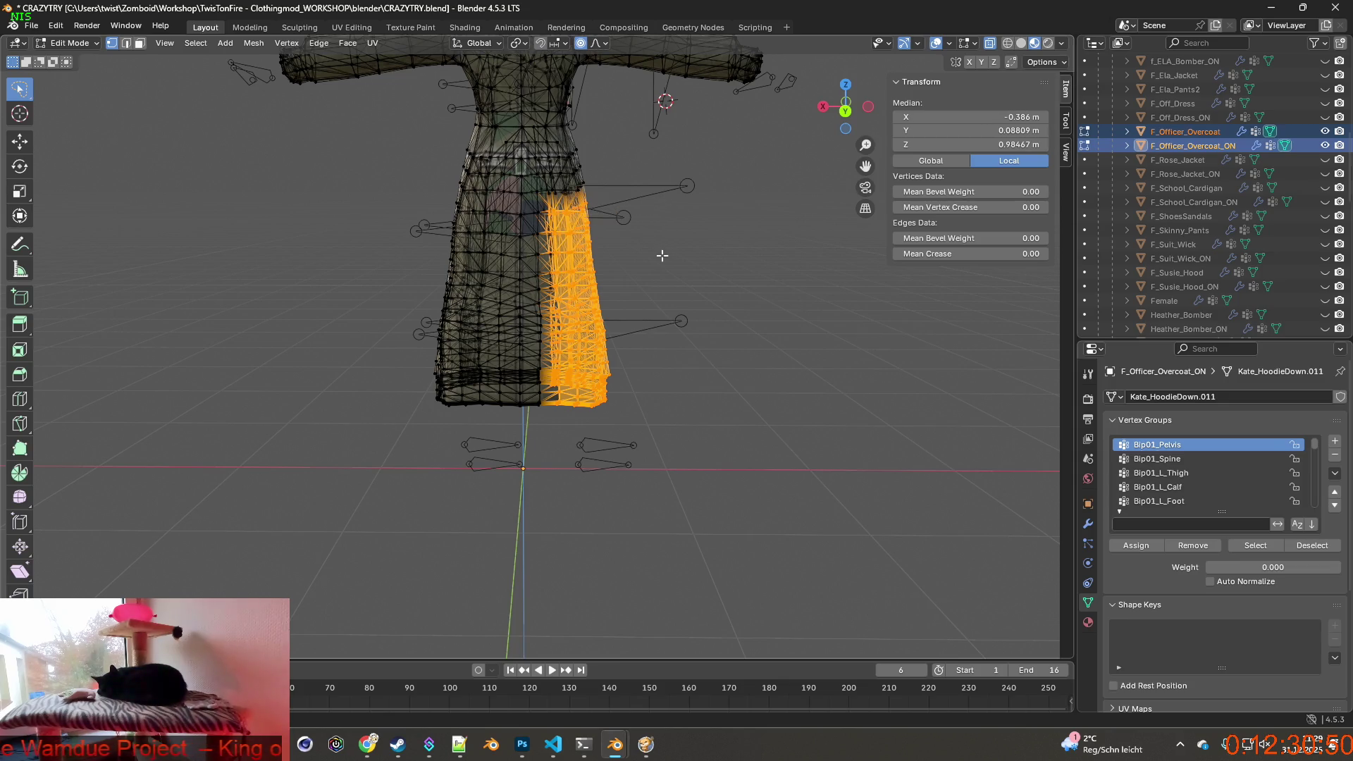
key("g")
key("x")
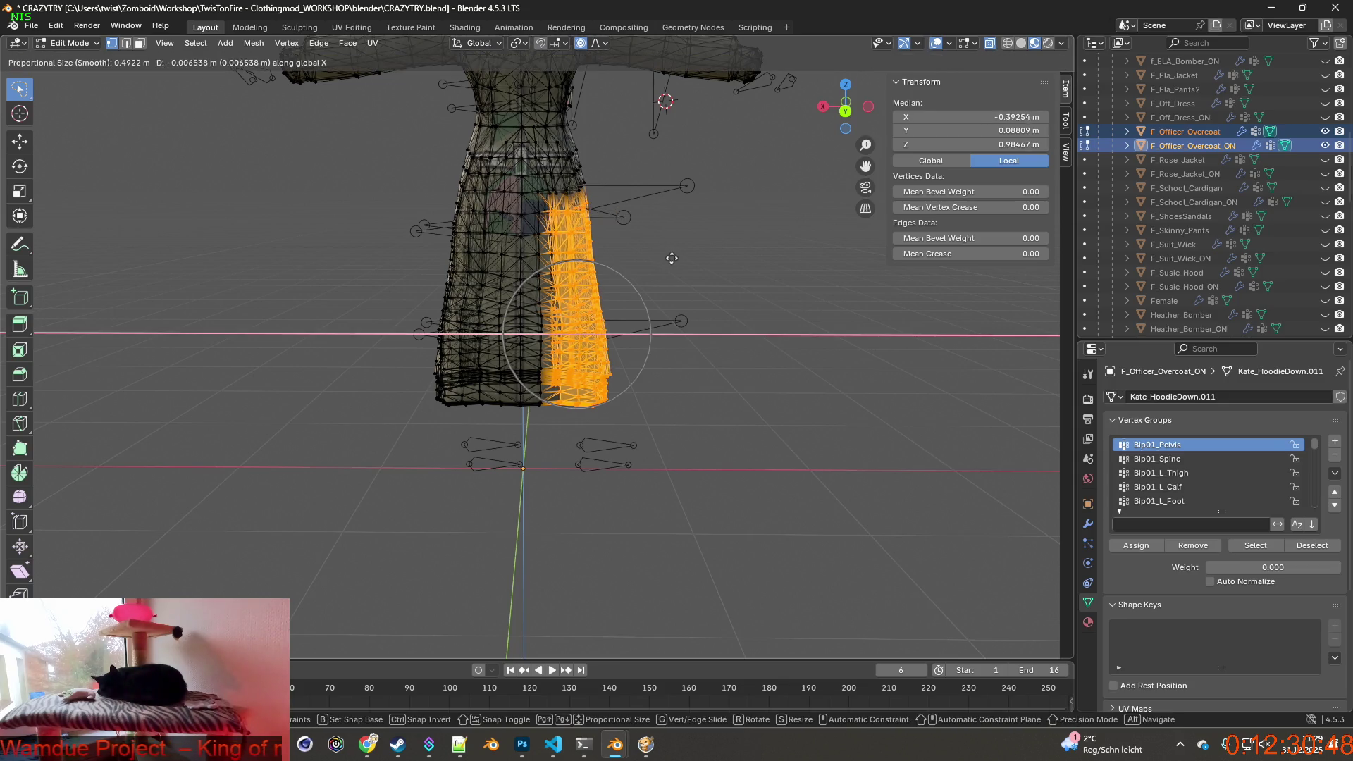
left_click(678, 258)
mouse_move(682, 265)
middle_mouse_down()
mouse_move(700, 303)
mouse_move(771, 302)
mouse_move(601, 325)
mouse_move(791, 303)
mouse_move(634, 290)
mouse_move(655, 412)
middle_mouse_up()
key("alt+a")
scroll(663, 380, "up", 3)
scroll(671, 353, "up", 2)
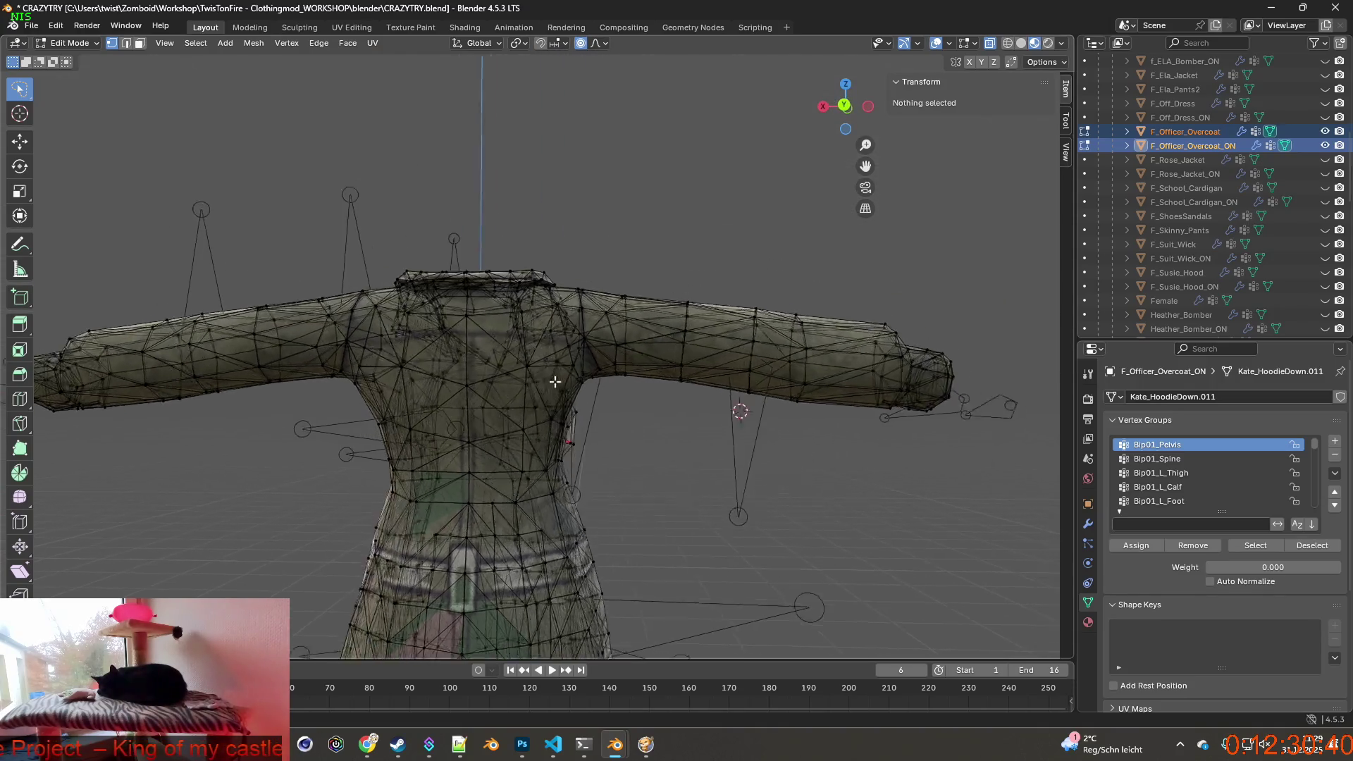
scroll(538, 394, "up", 2)
scroll(542, 390, "up", 2)
Select a right-shoulder vertex and nudge it along Y a few times with varying falloff size
mouse_move(550, 381)
middle_mouse_down()
mouse_move(599, 381)
mouse_move(580, 400)
mouse_move(560, 370)
mouse_move(522, 370)
mouse_move(574, 350)
mouse_move(519, 359)
middle_mouse_up()
left_click(560, 368)
key("g")
key("x")
key("y")
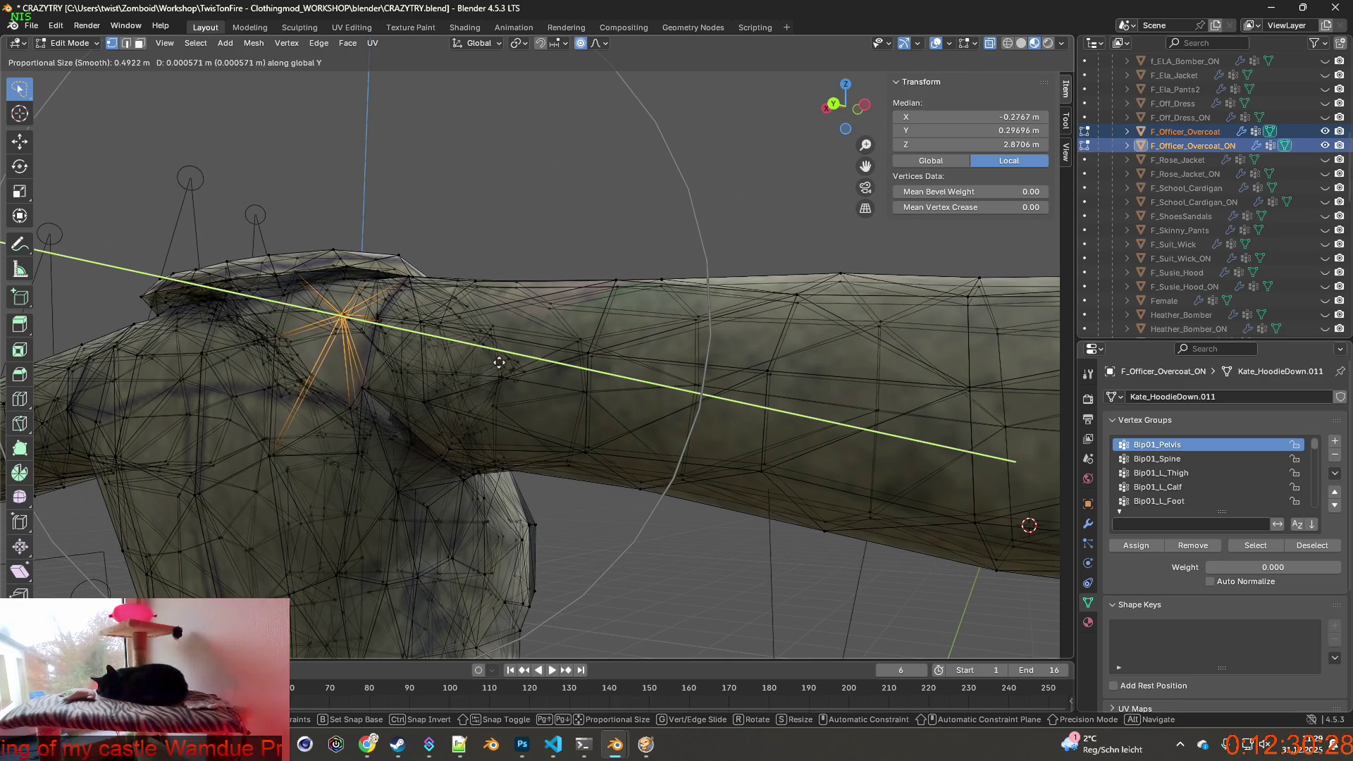
left_click(490, 362)
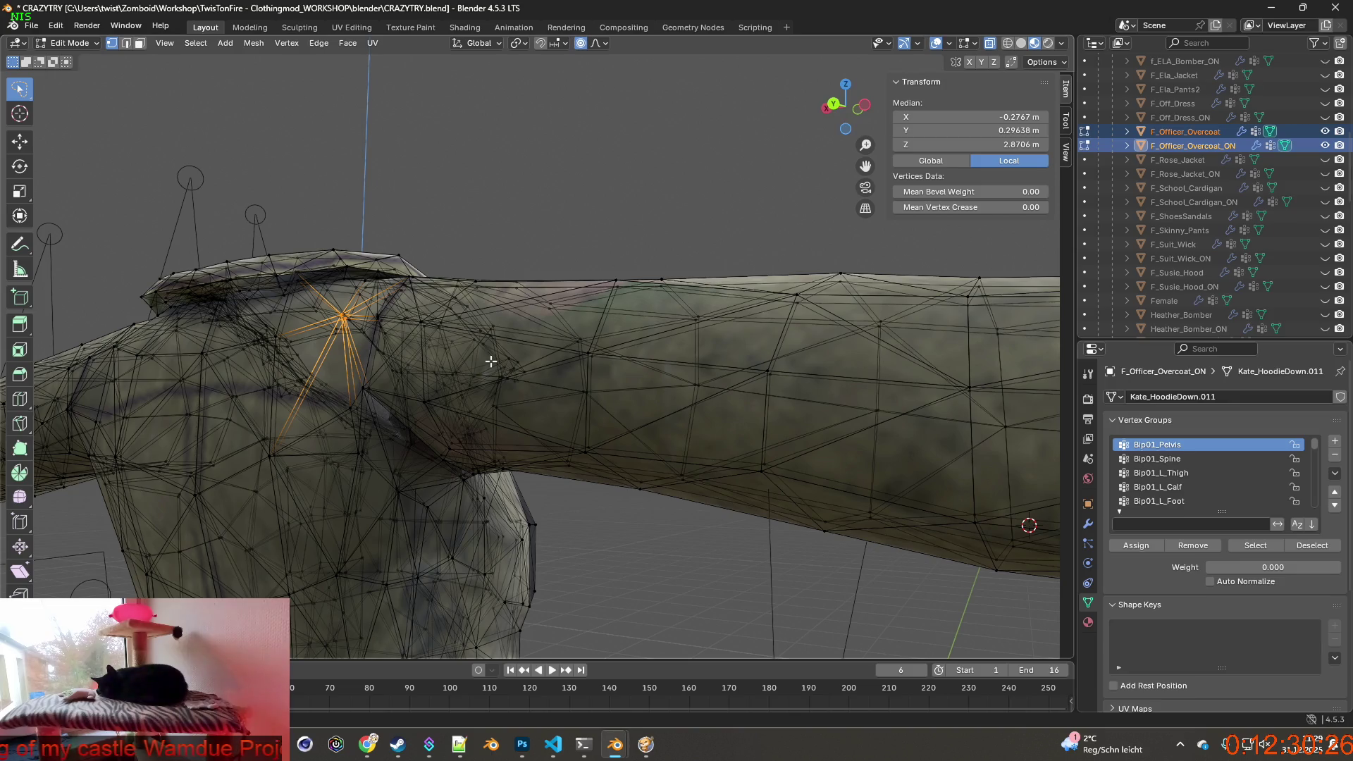
key("g")
scroll(491, 362, "down", 2)
scroll(491, 361, "up", 1)
scroll(490, 362, "up", 3)
scroll(490, 360, "up", 2)
scroll(491, 360, "up", 2)
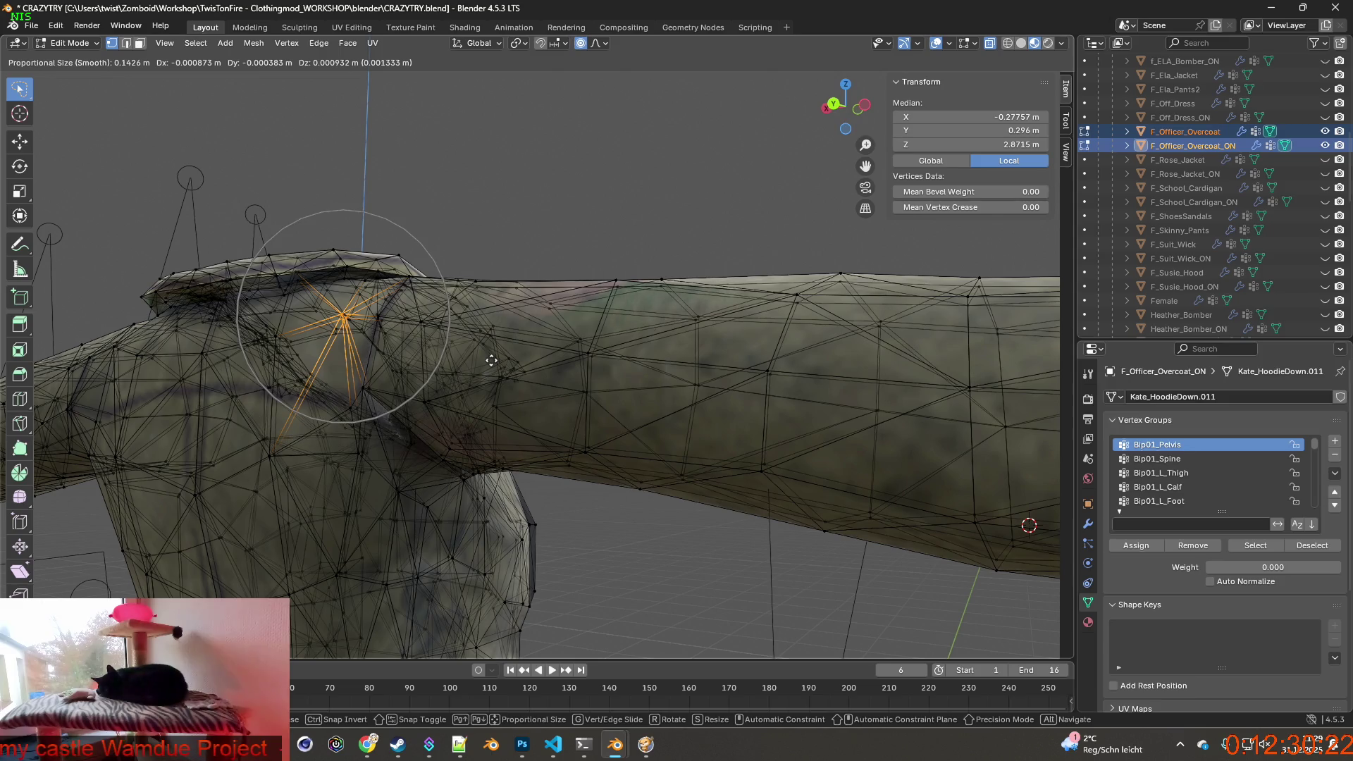
left_click(491, 361)
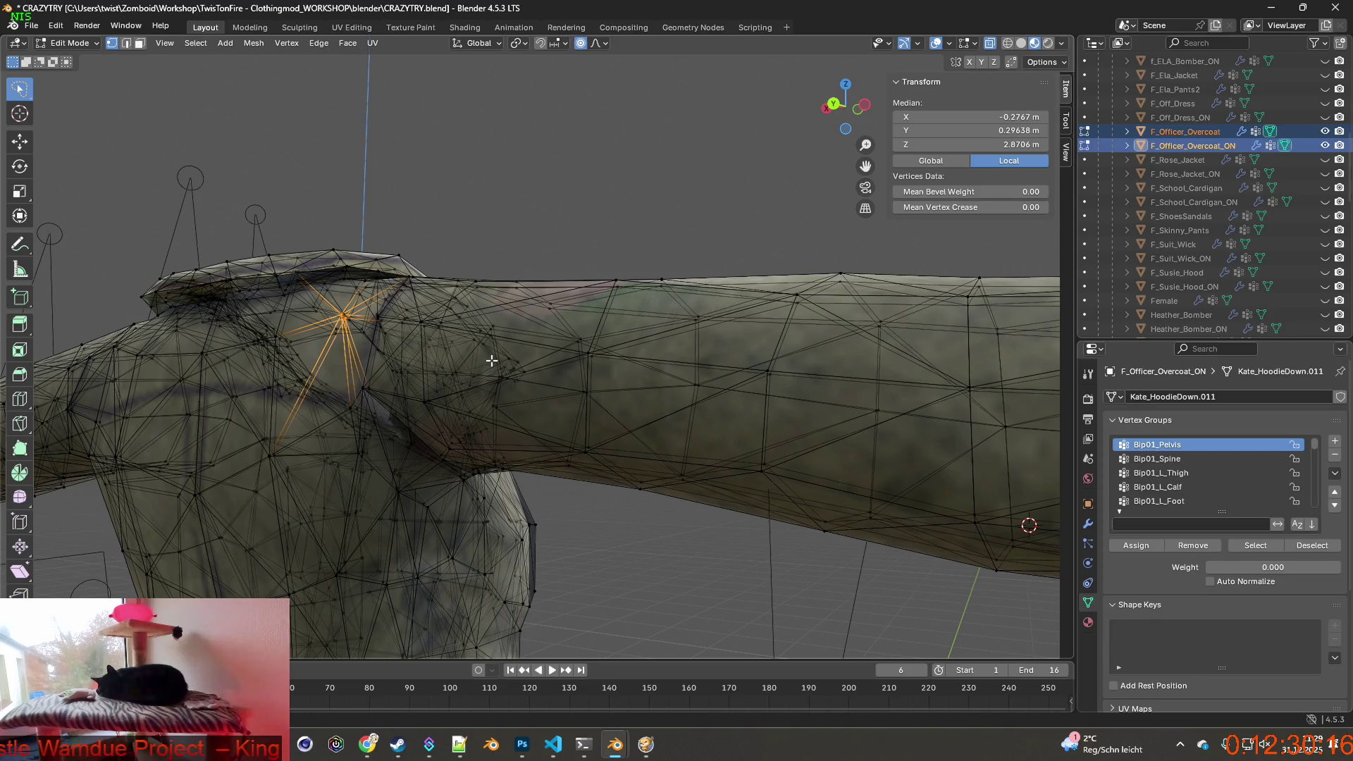
key("g")
key("y")
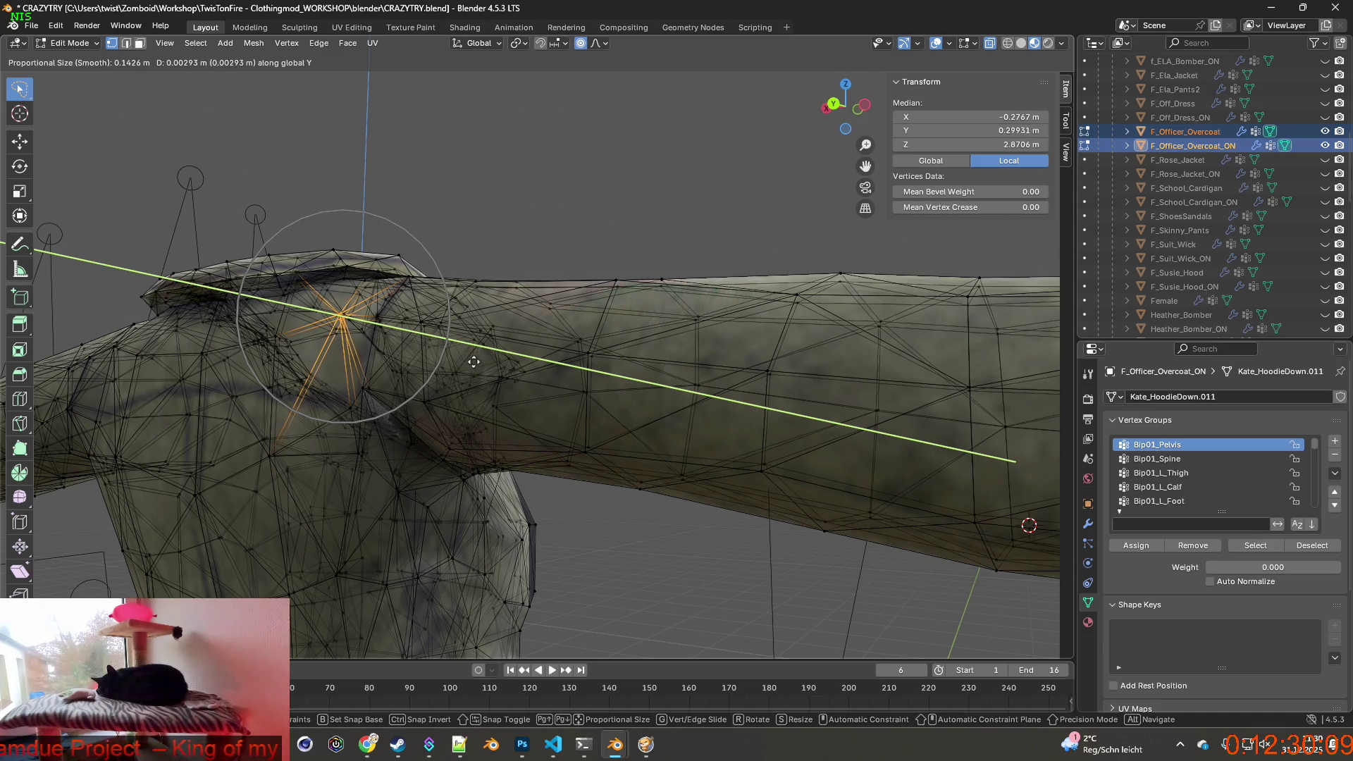
left_click(477, 363)
Try another Y nudge on the shoulder, then undo back to the right-shoulder selection via Edit > Undo
right_click(443, 366)
mouse_move(519, 295)
middle_mouse_down()
mouse_move(496, 295)
mouse_move(465, 358)
mouse_move(534, 358)
middle_mouse_up()
key("g")
key("y")
left_click(474, 307)
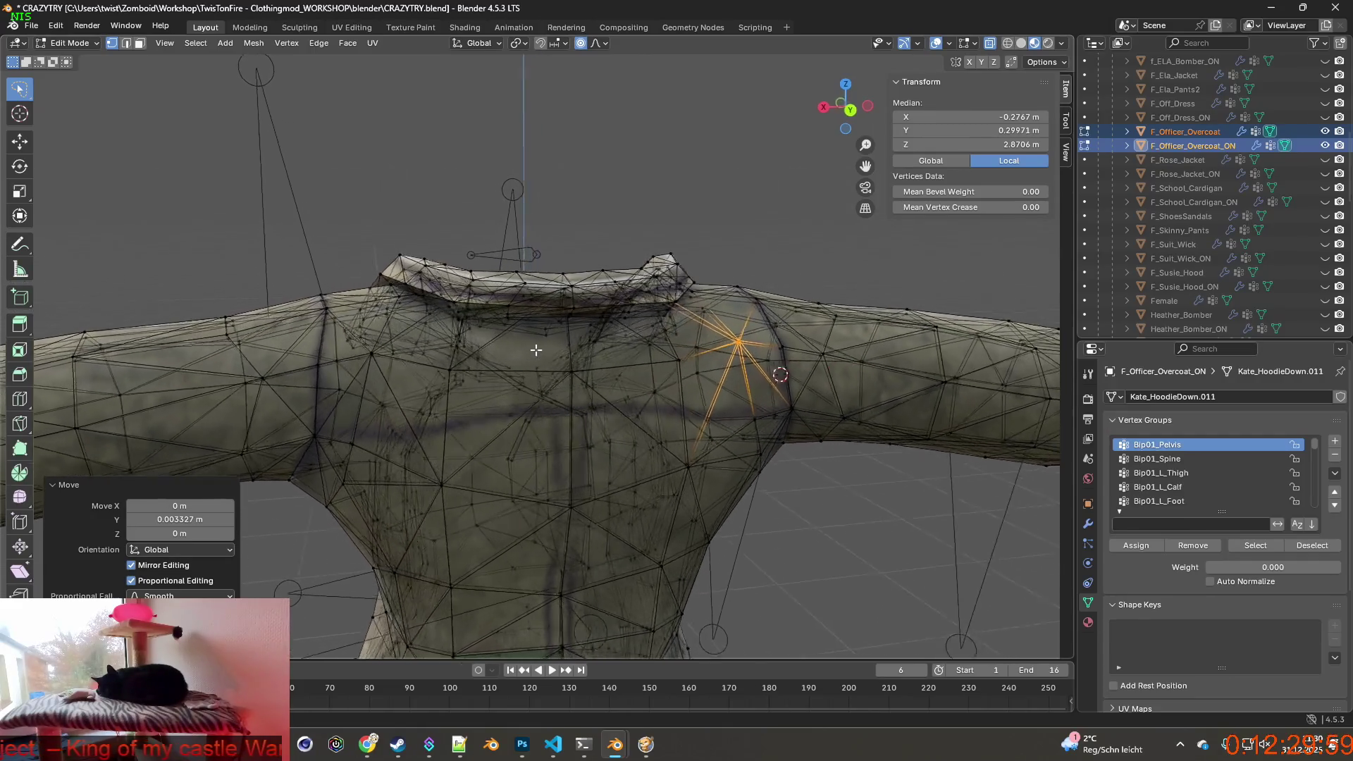
middle_click_drag(367, 378, 408, 362)
left_click(370, 363)
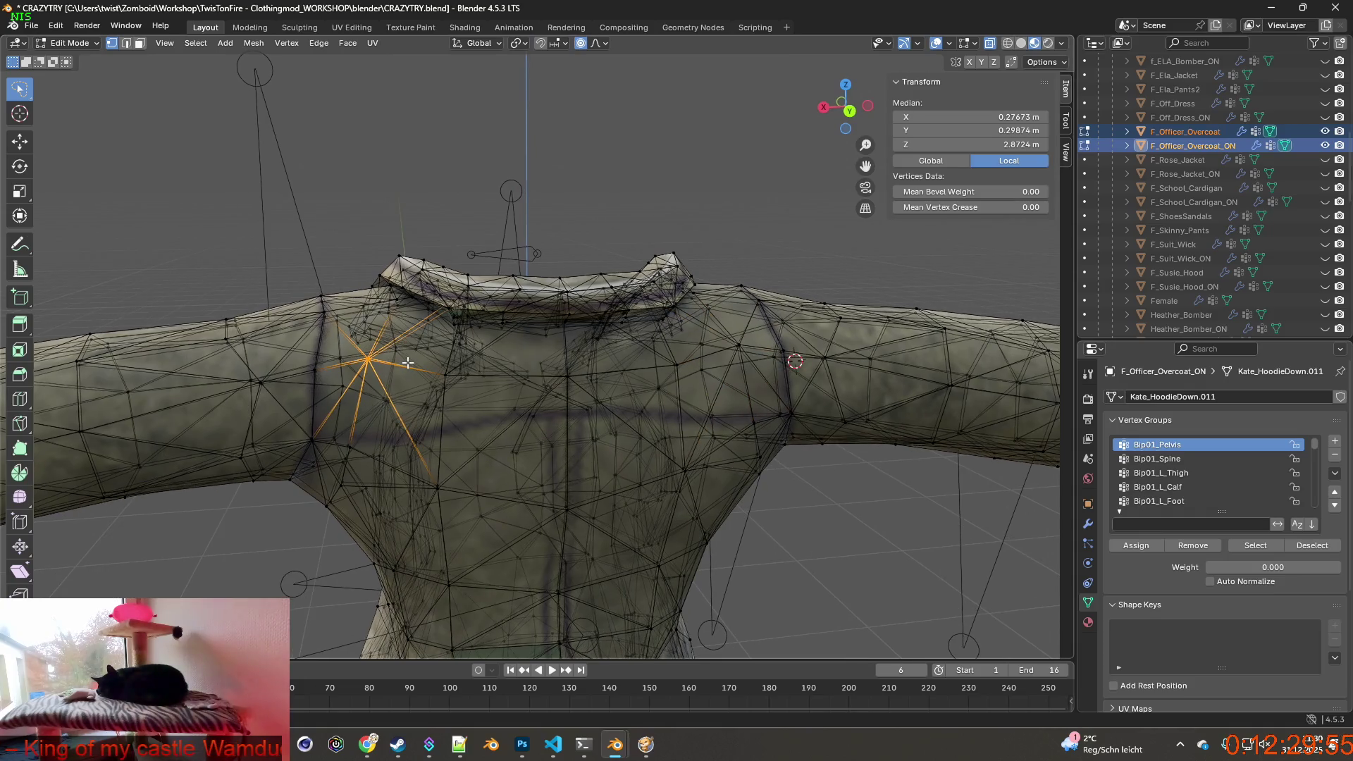
left_click(55, 25)
left_click(82, 45)
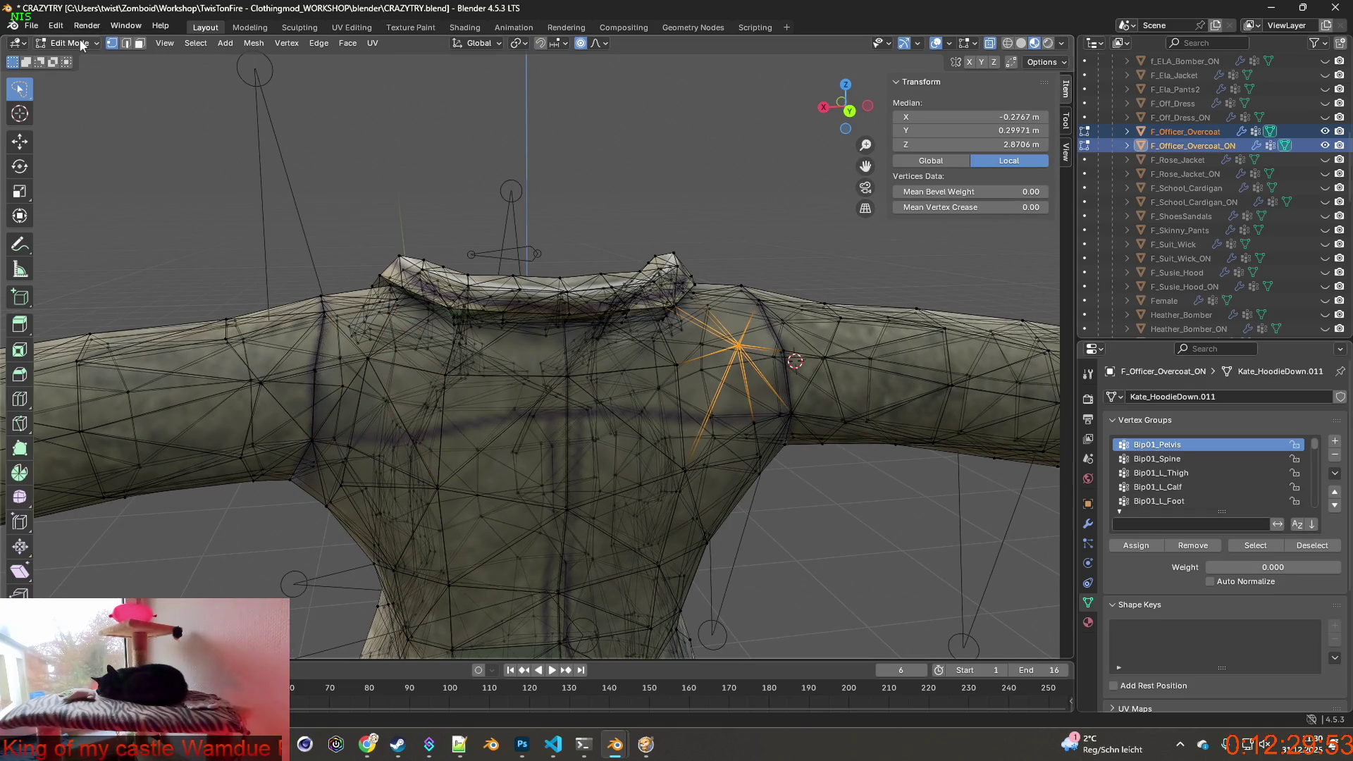
left_click(55, 25)
left_click(73, 47)
Add the mirrored left-shoulder vertex and nudge both shoulders about 2 mm along Y
mouse_move(316, 195)
middle_mouse_down()
mouse_move(388, 349)
mouse_move(385, 329)
middle_mouse_up()
left_click(357, 358, "shift")
key("g")
key("y")
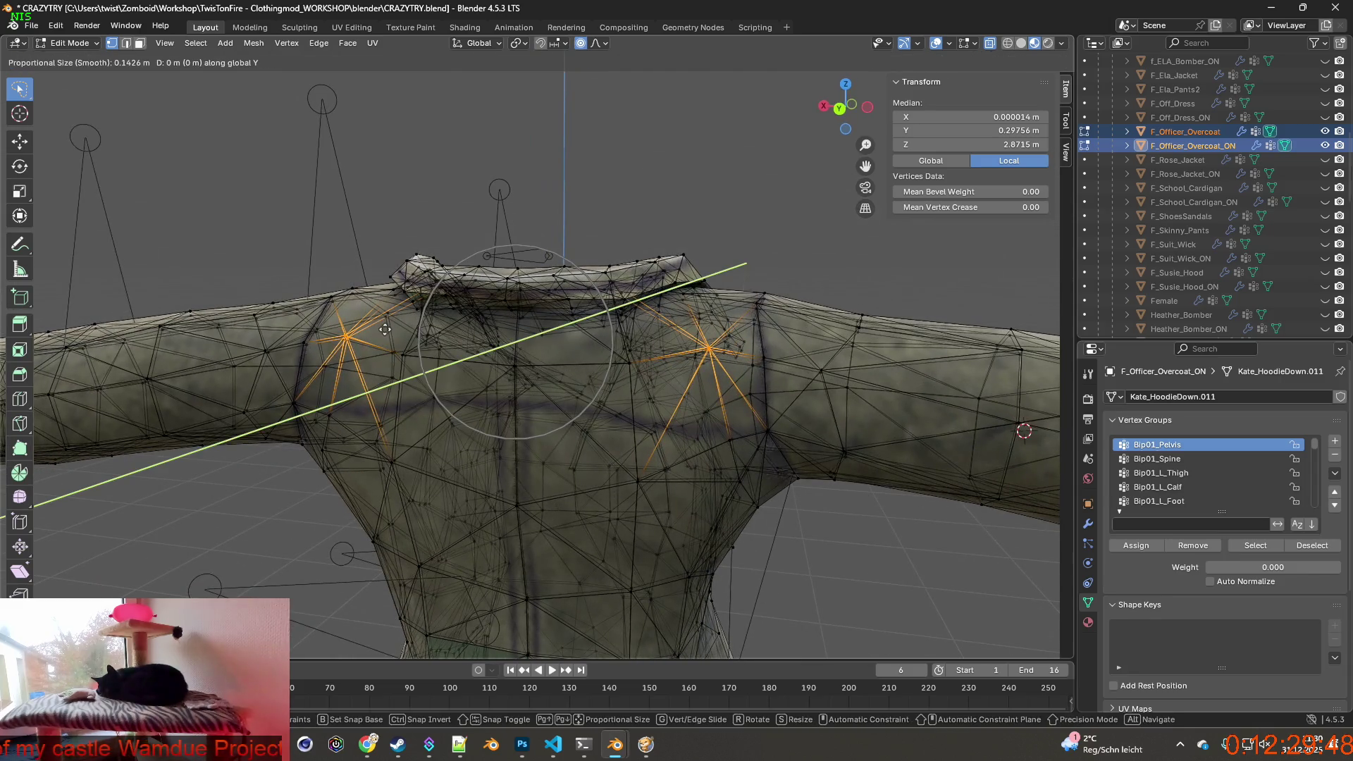
left_click(373, 331)
mouse_move(372, 331)
middle_mouse_down()
mouse_move(519, 324)
mouse_move(386, 330)
mouse_move(450, 342)
middle_mouse_up()
key("g")
key("y")
left_click(530, 324)
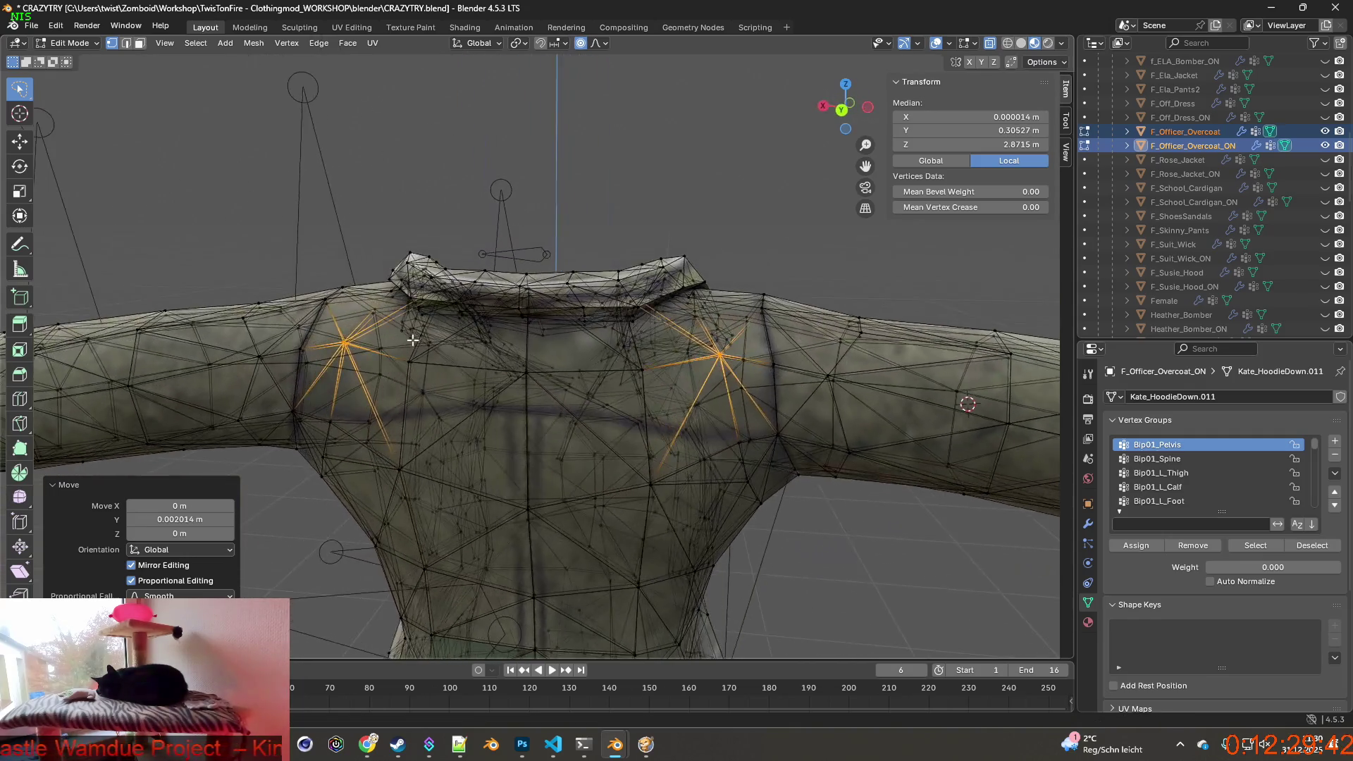
Give one right-shoulder vertex a final Y nudge and return to Object Mode
left_click(697, 361)
middle_click_drag(697, 361, 706, 375)
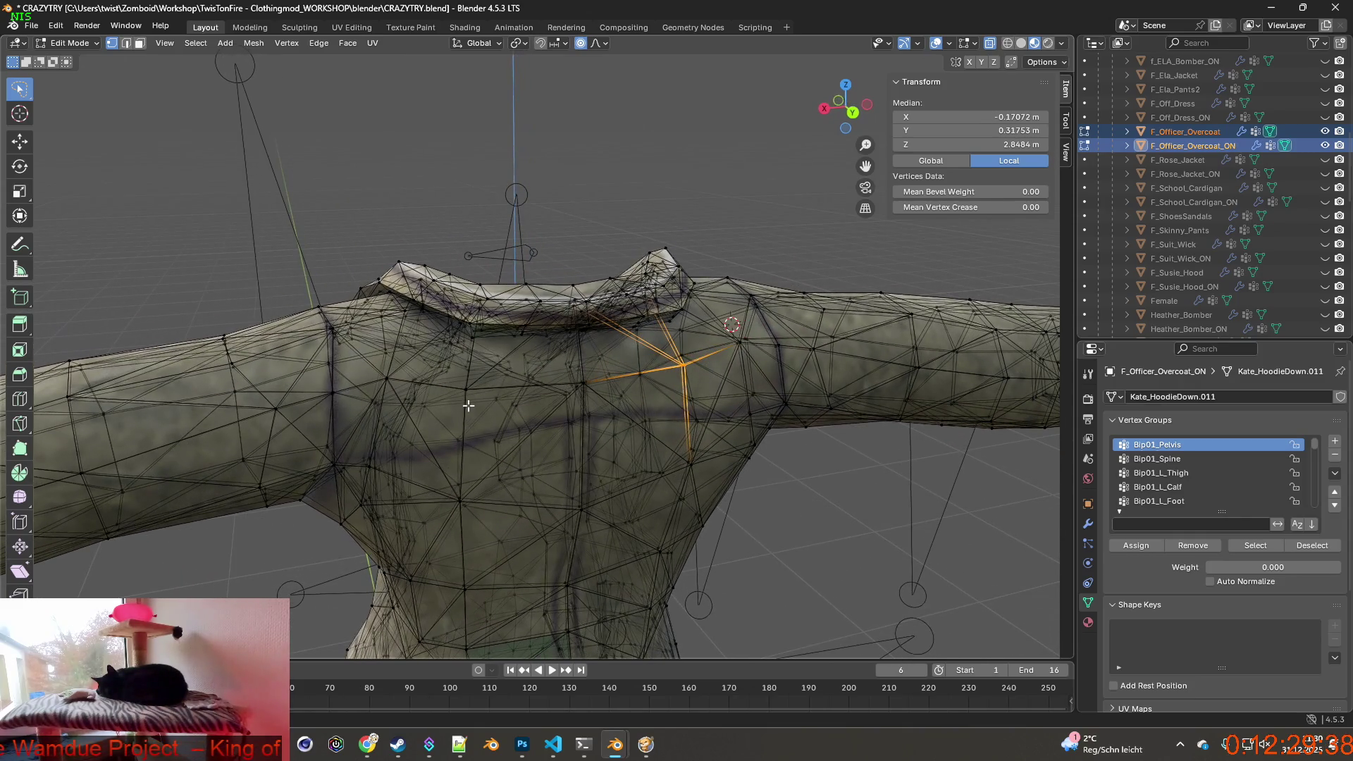
middle_click_drag(508, 389, 624, 377)
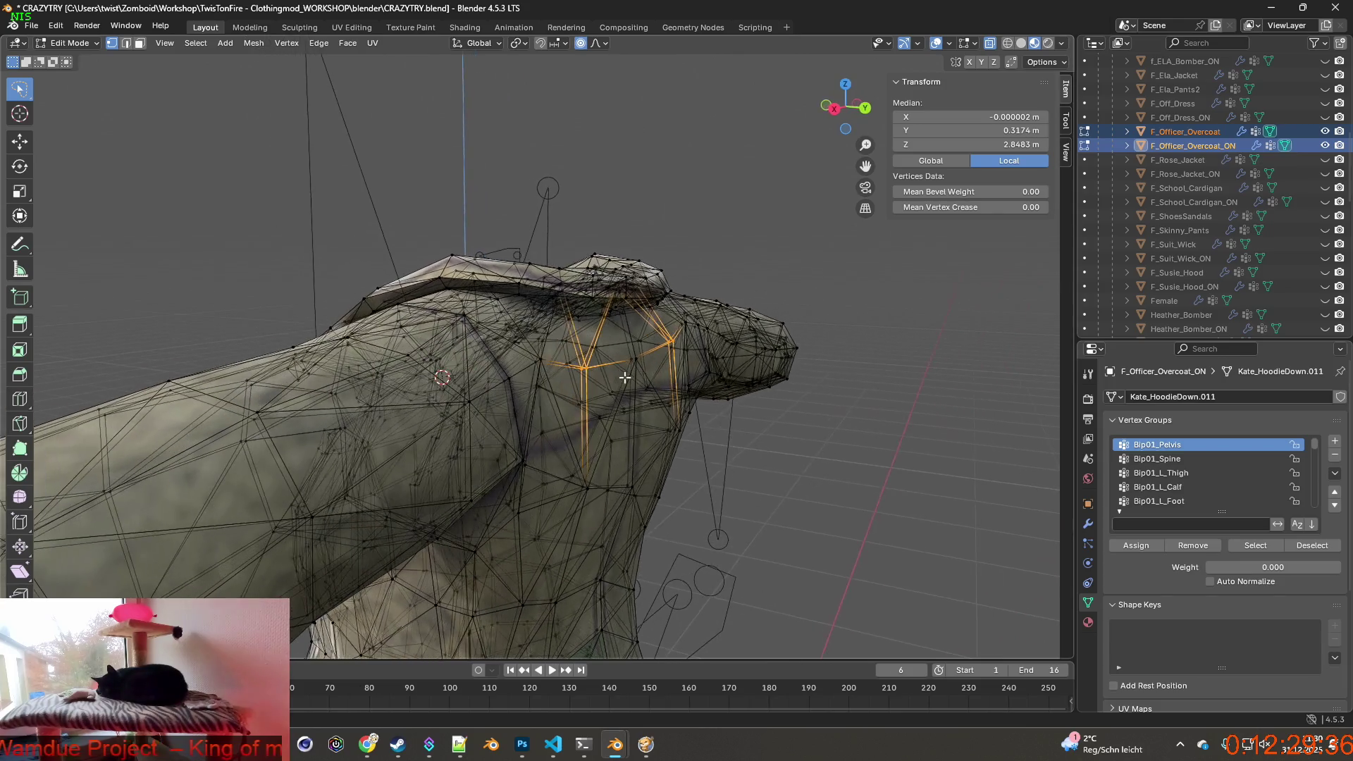
key("g")
key("y")
left_click(636, 377)
mouse_move(637, 377)
middle_mouse_down()
mouse_move(446, 378)
mouse_move(354, 342)
middle_mouse_up()
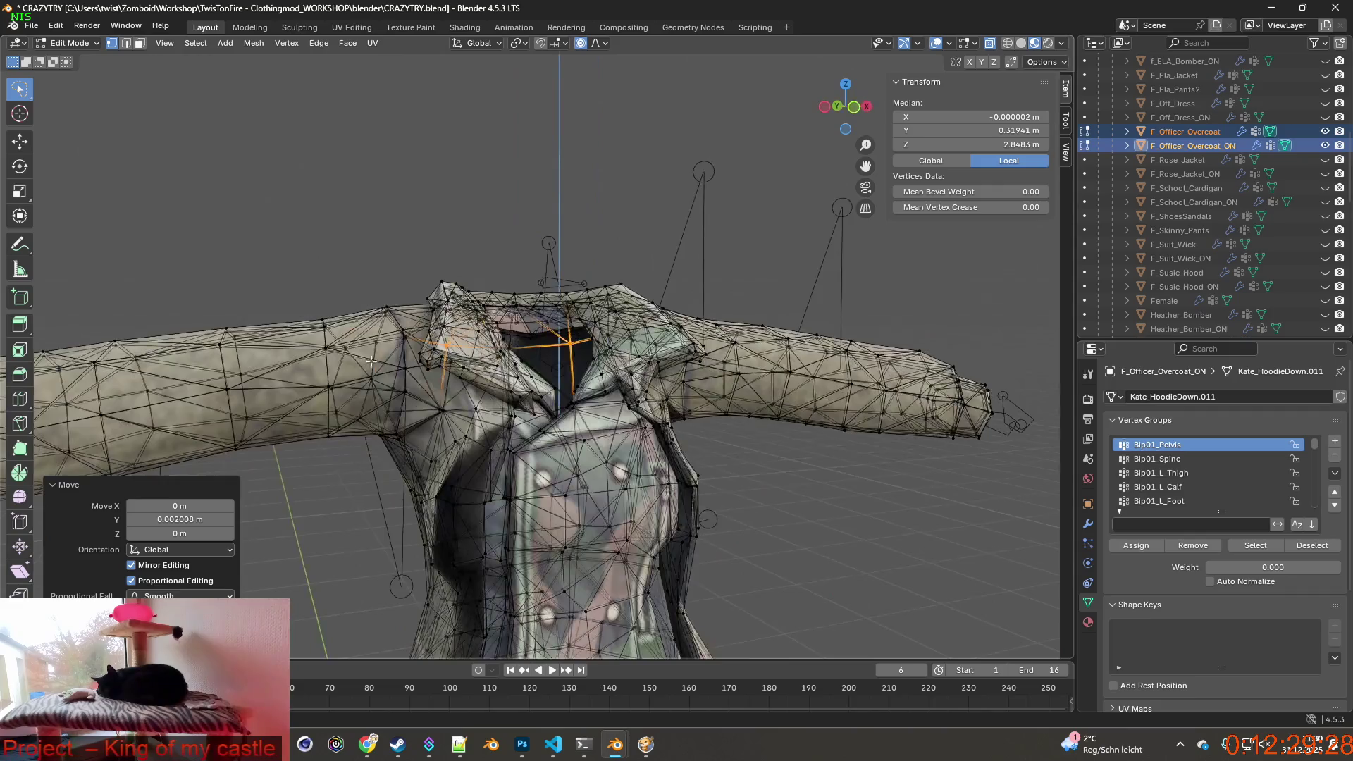
scroll(354, 342, "down", 2)
left_click(87, 60)
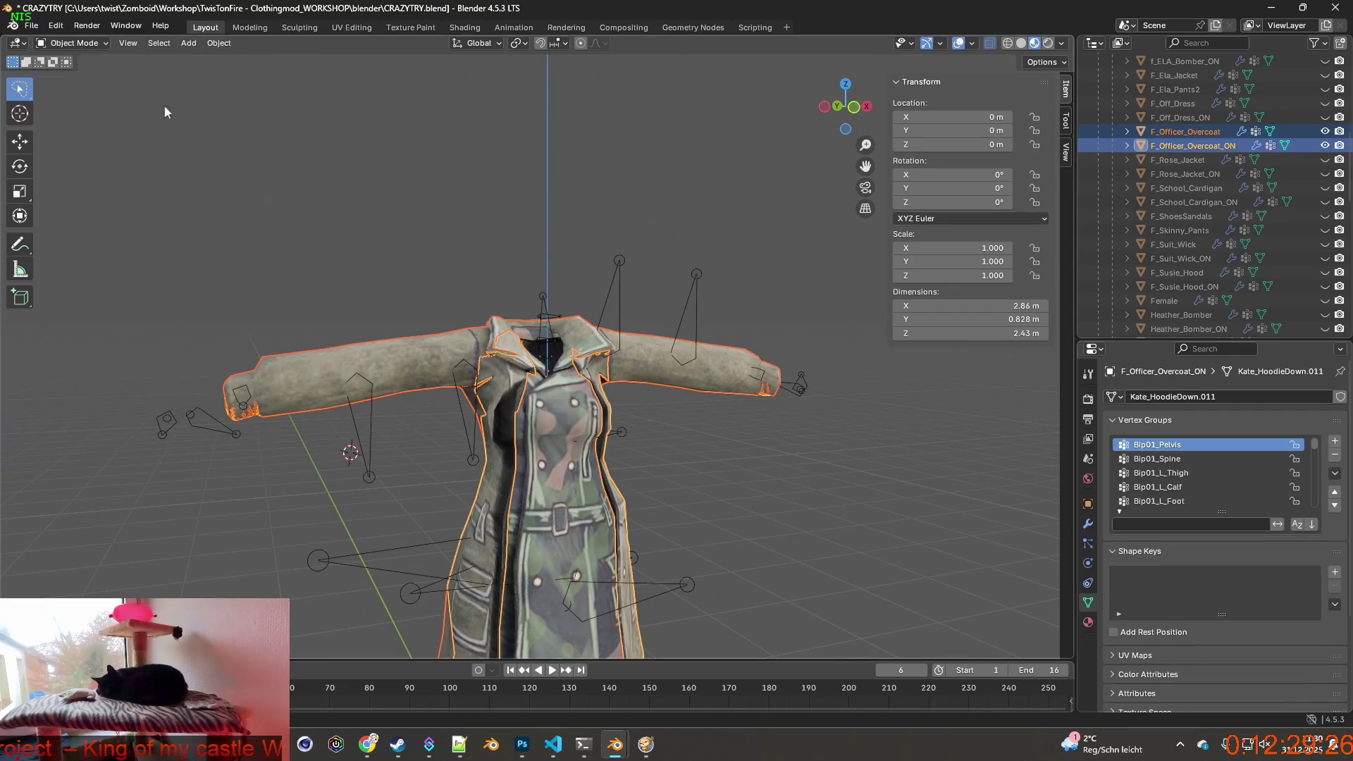
Hide F_Officer_Overcoat_ON and export the camo overcoat as FBX
left_click(1324, 145)
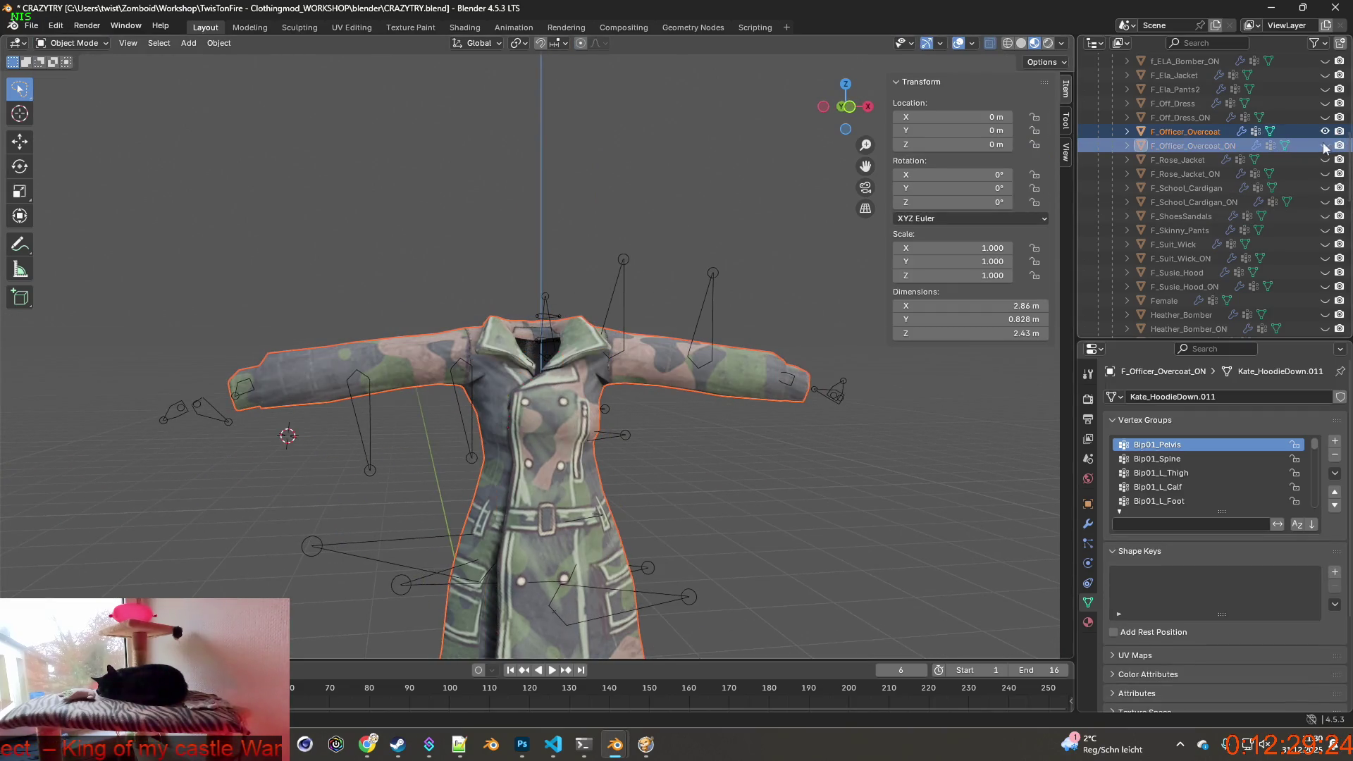
scroll(708, 238, "down", 3)
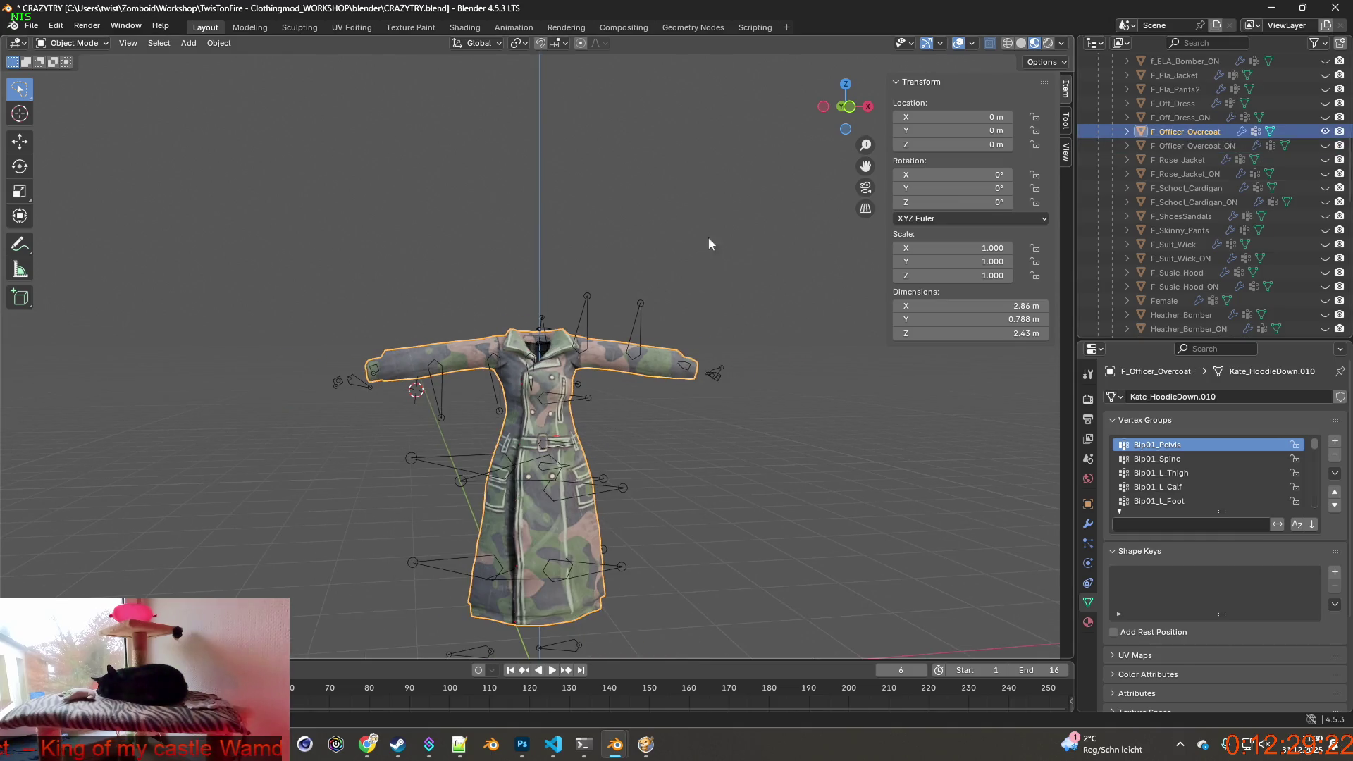
left_click(32, 26)
mouse_move(56, 239)
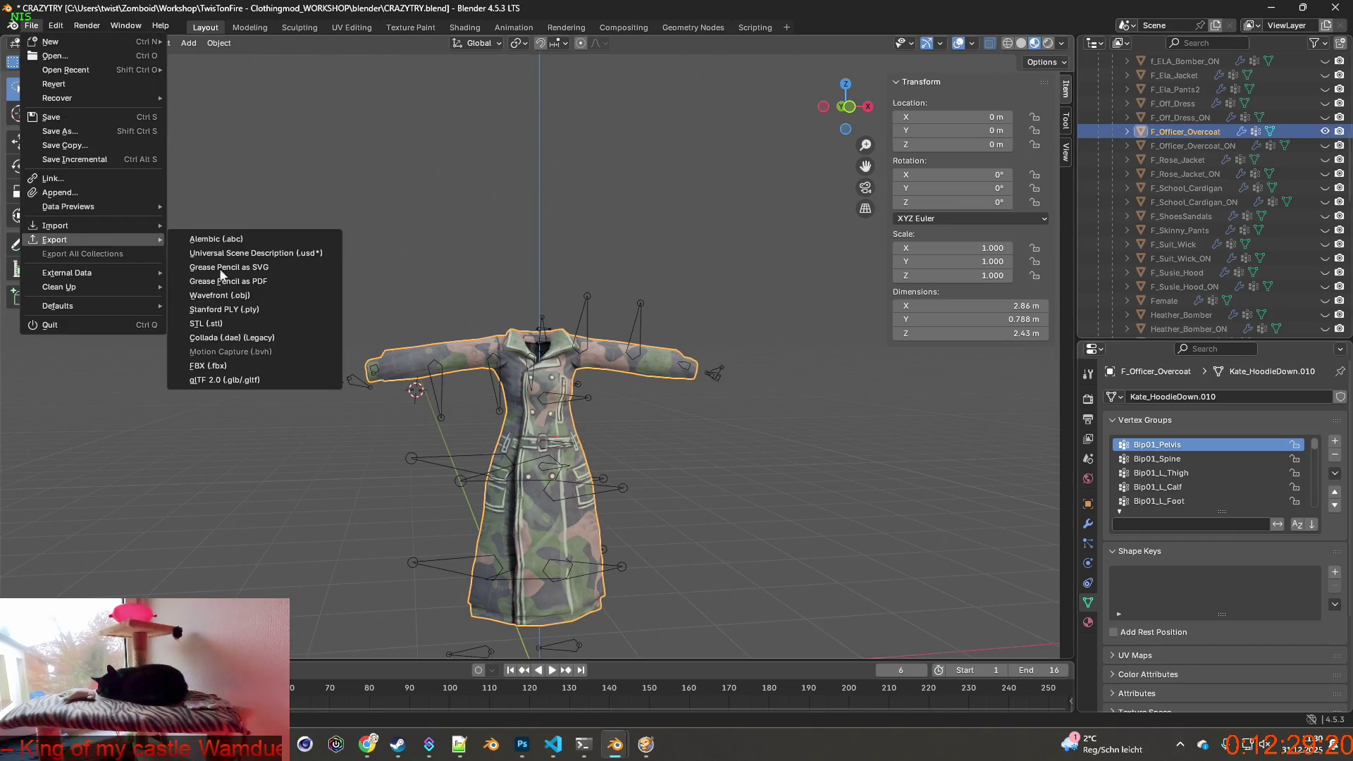
left_click(231, 365)
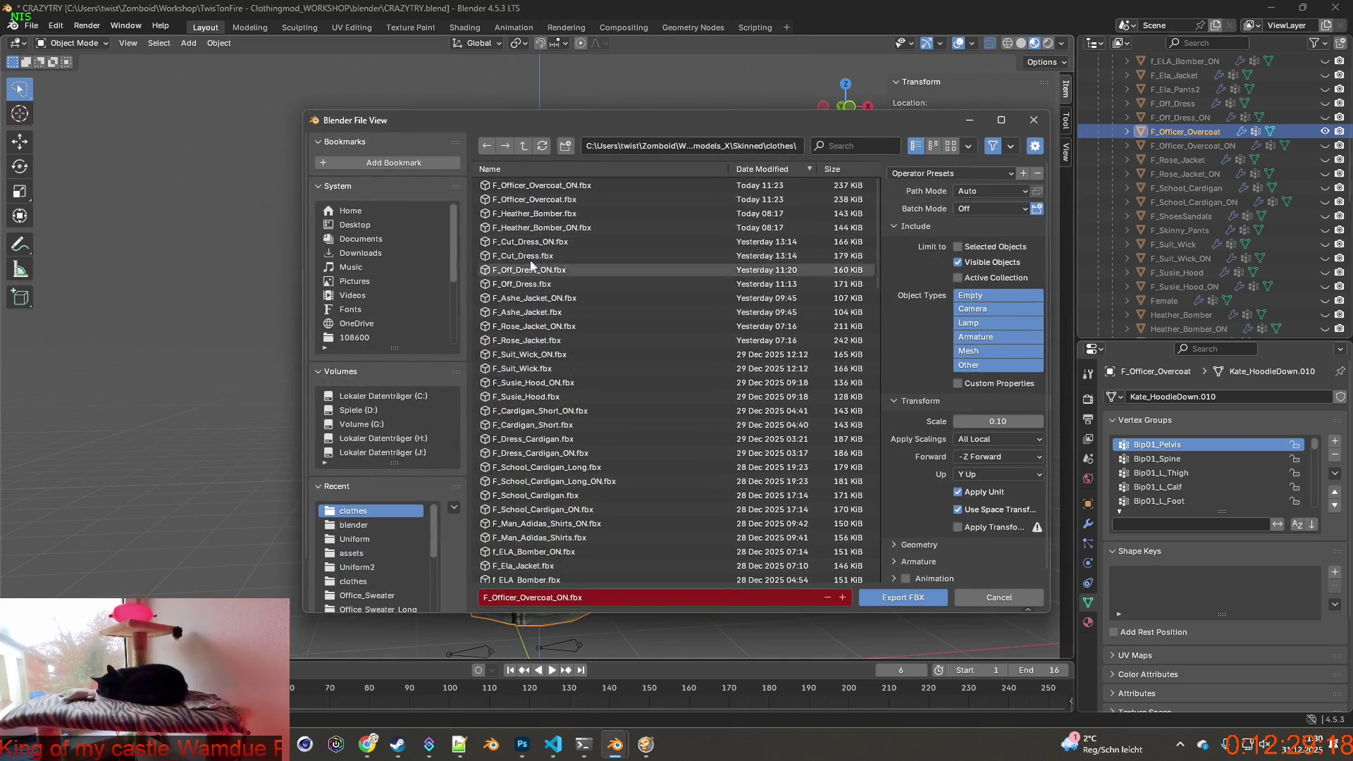
left_click(901, 597)
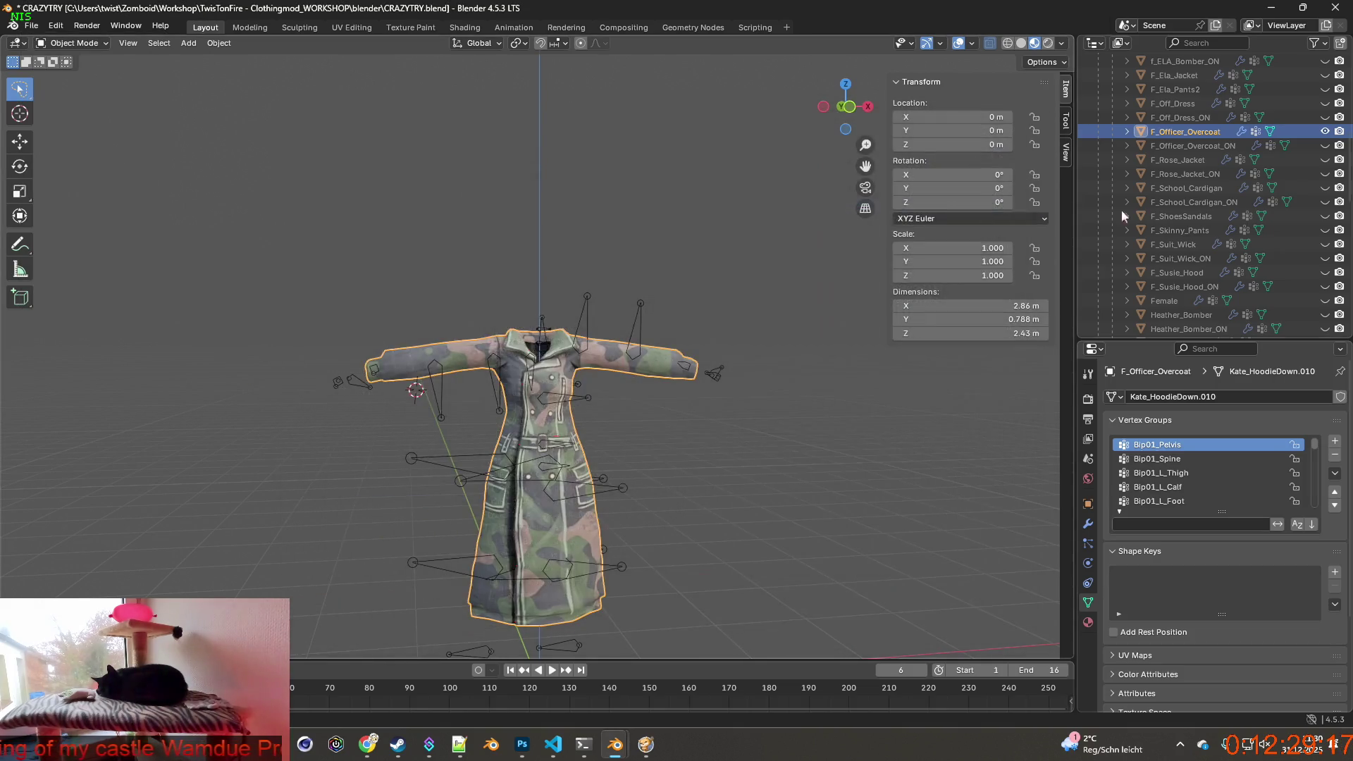
Swap visibility to the beige F_Officer_Overcoat_ON and export it as FBX
left_click(1324, 132)
left_click(34, 27)
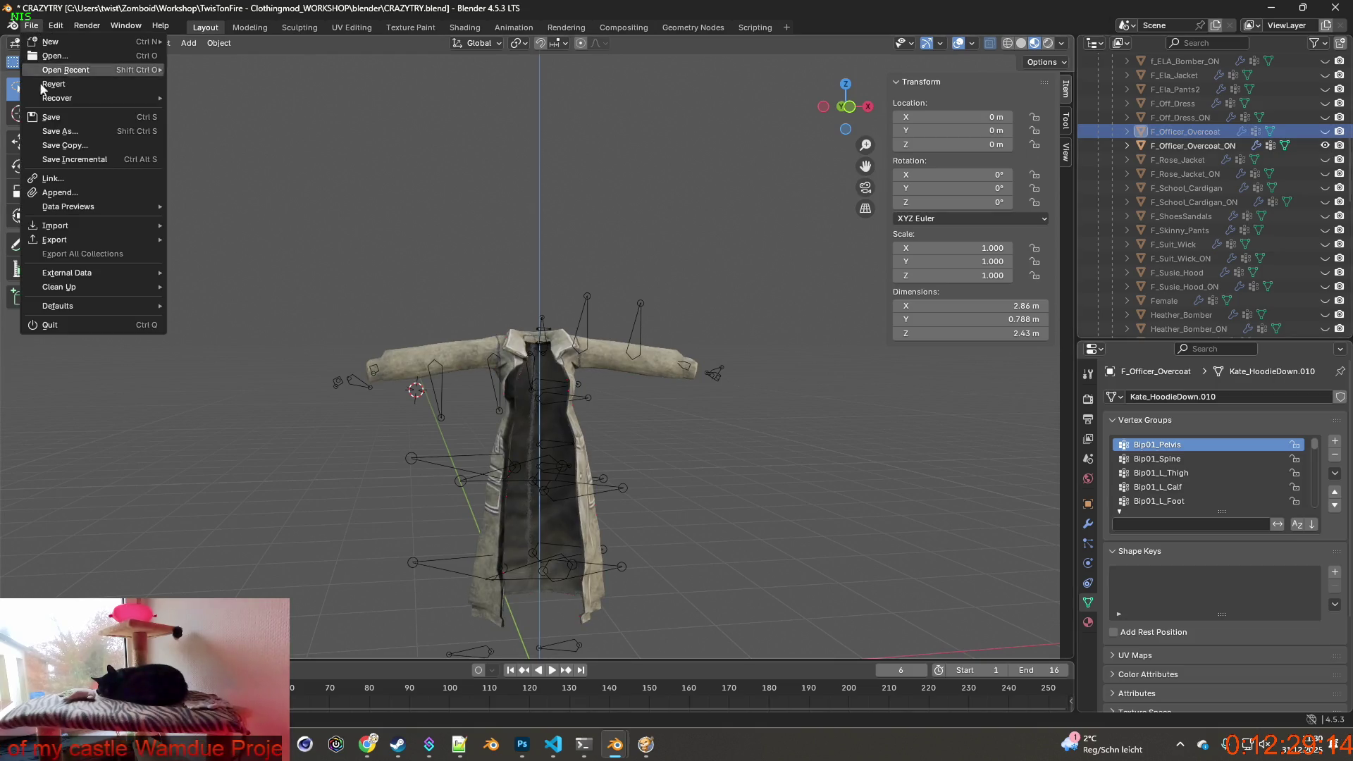
mouse_move(55, 239)
left_click(245, 365)
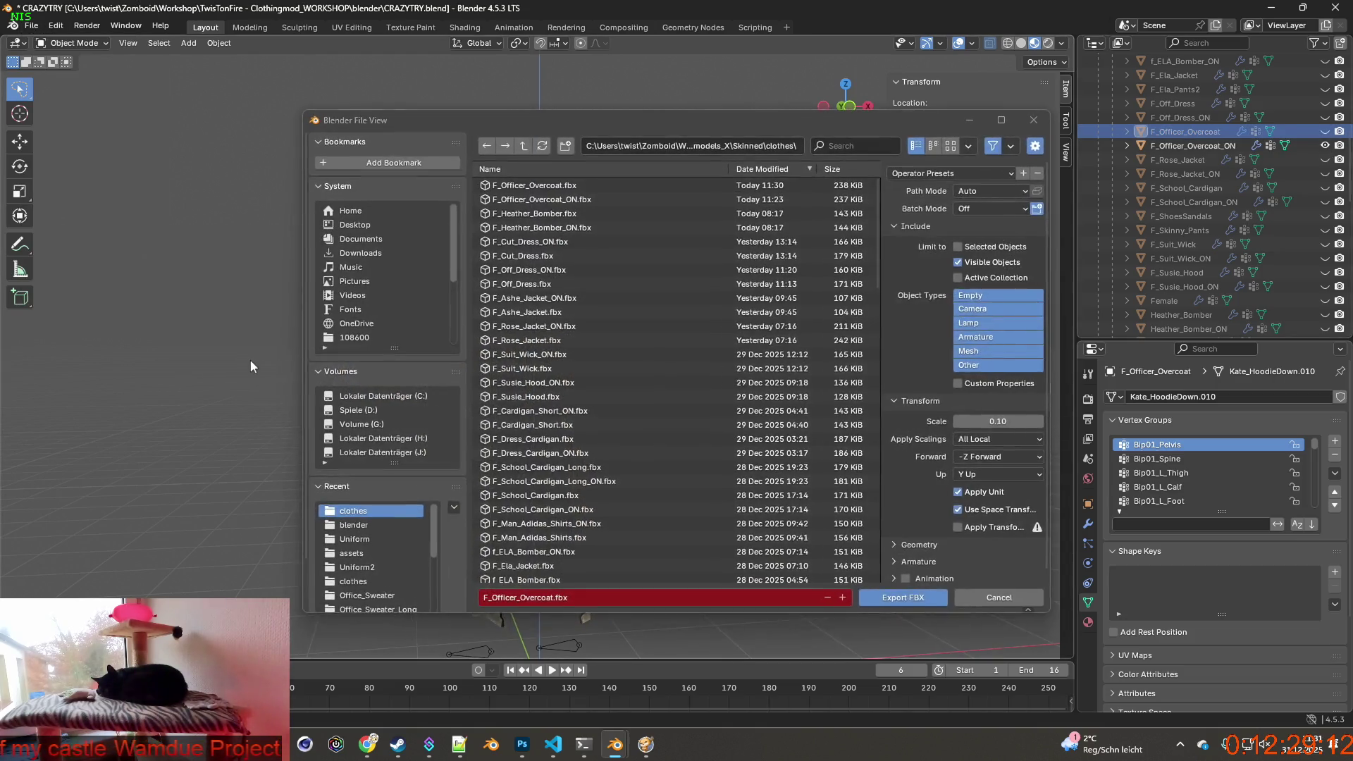
left_click(915, 597)
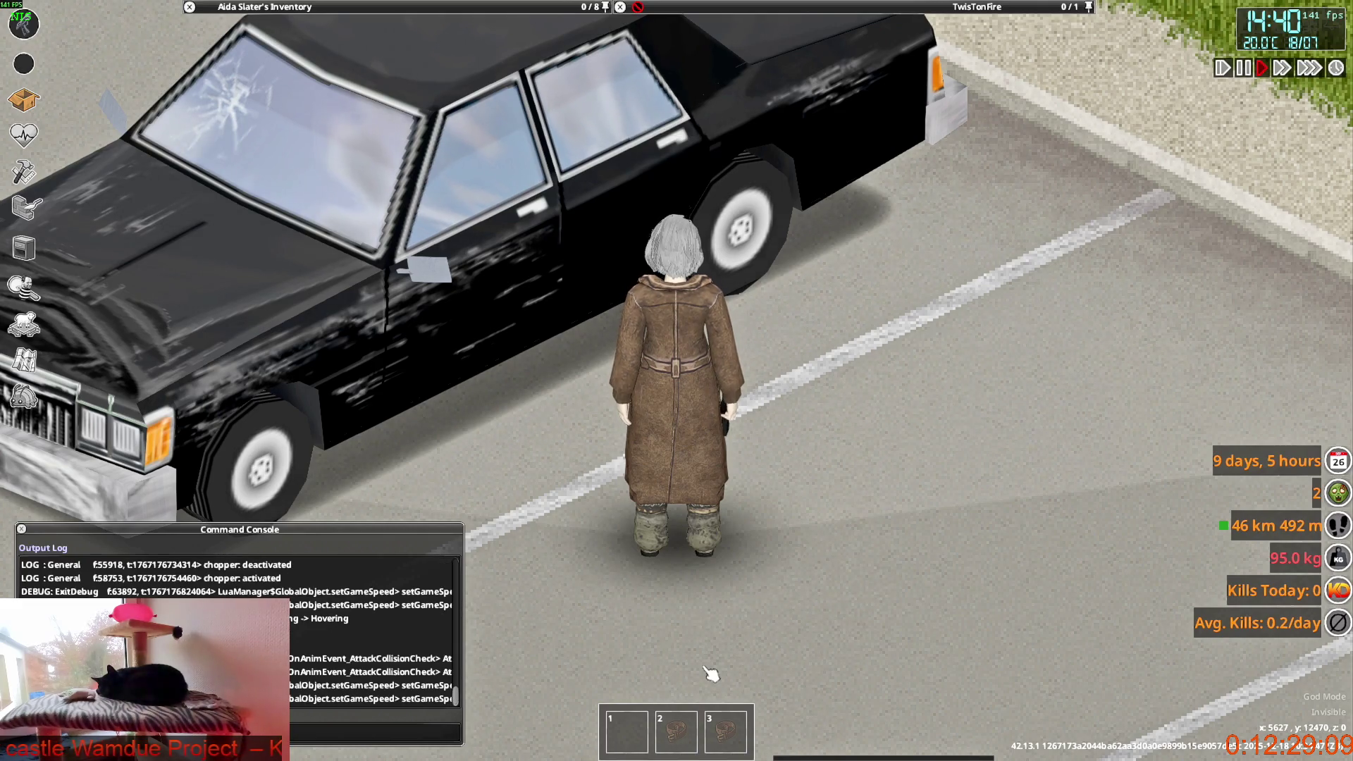
Walk the character around the lot past the car with WASD, showing the brown coat from every side
key("d")
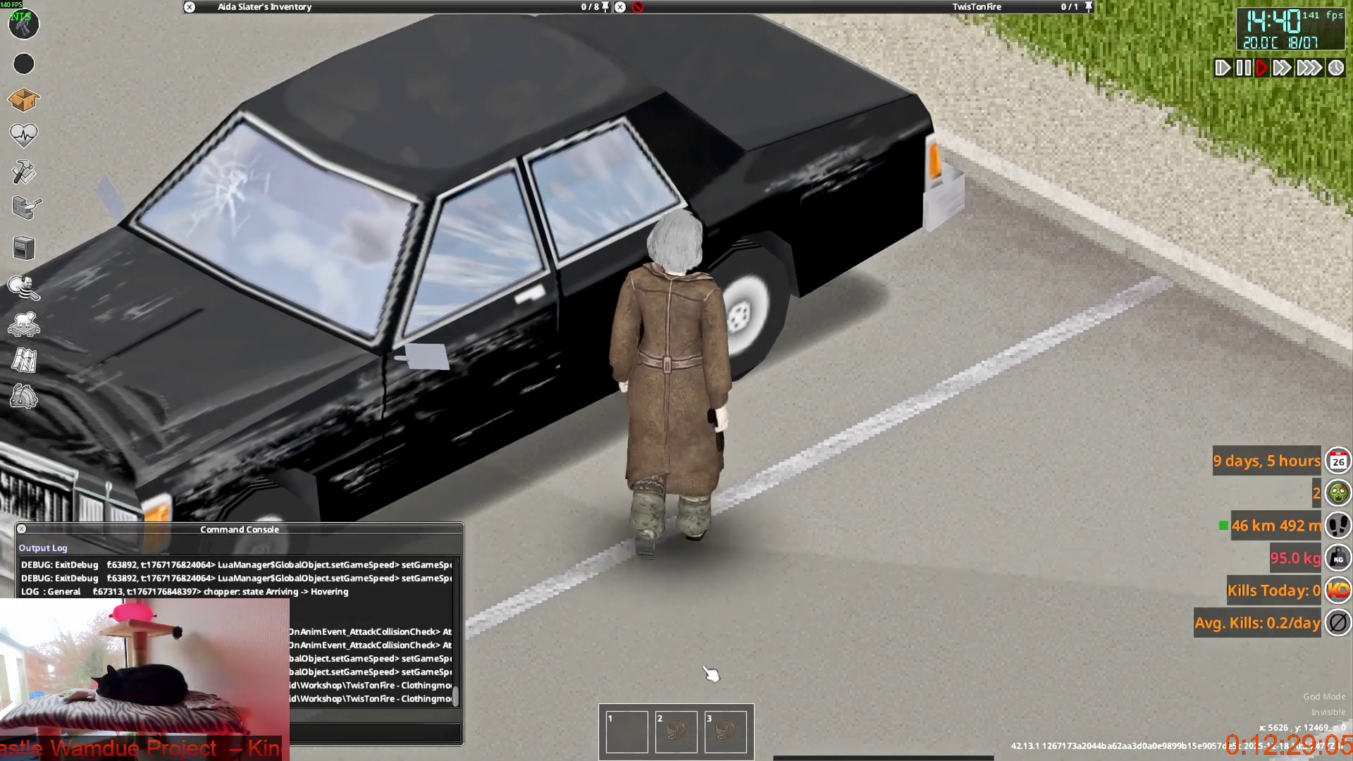
key("s")
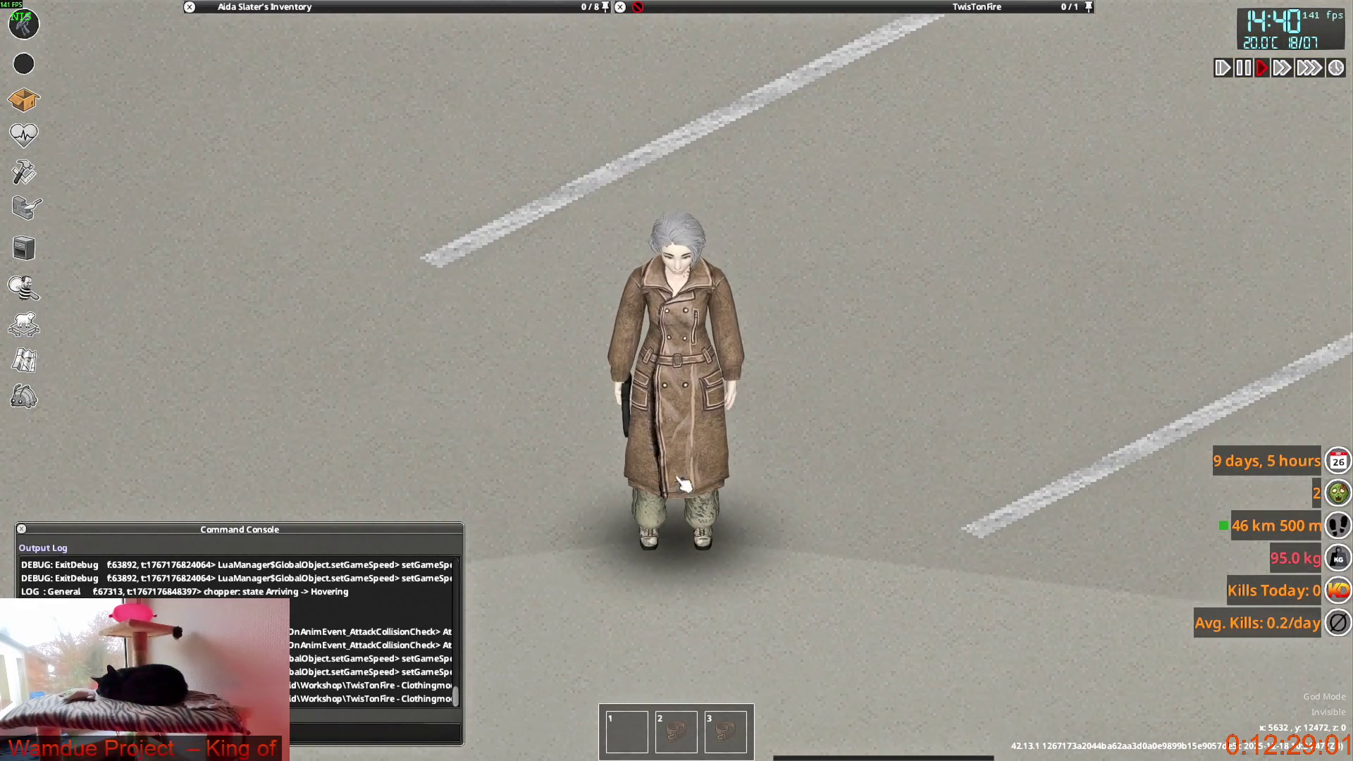
key("d")
key("a")
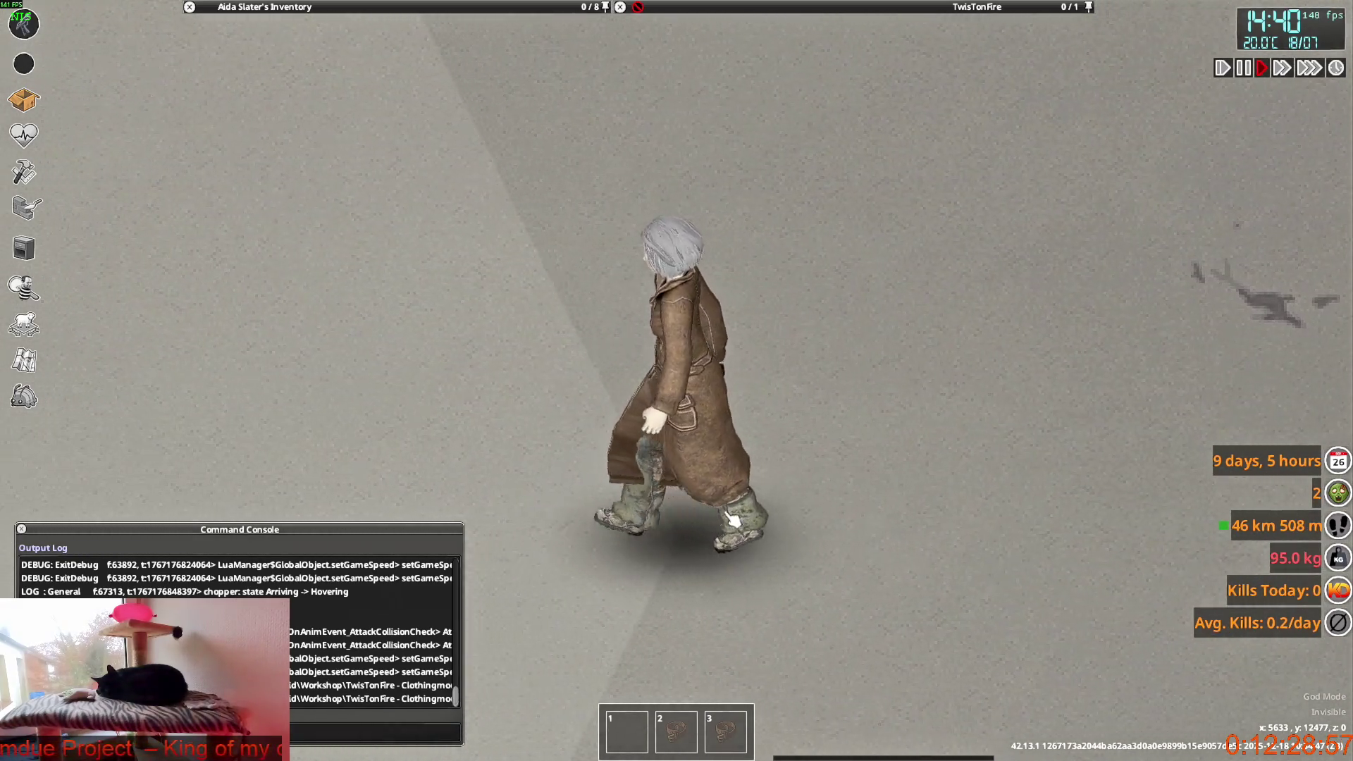
key("w")
key("a")
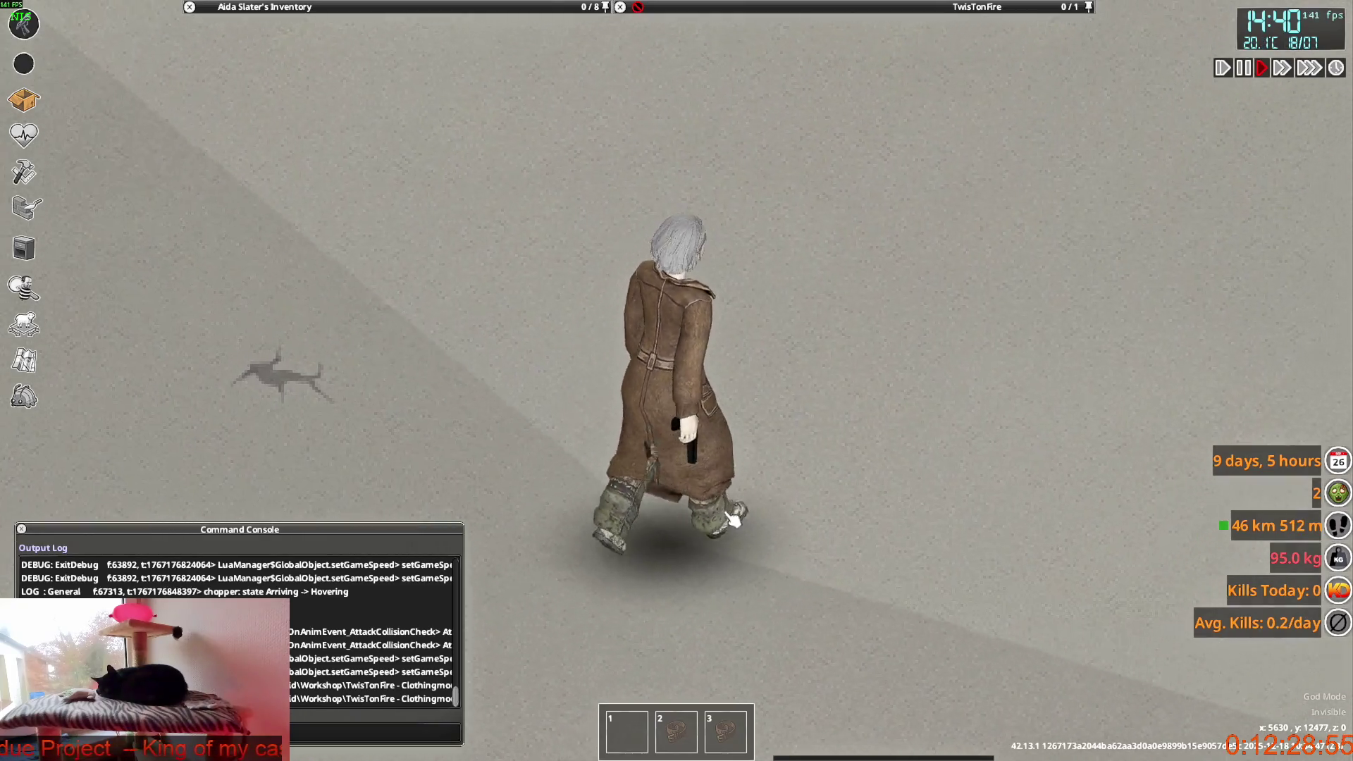
key("s")
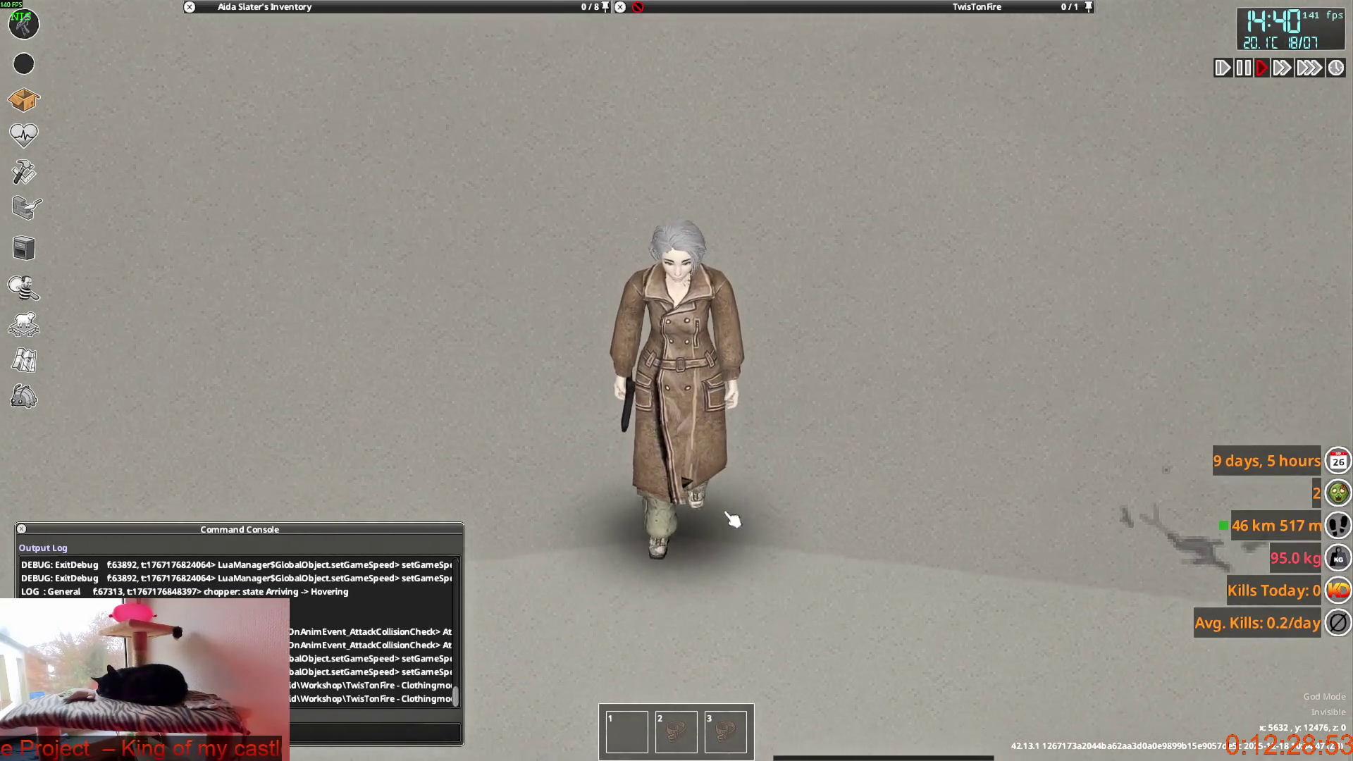
key("a")
key("w")
key("d")
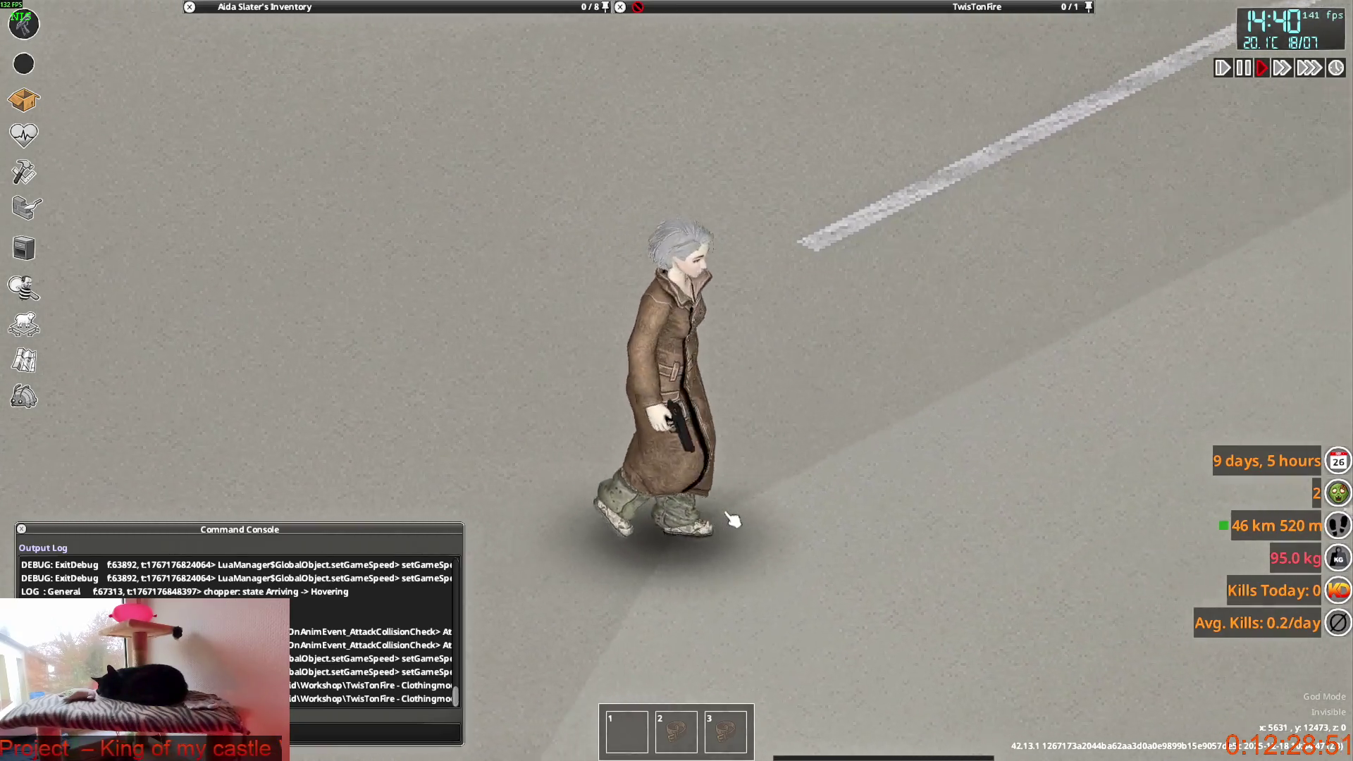
key("s")
key("d")
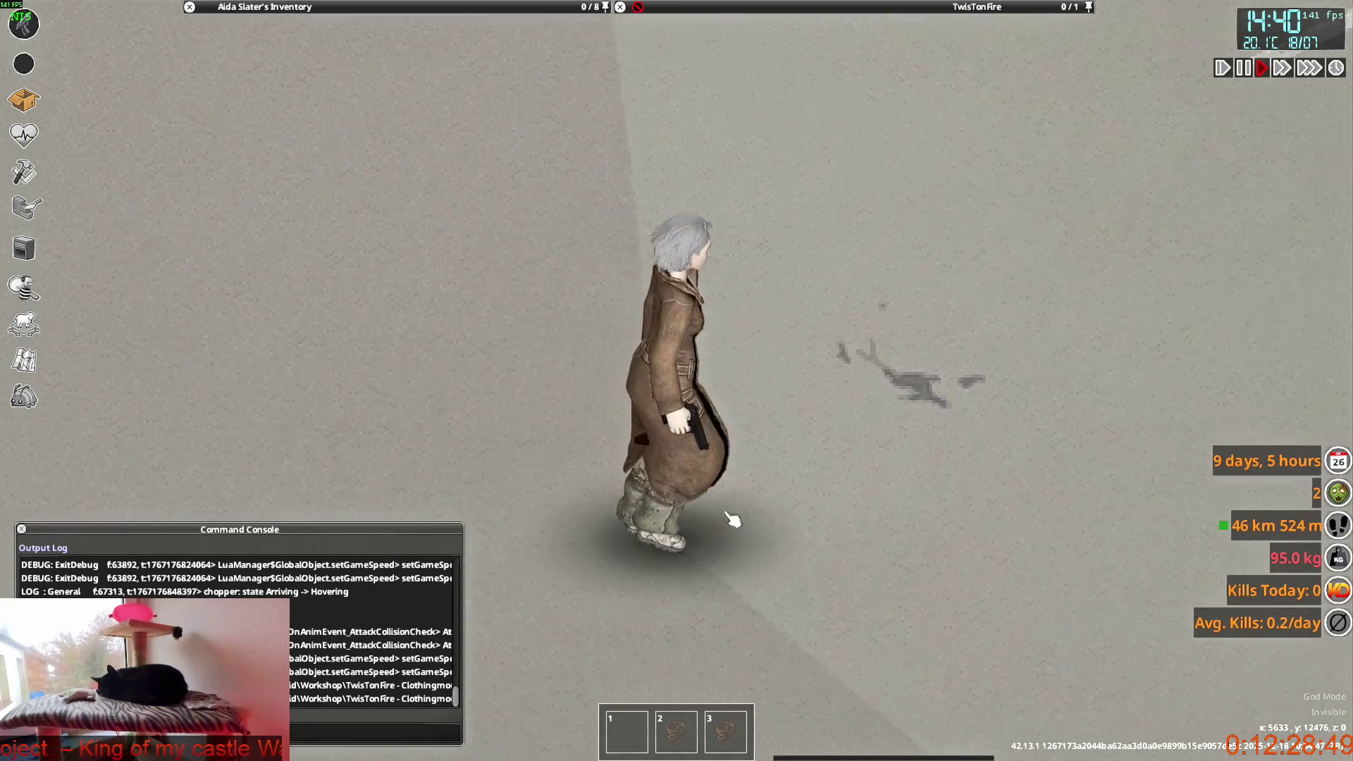
key("w")
Raise the pistol, attack twice toward the aim point, then keep walking up and down the lot
right_click(732, 520)
left_click(732, 529)
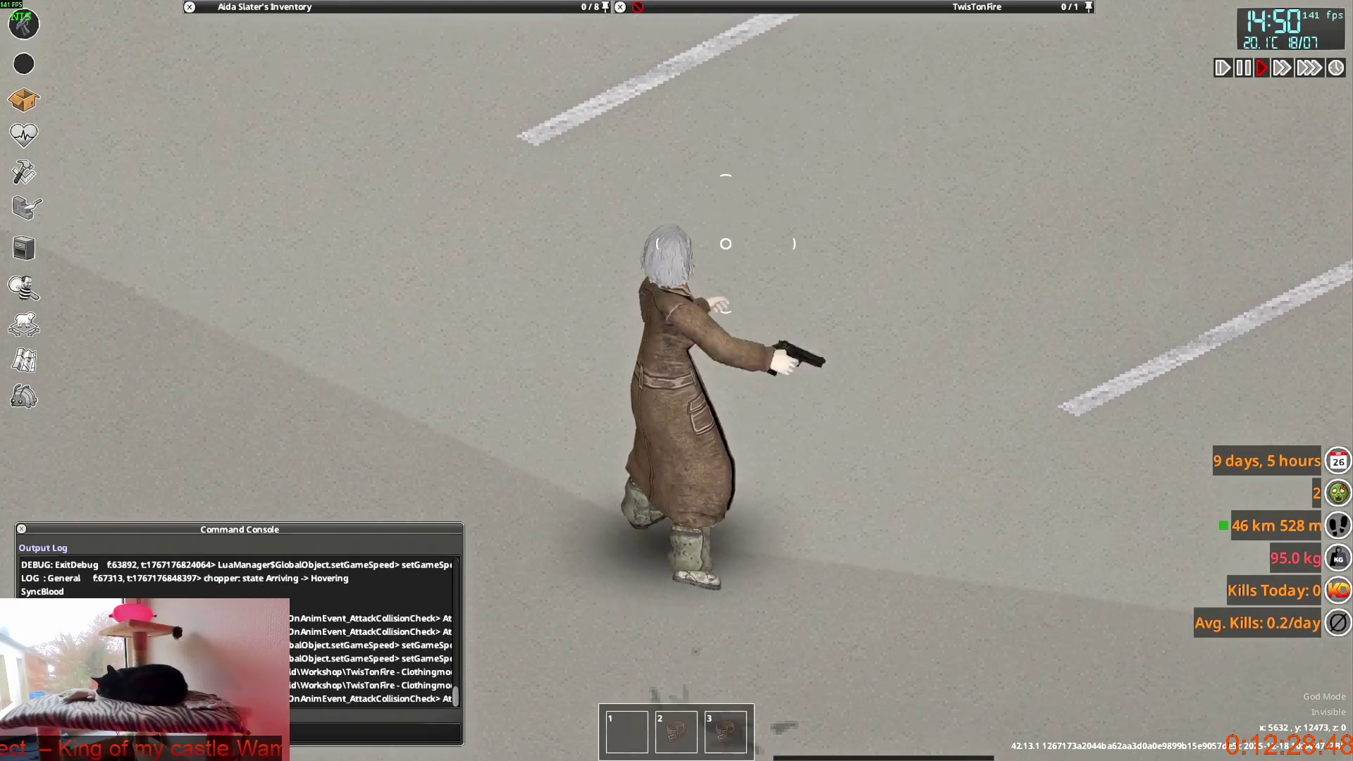
left_click(719, 534)
key("d")
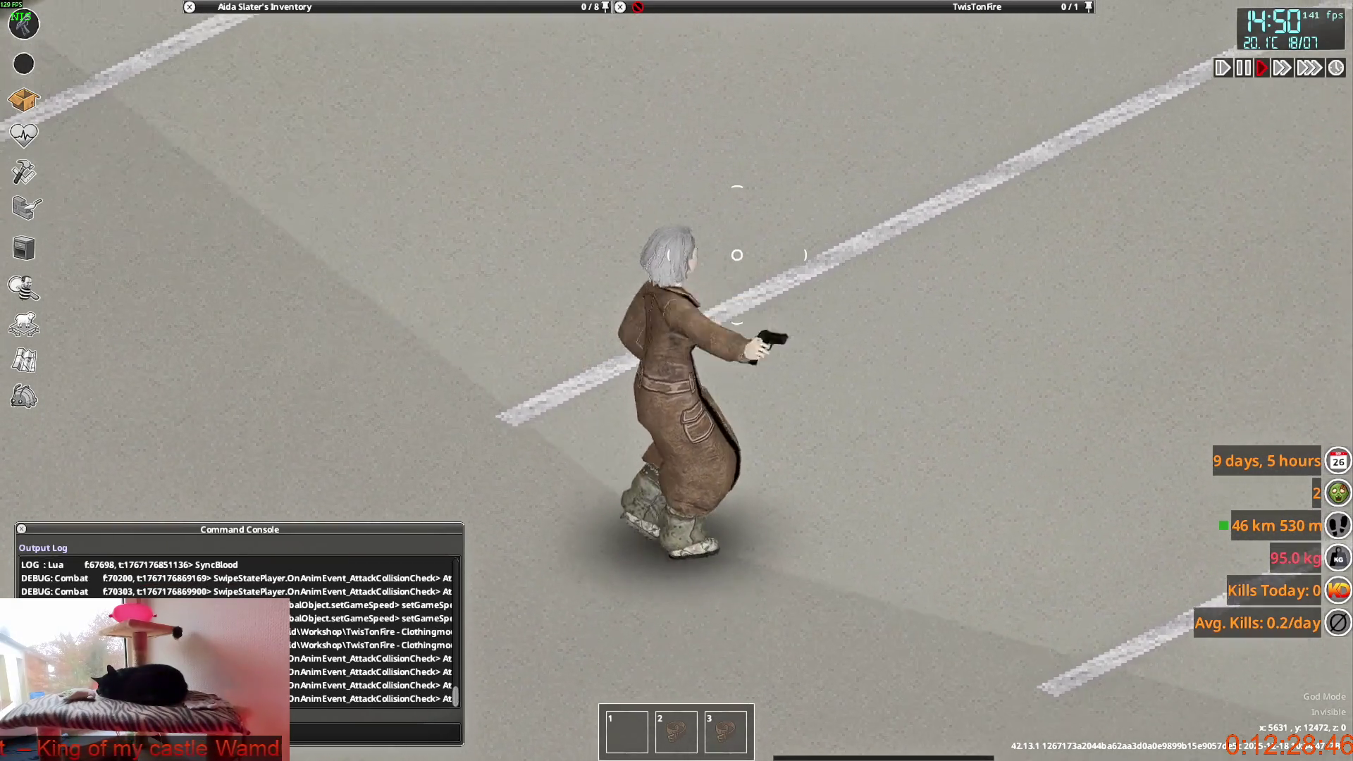
key("w")
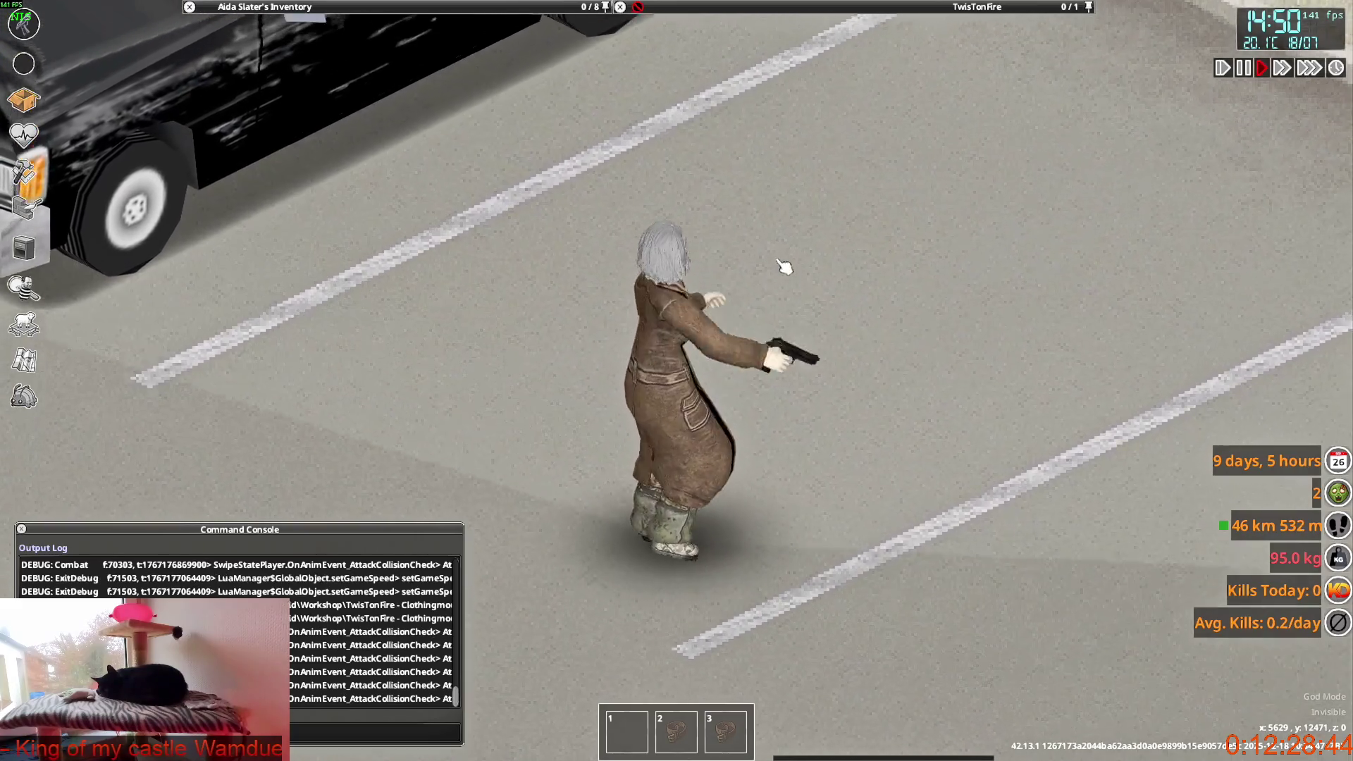
key("s")
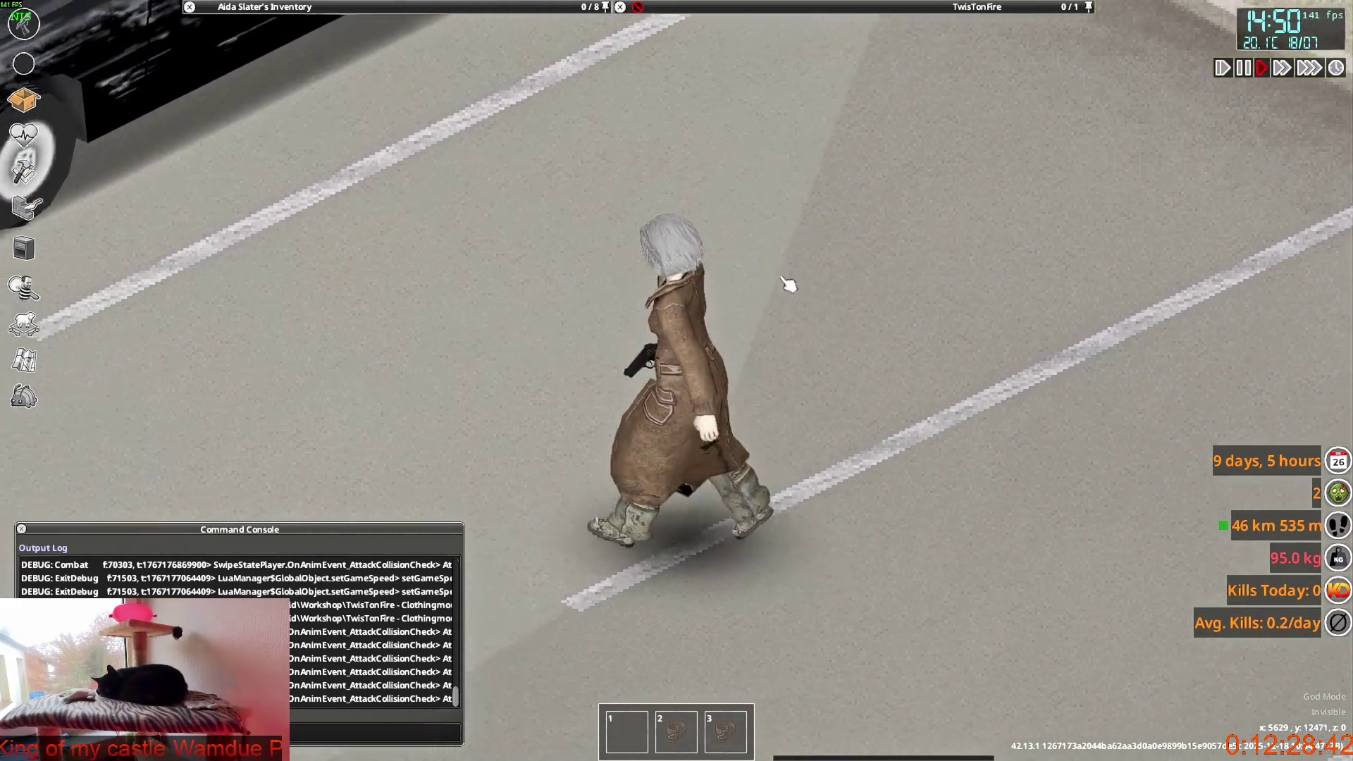
Briefly peek at the coat in Blender, then return to the game and unpause it
key("alt+Tab")
mouse_move(696, 321)
middle_mouse_down()
mouse_move(581, 356)
mouse_move(745, 349)
middle_mouse_up()
key("alt+Tab")
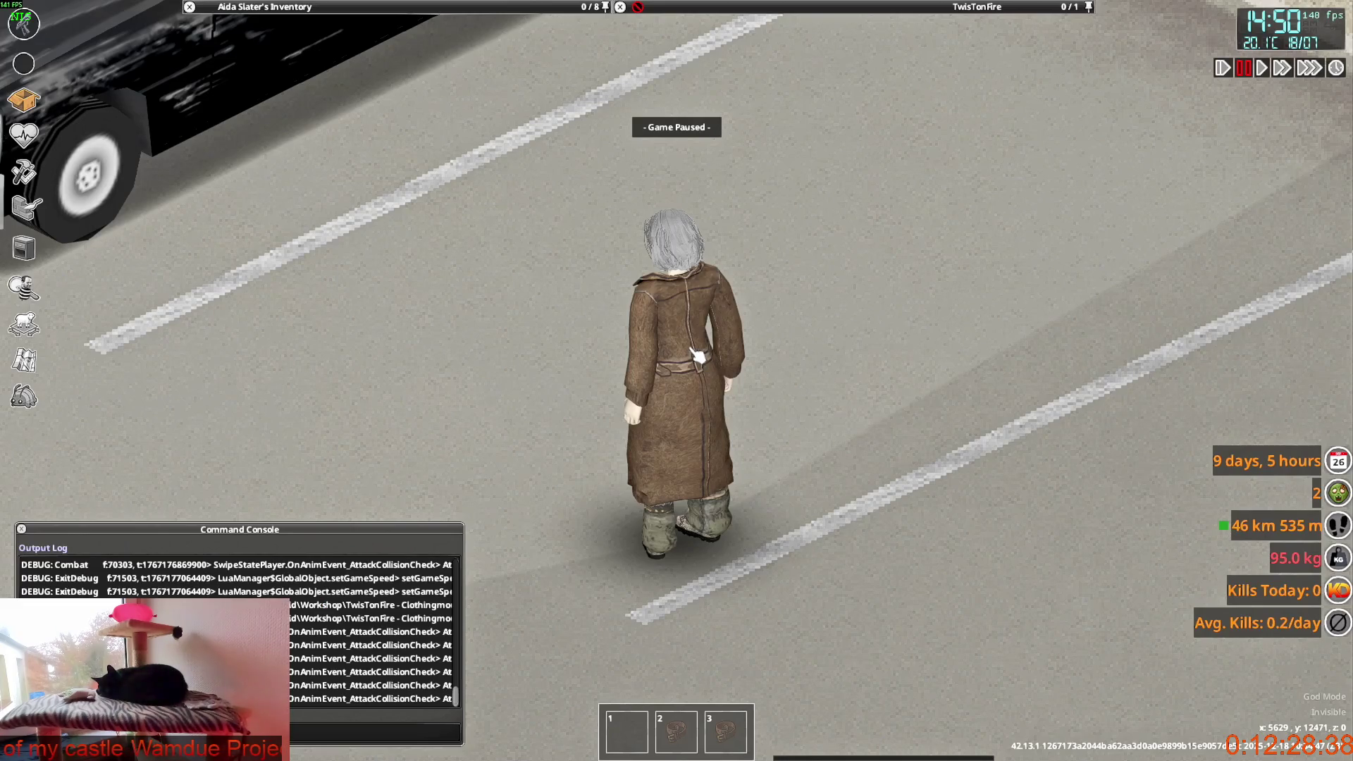
key("space")
Swing the pistol aim around while walking up to the grass and back down to the road
right_click_drag(785, 235, 647, 214)
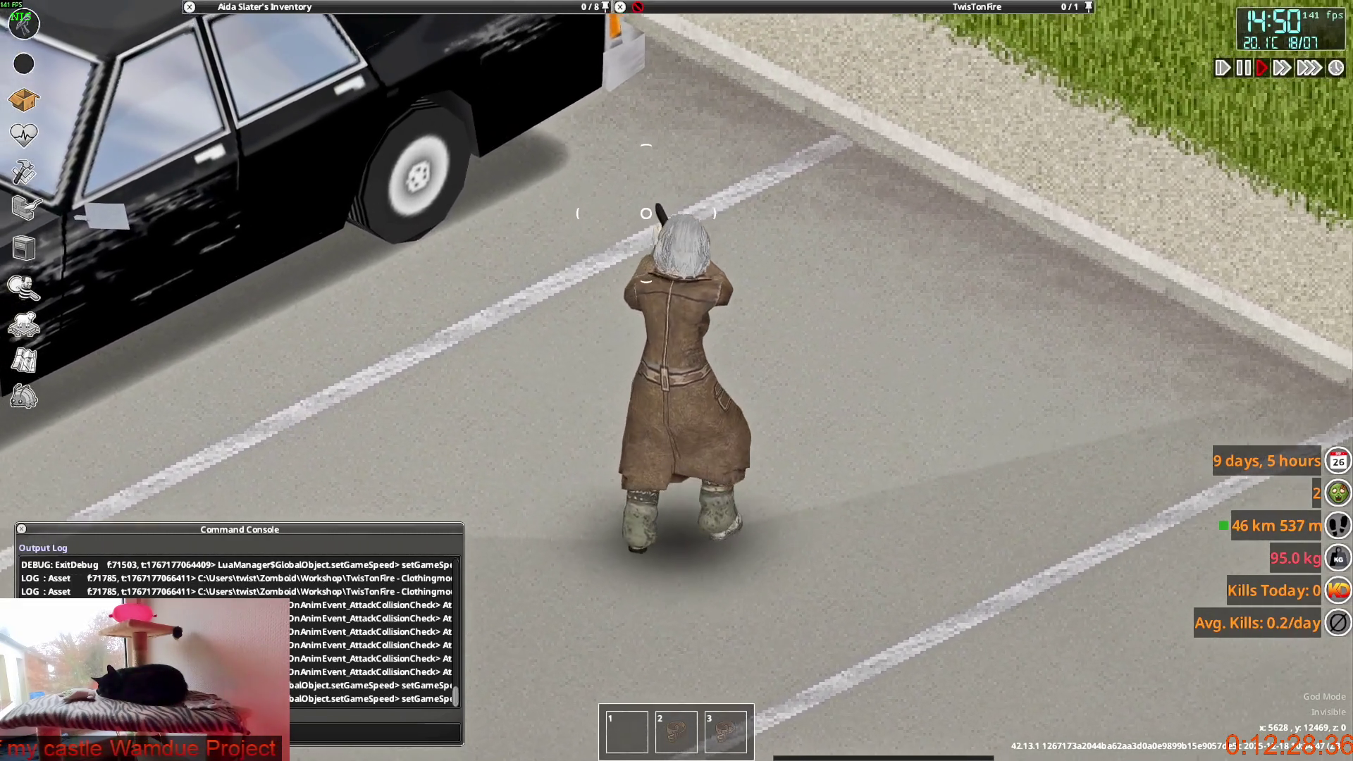
key("w")
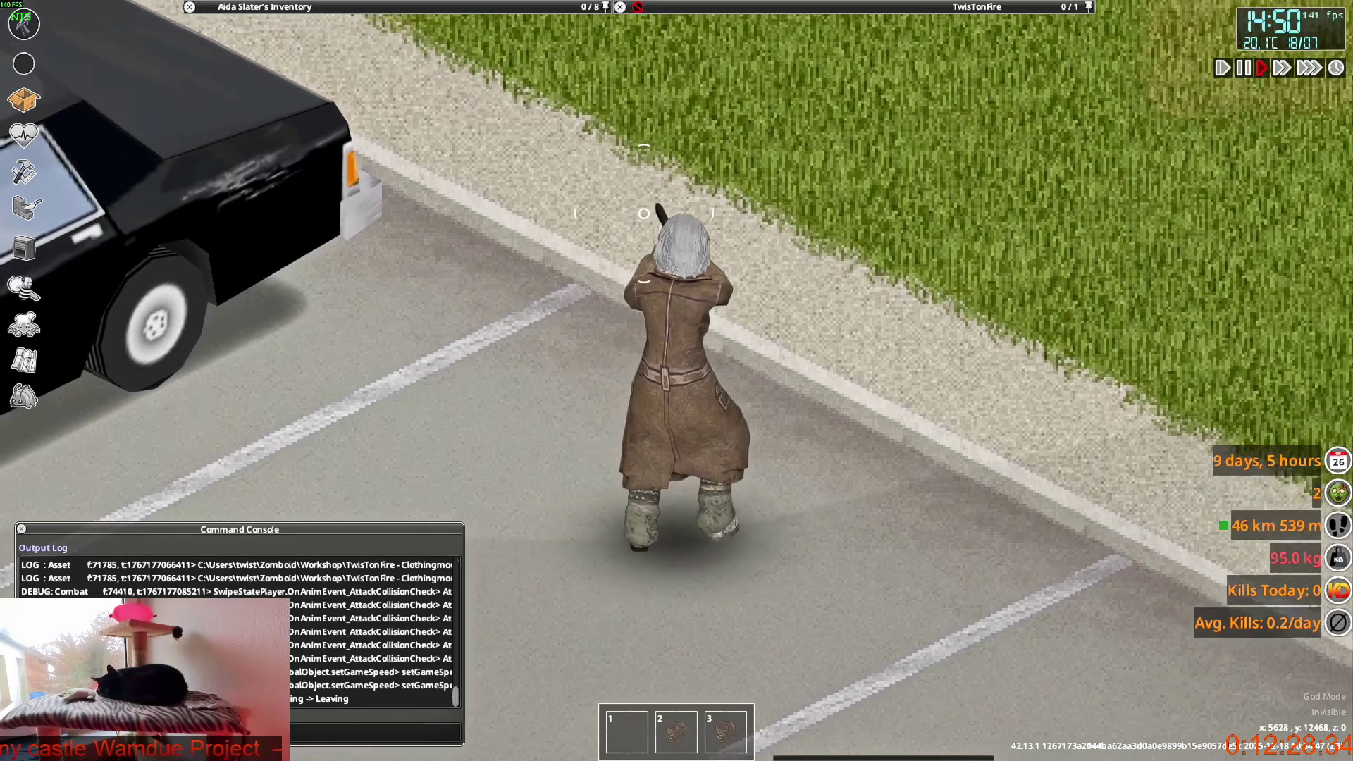
mouse_move(646, 213)
right_mouse_down()
mouse_move(645, 243)
mouse_move(547, 290)
mouse_move(802, 247)
right_mouse_up()
key("s")
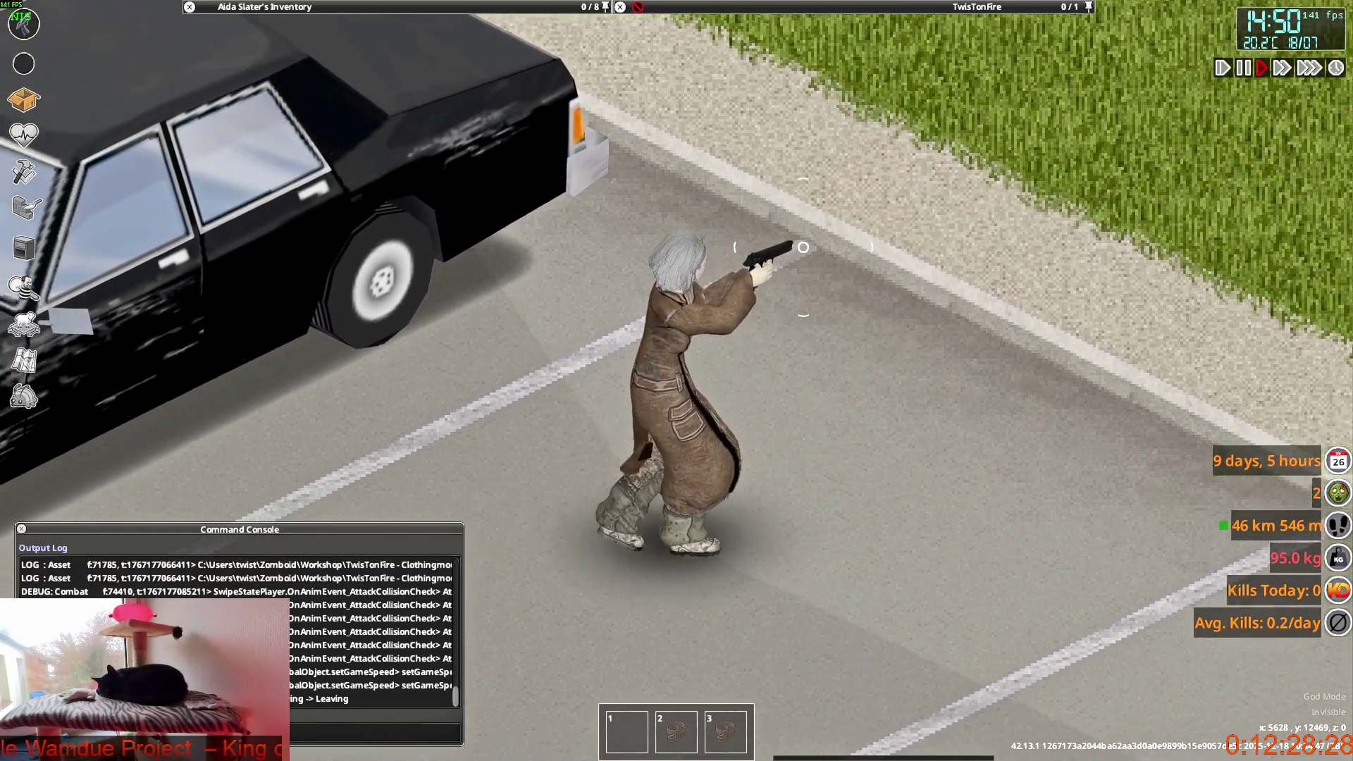
mouse_move(802, 248)
right_mouse_down()
mouse_move(552, 407)
mouse_move(563, 415)
right_mouse_up()
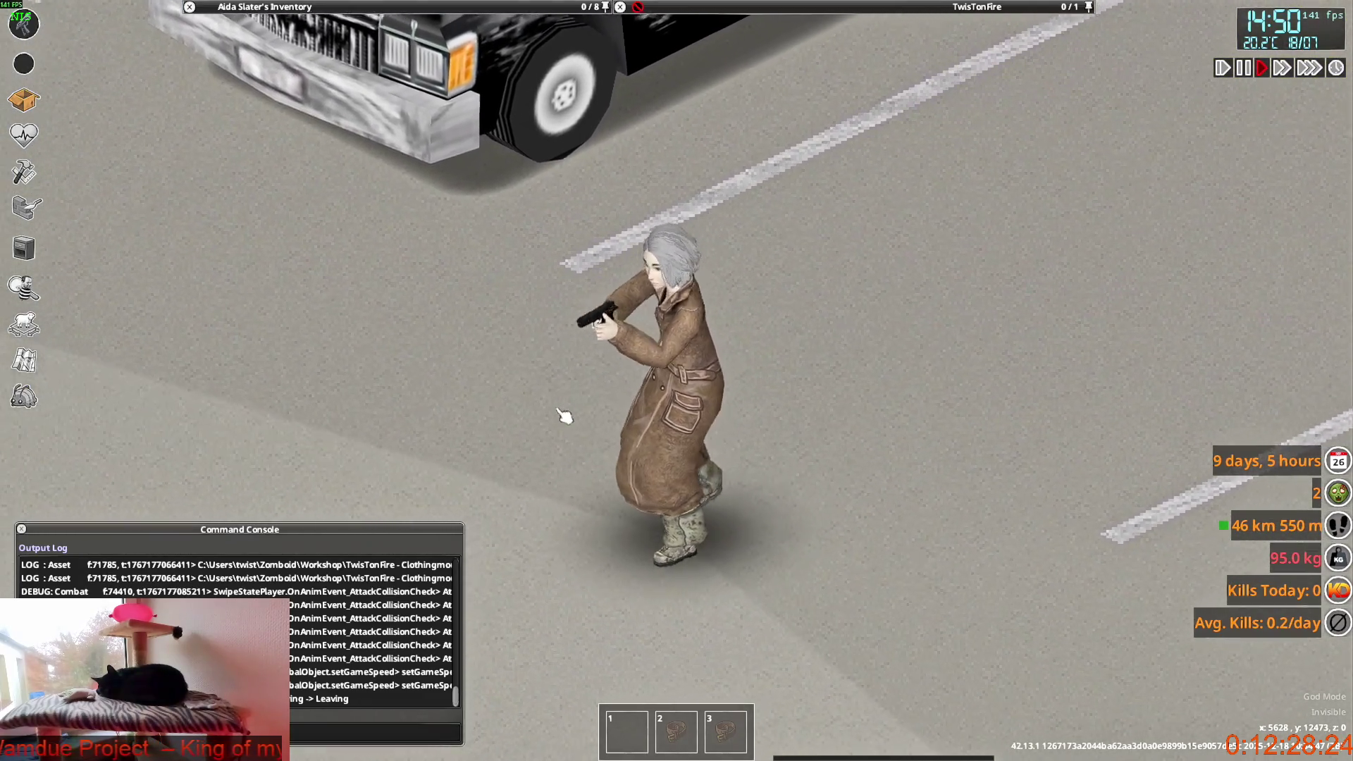
key("alt+Tab")
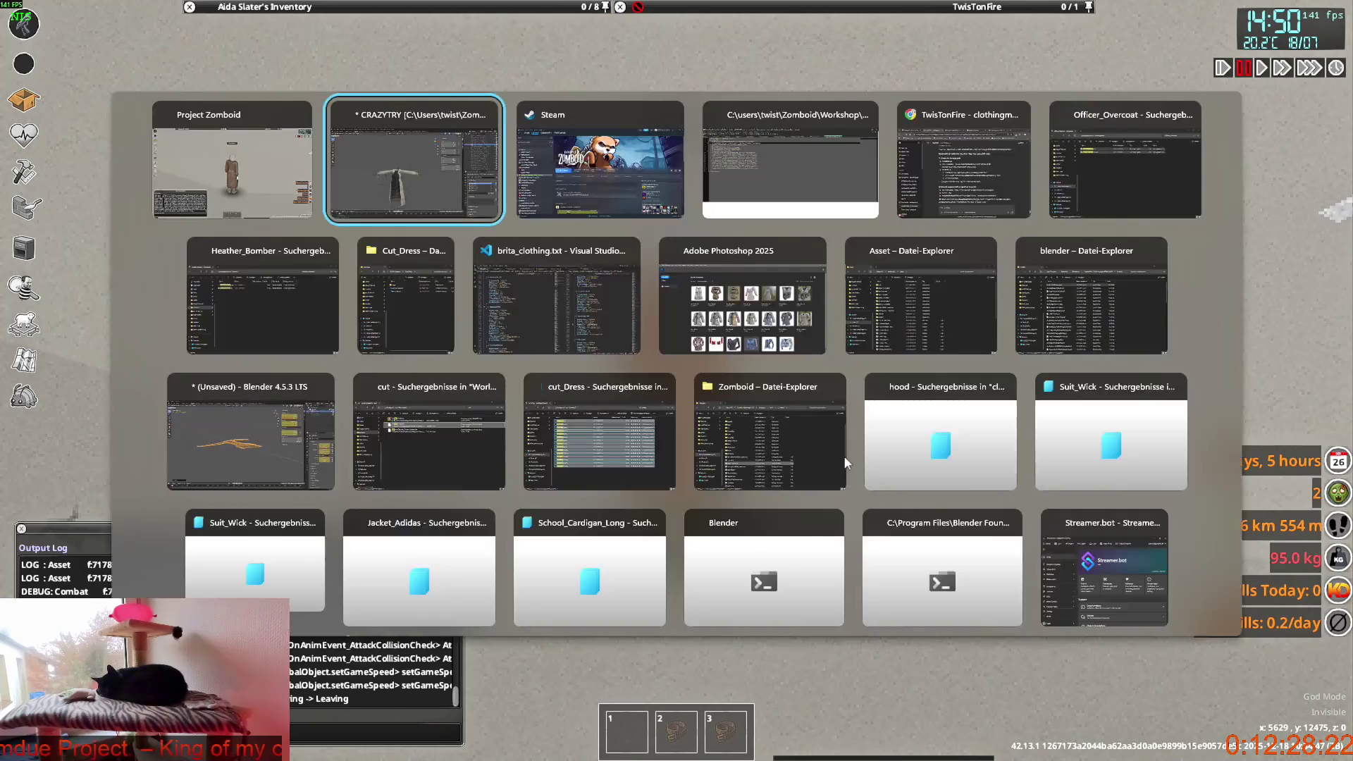
Bring the Blender project forward and jump back to an earlier step in Undo History
key("alt")
left_click(53, 28)
mouse_move(91, 69)
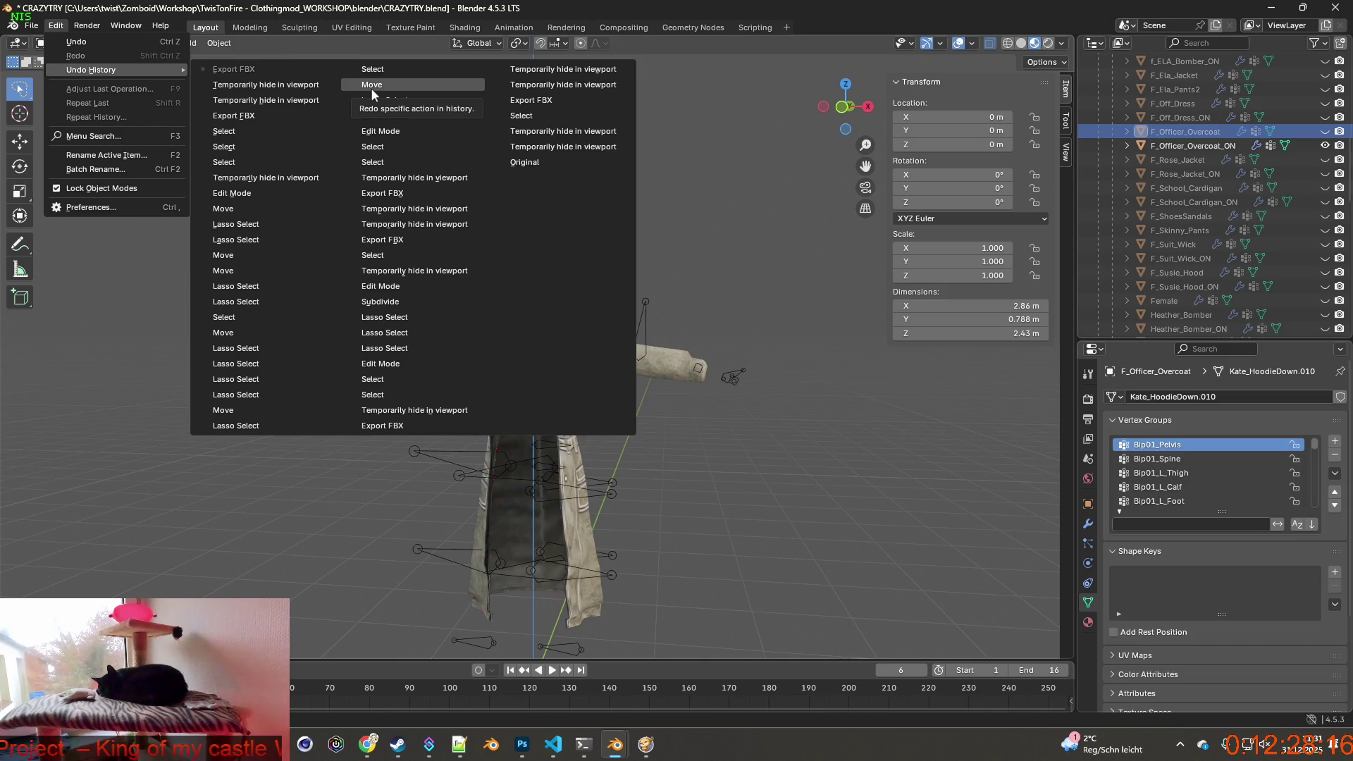
left_click(401, 128)
Clear the vertex selection on the coat mesh and turn the view to face the jacket front
mouse_move(402, 131)
middle_mouse_down()
mouse_move(463, 327)
mouse_move(488, 339)
middle_mouse_up()
scroll(488, 338, "up", 3)
scroll(489, 339, "up", 1)
scroll(541, 362, "up", 2)
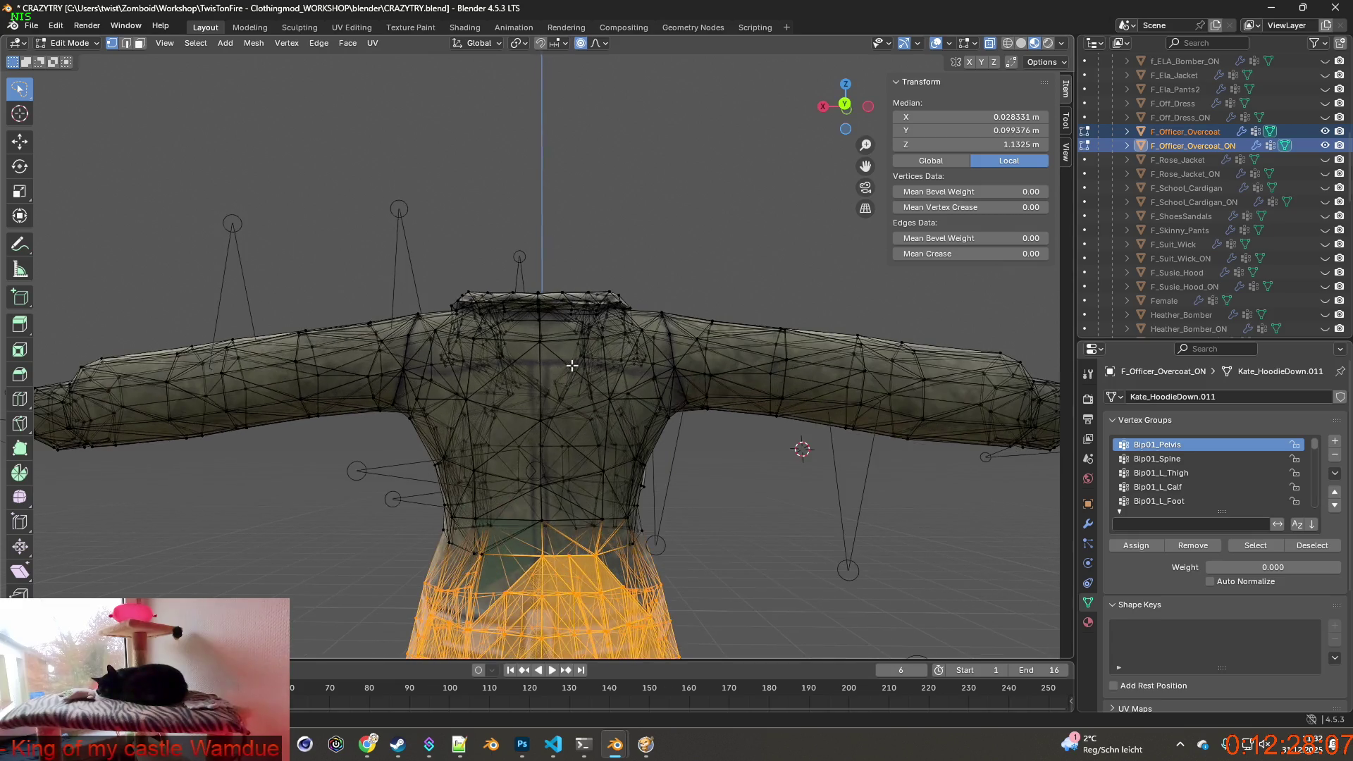
mouse_move(573, 353)
middle_mouse_down()
mouse_move(740, 489)
mouse_move(681, 498)
mouse_move(634, 387)
mouse_move(598, 407)
mouse_move(613, 423)
mouse_move(634, 405)
middle_mouse_up()
left_click(740, 490)
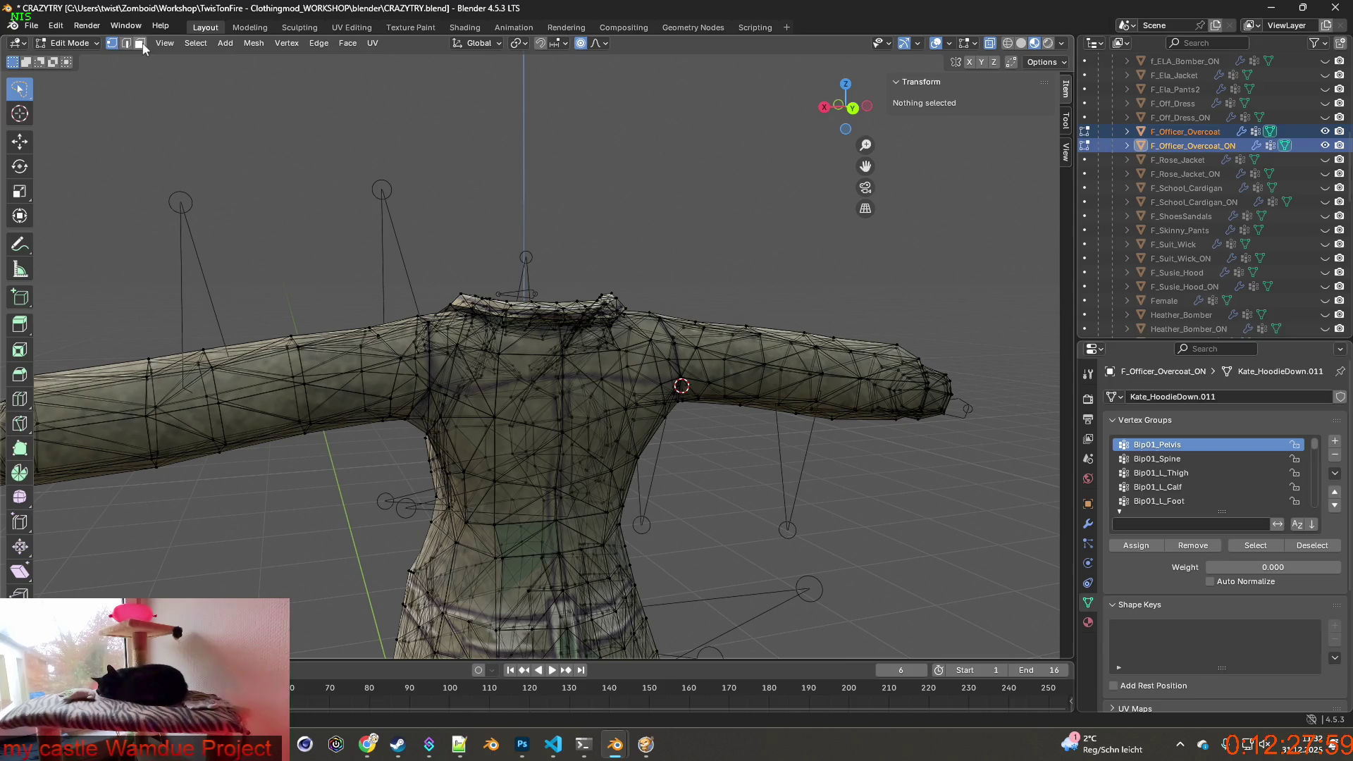
middle_click_drag(522, 337, 450, 334)
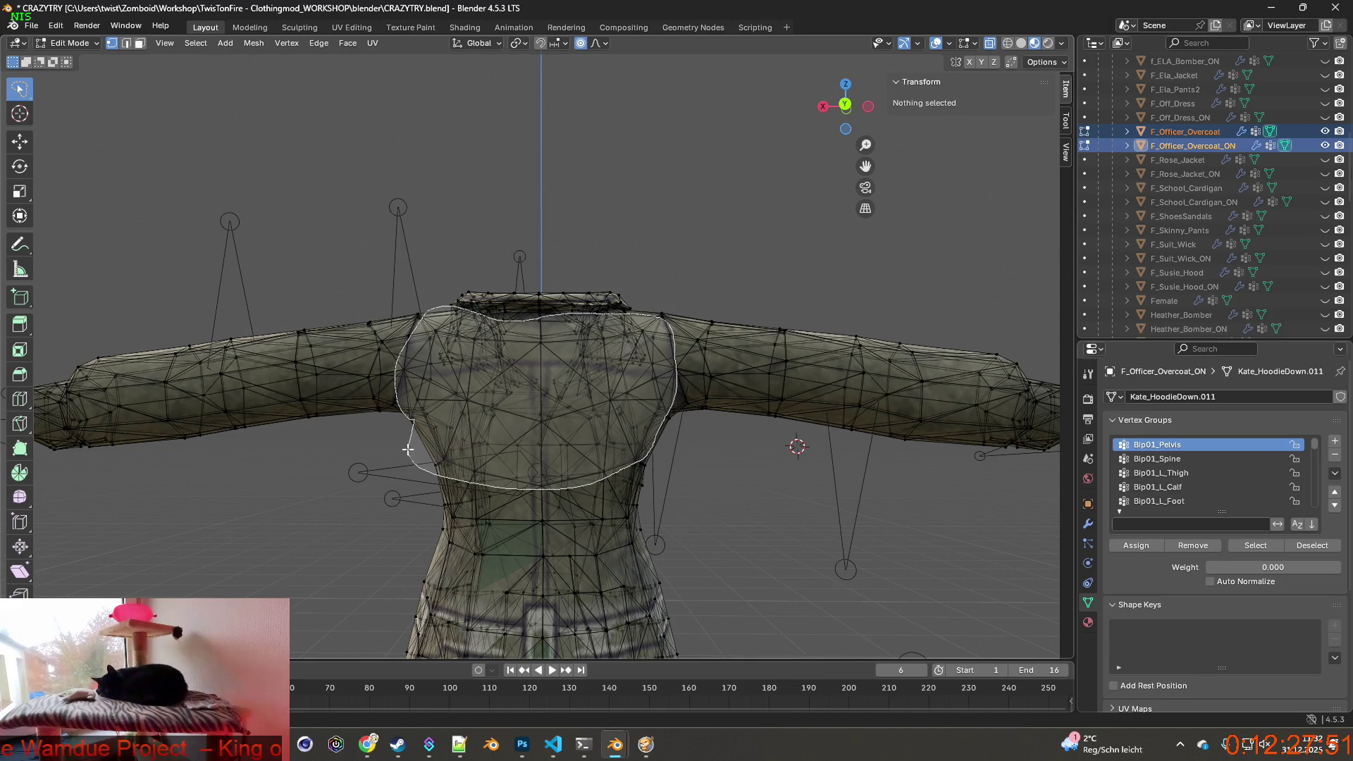
Lasso-select the torso vertices and add the chest vertices to the selection
left_click_drag(403, 417, 404, 423)
middle_click_drag(404, 423, 542, 487)
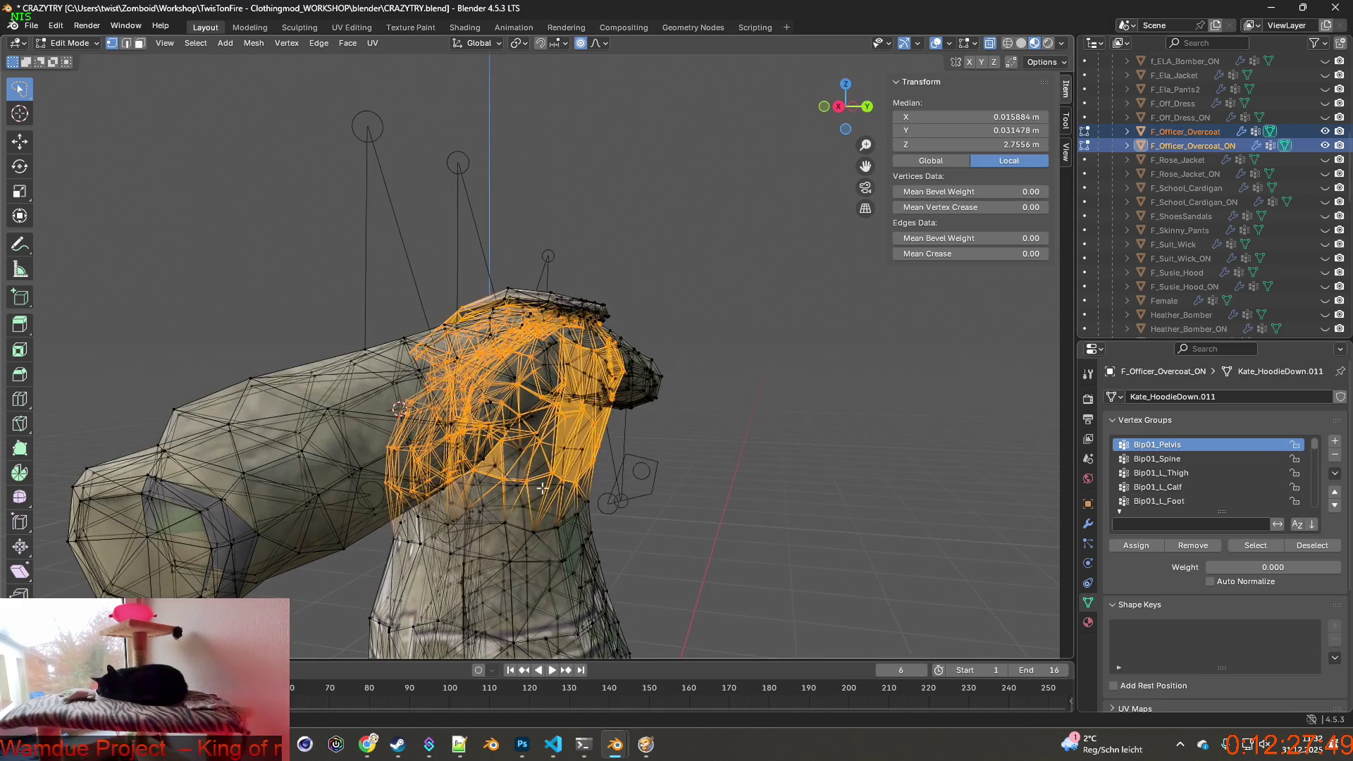
mouse_move(482, 261)
middle_mouse_down()
mouse_move(453, 482)
mouse_move(391, 475)
mouse_move(634, 549)
middle_mouse_up()
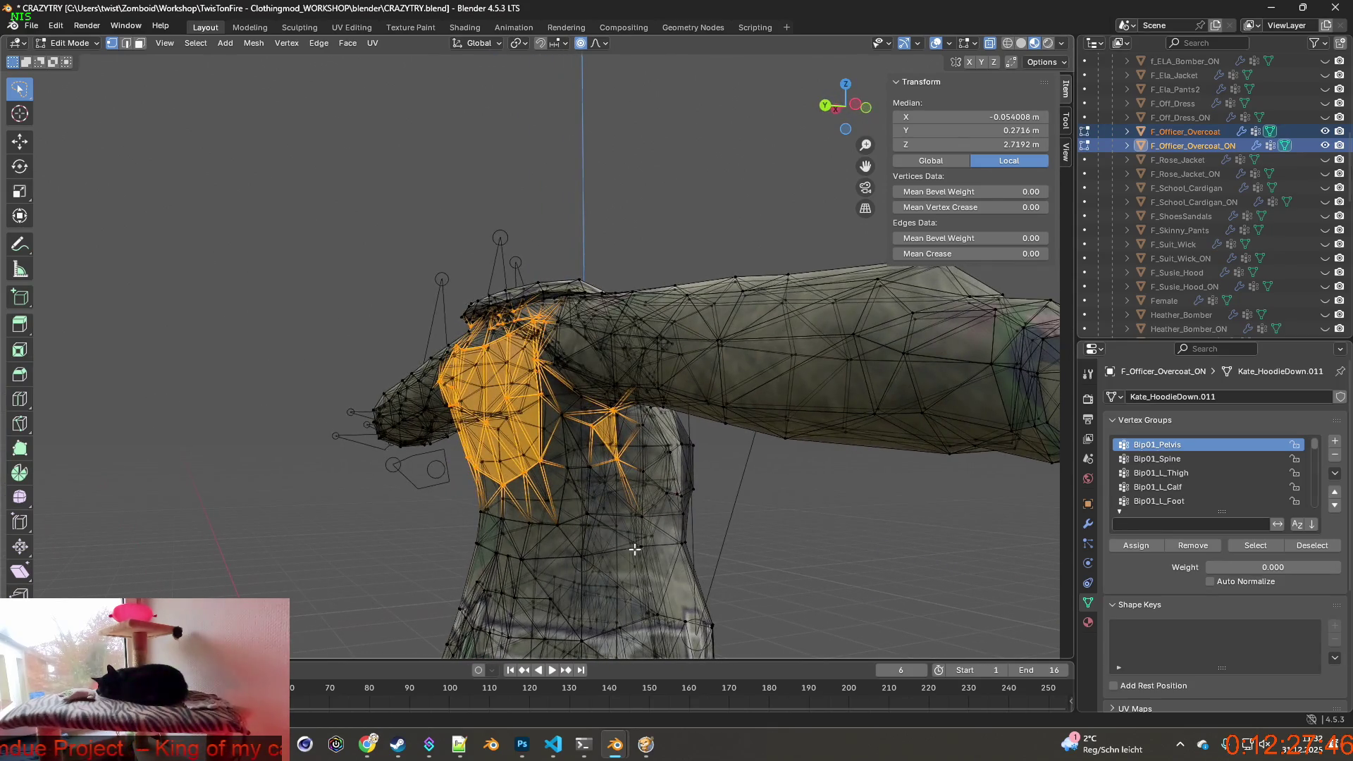
left_click_drag(601, 342, 602, 343)
mouse_move(715, 414)
middle_mouse_down()
mouse_move(819, 443)
mouse_move(655, 444)
mouse_move(811, 443)
mouse_move(825, 423)
mouse_move(764, 448)
mouse_move(740, 465)
mouse_move(748, 475)
mouse_move(639, 402)
mouse_move(654, 385)
mouse_move(483, 346)
middle_mouse_up()
scroll(720, 449, "up", 2)
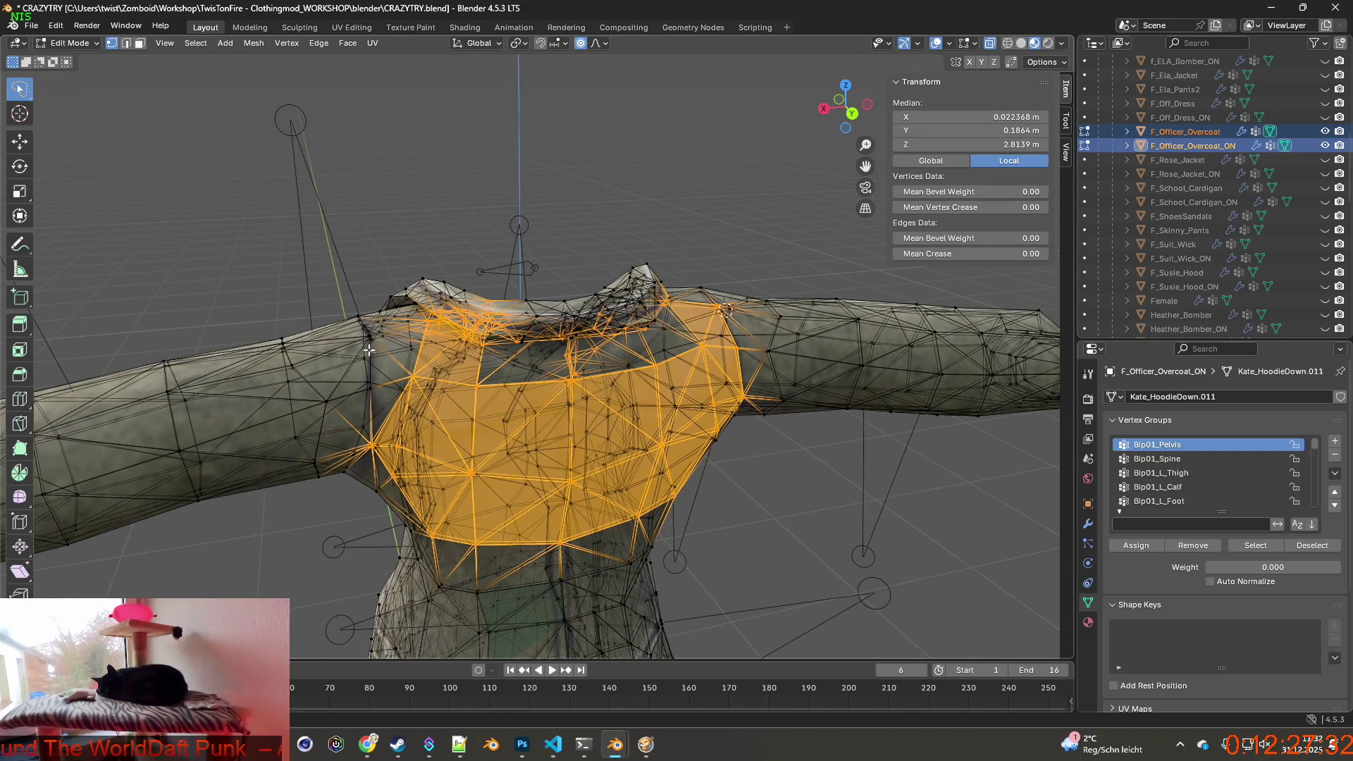
Check the selection from front and back, then Ctrl-lasso the collar vertices out of it
middle_click_drag(489, 373, 578, 359)
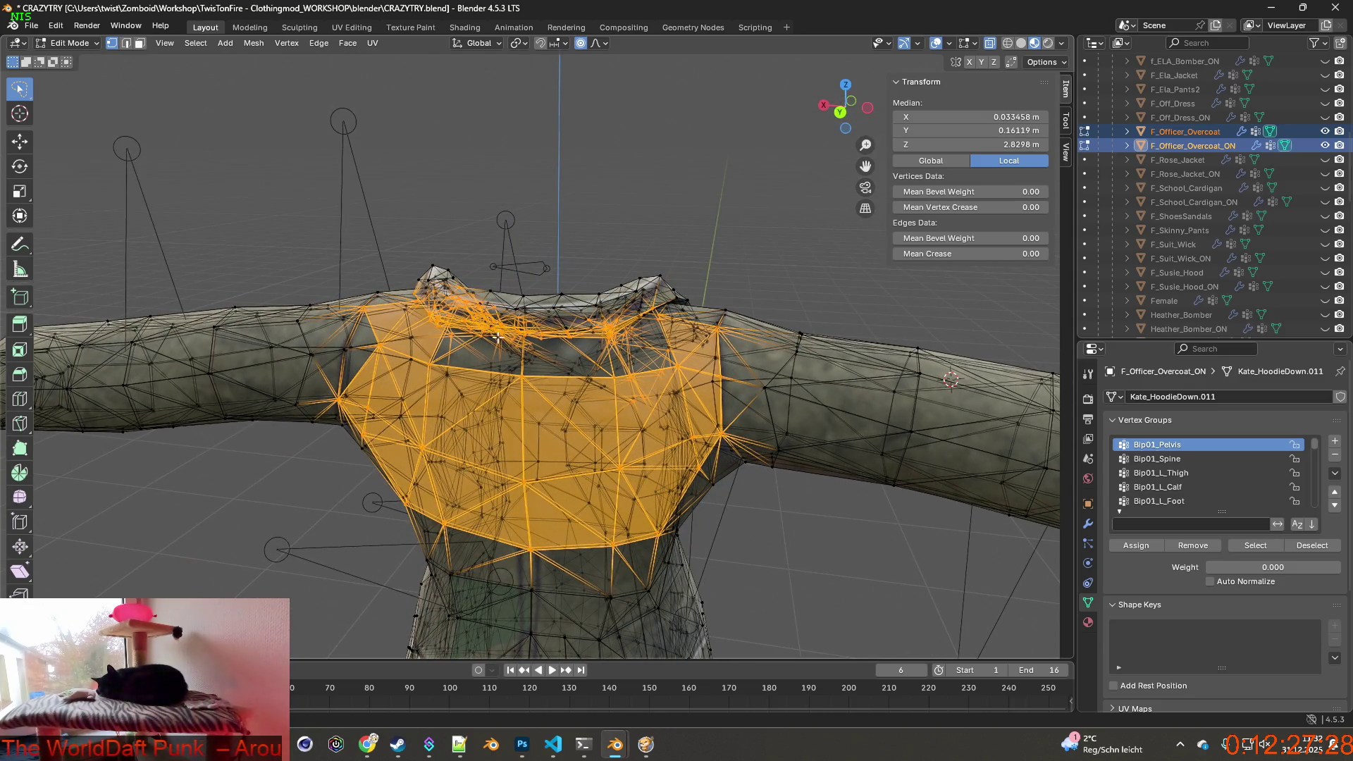
middle_click_drag(526, 361, 555, 332)
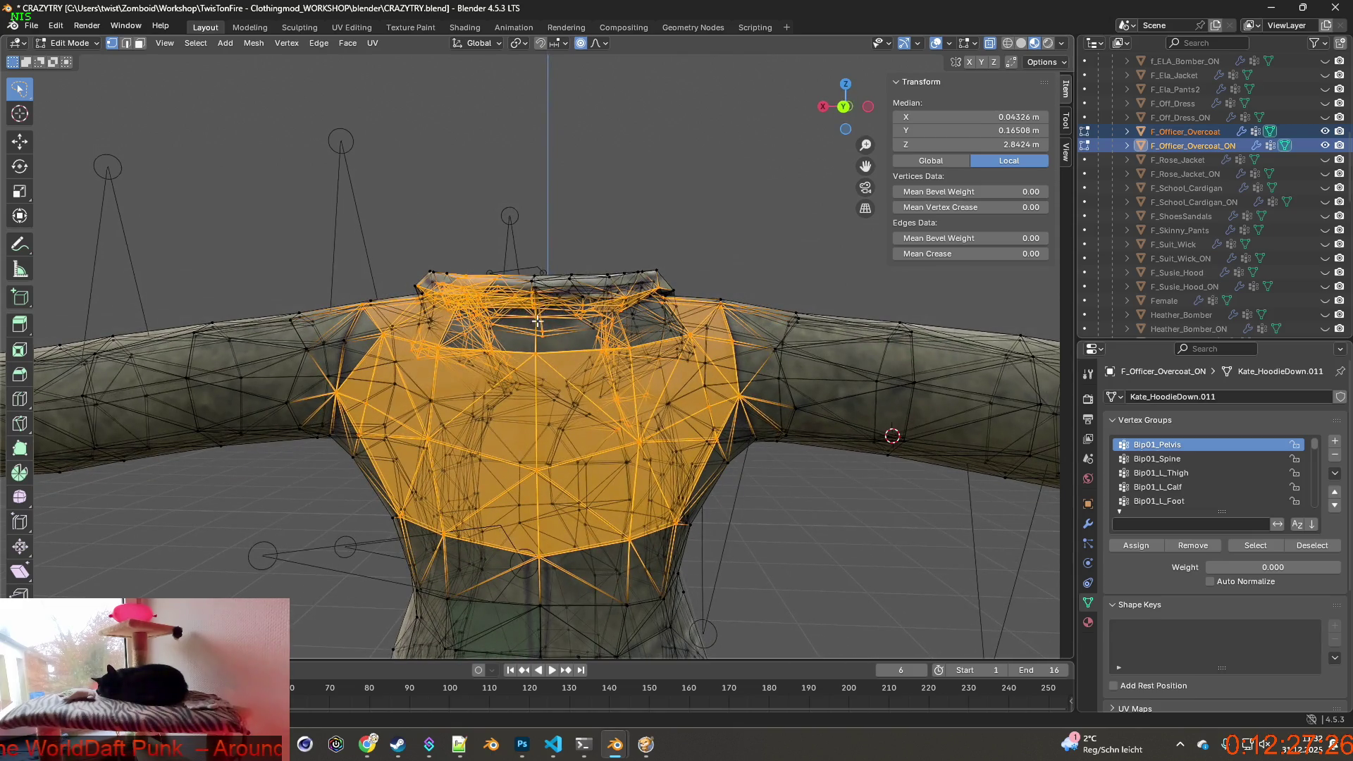
middle_click_drag(674, 317, 613, 325)
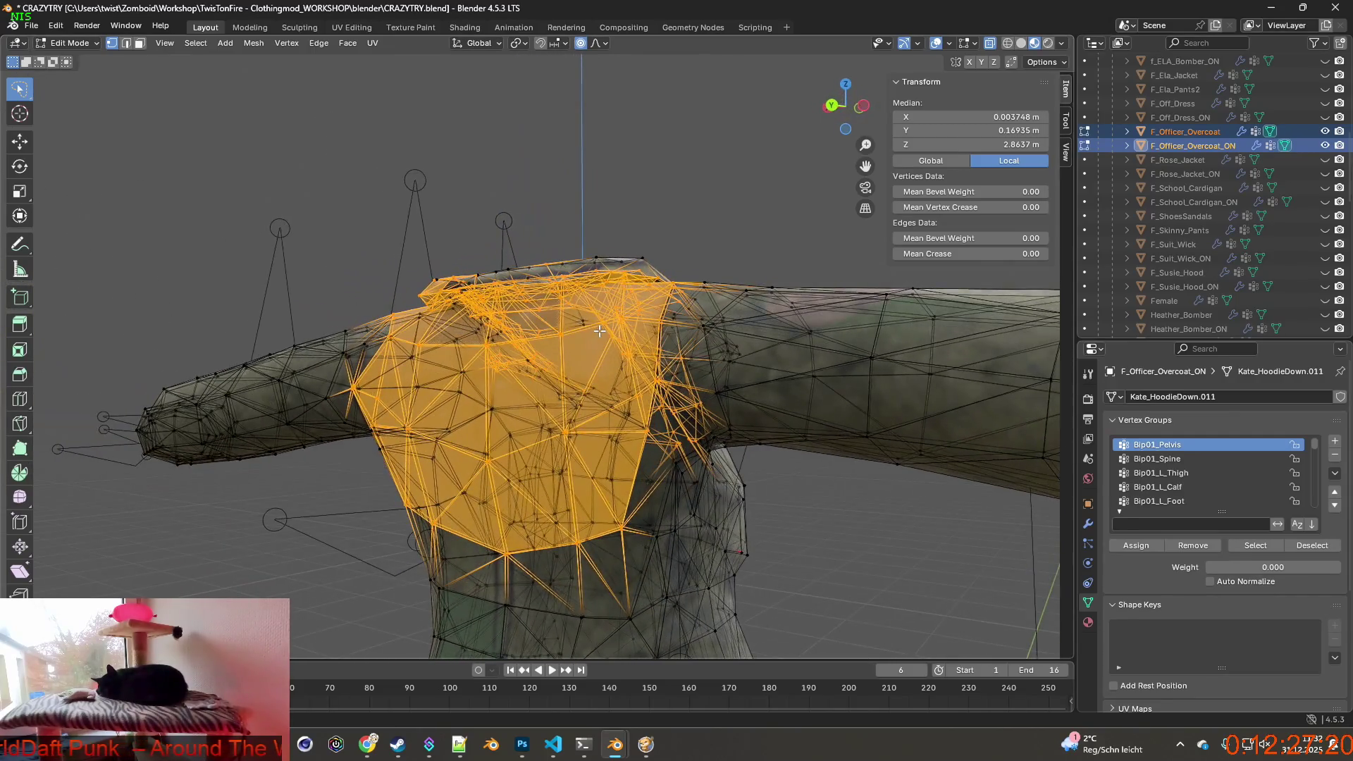
mouse_move(613, 325)
middle_mouse_down()
mouse_move(703, 318)
mouse_move(523, 314)
middle_mouse_up()
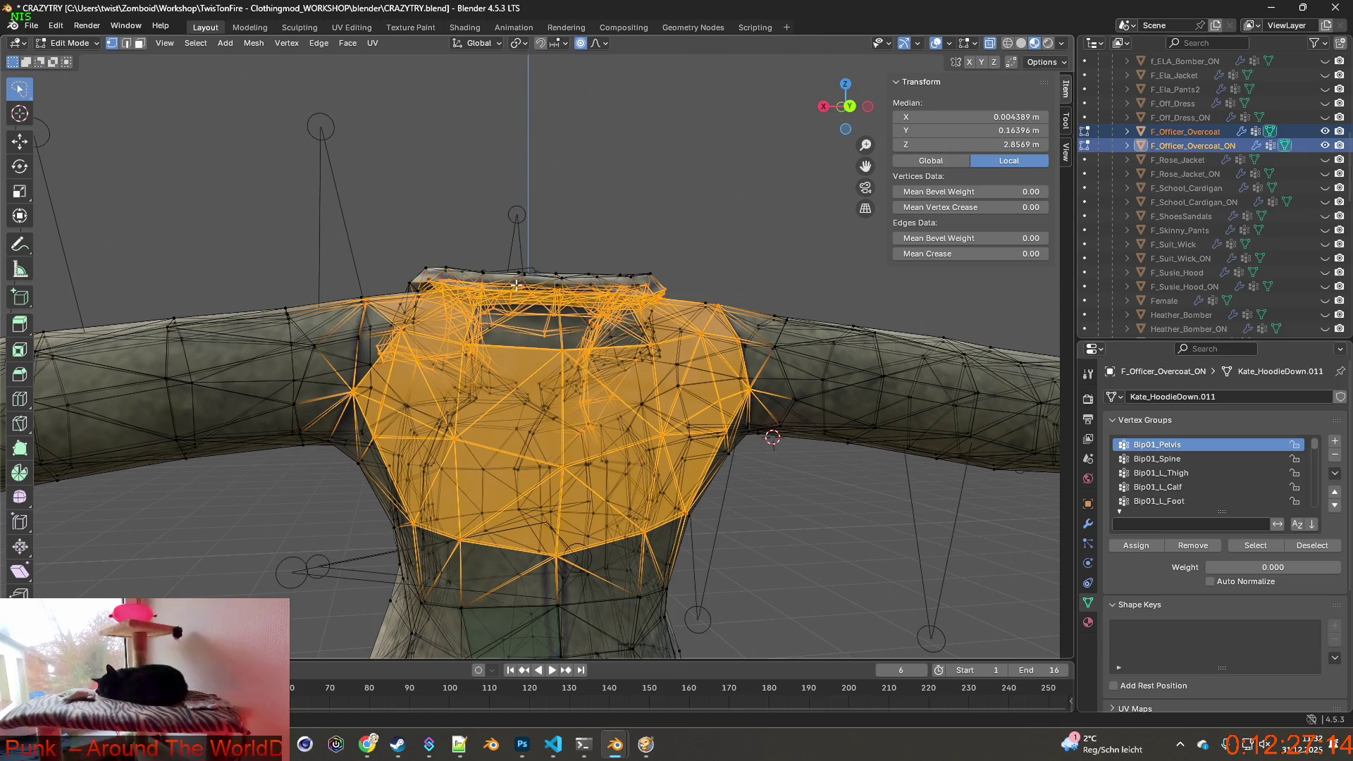
middle_click_drag(656, 331, 610, 275)
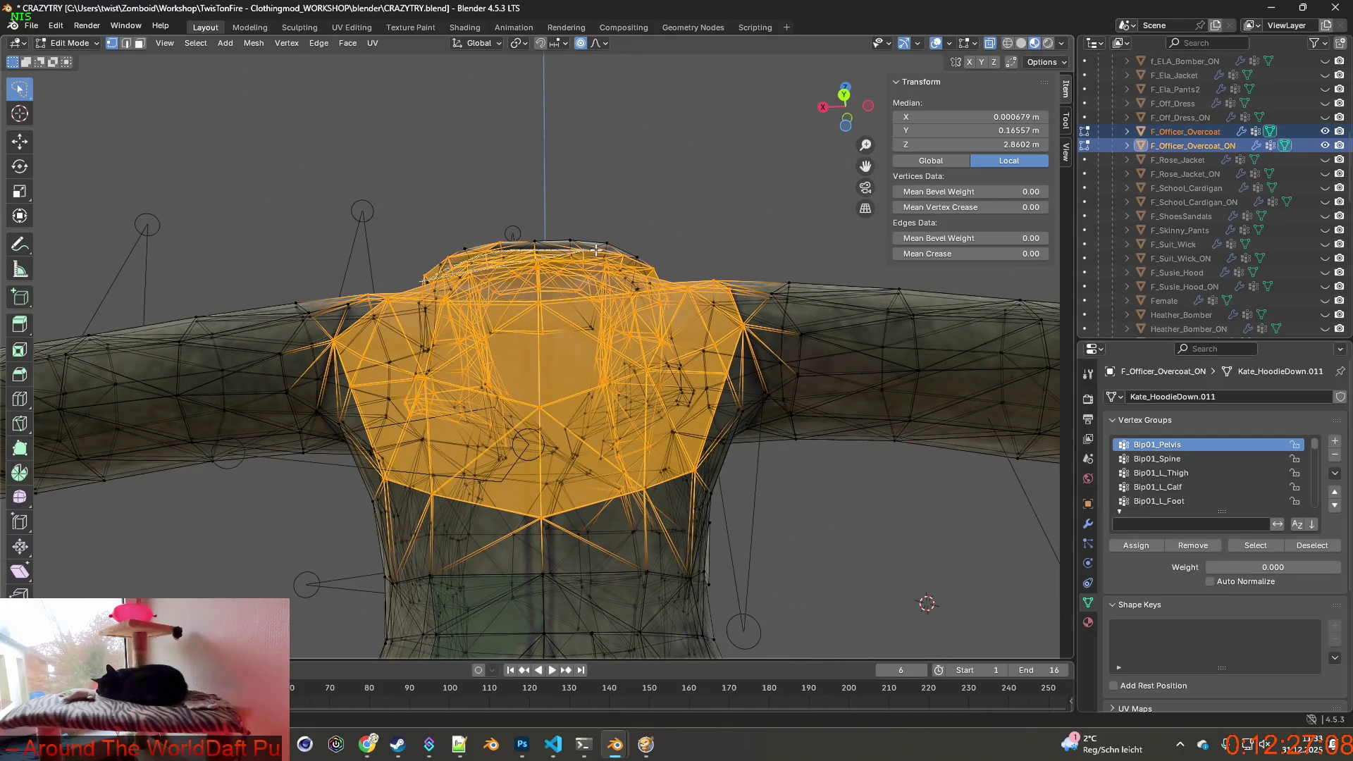
left_click_drag(596, 250, 424, 279, "ctrl")
mouse_move(422, 280)
middle_mouse_down()
mouse_move(367, 379)
mouse_move(478, 374)
mouse_move(658, 400)
mouse_move(634, 317)
middle_mouse_up()
left_click(68, 42)
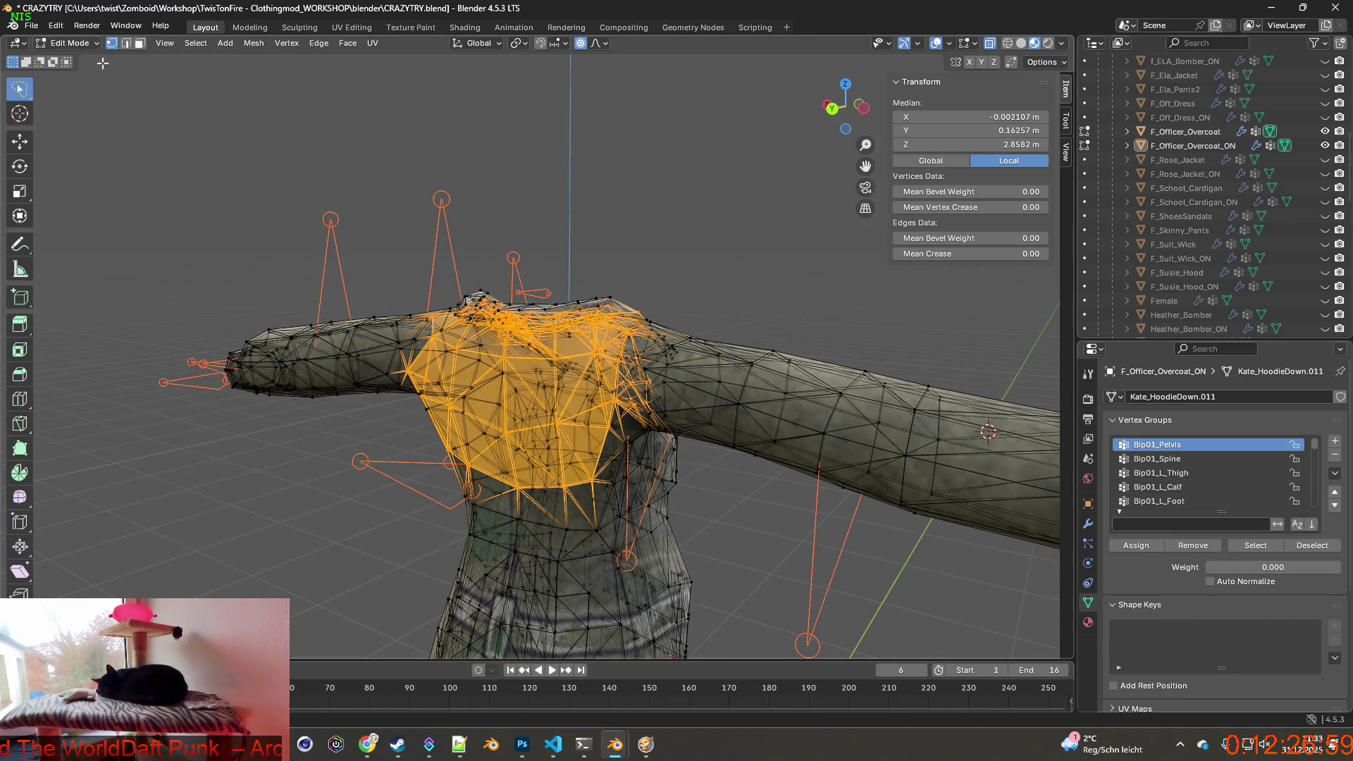
Orbit around the jacket from arm to shoulder to verify the isolated chest selection
middle_click_drag(558, 303, 508, 313)
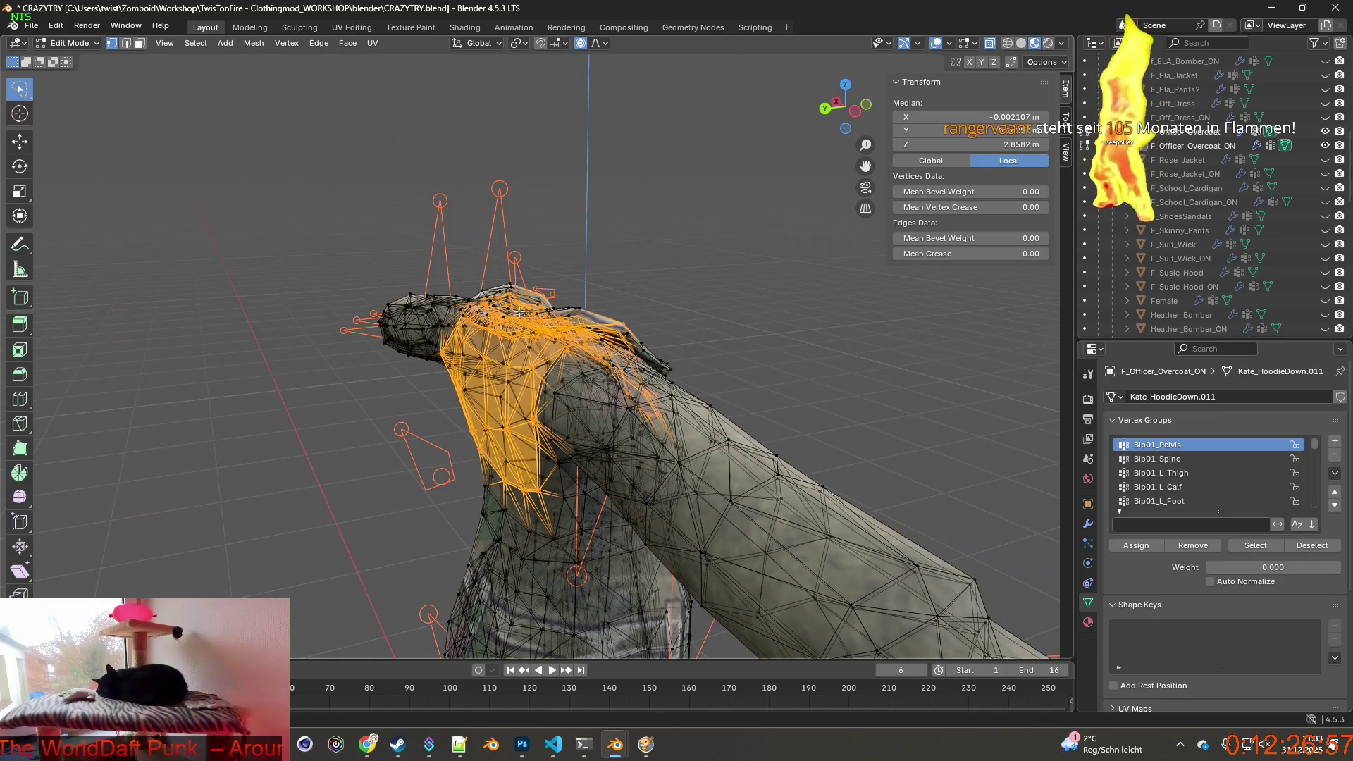
mouse_move(720, 353)
middle_mouse_down()
mouse_move(810, 375)
mouse_move(684, 389)
middle_mouse_up()
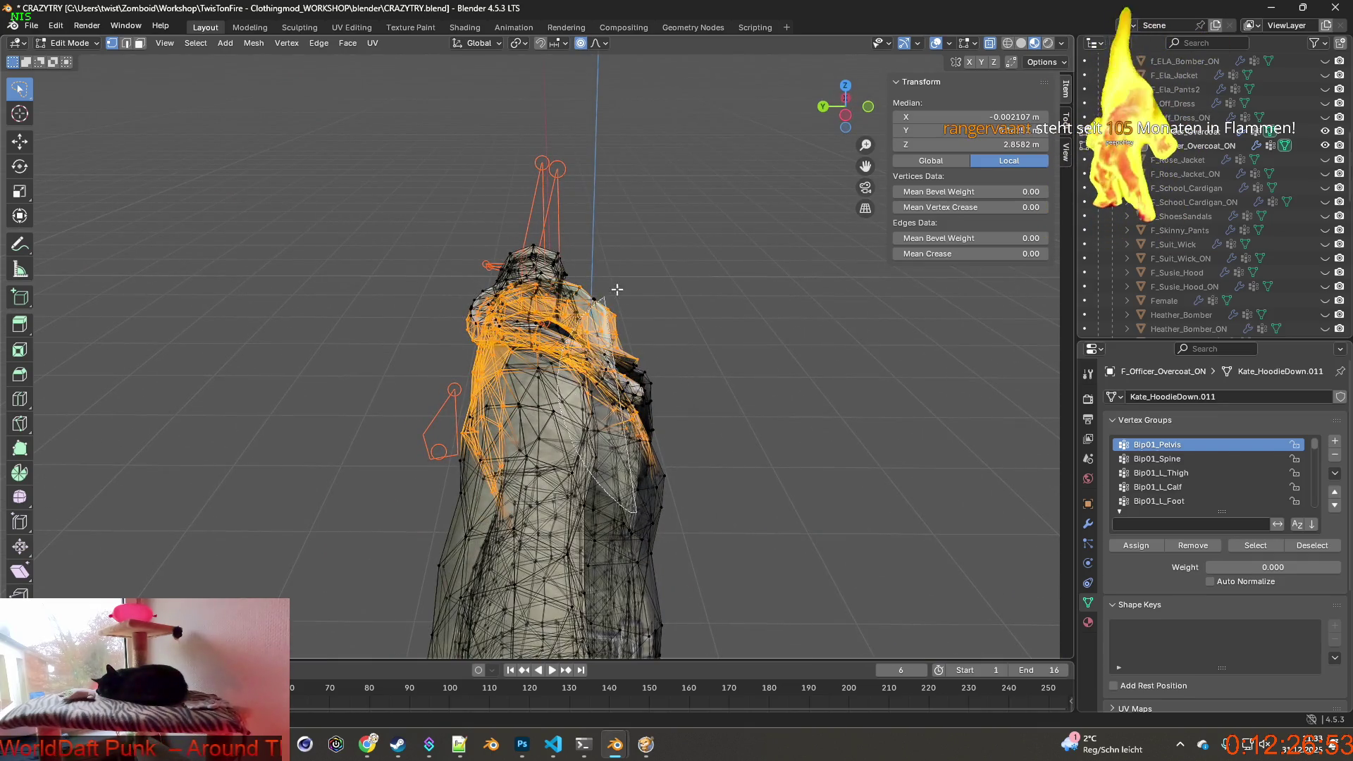
middle_click_drag(779, 429, 632, 391)
middle_click_drag(587, 362, 816, 381)
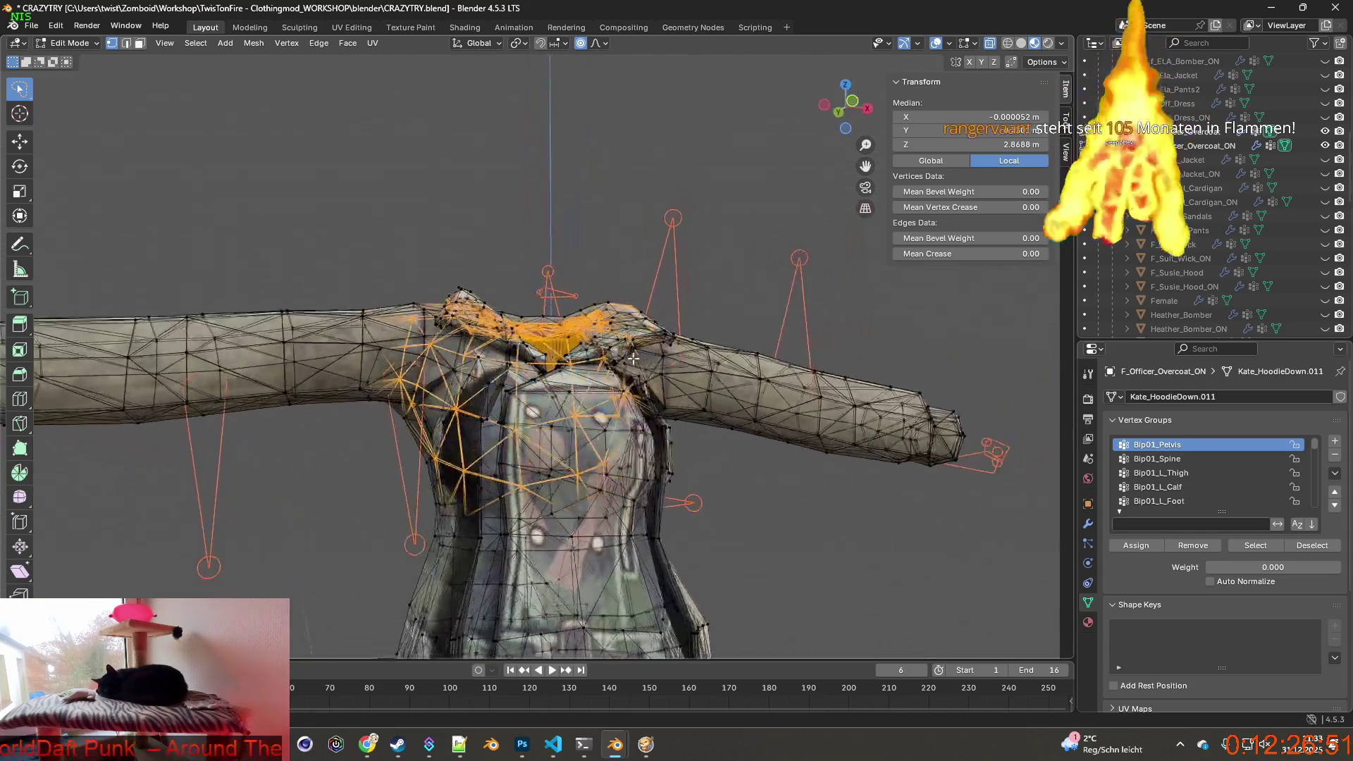
middle_click_drag(731, 360, 550, 293)
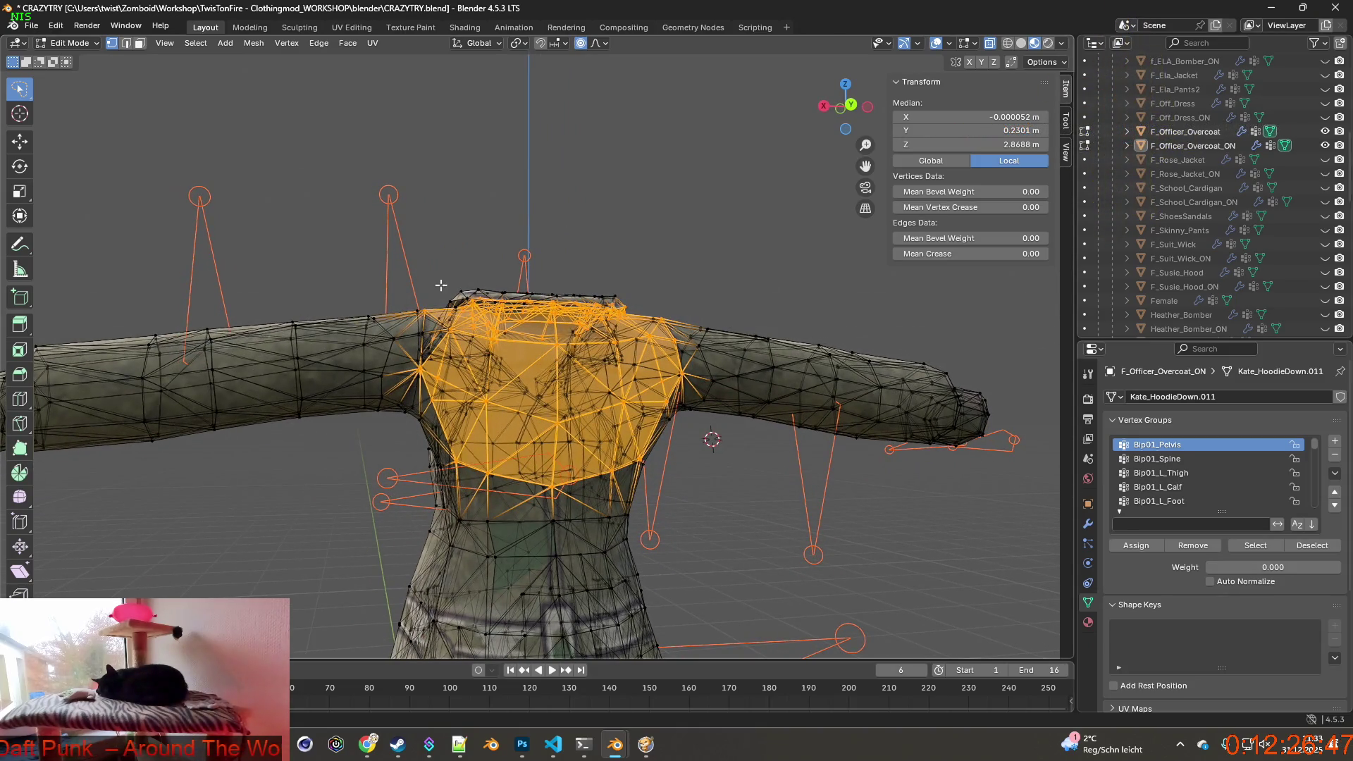
middle_click_drag(712, 262, 578, 325)
middle_click_drag(603, 228, 612, 281)
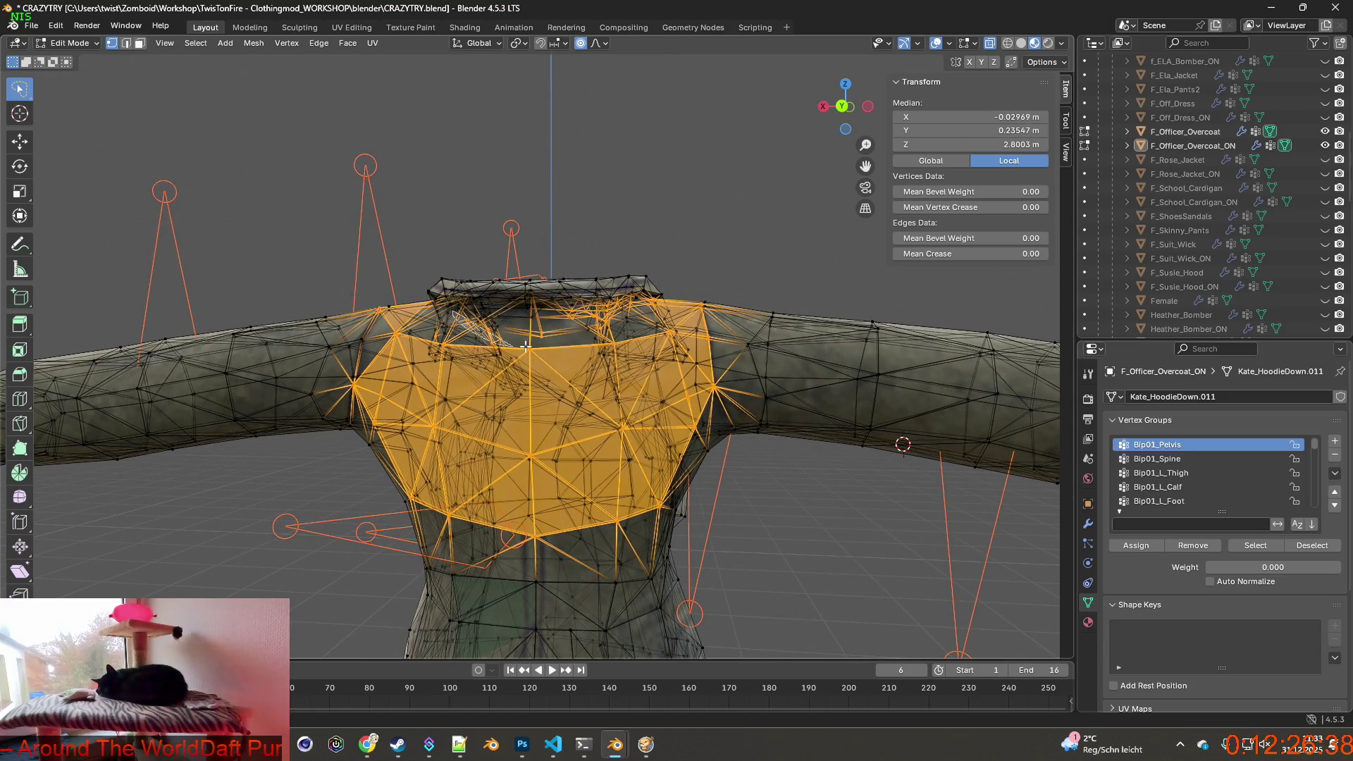
middle_click_drag(513, 320, 488, 343)
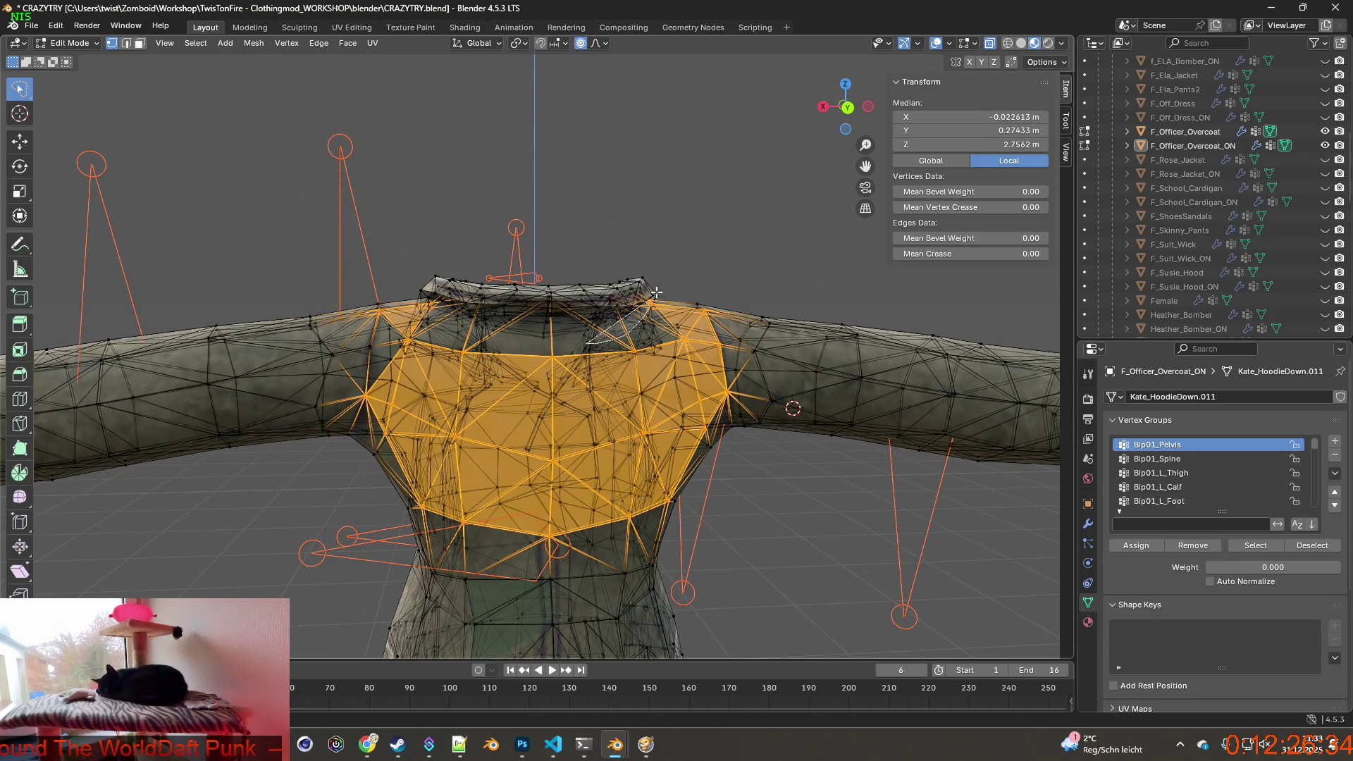
mouse_move(589, 333)
middle_mouse_down()
mouse_move(534, 326)
mouse_move(686, 401)
mouse_move(462, 406)
mouse_move(390, 341)
middle_mouse_up()
scroll(534, 326, "up", 3)
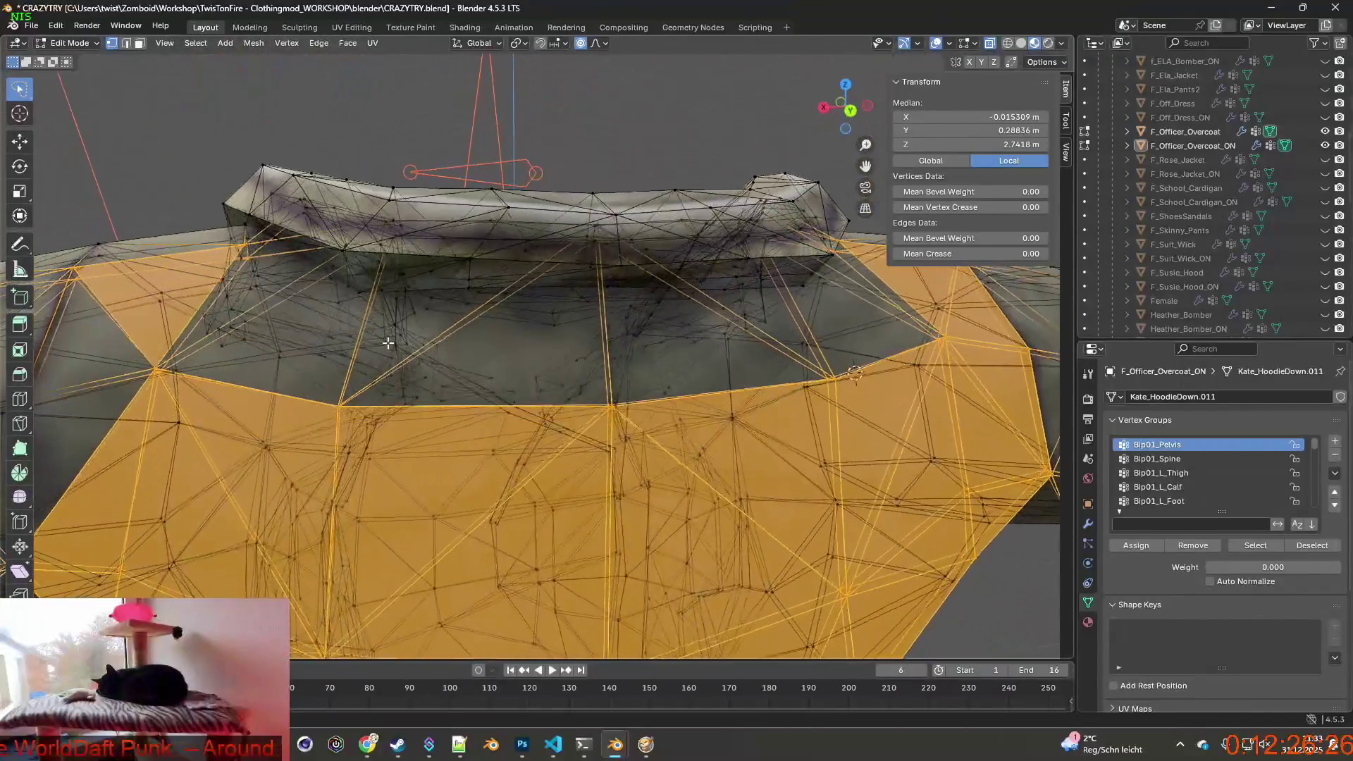
middle_click_drag(395, 226, 497, 370)
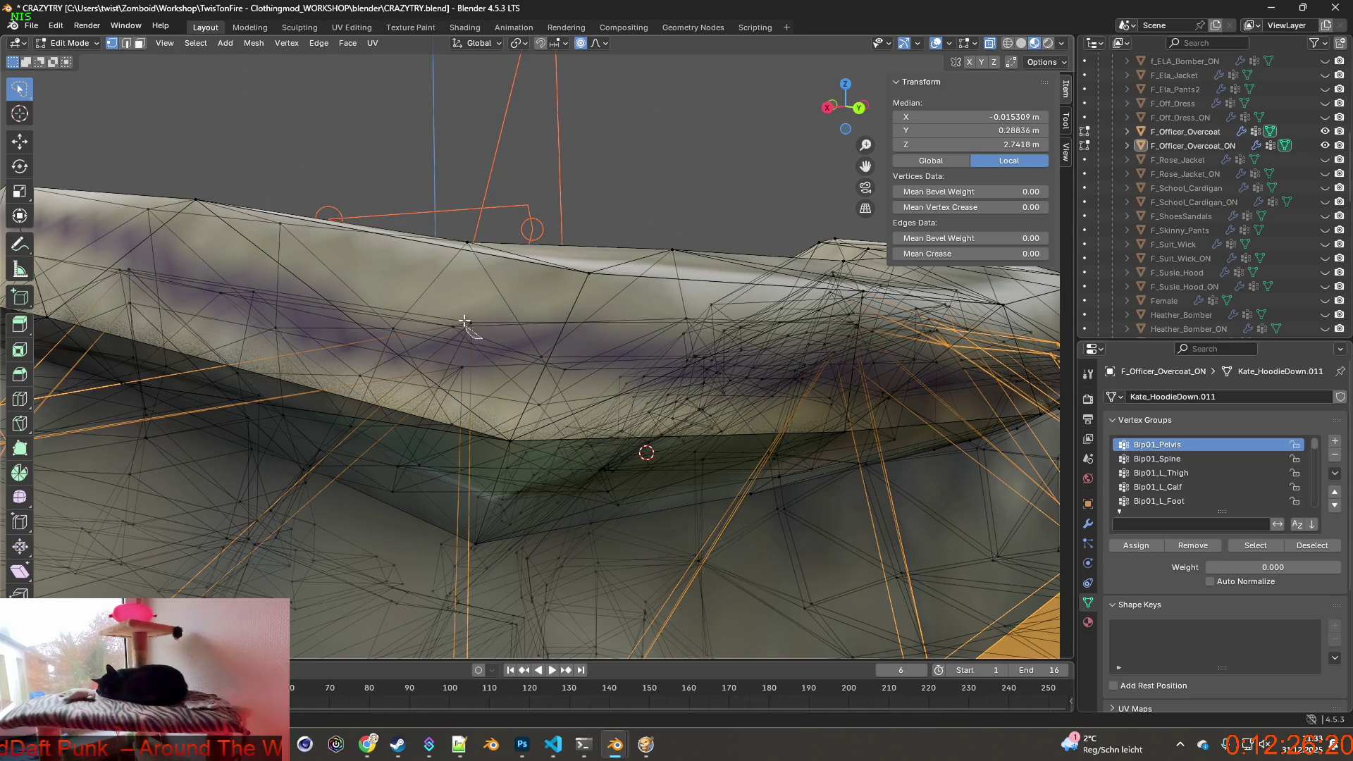
scroll(512, 317, "up", 2)
scroll(511, 310, "up", 2)
scroll(511, 304, "up", 2)
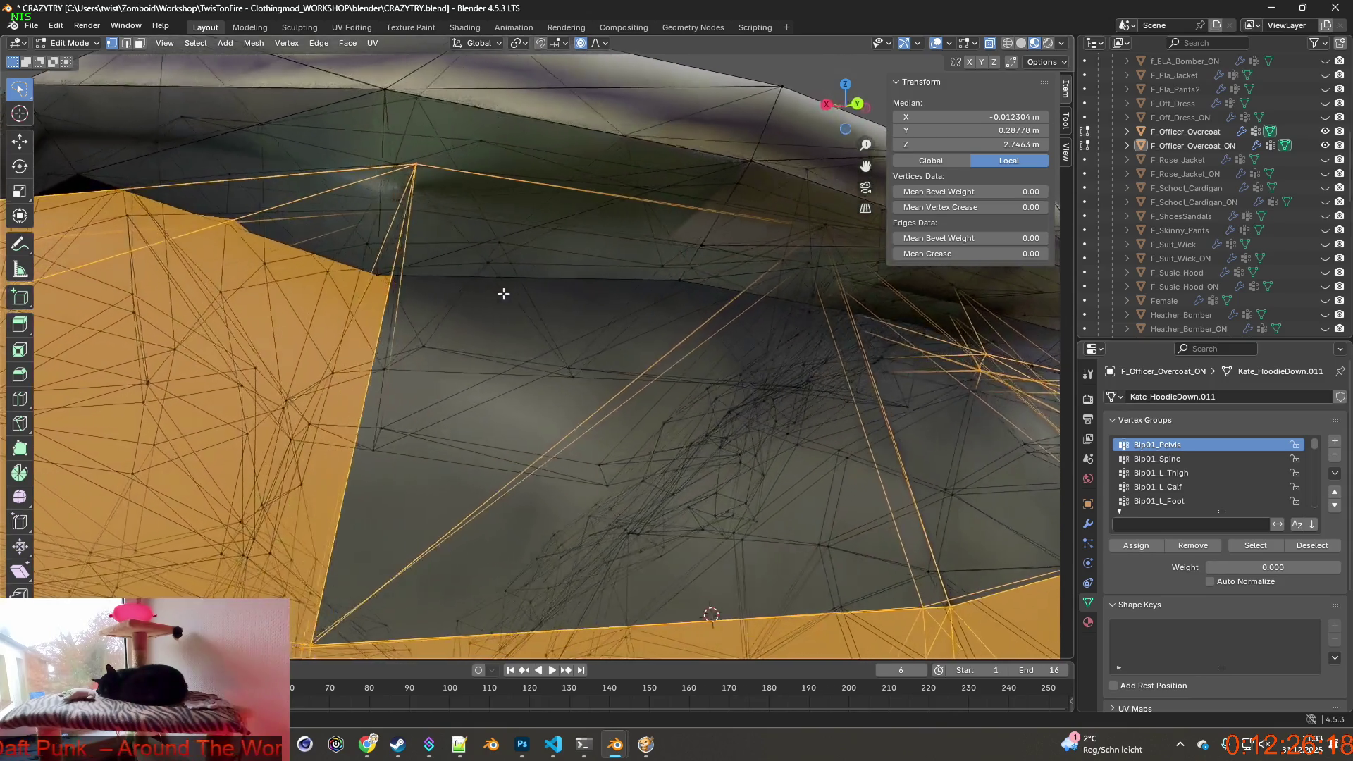
scroll(512, 295, "up", 2)
mouse_move(512, 293)
middle_mouse_down()
mouse_move(462, 295)
mouse_move(520, 302)
middle_mouse_up()
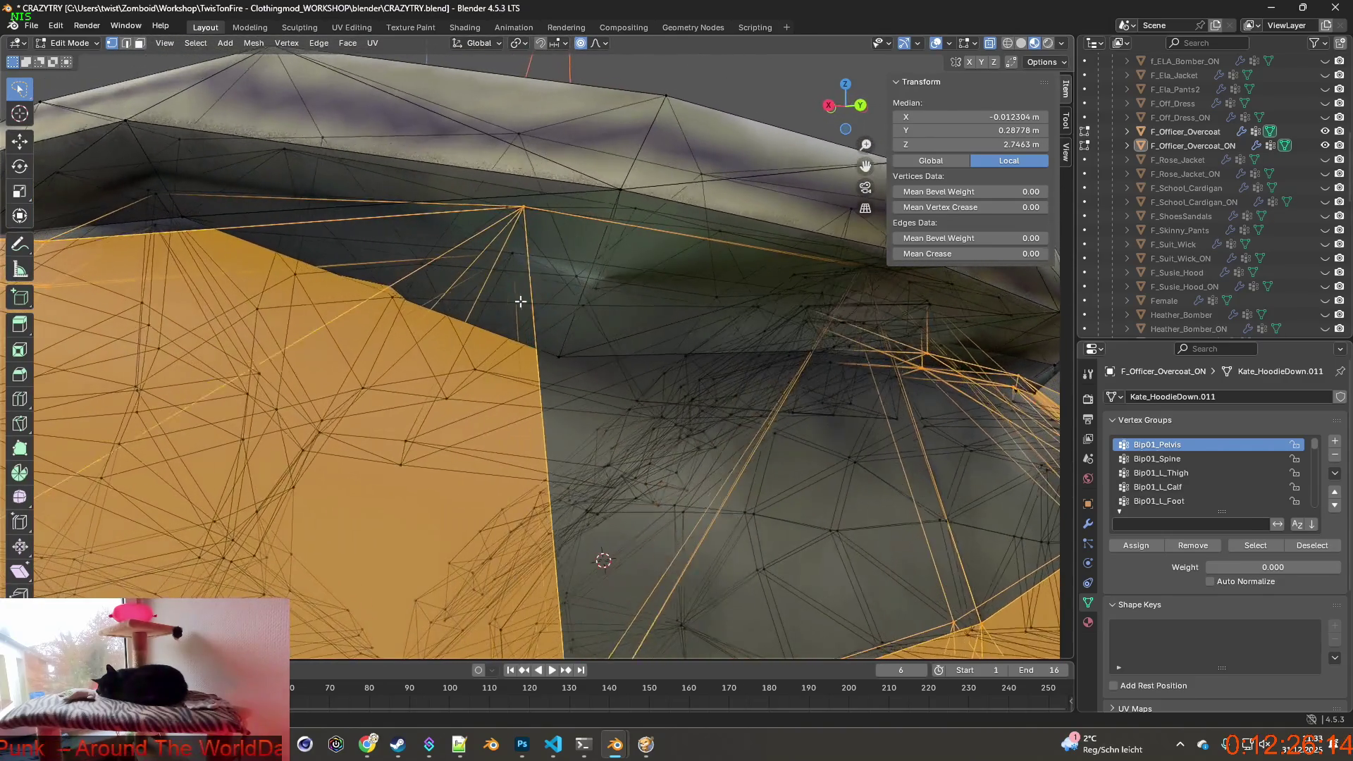
middle_click_drag(599, 275, 510, 285)
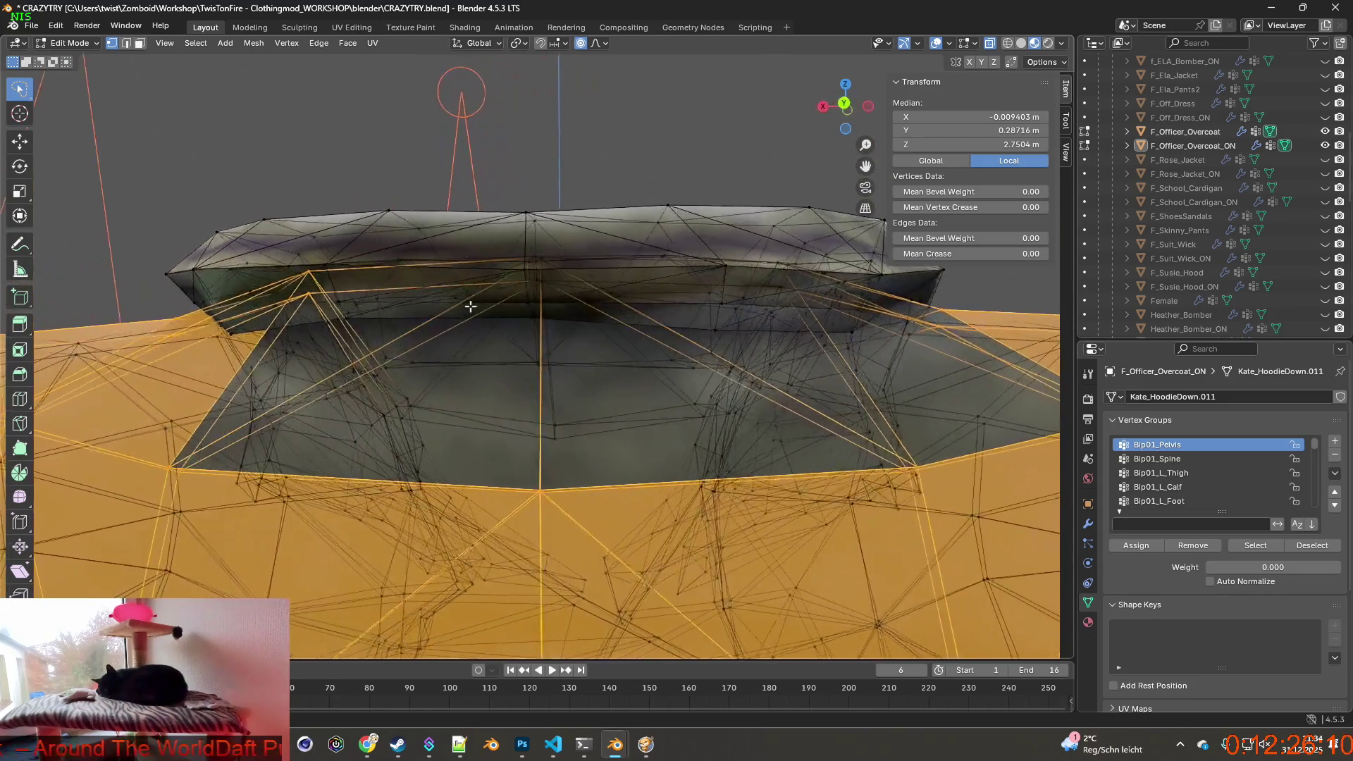
middle_click_drag(455, 310, 459, 302)
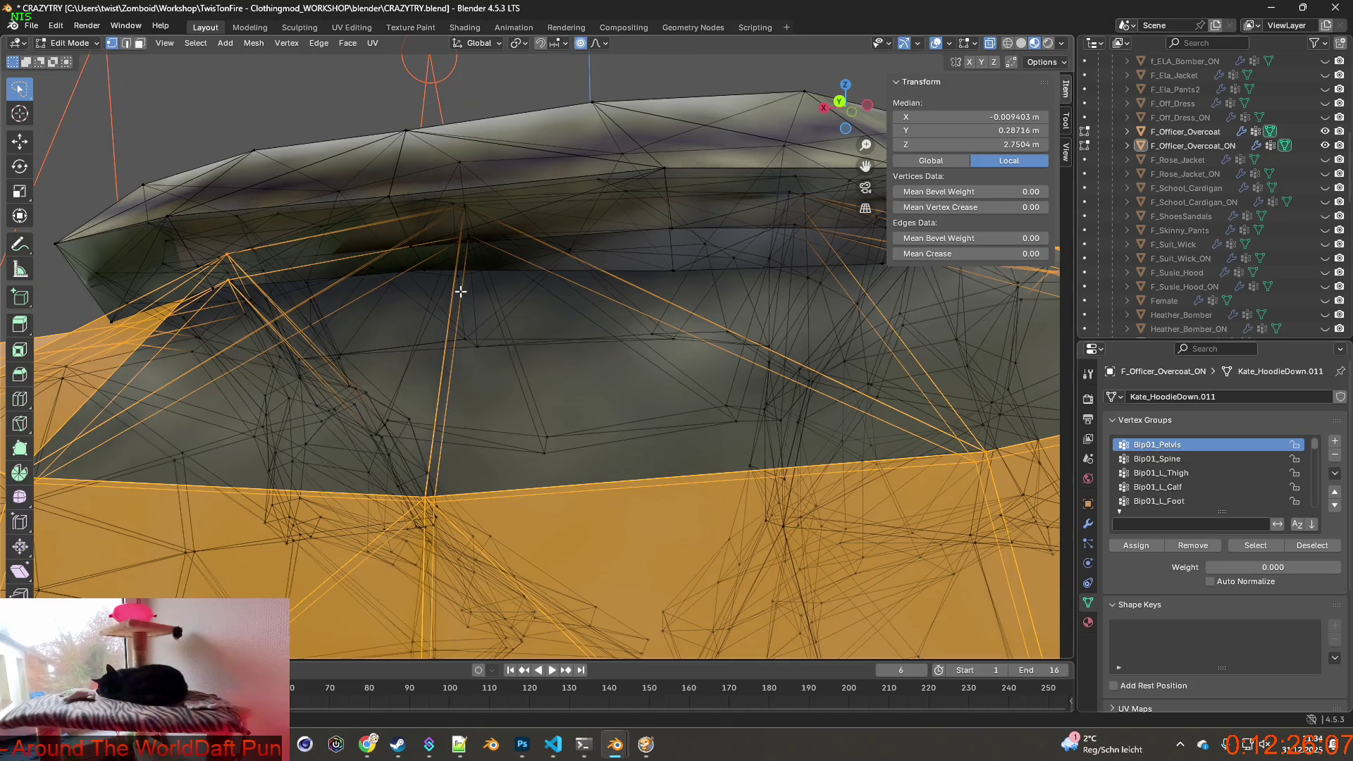
scroll(459, 290, "up", 3)
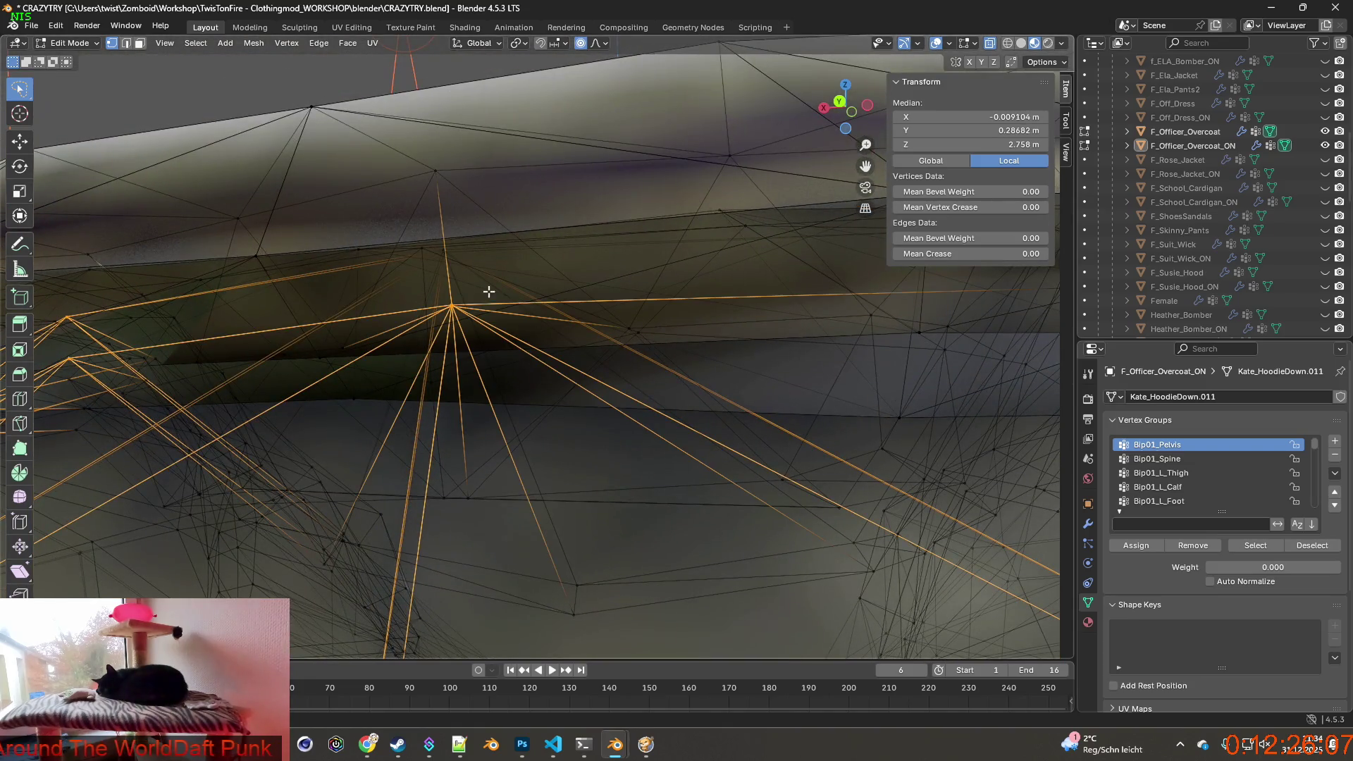
middle_click_drag(494, 267, 449, 279)
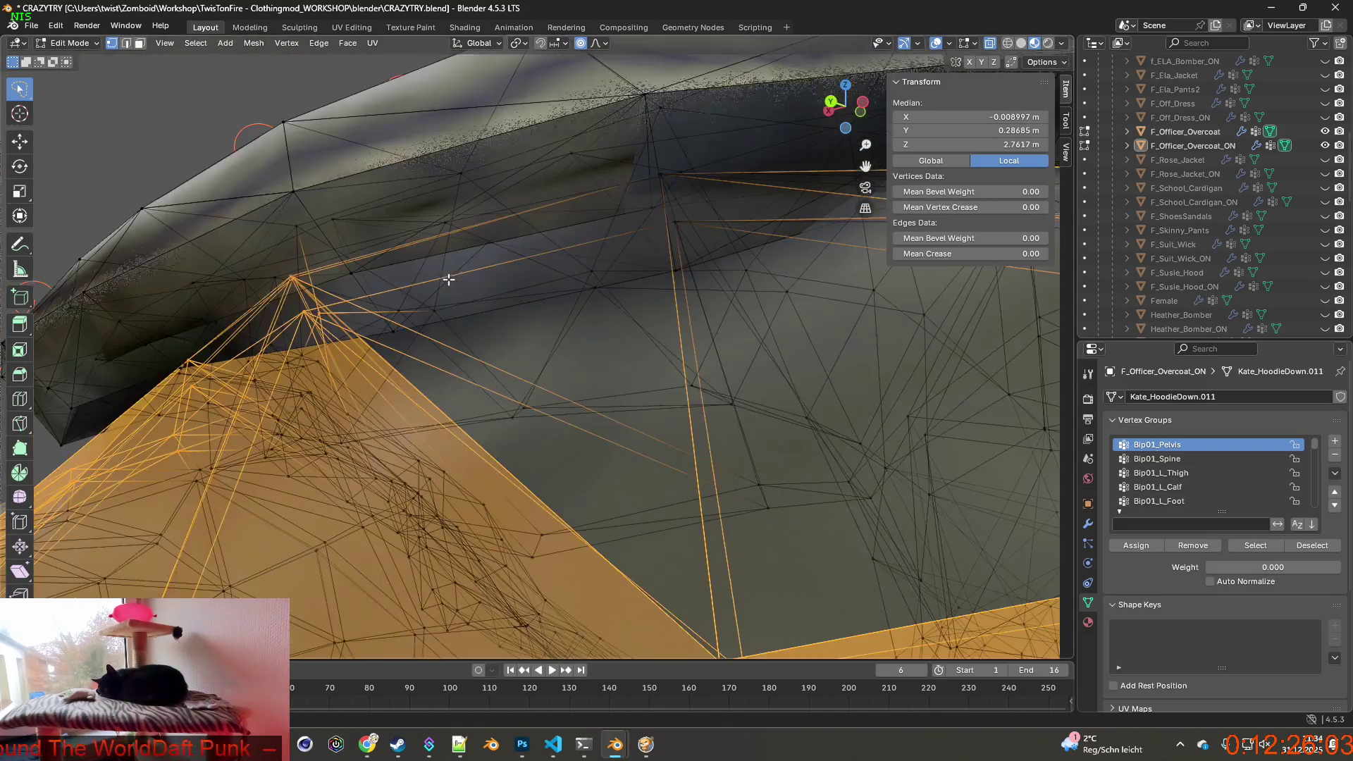
mouse_move(551, 301)
middle_mouse_down()
mouse_move(575, 293)
mouse_move(538, 258)
middle_mouse_up()
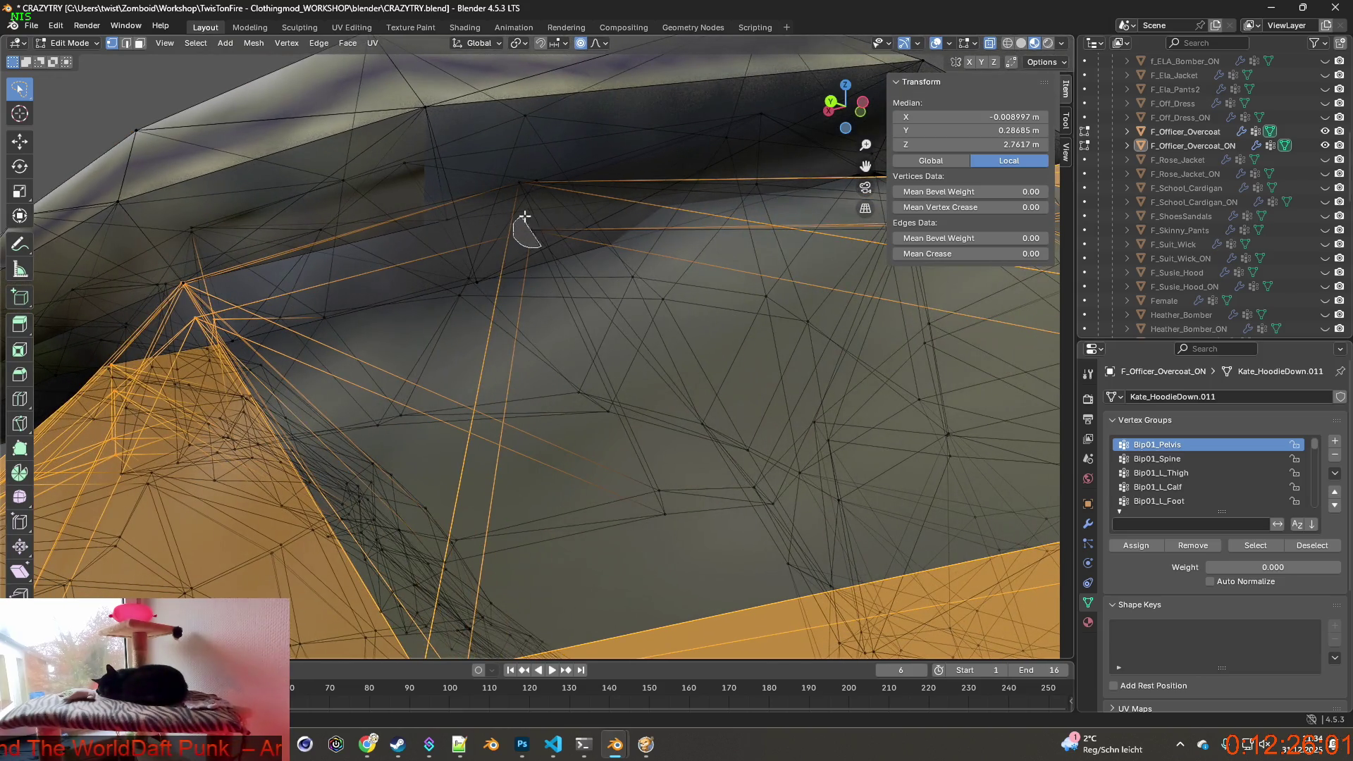
mouse_move(519, 182)
middle_mouse_down()
mouse_move(540, 232)
mouse_move(492, 247)
mouse_move(485, 215)
mouse_move(620, 296)
mouse_move(595, 306)
middle_mouse_up()
scroll(594, 305, "up", 2)
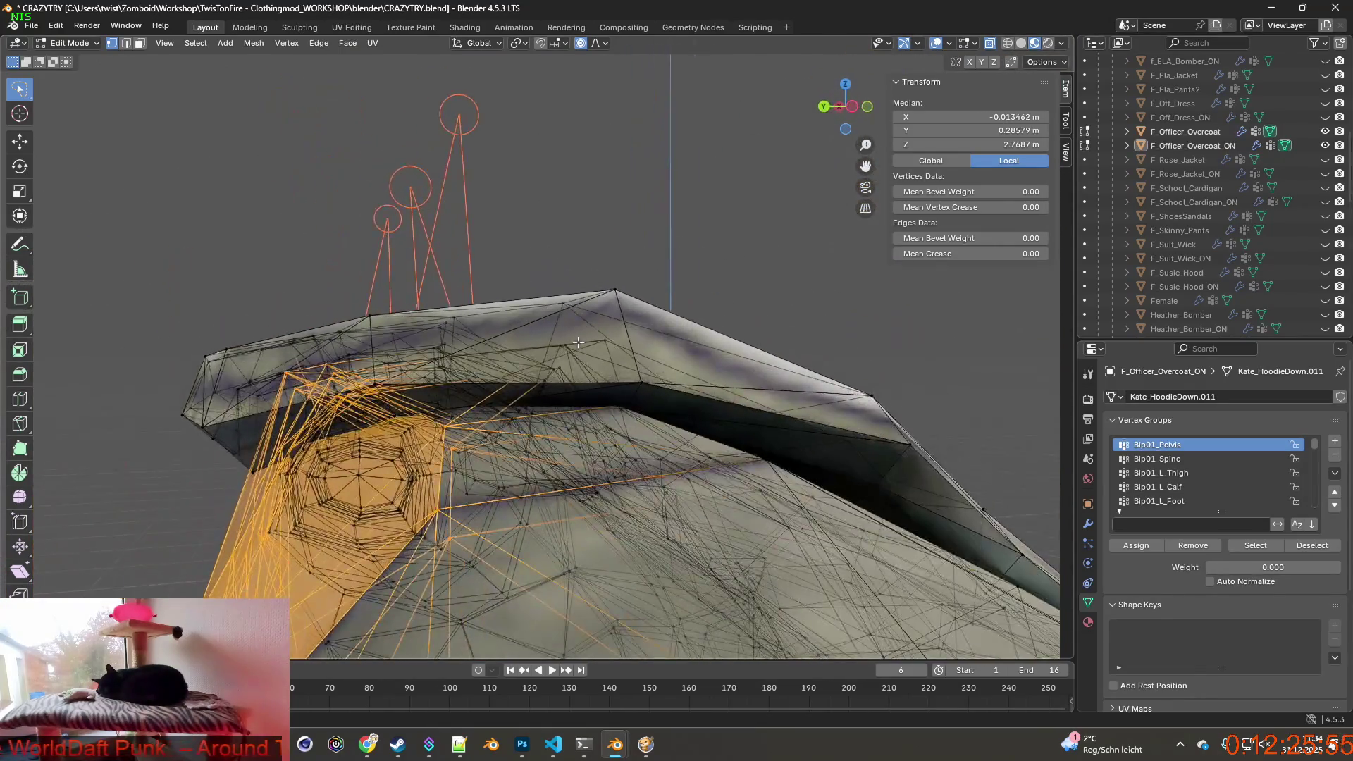
scroll(608, 317, "up", 3)
scroll(635, 344, "up", 3)
scroll(655, 362, "up", 2)
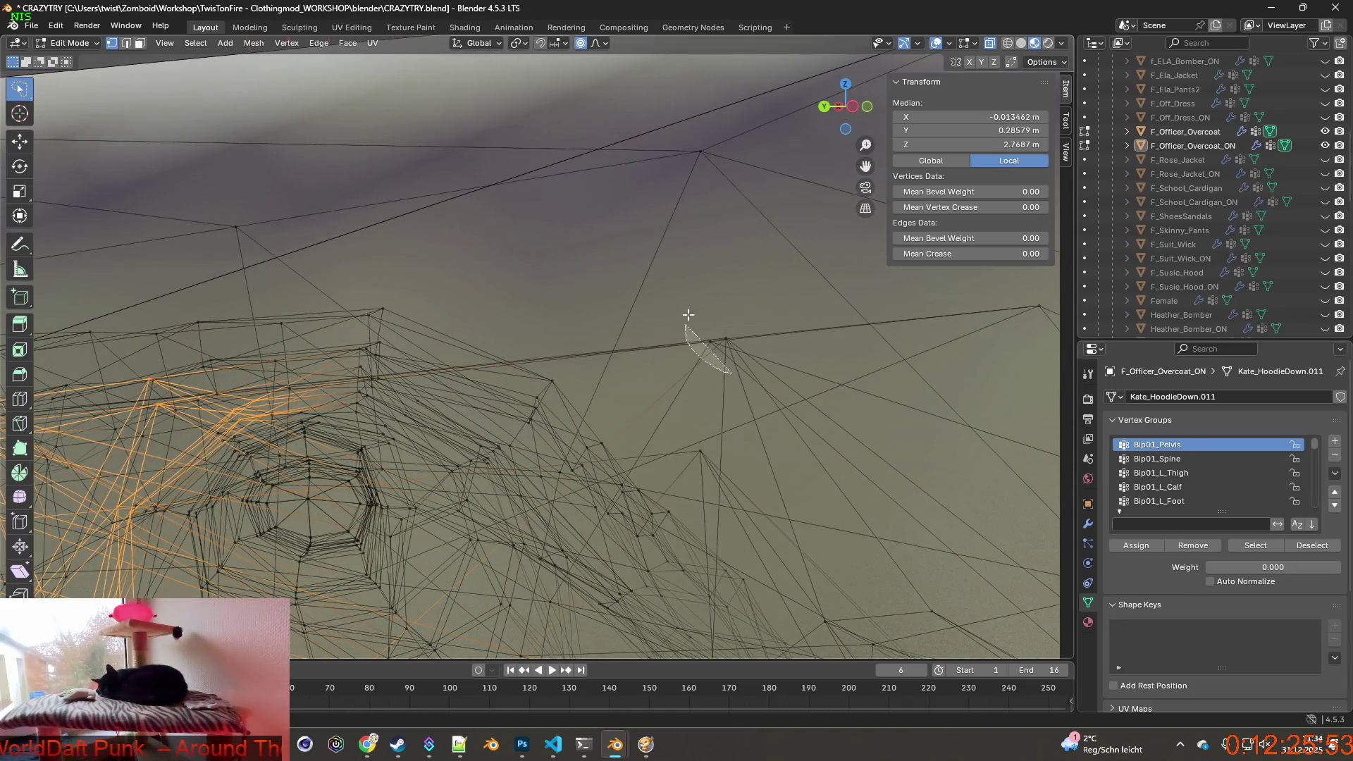
scroll(789, 382, "down", 4)
scroll(725, 387, "up", 2)
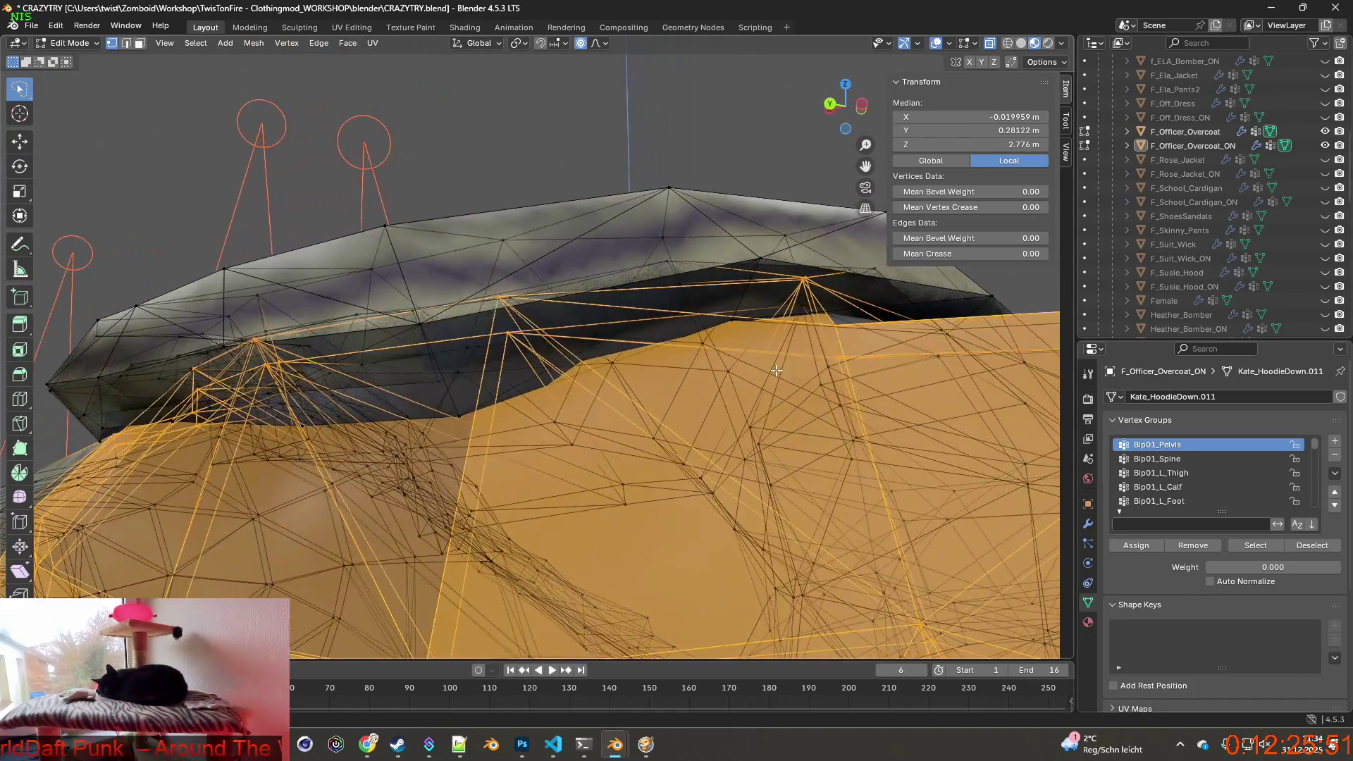
scroll(725, 387, "down", 2)
scroll(723, 386, "down", 1)
mouse_move(723, 386)
middle_mouse_down()
mouse_move(695, 387)
mouse_move(777, 424)
mouse_move(714, 470)
mouse_move(610, 421)
mouse_move(518, 419)
mouse_move(553, 430)
middle_mouse_up()
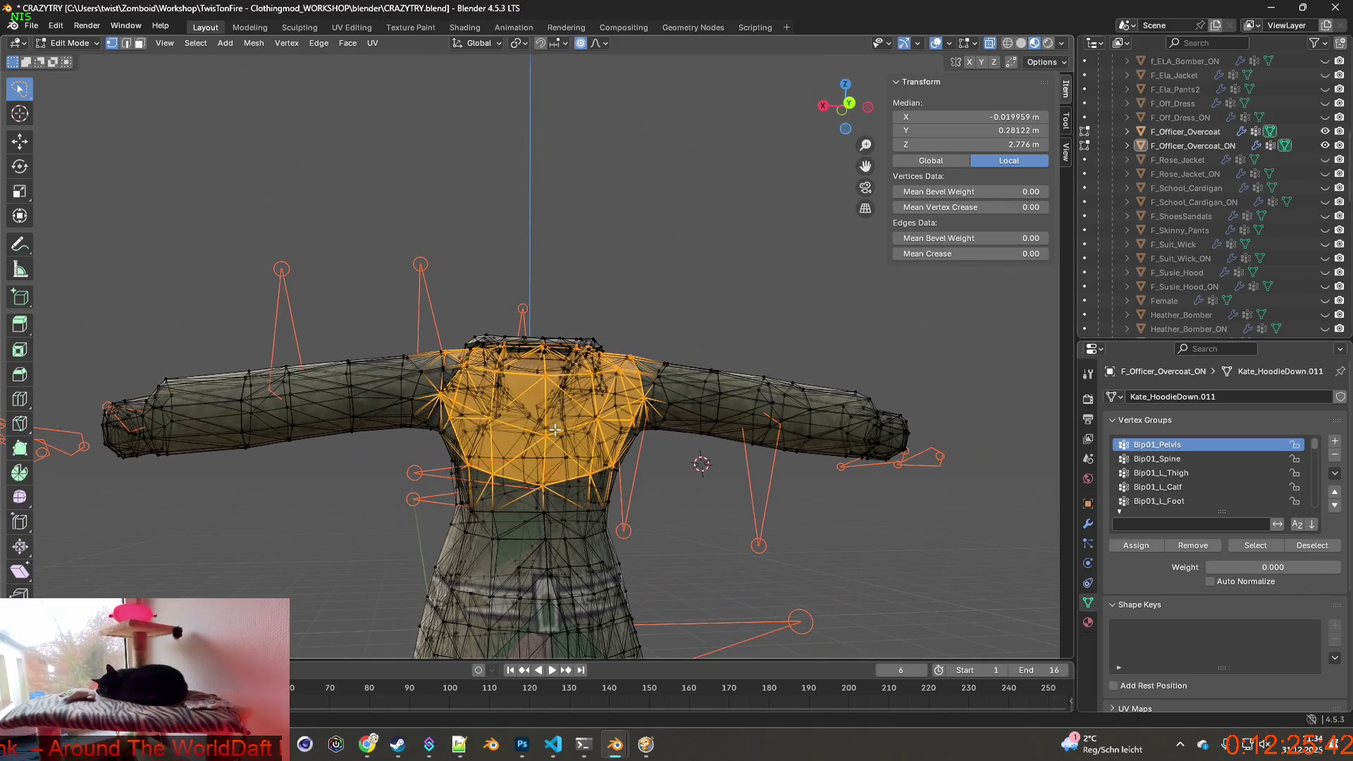
Subdivide the selected chest faces with 1 cut and view the lower coat from the side
left_click(490, 398)
mouse_move(491, 399)
middle_mouse_down()
mouse_move(677, 433)
mouse_move(384, 417)
mouse_move(659, 433)
middle_mouse_up()
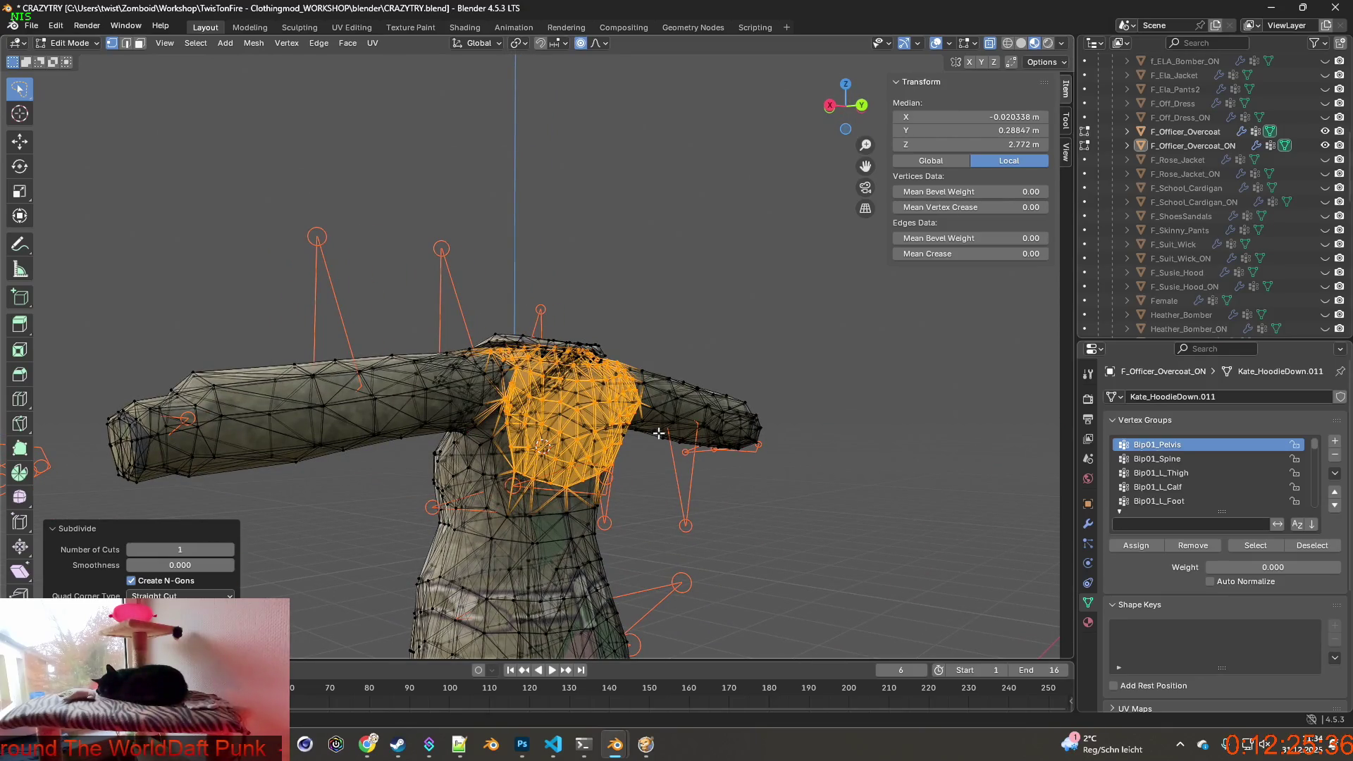
scroll(658, 433, "down", 2)
scroll(654, 423, "down", 2)
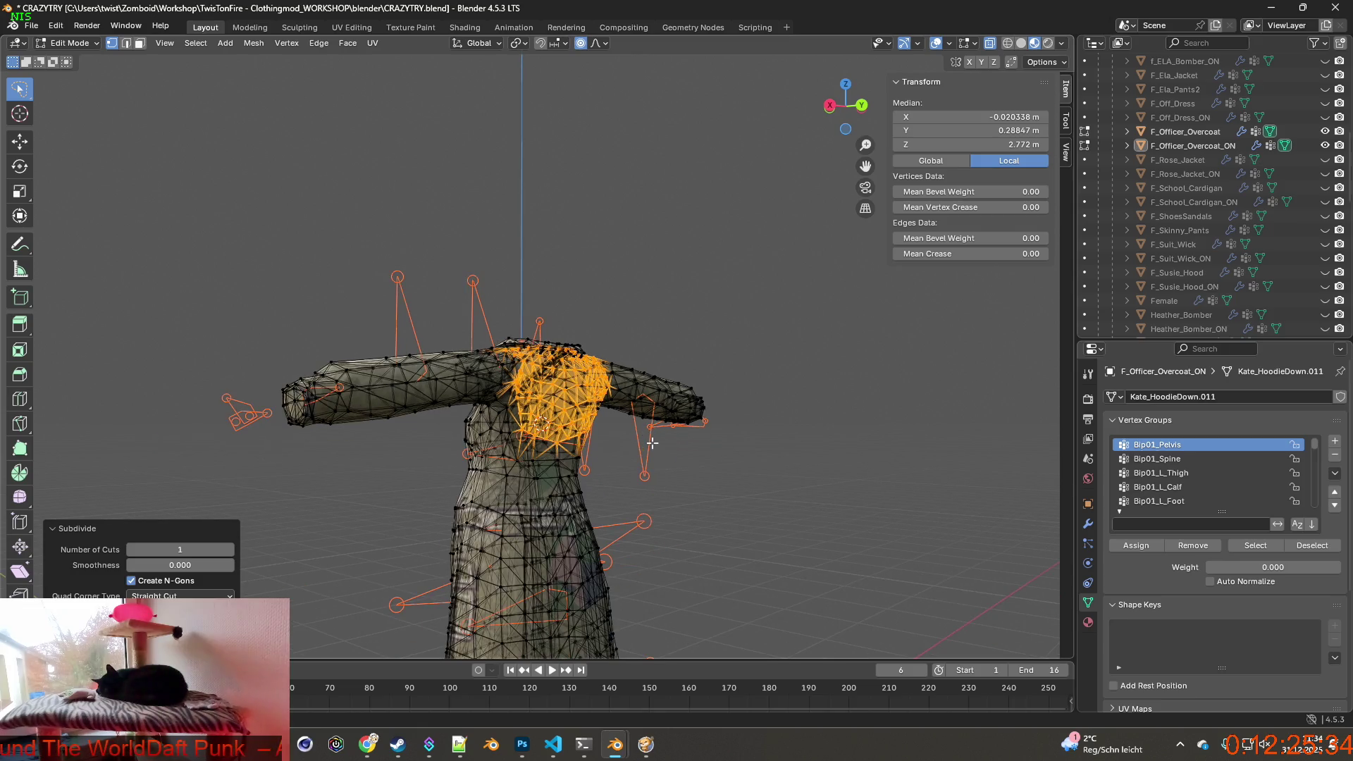
scroll(567, 467, "up", 4)
mouse_move(566, 467)
middle_mouse_down()
mouse_move(778, 336)
mouse_move(718, 379)
mouse_move(739, 384)
mouse_move(710, 385)
mouse_move(809, 376)
mouse_move(689, 363)
mouse_move(613, 385)
middle_mouse_up()
scroll(810, 377, "up", 1)
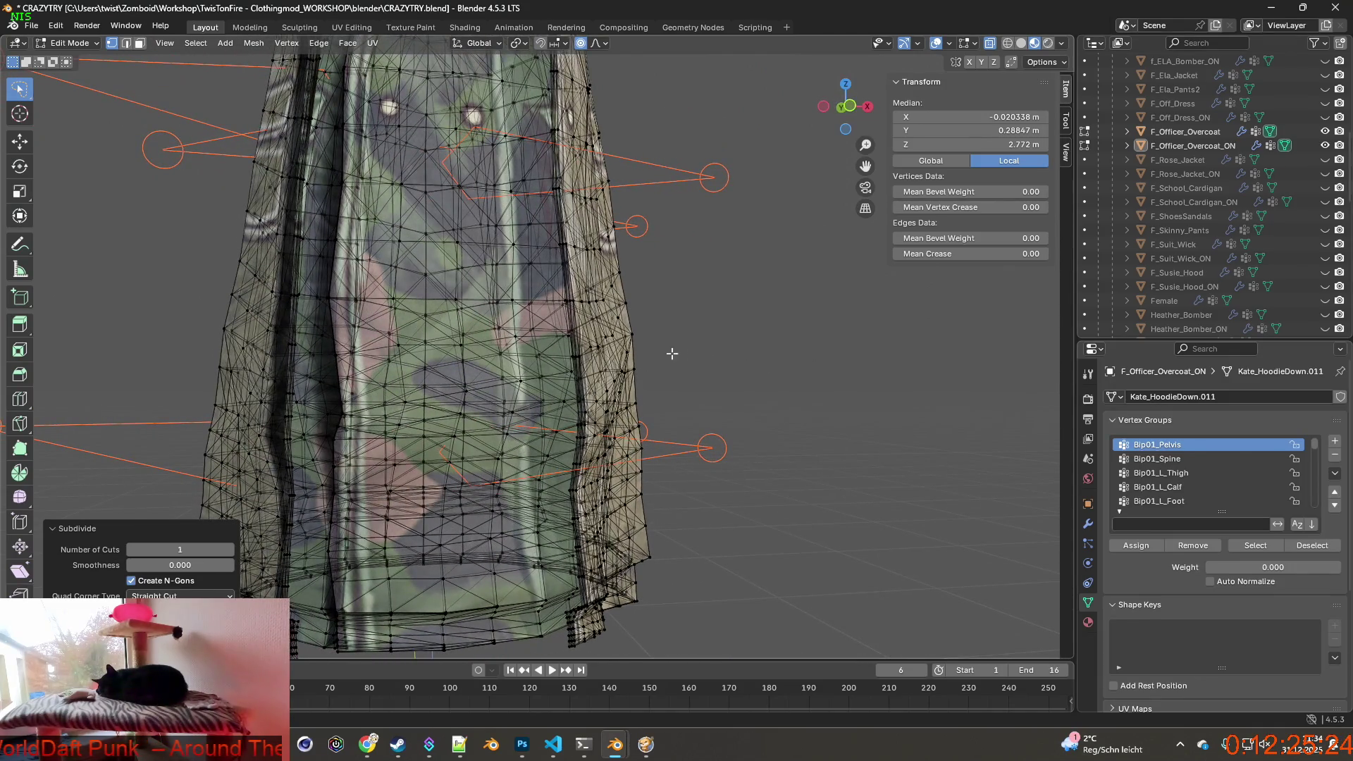
scroll(783, 372, "down", 3)
Select a single point on the coat's side and move it along Y with proportional falloff
mouse_move(783, 373)
middle_mouse_down()
mouse_move(756, 409)
mouse_move(696, 411)
mouse_move(454, 354)
mouse_move(1060, 277)
middle_mouse_up()
scroll(1215, 238, "up", 5)
scroll(1223, 231, "up", 5)
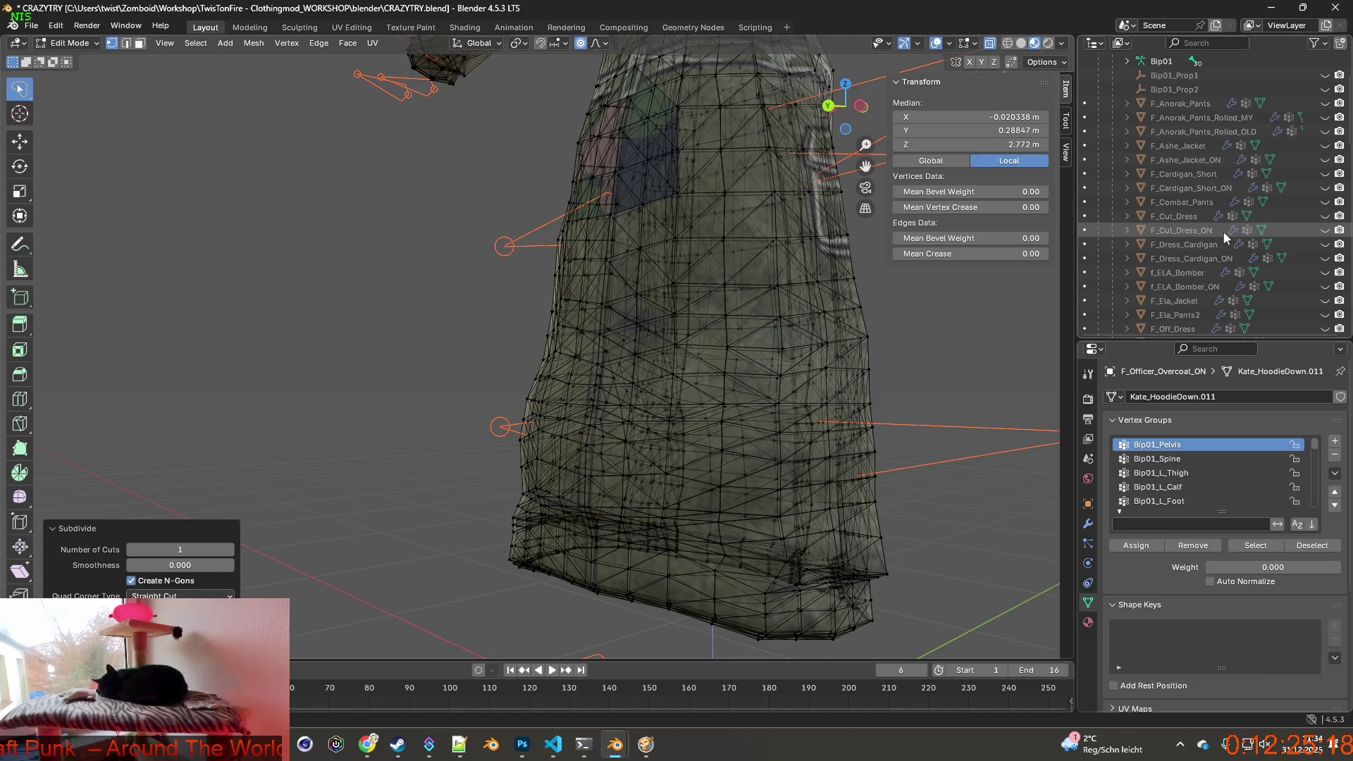
scroll(1235, 219, "up", 5)
mouse_move(791, 269)
middle_mouse_down()
mouse_move(634, 318)
mouse_move(735, 320)
mouse_move(704, 259)
mouse_move(810, 317)
mouse_move(820, 302)
middle_mouse_up()
mouse_move(715, 329)
middle_mouse_down()
mouse_move(805, 311)
mouse_move(707, 303)
mouse_move(658, 263)
mouse_move(666, 295)
middle_mouse_up()
scroll(600, 272, "up", 2)
scroll(719, 383, "up", 2)
mouse_move(719, 384)
middle_mouse_down()
mouse_move(644, 369)
mouse_move(628, 387)
mouse_move(679, 388)
middle_mouse_up()
scroll(628, 373, "up", 2)
left_click_drag(682, 378, 683, 378)
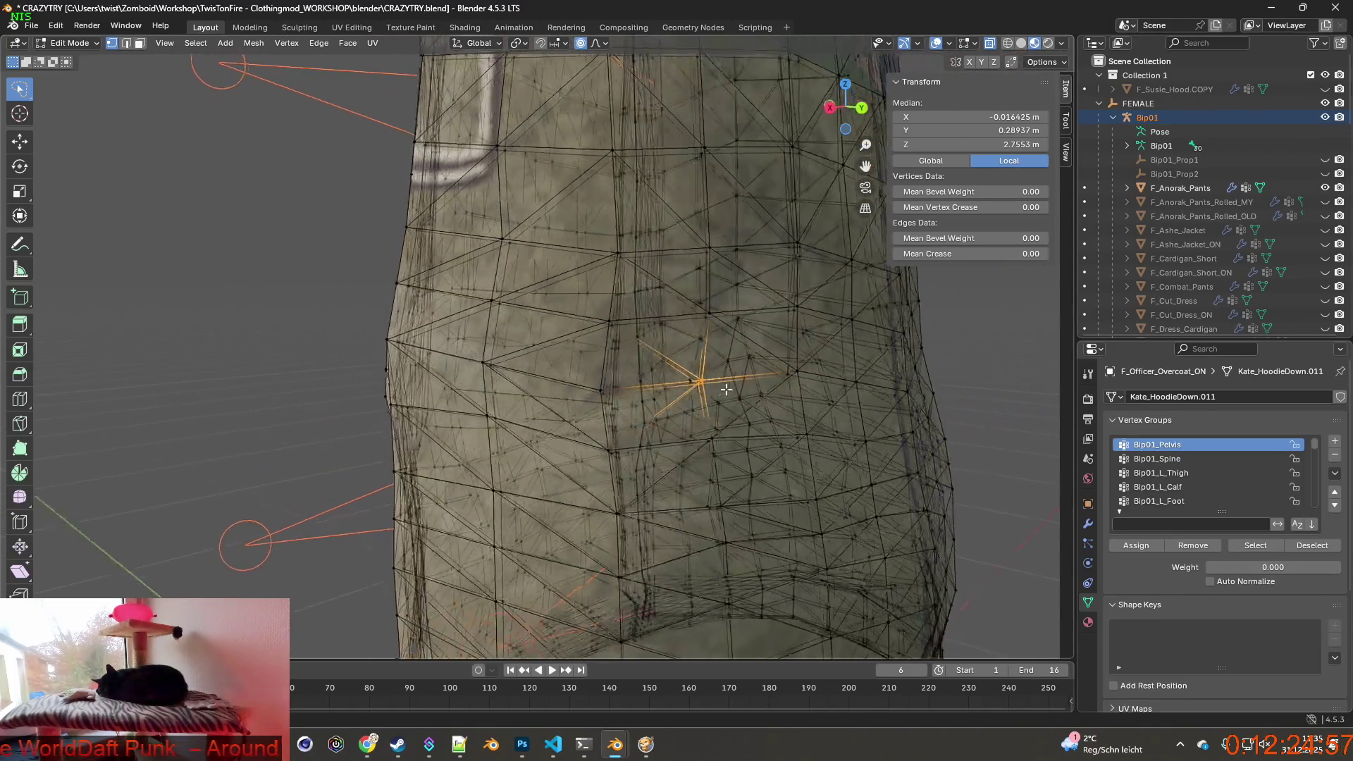
middle_click_drag(683, 378, 802, 389)
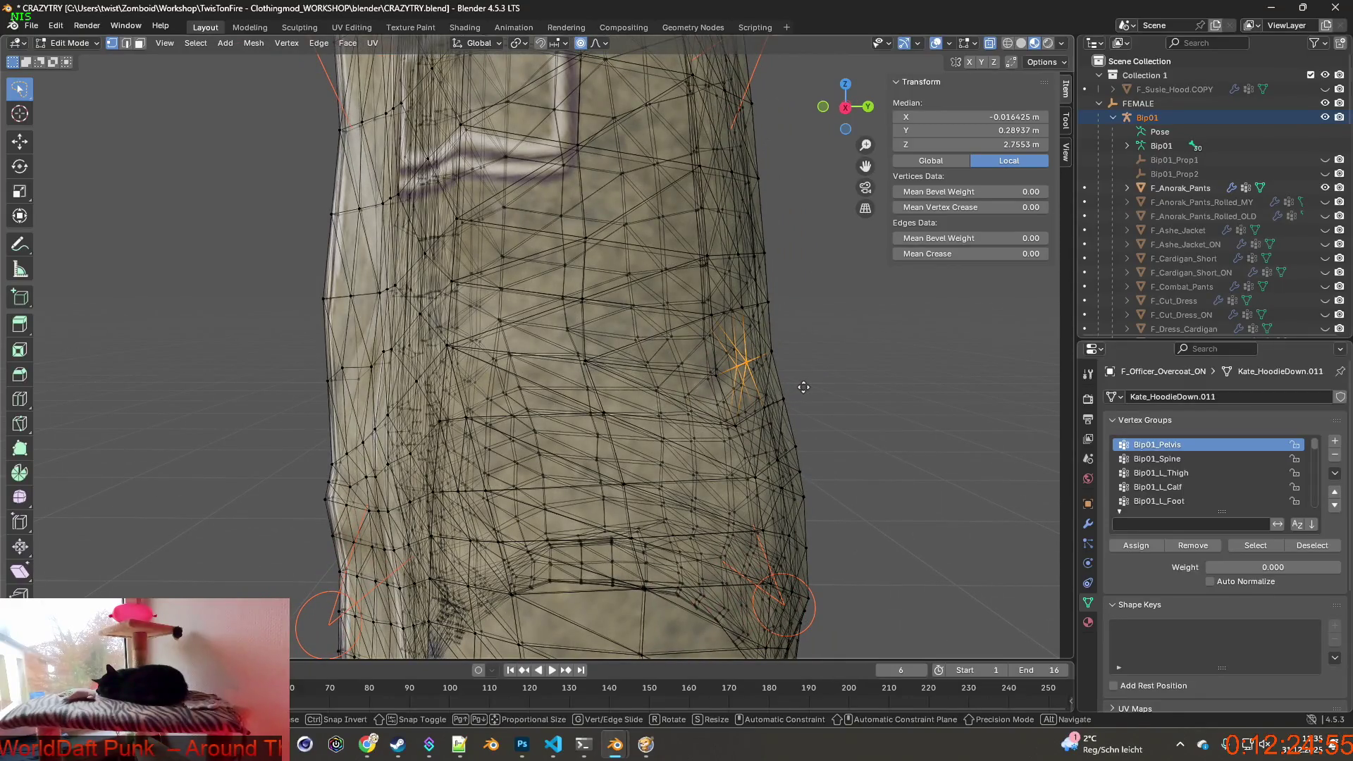
key("g")
key("y")
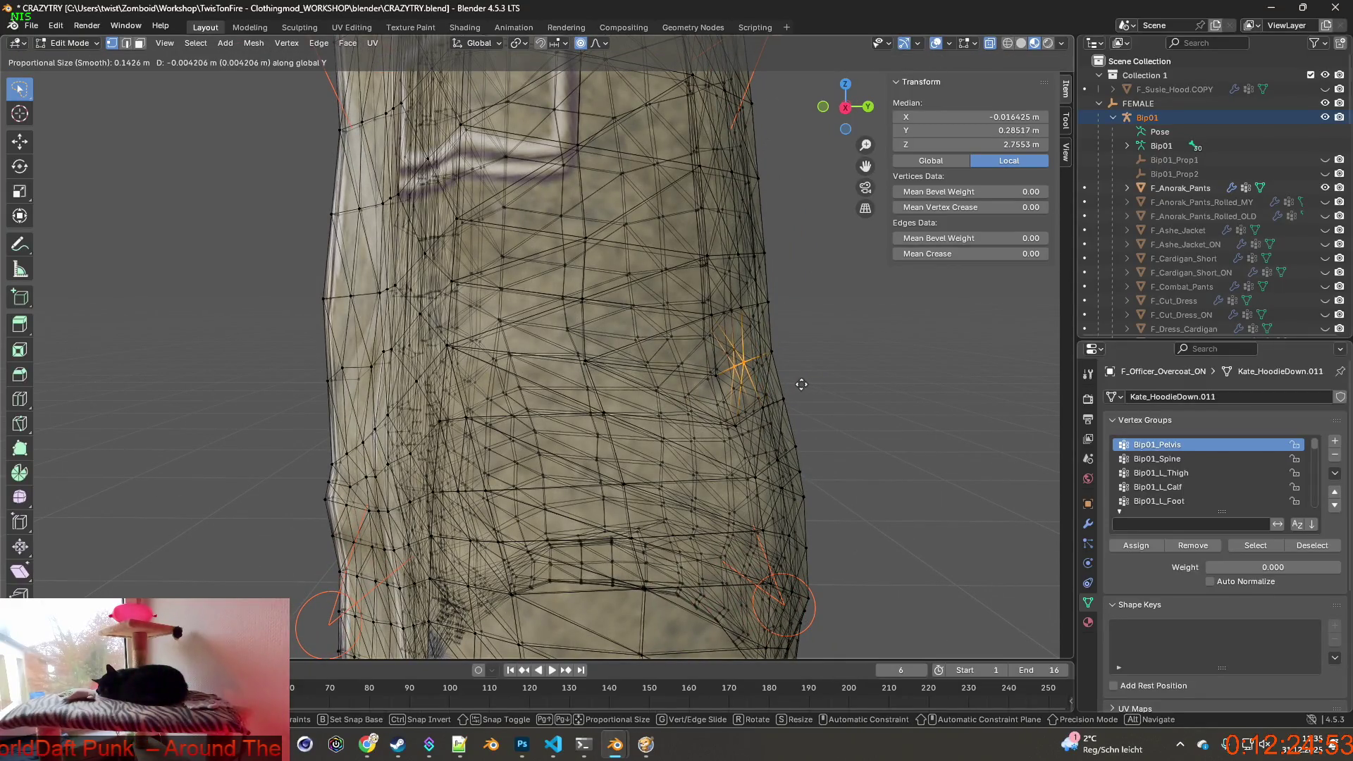
left_click(801, 384)
Start a second grab of the point, cancel it unchanged, and bring up the Undo History
middle_click_drag(815, 381, 803, 386)
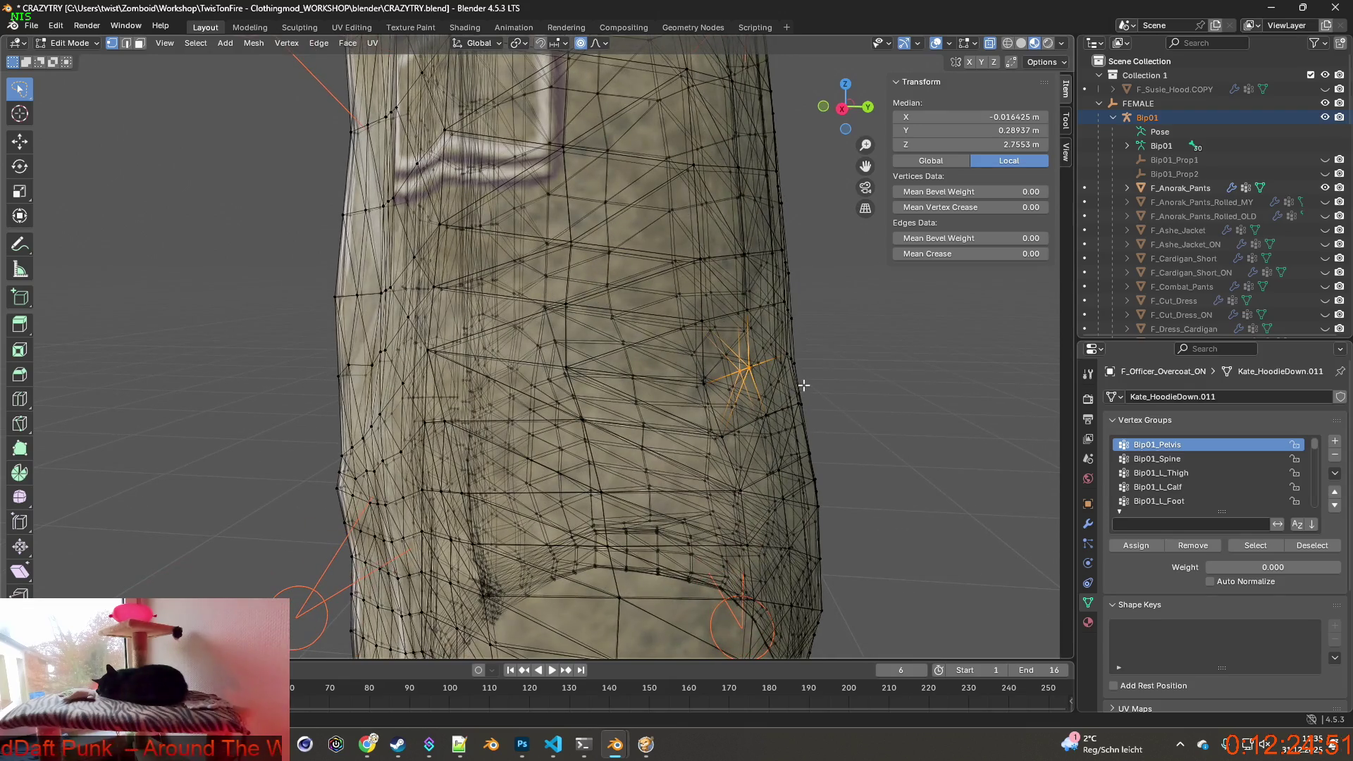
key("g")
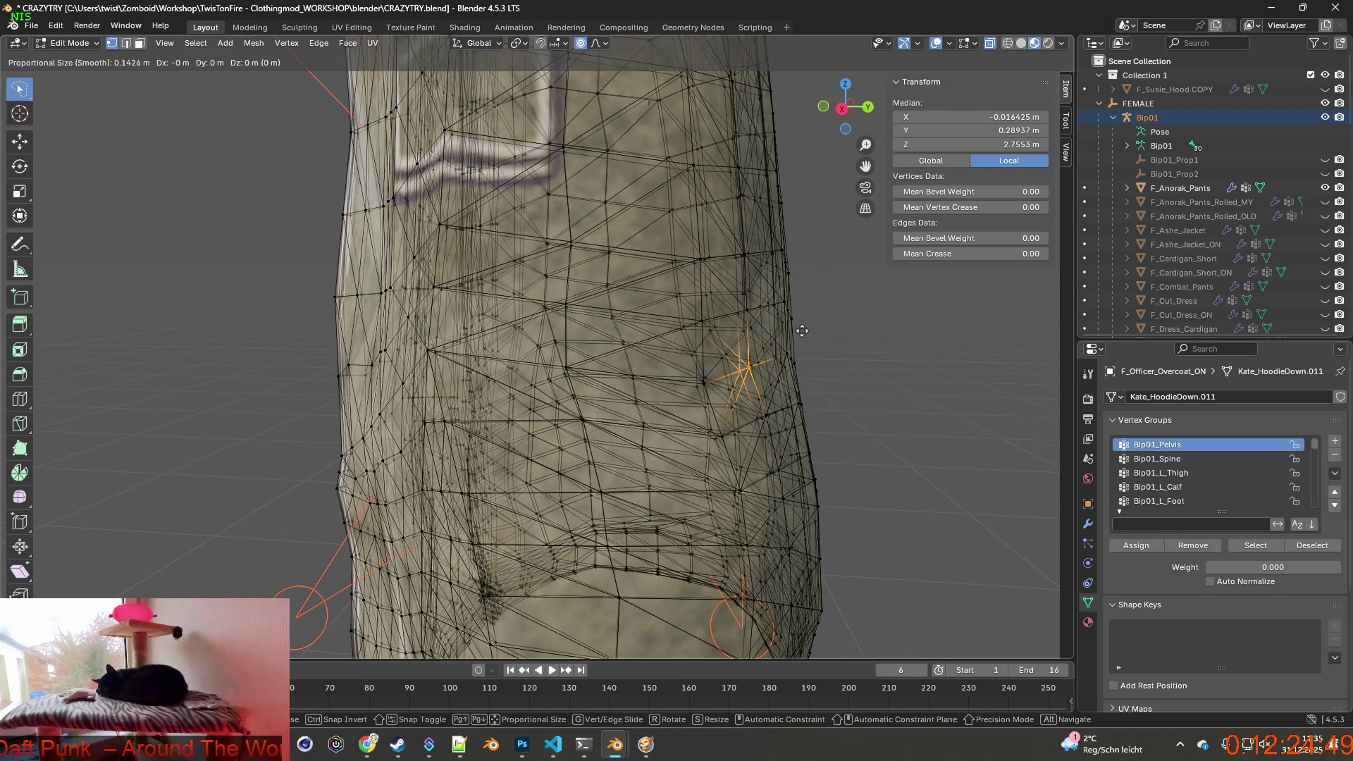
left_click(801, 330)
middle_click_drag(802, 330, 639, 331)
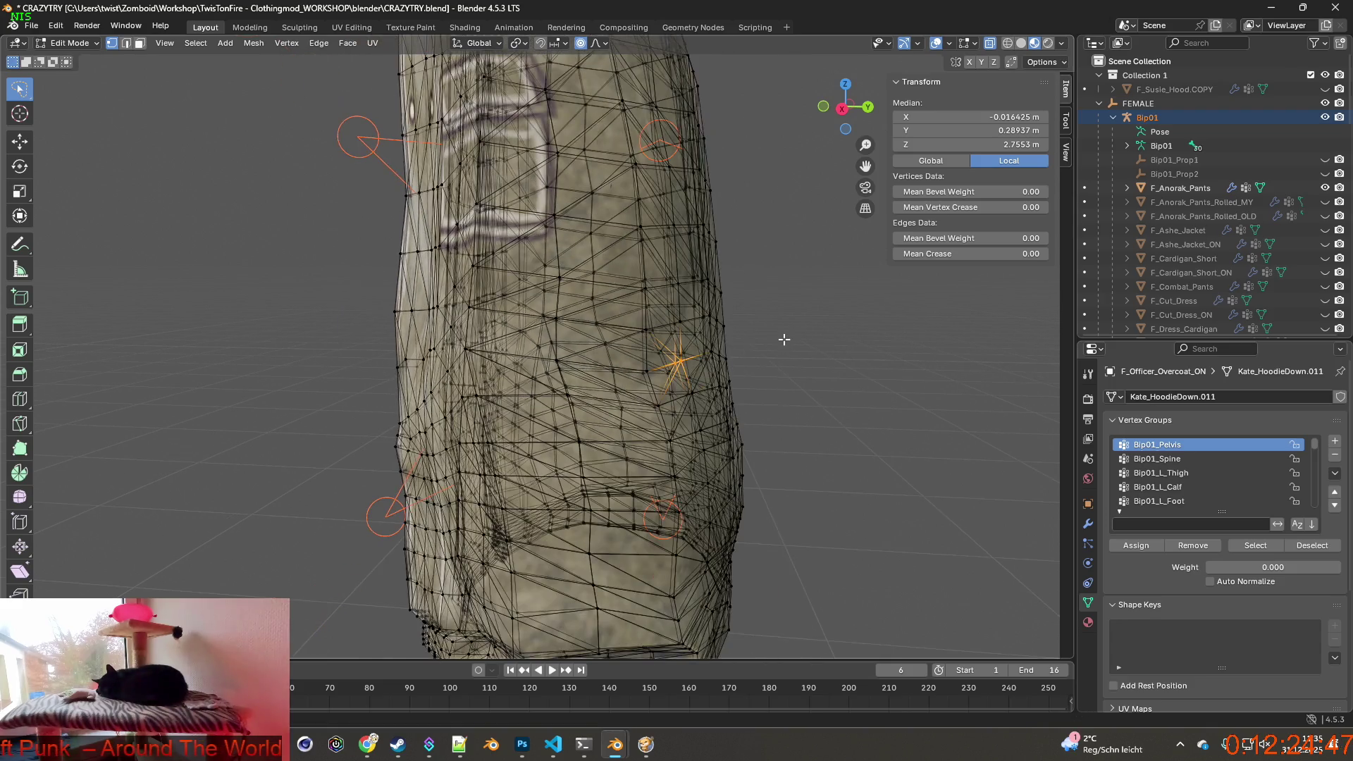
scroll(640, 332, "down", 2)
scroll(675, 331, "down", 5)
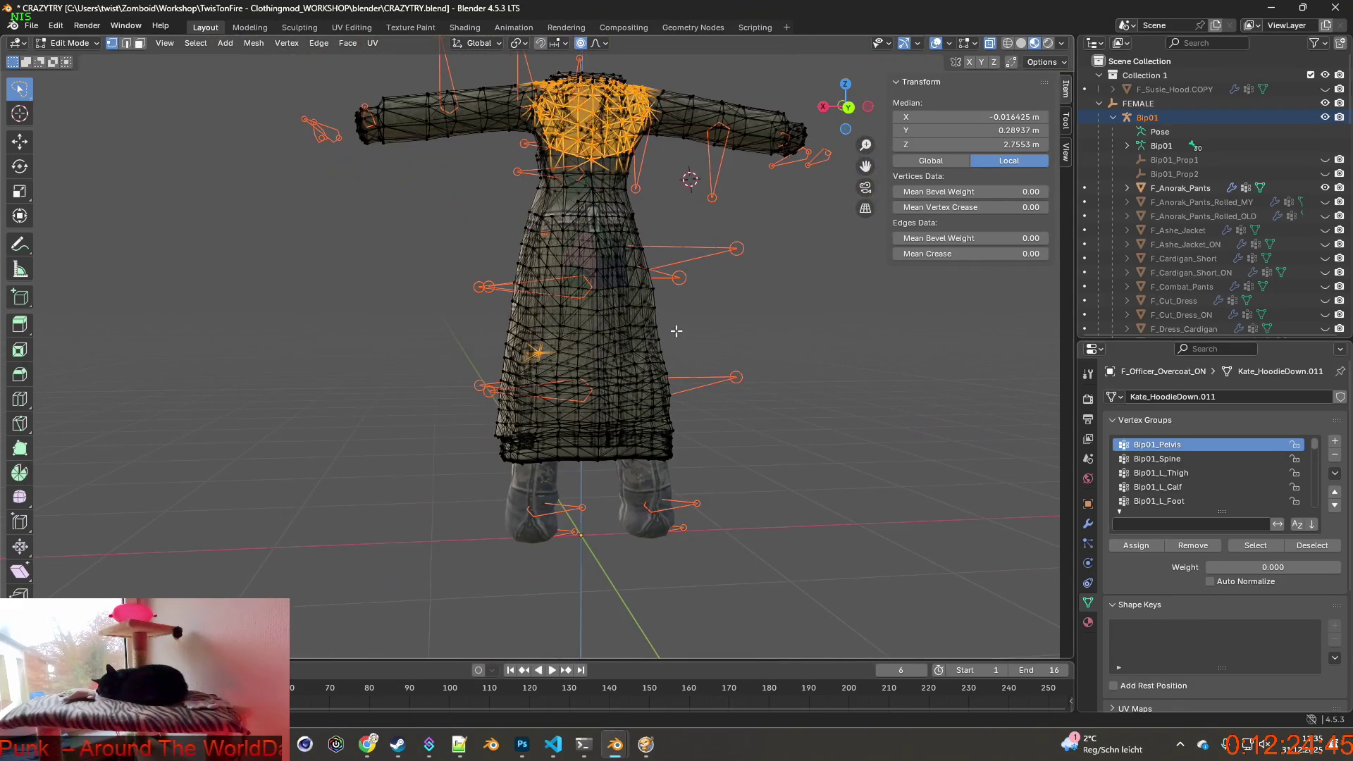
left_click(65, 29)
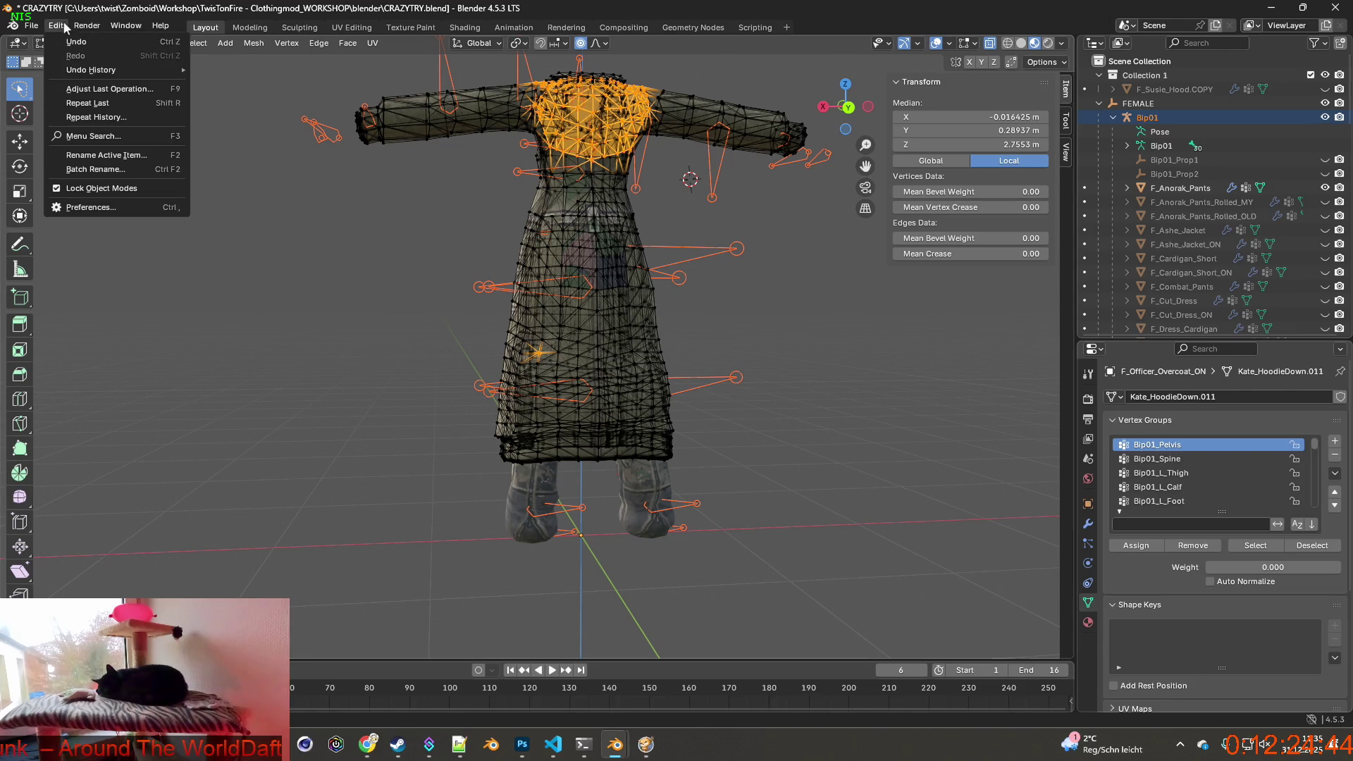
mouse_move(91, 70)
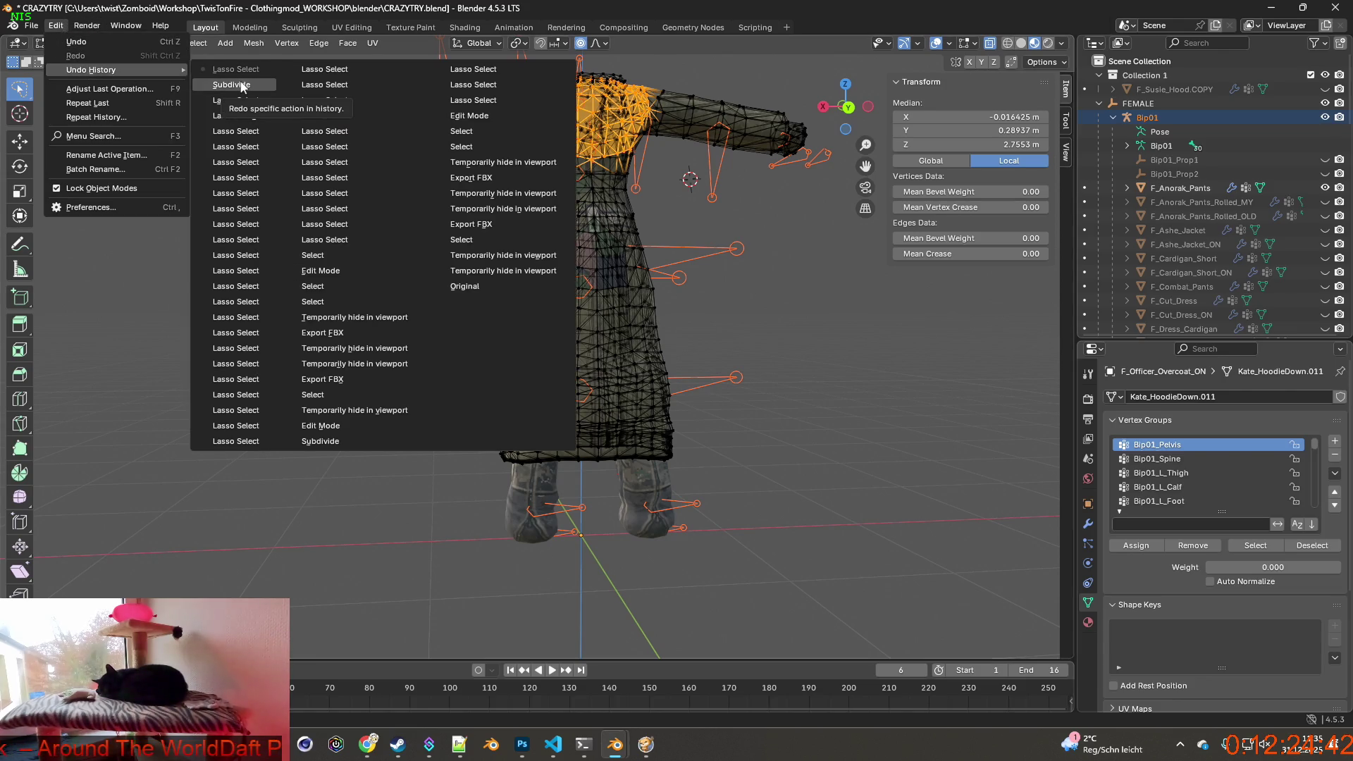
Roll back to the Subdivide step and select matching points on both lower sides of the coat
left_click(235, 69)
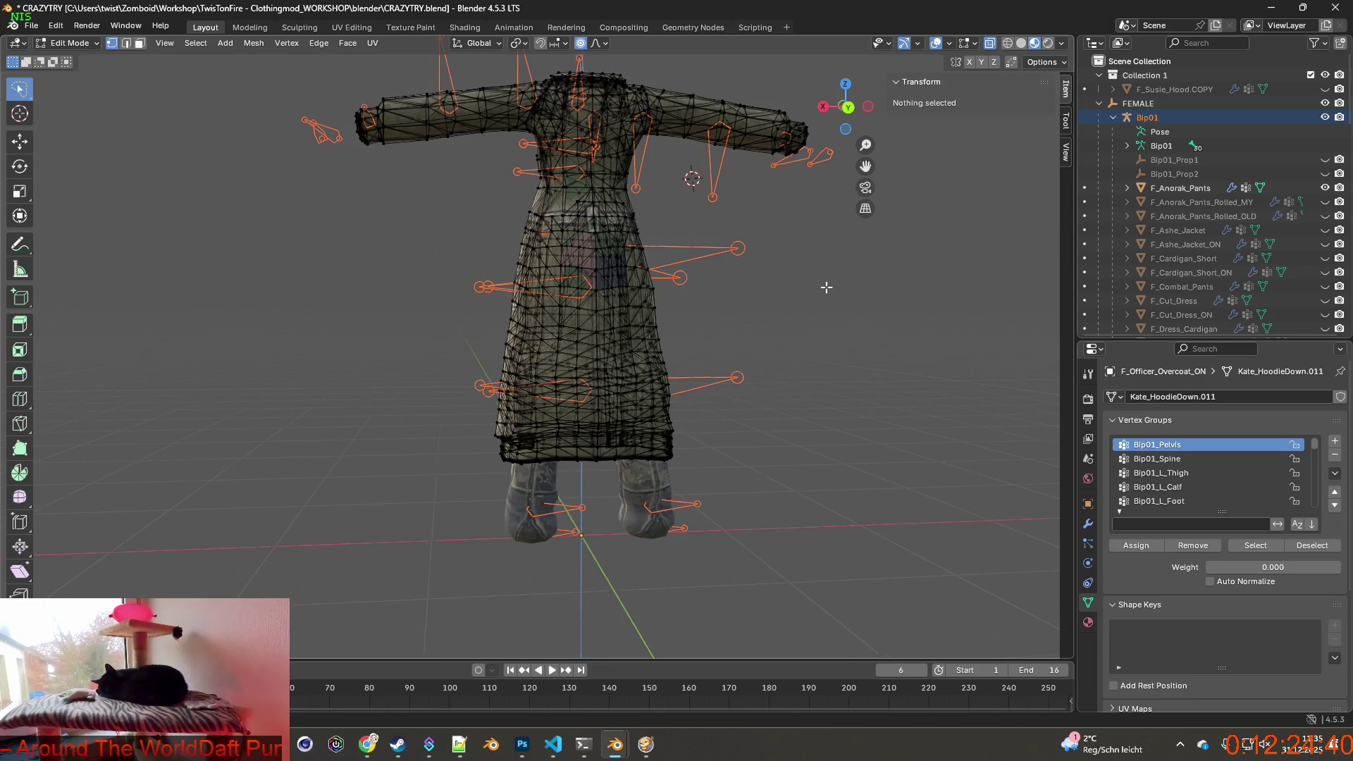
scroll(718, 296, "up", 3)
scroll(664, 329, "up", 3)
mouse_move(664, 329)
middle_mouse_down()
mouse_move(718, 338)
mouse_move(607, 387)
mouse_move(651, 397)
middle_mouse_up()
left_click(614, 369)
mouse_move(729, 369)
middle_mouse_down()
mouse_move(701, 369)
mouse_move(807, 375)
mouse_move(750, 367)
mouse_move(740, 344)
mouse_move(841, 353)
mouse_move(809, 317)
mouse_move(856, 360)
mouse_move(634, 331)
mouse_move(594, 340)
middle_mouse_up()
left_click(719, 342, "shift")
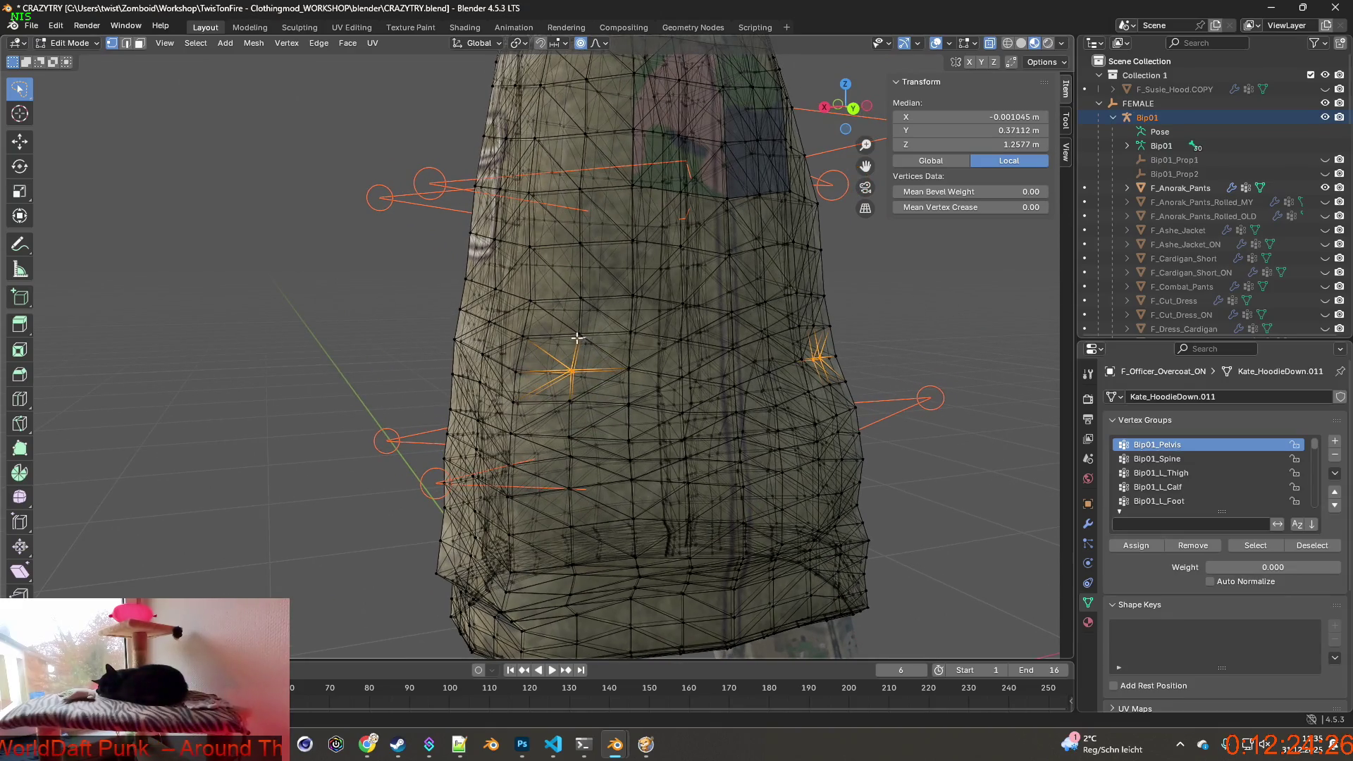
mouse_move(697, 337)
middle_mouse_down()
mouse_move(574, 327)
mouse_move(721, 338)
mouse_move(677, 334)
middle_mouse_up()
Move the side points along Y, then scale them to about 1.03 with proportional falloff
key("g")
key("y")
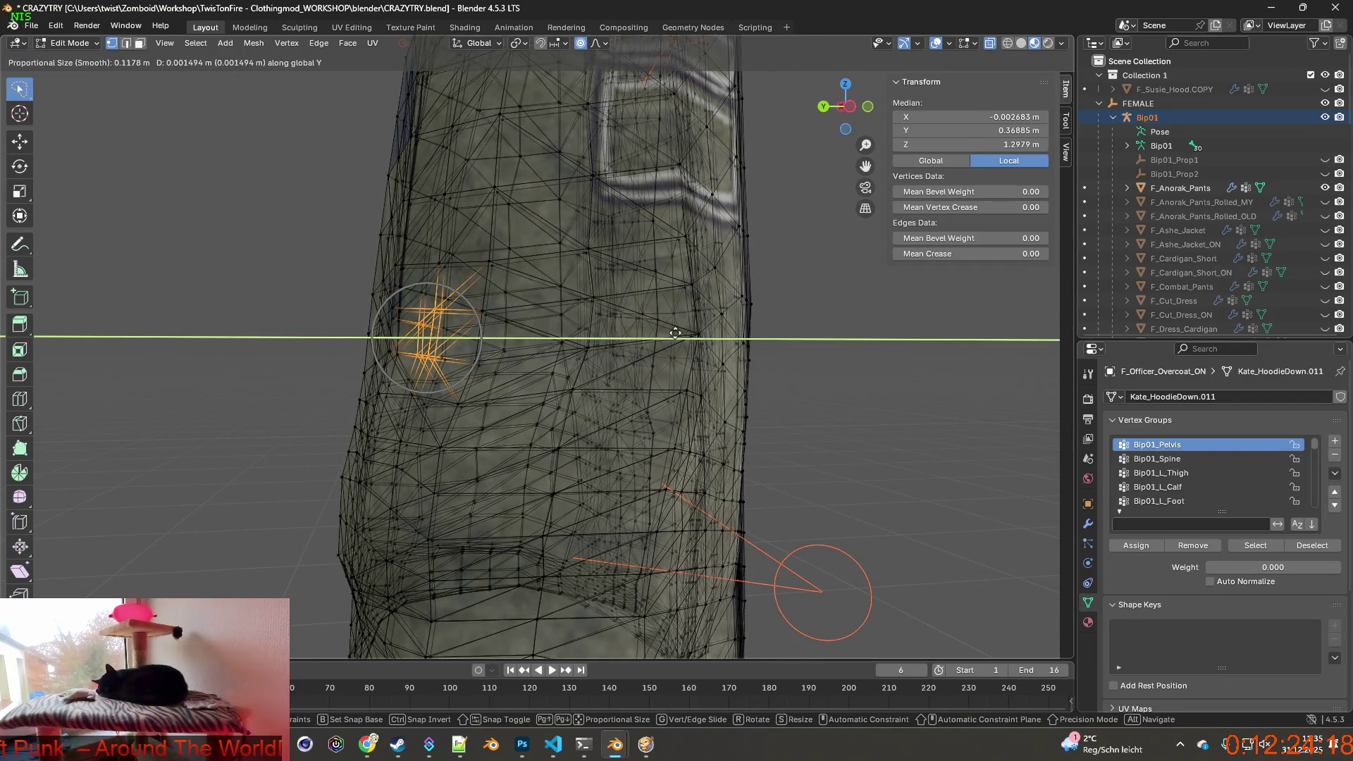
left_click(653, 332)
middle_click_drag(644, 326, 778, 332)
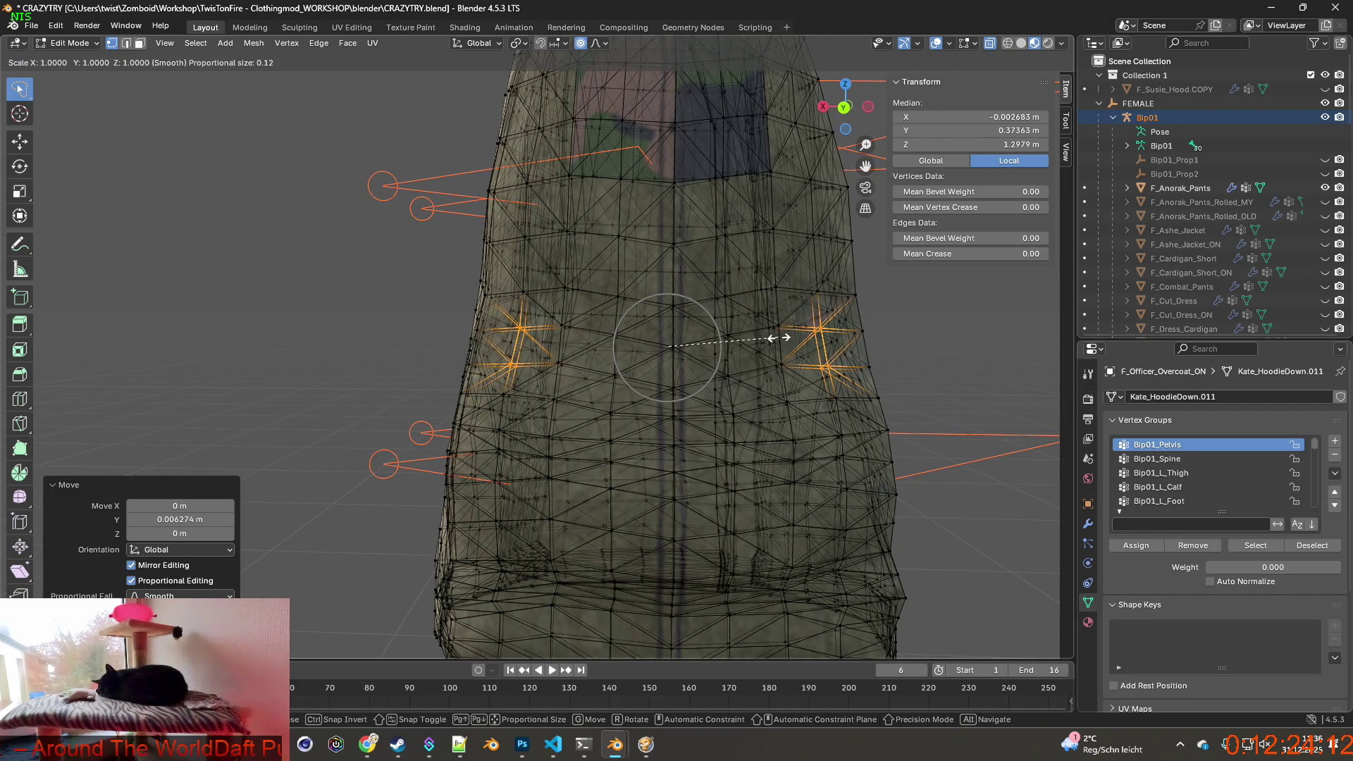
left_click(813, 337)
mouse_move(815, 338)
middle_mouse_down()
mouse_move(643, 327)
mouse_move(833, 336)
mouse_move(527, 303)
mouse_move(764, 335)
mouse_move(667, 327)
mouse_move(687, 330)
middle_mouse_up()
scroll(598, 319, "down", 2)
scroll(1268, 244, "down", 5)
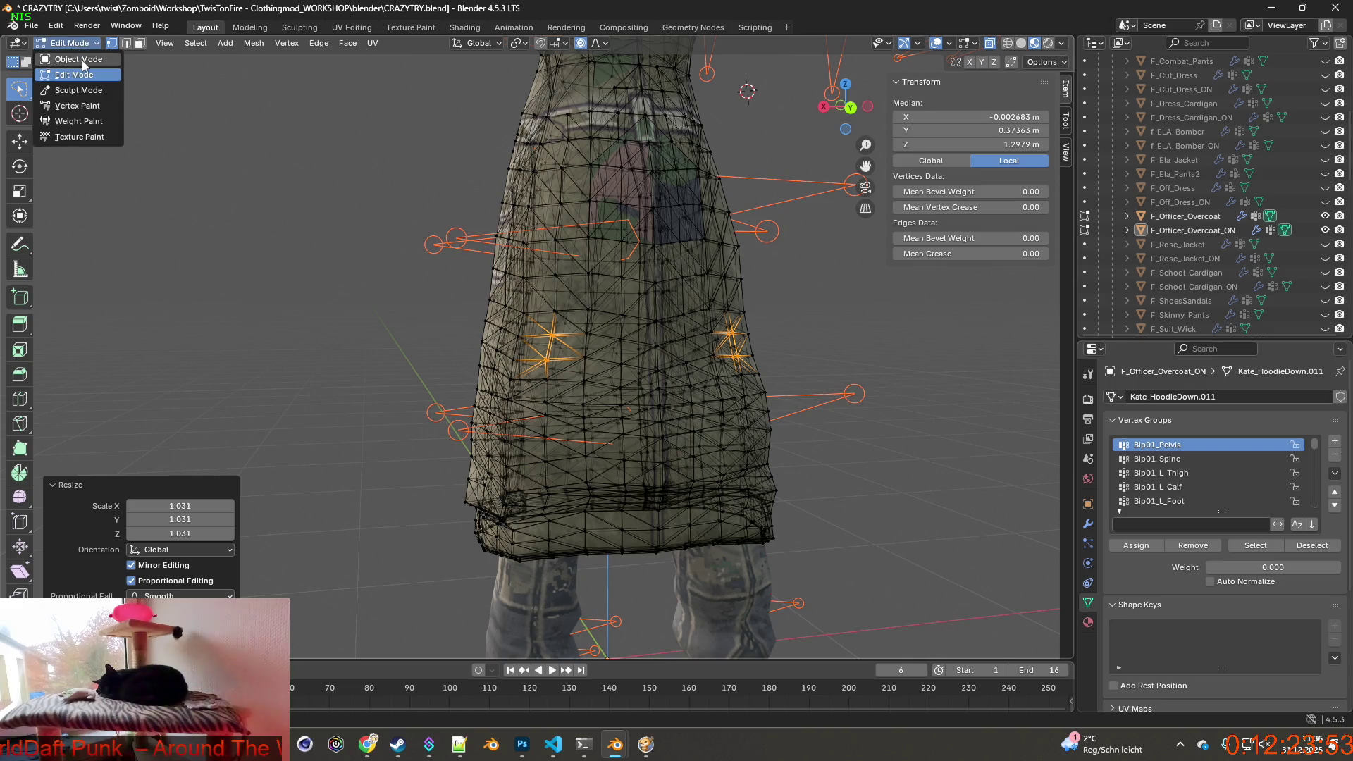
Return to Object Mode and show the camo F_Officer_Overcoat while hiding F_Officer_Overcoat_ON
left_click(83, 64)
middle_click_drag(254, 128, 627, 207)
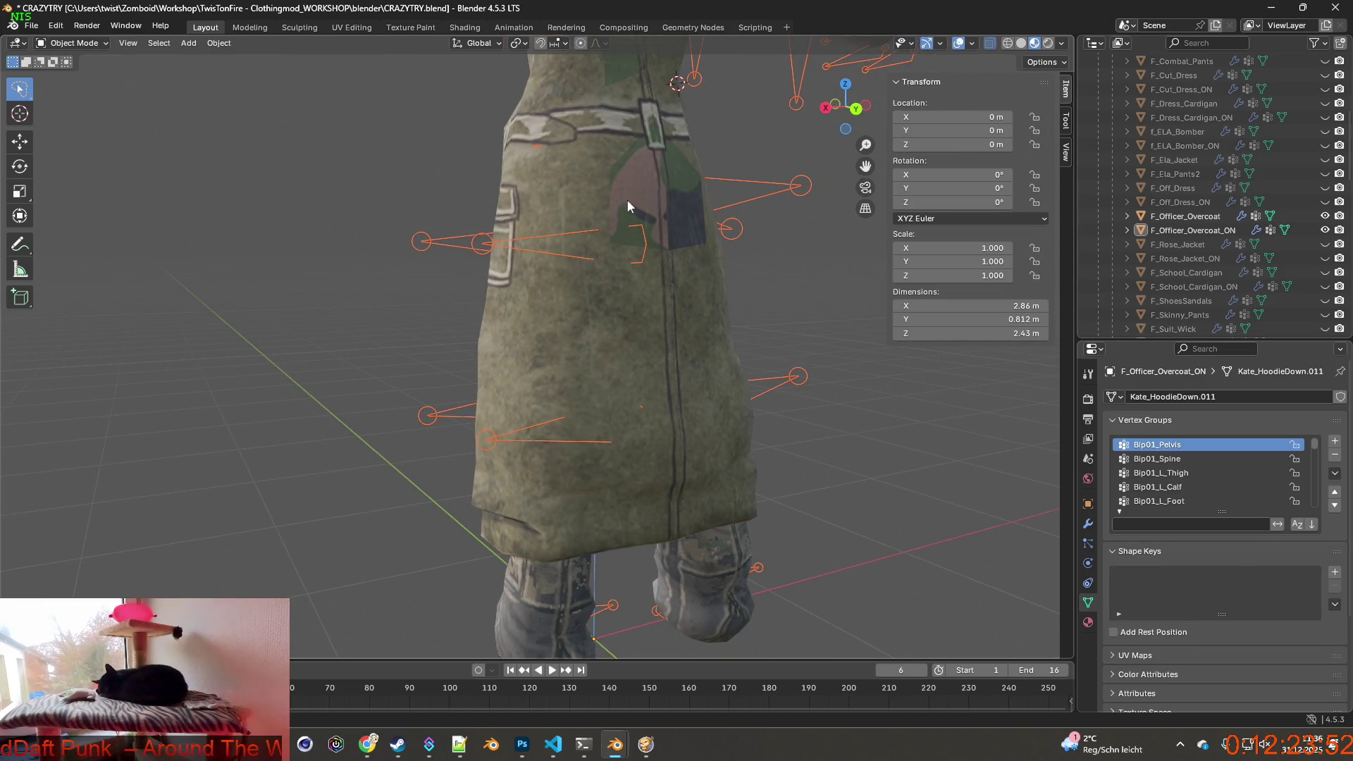
left_click(1325, 230)
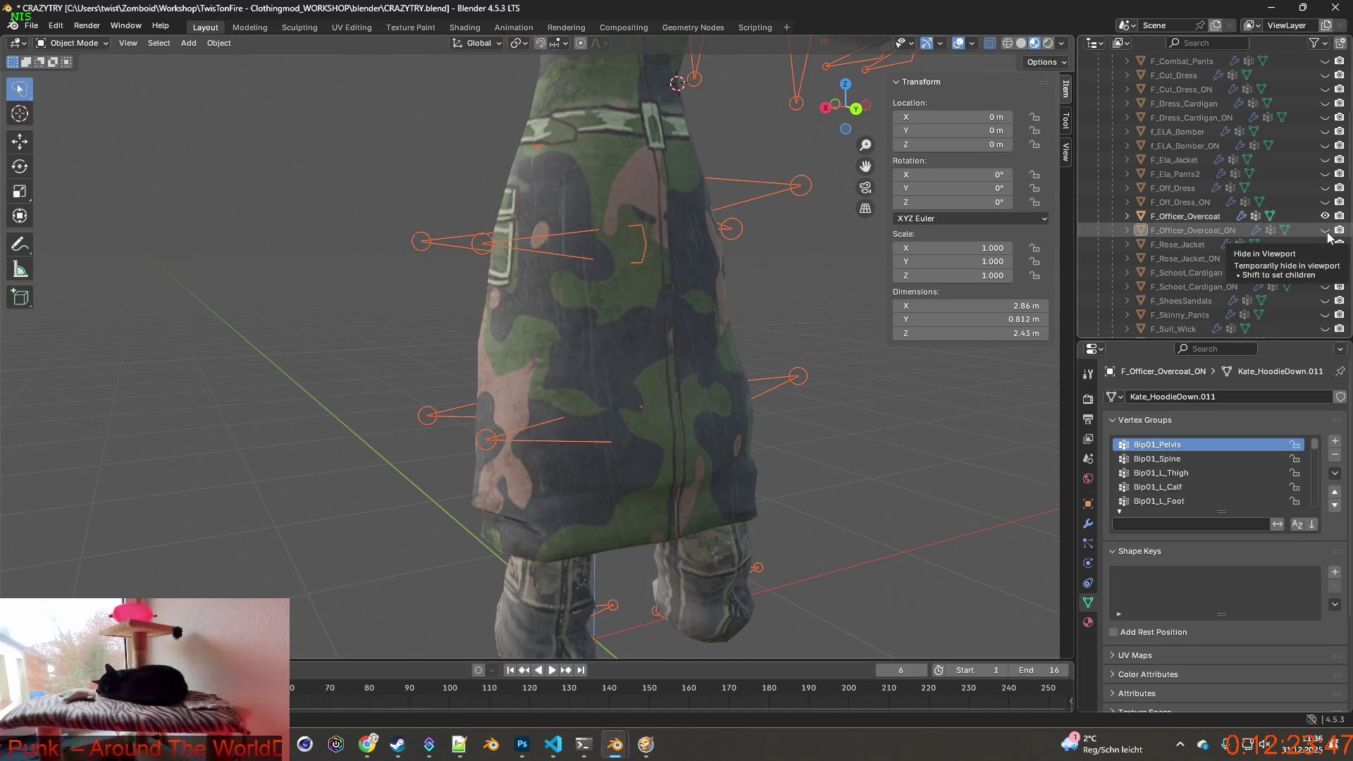
left_click(1325, 229)
left_click(1325, 216)
left_click(1326, 230)
mouse_move(686, 211)
middle_mouse_down()
mouse_move(601, 211)
mouse_move(682, 239)
mouse_move(741, 288)
middle_mouse_up()
scroll(601, 211, "down", 5)
scroll(1263, 164, "up", 5)
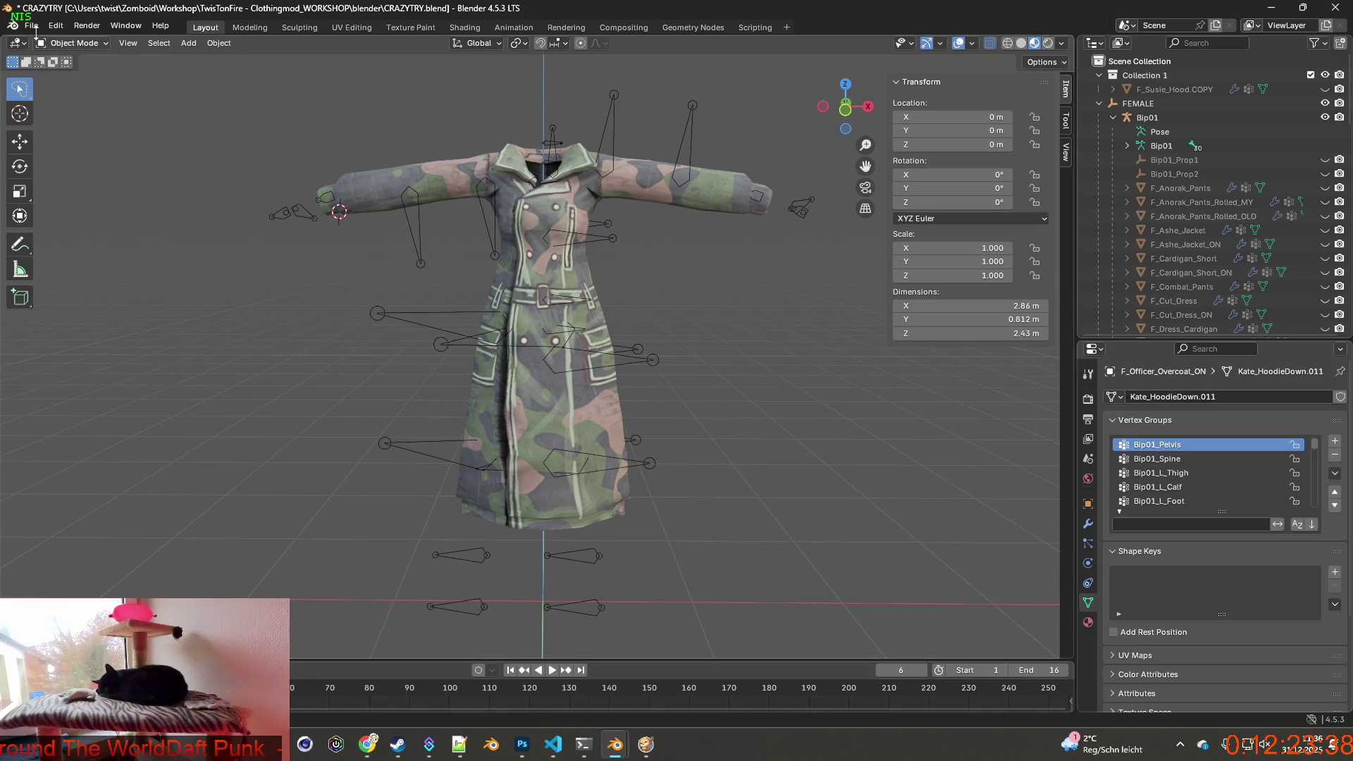
left_click(32, 25)
mouse_move(56, 240)
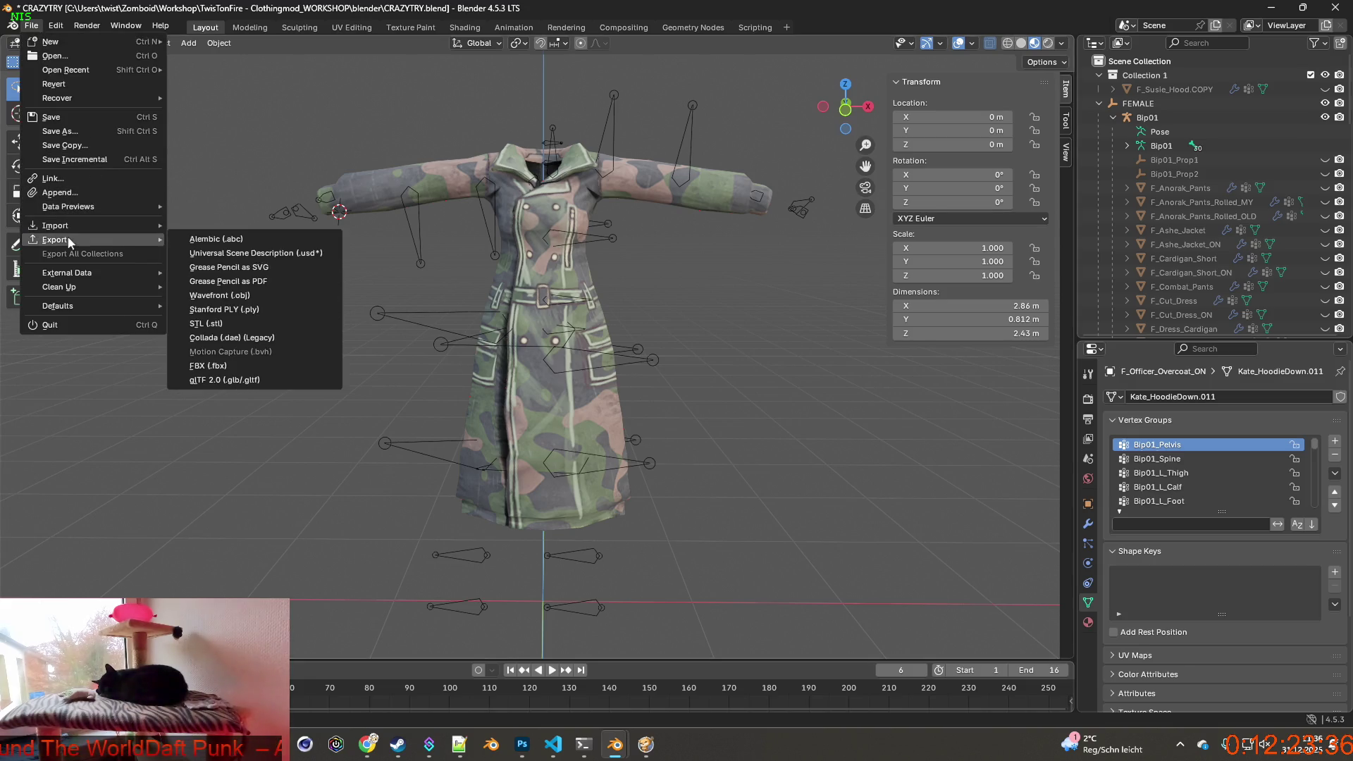
Export the camo coat over F_Officer_Overcoat.fbx and swap visibility to the beige _ON coat
left_click(236, 366)
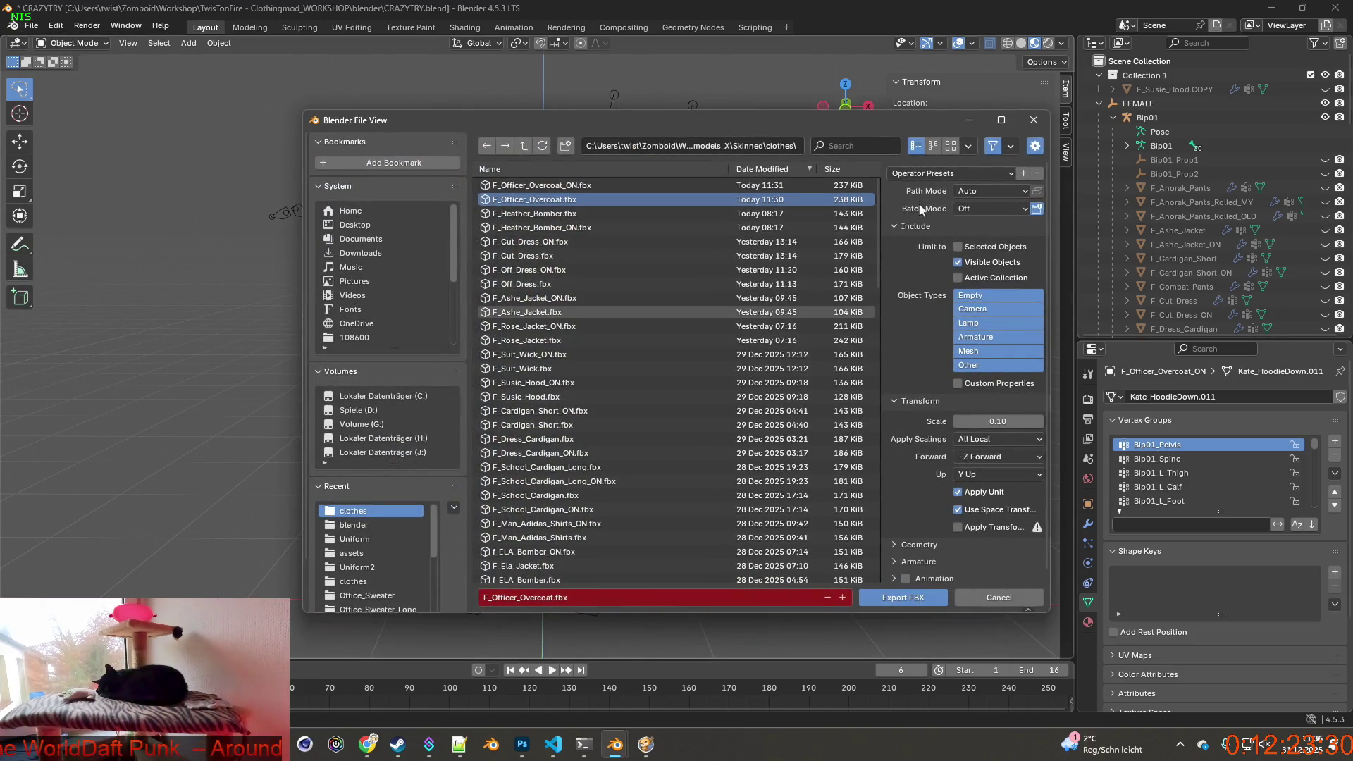
left_click(914, 598)
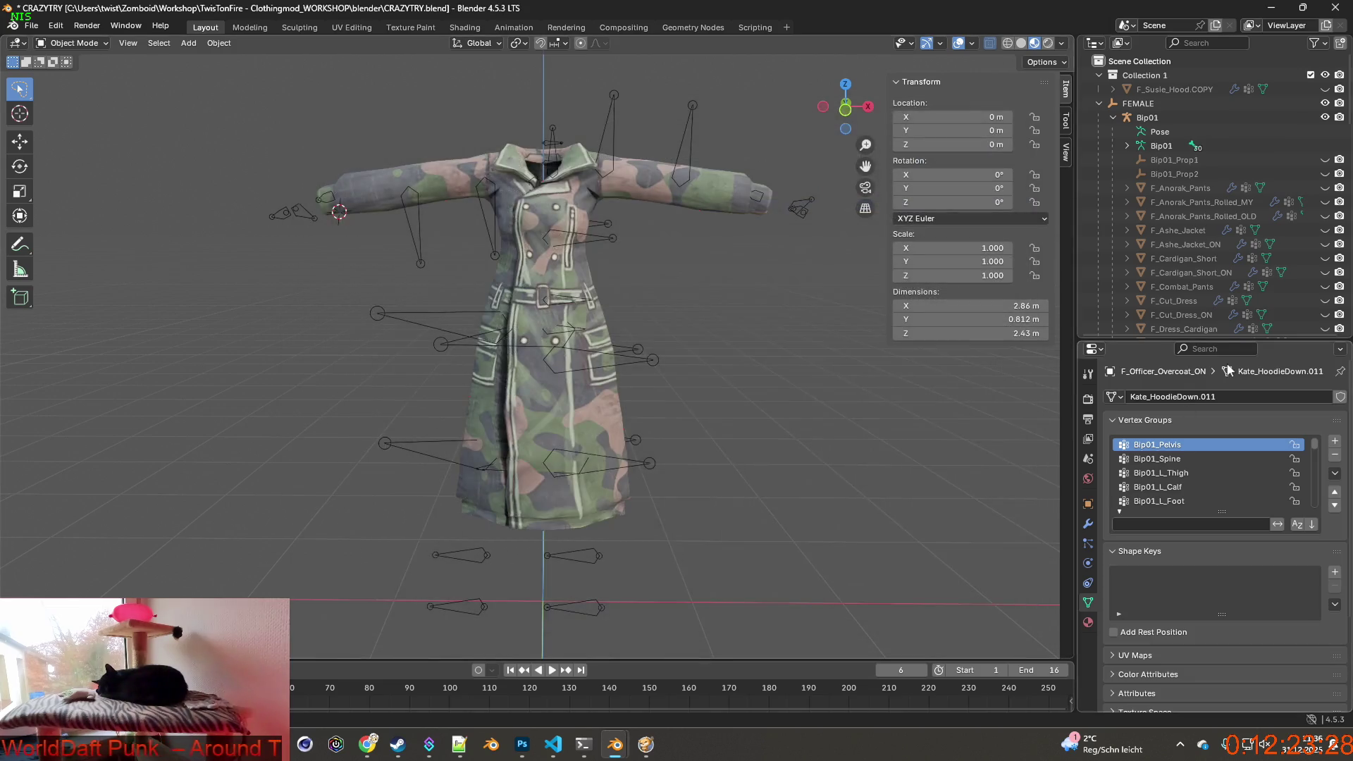
scroll(1197, 237, "down", 4)
left_click(1325, 131)
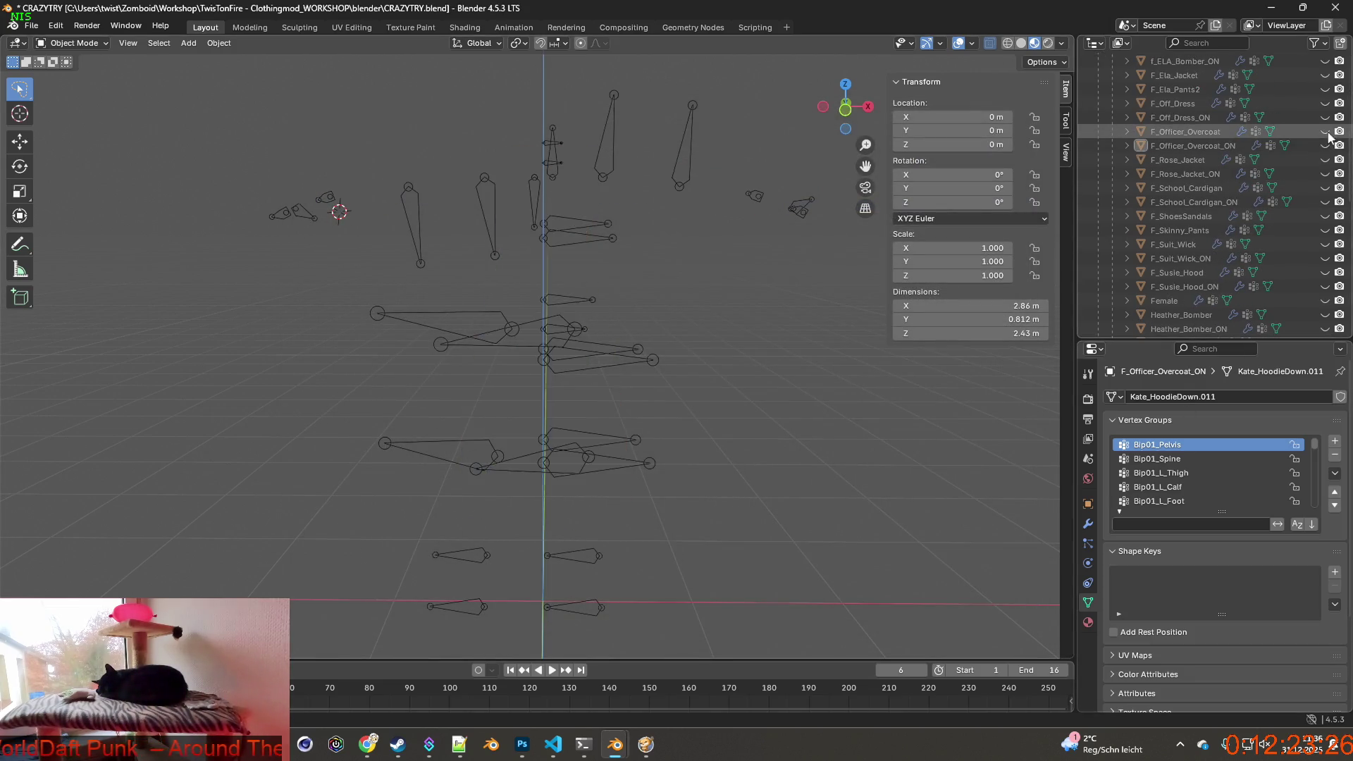
Export the beige coat as FBX too, then switch to the running Project Zomboid game
left_click(33, 24)
mouse_move(55, 240)
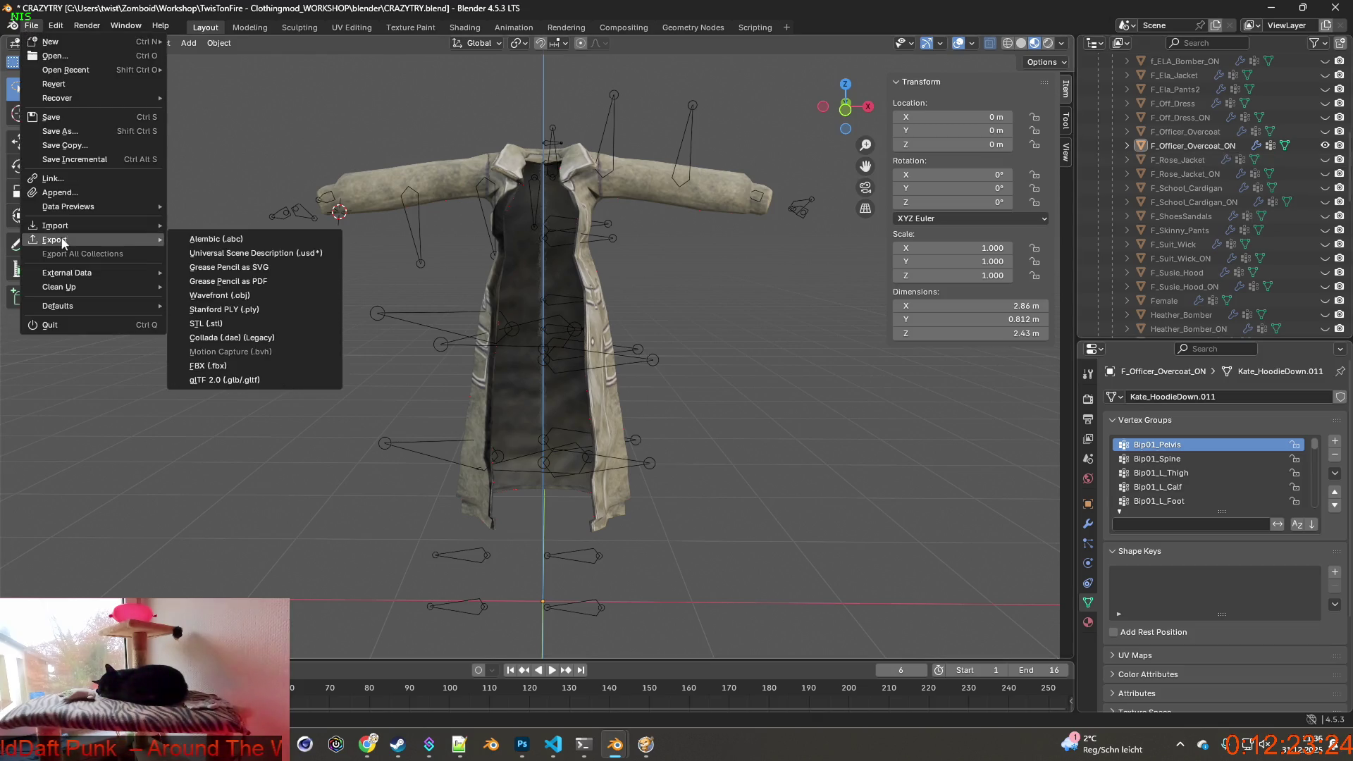
left_click(234, 366)
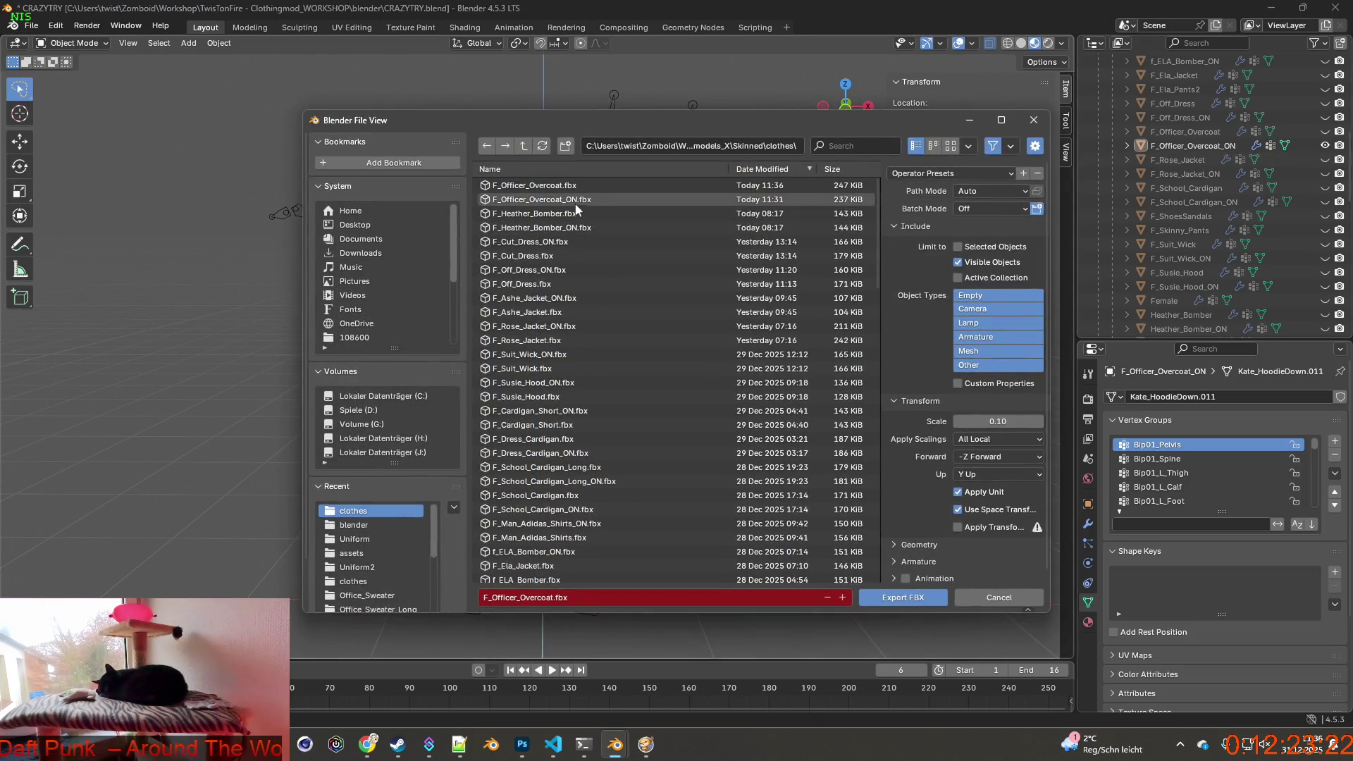
left_click(903, 599)
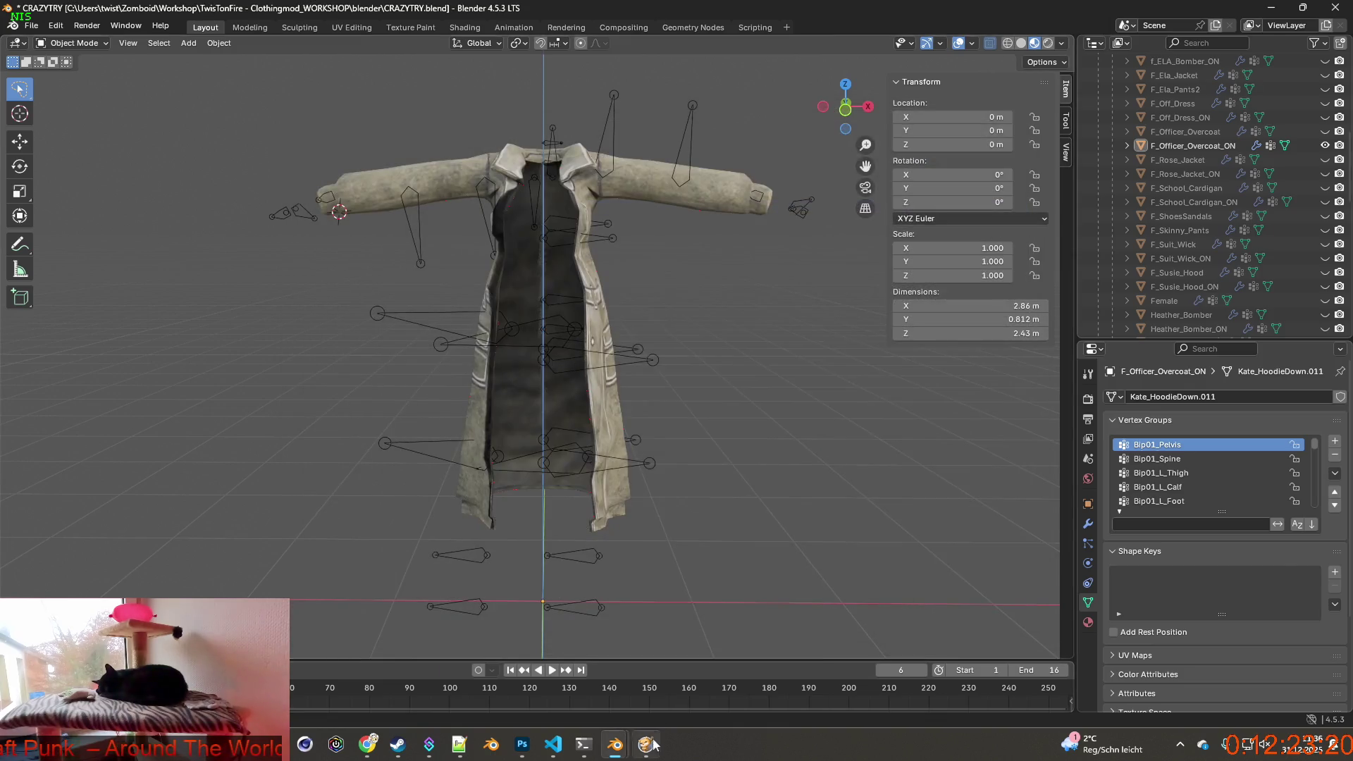
left_click(652, 746)
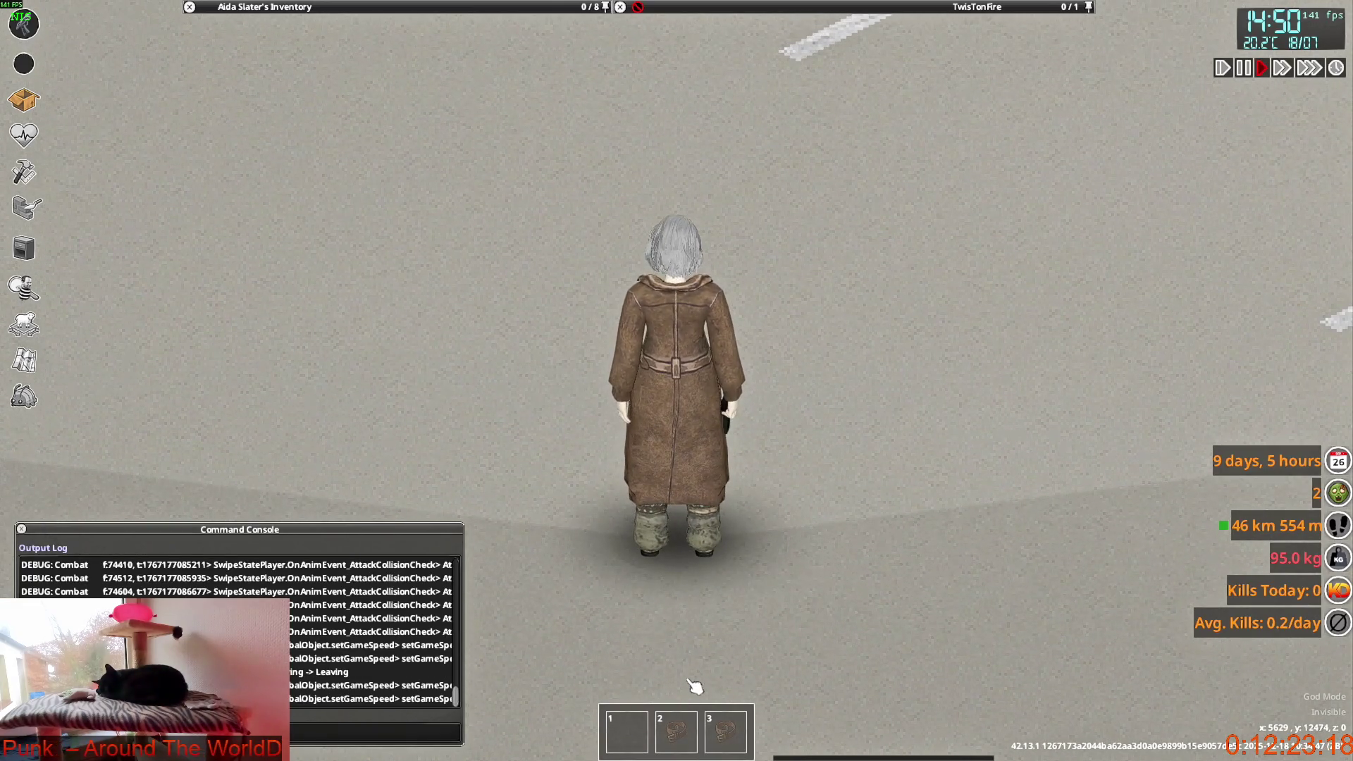
Walk the character toward the car while aiming the pistol at it, up to the rear door
key("s")
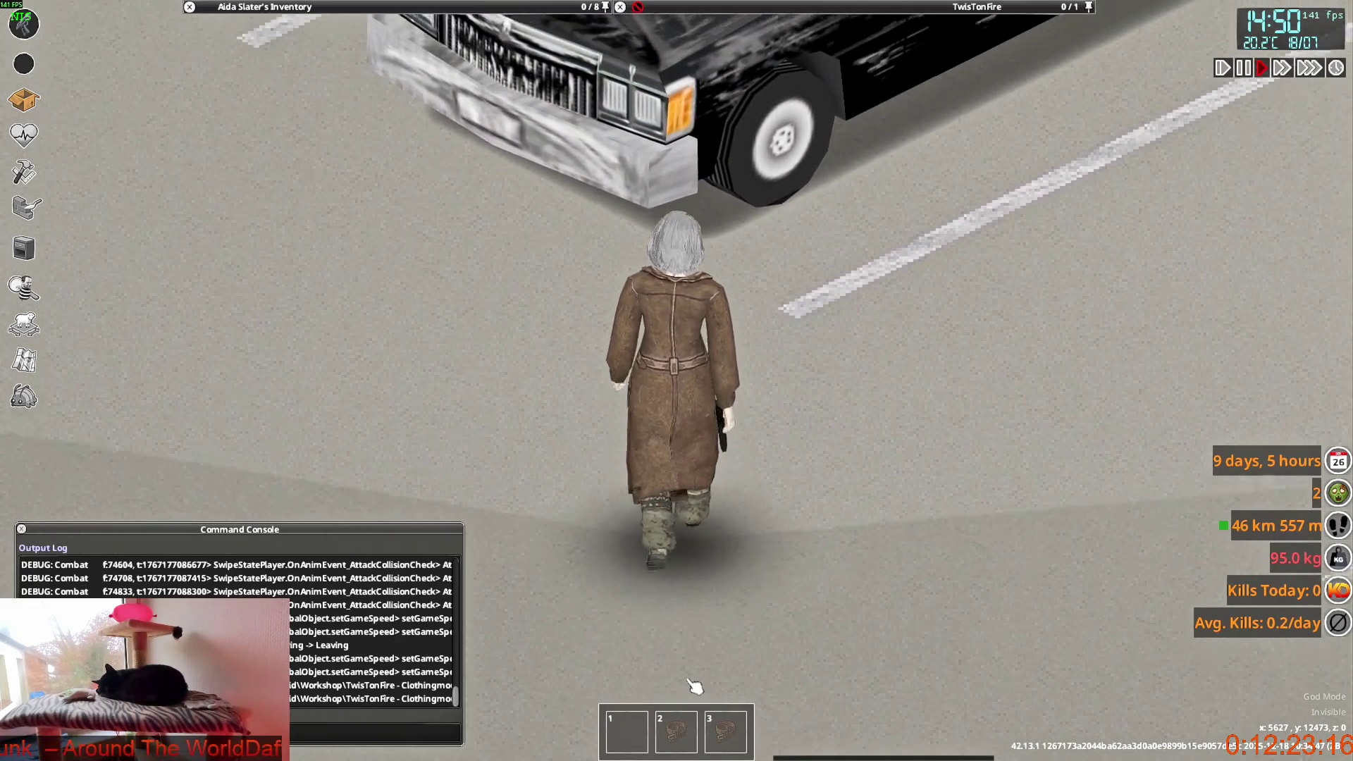
key("d")
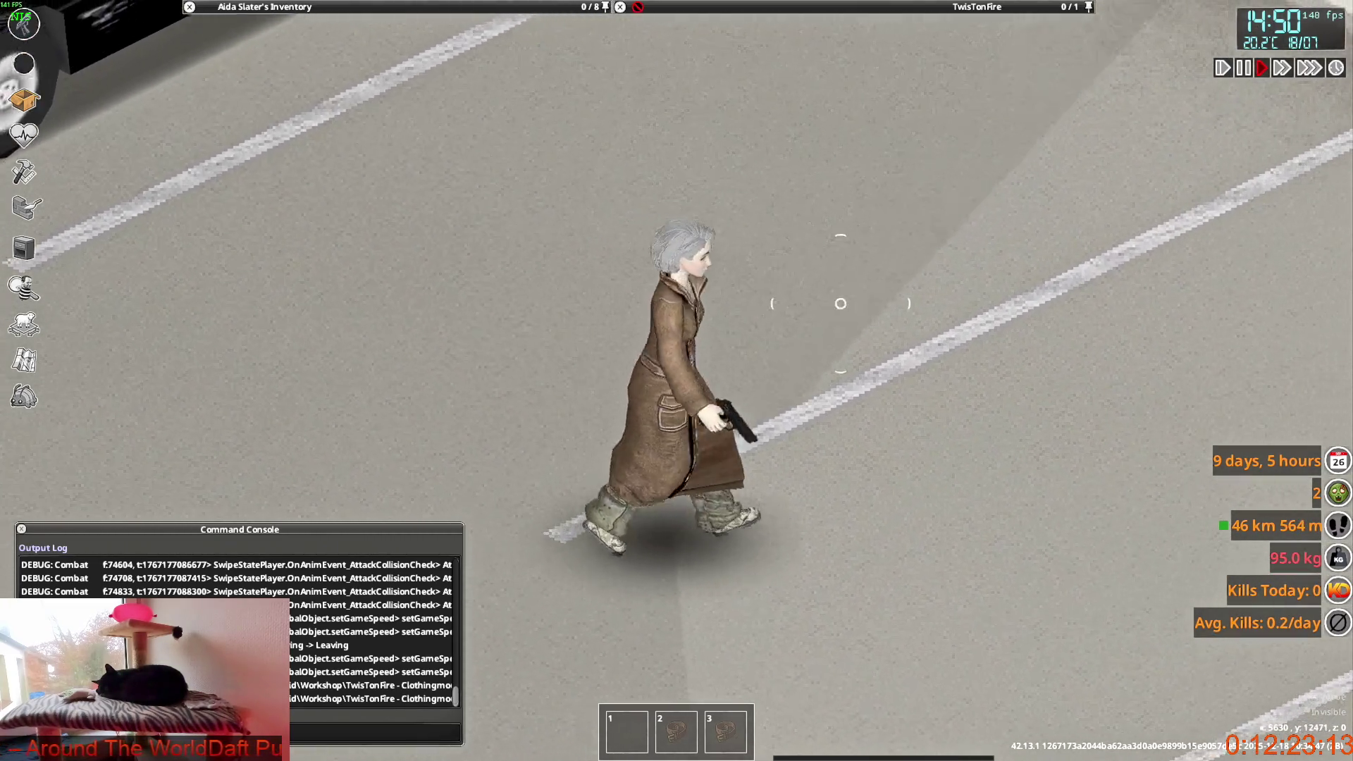
right_click_drag(763, 405, 694, 176)
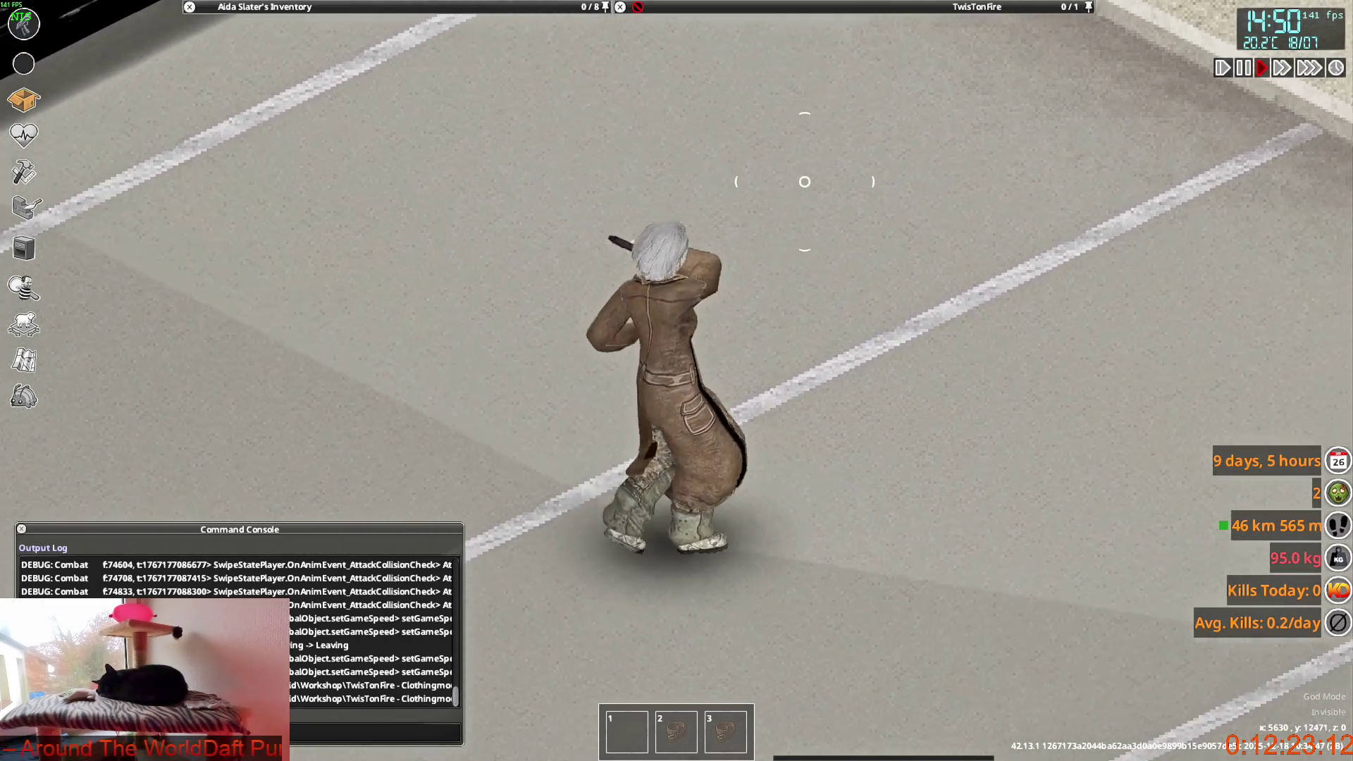
key("w")
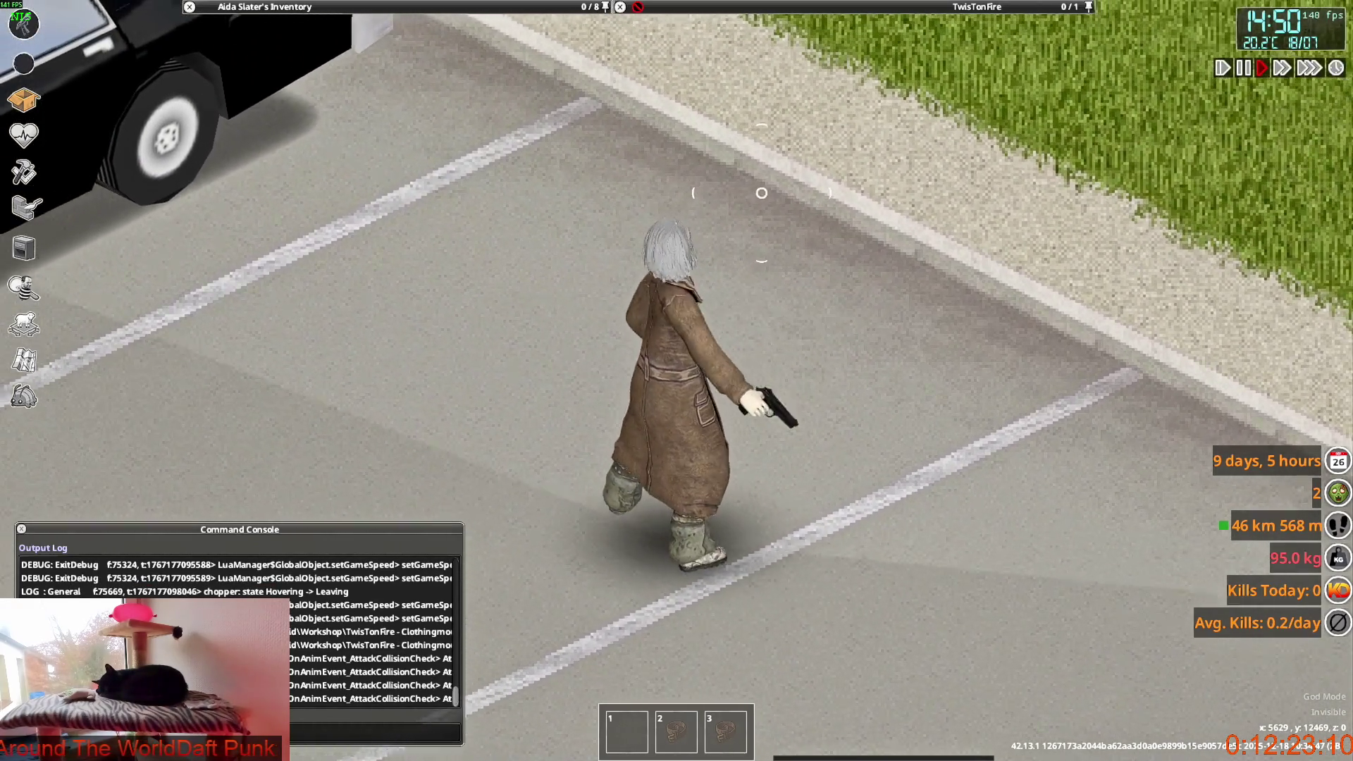
mouse_move(694, 177)
right_mouse_down()
mouse_move(851, 221)
mouse_move(613, 181)
mouse_move(635, 185)
right_mouse_up()
key("w")
key("w")
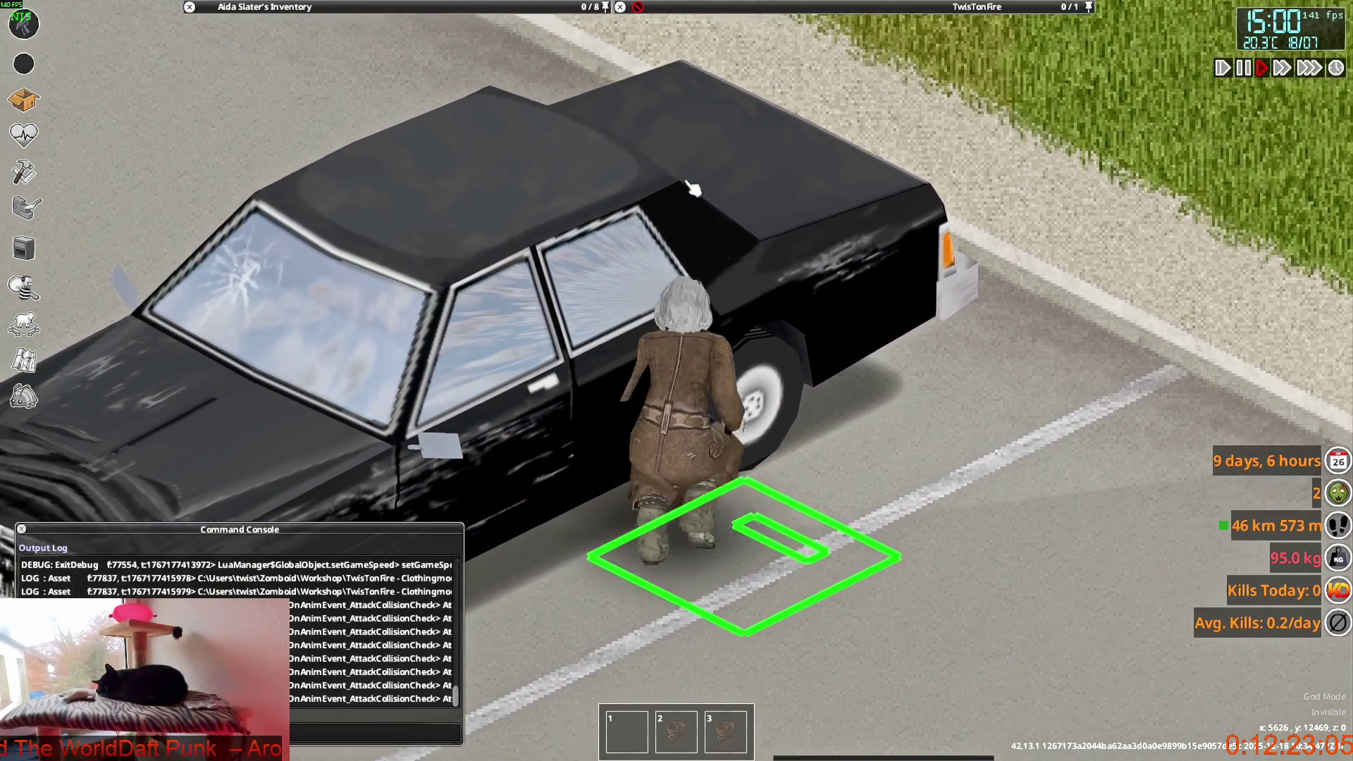
Crouch beside the car and sneak along it between front door and rear, then stand up
key("d")
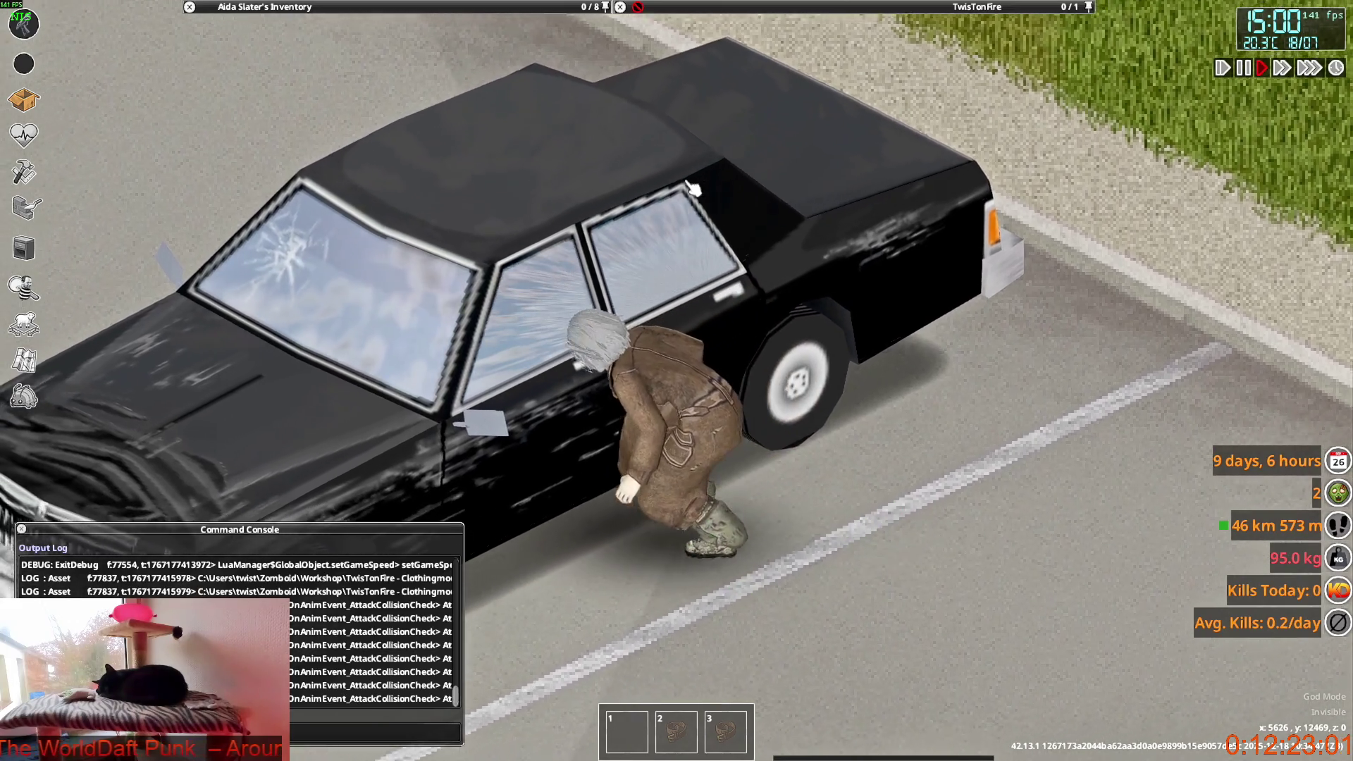
key("c")
key("s")
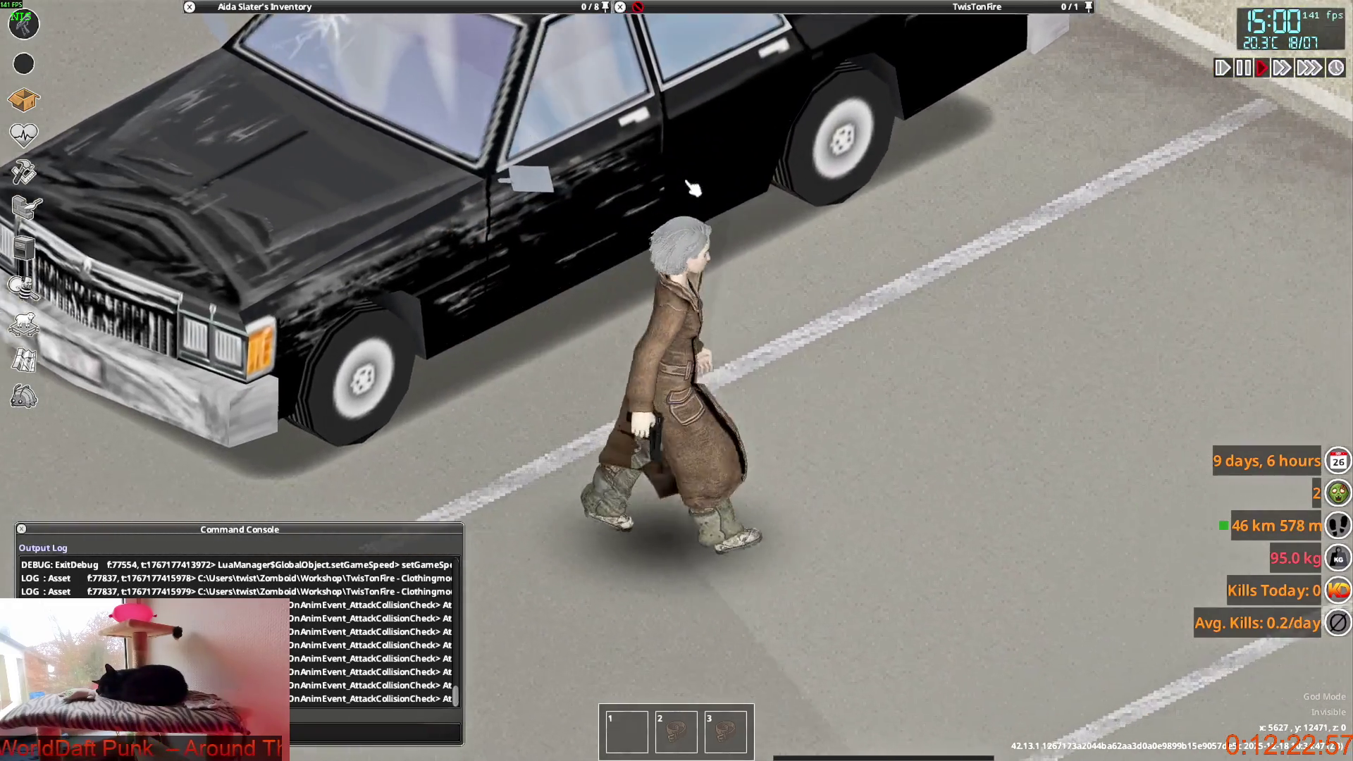
key("w")
key("c")
key("d")
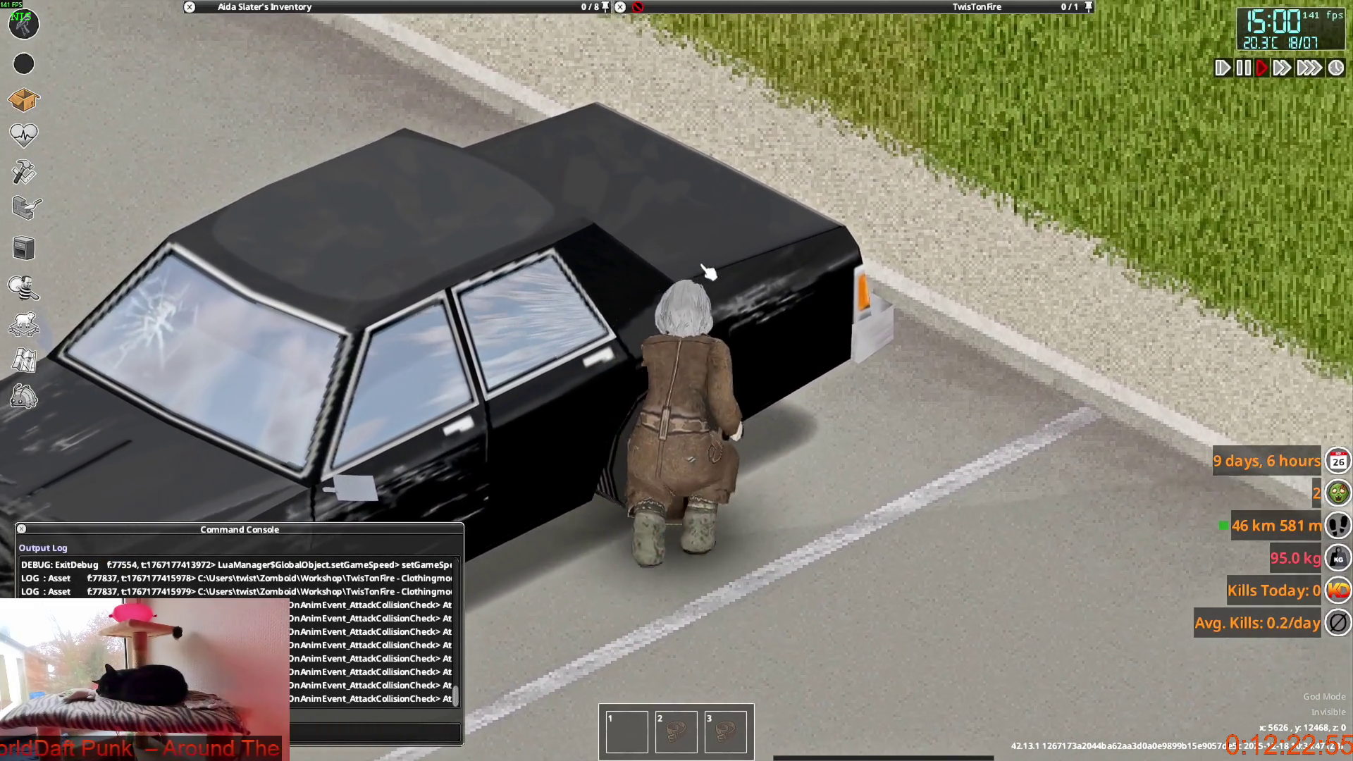
key("a")
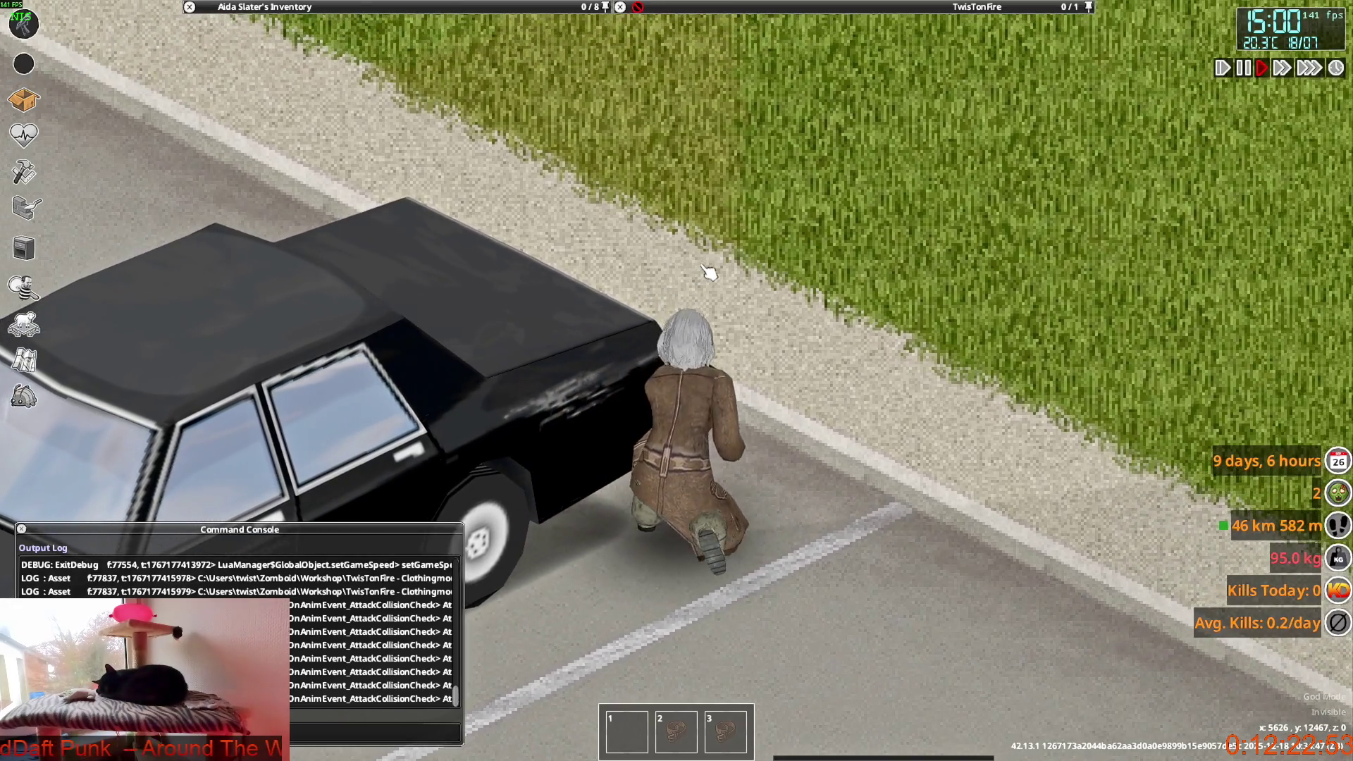
key("d")
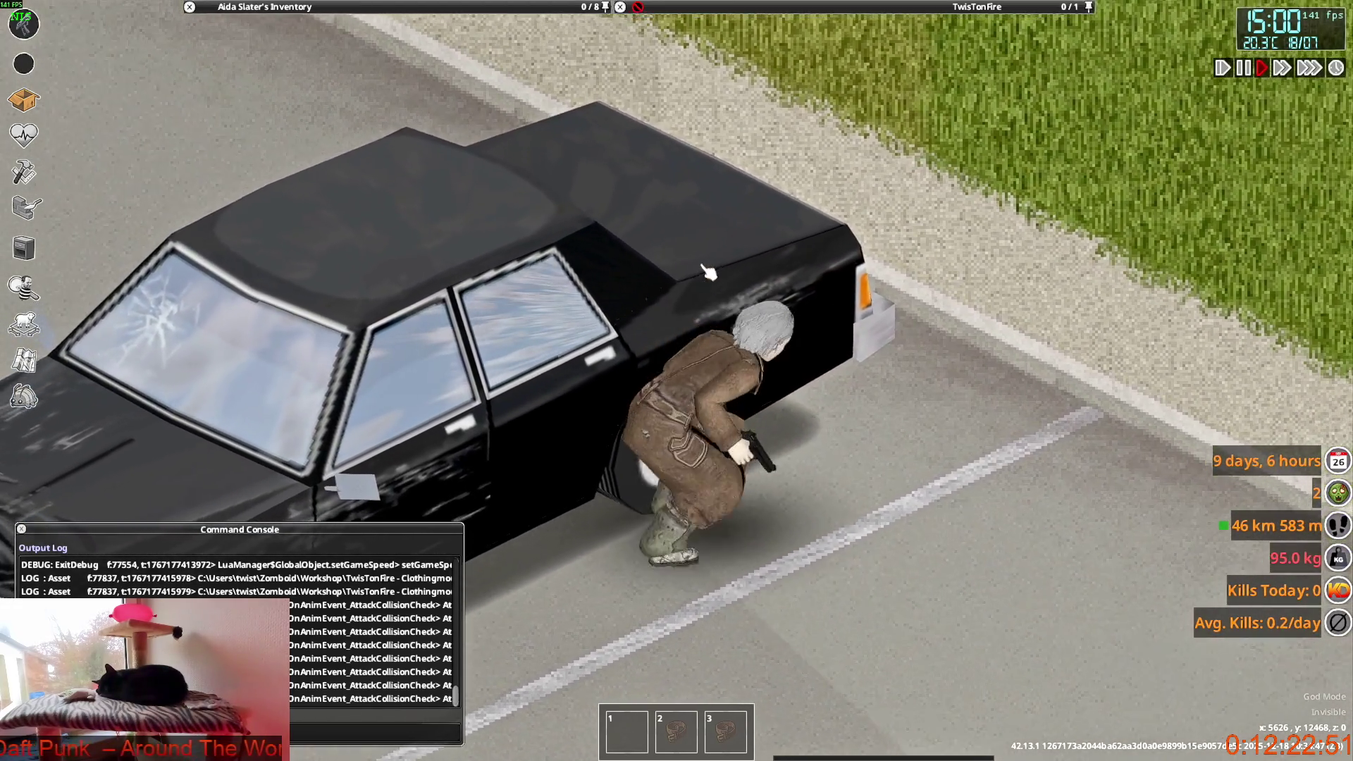
key("a")
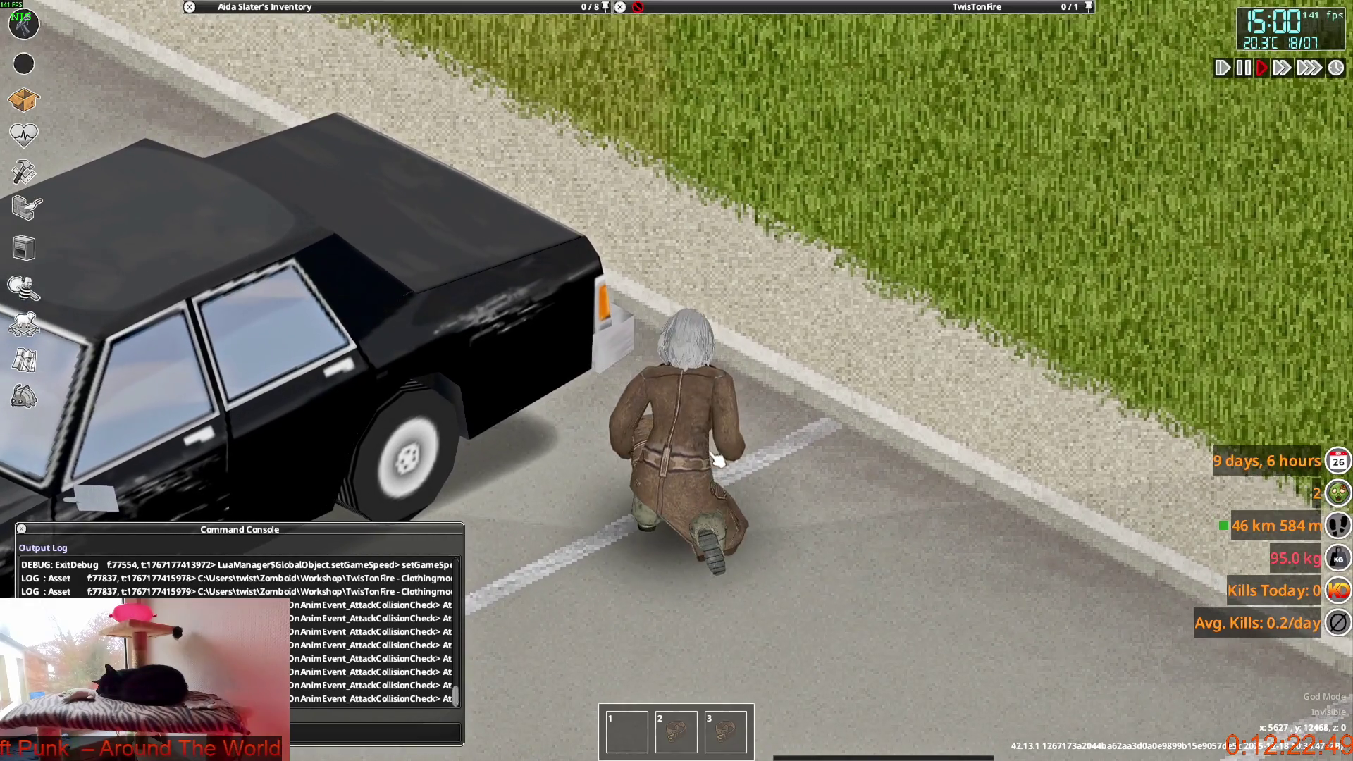
key("c")
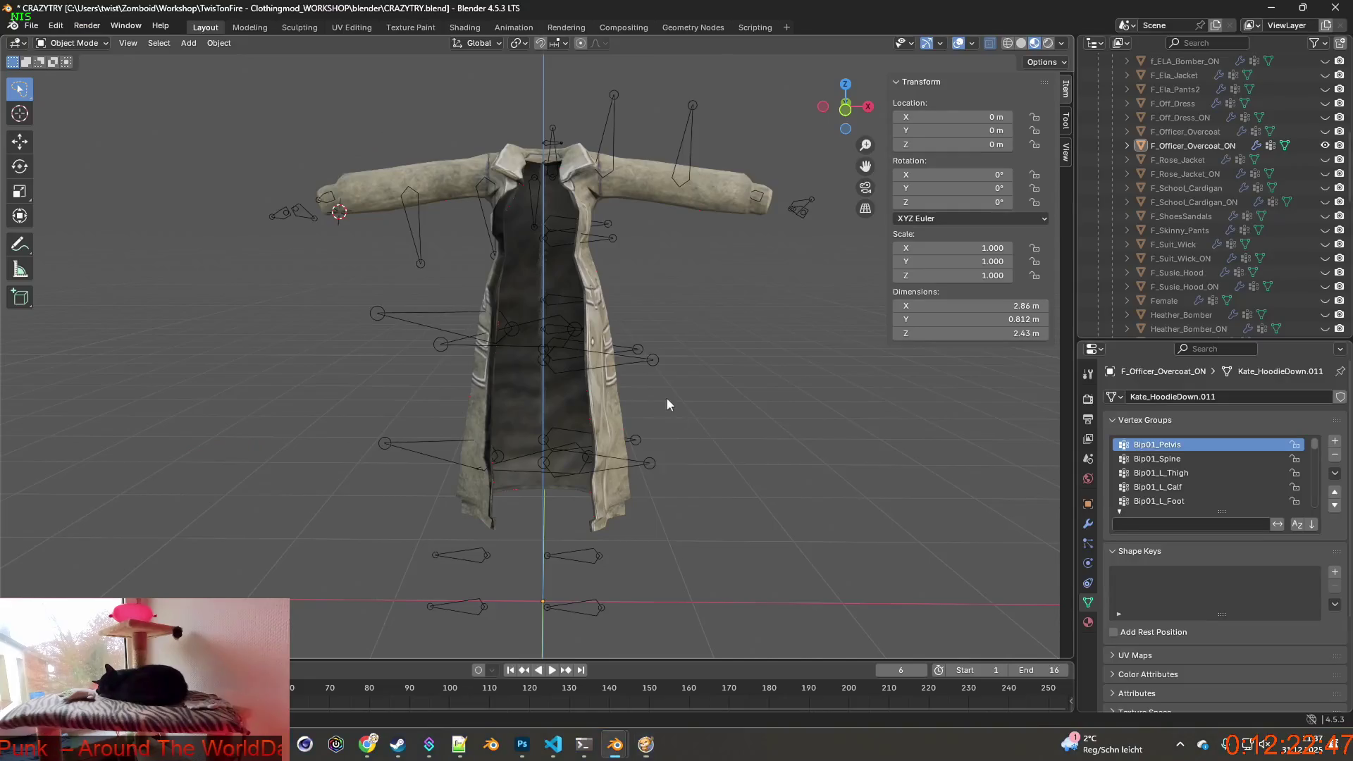
Unhide F_Officer_Overcoat in the Outliner and enter Edit Mode on both coat meshes
middle_click_drag(665, 403, 547, 235)
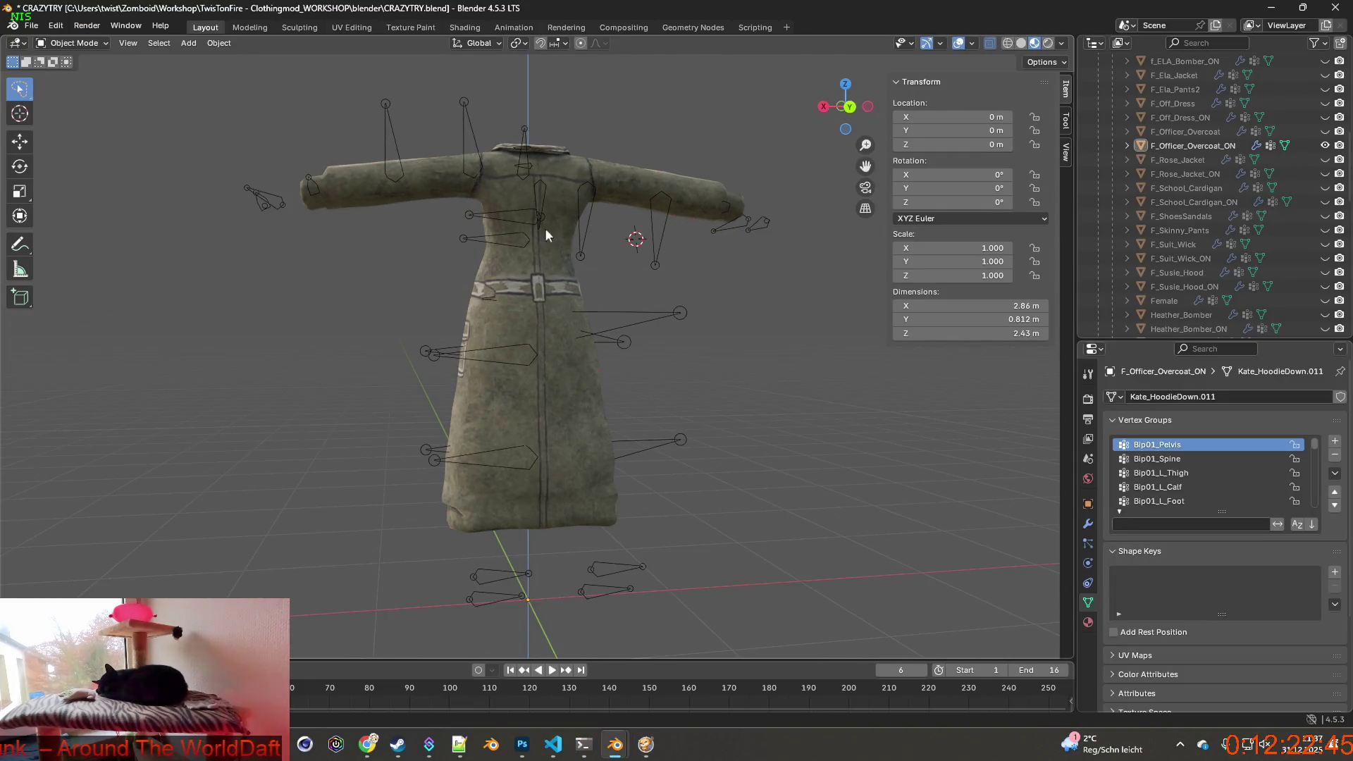
left_click(1326, 132)
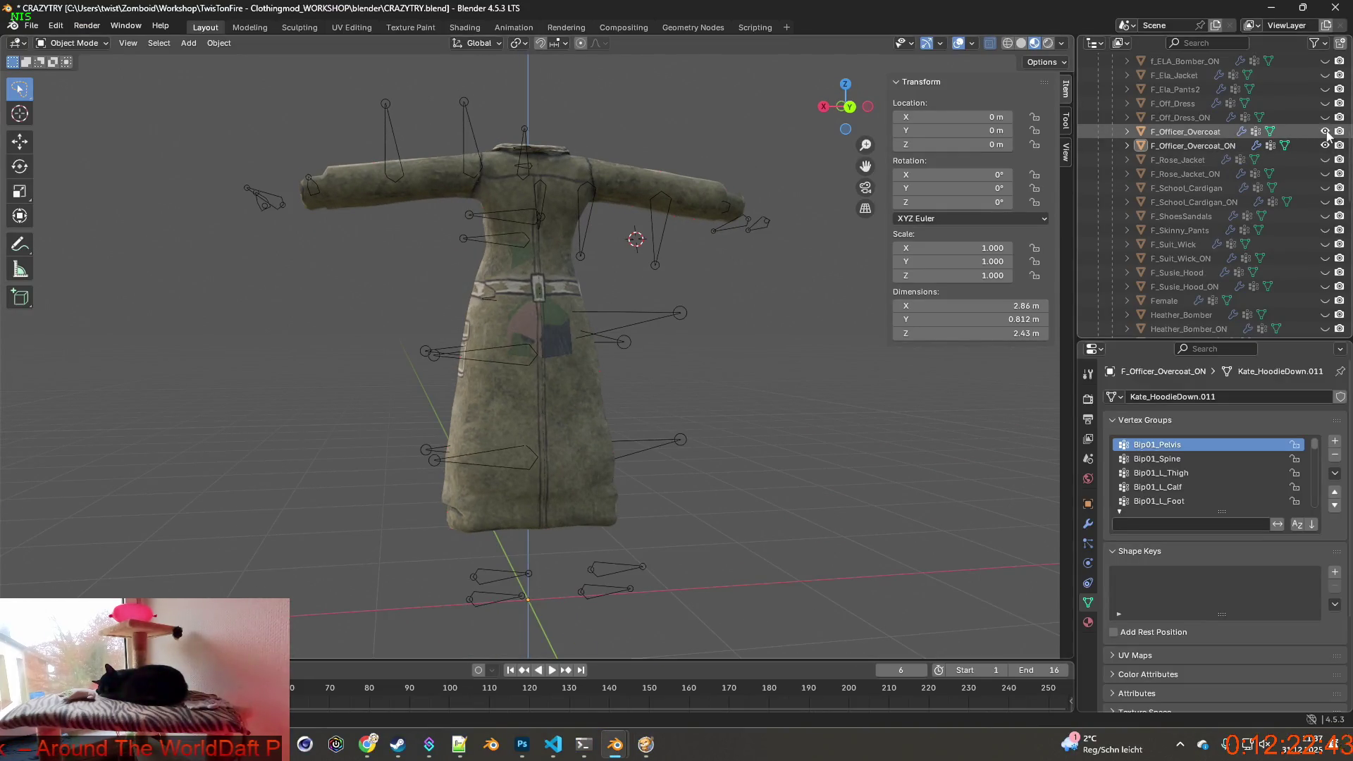
middle_click_drag(653, 219, 213, 102)
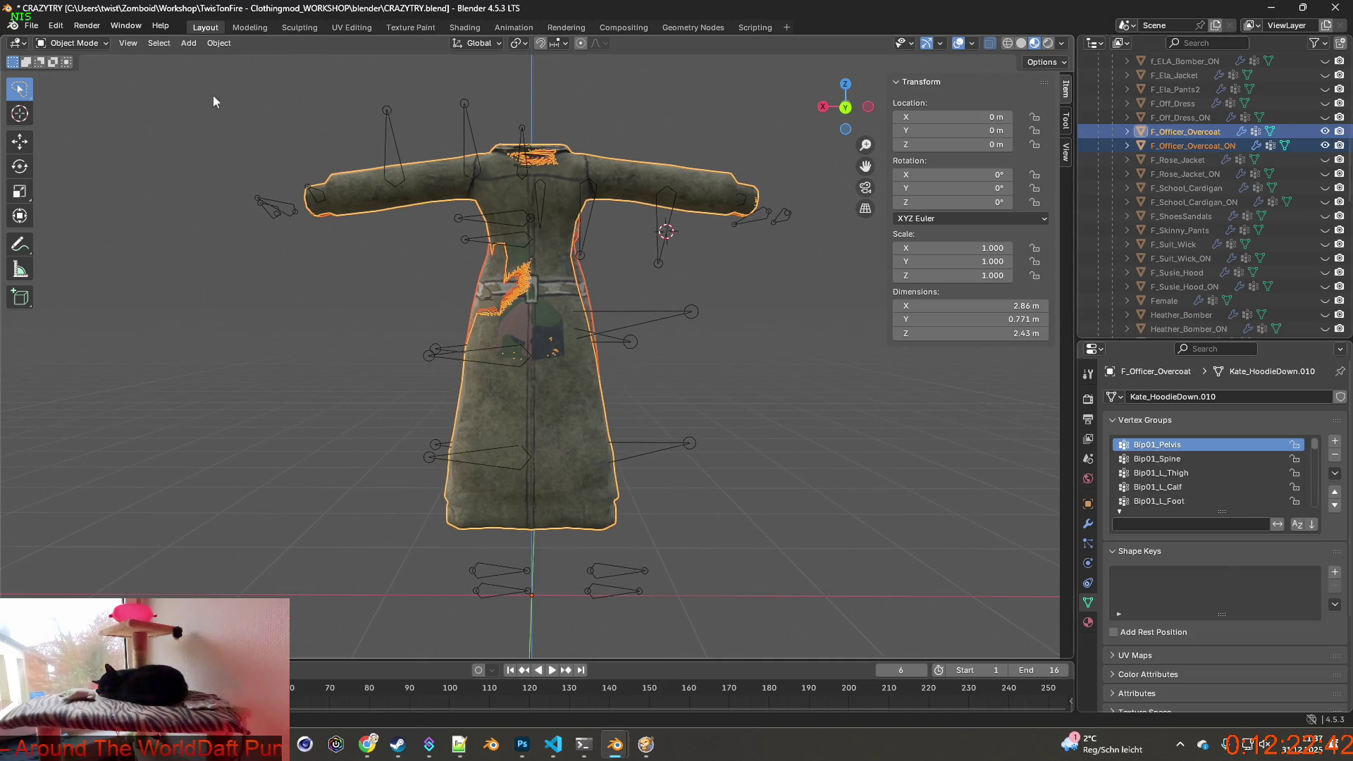
left_click(72, 74)
scroll(553, 297, "up", 5)
mouse_move(708, 290)
middle_mouse_down()
mouse_move(518, 300)
mouse_move(627, 335)
middle_mouse_up()
mouse_move(510, 329)
middle_mouse_down()
mouse_move(529, 329)
mouse_move(448, 322)
mouse_move(482, 343)
mouse_move(565, 328)
middle_mouse_up()
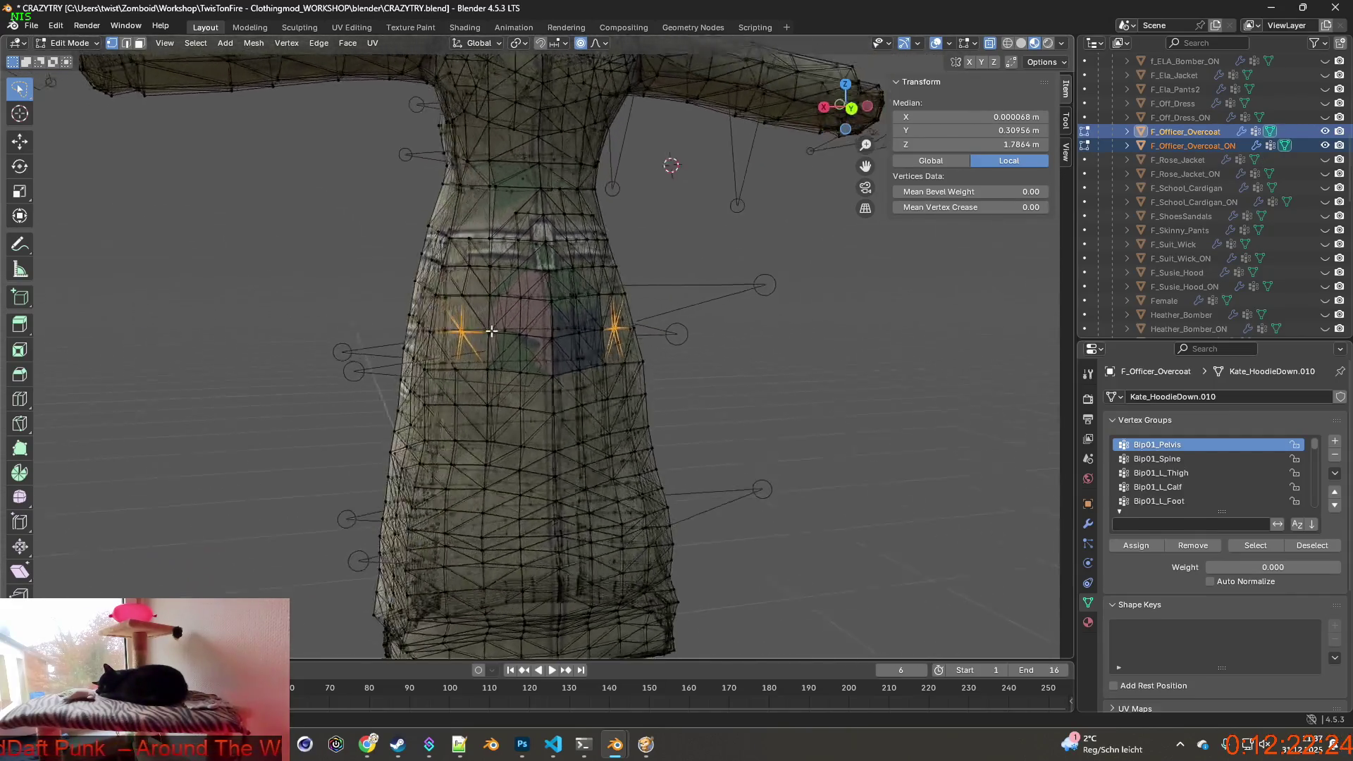
Push the selected waist vertices slightly outward with proportional falloff after a cancelled first attempt
middle_click_drag(615, 328, 575, 330)
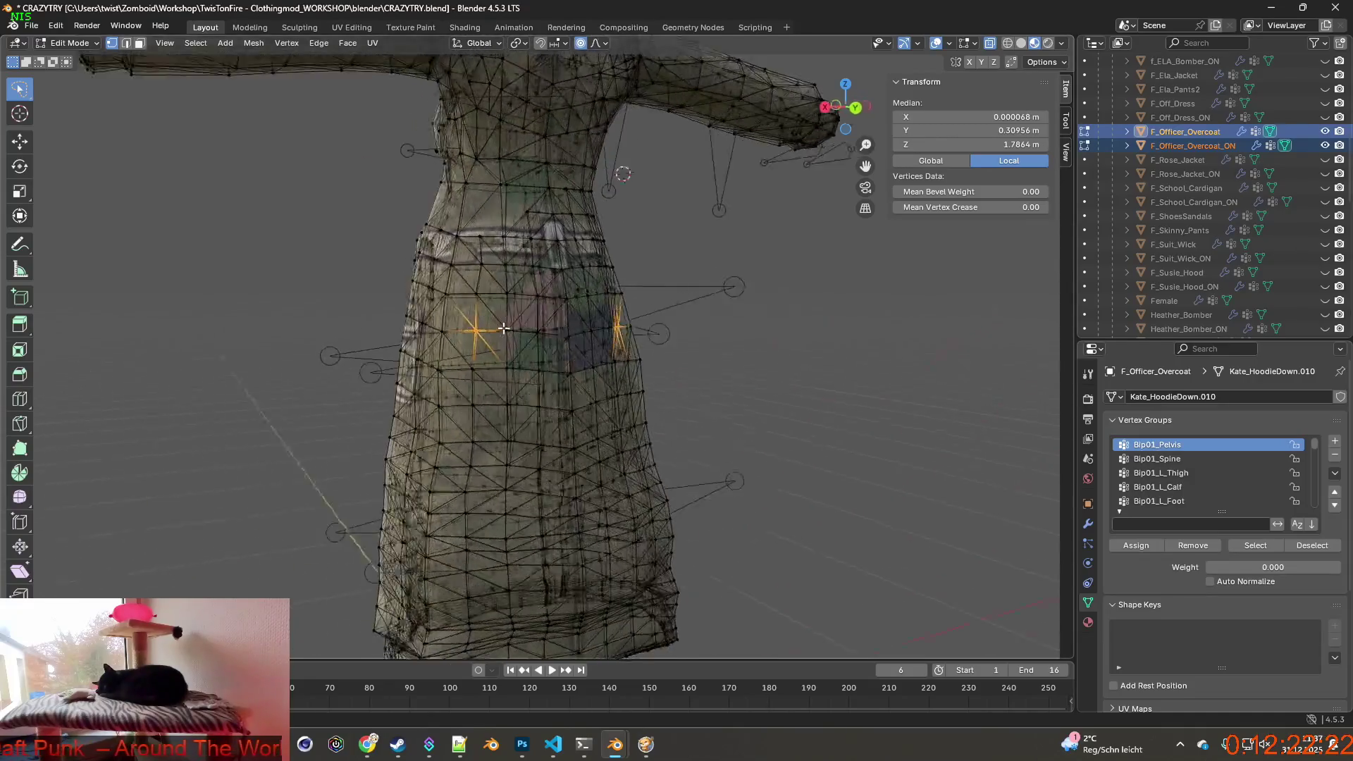
key("g")
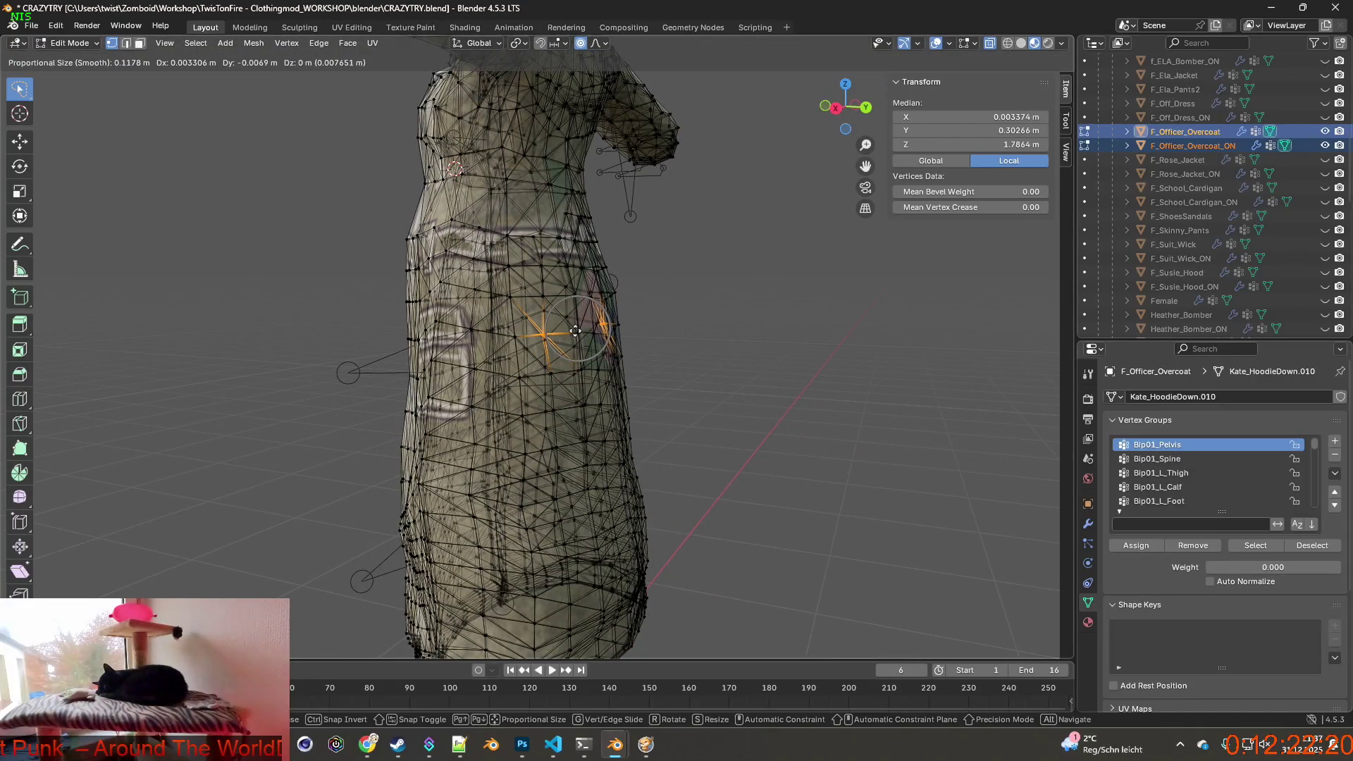
key("Escape")
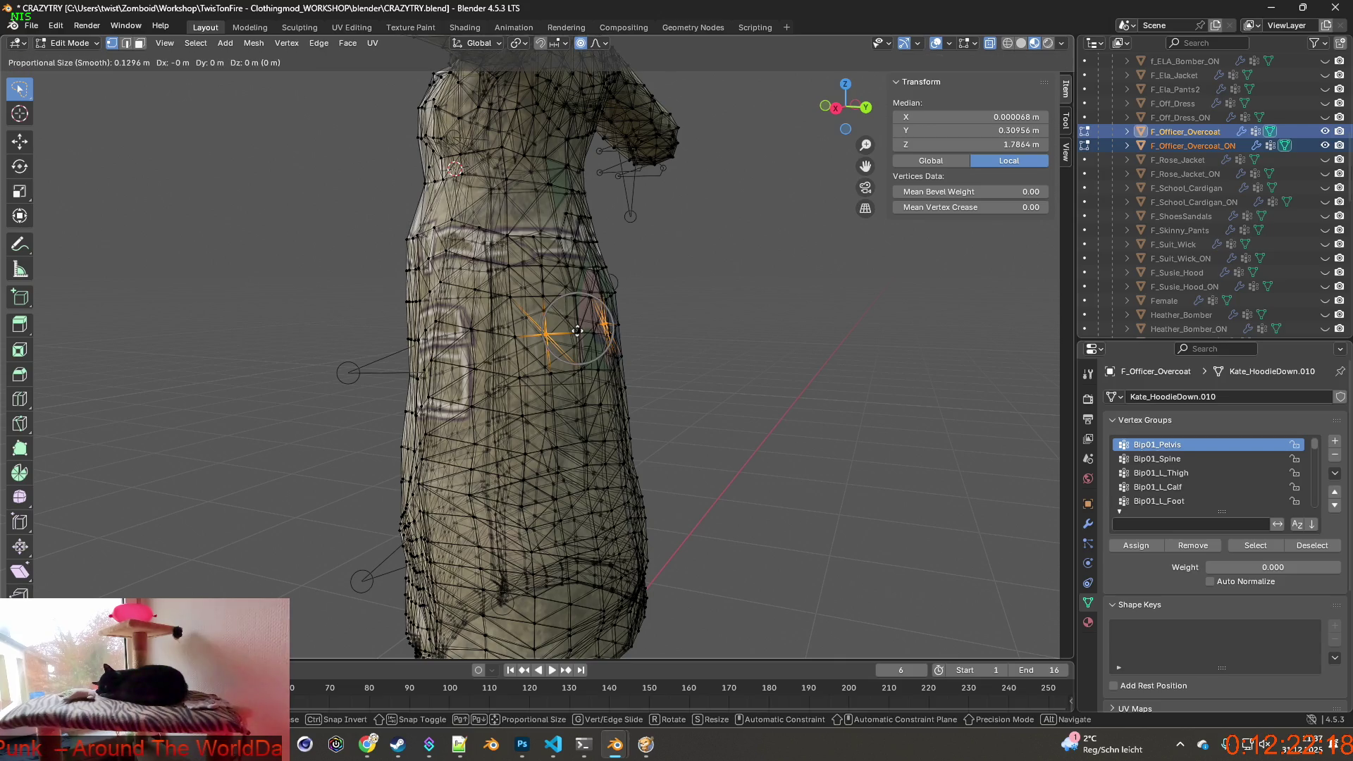
key("Escape")
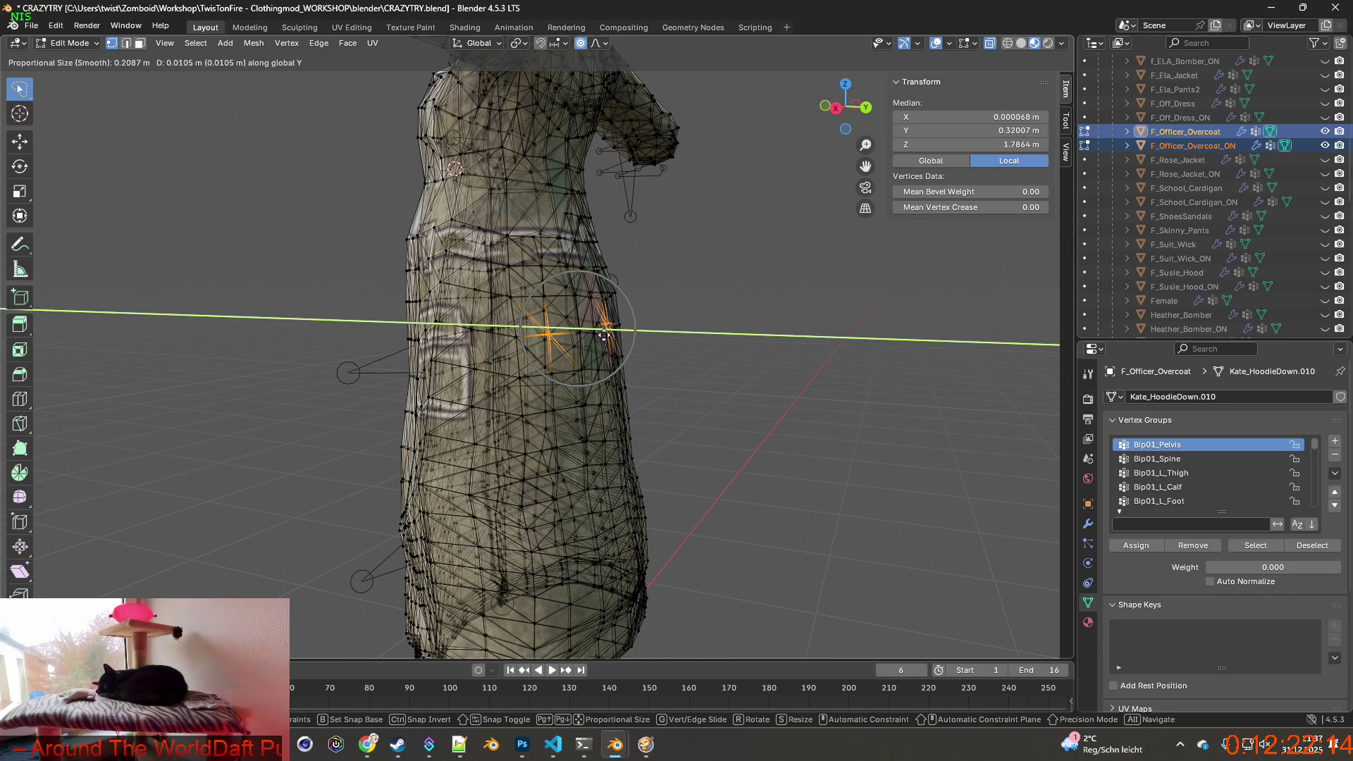
left_click(603, 337)
mouse_move(603, 337)
middle_mouse_down()
mouse_move(401, 274)
mouse_move(447, 248)
middle_mouse_up()
Offset the waist vertices about 1 cm along Y, check the profile, and return to Object Mode
key("g")
key("y")
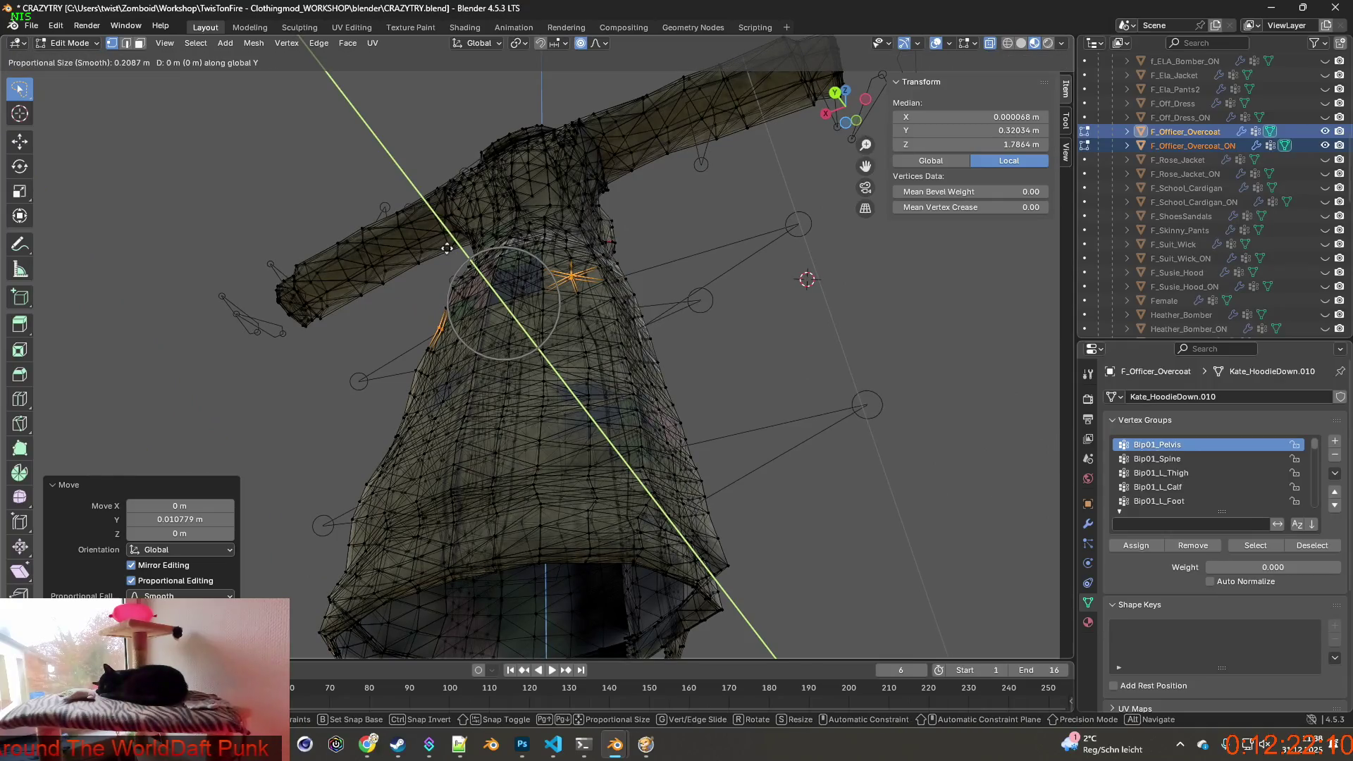
left_click(433, 240)
middle_click_drag(433, 240, 463, 296)
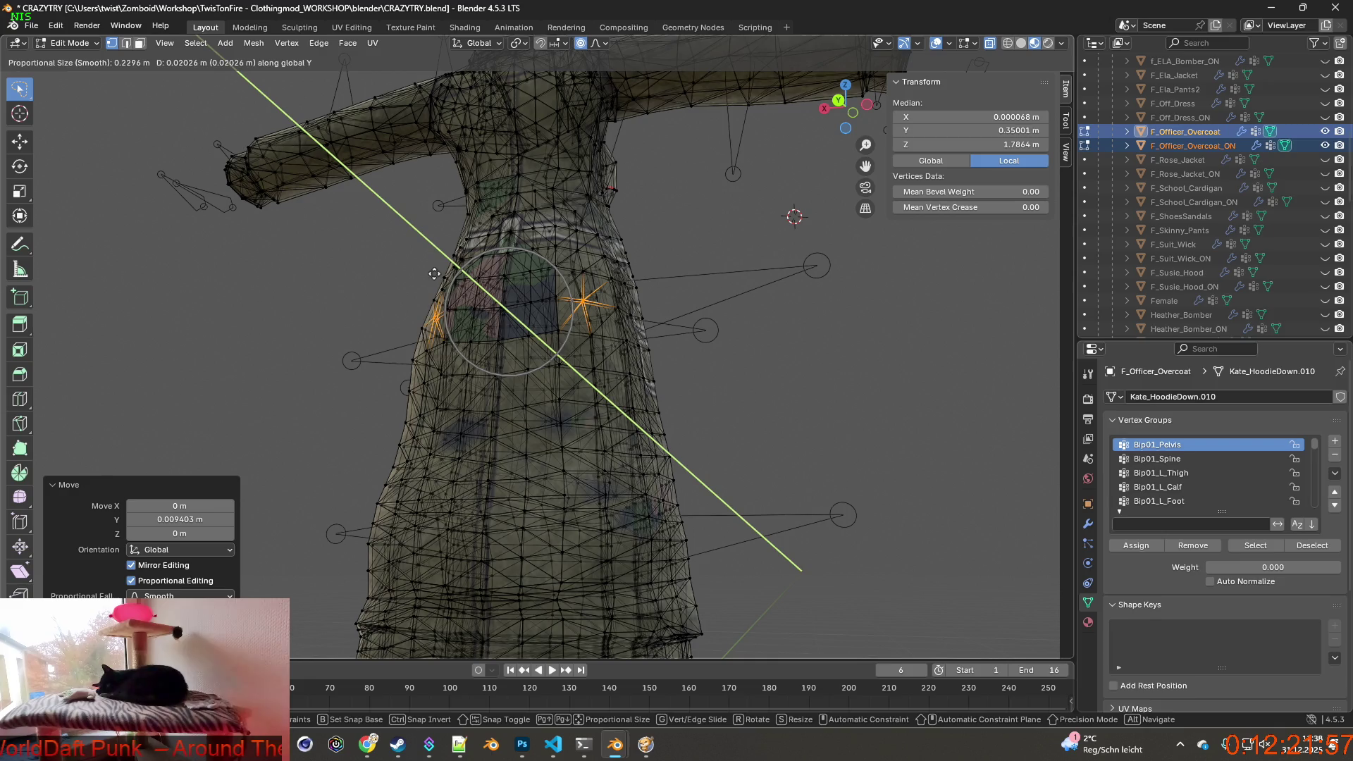
middle_click_drag(434, 274, 413, 302, "alt")
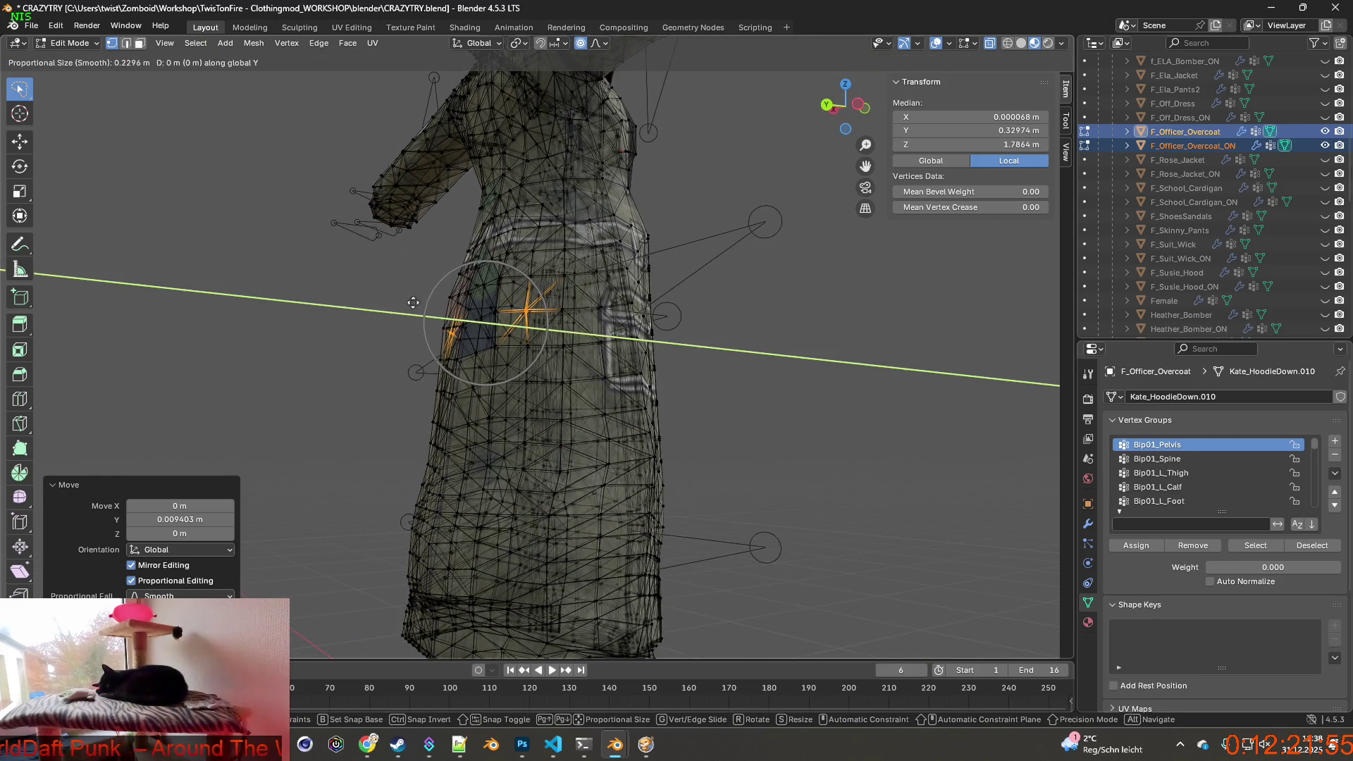
left_click(388, 303)
mouse_move(402, 303)
middle_mouse_down()
mouse_move(642, 318)
mouse_move(151, 82)
middle_mouse_up()
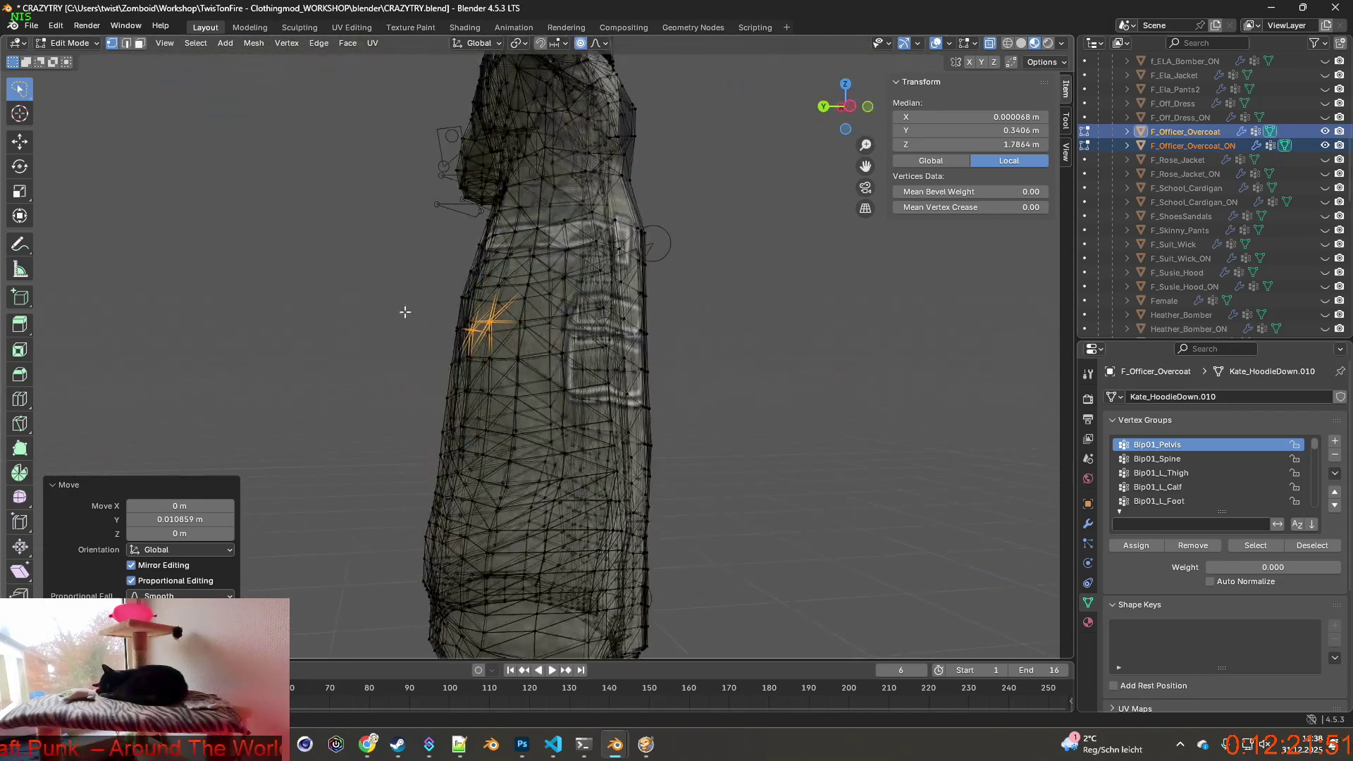
left_click(79, 58)
scroll(529, 349, "down", 3)
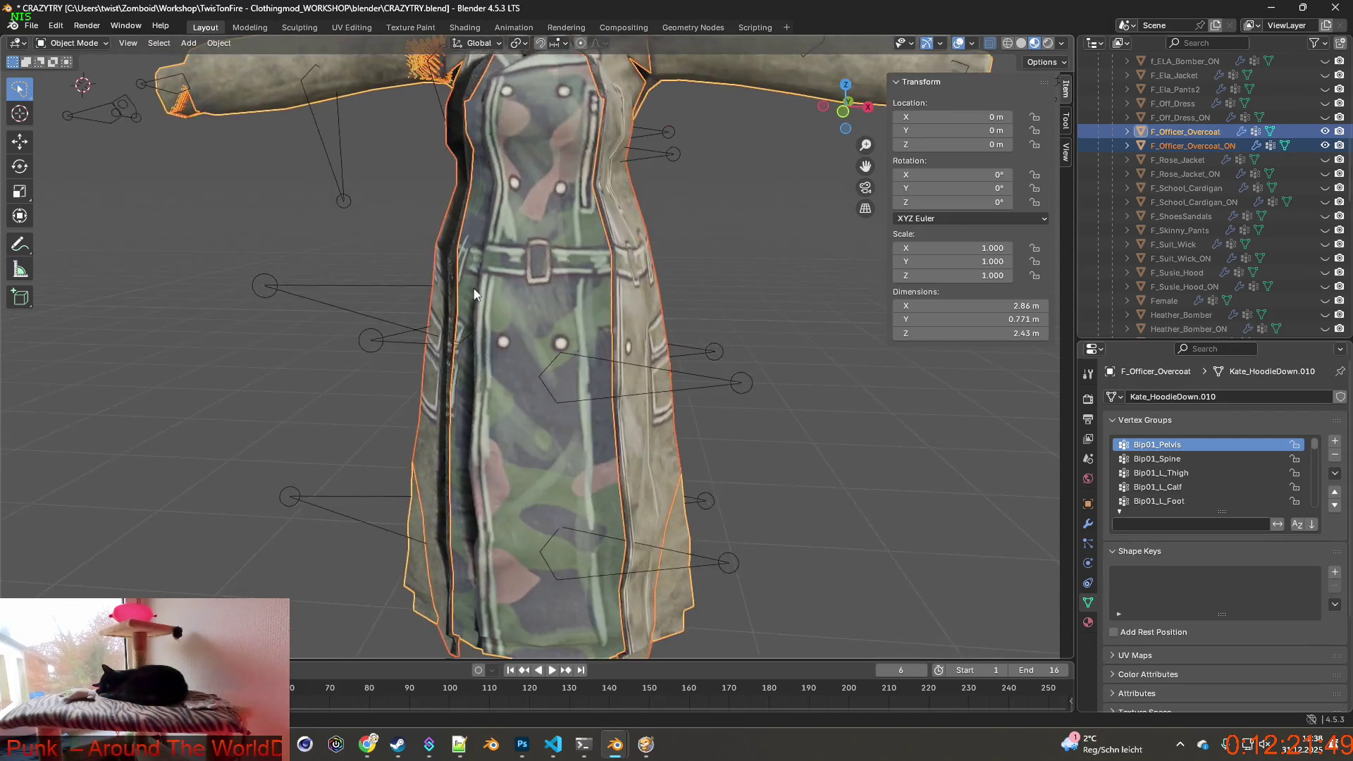
scroll(529, 349, "down", 3)
Hide F_Officer_Overcoat_ON and export the camouflage coat as FBX
left_click(1325, 145)
middle_click_drag(687, 277, 618, 291)
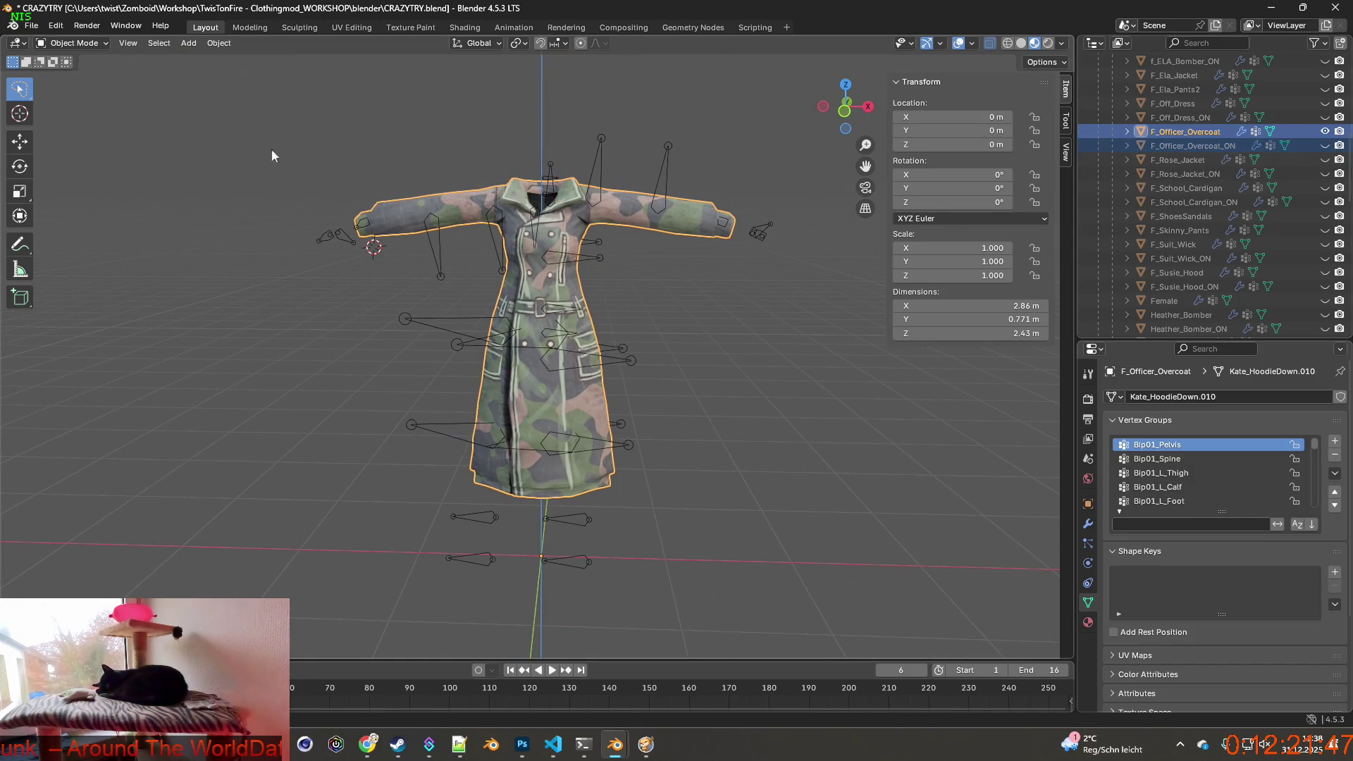
left_click(33, 26)
mouse_move(55, 239)
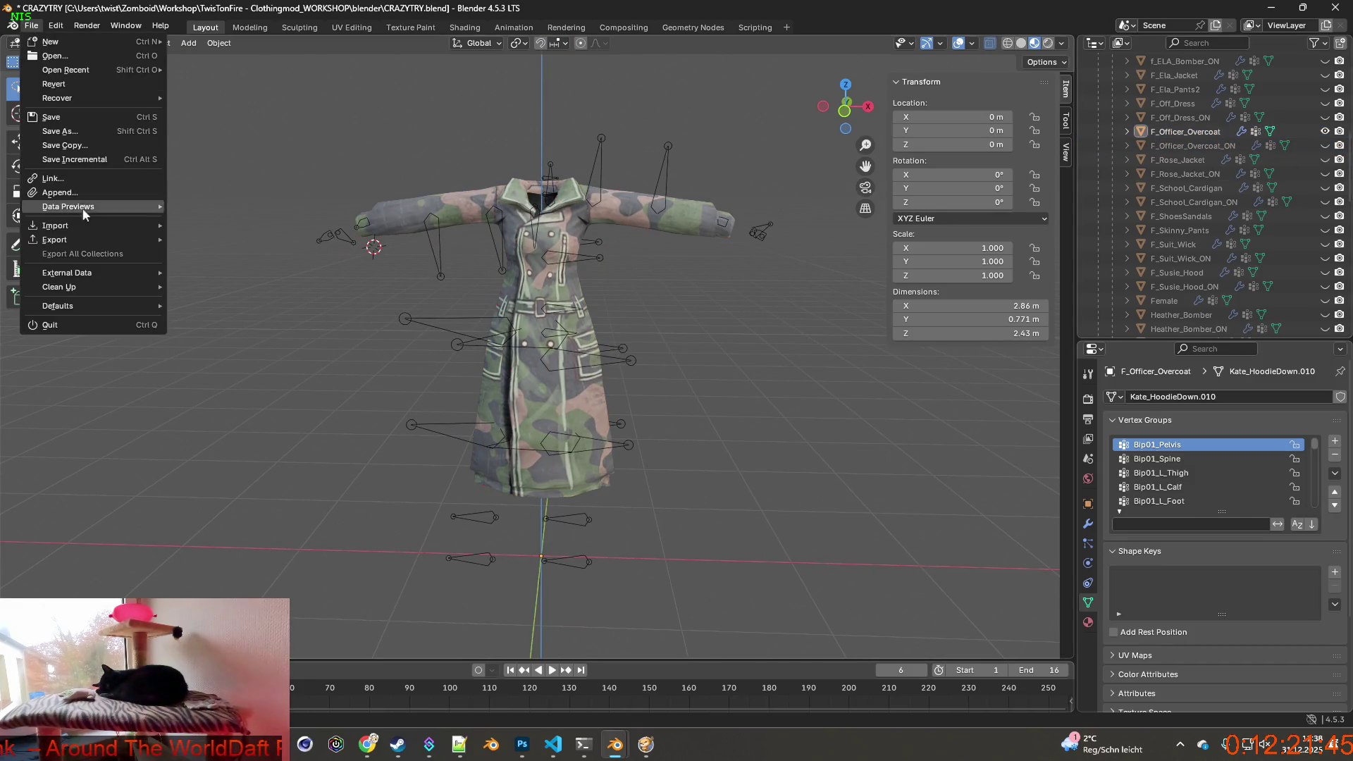
left_click(239, 365)
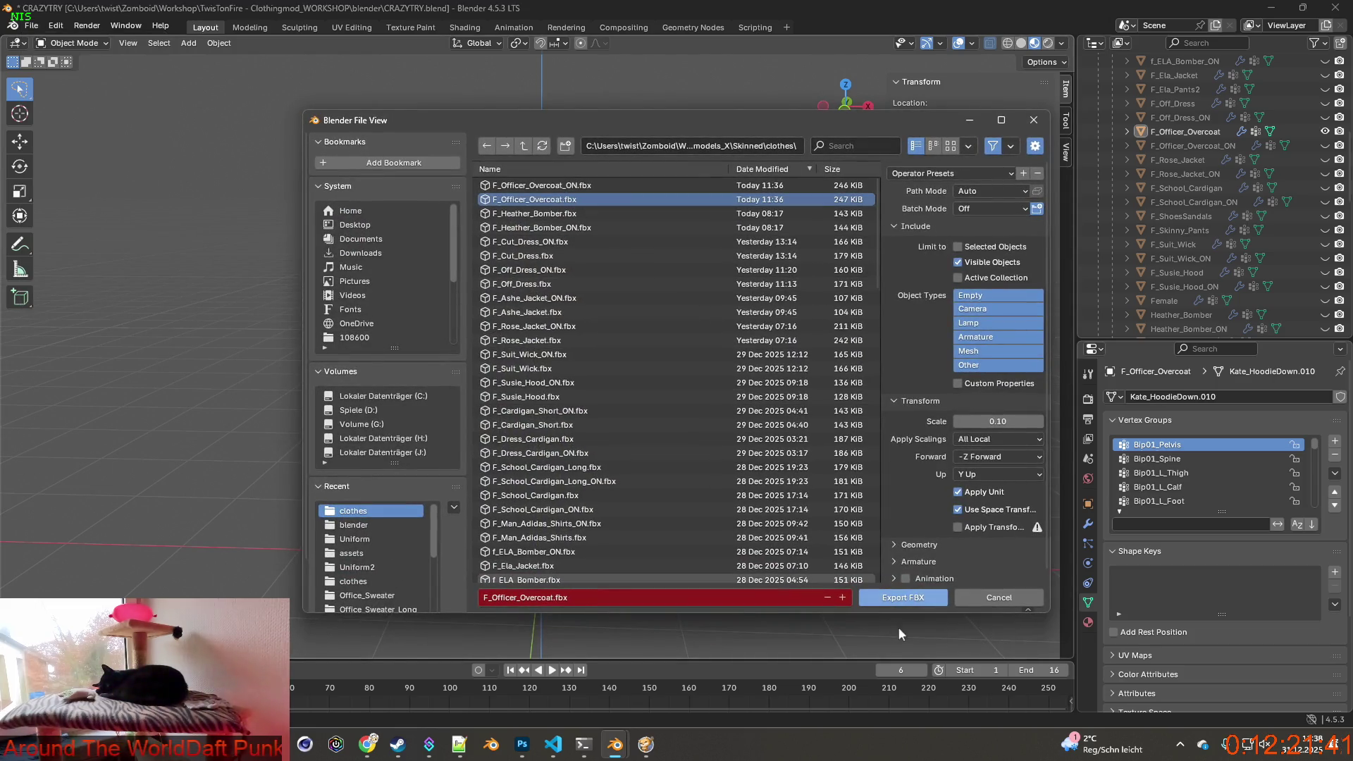
left_click(906, 600)
Show only F_Officer_Overcoat_ON and export it as F_Officer_Overcoat_ON.fbx
left_click(1325, 131)
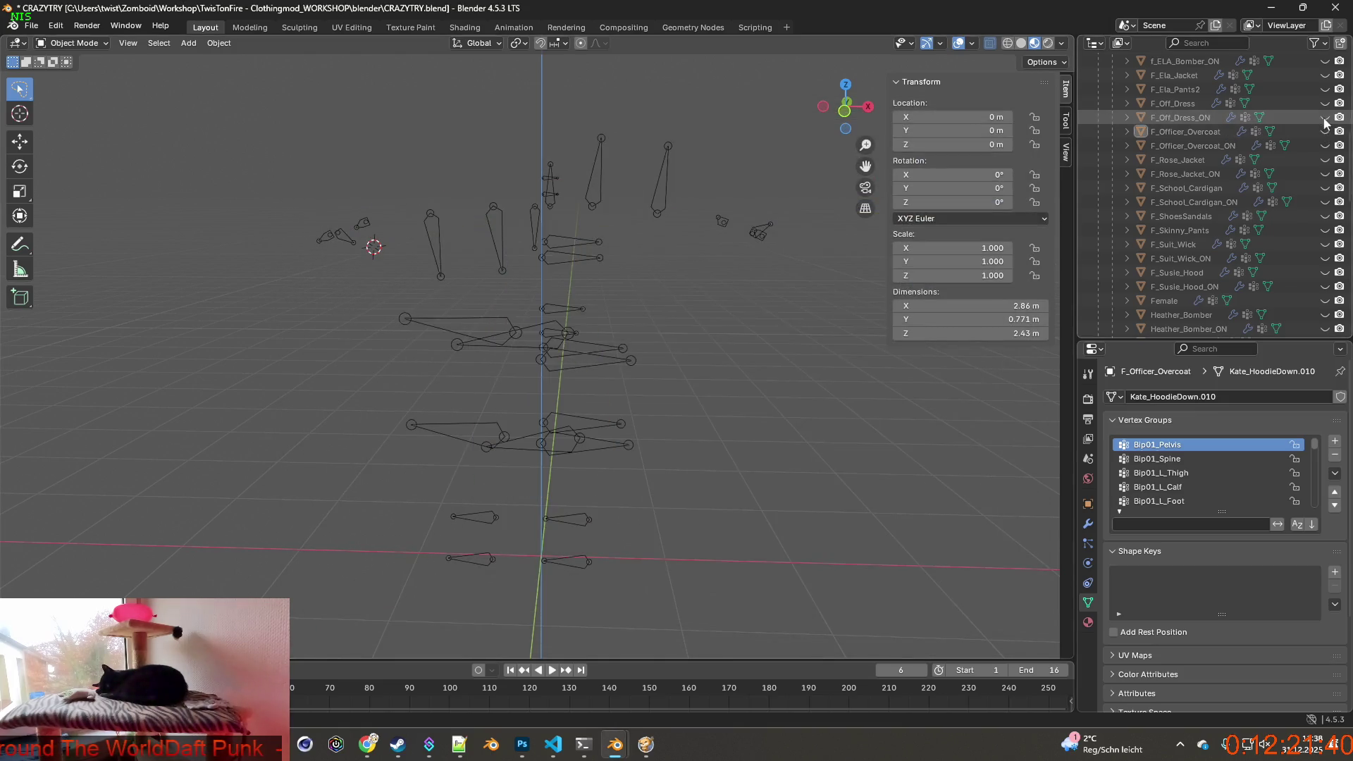
left_click(1325, 118)
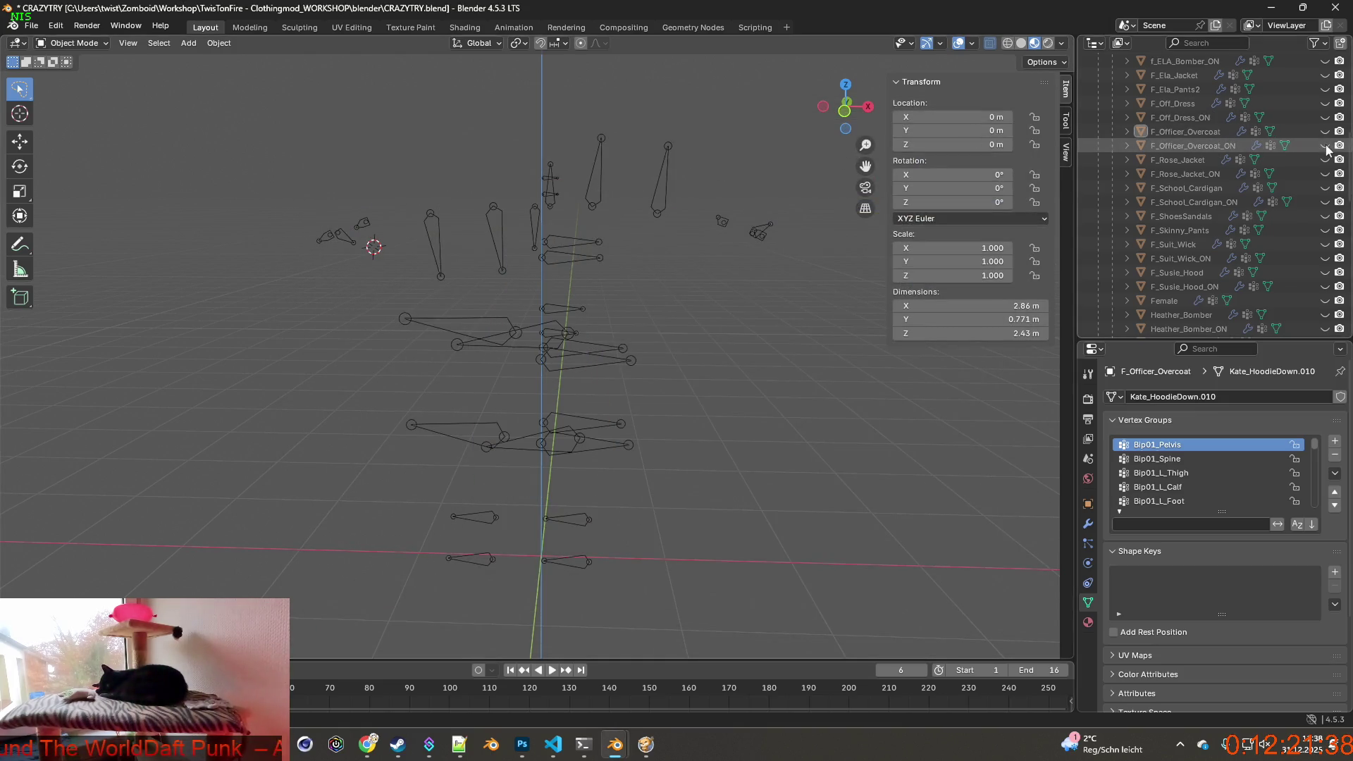
left_click(1326, 144)
left_click(31, 26)
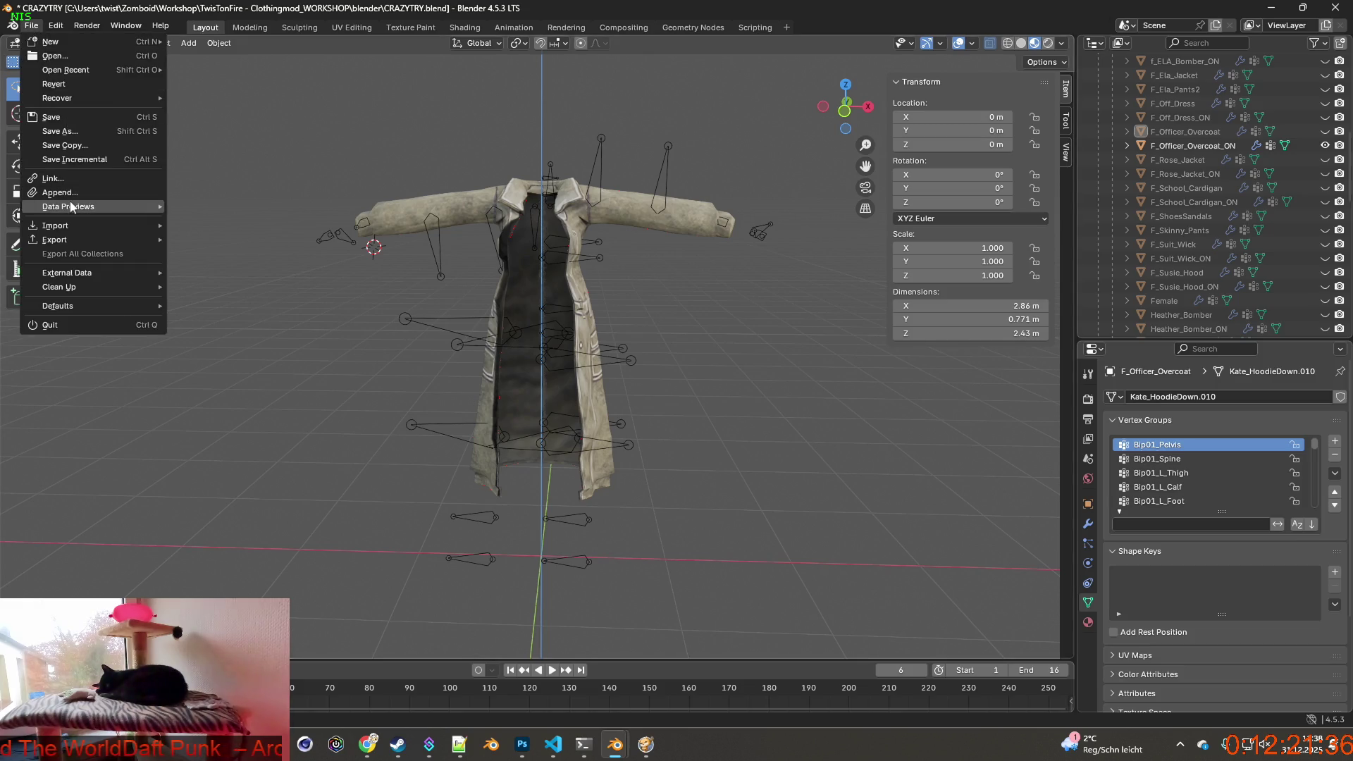
mouse_move(54, 238)
left_click(232, 365)
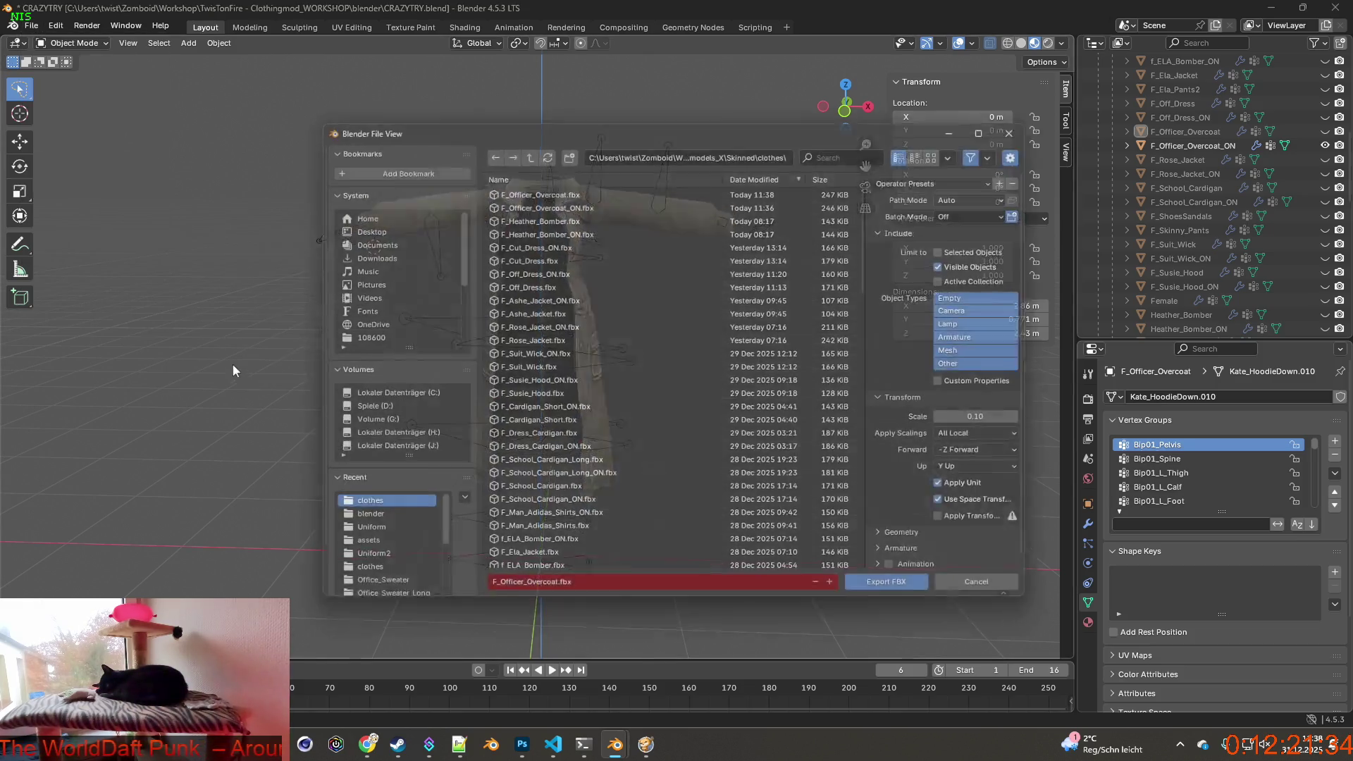
left_click(578, 199)
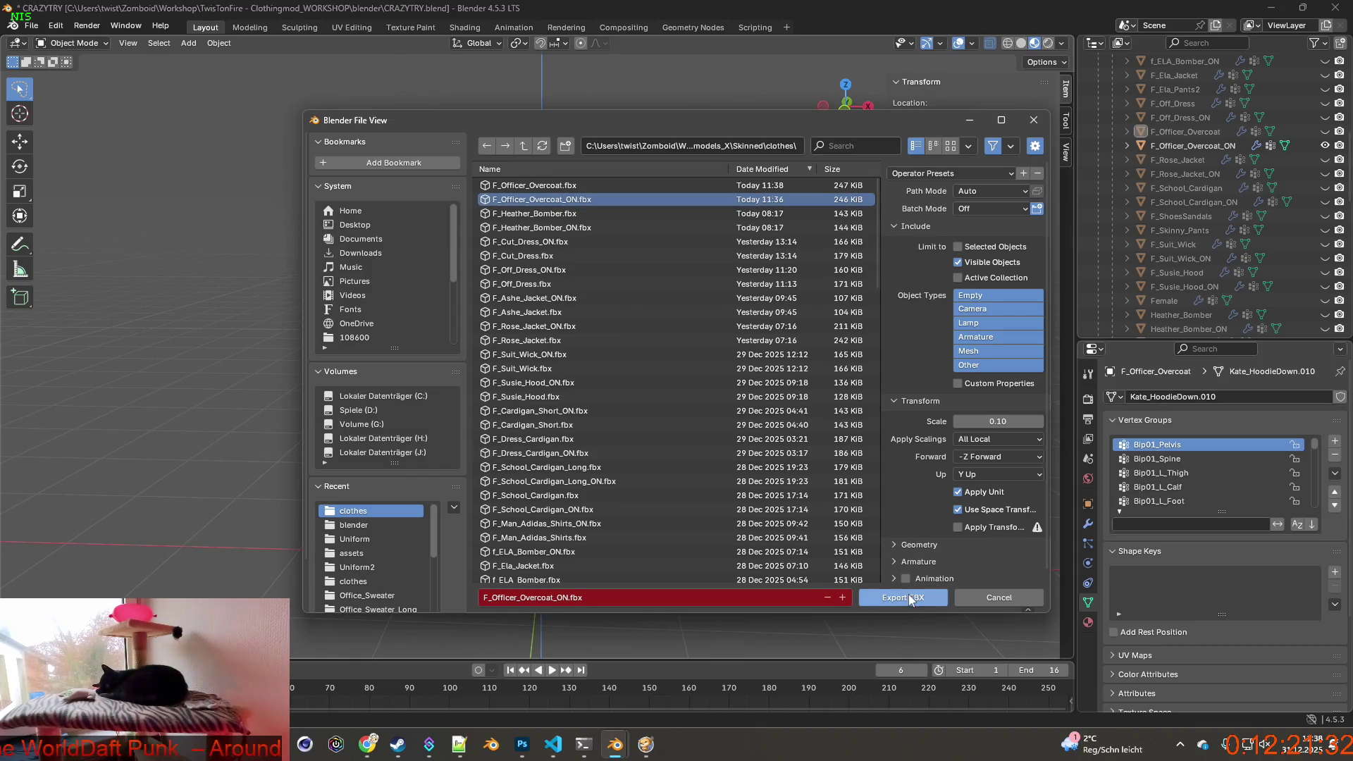
left_click(907, 598)
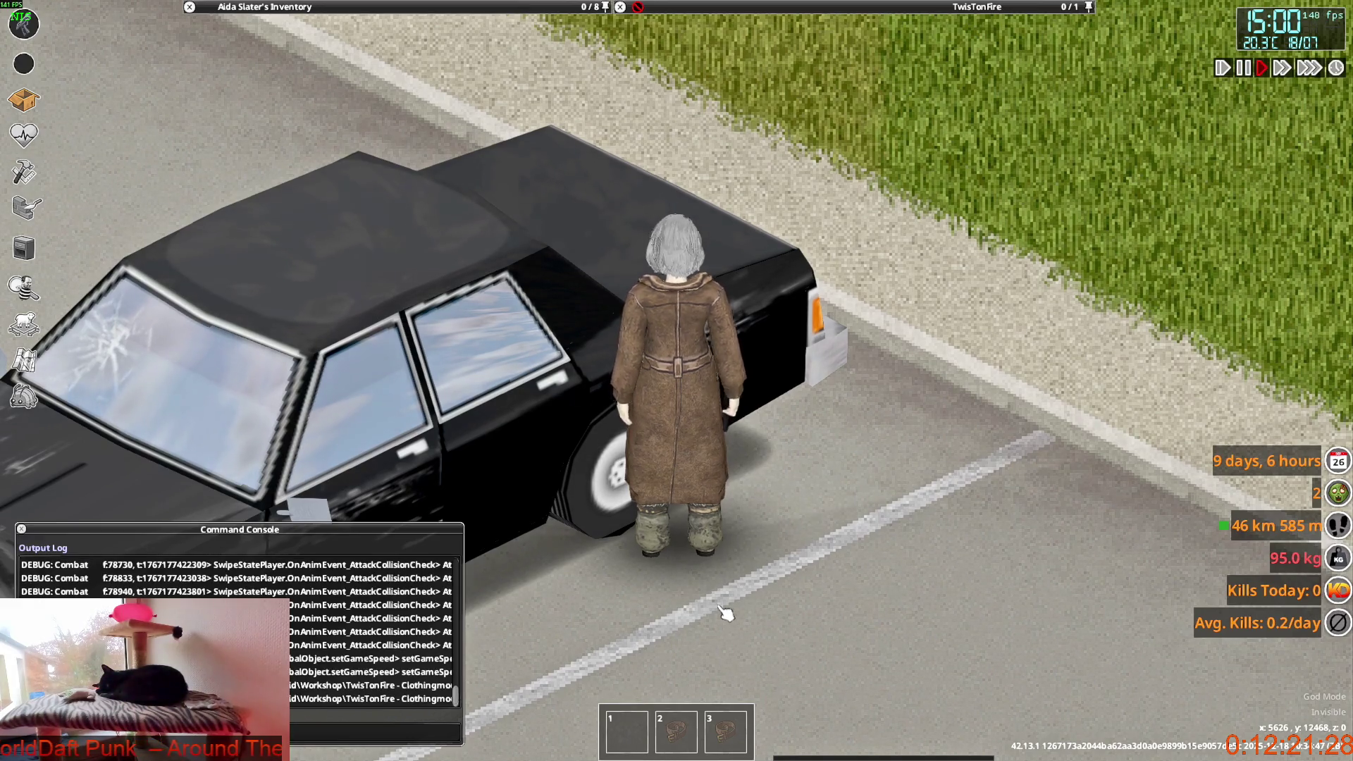
Walk the survivor around the grass and crouch by the car to check the brown overcoat
key("s")
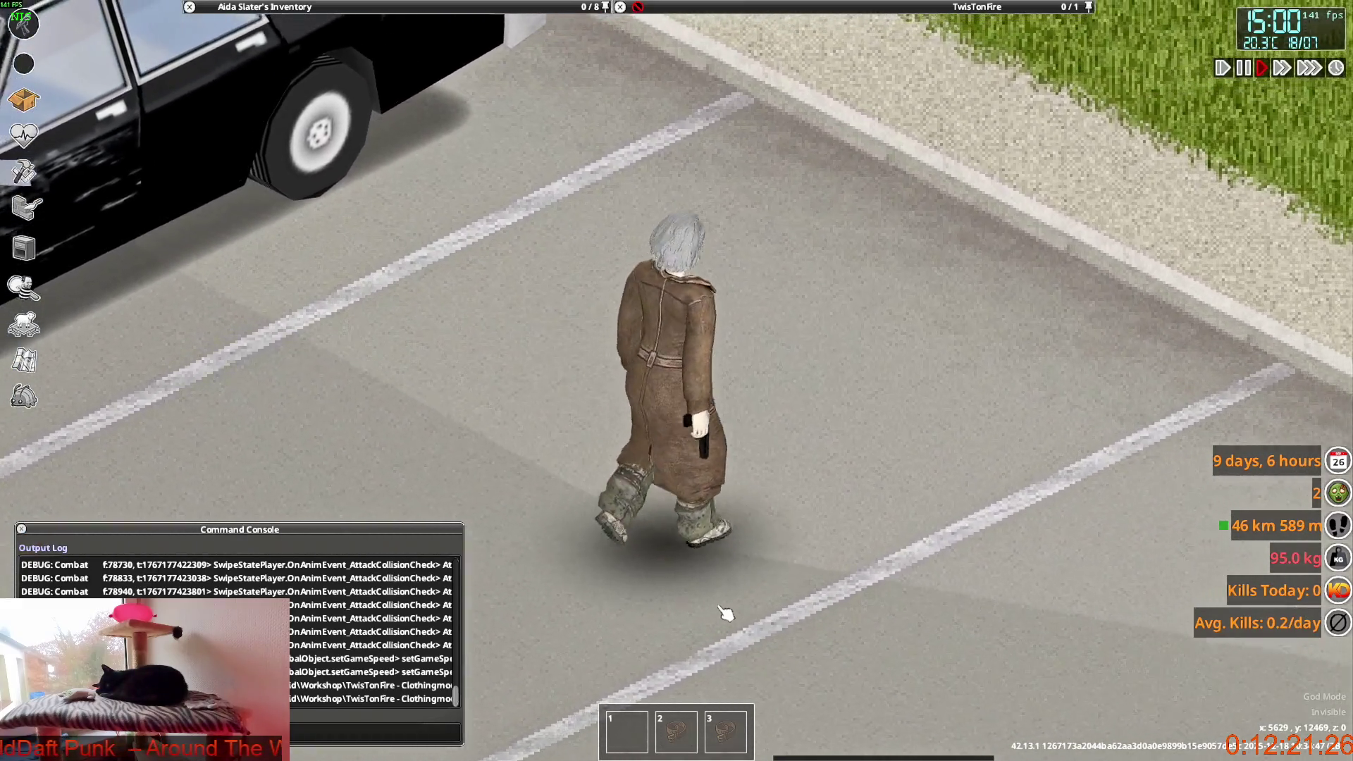
key("w")
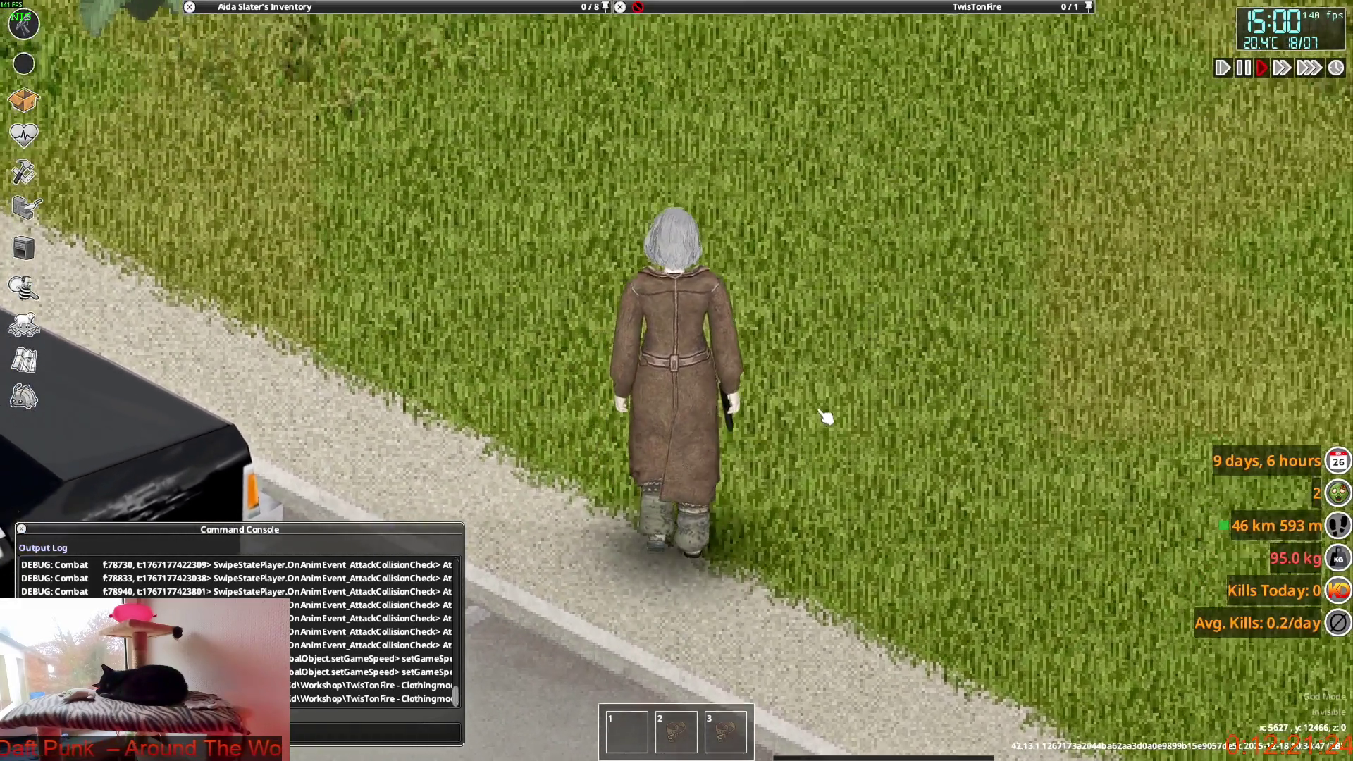
key("a")
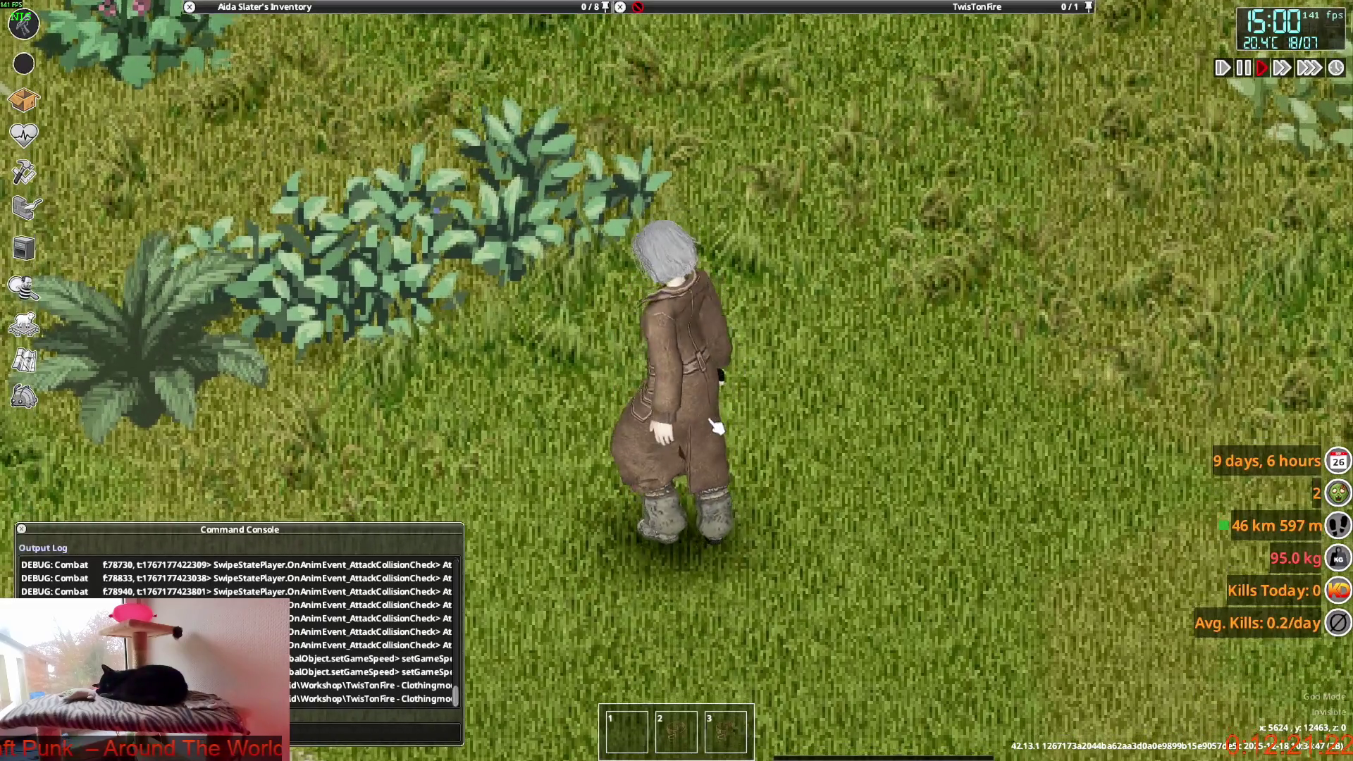
key("s")
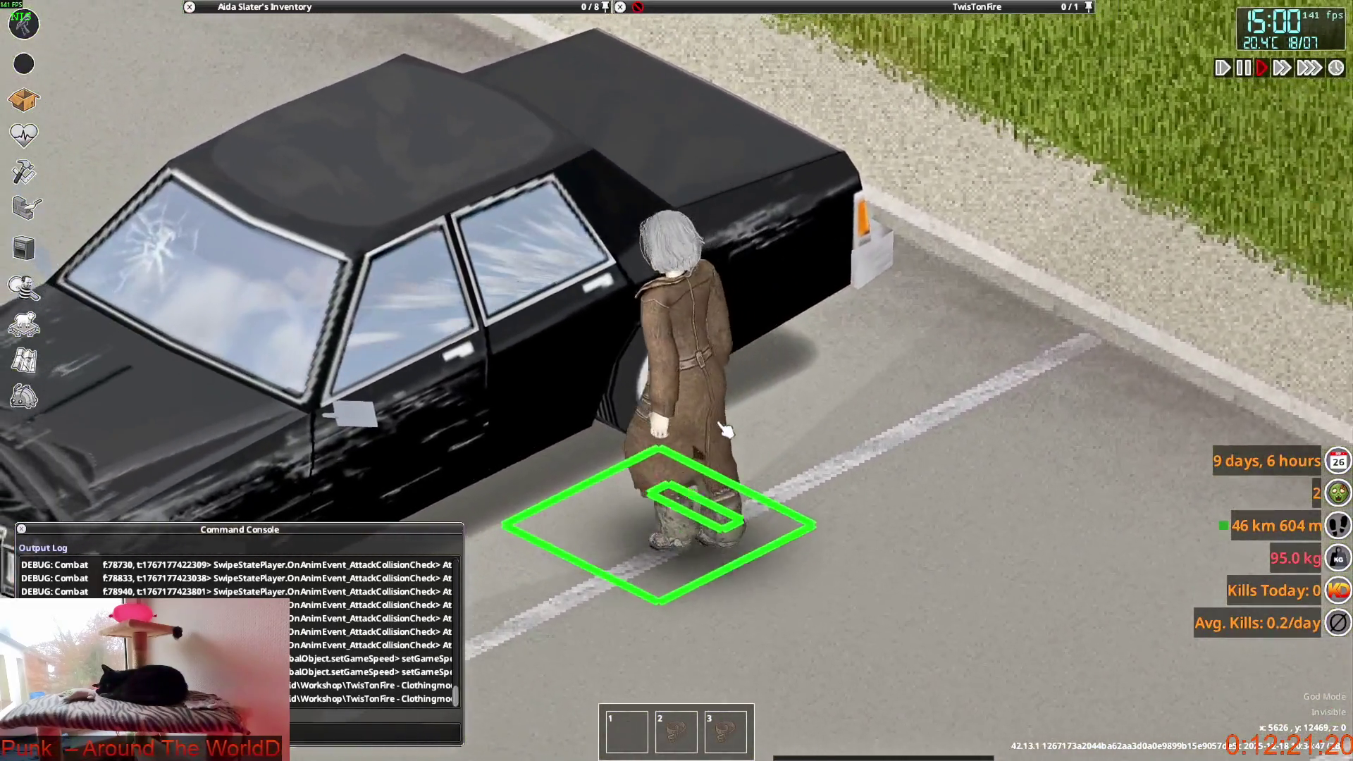
key("c")
key("w")
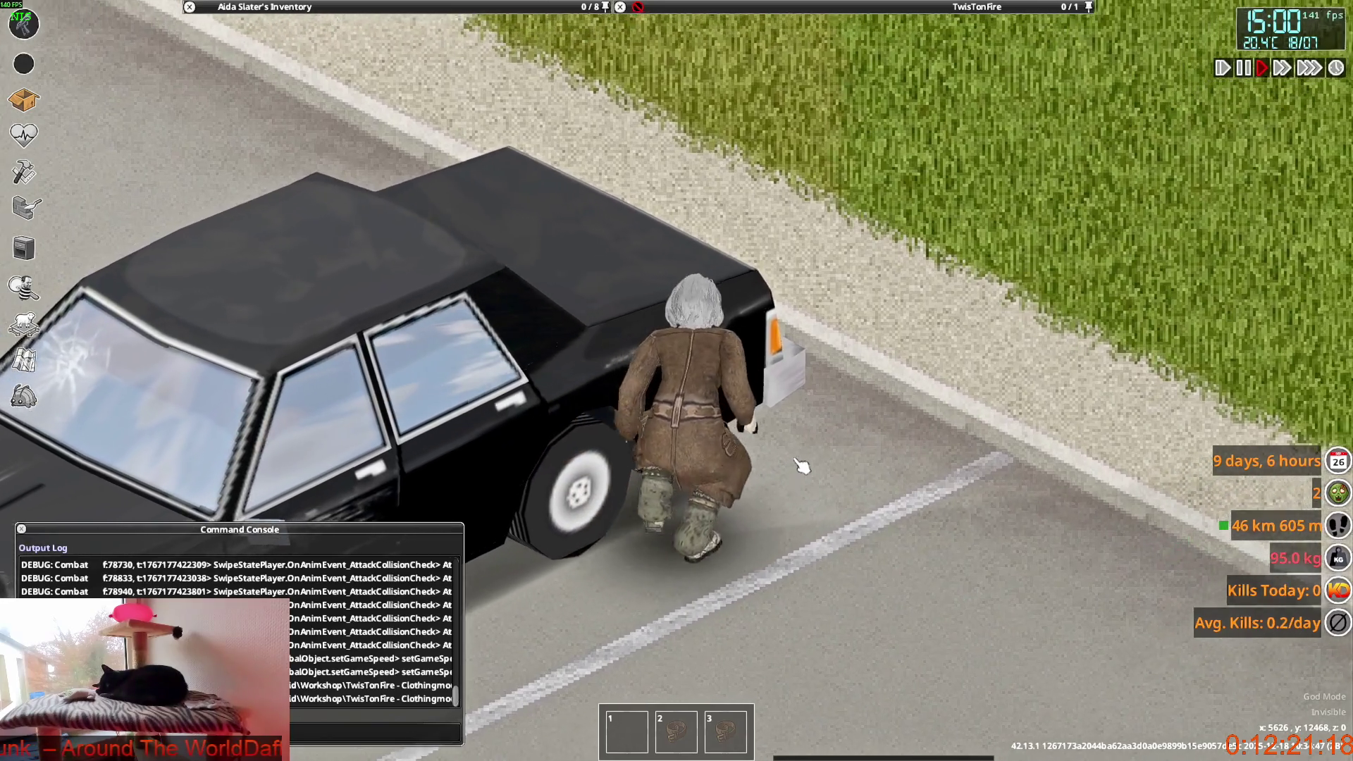
key("c")
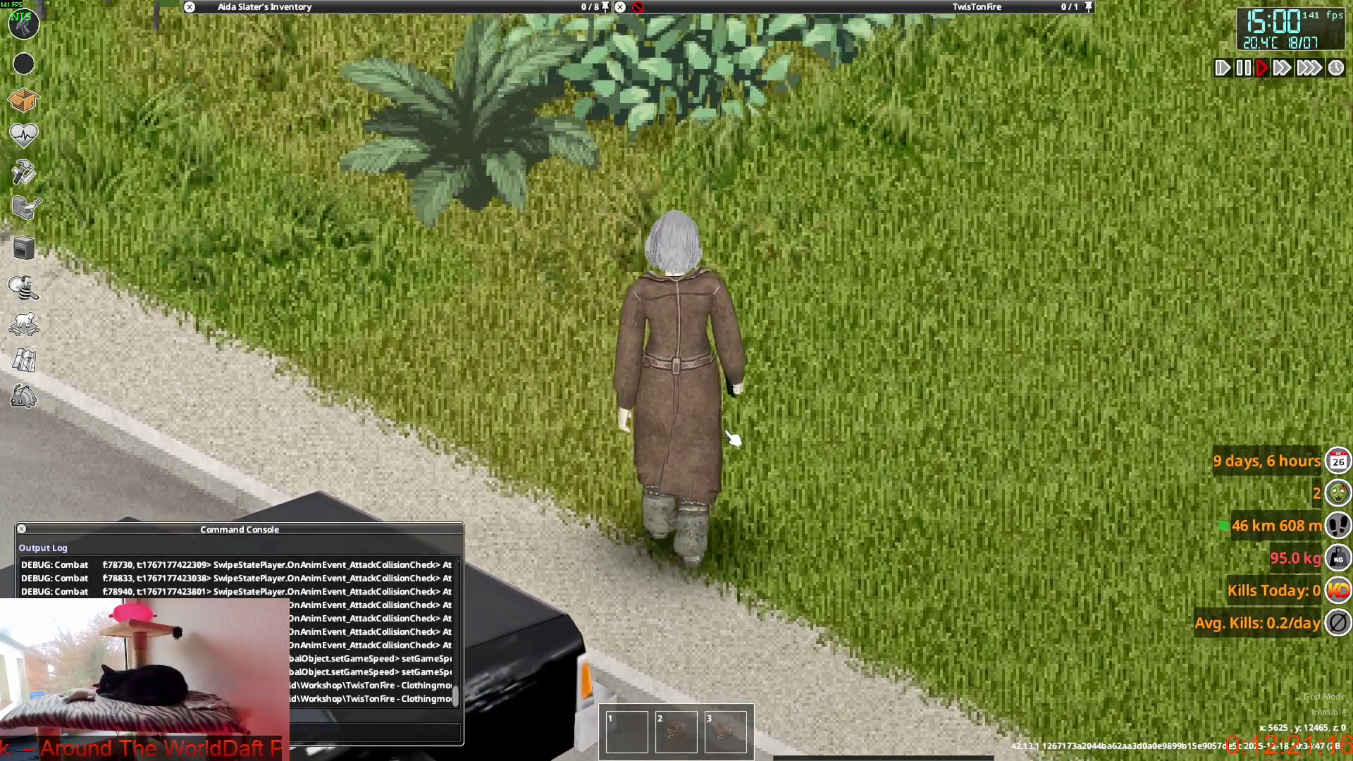
Walk into the bushes, ready the pistol in hand, then view the coat model back in Blender
key("d")
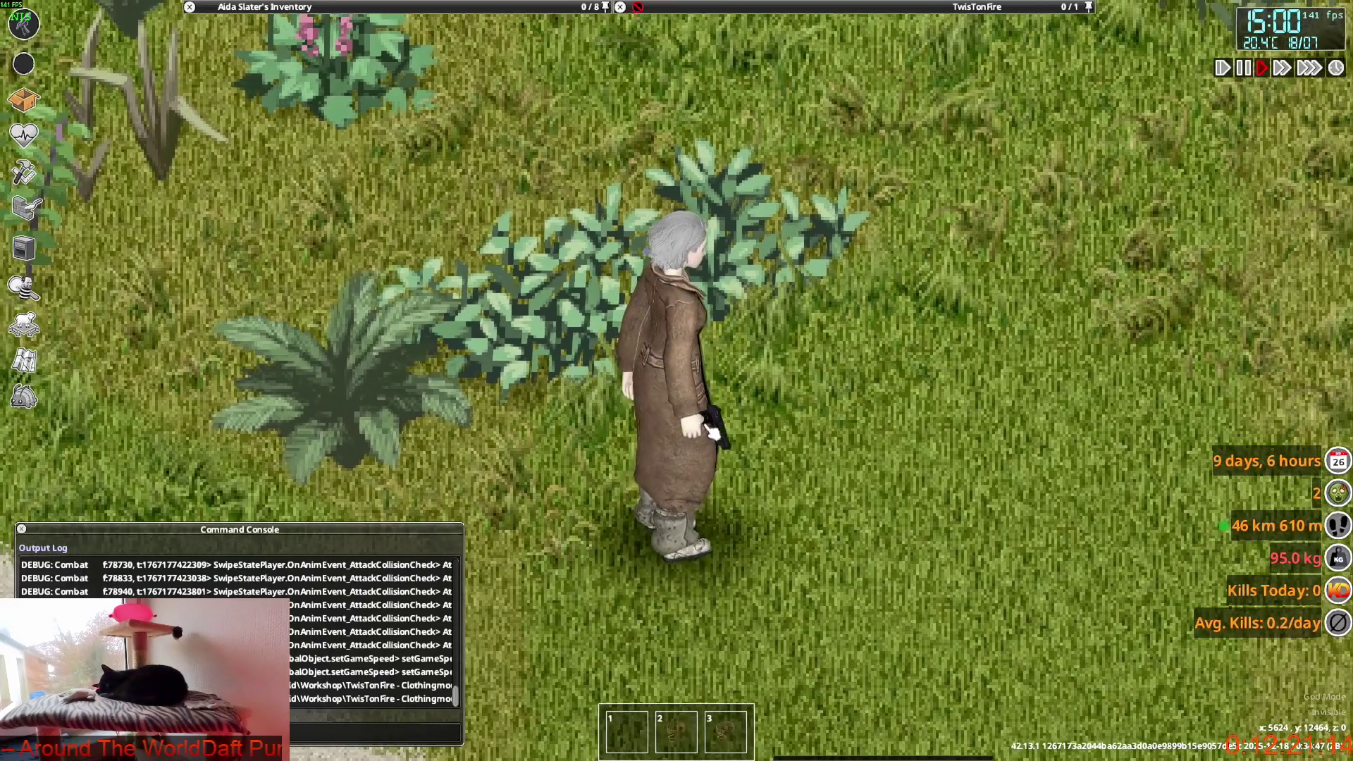
key("d")
key("w")
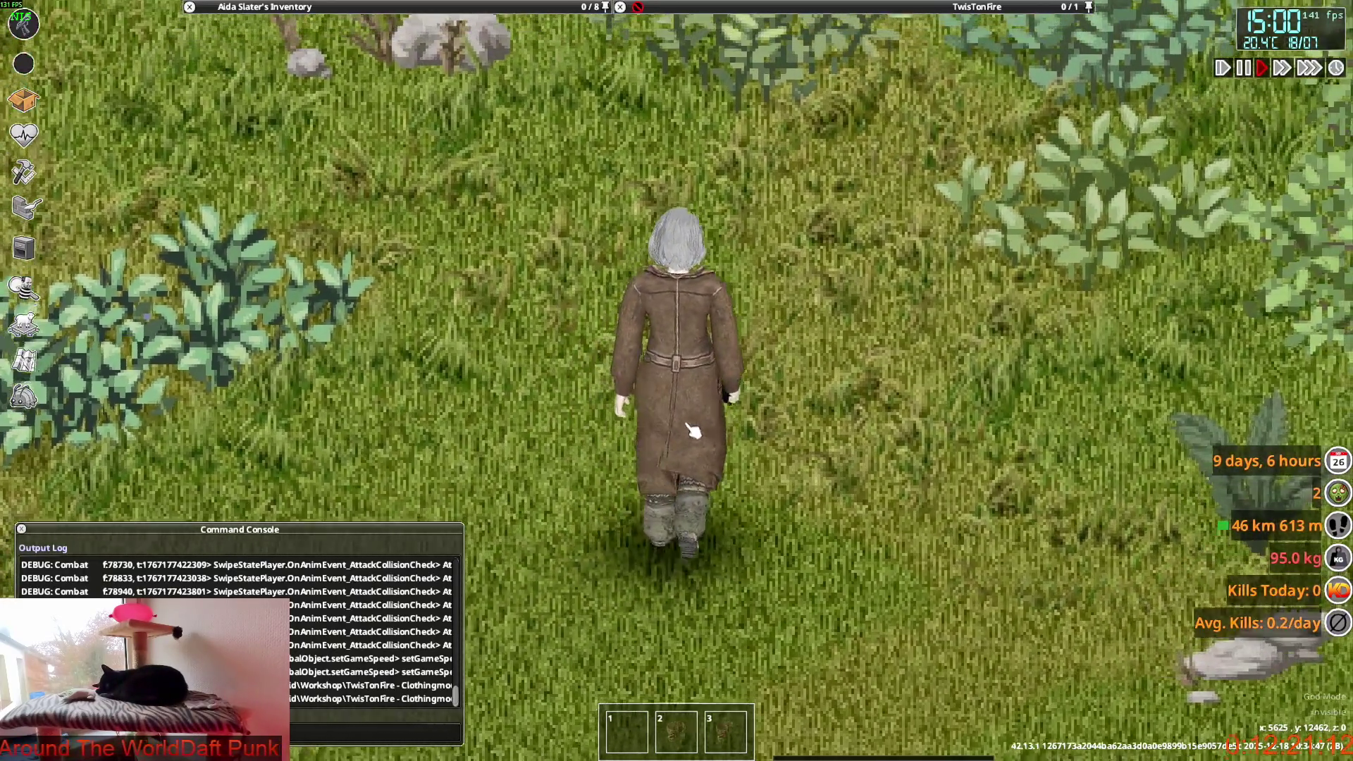
key("d")
key("2")
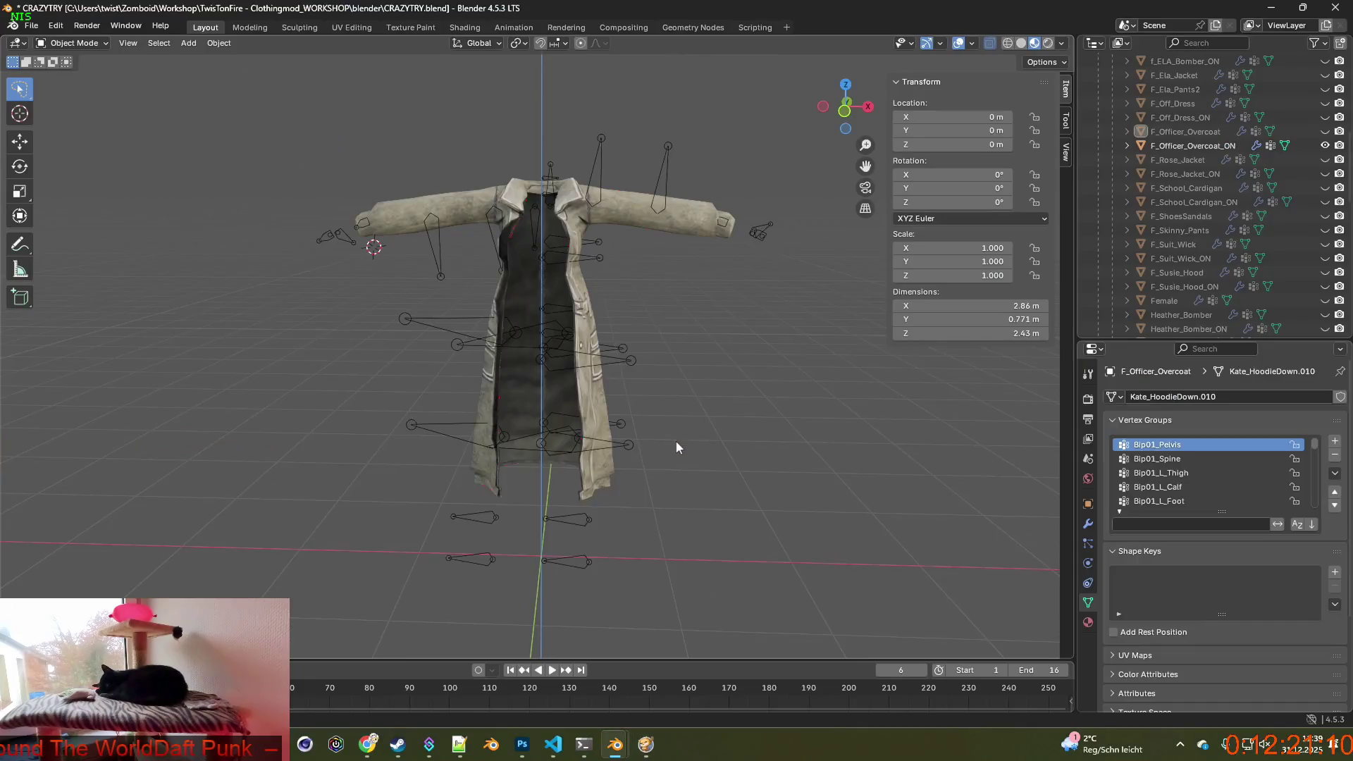
mouse_move(675, 441)
middle_mouse_down()
mouse_move(392, 406)
mouse_move(515, 425)
middle_mouse_up()
scroll(558, 391, "up", 3)
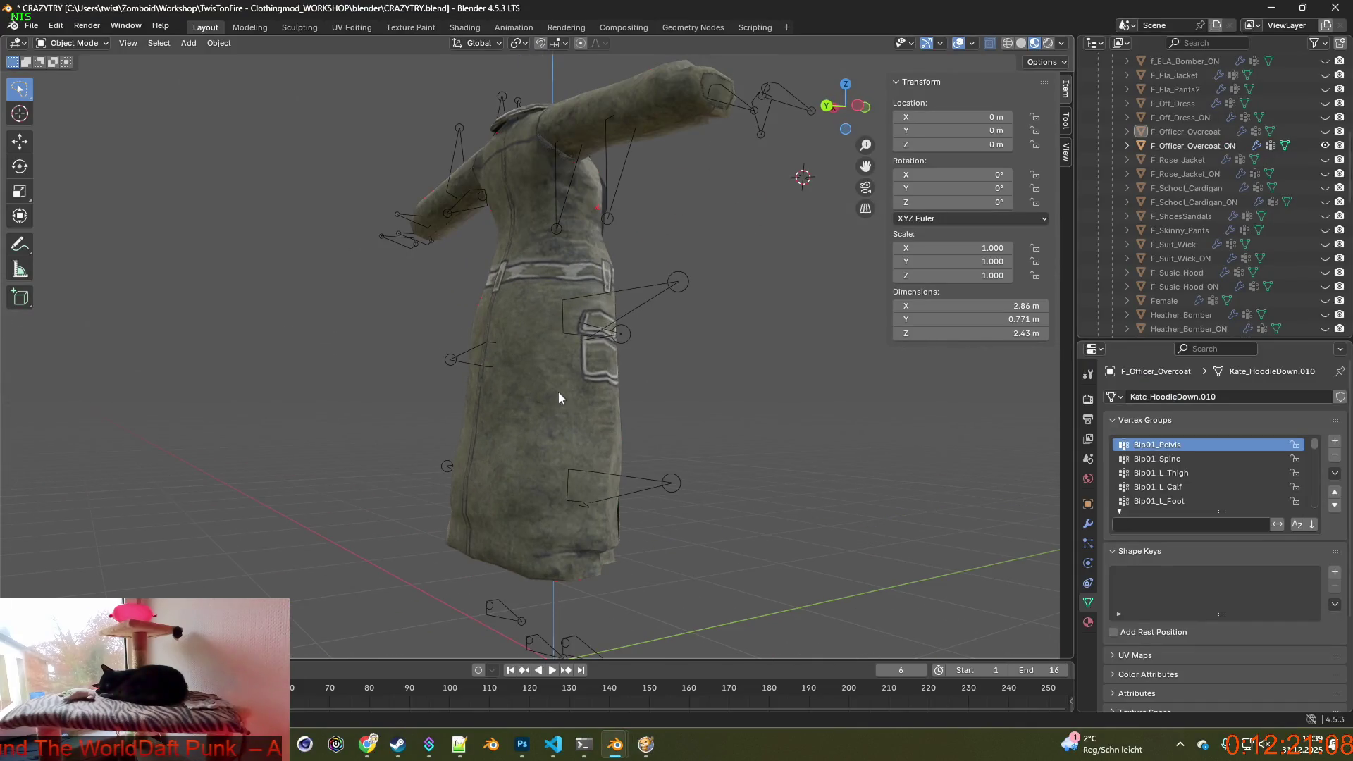
scroll(528, 386, "up", 3)
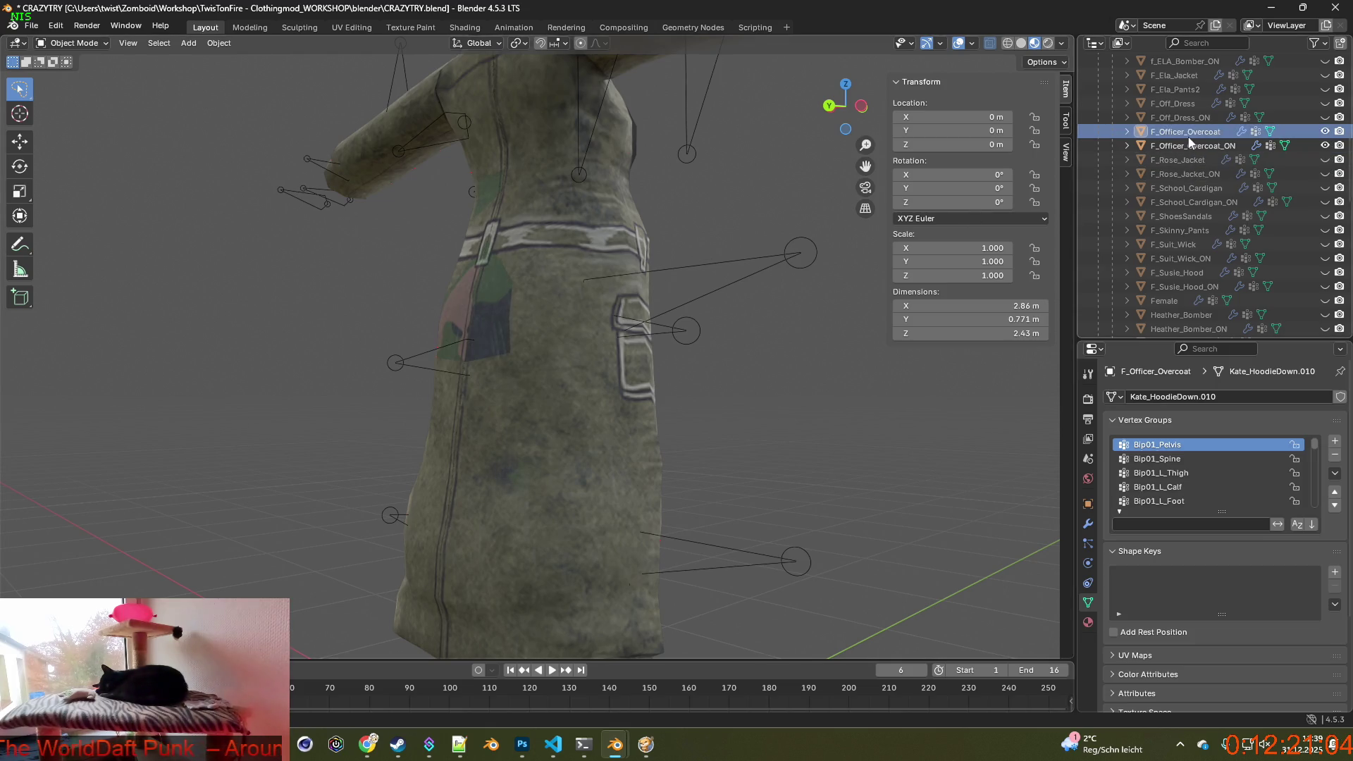
Enter Edit Mode on the overcoat and select a single vertex on the hip side
middle_click_drag(676, 339, 268, 173)
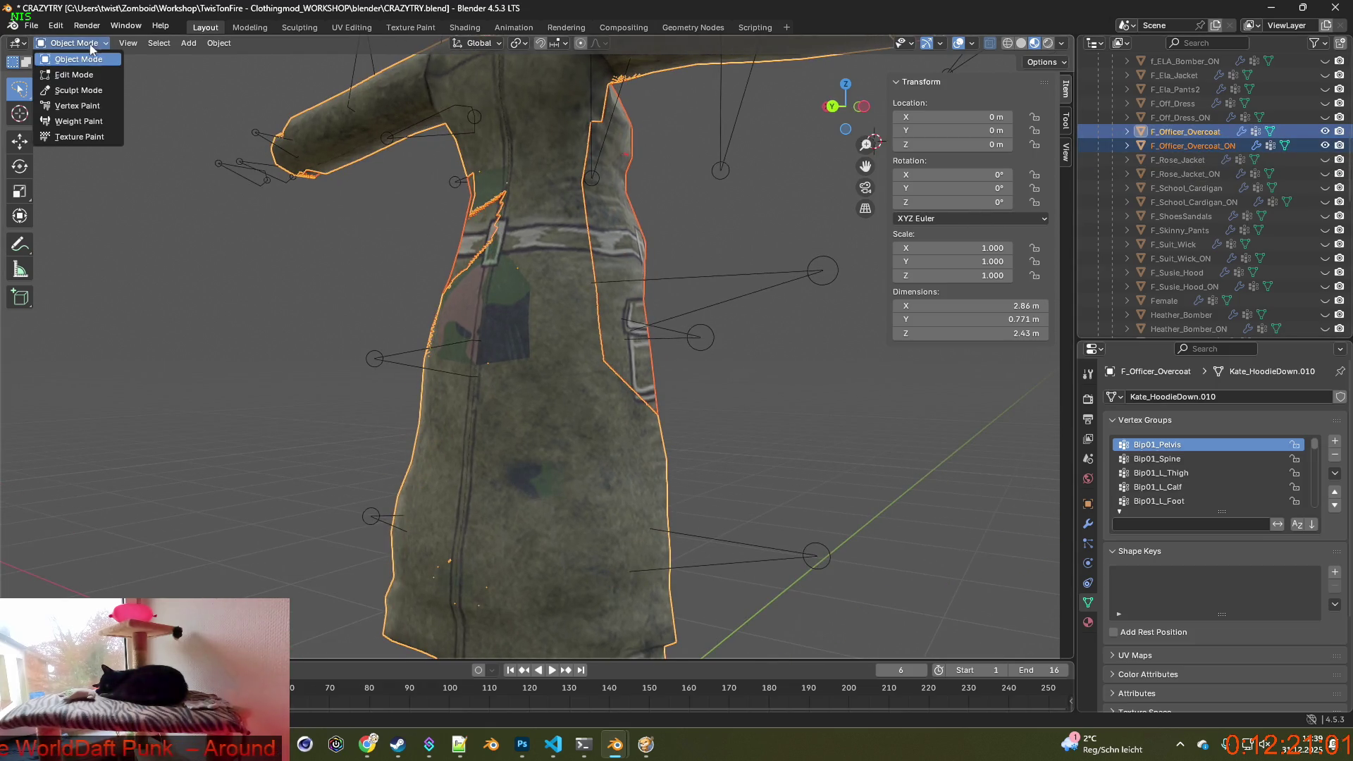
left_click(81, 76)
middle_click_drag(507, 295, 367, 290)
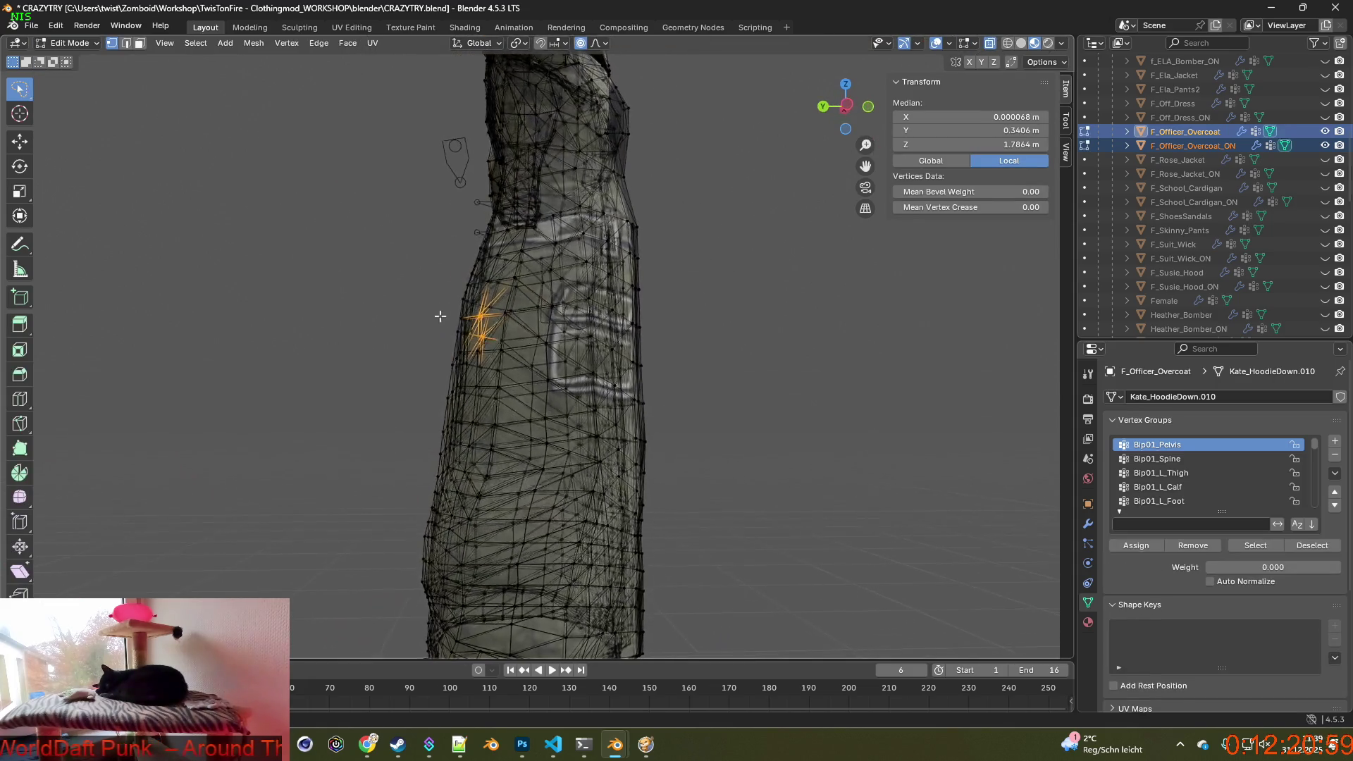
middle_click_drag(440, 316, 514, 339)
mouse_move(502, 389)
middle_mouse_down()
mouse_move(718, 392)
mouse_move(534, 401)
mouse_move(444, 374)
mouse_move(387, 378)
middle_mouse_up()
left_click(516, 378)
Nudge the hip vertex about 1.6 cm along Y with proportional falloff and return to Object Mode
key("g")
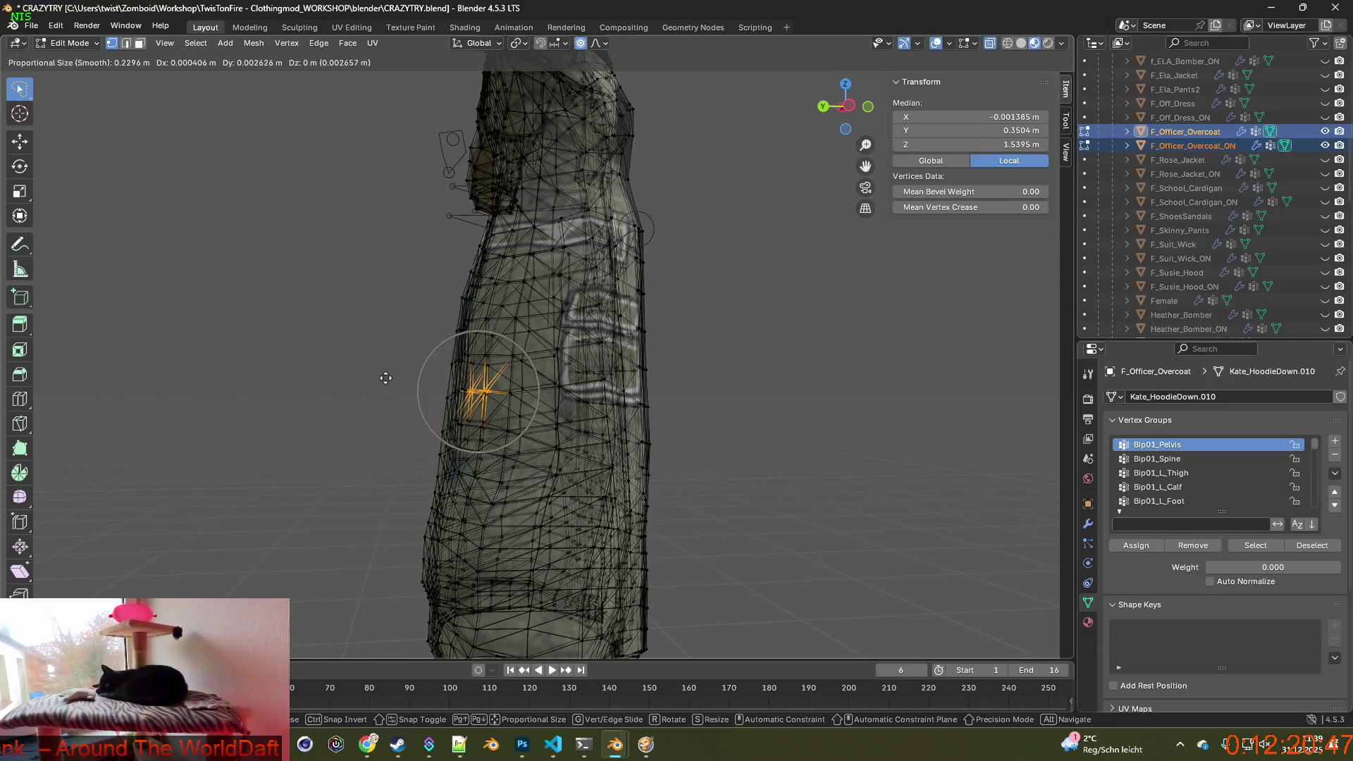
left_click(357, 381)
mouse_move(357, 380)
middle_mouse_down()
mouse_move(689, 381)
mouse_move(411, 379)
middle_mouse_up()
scroll(410, 378, "down", 3)
left_click(77, 48)
left_click(79, 56)
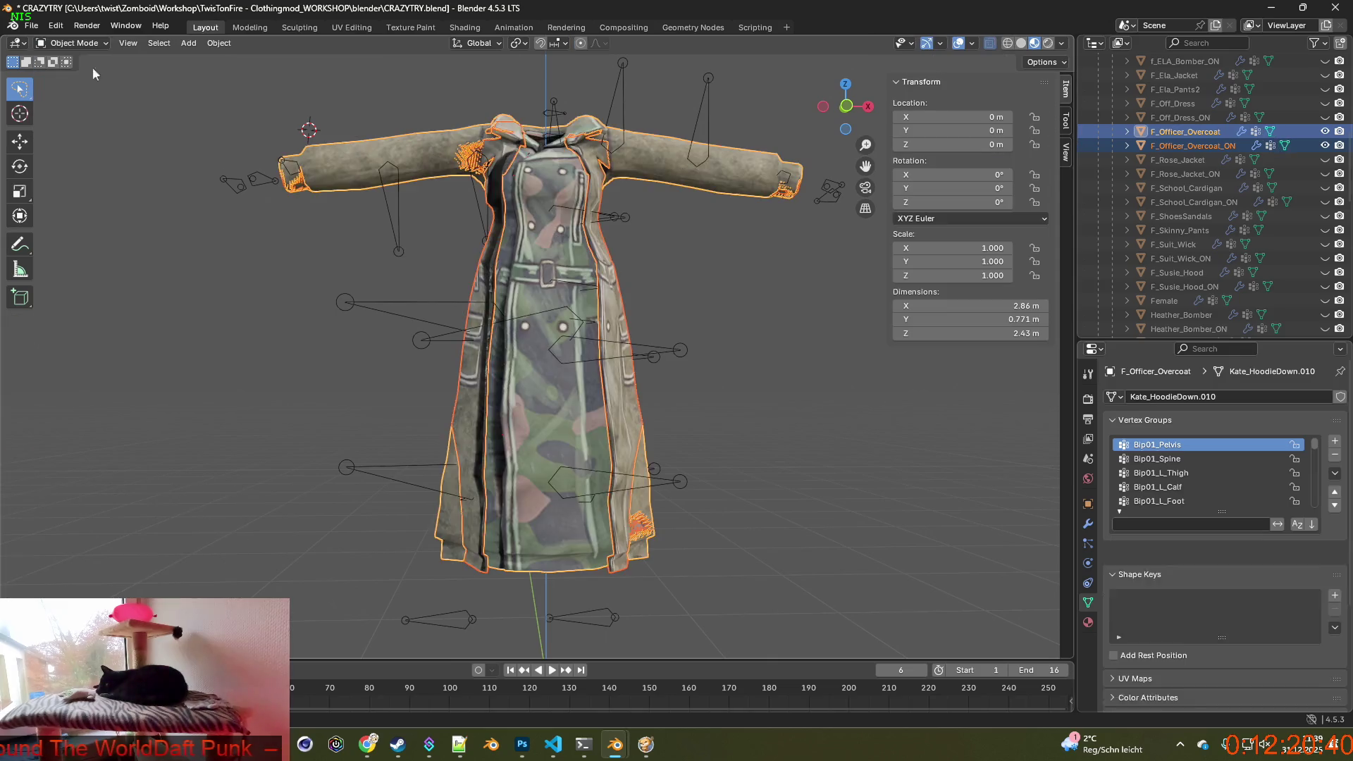
scroll(539, 259, "down", 2)
Hide F_Officer_Overcoat_ON and re-export the camouflage overcoat as FBX
left_click(1323, 145)
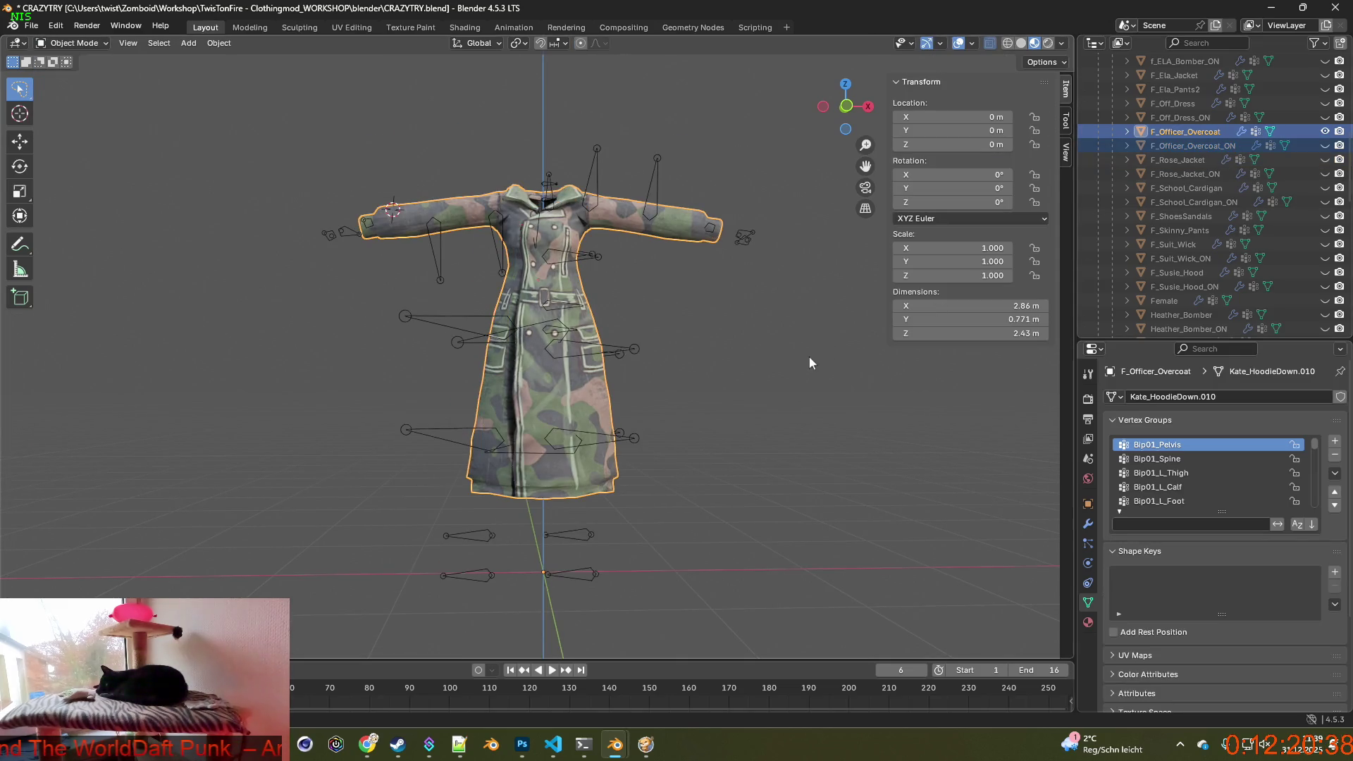
left_click(32, 25)
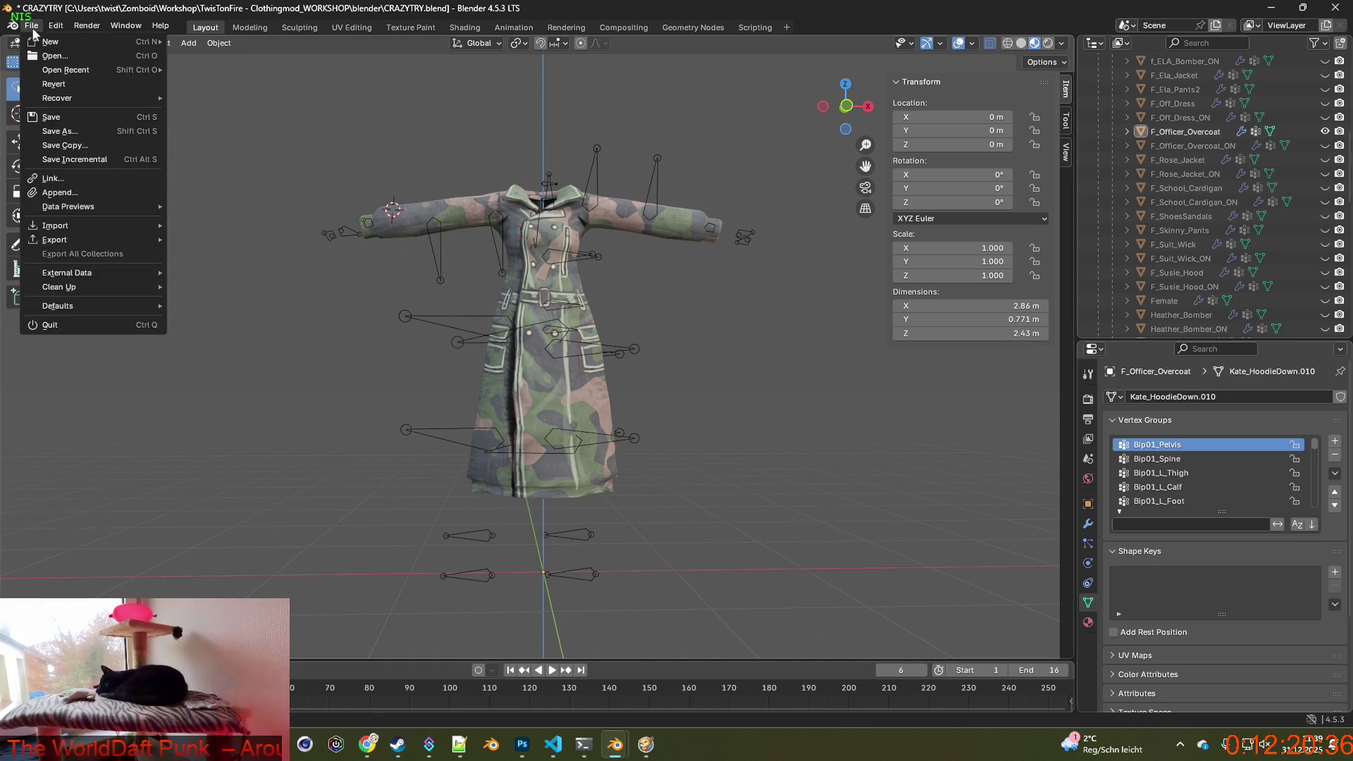
mouse_move(64, 239)
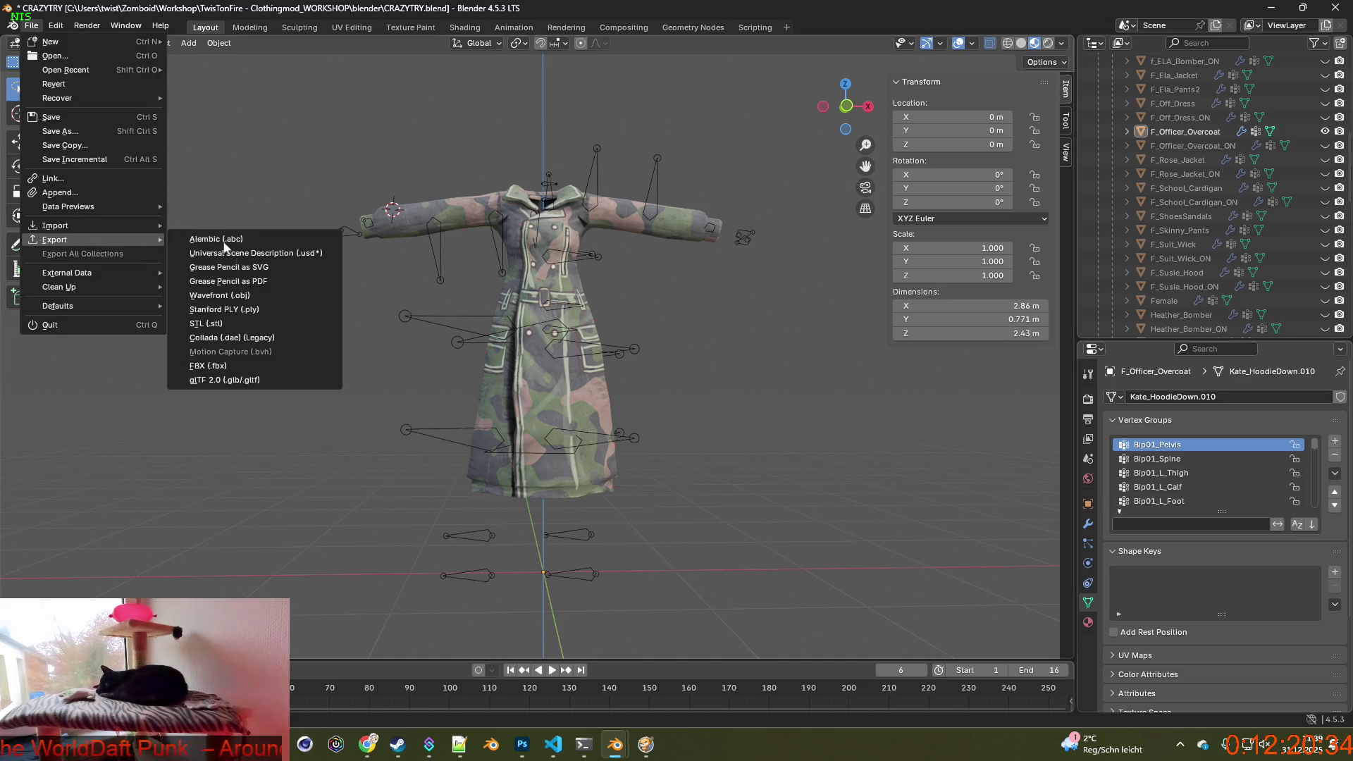
left_click(346, 123)
left_click(33, 26)
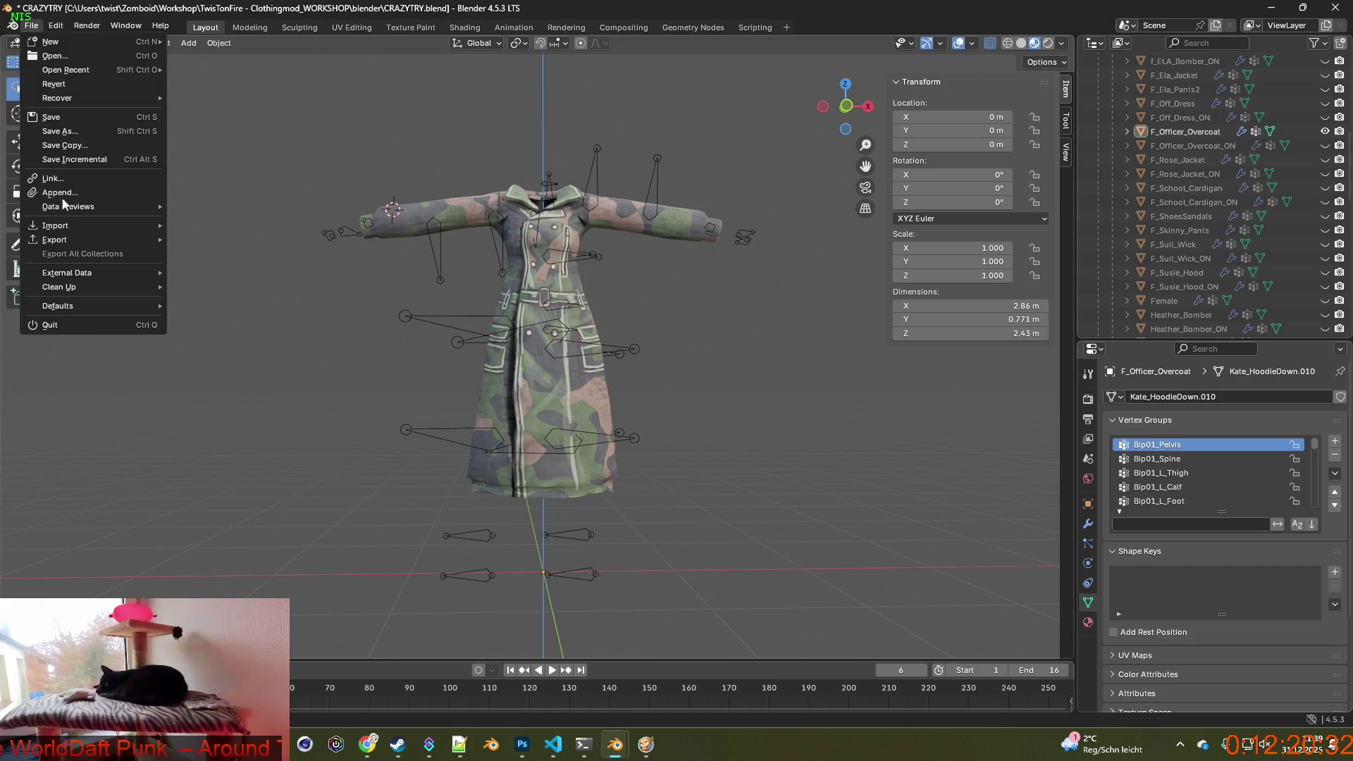
left_click(209, 366)
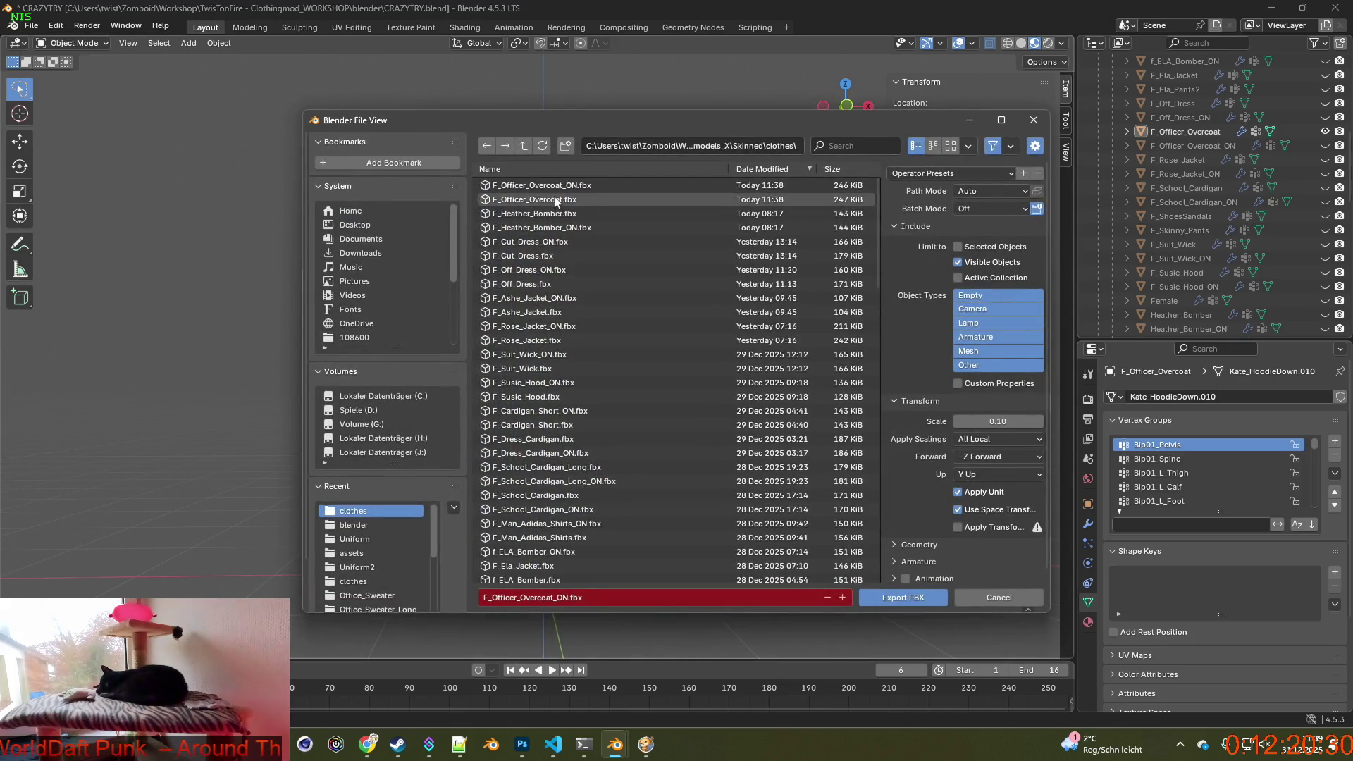
left_click(901, 598)
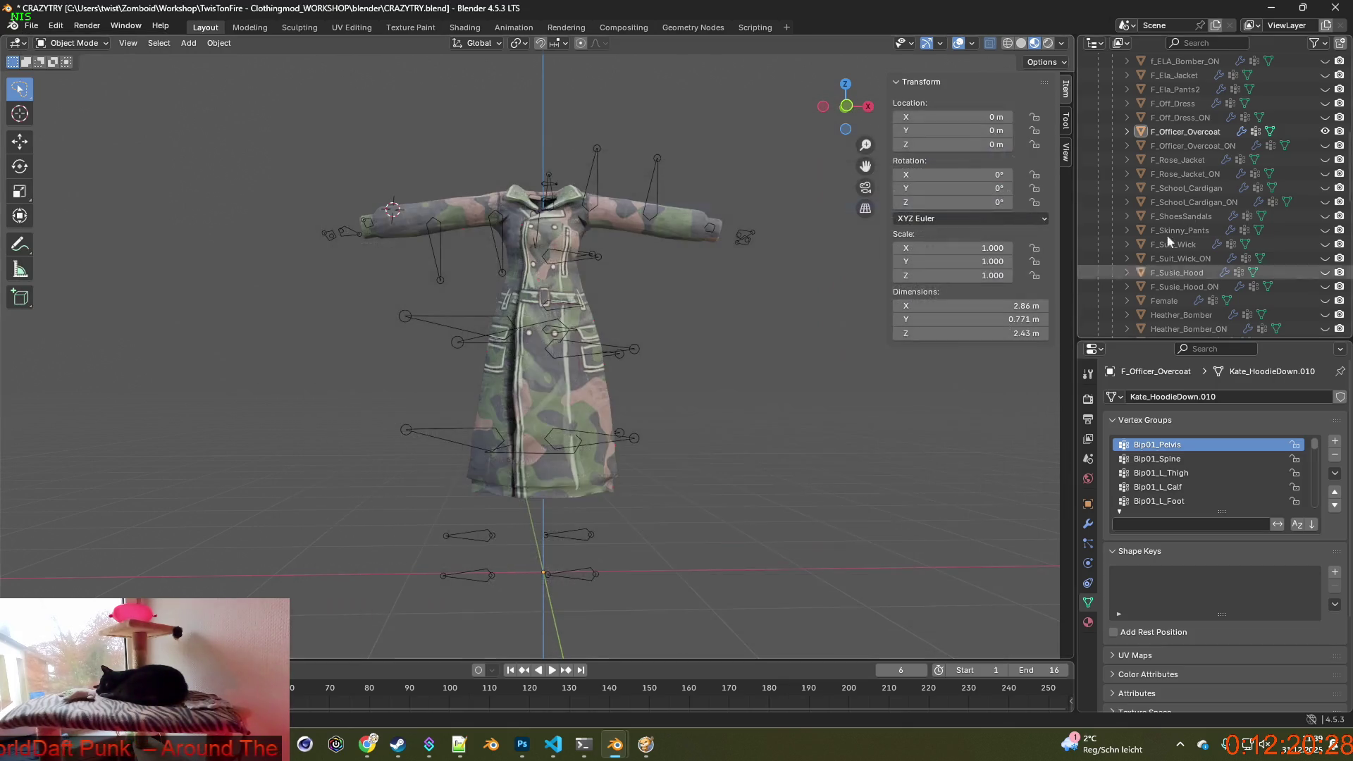
Swap visibility to F_Officer_Overcoat_ON, re-export it as FBX, and switch to the game
left_click(1324, 130)
left_click(33, 25)
mouse_move(54, 239)
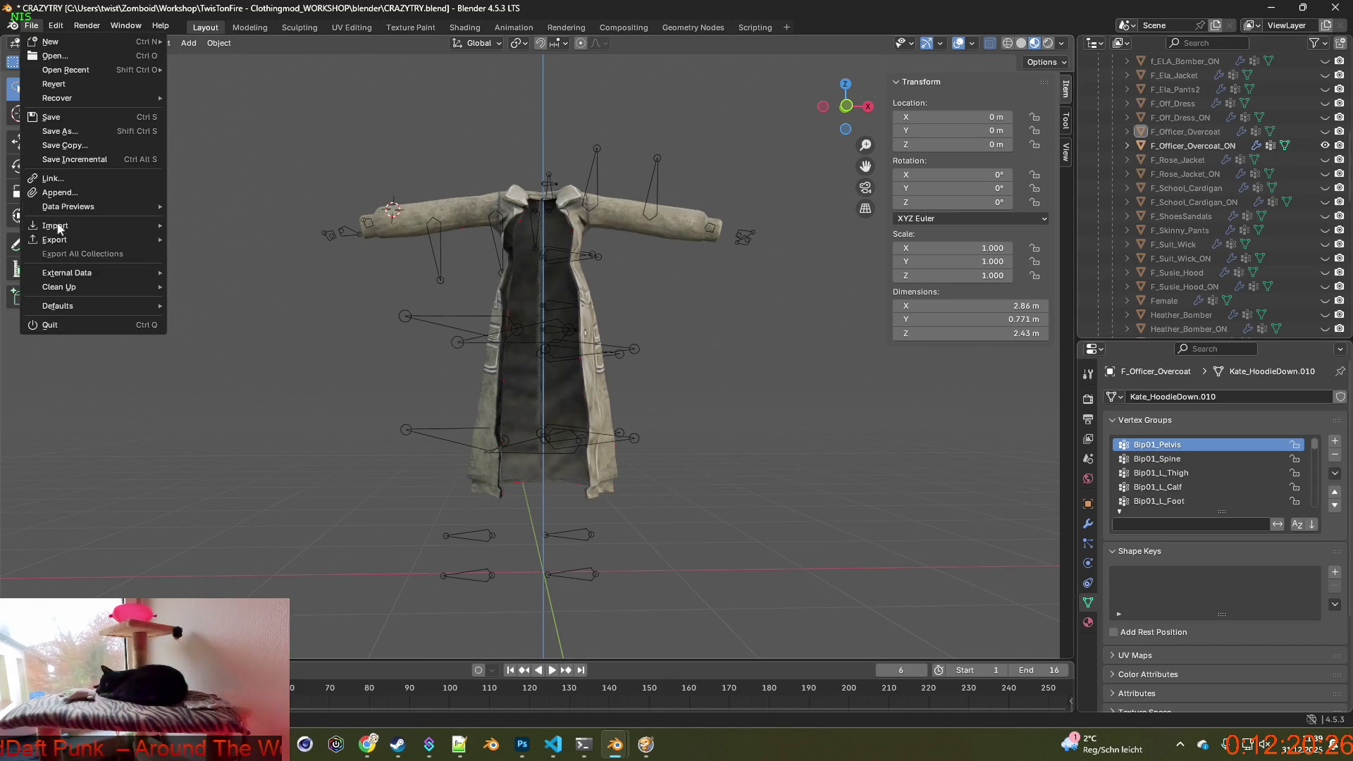
left_click(208, 366)
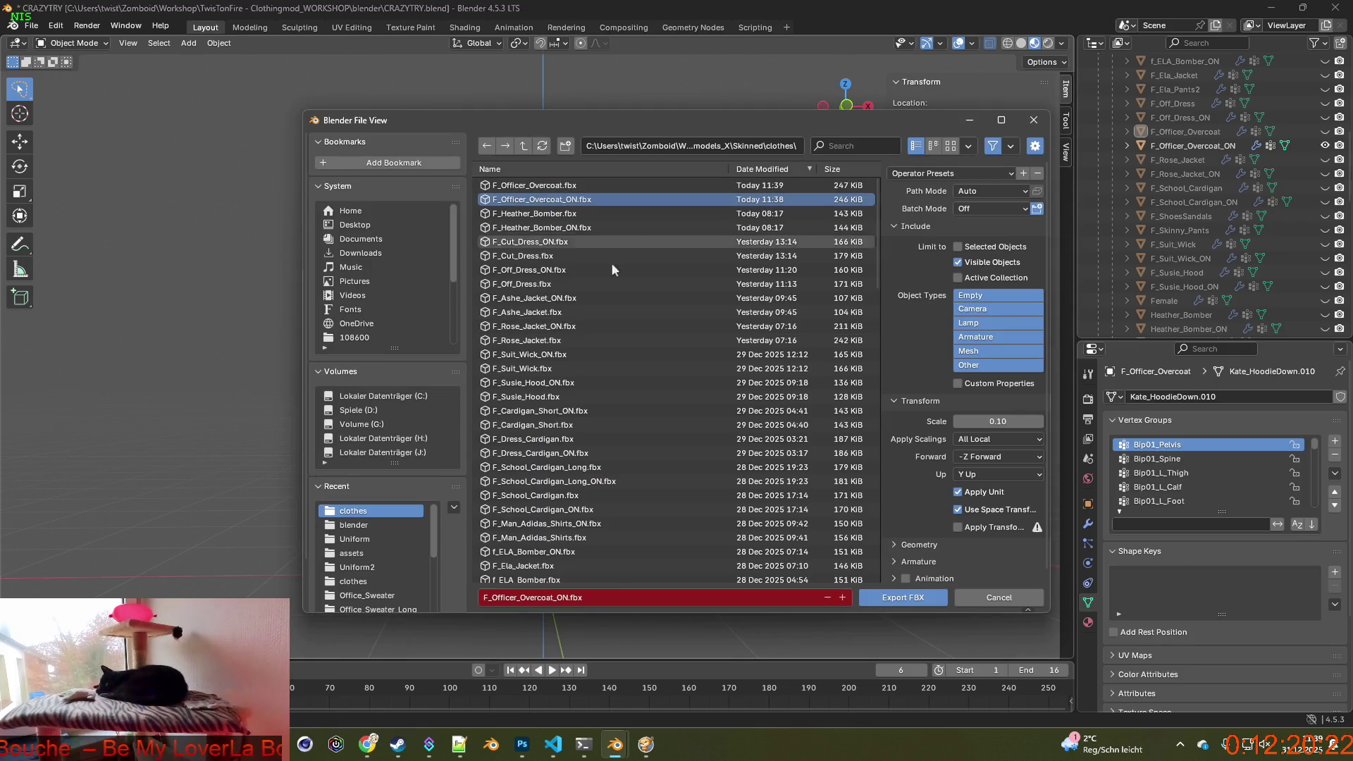
left_click(902, 597)
key("alt+Tab")
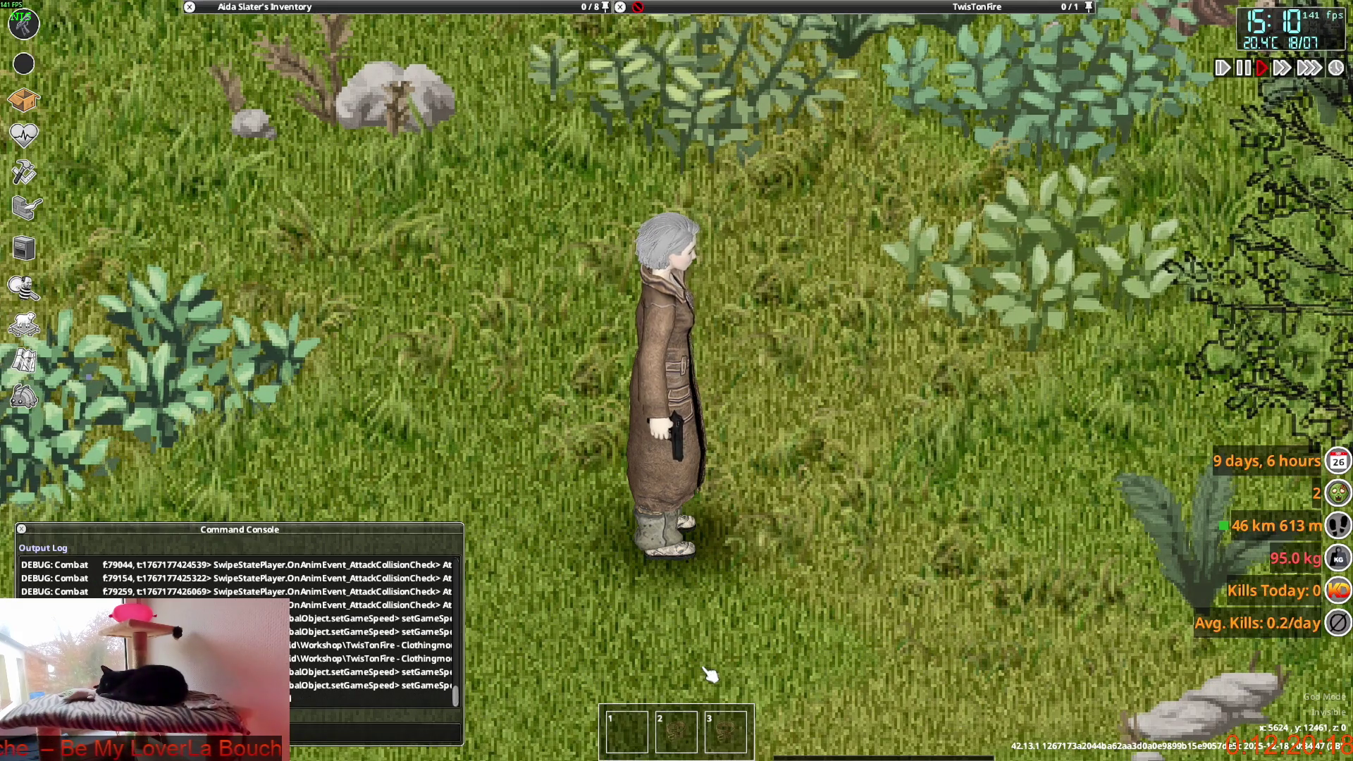
Walk the survivor up-screen and back down across the grass in the reworked overcoat
key("w")
key("w")
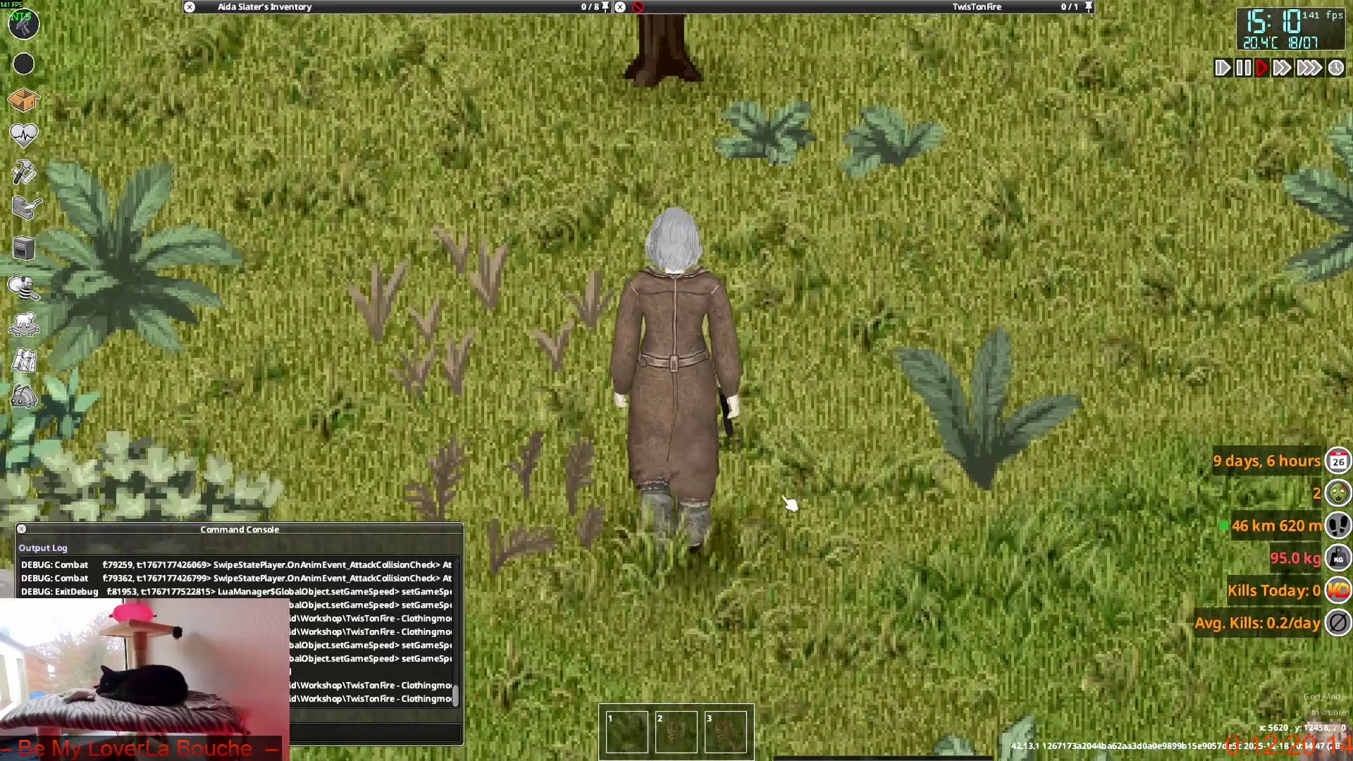
key("s")
key("s")
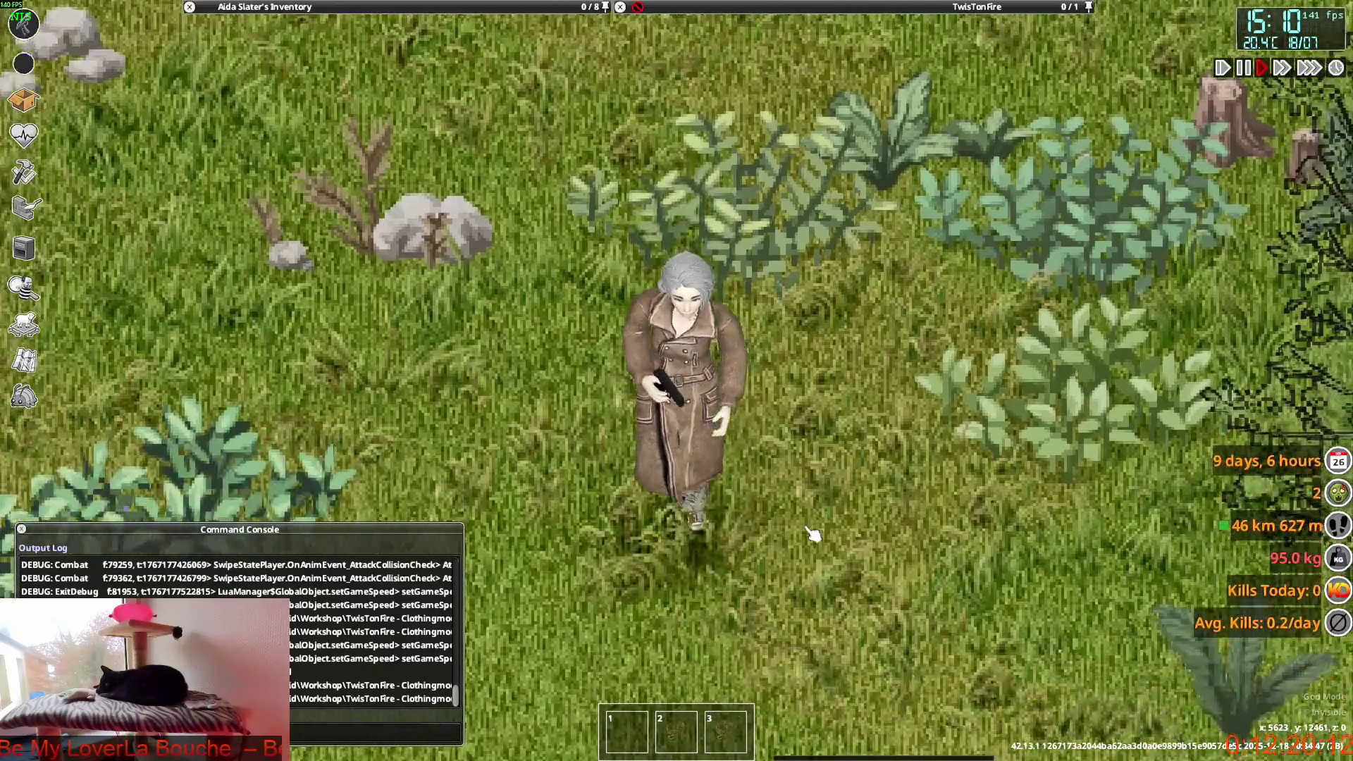
key("s")
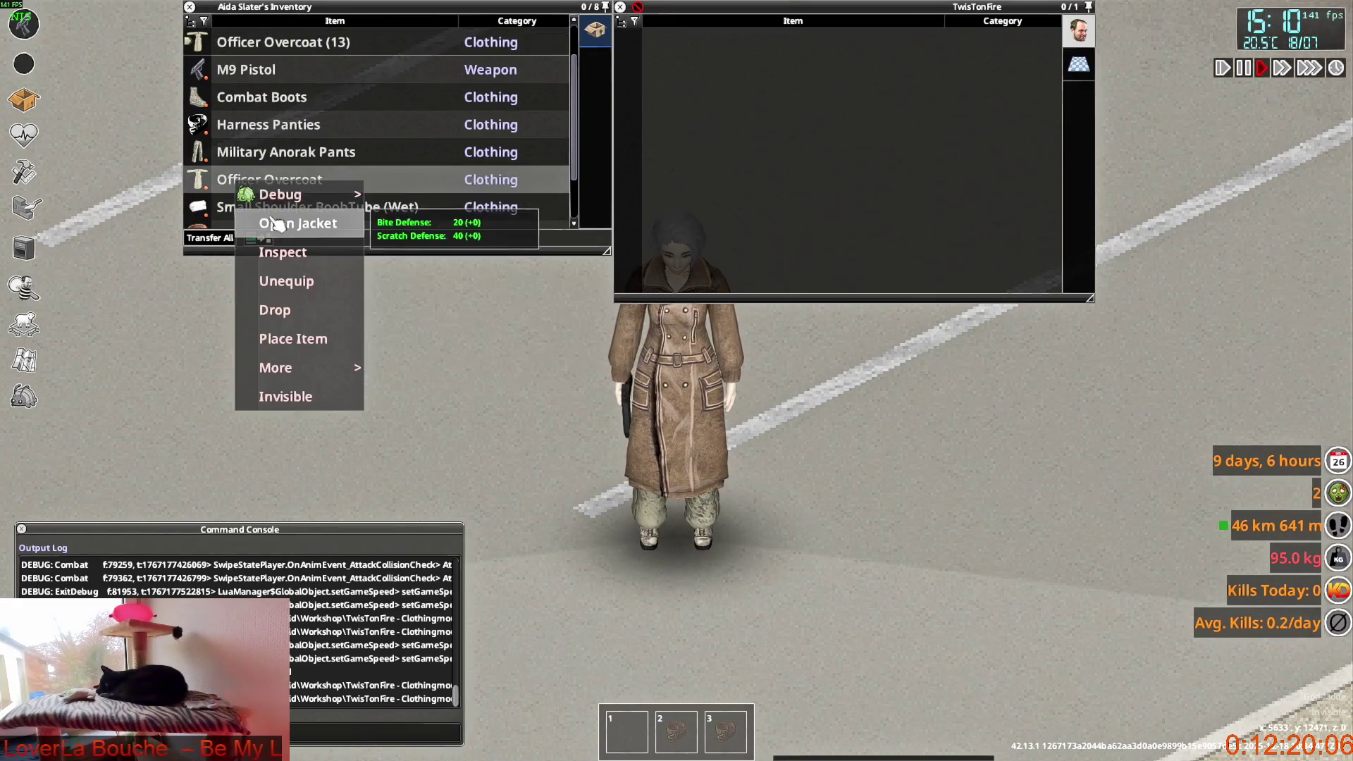
Walk the survivor around the parking lot in all directions to view the open overcoat front and back
key("w")
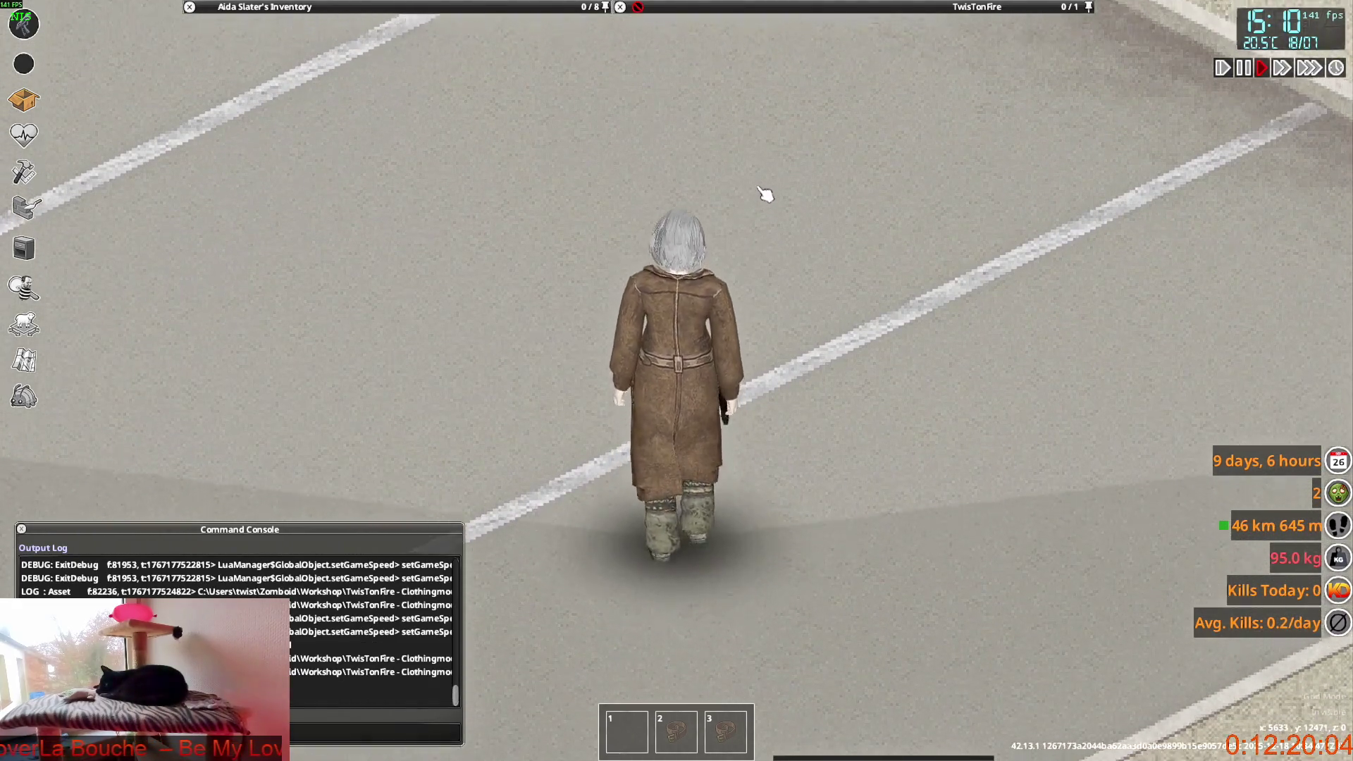
key("d")
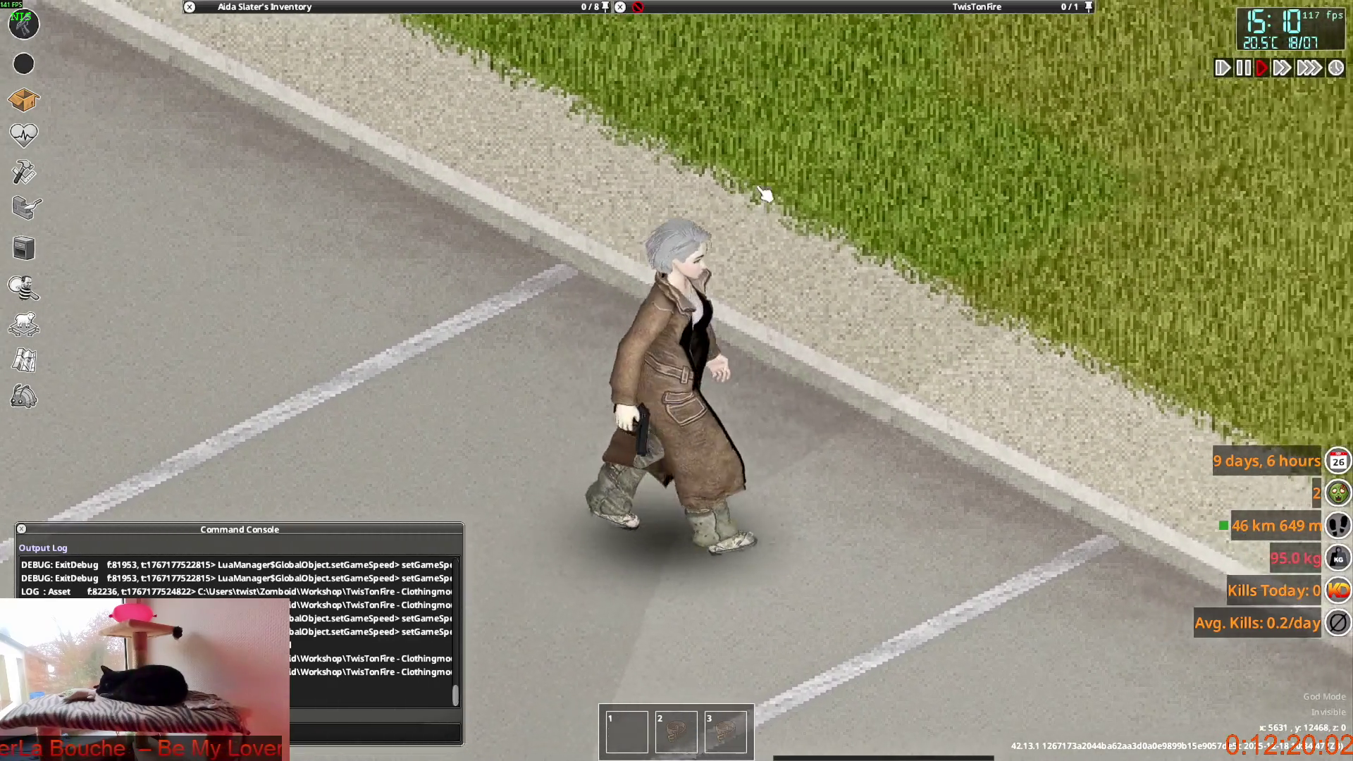
key("s")
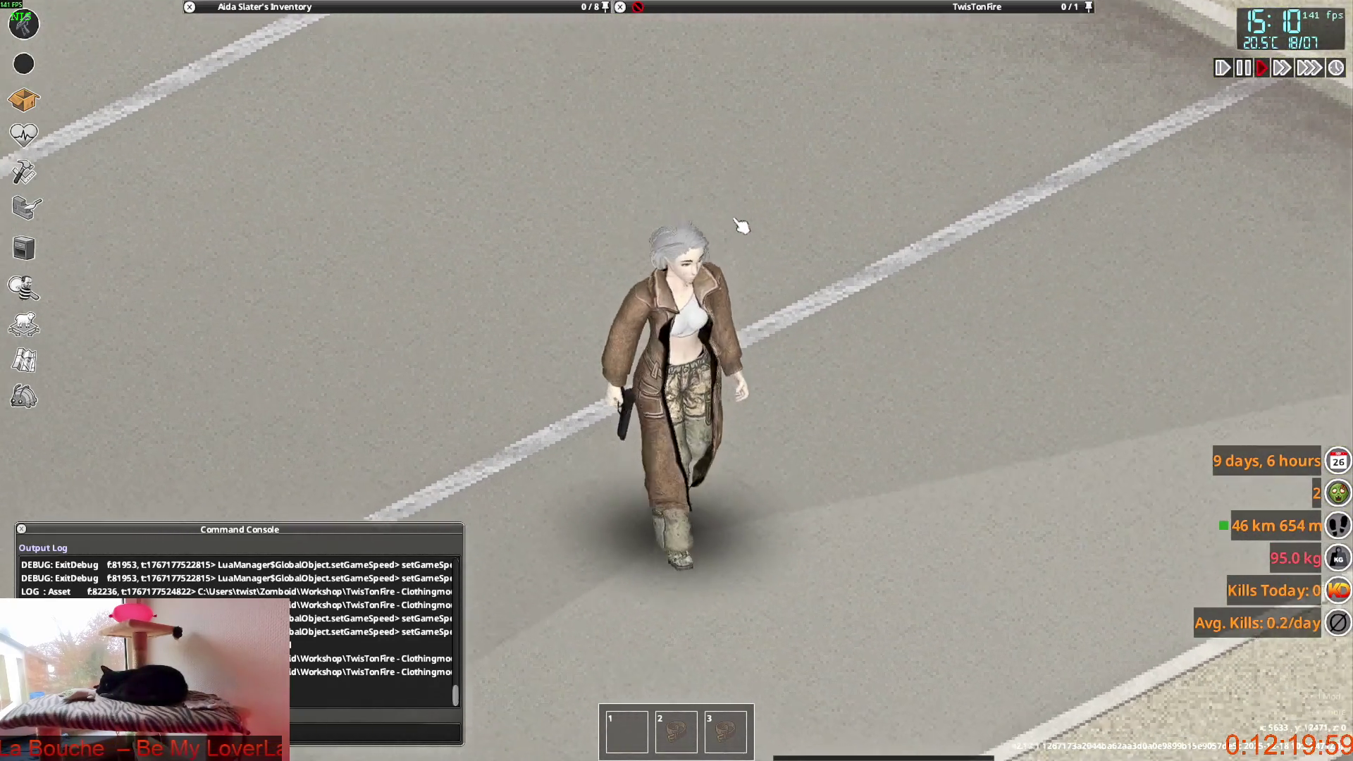
key("w")
key("d")
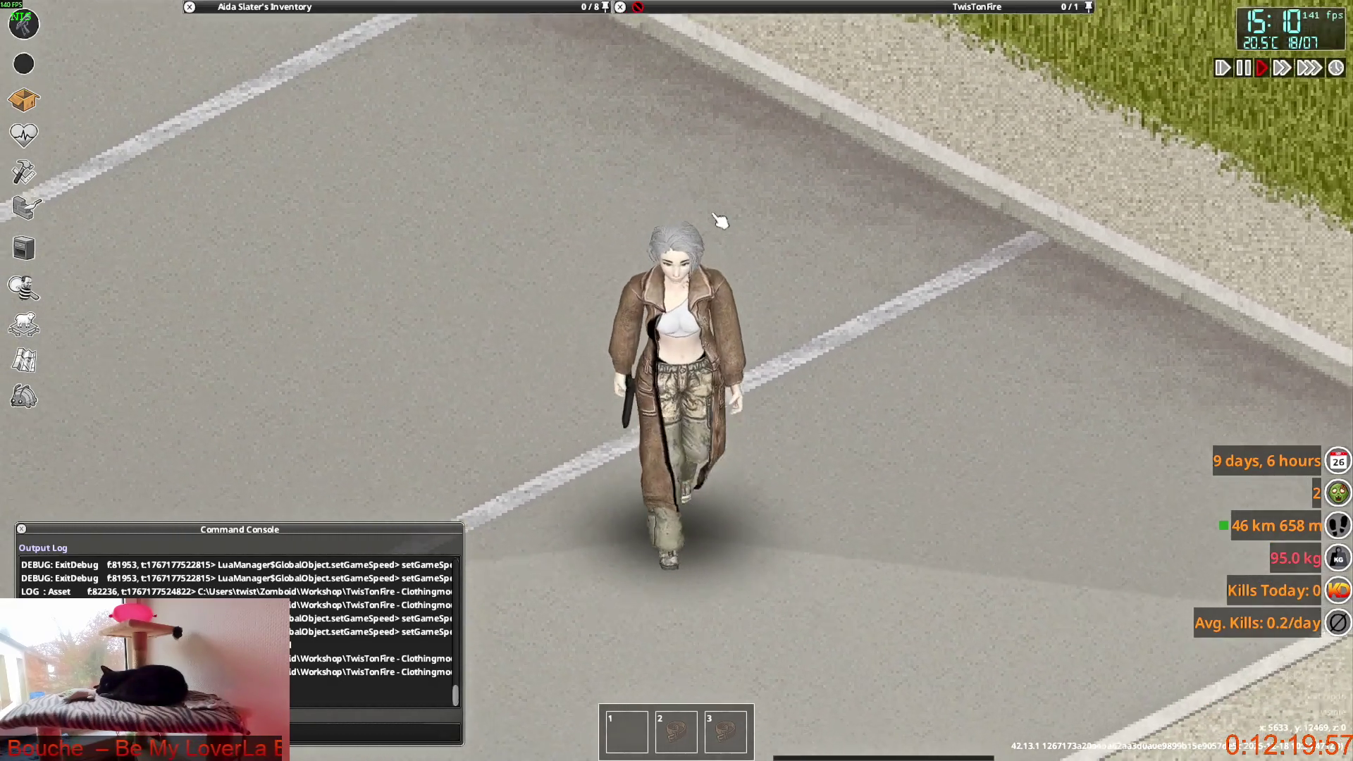
key("s")
key("a")
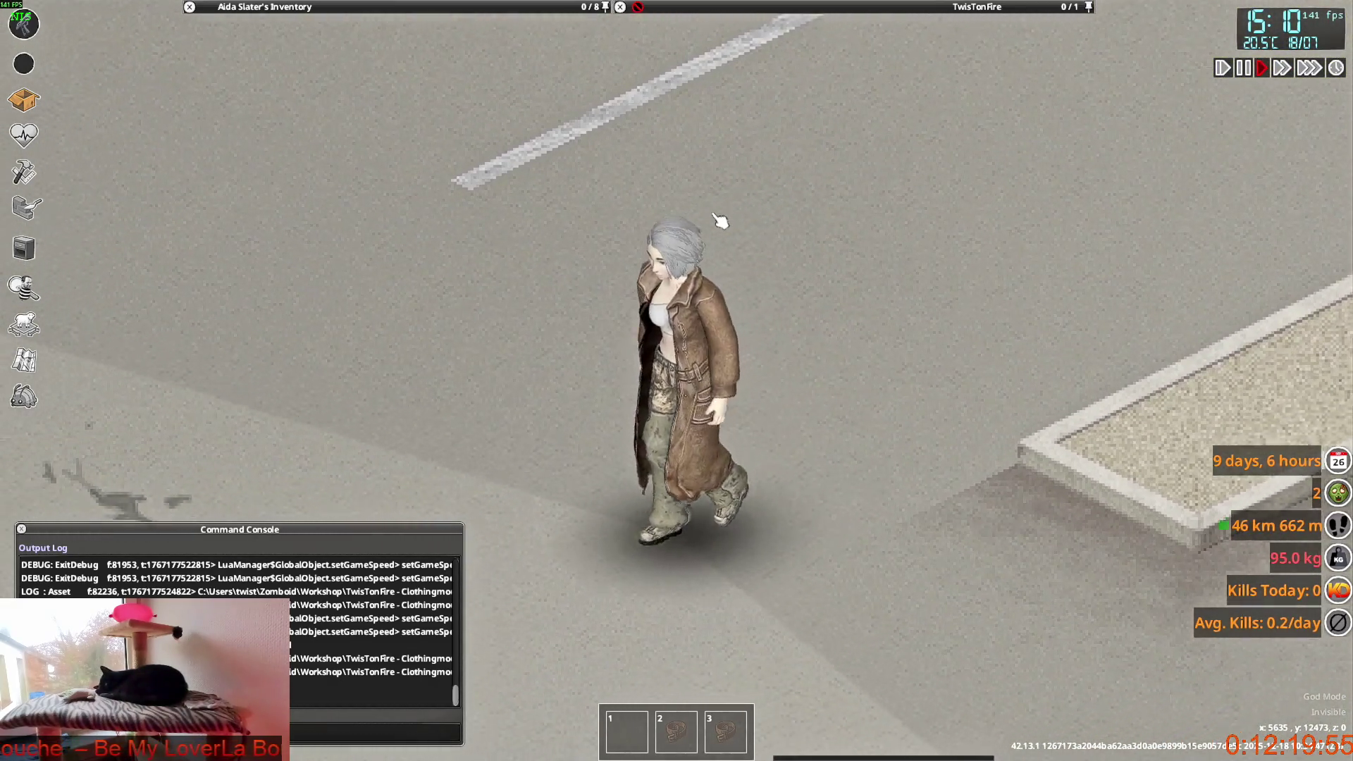
key("s")
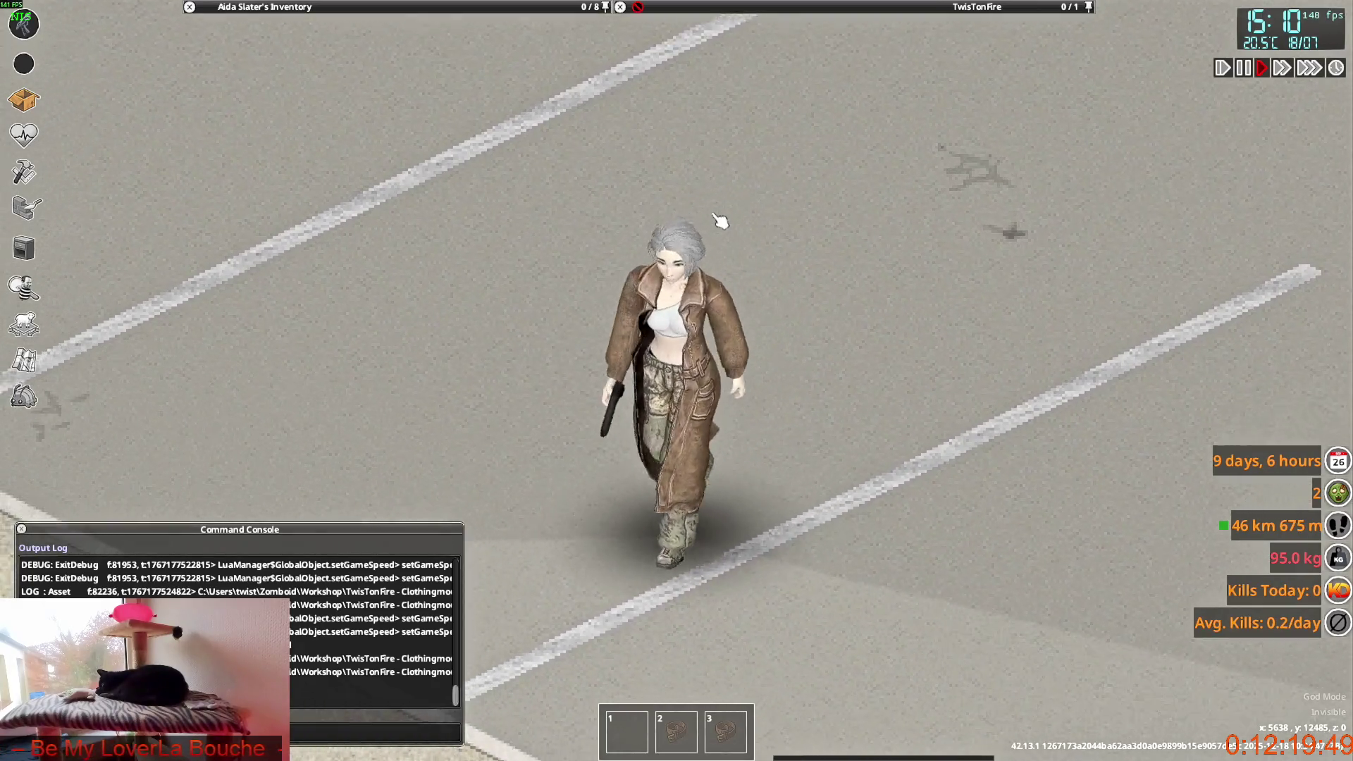
key("a")
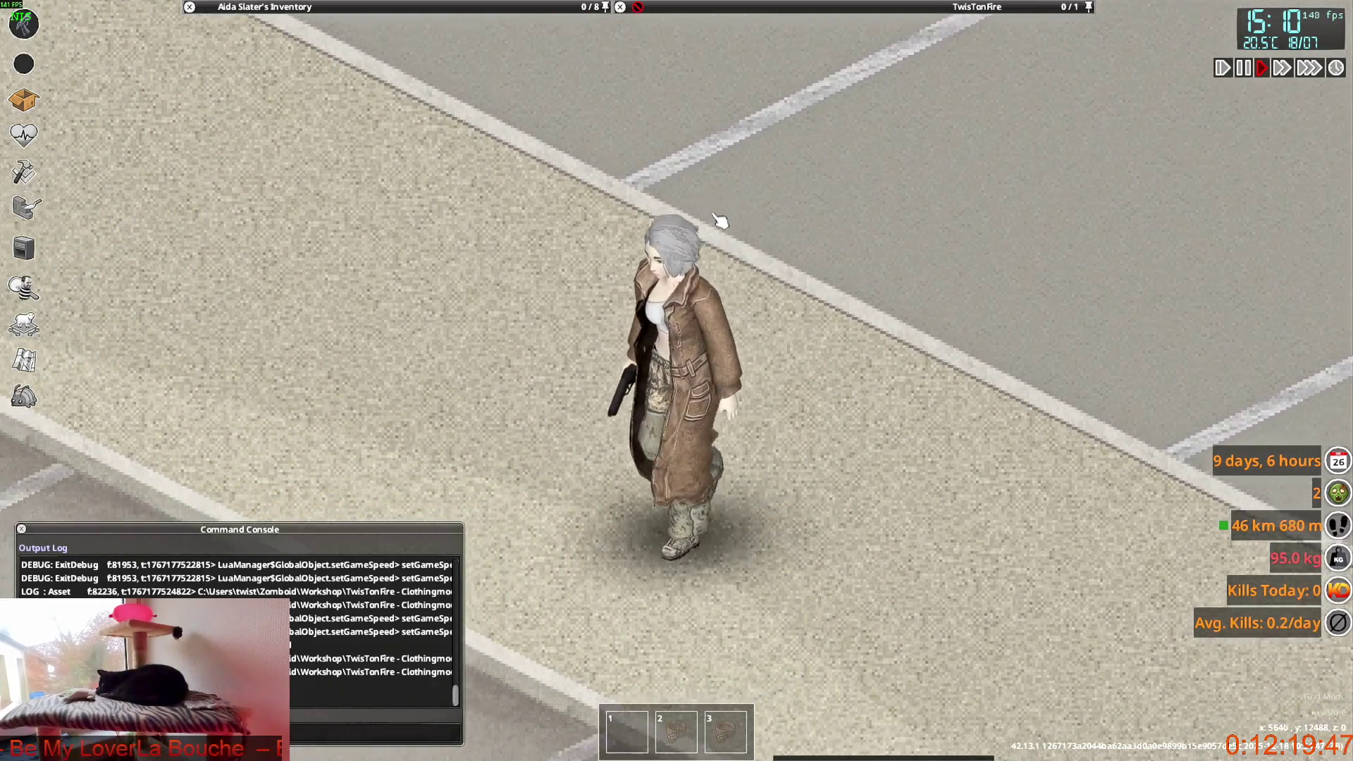
key("s")
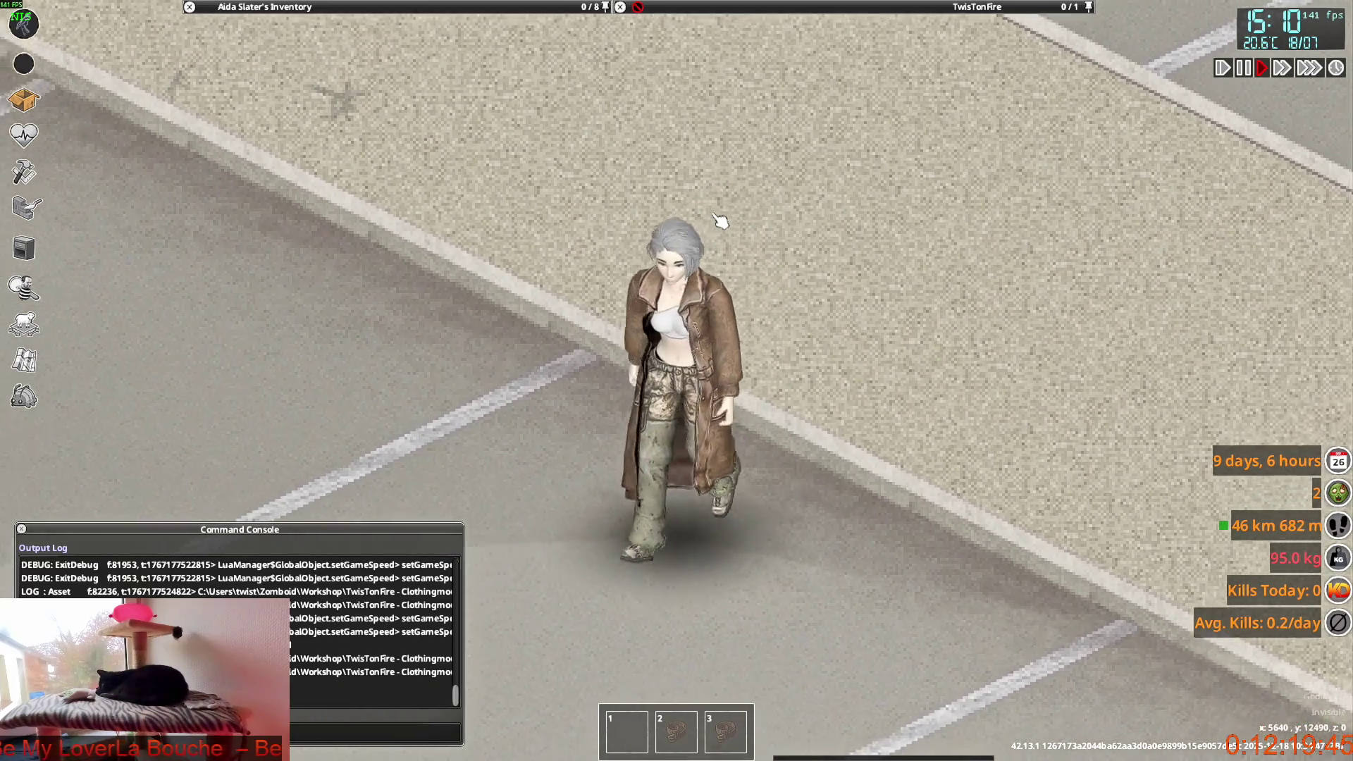
key("a")
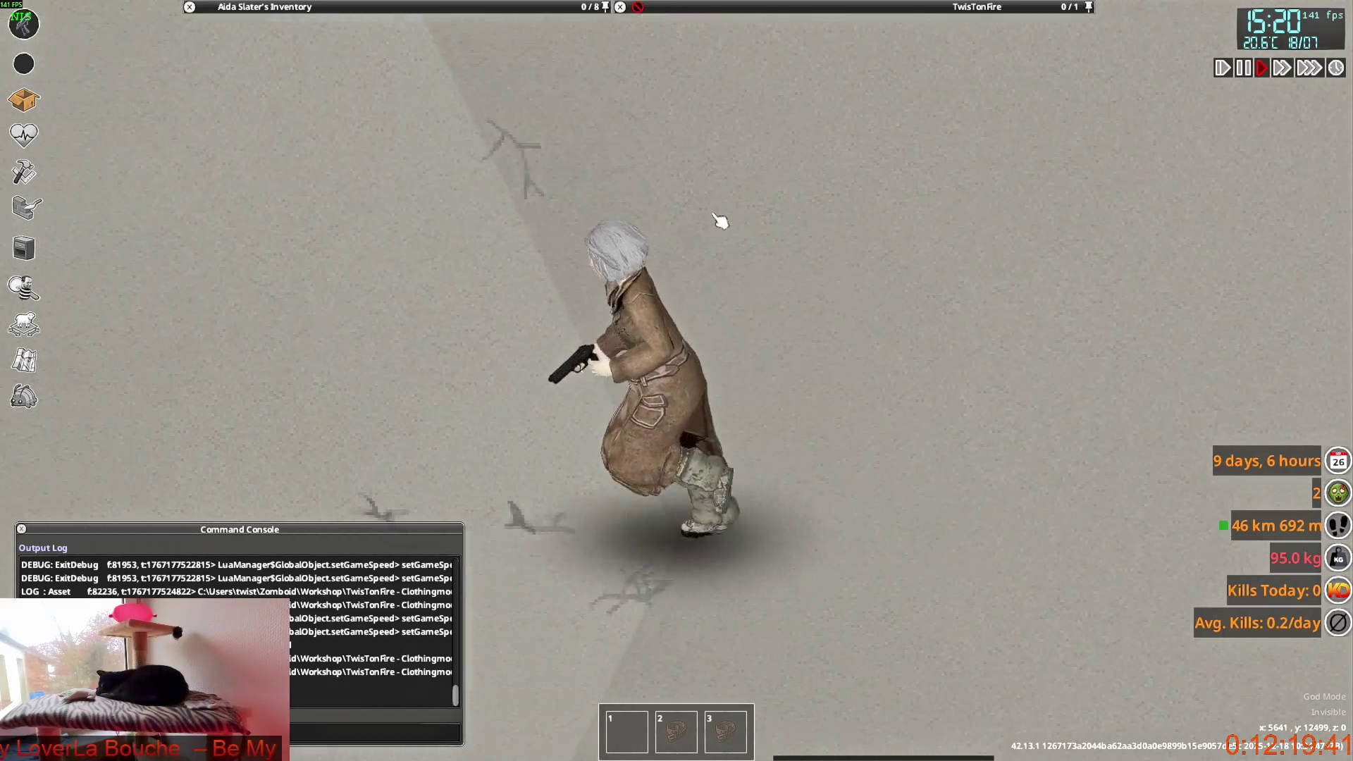
Sprint the survivor around the lot to check how the open coat moves while running
key("shift")
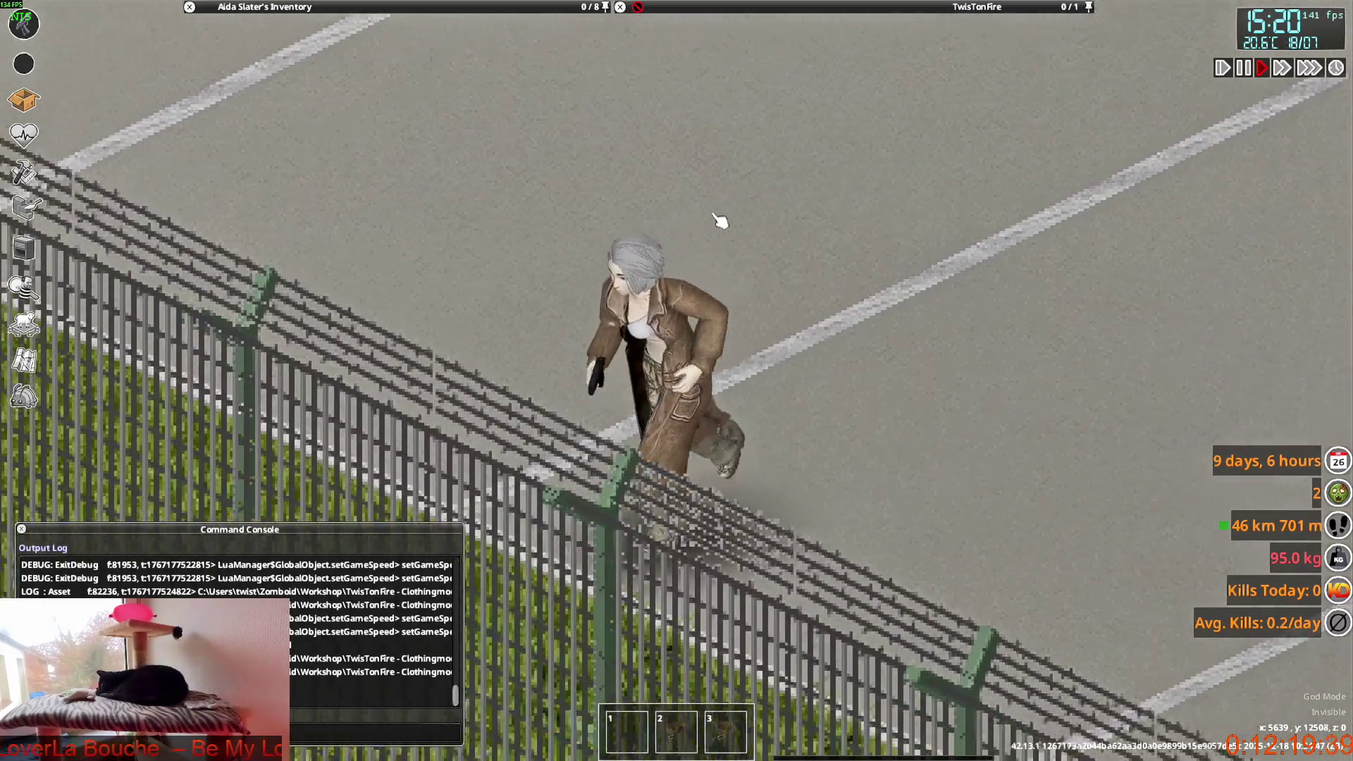
key("w")
key("d")
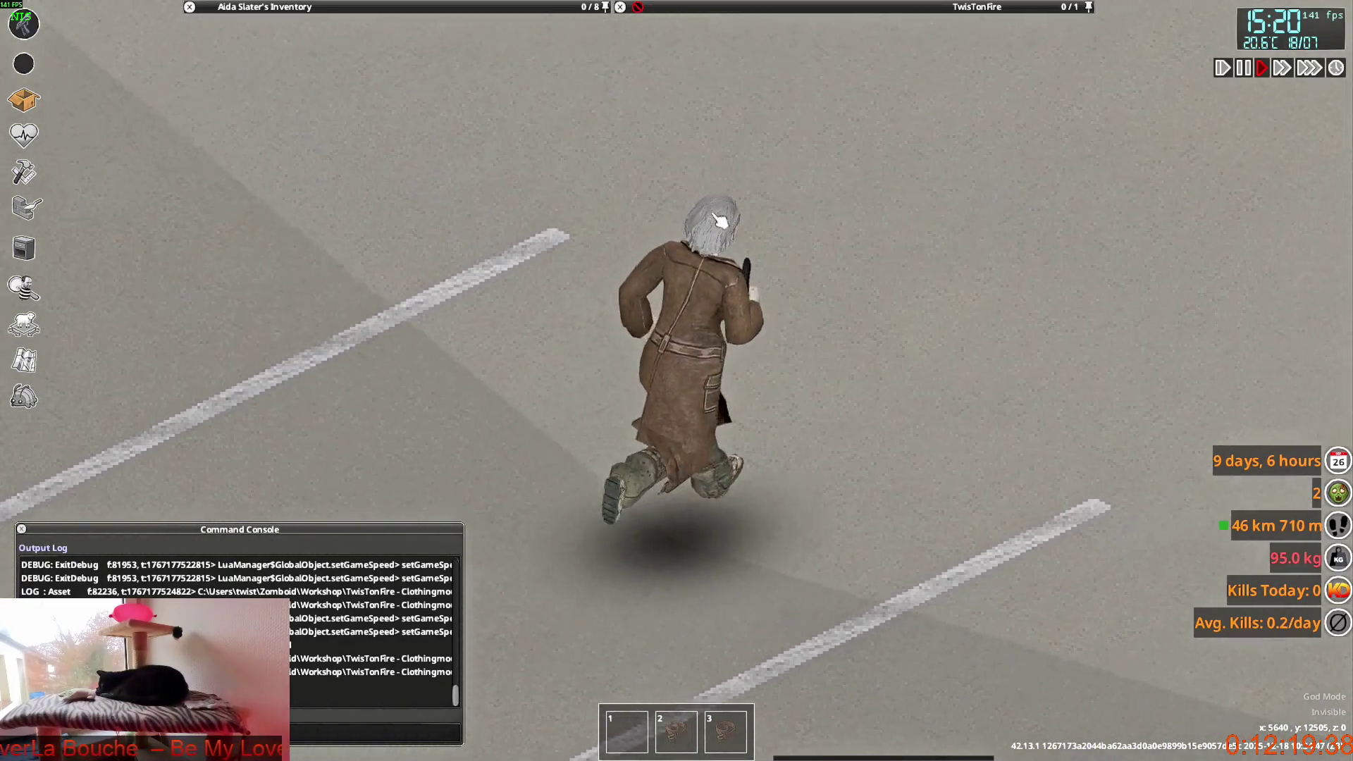
key("s")
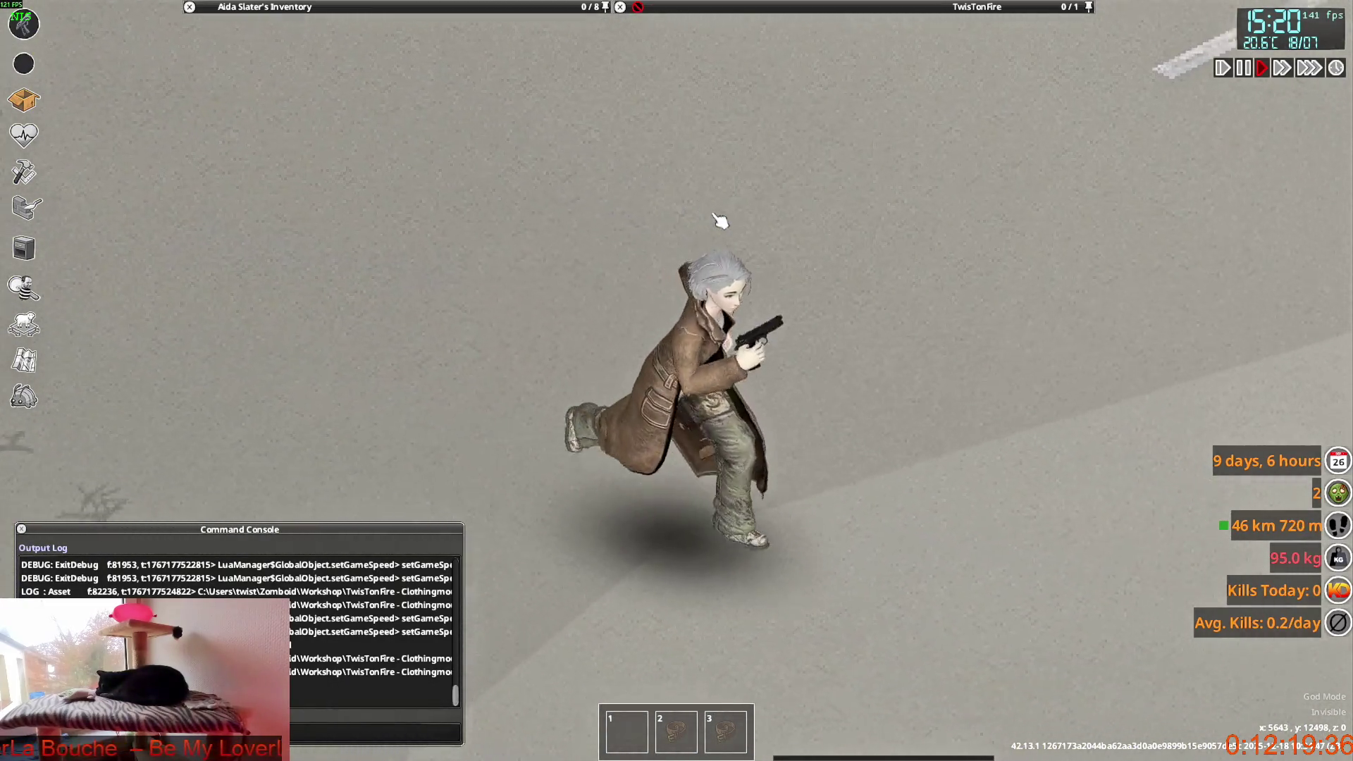
key("w")
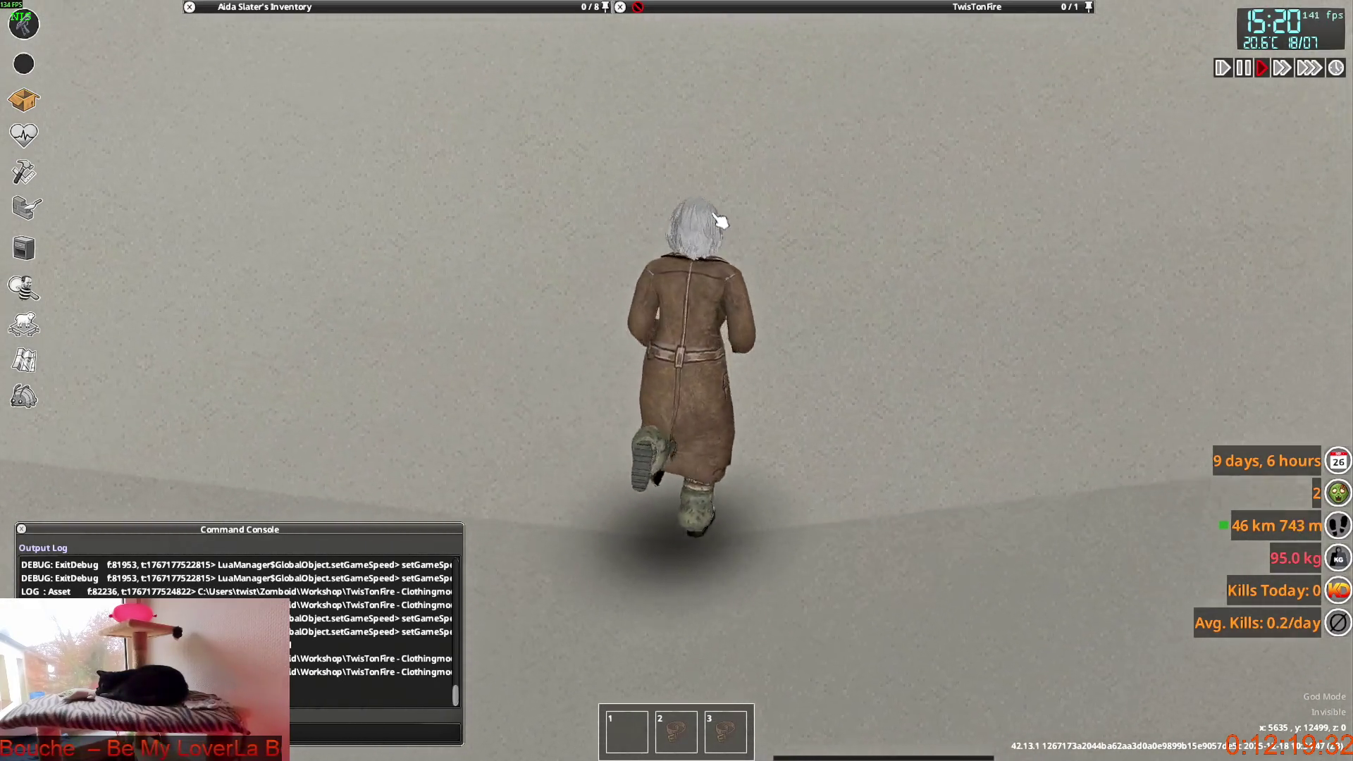
key("d")
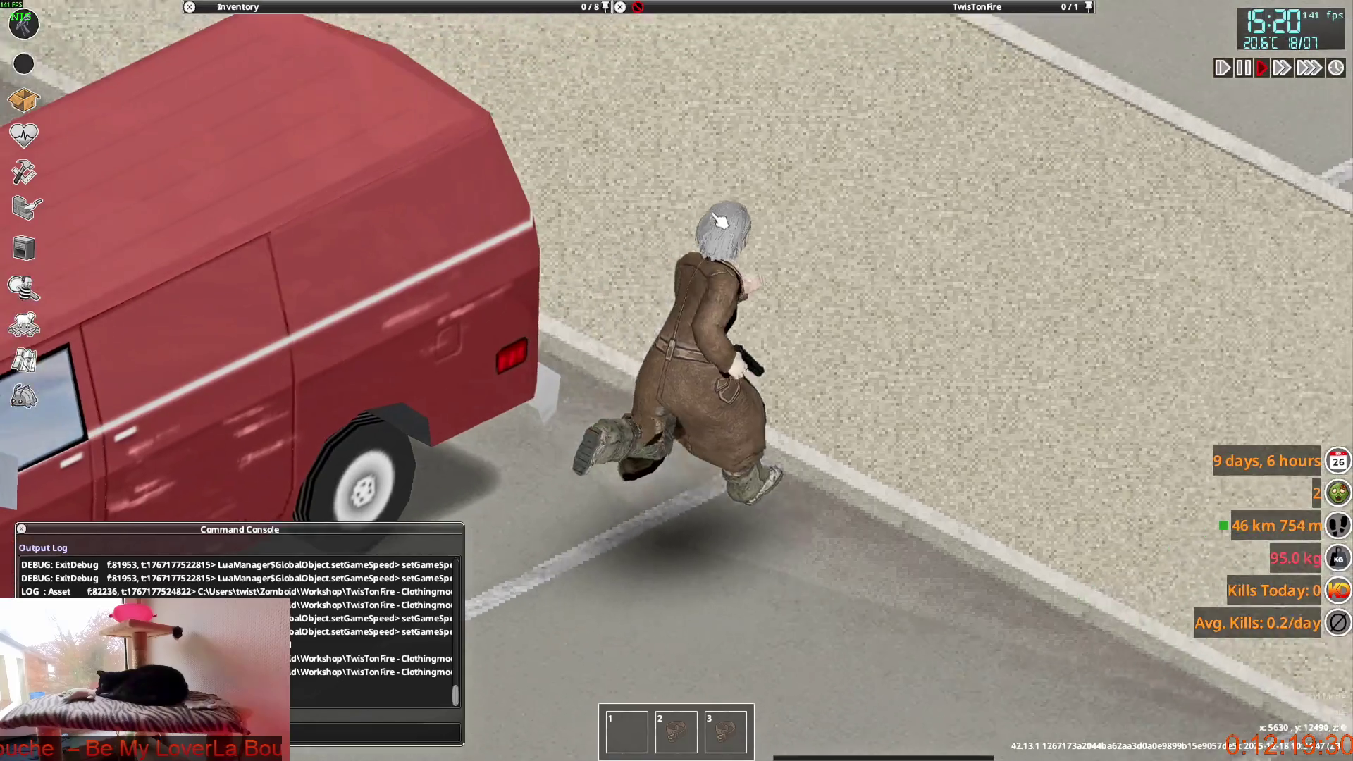
key("s")
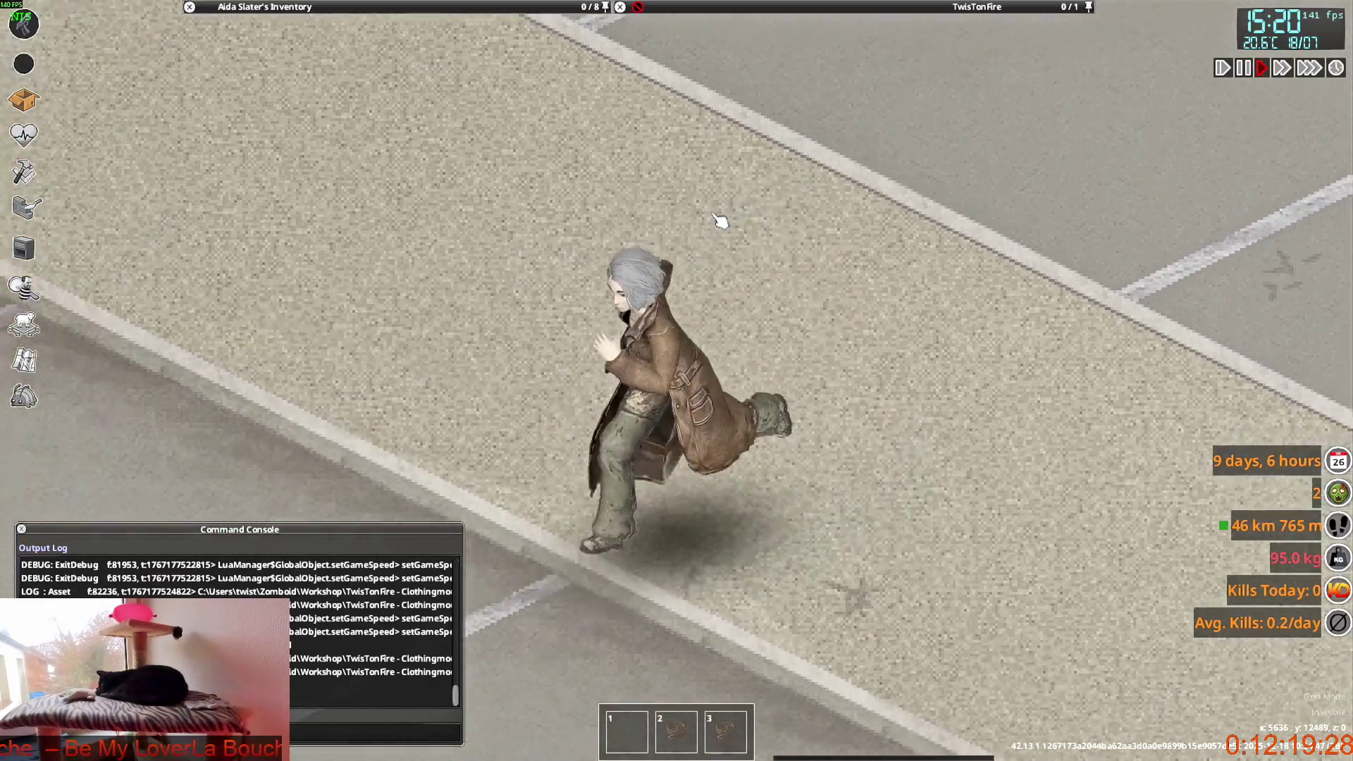
key("d")
key("w")
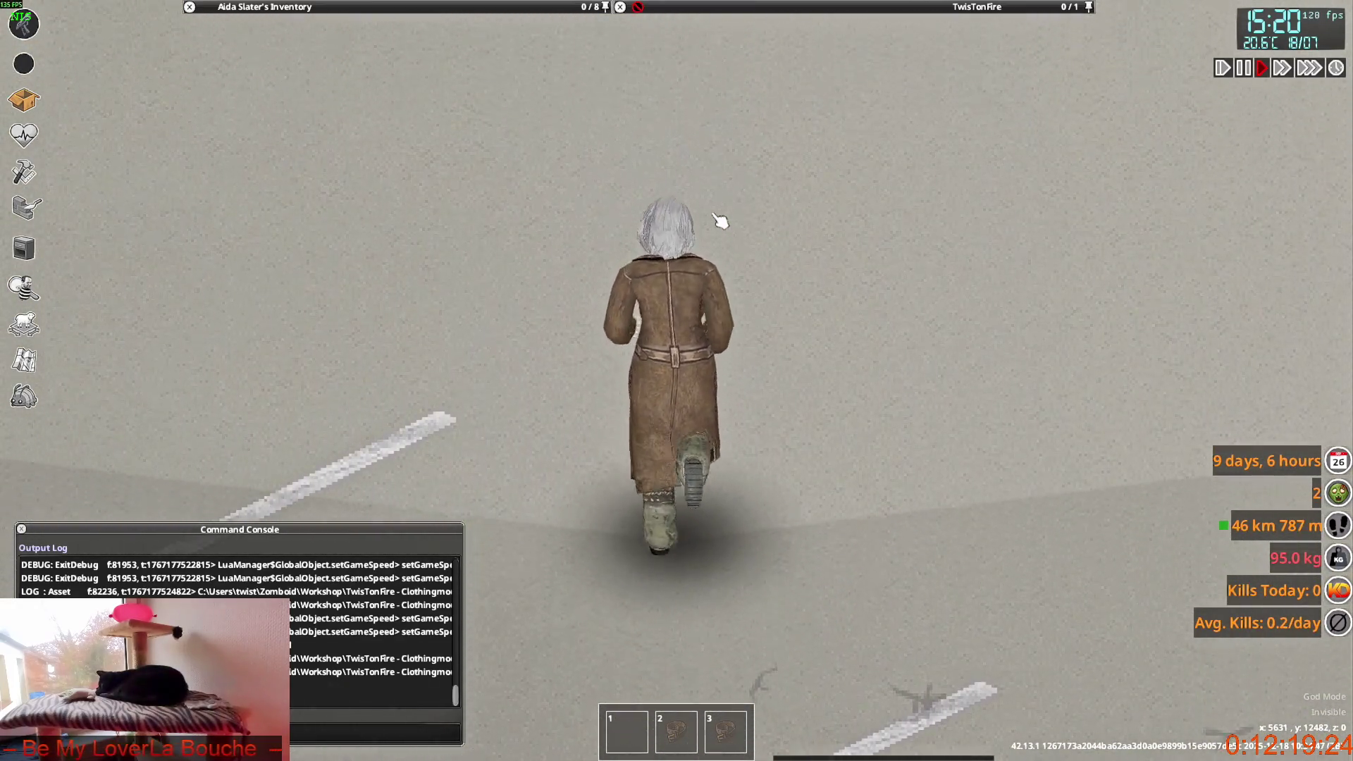
key("d")
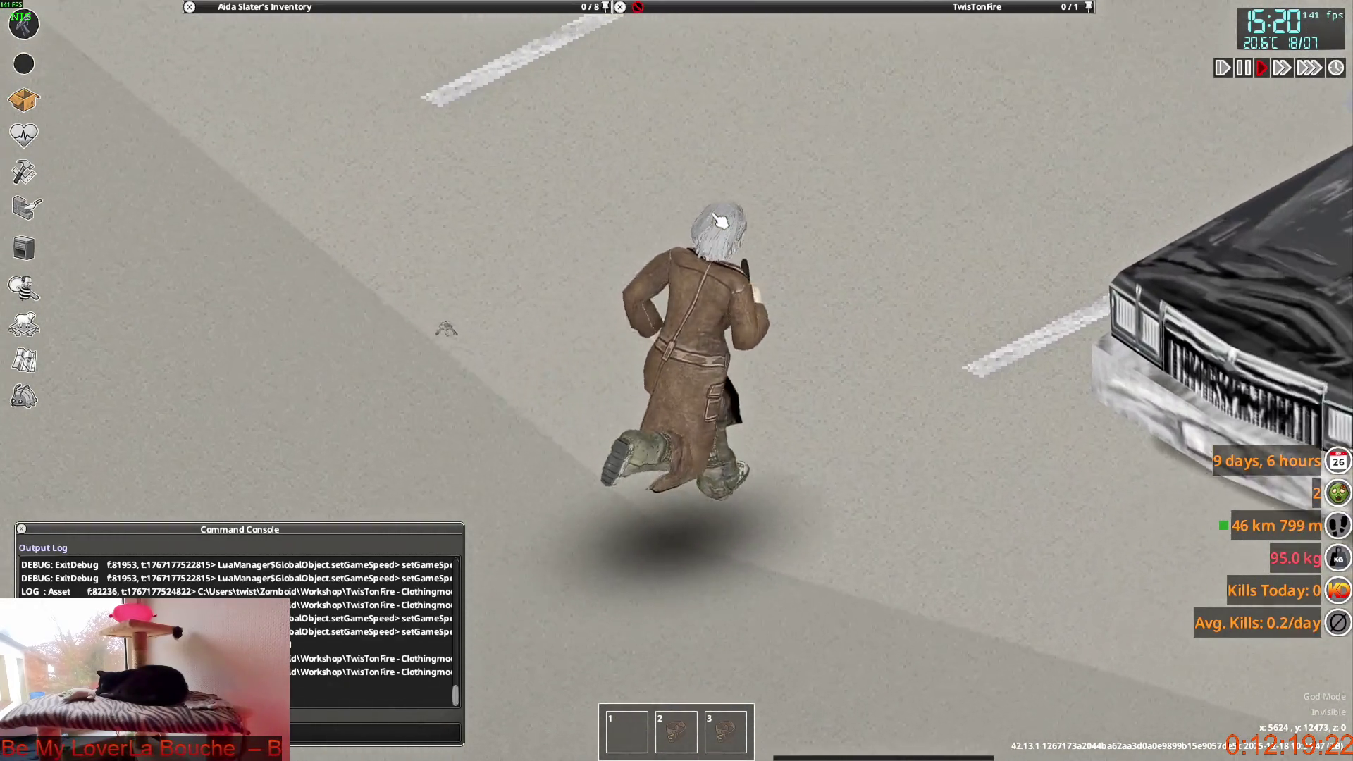
key("a")
key("s")
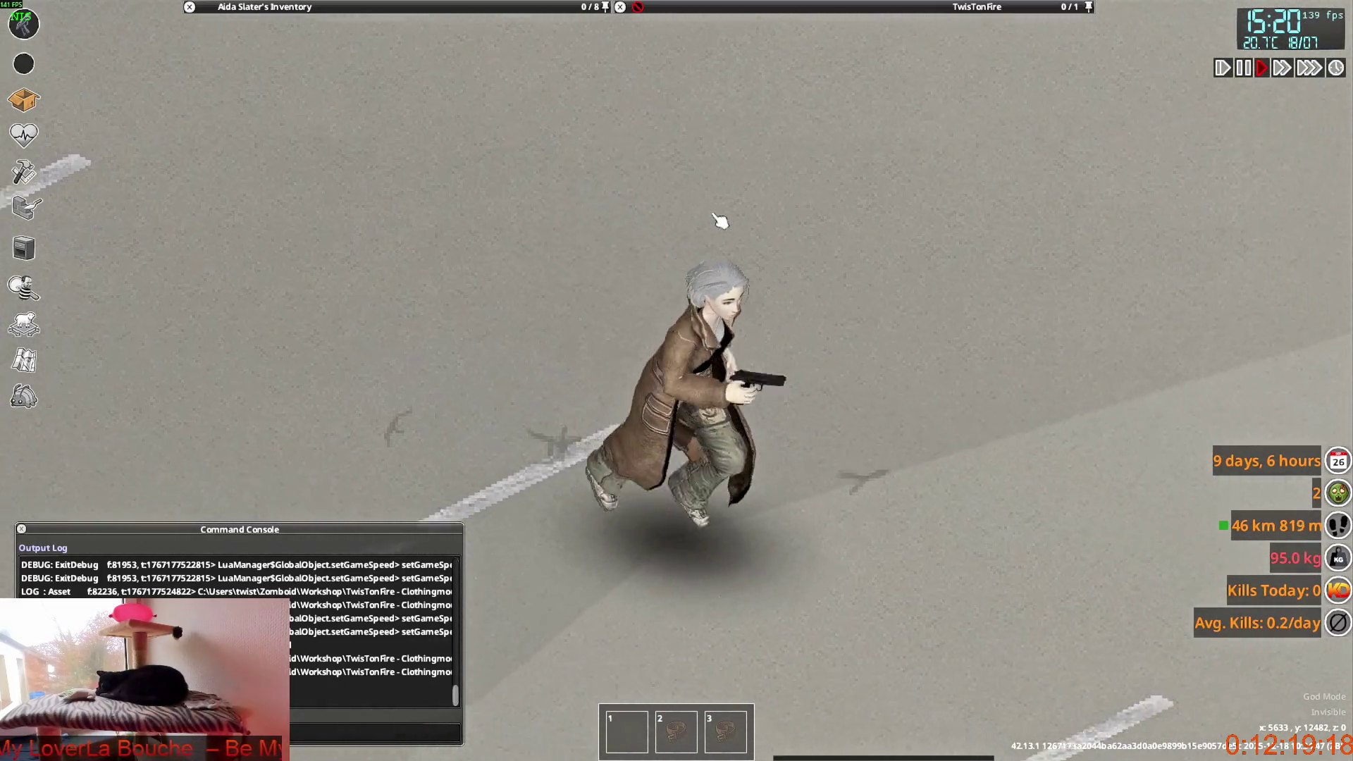
Run across the grass and back onto the road, stop, and bring up the open-windows overview
key("w")
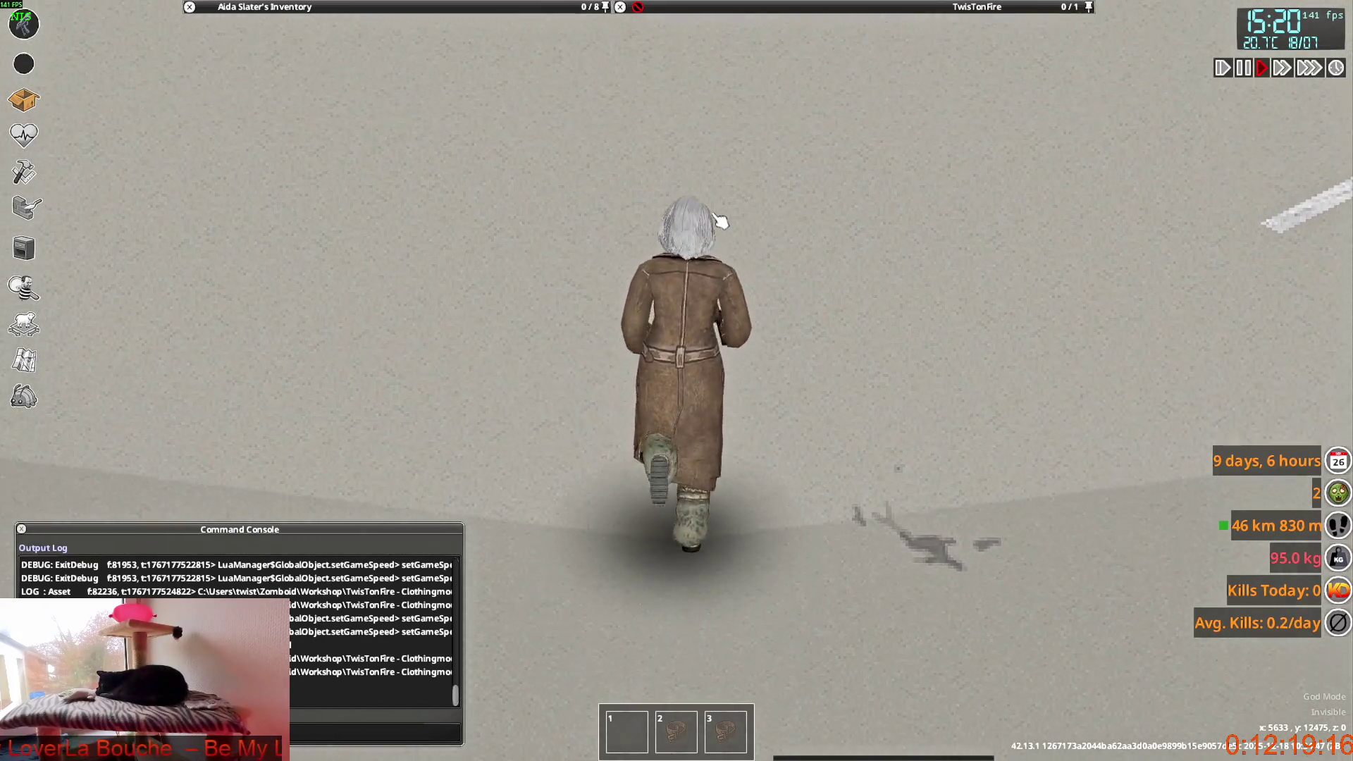
key("d")
key("a")
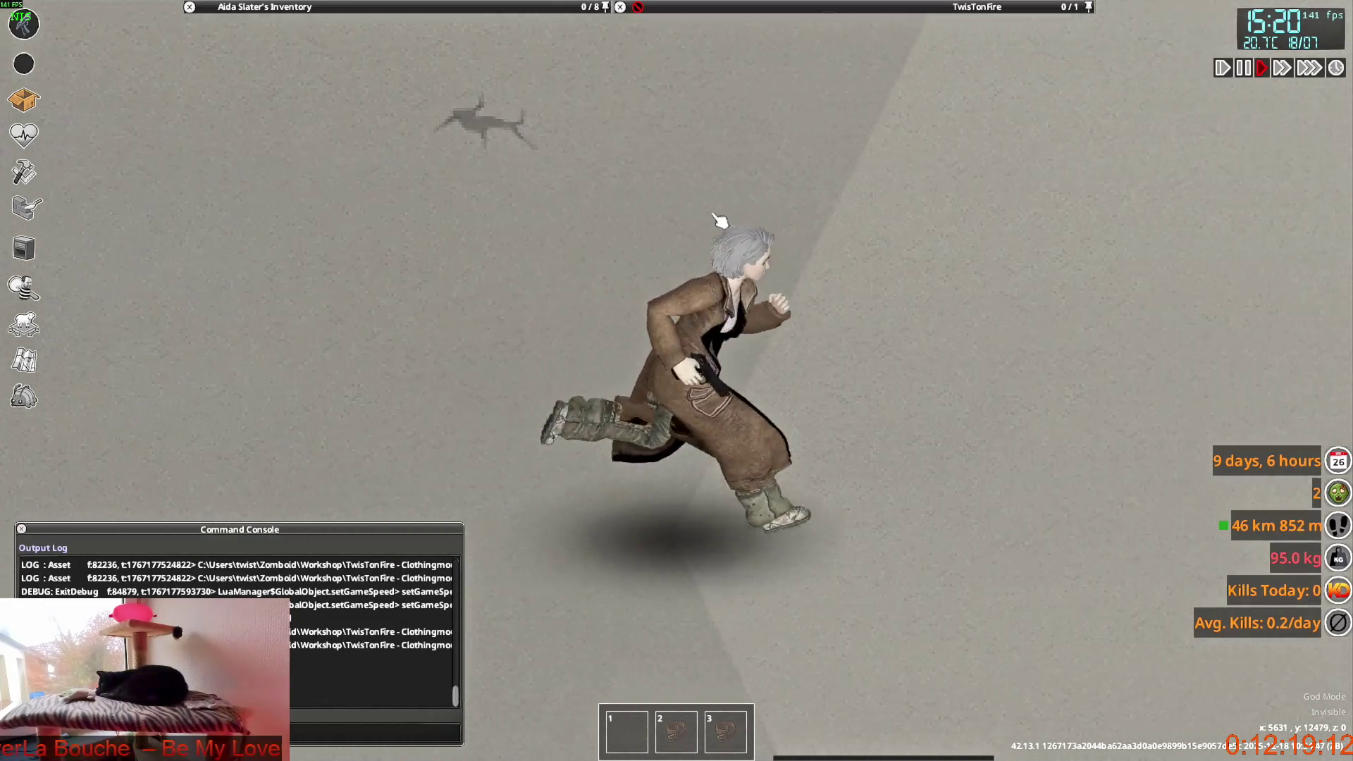
key("w")
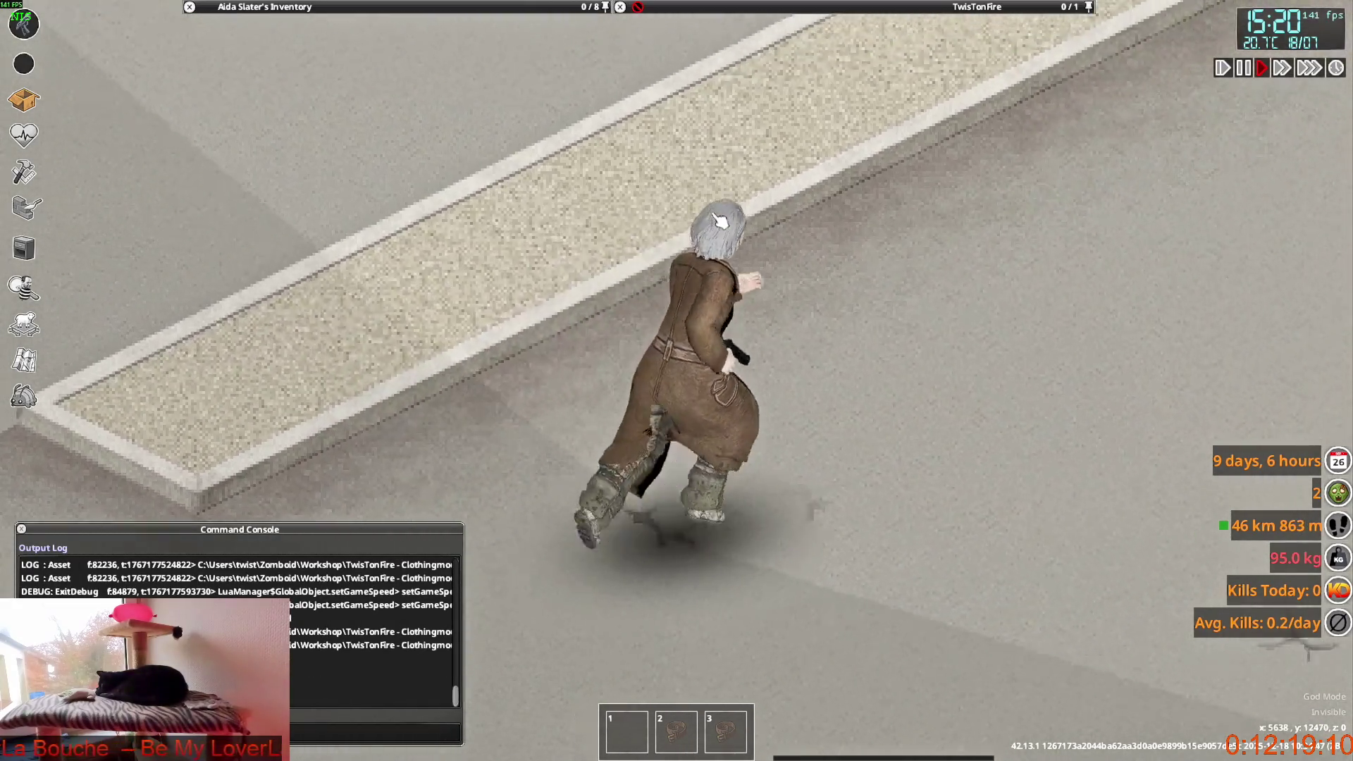
key("a")
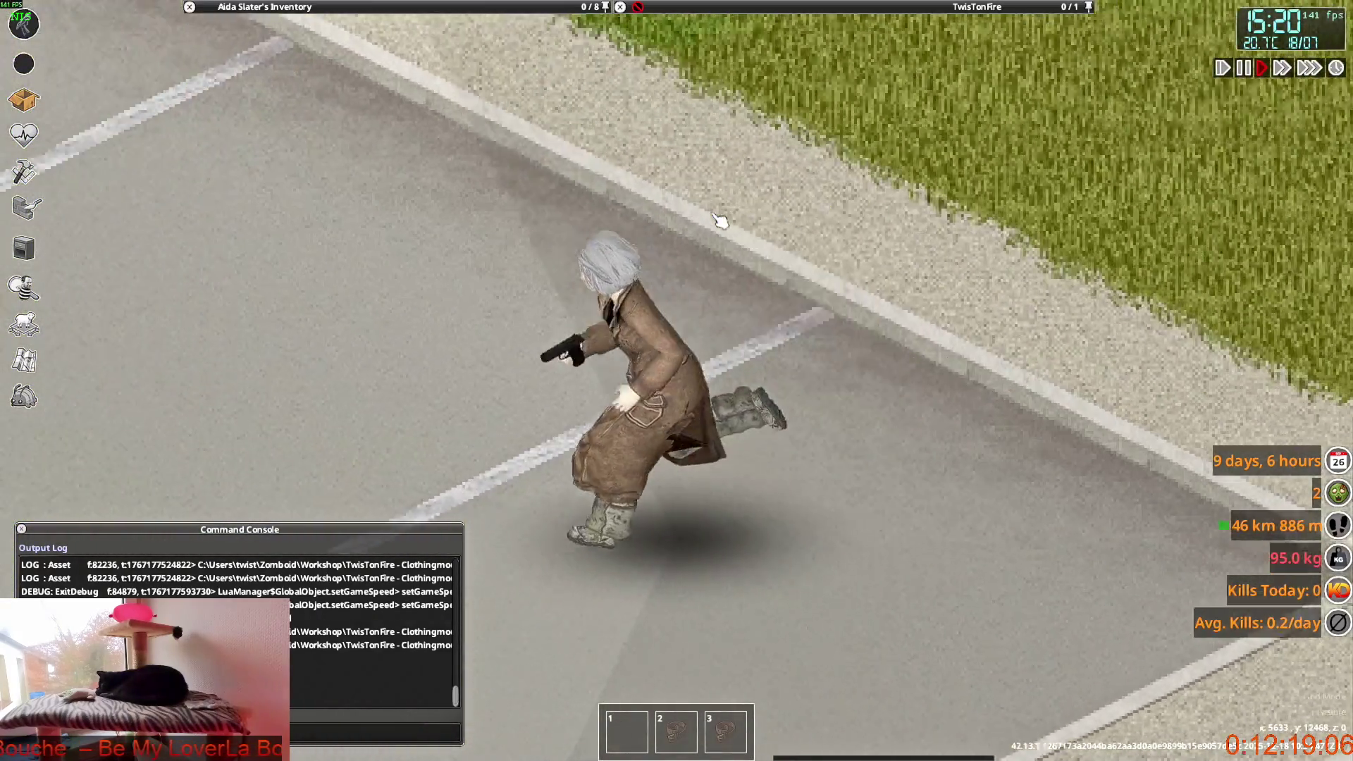
scroll(719, 220, "up", 3)
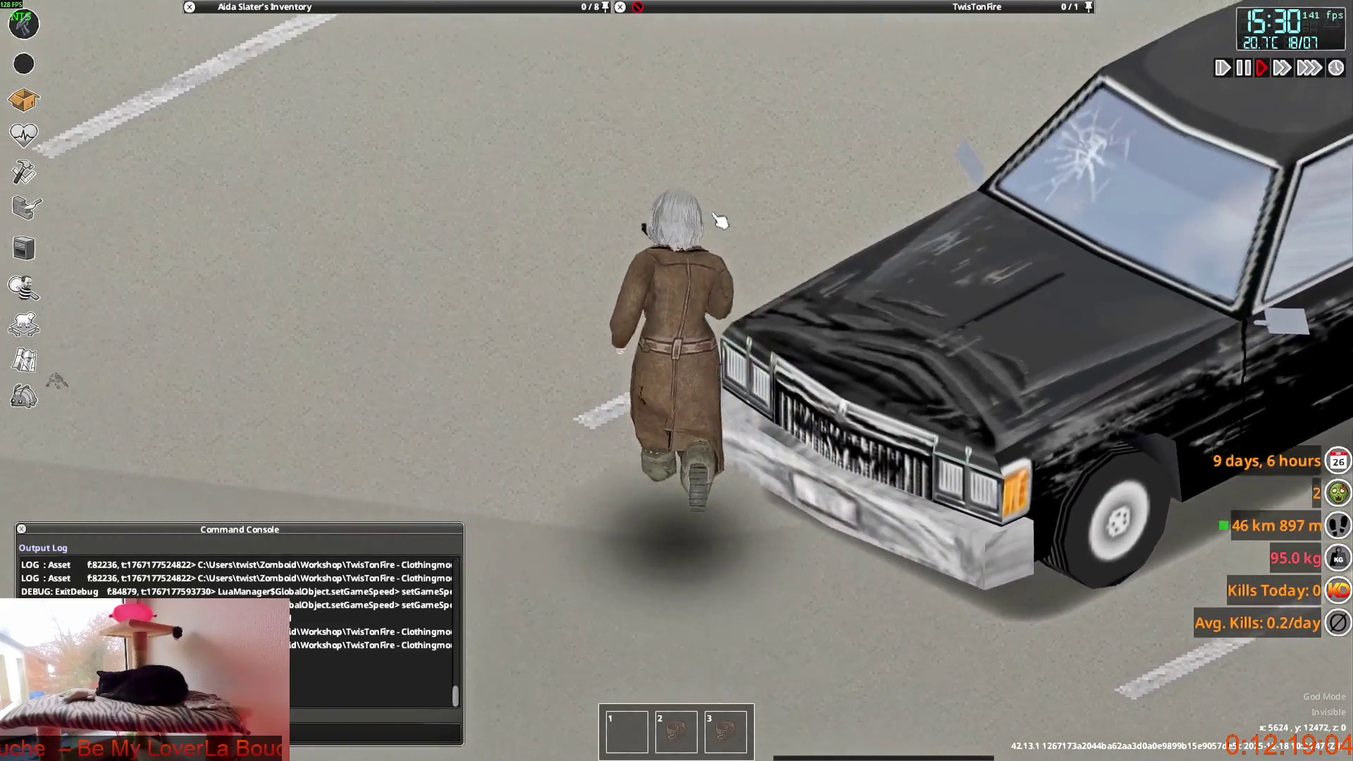
key("s")
key("s")
key("a")
key("w")
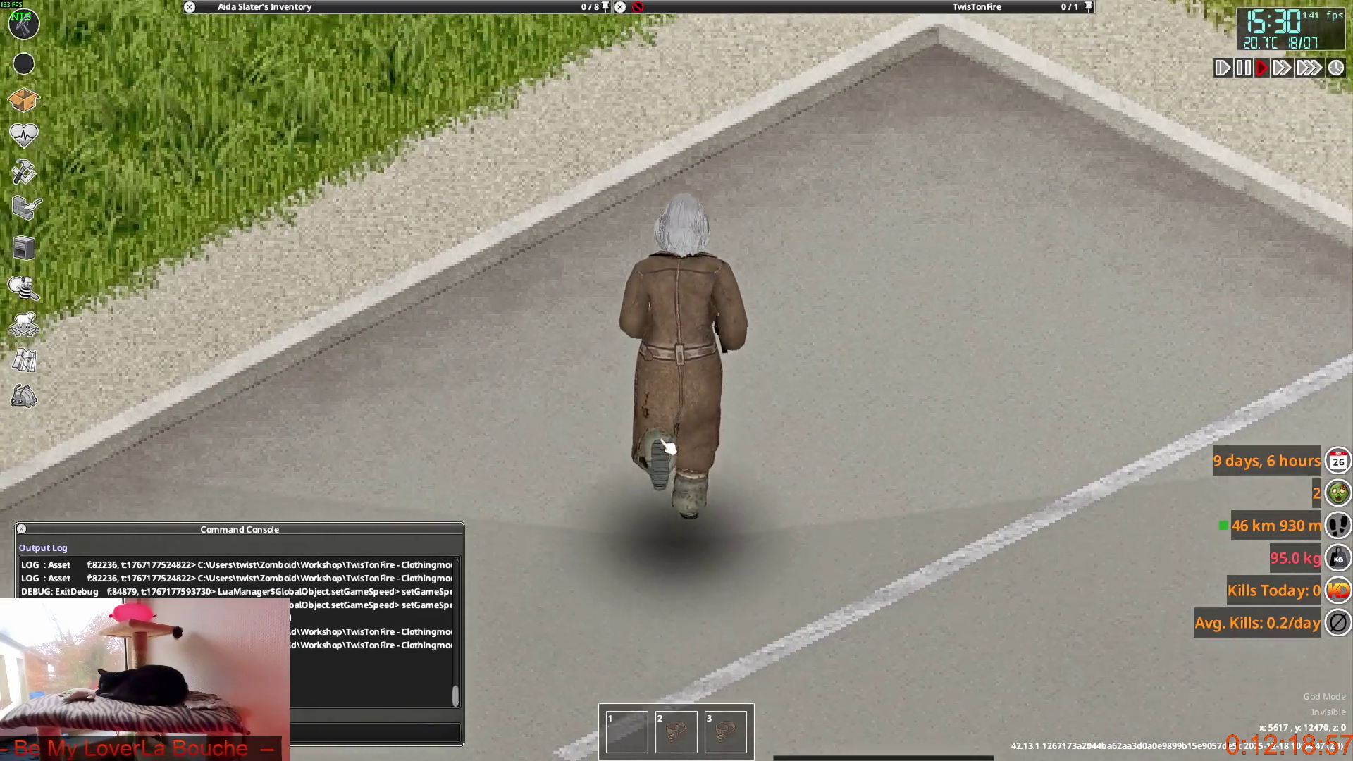
key("d")
key("s")
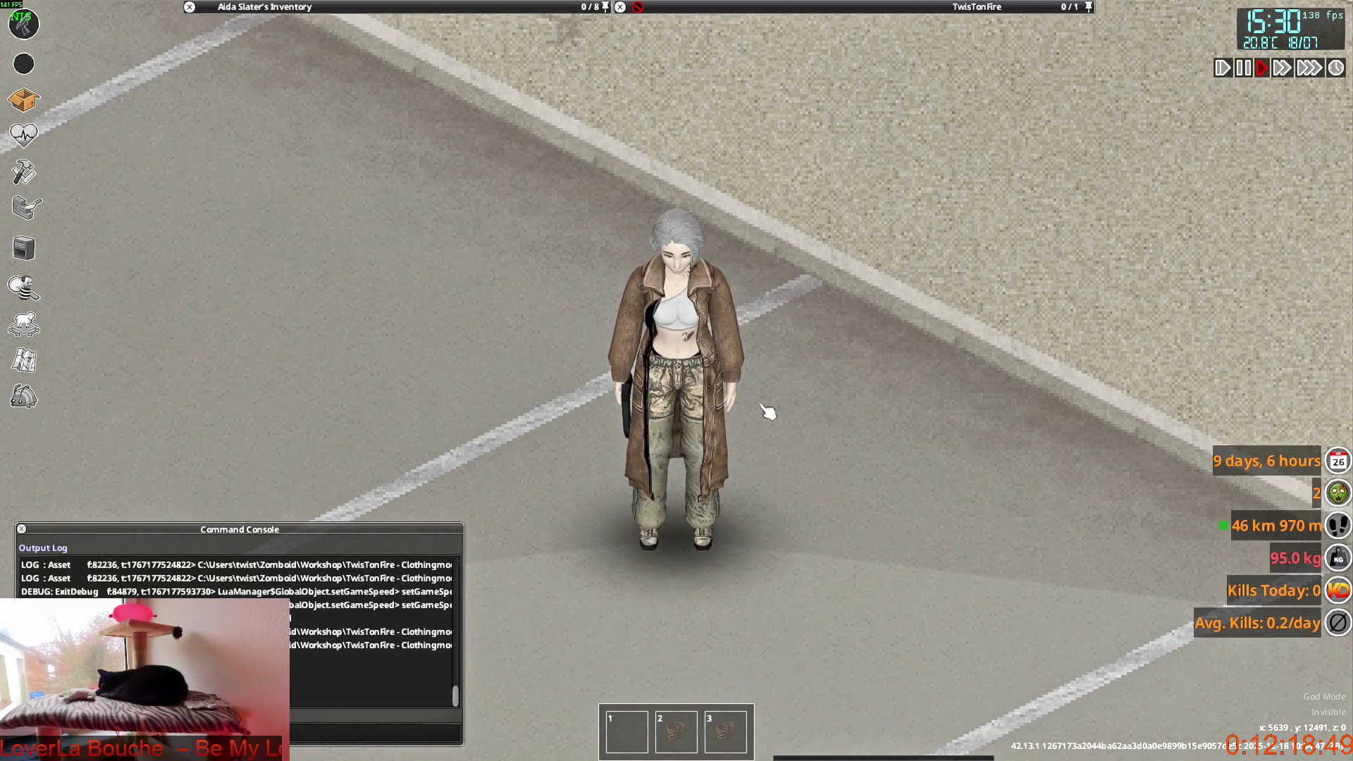
key("s")
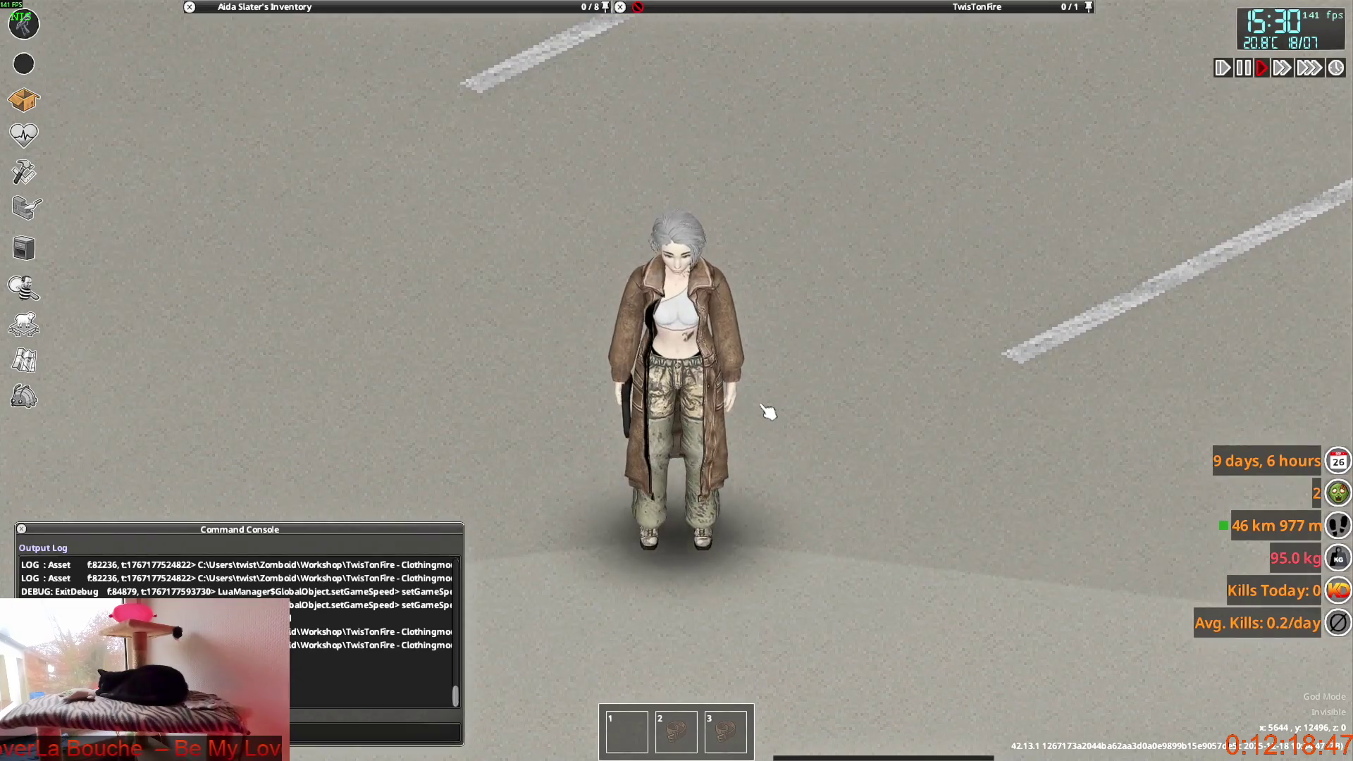
key("w")
key("alt+Tab")
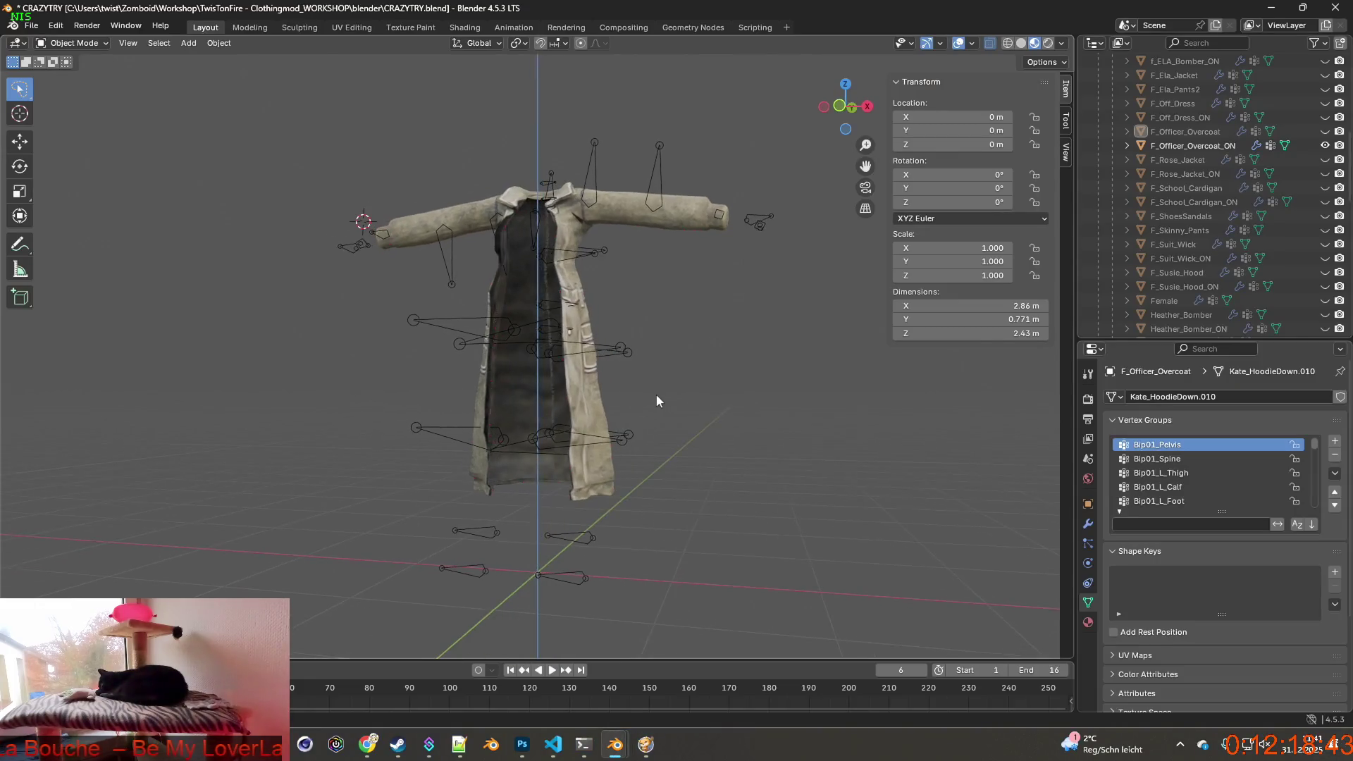
Return to the game, resume with the inventory shown, and choose Close Jacket on the Officer Overcoat (Opened)
middle_click_drag(656, 400, 693, 398)
key("alt+Tab")
key("space")
key("s")
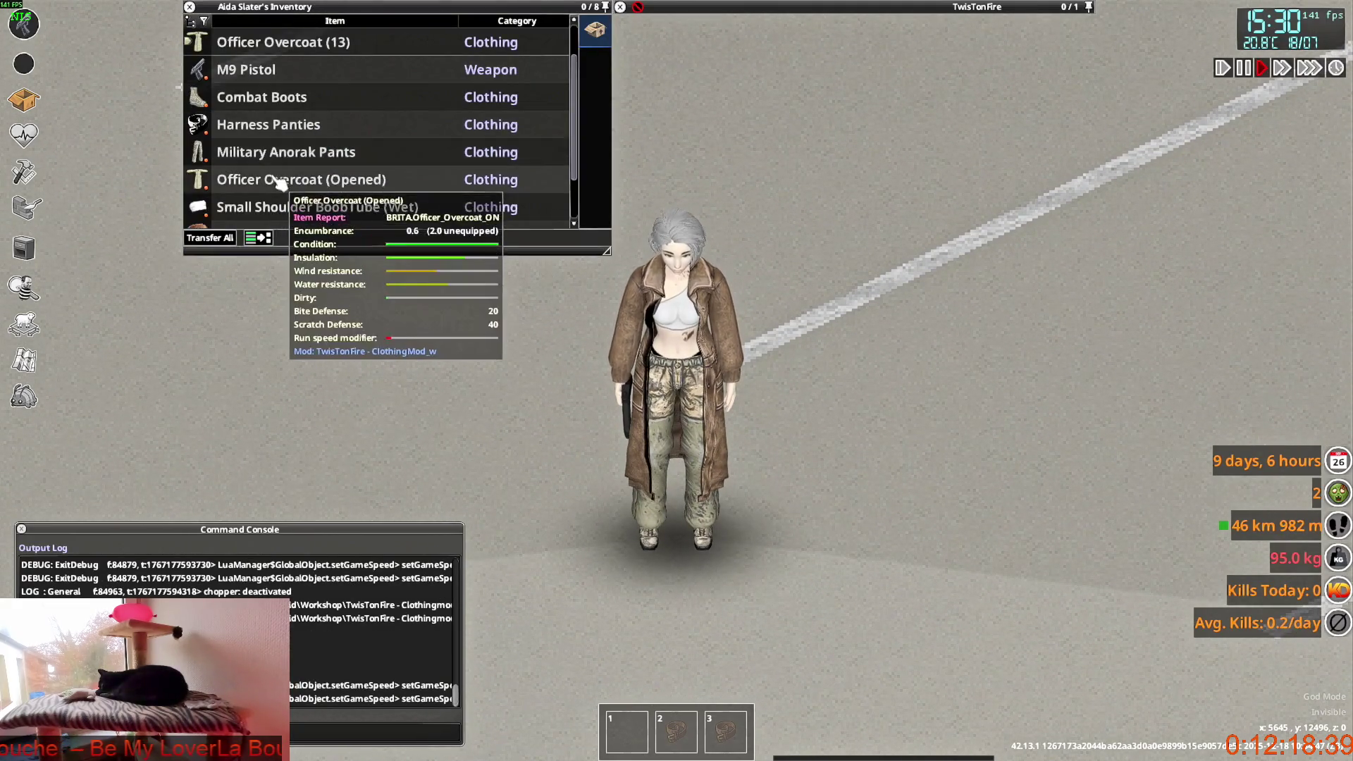
right_click(273, 182)
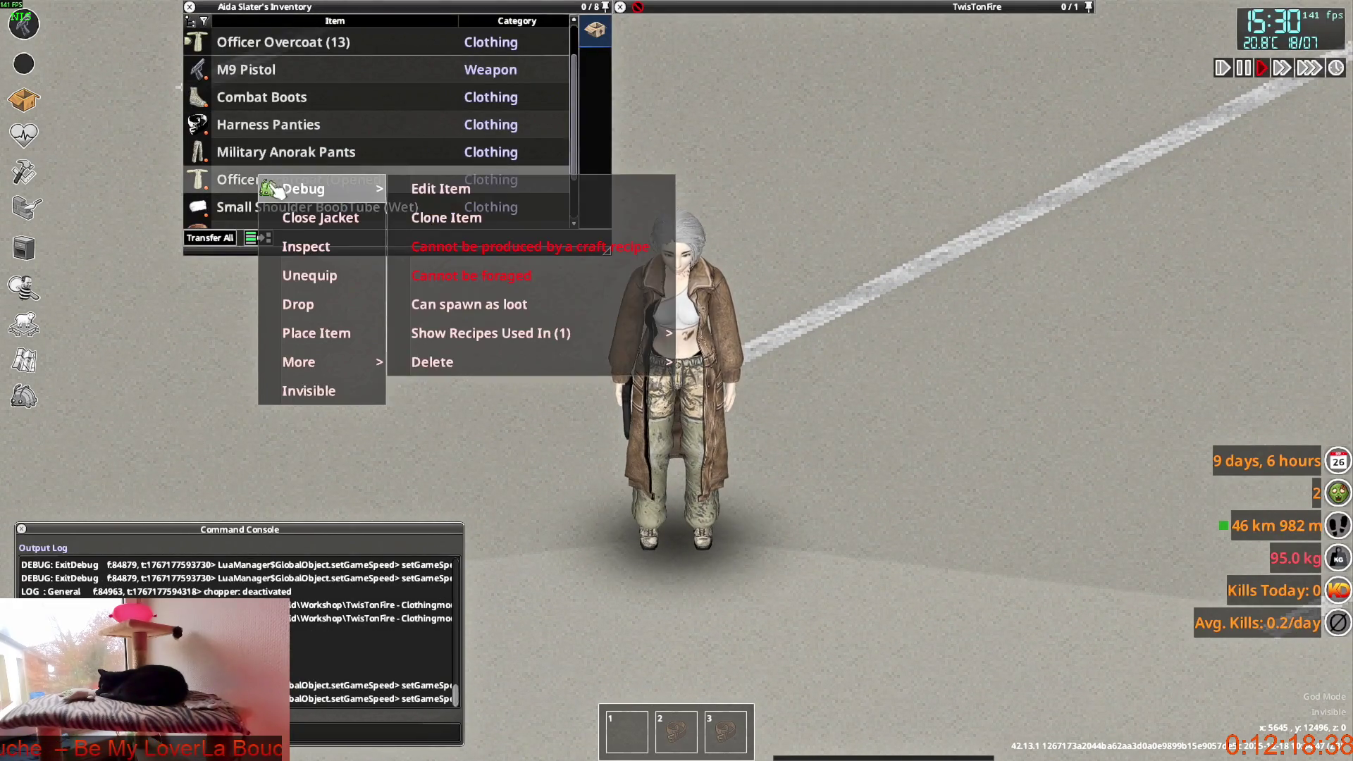
left_click(307, 218)
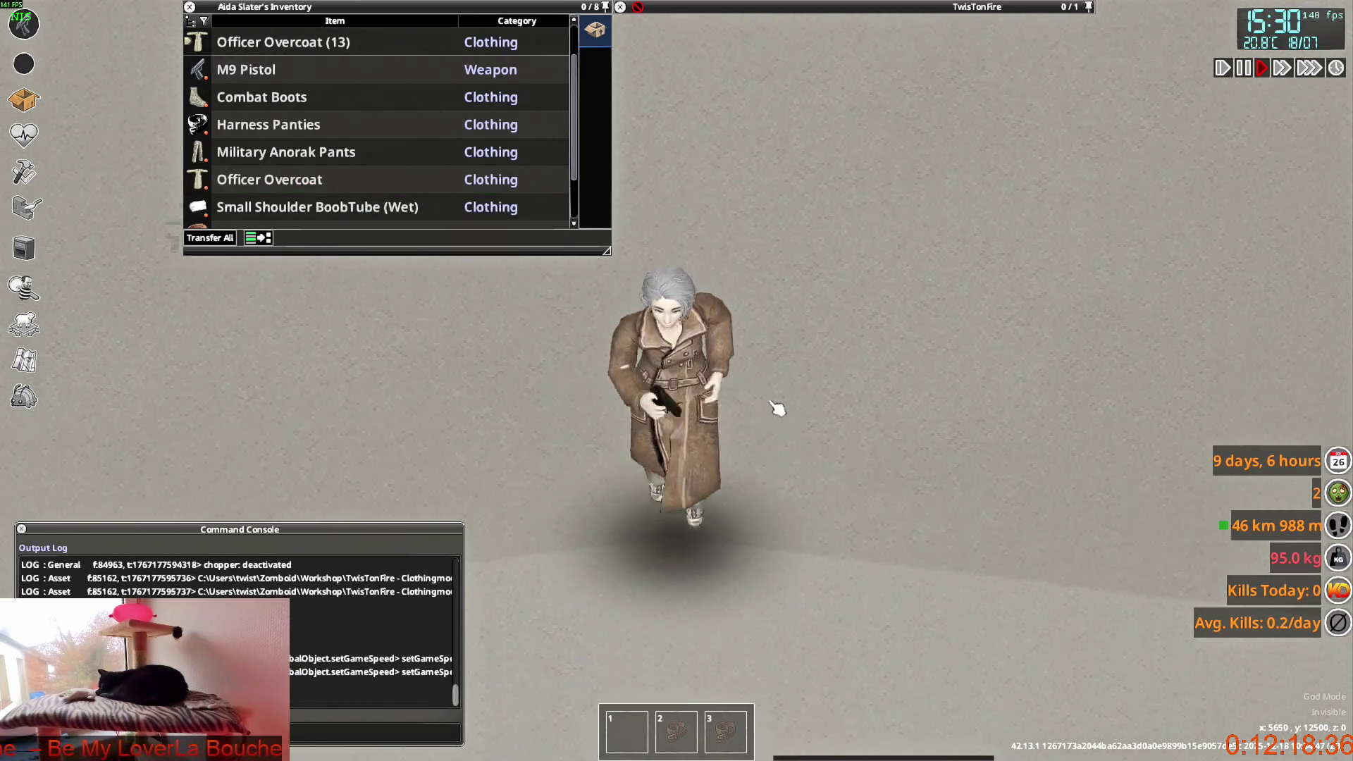